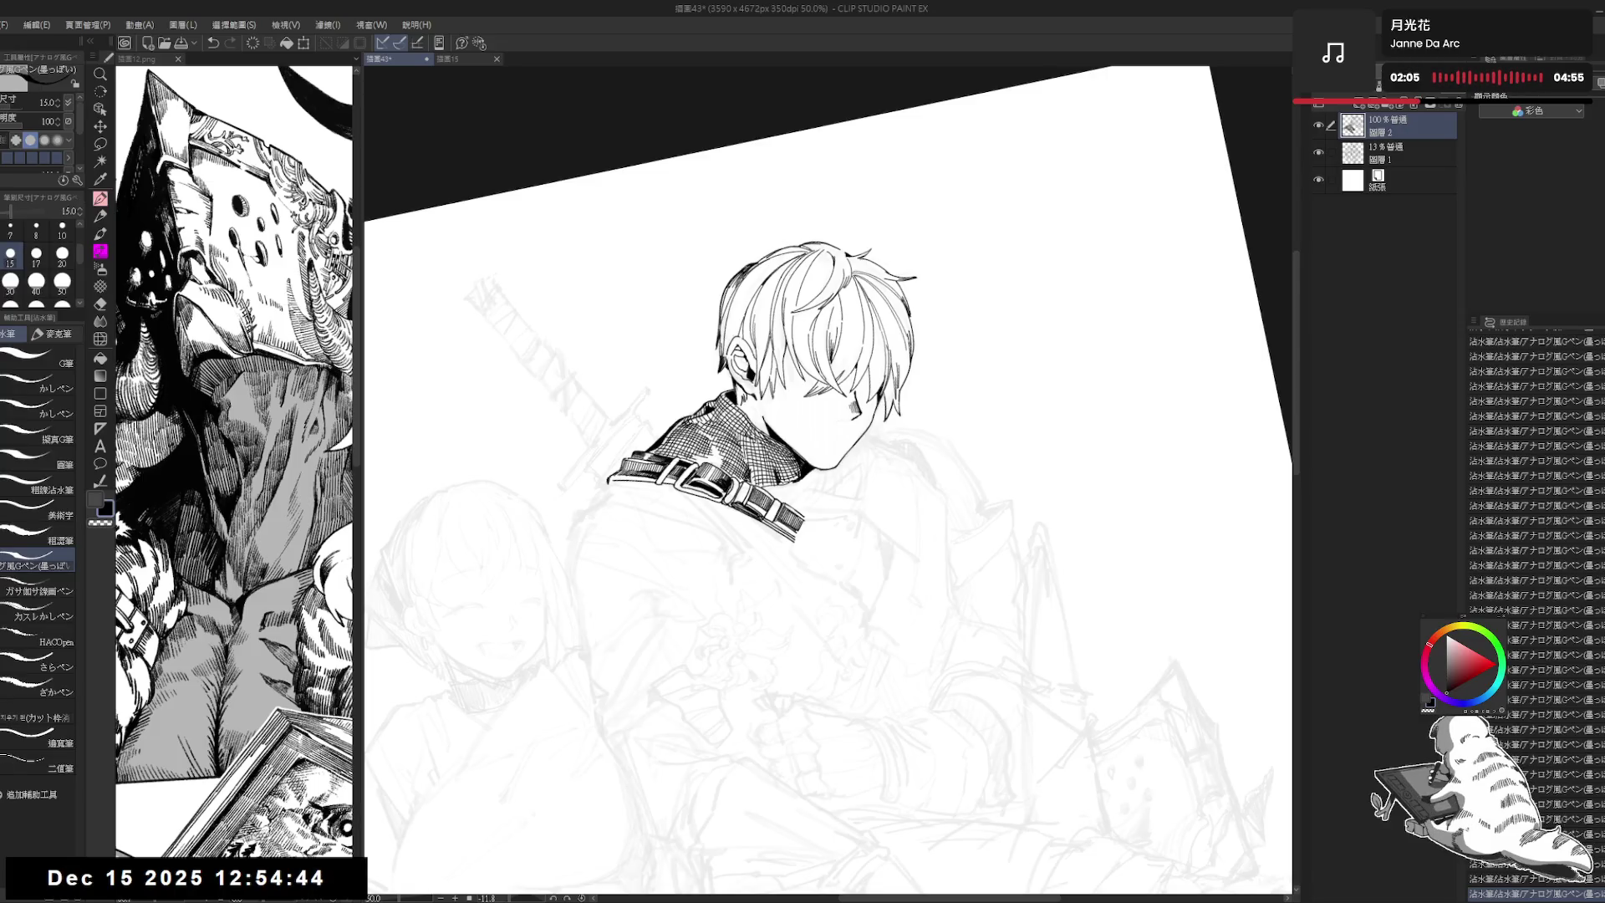
Step: Erase a bit at the collar's left edge and fill the gap there with ink
key(ctrl+alt+0)
scroll(827, 480, up, 3)
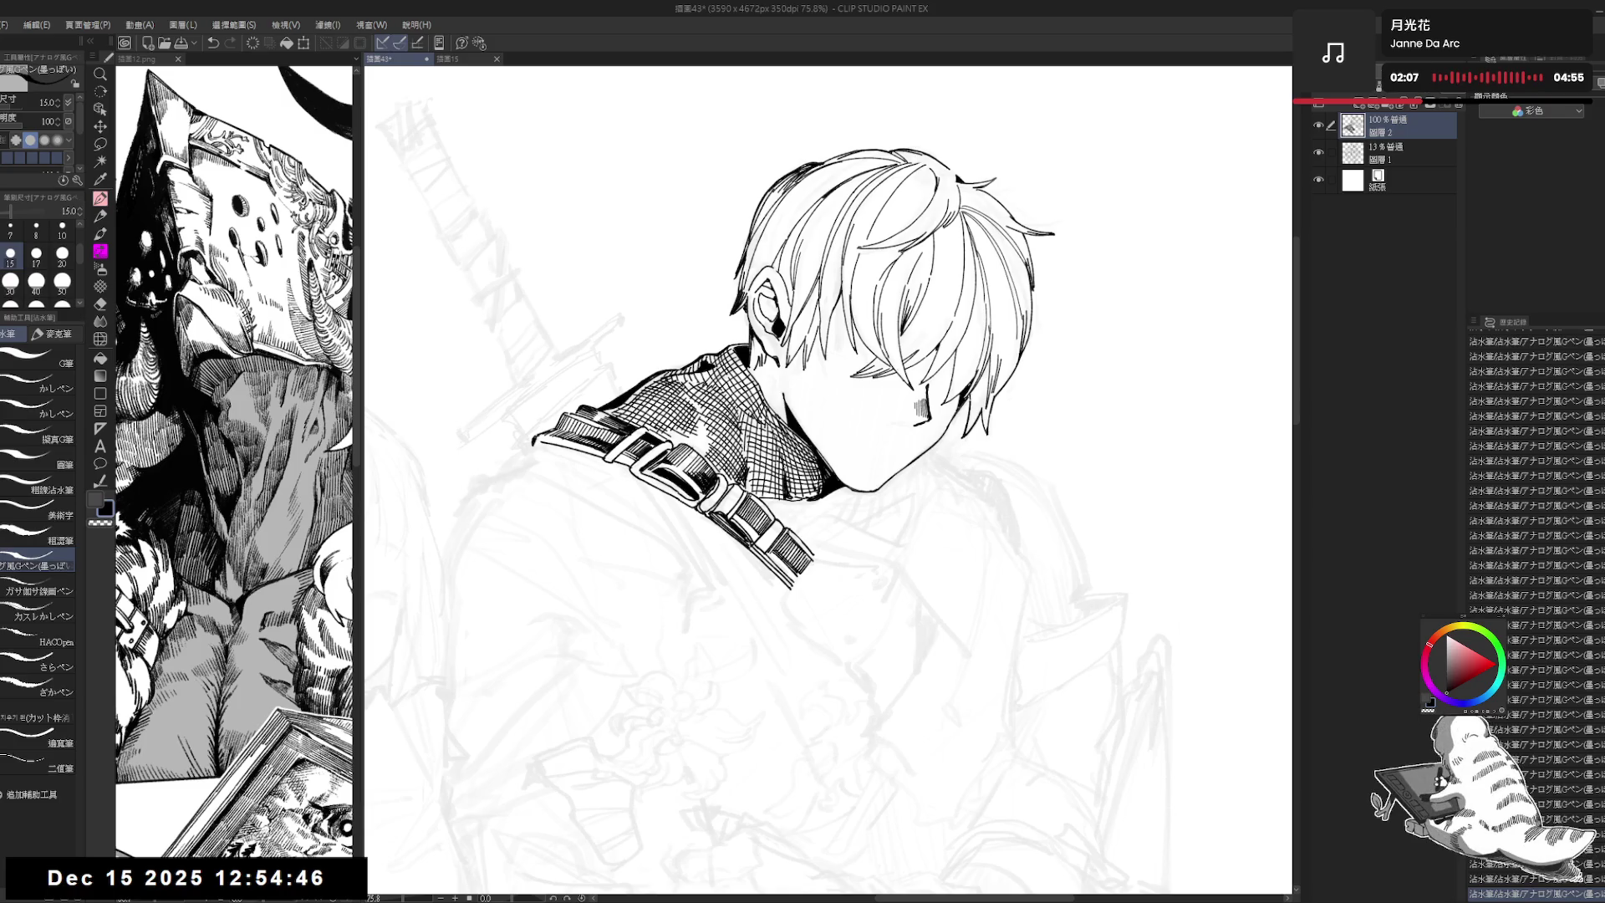
scroll(728, 238, down, 3)
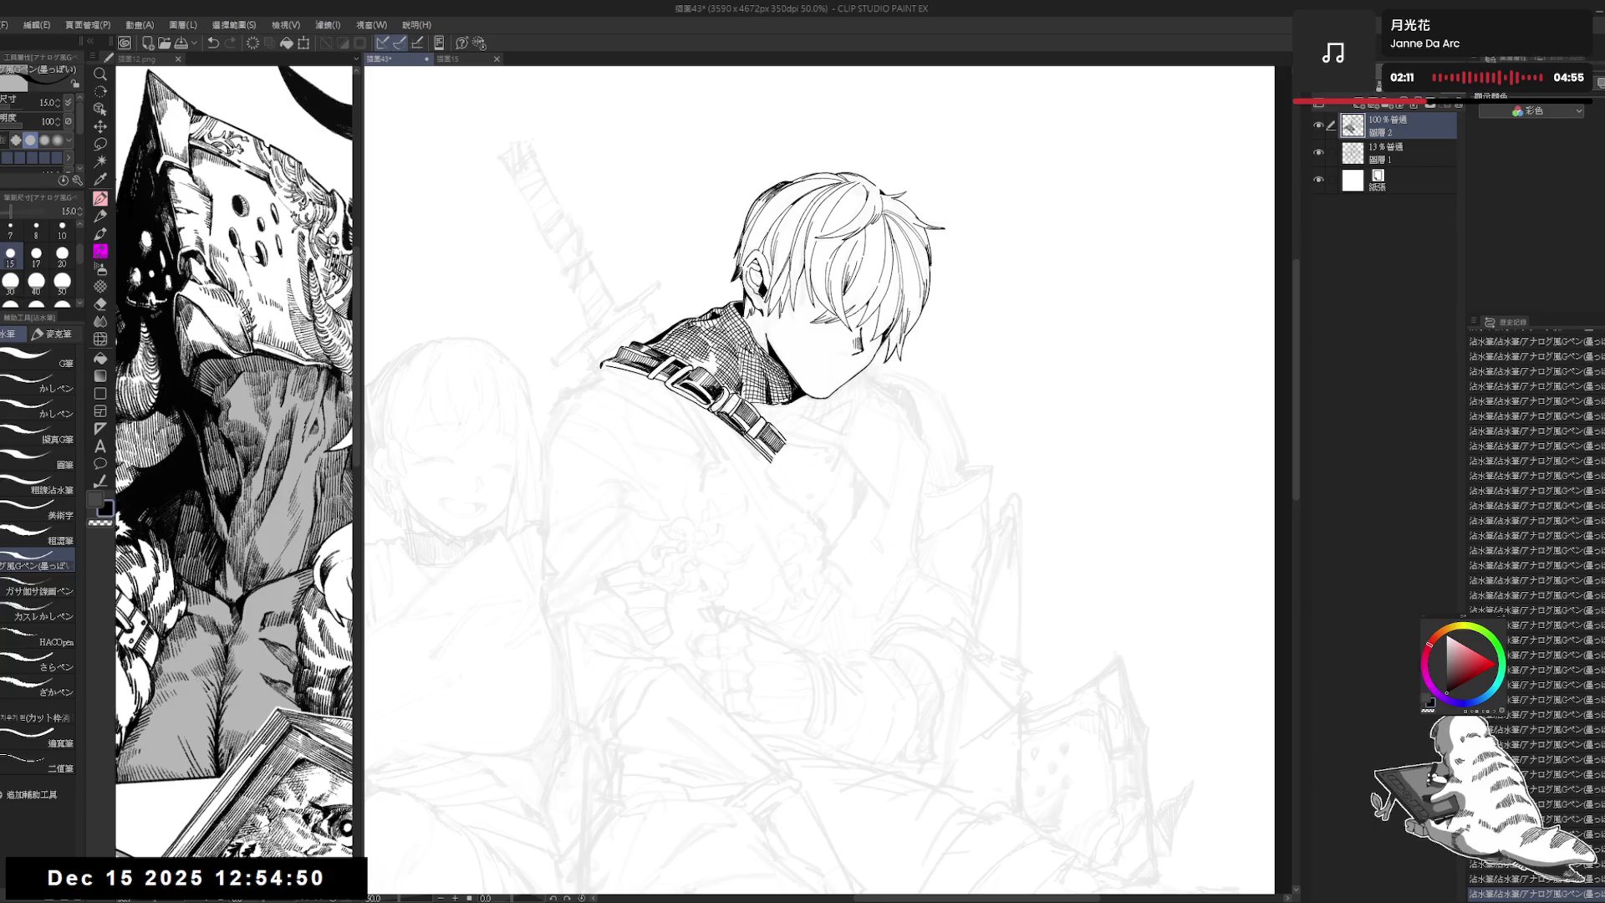
mouse_move(827, 501)
mouse_down()
mouse_move(880, 351)
mouse_move(869, 510)
mouse_up()
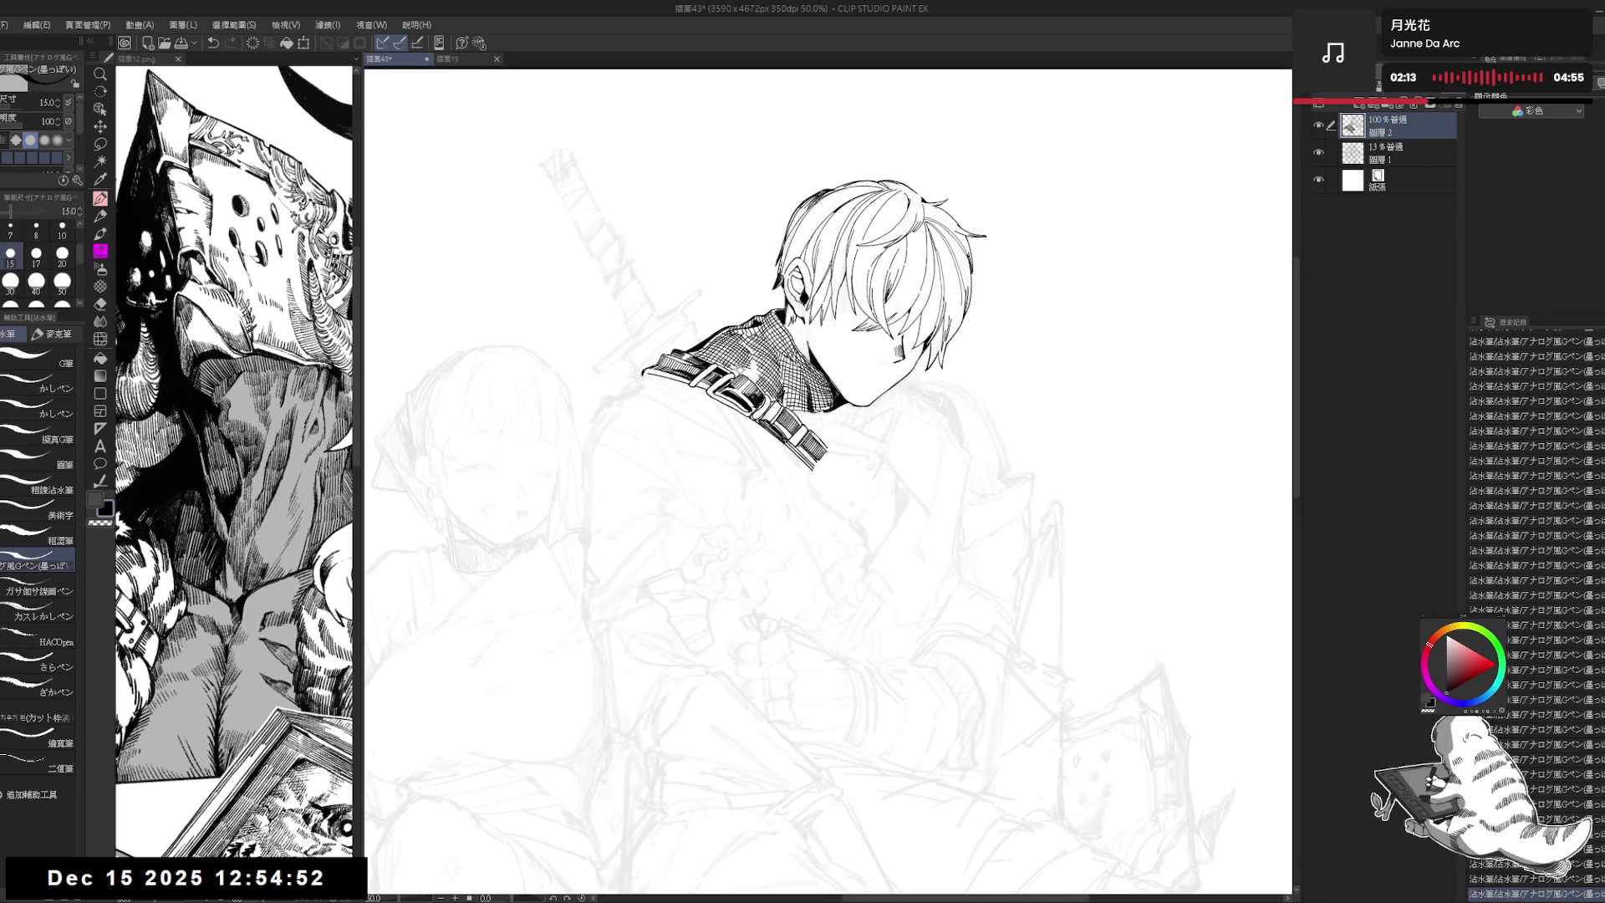
drag(636, 380, 657, 397)
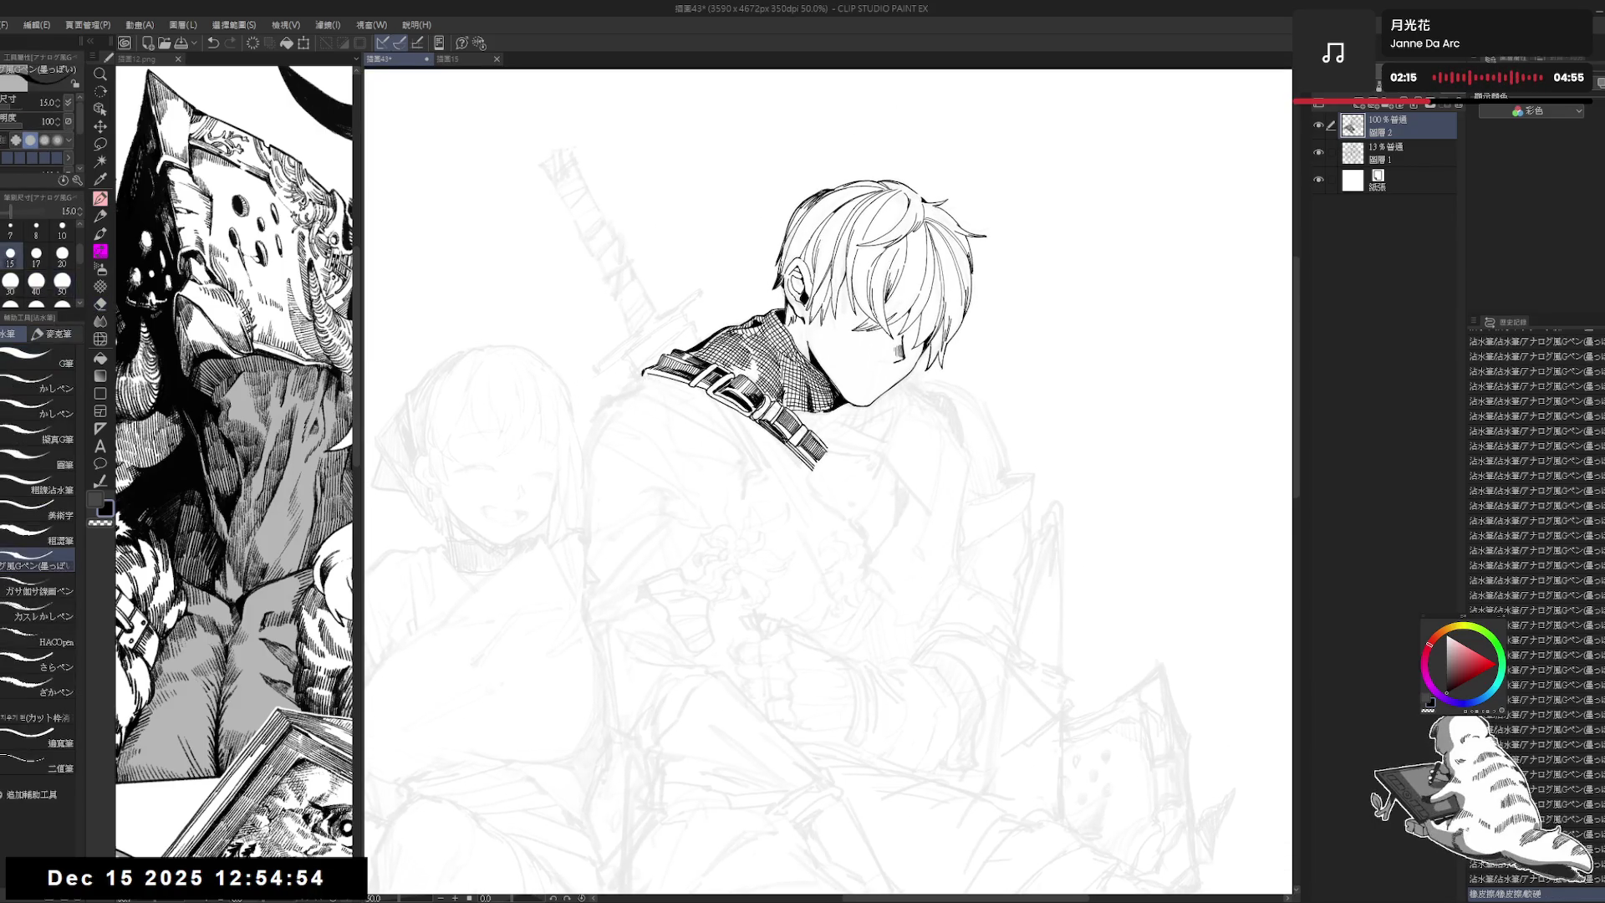
key(g)
click(653, 374)
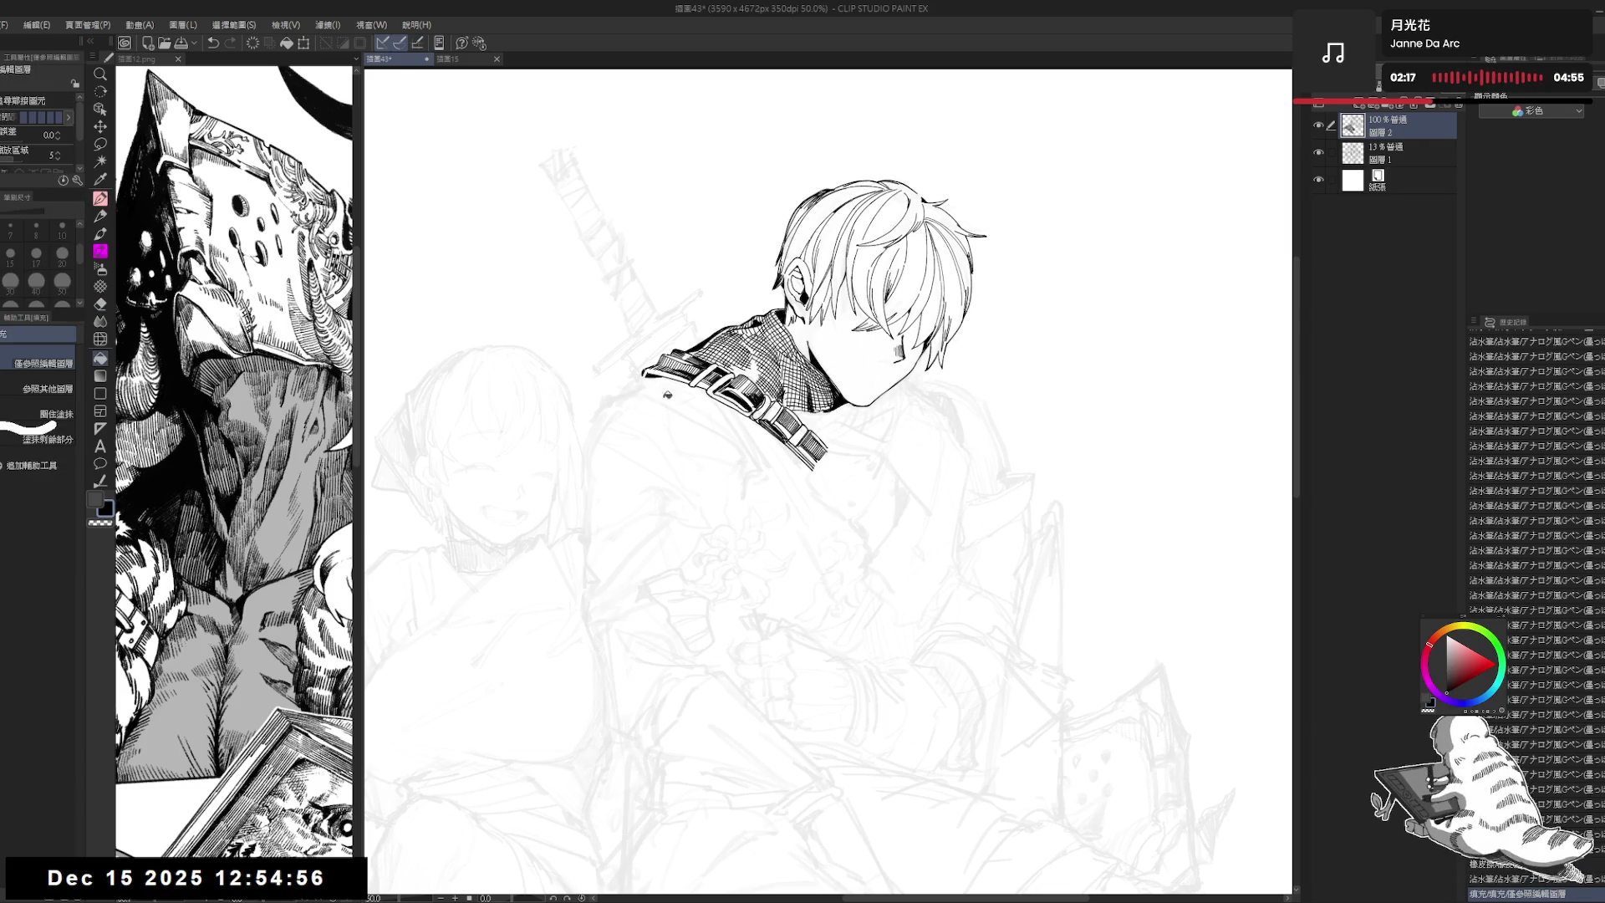
scroll(627, 374, down, 1)
scroll(614, 299, down, 1)
mouse_move(811, 353)
mouse_down()
mouse_move(770, 351)
mouse_move(807, 377)
mouse_up()
key(p)
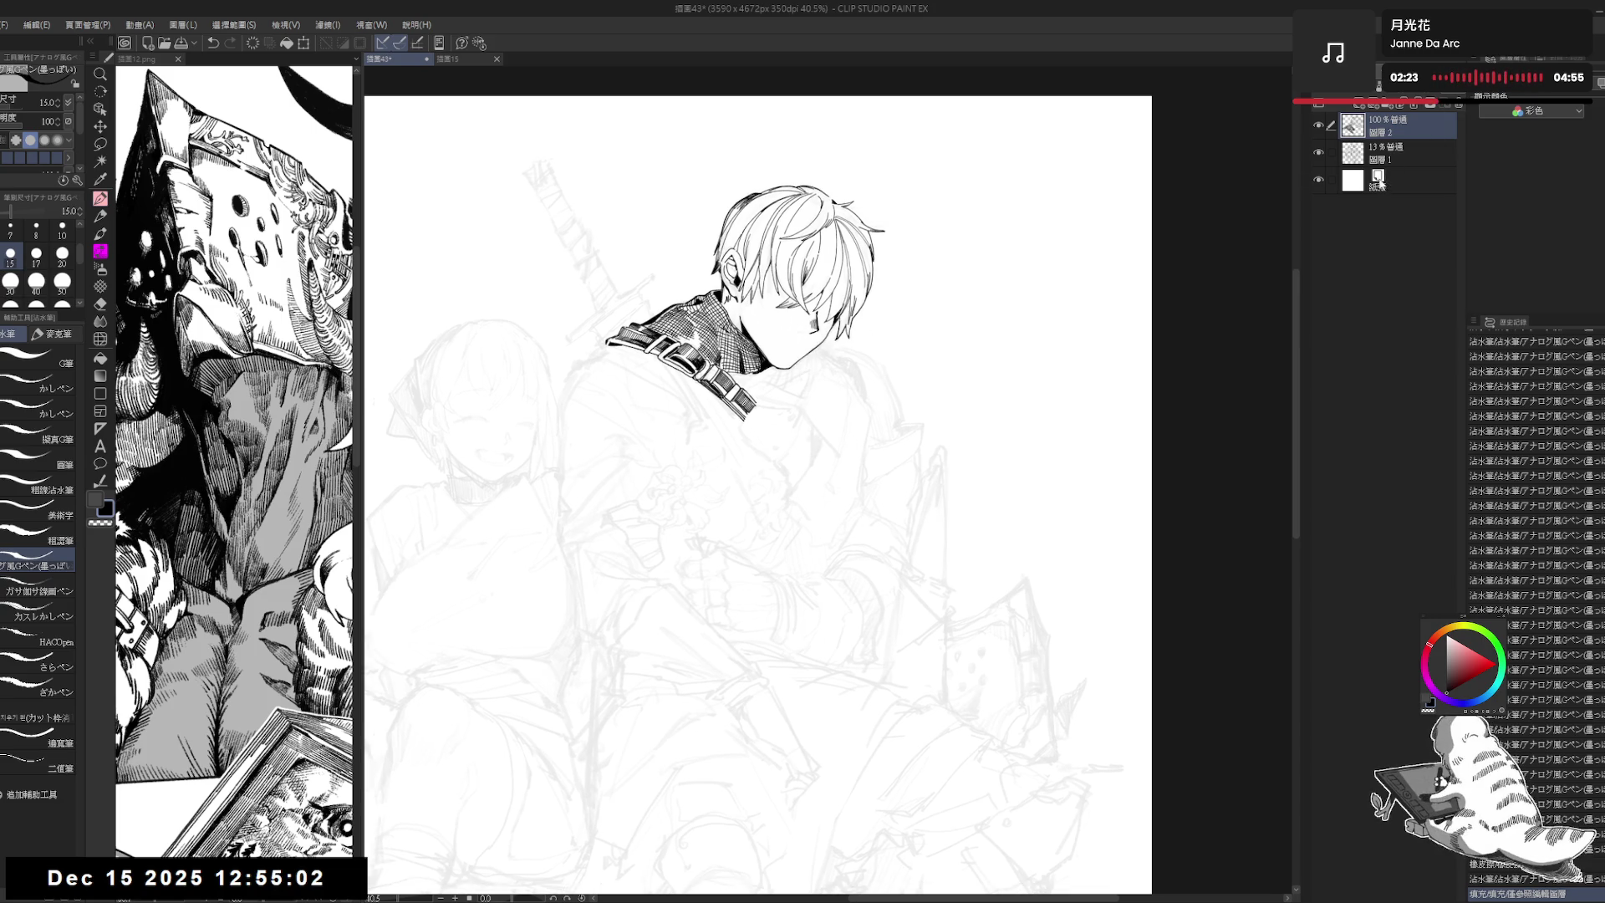
Step: Raise the sketch layer's opacity from 13% to 35%
drag(769, 407, 781, 420)
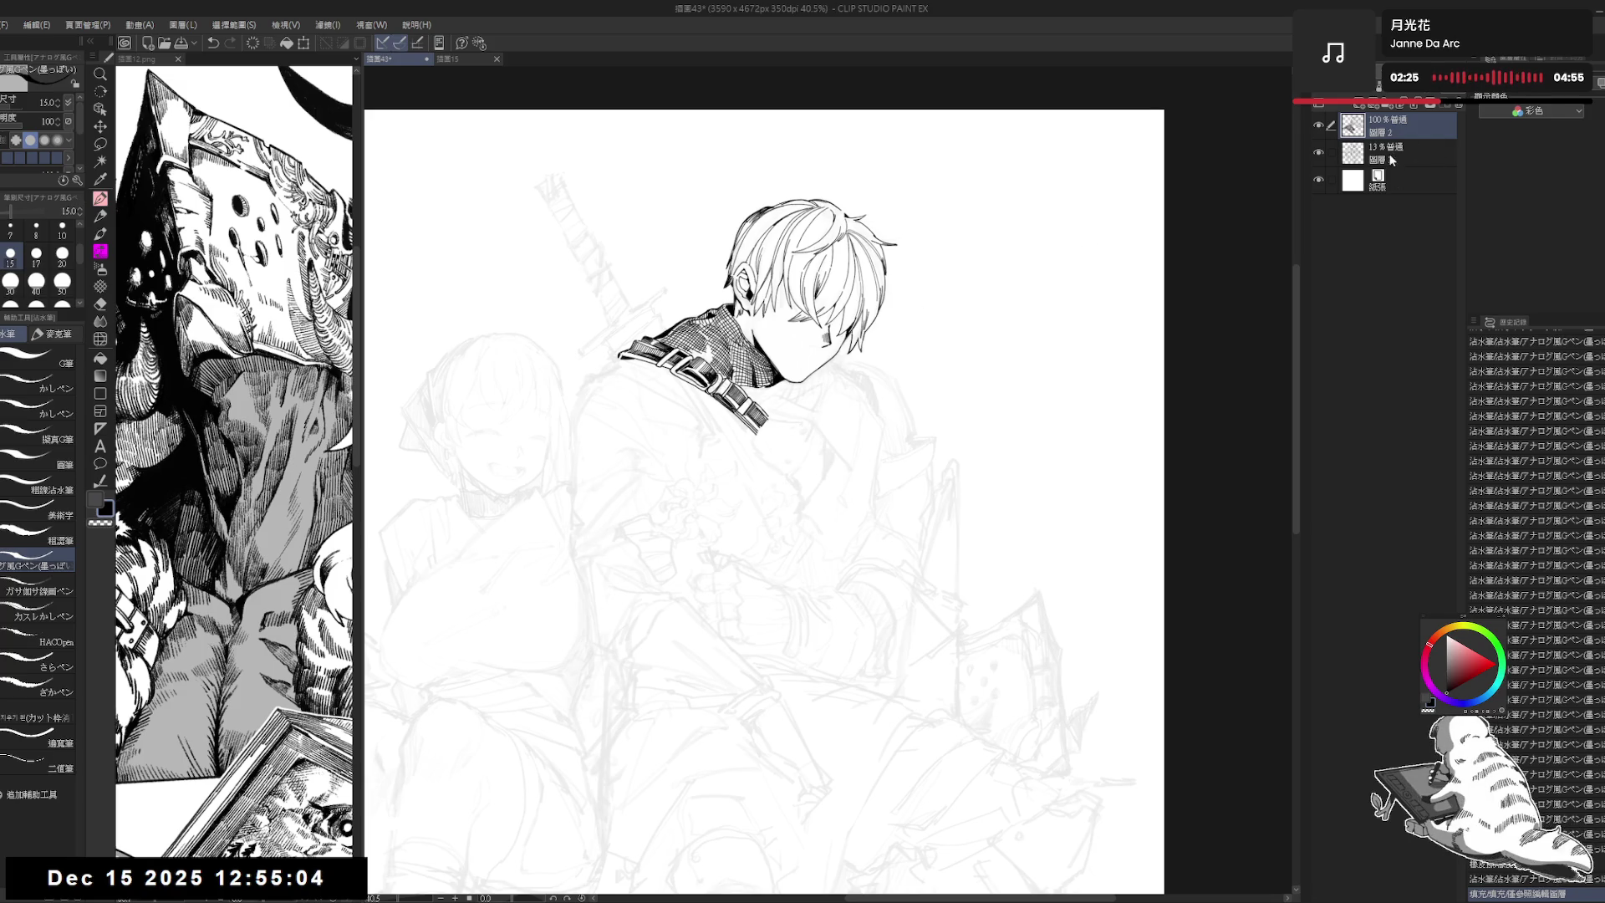
drag(1392, 160, 1365, 144)
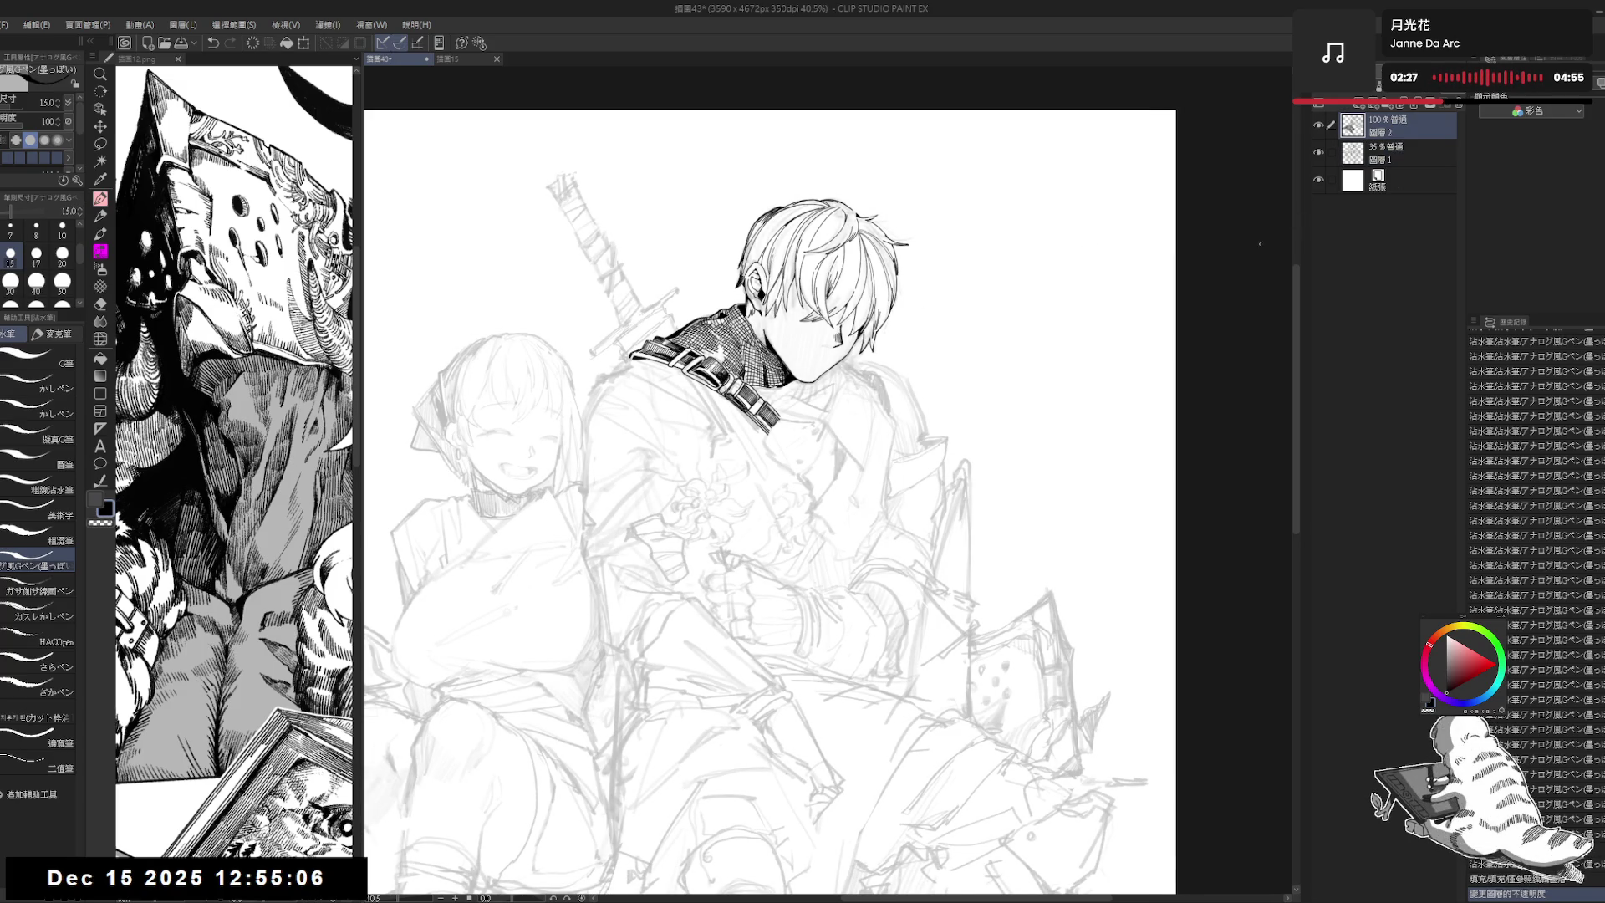
drag(812, 402, 820, 412)
scroll(819, 412, up, 1)
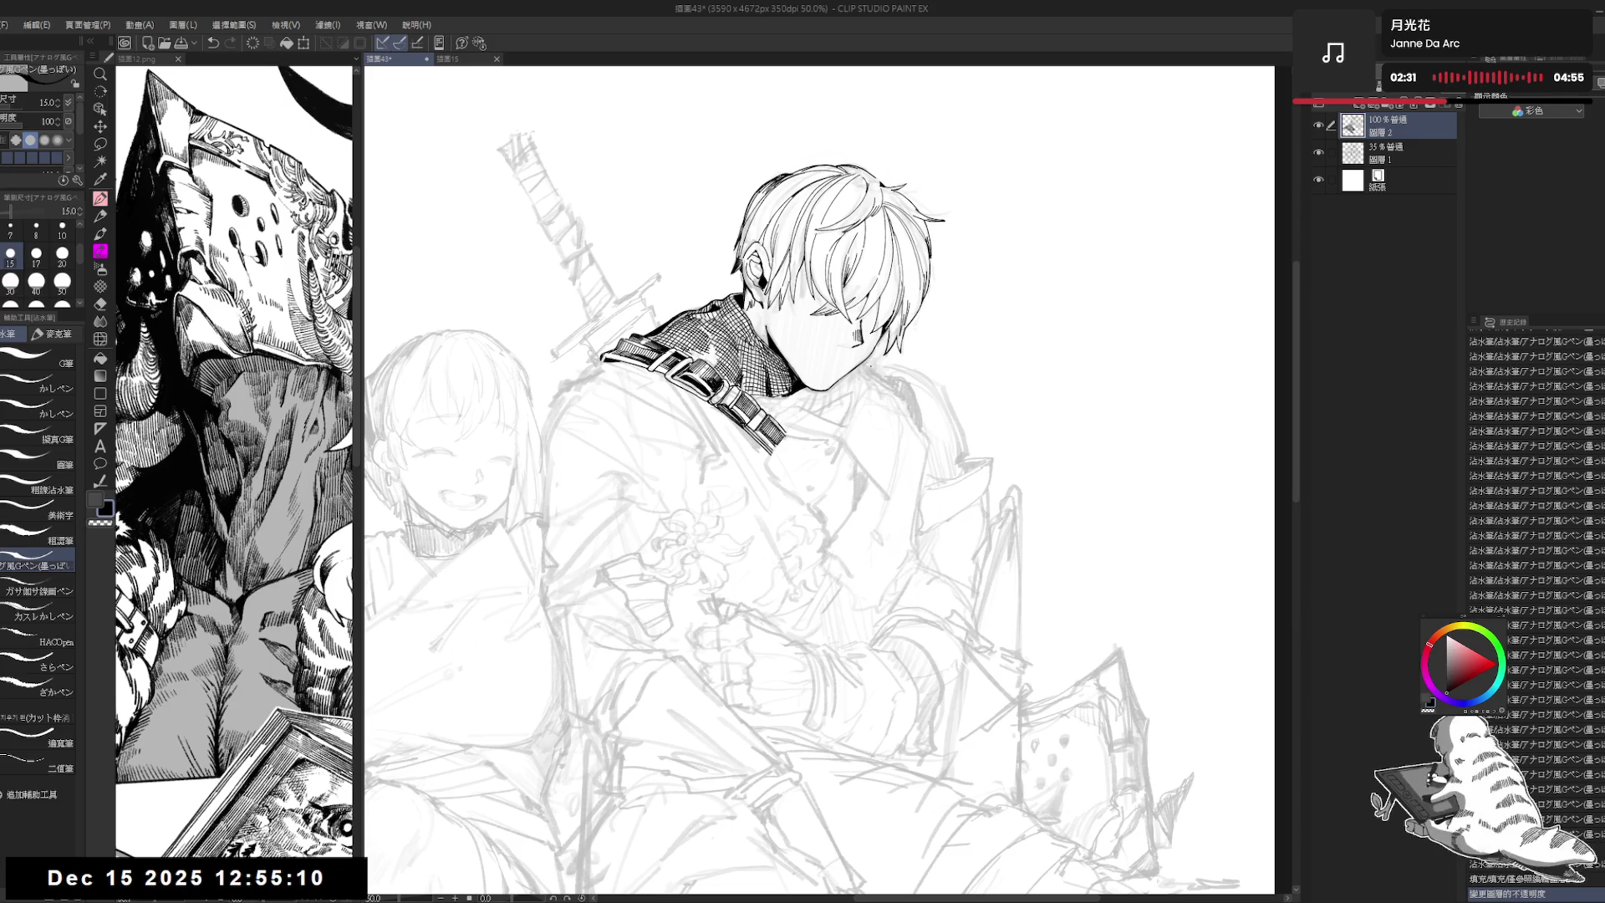
Step: Ink a line and mark on the neck, fill a small area, and erase stray ink
drag(859, 374, 848, 406)
click(877, 408)
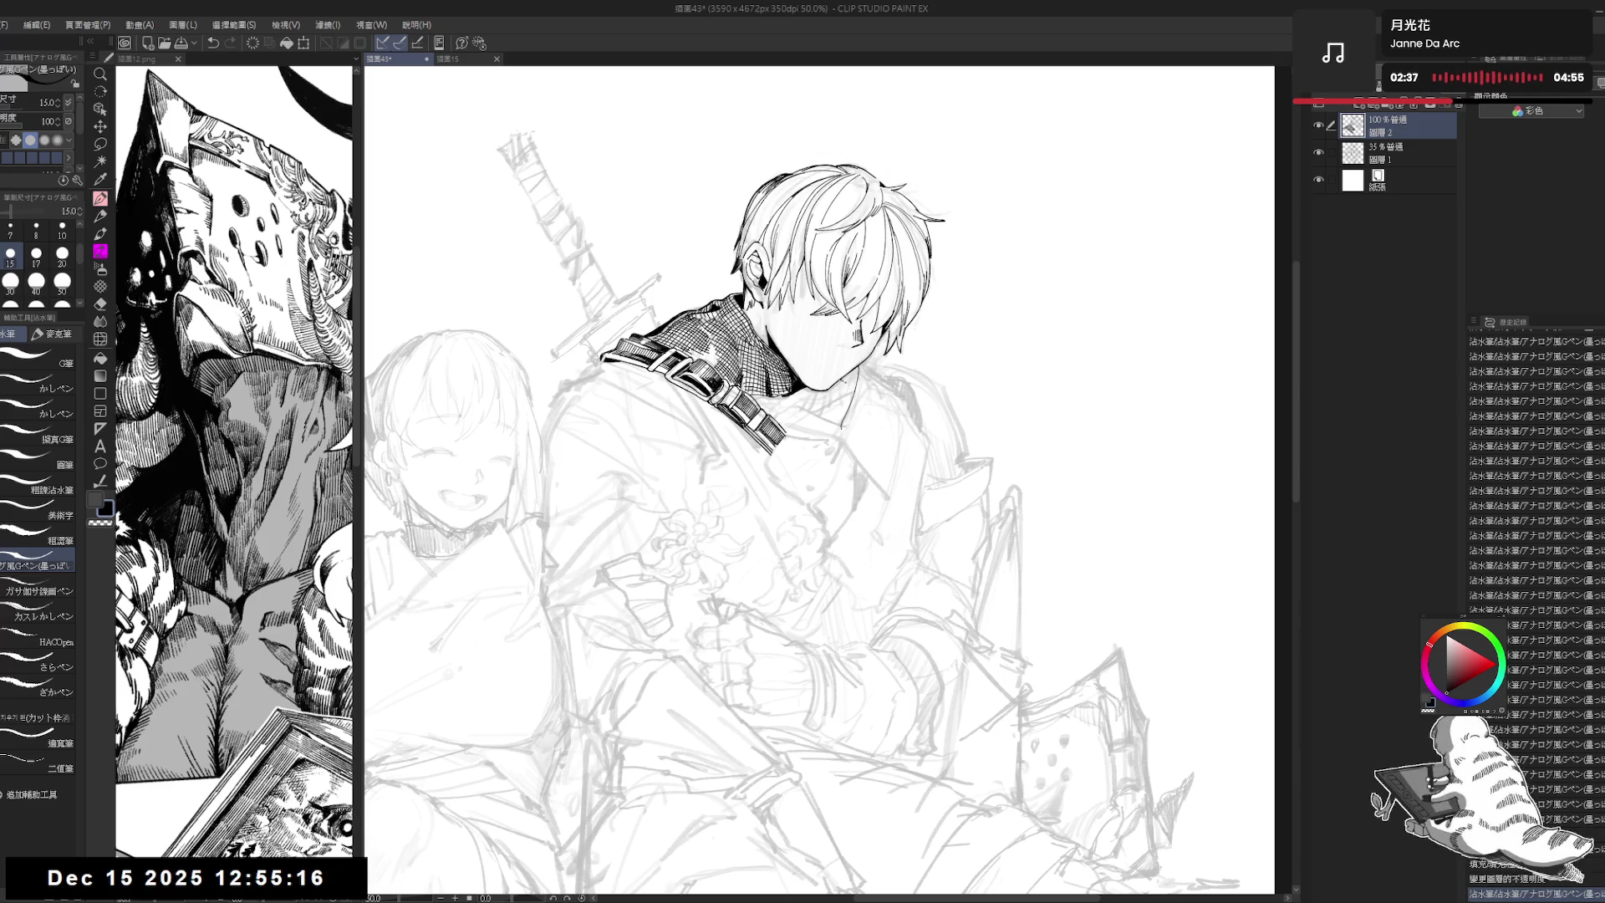
key(g)
click(847, 402)
scroll(819, 484, down, 2)
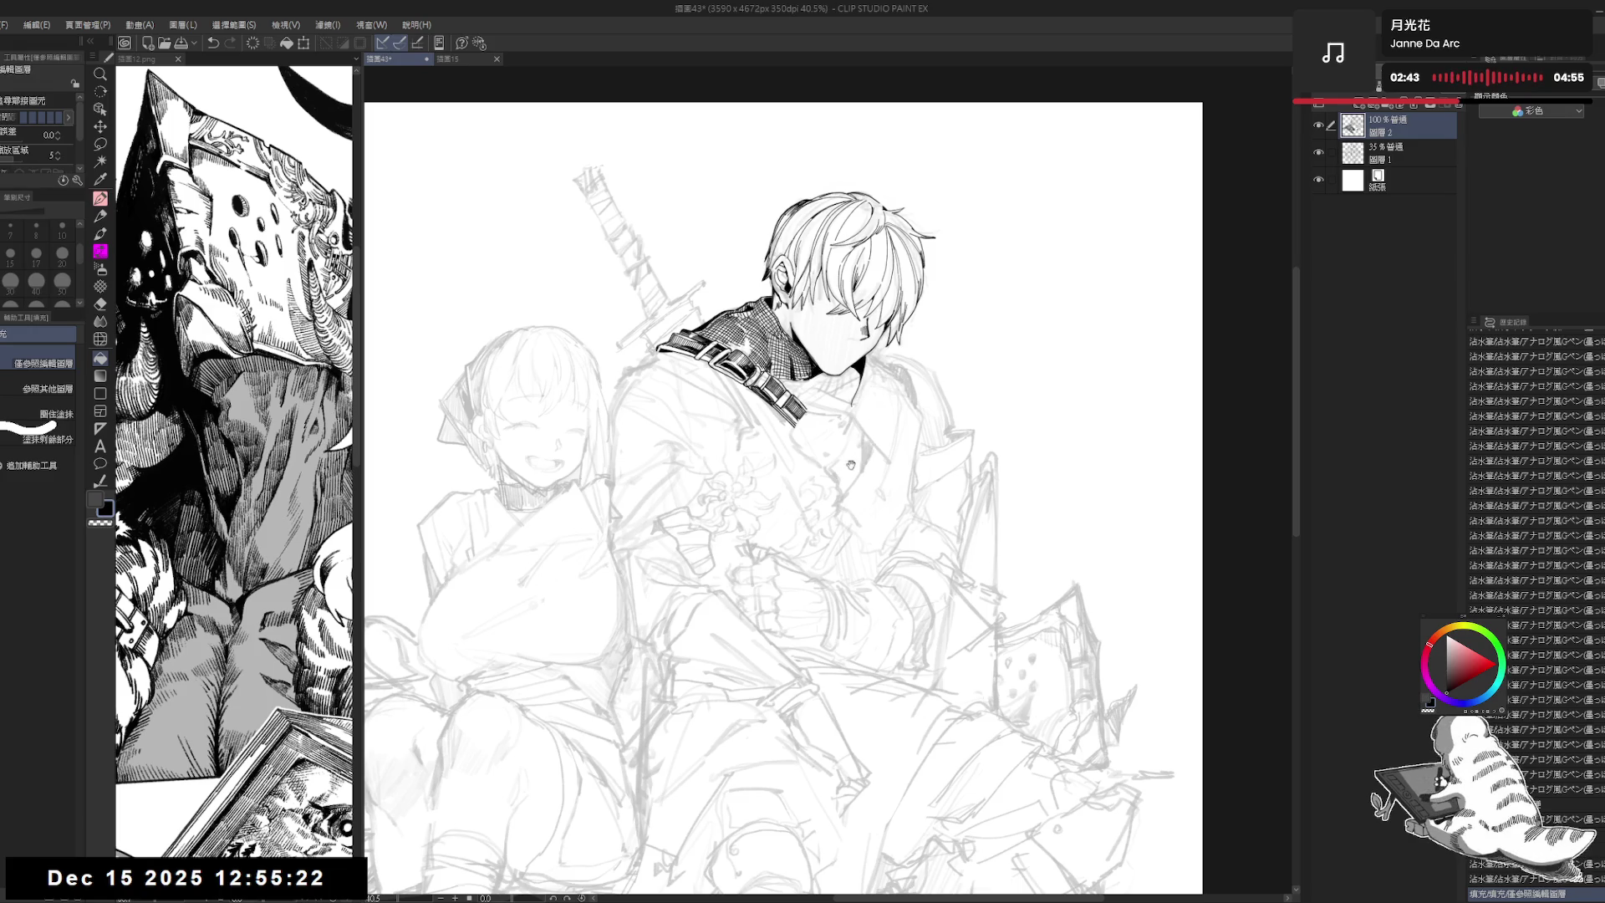
drag(850, 464, 851, 470)
key(e)
drag(853, 416, 832, 412)
key(p)
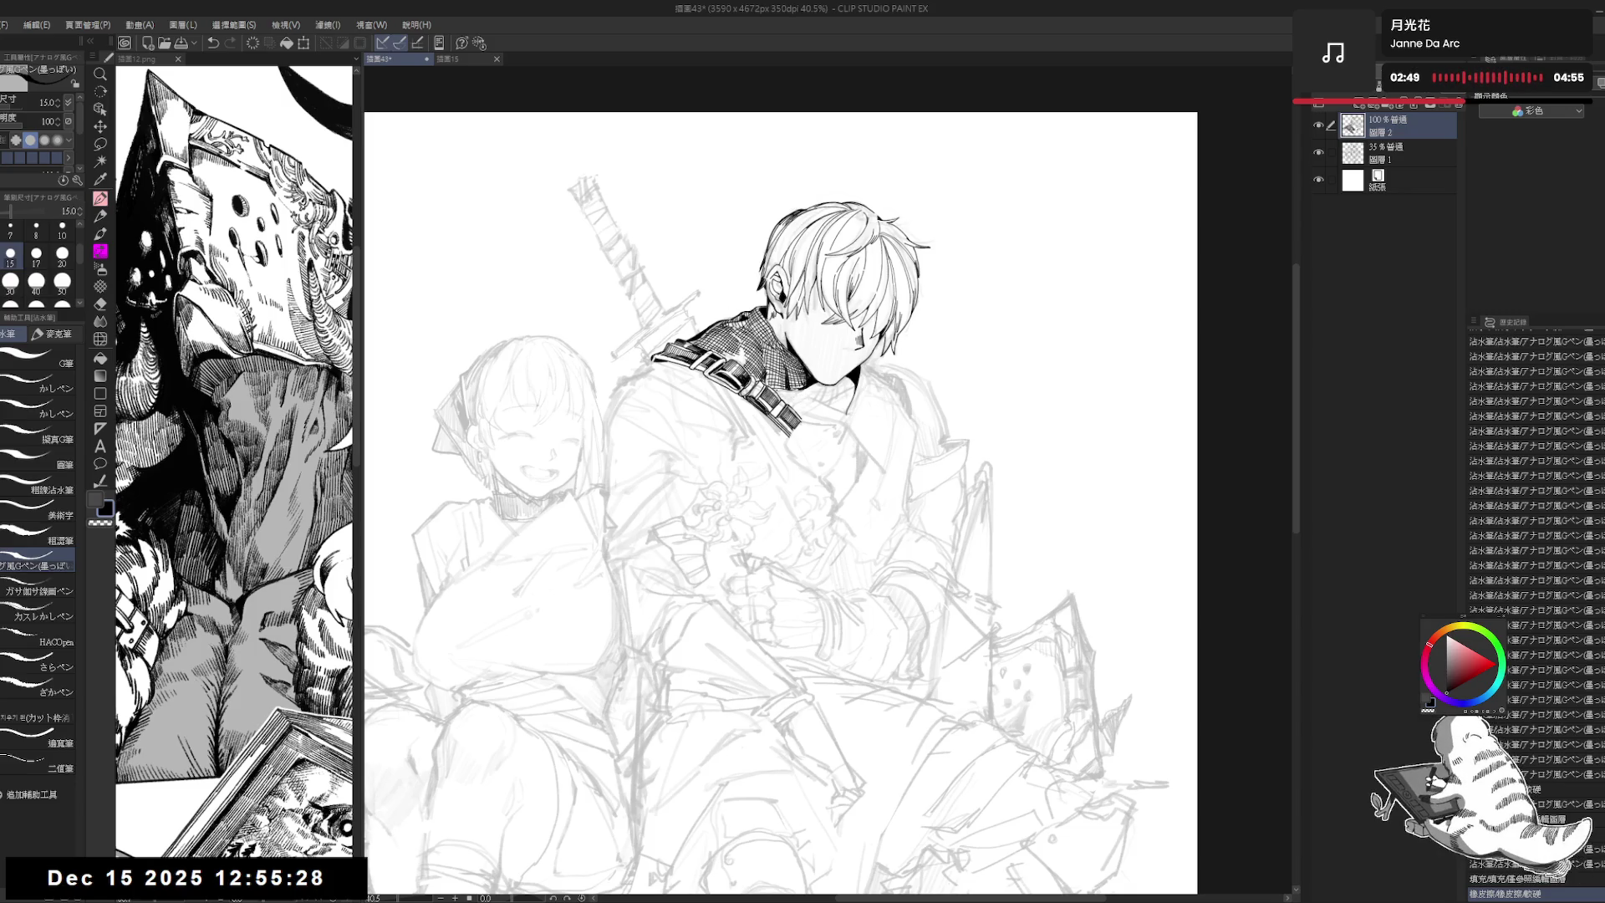
Step: Tilt the view to about -5 degrees and draw a short line below the strap end
drag(827, 502, 753, 585)
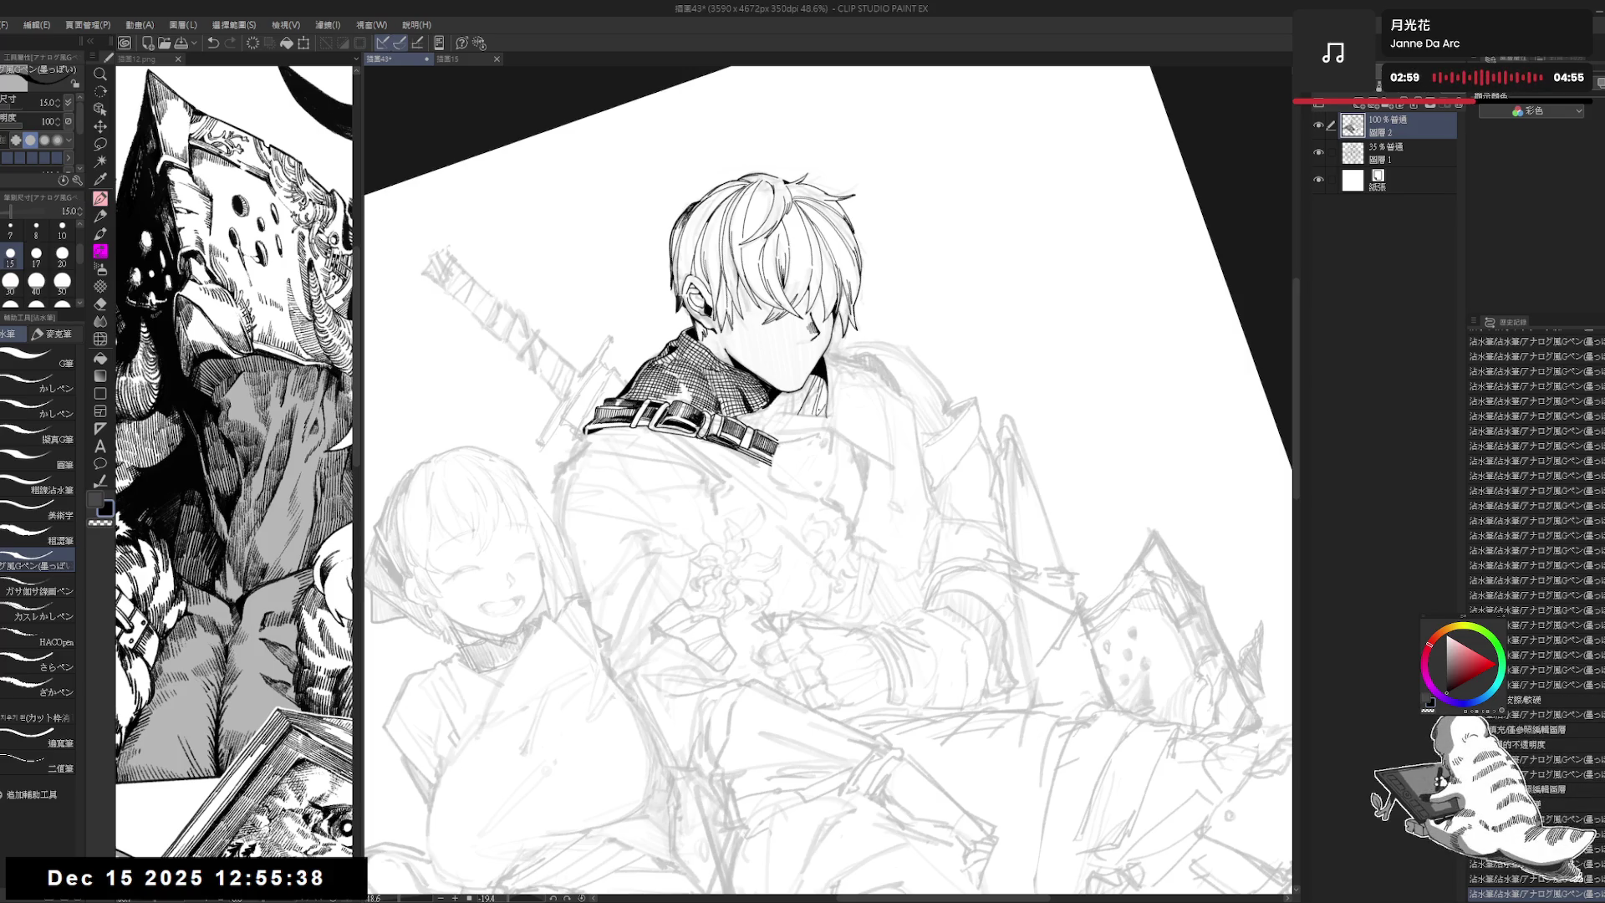
key(ctrl+at)
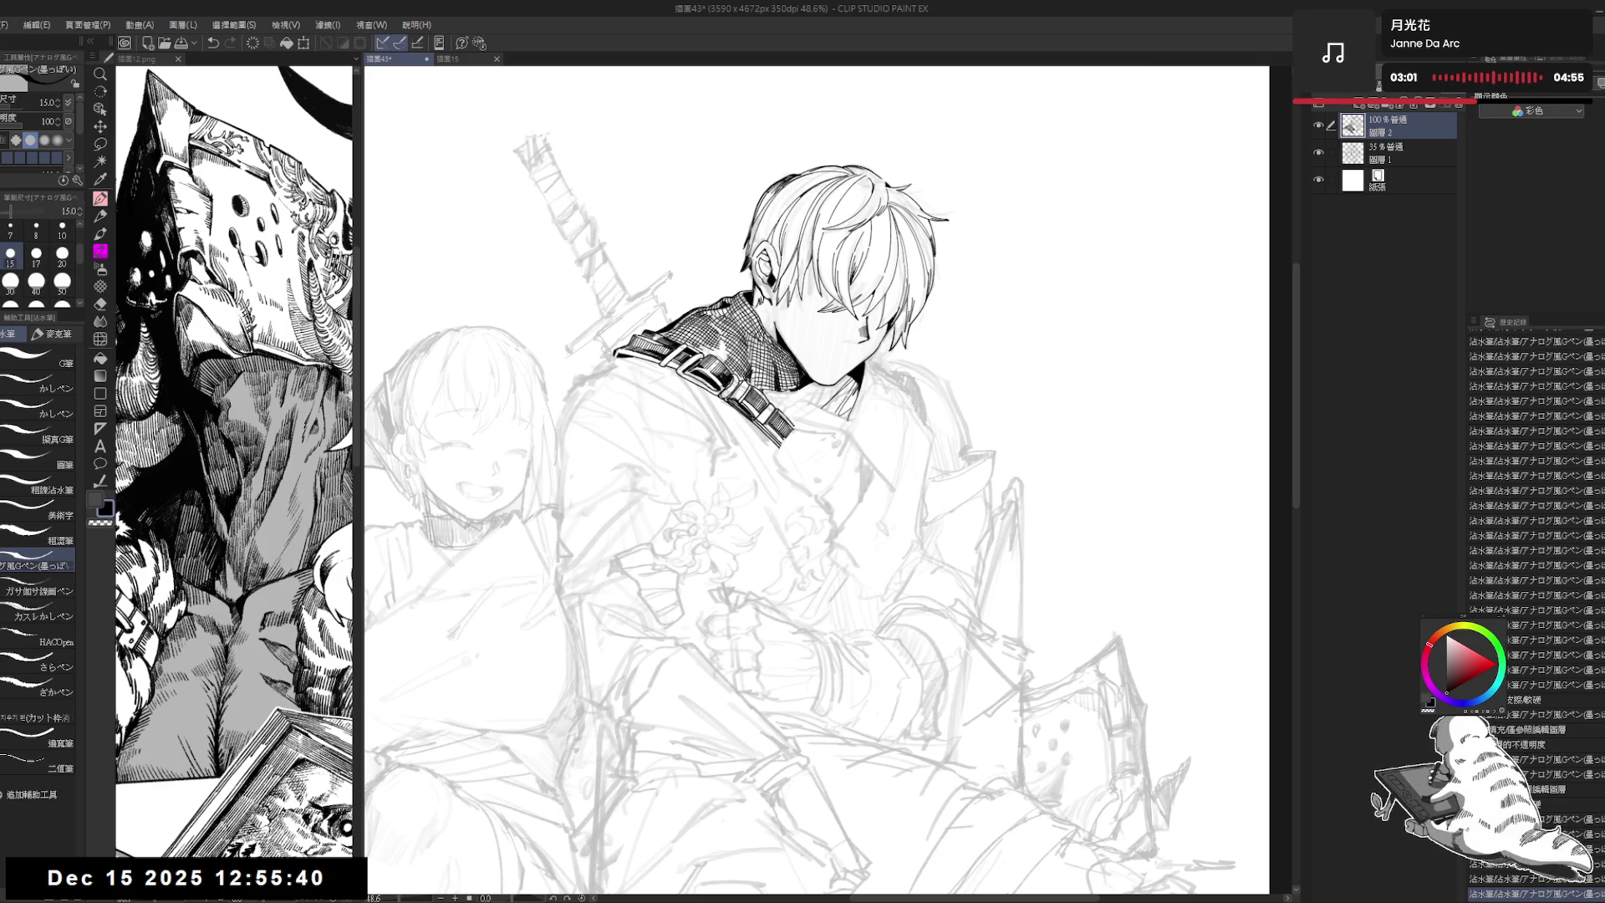
drag(739, 523, 732, 533)
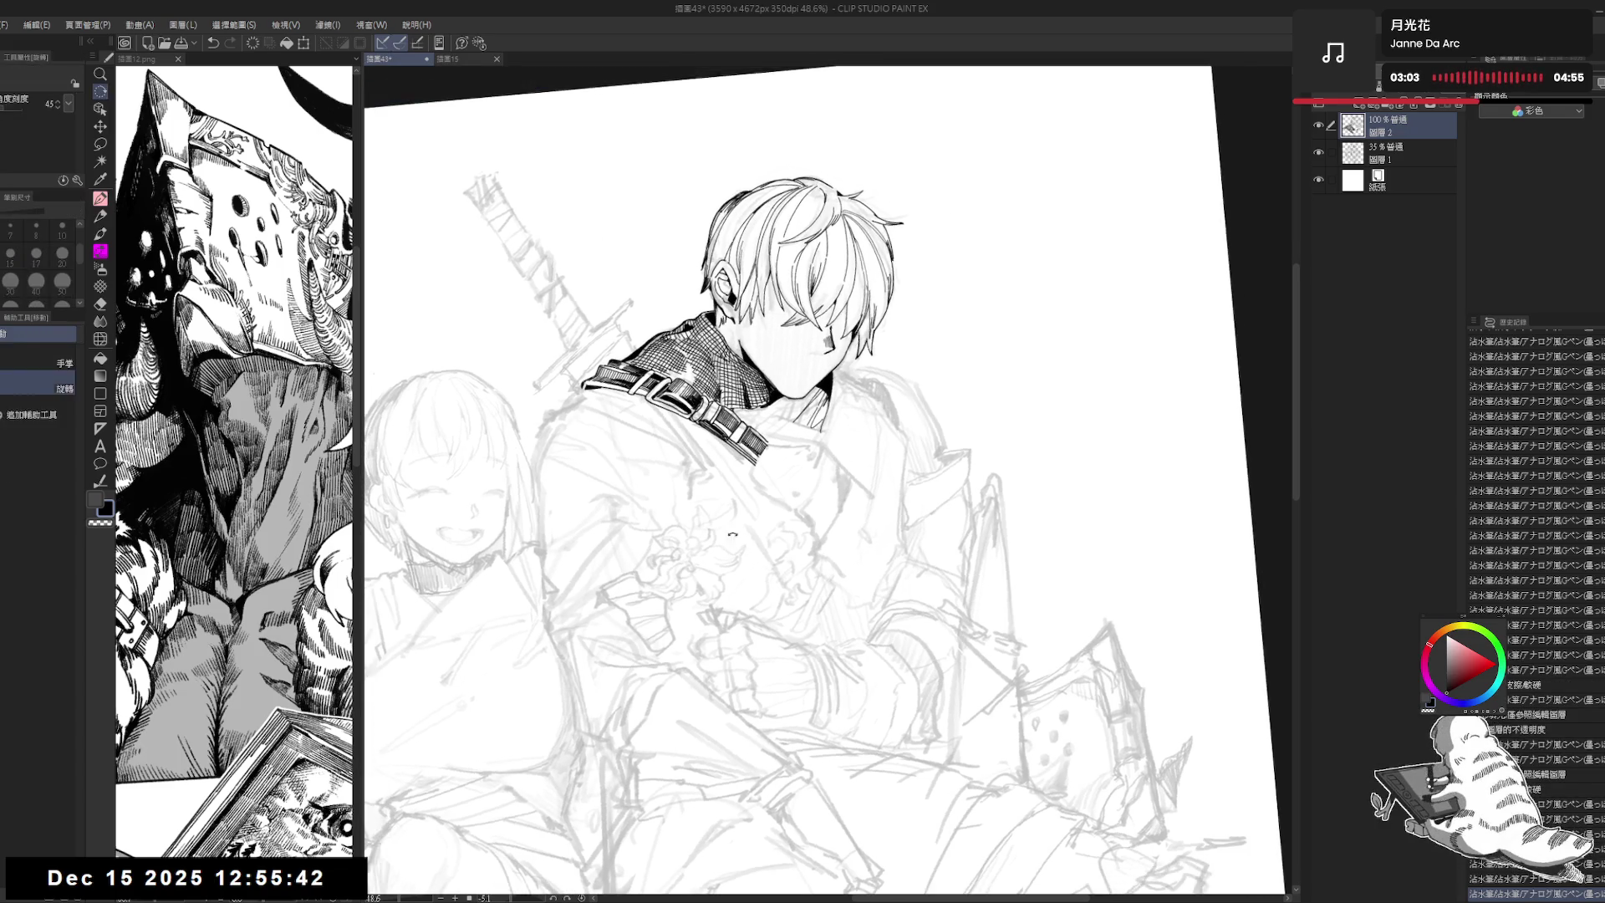
drag(764, 443, 774, 450)
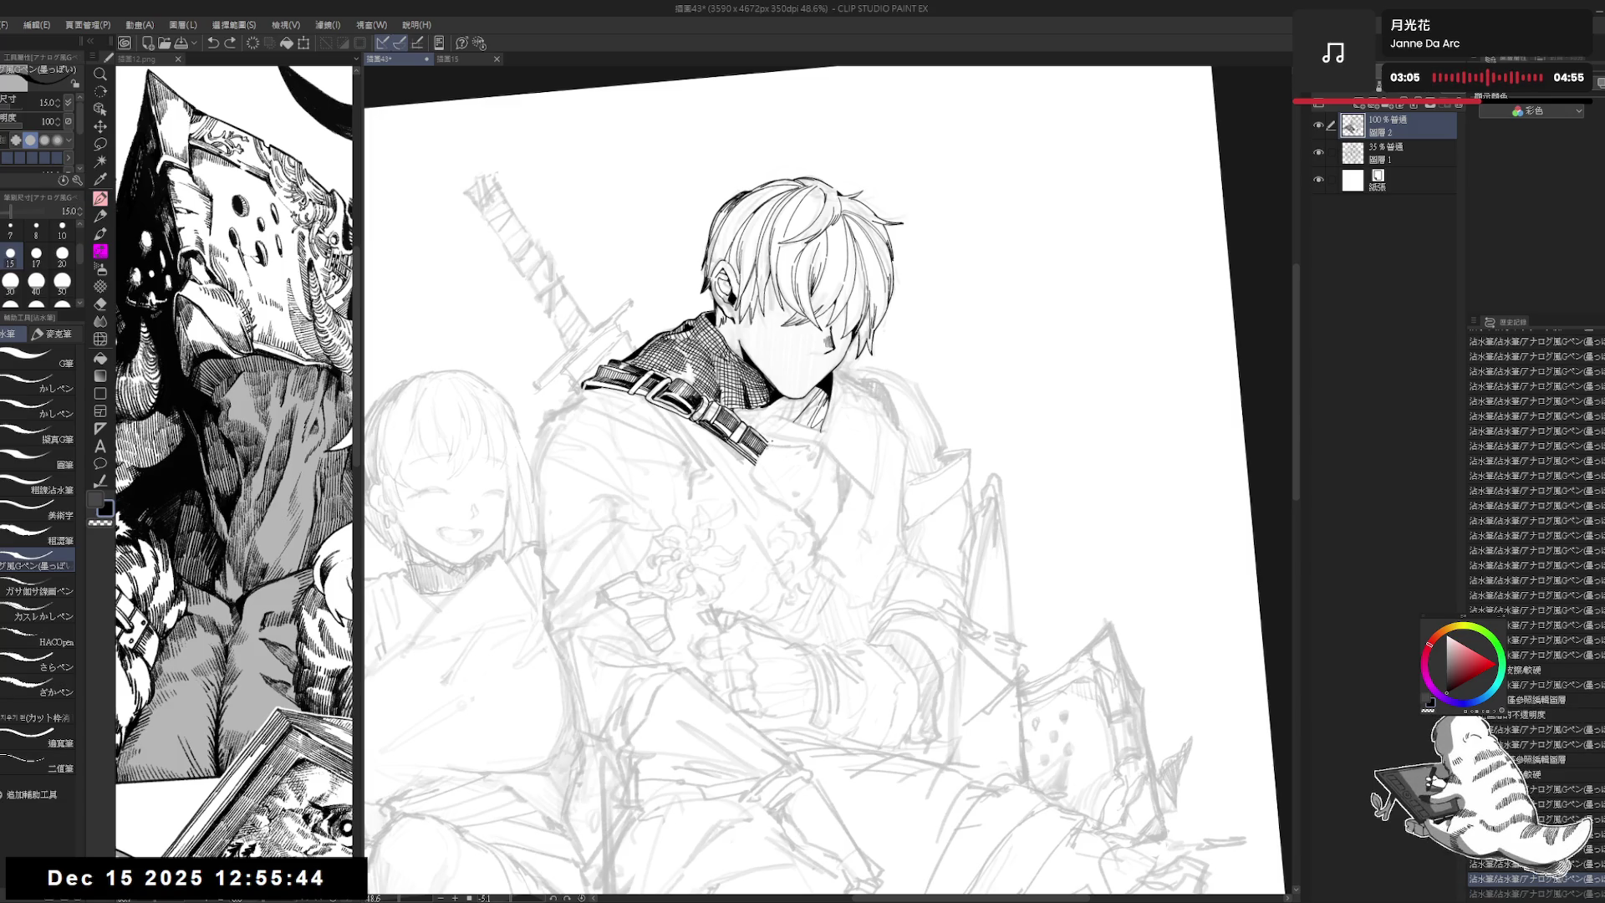
key(ctrl+z)
key(ctrl+z)
mouse_move(763, 469)
mouse_down()
mouse_move(767, 501)
mouse_move(764, 485)
mouse_move(794, 511)
mouse_up()
key(ctrl+z)
key(ctrl+z)
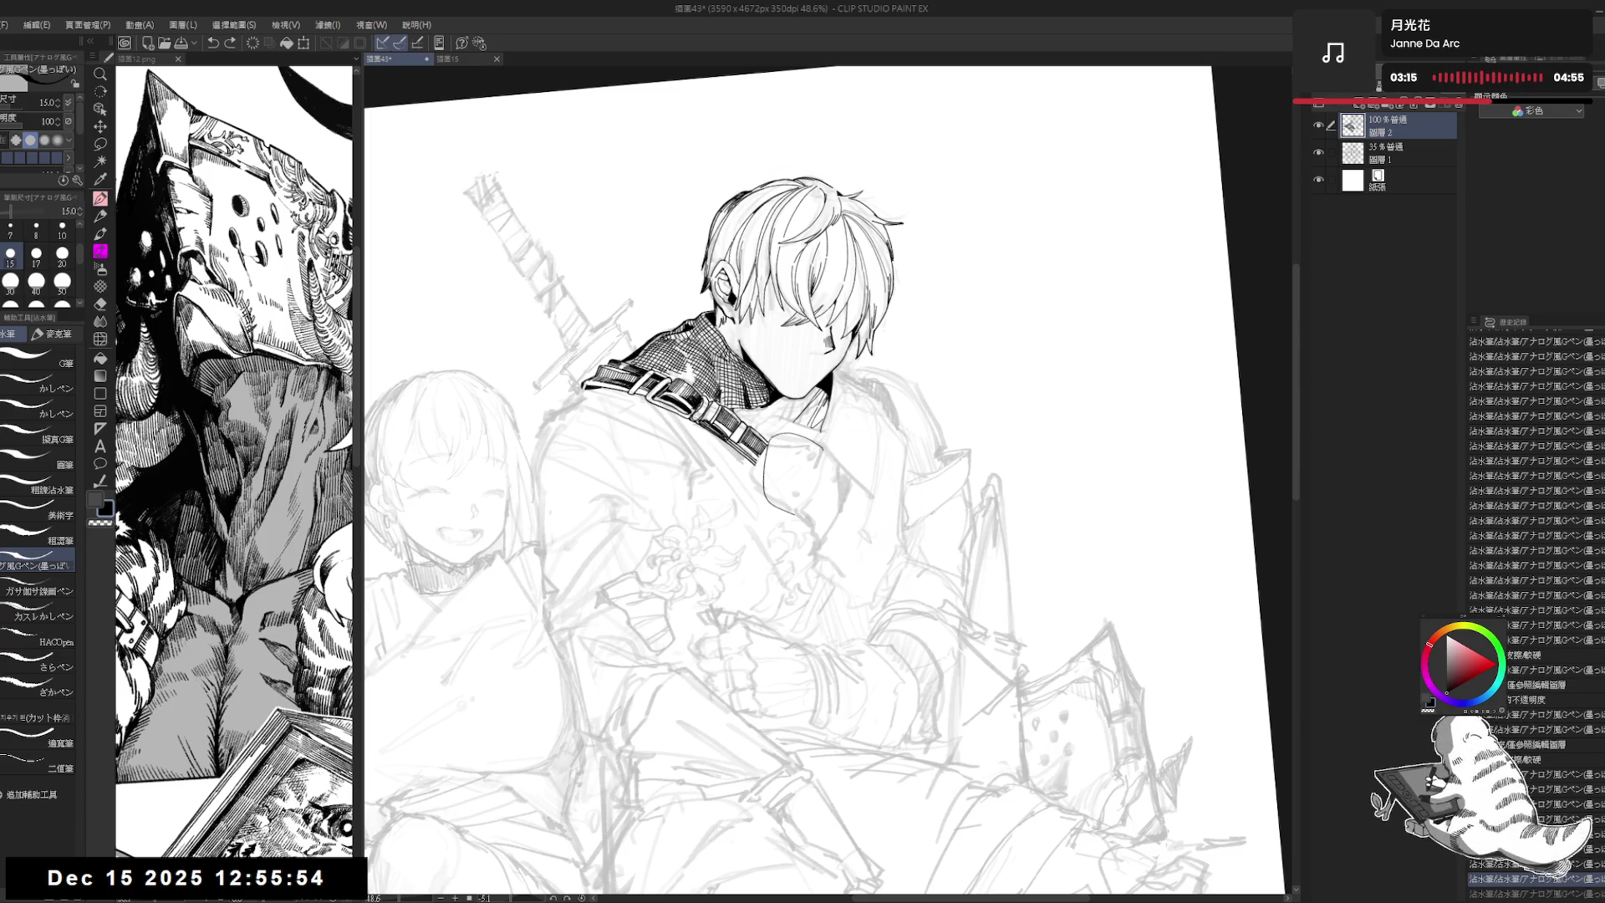
key(ctrl+y)
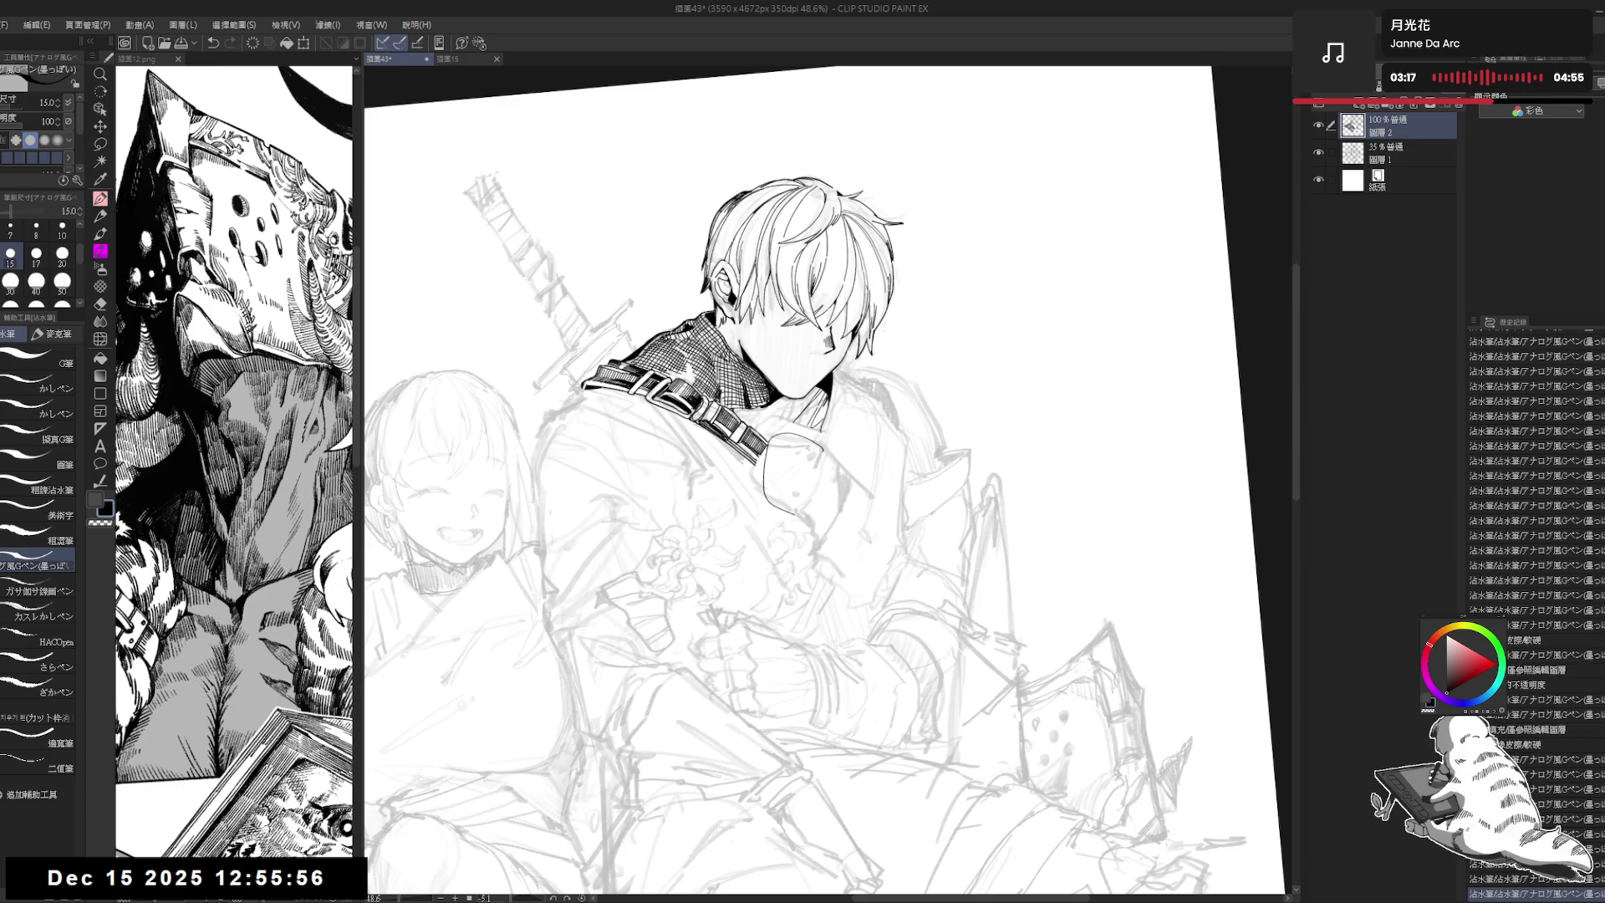
scroll(732, 422, up, 2)
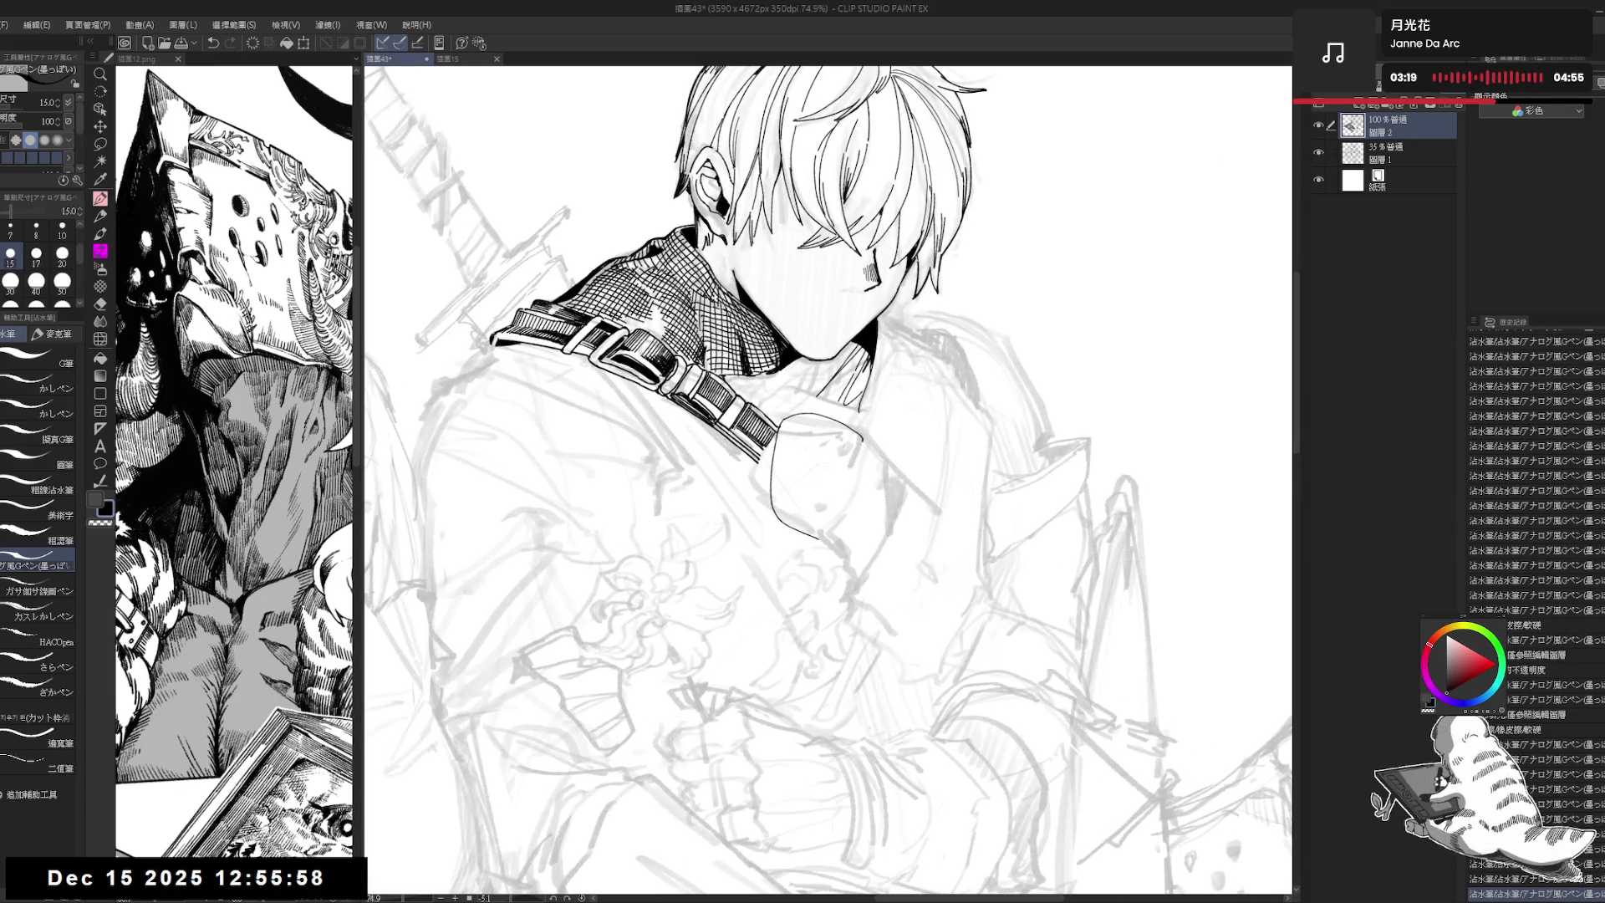
Step: Outline the shoulder near the strap and fill the strap's end solid black
drag(771, 439, 773, 460)
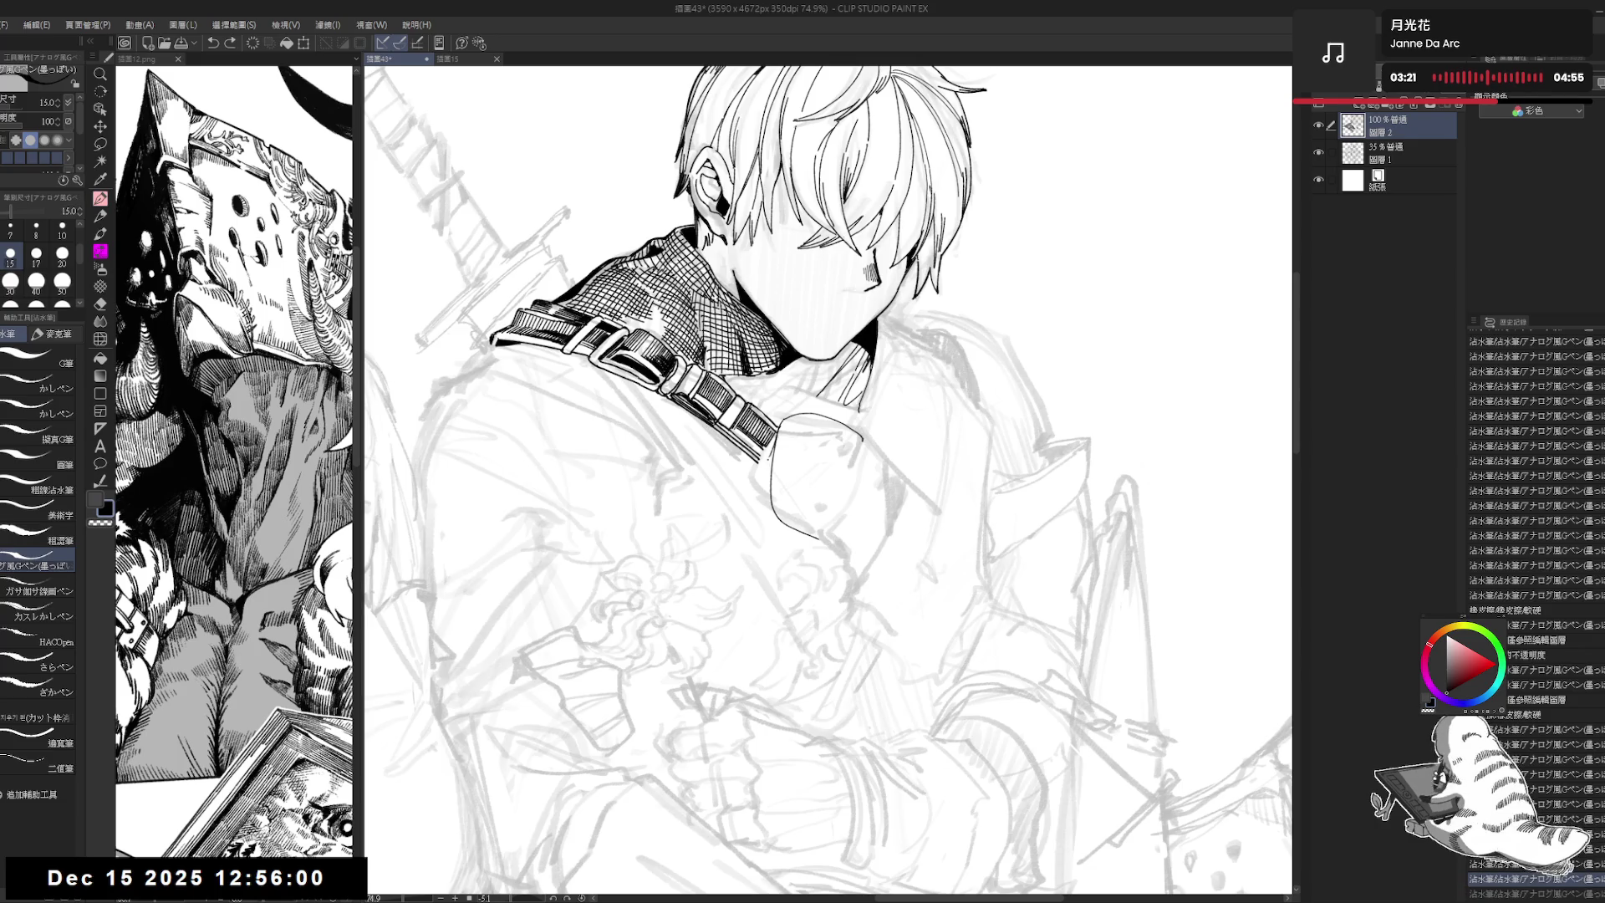
key(g)
click(768, 459)
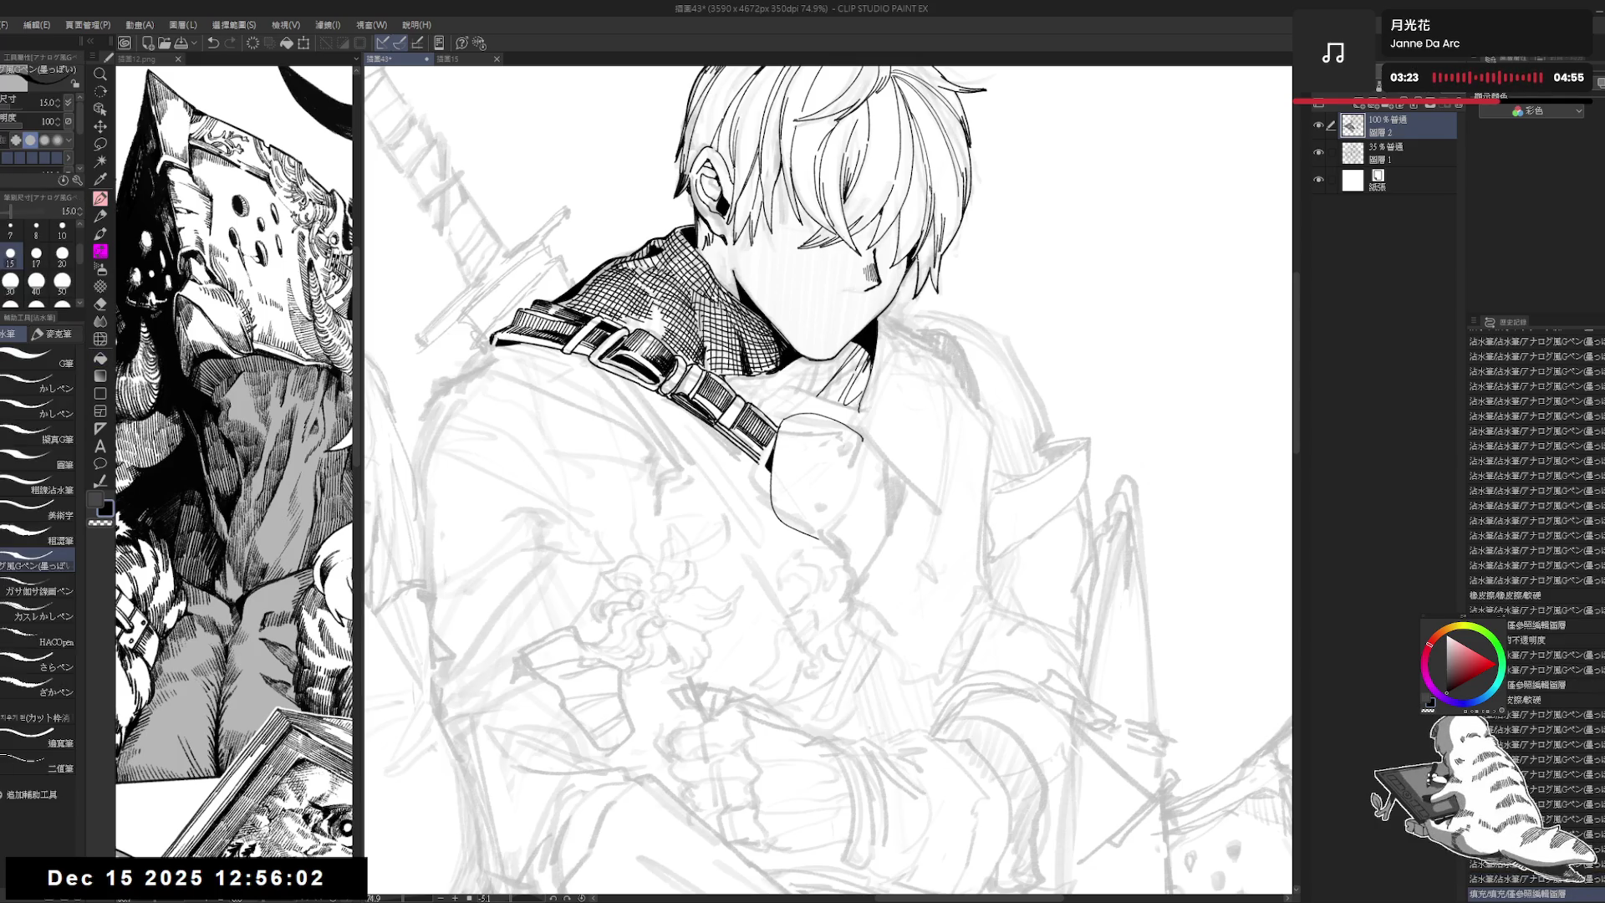
drag(767, 451, 773, 461)
drag(770, 451, 764, 499)
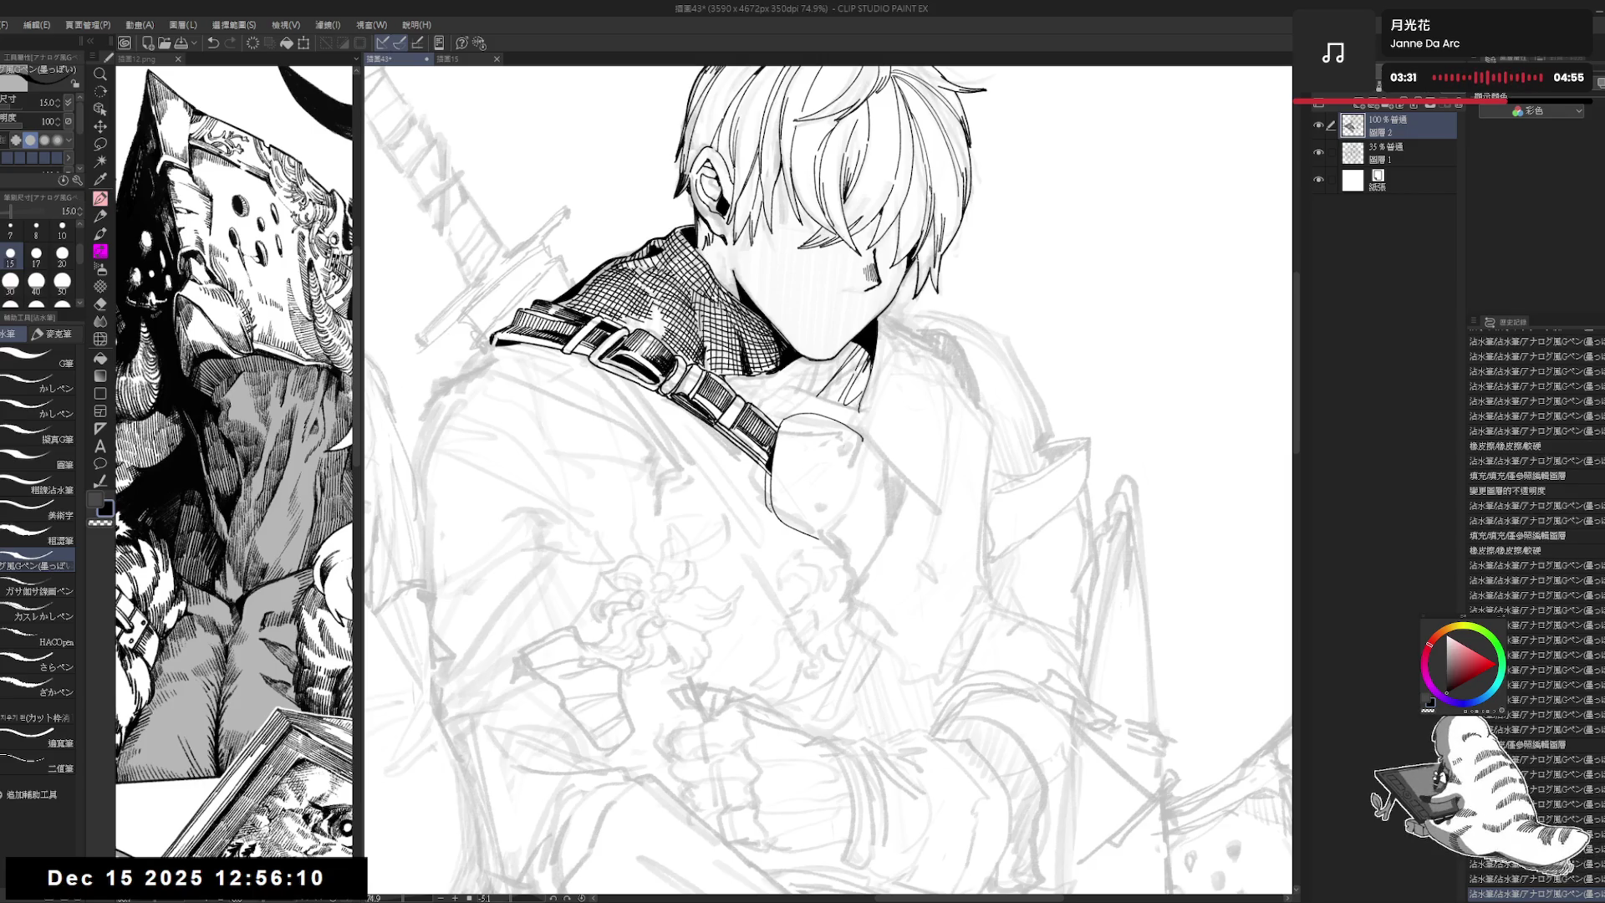
Step: Fill a small area on the shoulder plate and erase stray ink around it
key(g)
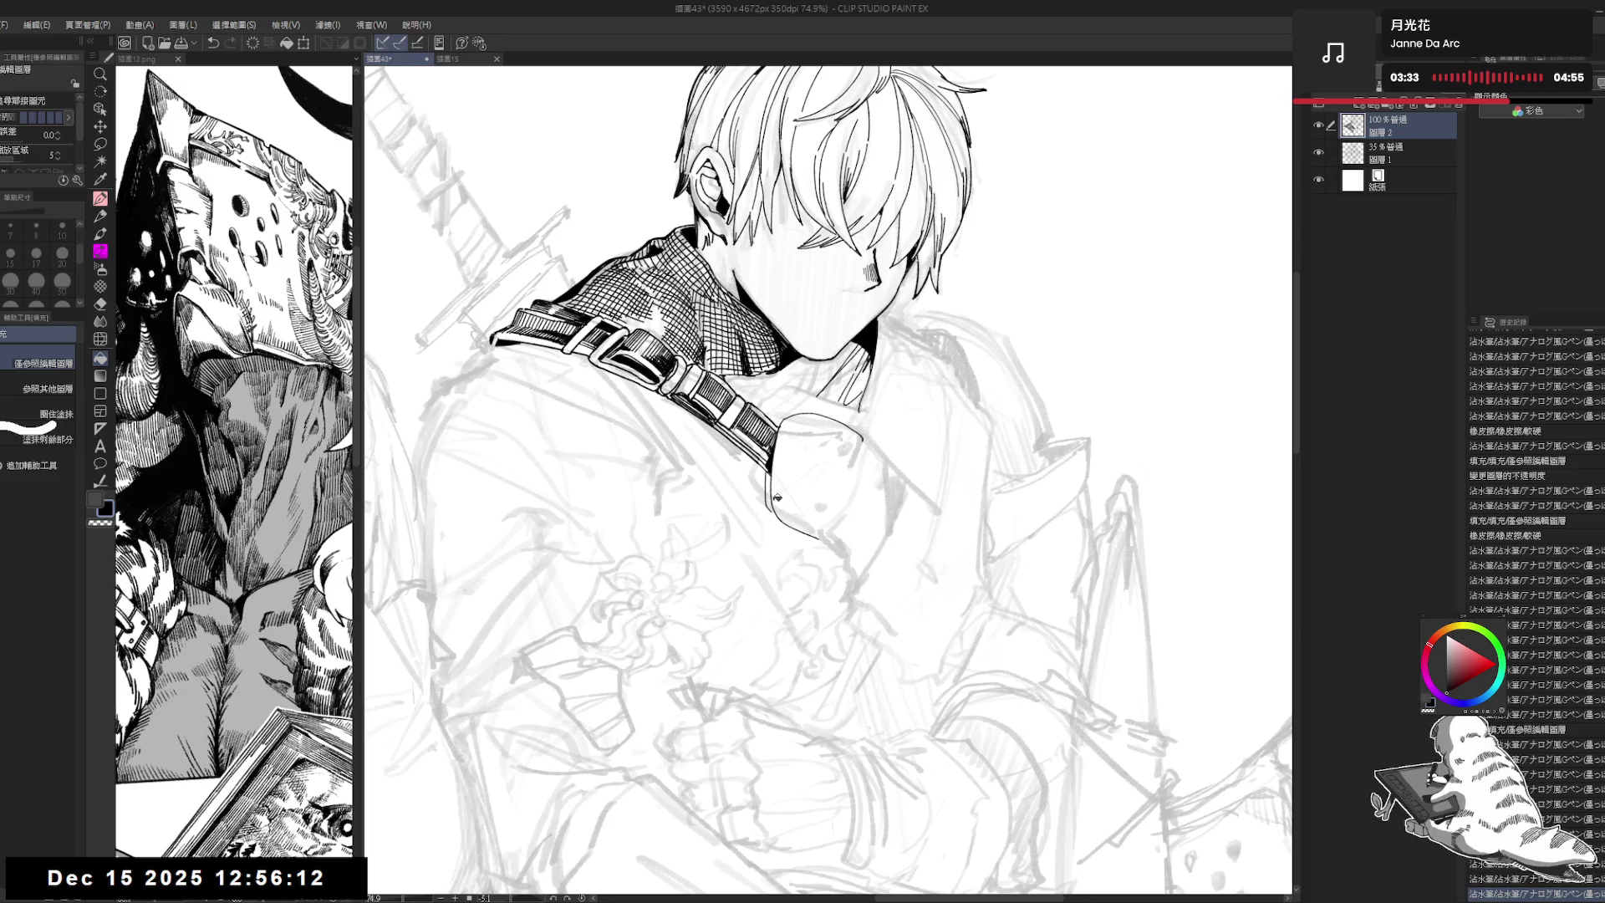
key(p)
key(g)
click(773, 468)
scroll(811, 330, down, 2)
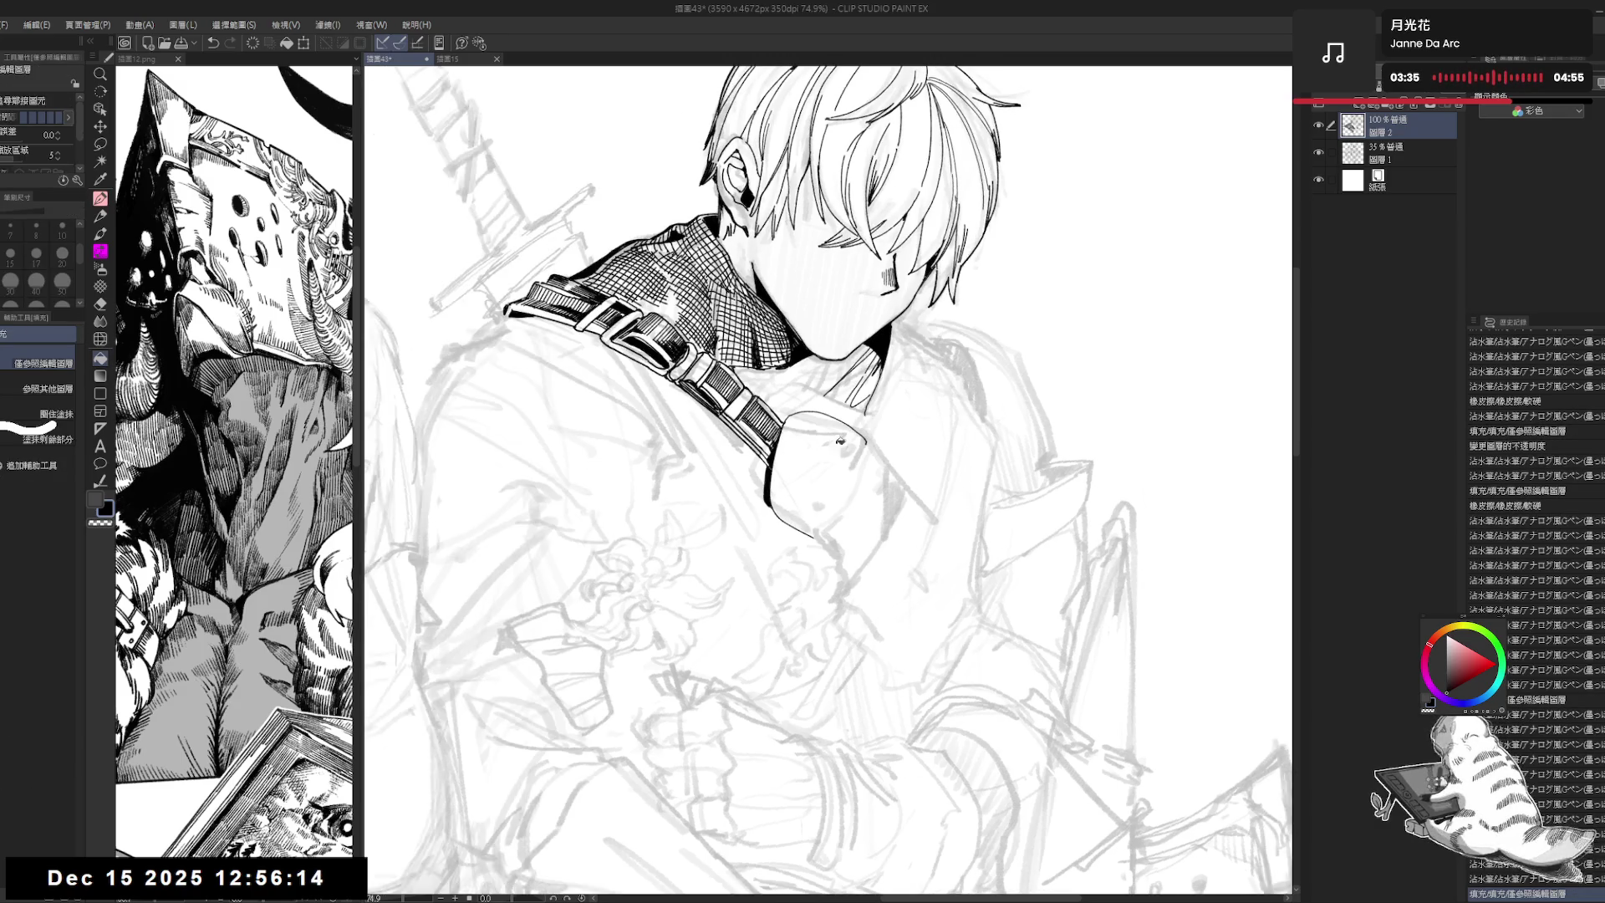
scroll(811, 330, down, 1)
key(e)
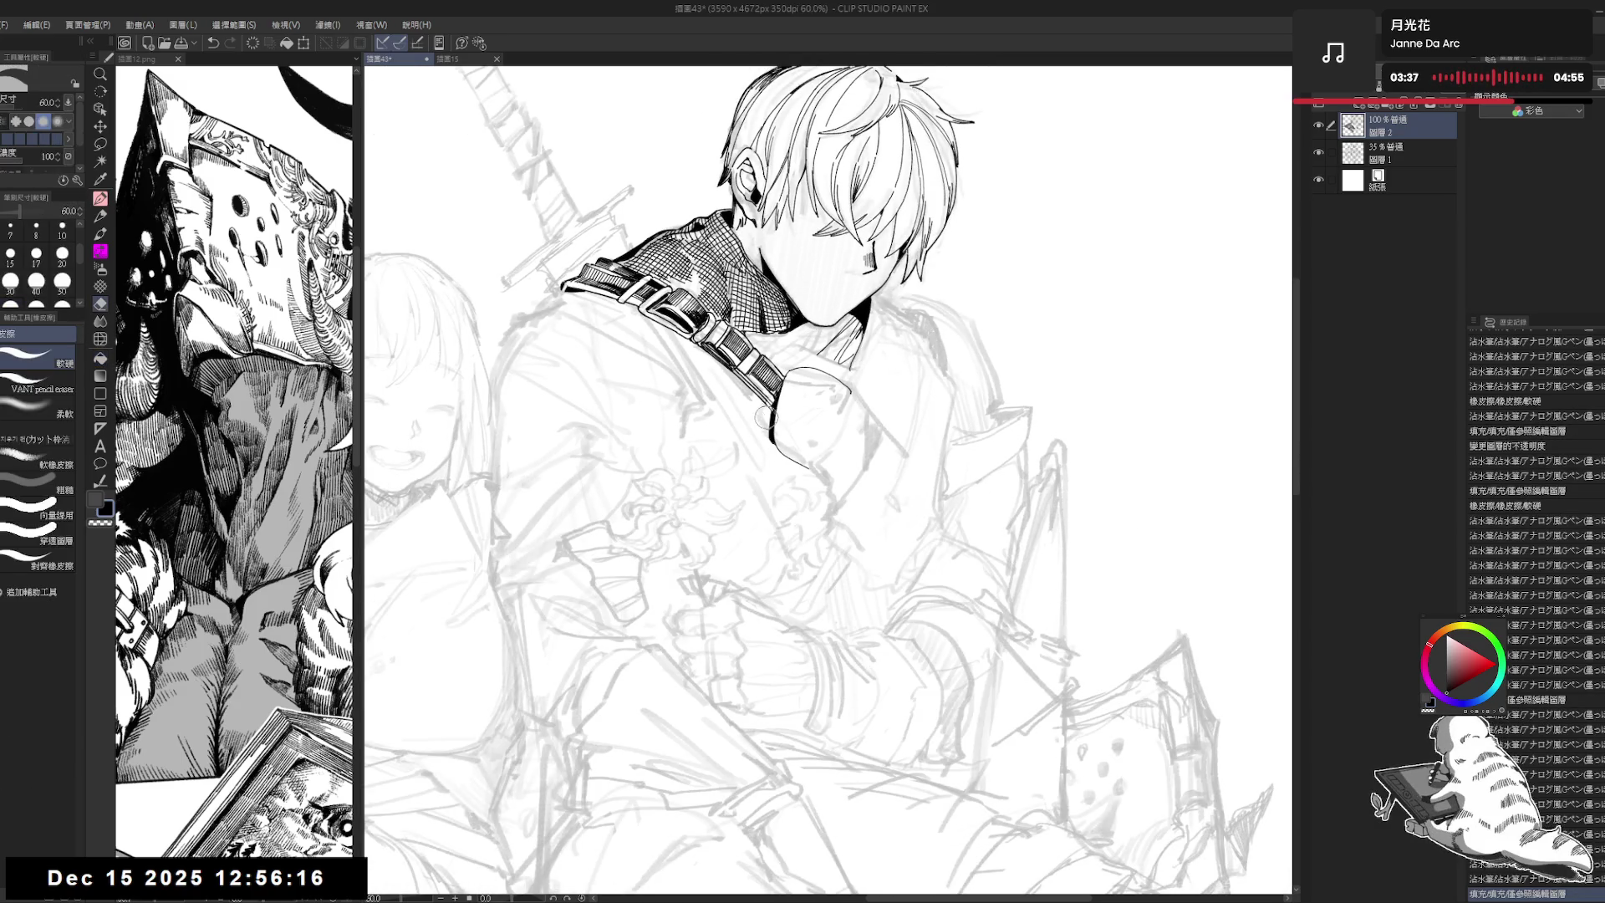
drag(763, 444, 773, 387)
Step: Dot two rivets on the shoulder plate and reduce the pen size from 17 to 15
key(p)
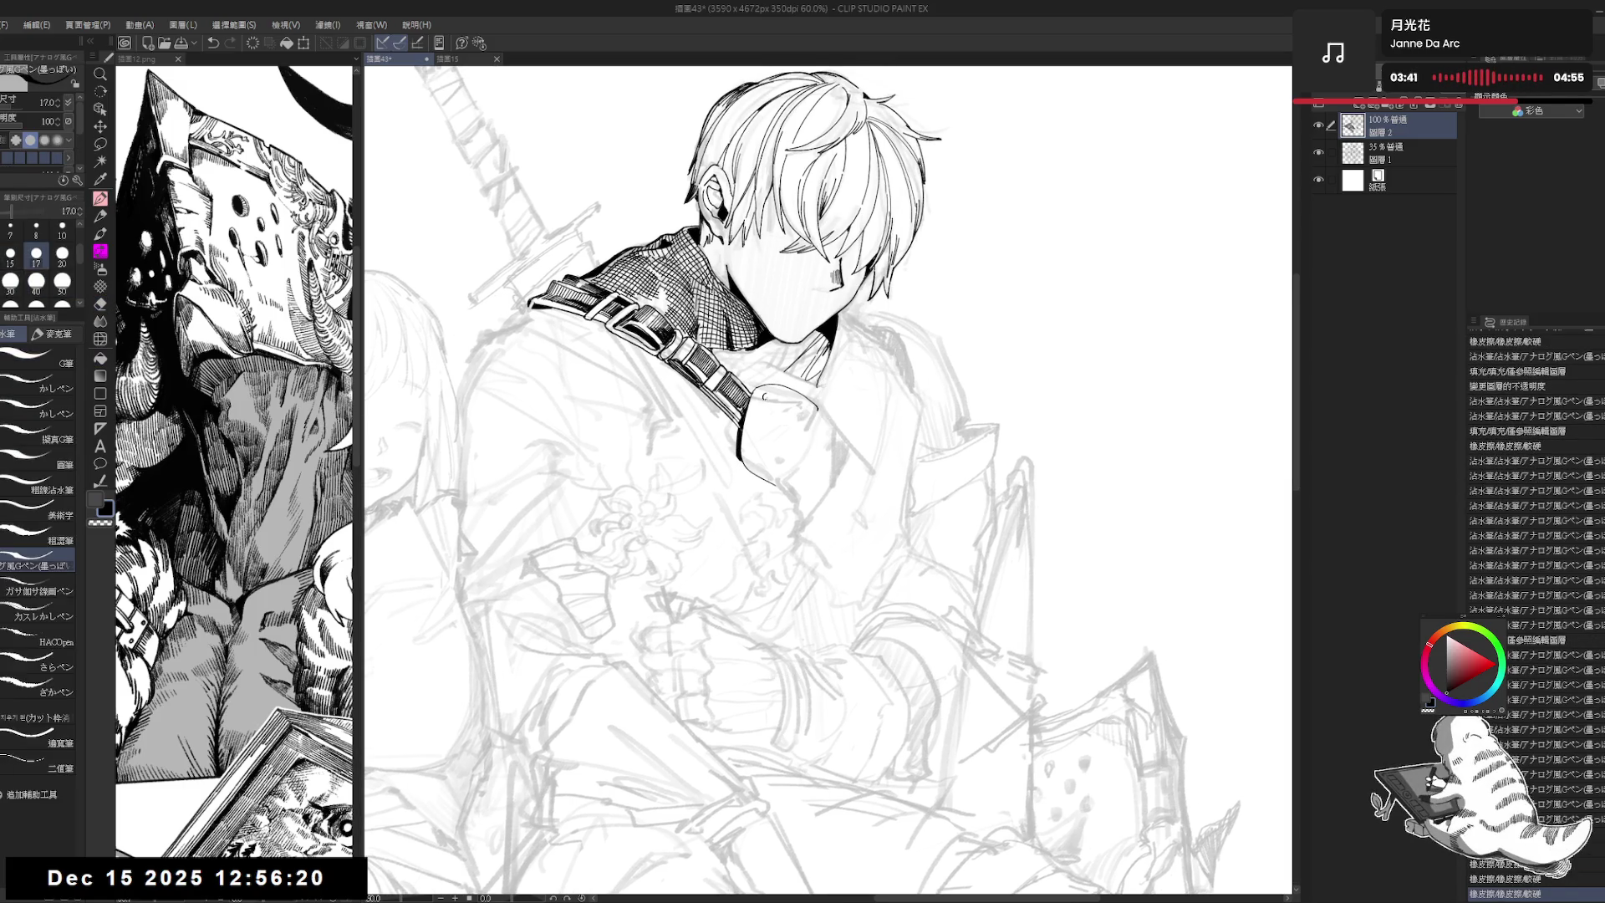
click(764, 396)
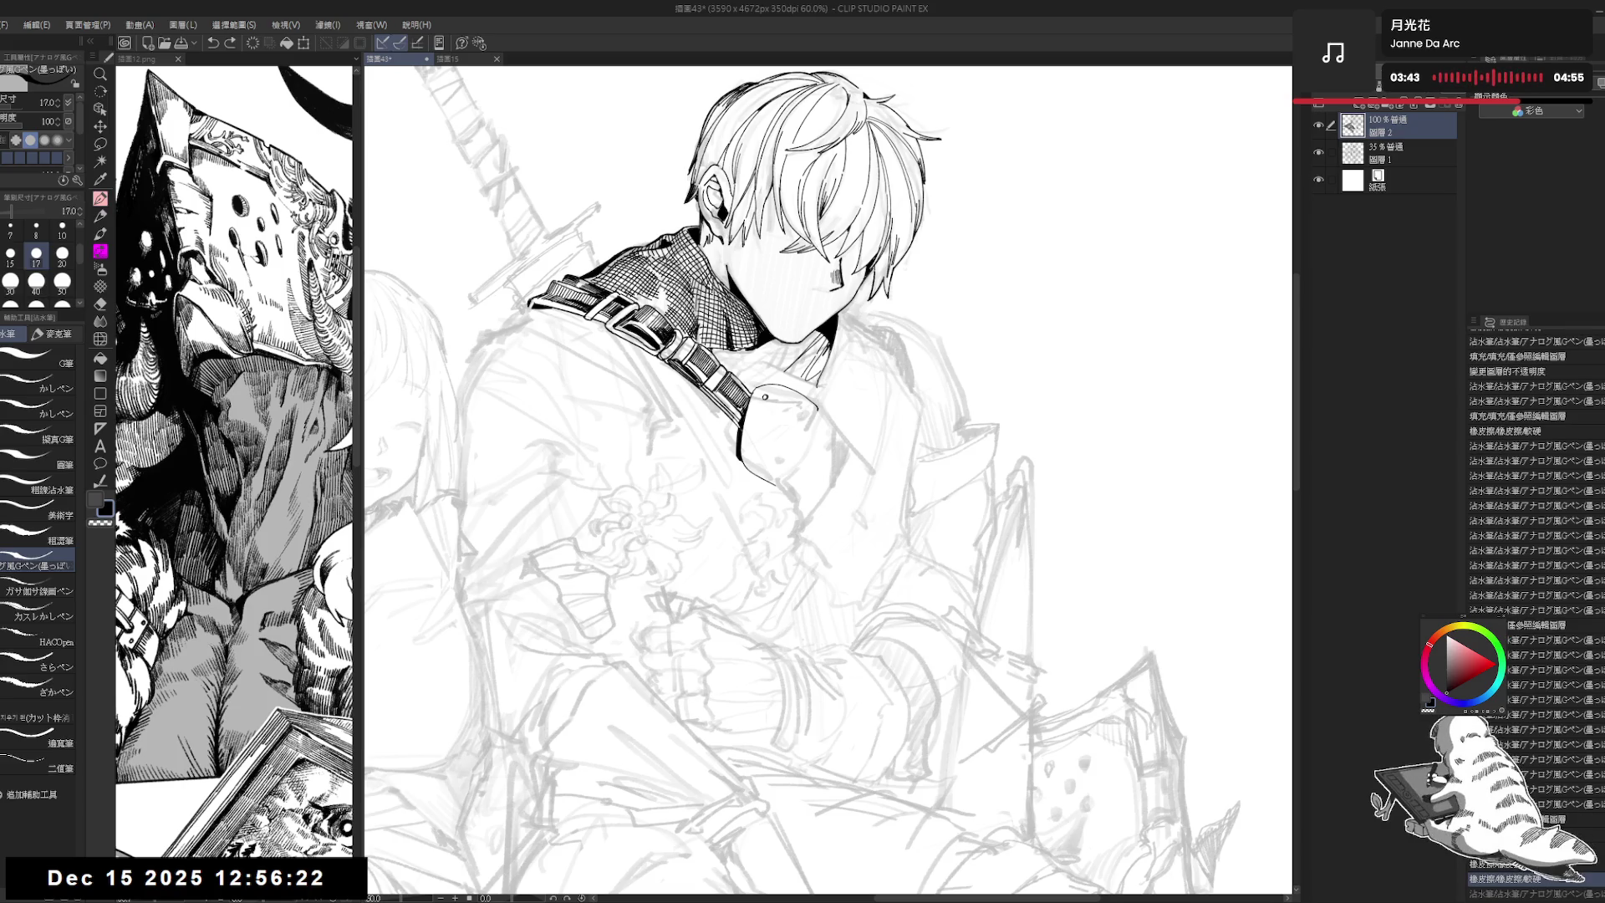
click(755, 441)
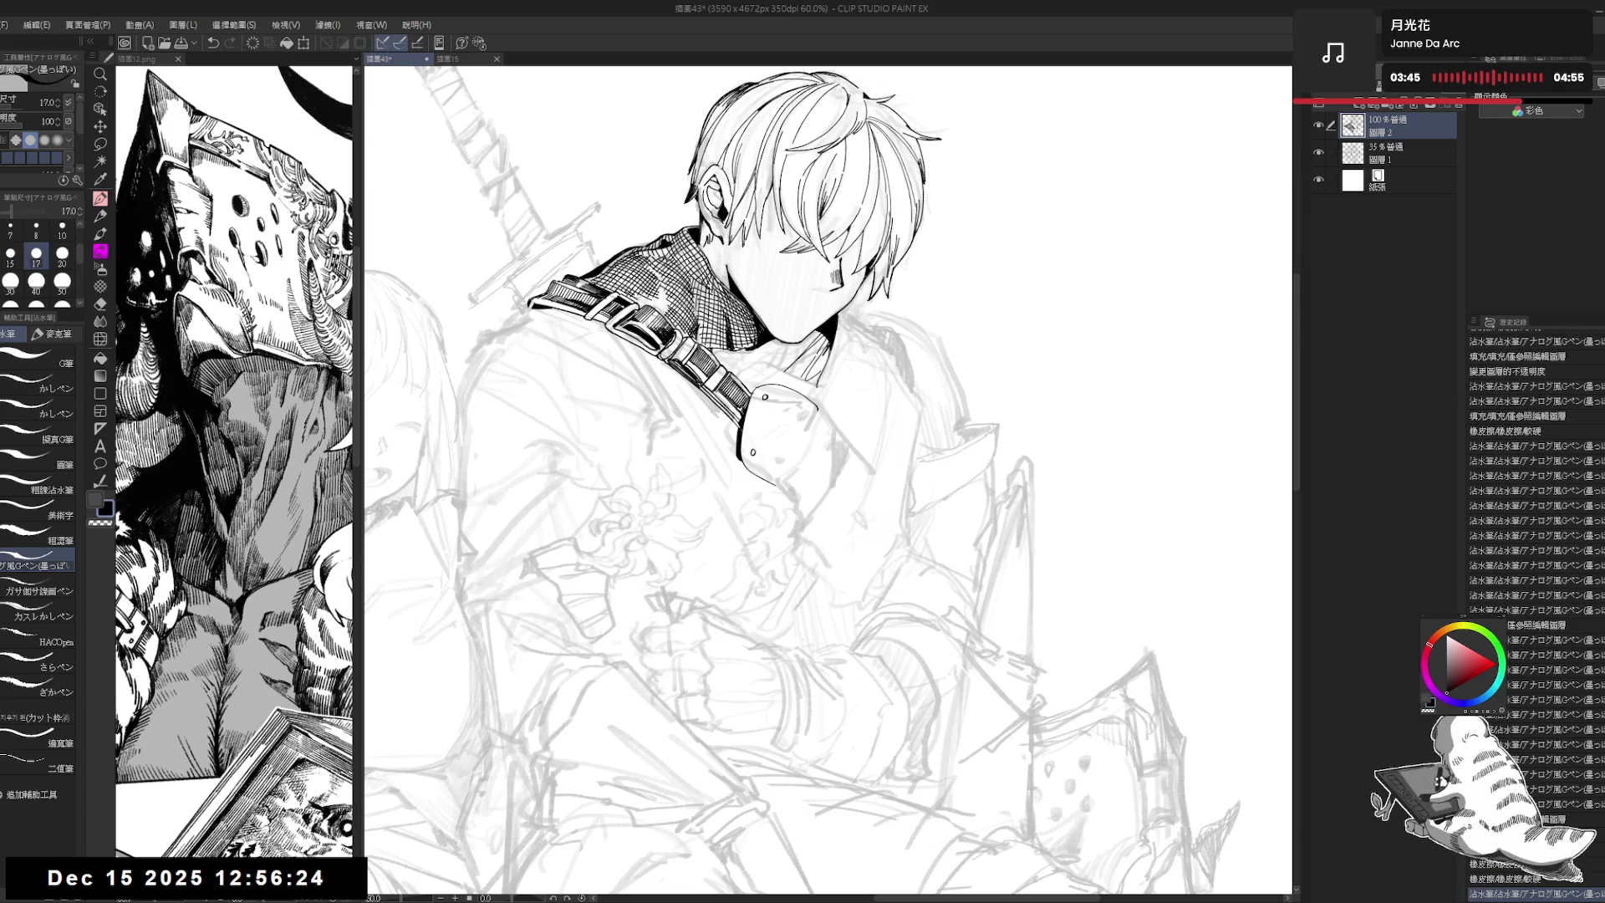
key(-)
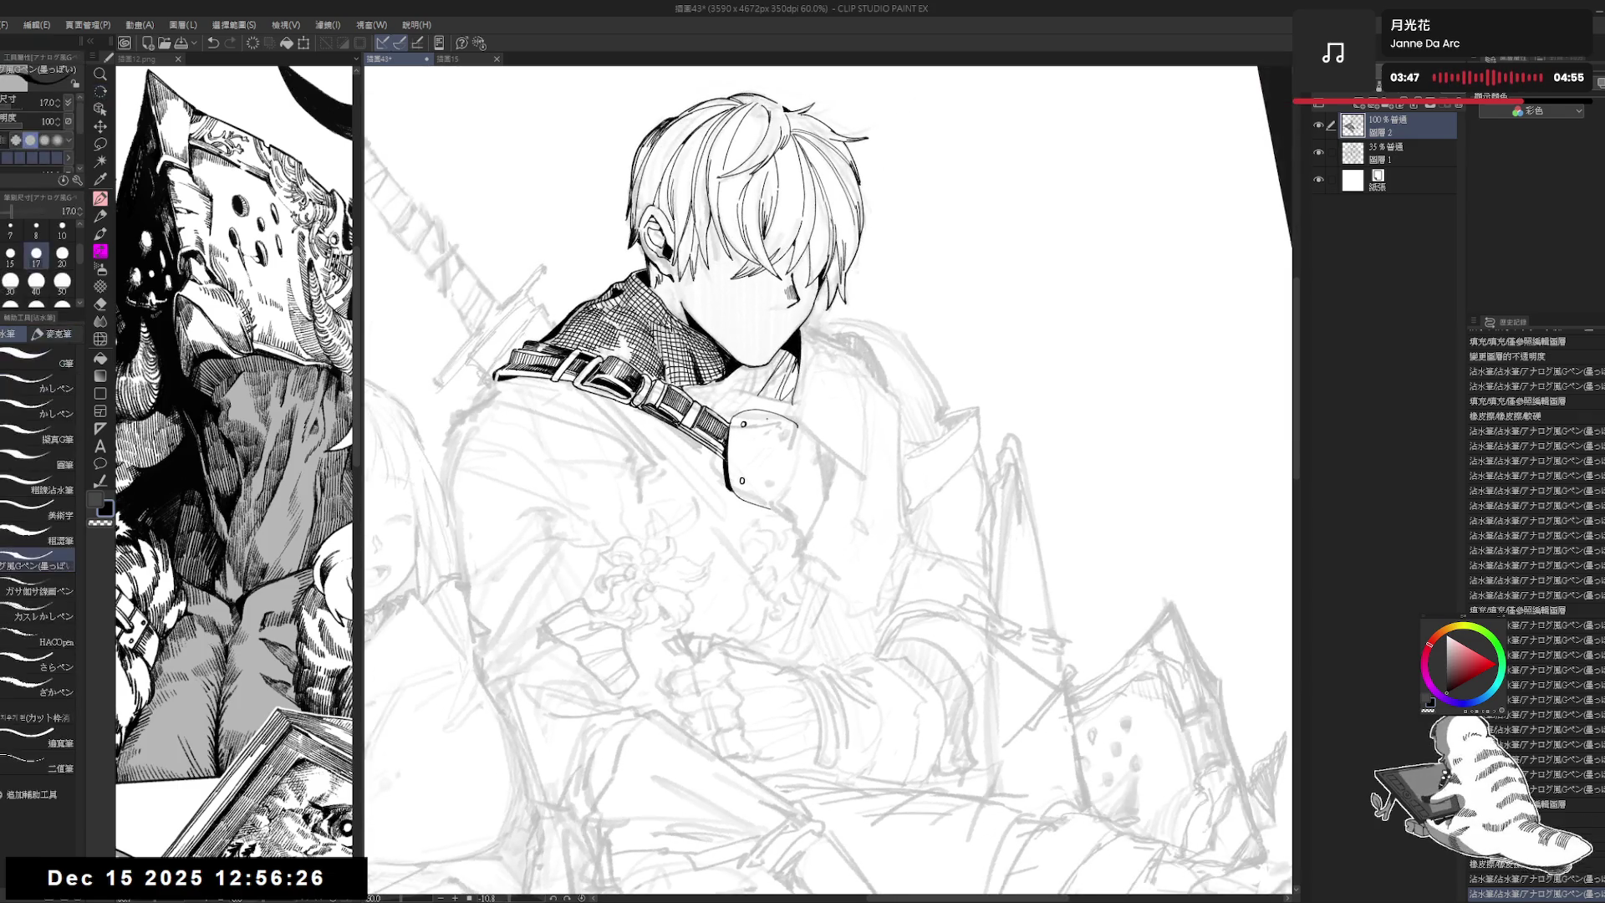
click(761, 424)
key(ctrl+z)
Step: Hatch a row of shading strokes across the shoulder plate
key(bracketleft)
click(760, 424)
drag(781, 435, 760, 425)
key(ctrl+z)
drag(763, 414, 770, 426)
drag(772, 416, 777, 427)
drag(778, 416, 787, 429)
drag(788, 418, 797, 432)
drag(798, 420, 799, 432)
Step: Rotate the view counter-clockwise and add short vertical hatching lower on the shoulder plate
key(r)
drag(767, 595, 787, 599)
key(p)
drag(748, 494, 745, 502)
drag(747, 494, 754, 505)
drag(757, 496, 764, 509)
drag(766, 499, 767, 511)
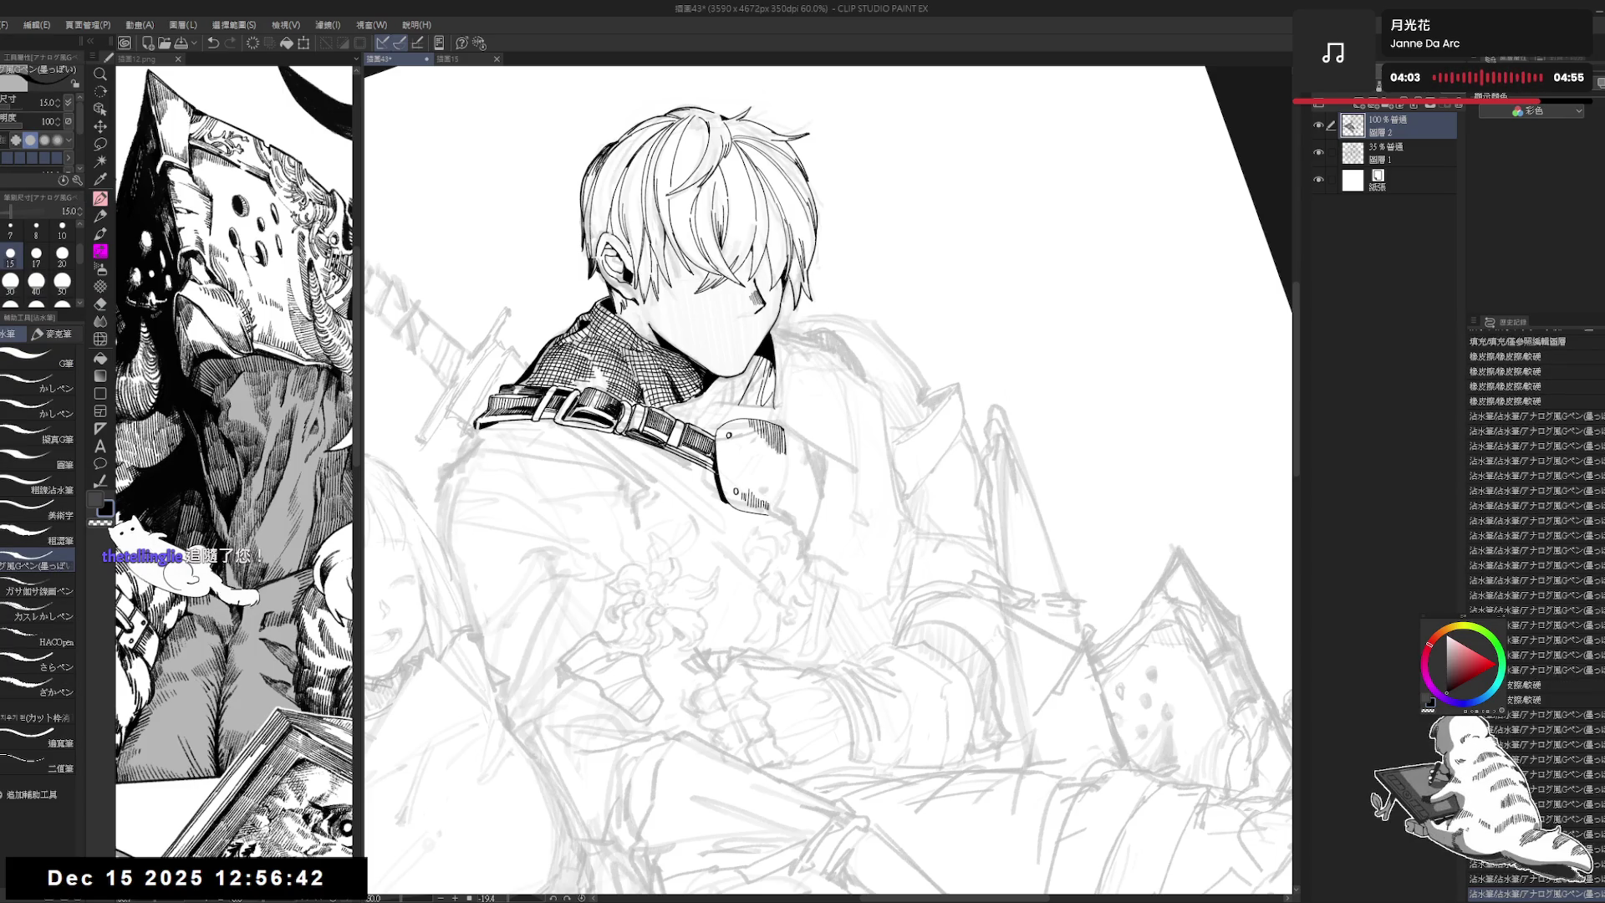
Step: Replace the old collar lines with new inked ones and fill part of the collar black
key(ctrl+@)
key(e)
click(788, 399)
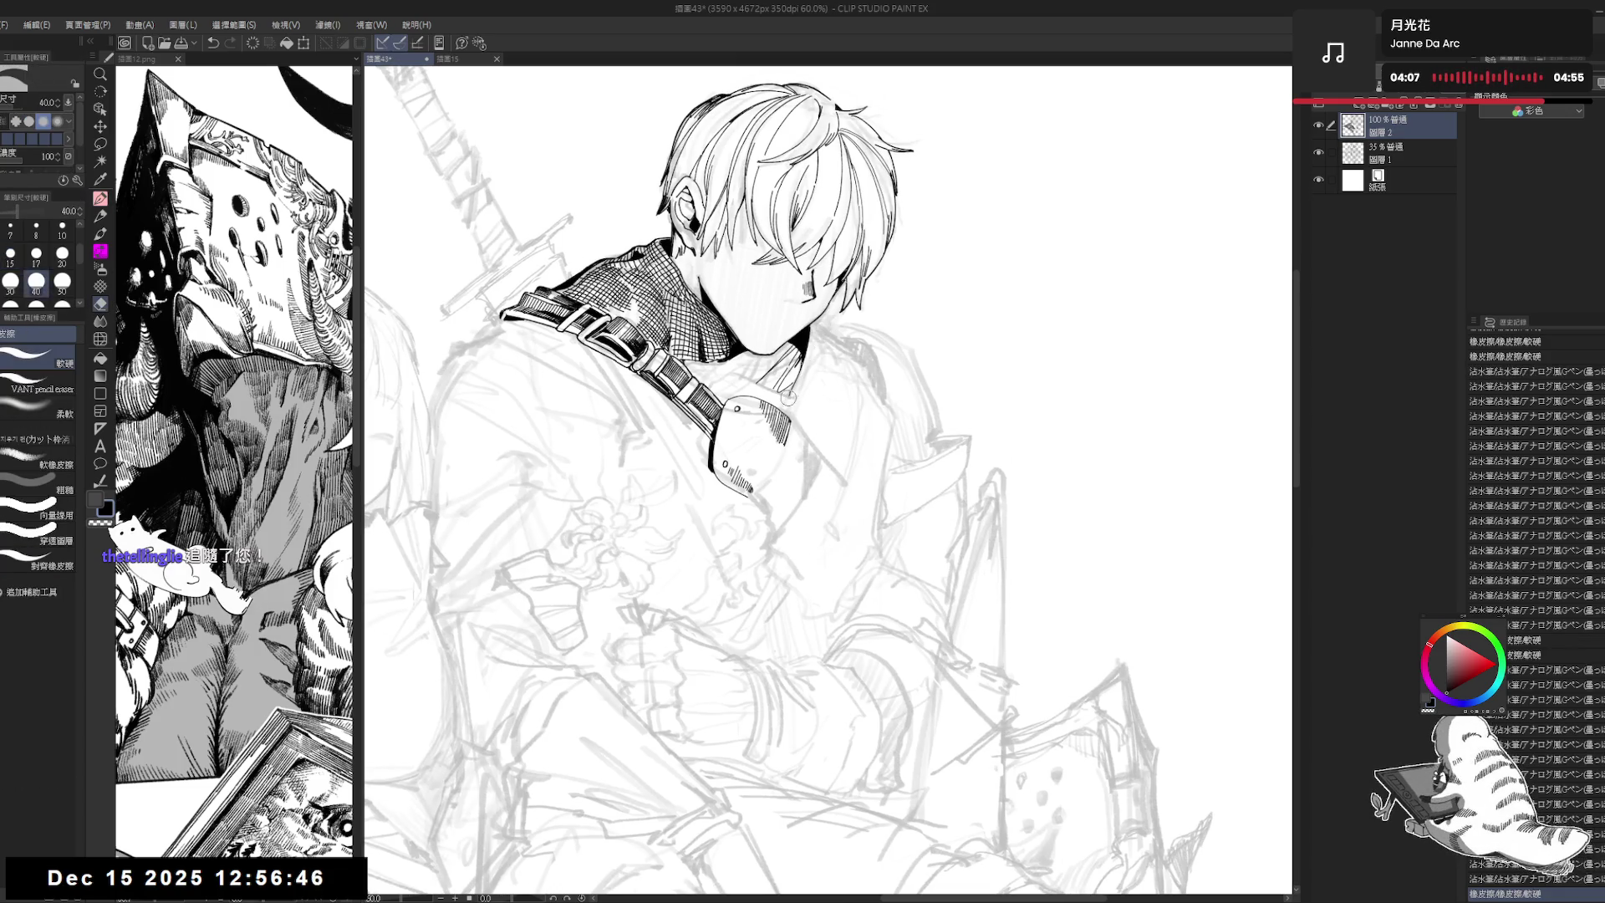
click(788, 398)
click(789, 395)
click(789, 392)
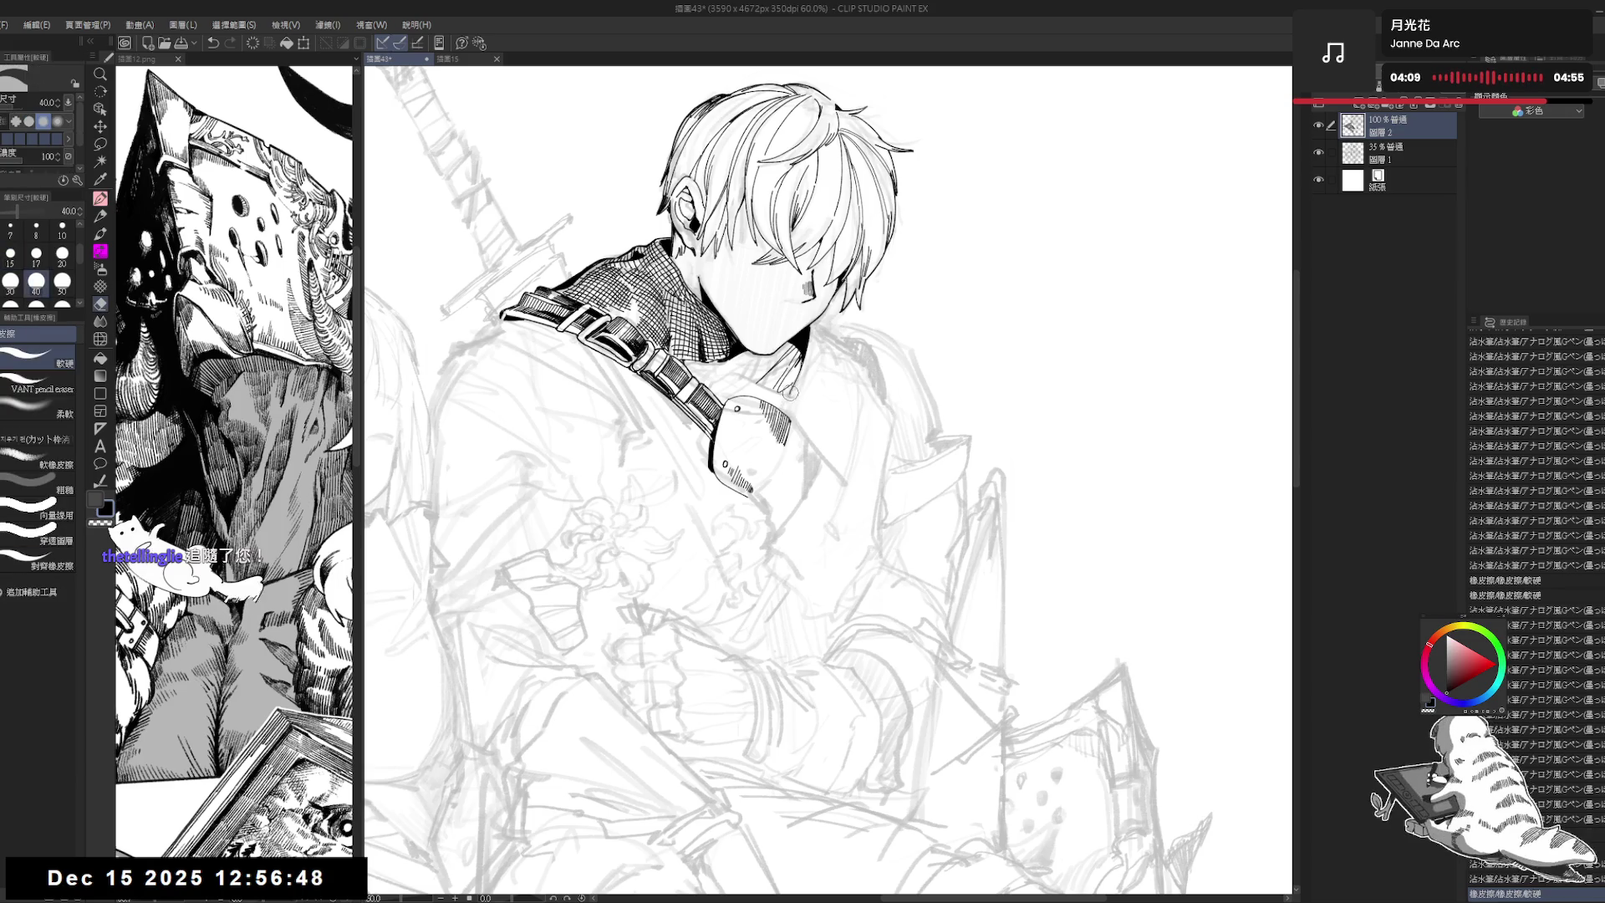
mouse_move(790, 393)
mouse_down()
mouse_move(796, 368)
mouse_move(795, 400)
mouse_up()
key(p)
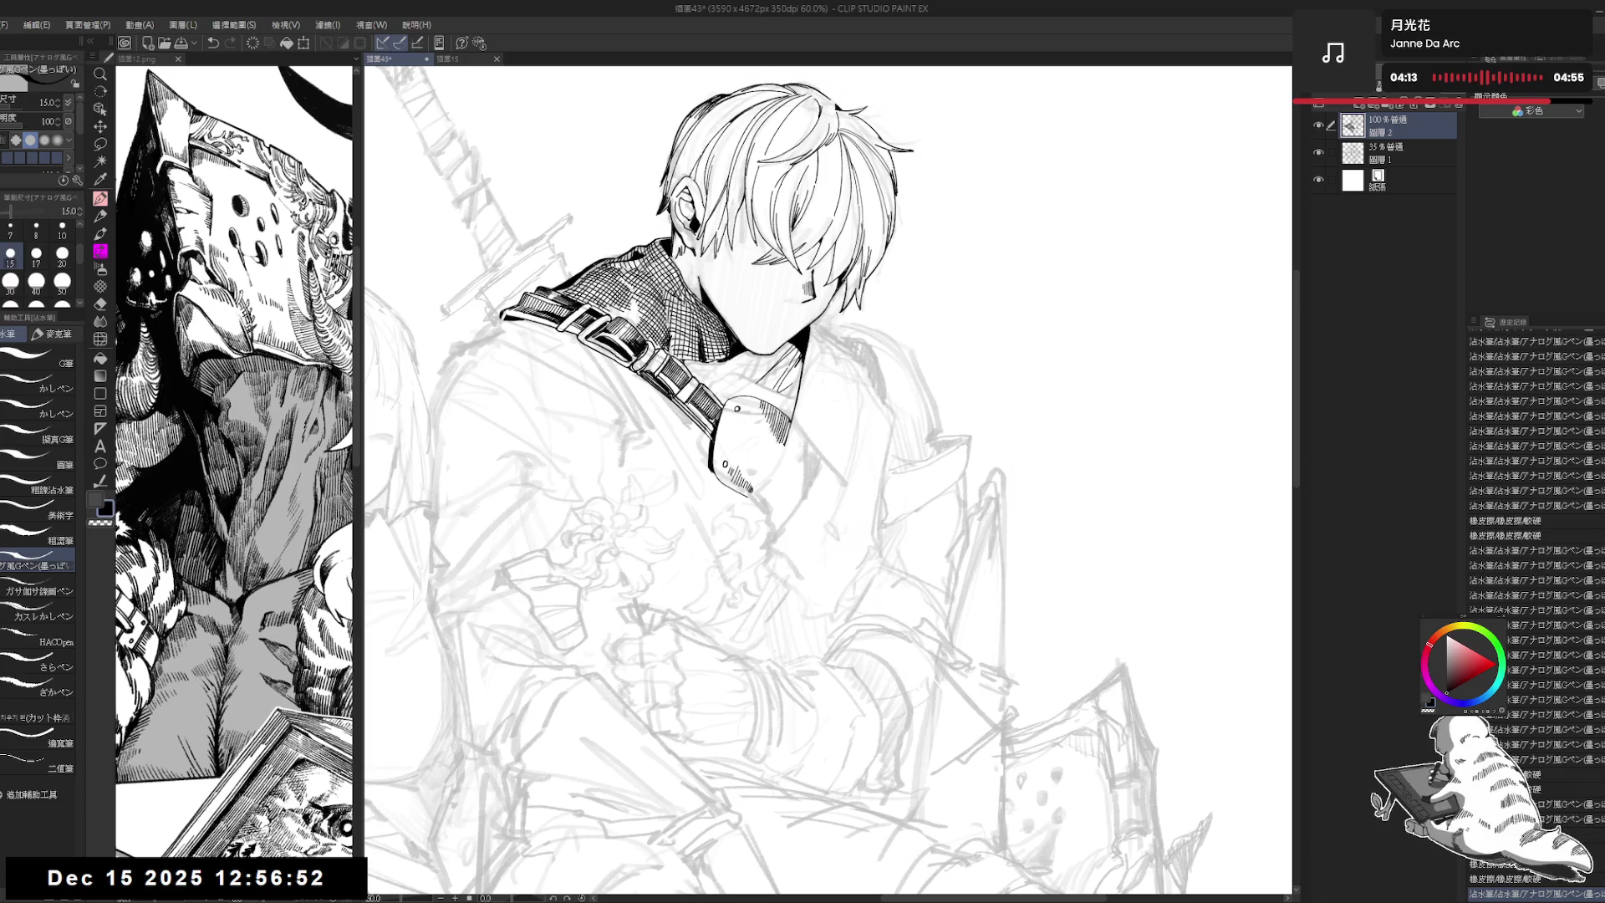
drag(792, 389, 794, 415)
key(g)
click(798, 386)
key(p)
Step: Add hatching beside the collar and draw a vertical coat line with small marks
drag(802, 360, 796, 393)
drag(827, 349, 807, 357)
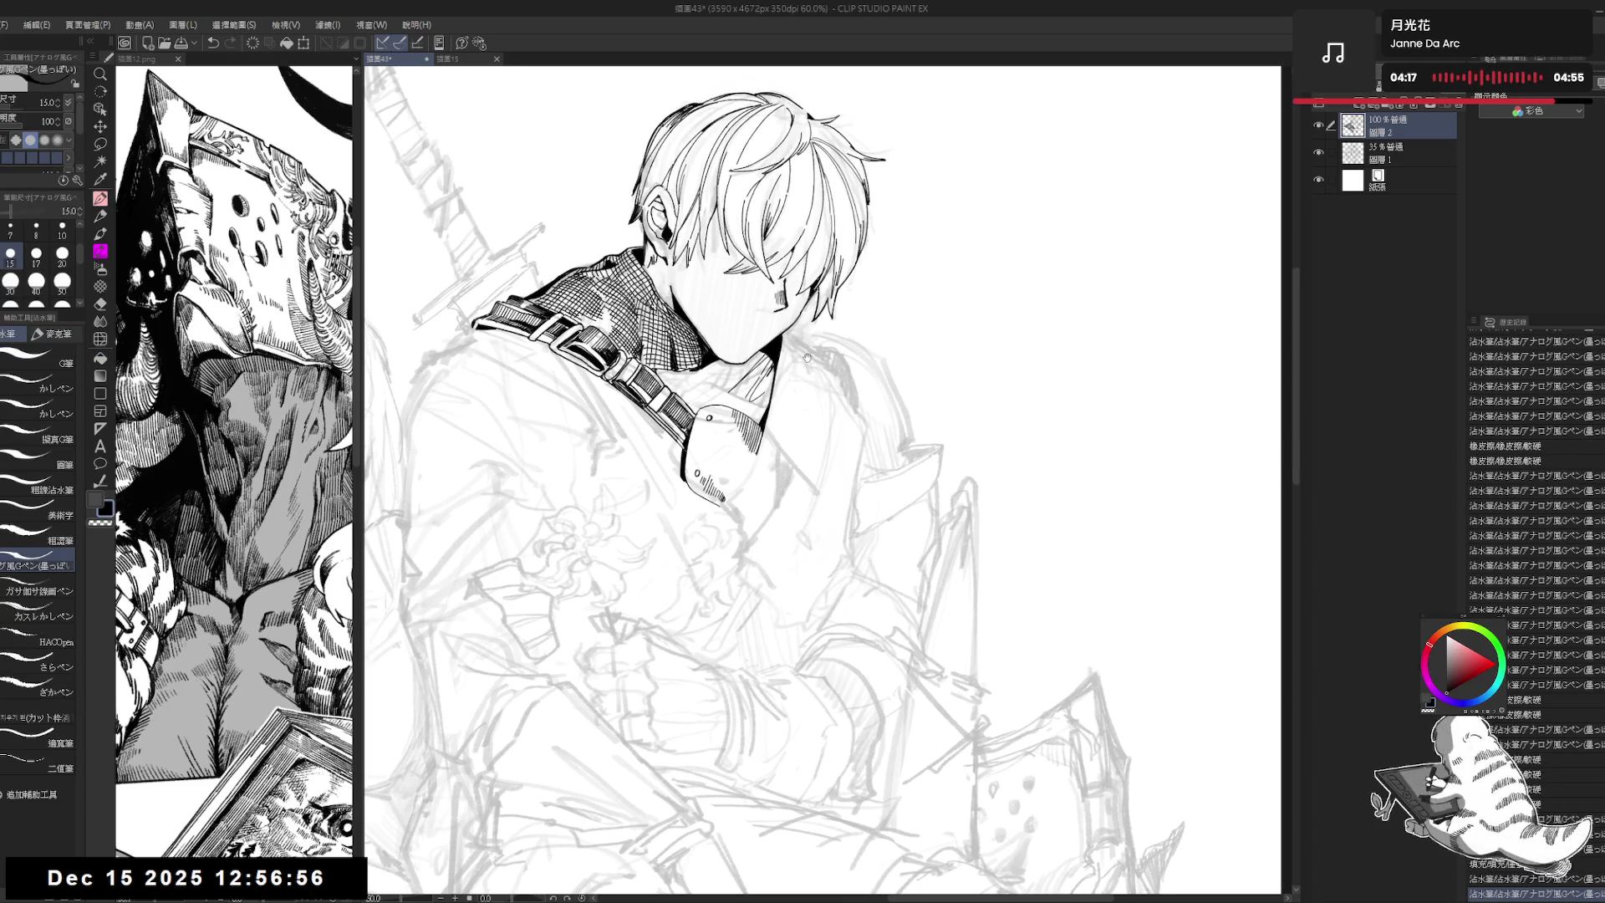
drag(764, 424, 759, 456)
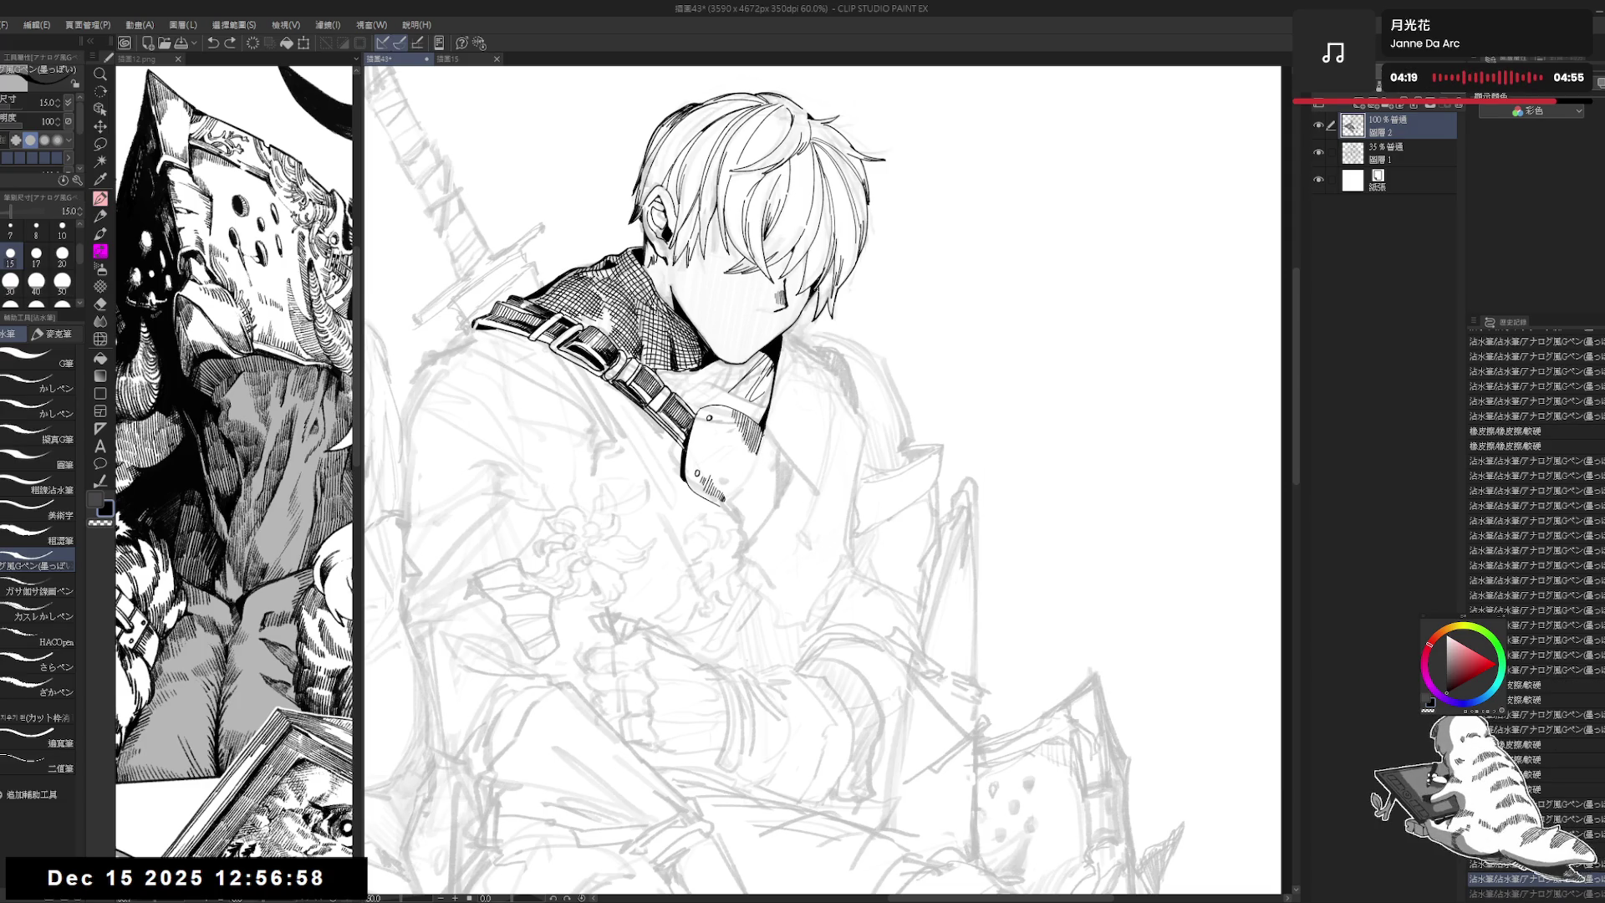
mouse_move(762, 428)
mouse_down()
mouse_move(767, 453)
mouse_move(819, 488)
mouse_up()
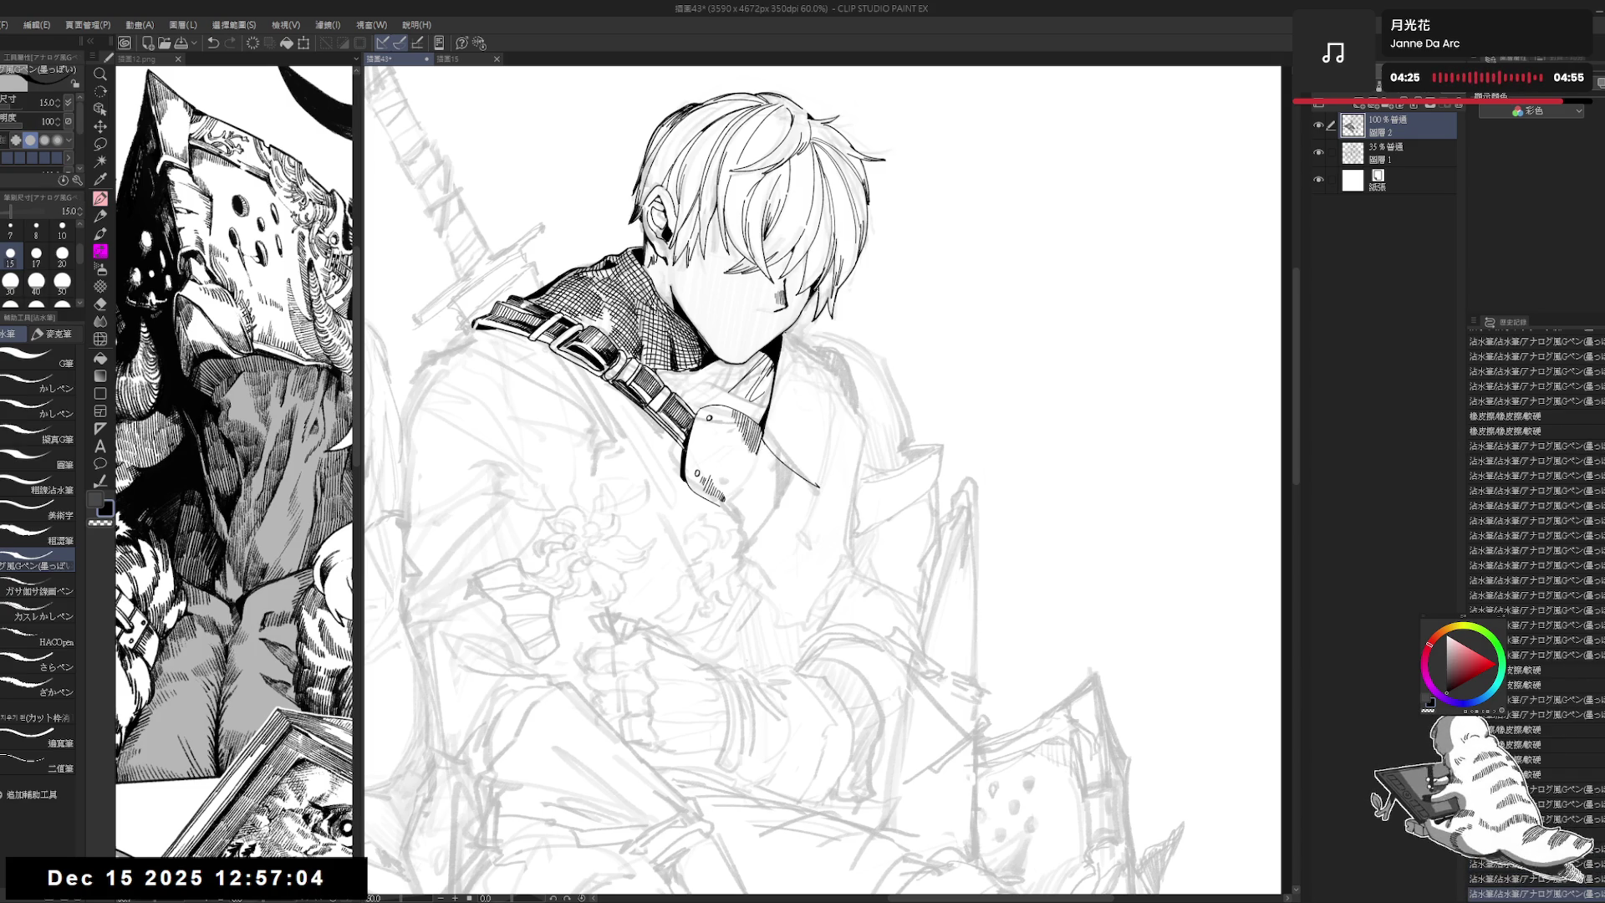
drag(830, 351, 833, 407)
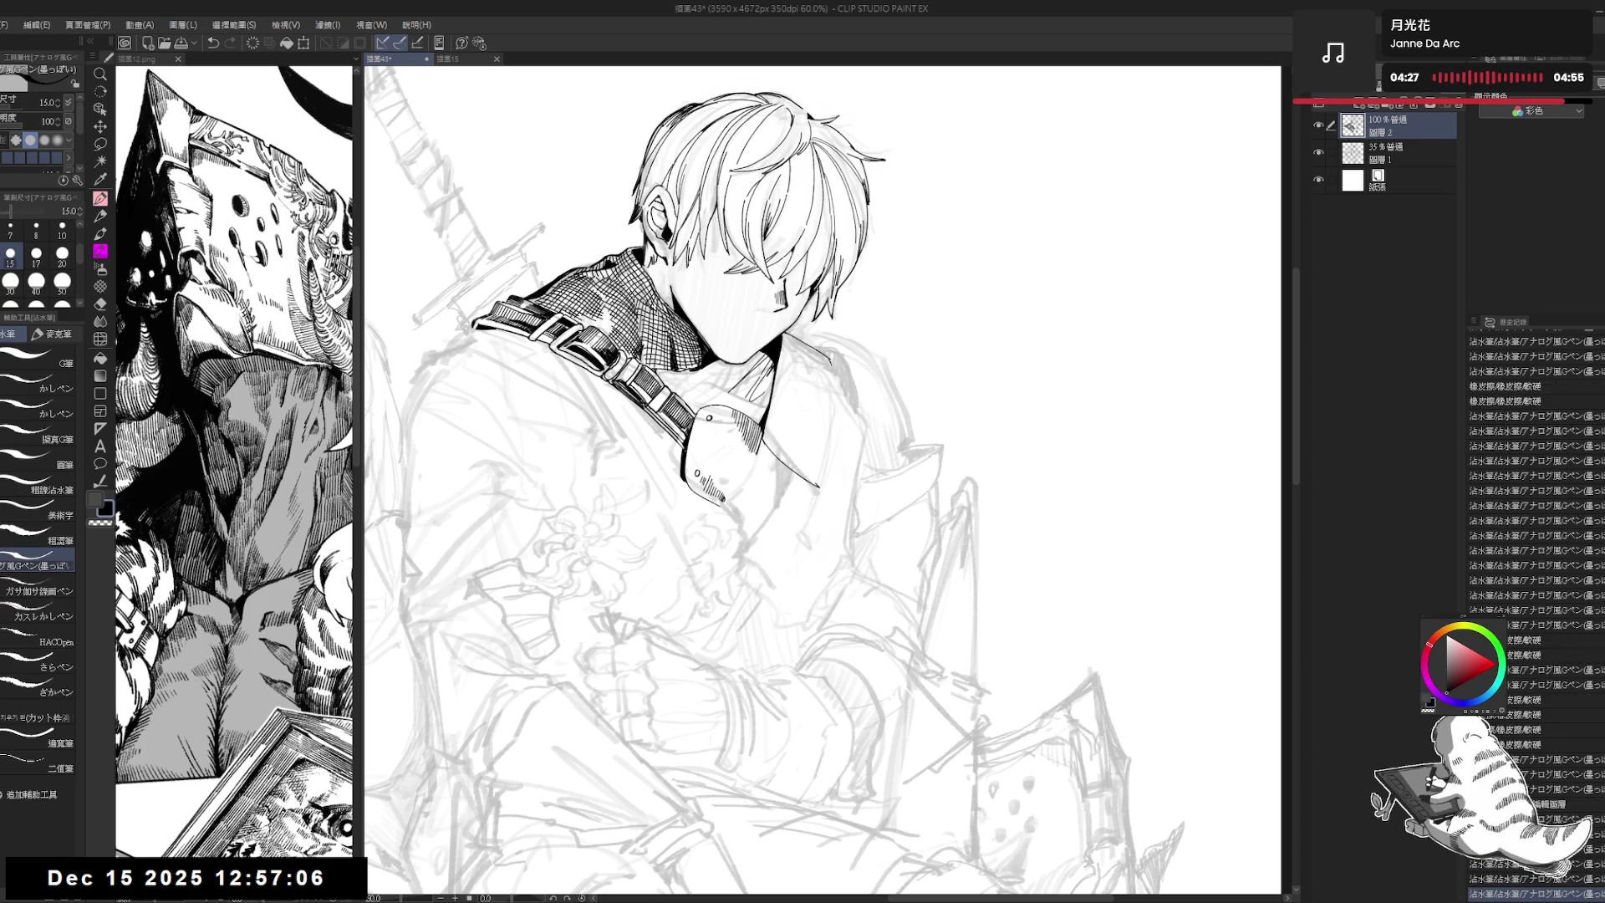
click(811, 399)
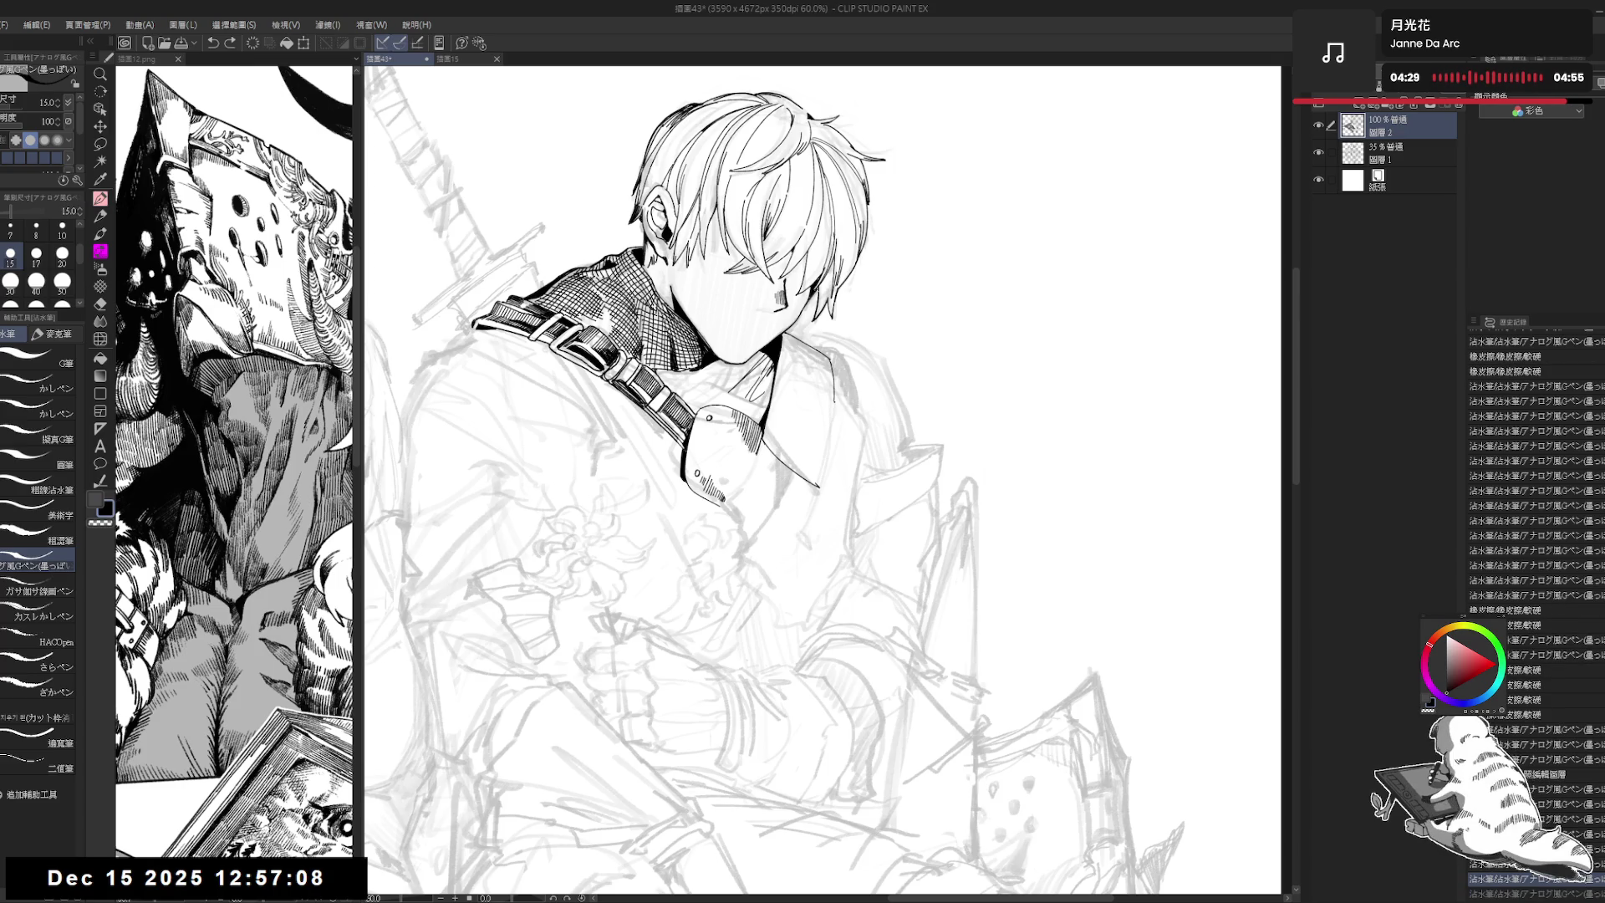
mouse_move(792, 397)
mouse_down()
mouse_move(833, 411)
mouse_move(826, 494)
mouse_up()
Step: Zoom out, save the file, and flip the view horizontally to check the drawing
key(e)
key(p)
key(ctrl+minus)
key(ctrl+s)
key(h)
key(h)
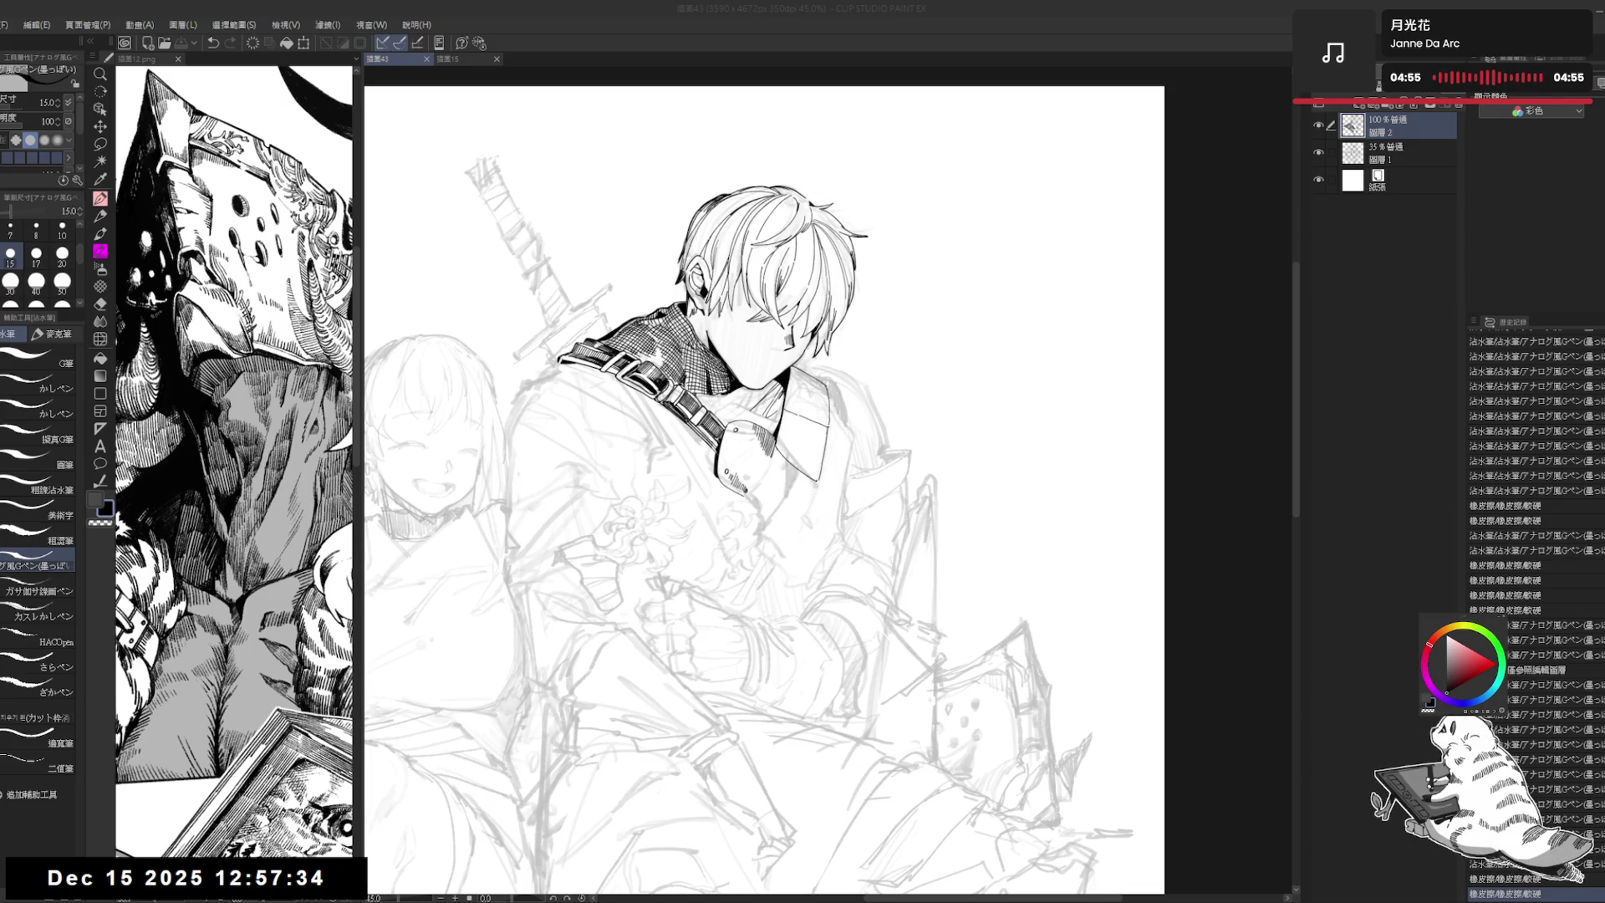
Step: Tilt the canvas to a comfortable angle and keep the pen size at 15
click(871, 76)
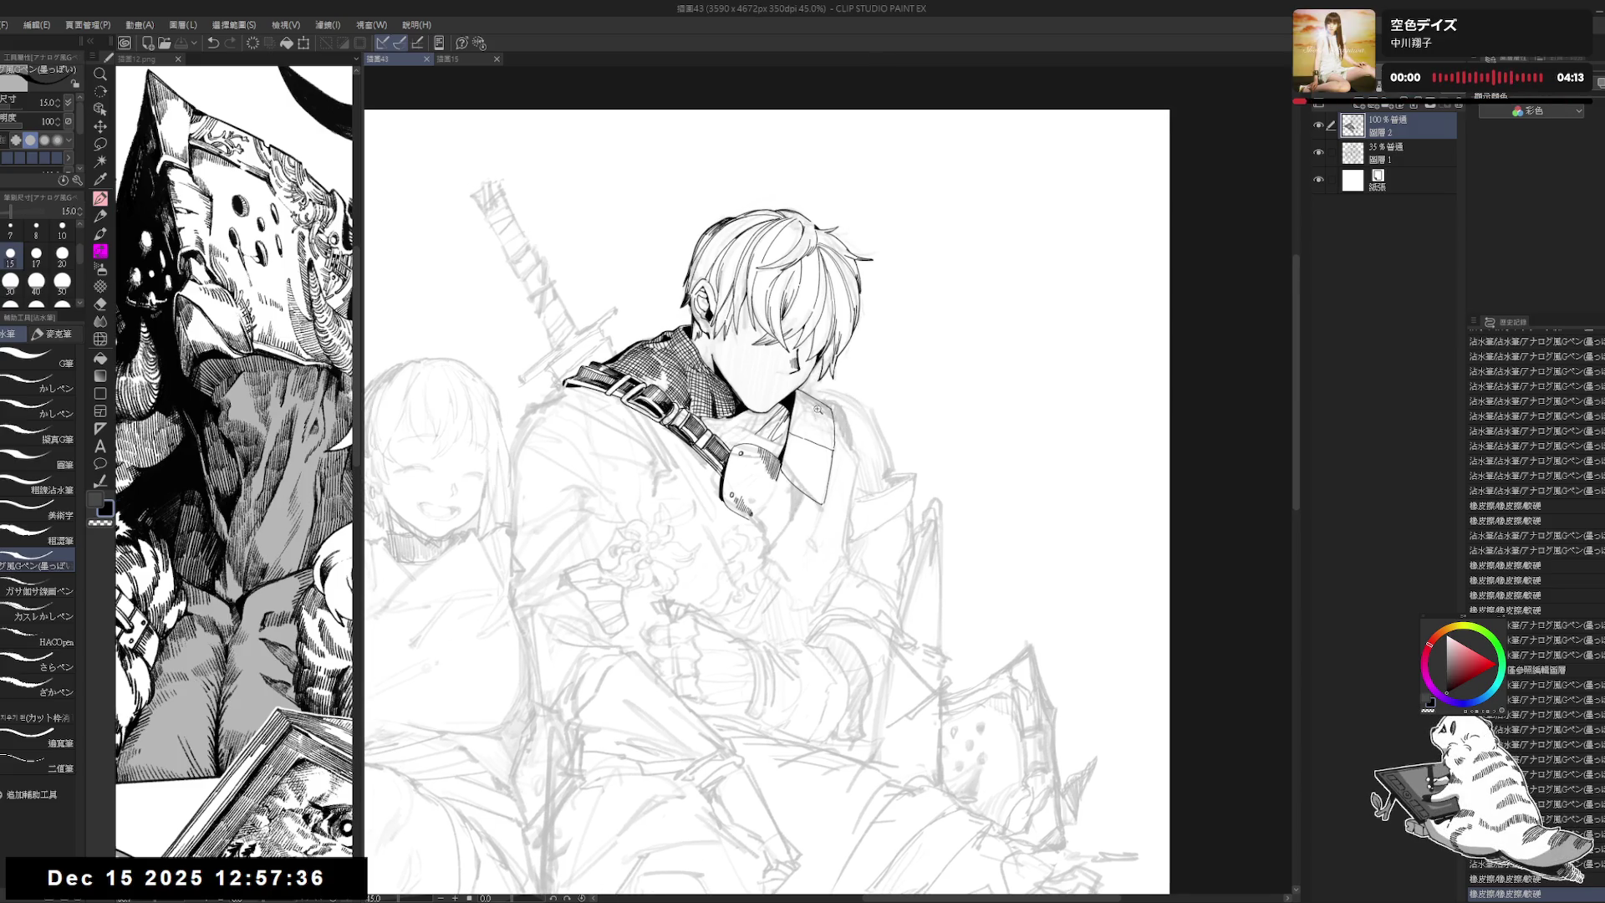
scroll(818, 410, up, 2)
mouse_move(795, 463)
mouse_down()
mouse_move(805, 482)
mouse_move(844, 451)
mouse_up()
drag(876, 605, 857, 421)
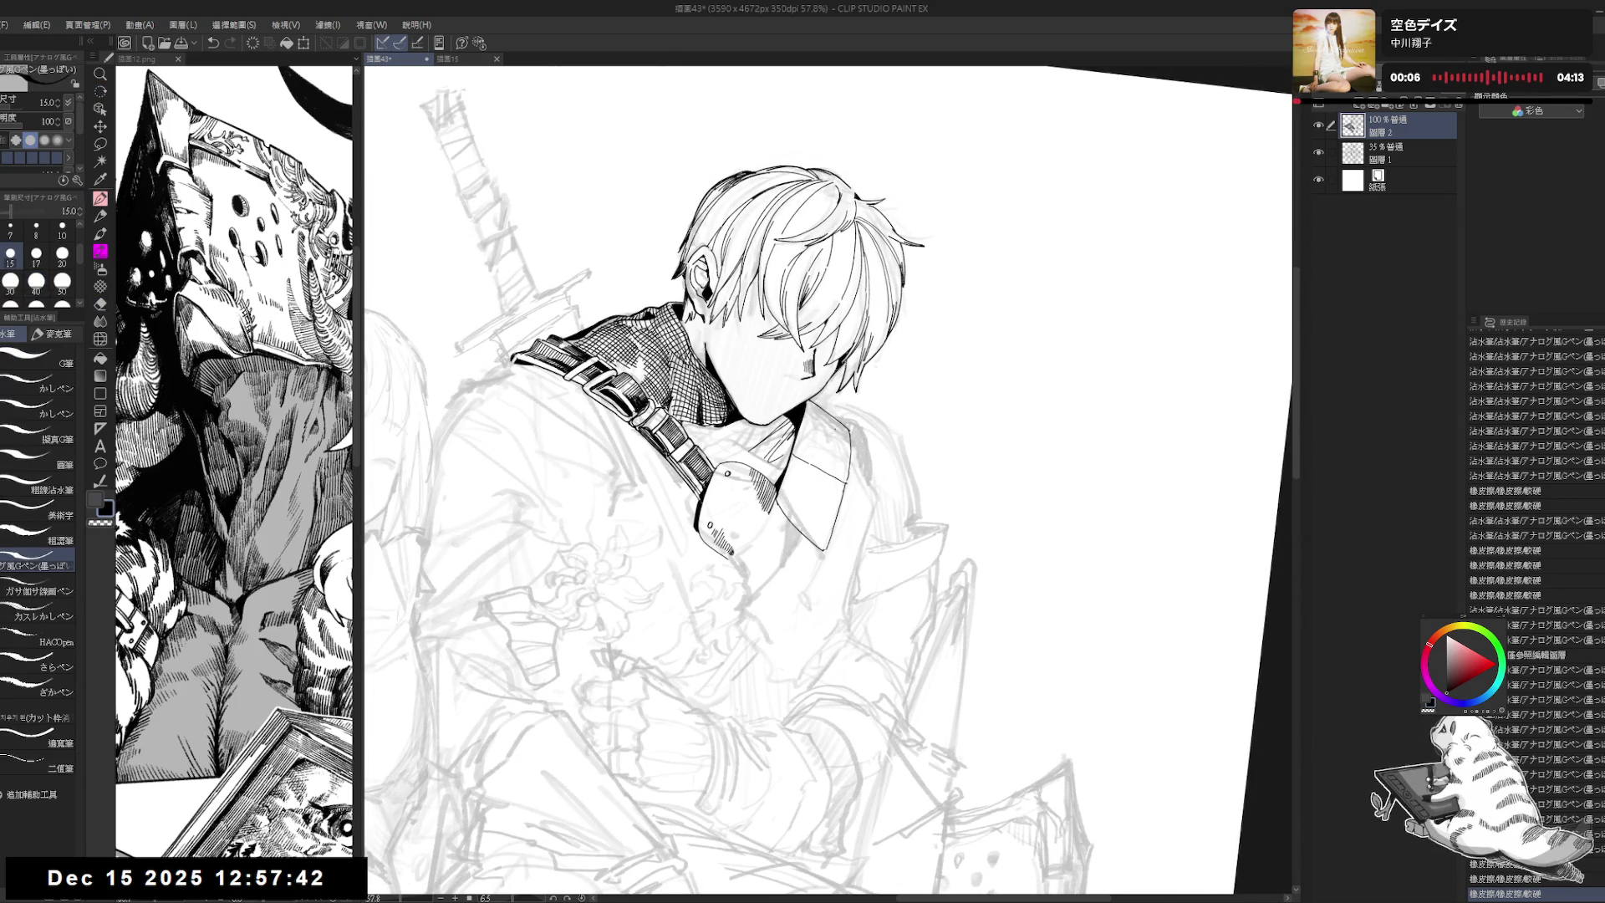
drag(836, 502, 802, 468)
click(36, 253)
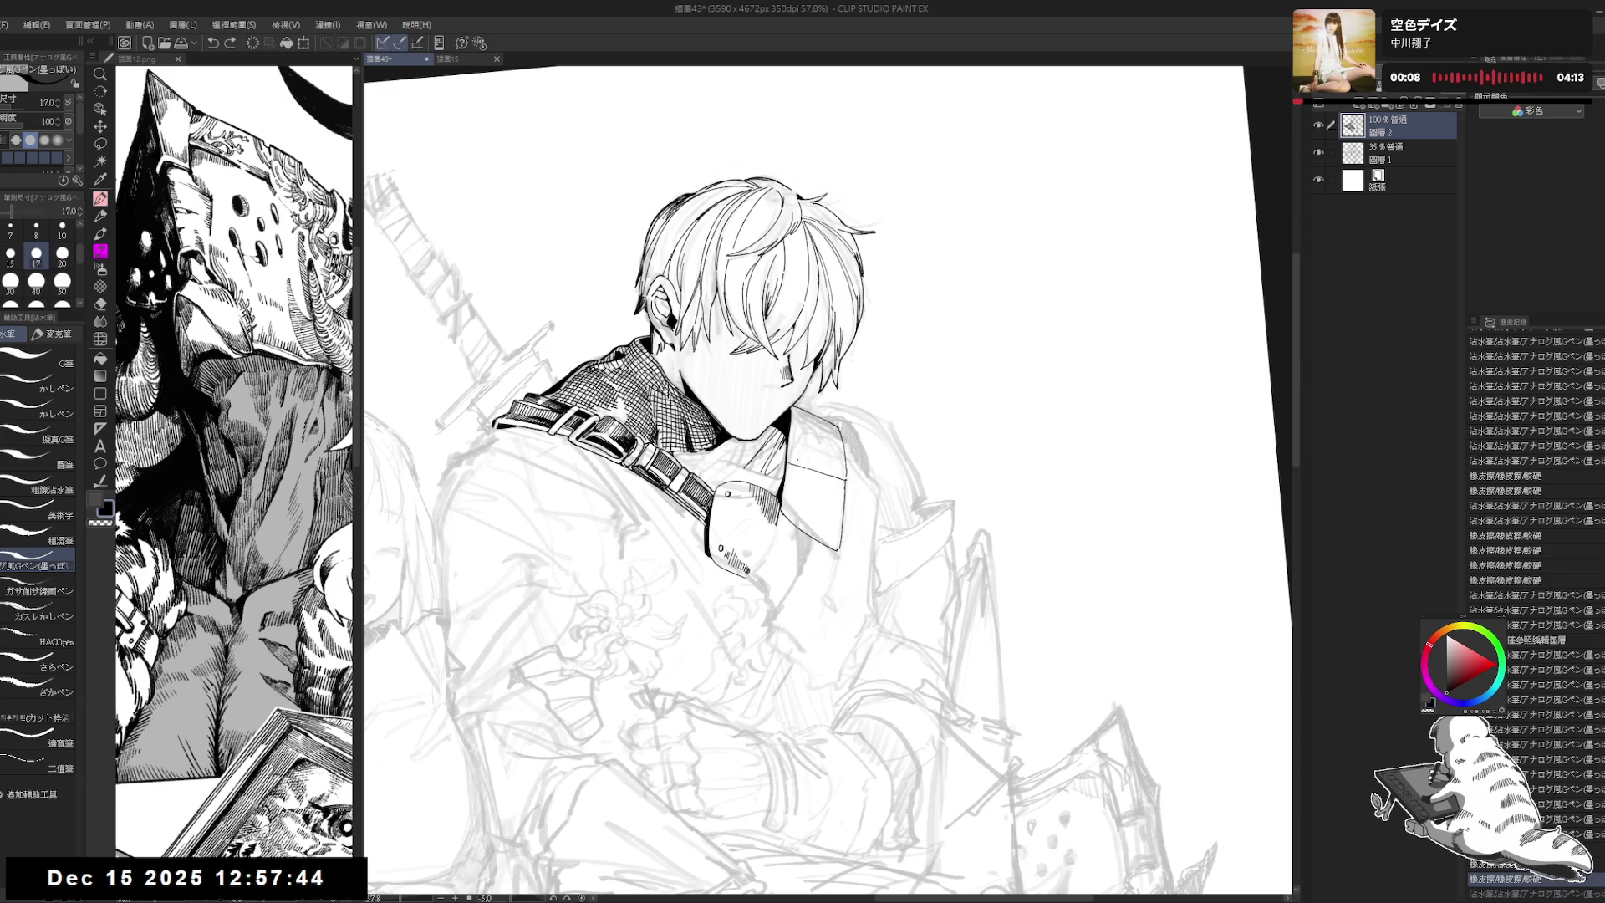
drag(836, 501, 802, 468)
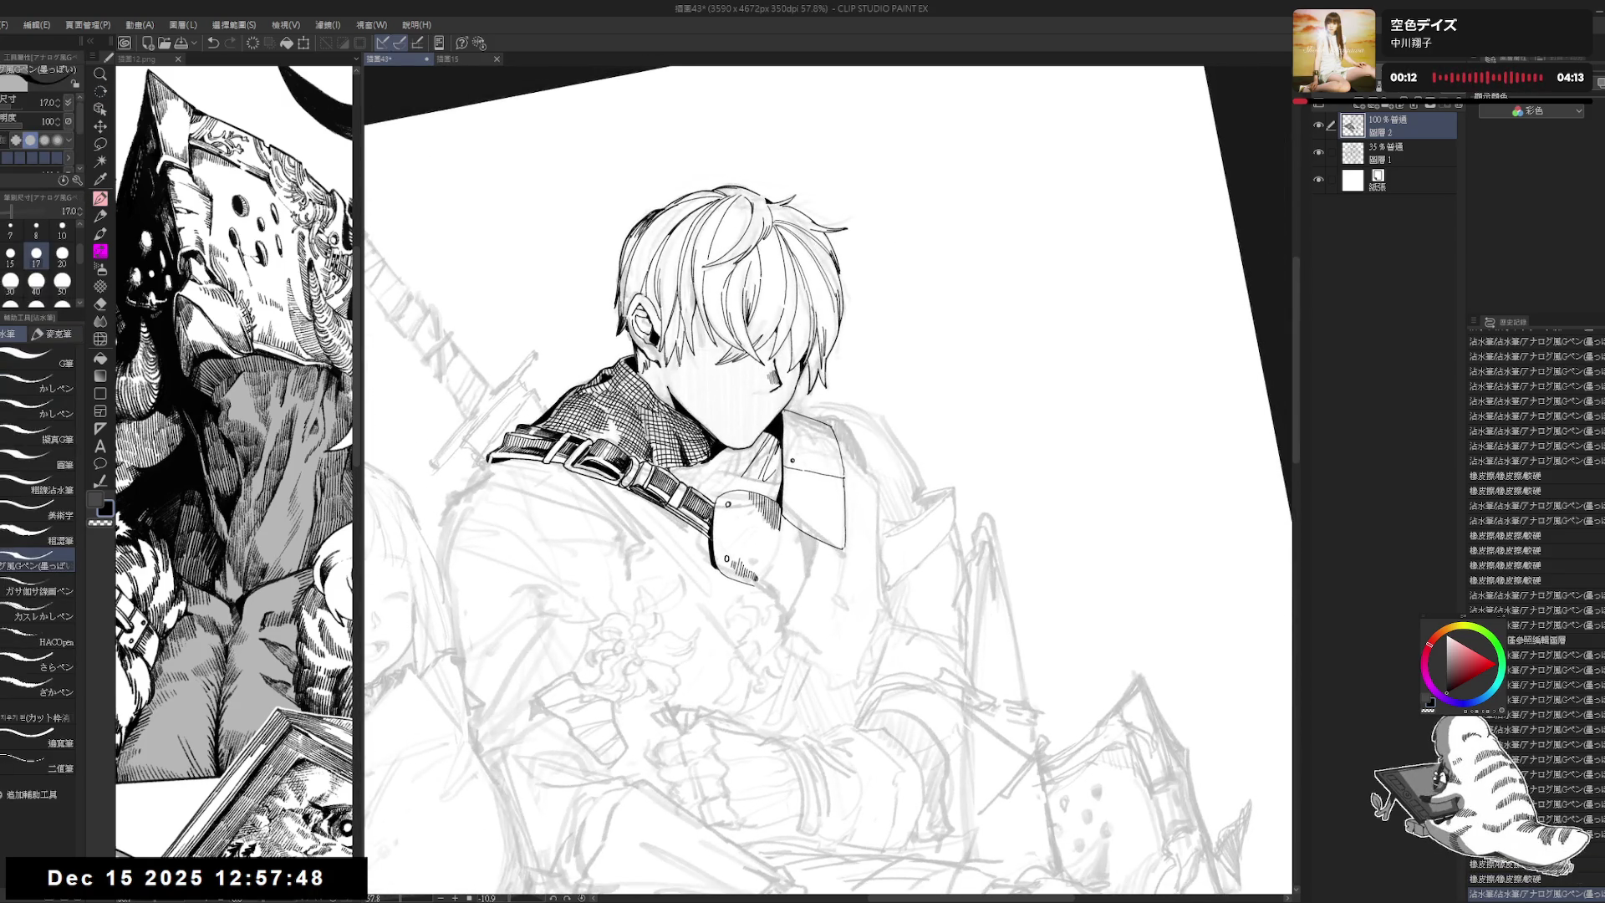
click(10, 253)
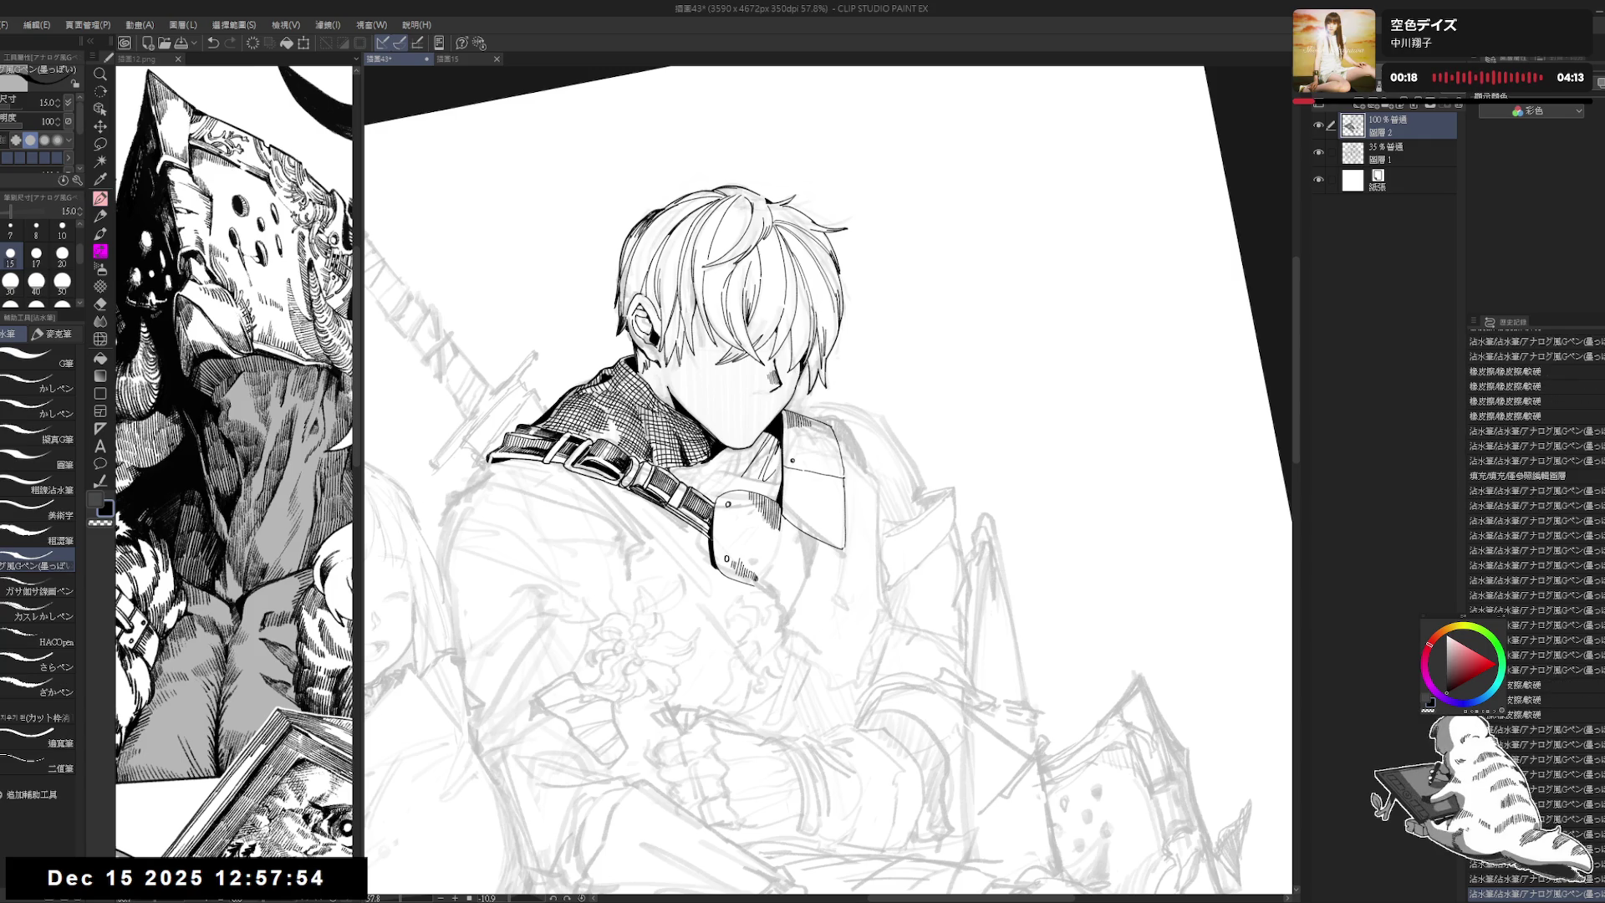
Step: Straighten the view upright and fill a small area of the collar black
key(r)
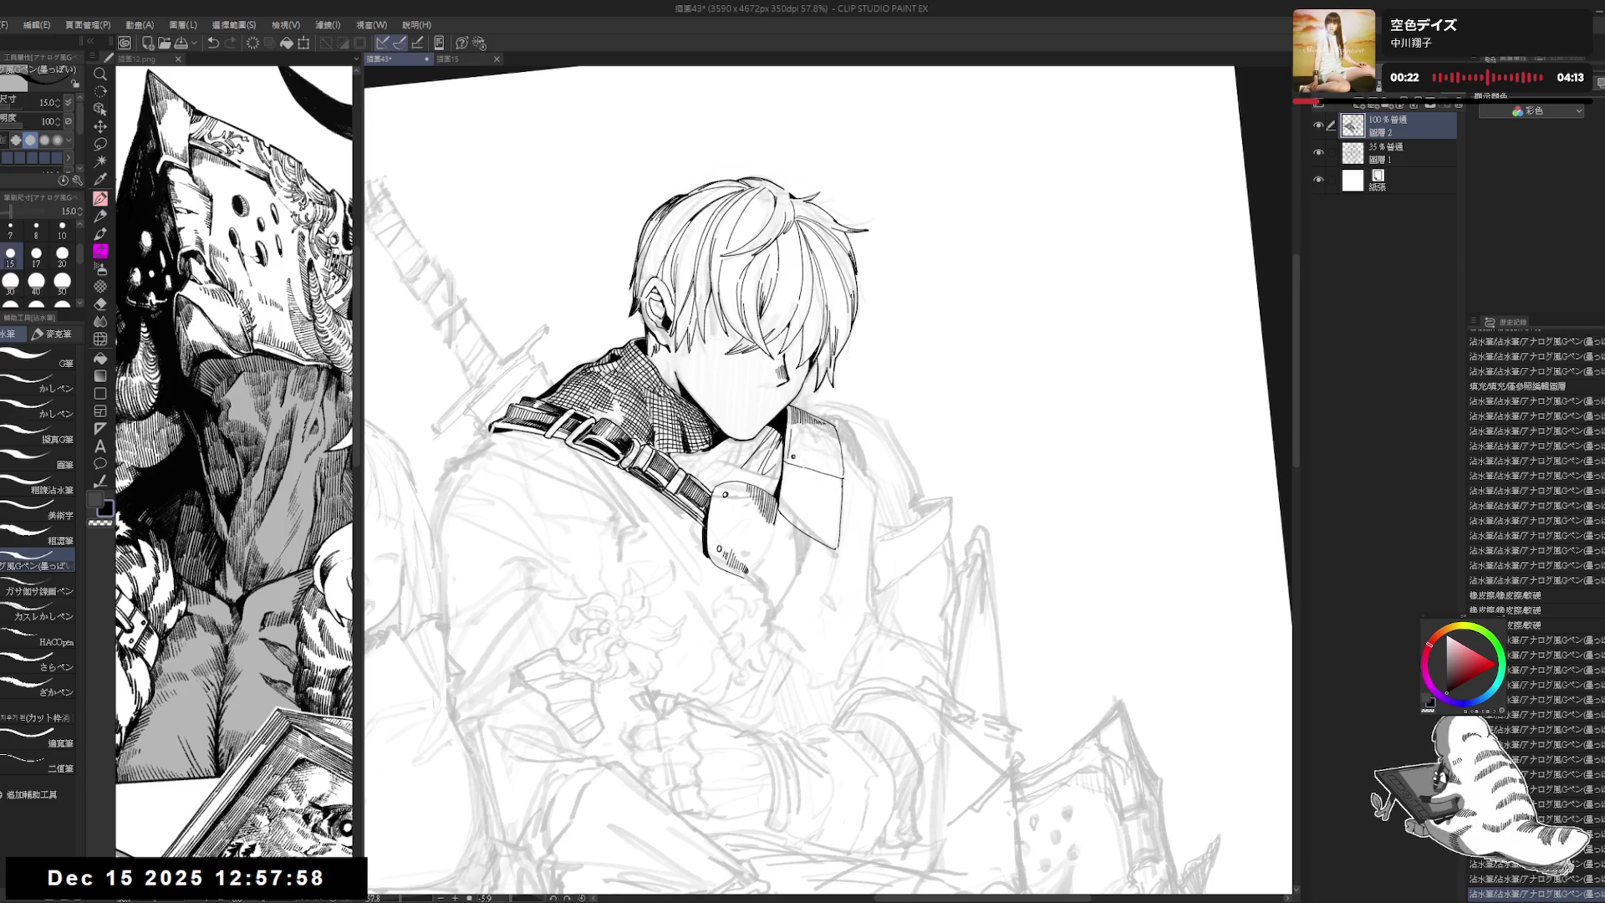
key(r)
mouse_move(736, 635)
mouse_down()
mouse_move(718, 663)
mouse_move(839, 483)
mouse_up()
key(p)
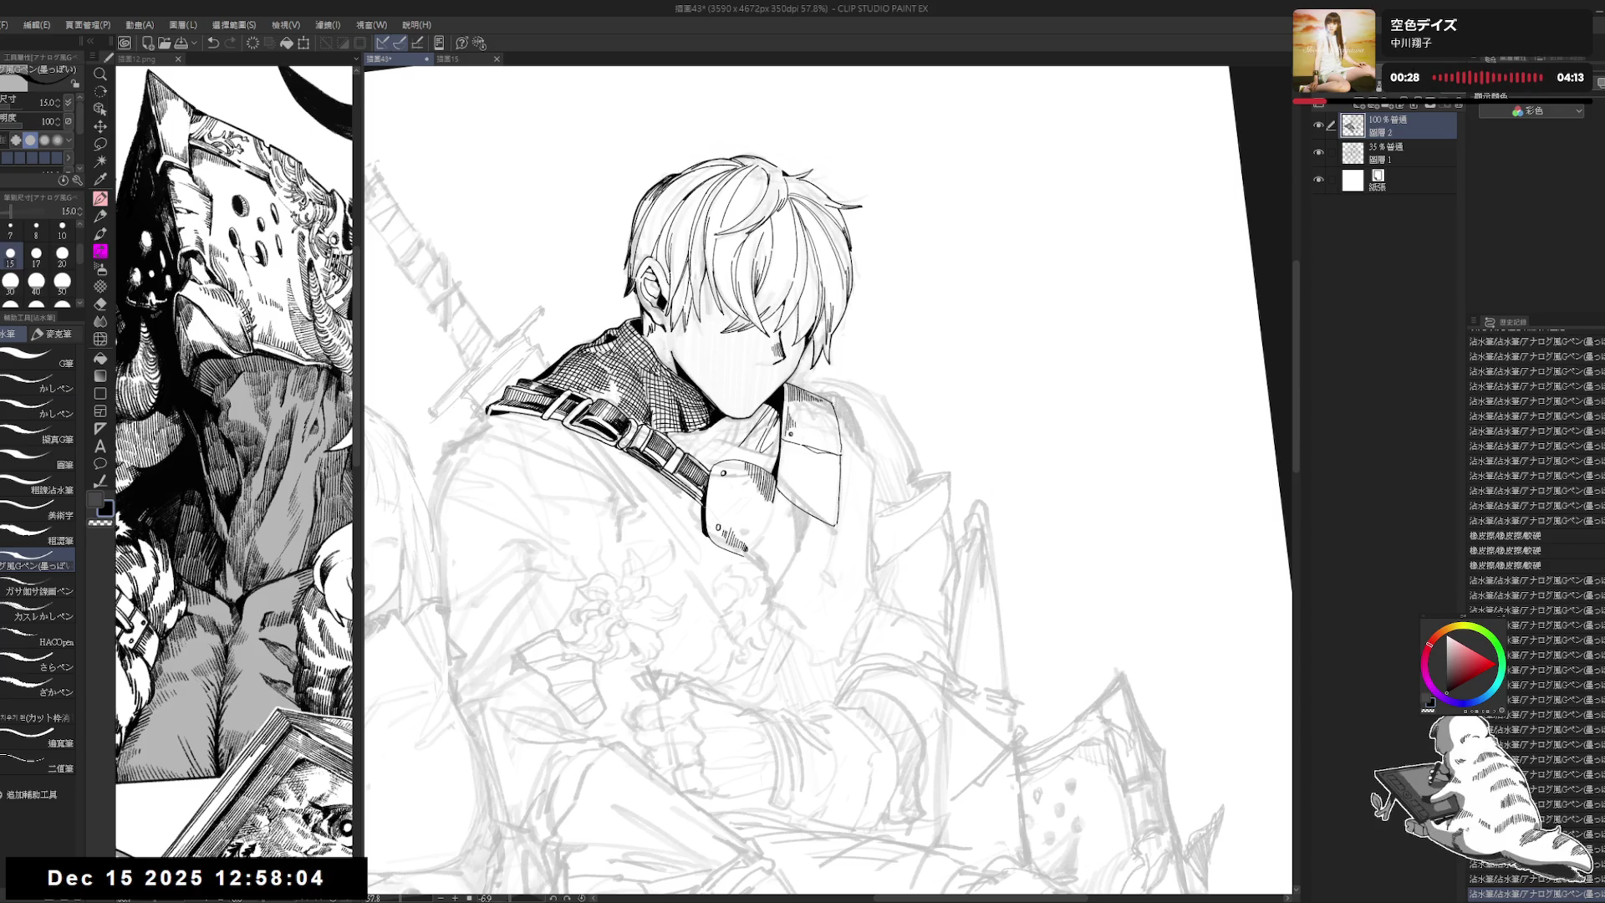
key(ctrl+@)
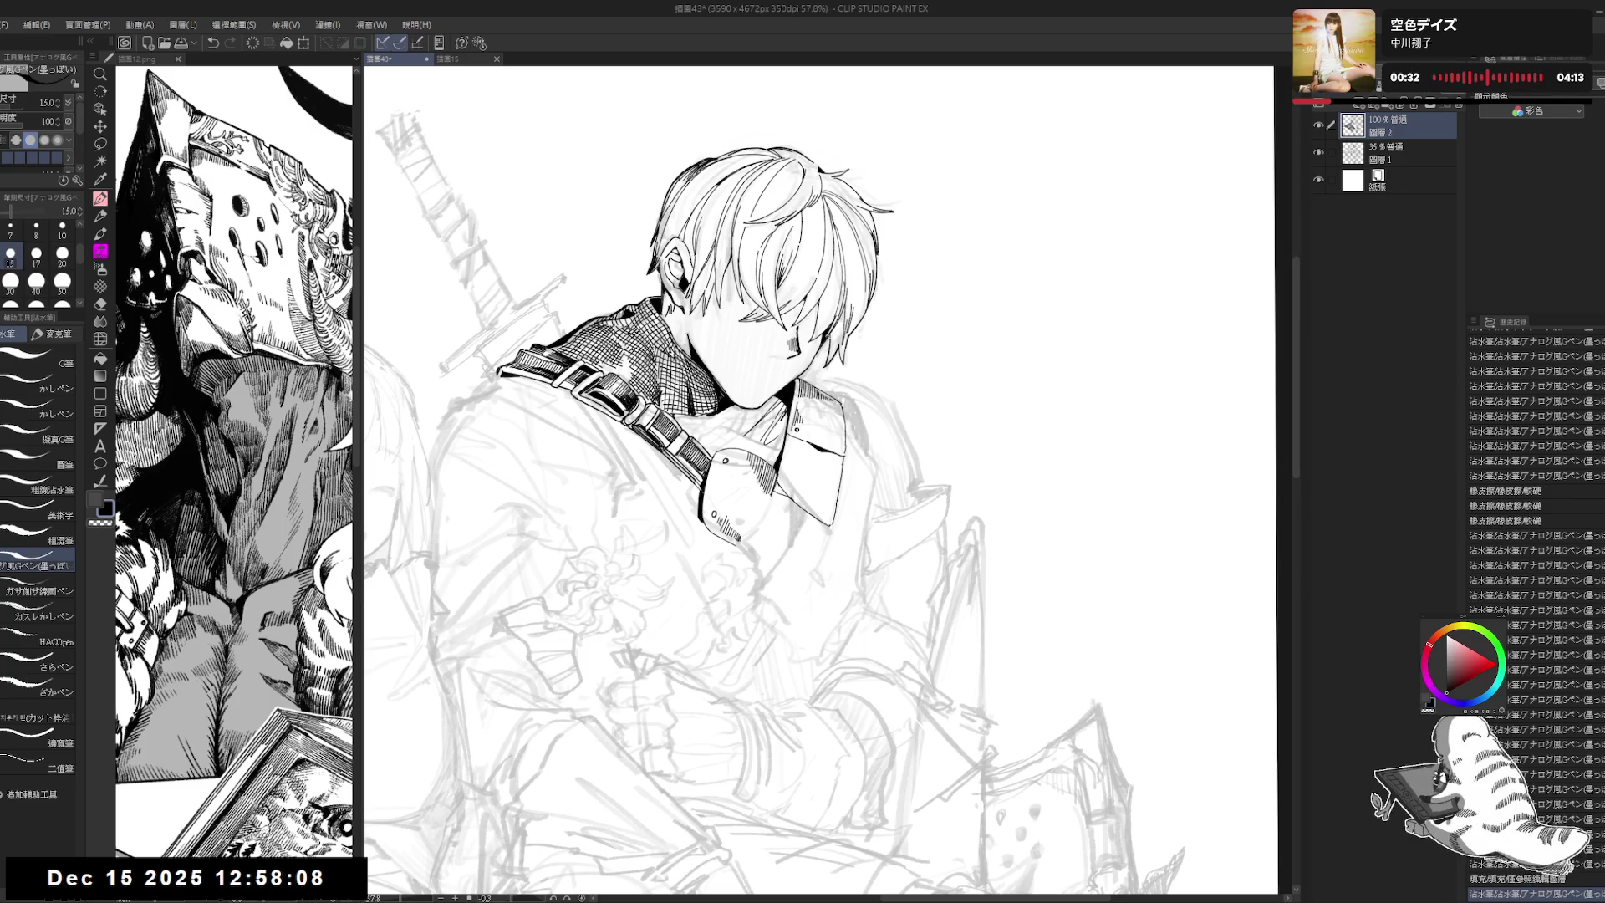
key(g)
drag(835, 370, 838, 342)
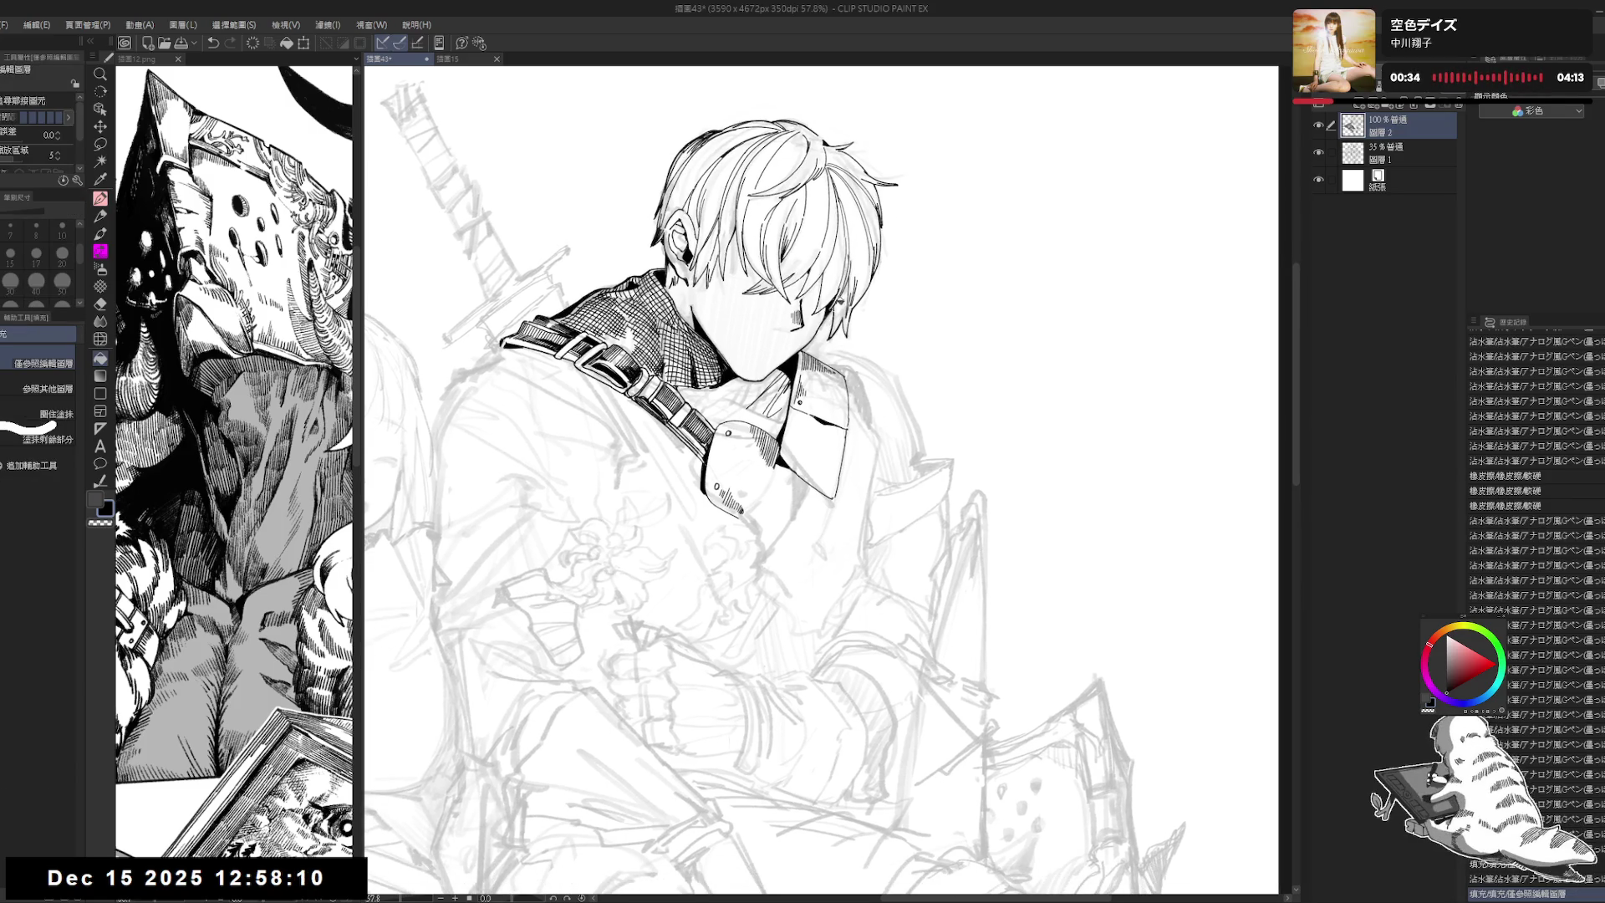
scroll(840, 288, down, 2)
scroll(836, 284, up, 1)
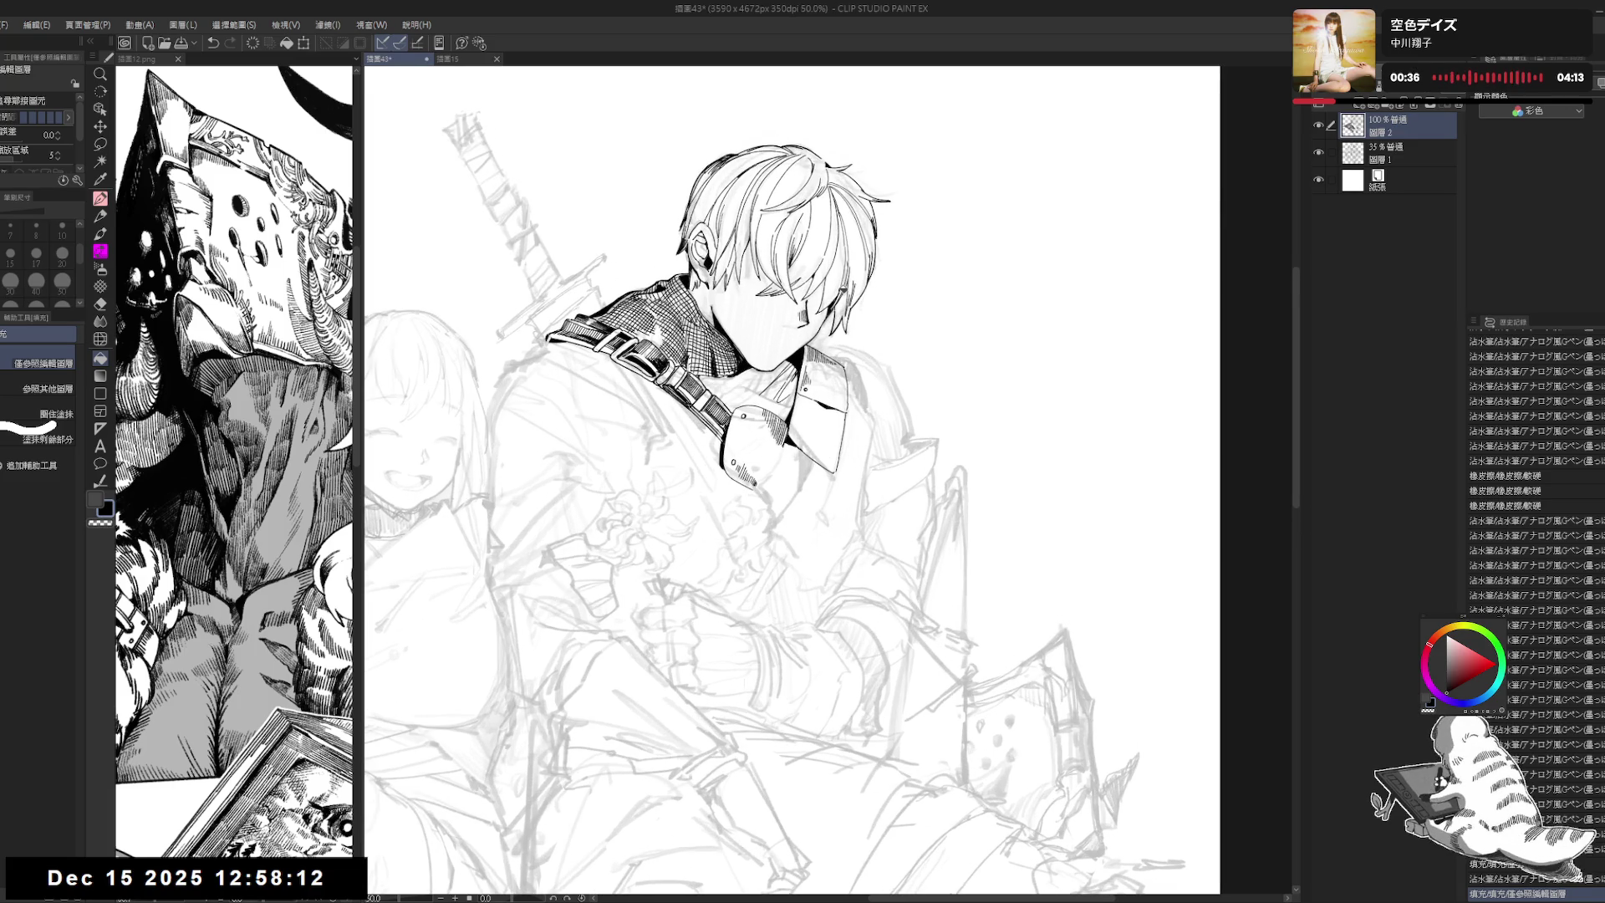
Step: Erase stray marks along the collar
key(e)
drag(838, 368, 853, 409)
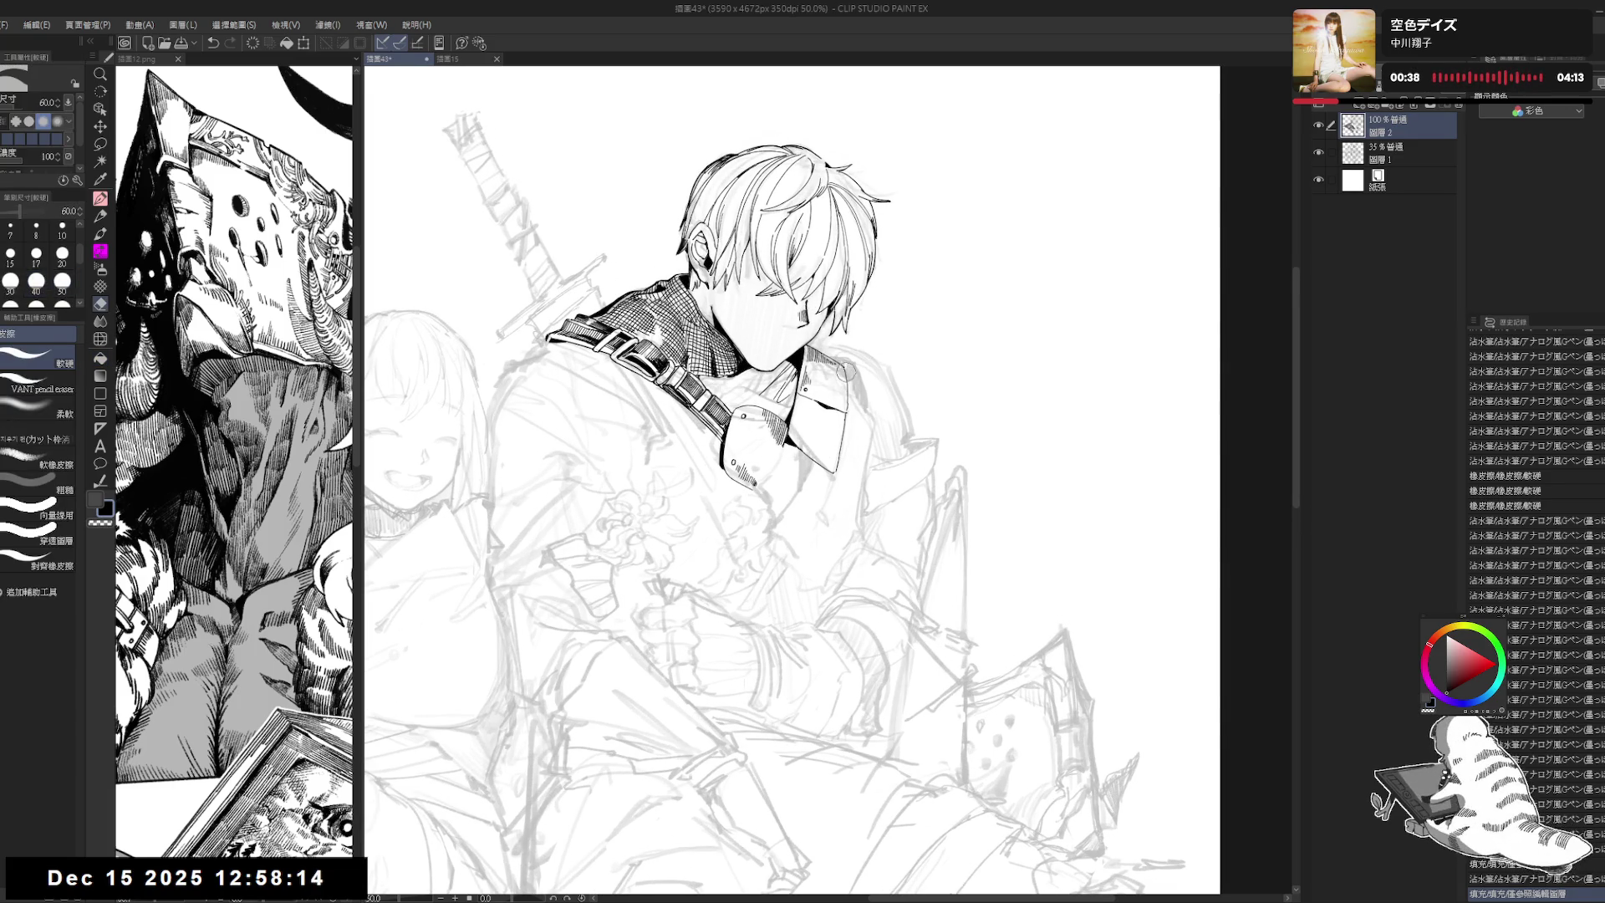
key(p)
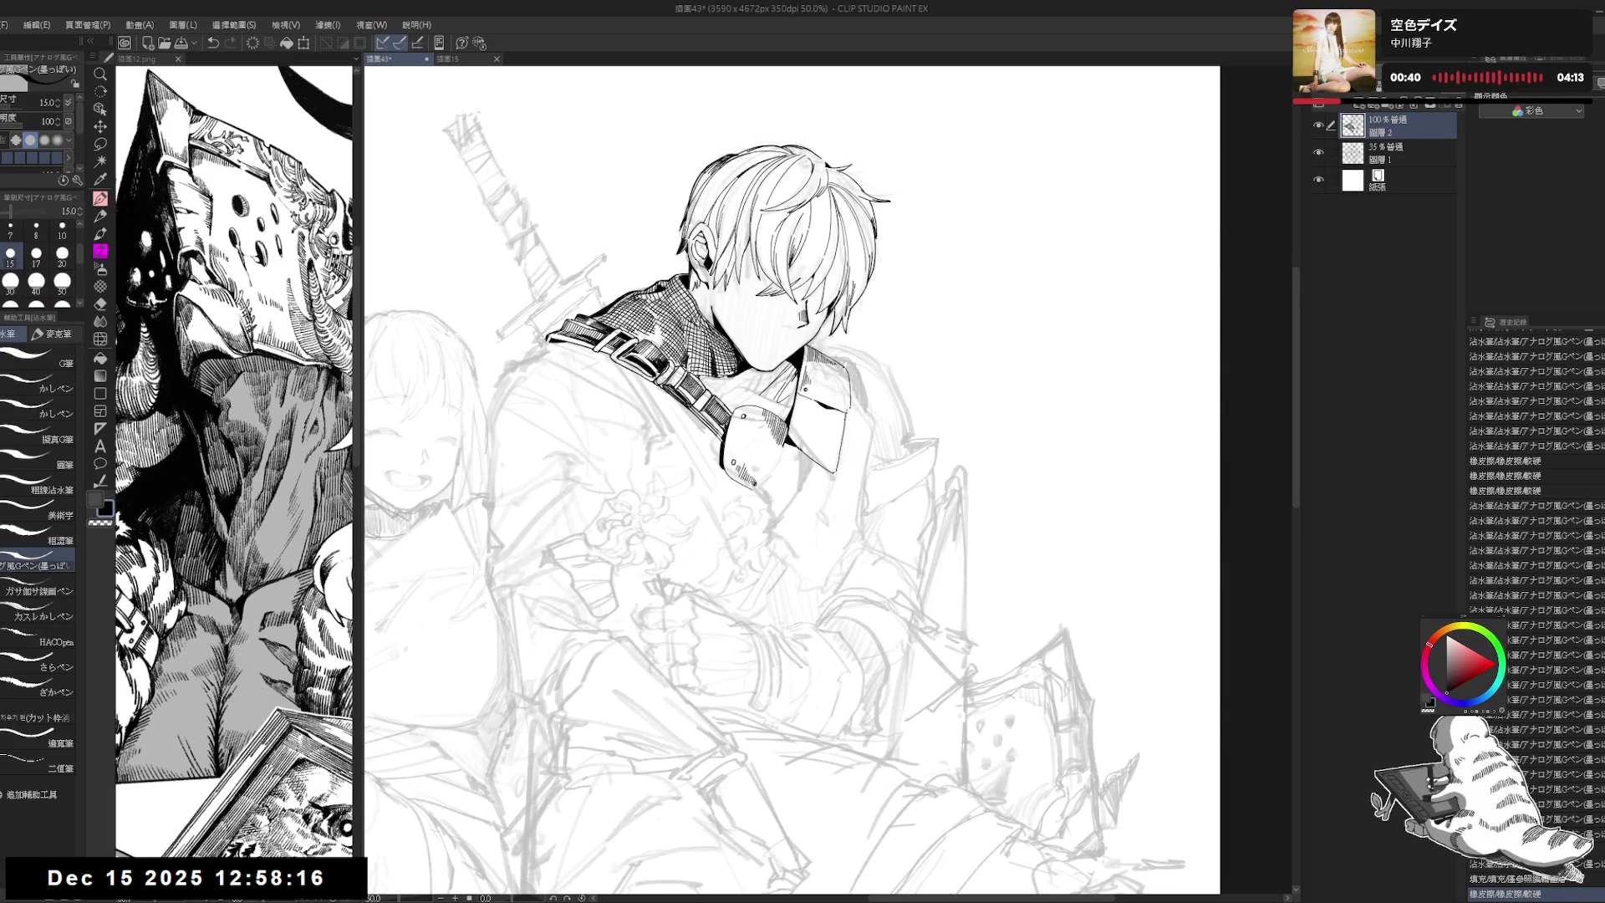
key(e)
drag(836, 325, 852, 388)
key(p)
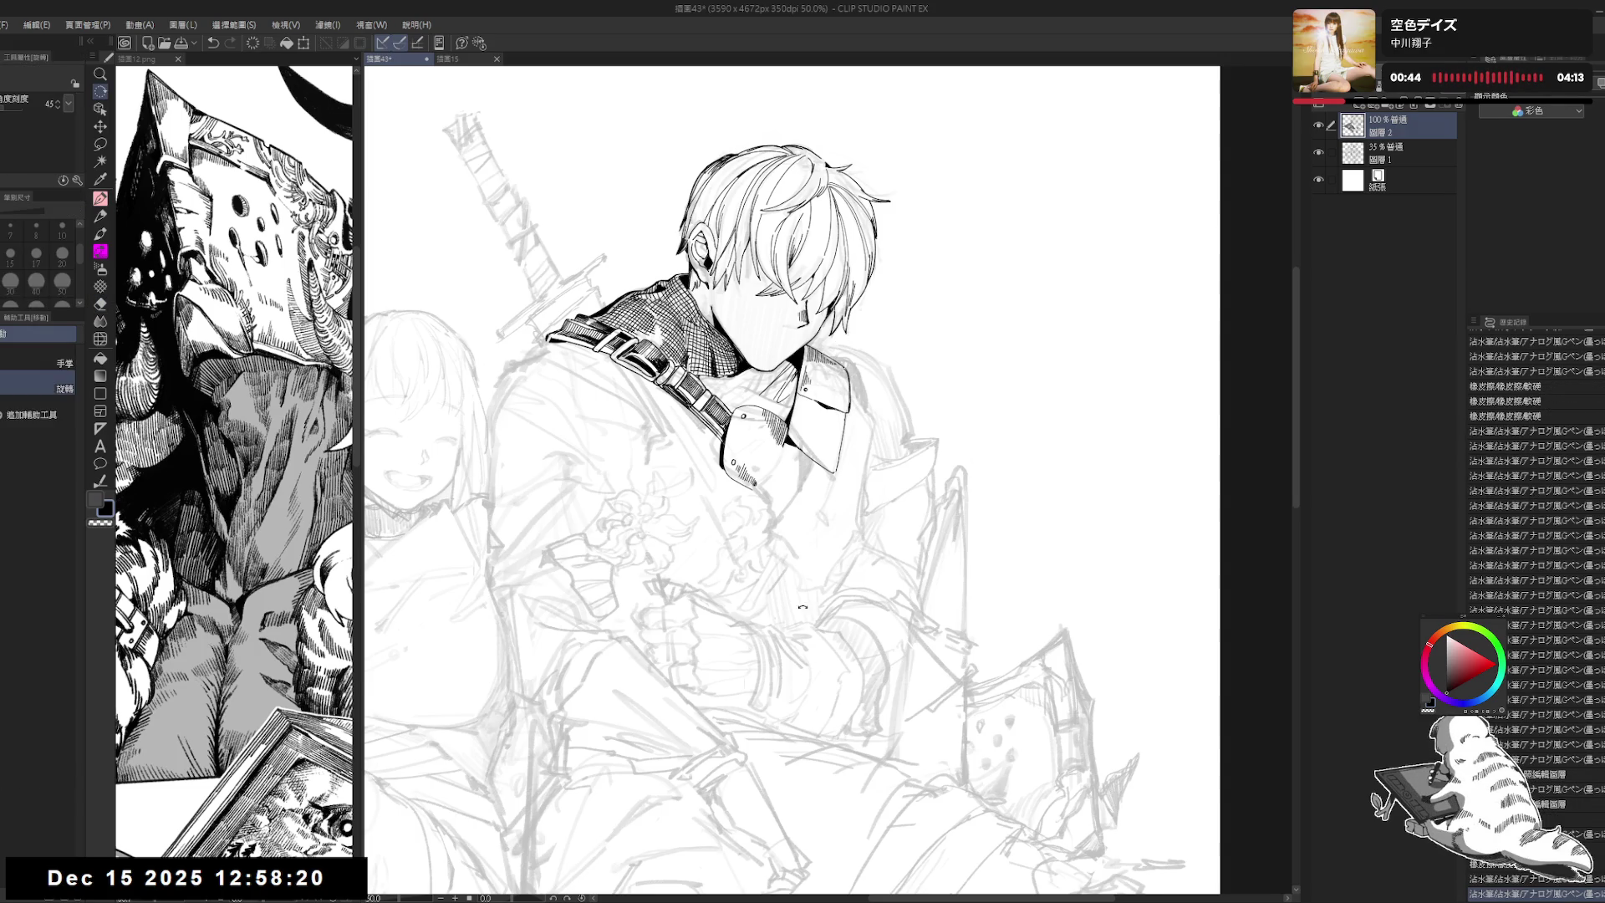
Step: Redraw the collar's right edge stroke with the pen at size 17
drag(1003, 334, 961, 251)
key(bracketright)
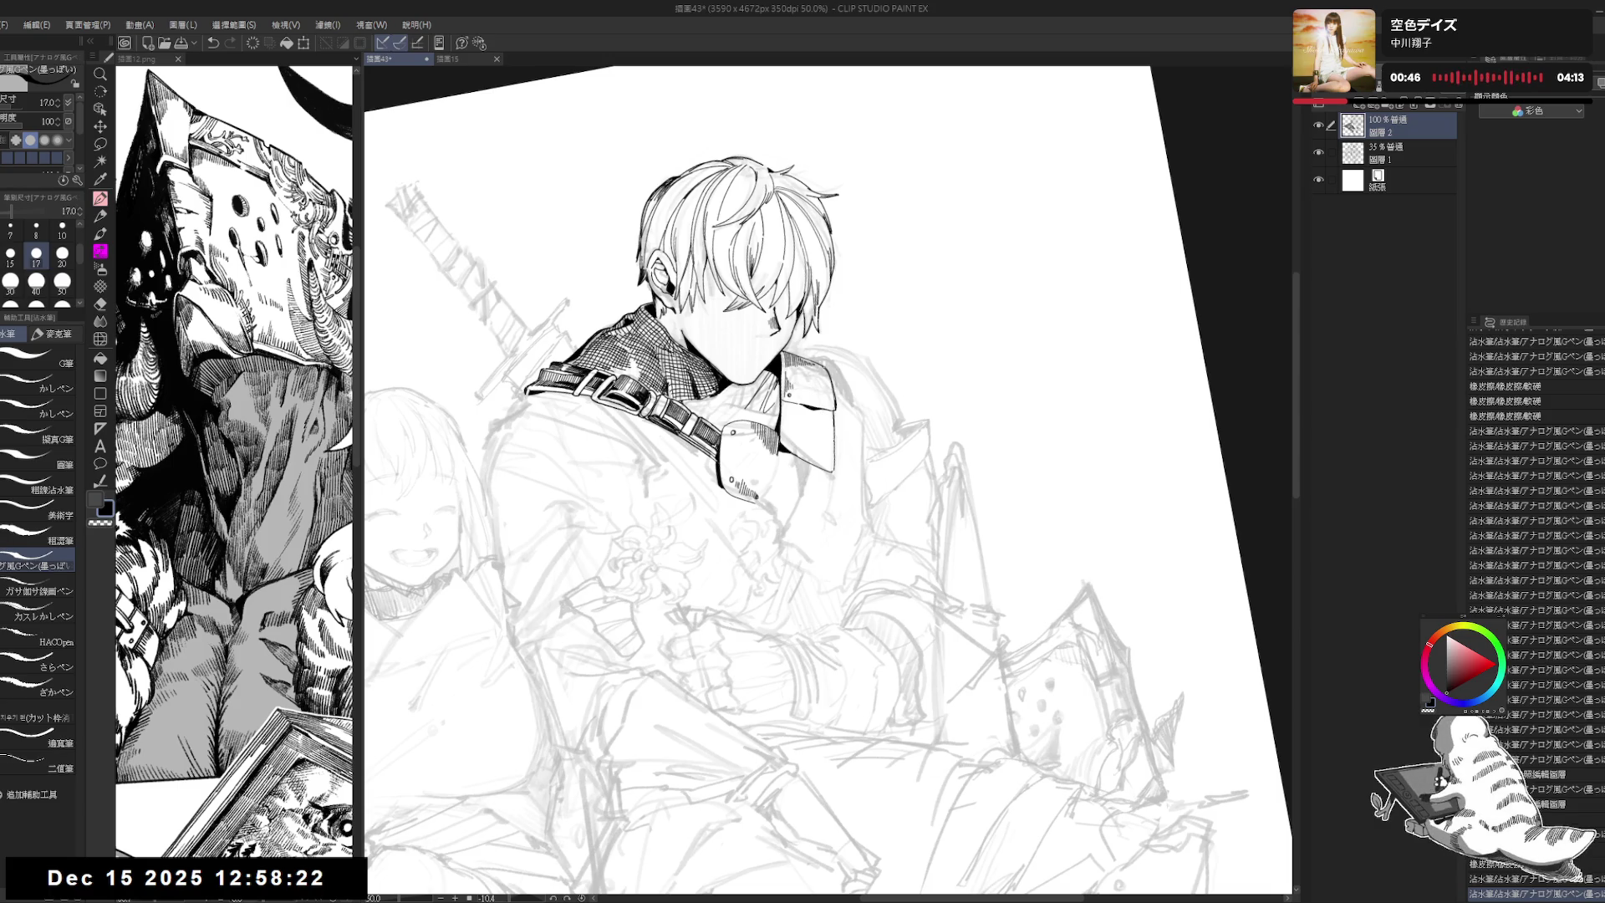
key(ctrl+z)
drag(835, 409, 835, 437)
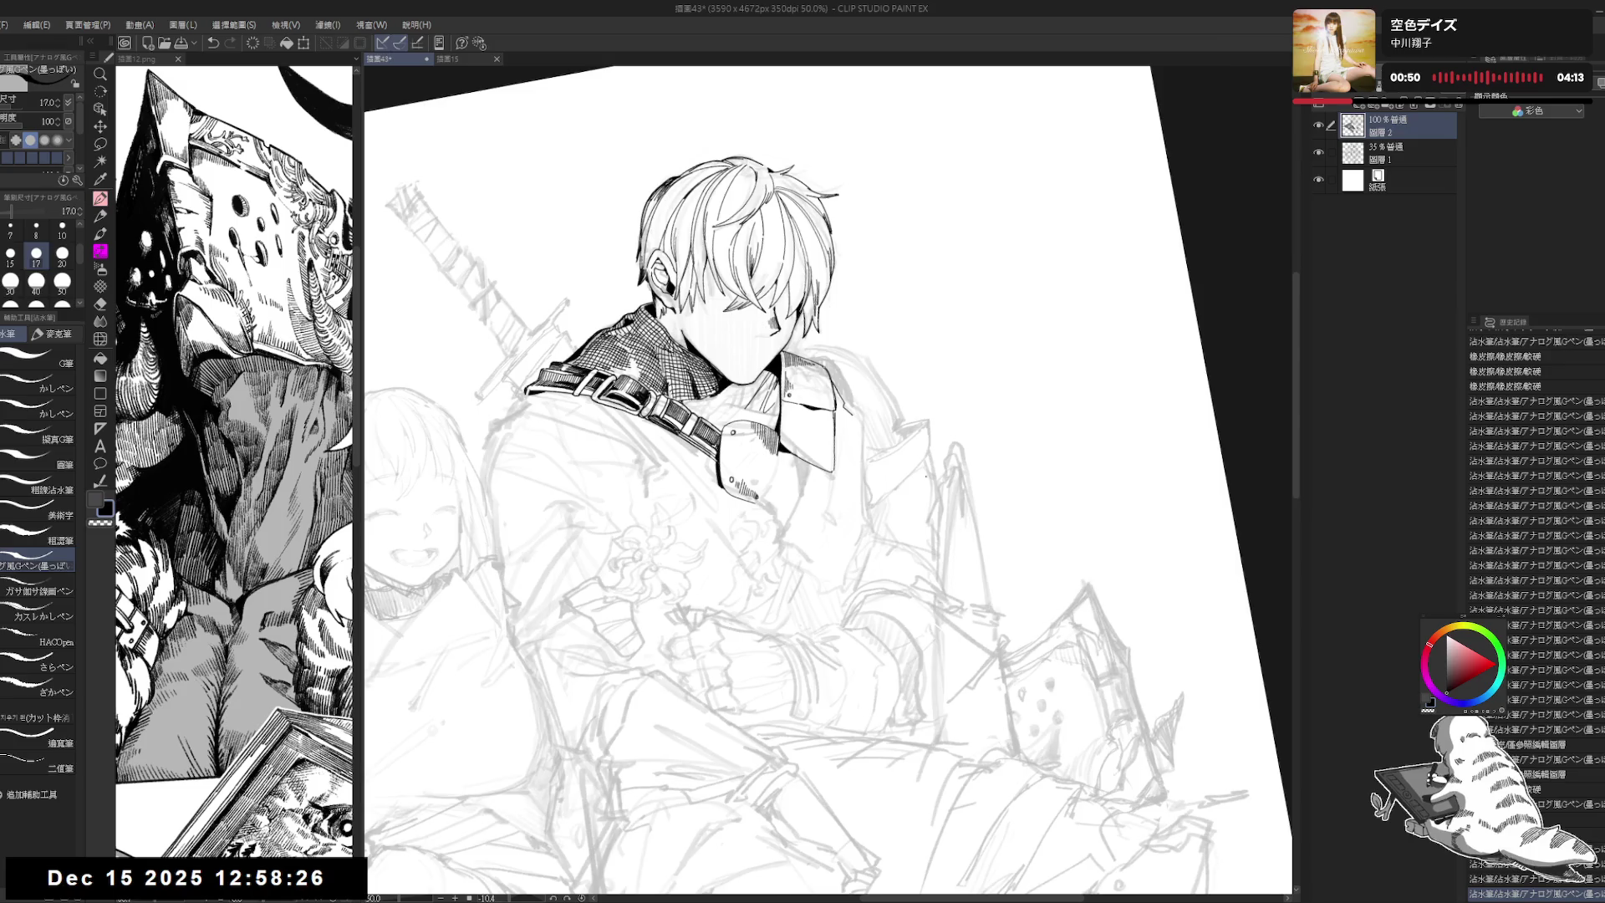
key(ctrl+at)
mouse_move(828, 360)
mouse_down()
mouse_move(850, 357)
mouse_move(863, 417)
mouse_up()
key(ctrl+z)
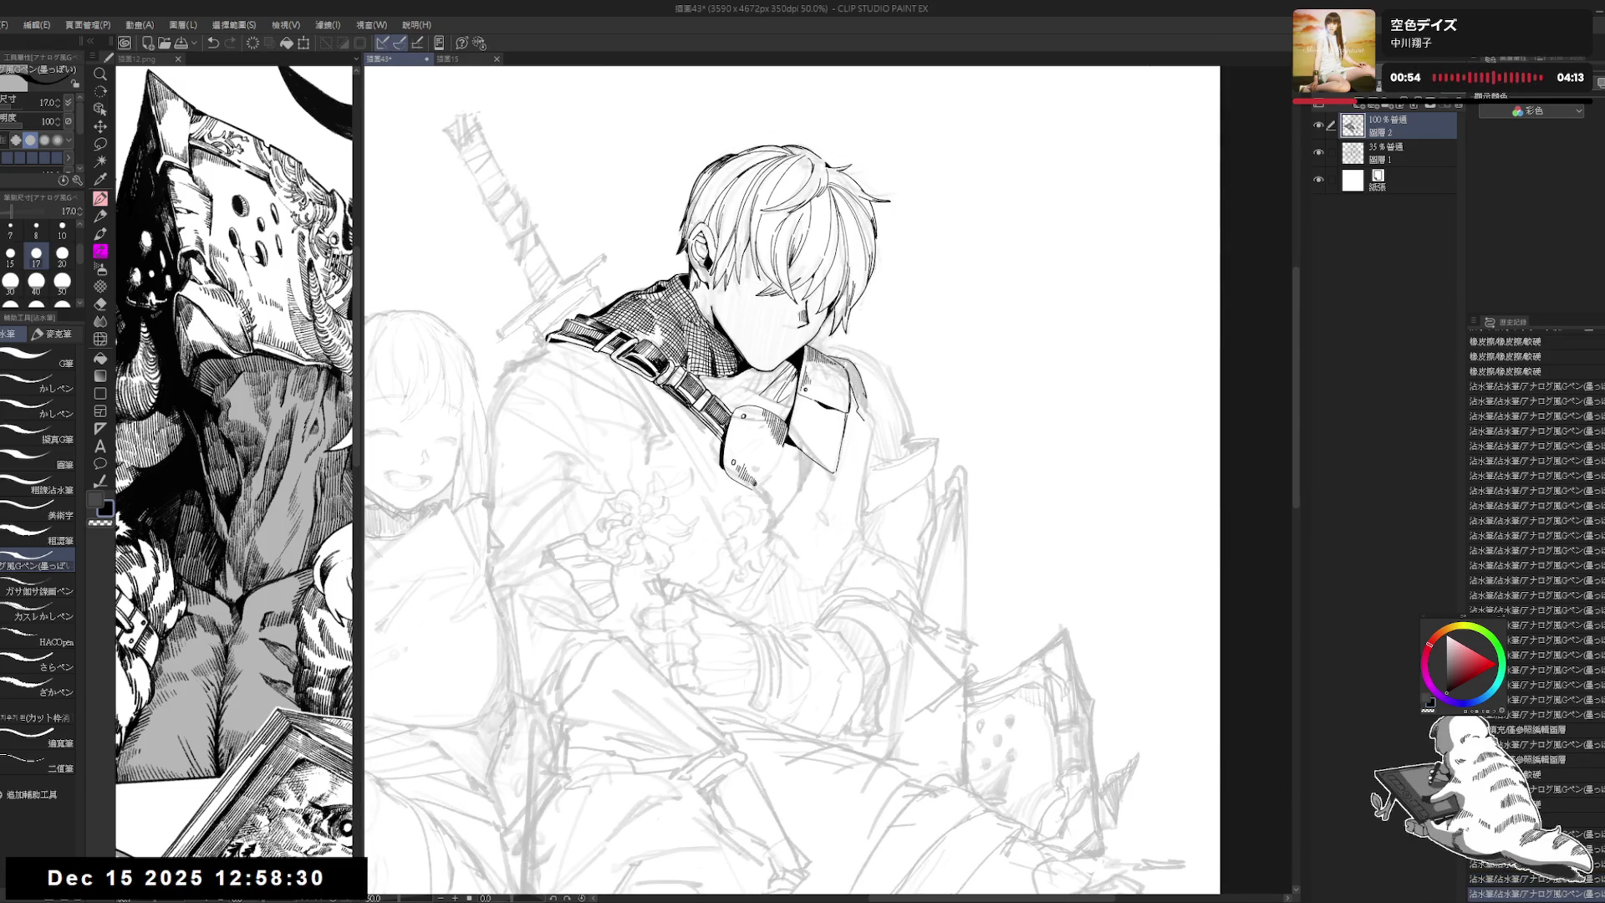
Step: Rotate the canvas clockwise, redo the last ink mark, and zoom out to review
key(r)
drag(856, 361, 862, 425)
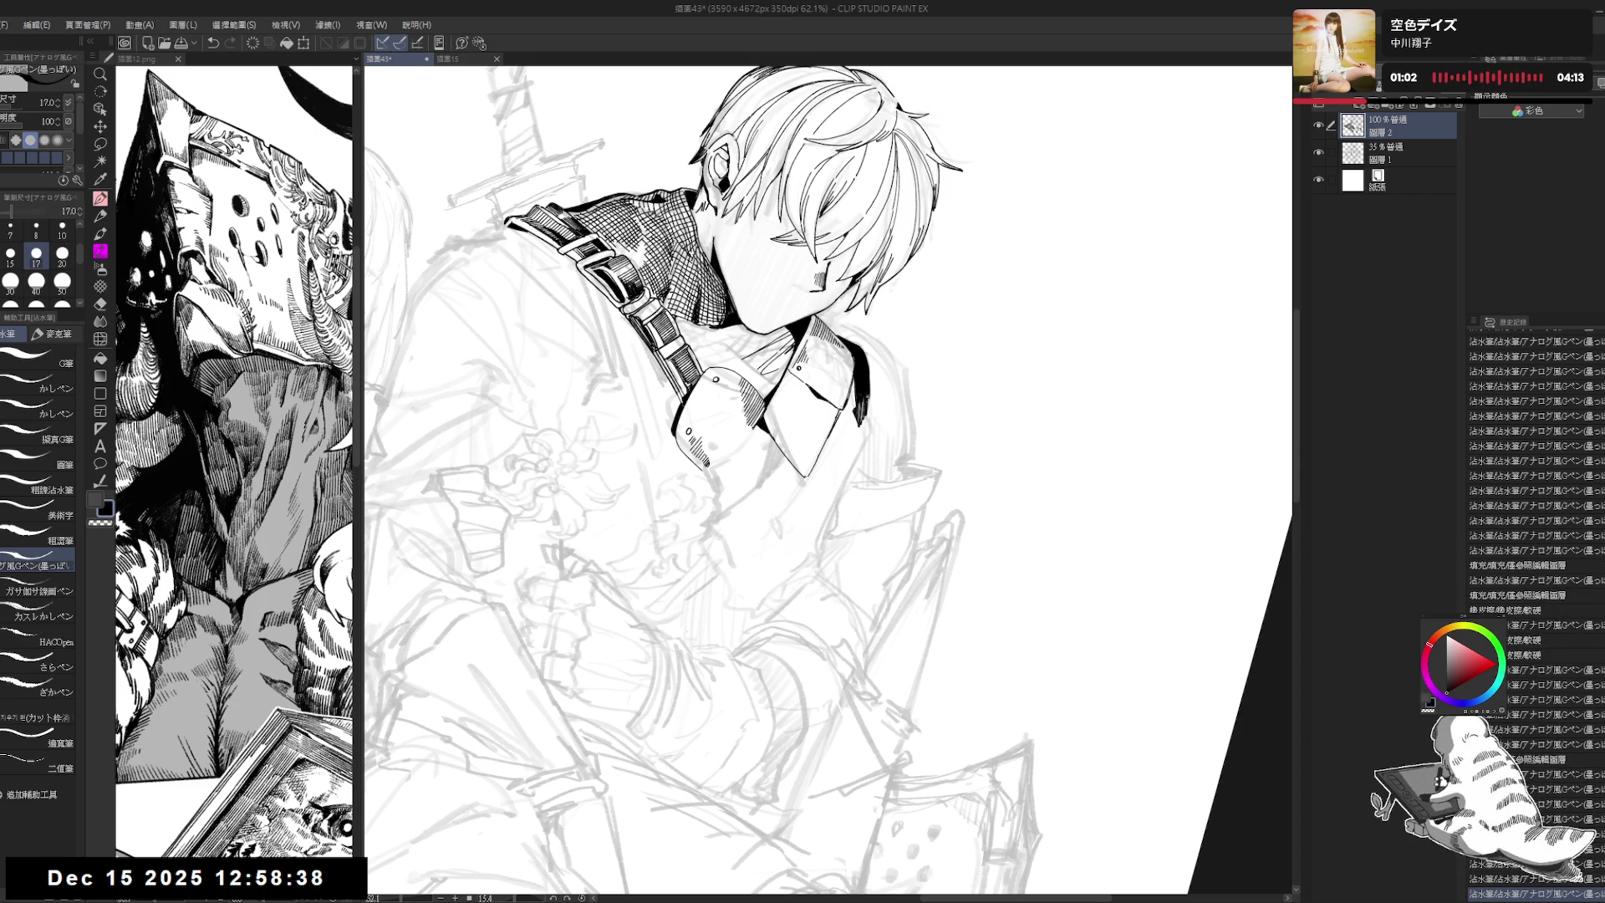
key(ctrl+minus)
key(ctrl+minus)
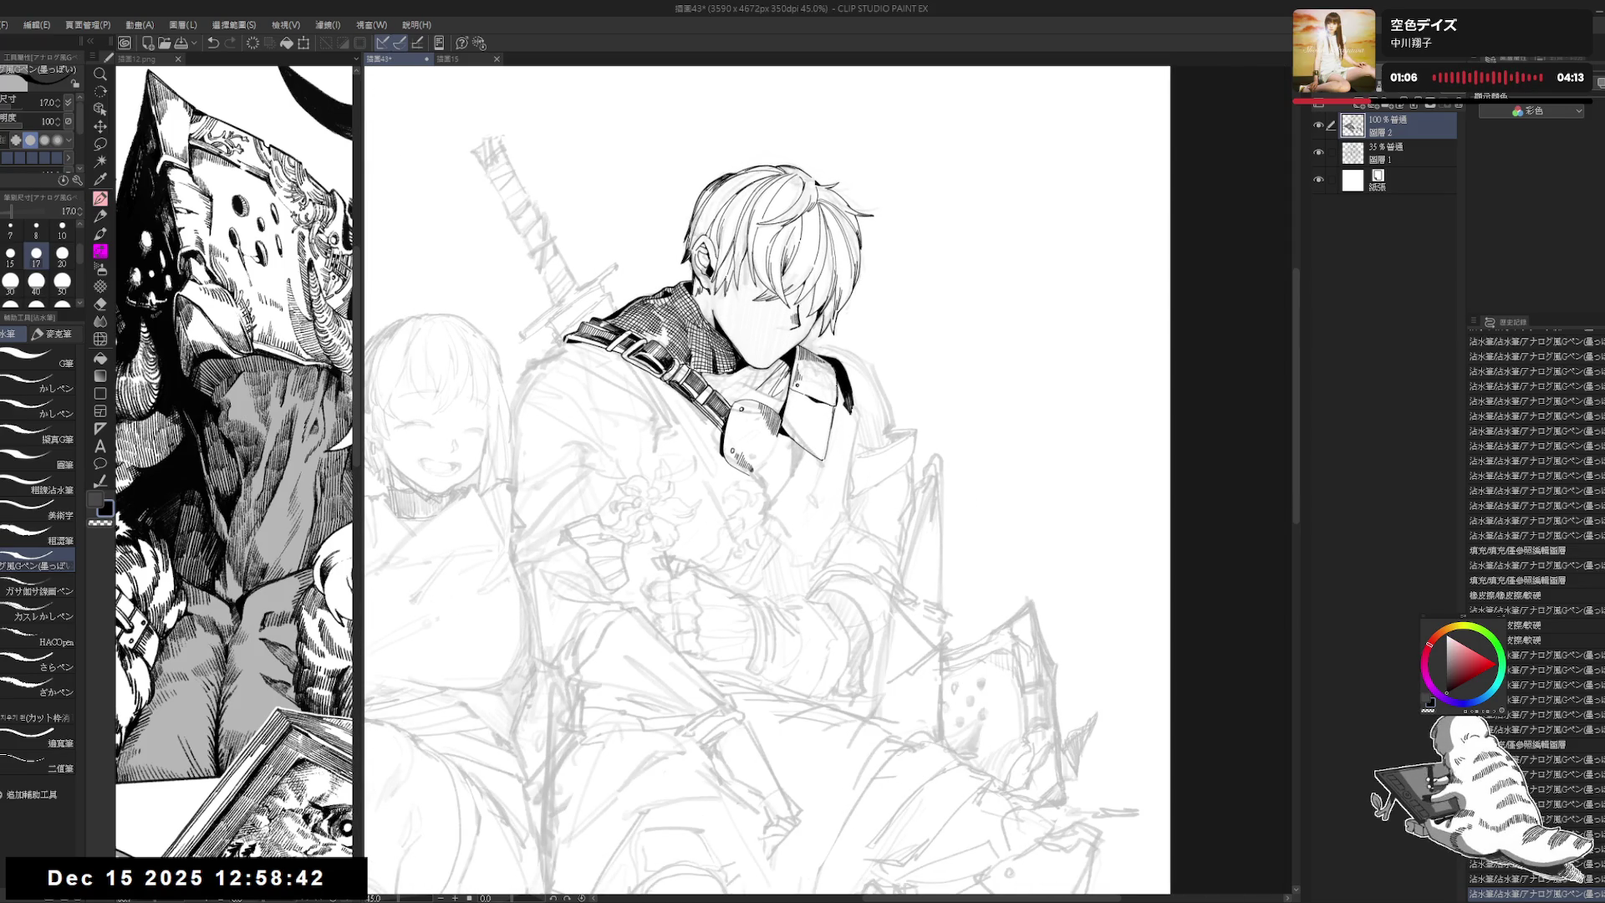
key(ctrl+plus)
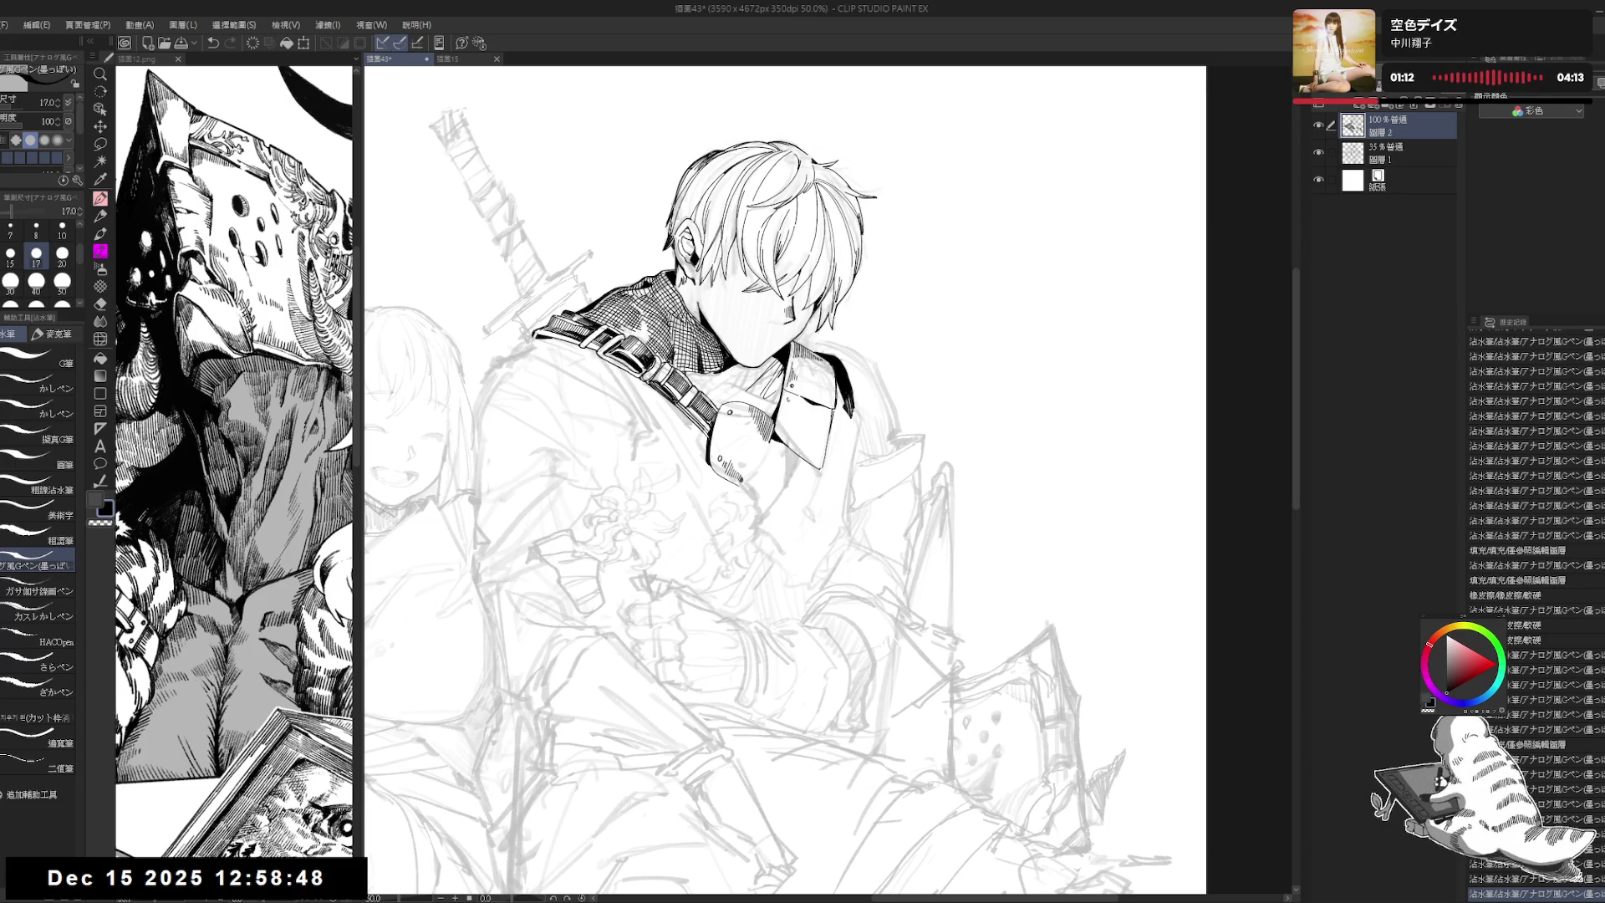
key(ctrl+z)
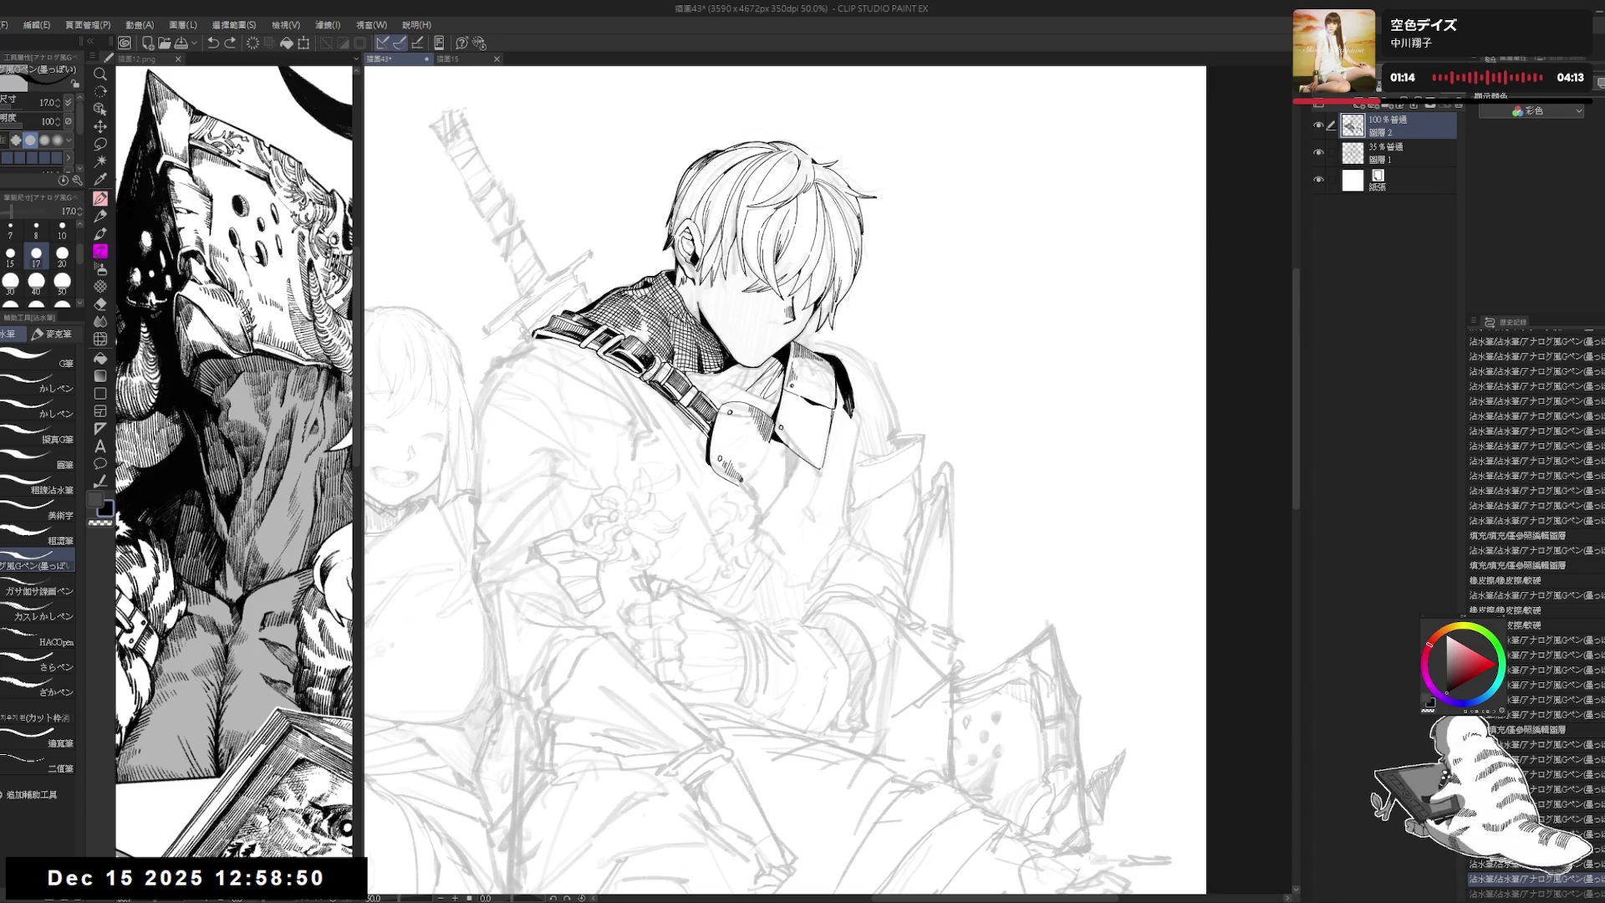
key(ctrl+y)
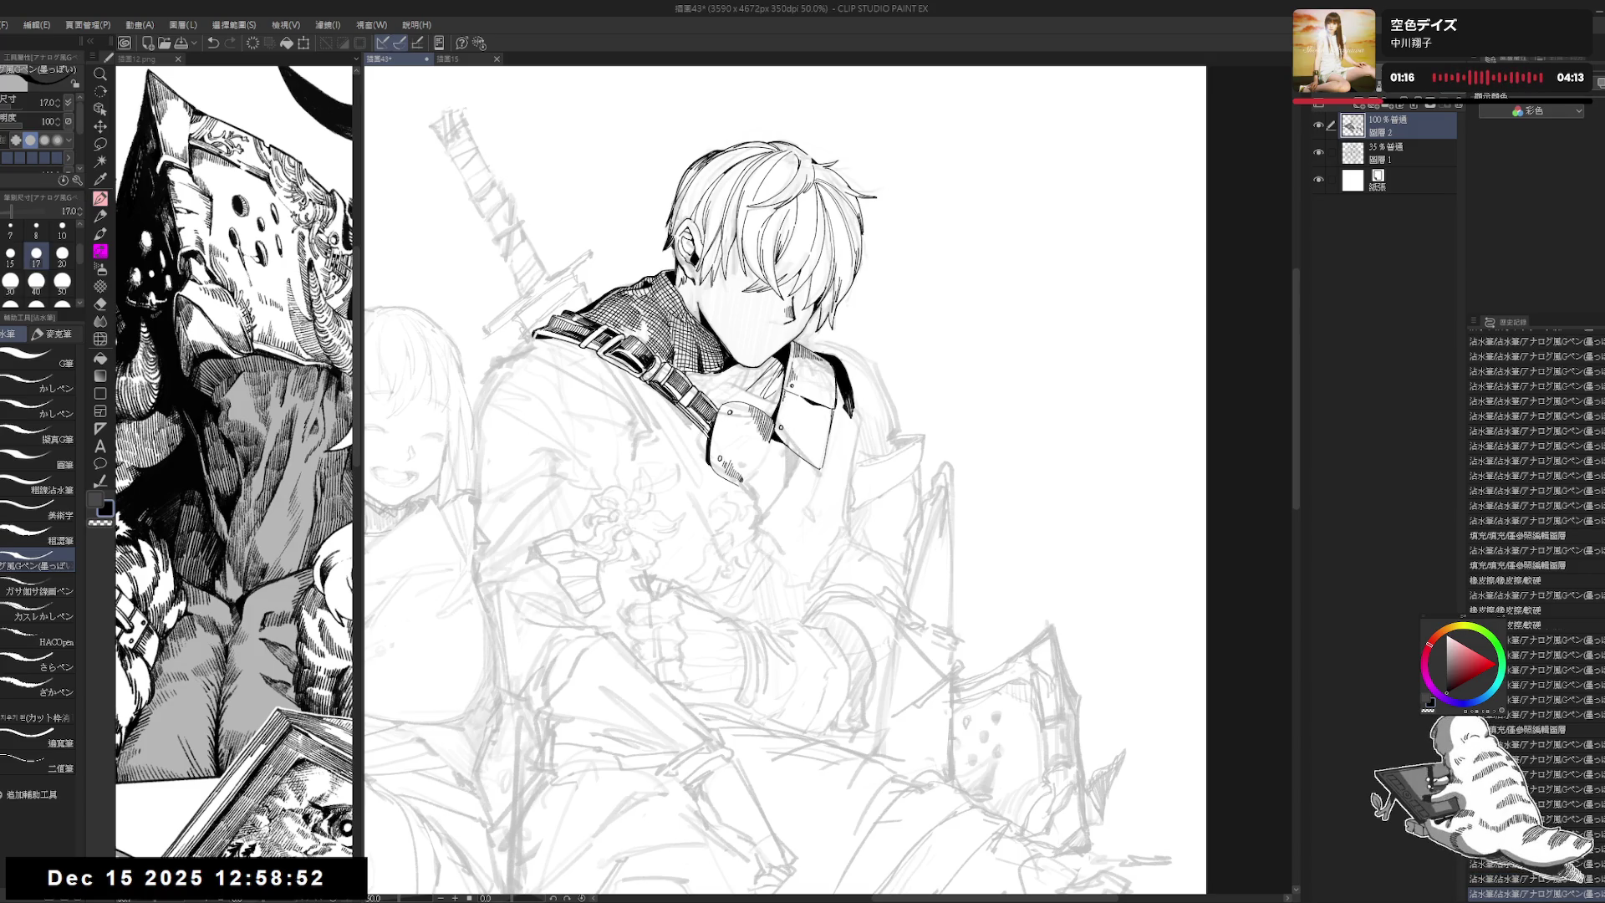
scroll(1533, 668, down, 3)
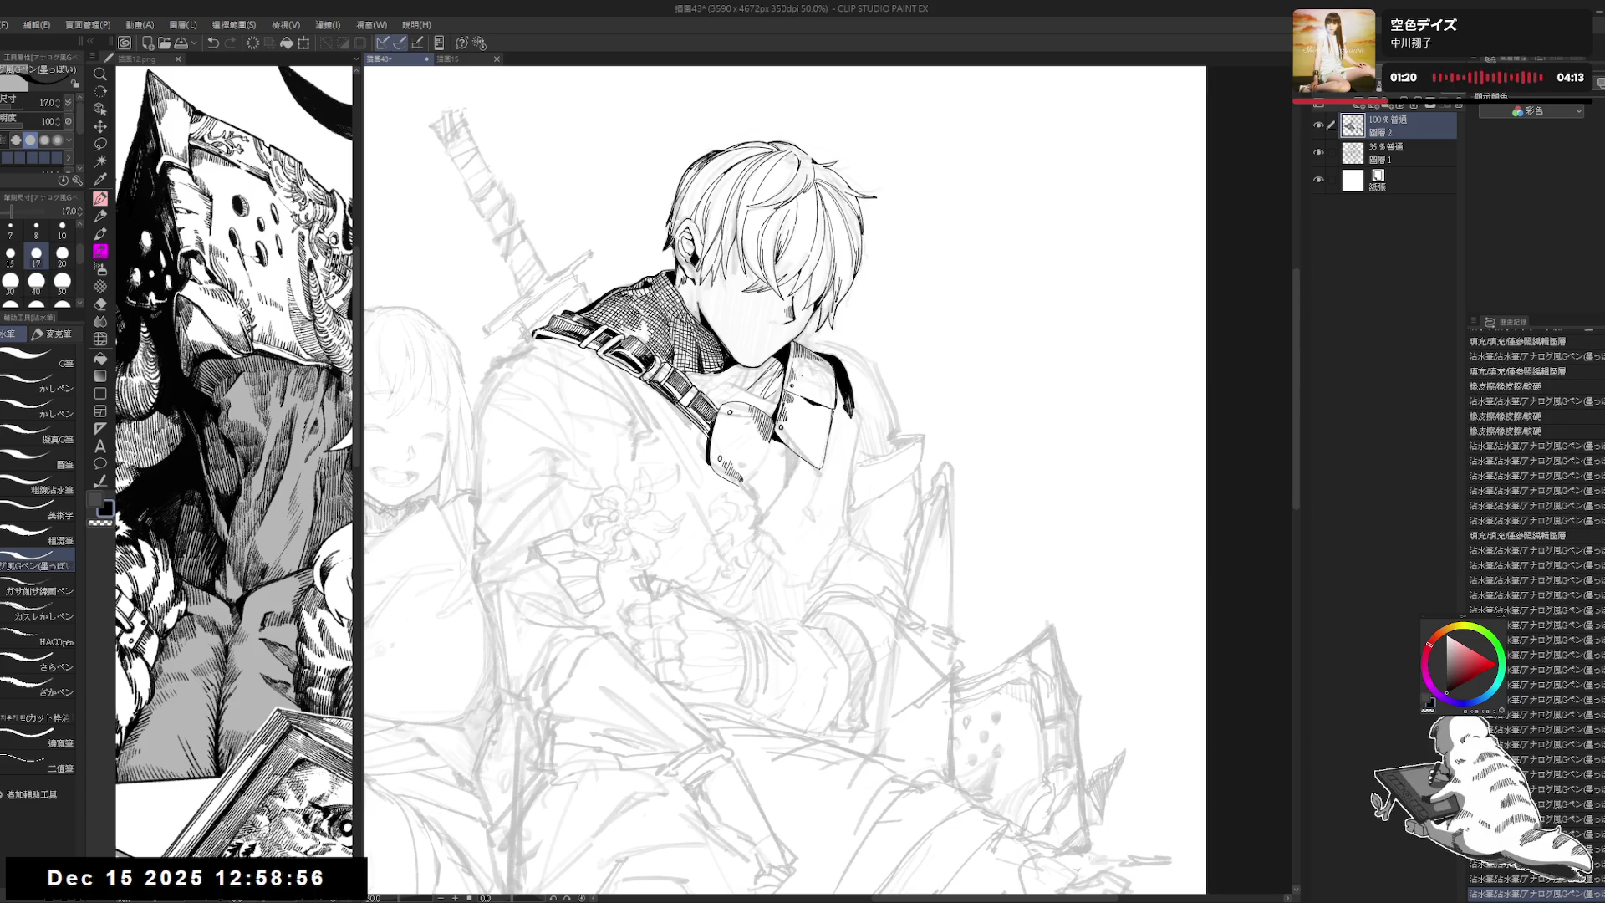
key(ctrl+minus)
key(ctrl+minus)
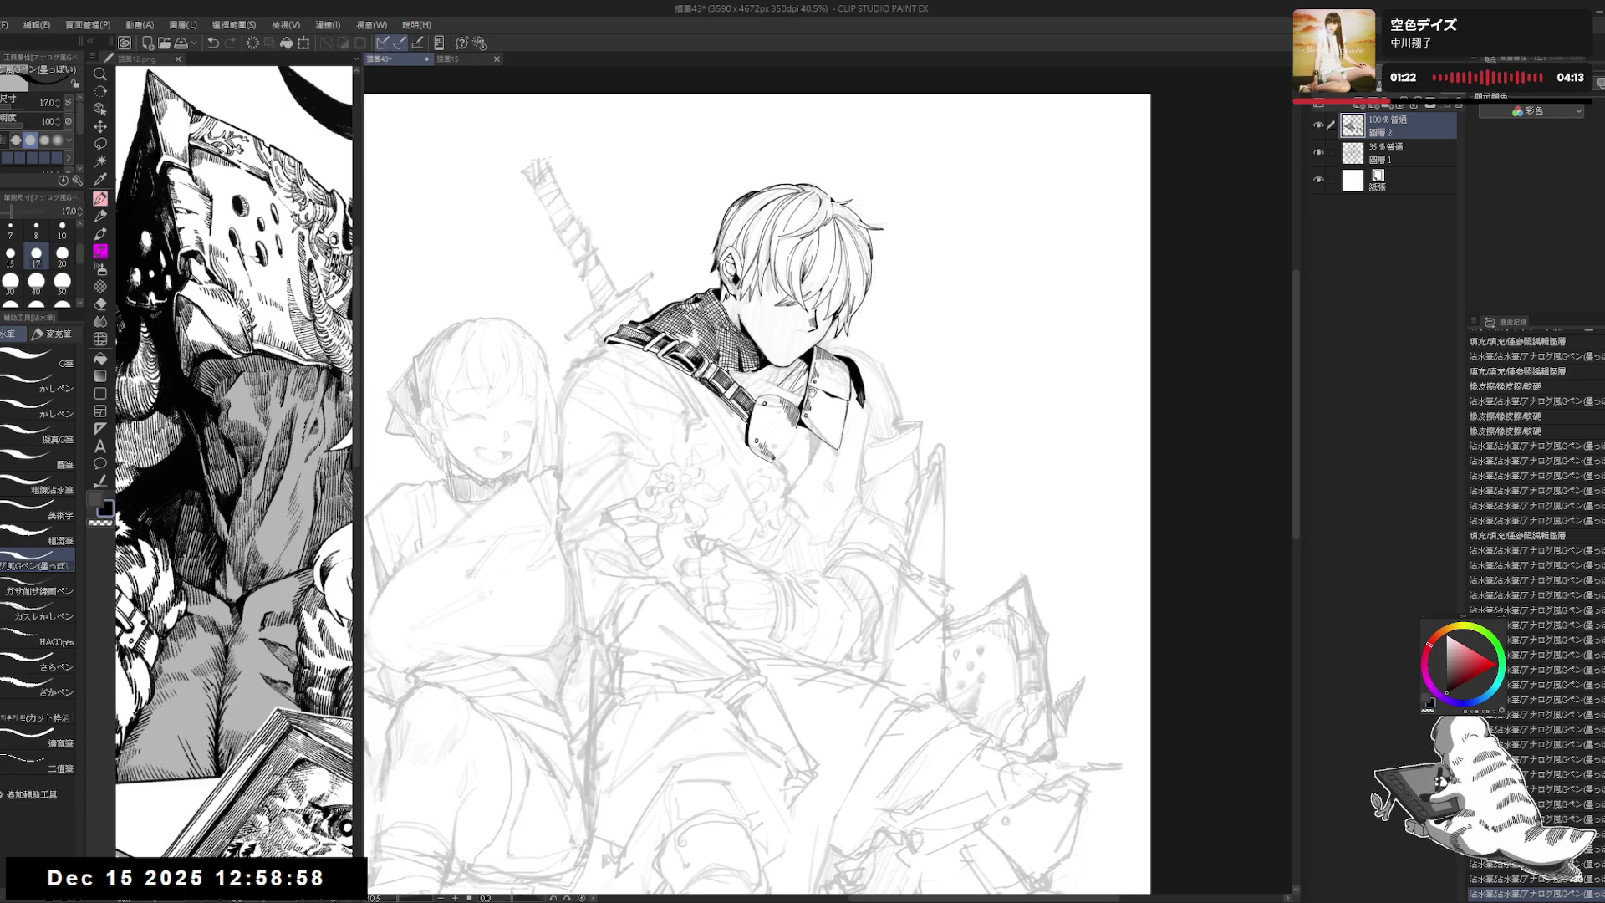
Step: Tilt the canvas, try a small collar stroke, undo it, and reset the rotation upright
drag(821, 414, 846, 400)
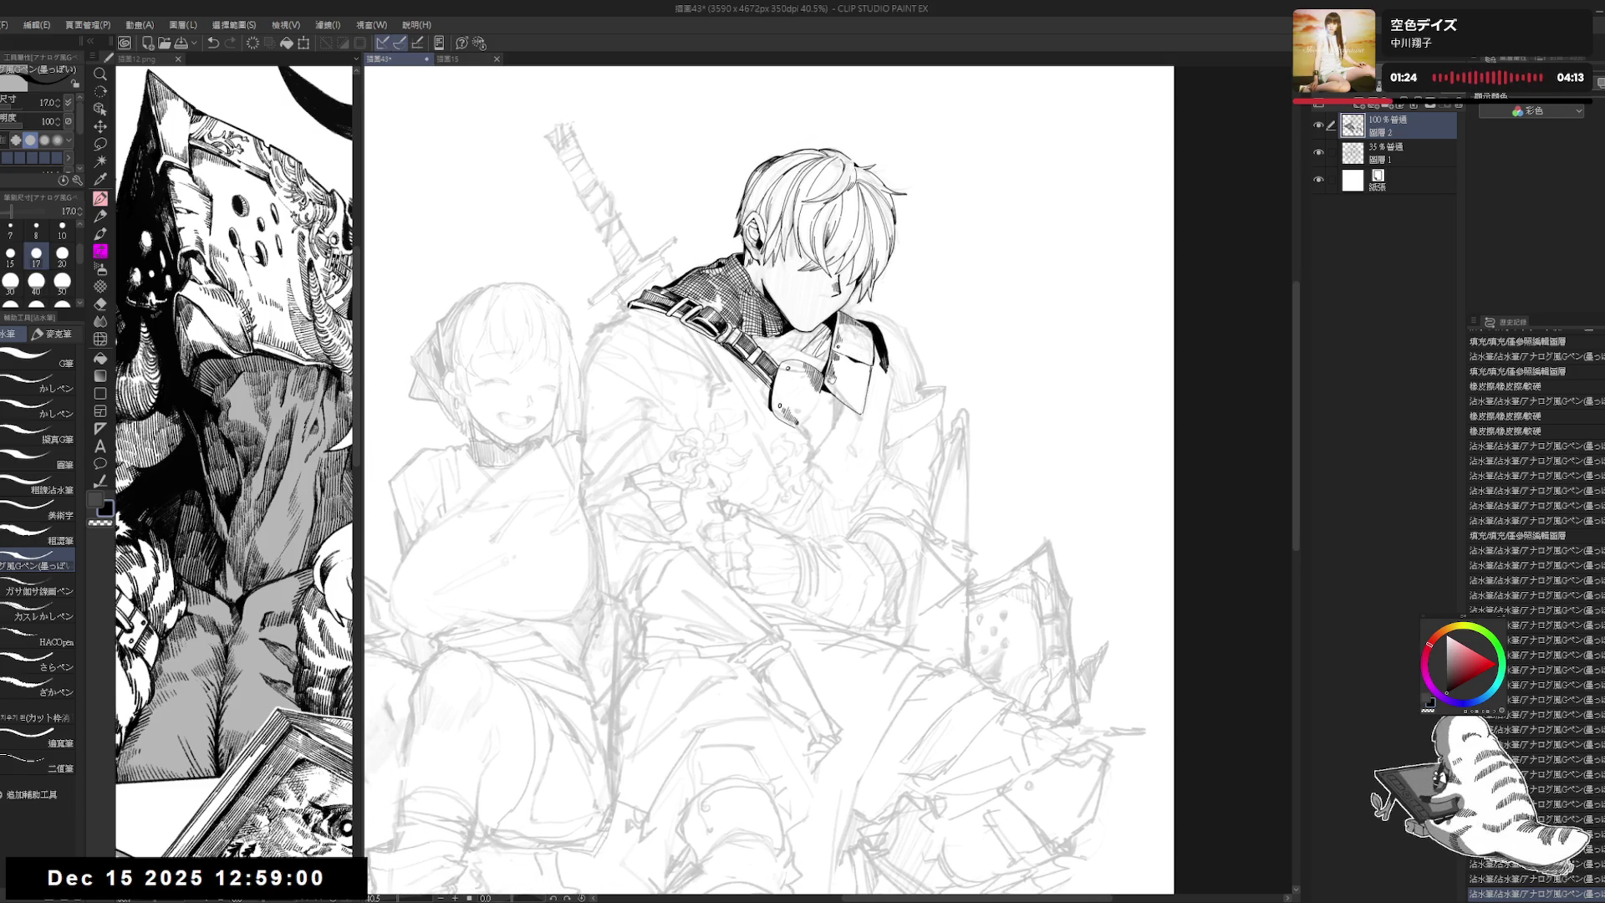
scroll(840, 330, up, 2)
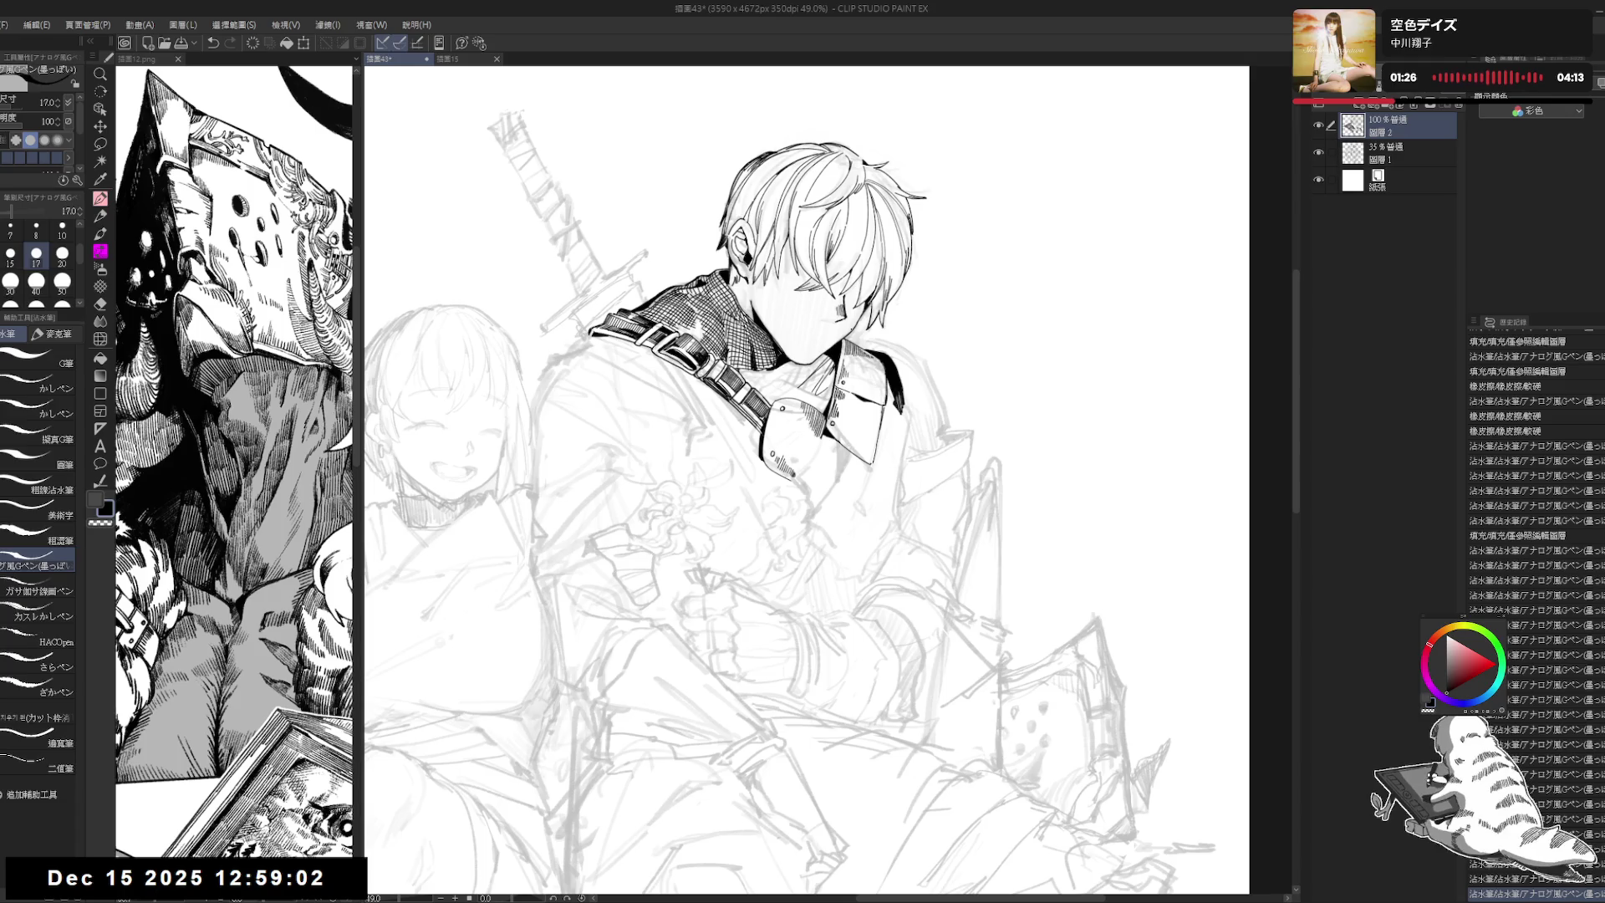
drag(961, 250, 1086, 435)
mouse_move(872, 396)
mouse_down()
mouse_move(879, 416)
mouse_move(865, 399)
mouse_up()
key(ctrl+z)
key(ctrl+shift+r)
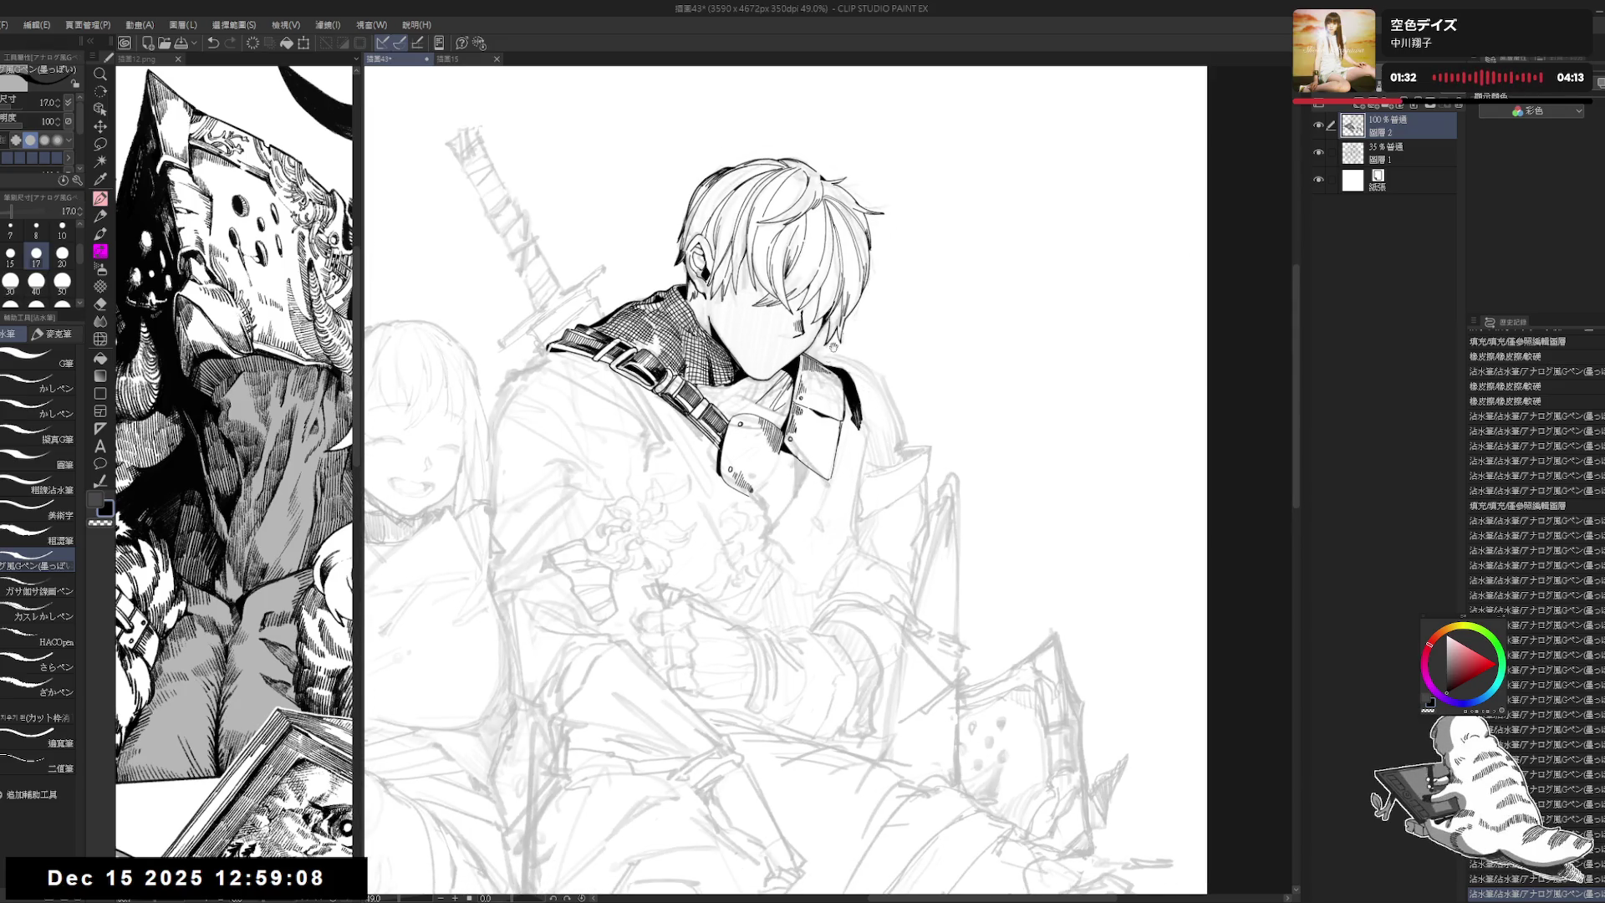
Step: Zoom in on the collar and ink two short lines along it
scroll(834, 346, up, 1)
scroll(827, 344, up, 1)
scroll(819, 342, up, 1)
scroll(811, 341, up, 2)
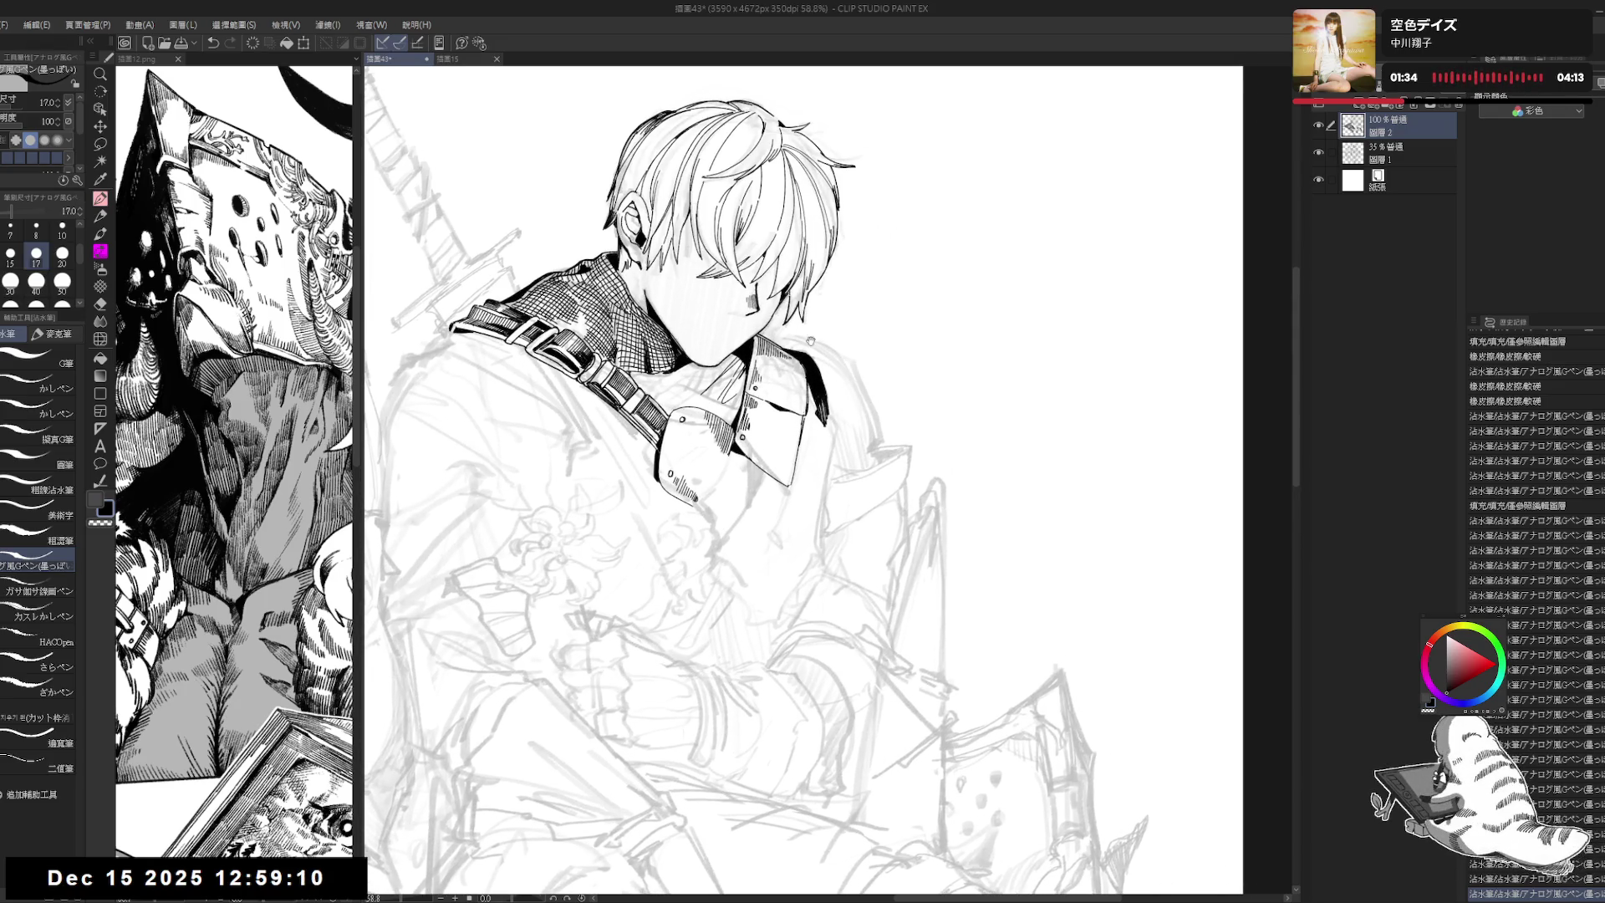
mouse_move(794, 504)
mouse_down()
mouse_move(826, 504)
mouse_move(778, 464)
mouse_up()
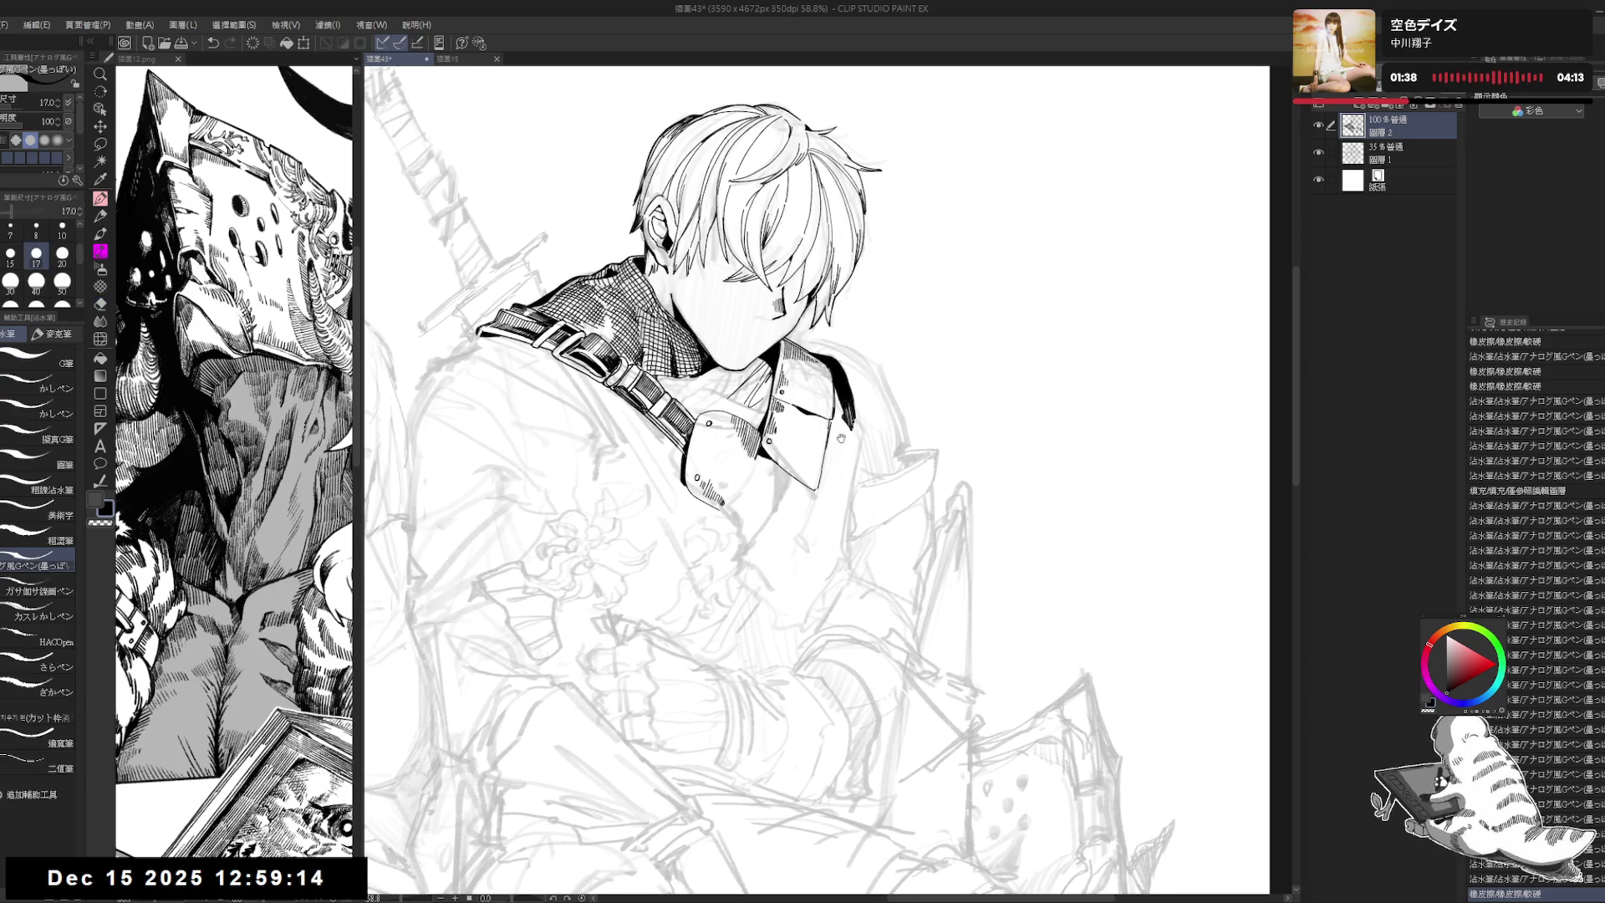
mouse_move(790, 324)
mouse_down()
mouse_move(780, 335)
mouse_move(807, 353)
mouse_up()
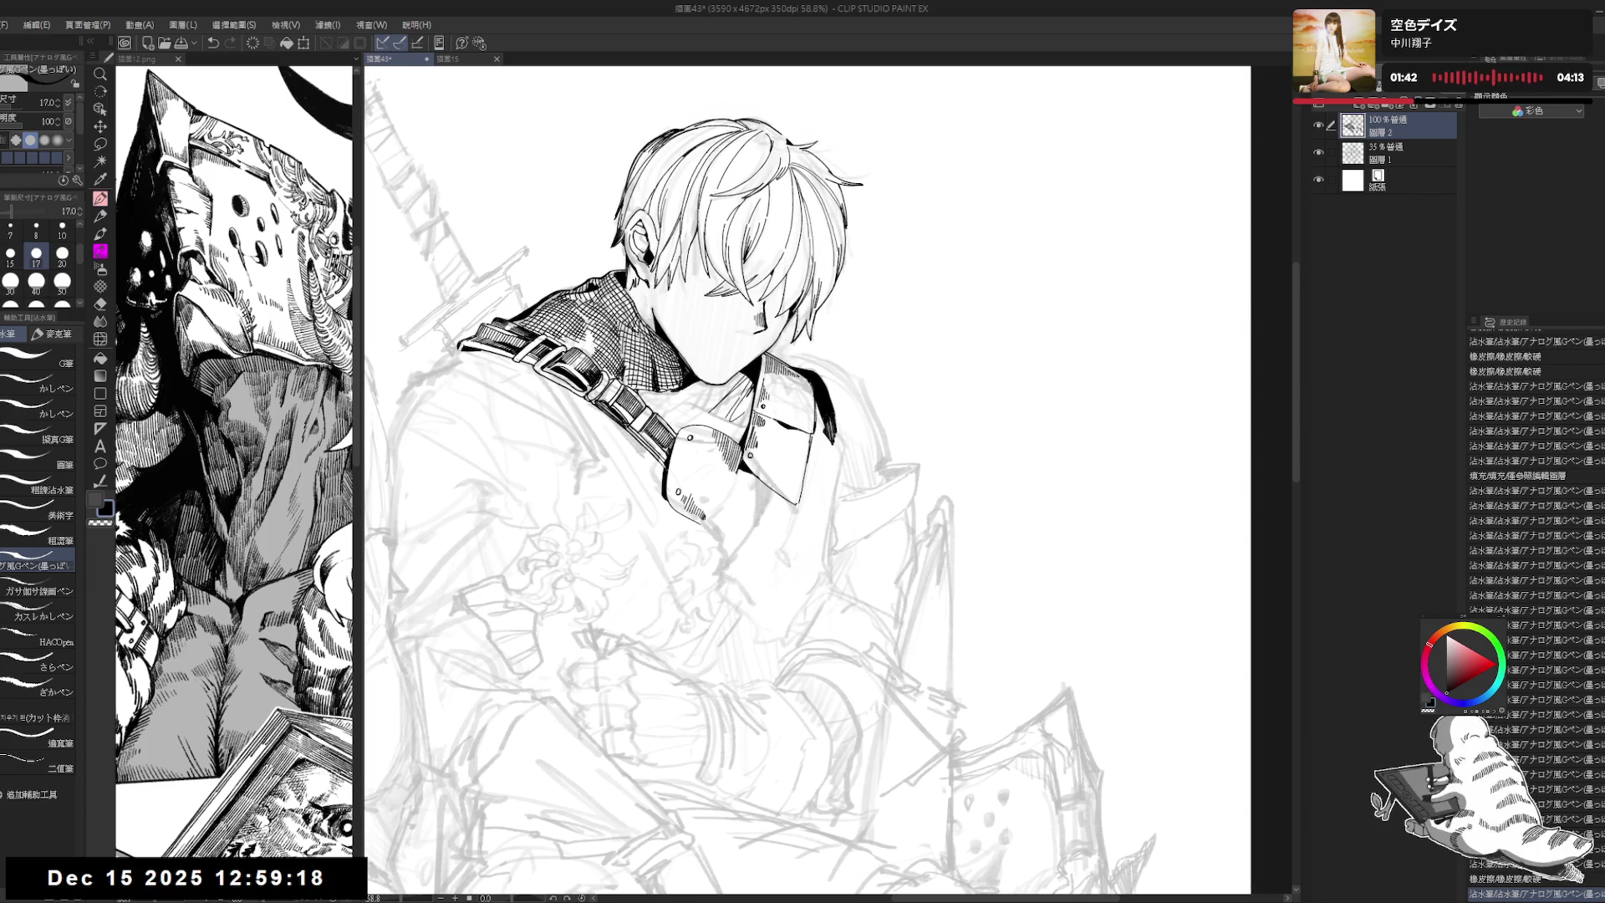
drag(790, 364, 804, 368)
Step: Fill two small collar gaps black with the Fill tool, then add a G-pen stroke
key(g)
click(794, 333)
key(p)
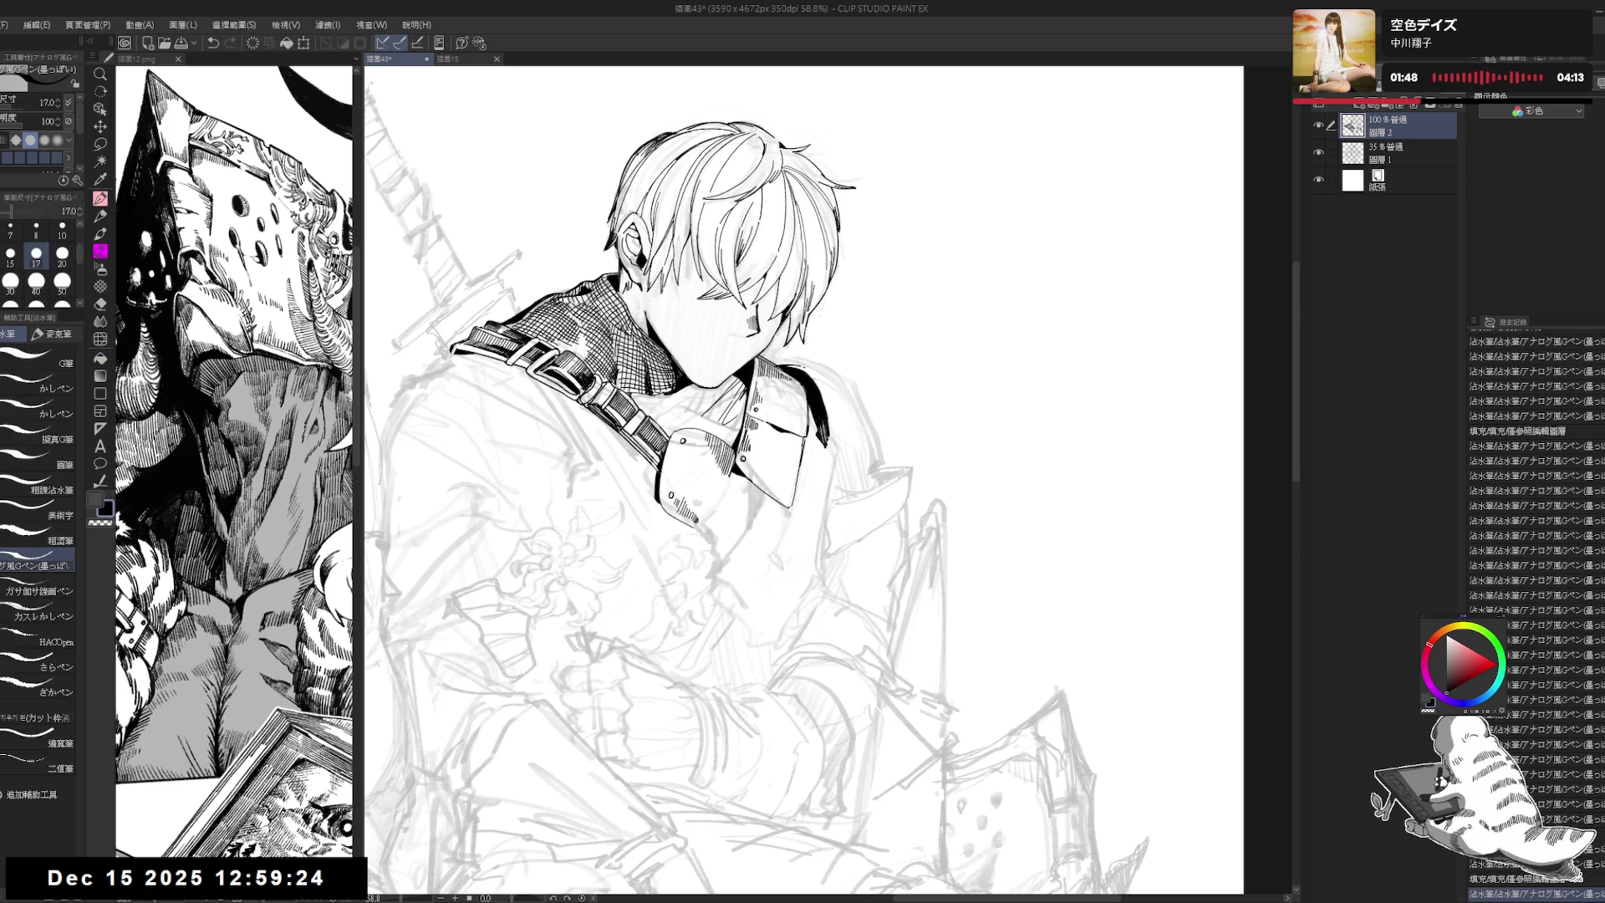
key(g)
click(805, 366)
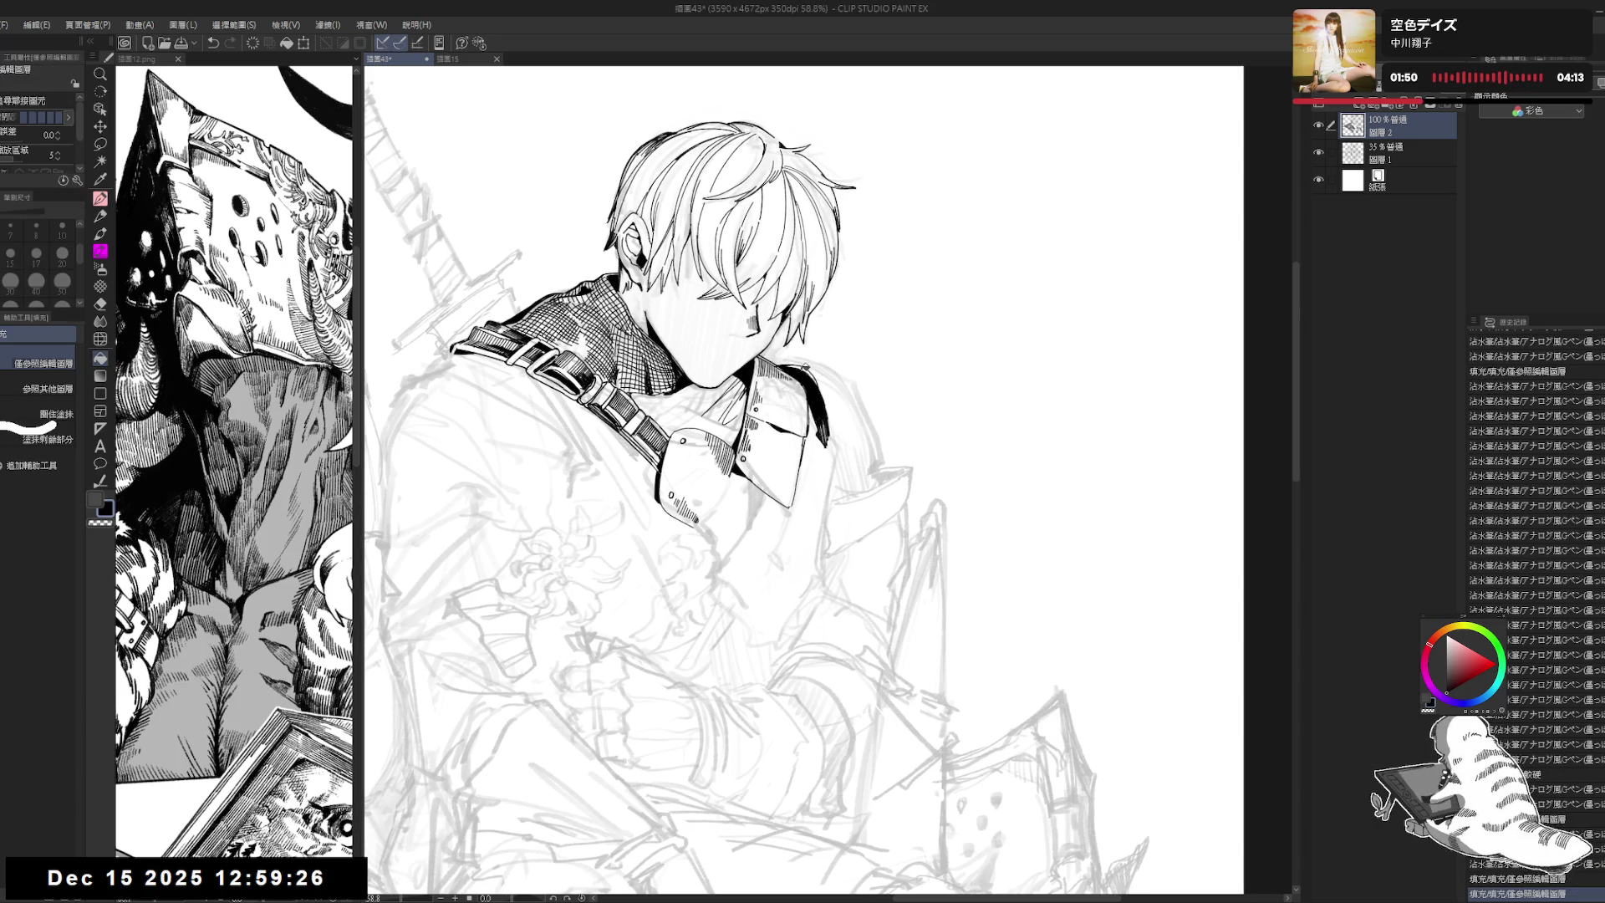
key(p)
mouse_move(794, 365)
mouse_down()
mouse_move(826, 431)
mouse_move(807, 384)
mouse_up()
Step: Fill the collar's edge solid black and add small ink strokes on the collar and face
scroll(746, 364, down, 2)
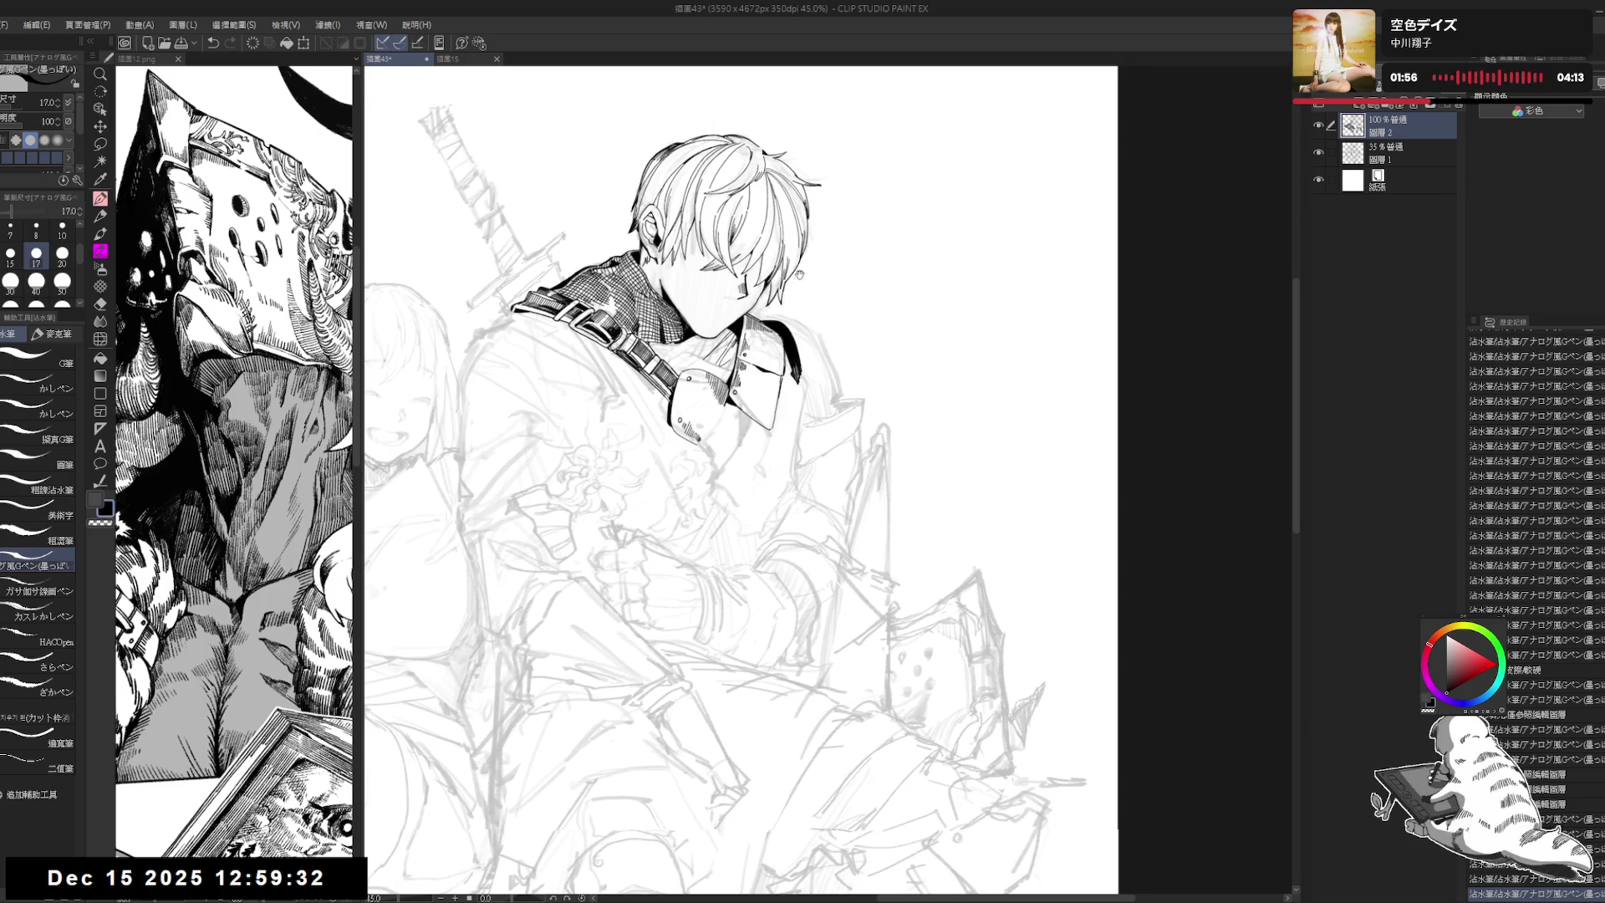
drag(742, 451, 740, 467)
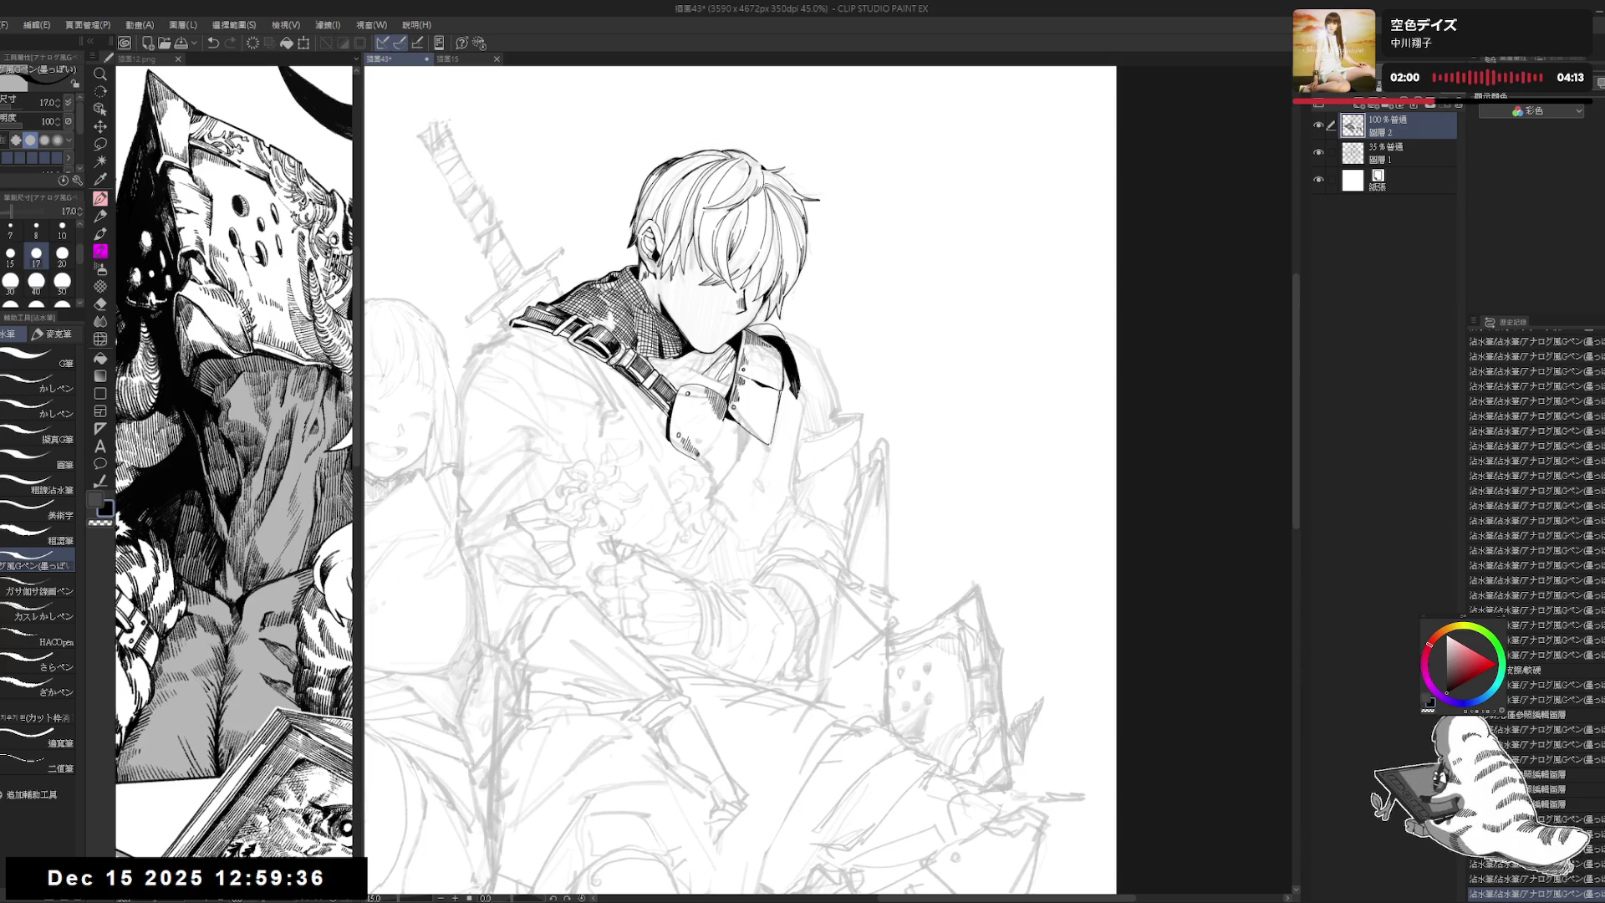
click(764, 333)
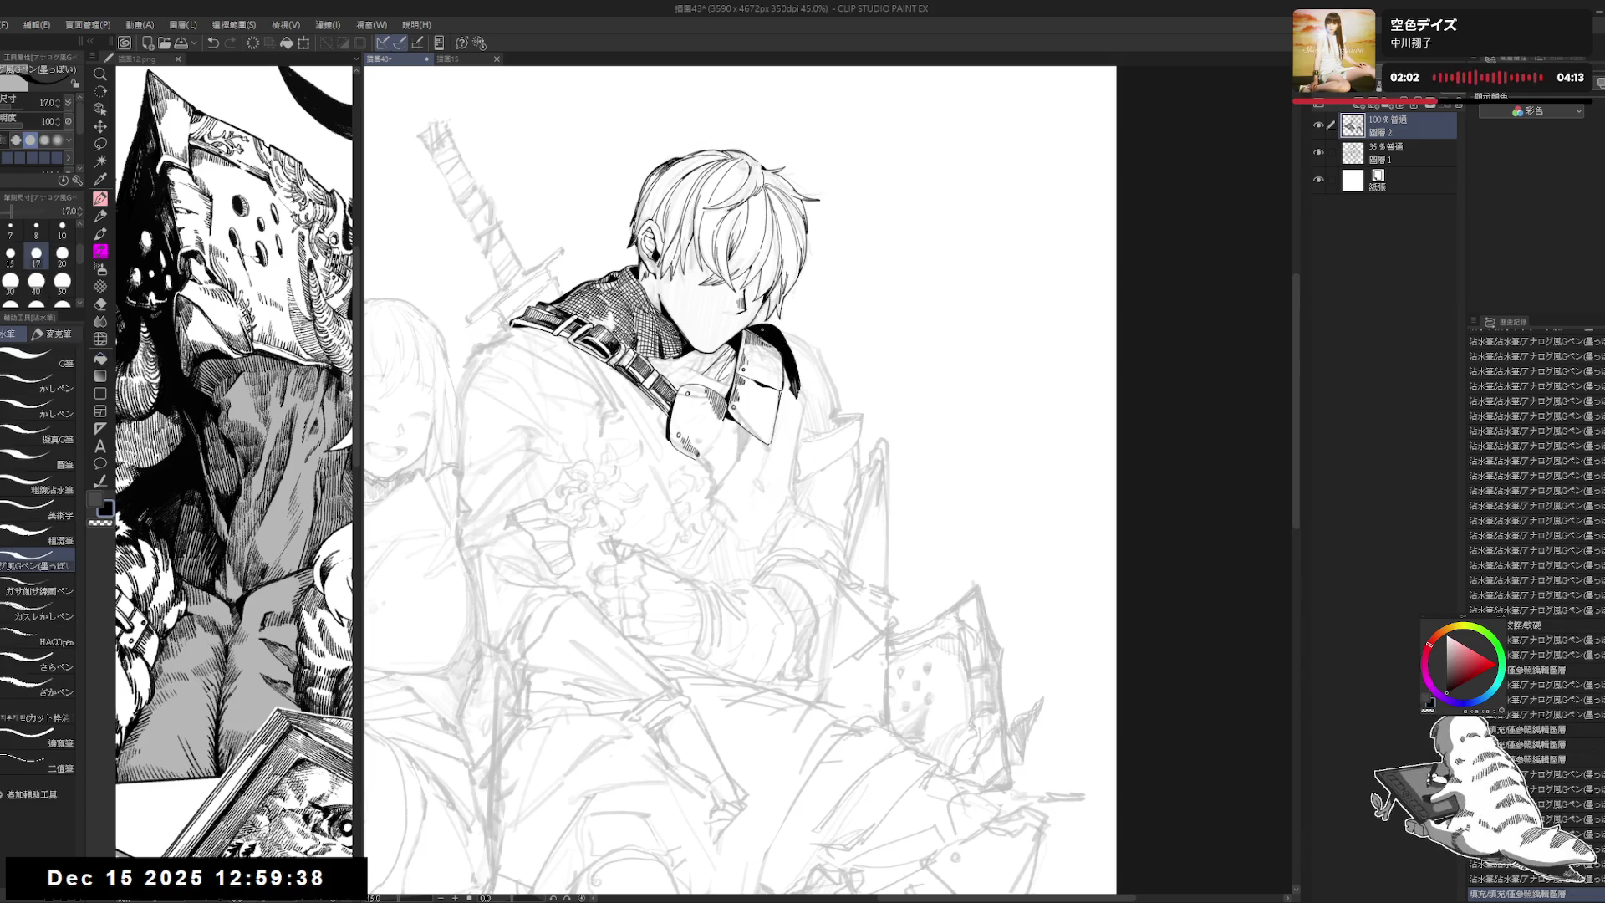
drag(784, 365, 793, 376)
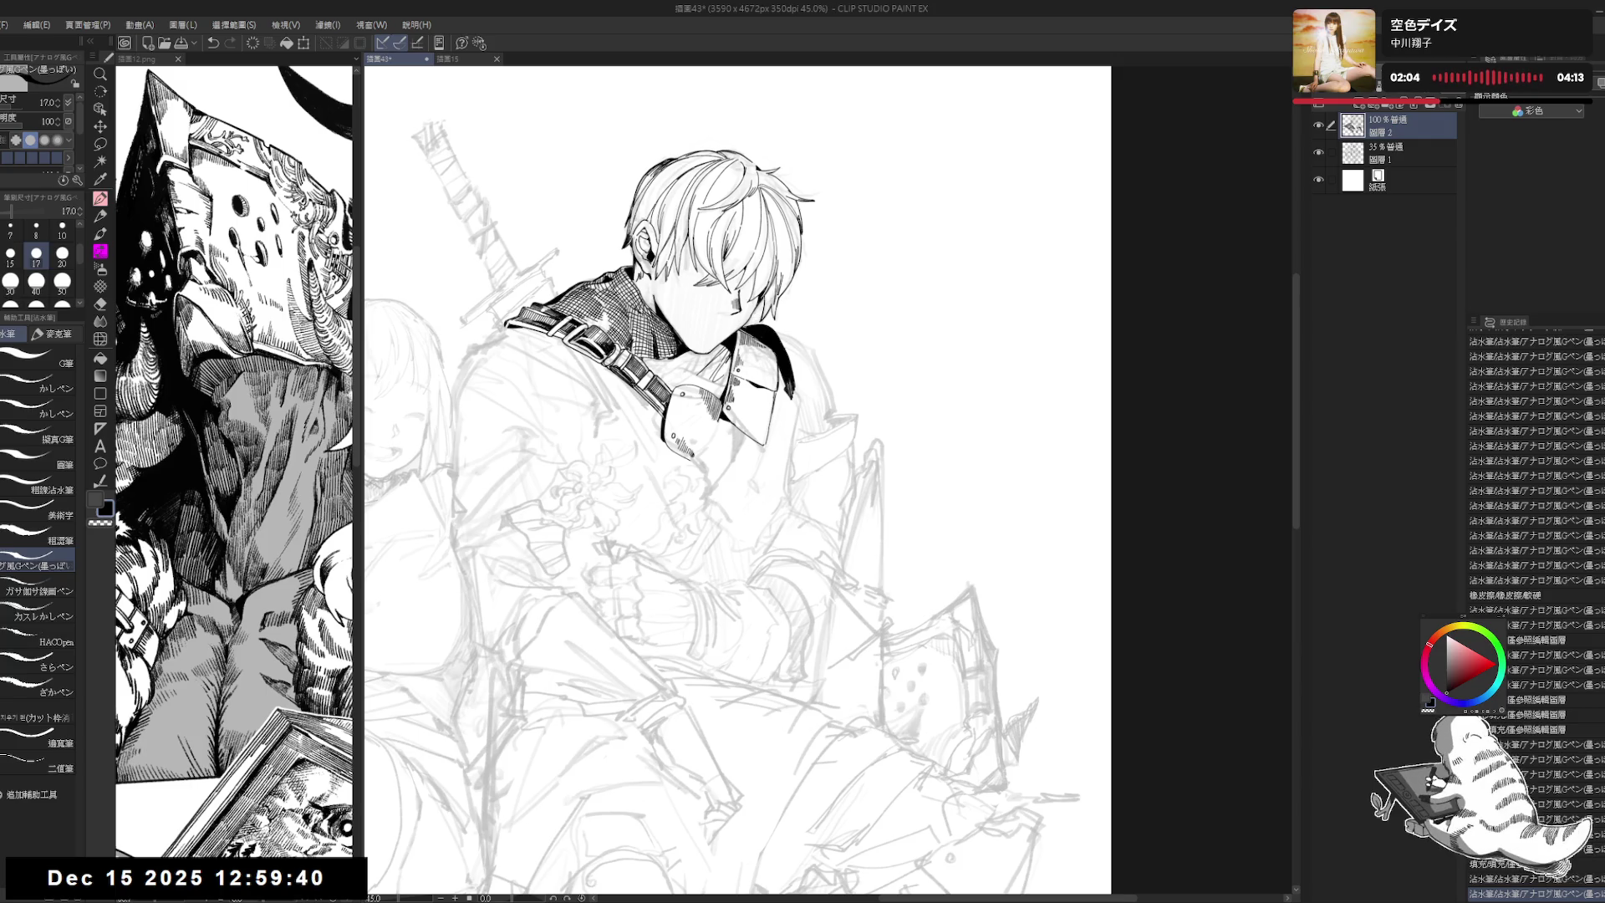
drag(744, 329, 749, 334)
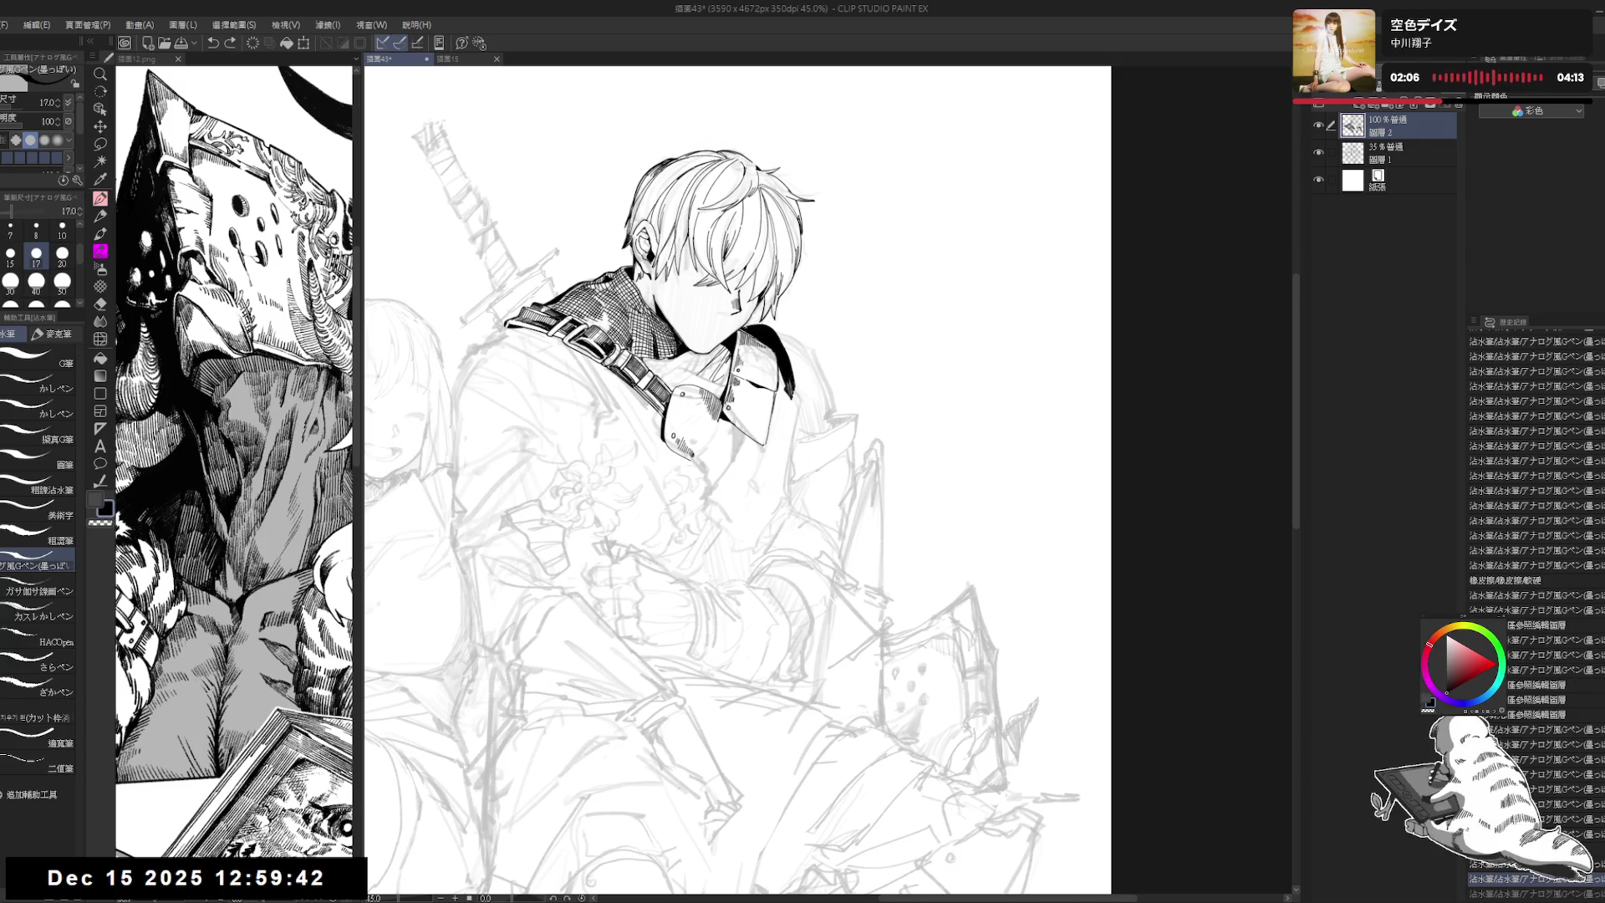
Step: Pan to the collar and add two tiny ink strokes right of it
drag(738, 481, 714, 484)
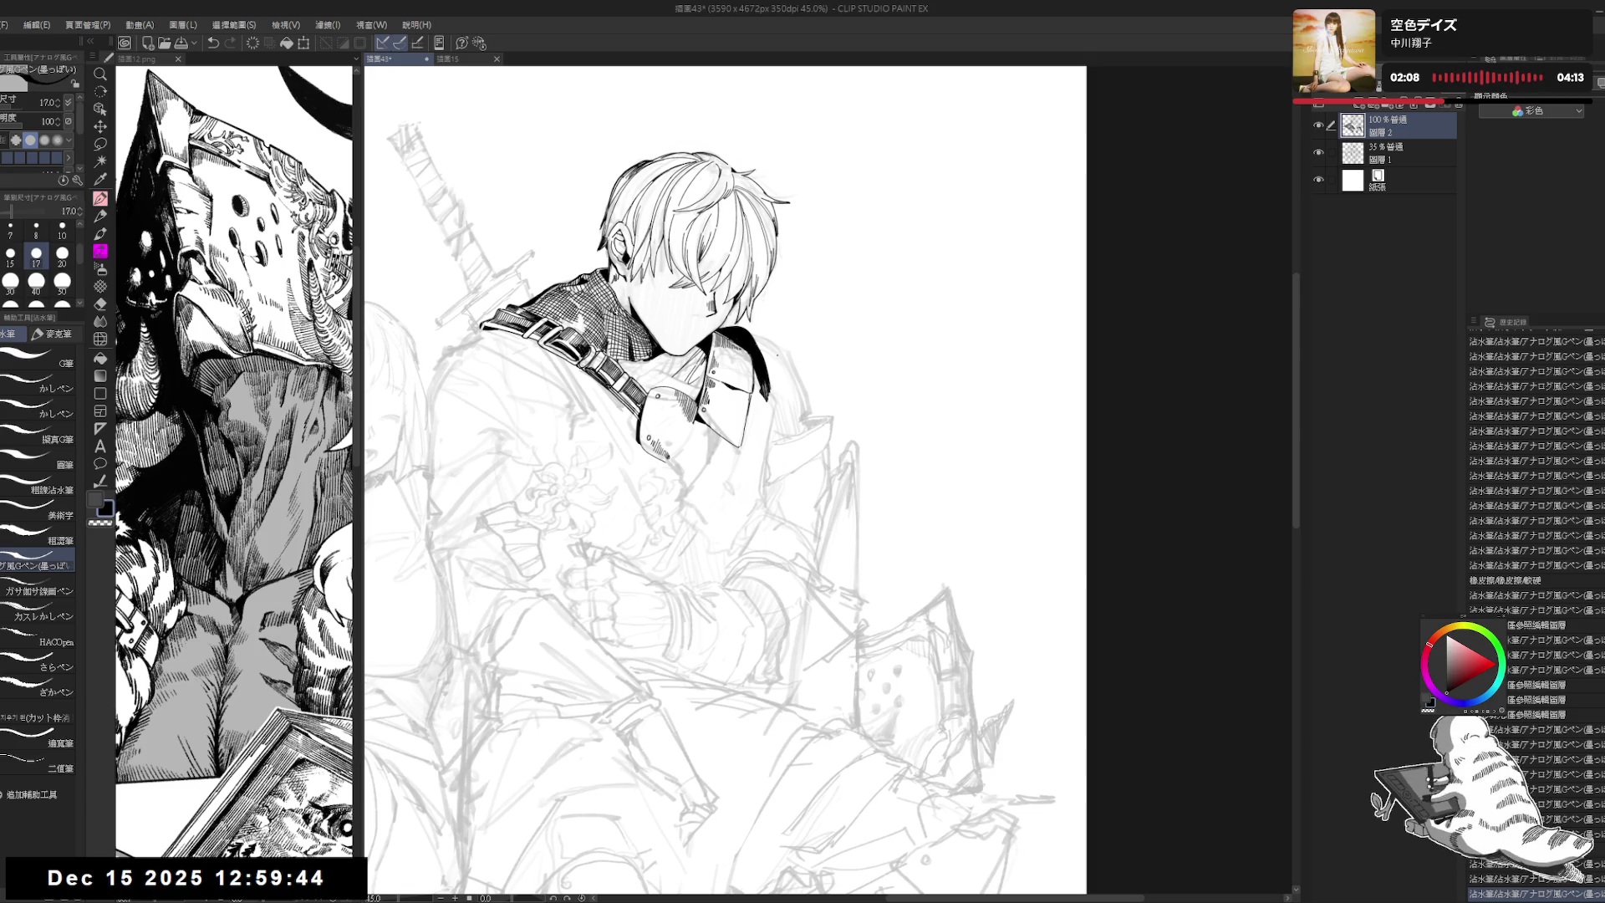
drag(787, 437, 782, 412)
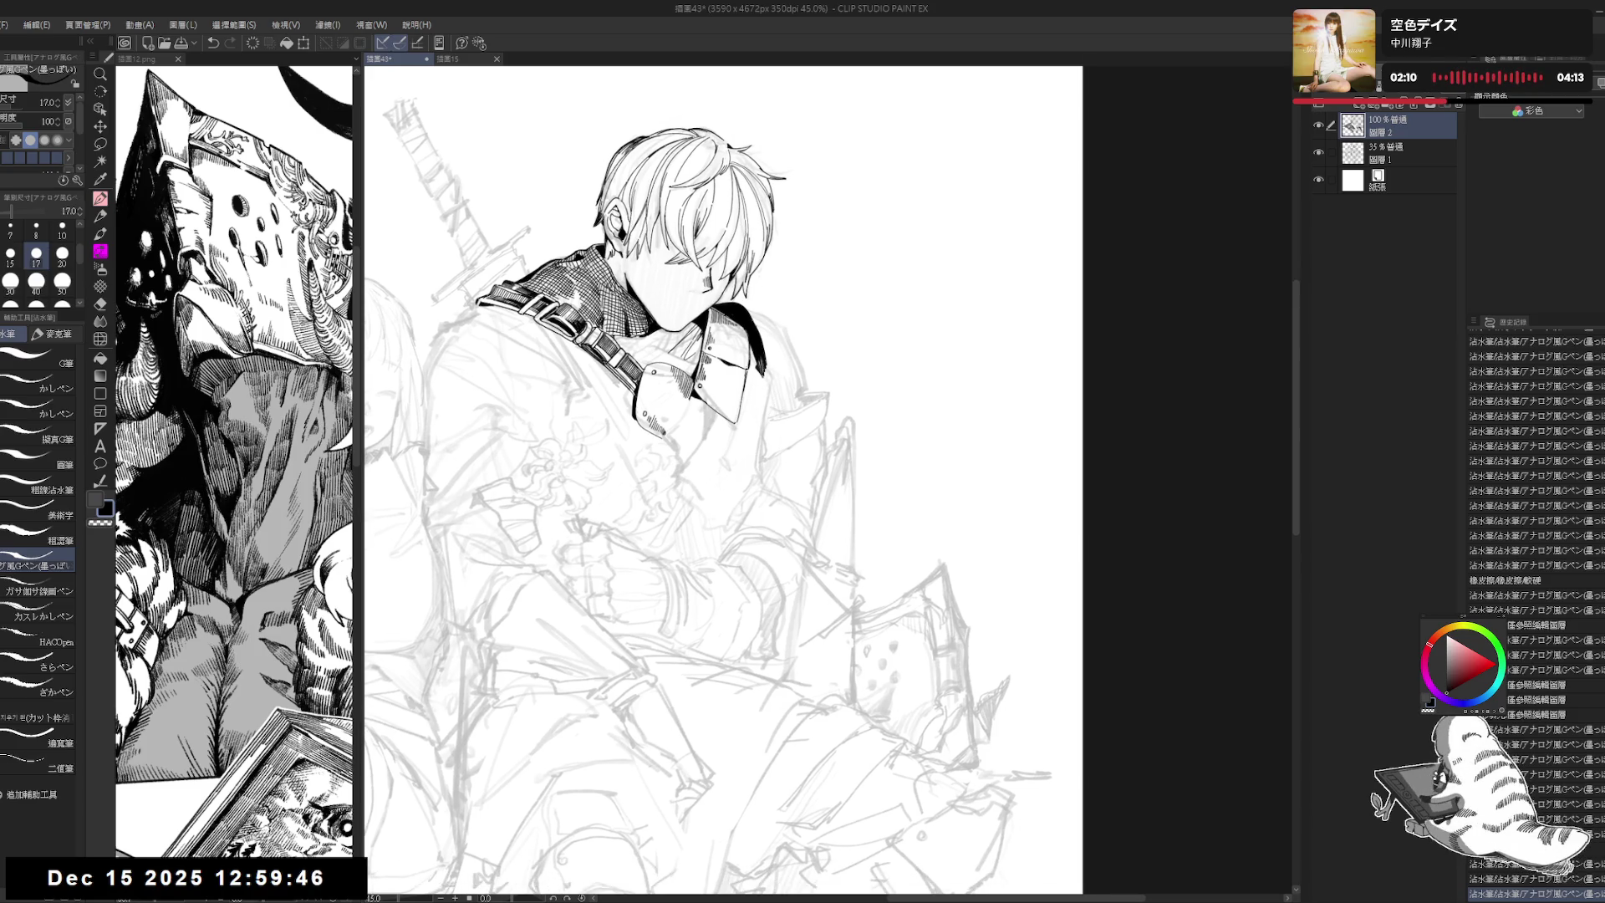
drag(784, 336, 786, 338)
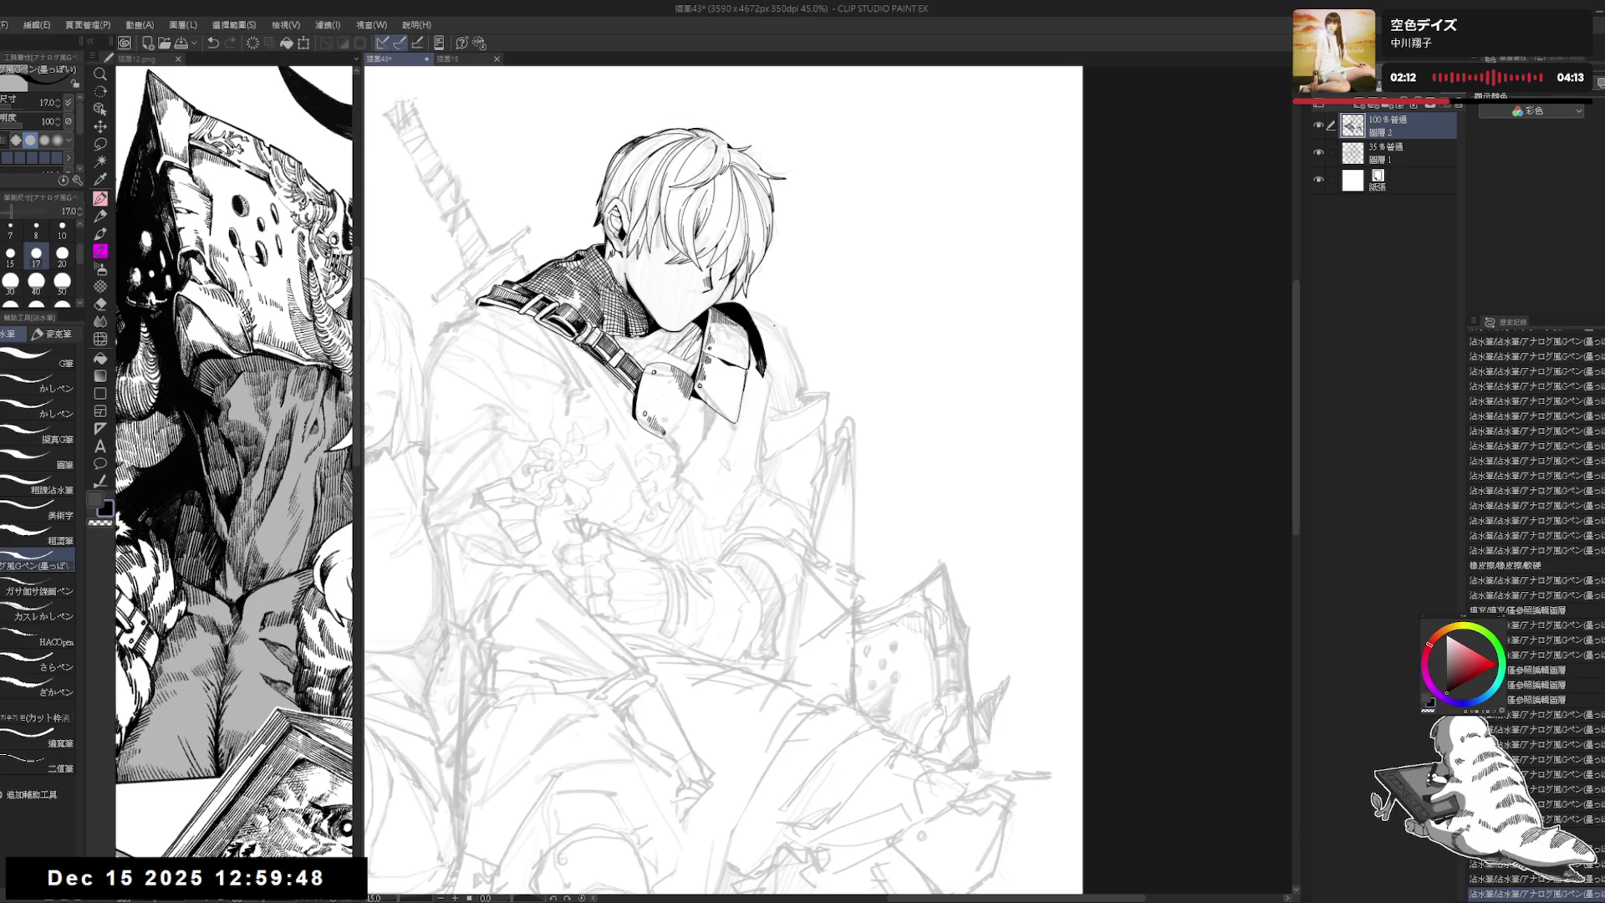
drag(786, 341, 770, 414)
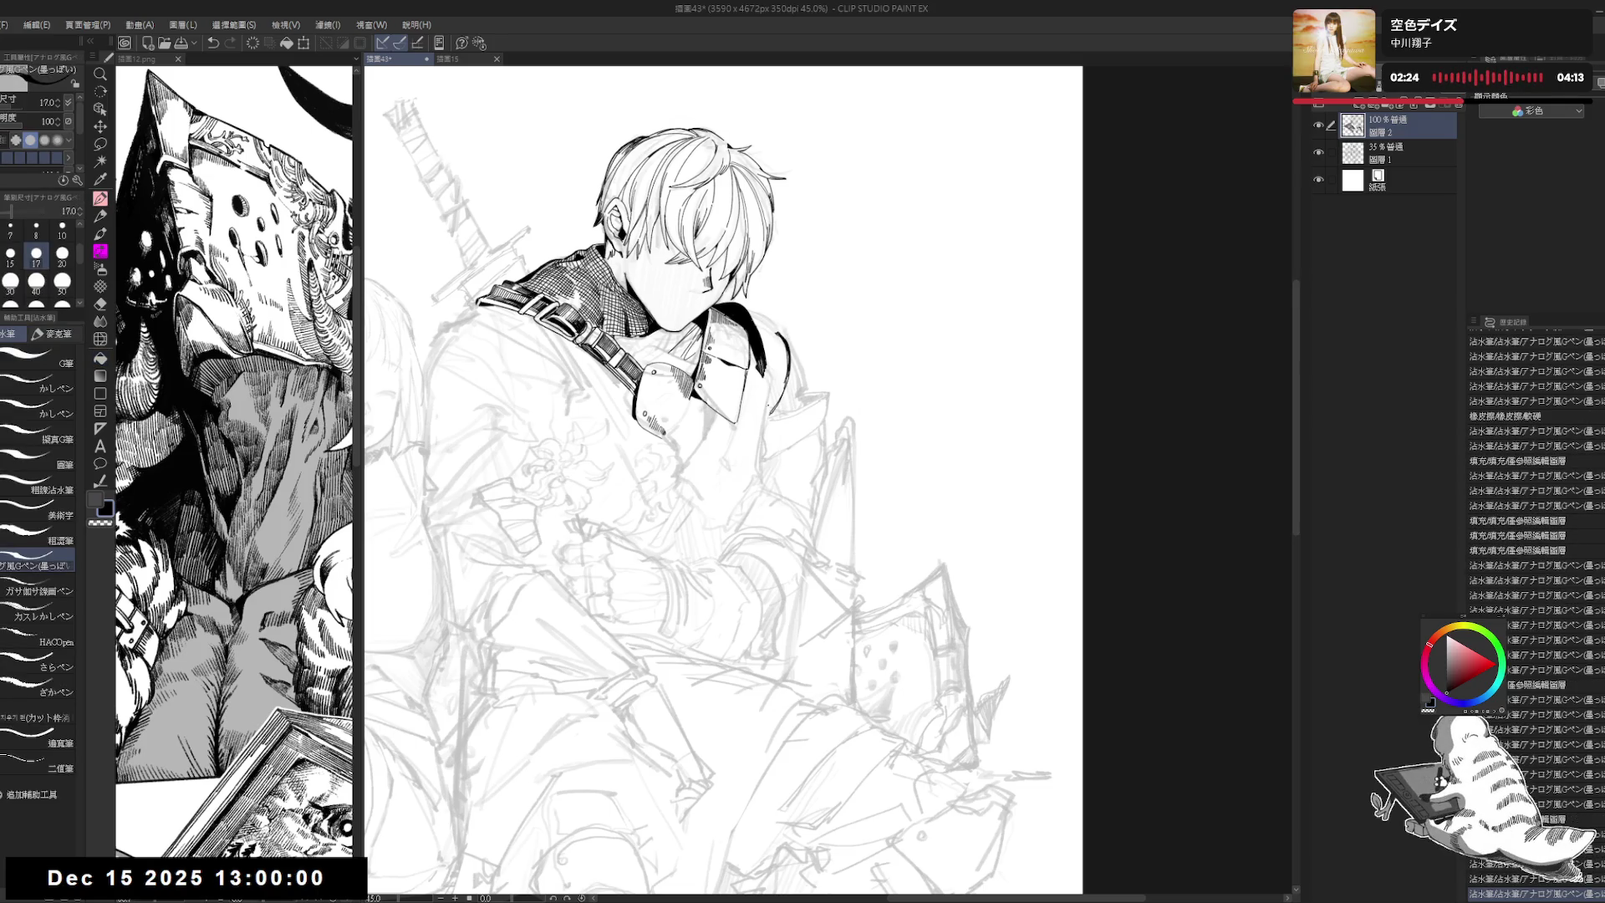
Step: Zoom out to check the lower figure, then zoom back and ink a short line beside the collar
scroll(725, 481, down, 1)
drag(759, 374, 777, 291)
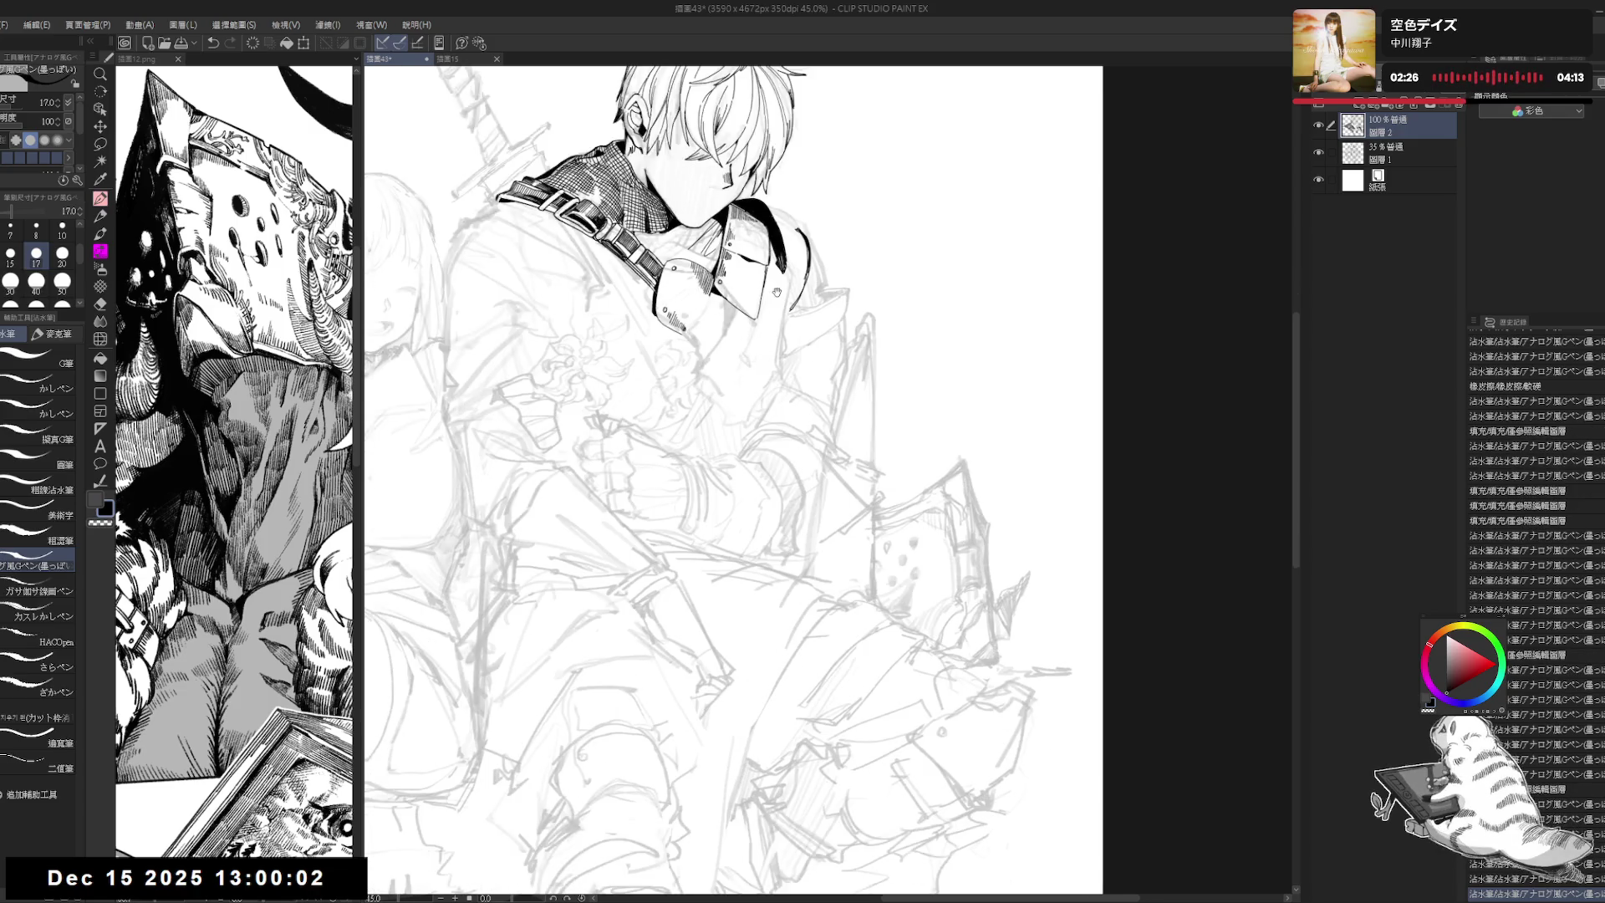
scroll(798, 222, down, 2)
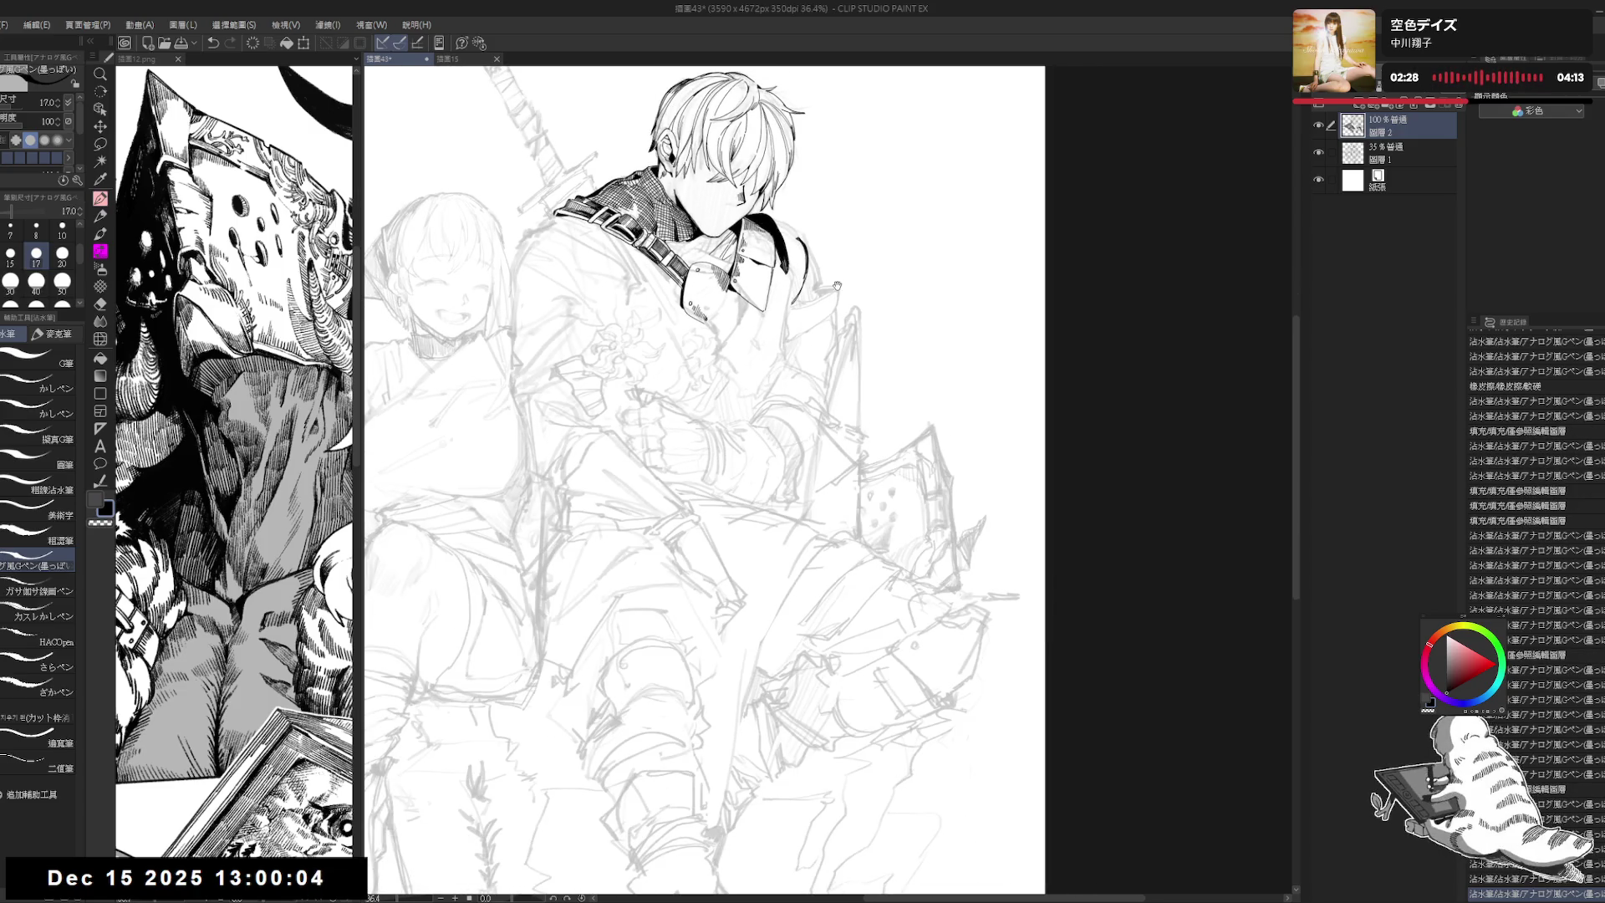
scroll(837, 286, up, 1)
scroll(828, 288, up, 1)
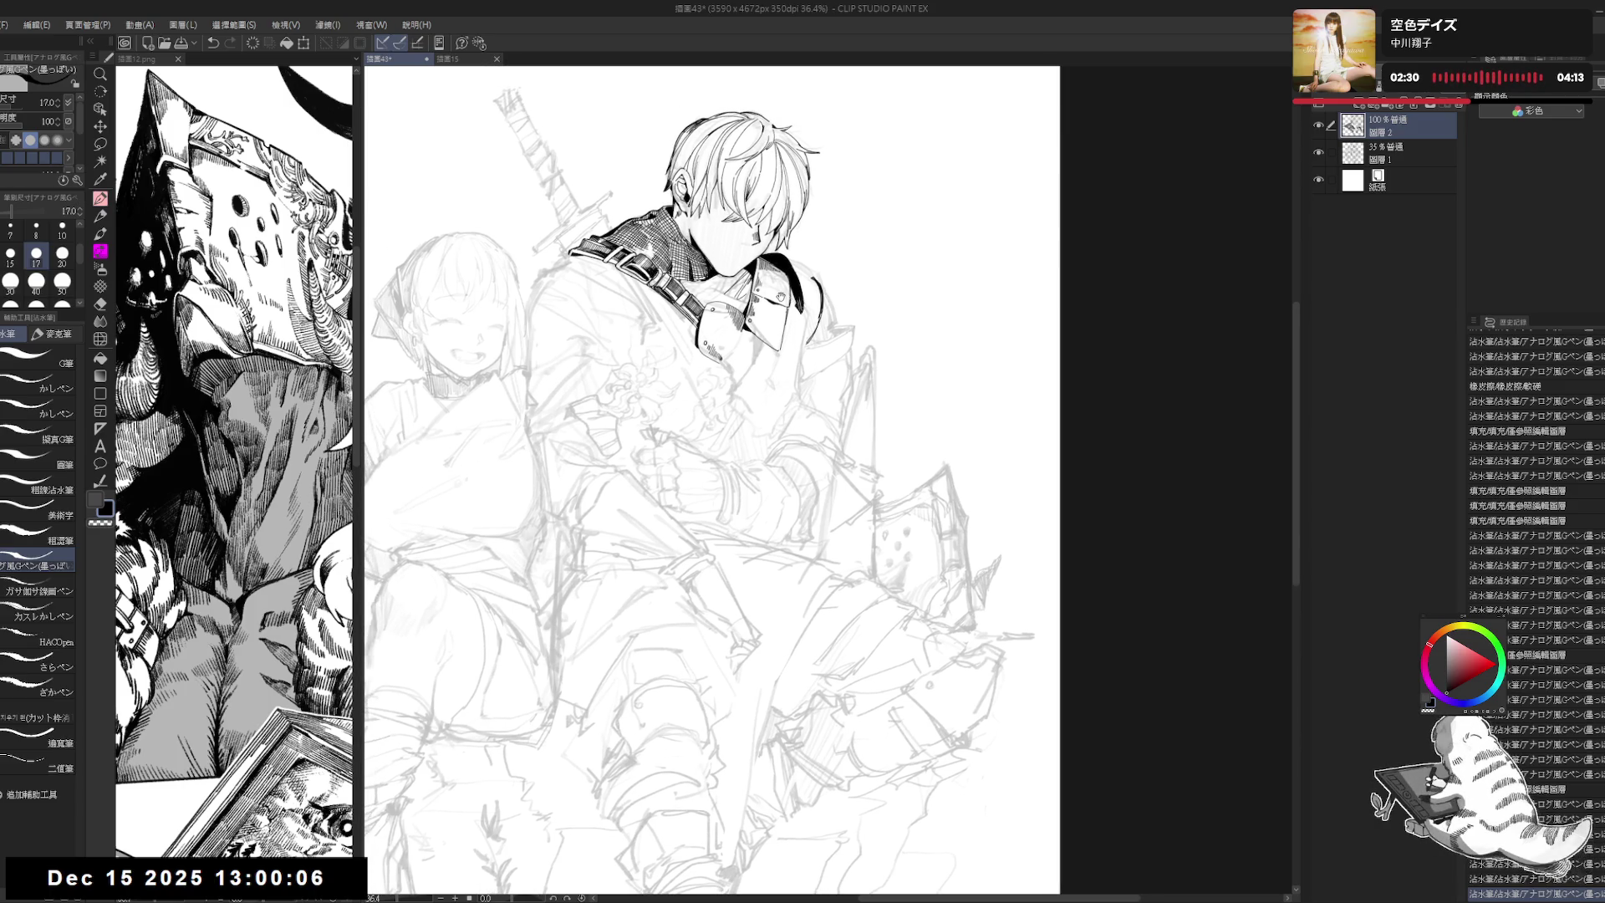
scroll(779, 297, up, 2)
drag(790, 301, 781, 315)
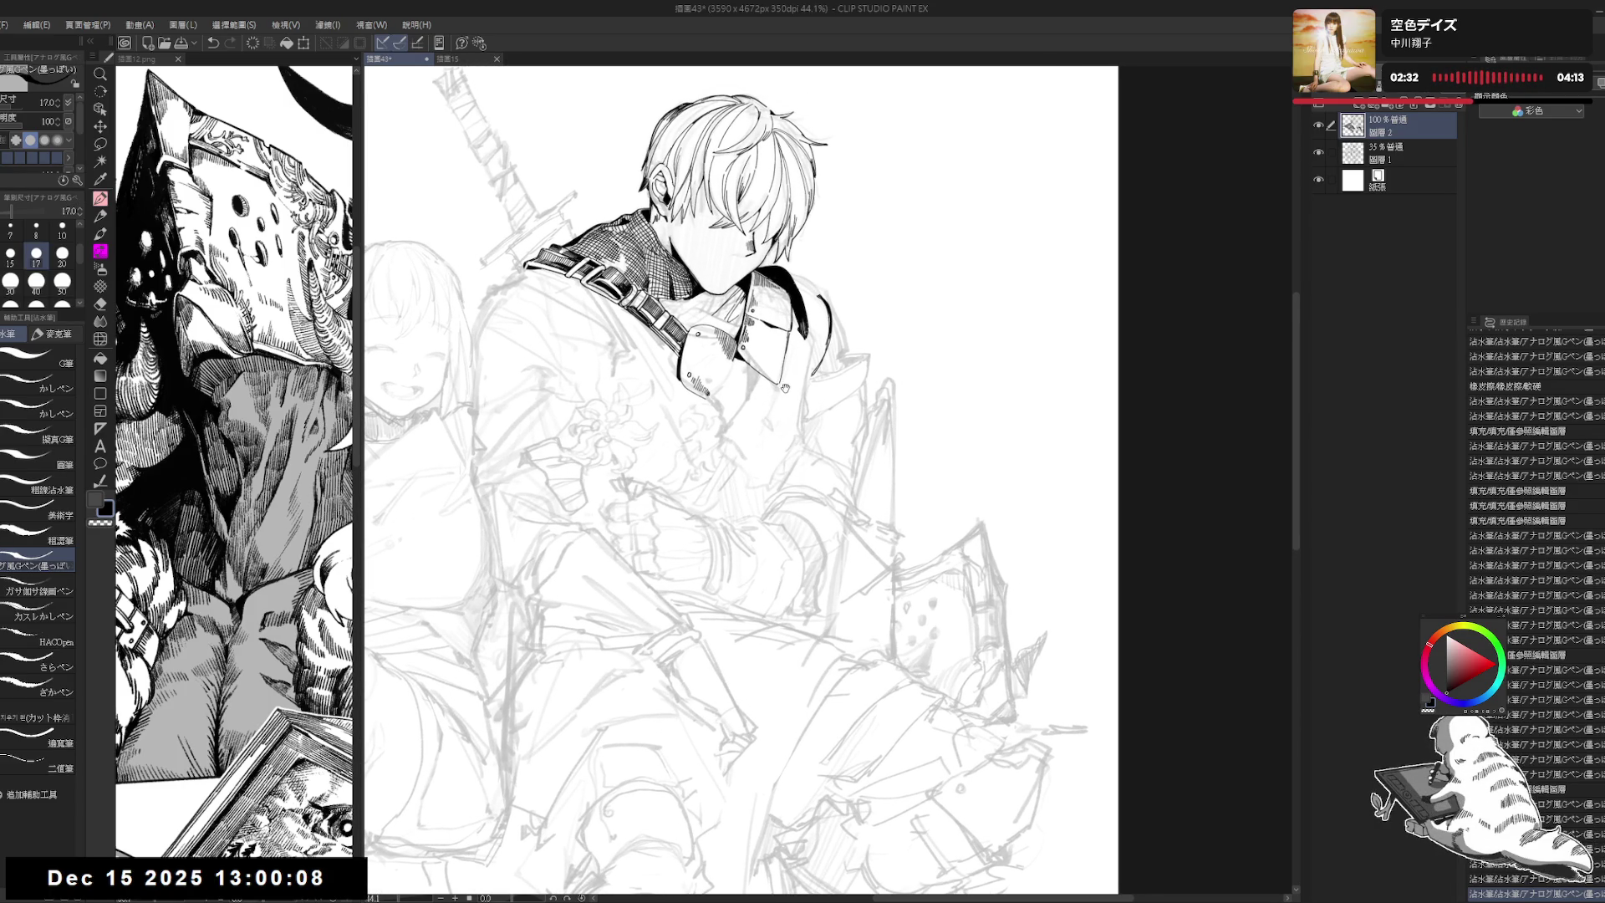
scroll(1536, 585, down, 2)
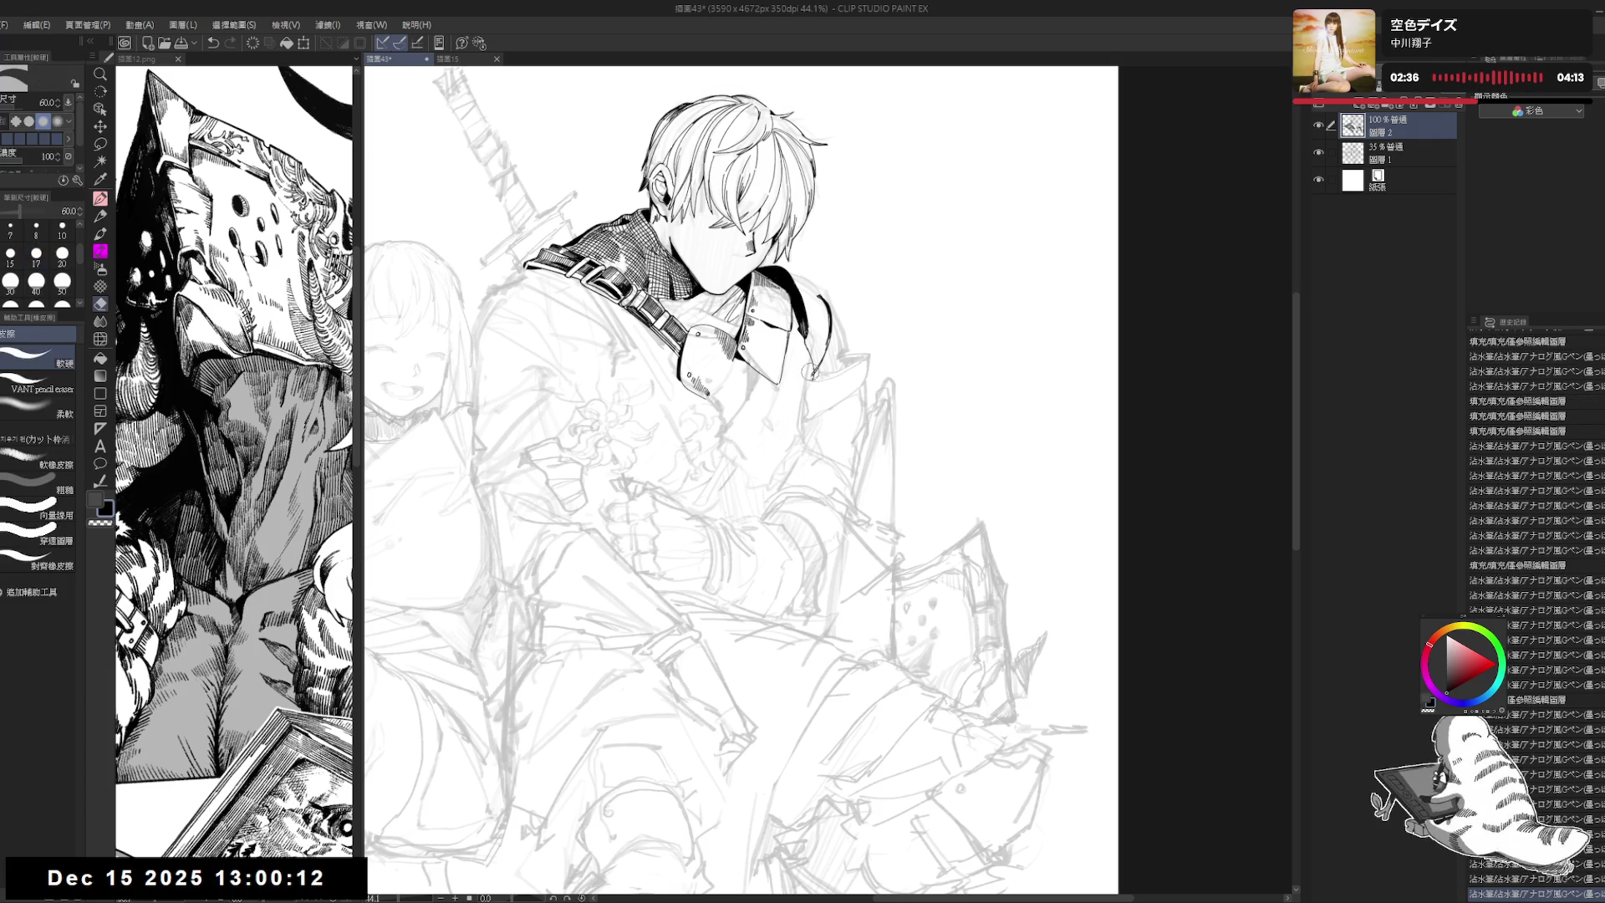
drag(813, 375, 817, 418)
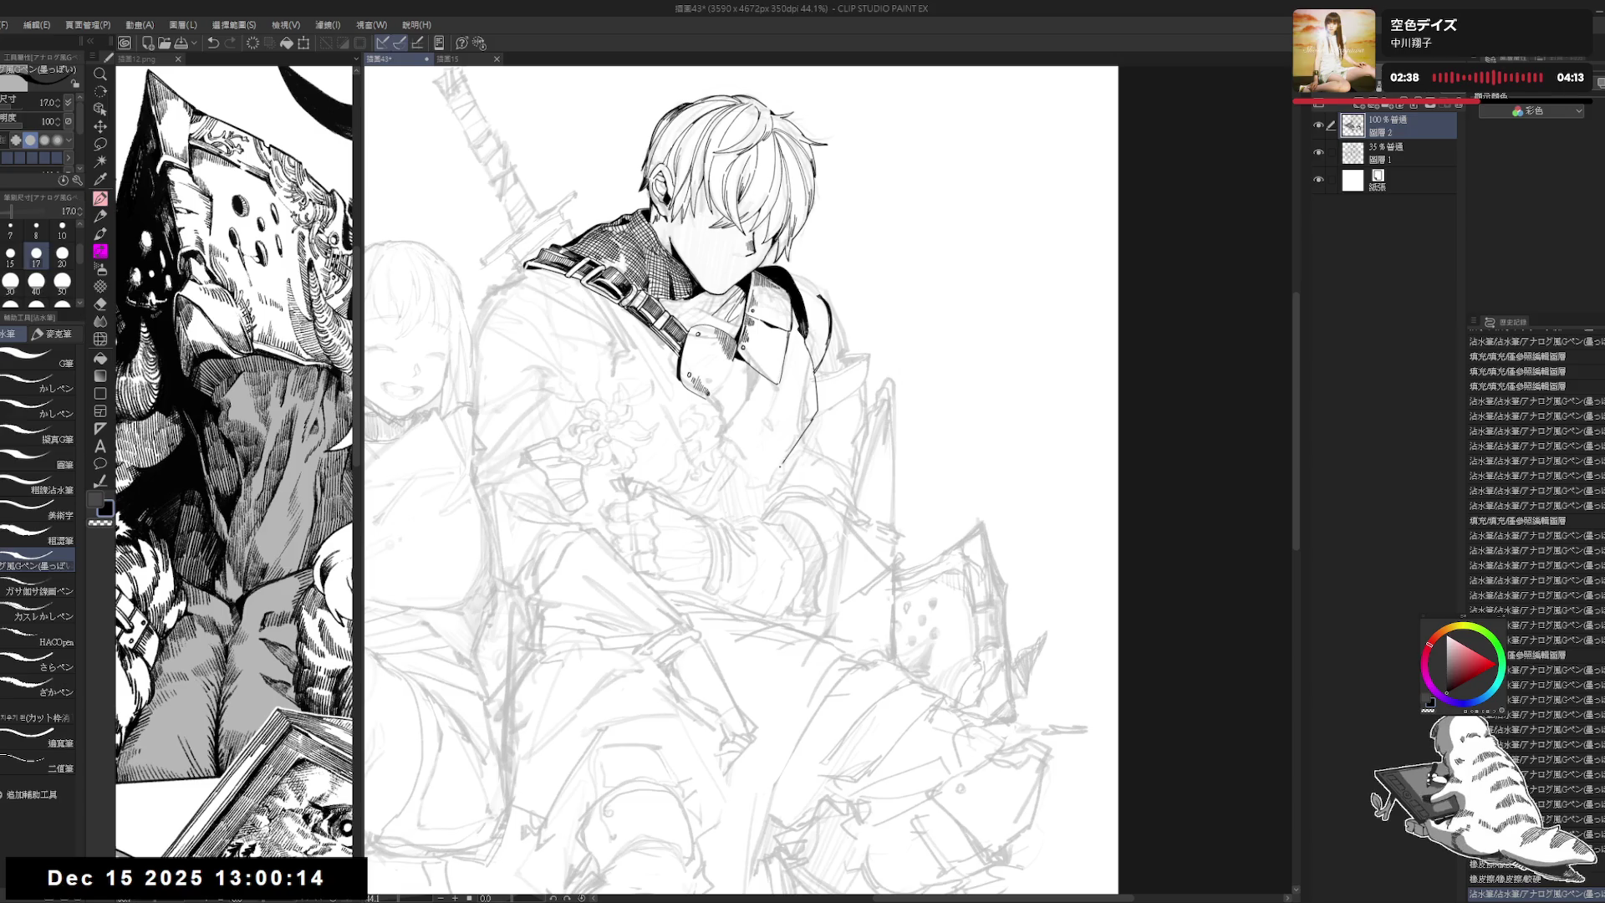
Step: Reset the canvas upright and add small ink strokes beside the collar
drag(800, 482, 806, 422)
key(e)
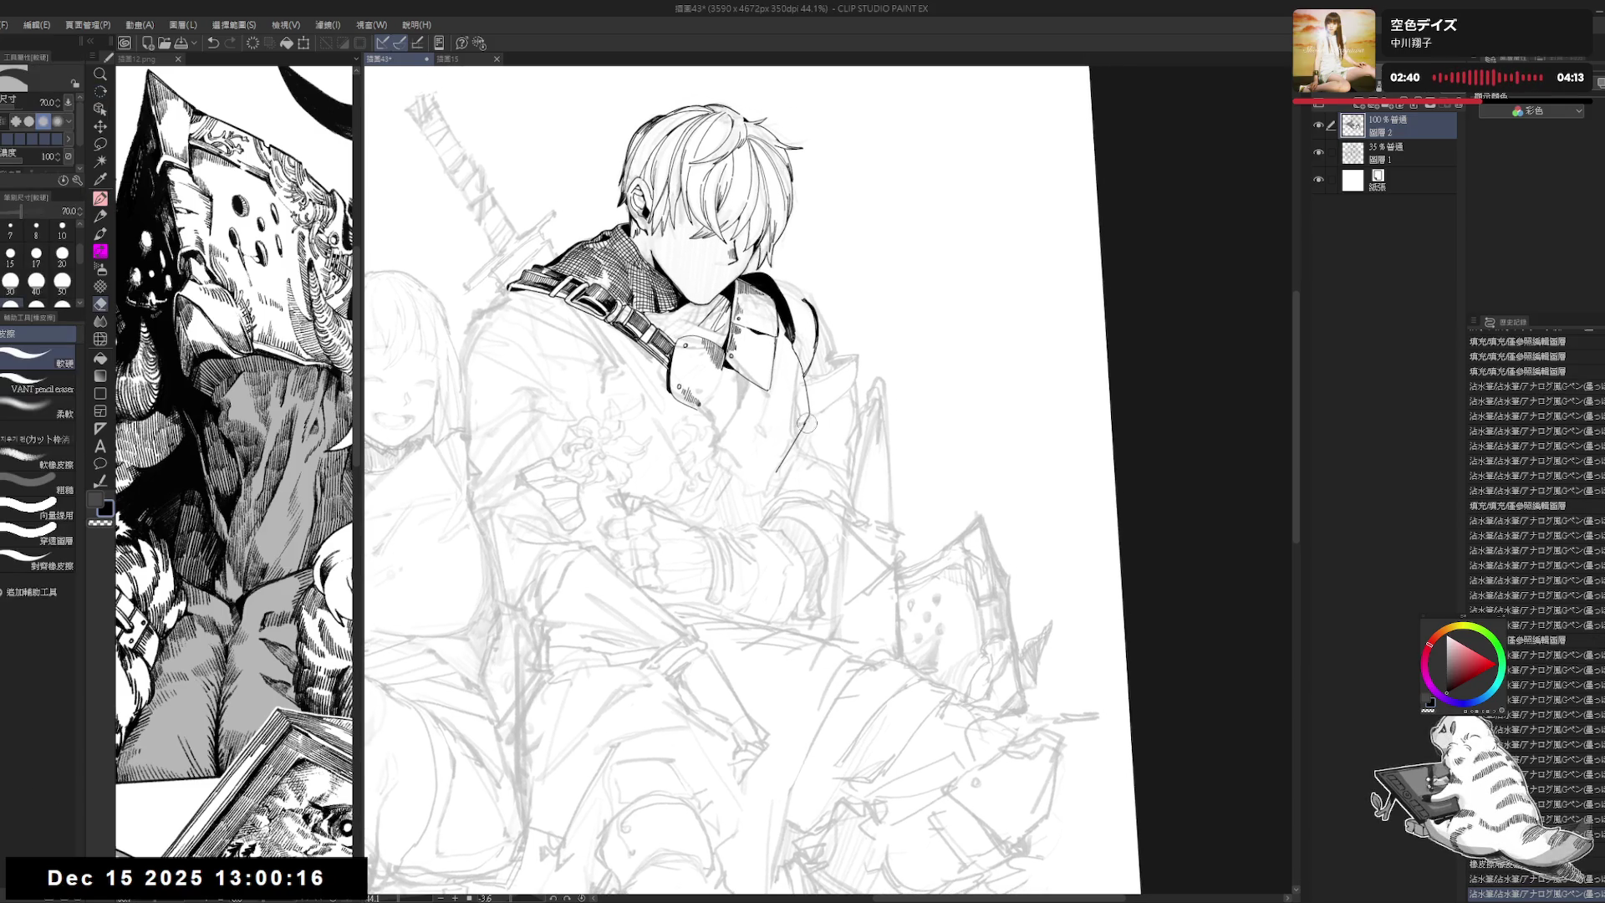
key(p)
key(ctrl+@)
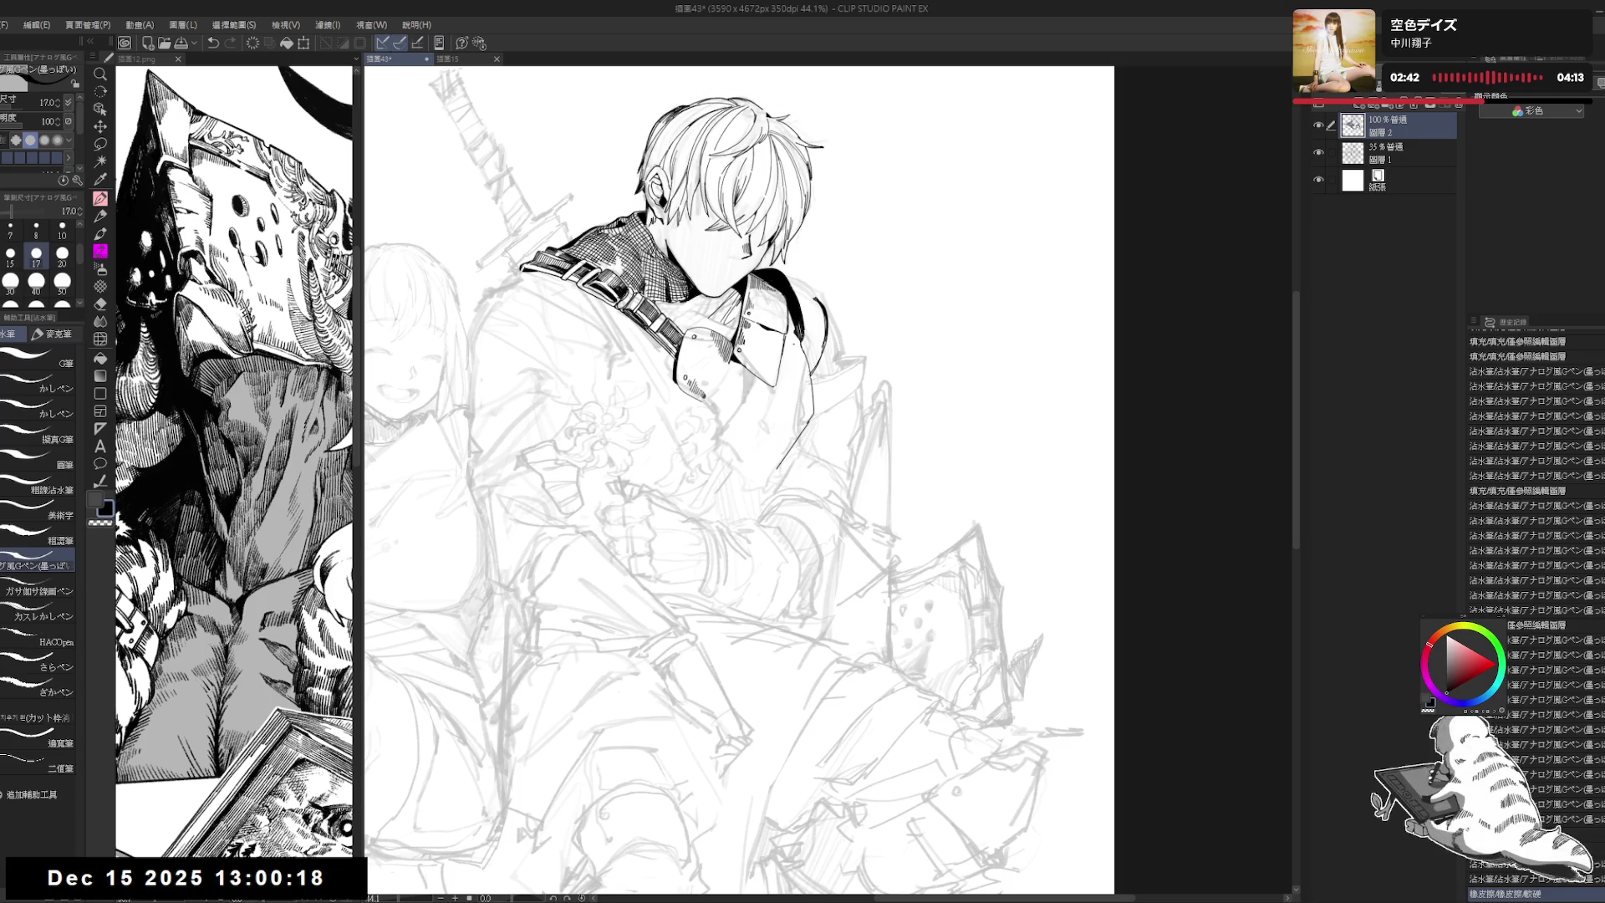
drag(810, 410, 810, 418)
drag(810, 414, 812, 421)
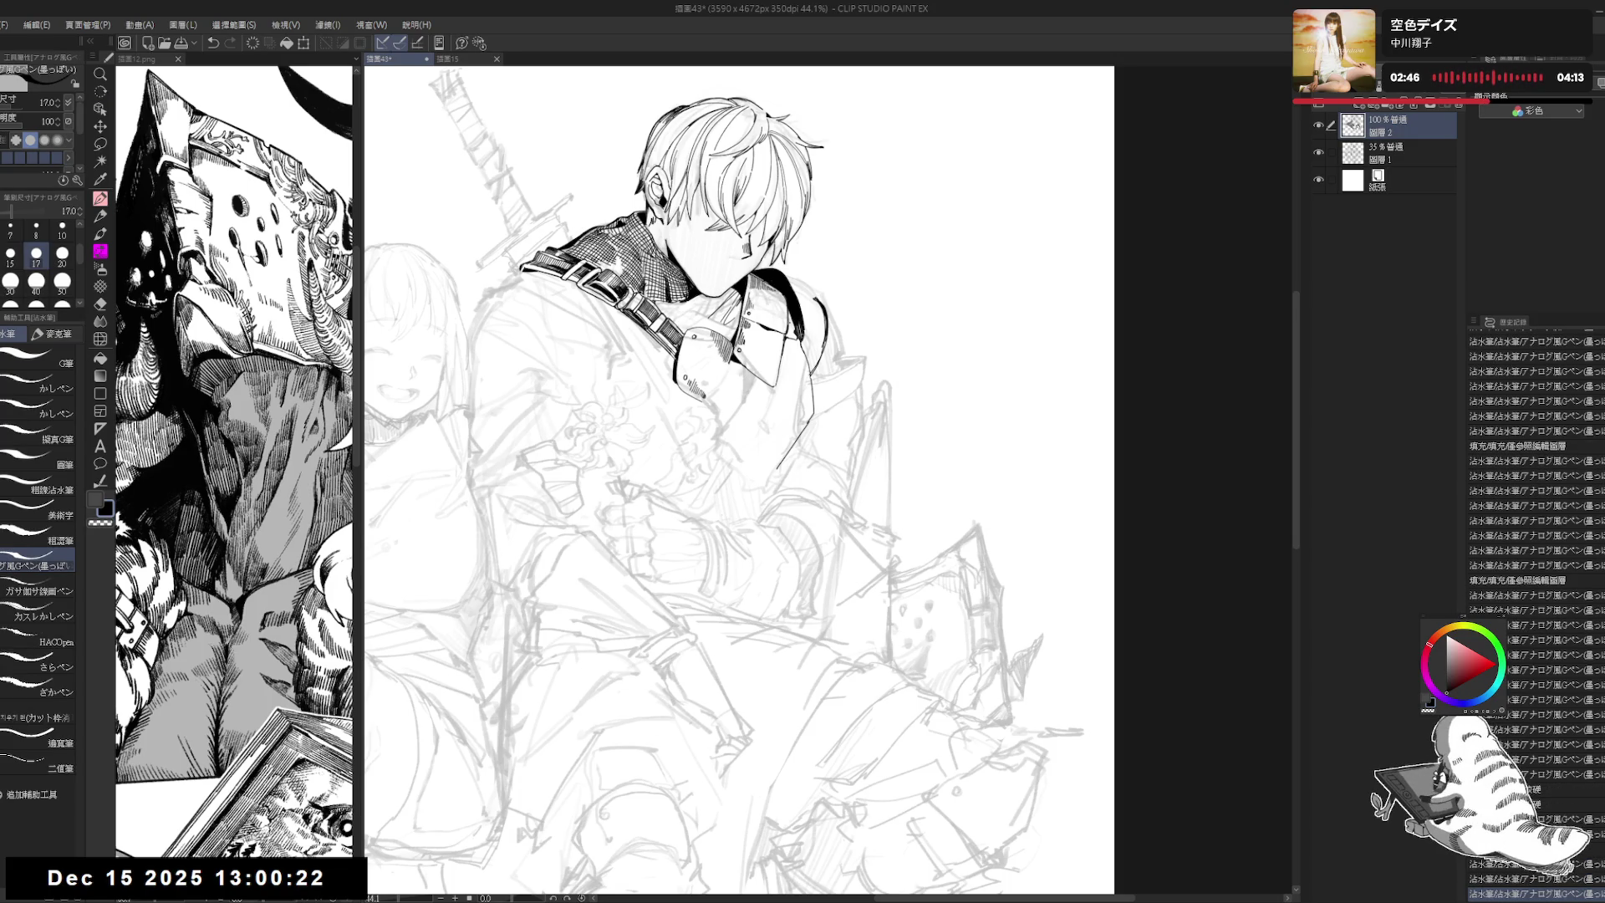
drag(775, 339, 778, 343)
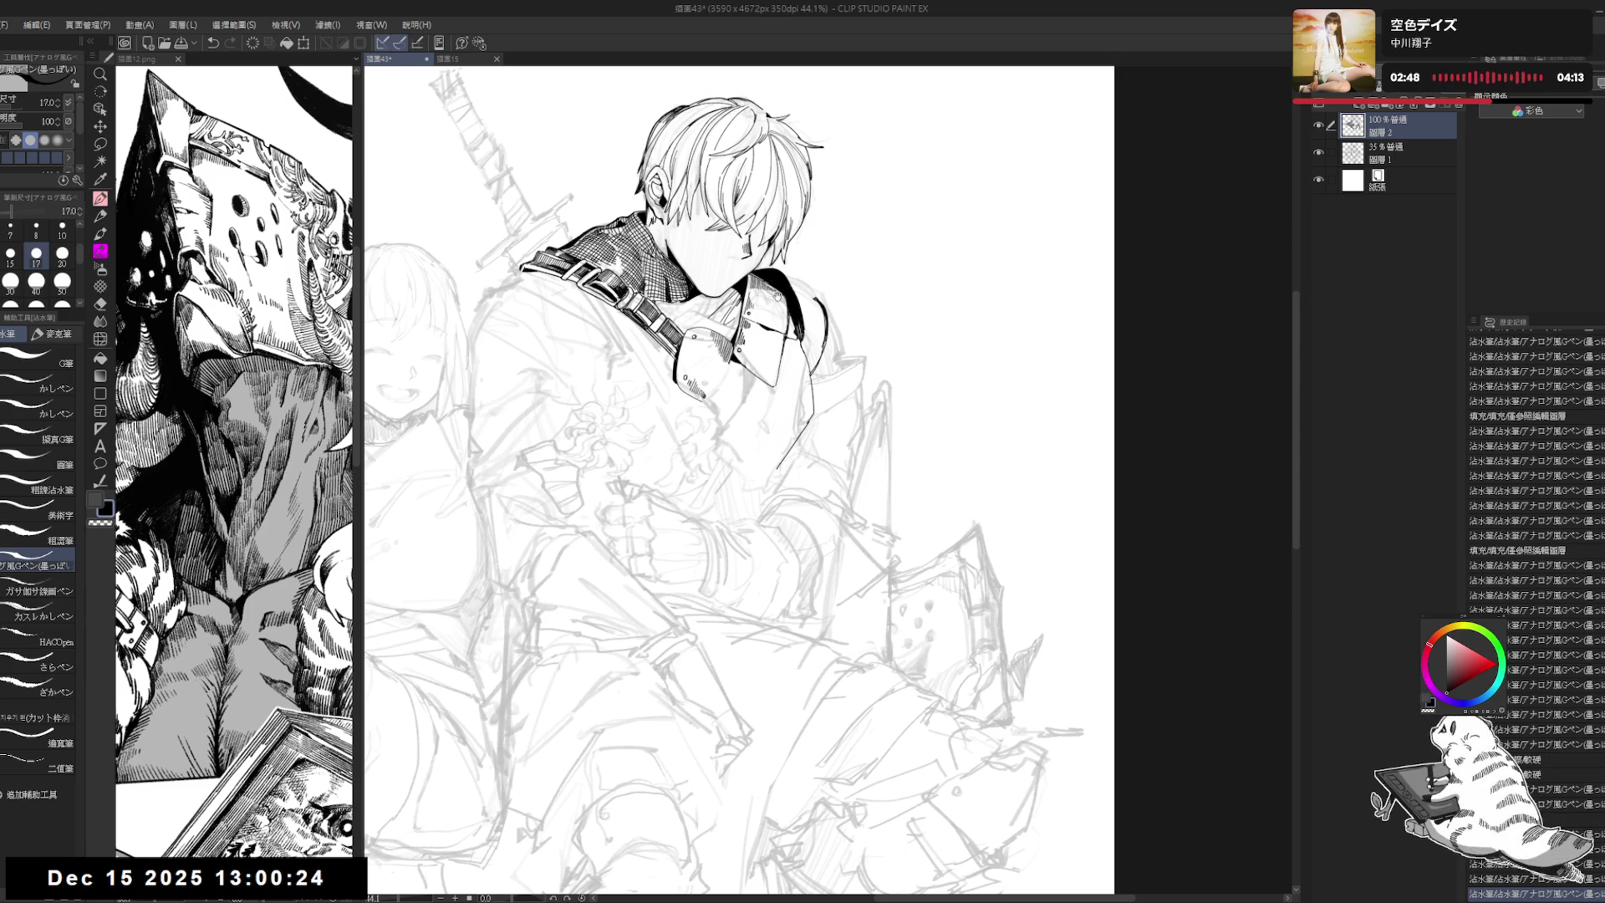
Step: Frame and tilt the boy, ink a short line near his right shoulder, and add a tiny stroke
scroll(777, 296, down, 1)
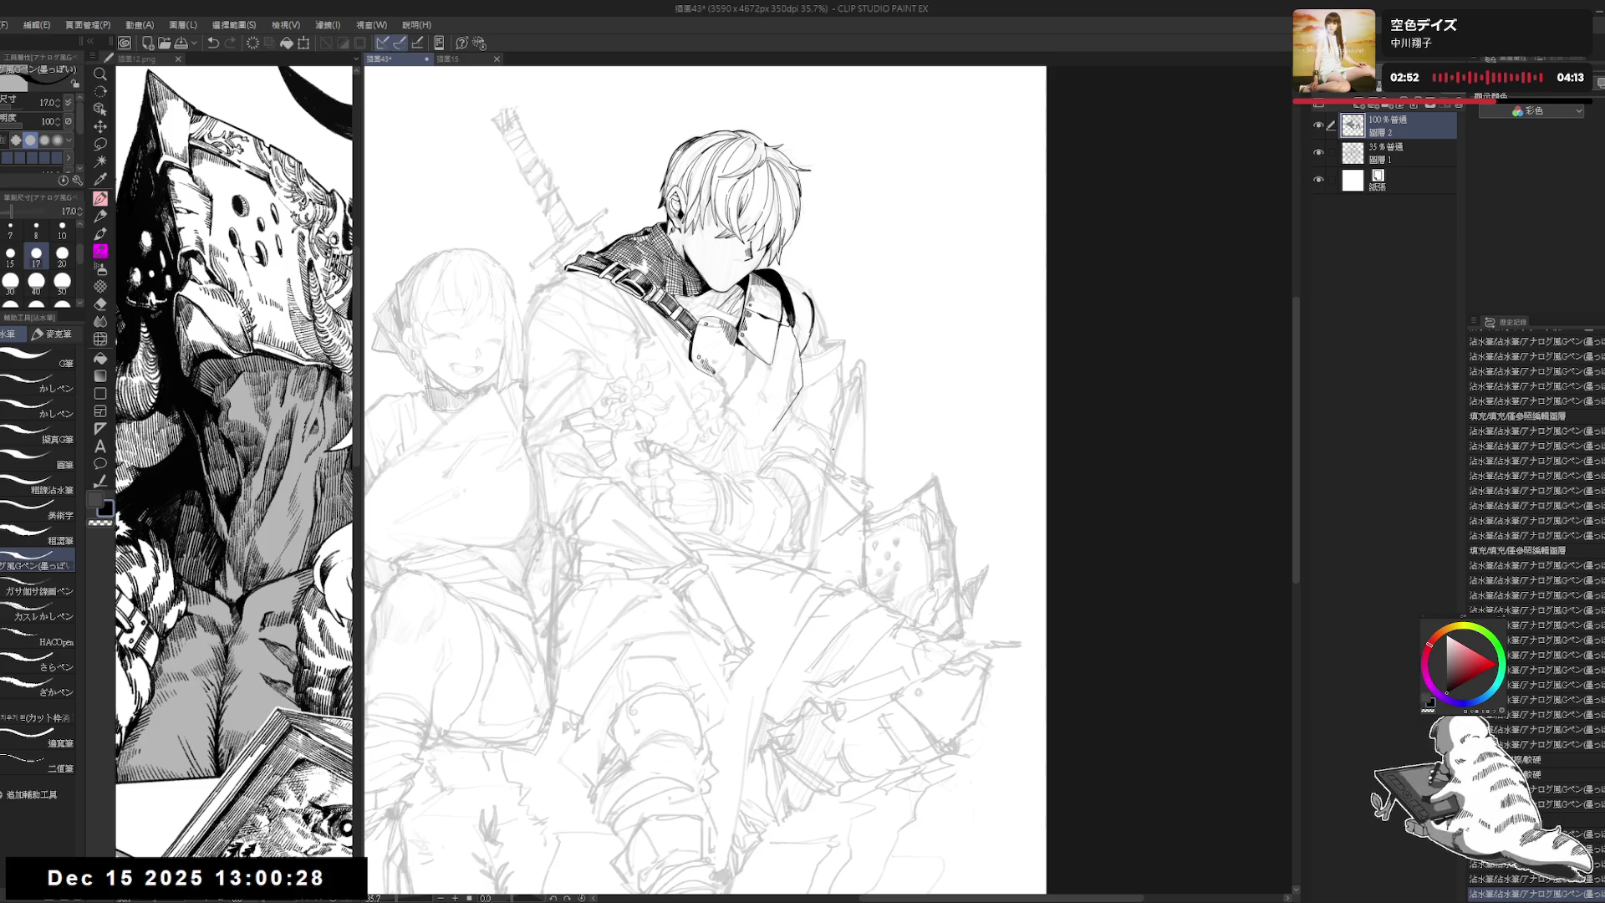
scroll(777, 459, up, 1)
scroll(802, 443, up, 1)
scroll(835, 418, up, 1)
scroll(859, 399, up, 1)
drag(860, 399, 848, 445)
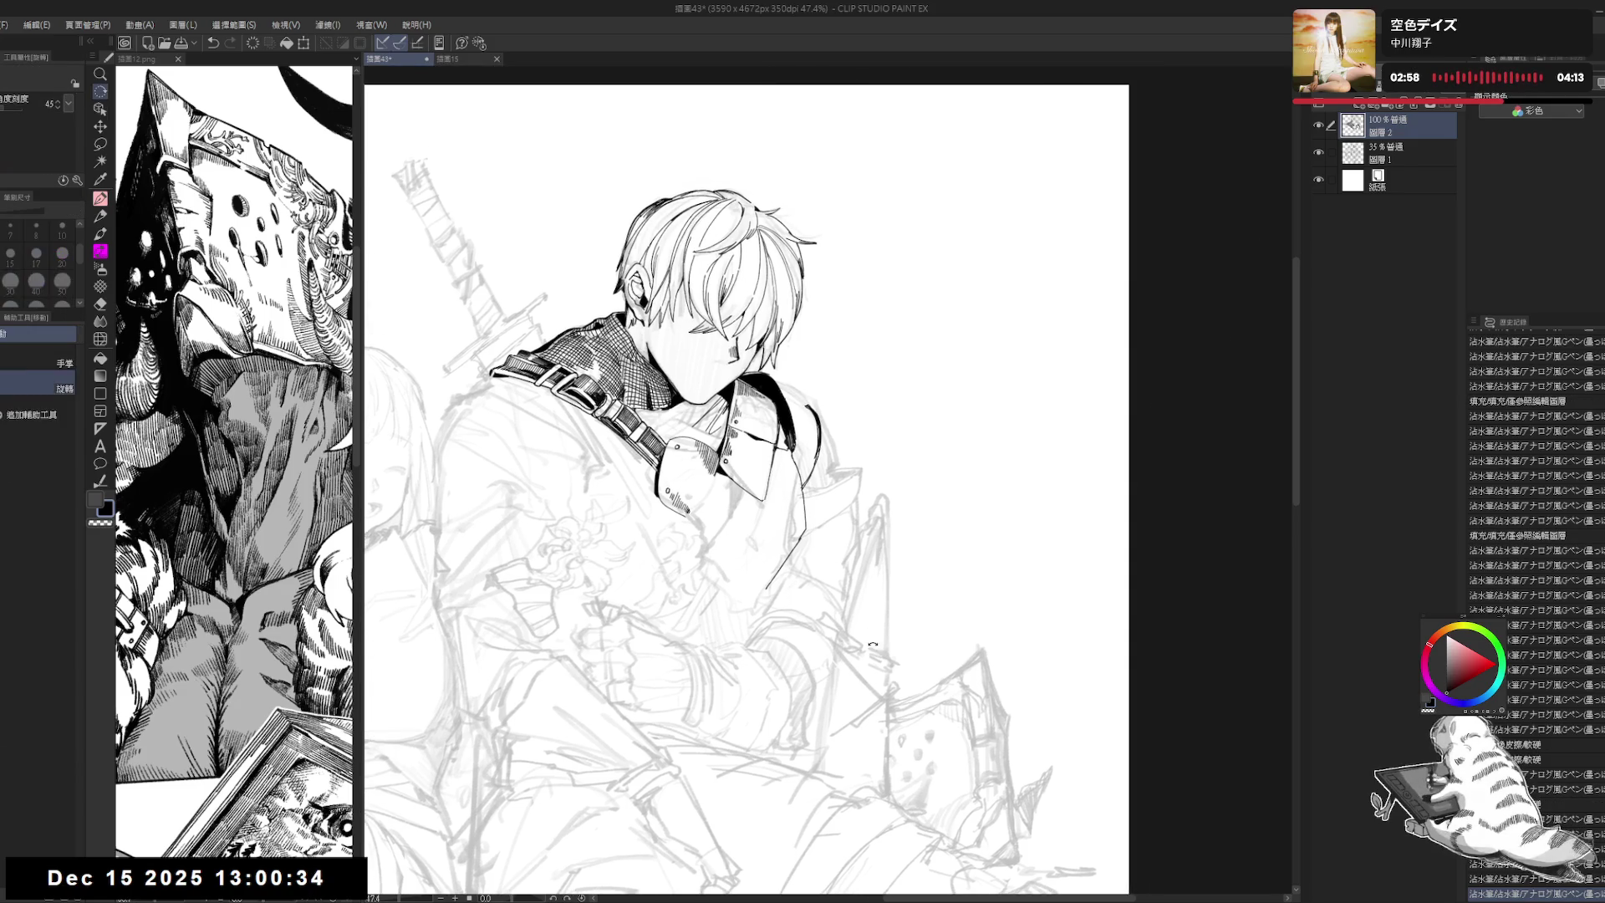
drag(848, 446, 827, 381)
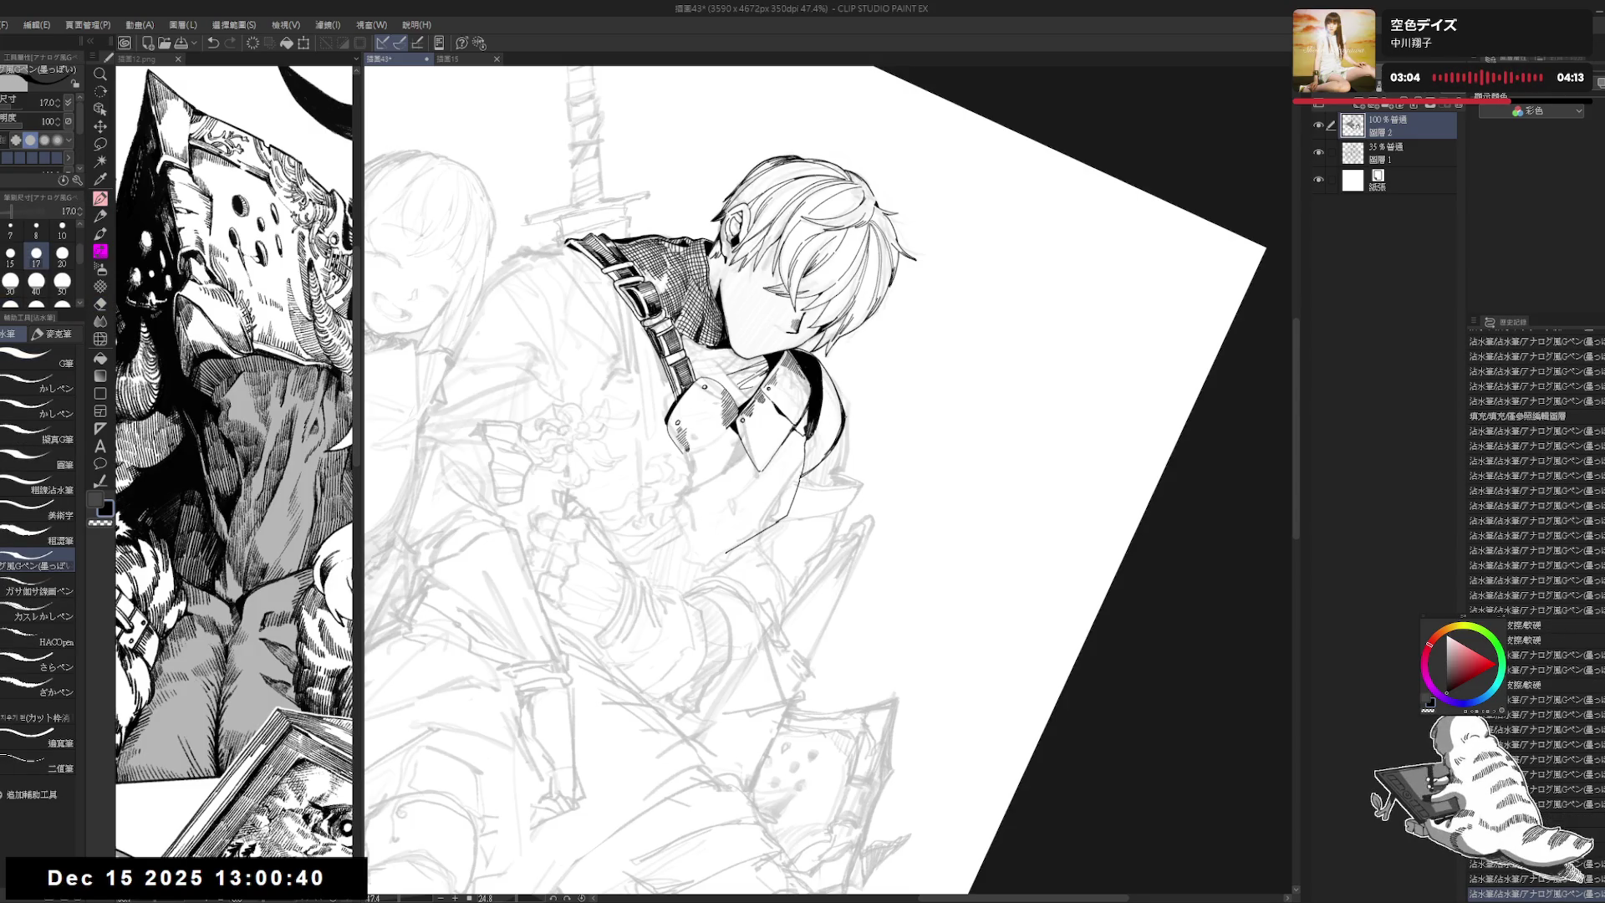
drag(841, 398, 853, 425)
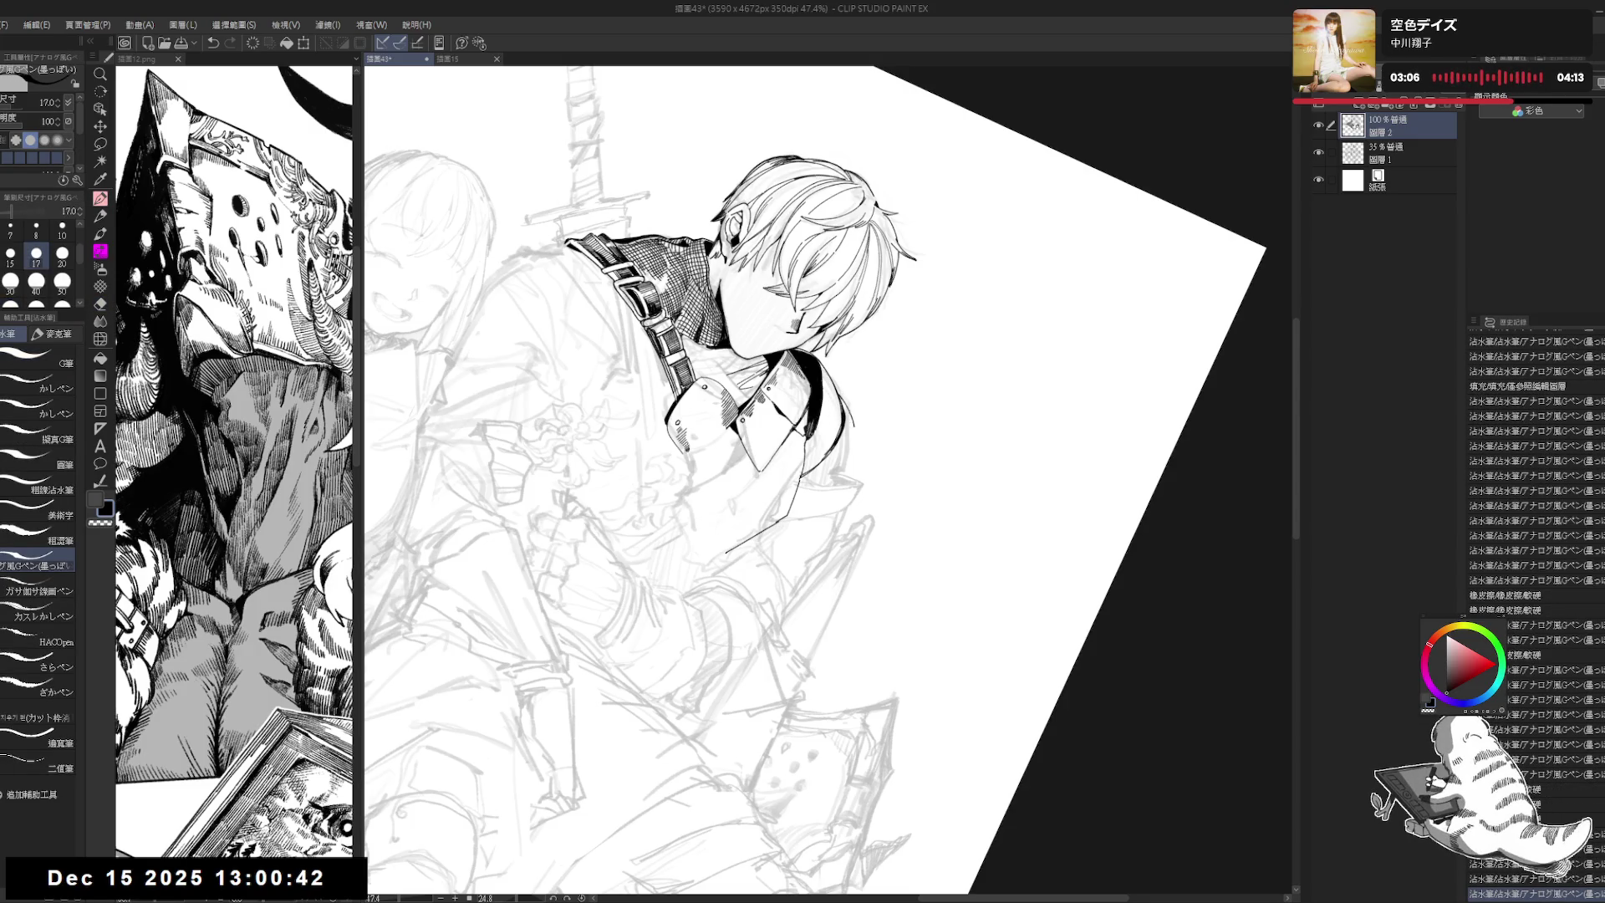
key(at)
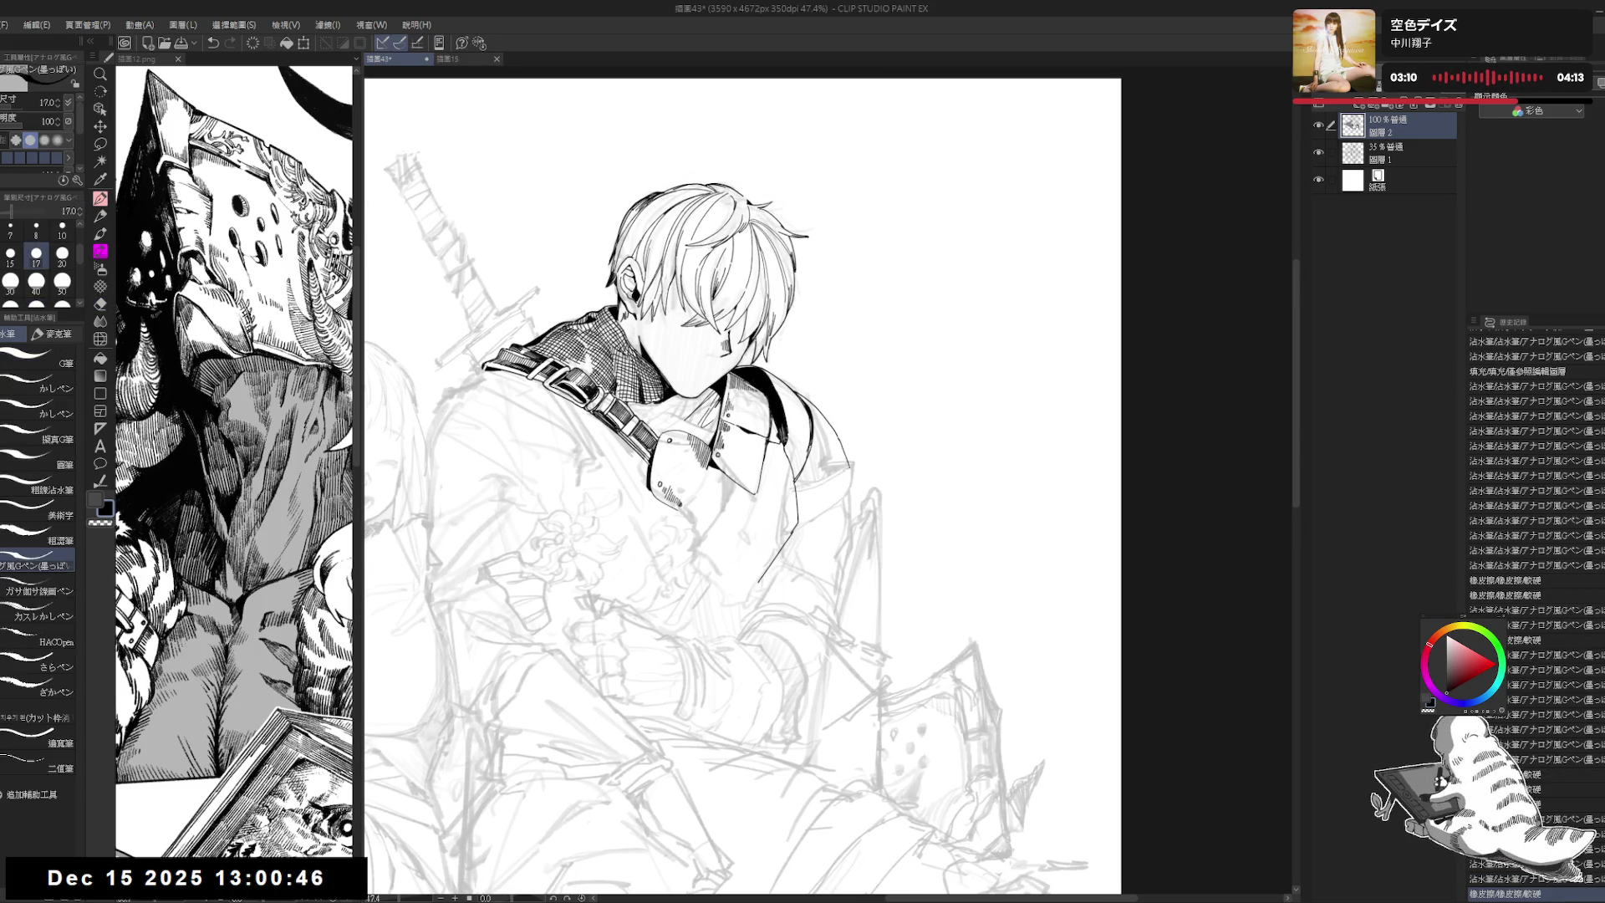
drag(693, 347, 707, 359)
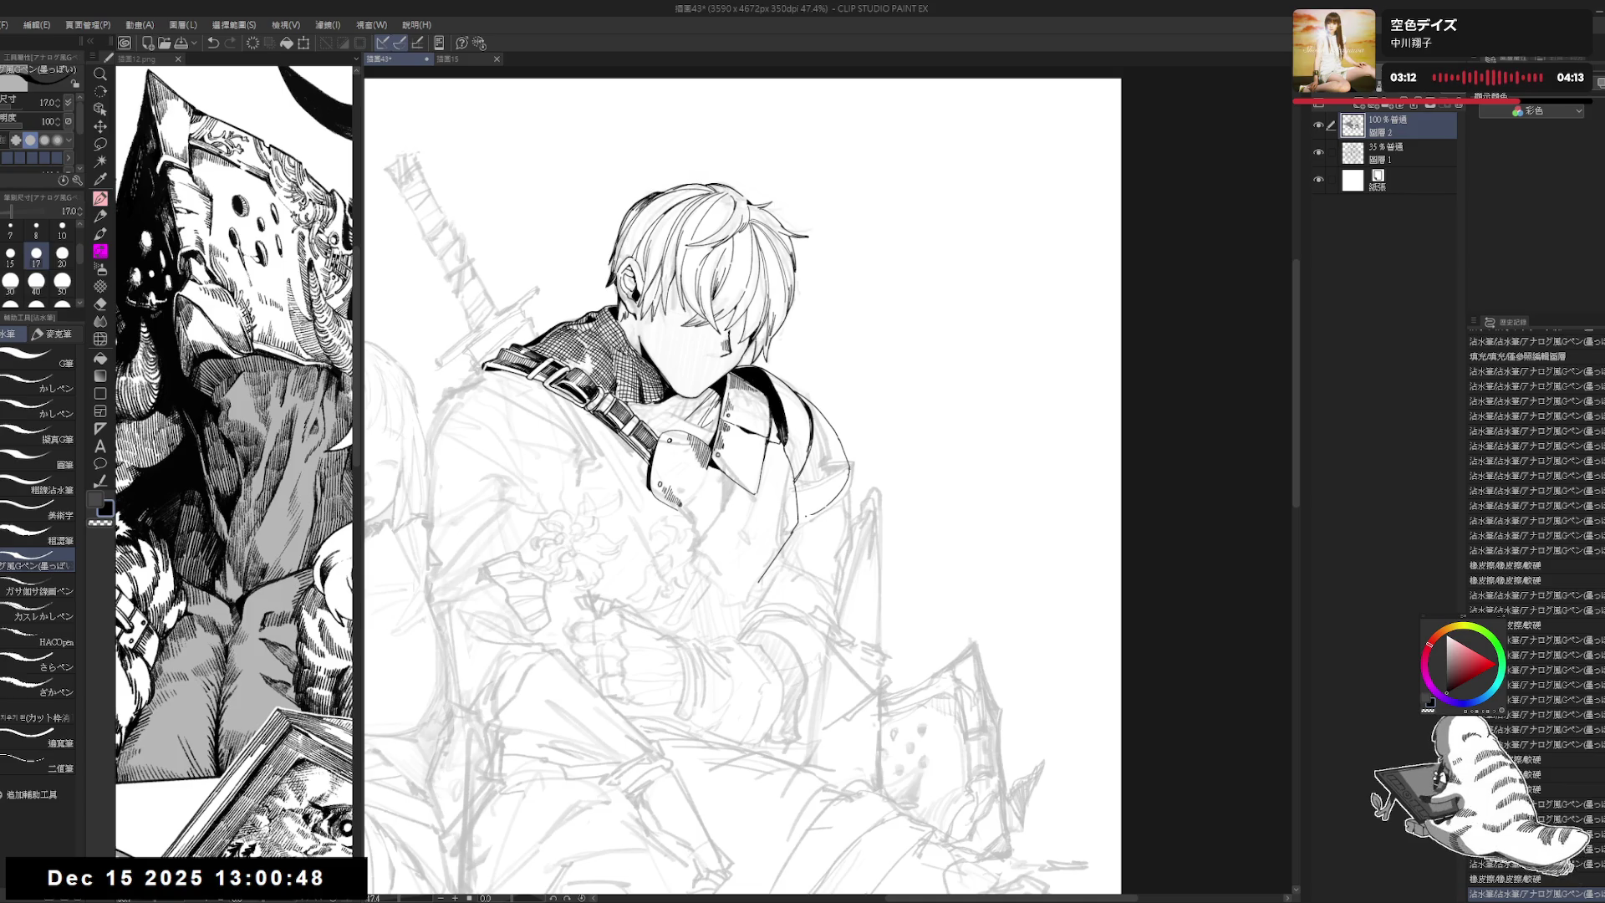
Step: Tilt the page counter-clockwise and undo a stray stroke right of the collar
mouse_move(834, 499)
mouse_down()
mouse_move(851, 424)
mouse_move(807, 478)
mouse_up()
key(e)
key(p)
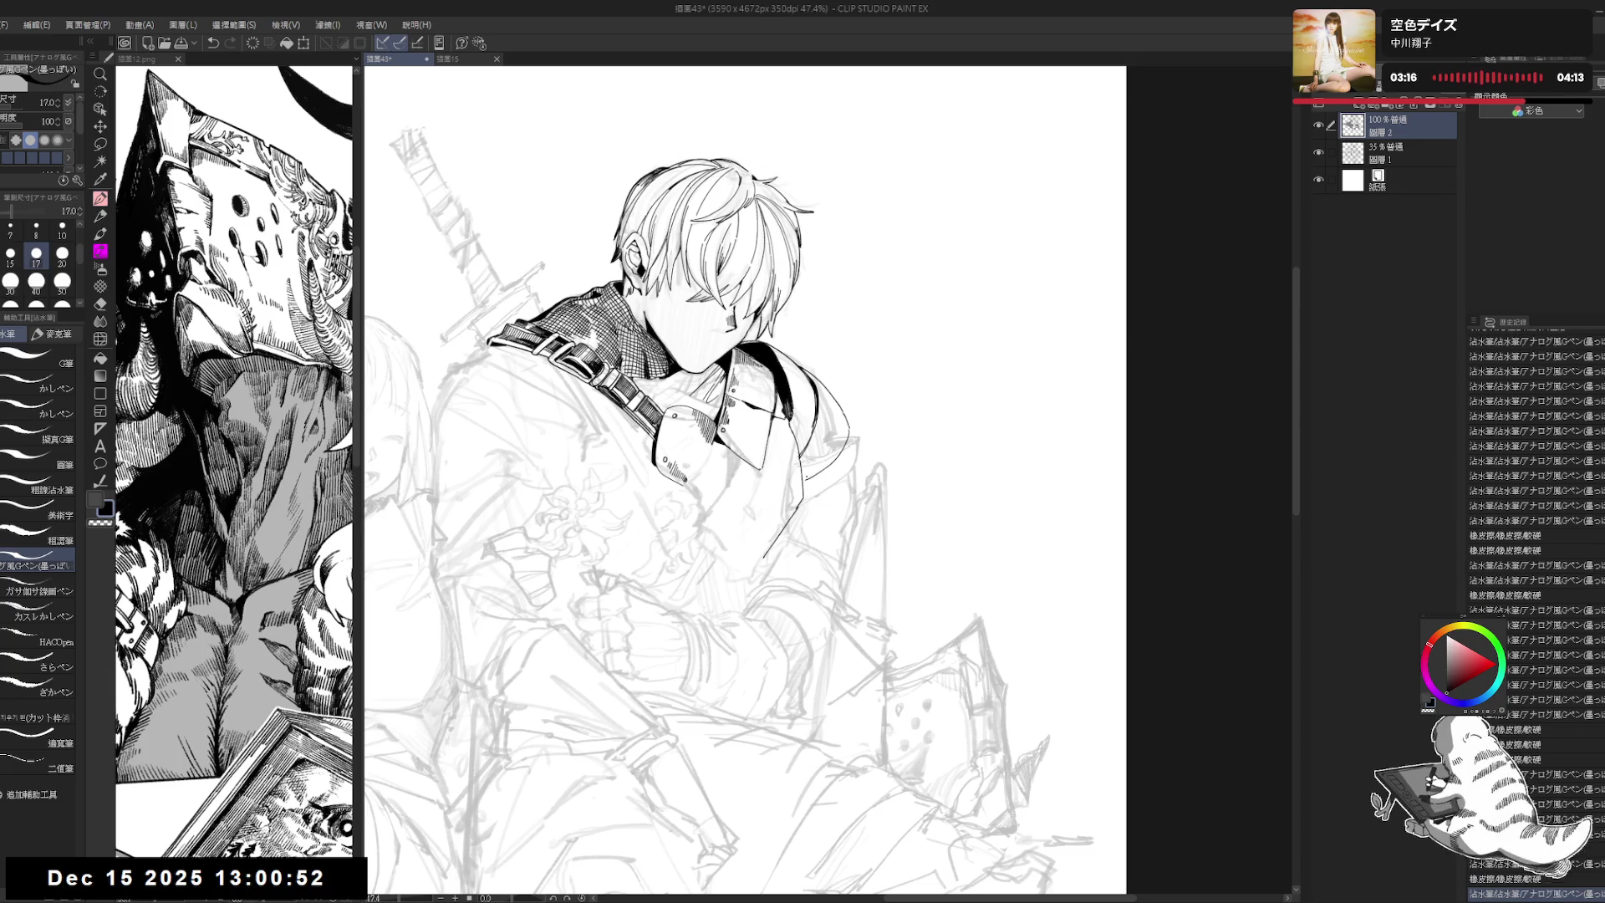
mouse_move(875, 432)
mouse_down()
mouse_move(826, 390)
mouse_move(826, 435)
mouse_up()
key(ctrl+z)
key(p)
key(e)
key(p)
Step: Redraw the right-shoulder ink line and erase the thin stroke near the shoulder
mouse_move(814, 384)
mouse_down()
mouse_move(833, 439)
mouse_move(804, 481)
mouse_move(867, 494)
mouse_move(802, 485)
mouse_up()
key(e)
key(p)
key(e)
key(p)
key(ctrl+z)
key(ctrl+z)
drag(843, 360, 828, 334)
Step: Fill the coat's right edge black and ink a short line down that edge
click(819, 376)
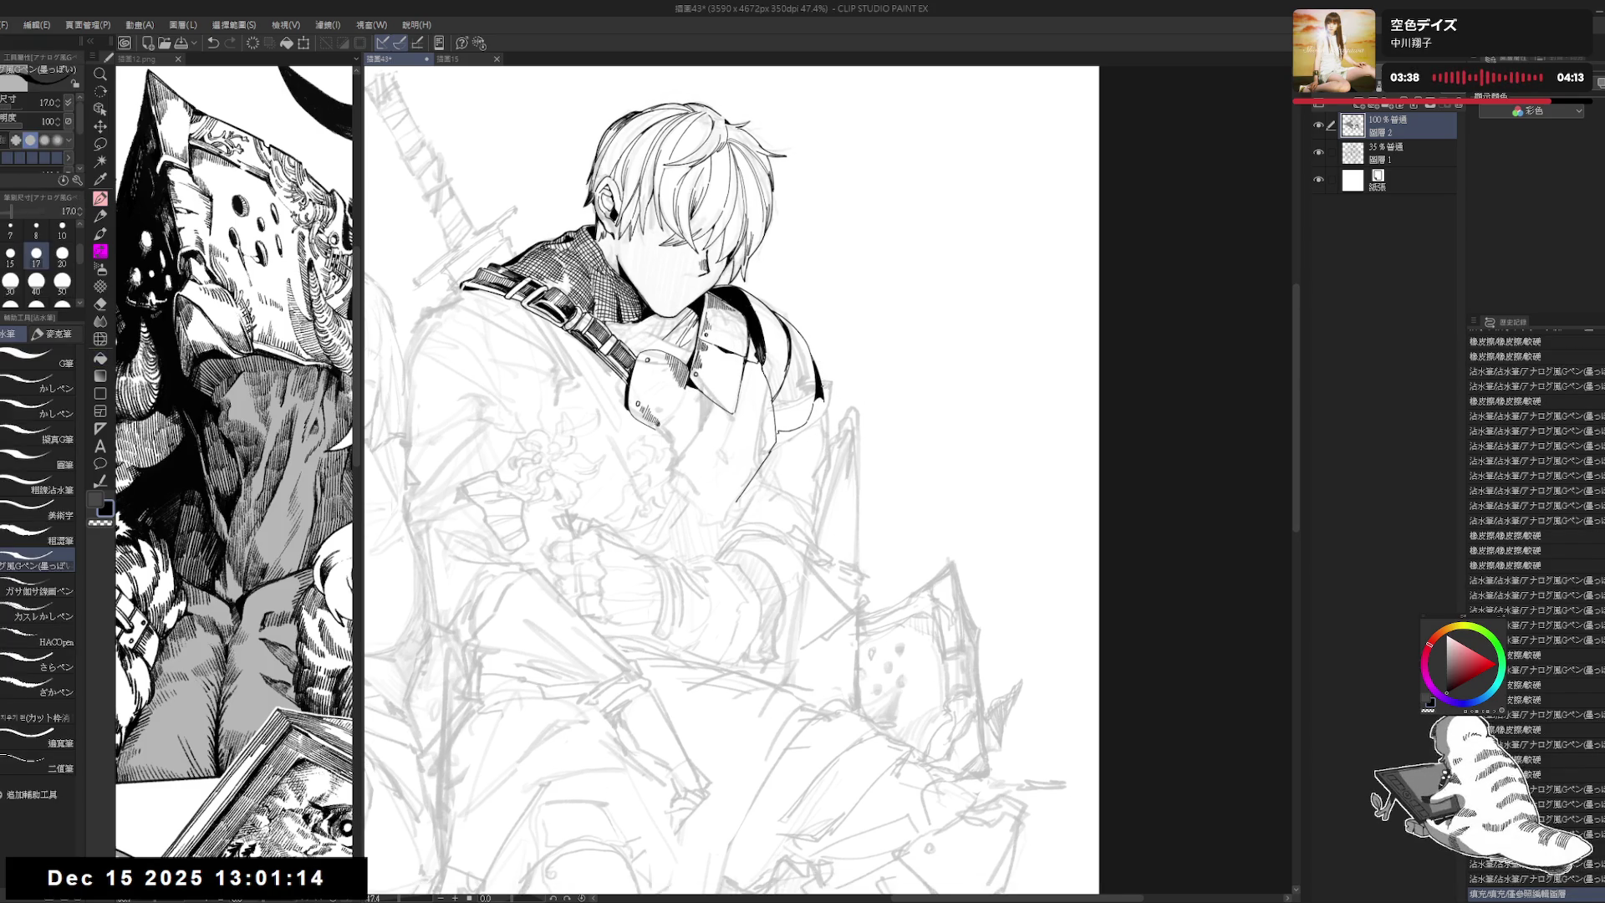
drag(825, 366, 777, 453)
key(e)
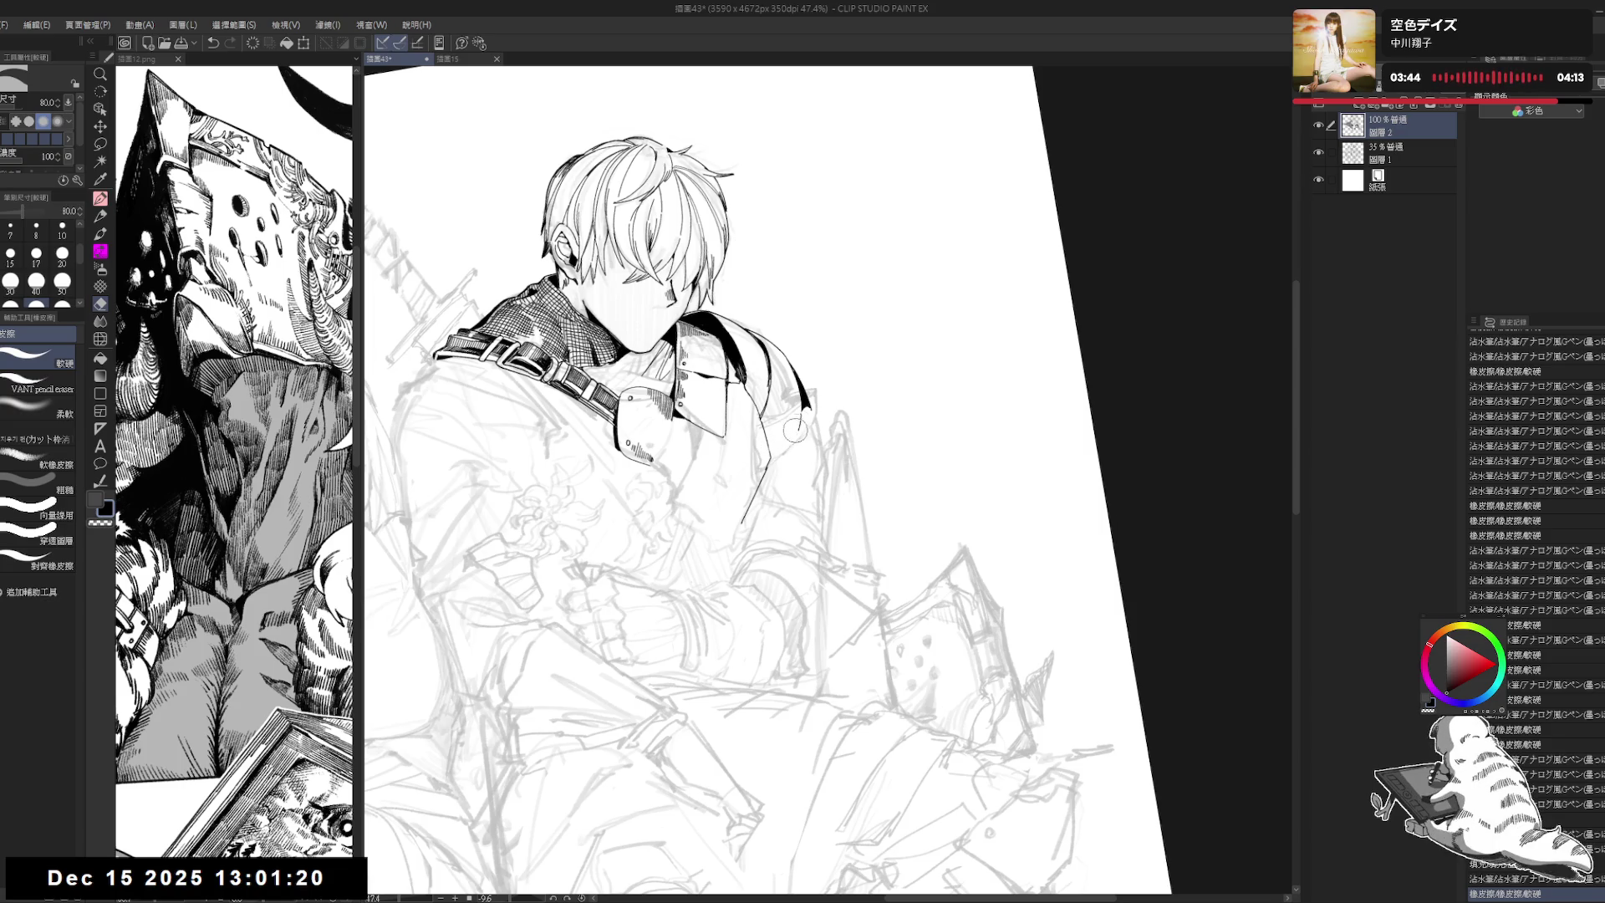
key(p)
drag(795, 429, 825, 352)
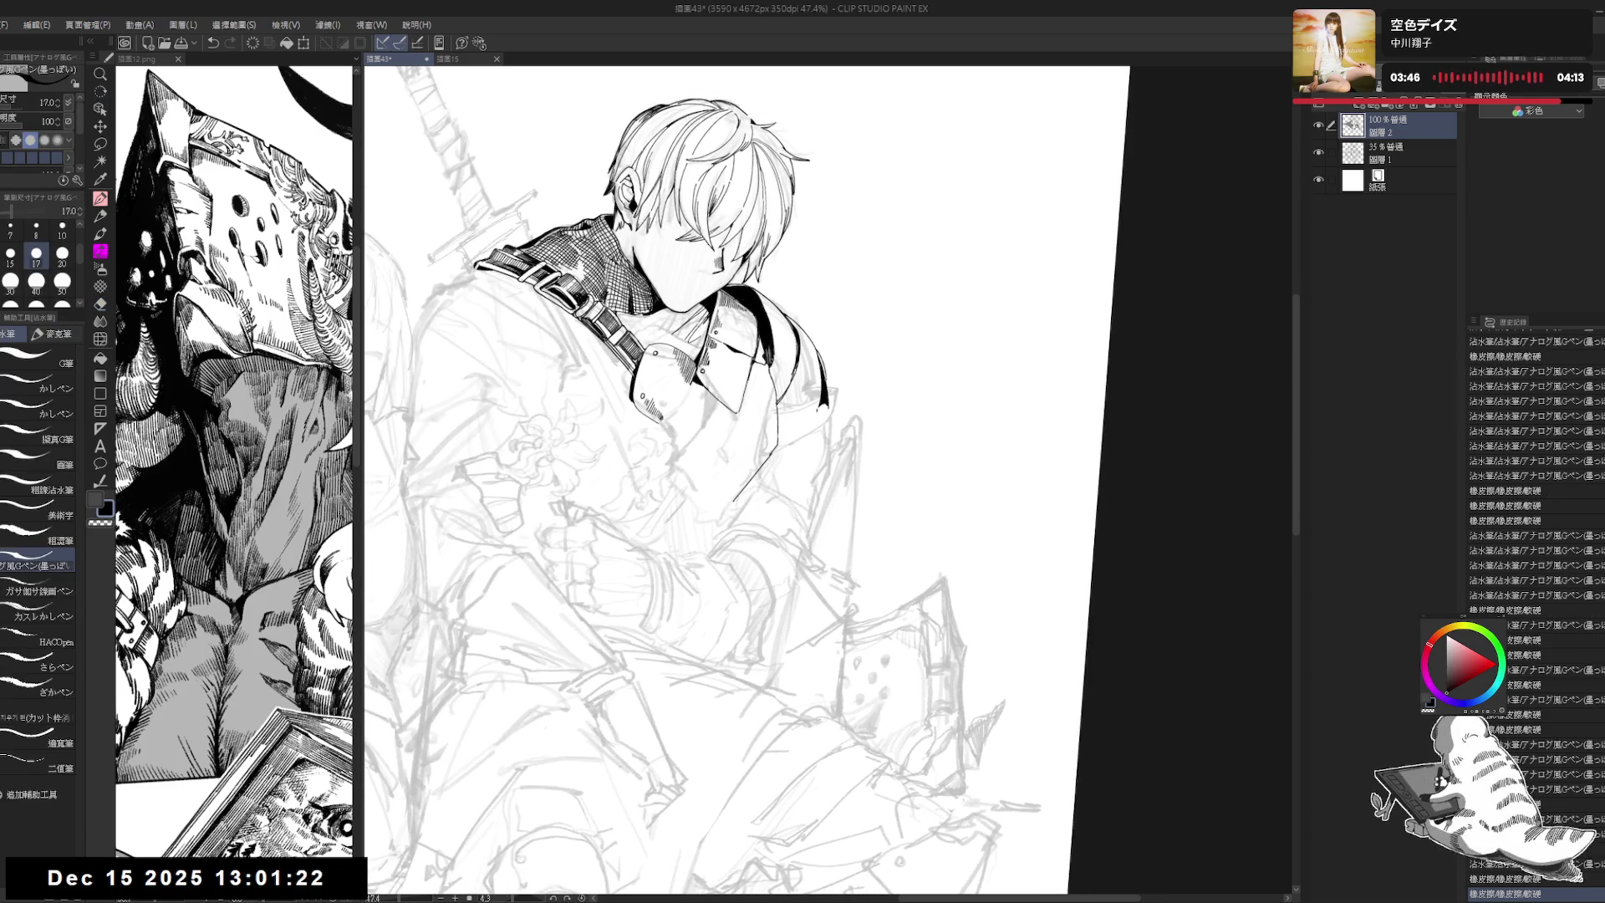
key(ctrl+y)
drag(841, 398, 836, 451)
Step: Erase small stray marks near the shoulder and straighten the page nearly upright
key(e)
key(p)
key(e)
mouse_move(843, 397)
mouse_down()
mouse_move(812, 422)
mouse_move(846, 422)
mouse_up()
key(p)
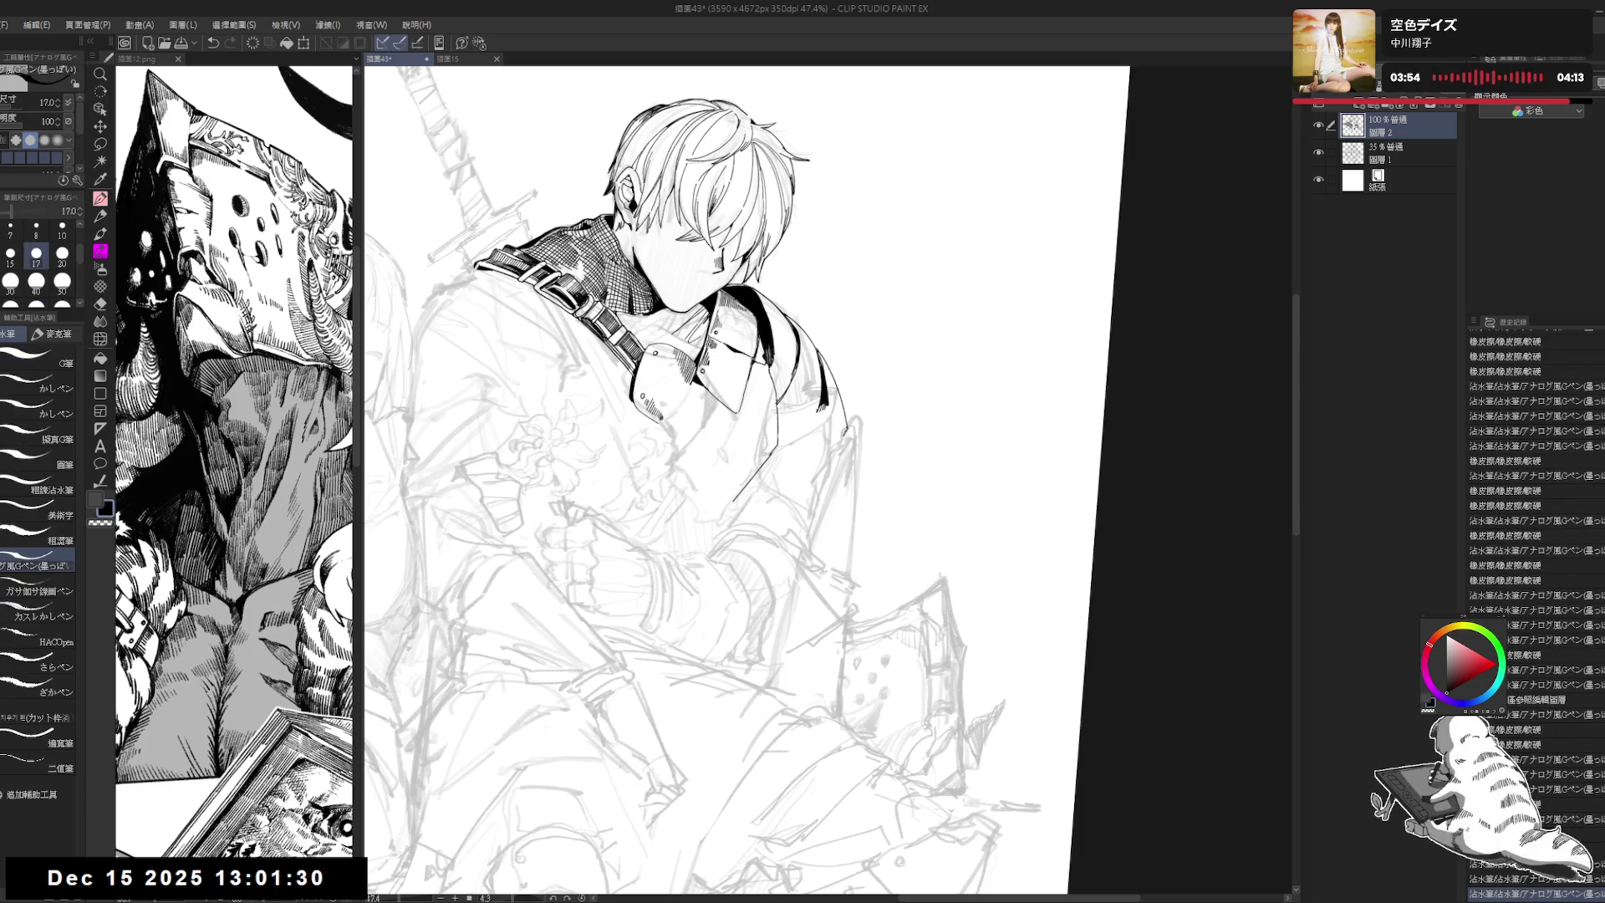
drag(735, 468, 719, 502)
key(e)
mouse_move(823, 367)
mouse_down()
mouse_move(807, 393)
mouse_move(818, 422)
mouse_move(791, 453)
mouse_move(838, 398)
mouse_up()
key(p)
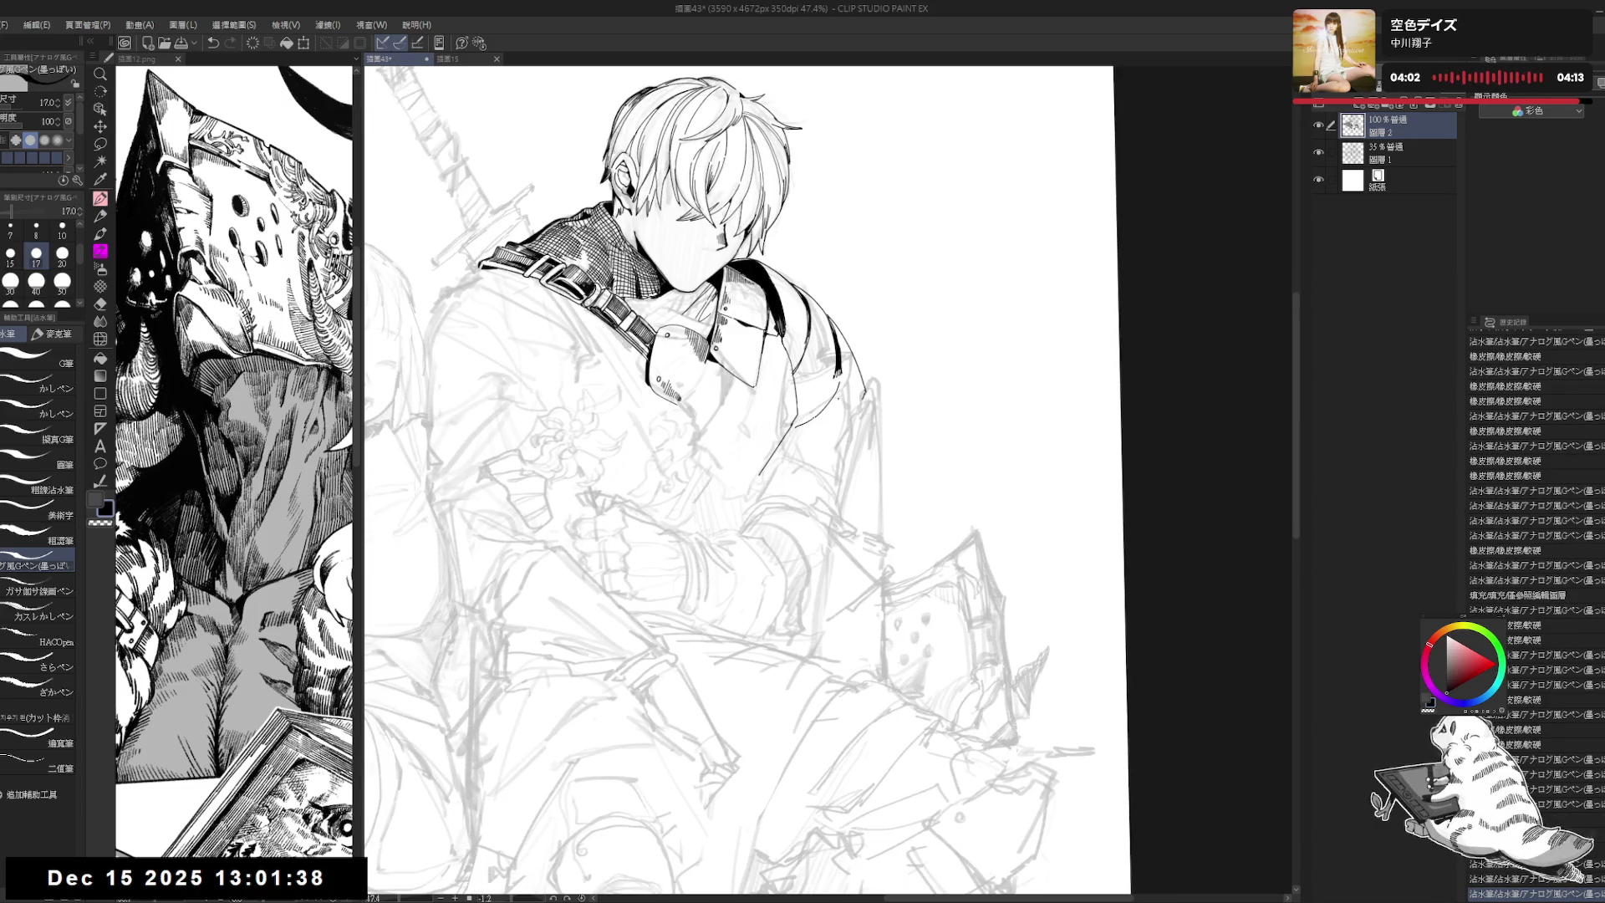
Step: Level the view, restore the black fill under the arm, and reset rotation upright
scroll(835, 477, down, 1)
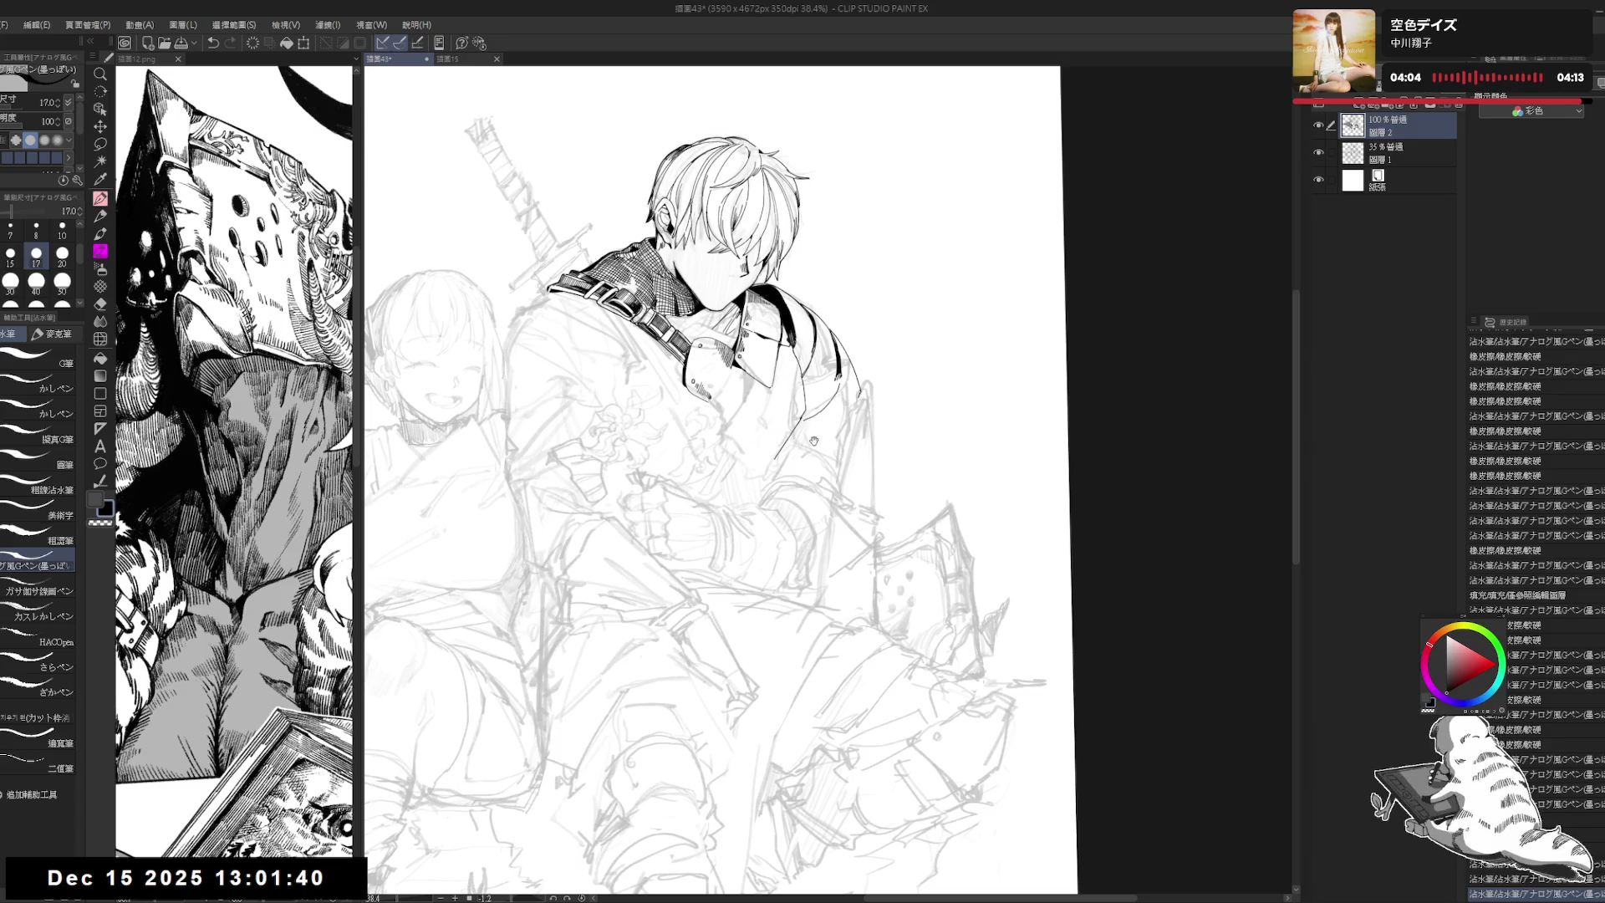
scroll(813, 441, down, 1)
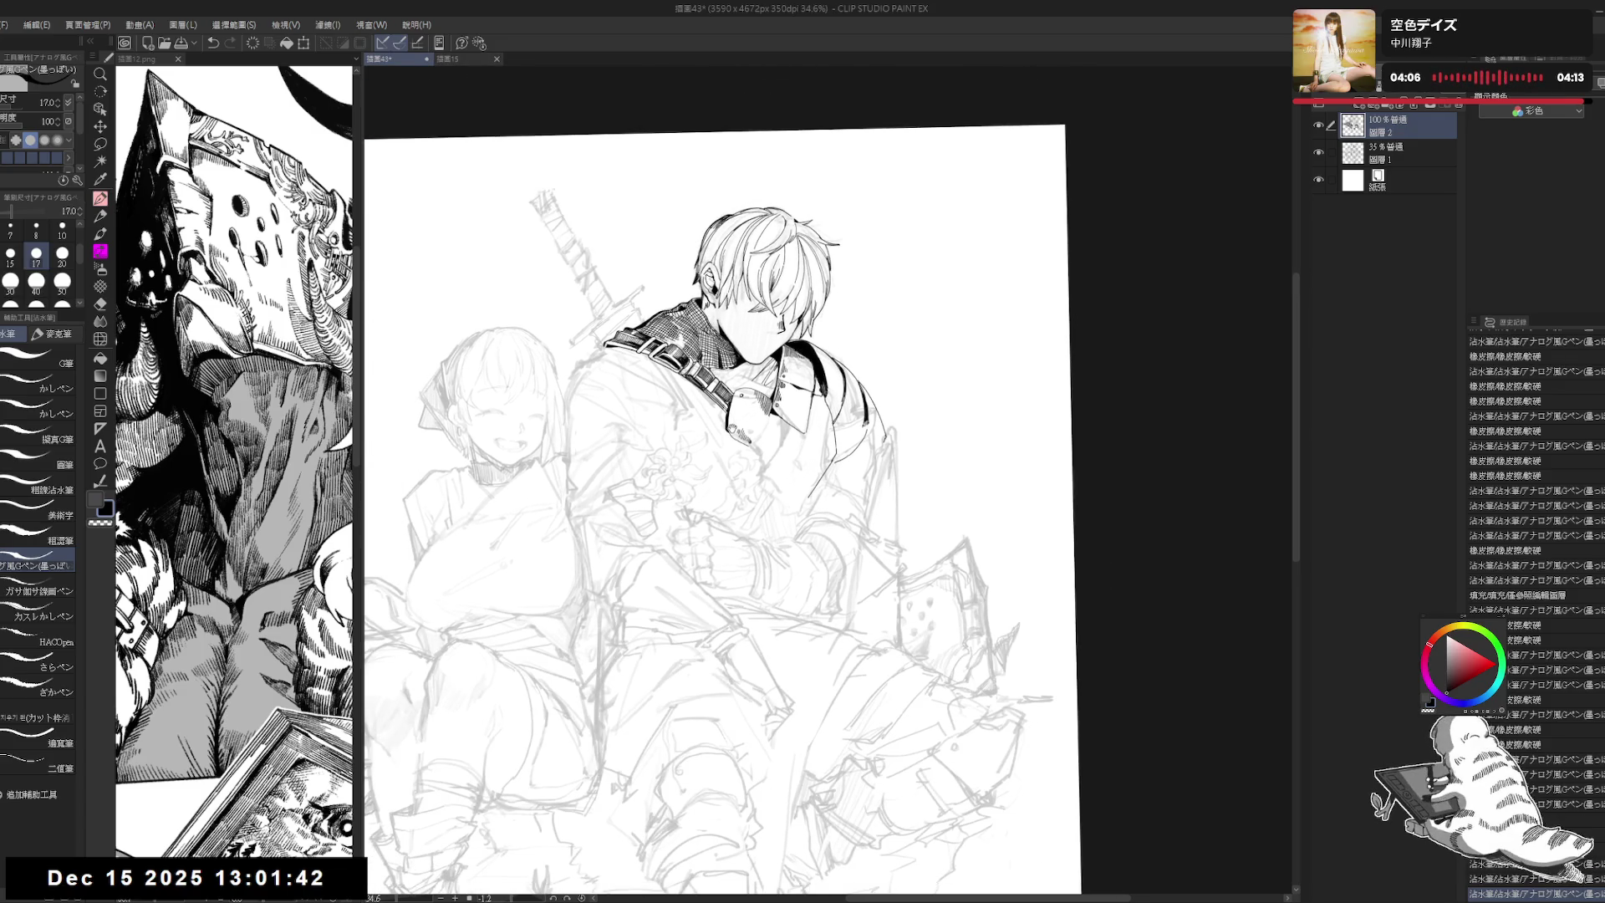
drag(732, 439, 842, 479)
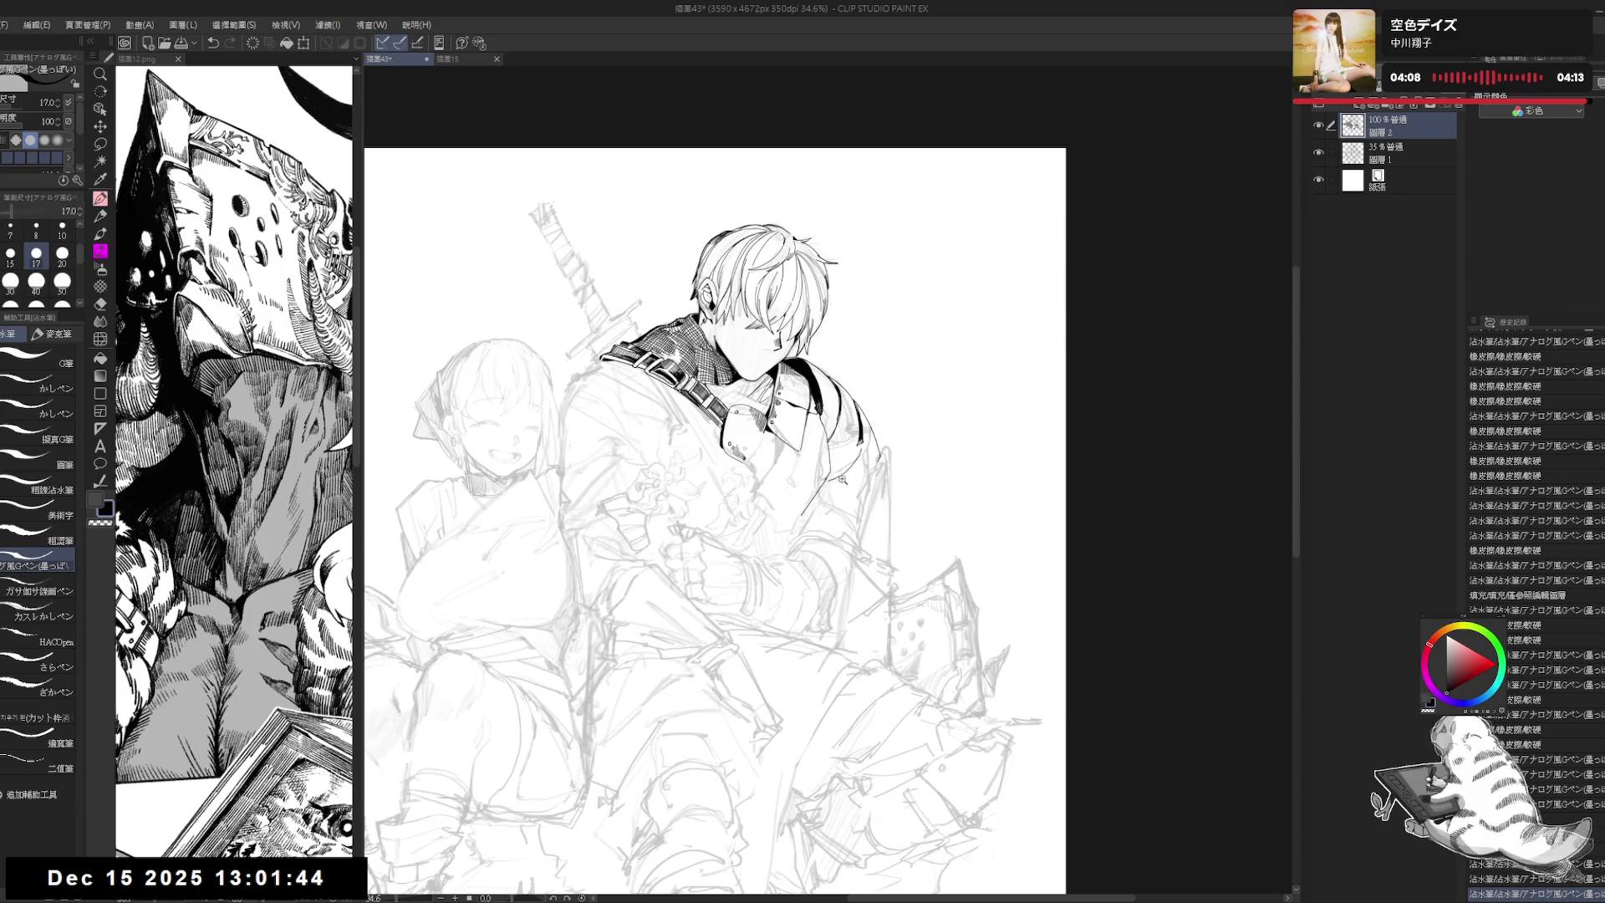
scroll(842, 478, up, 2)
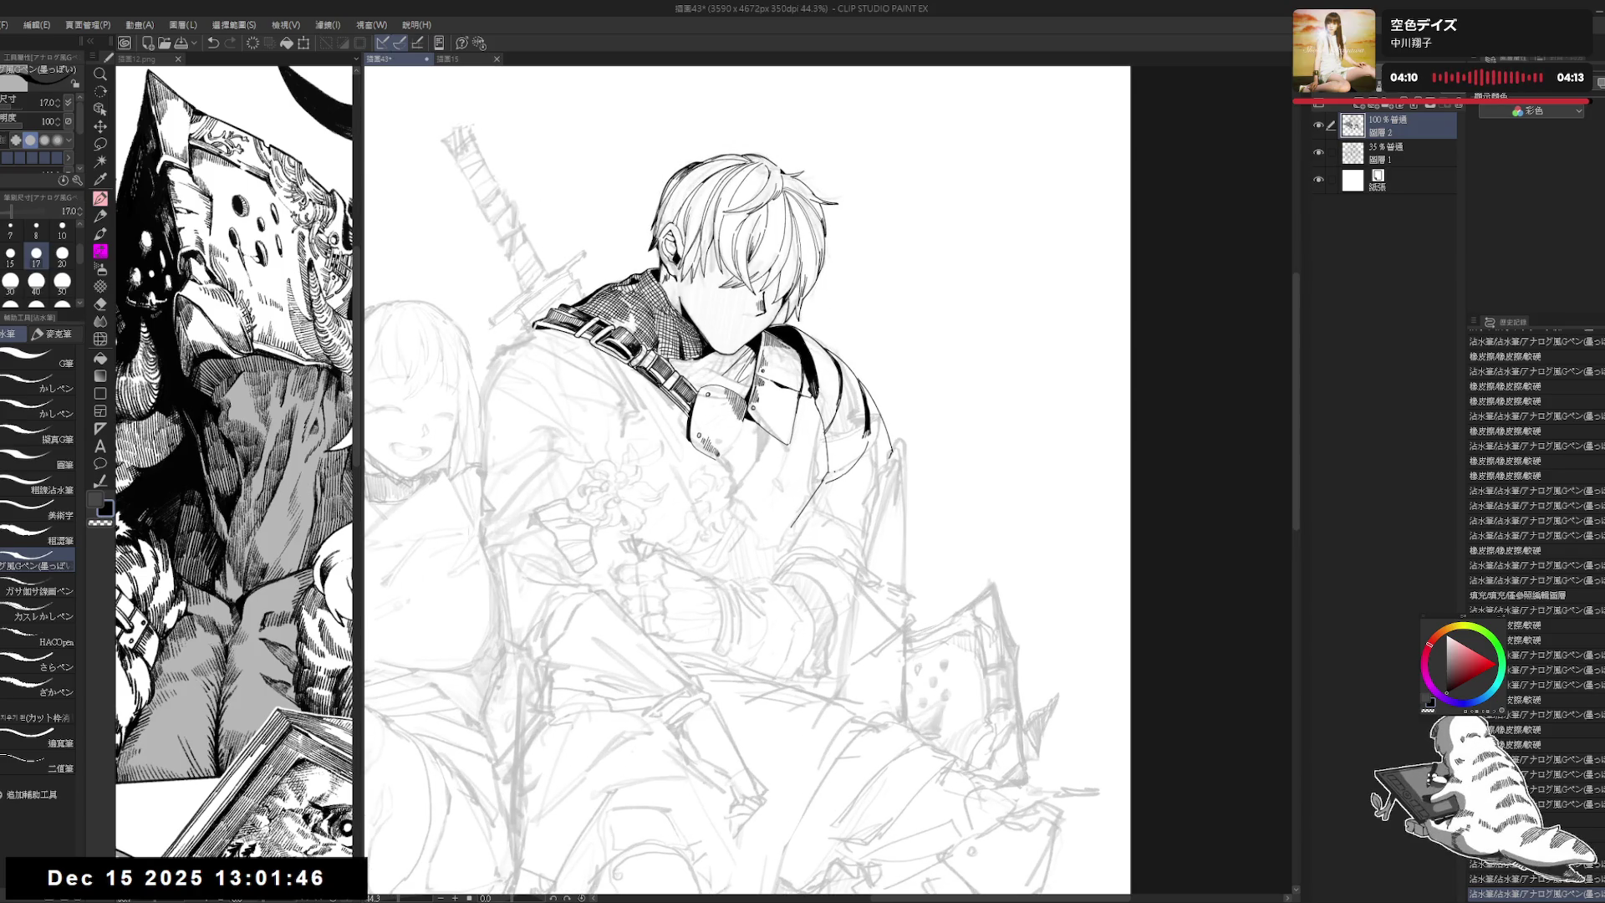
key(ctrl+z)
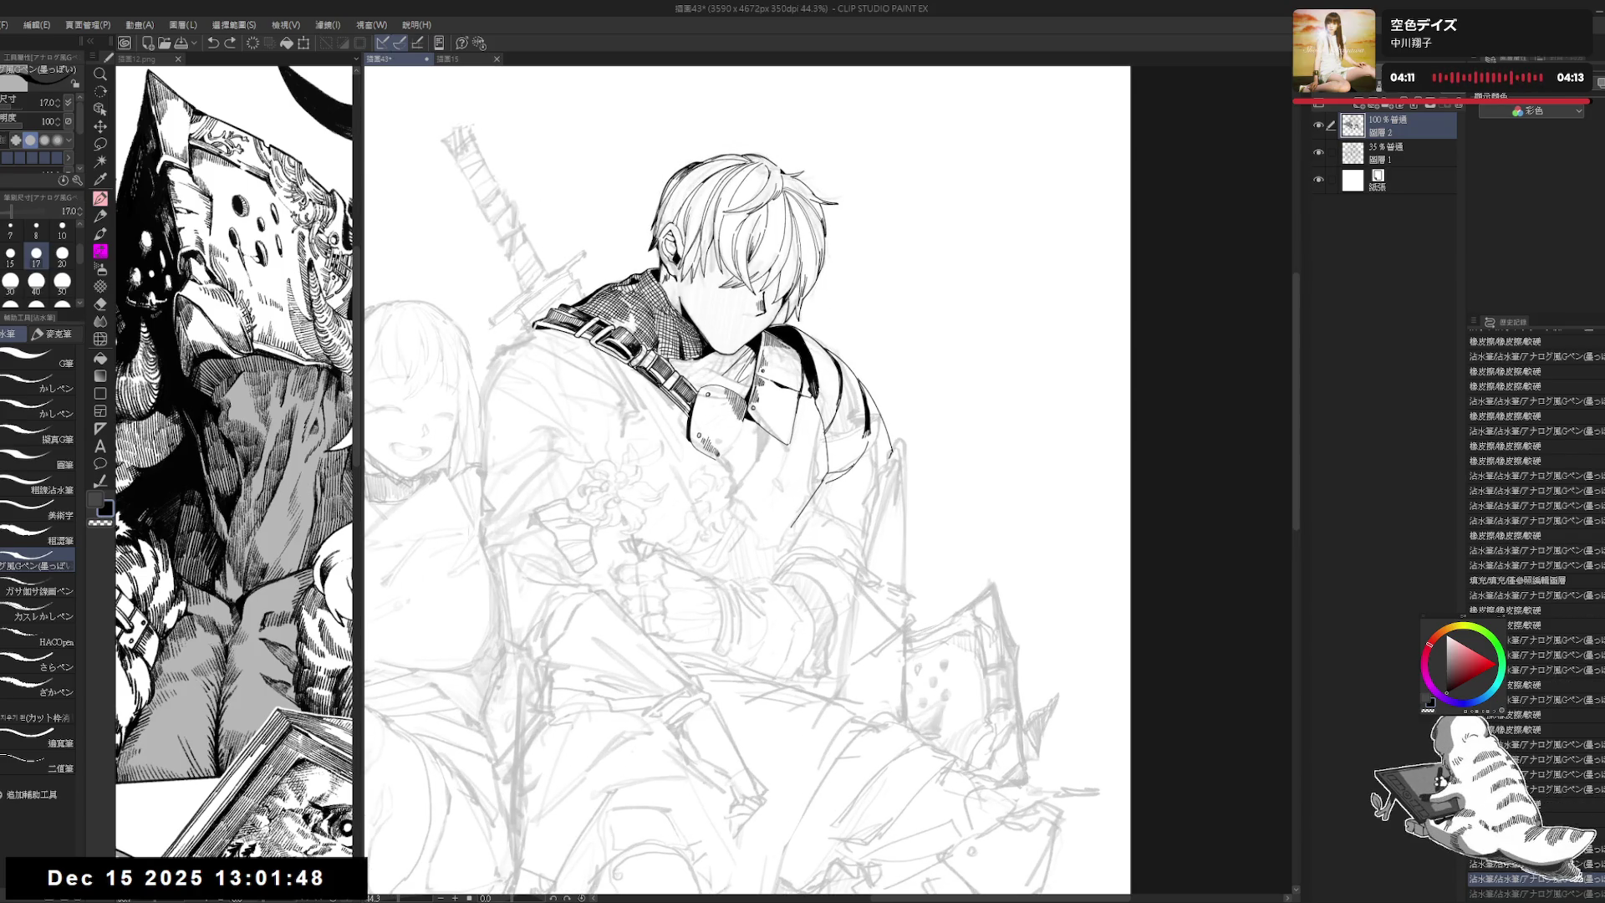
key(ctrl+y)
key(r)
mouse_move(838, 454)
mouse_down()
mouse_move(758, 620)
mouse_move(806, 635)
mouse_up()
drag(839, 453, 844, 475)
key(ctrl+@)
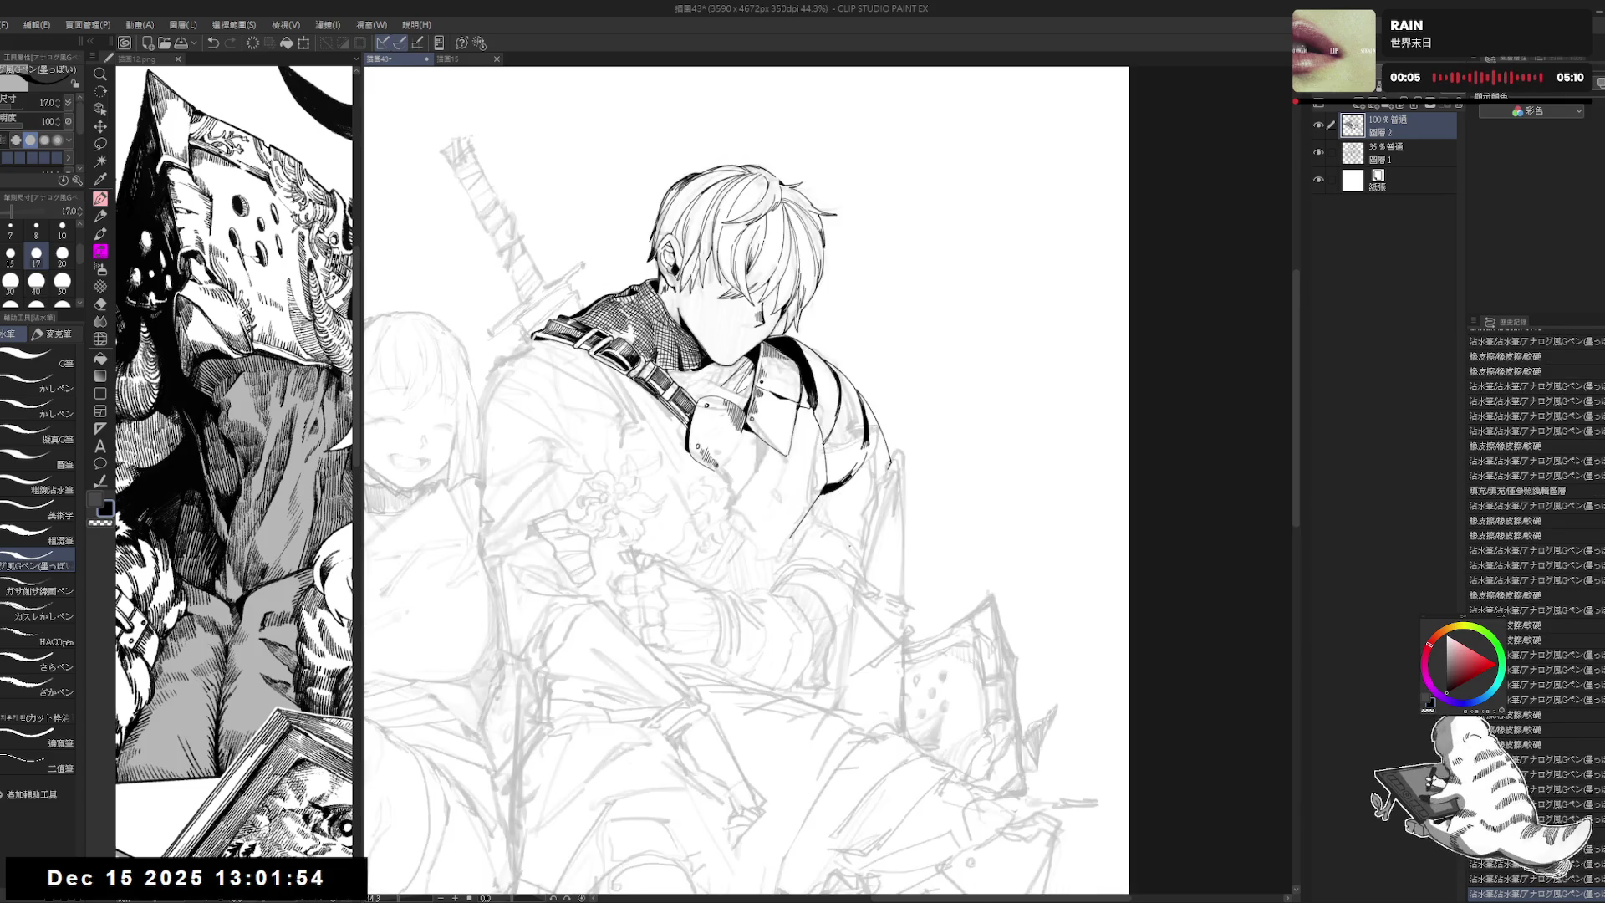
Step: Zoom in and dot three small buttons down the collar
scroll(895, 388, down, 1)
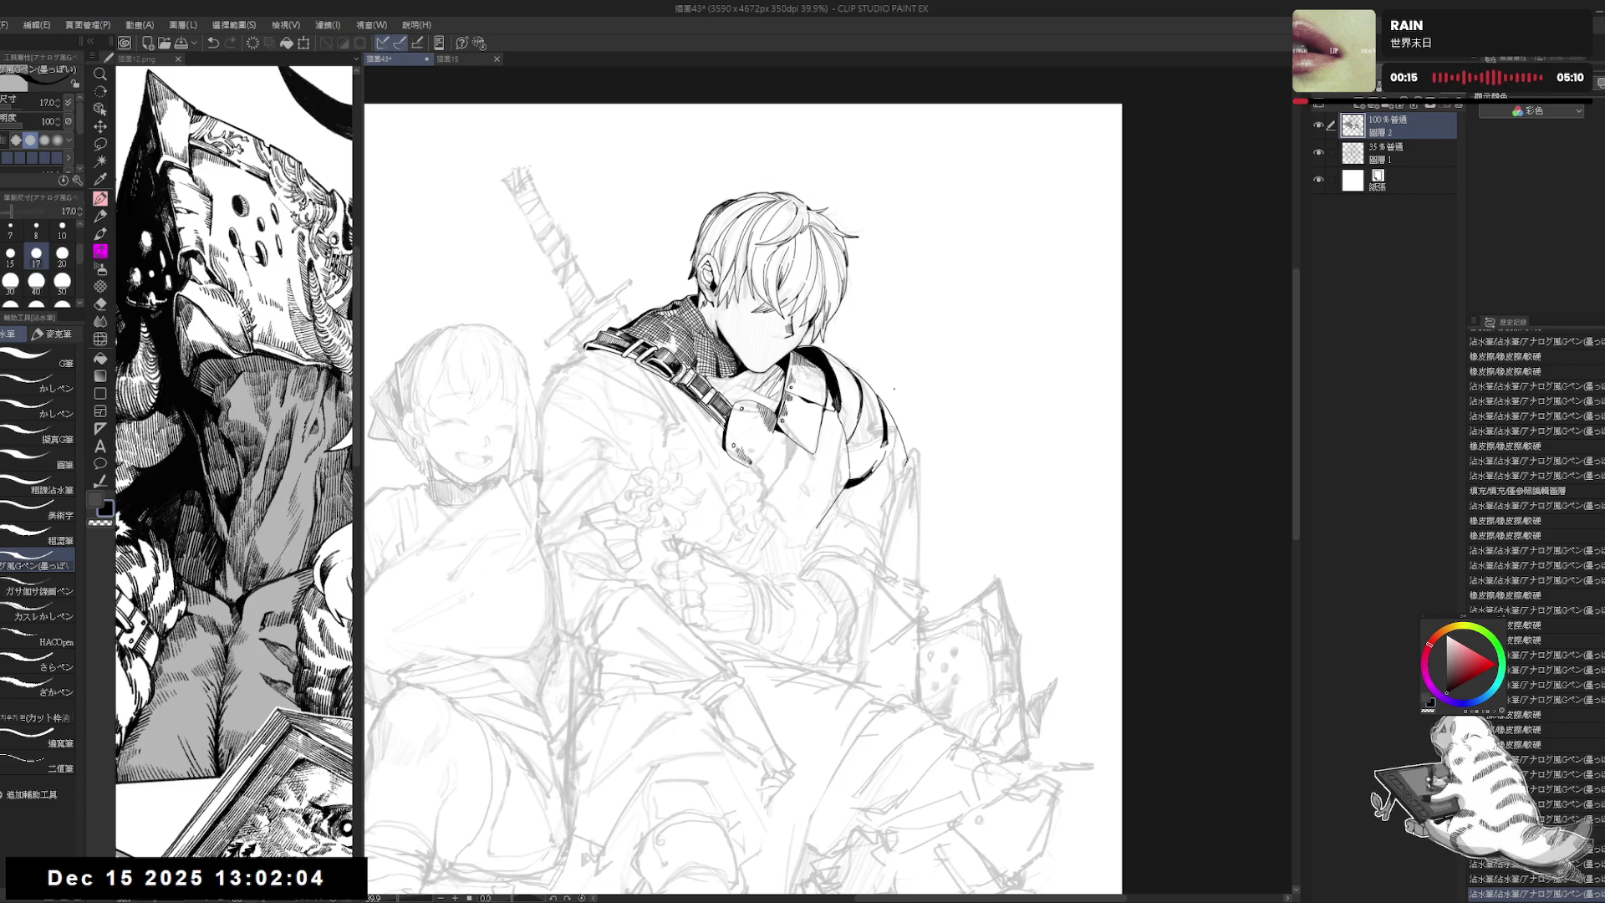
scroll(834, 420, up, 1)
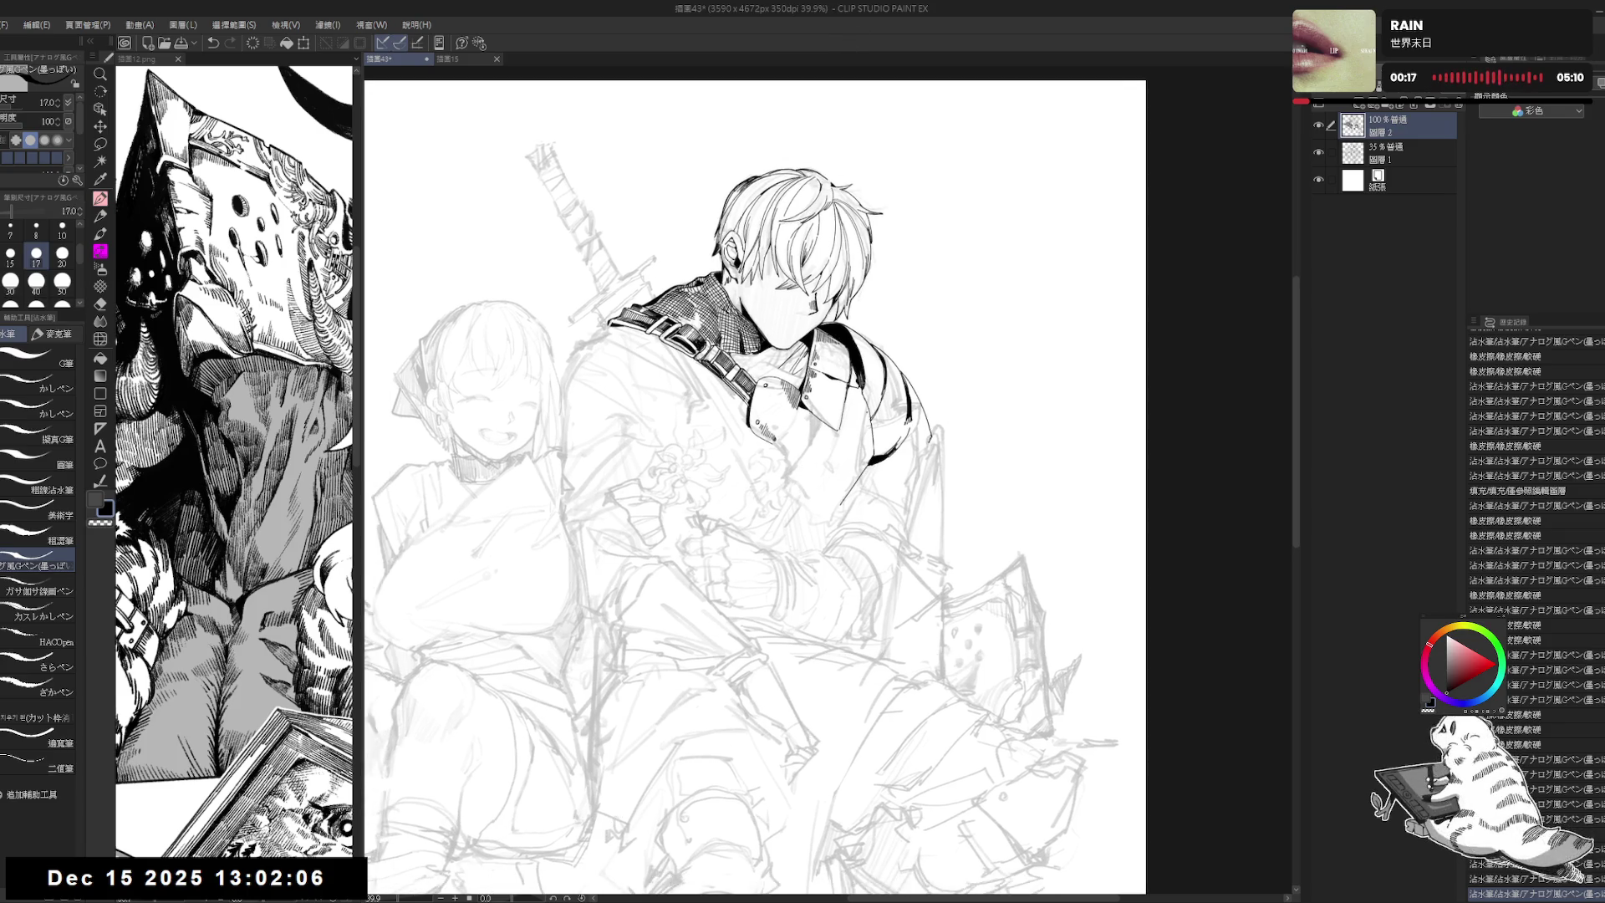
scroll(835, 419, up, 1)
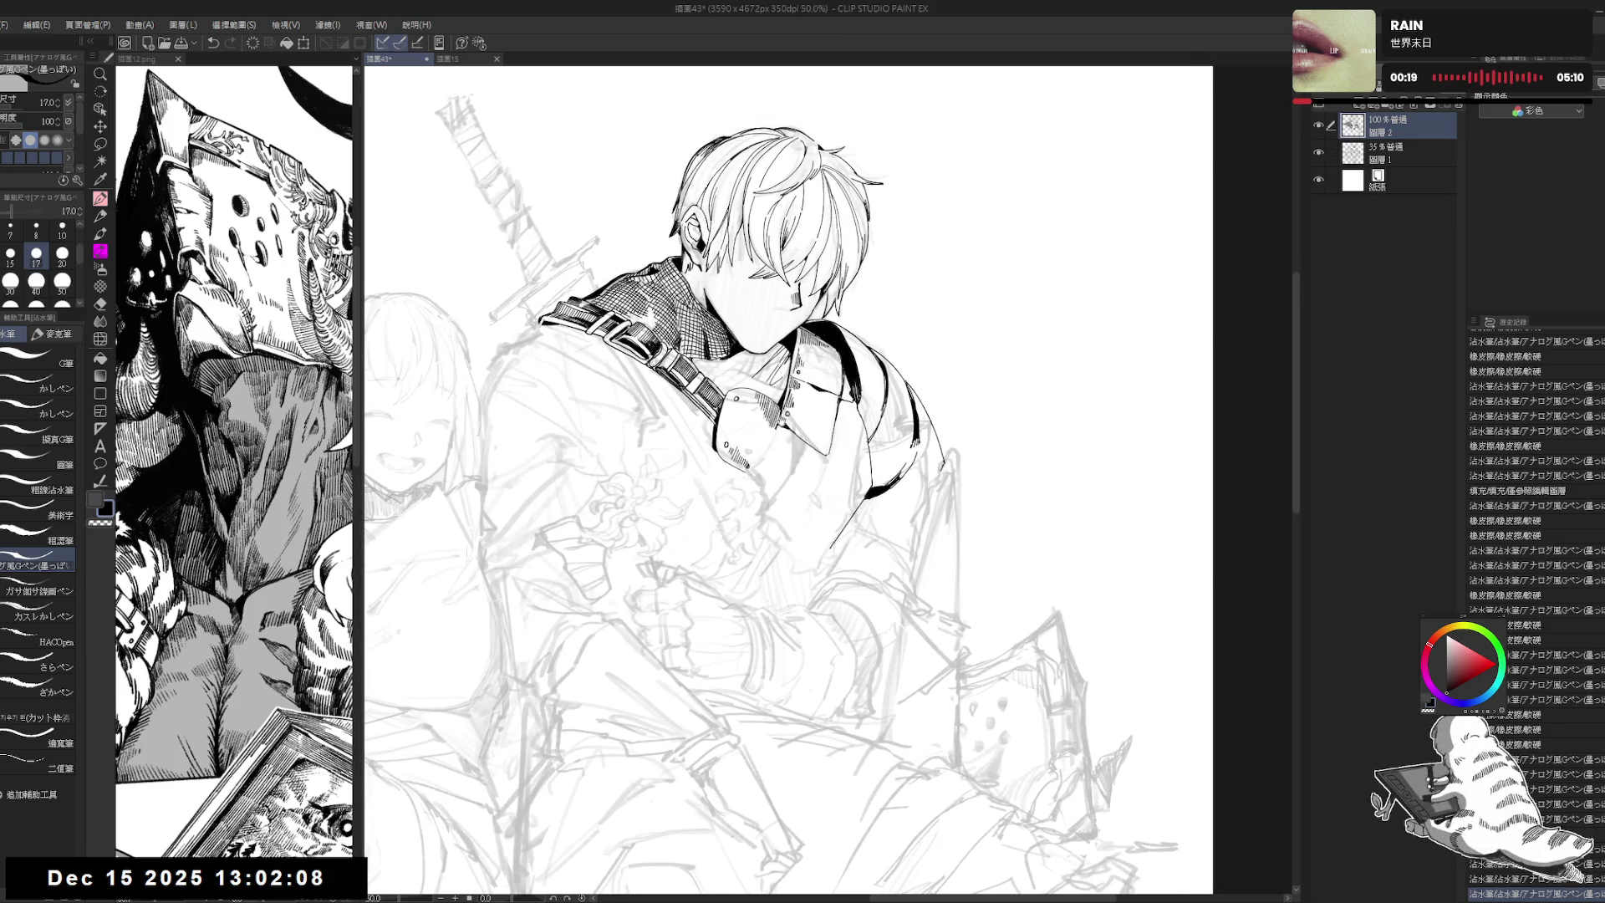
scroll(796, 436, up, 1)
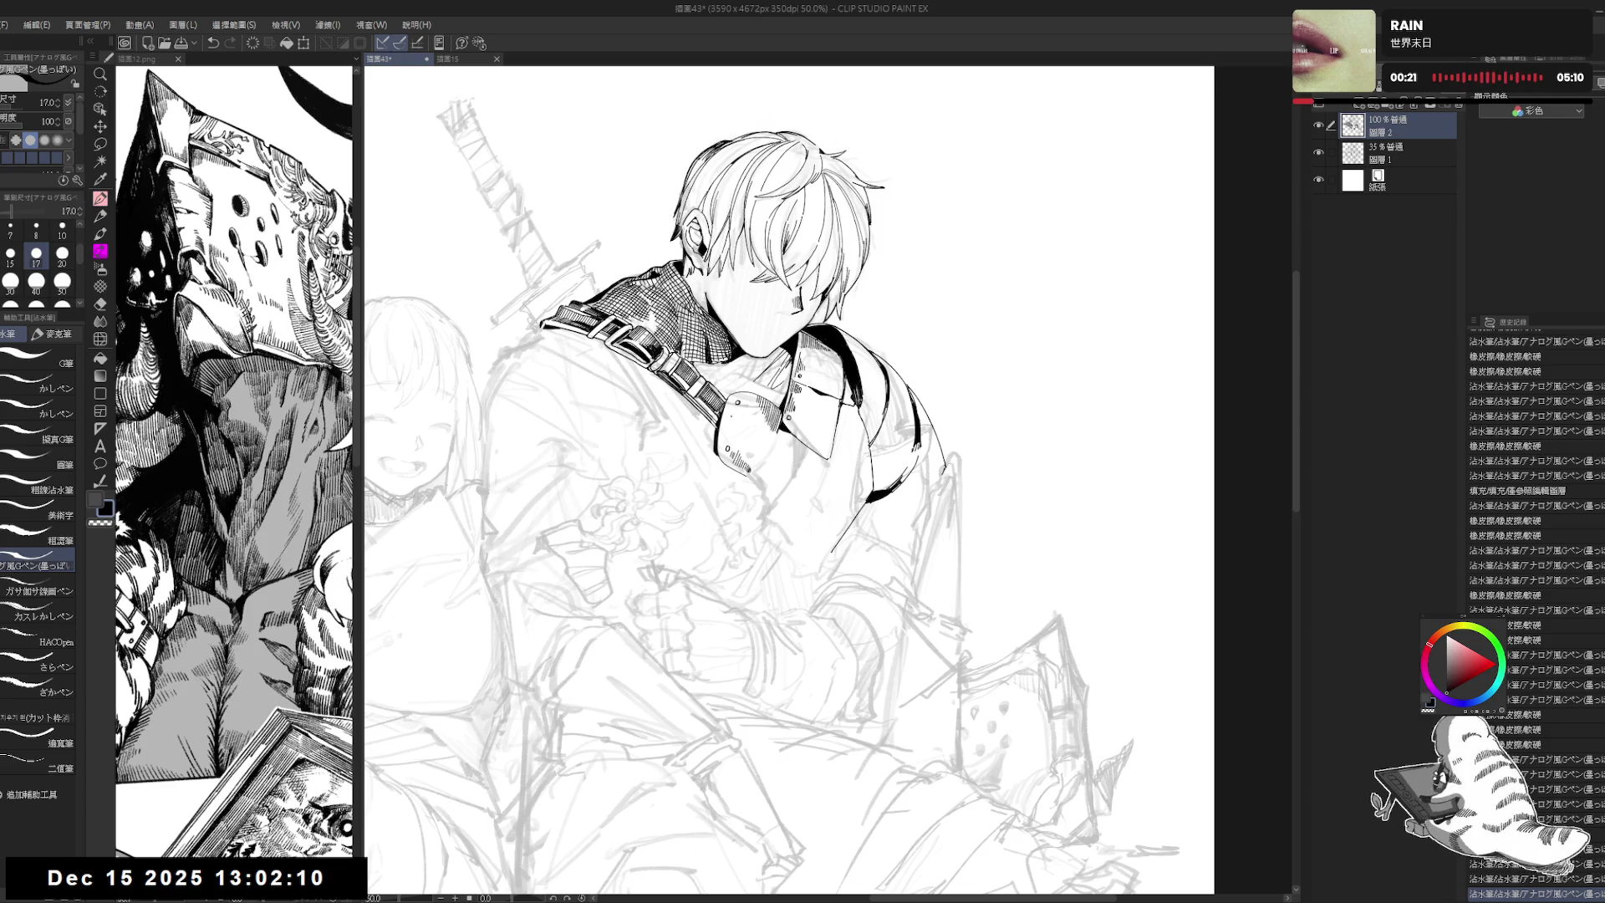
key(-)
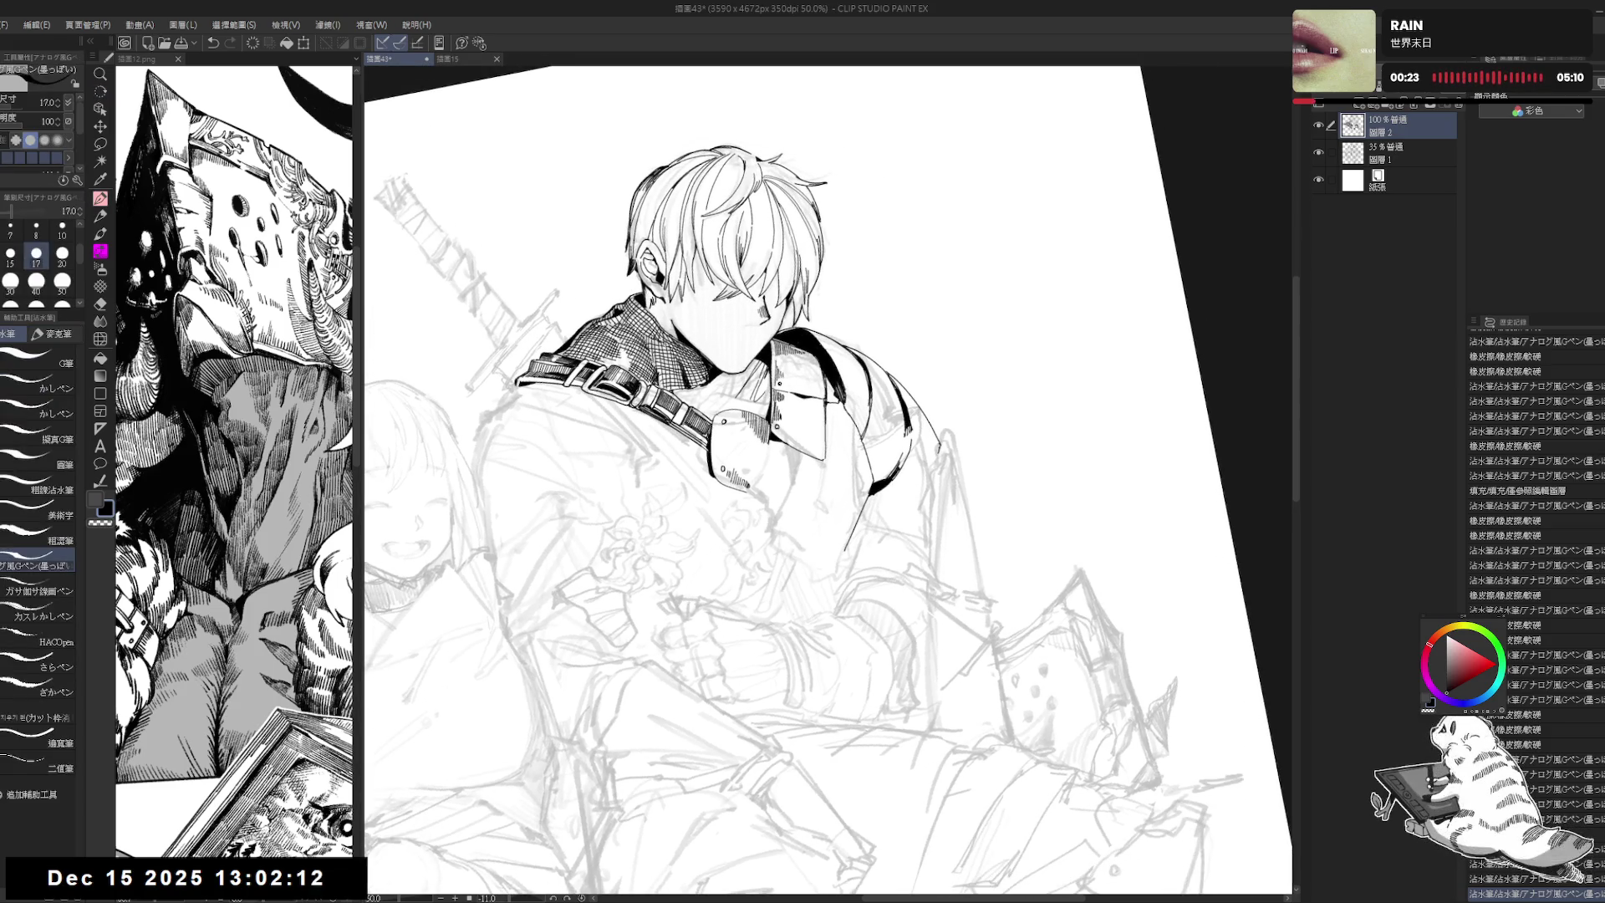
click(779, 383)
click(777, 426)
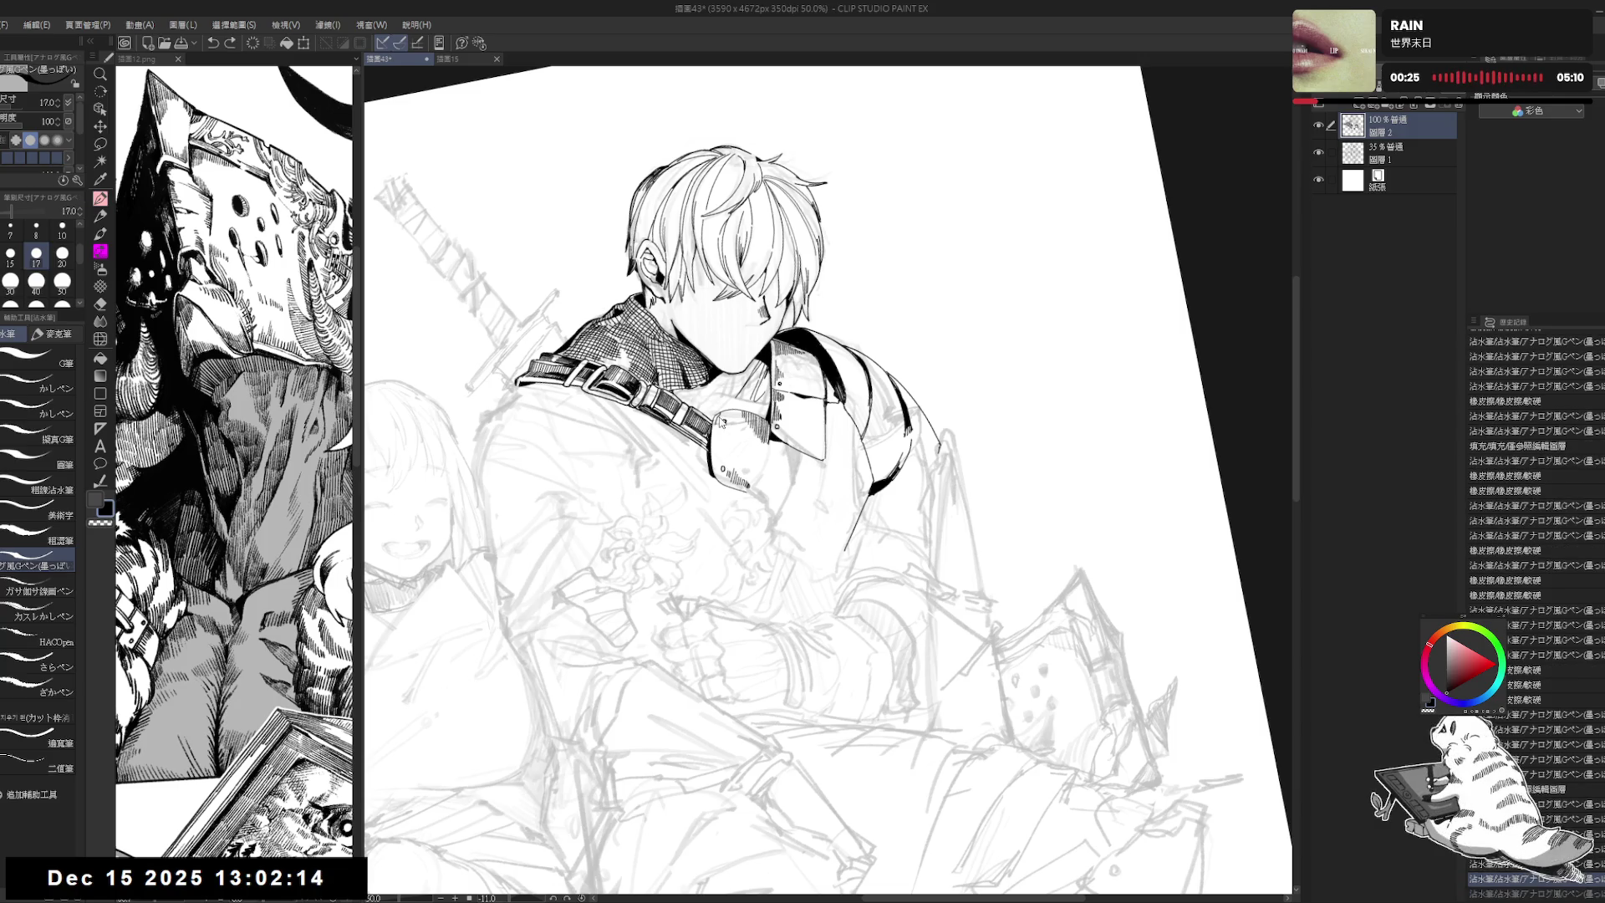
click(776, 456)
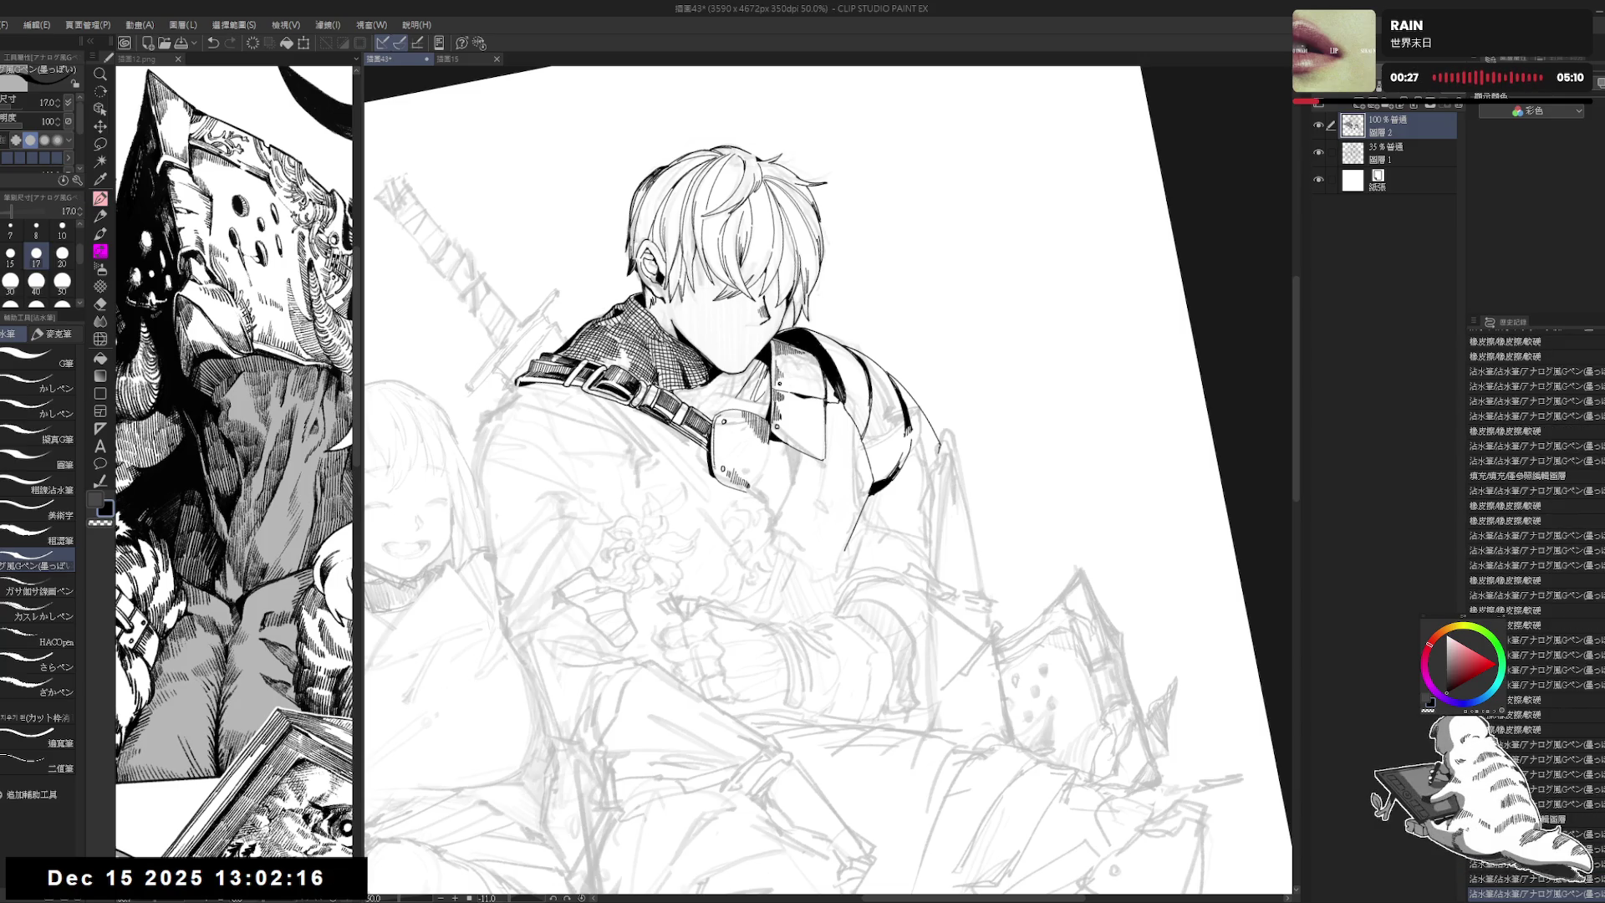
Step: Rotate the page and ink a short stroke on the strap
key(r)
drag(779, 679, 668, 617)
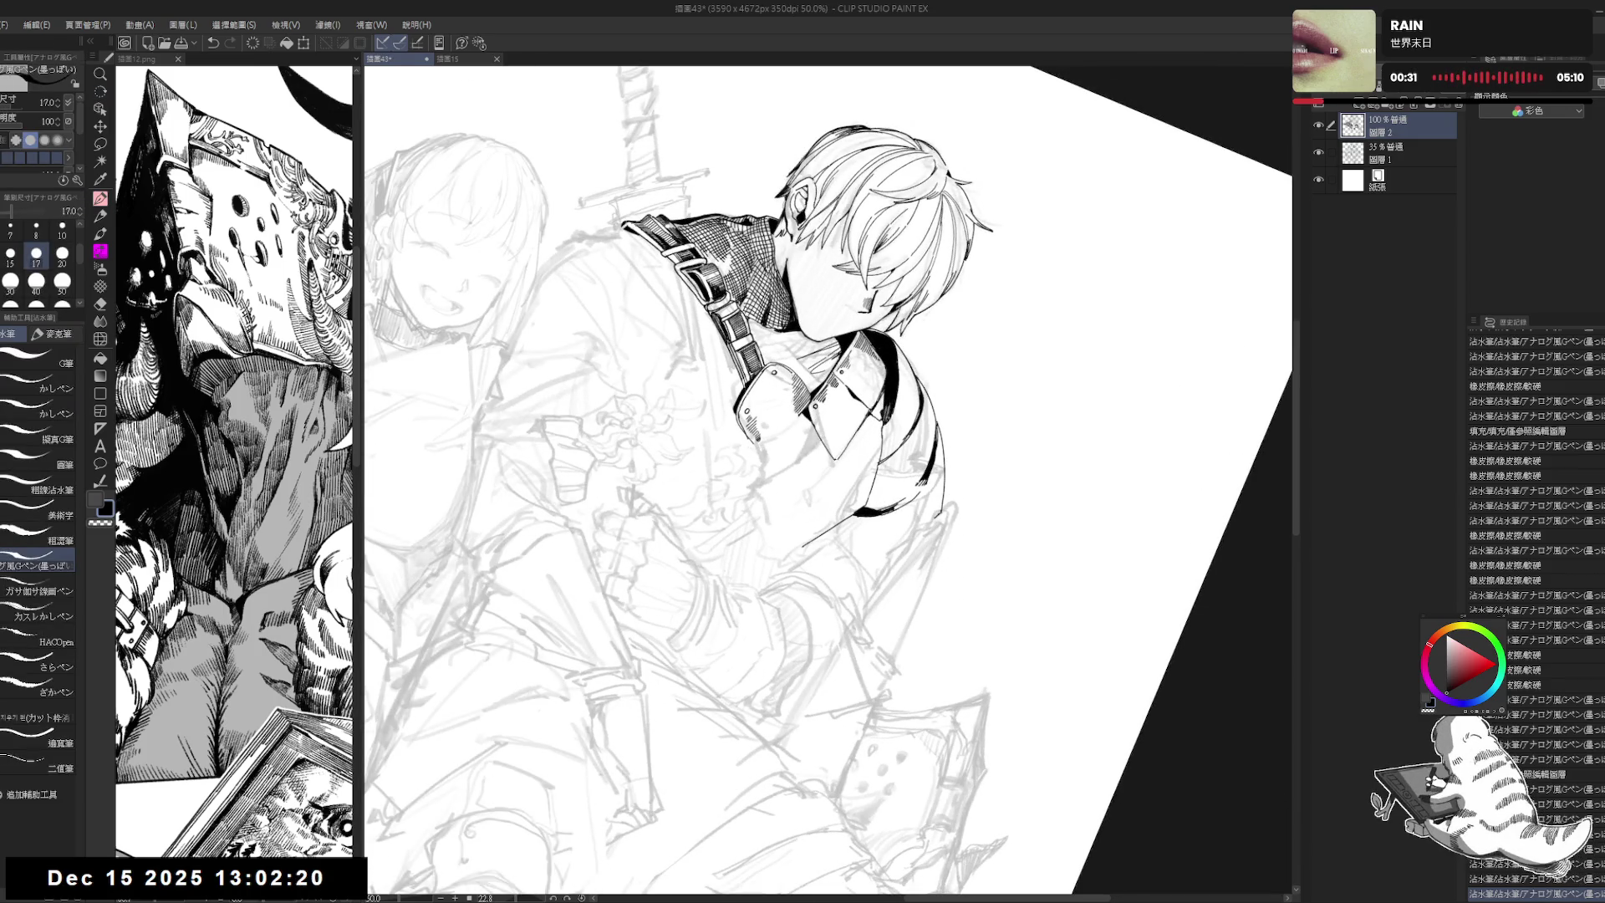
drag(919, 585, 1003, 502)
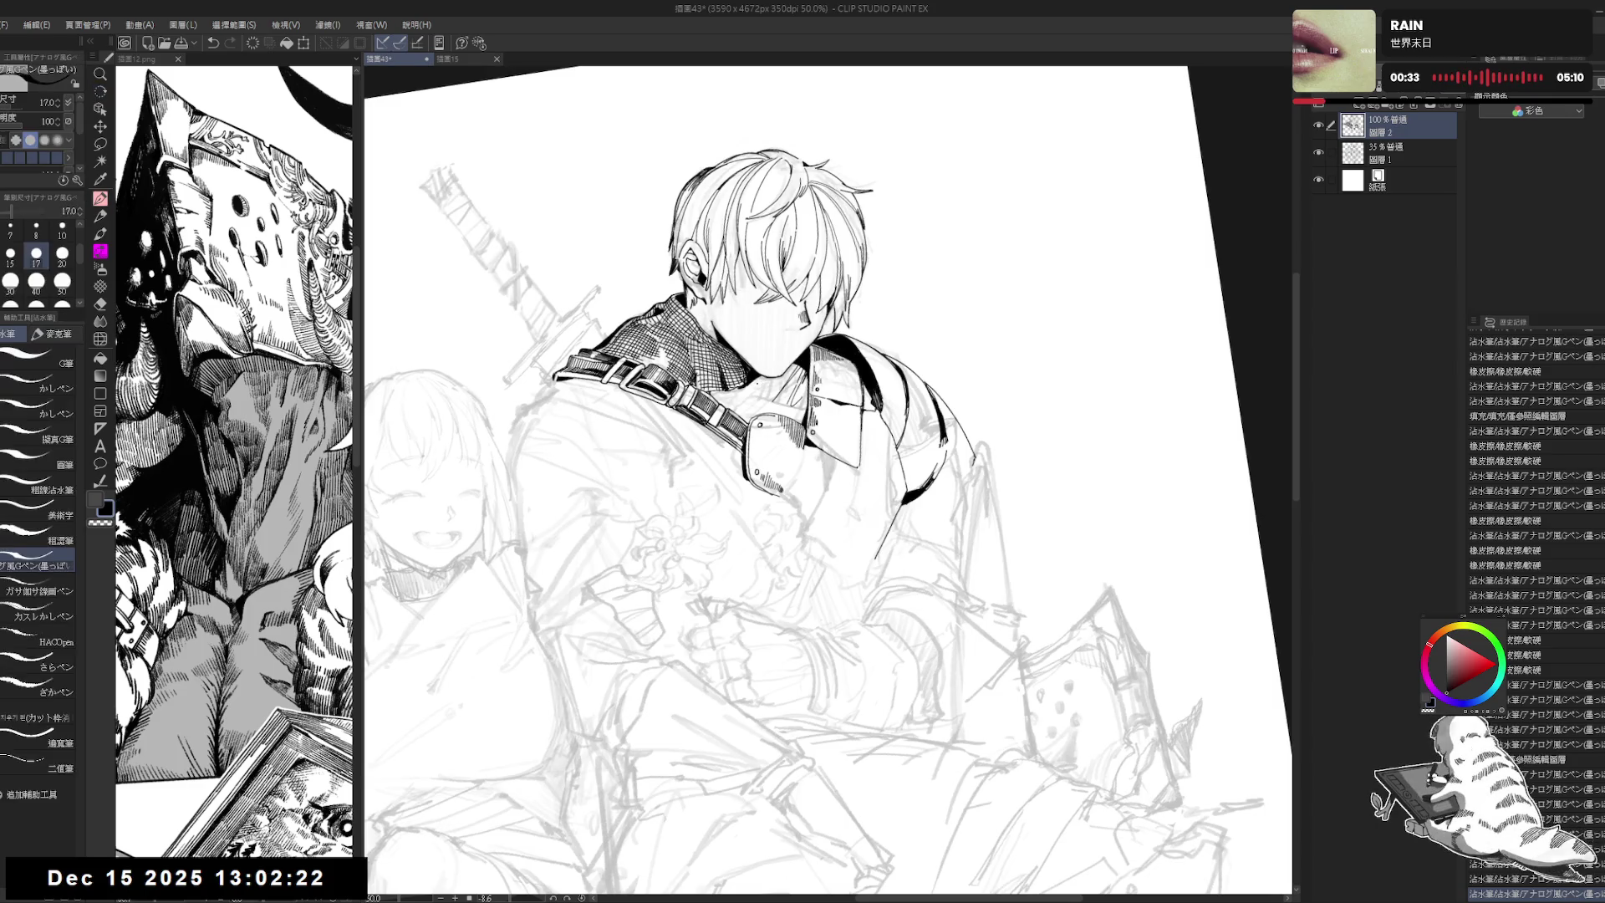
drag(731, 410, 764, 383)
key(ctrl+z)
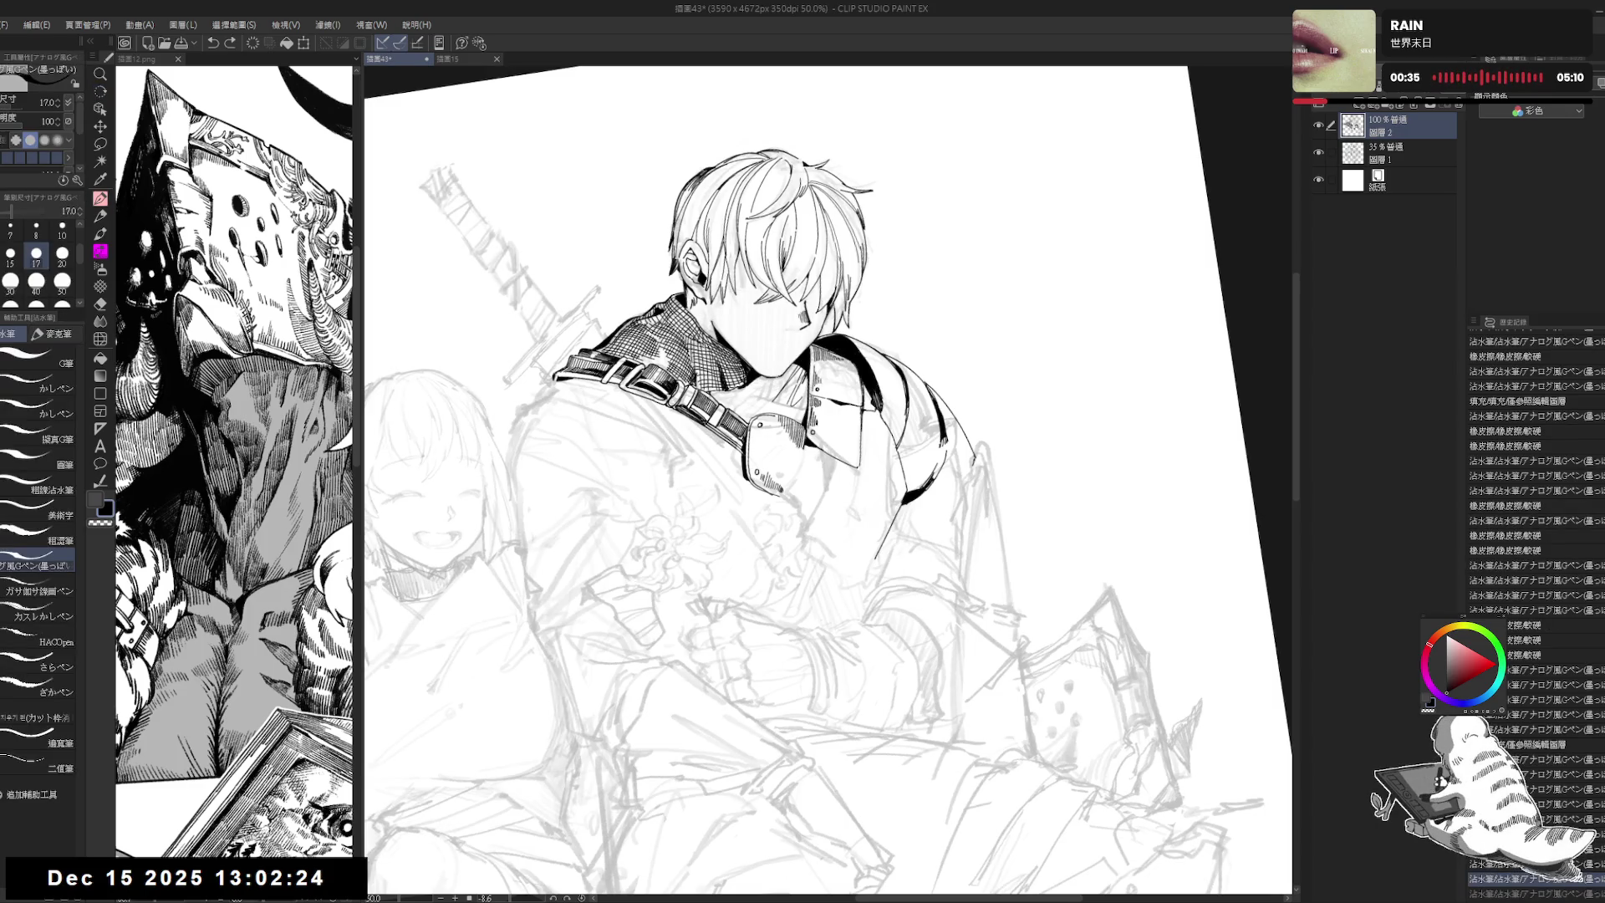
key(ctrl+y)
Step: Straighten the page, tidy with the eraser, and add a short ink stroke at the collar
mouse_move(719, 585)
mouse_down()
mouse_move(742, 566)
mouse_move(765, 576)
mouse_up()
key(e)
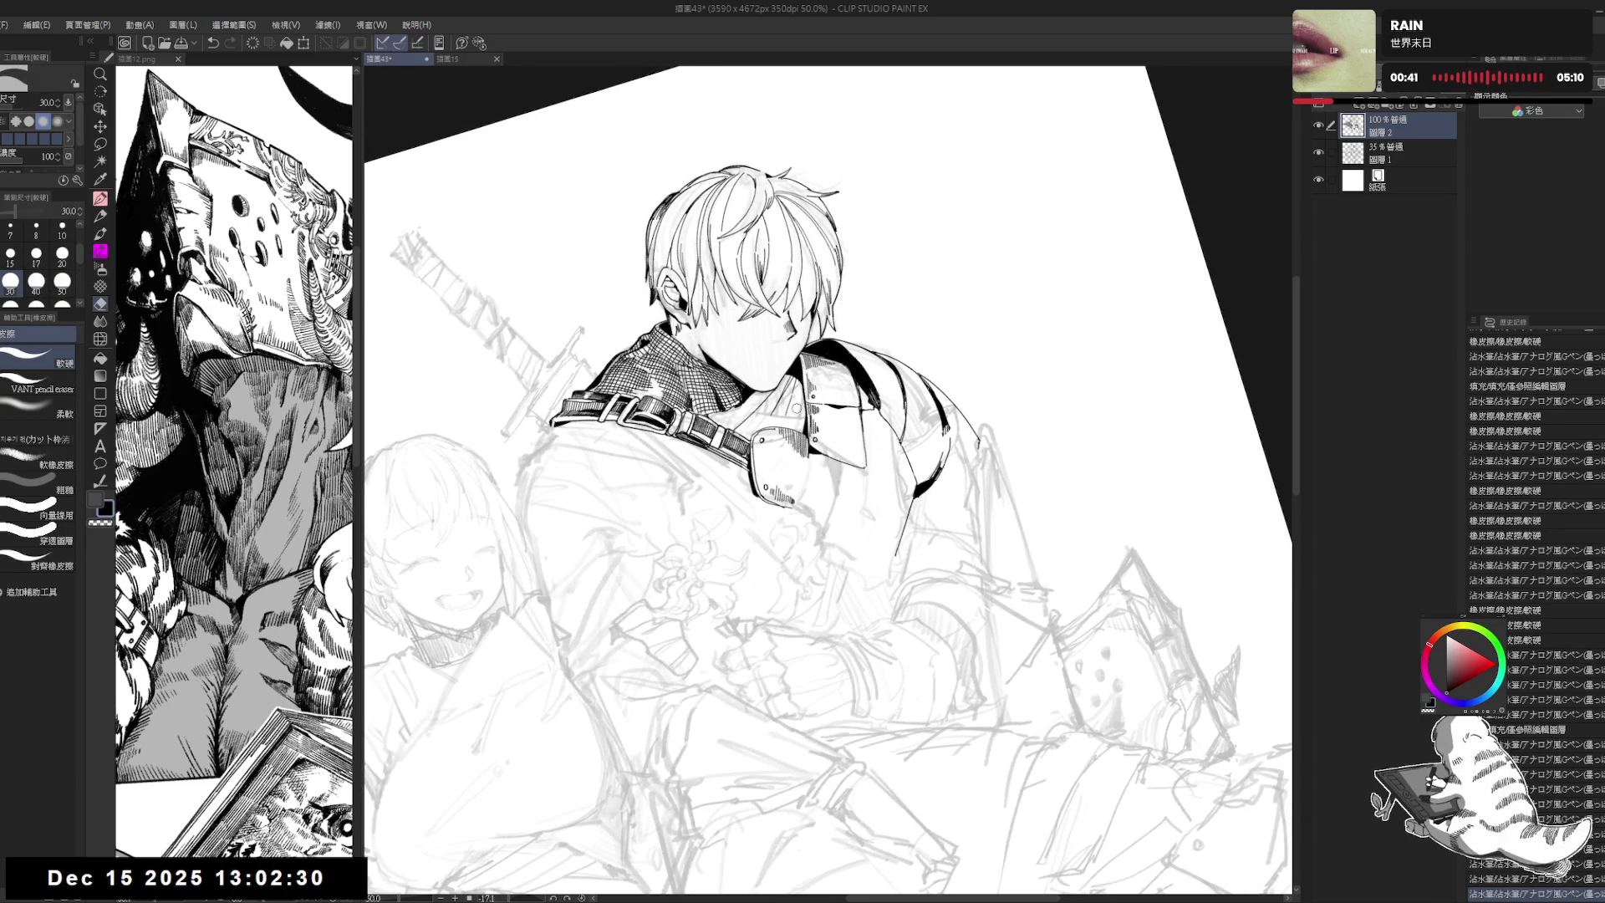
key(p)
key(e)
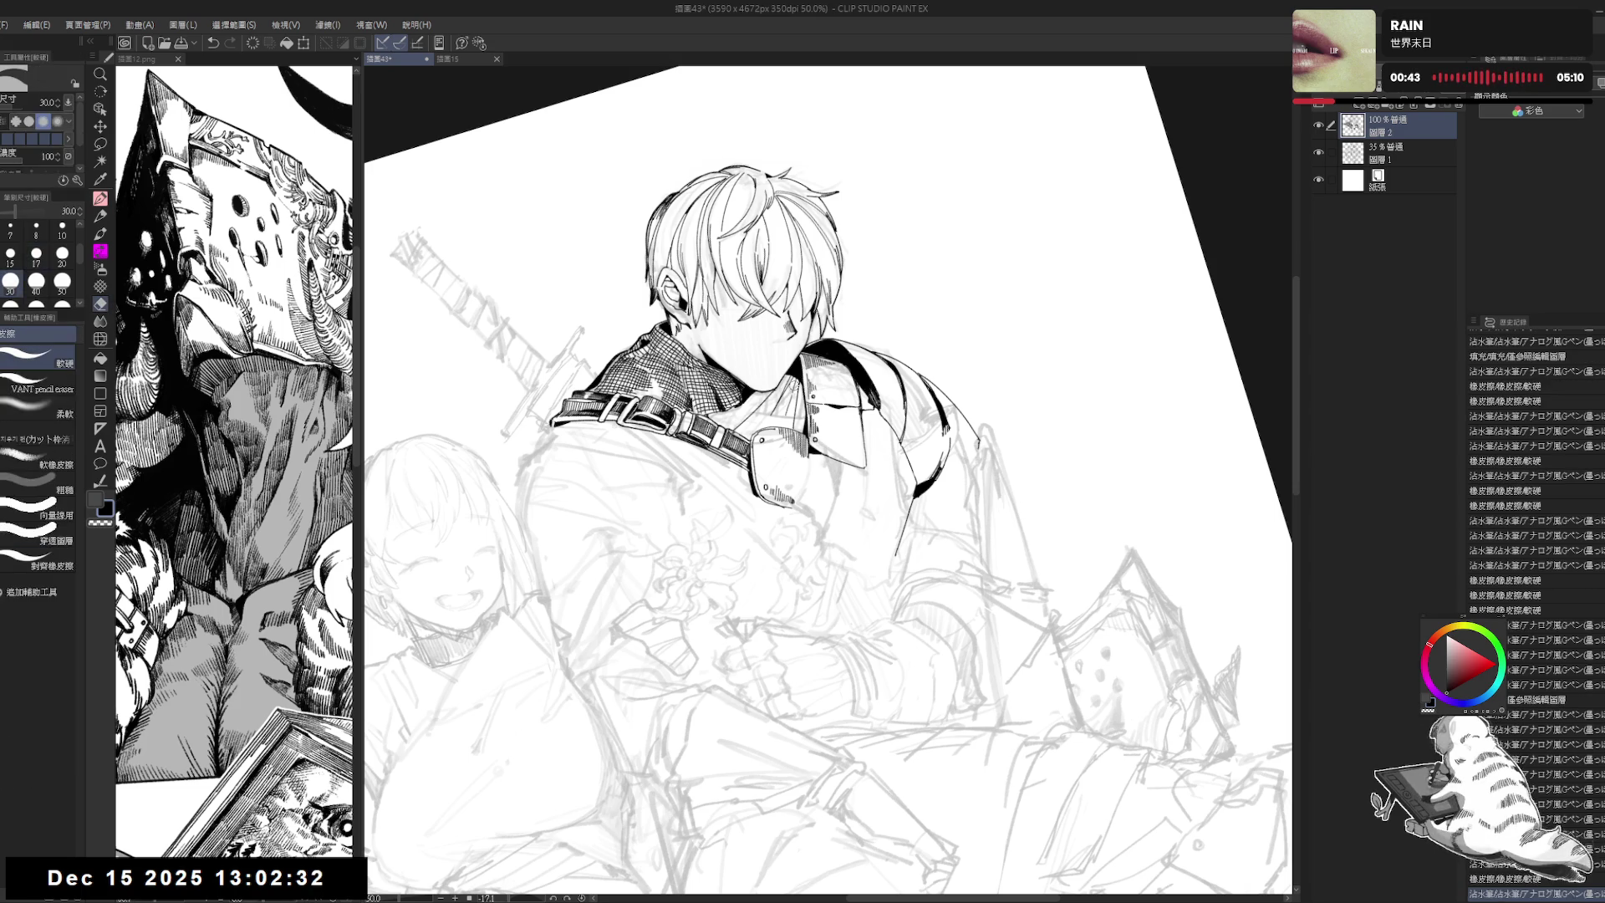
key(p)
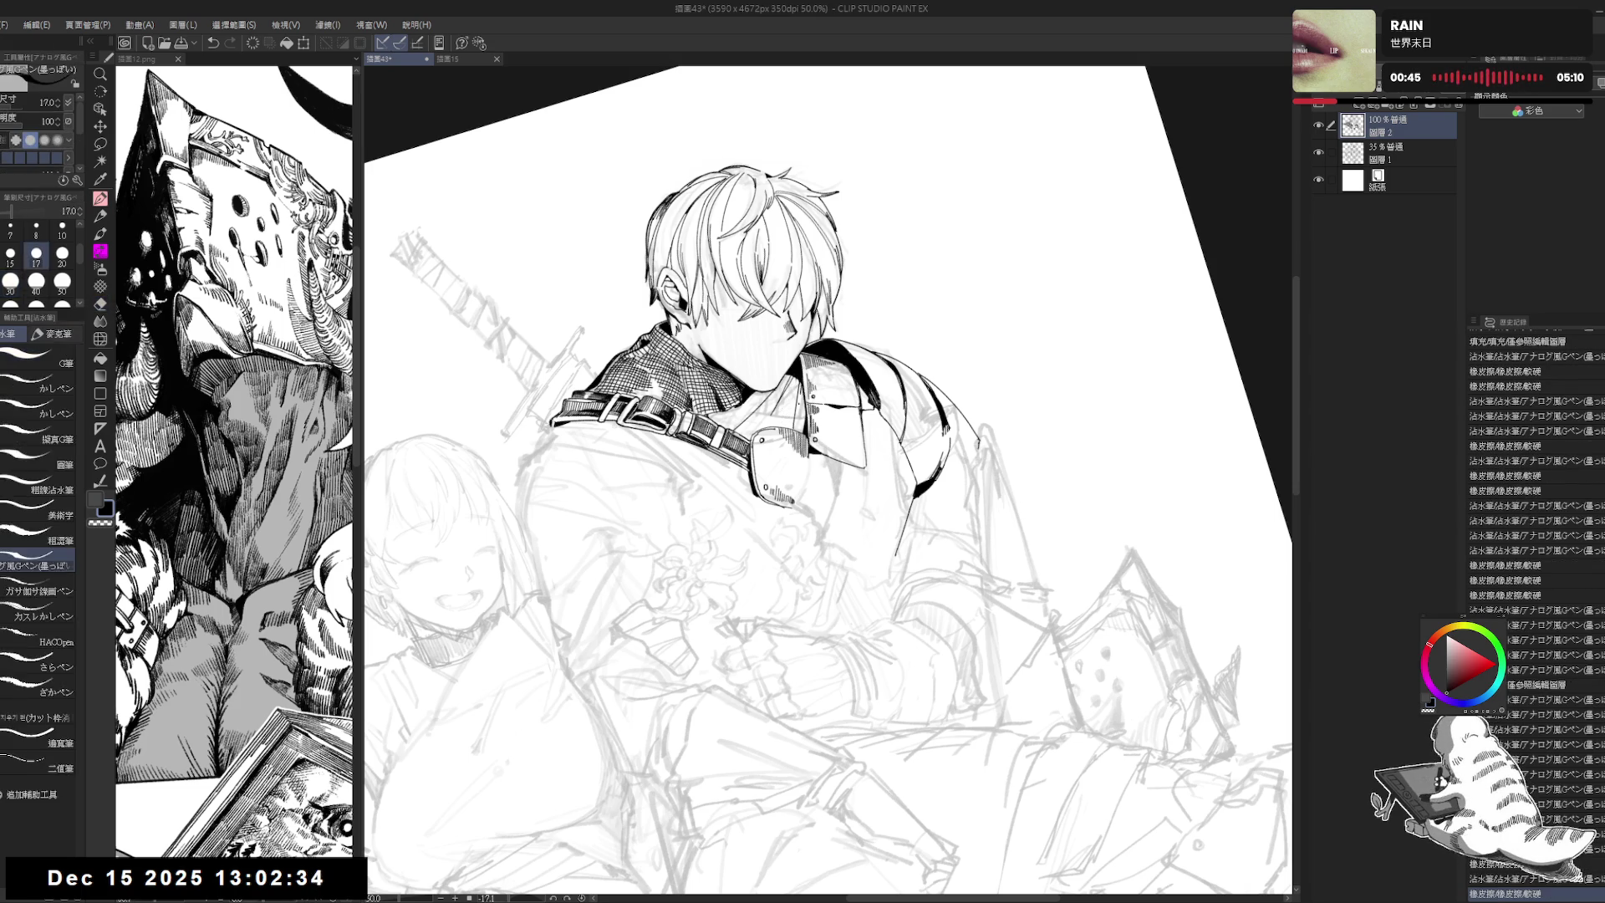
drag(800, 393, 805, 419)
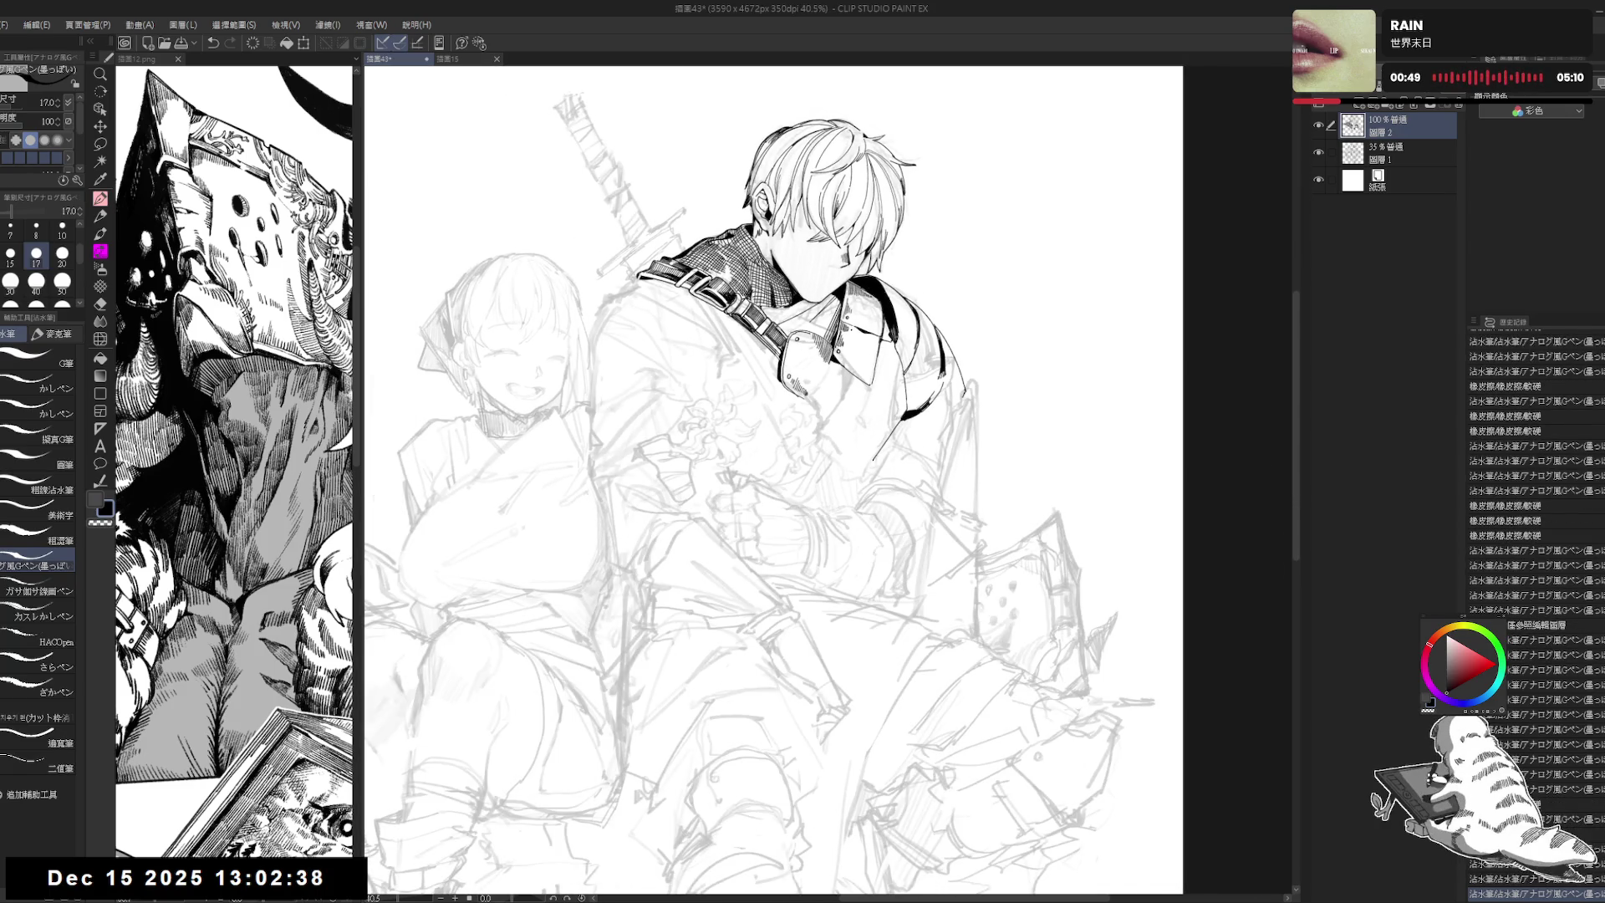
Step: Erase a small bit of the coat's right outline, then zoom in on the boy's collar
drag(927, 453, 923, 469)
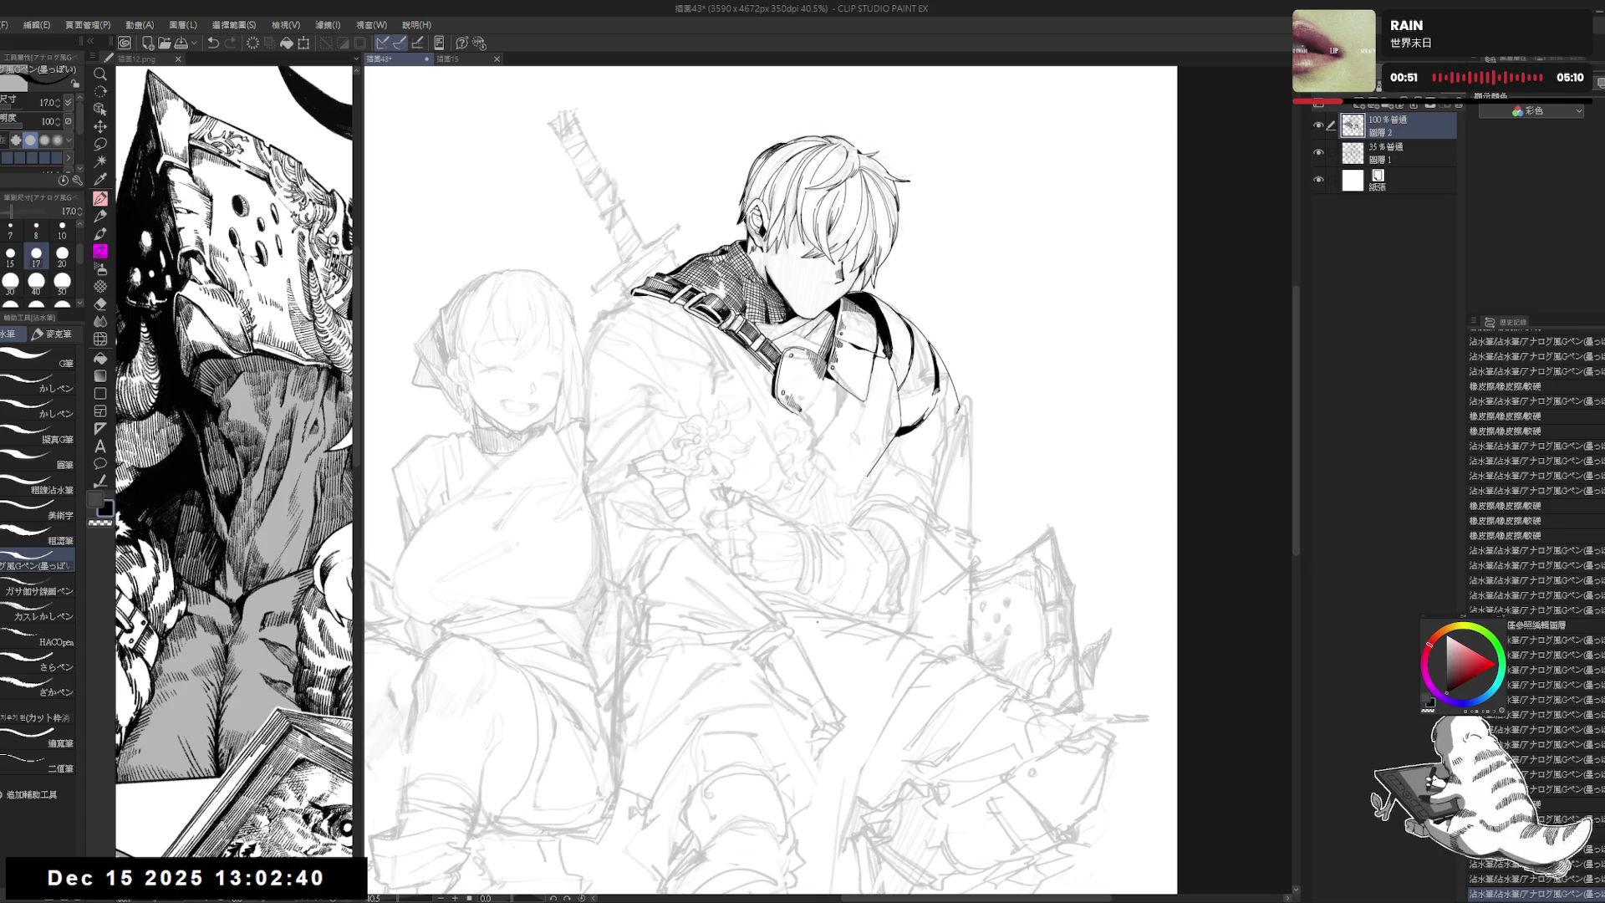
drag(834, 547, 825, 557)
drag(797, 464, 777, 470)
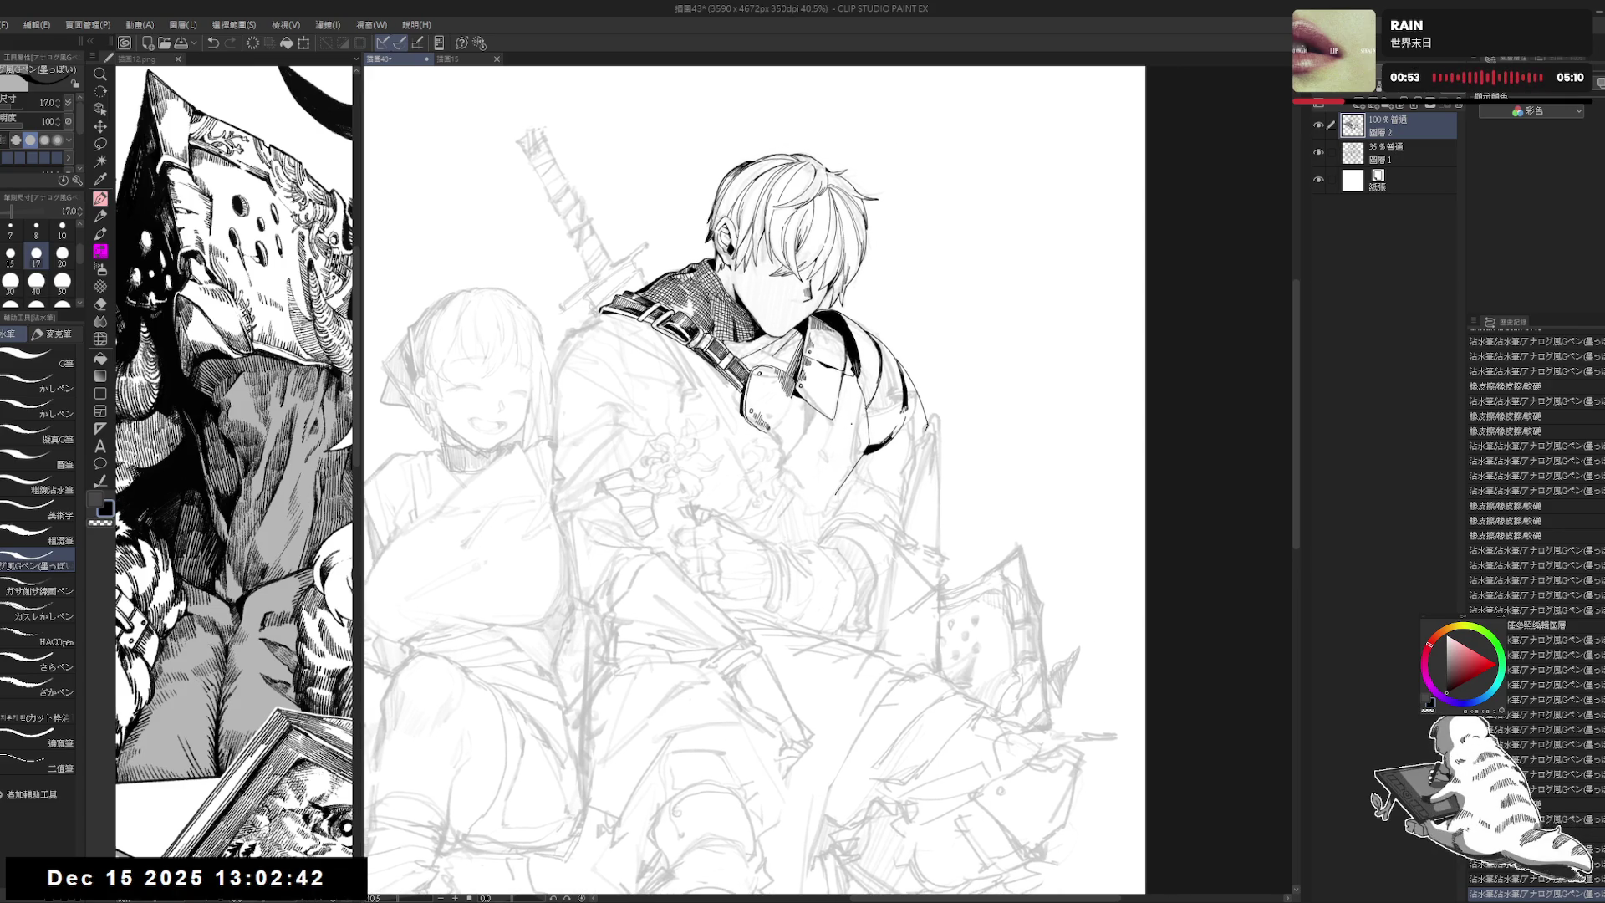
mouse_move(920, 439)
mouse_down()
mouse_move(903, 422)
mouse_move(836, 485)
mouse_up()
key(ctrl+z)
key(ctrl+y)
scroll(897, 443, up, 1)
scroll(896, 443, up, 1)
Step: Add a small ink mark at the collar and erase stray ink around it
key(e)
mouse_move(882, 414)
mouse_down()
mouse_move(869, 439)
mouse_move(790, 476)
mouse_up()
key(ctrl+@)
key(p)
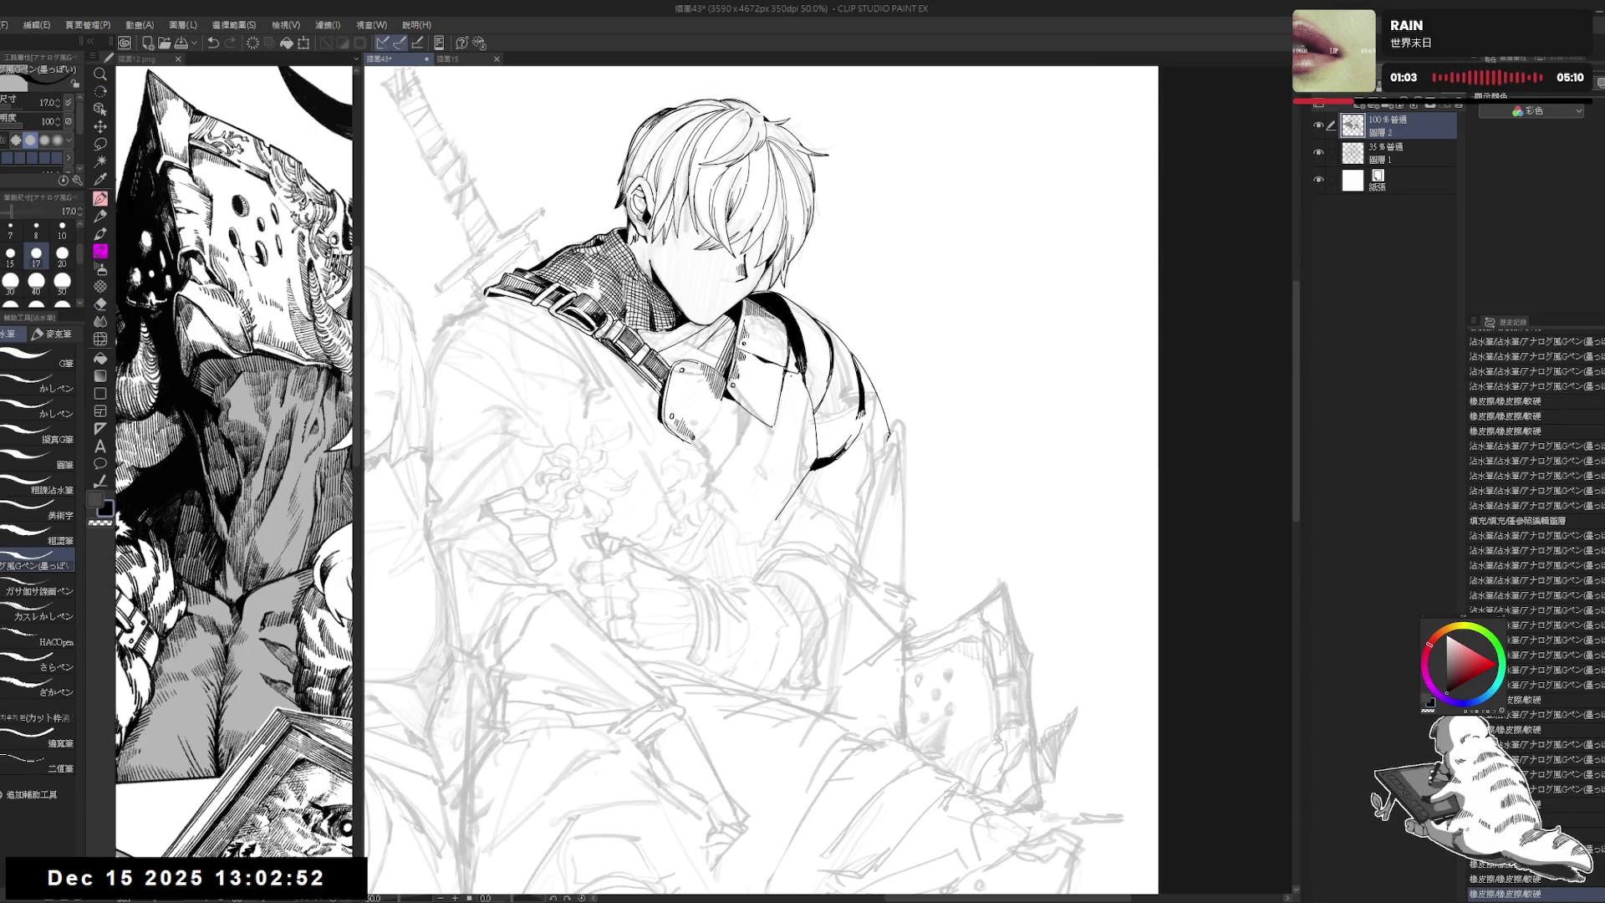
drag(796, 383, 800, 388)
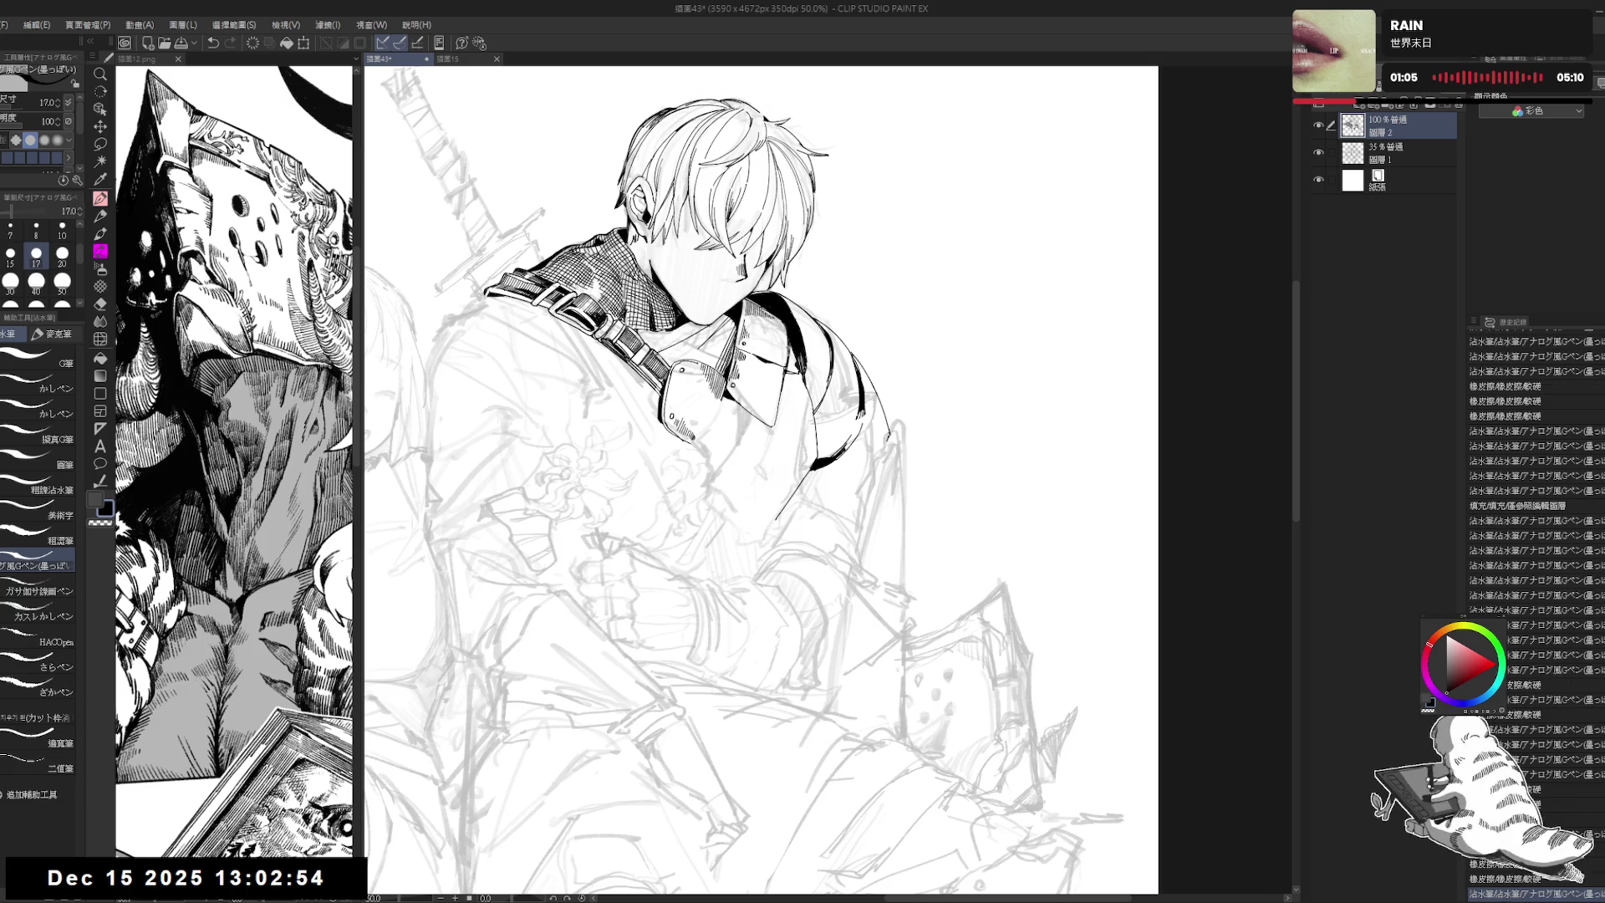
key(e)
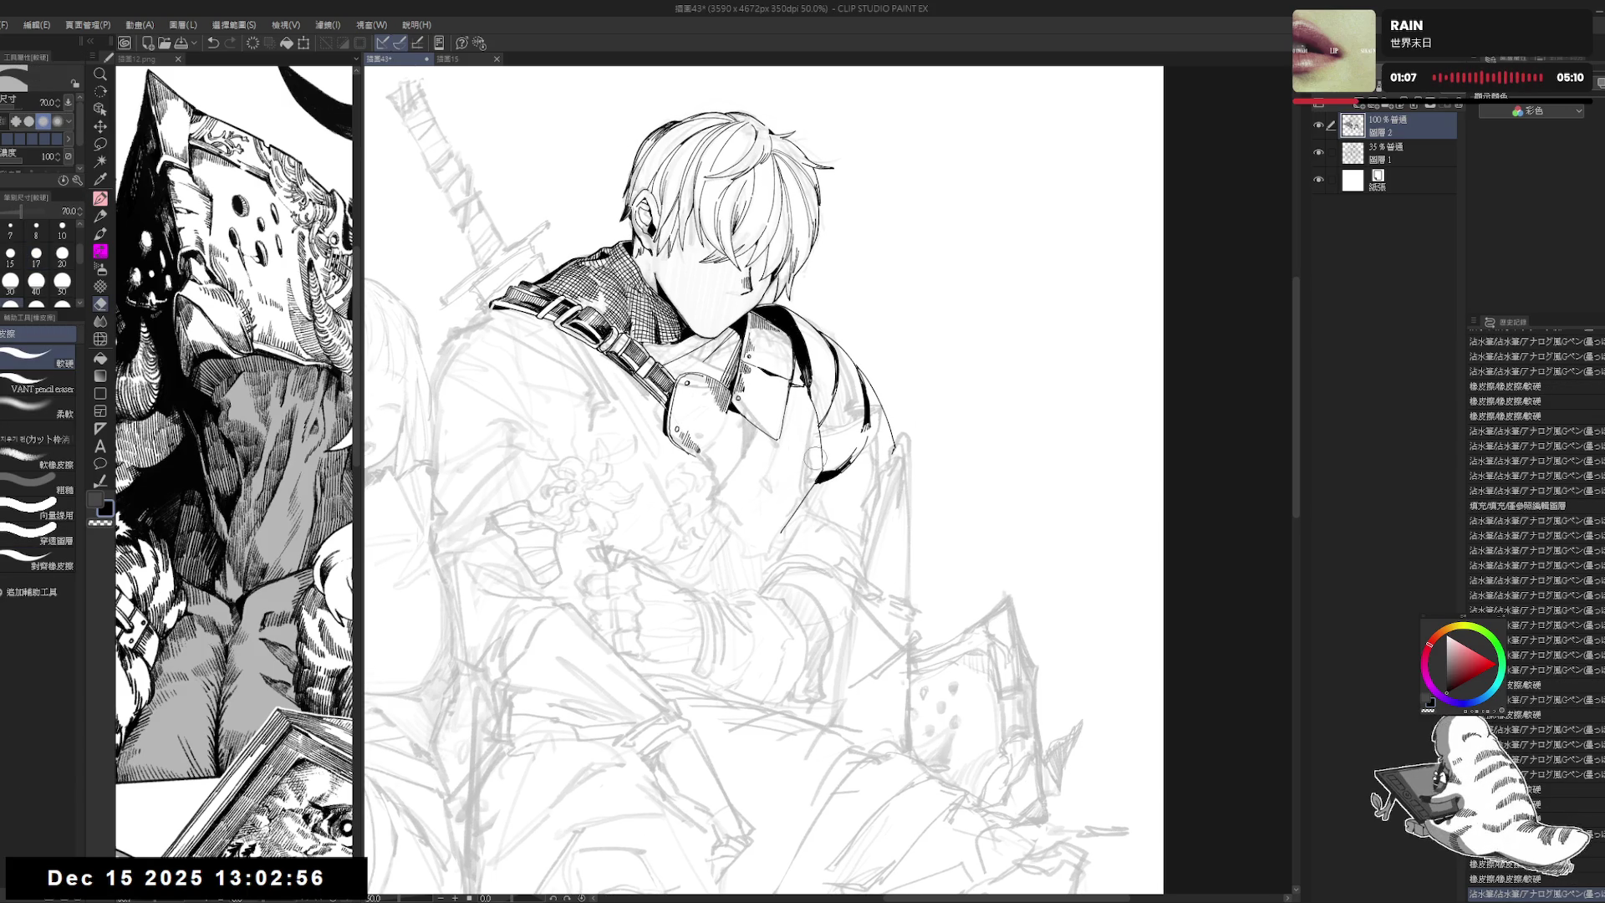
drag(815, 456, 807, 465)
drag(756, 511, 752, 518)
key(p)
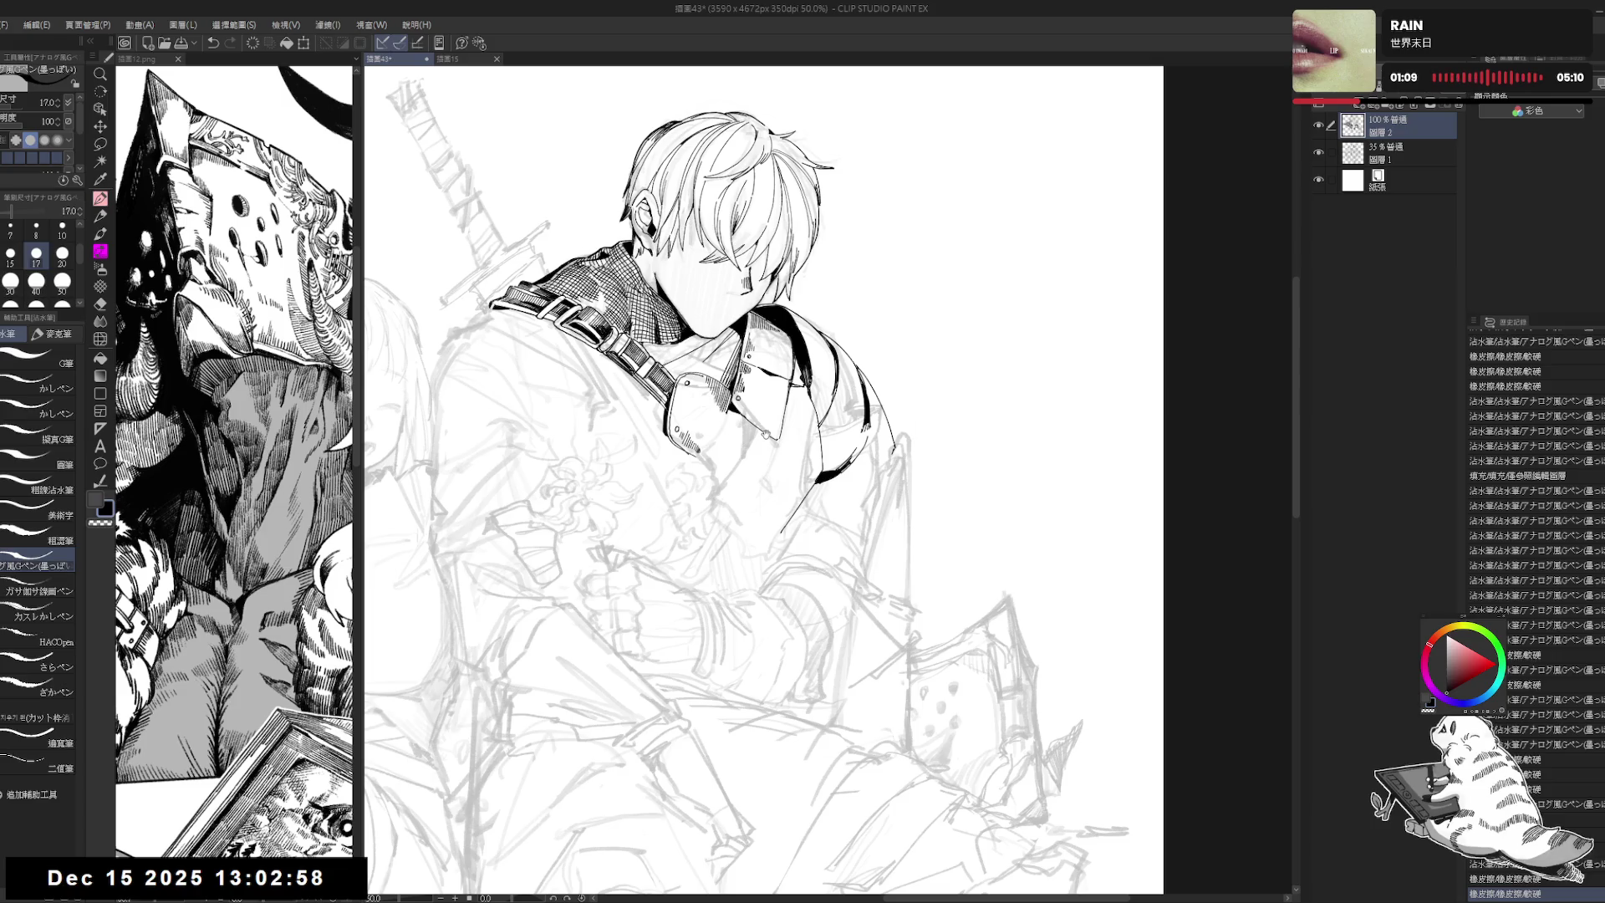
Step: Add a fine stroke near the collar and touch up the strap with small marks and erasures
drag(766, 434, 783, 419)
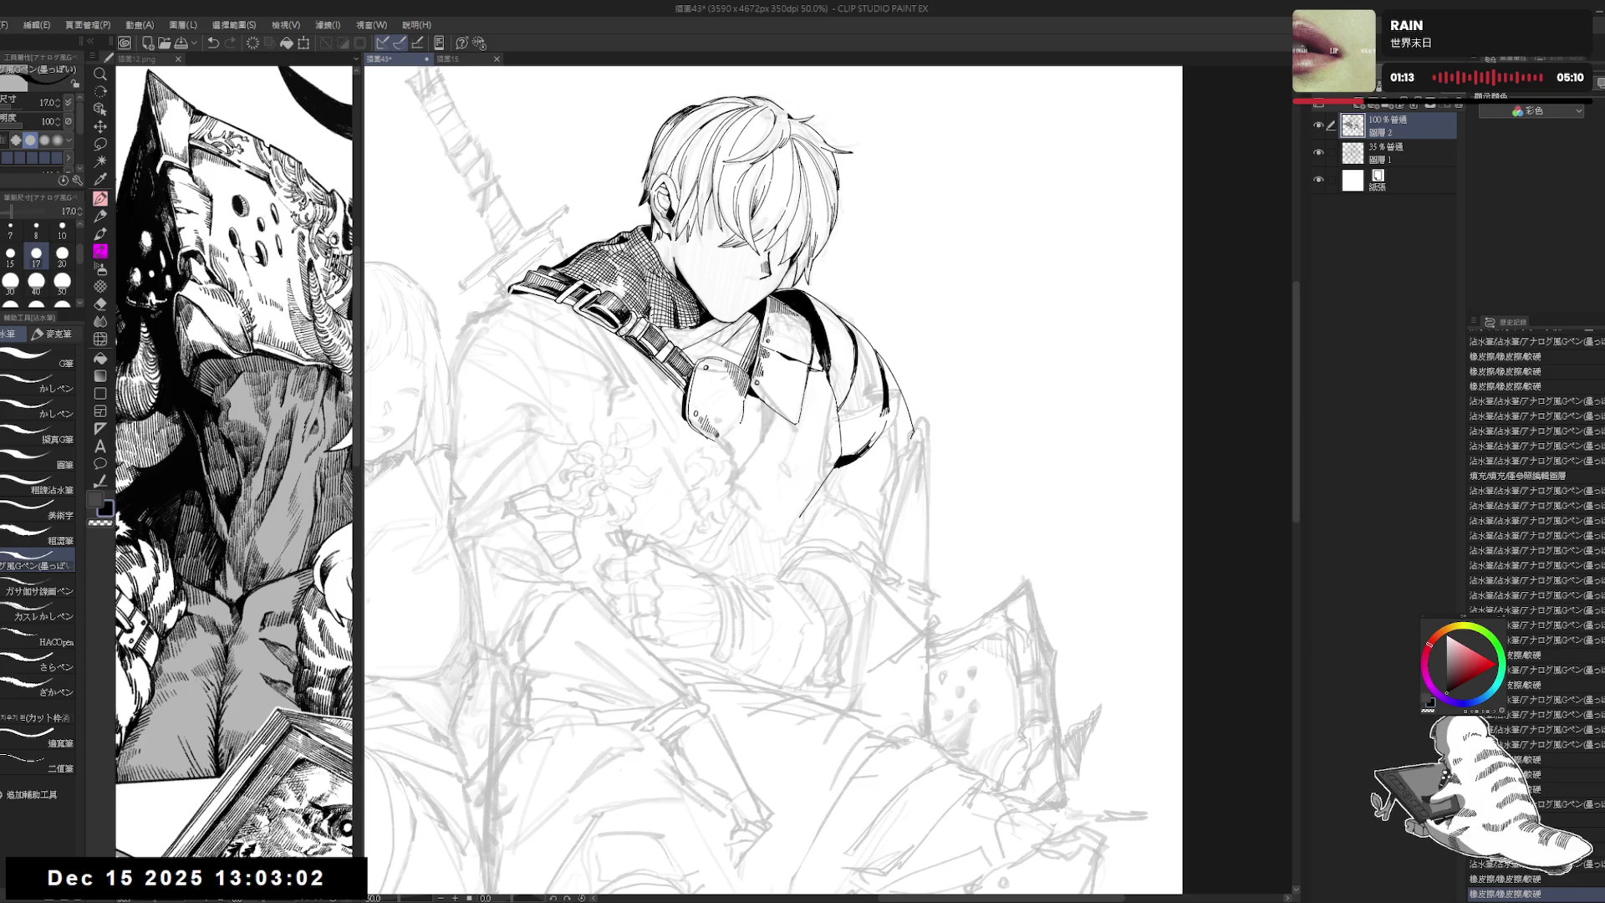
drag(802, 501, 807, 510)
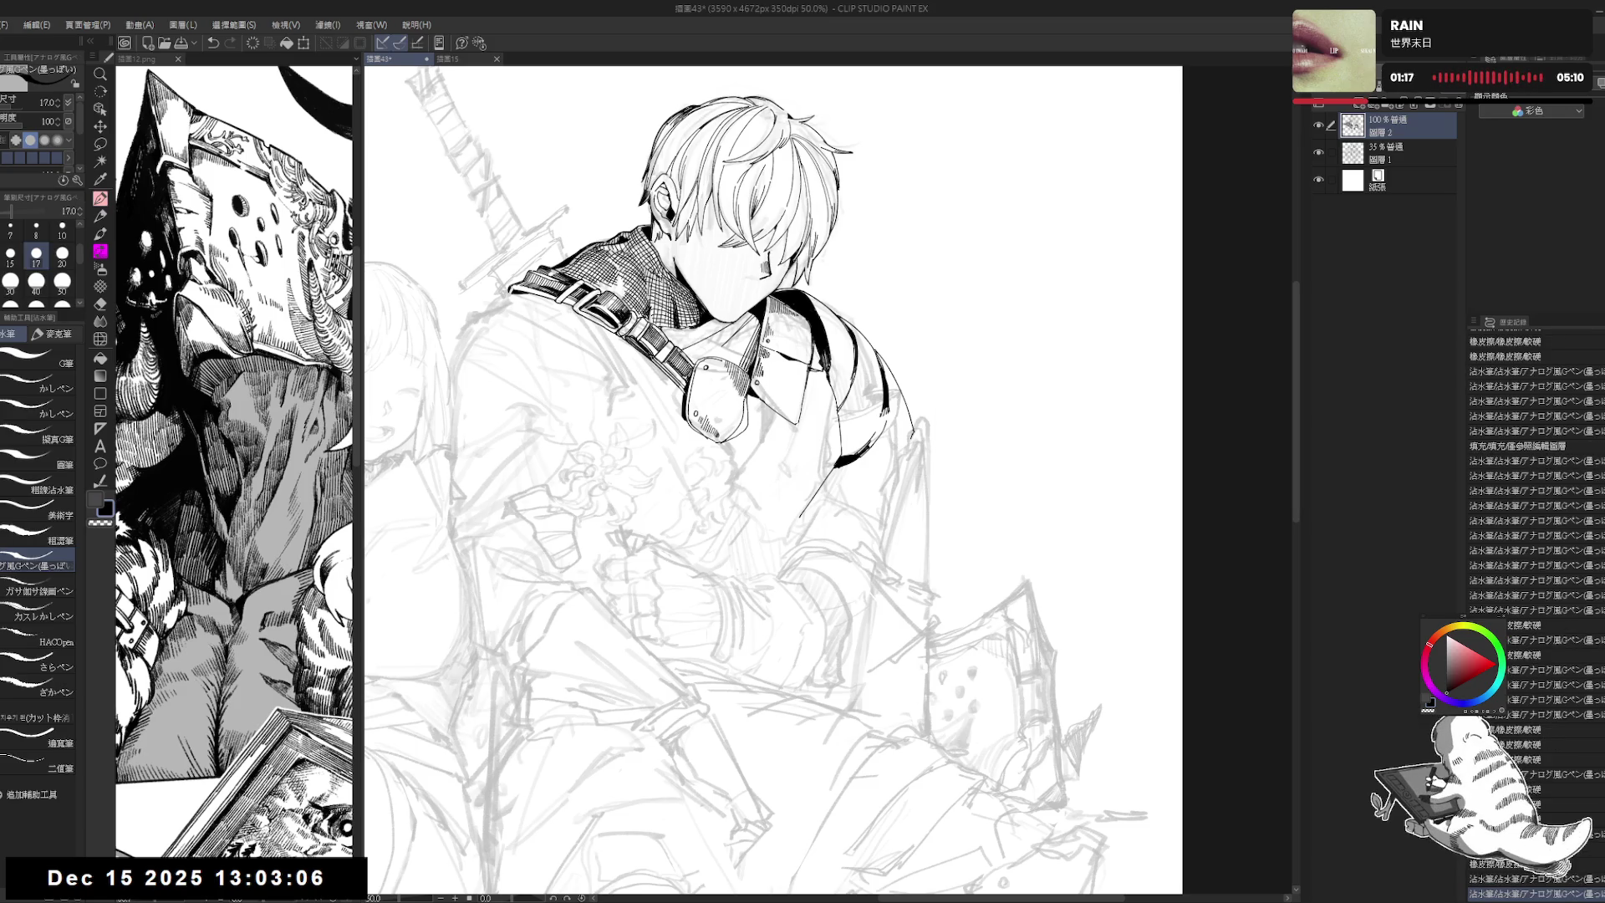
drag(748, 427, 719, 468)
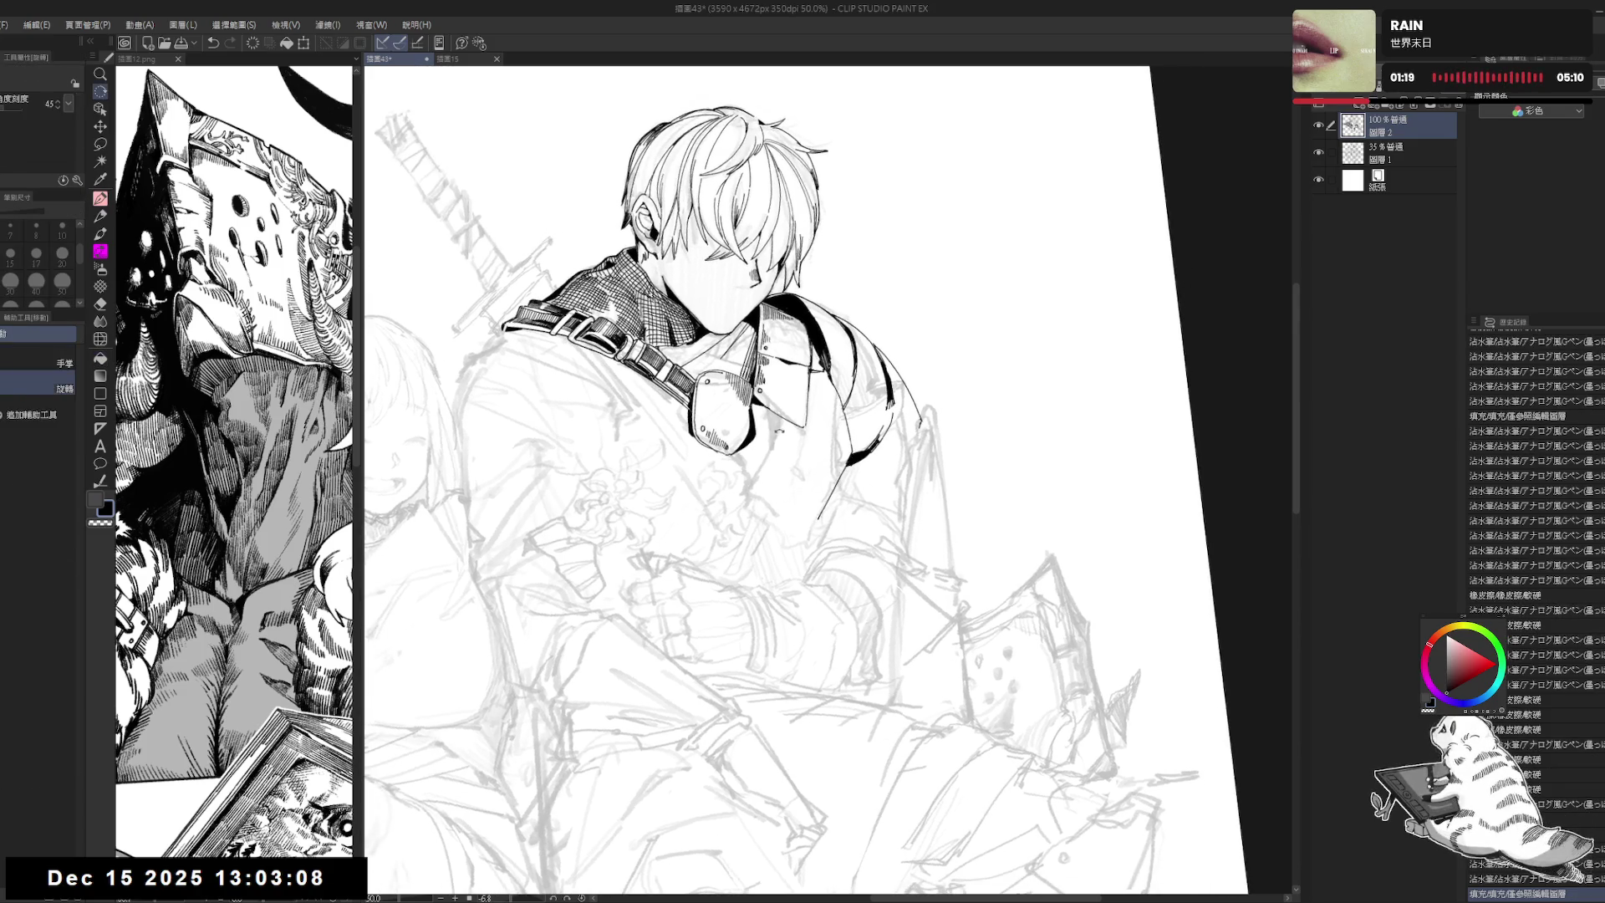
drag(762, 405, 785, 428)
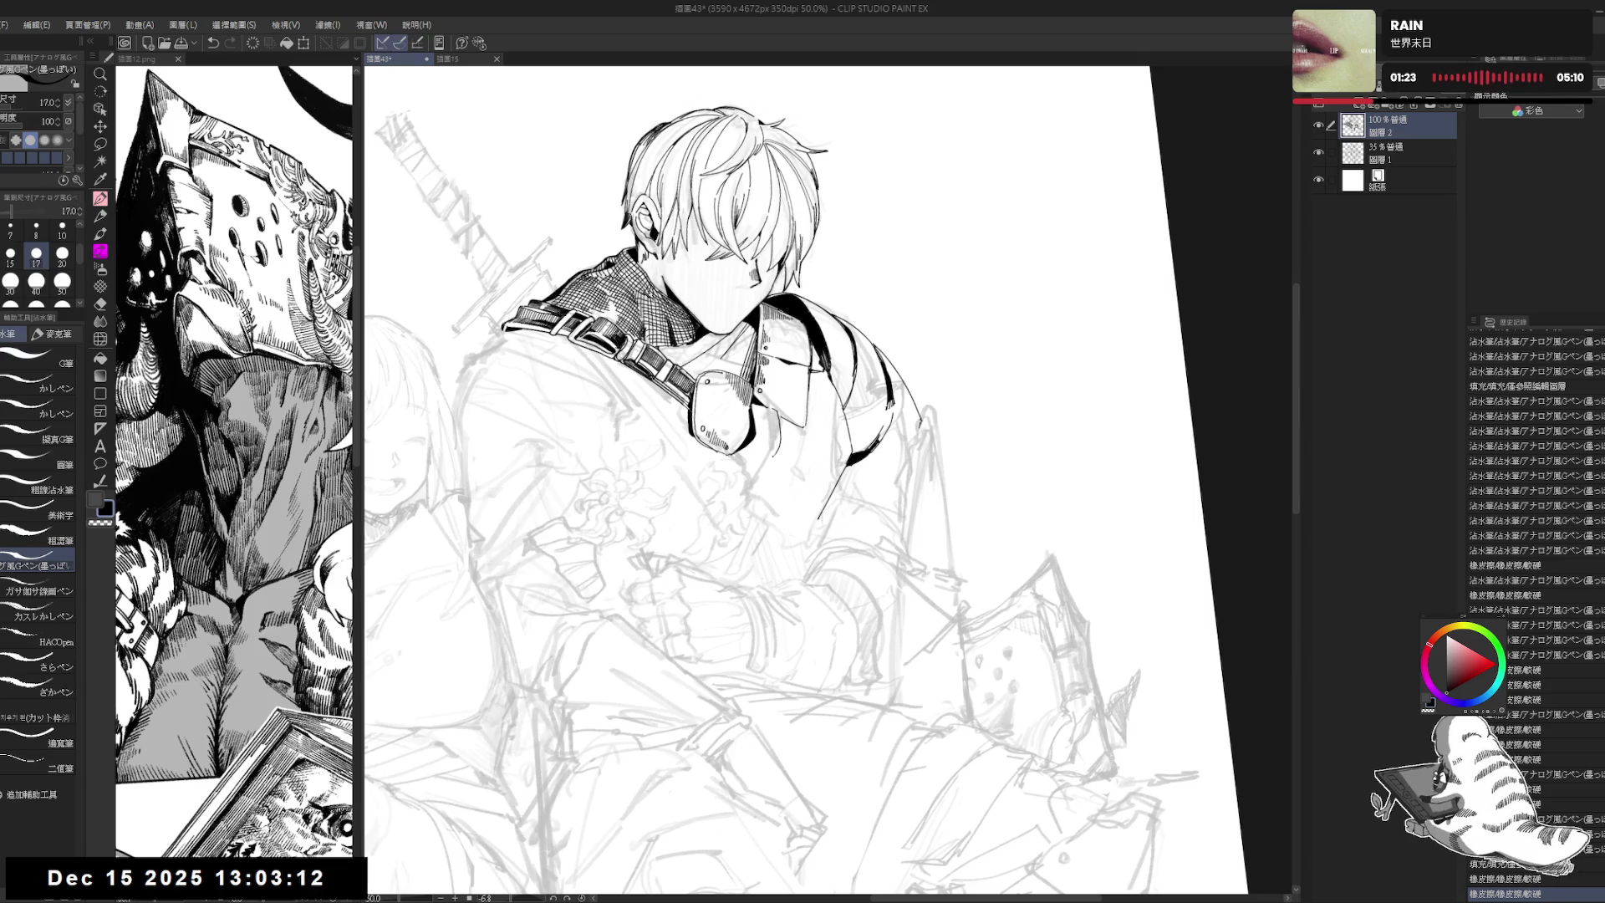
mouse_move(742, 465)
mouse_down()
mouse_move(756, 489)
mouse_move(746, 476)
mouse_up()
key(e)
key(p)
key(ctrl+@)
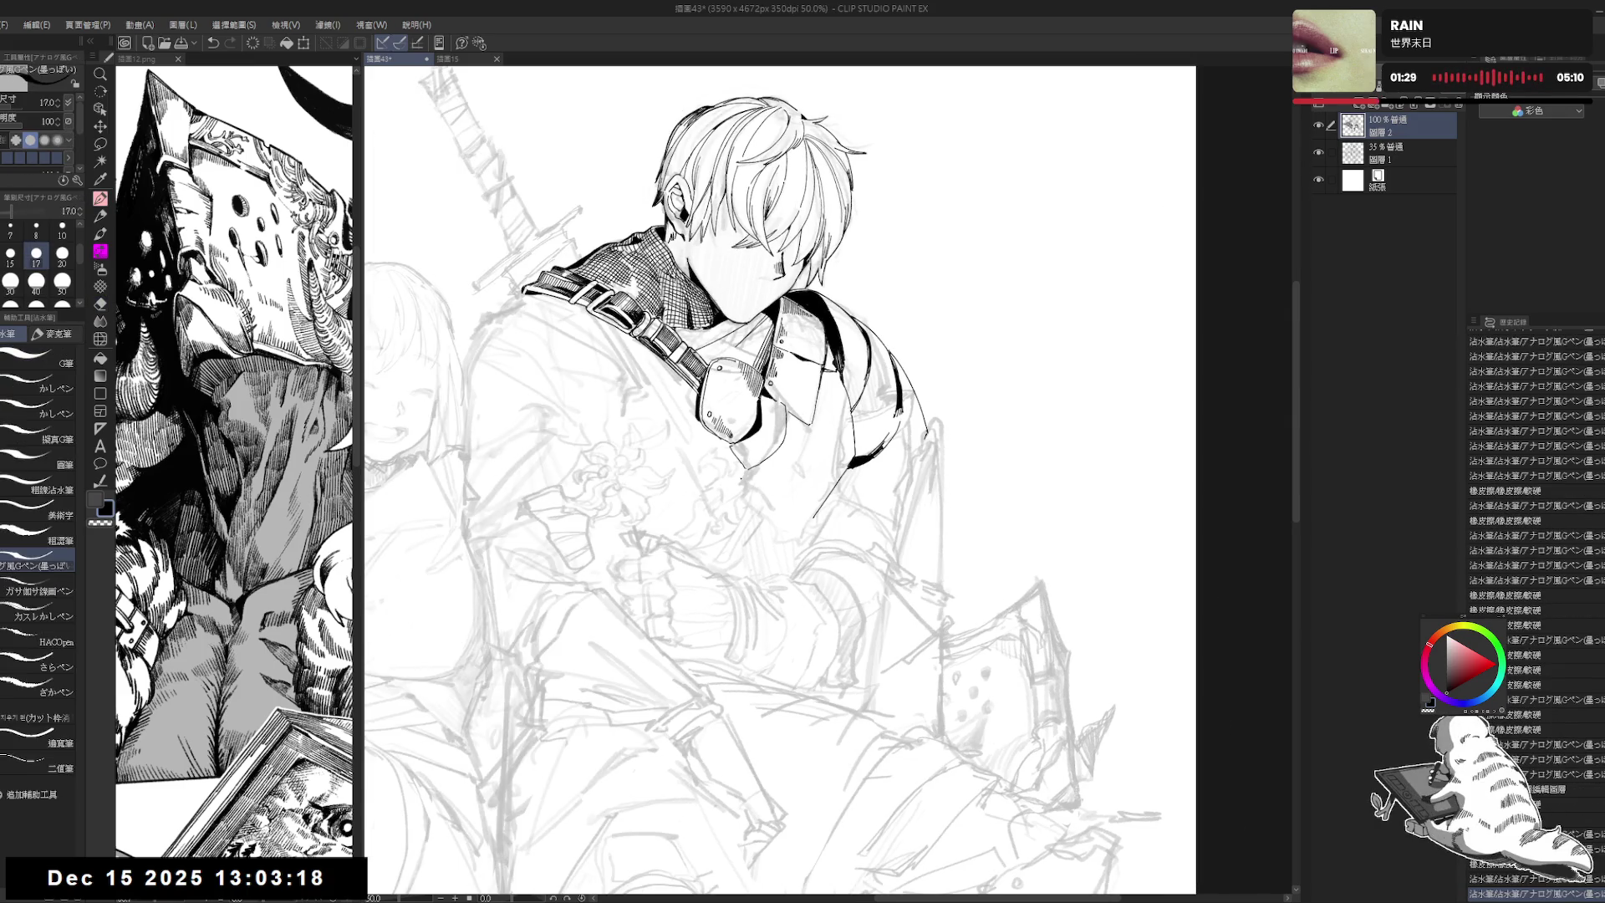
scroll(741, 477, down, 1)
scroll(768, 448, up, 1)
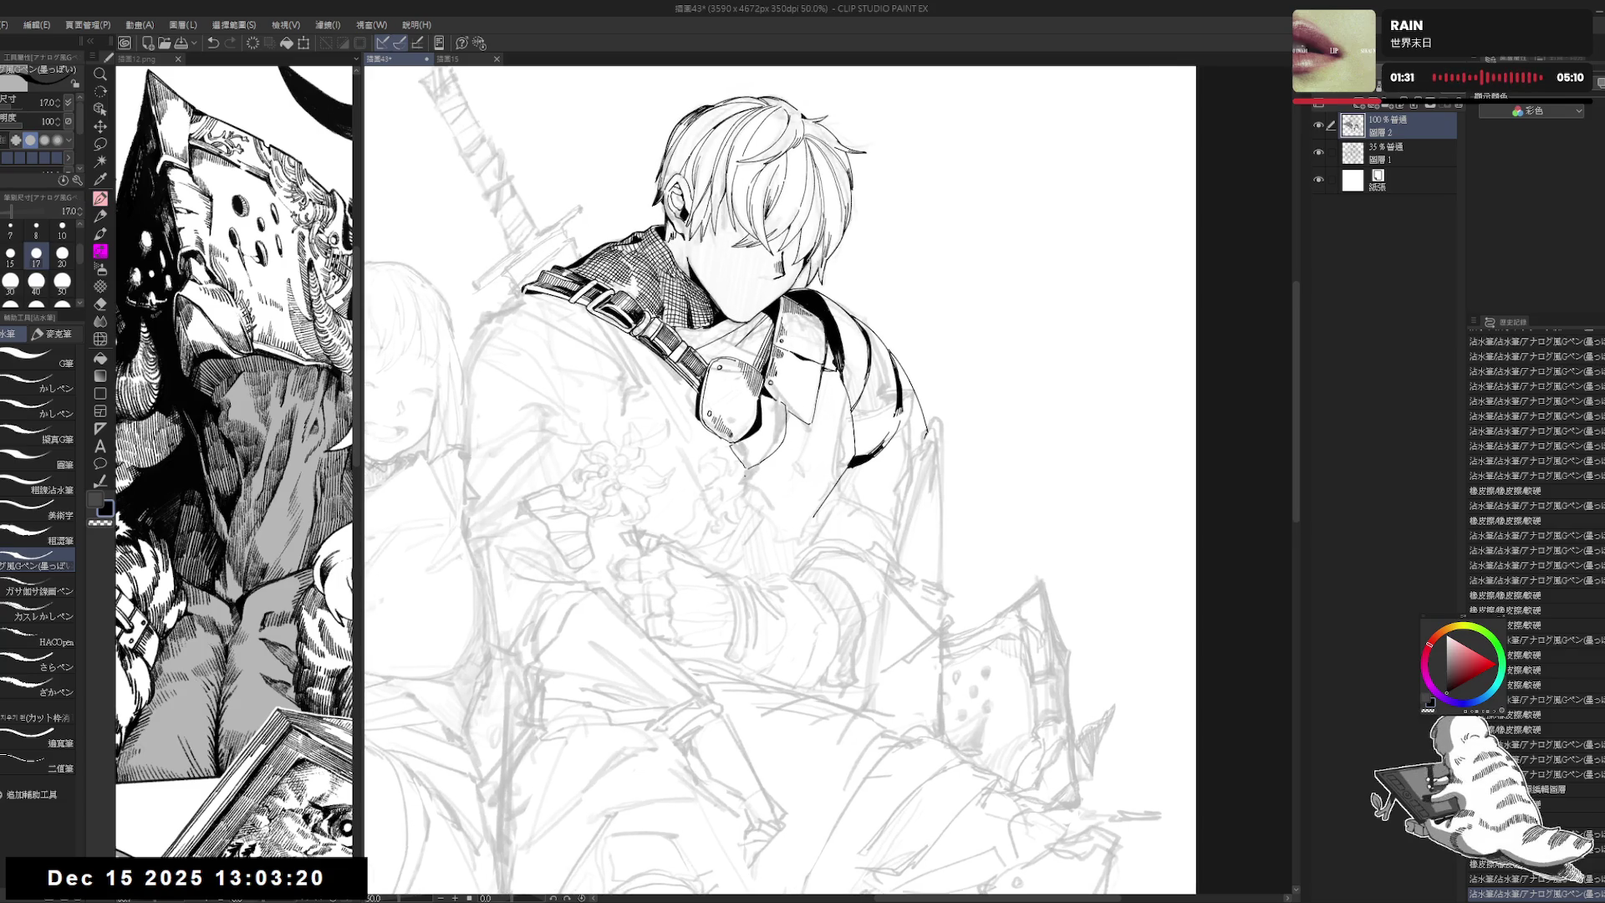
drag(767, 448, 713, 598)
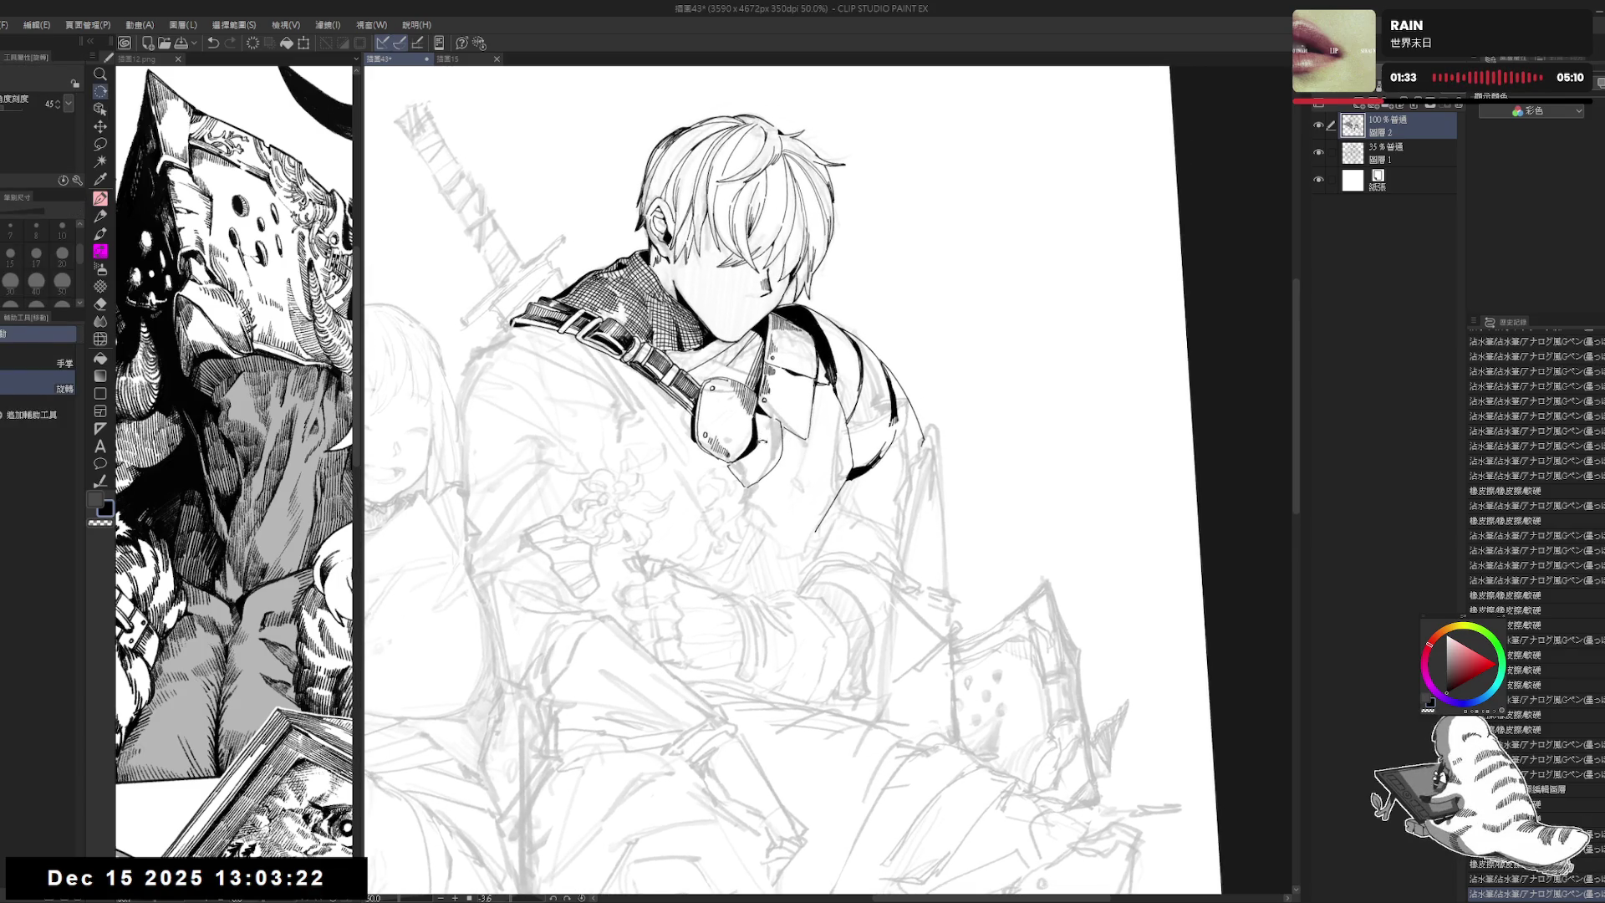
Step: Dab an ink mark near the collar, erase a small spot, and add a short stroke by the strap
key(ctrl+at)
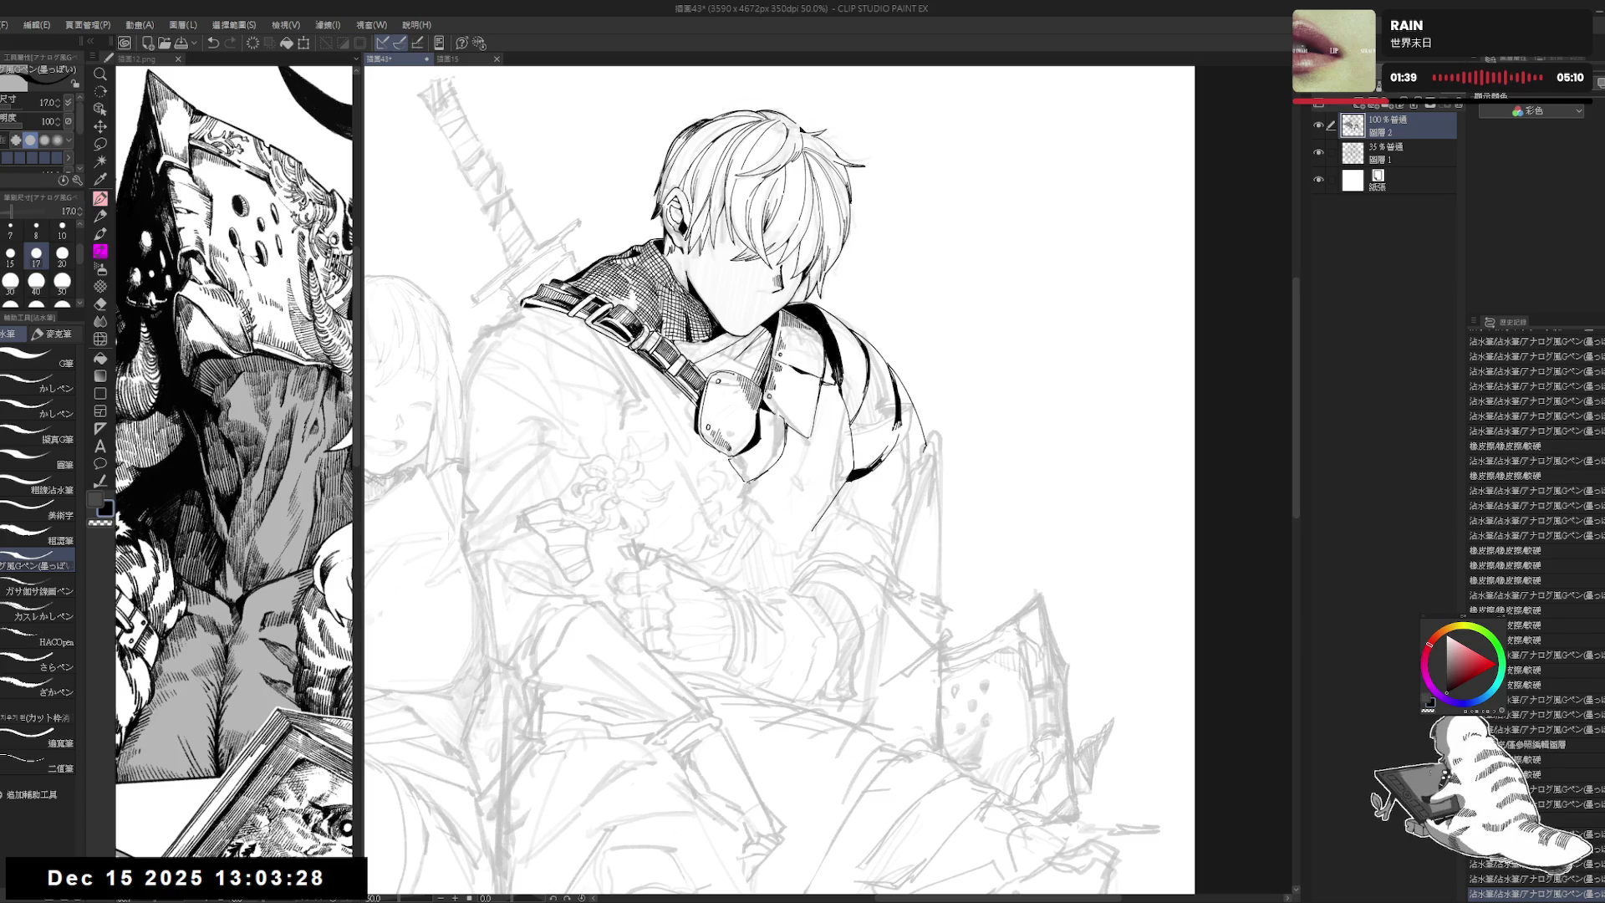
click(763, 479)
key(ctrl+y)
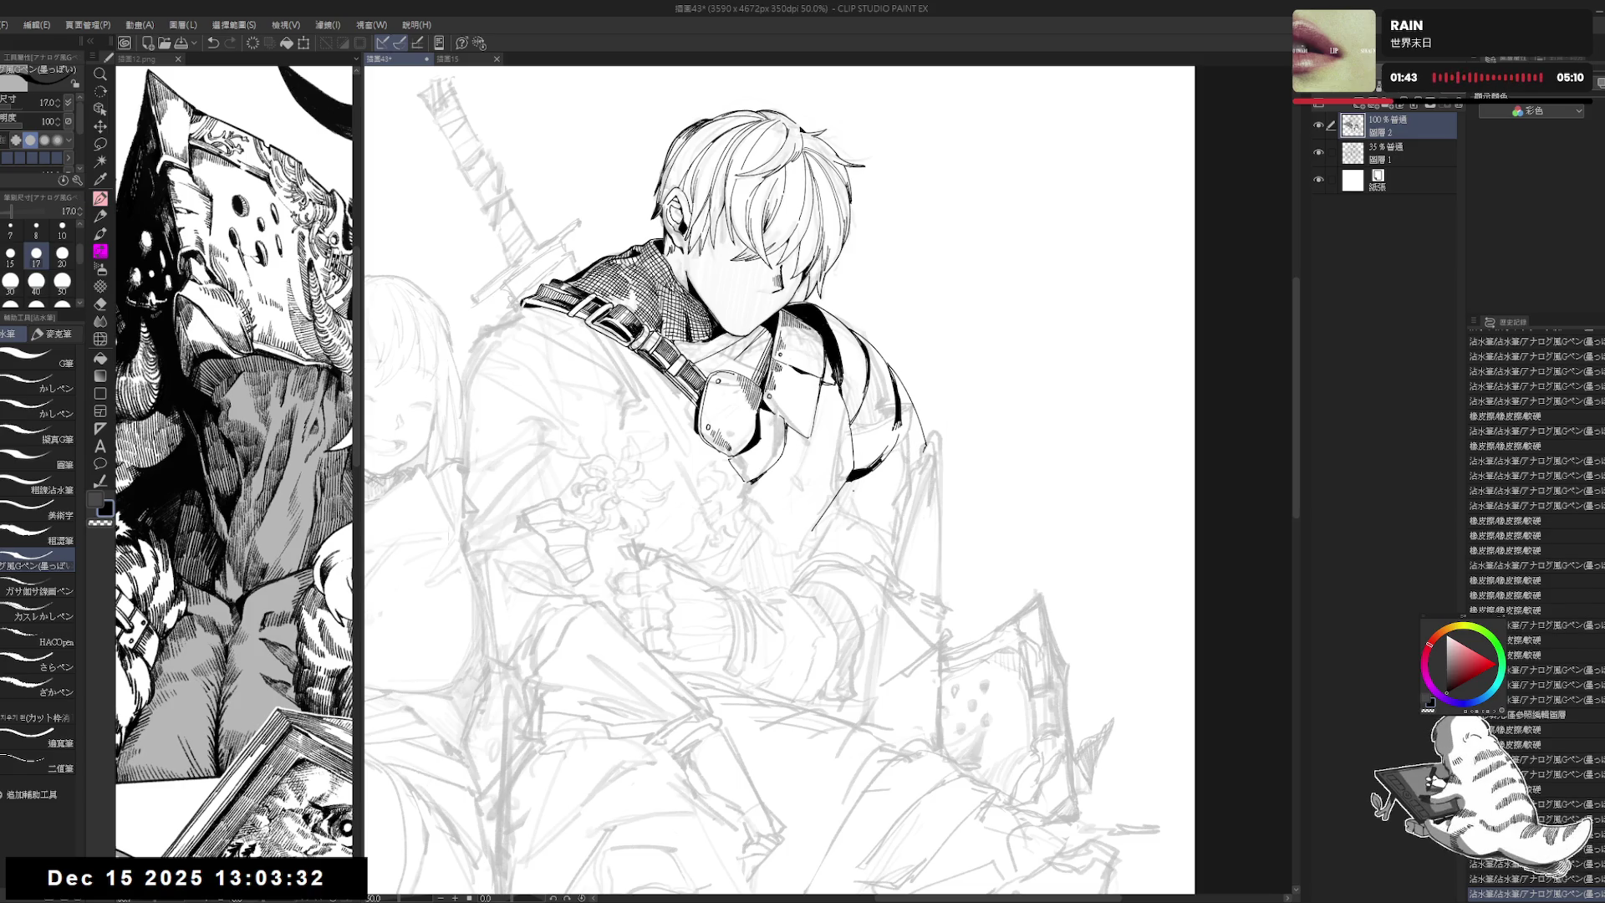
mouse_move(783, 530)
mouse_down()
mouse_move(808, 446)
mouse_move(740, 483)
mouse_up()
key(e)
click(808, 447)
key(p)
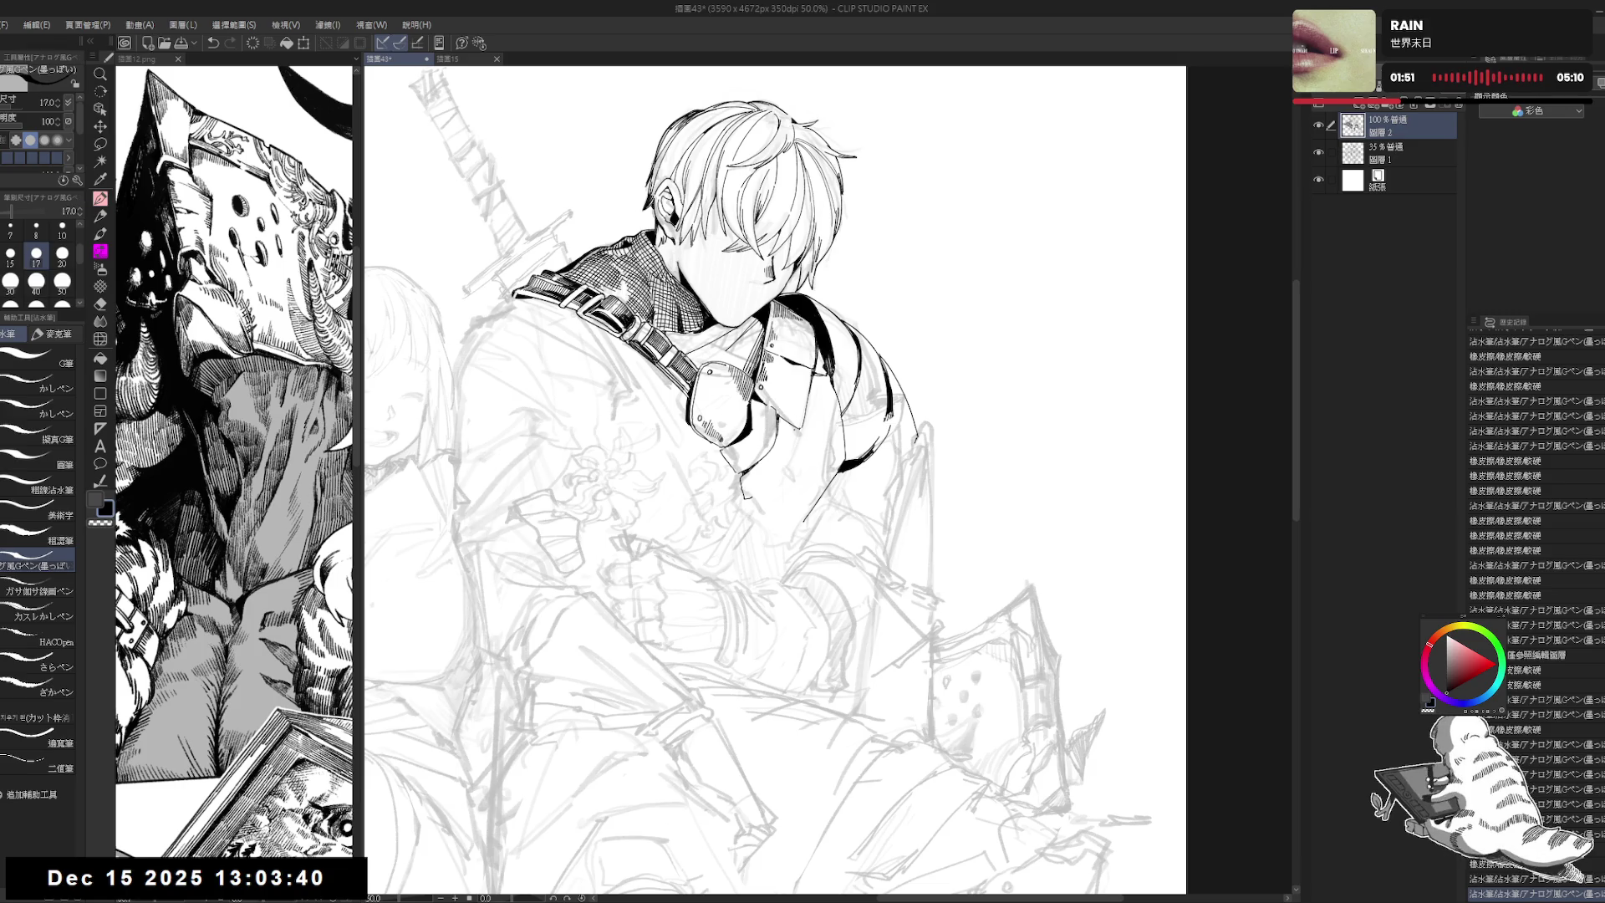
drag(784, 465, 739, 483)
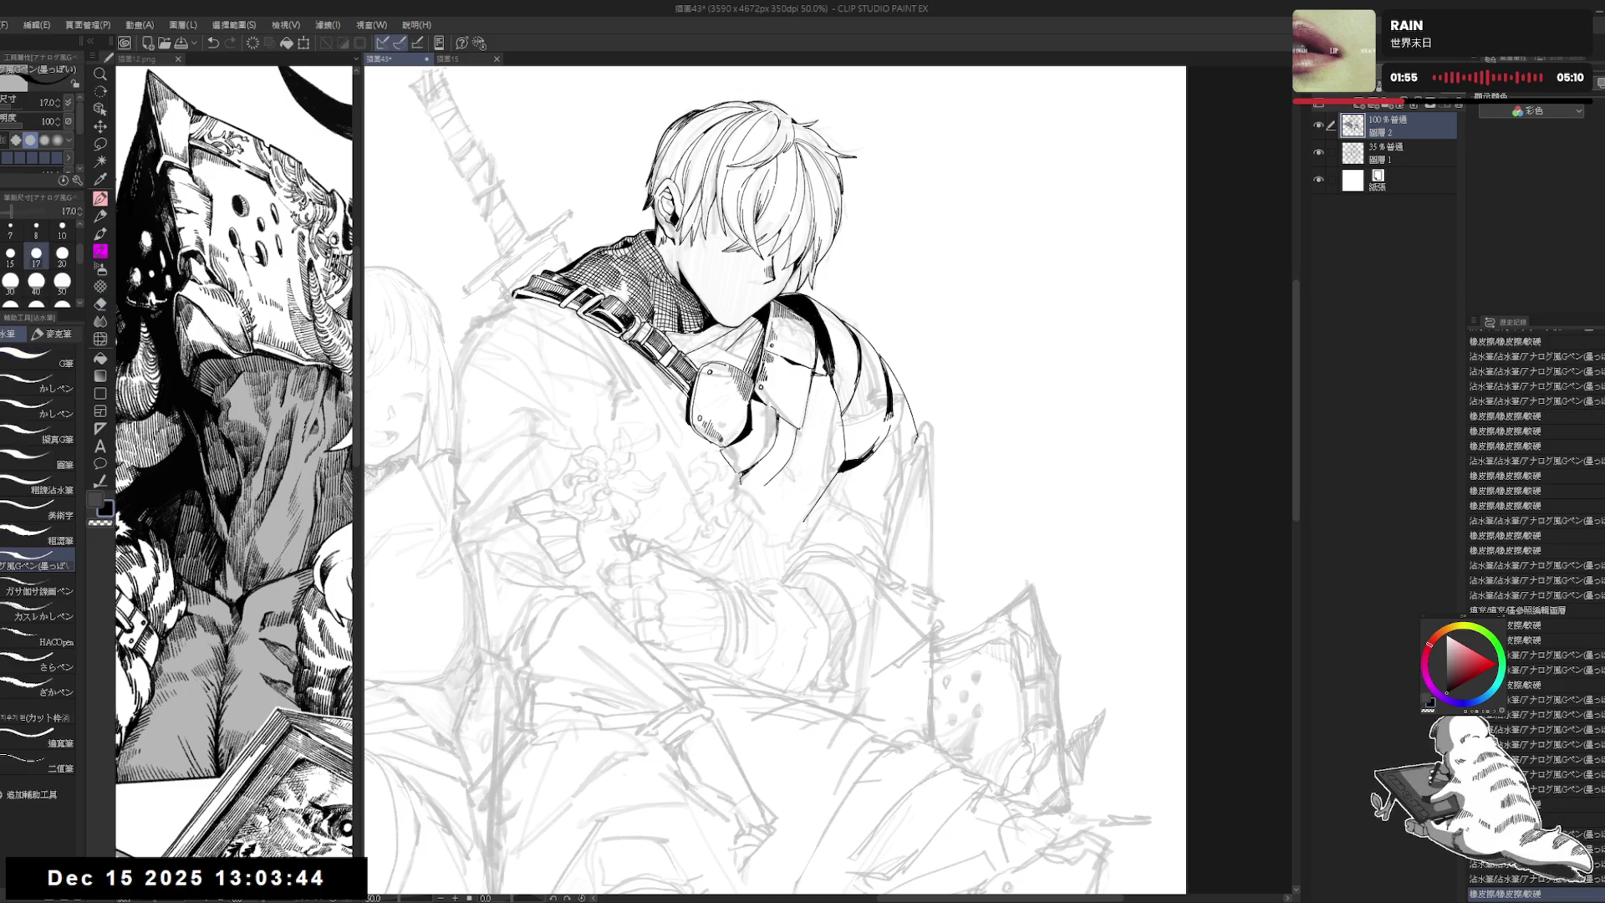
Step: Hide and reshow the ink layer to compare the inking with the pencil sketch
drag(920, 335, 794, 543)
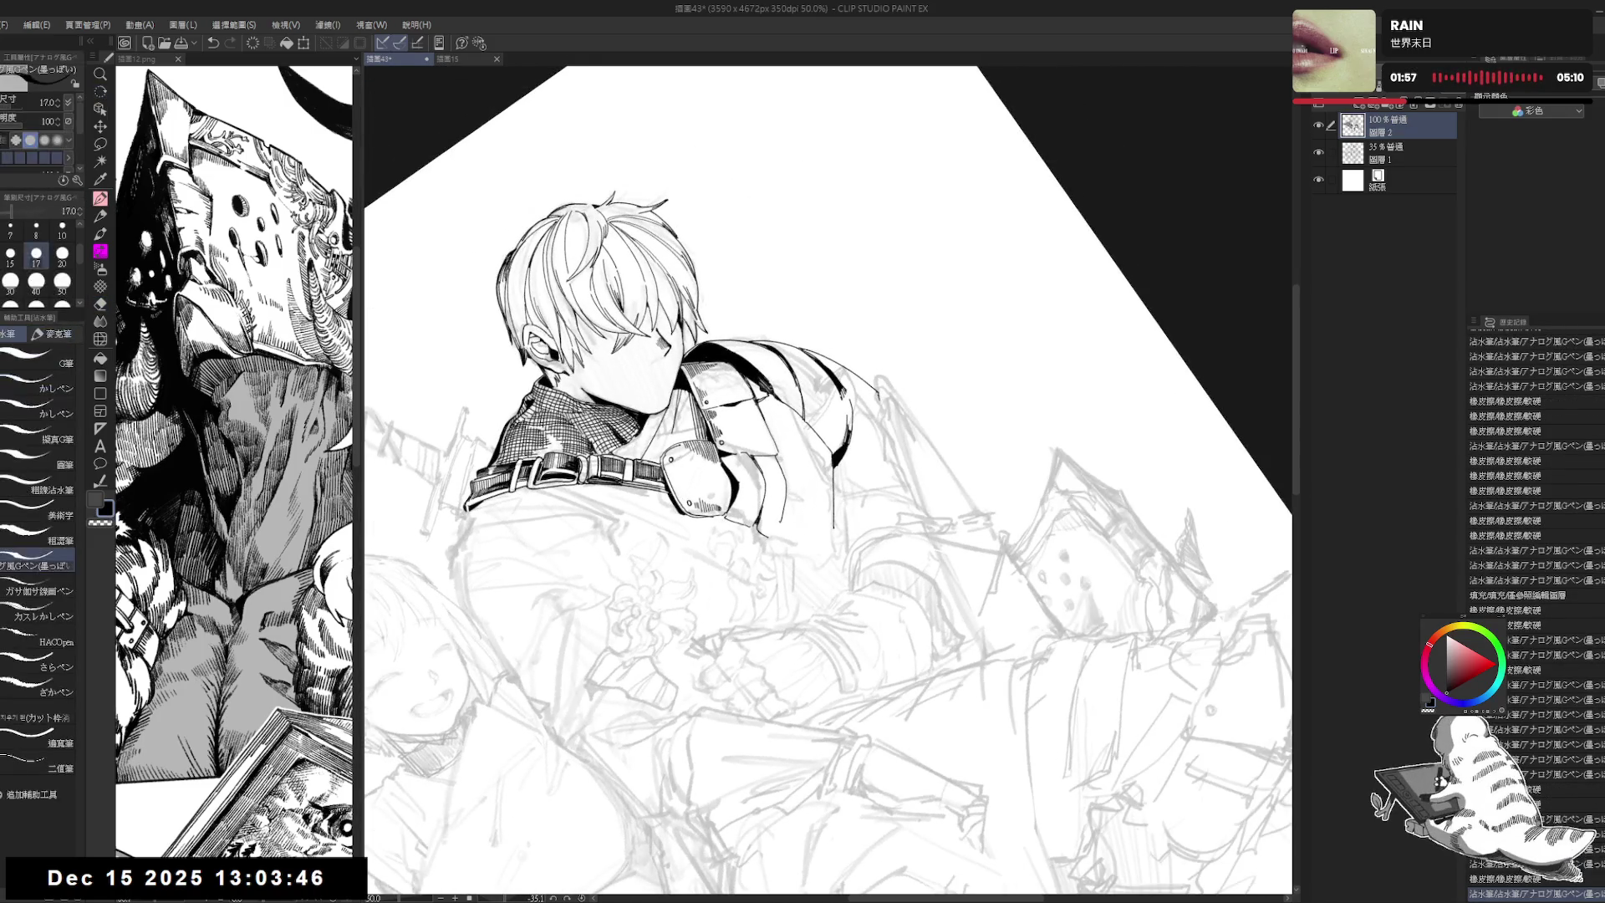
drag(836, 418, 898, 363)
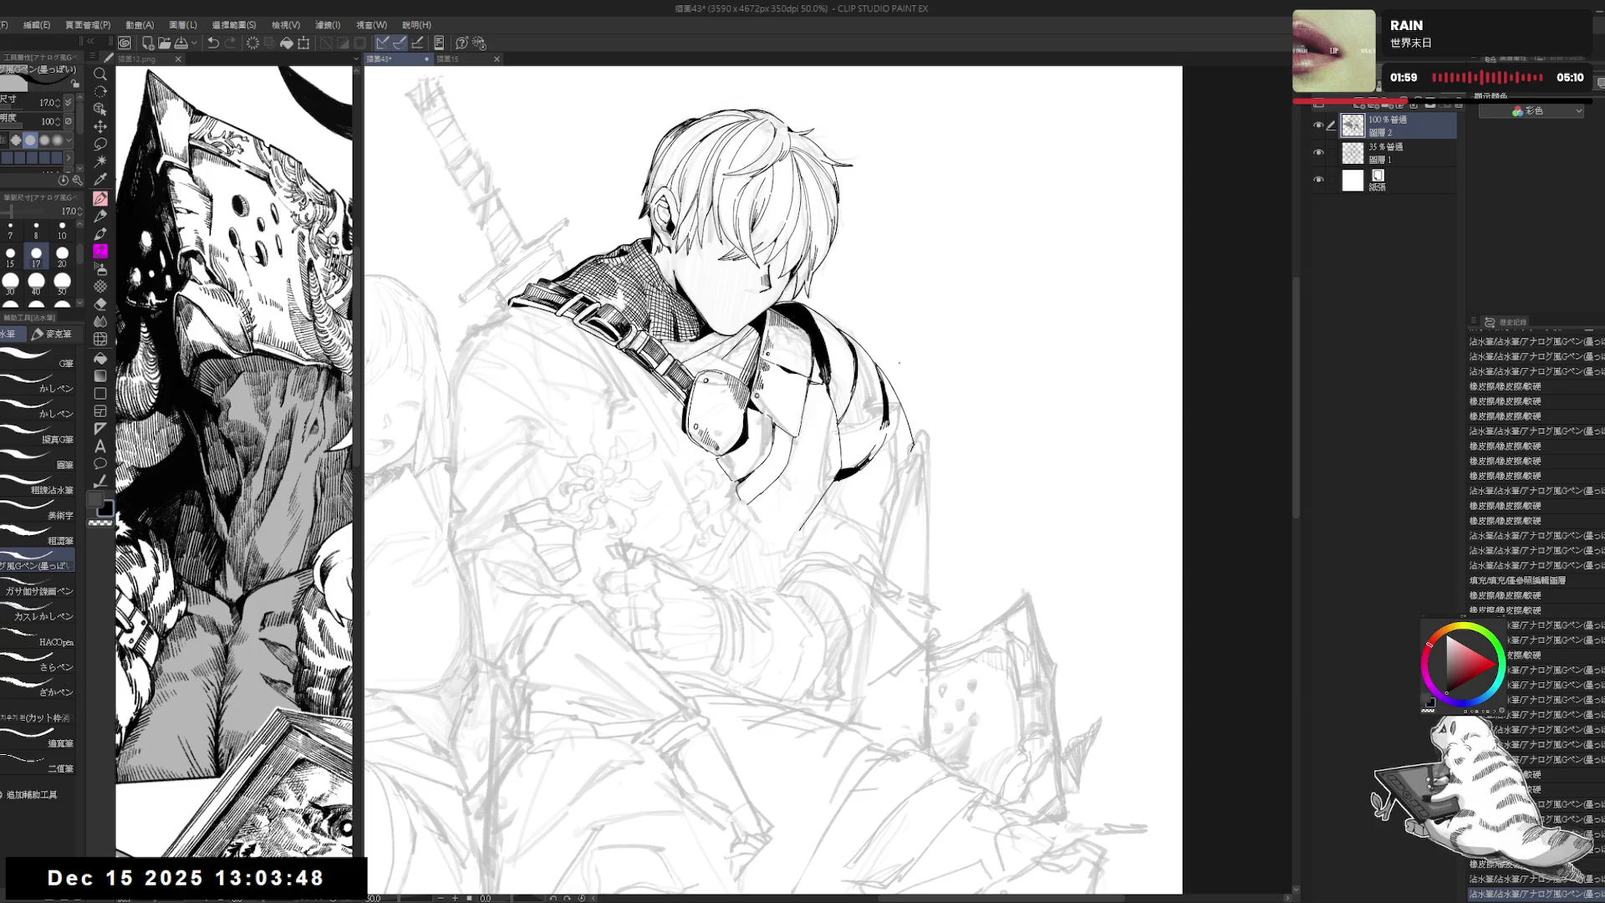
scroll(911, 363, down, 3)
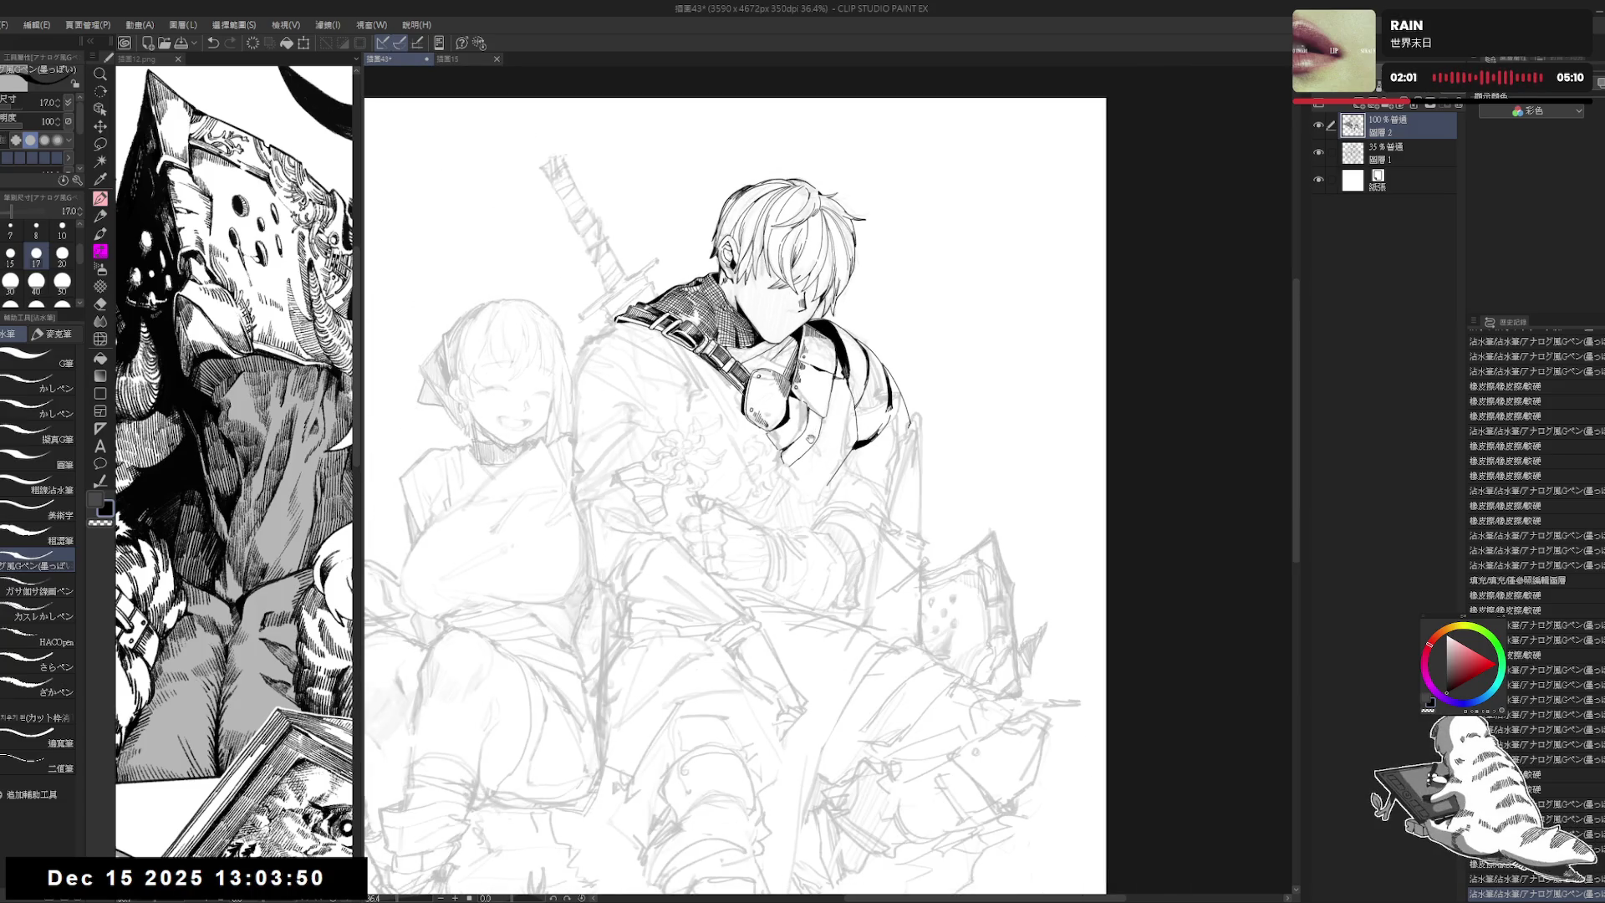
drag(800, 381, 793, 386)
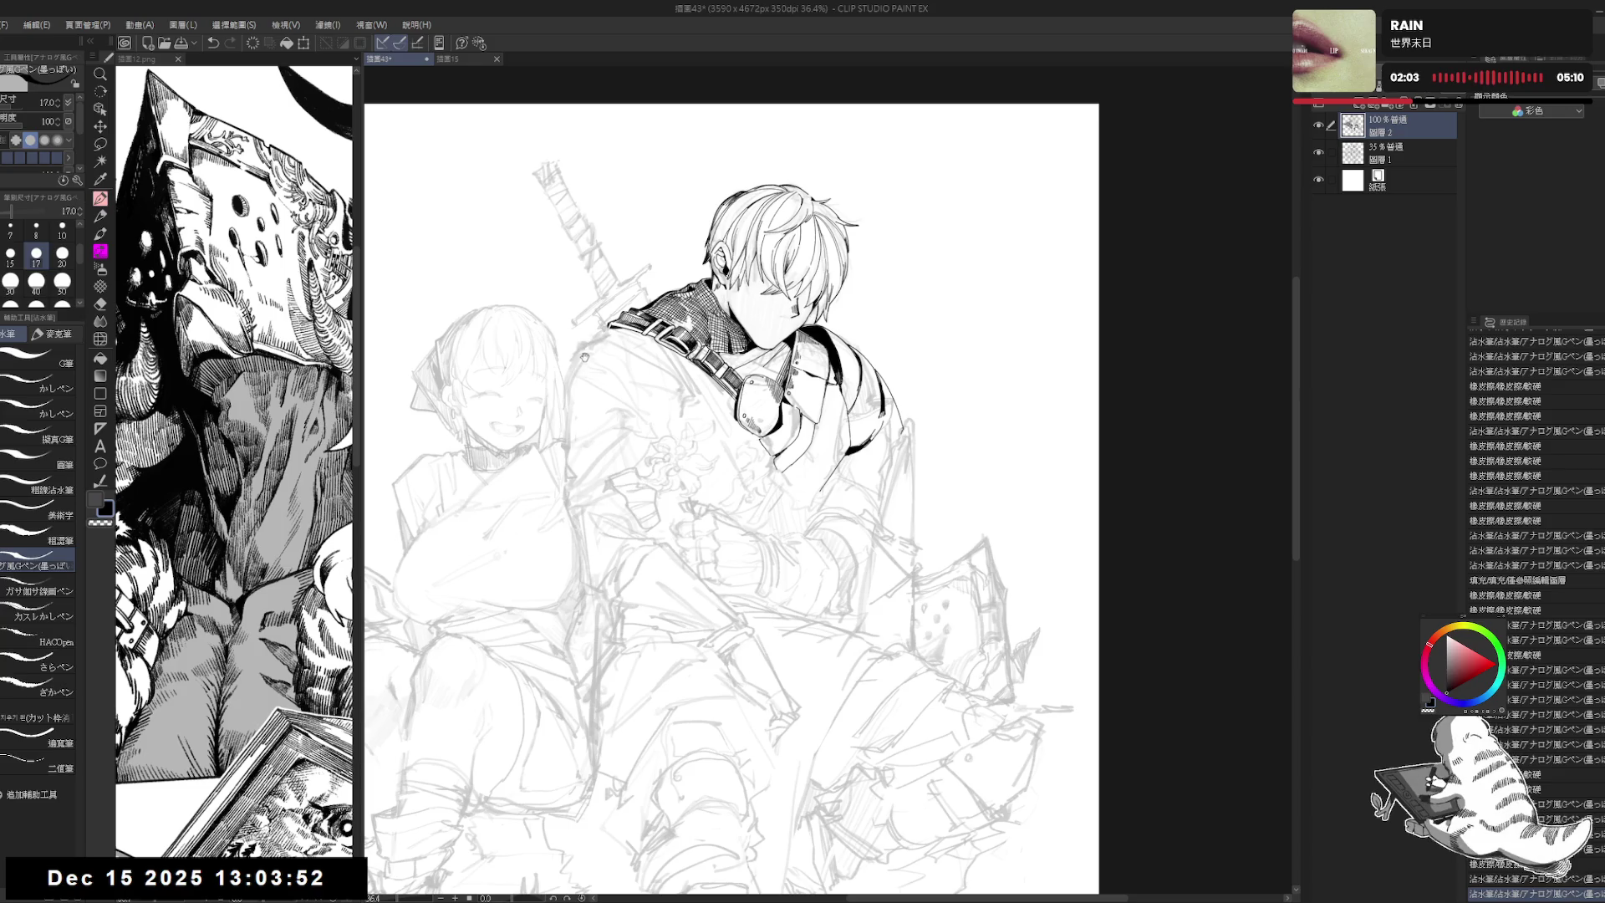
click(1319, 124)
click(1319, 124)
drag(910, 285, 906, 285)
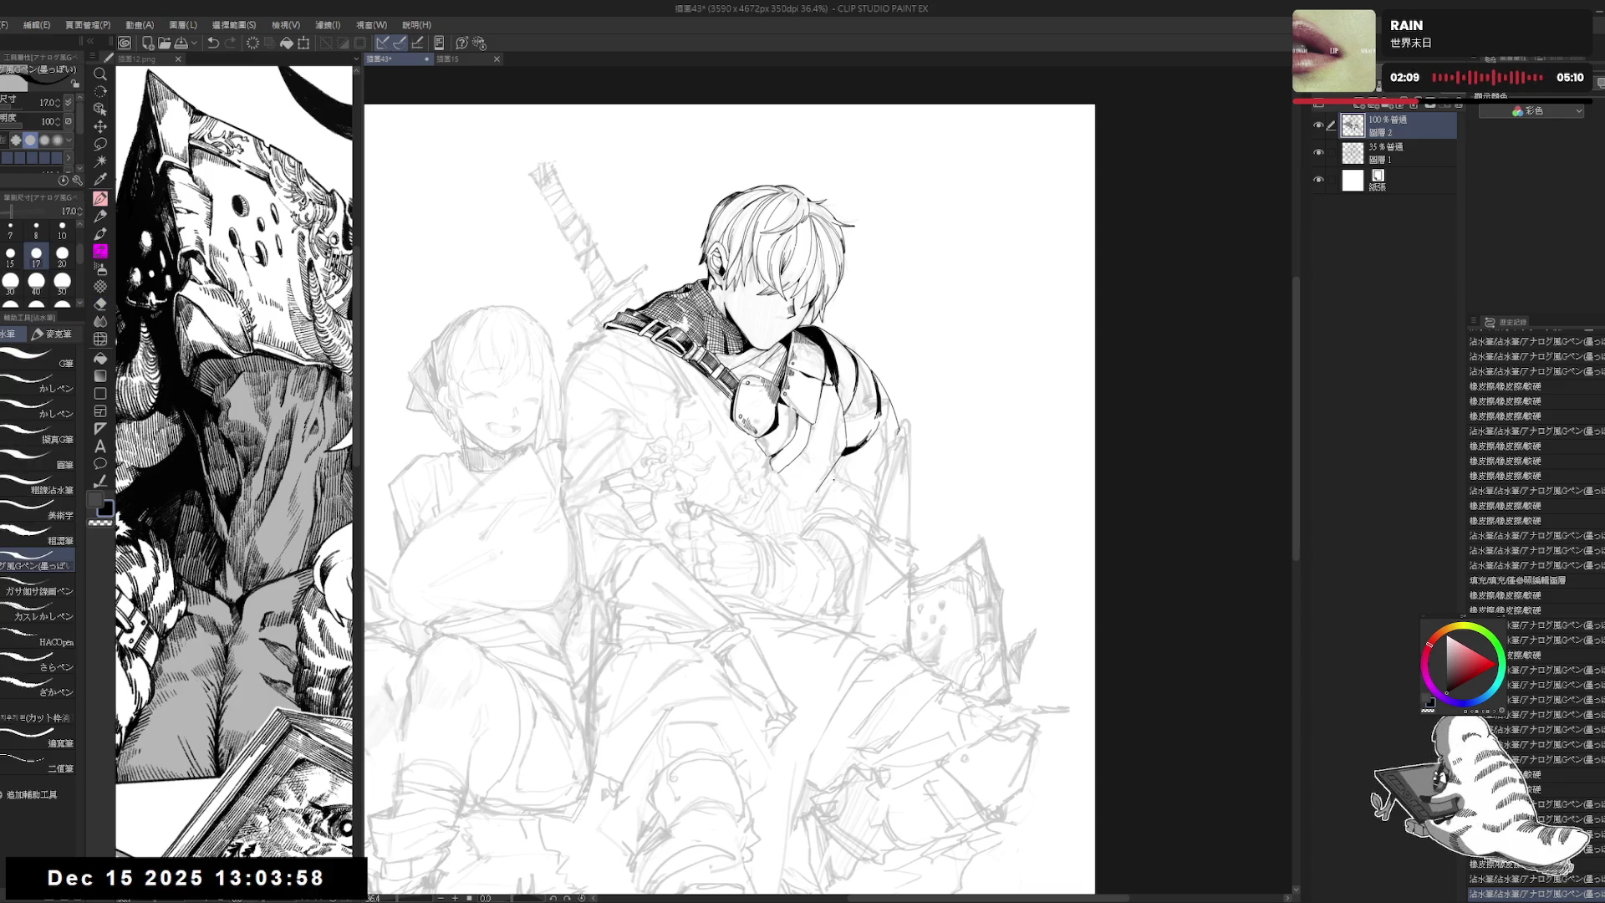
drag(880, 468, 883, 448)
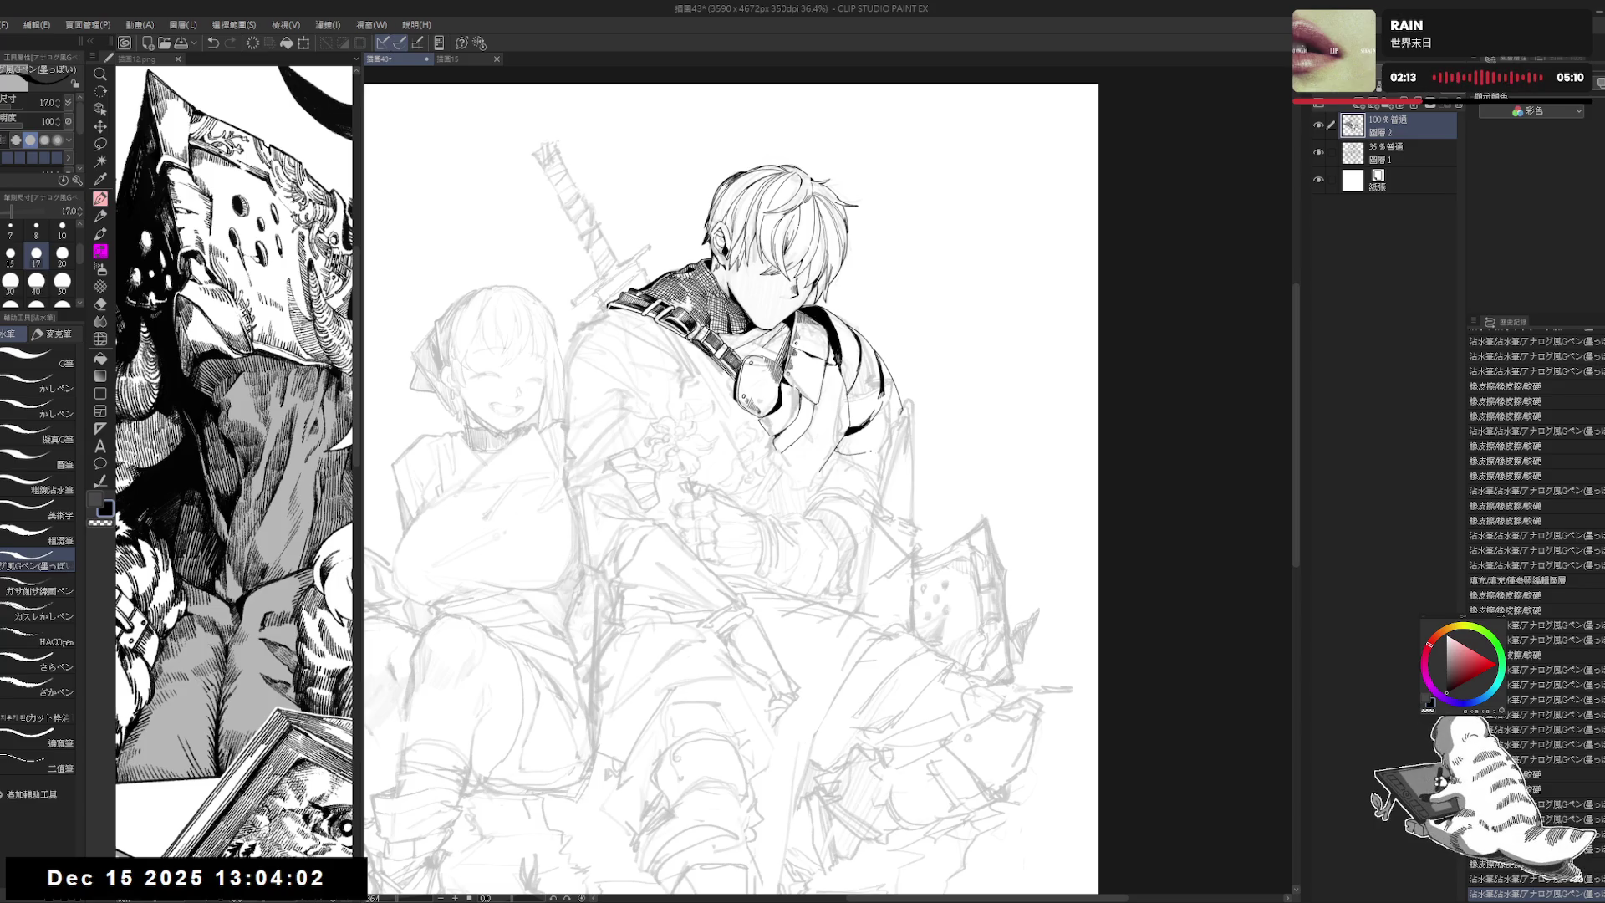
Step: Draw two short strokes beside the boy's shoulder and erase a faint one
drag(940, 443, 891, 383)
key(e)
key(p)
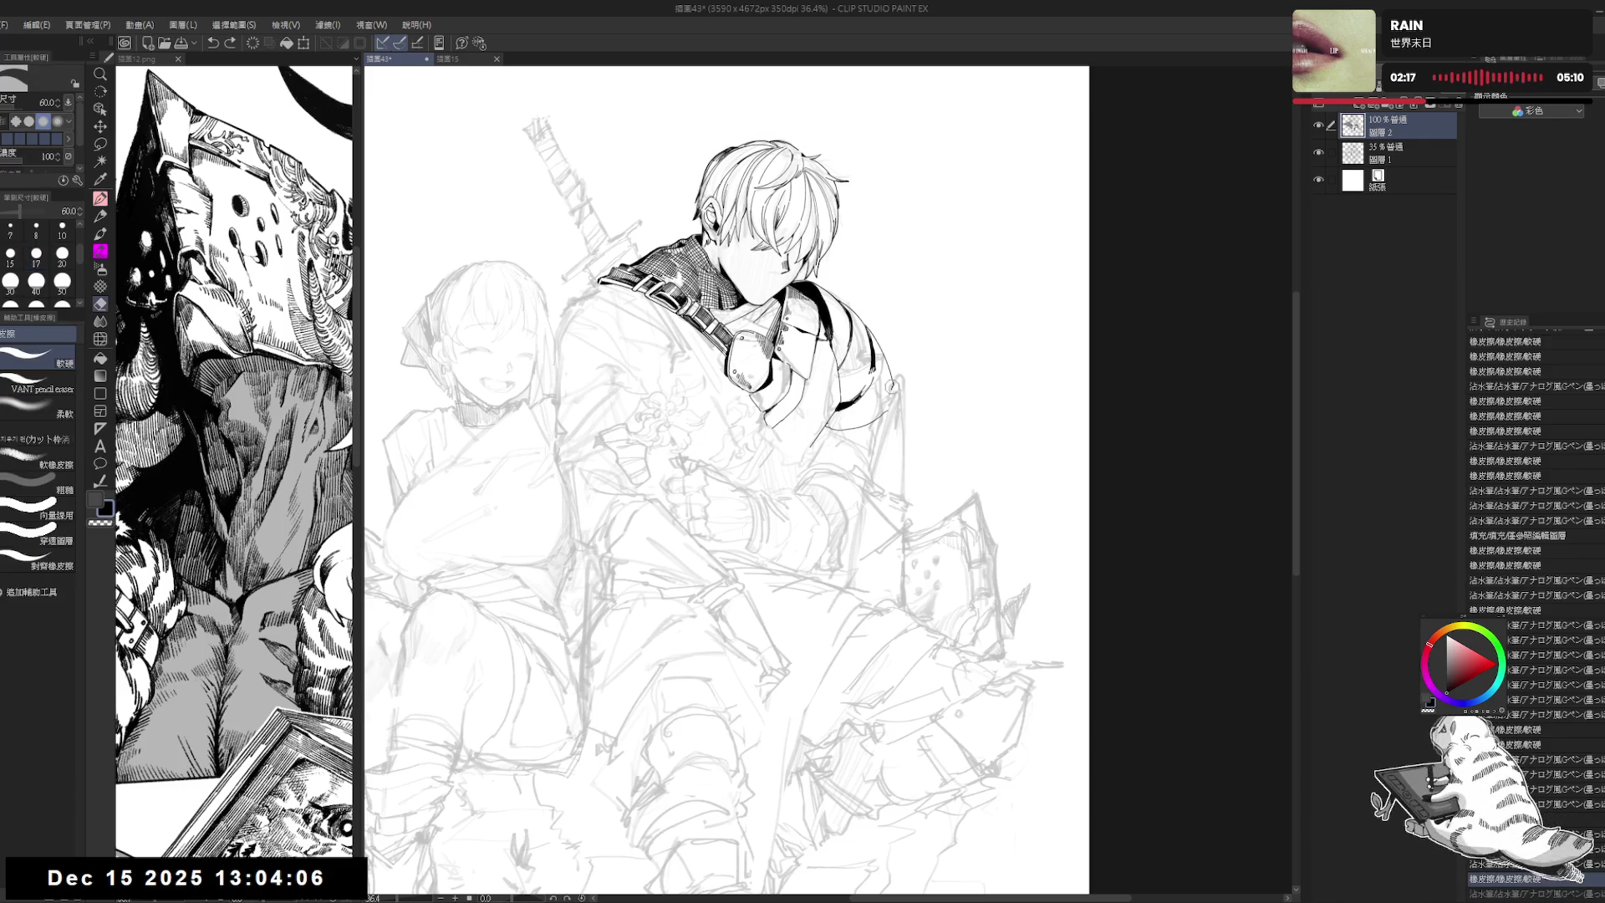
drag(898, 354, 894, 380)
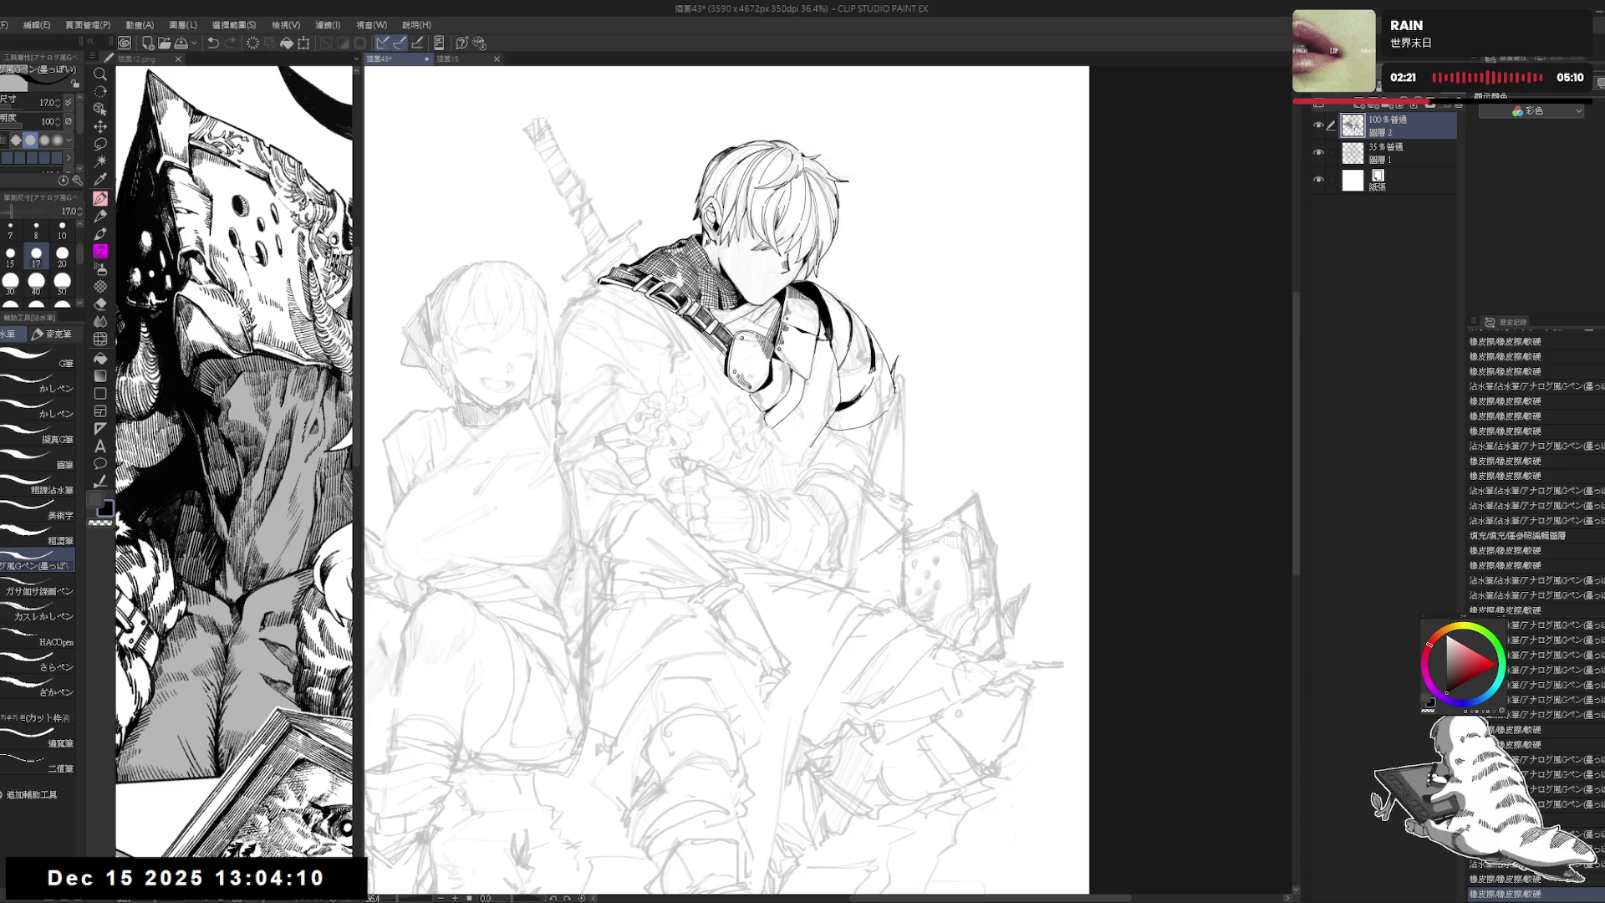
mouse_move(910, 376)
mouse_down()
mouse_move(923, 386)
mouse_move(915, 372)
mouse_move(904, 391)
mouse_up()
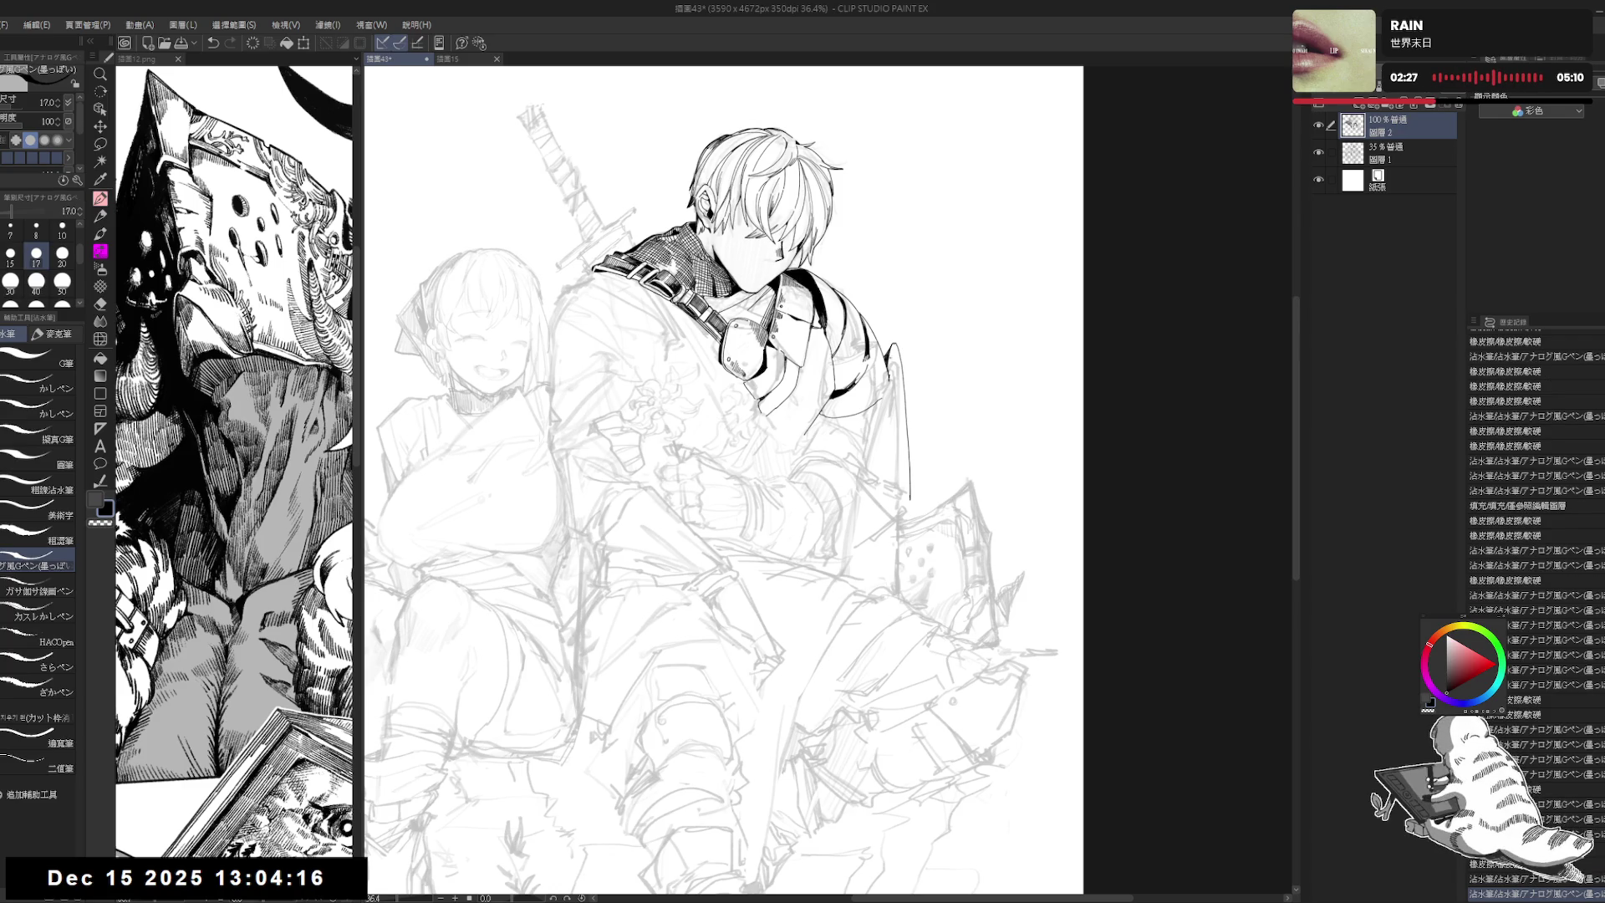
key(e)
drag(884, 349, 896, 365)
key(p)
Step: Extend the vertical line down beside the shoulder and erase two stray marks near the scarf
scroll(723, 481, down, 1)
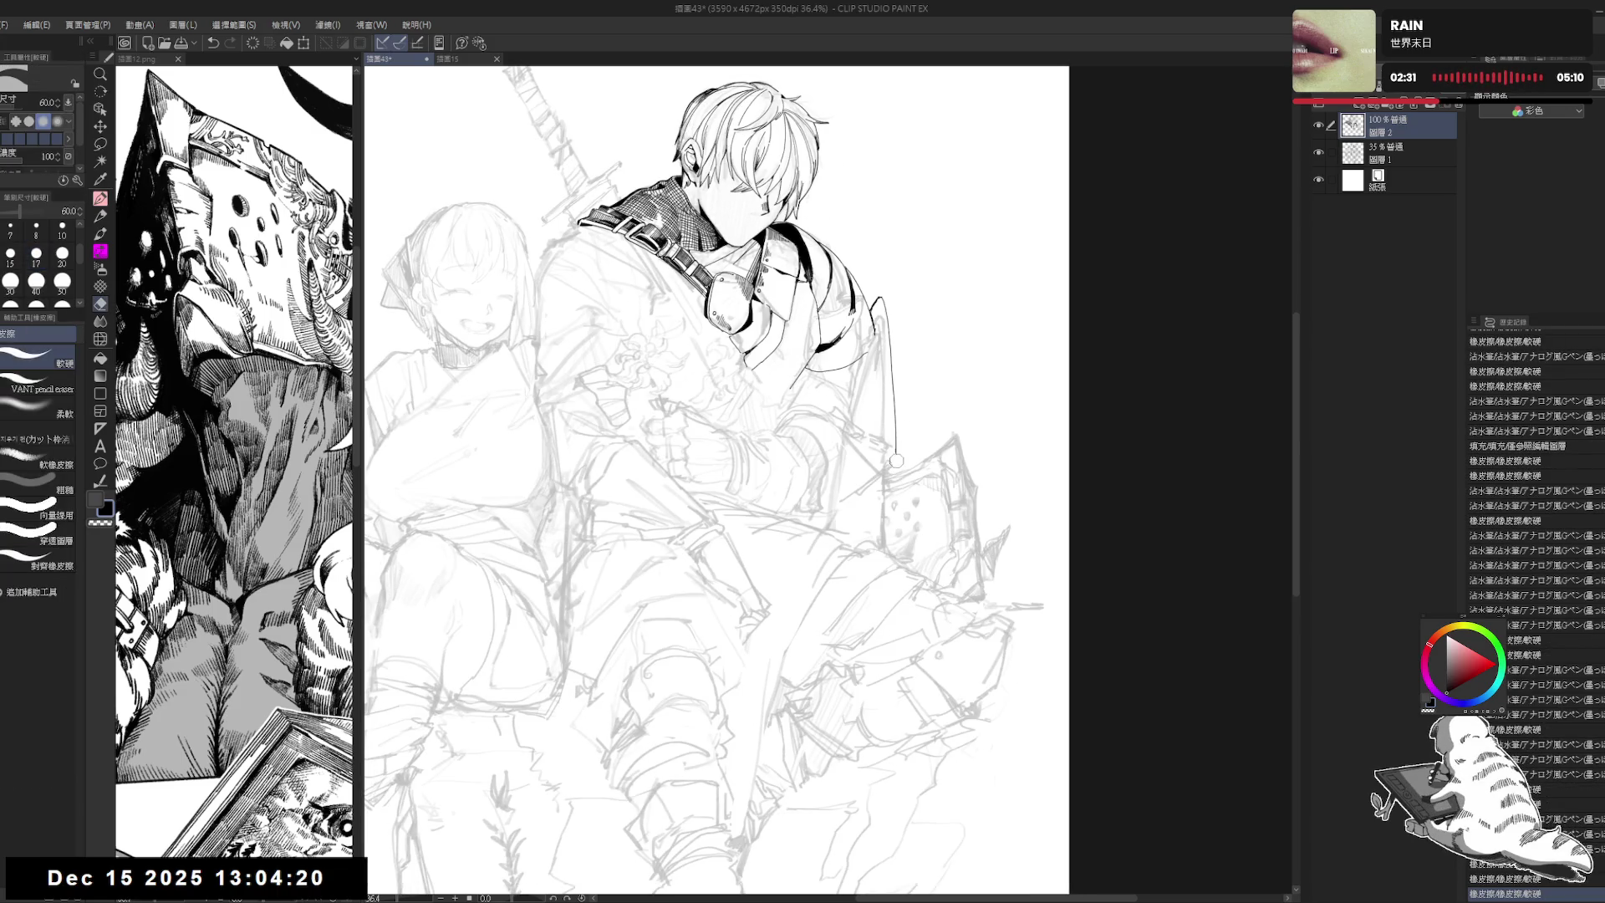
drag(896, 457, 897, 528)
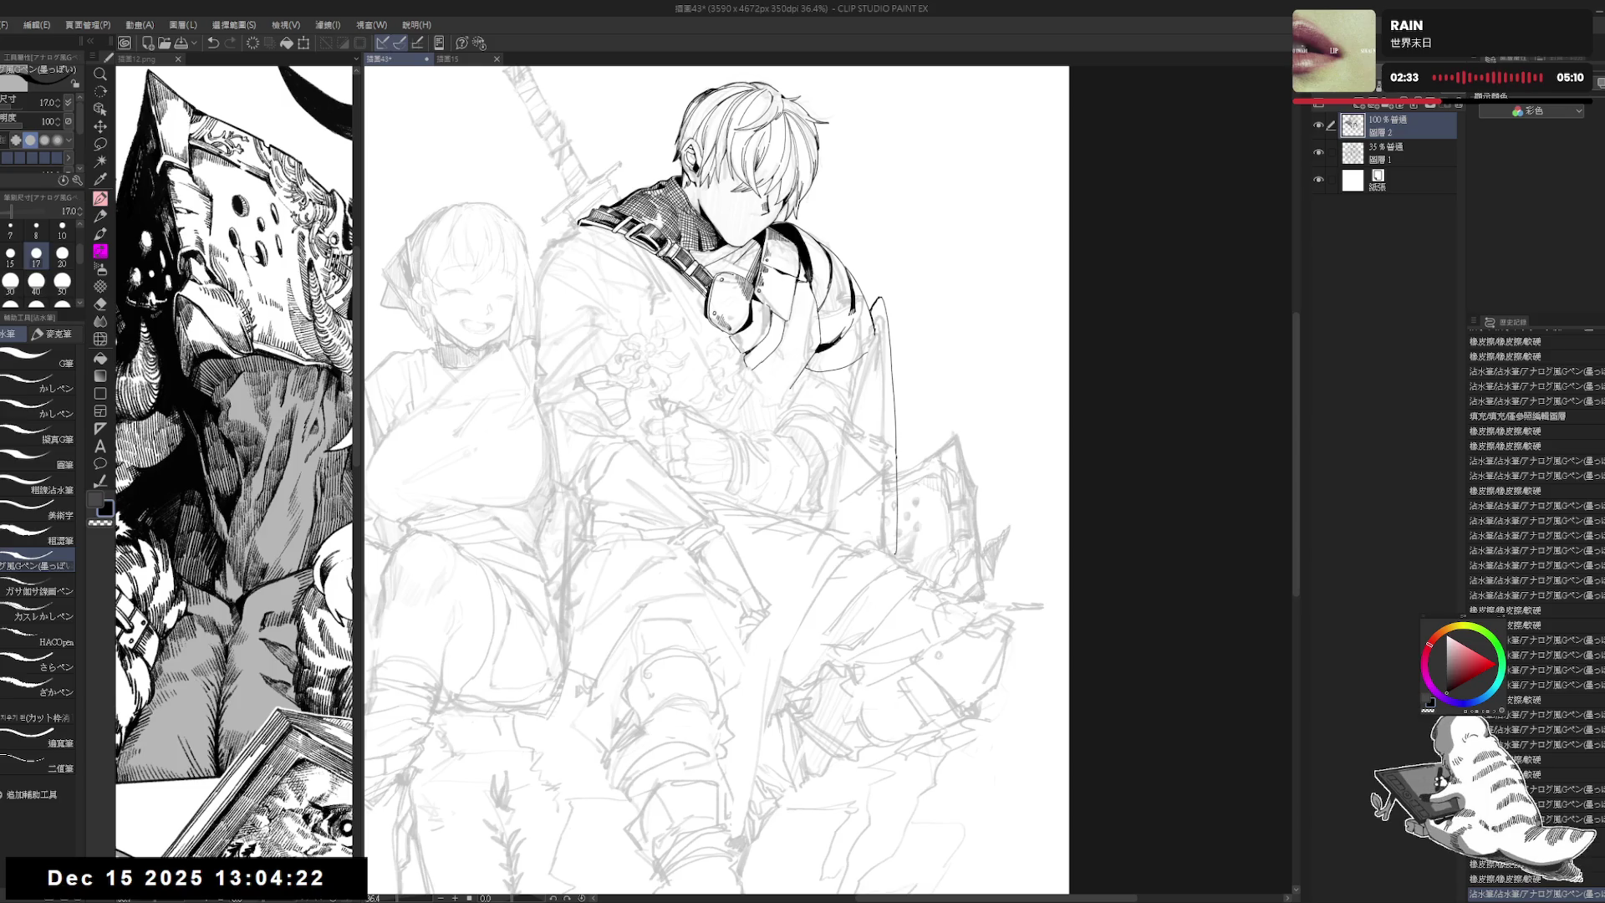
scroll(916, 463, up, 1)
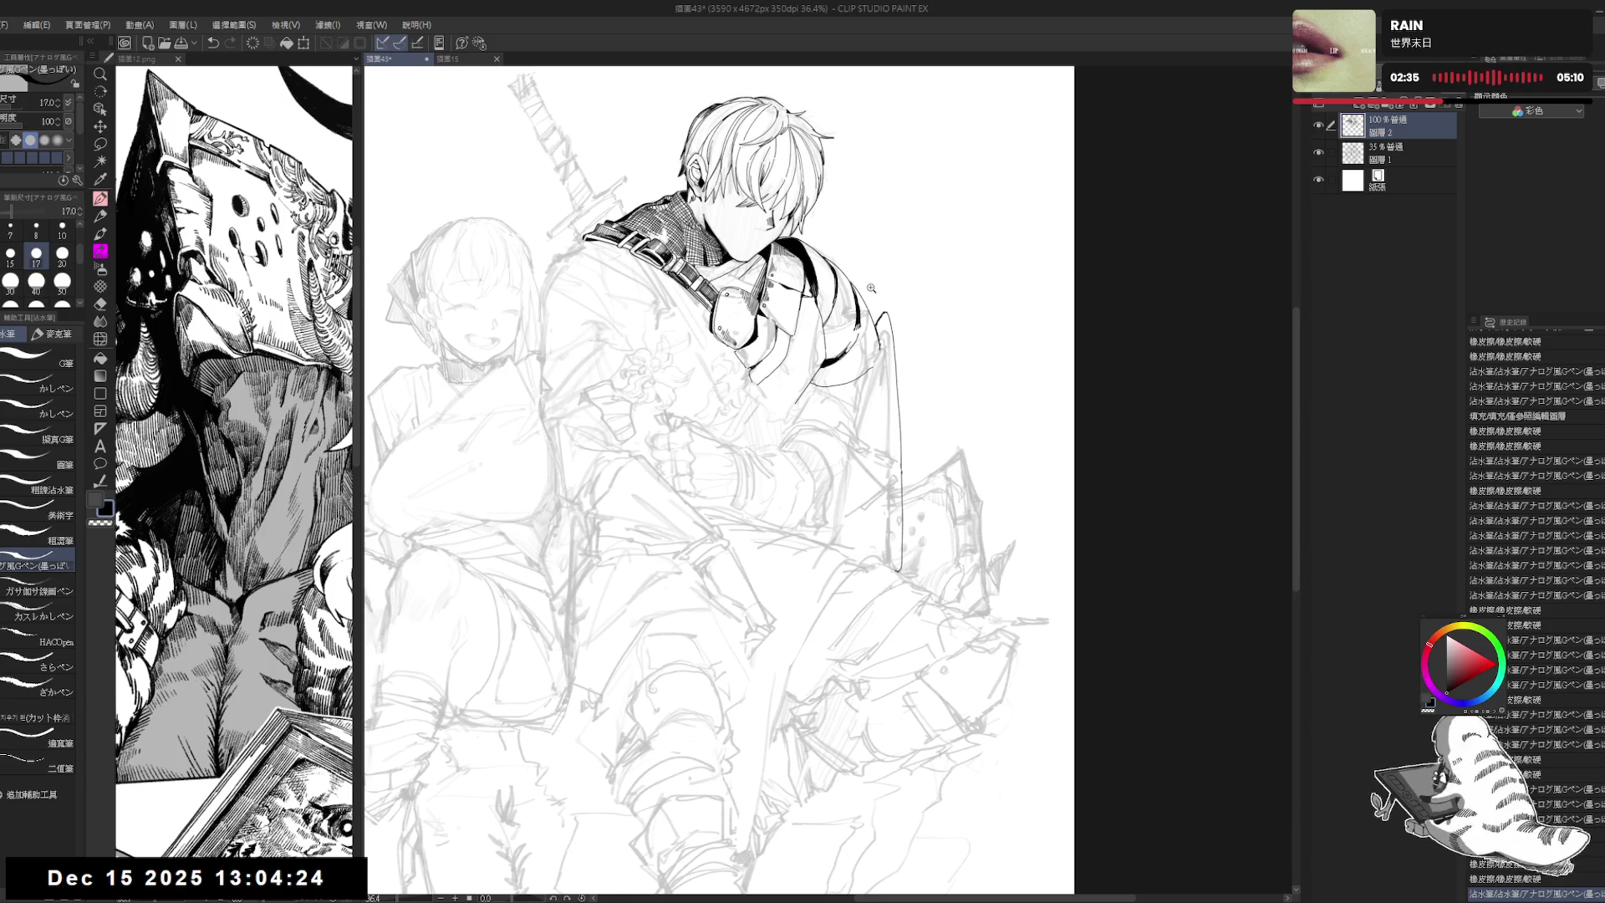
scroll(867, 291, up, 1)
key(e)
click(889, 382)
click(891, 382)
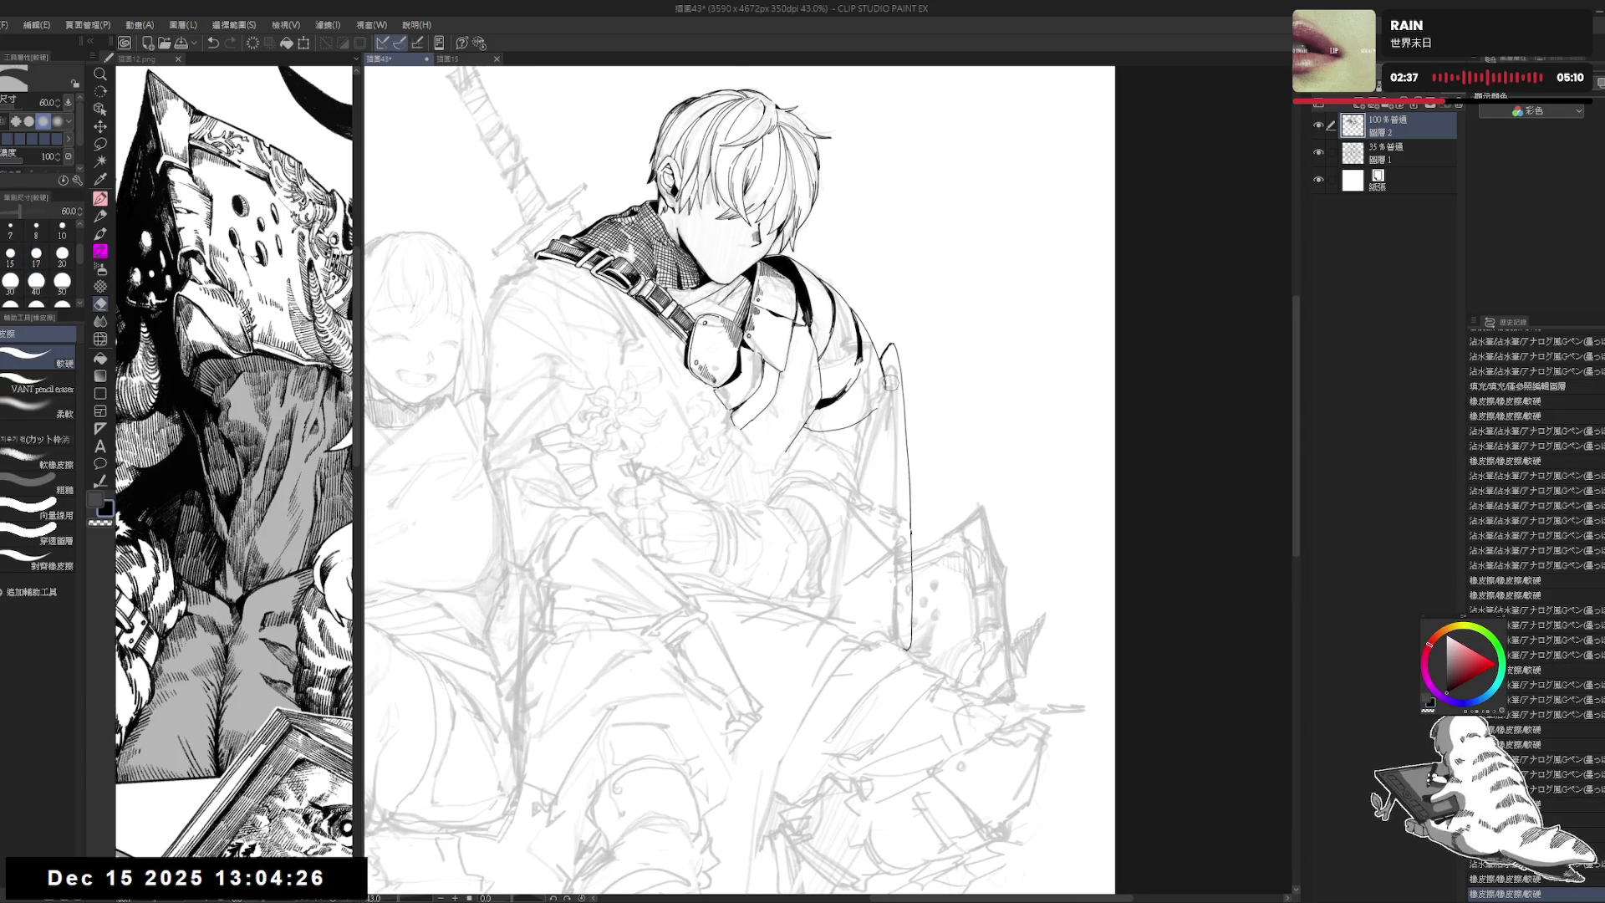
key(p)
Step: Trim the overshooting end of the new coat outline with the eraser
scroll(884, 435, down, 1)
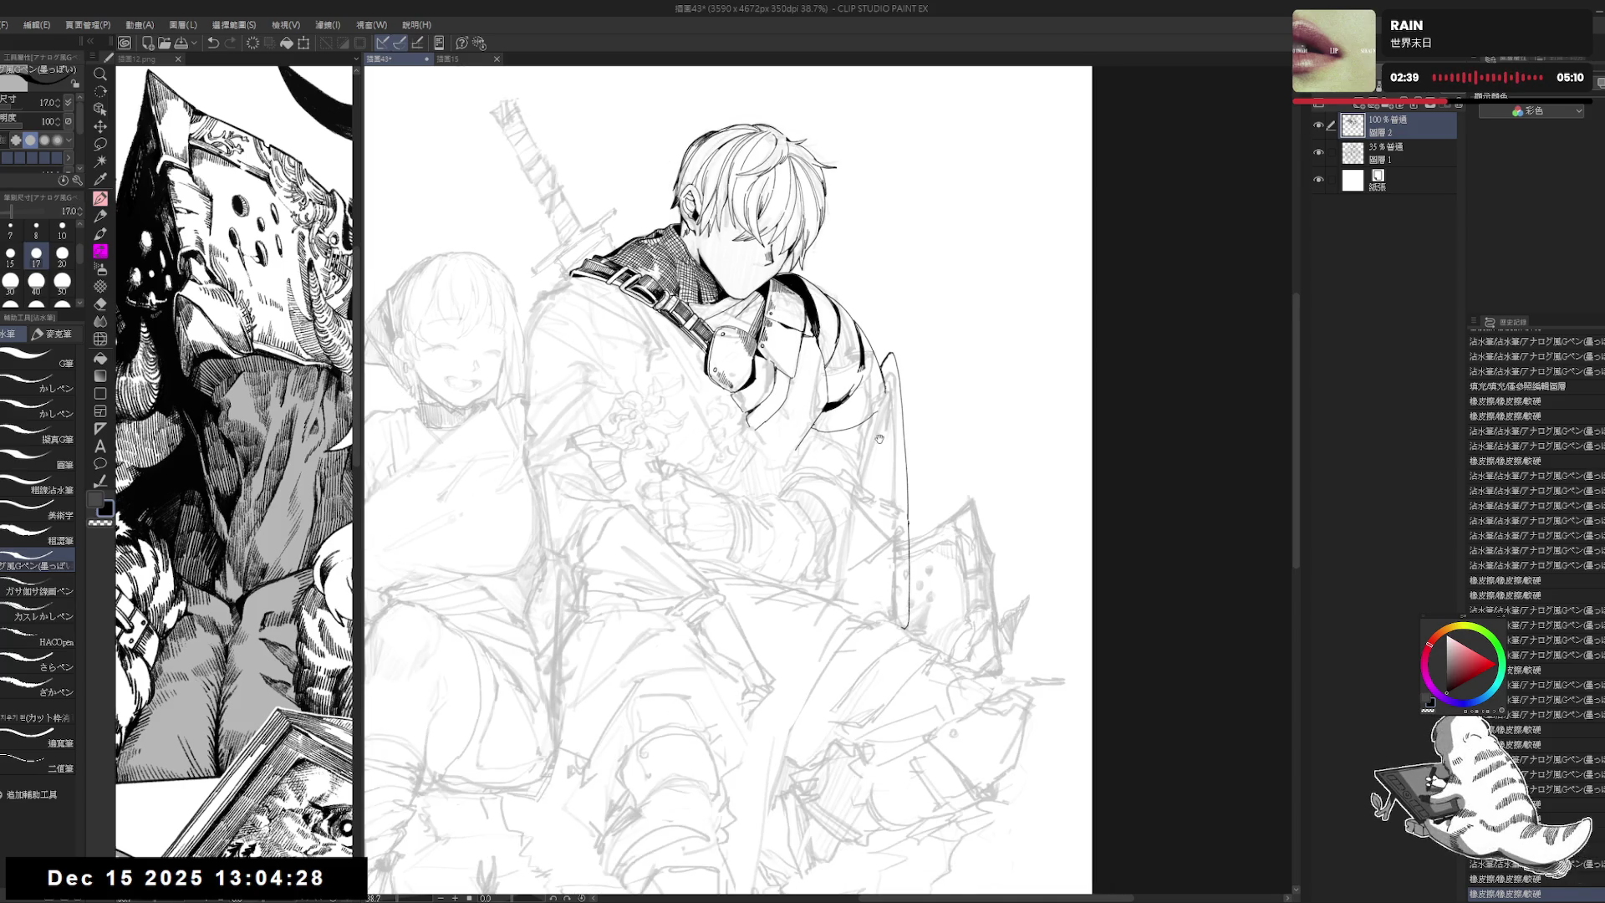
drag(879, 438, 908, 664)
key(e)
mouse_move(901, 501)
mouse_down()
mouse_move(908, 474)
mouse_move(903, 555)
mouse_up()
key(p)
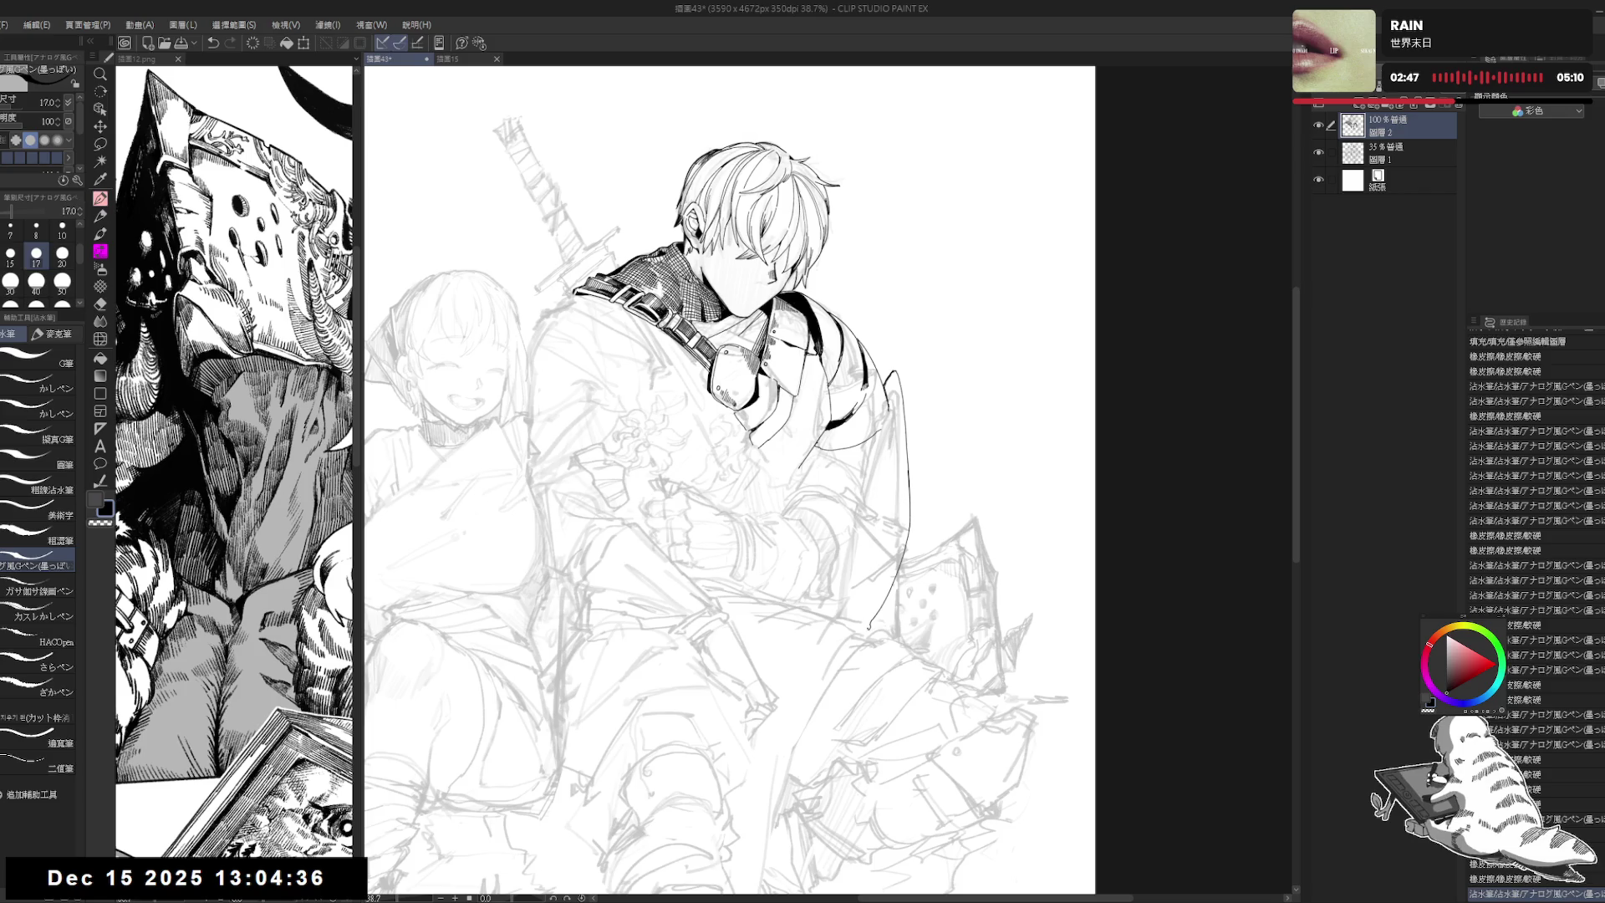
drag(752, 501, 757, 497)
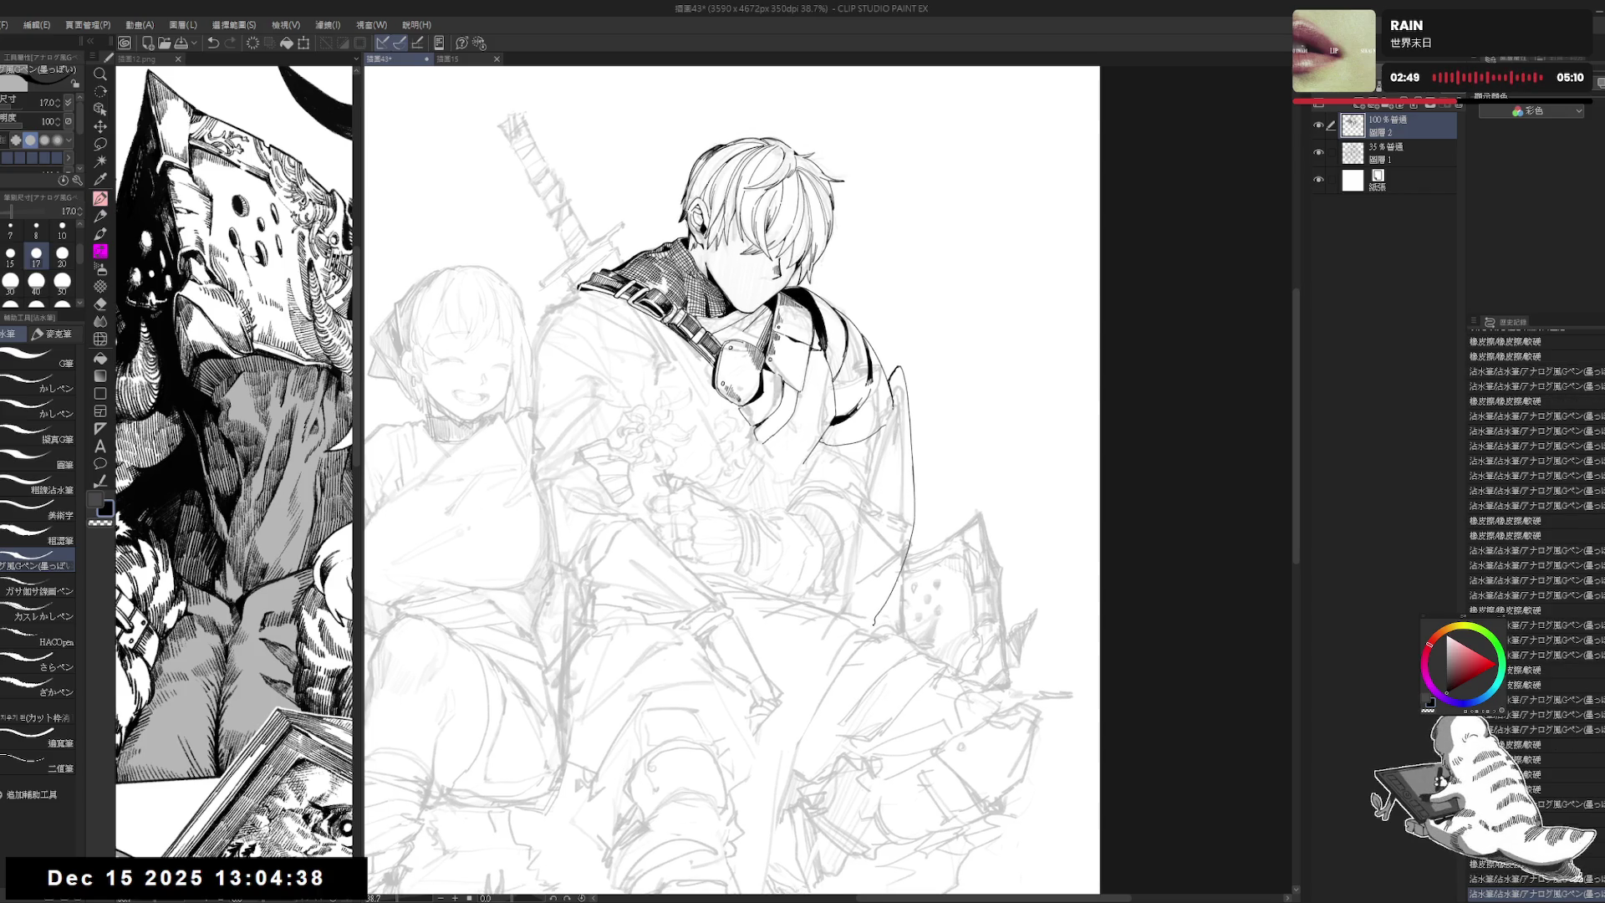
Step: Erase stray ink on the shoulder armour and add a short line near the boy's arm
key(e)
drag(848, 455, 907, 445)
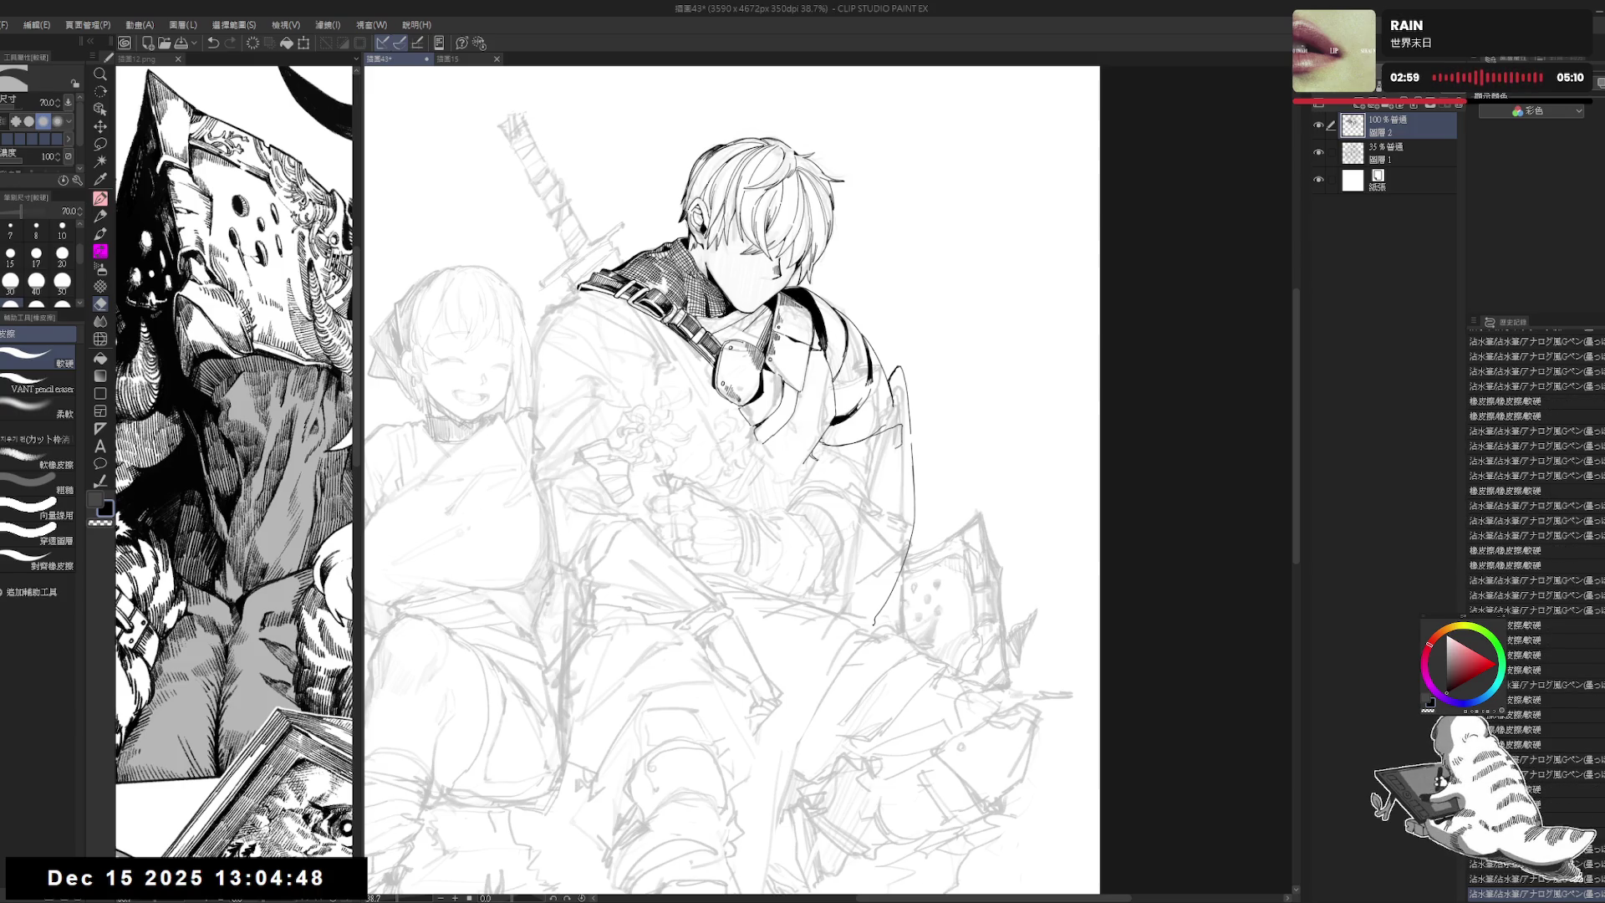
drag(809, 458, 846, 463)
drag(907, 422, 909, 429)
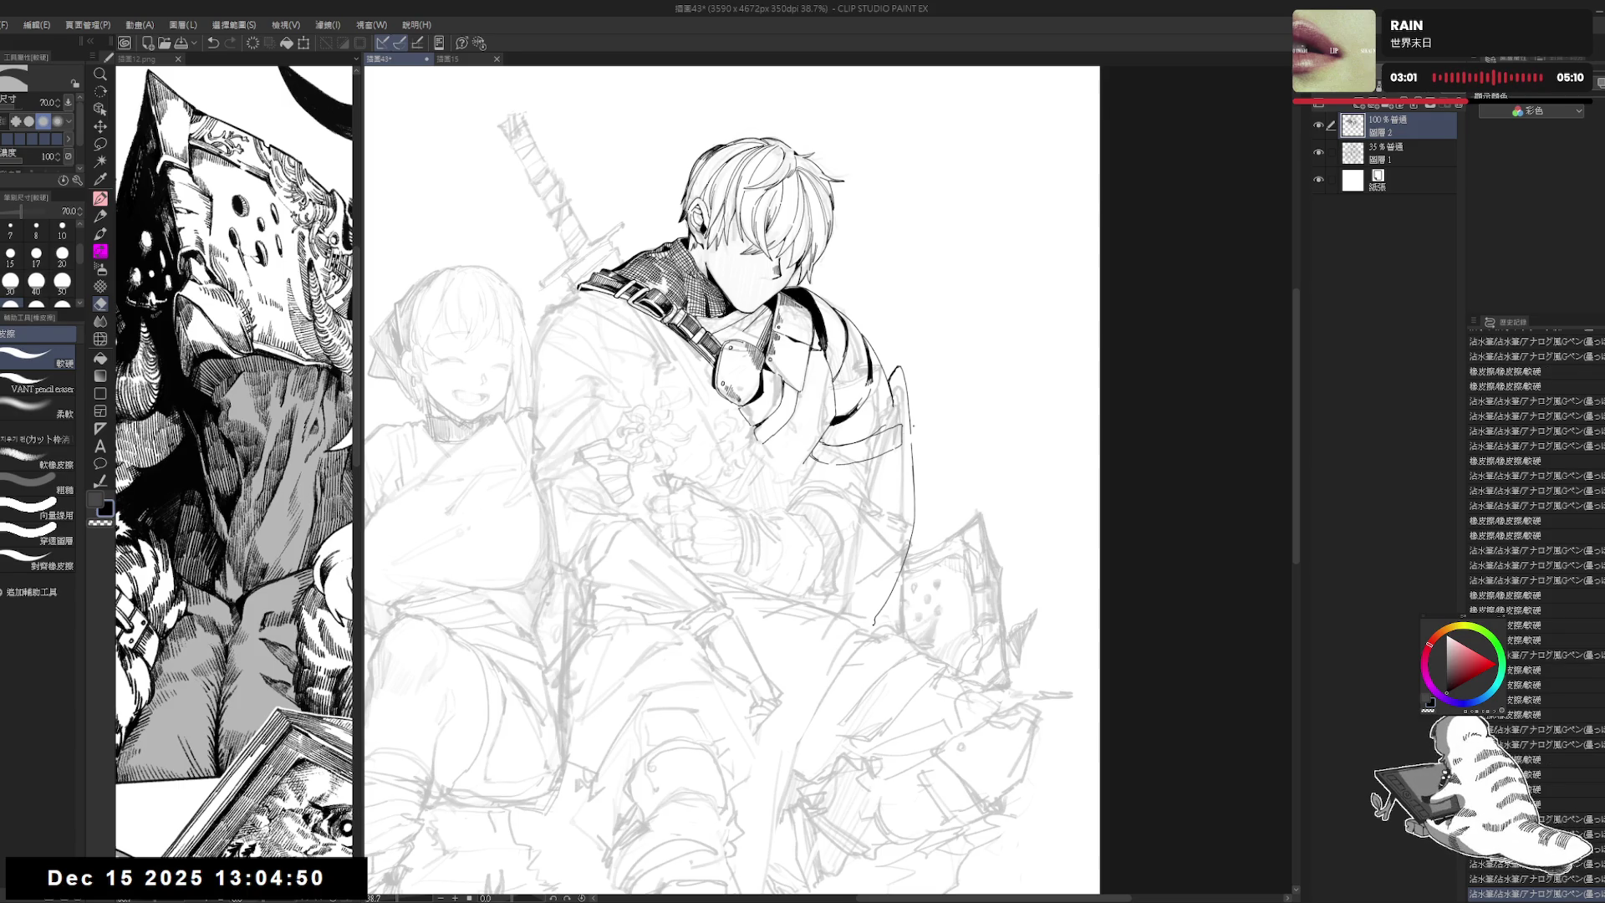
mouse_move(906, 357)
mouse_down()
mouse_move(884, 383)
mouse_move(910, 435)
mouse_up()
key(p)
Step: Touch up the armour's edge line with small ink strokes
key(e)
key(p)
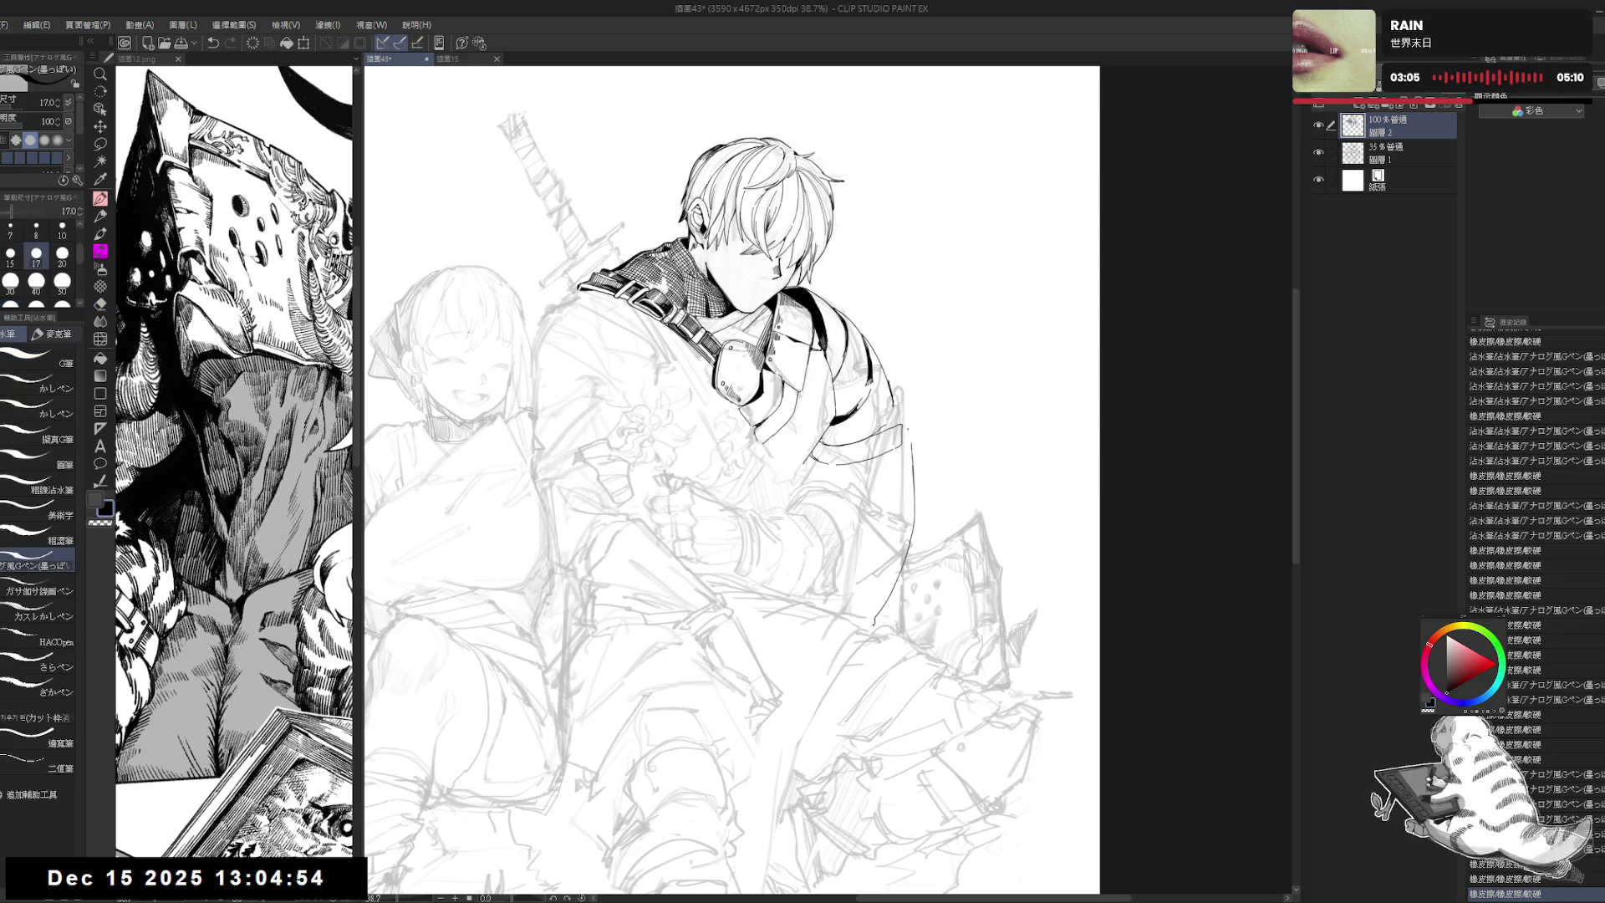
key(e)
drag(906, 418, 910, 434)
key(p)
drag(908, 425, 910, 434)
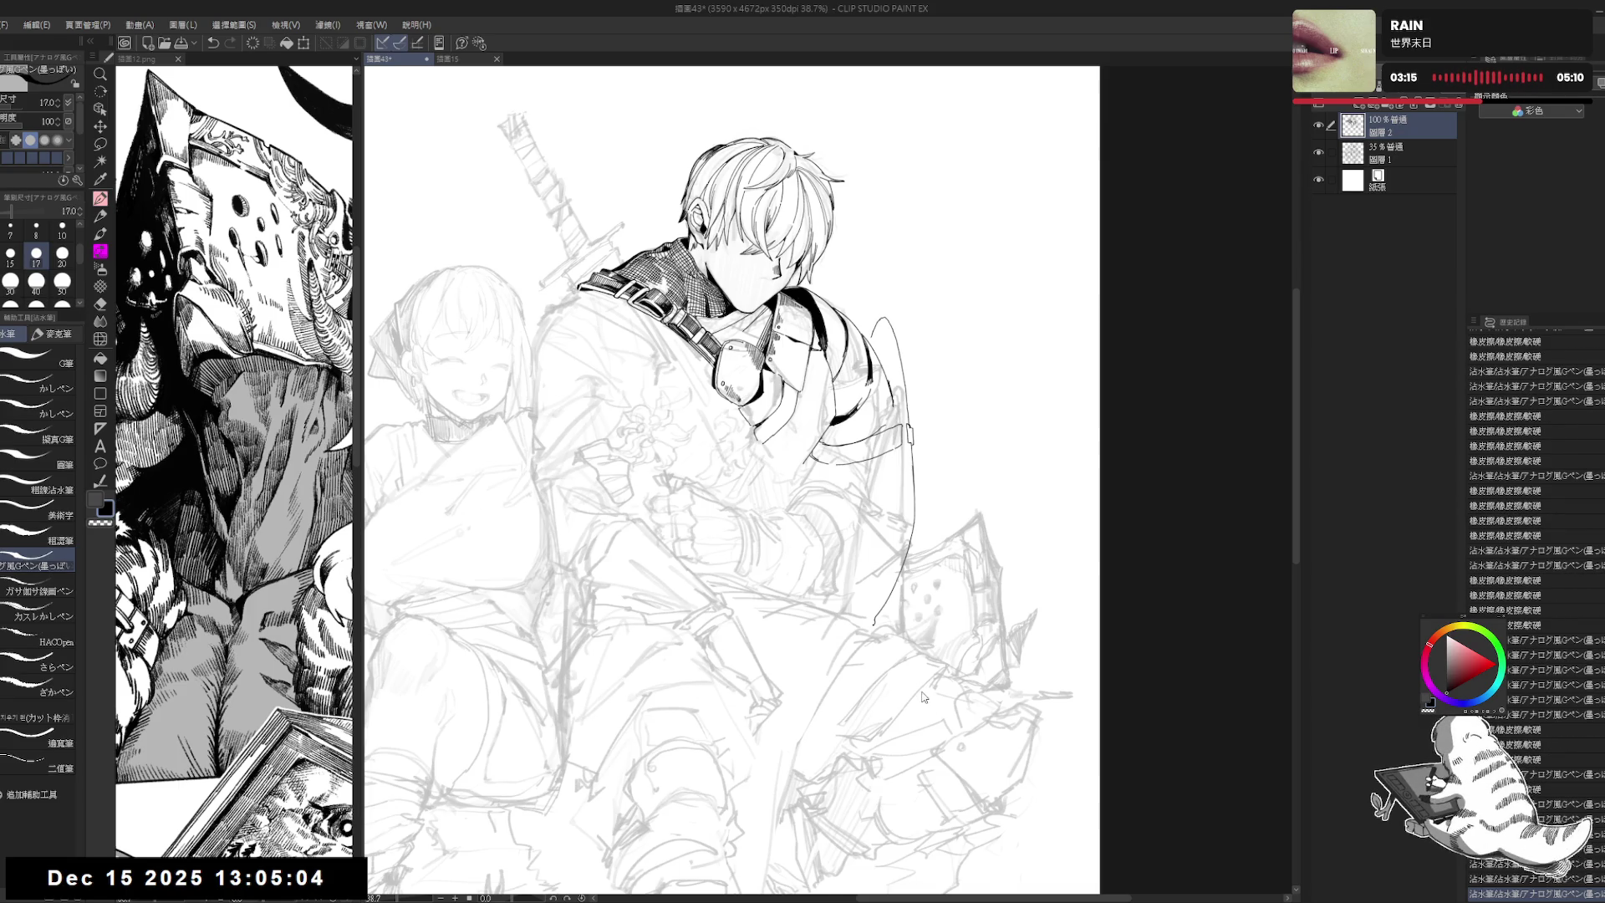
Step: Mirror the canvas and pan around to check the shoulder armour lines
key(h)
key(h)
drag(896, 491, 855, 400)
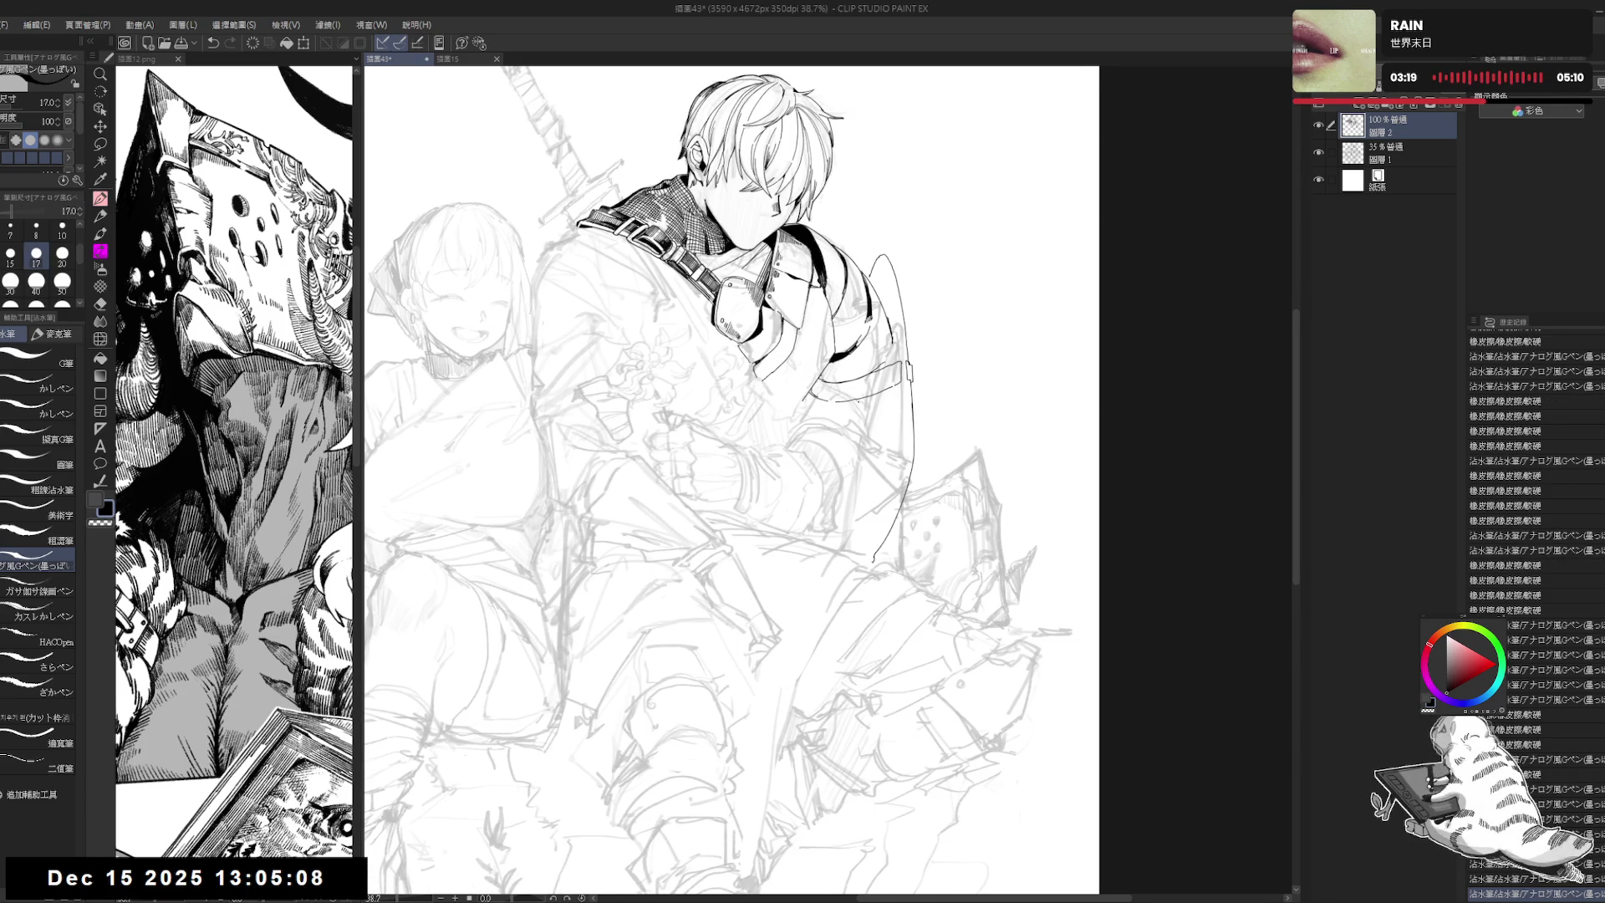
scroll(856, 404, down, 1)
drag(827, 519, 853, 486)
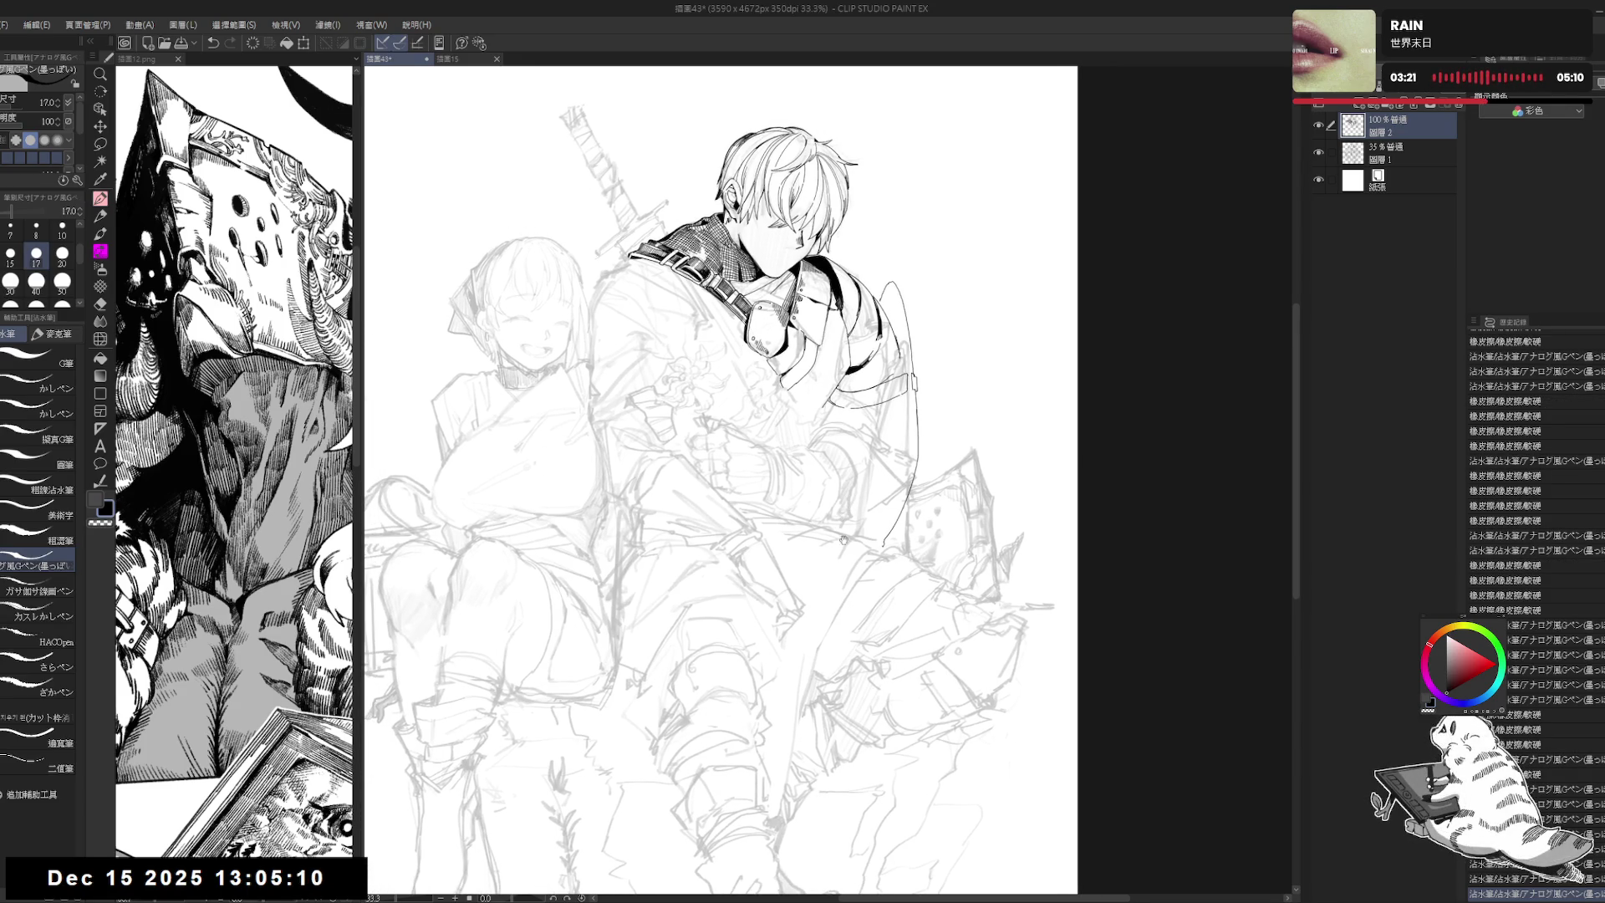
scroll(836, 499, up, 1)
scroll(857, 434, up, 1)
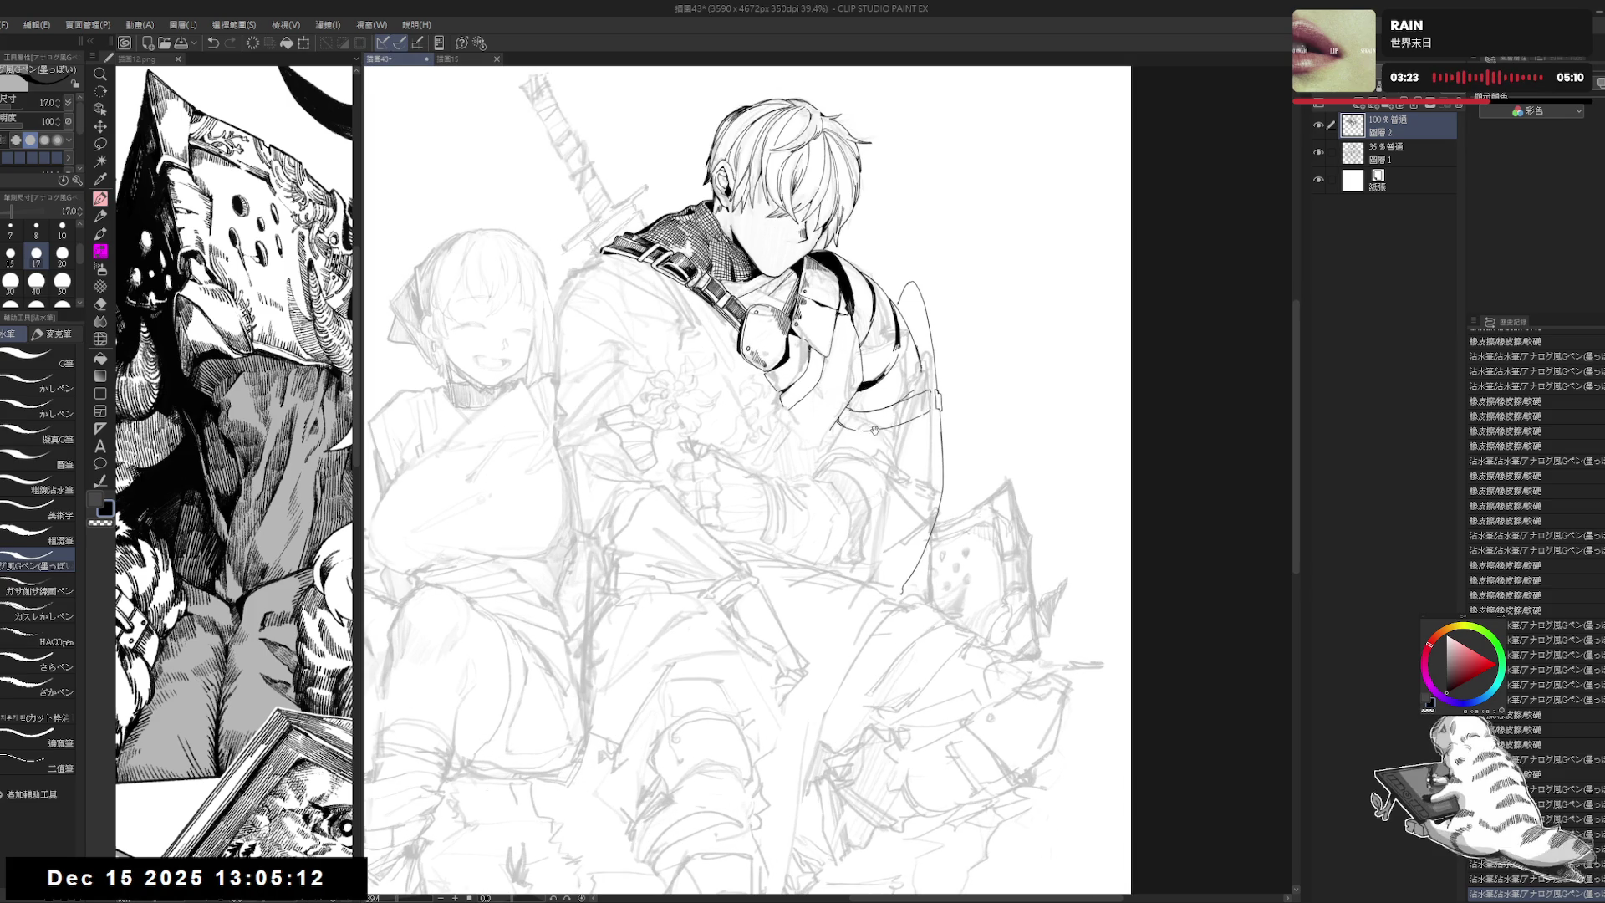
mouse_move(834, 442)
mouse_down()
mouse_move(931, 473)
mouse_move(934, 493)
mouse_move(920, 435)
mouse_move(889, 473)
mouse_move(899, 485)
mouse_up()
key(e)
key(p)
key(r)
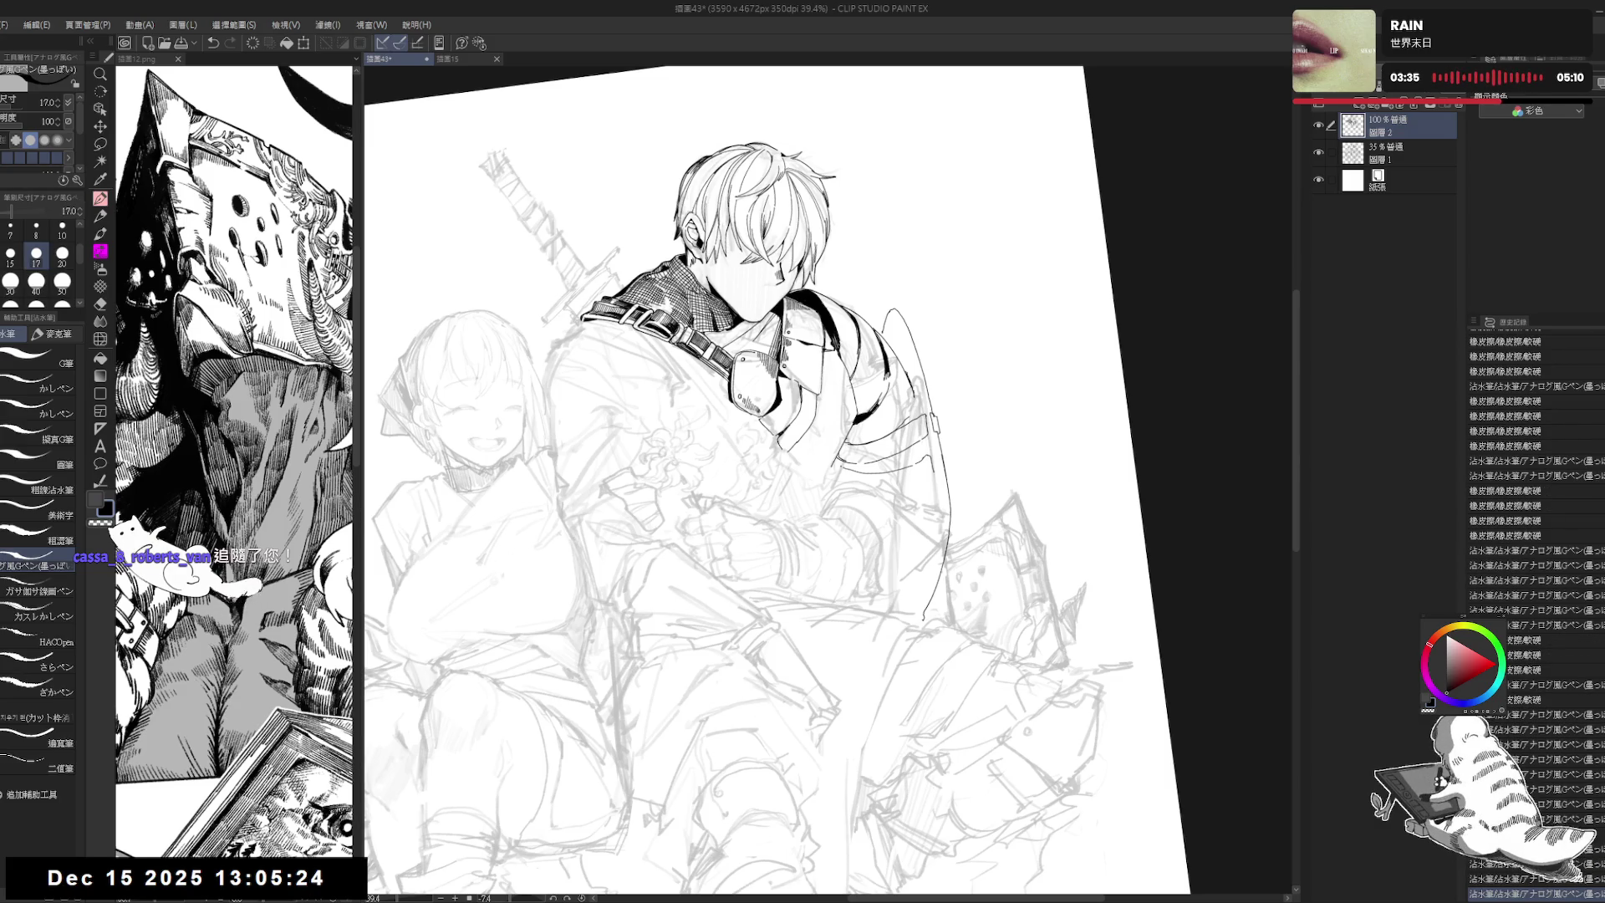
Step: Reset the canvas rotation and erase a small spot near the armour
key(g)
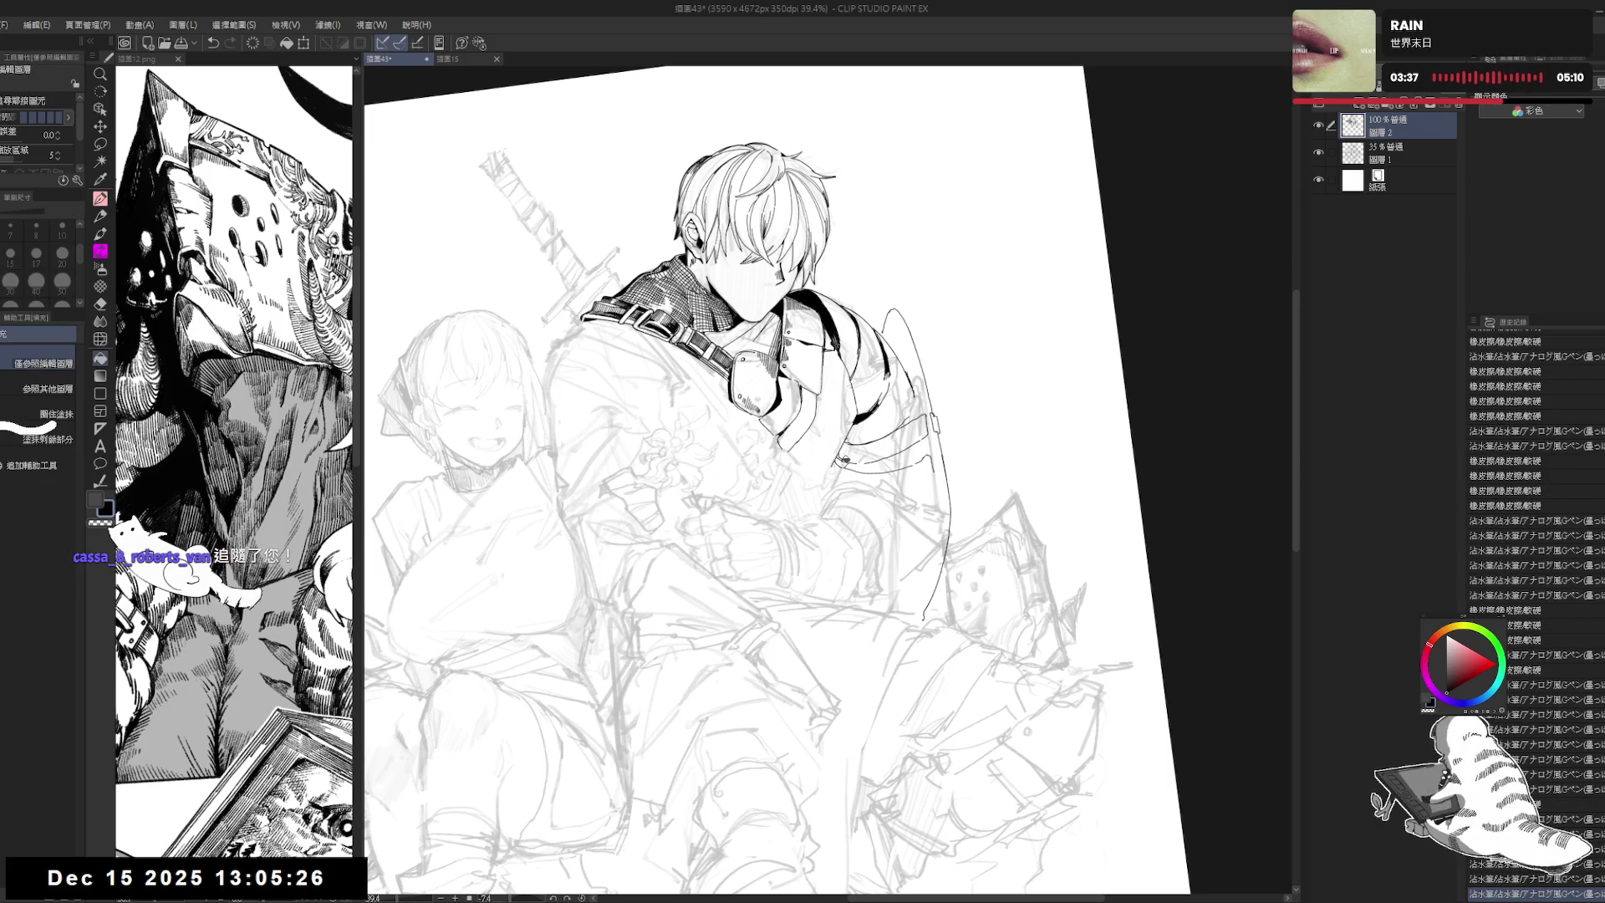
key(ctrl+at)
scroll(823, 220, down, 1)
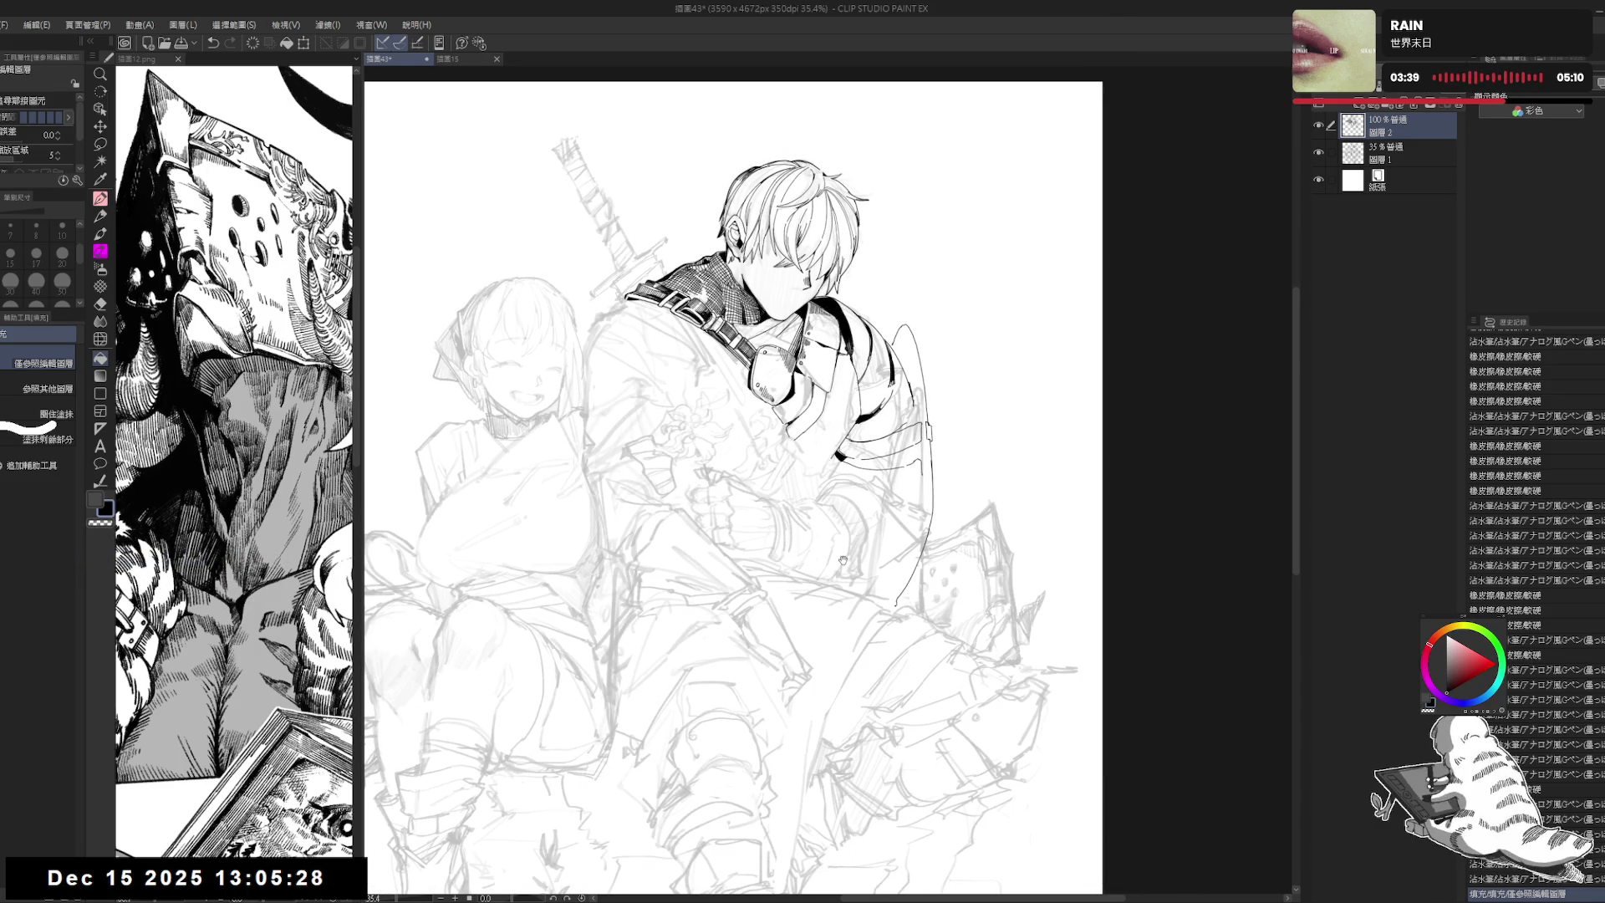
key(p)
drag(930, 455, 930, 466)
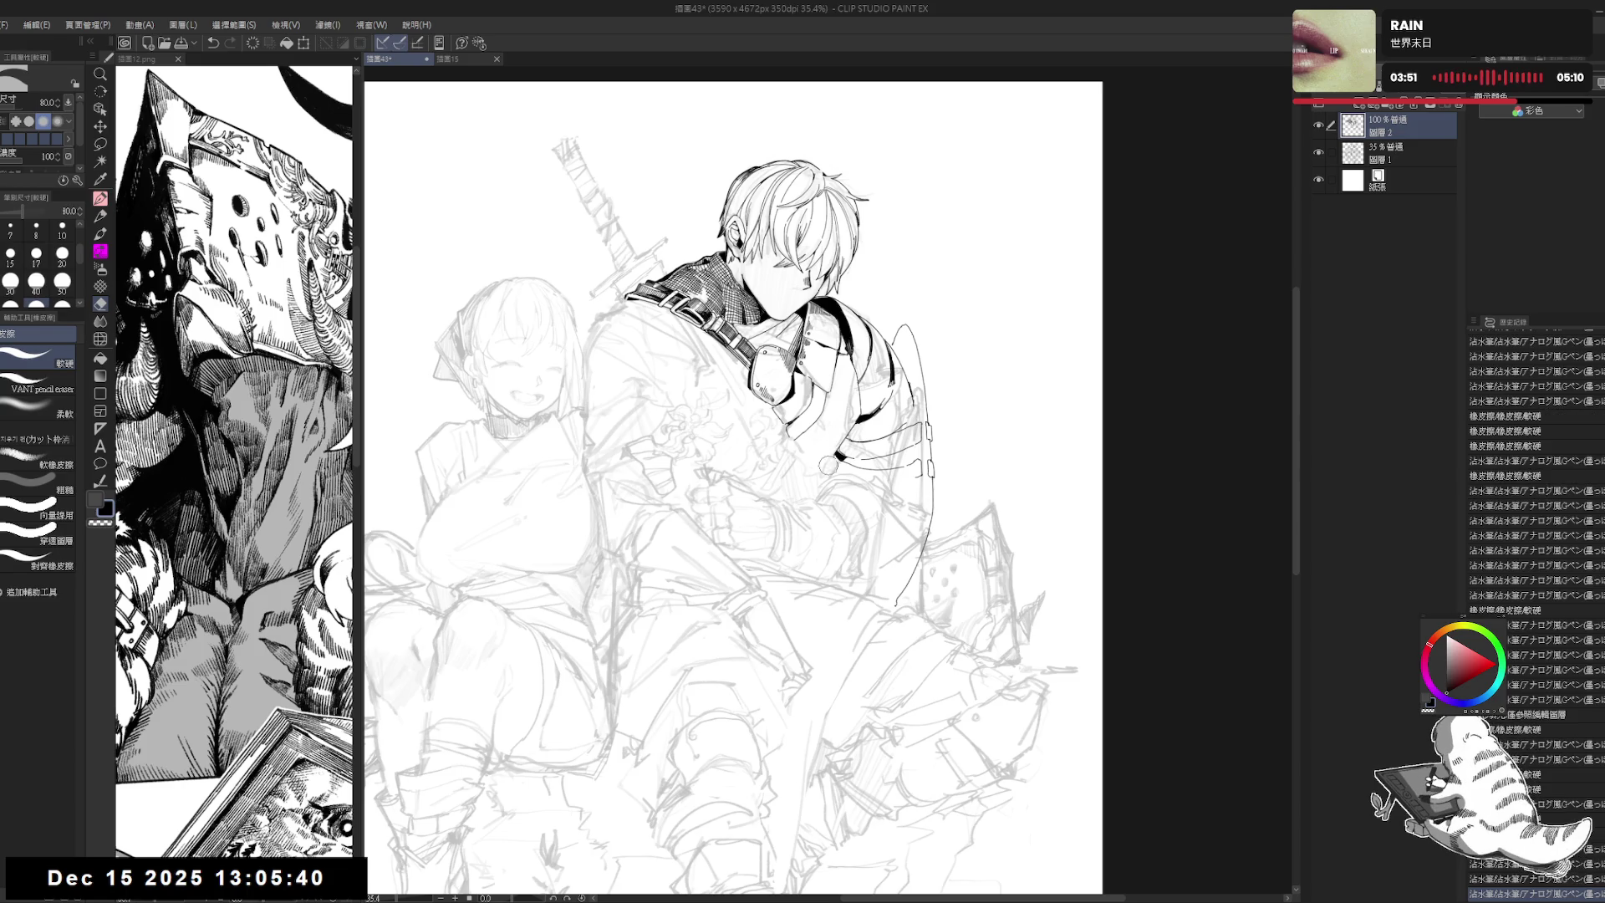
key(p)
key(ctrl+z)
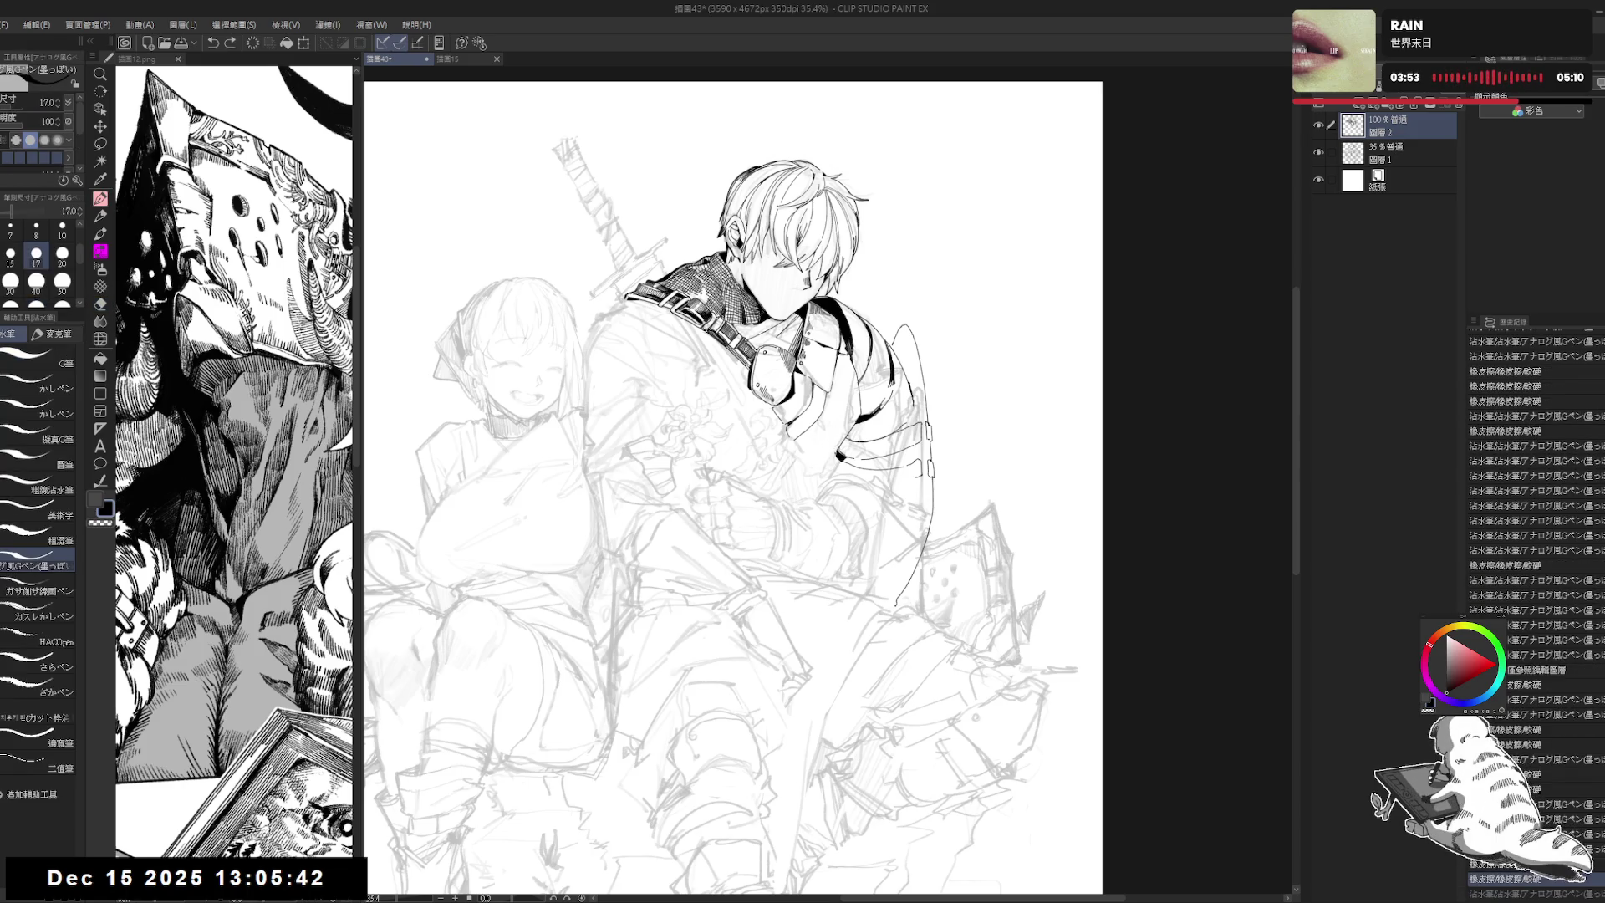
Step: Ink small strokes near the arm and erase a stray mark on the armour
drag(836, 458, 854, 452)
mouse_move(837, 454)
mouse_down()
mouse_move(860, 442)
mouse_move(873, 466)
mouse_up()
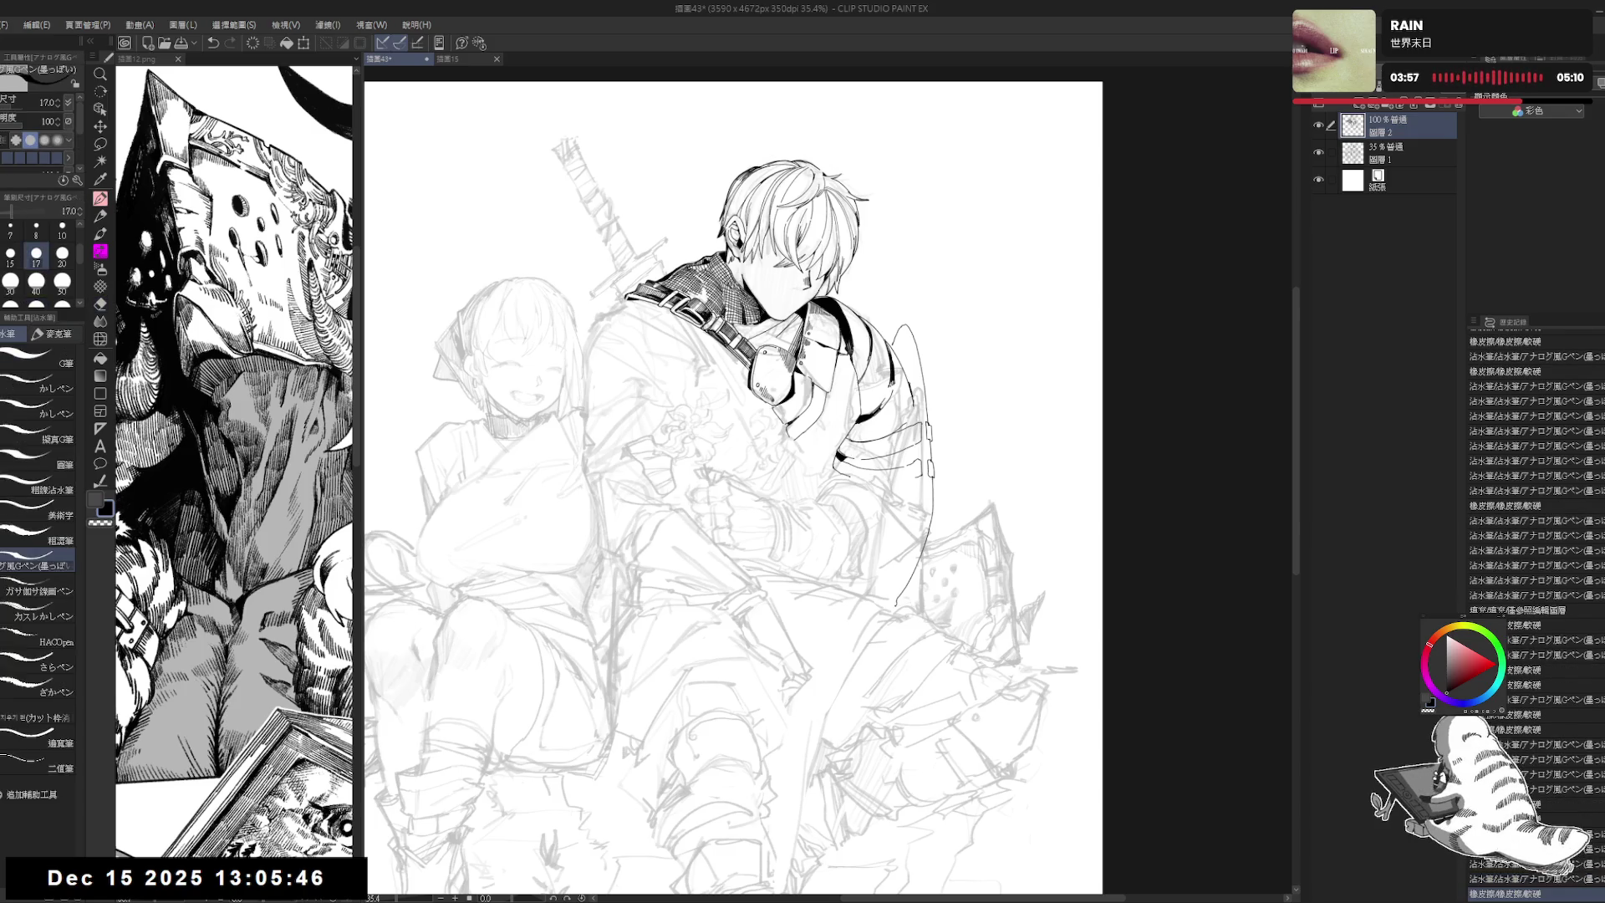
key(ctrl+z)
key(ctrl+y)
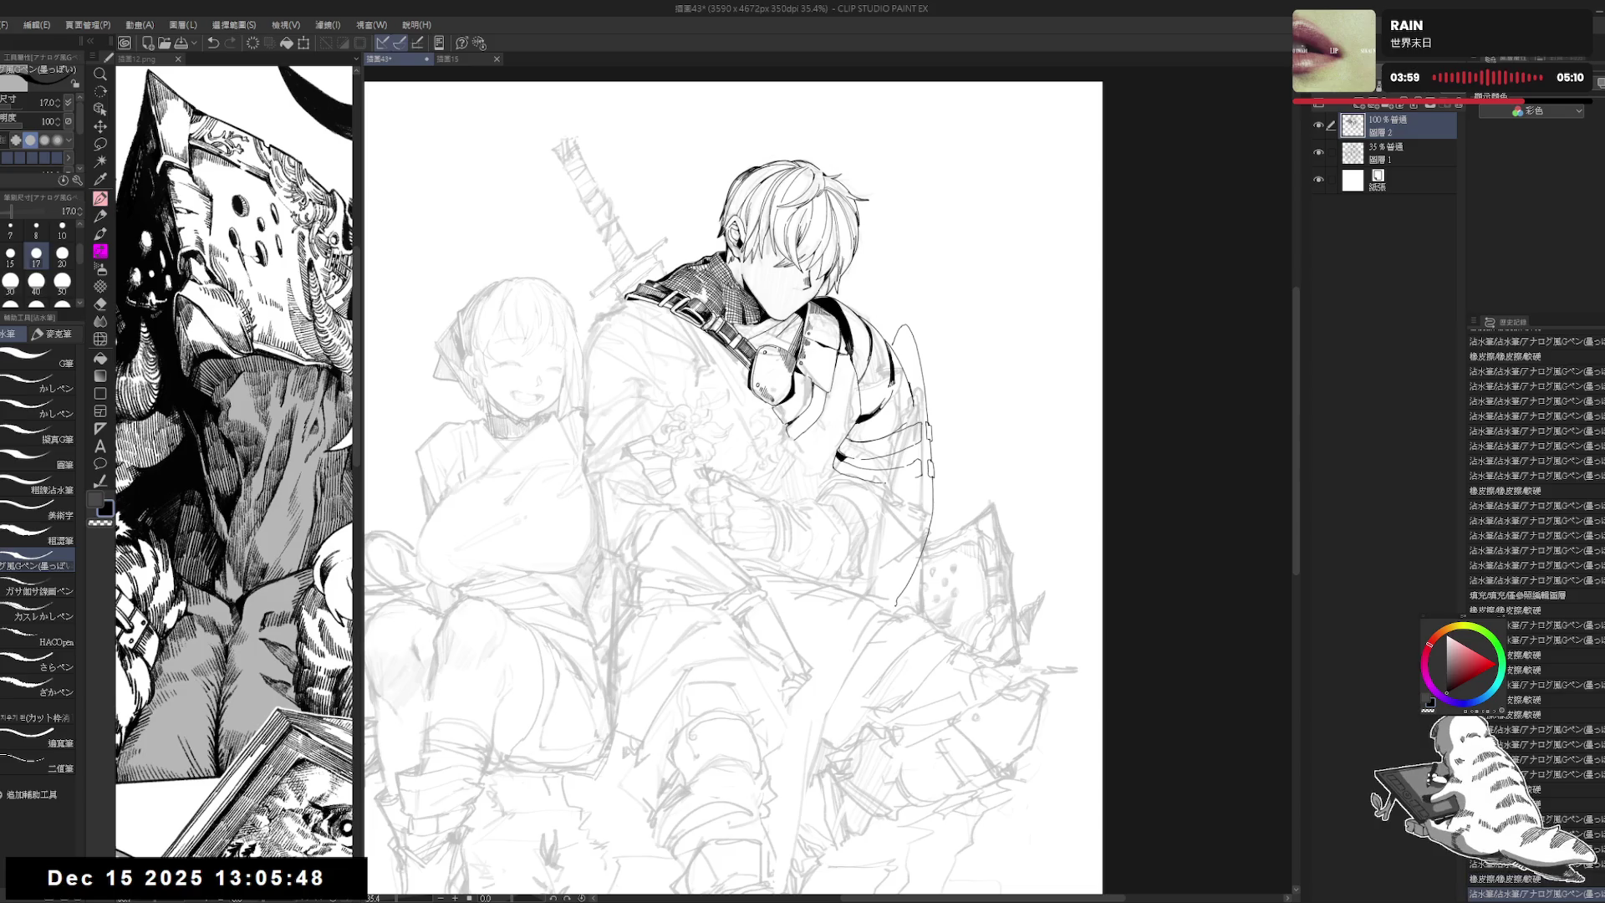
drag(994, 401, 988, 431)
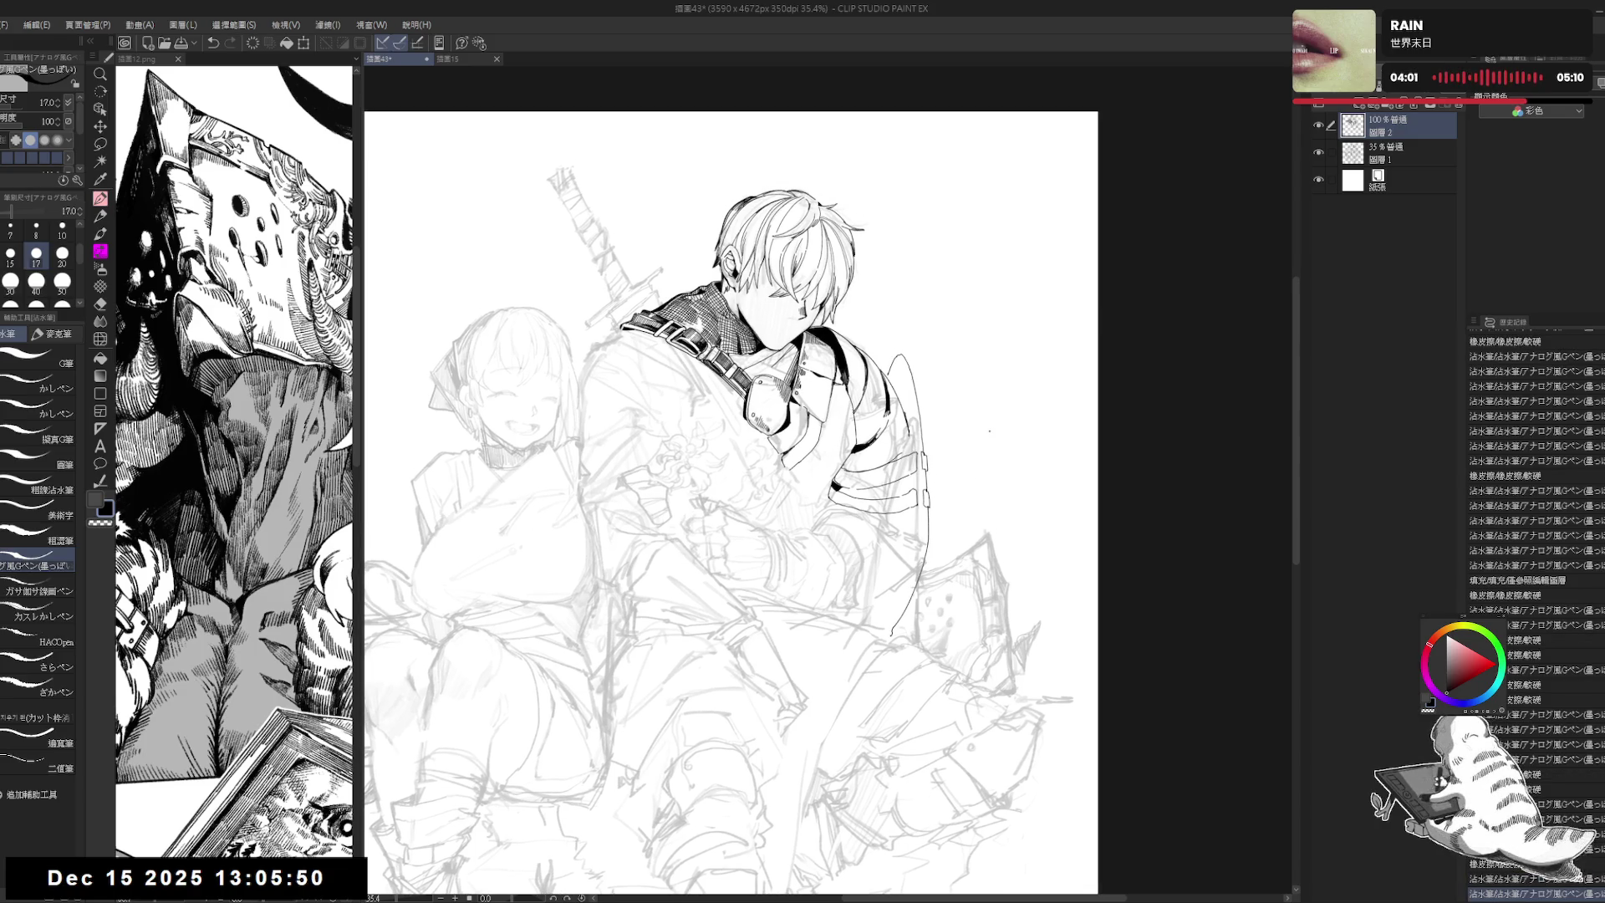
scroll(988, 431, up, 1)
scroll(874, 425, up, 1)
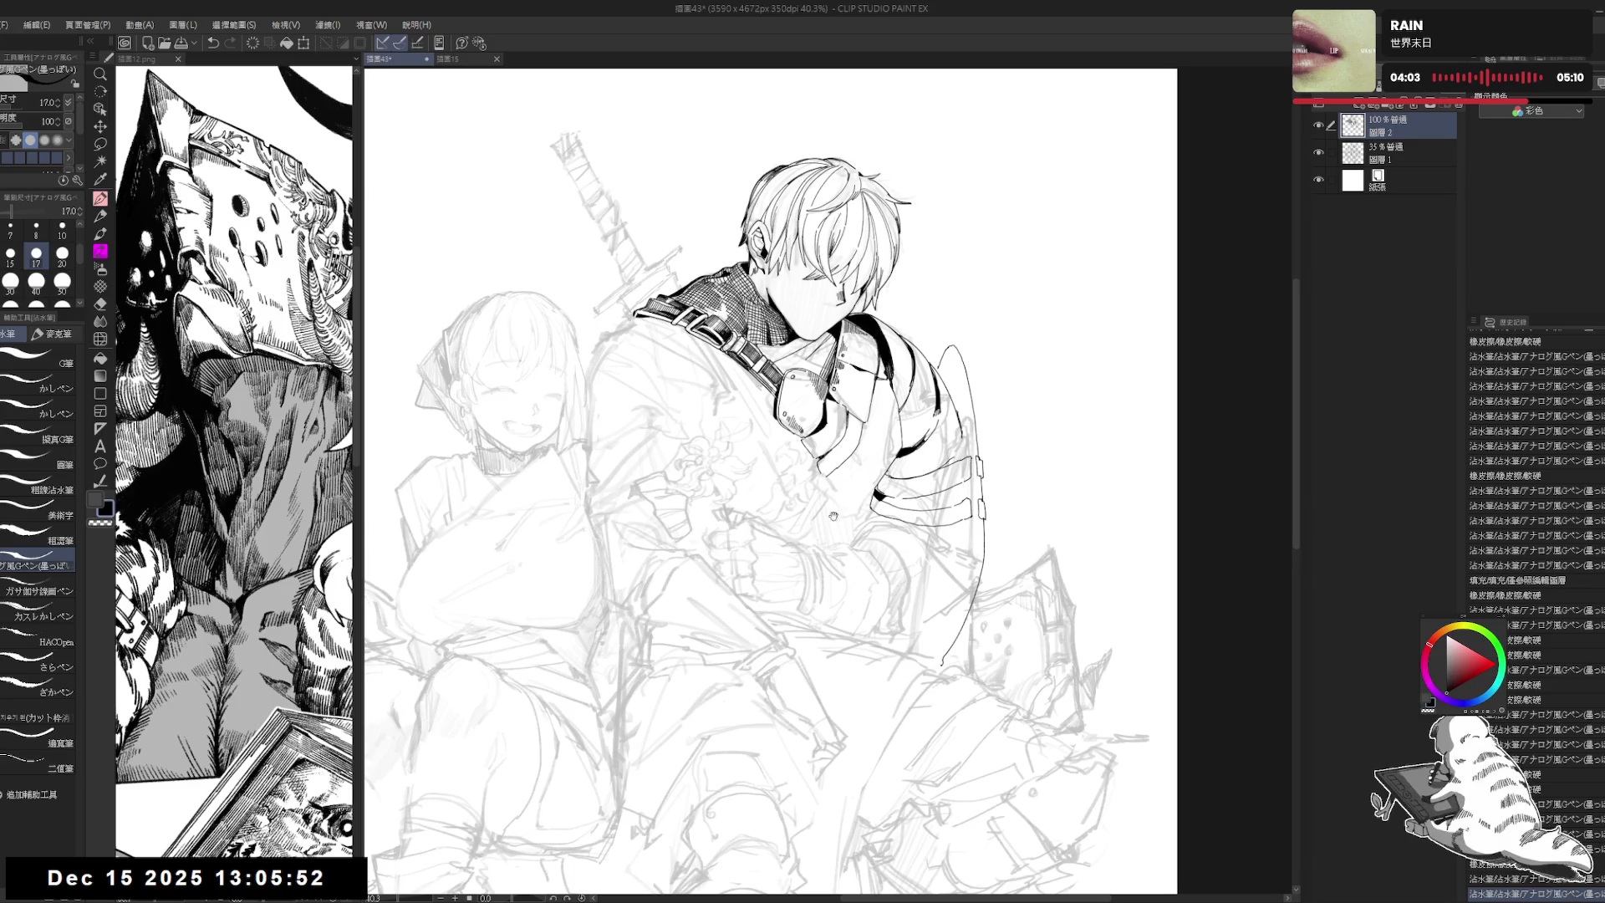
drag(834, 516, 840, 545)
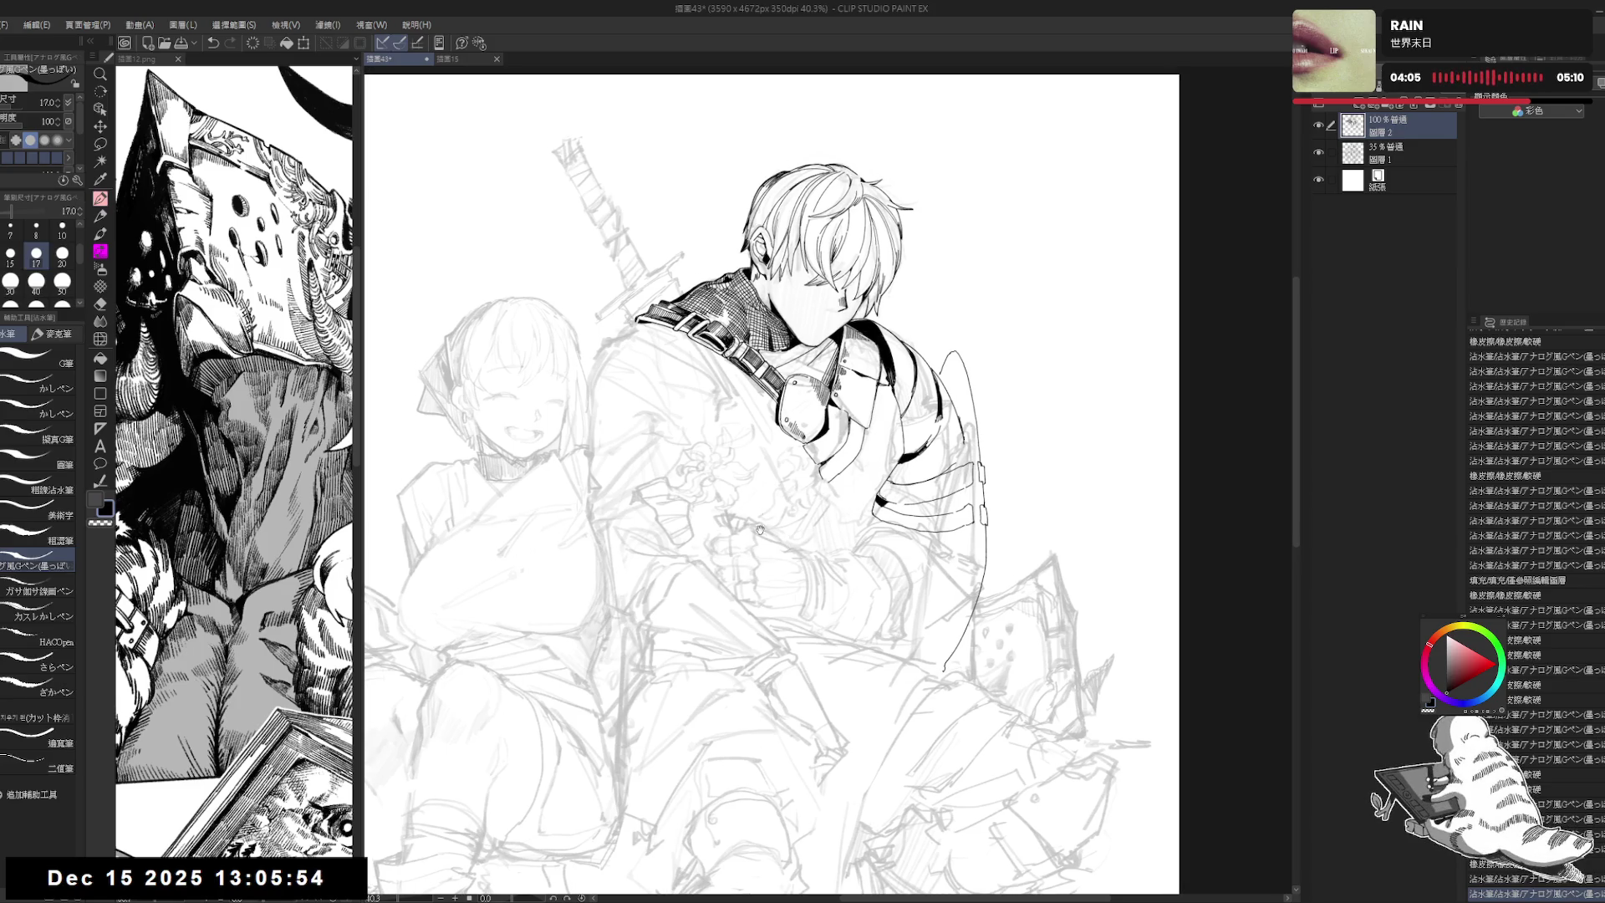
key(e)
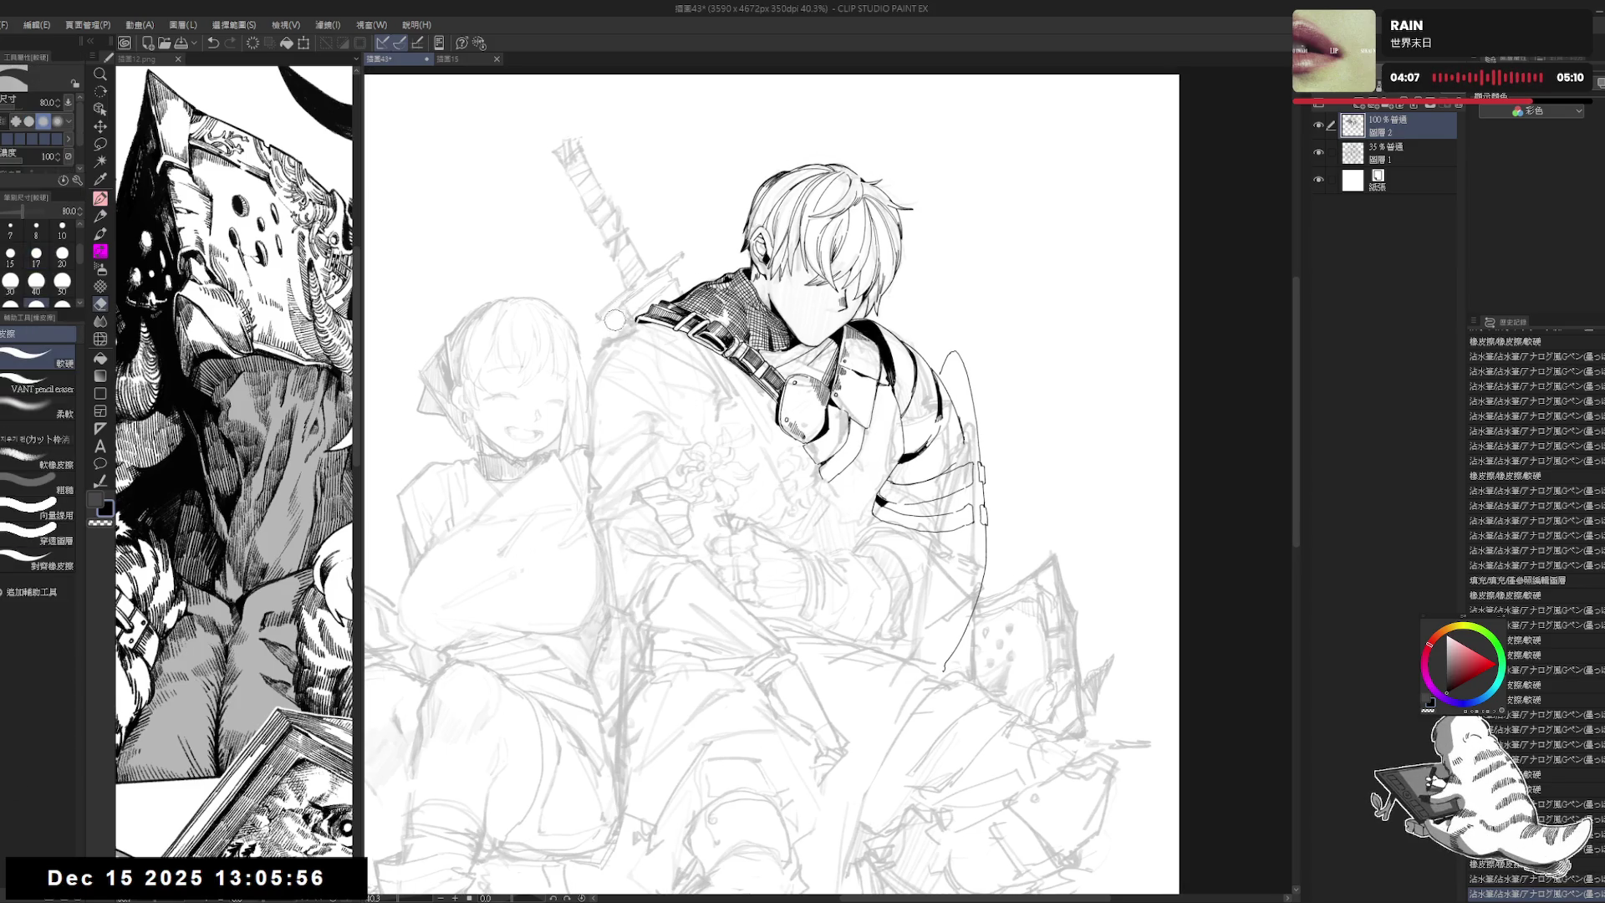
click(615, 319)
key(p)
Step: Lower the ink layer's opacity to 31%, then hide it and select the sketch layer
drag(893, 536, 901, 494)
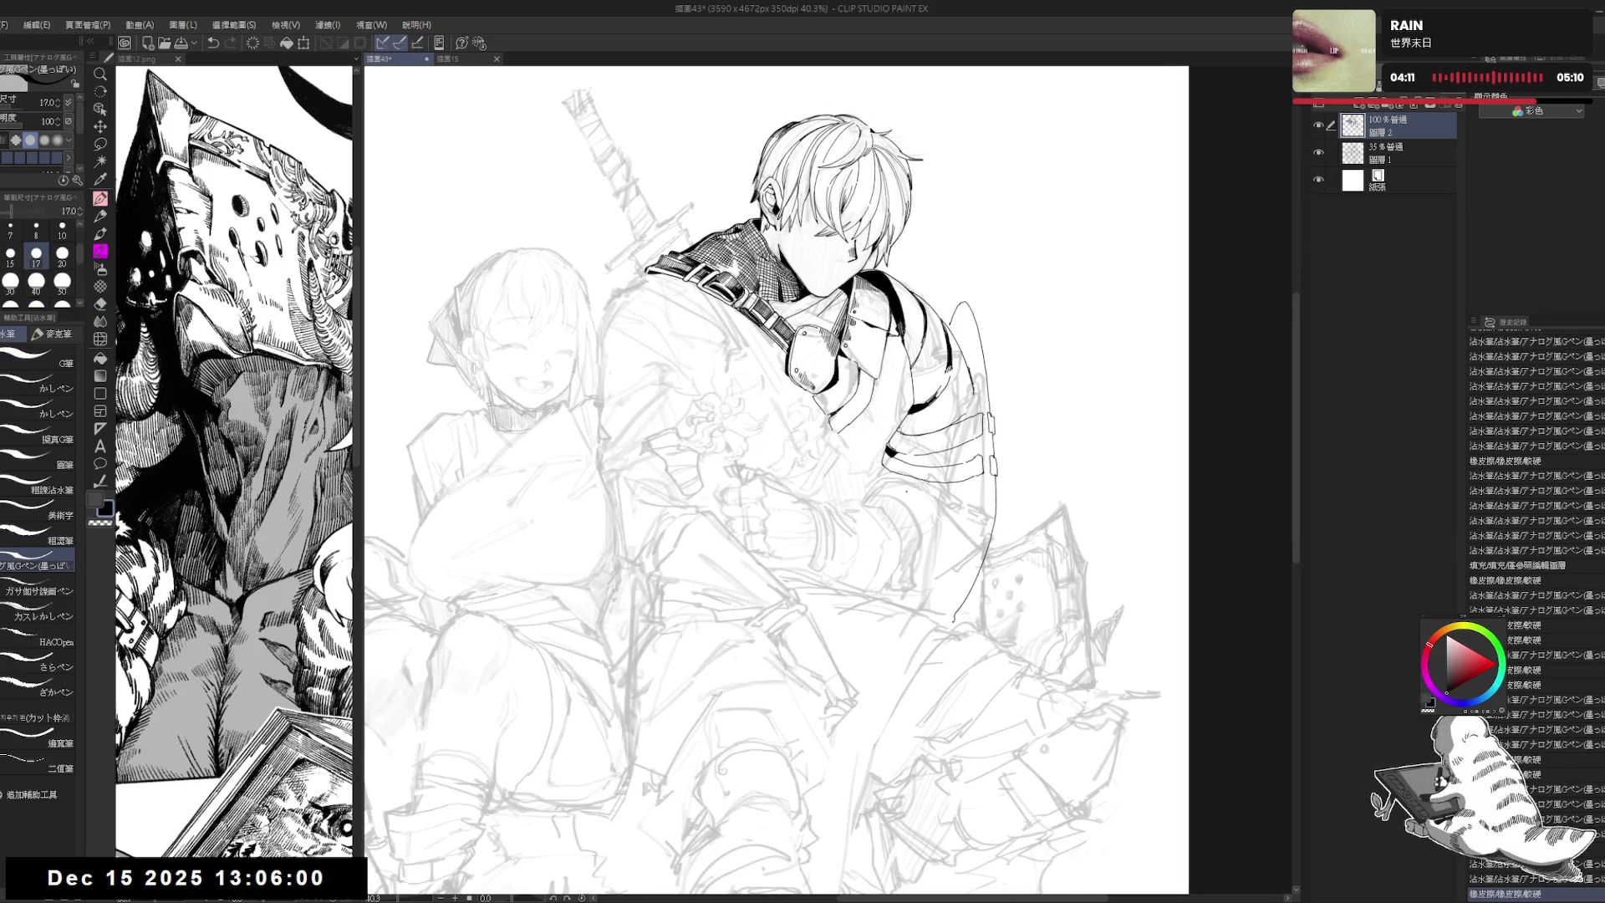
drag(841, 424, 841, 440)
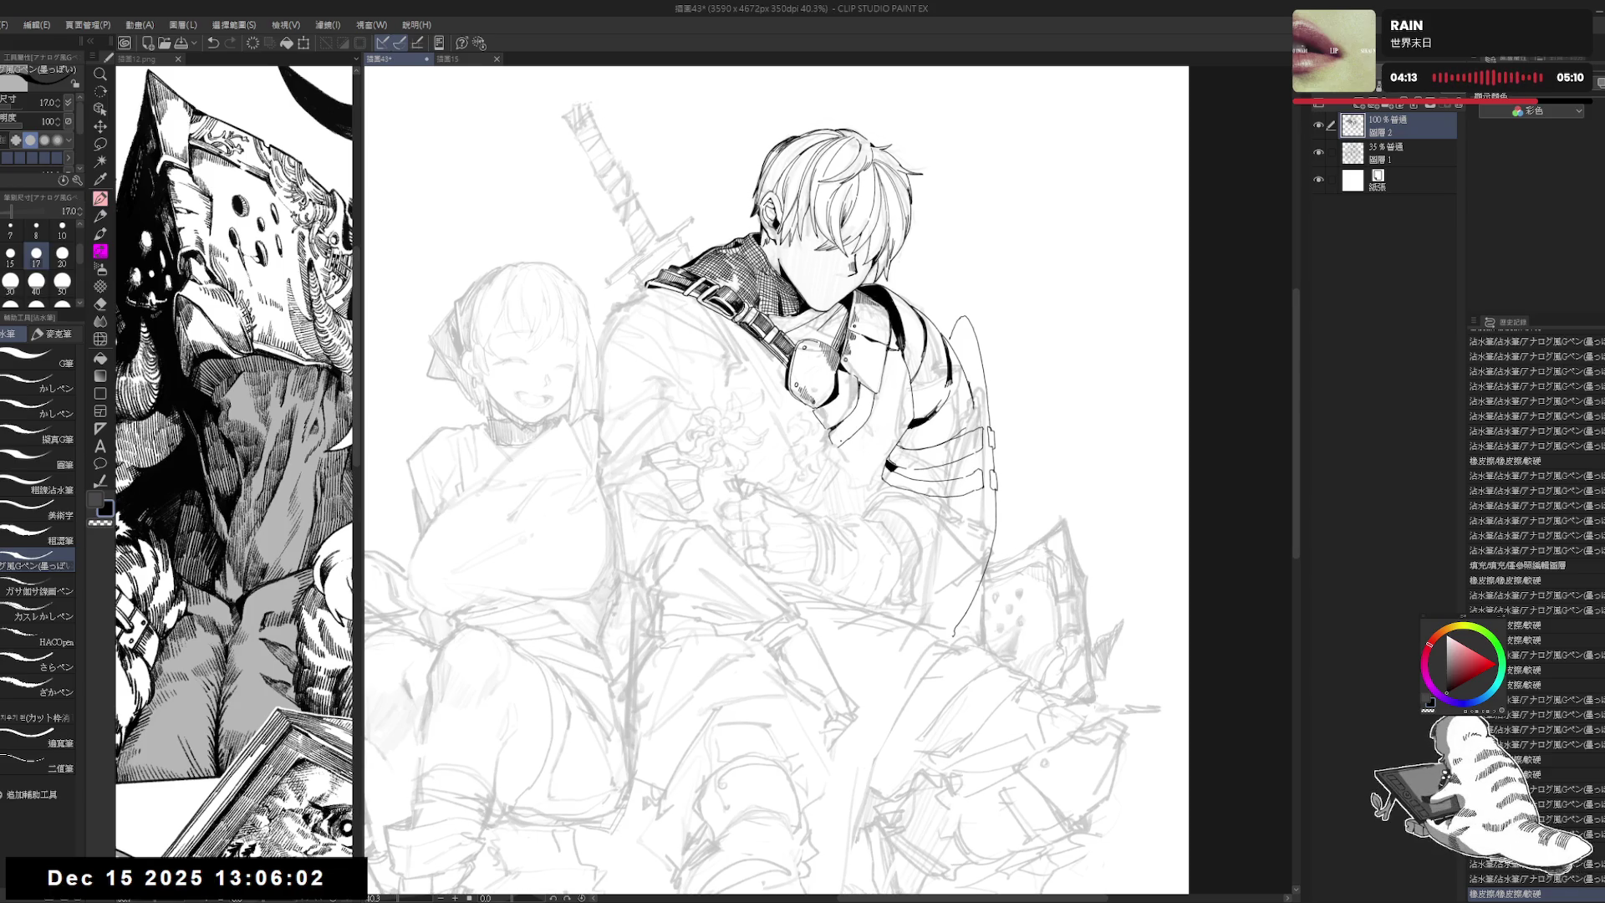
drag(913, 496, 907, 499)
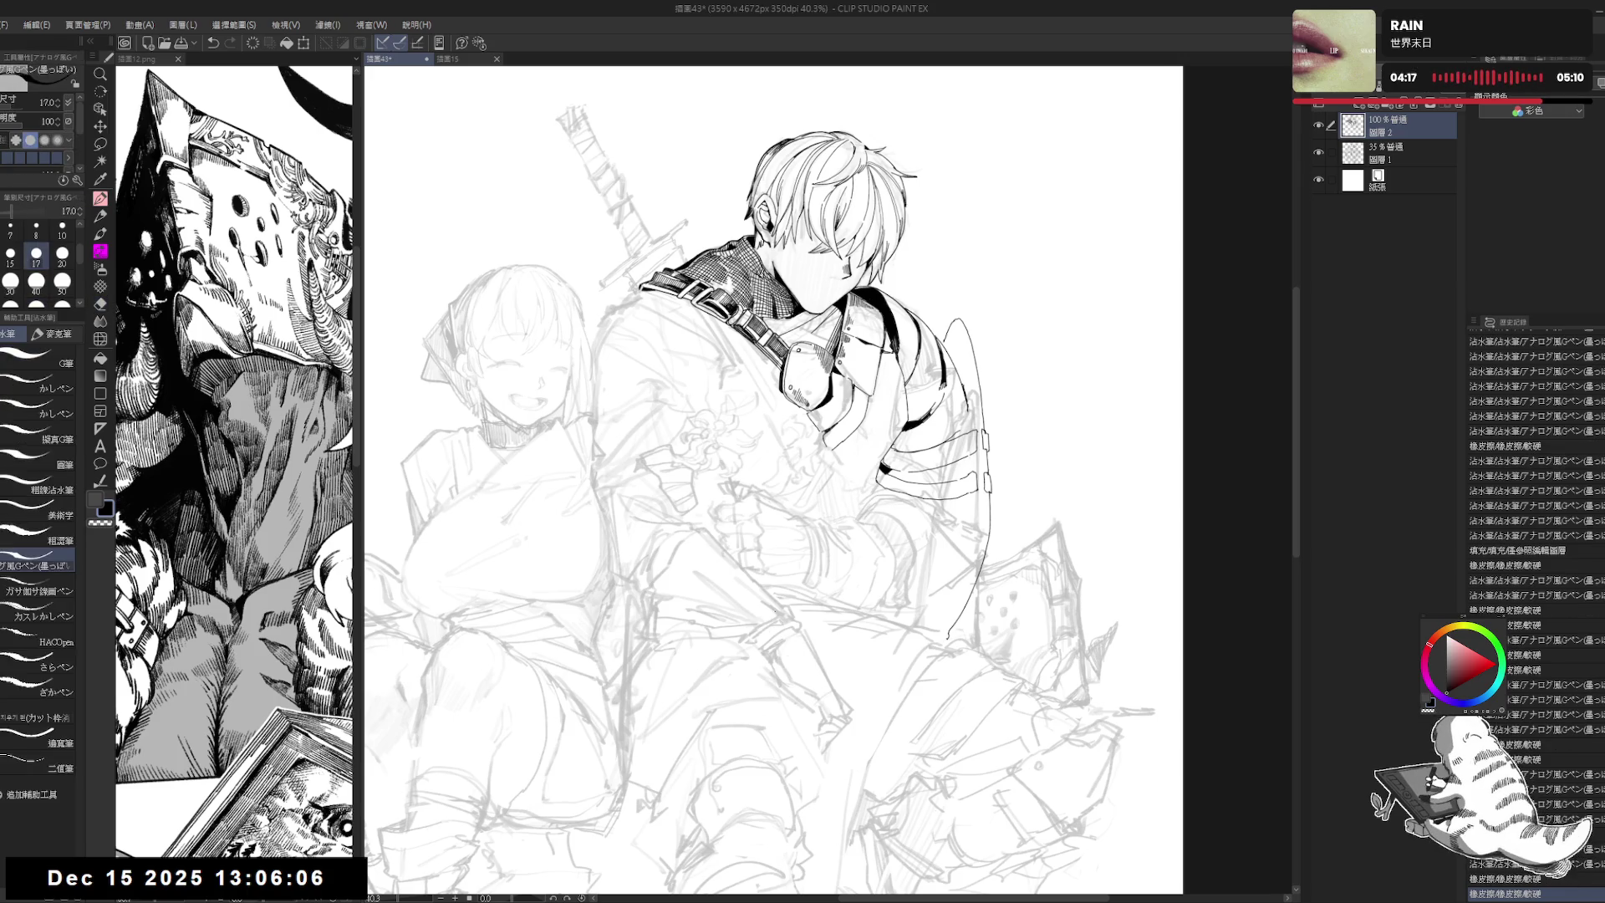
drag(764, 565, 768, 573)
mouse_move(1415, 96)
mouse_down()
mouse_move(1405, 119)
mouse_move(1458, 97)
mouse_up()
click(1318, 125)
click(1388, 153)
Step: Lighten the sketch around the boy's lap and near the girl's hair with a soft eraser
key(e)
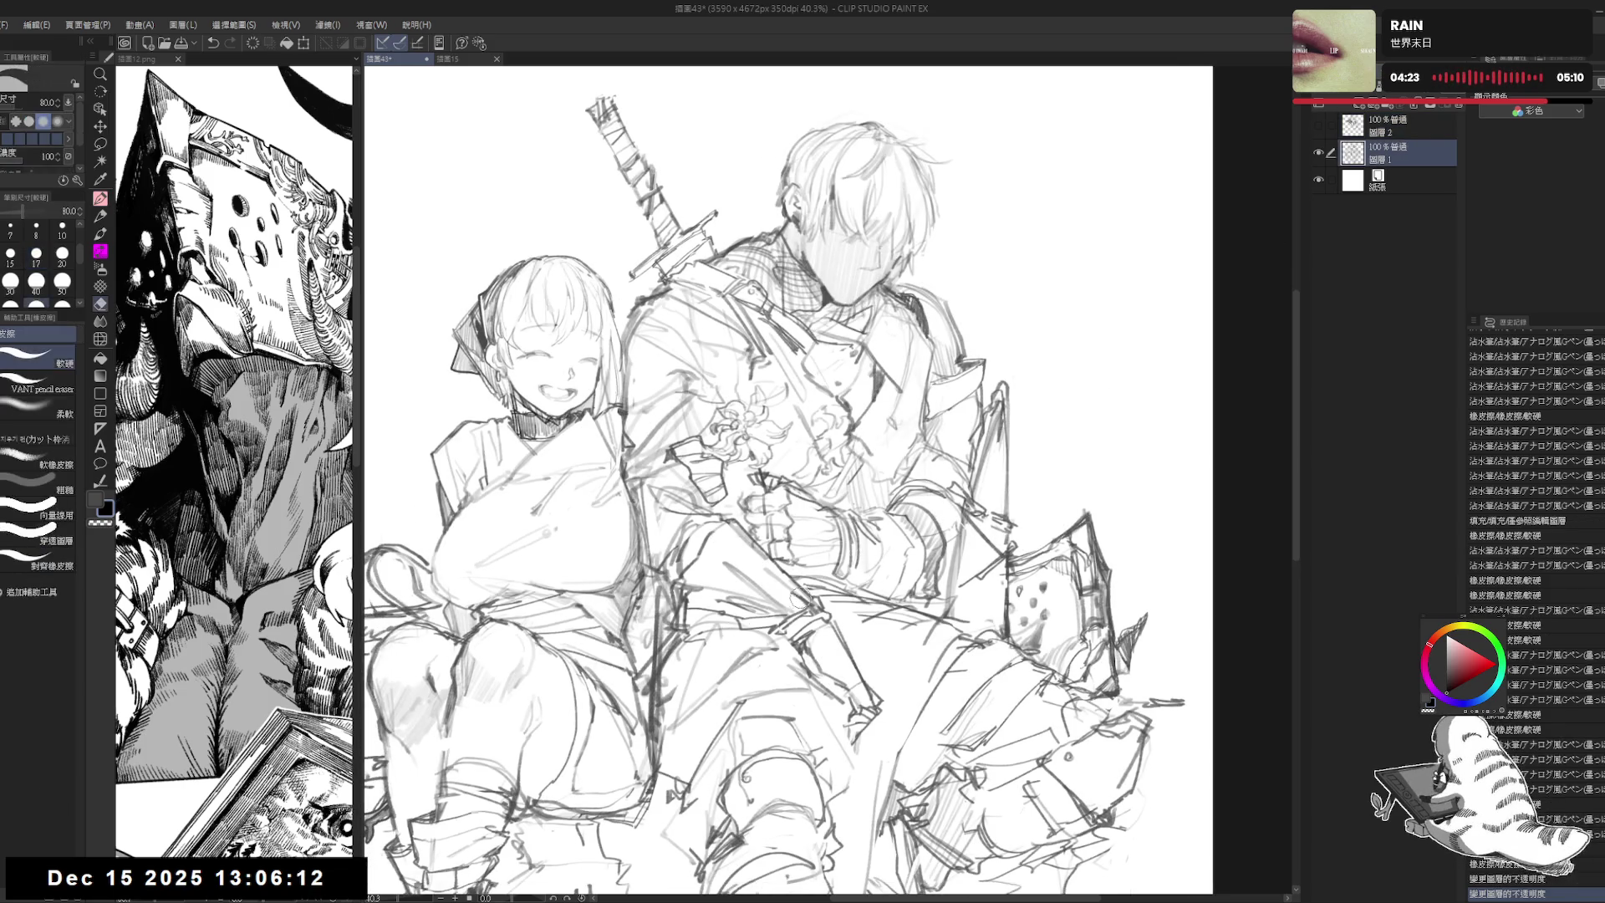
click(37, 407)
mouse_move(719, 577)
mouse_down()
mouse_move(794, 601)
mouse_move(819, 668)
mouse_up()
key(p)
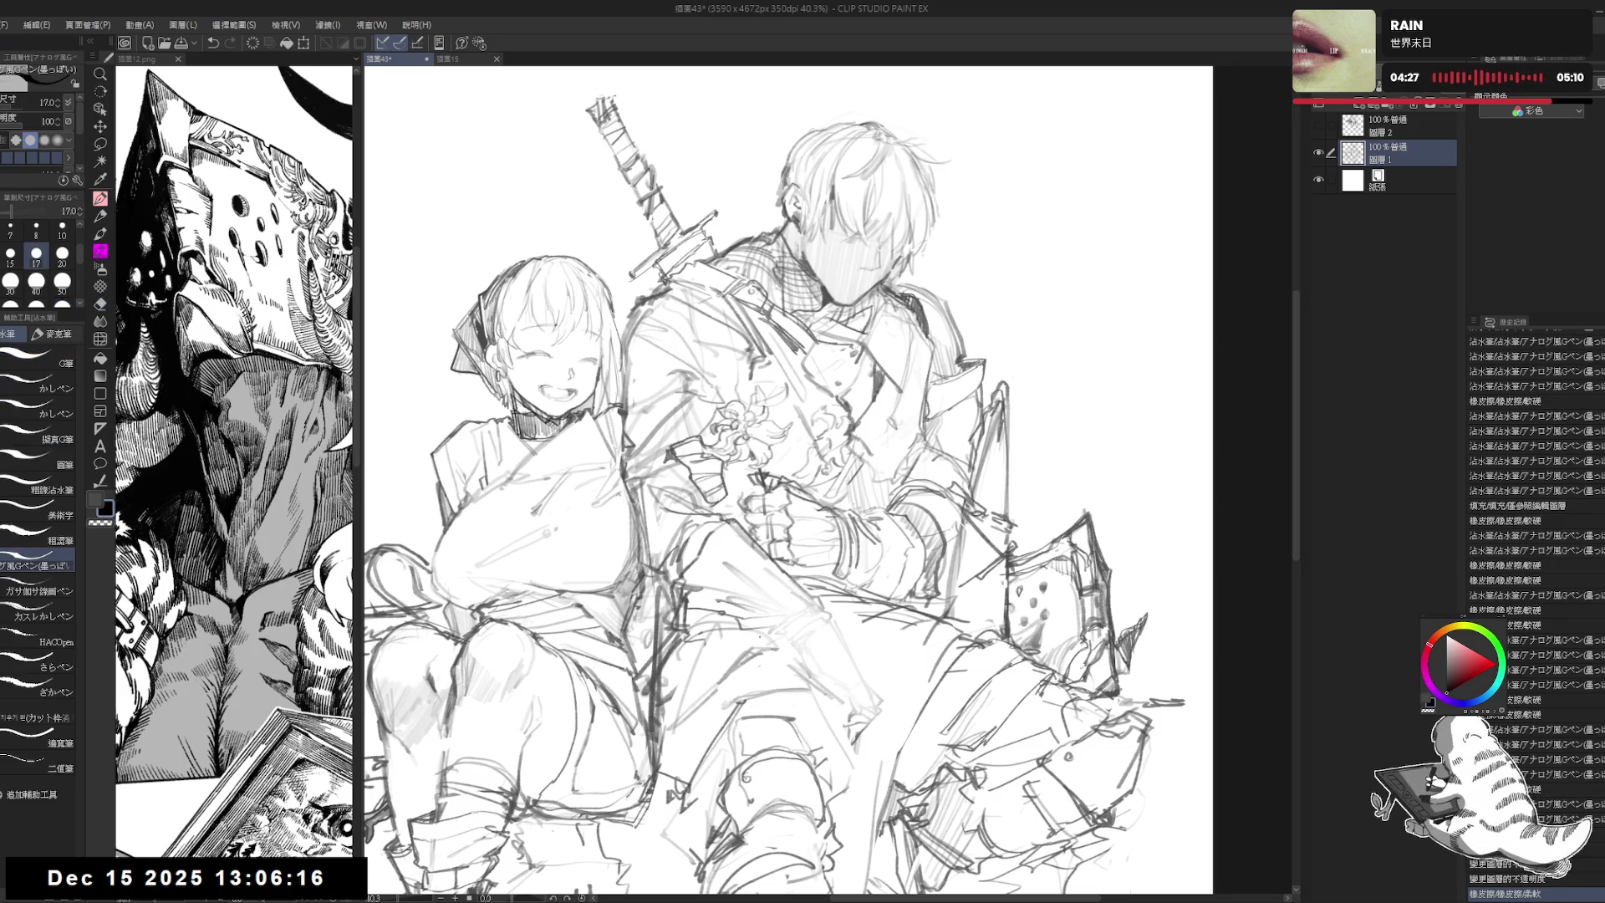
key(ctrl+minus)
drag(664, 441, 671, 449)
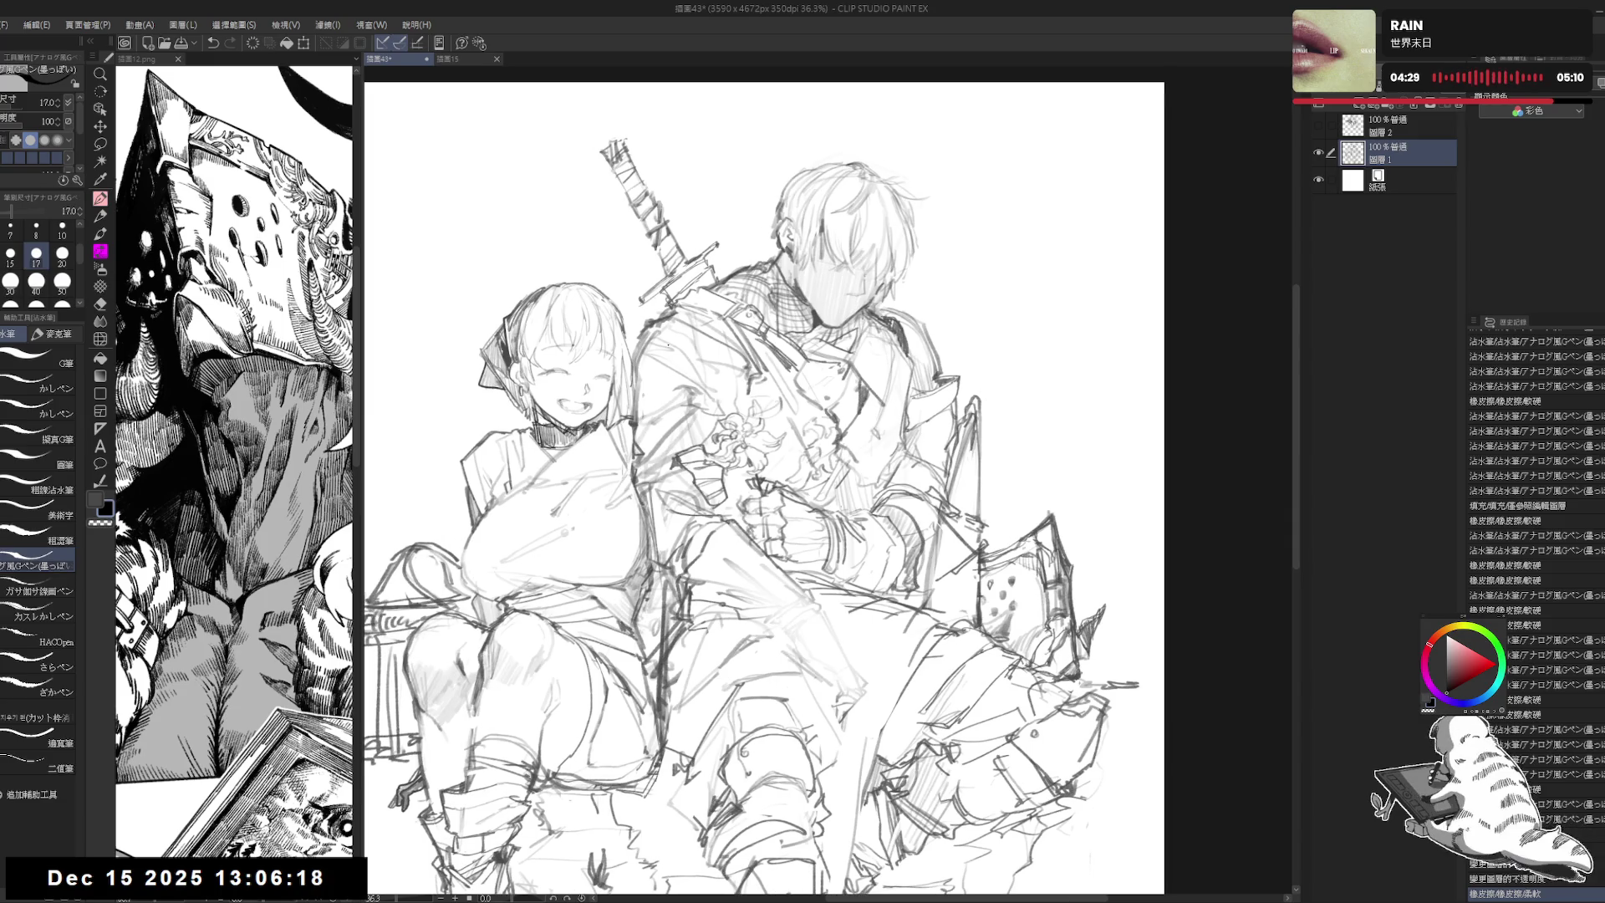
Step: Erase sketch lines near the girl's shoulder and darken her shoulder line in pencil
key(e)
drag(635, 360, 723, 286)
key(p)
key(ctrl+z)
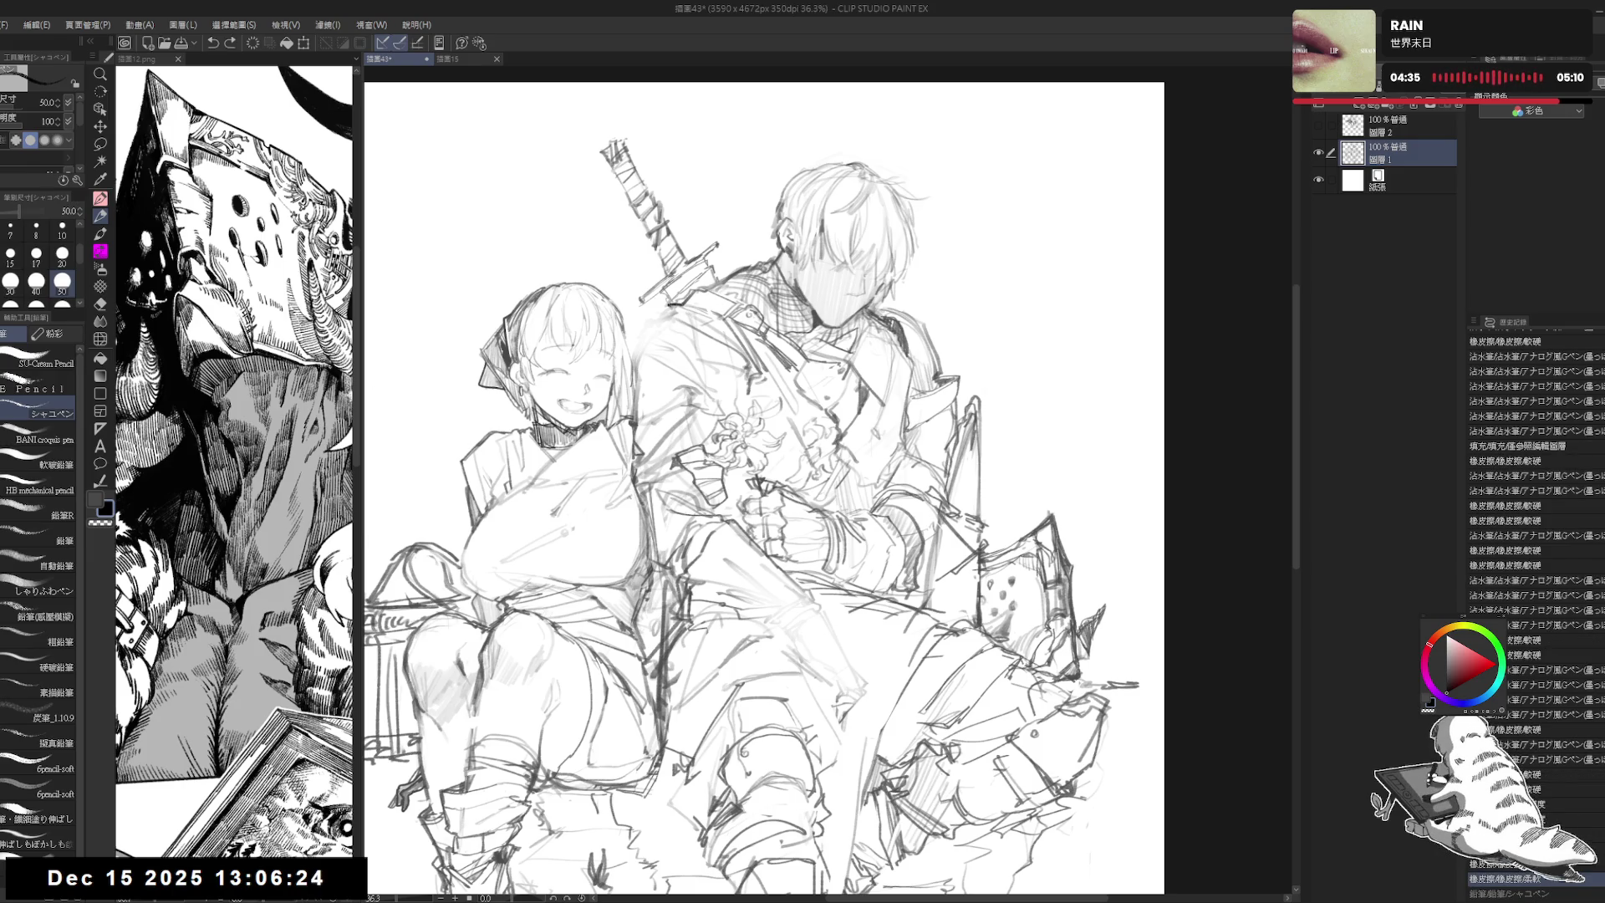
key(ctrl+y)
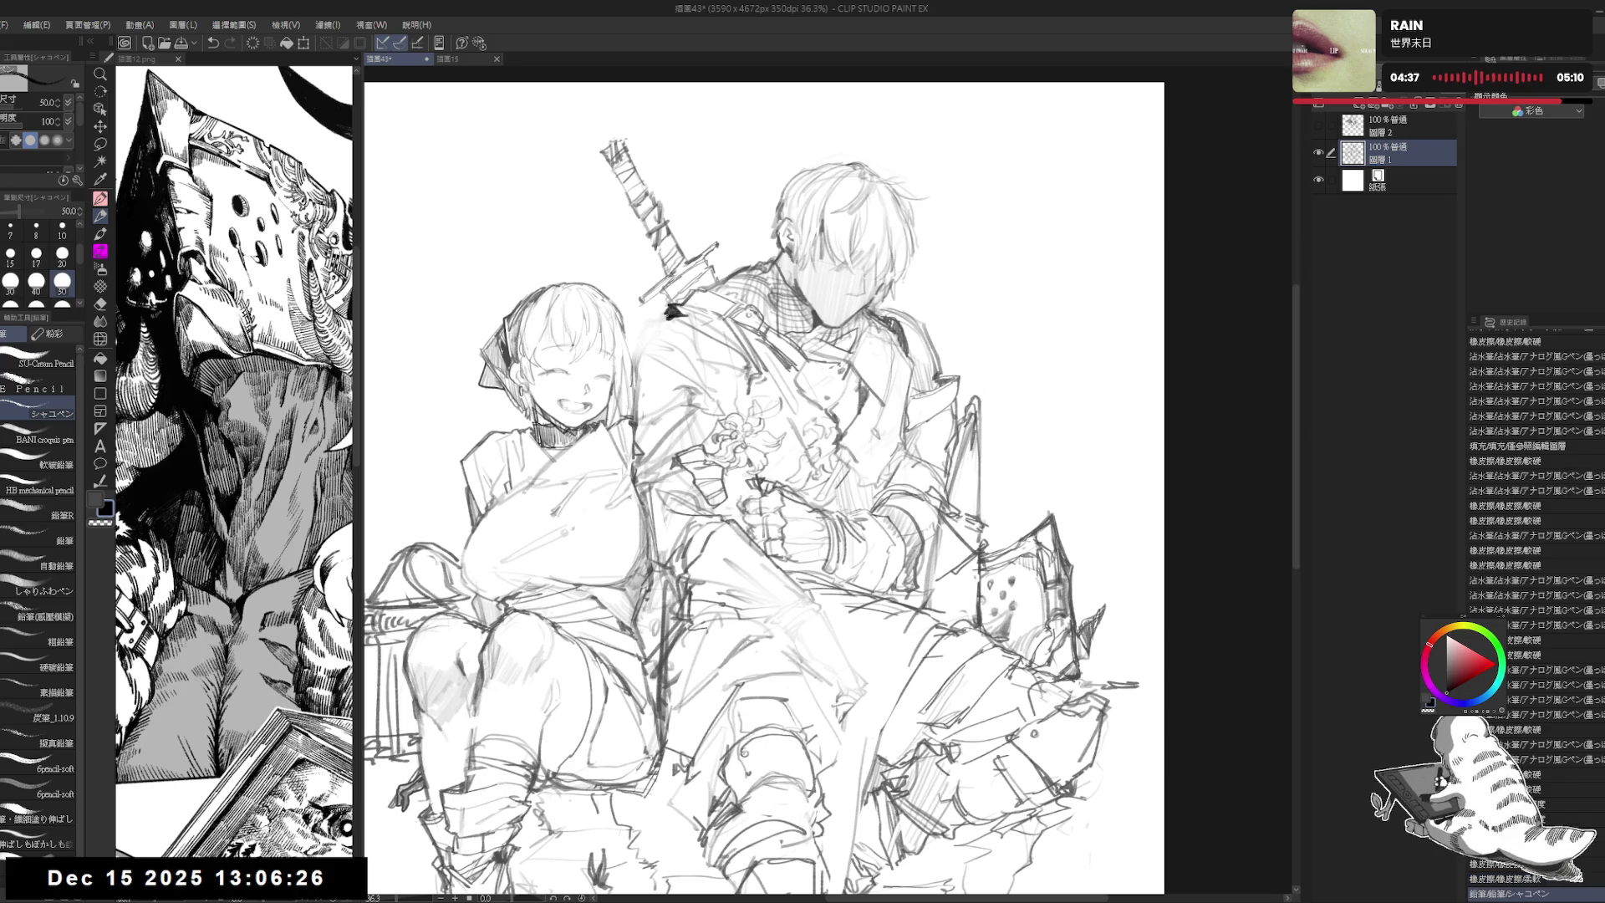
mouse_move(666, 314)
mouse_down()
mouse_move(635, 355)
mouse_move(638, 391)
mouse_up()
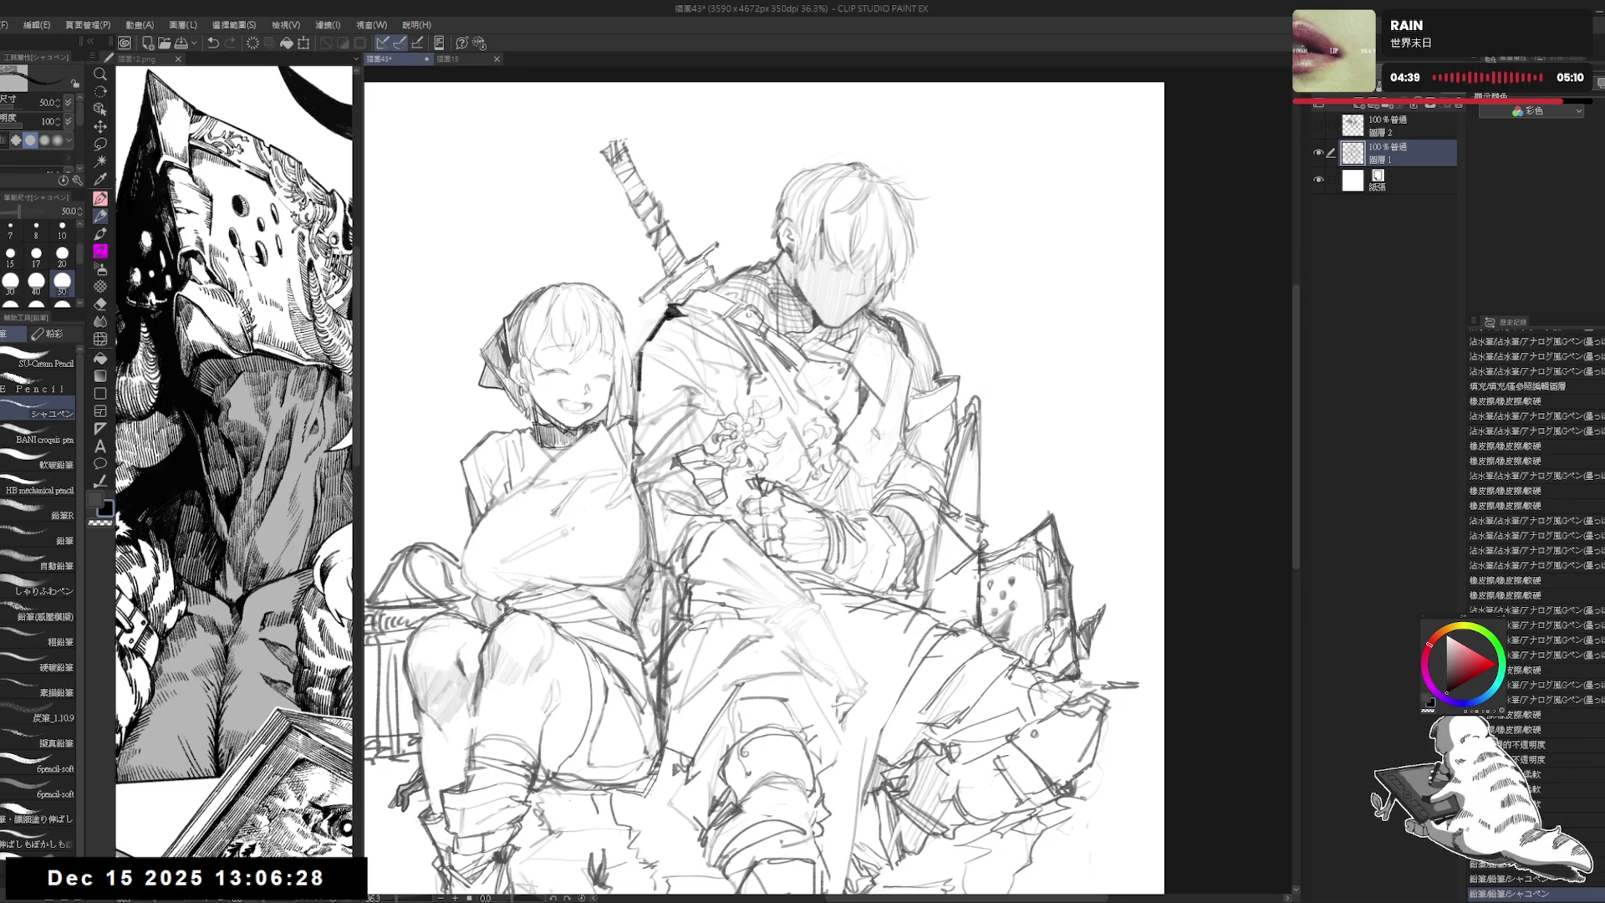
Step: Erase stray lines around the girl's shoulder and add pencil strokes near the boy's chest
key(e)
mouse_move(710, 459)
mouse_down()
mouse_move(652, 435)
mouse_move(660, 480)
mouse_up()
drag(648, 406, 635, 499)
drag(643, 335, 744, 401)
key(p)
mouse_move(718, 345)
mouse_down()
mouse_move(765, 381)
mouse_move(712, 408)
mouse_up()
drag(665, 326, 637, 359)
Step: Clean lines at the girl's shoulder, then use a smaller hard eraser around the boy's hand
drag(680, 650, 665, 530)
key(e)
mouse_move(685, 456)
mouse_down()
mouse_move(652, 418)
mouse_move(768, 489)
mouse_move(702, 501)
mouse_up()
key(p)
key(e)
click(54, 360)
mouse_move(663, 387)
mouse_down()
mouse_move(660, 409)
mouse_move(710, 410)
mouse_move(685, 393)
mouse_move(725, 384)
mouse_move(712, 357)
mouse_move(635, 365)
mouse_up()
Step: Erase stray lines along the girl's shoulder with the hard eraser
key(p)
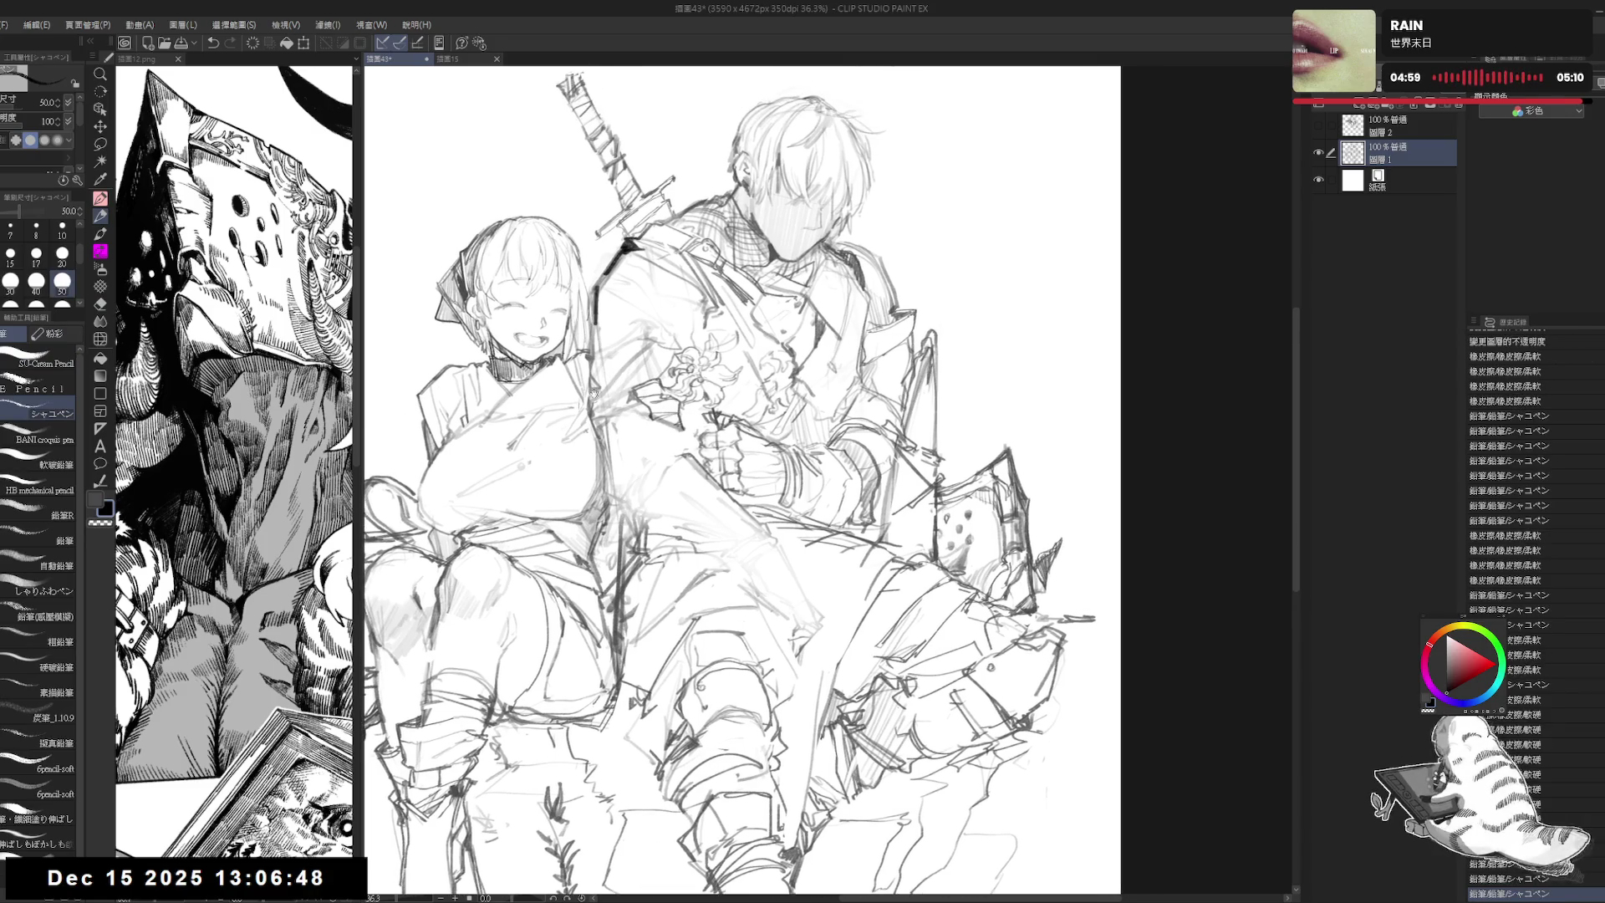
scroll(619, 393, down, 1)
key(e)
drag(604, 434, 605, 472)
mouse_move(609, 548)
mouse_down()
mouse_move(608, 419)
mouse_move(609, 500)
mouse_up()
drag(623, 397, 600, 468)
key(p)
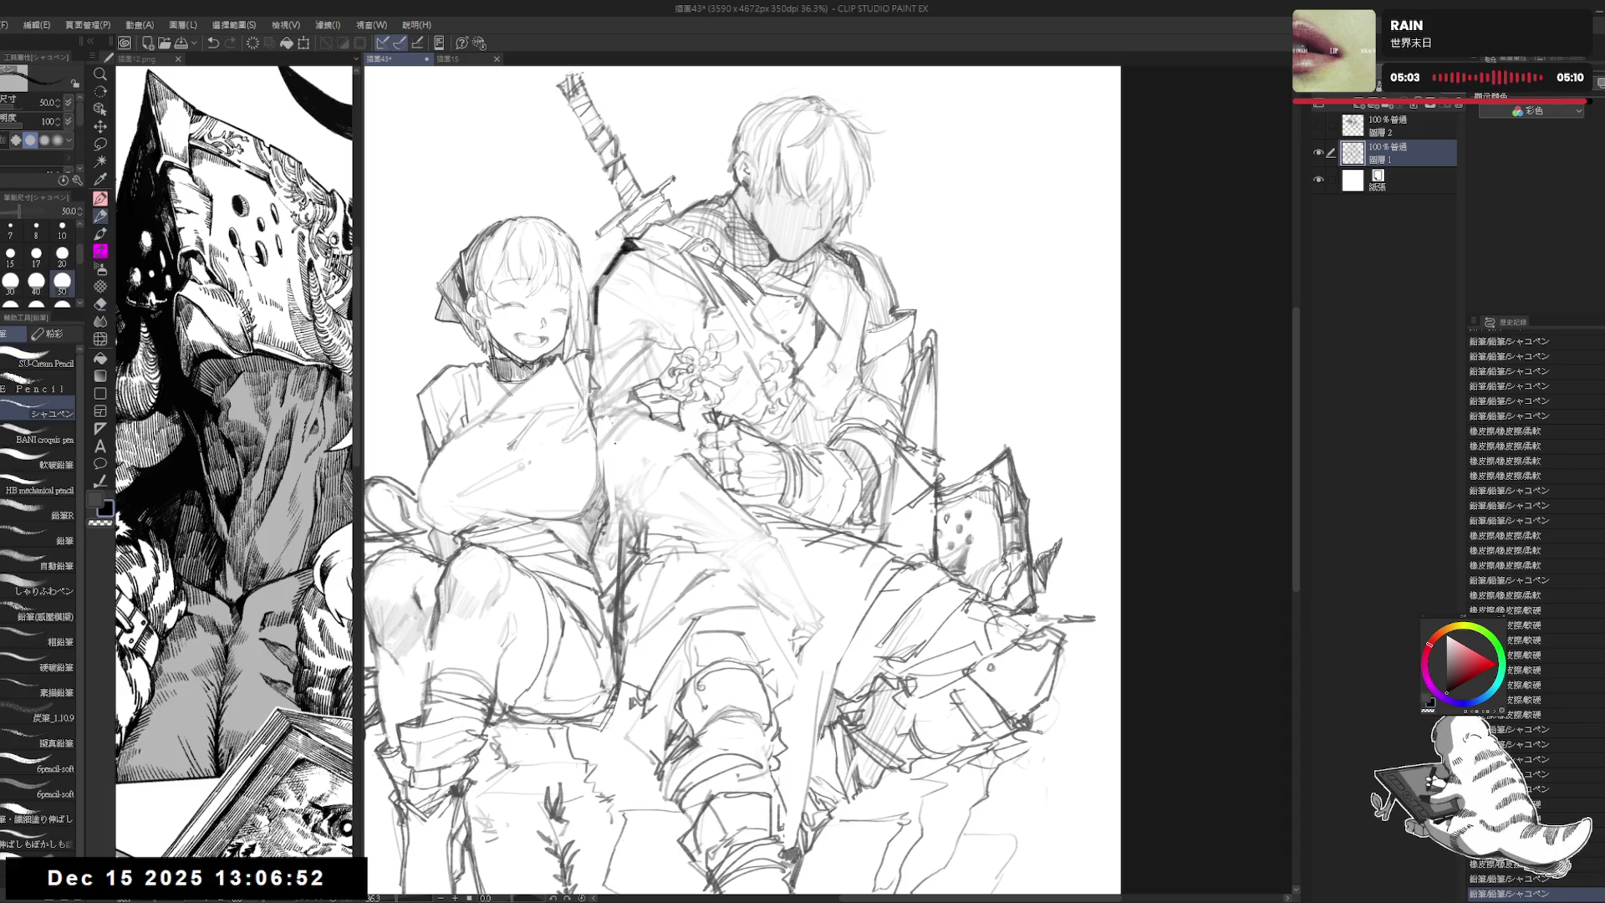
Step: Pencil marks on the boy's arm and the girl's shoulder, with short hatching at the boy's side
drag(633, 428, 654, 440)
mouse_move(616, 505)
mouse_down()
mouse_move(650, 496)
mouse_move(614, 518)
mouse_move(614, 472)
mouse_up()
key(e)
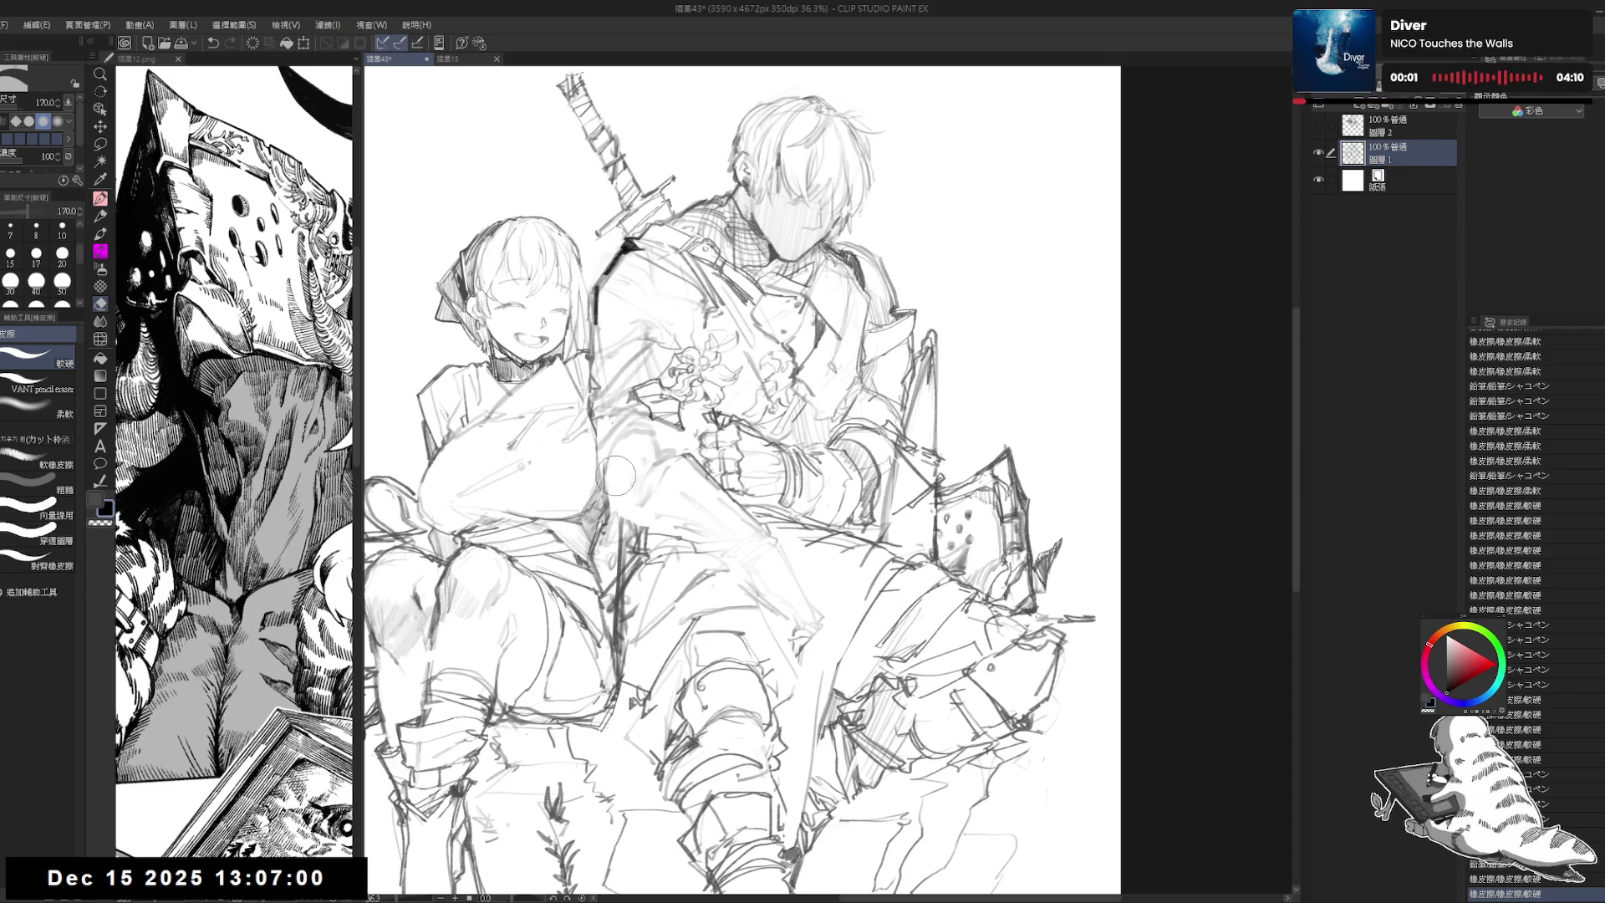
key(p)
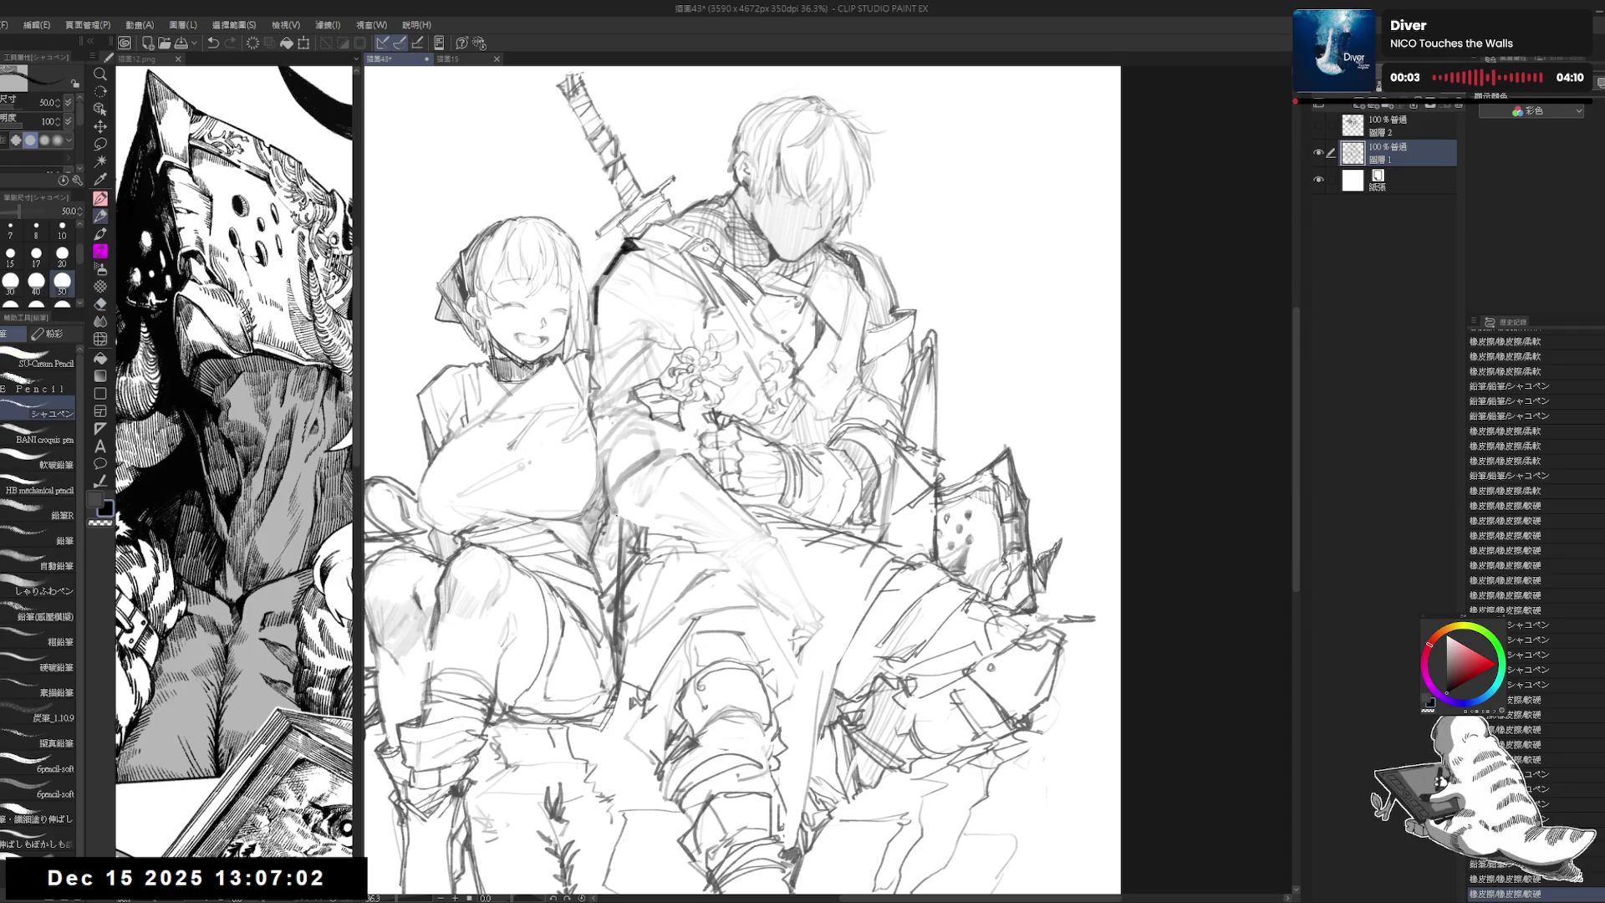
mouse_move(658, 468)
mouse_down()
mouse_move(689, 461)
mouse_move(652, 522)
mouse_move(618, 535)
mouse_move(665, 478)
mouse_move(588, 437)
mouse_up()
key(e)
key(p)
key(e)
key(p)
key(e)
key(p)
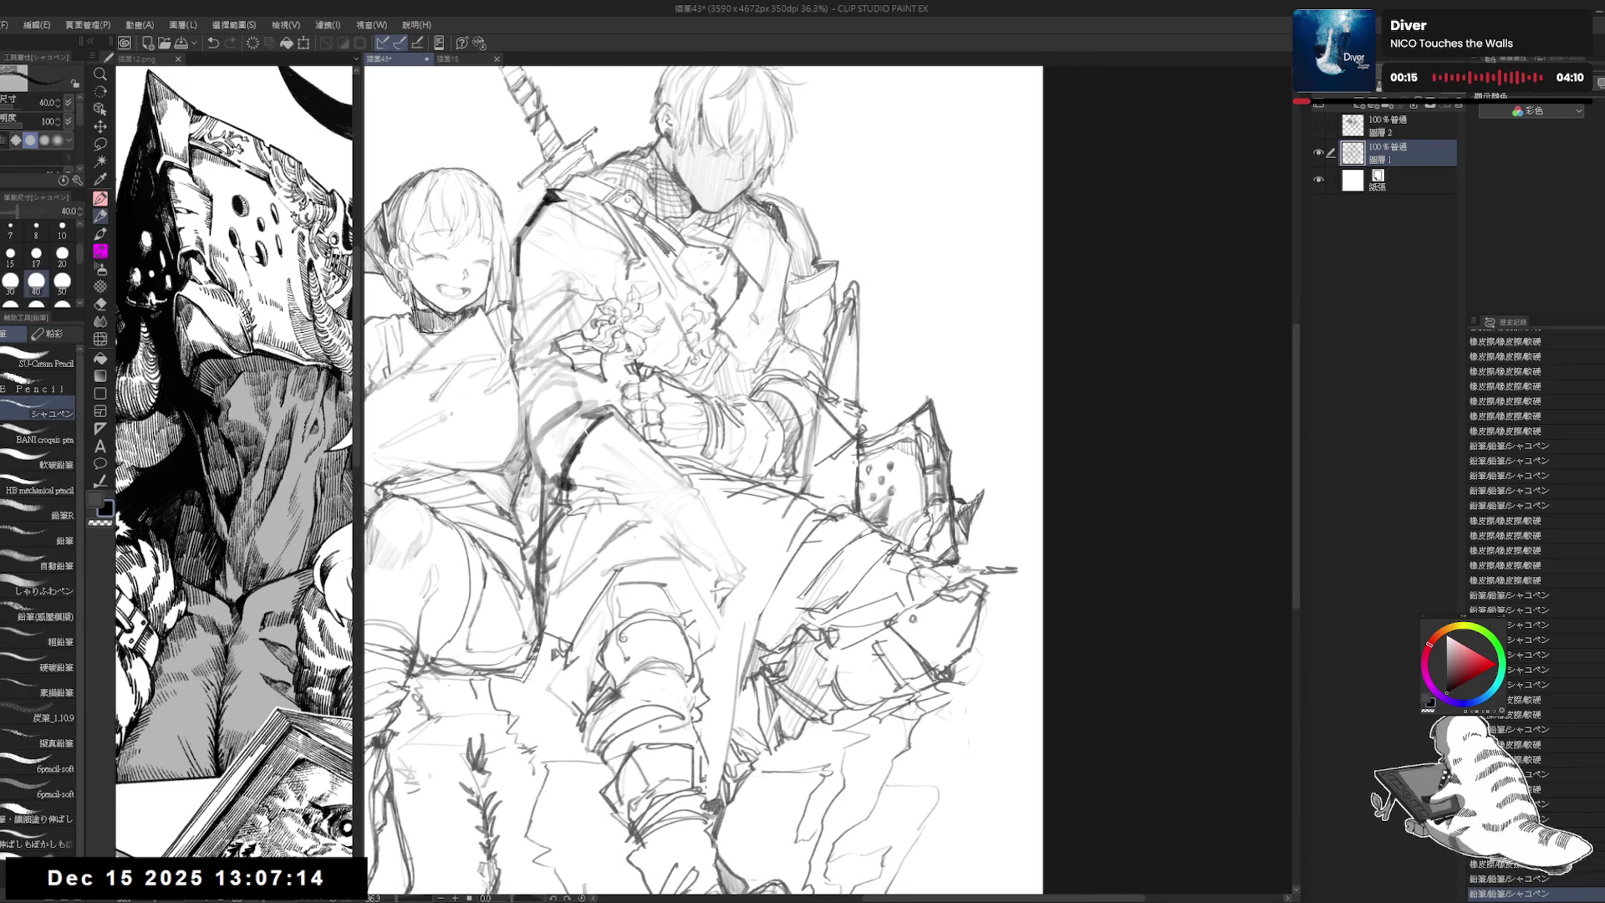
Step: Zoom in on the shield and pencil a fringed line along its right edge
scroll(1003, 560, up, 2)
scroll(1003, 560, up, 2)
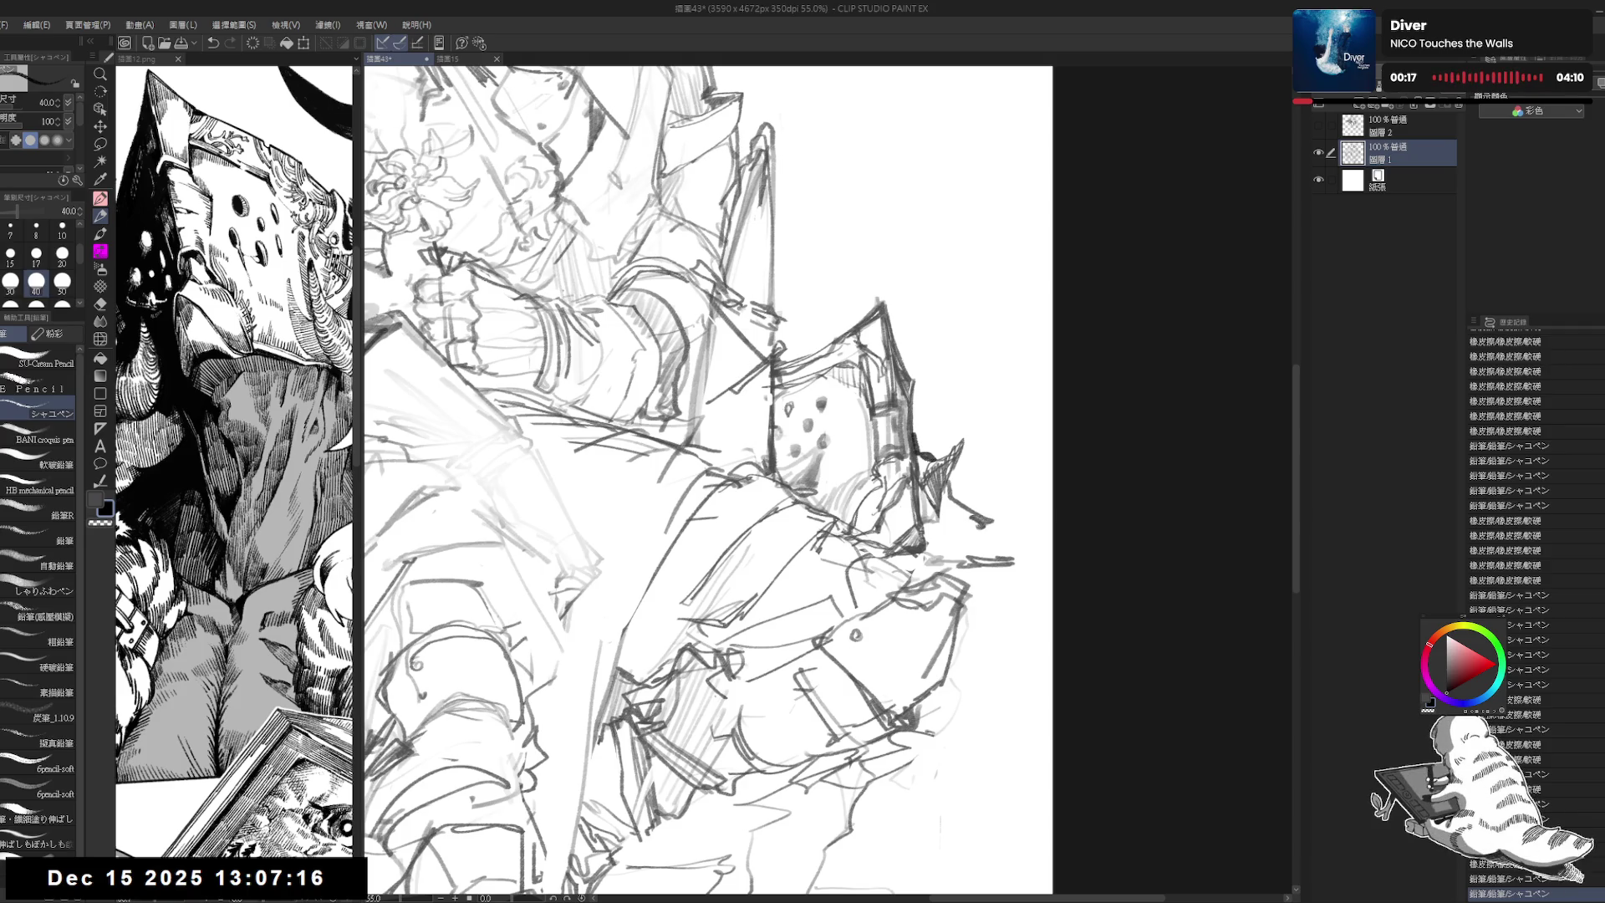
key(e)
mouse_move(996, 558)
mouse_down()
mouse_move(1011, 573)
mouse_move(936, 589)
mouse_up()
key(p)
mouse_move(924, 531)
mouse_down()
mouse_move(961, 570)
mouse_move(972, 652)
mouse_up()
mouse_move(1001, 573)
mouse_down()
mouse_move(1007, 602)
mouse_move(957, 580)
mouse_move(978, 760)
mouse_up()
Step: Erase and redraw the fringe line, extending it down beside the shield
key(e)
mouse_move(970, 544)
mouse_down()
mouse_move(977, 696)
mouse_move(1003, 567)
mouse_move(1014, 599)
mouse_move(943, 816)
mouse_up()
key(p)
drag(934, 723, 916, 784)
drag(942, 780, 931, 832)
mouse_move(945, 685)
mouse_down()
mouse_move(937, 828)
mouse_move(922, 796)
mouse_up()
Step: Check the reference illustration, panning it into a narrow view beside the canvas
drag(961, 381, 959, 406)
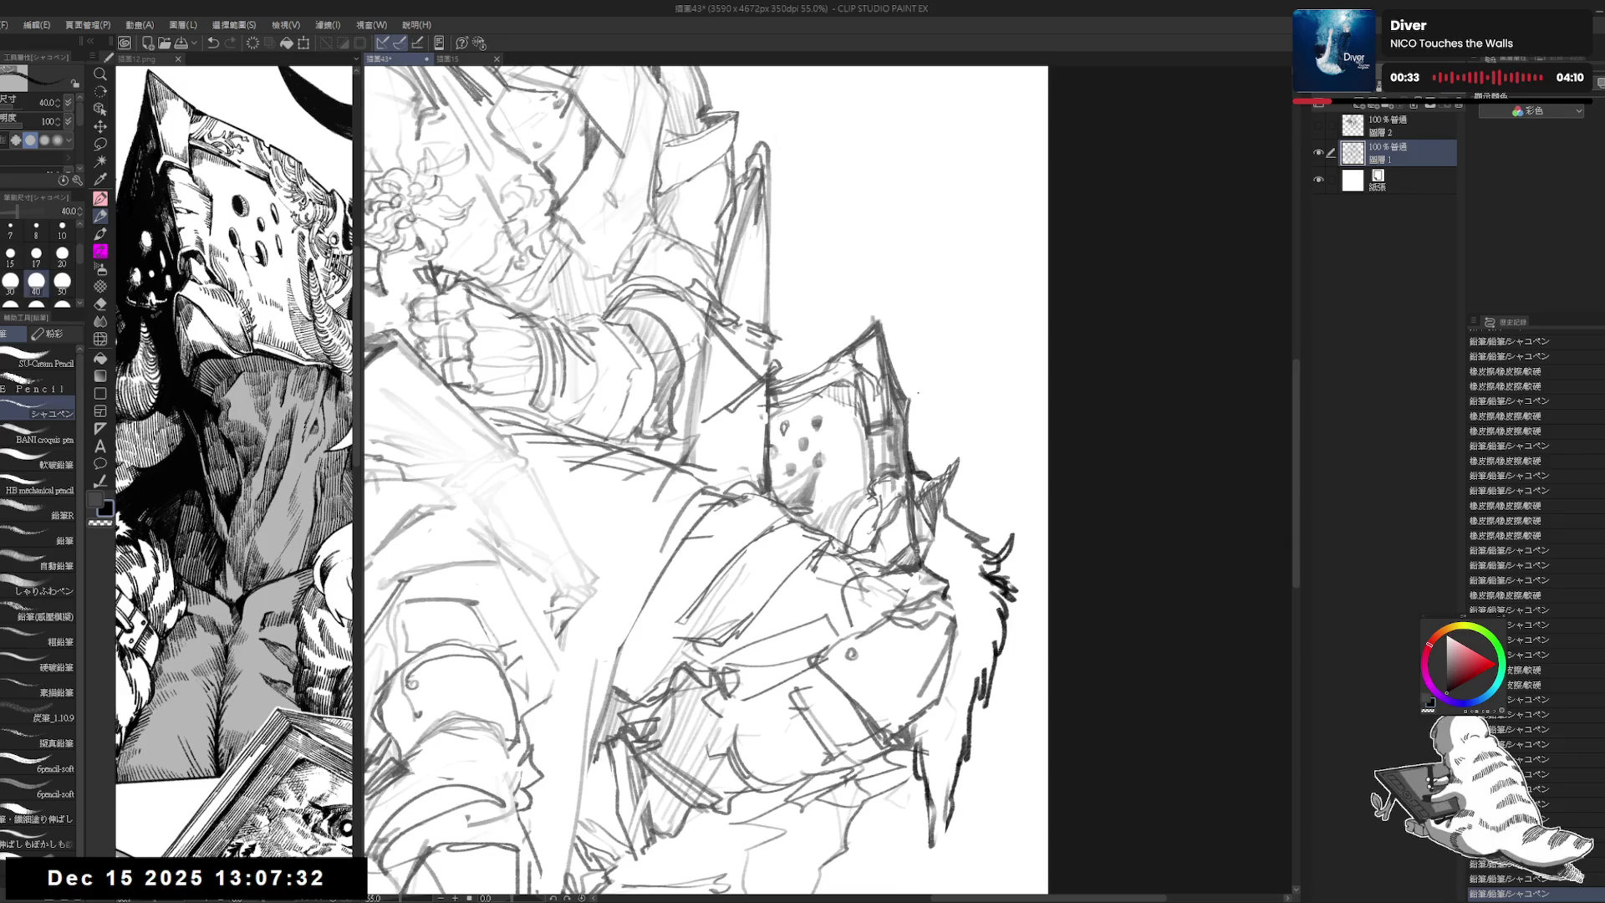
scroll(976, 350, down, 2)
drag(977, 350, 838, 382)
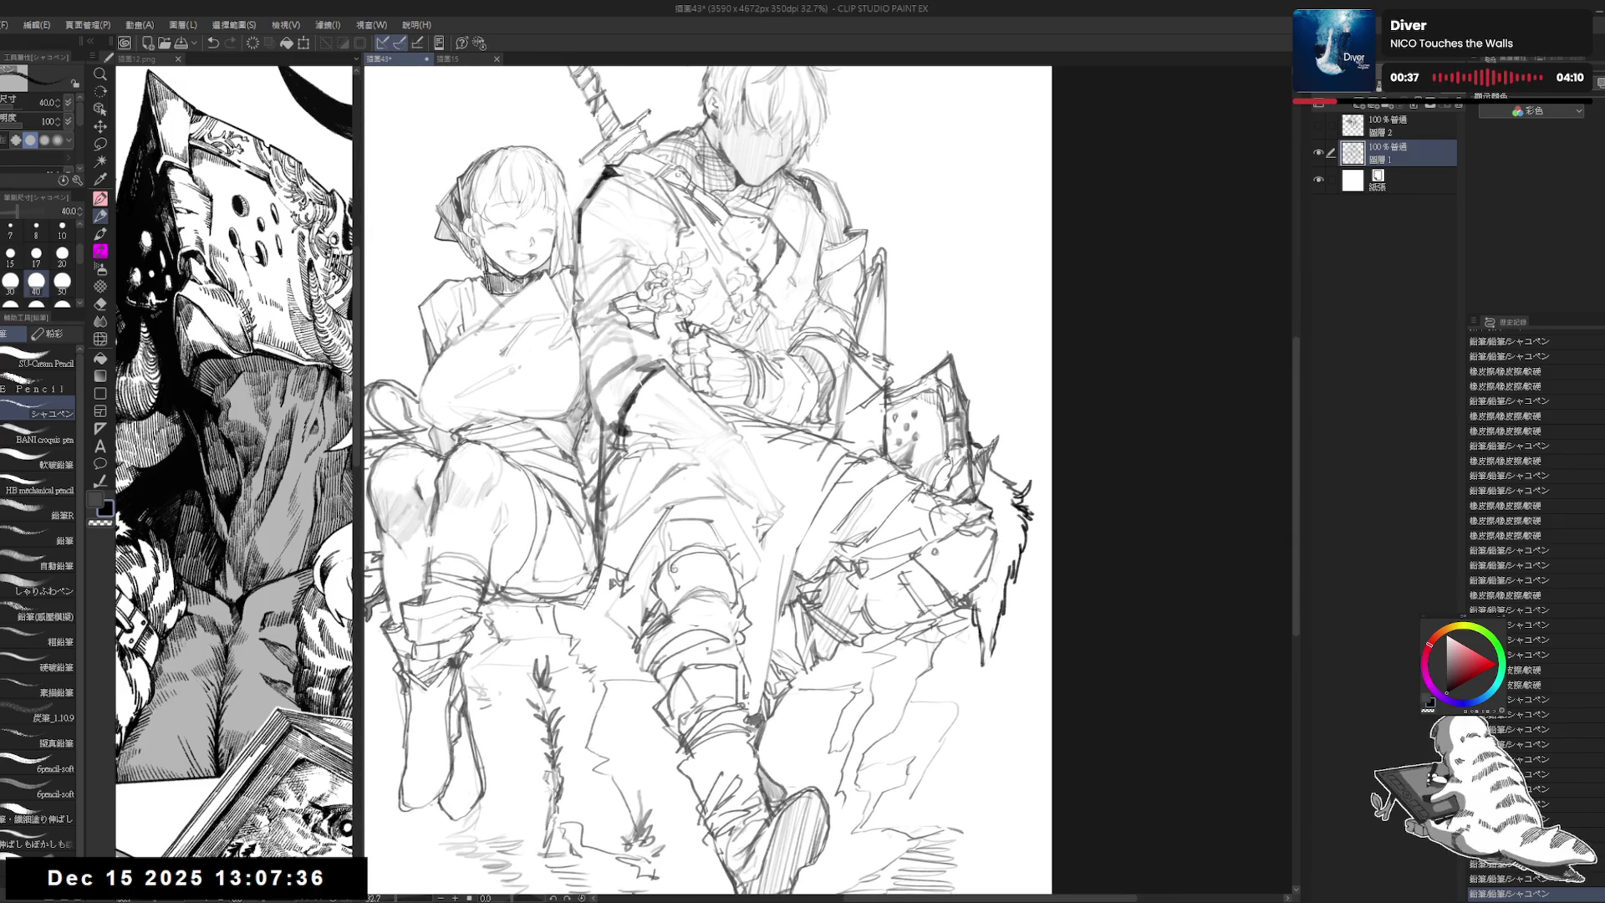
click(259, 258)
mouse_move(343, 351)
mouse_down()
mouse_move(194, 208)
mouse_move(547, 247)
mouse_up()
drag(335, 417, 263, 401)
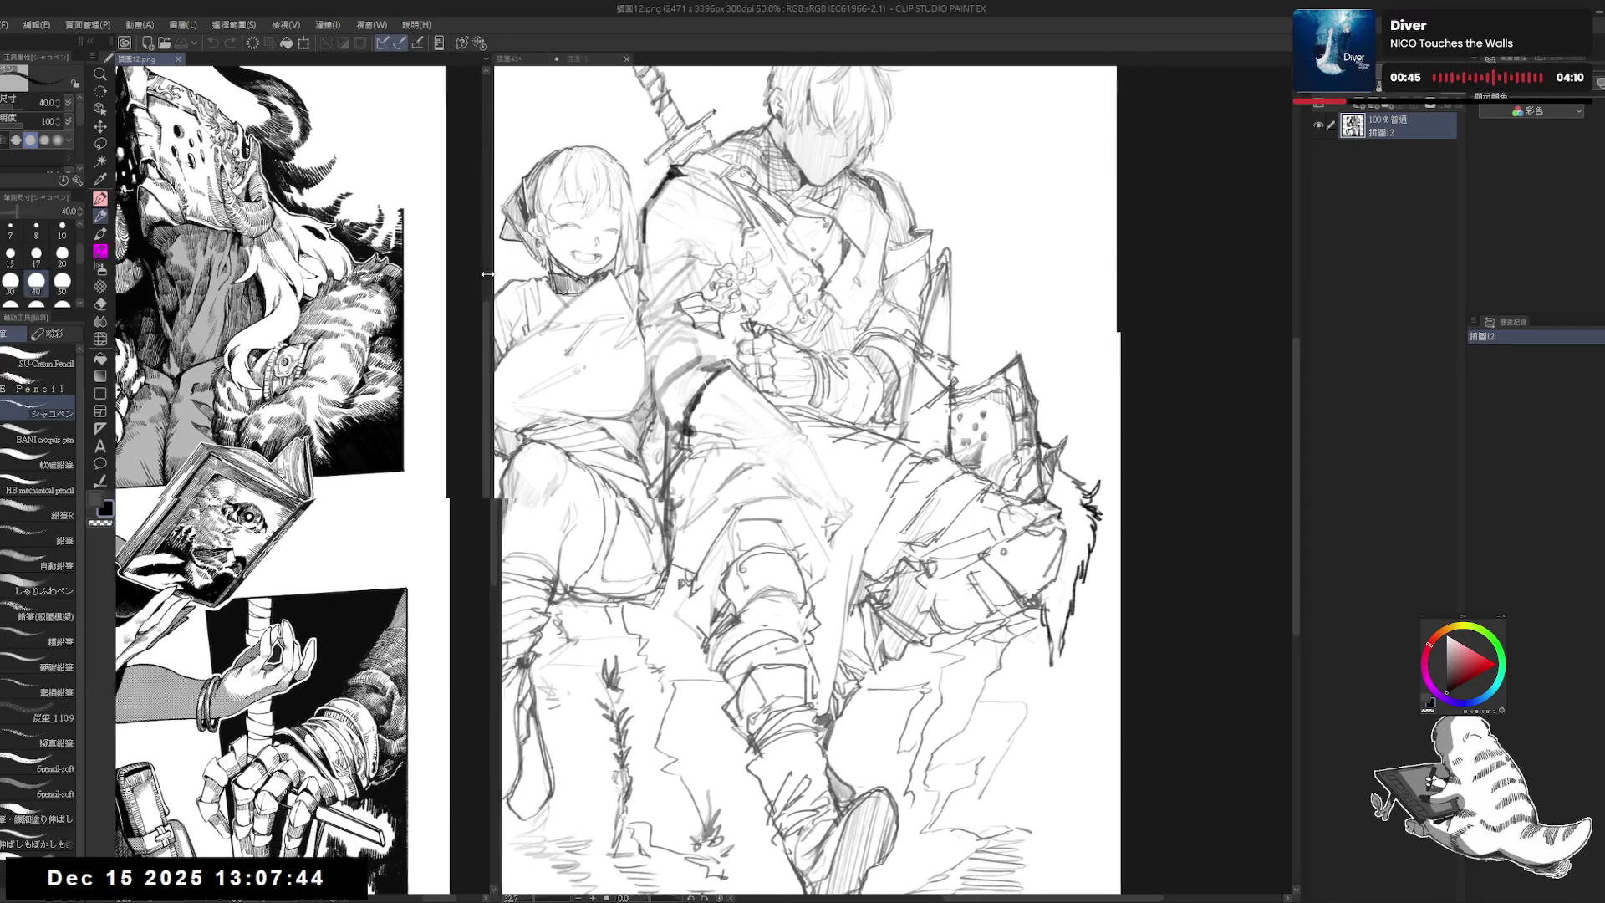
drag(547, 248, 373, 248)
click(453, 274)
Step: Erase sketch lines near the shield and add small pencil strokes there
scroll(843, 387, up, 1)
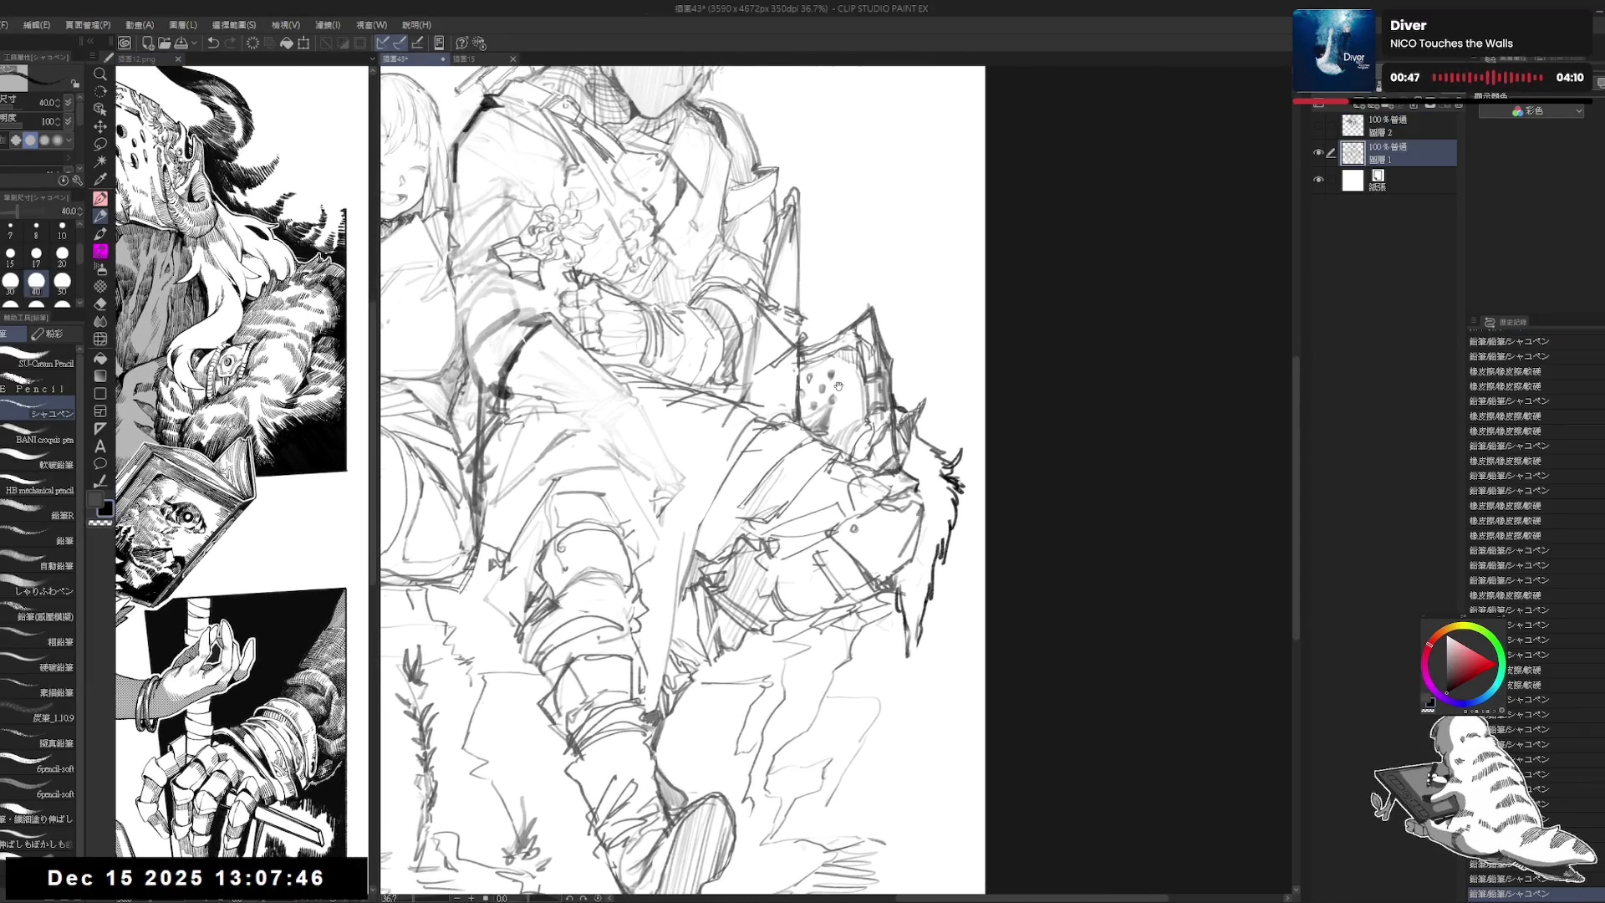
scroll(843, 387, up, 1)
key(e)
drag(961, 493, 944, 581)
key(p)
drag(957, 502, 946, 543)
drag(836, 418, 856, 441)
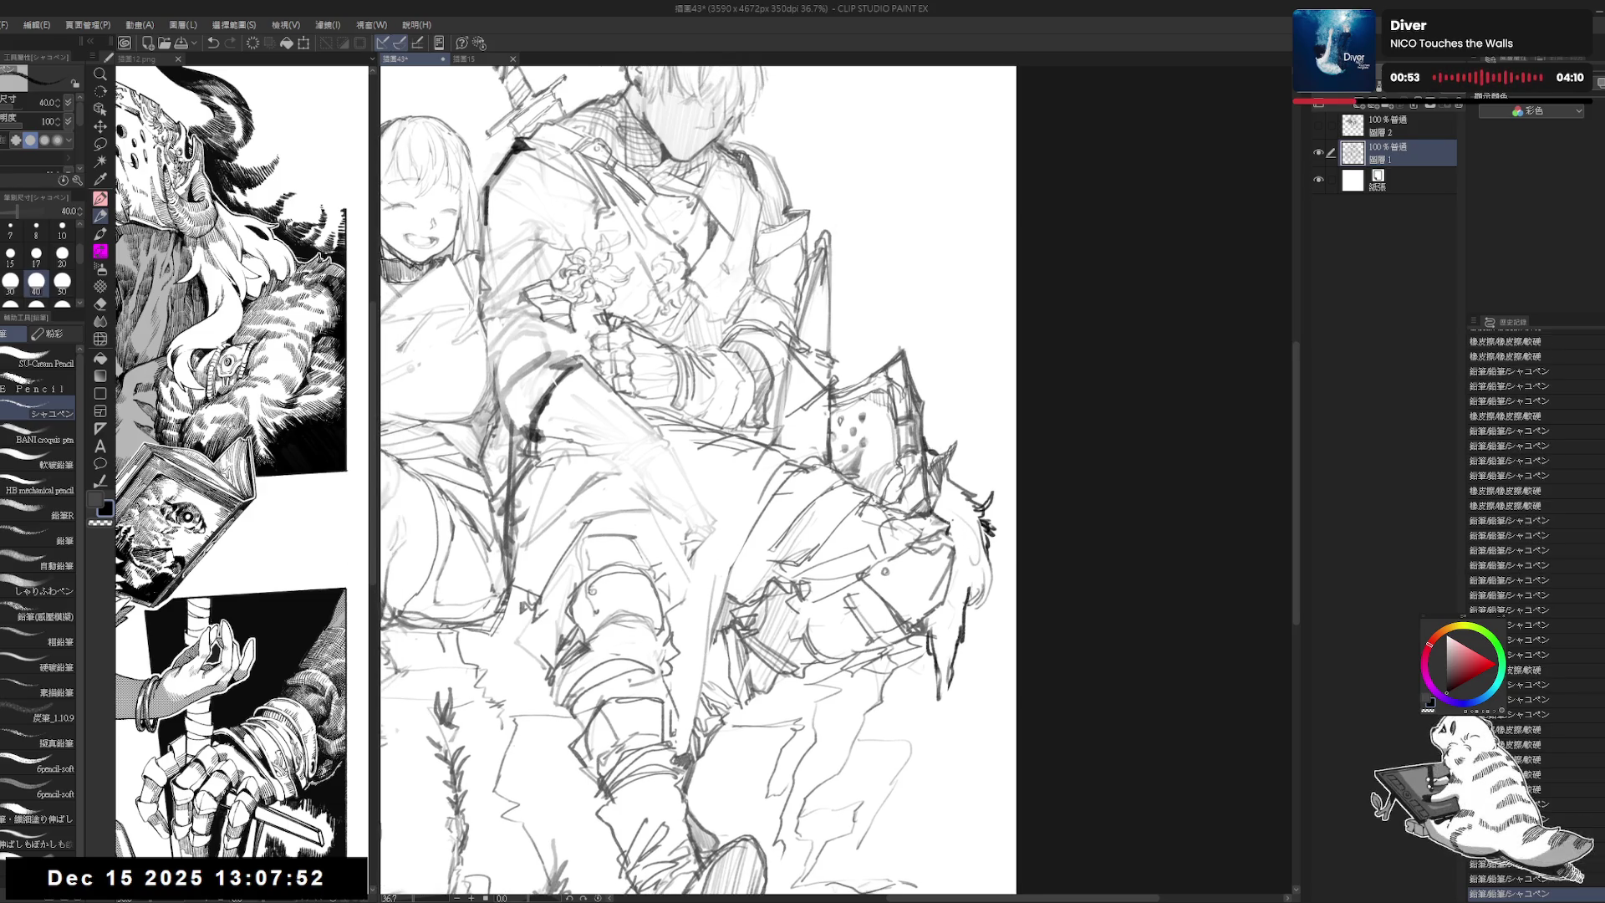
Step: Move down to the boy's knee and erase sketch lines there
scroll(697, 481, down, 1)
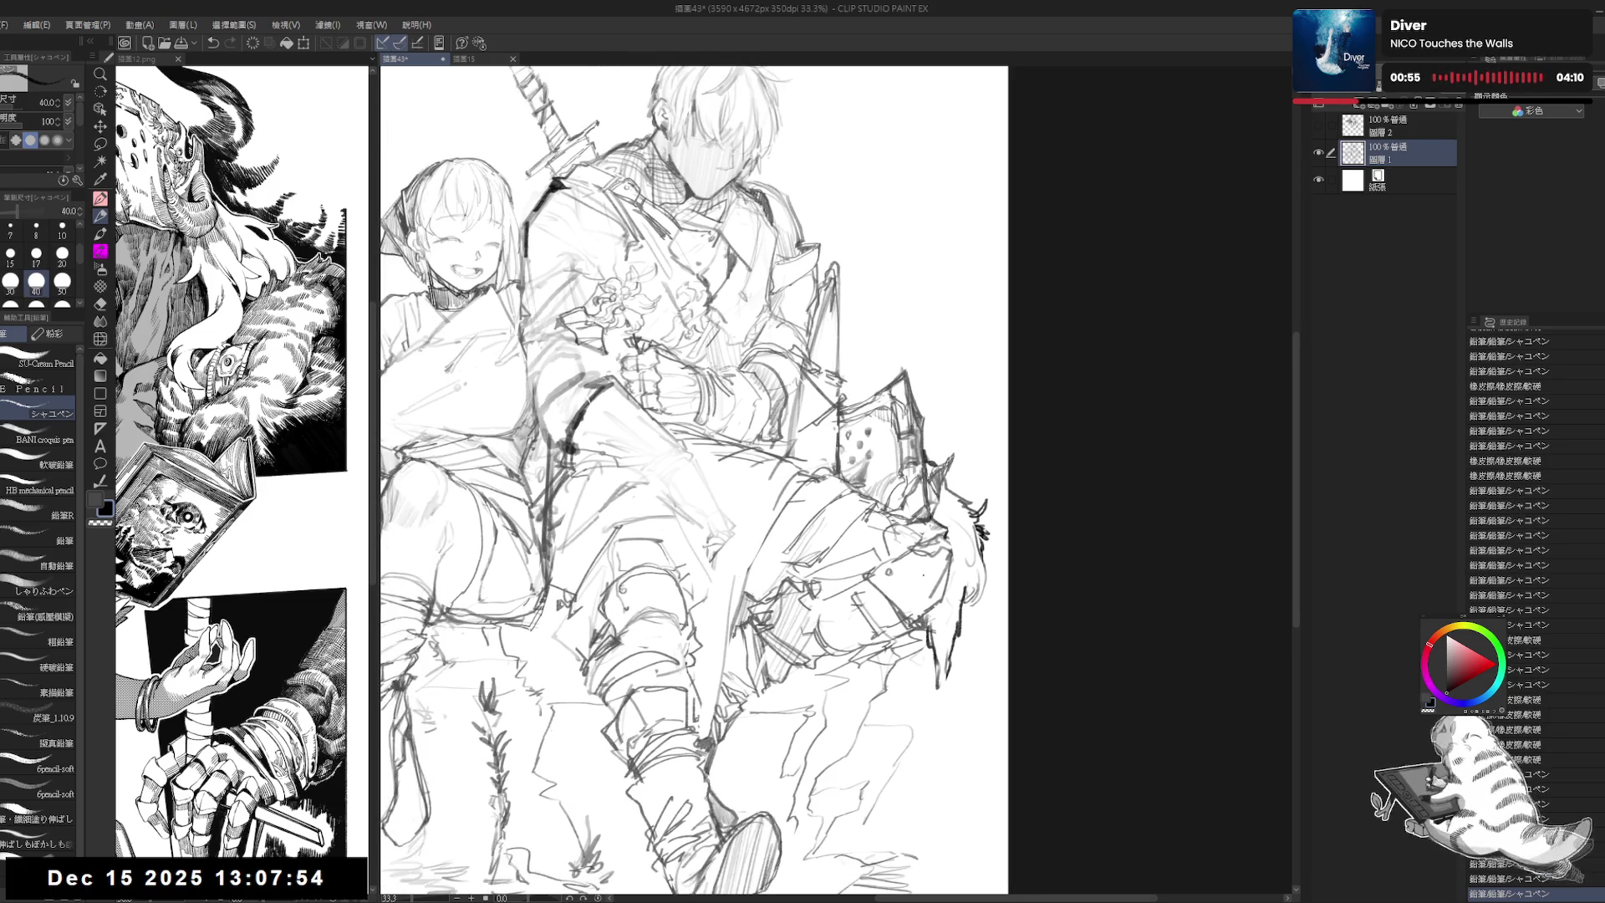
scroll(698, 481, down, 1)
scroll(698, 480, down, 1)
scroll(698, 480, down, 1)
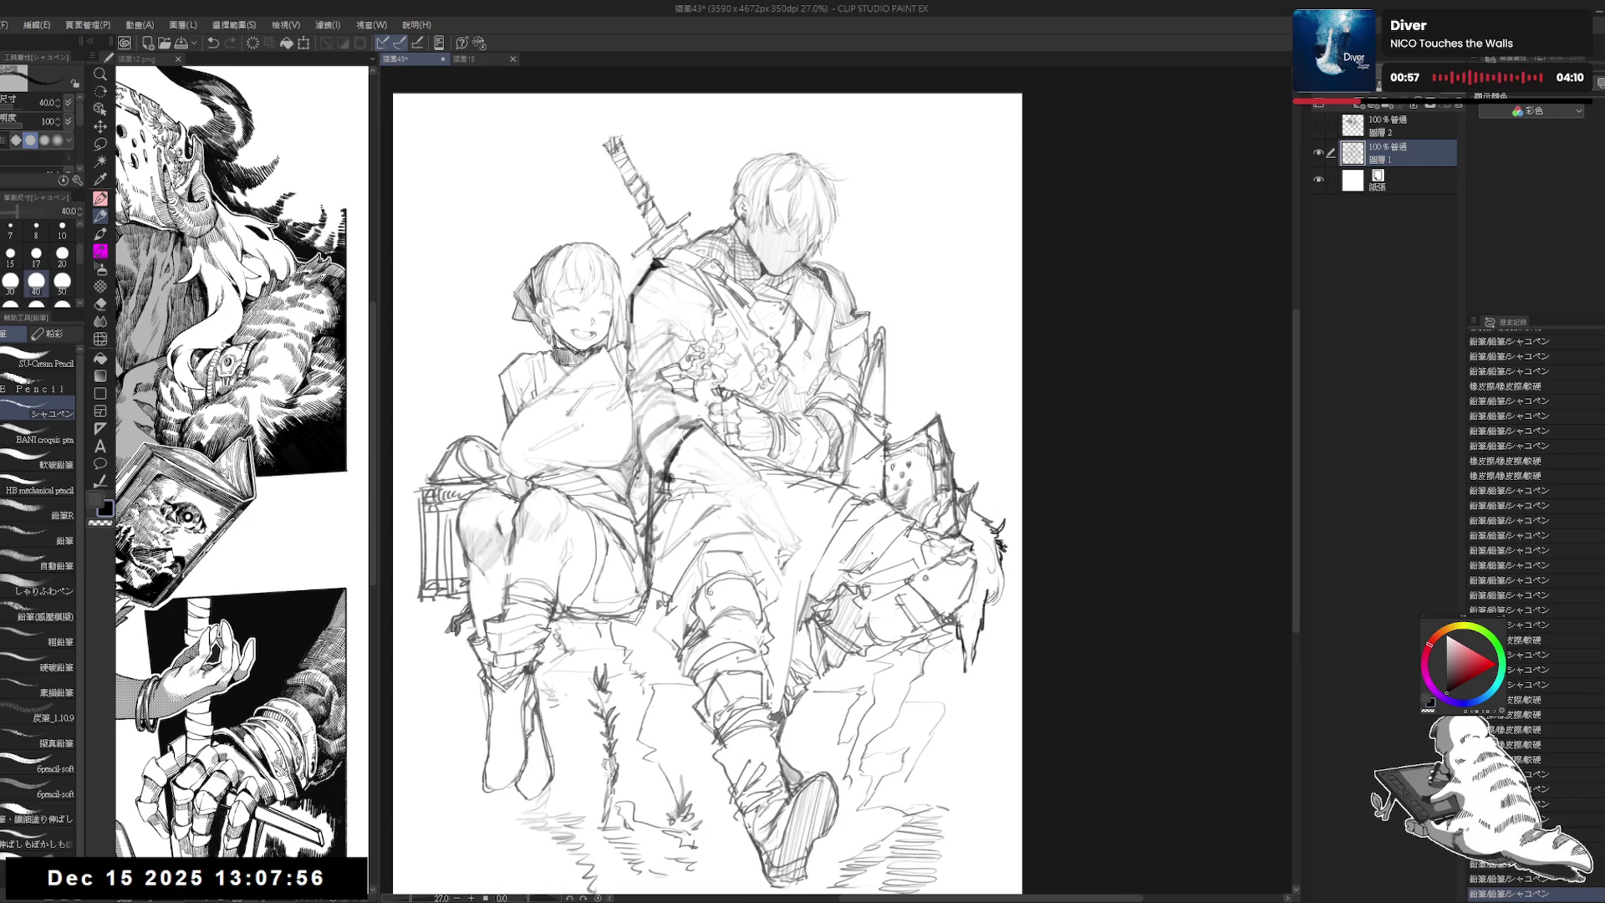
scroll(872, 553, up, 2)
scroll(871, 553, up, 2)
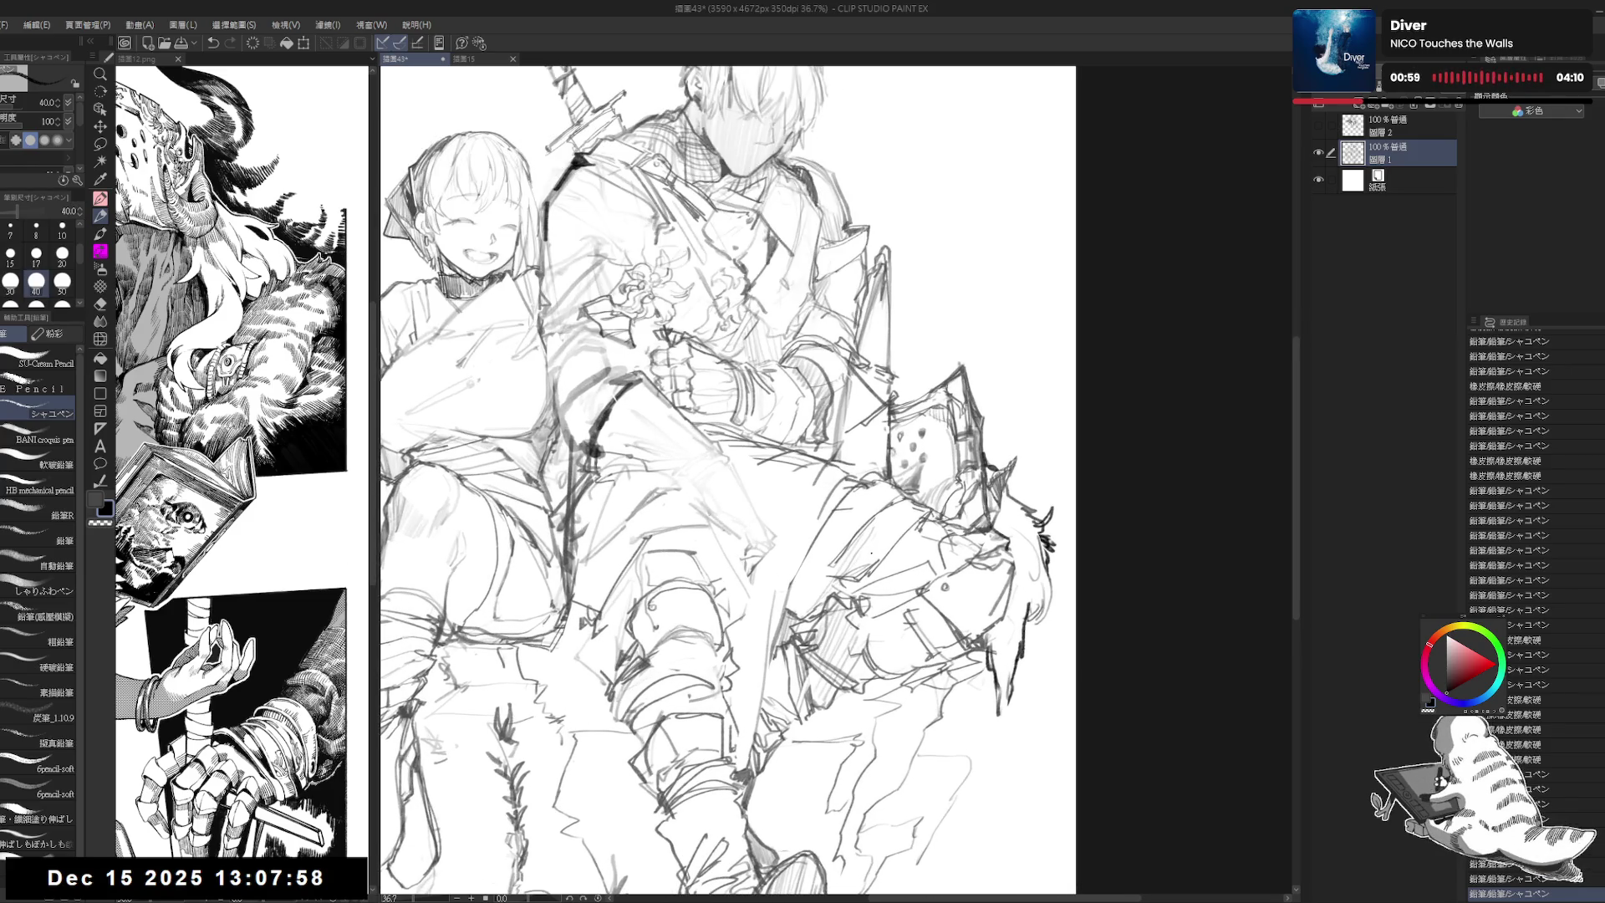
drag(836, 481, 901, 546)
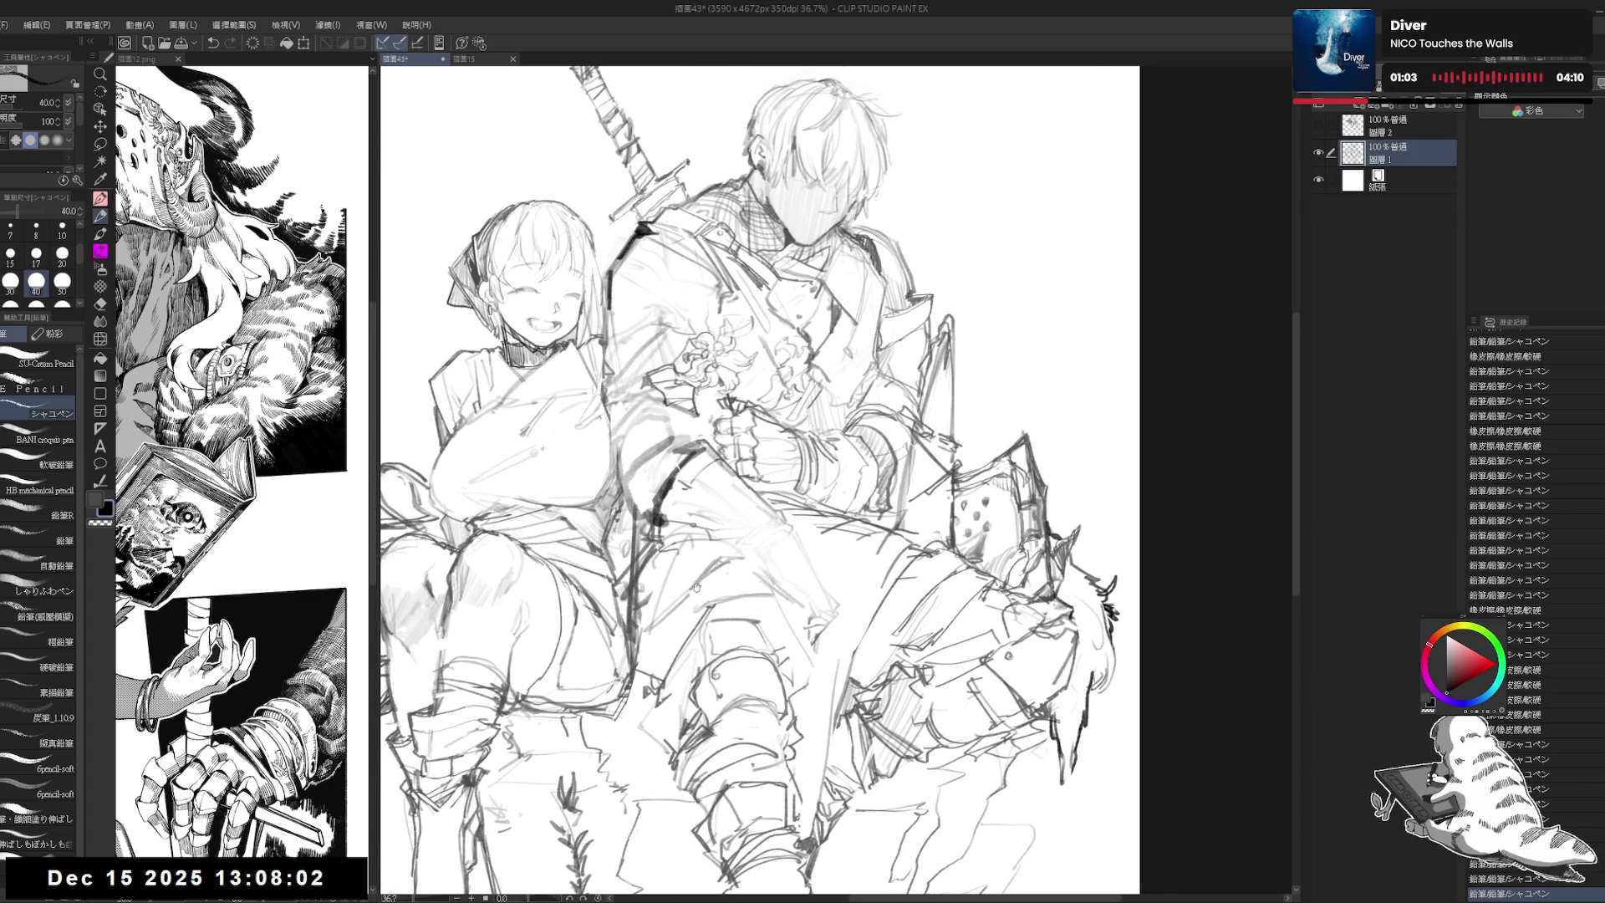
scroll(684, 485, up, 1)
key(e)
mouse_move(698, 543)
mouse_down()
mouse_move(679, 577)
mouse_move(677, 681)
mouse_up()
key(p)
Step: Hatch beside the boy's thigh with vertical pencil strokes
drag(695, 561, 684, 734)
drag(688, 680, 686, 725)
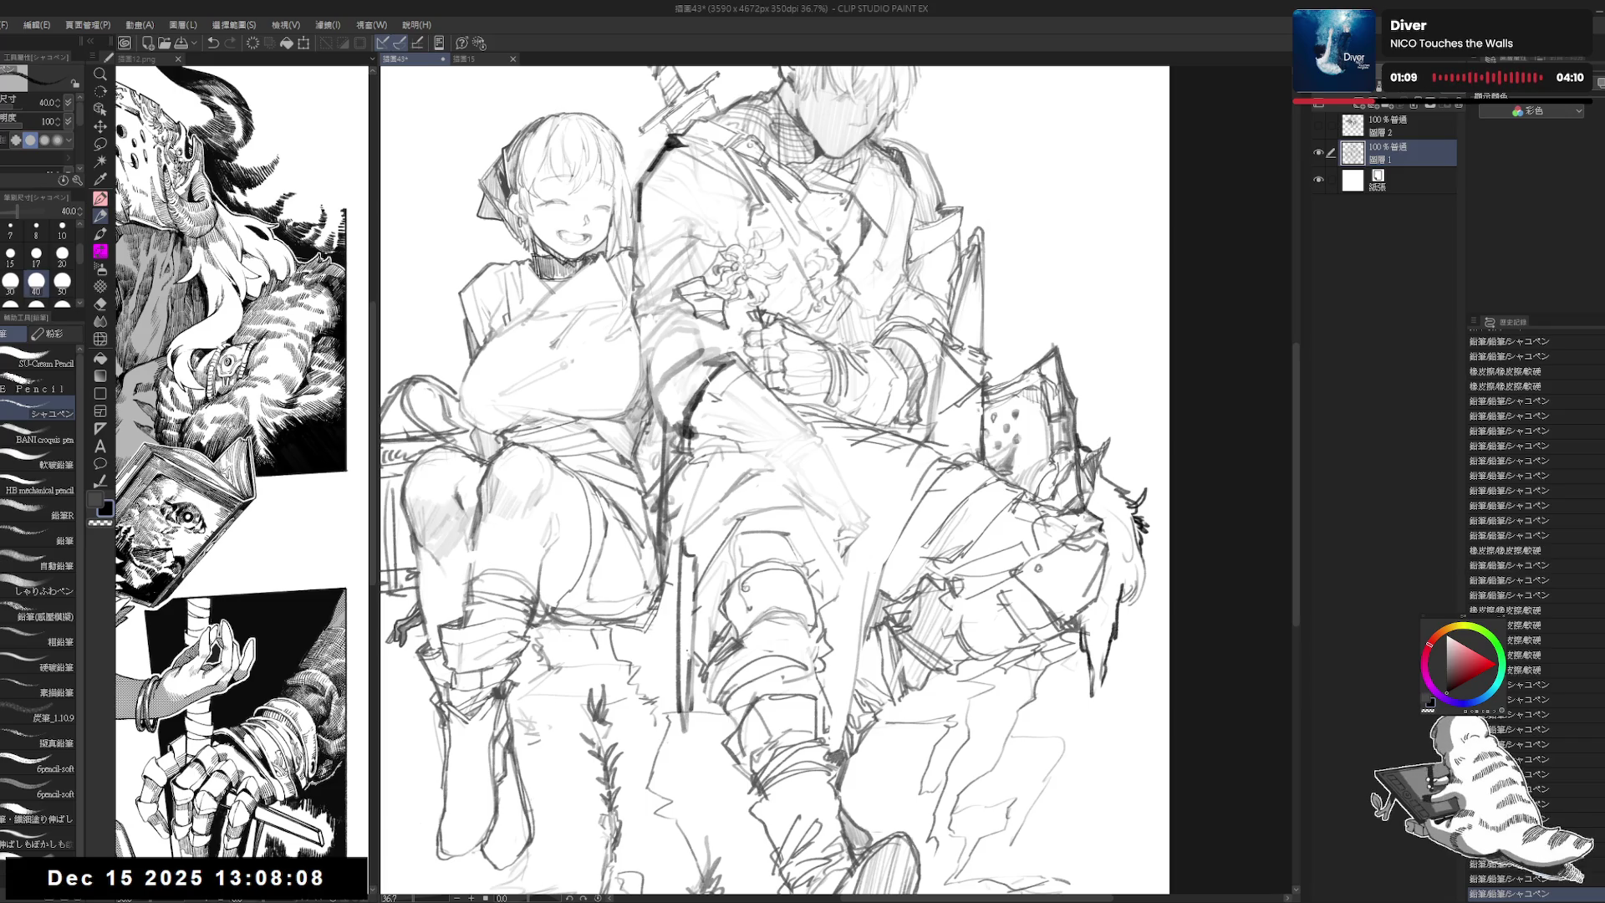
mouse_move(694, 609)
mouse_down()
mouse_move(675, 621)
mouse_move(678, 654)
mouse_up()
drag(684, 560, 688, 494)
mouse_move(692, 559)
mouse_down()
mouse_move(692, 488)
mouse_move(799, 479)
mouse_move(719, 501)
mouse_up()
Step: Add and refine short pencil strokes near the boy's waist
key(e)
key(p)
key(ctrl+minus)
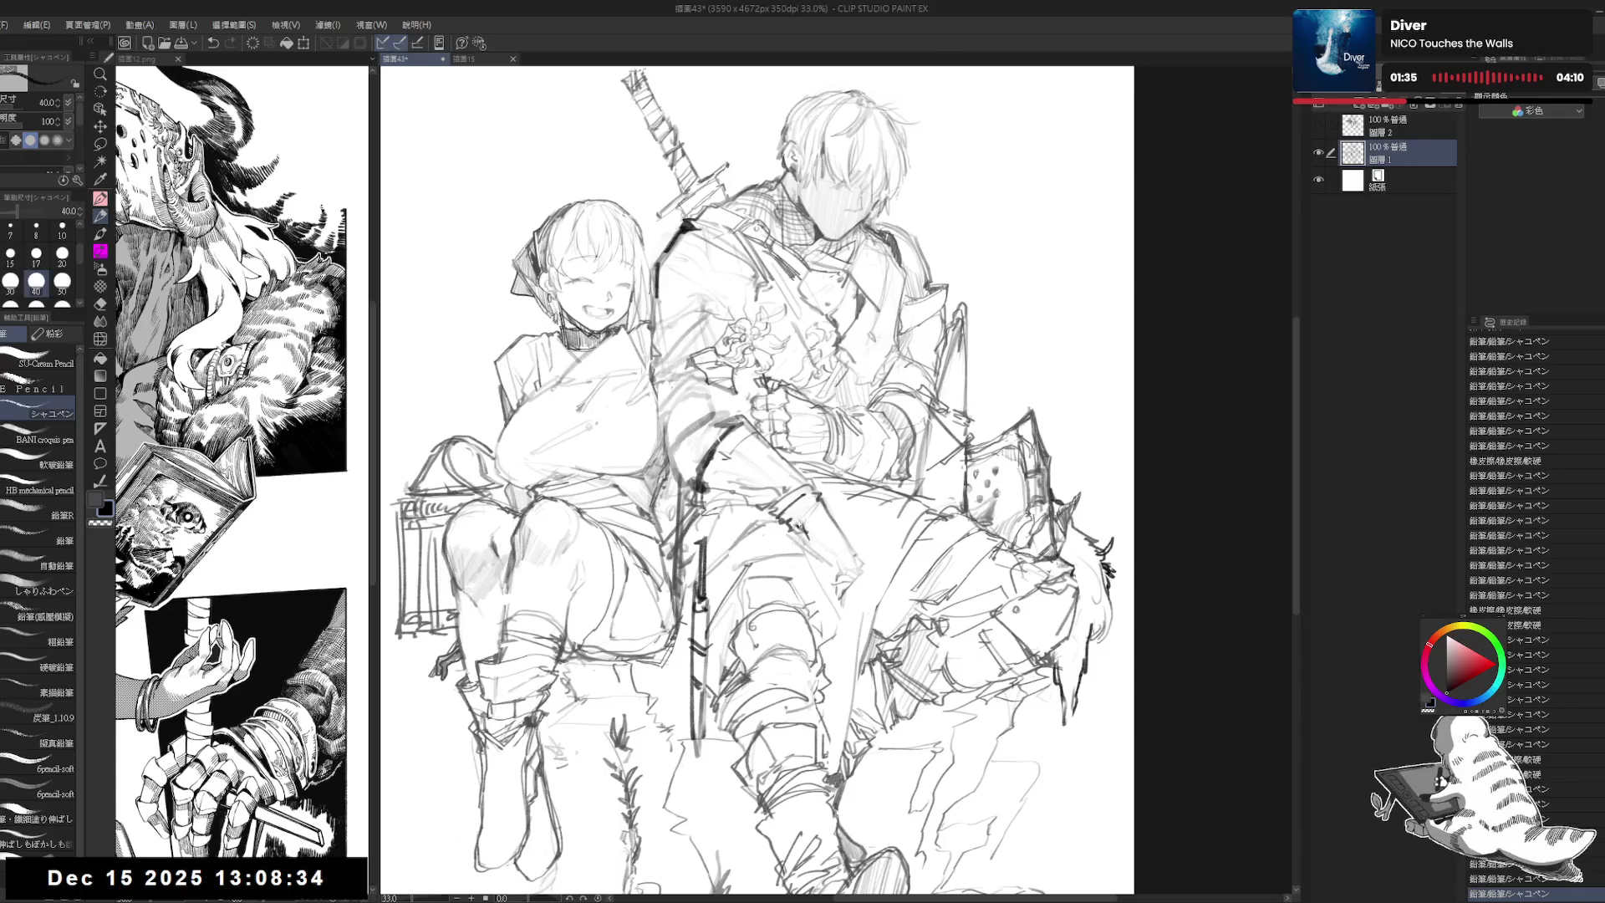
drag(827, 506, 801, 548)
drag(826, 493, 834, 634)
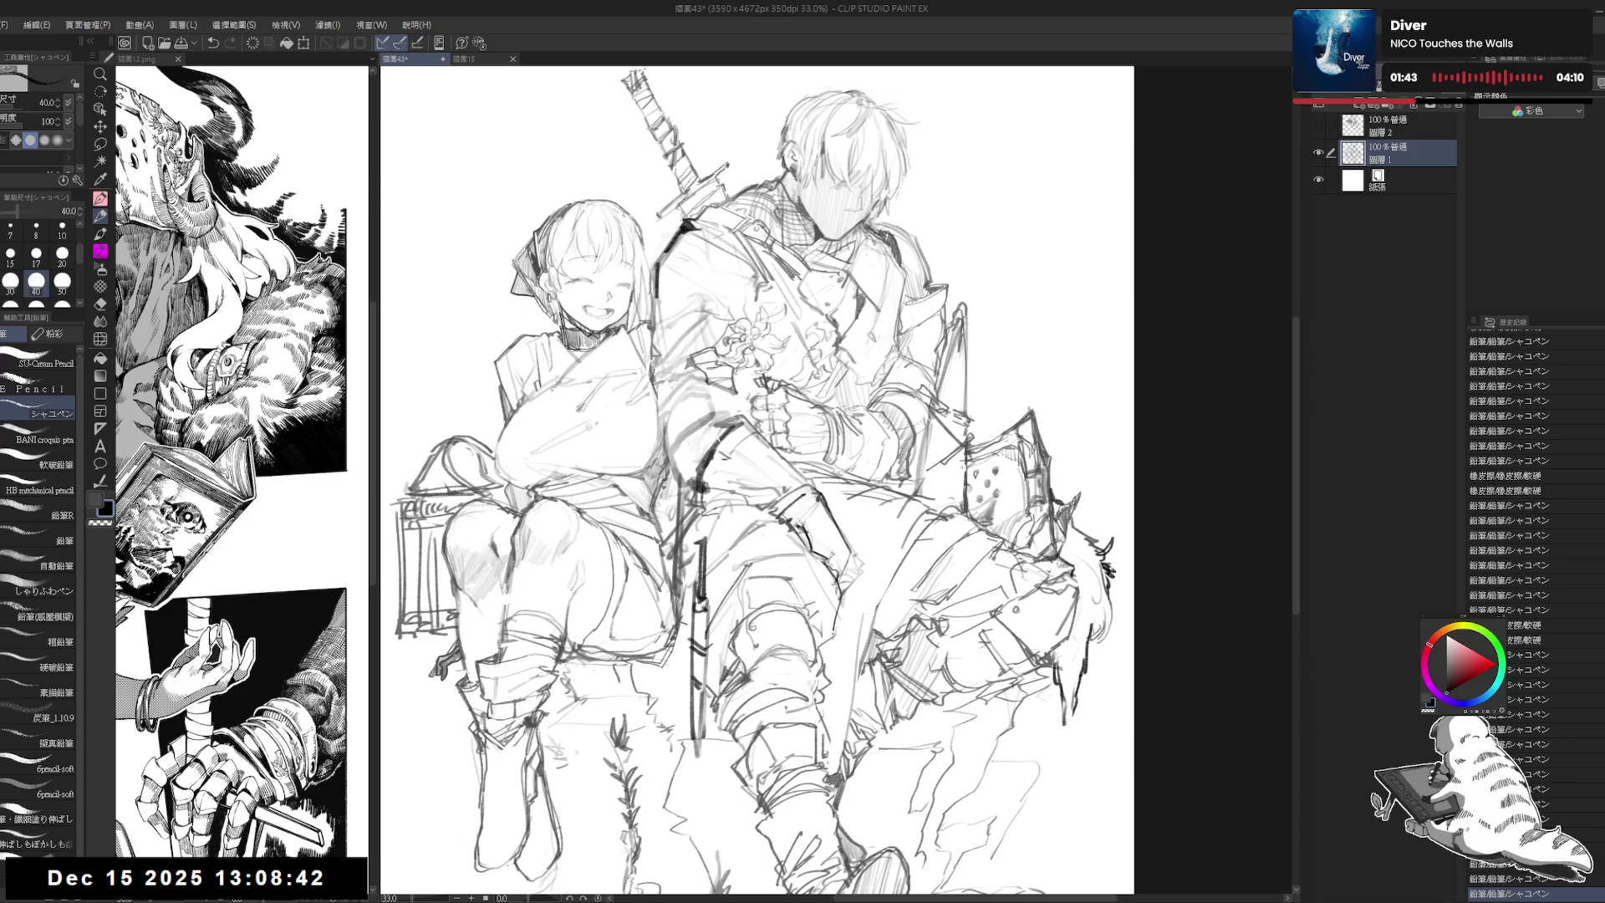
key(e)
mouse_move(840, 577)
mouse_down()
mouse_move(836, 610)
mouse_move(848, 604)
mouse_up()
key(p)
mouse_move(854, 514)
mouse_down()
mouse_move(836, 551)
mouse_move(857, 570)
mouse_move(840, 577)
mouse_move(861, 562)
mouse_move(842, 555)
mouse_move(844, 589)
mouse_up()
Step: Trim marks and add one more stroke near the waist, then recentre the whole drawing
key(e)
key(p)
key(e)
key(p)
mouse_move(734, 392)
mouse_down()
mouse_move(765, 412)
mouse_move(742, 284)
mouse_up()
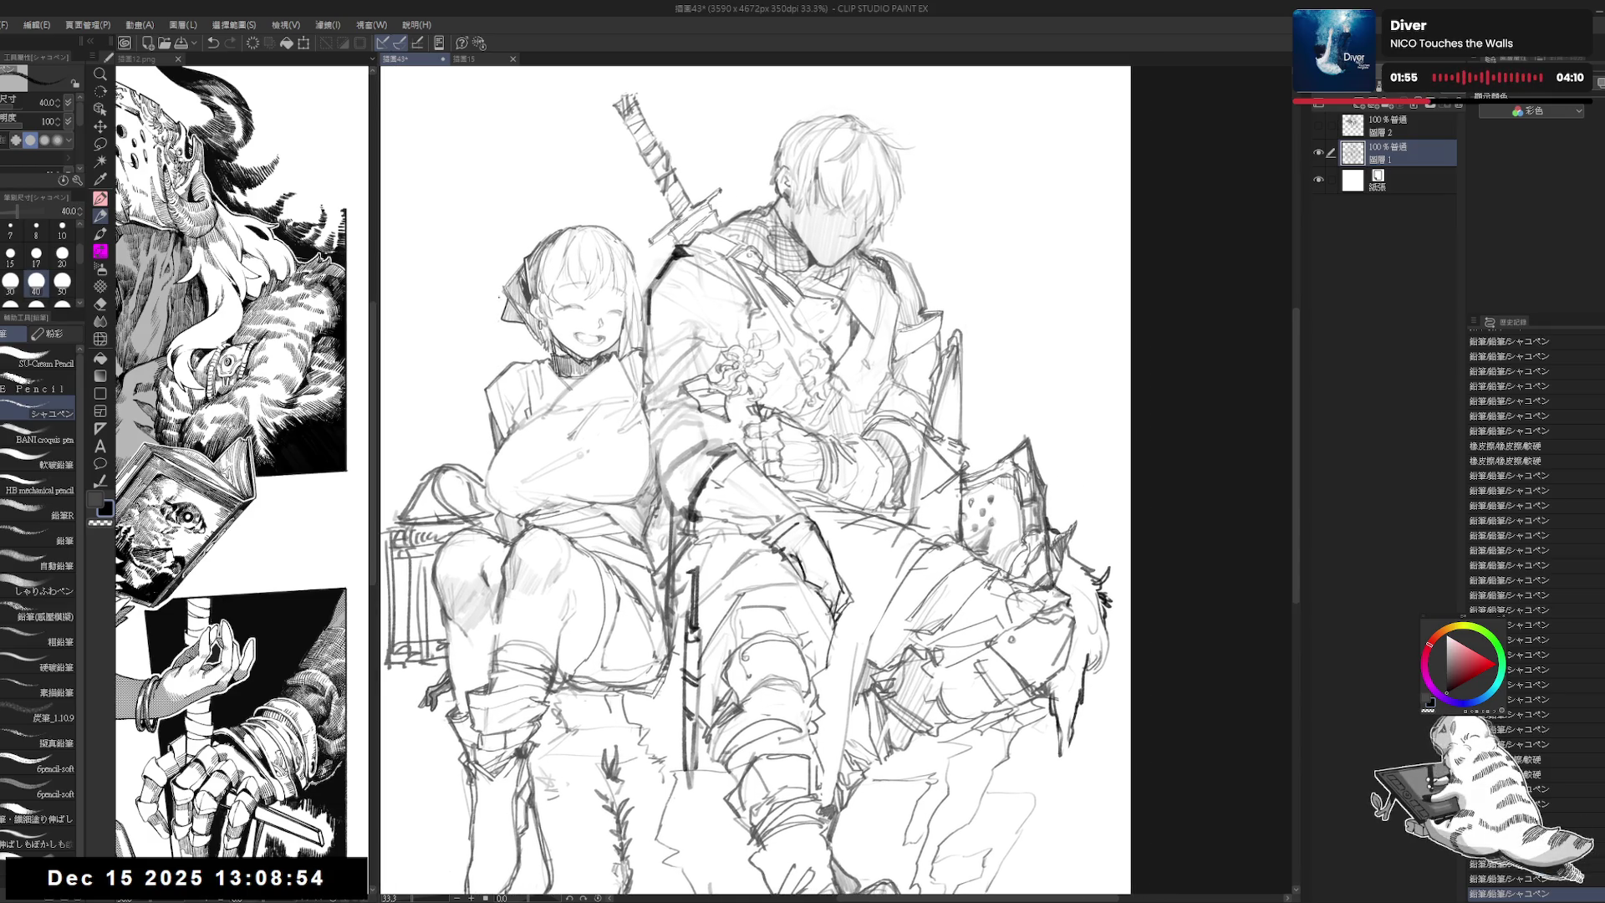
drag(605, 398, 615, 396)
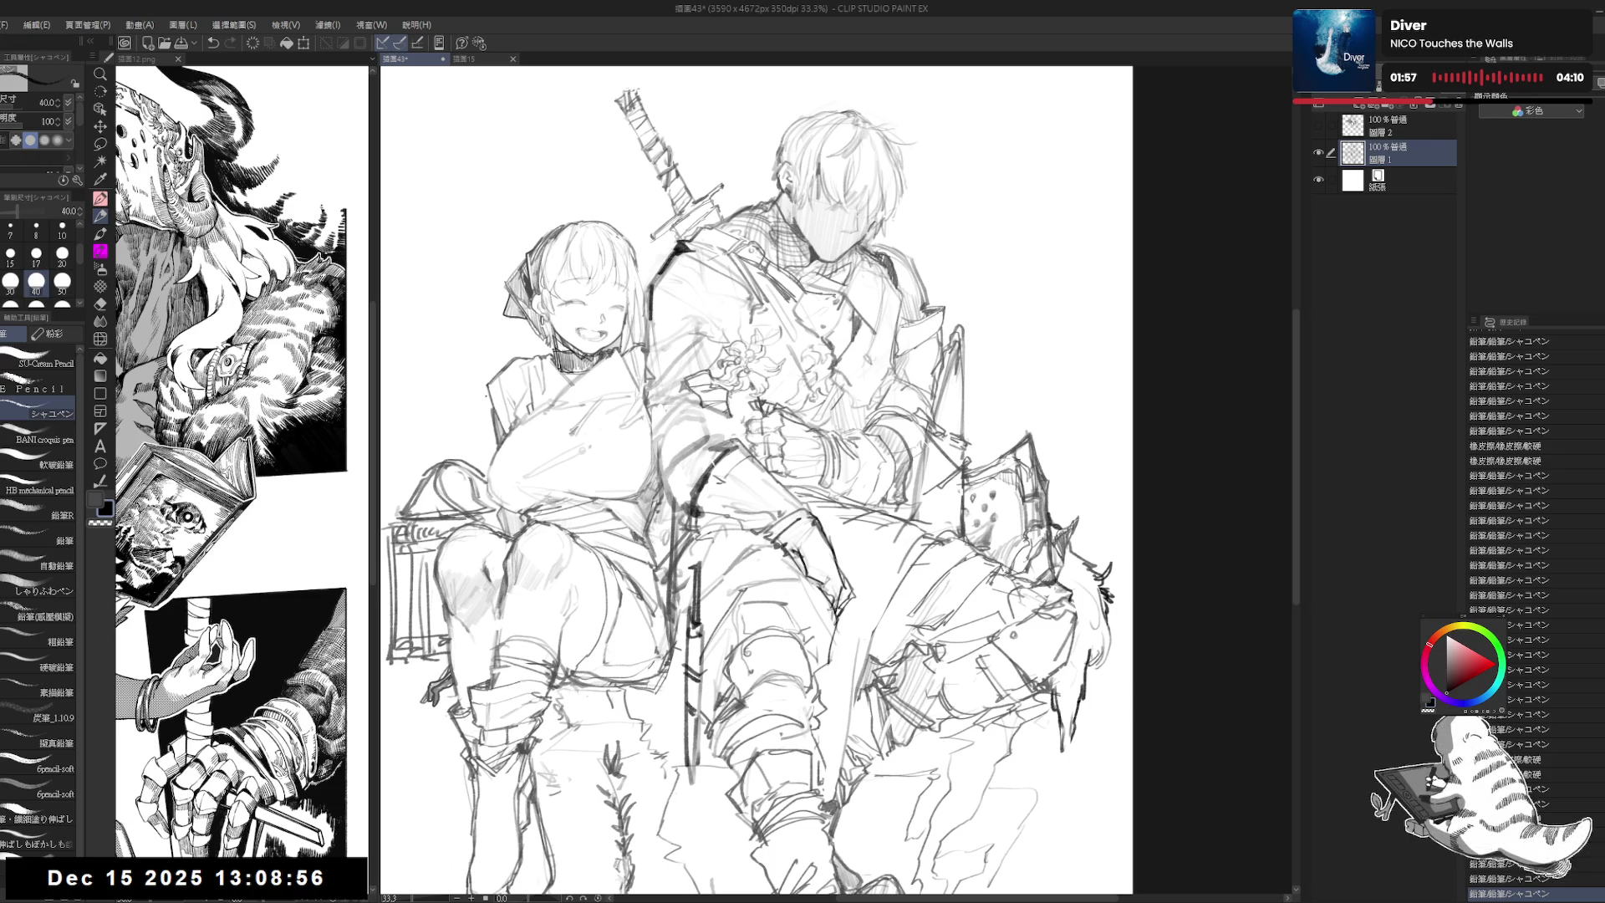
scroll(841, 536, up, 2)
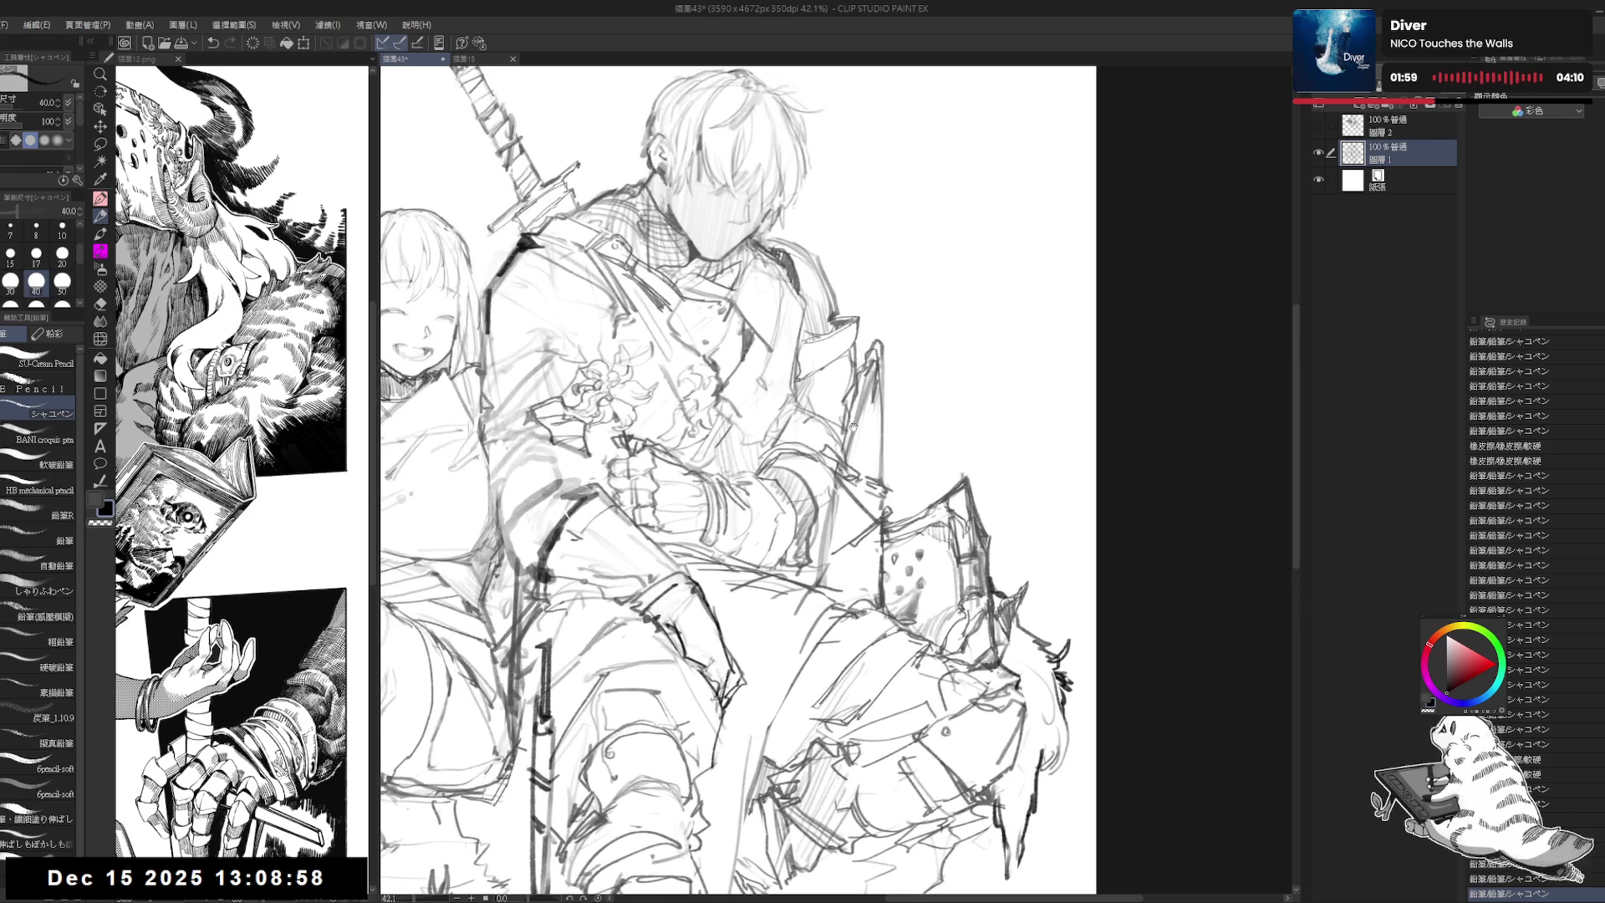
key(e)
key(p)
drag(841, 536, 851, 543)
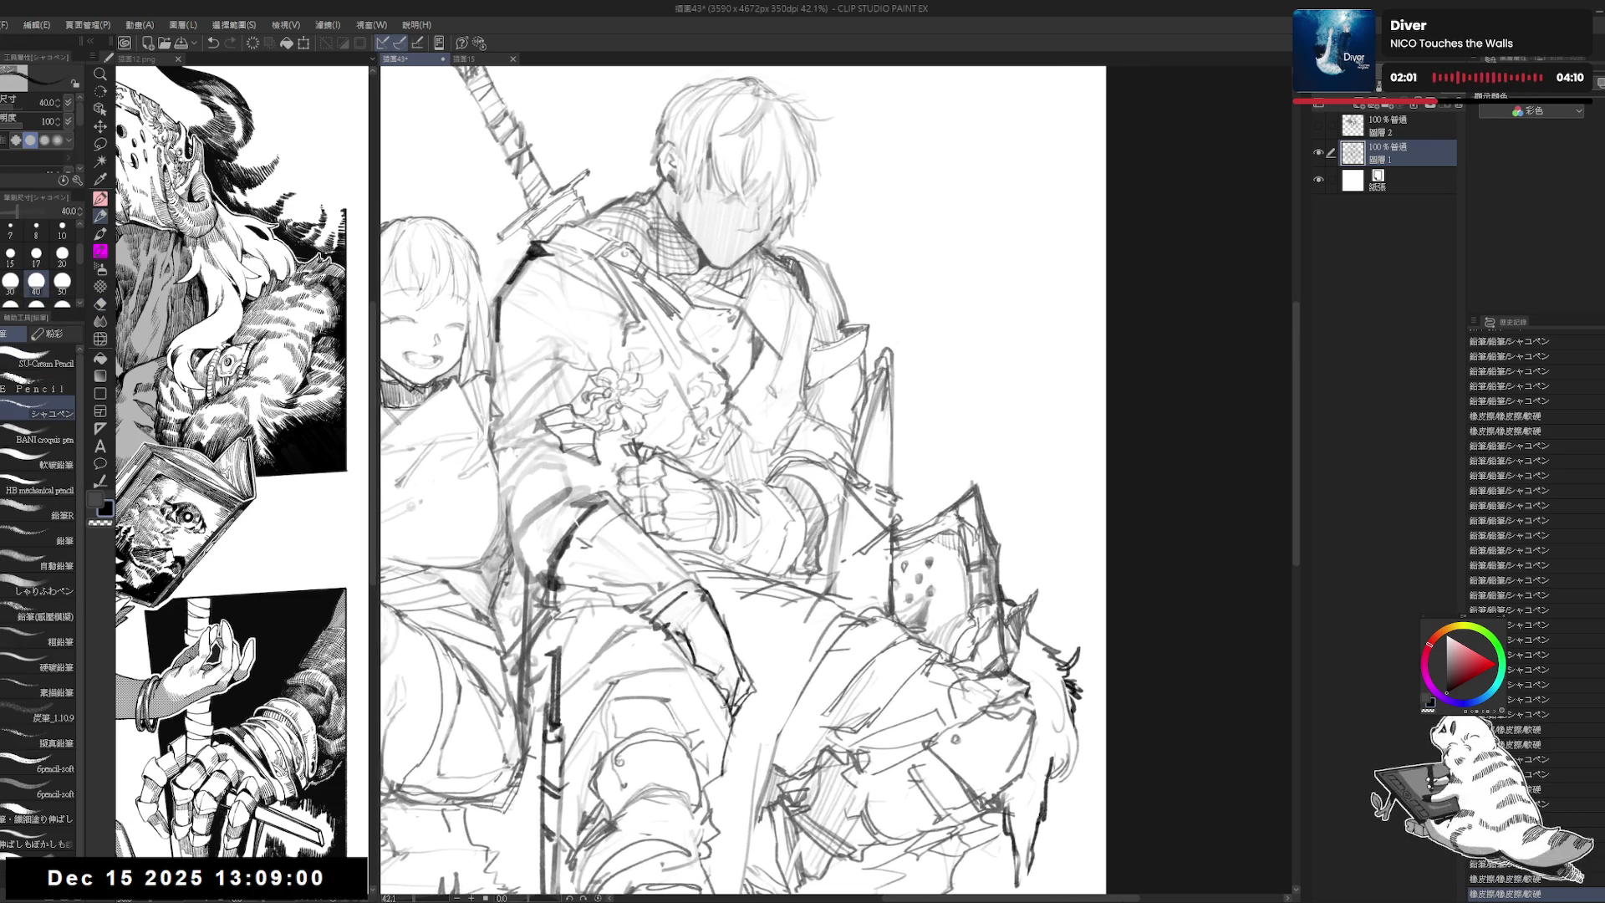
scroll(836, 253, down, 2)
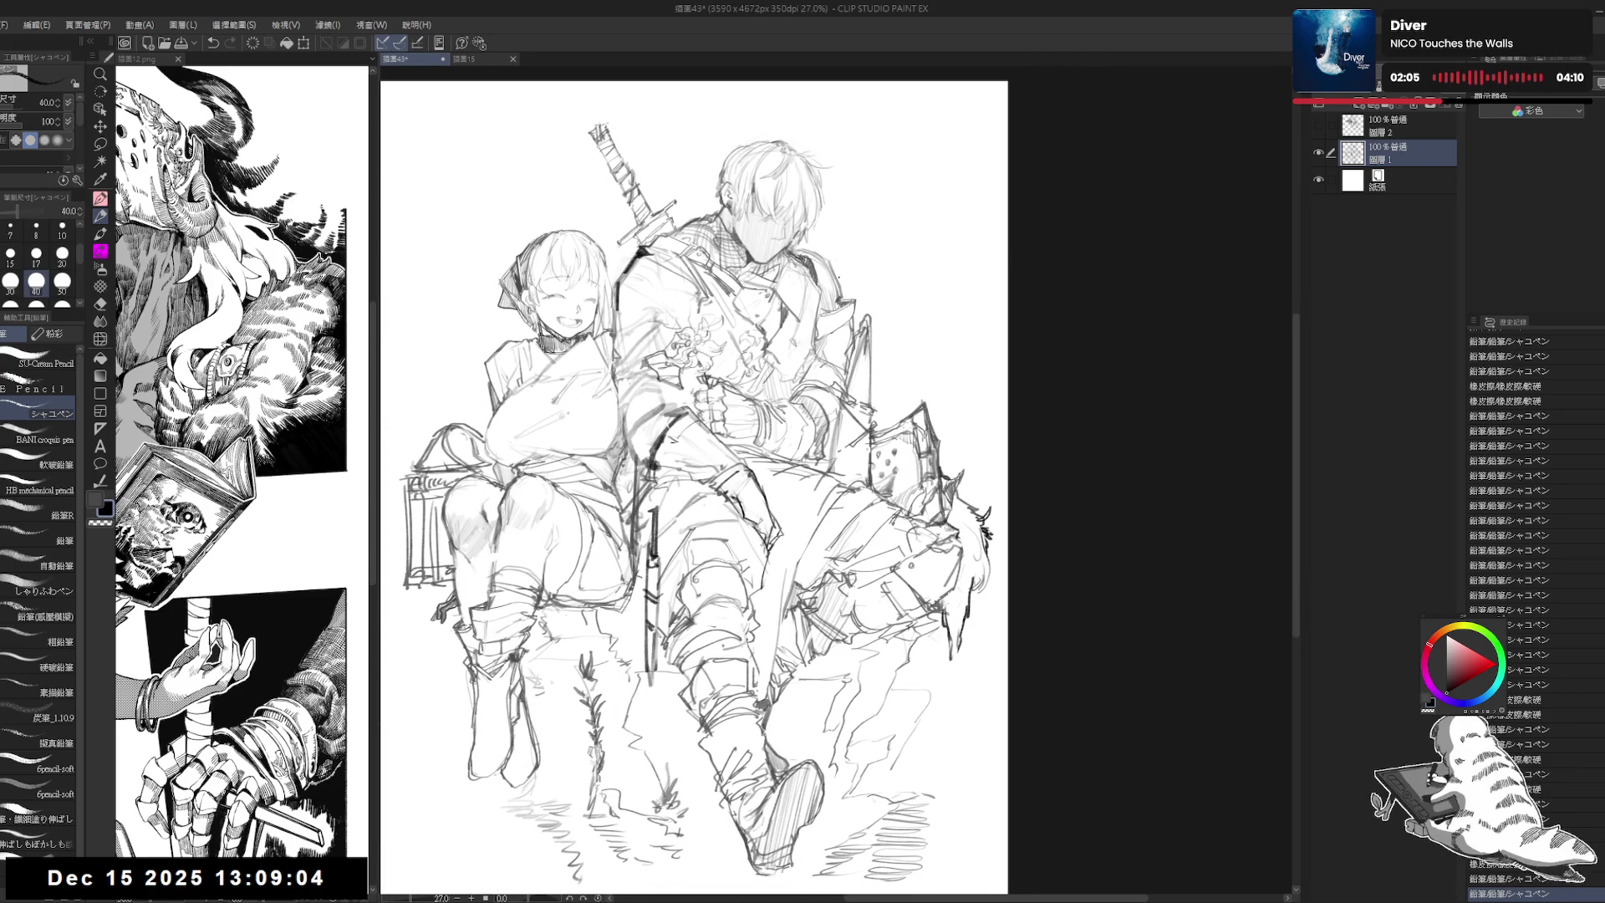
drag(841, 291, 853, 301)
scroll(860, 197, up, 1)
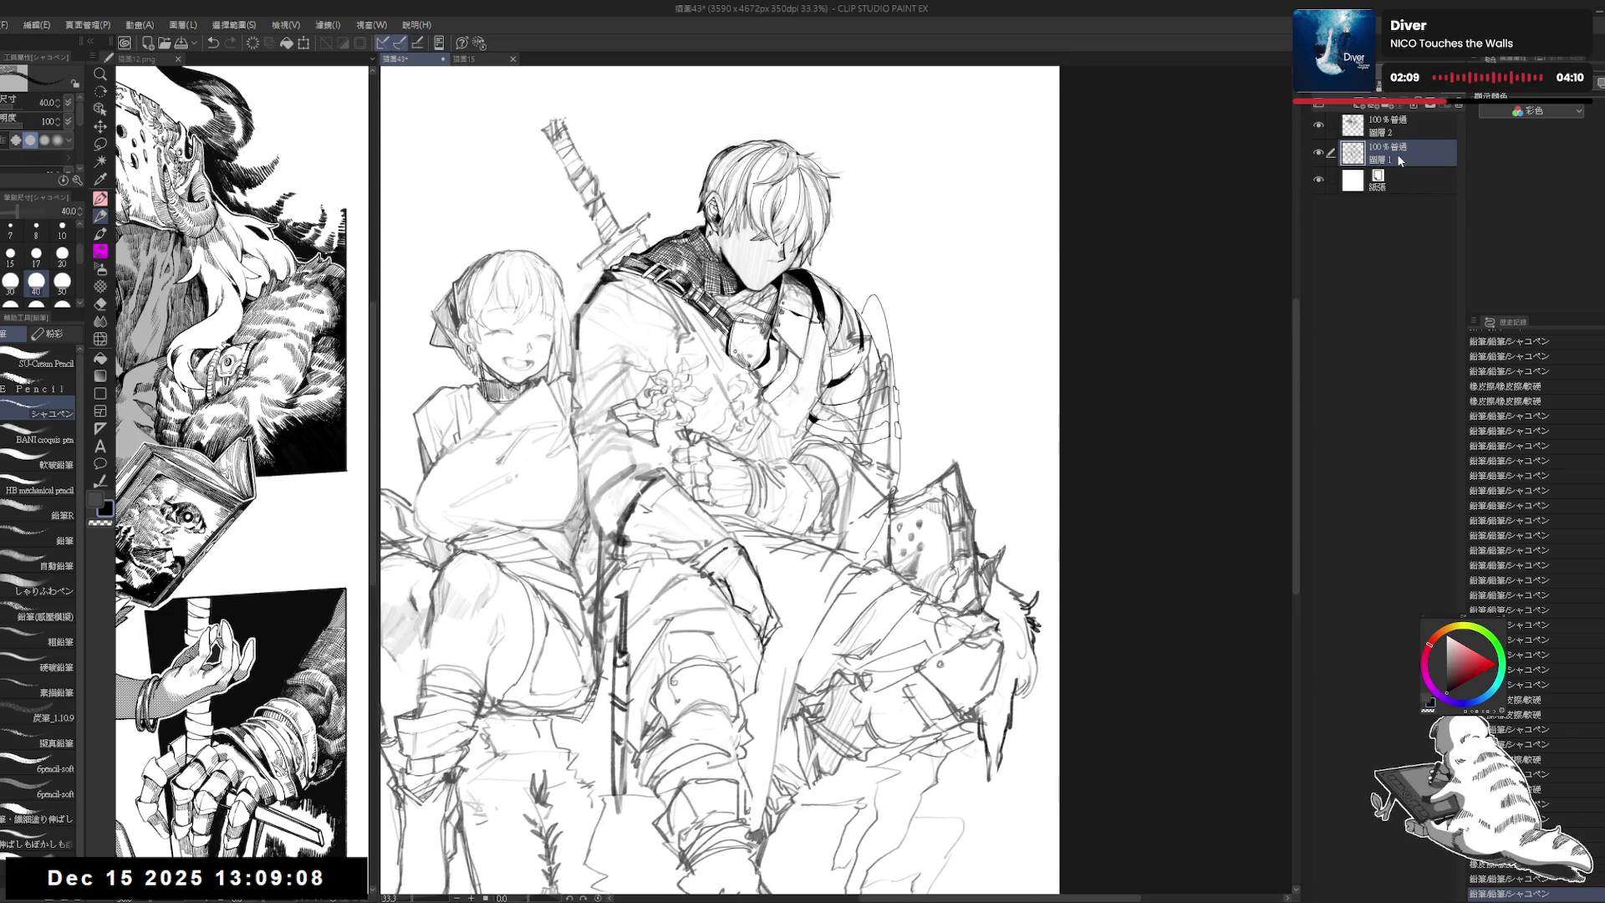
Step: Fade the rough sketch layer to 35% opacity and make Layer 2 the ink layer
drag(1412, 77, 1379, 78)
drag(895, 231, 866, 235)
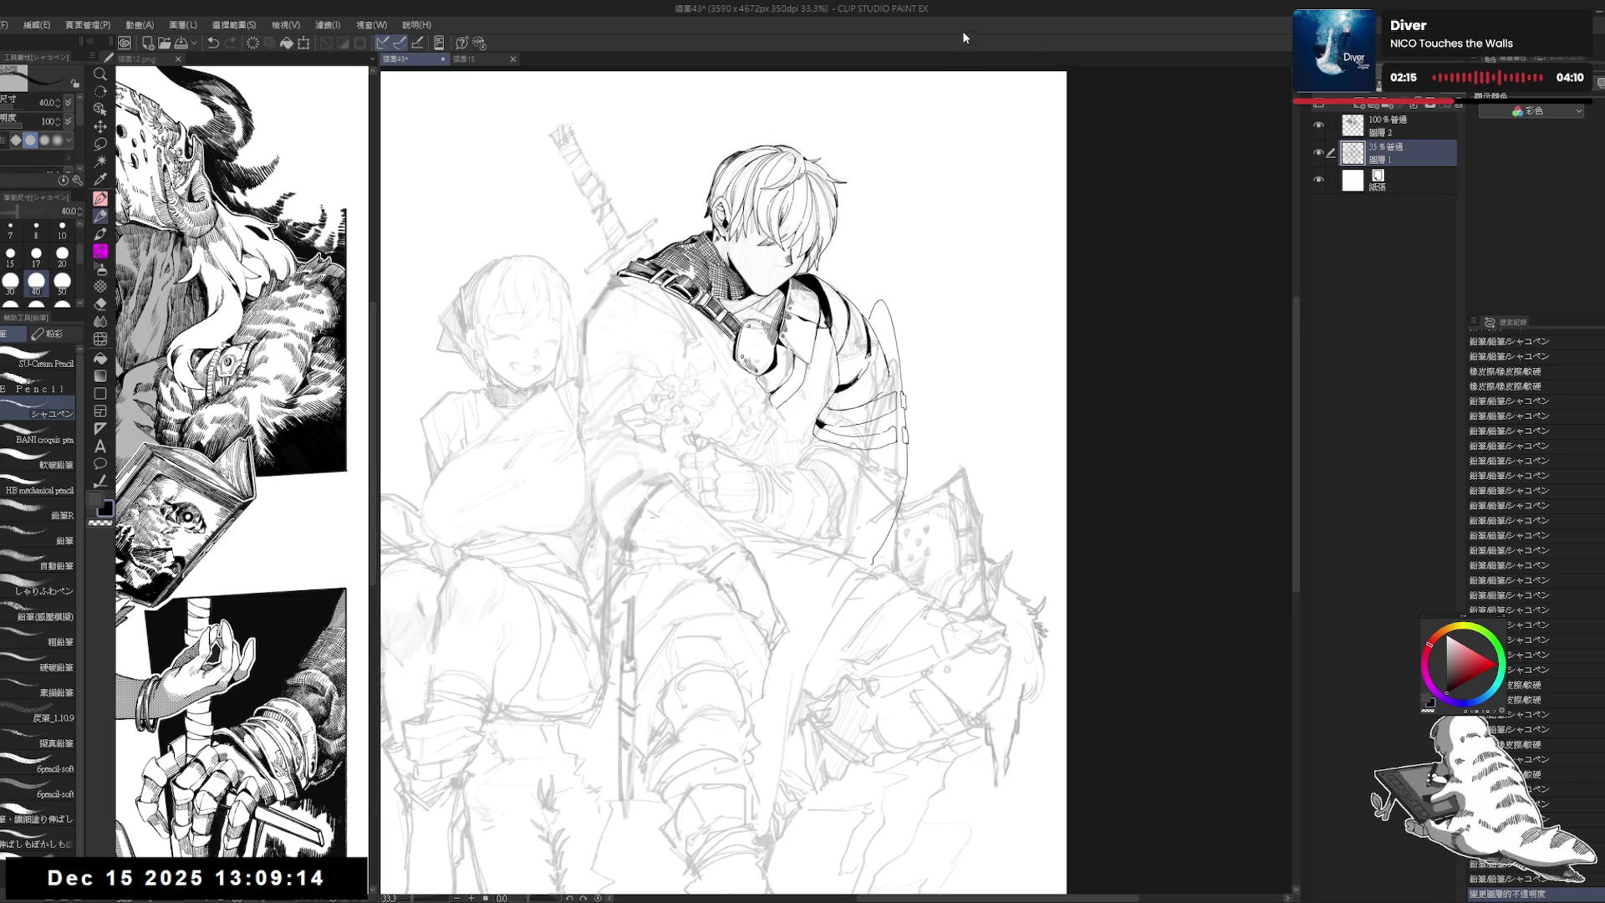
drag(1045, 277, 1046, 286)
click(1389, 125)
drag(854, 441, 865, 446)
scroll(864, 446, up, 1)
scroll(876, 391, up, 1)
scroll(873, 393, up, 2)
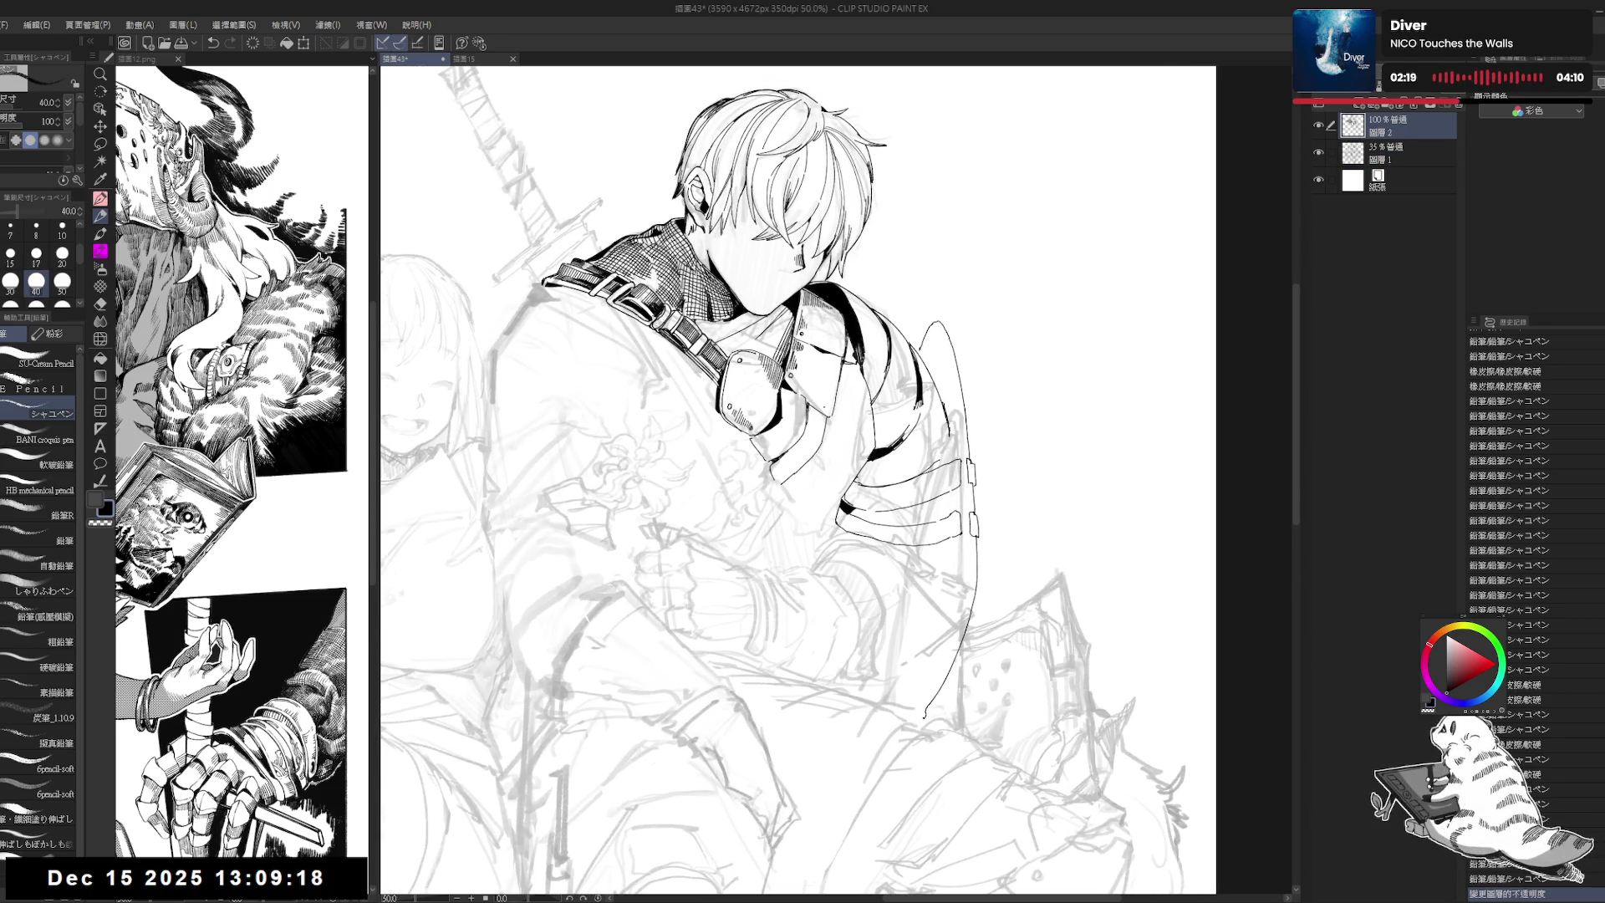
Step: Erase a small bit of stray ink by the boy's arm
key(p)
scroll(872, 362, down, 1)
drag(872, 362, 872, 367)
drag(832, 501, 841, 477)
key(e)
drag(841, 476, 844, 468)
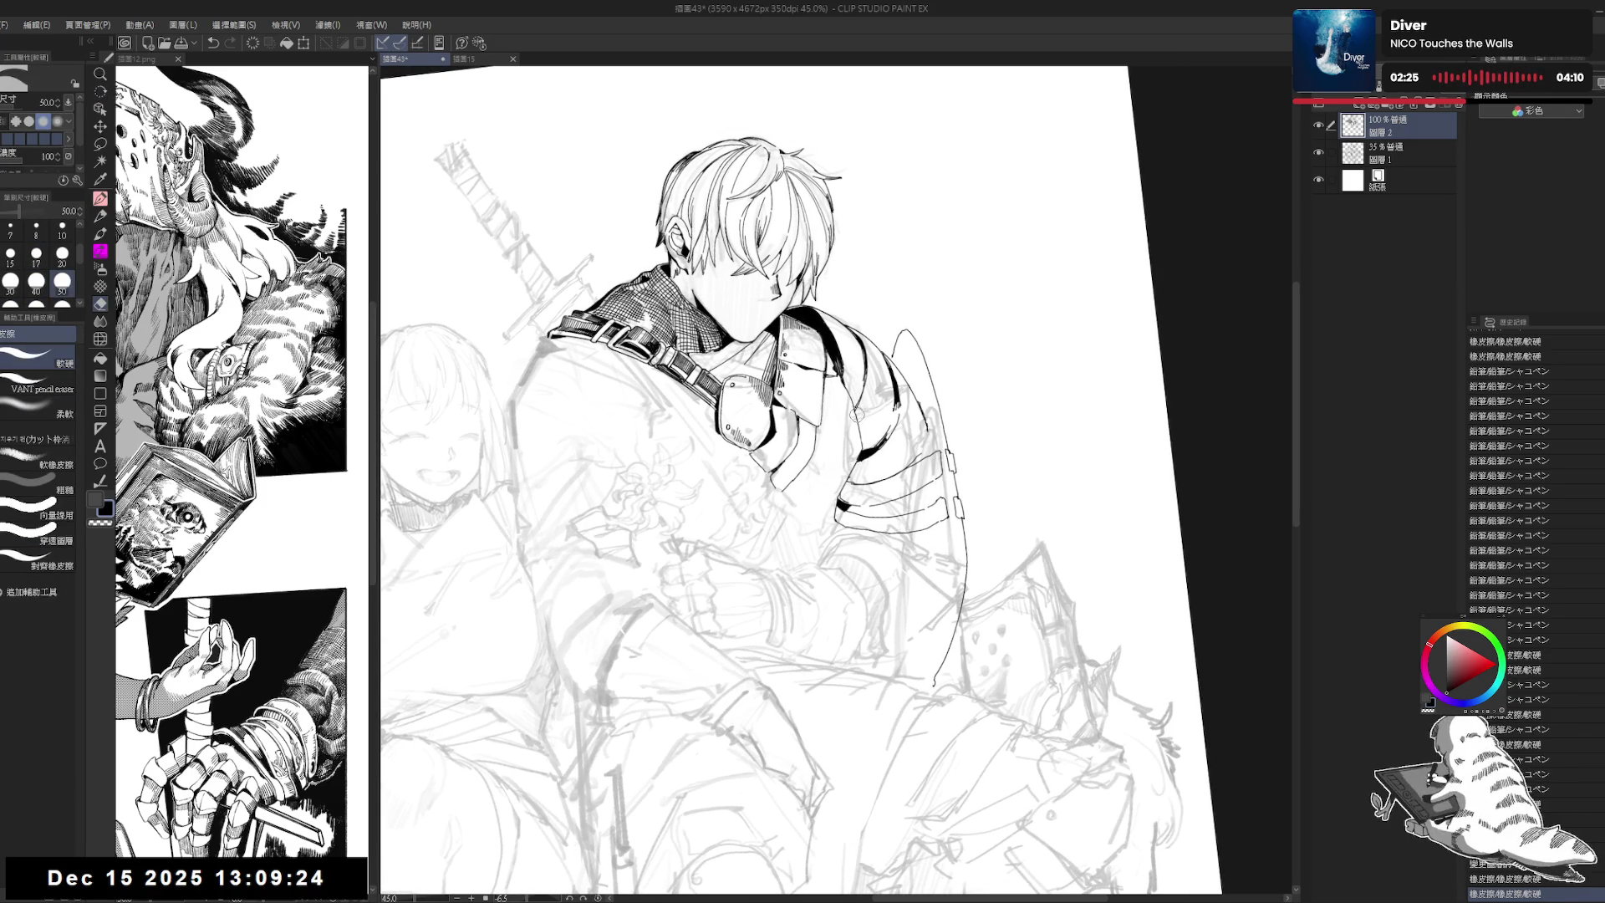
key(p)
Step: Ink short strokes along the boy's arm and erase stray ink nearby
drag(846, 385, 857, 440)
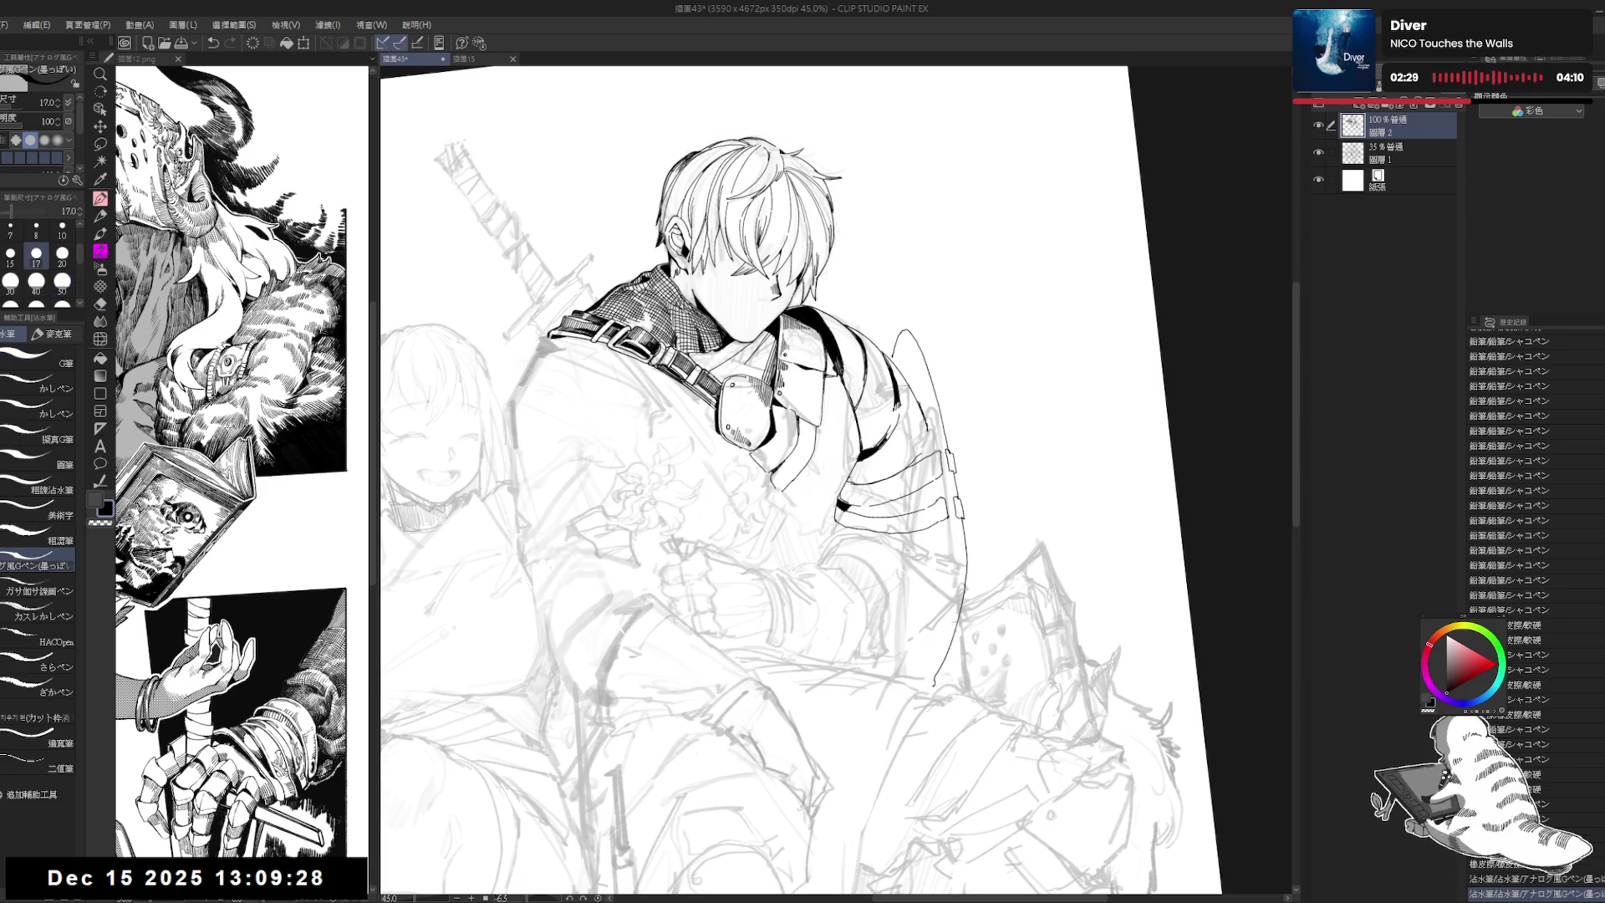
key(r)
drag(860, 543, 890, 589)
key(p)
key(ctrl+at)
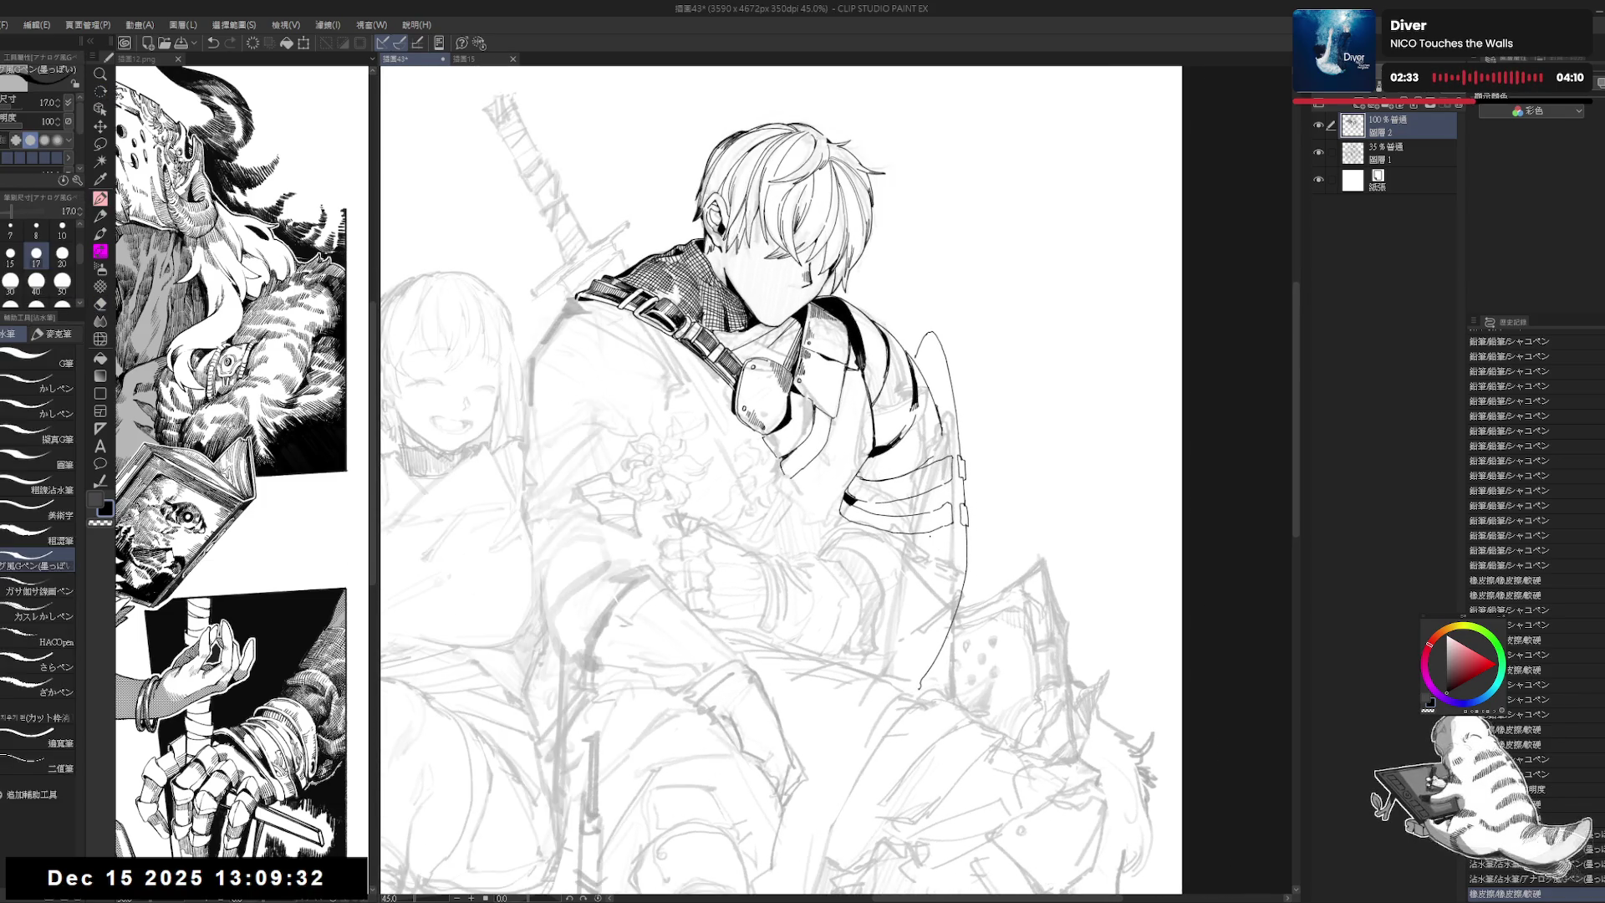
drag(958, 552, 938, 547)
drag(910, 389, 917, 403)
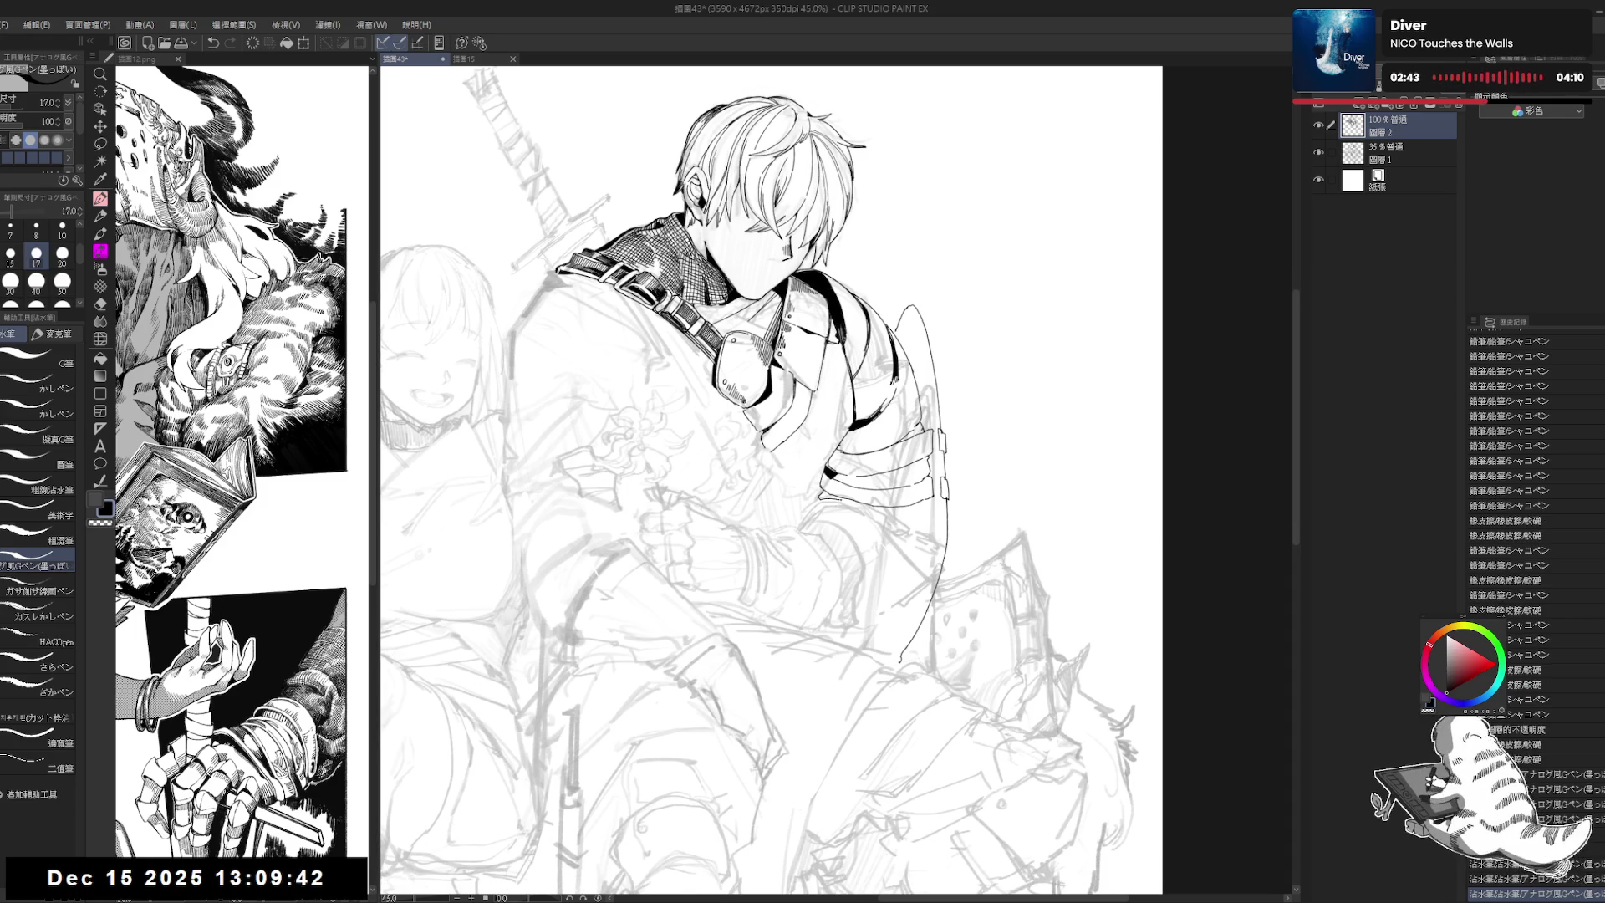
Step: Add small ink strokes on the boy's right sleeve and zoom out
drag(885, 517, 898, 530)
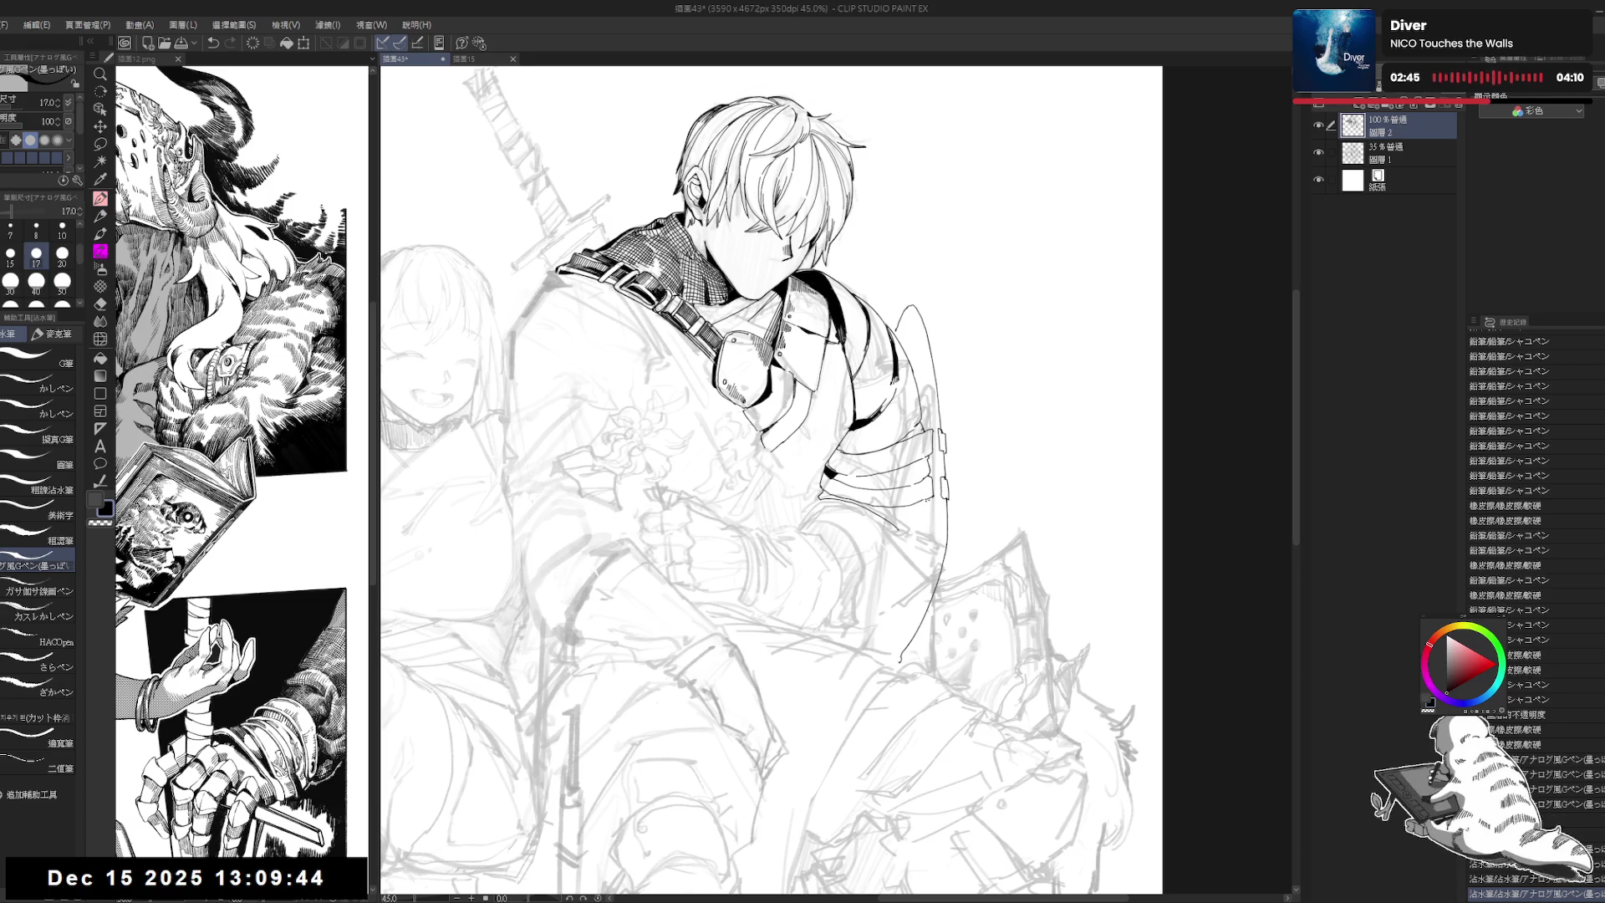
drag(911, 443, 918, 452)
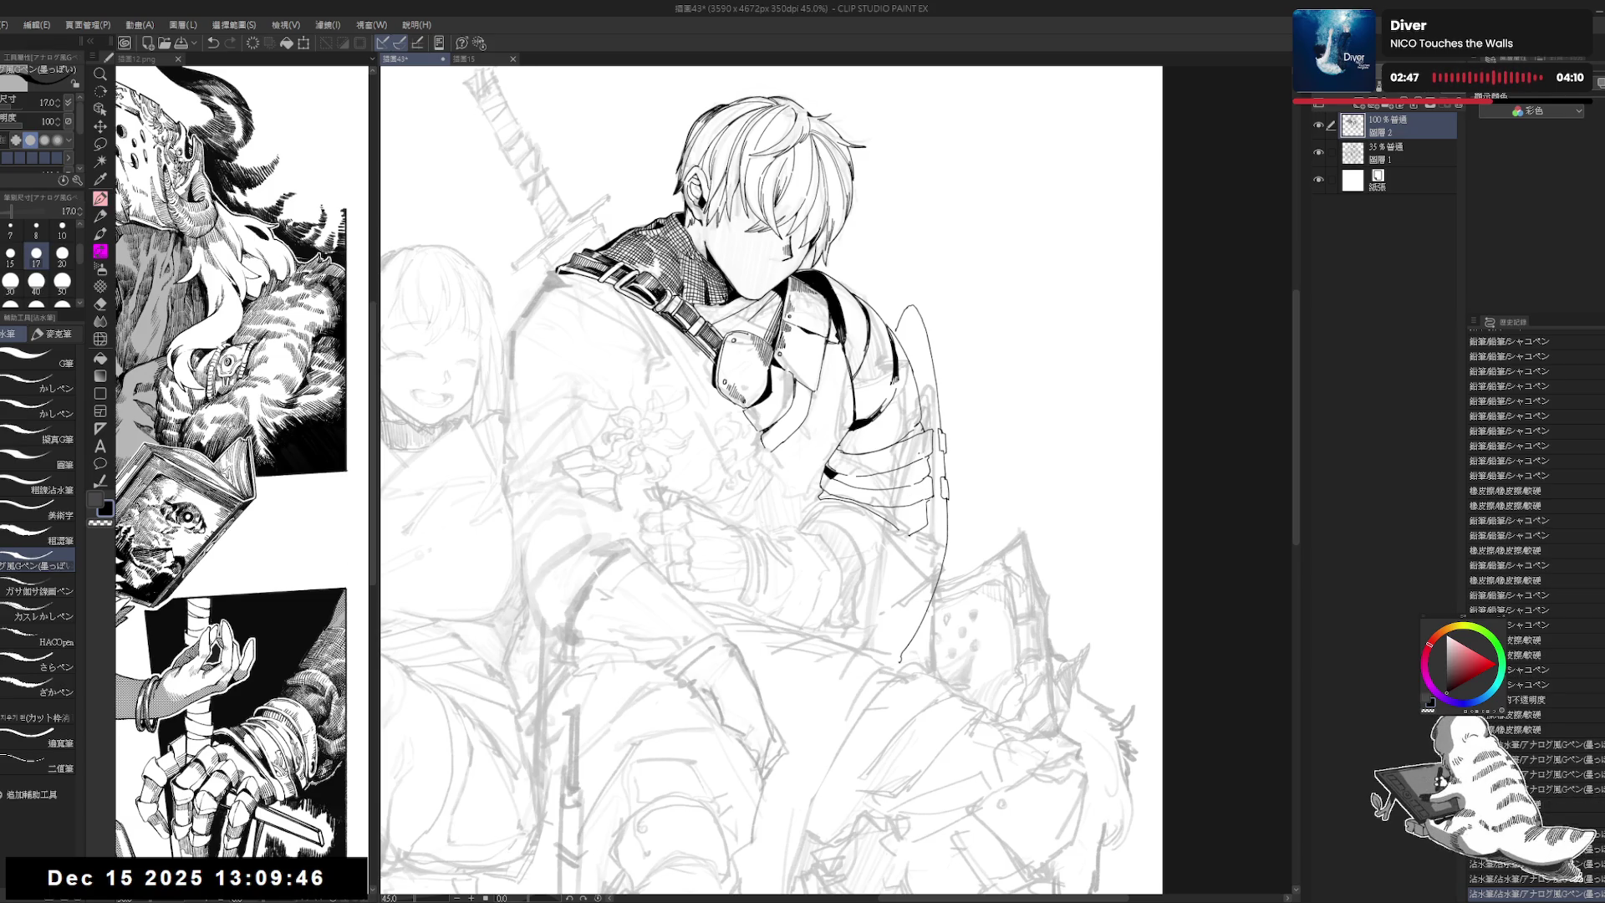
key(ctrl+minus)
drag(865, 399, 866, 442)
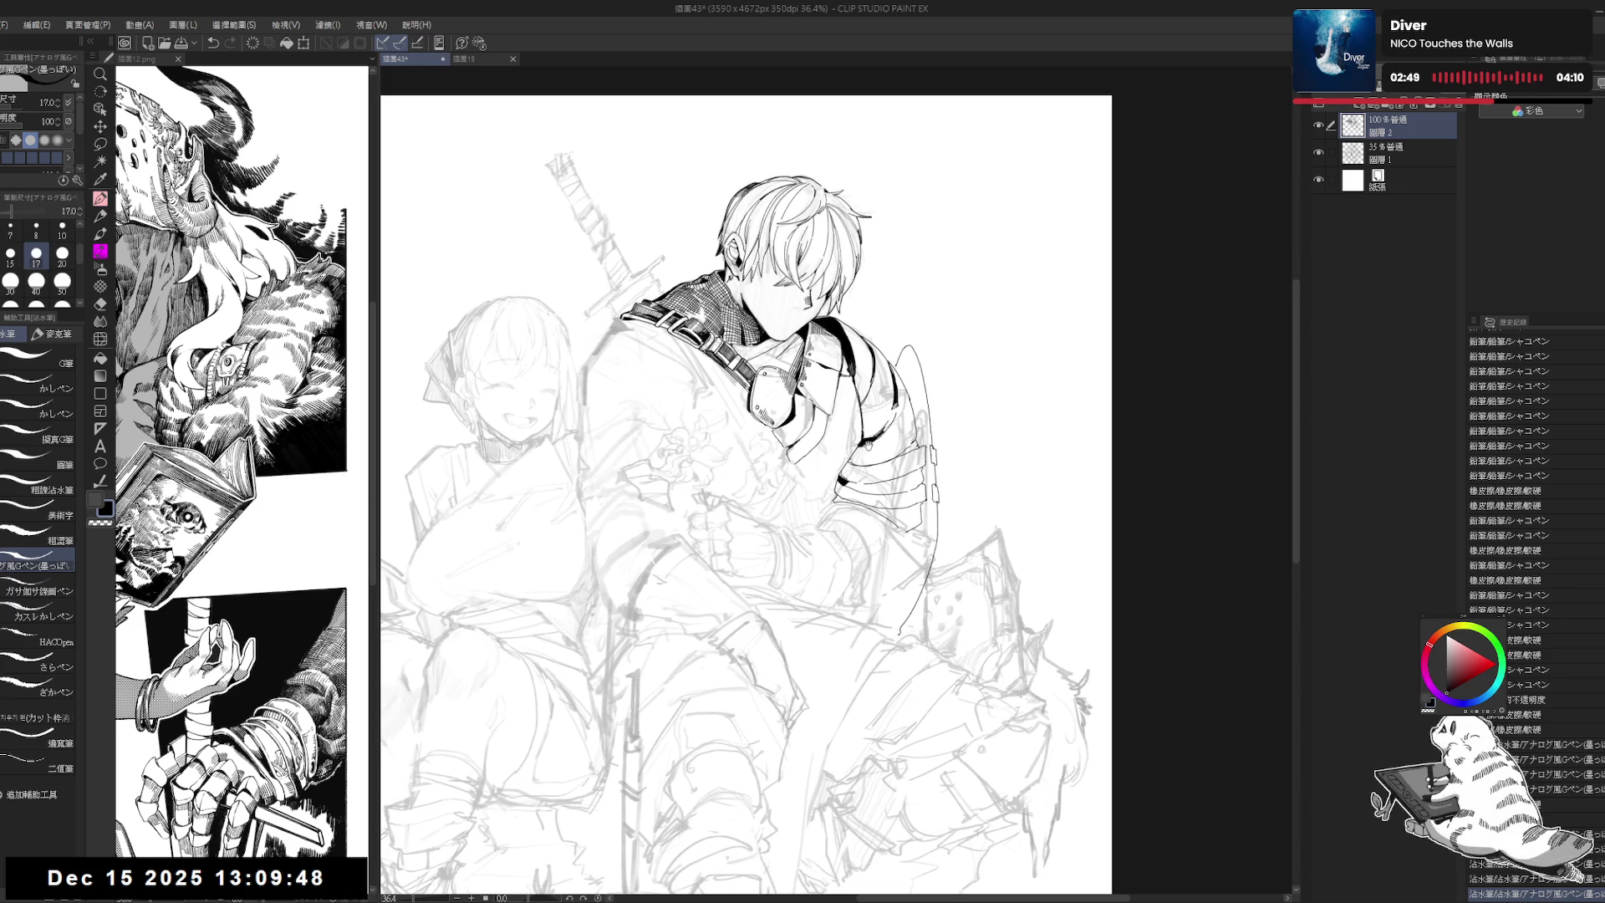
Step: On the pencil sketch layer, lasso the boy's hand area, then shift and slightly rotate it
click(1387, 156)
key(m)
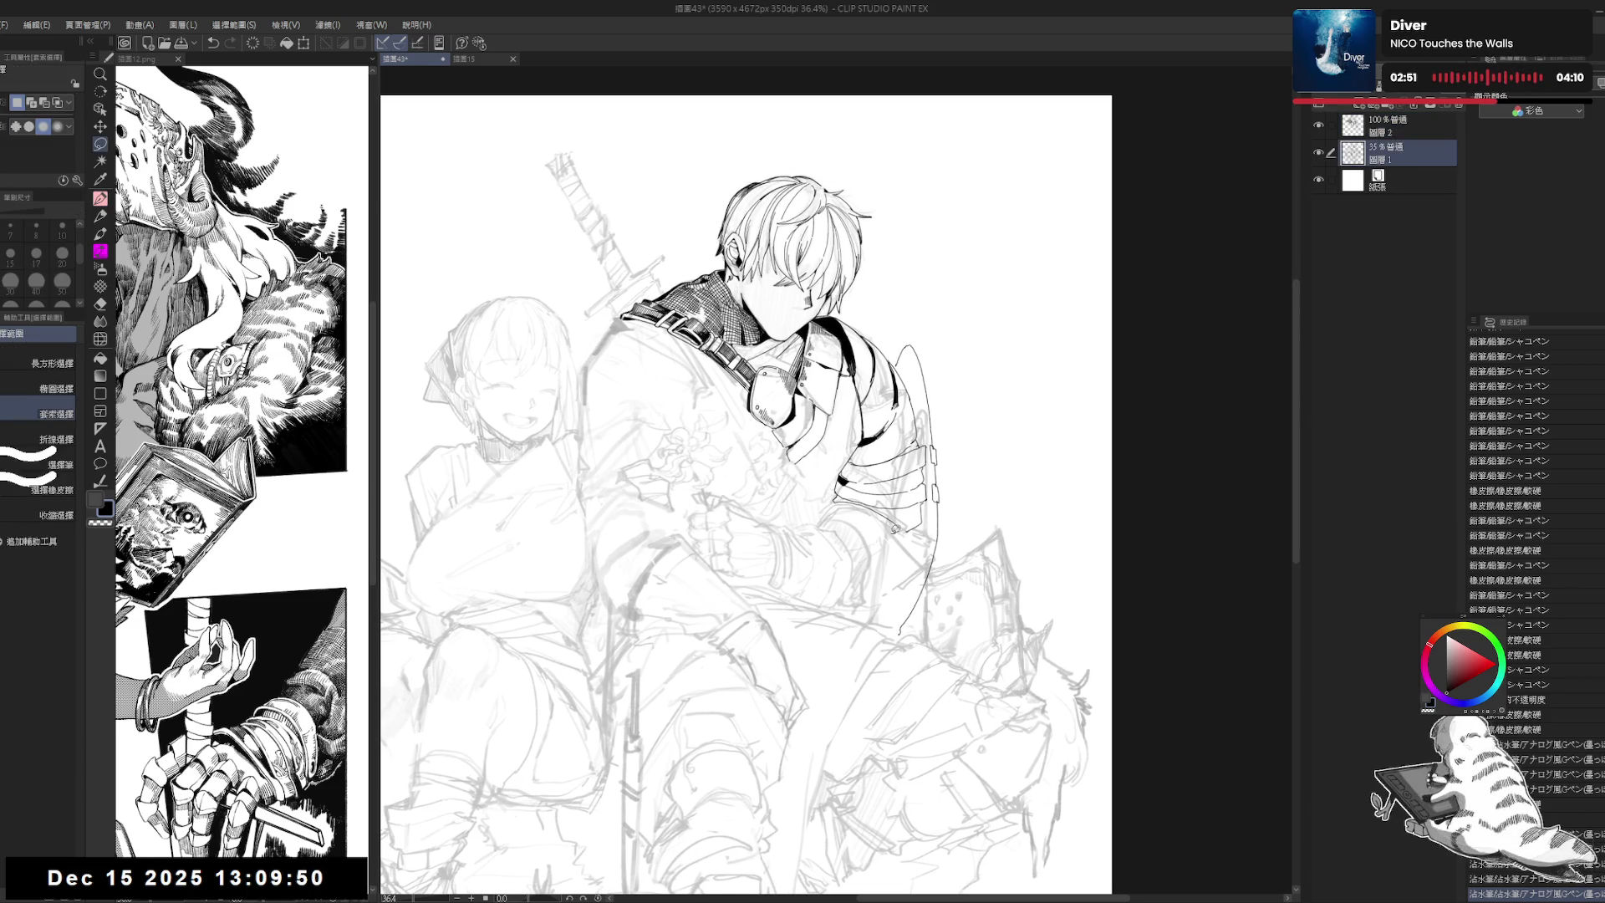
mouse_move(830, 499)
mouse_down()
mouse_move(732, 485)
mouse_move(692, 545)
mouse_up()
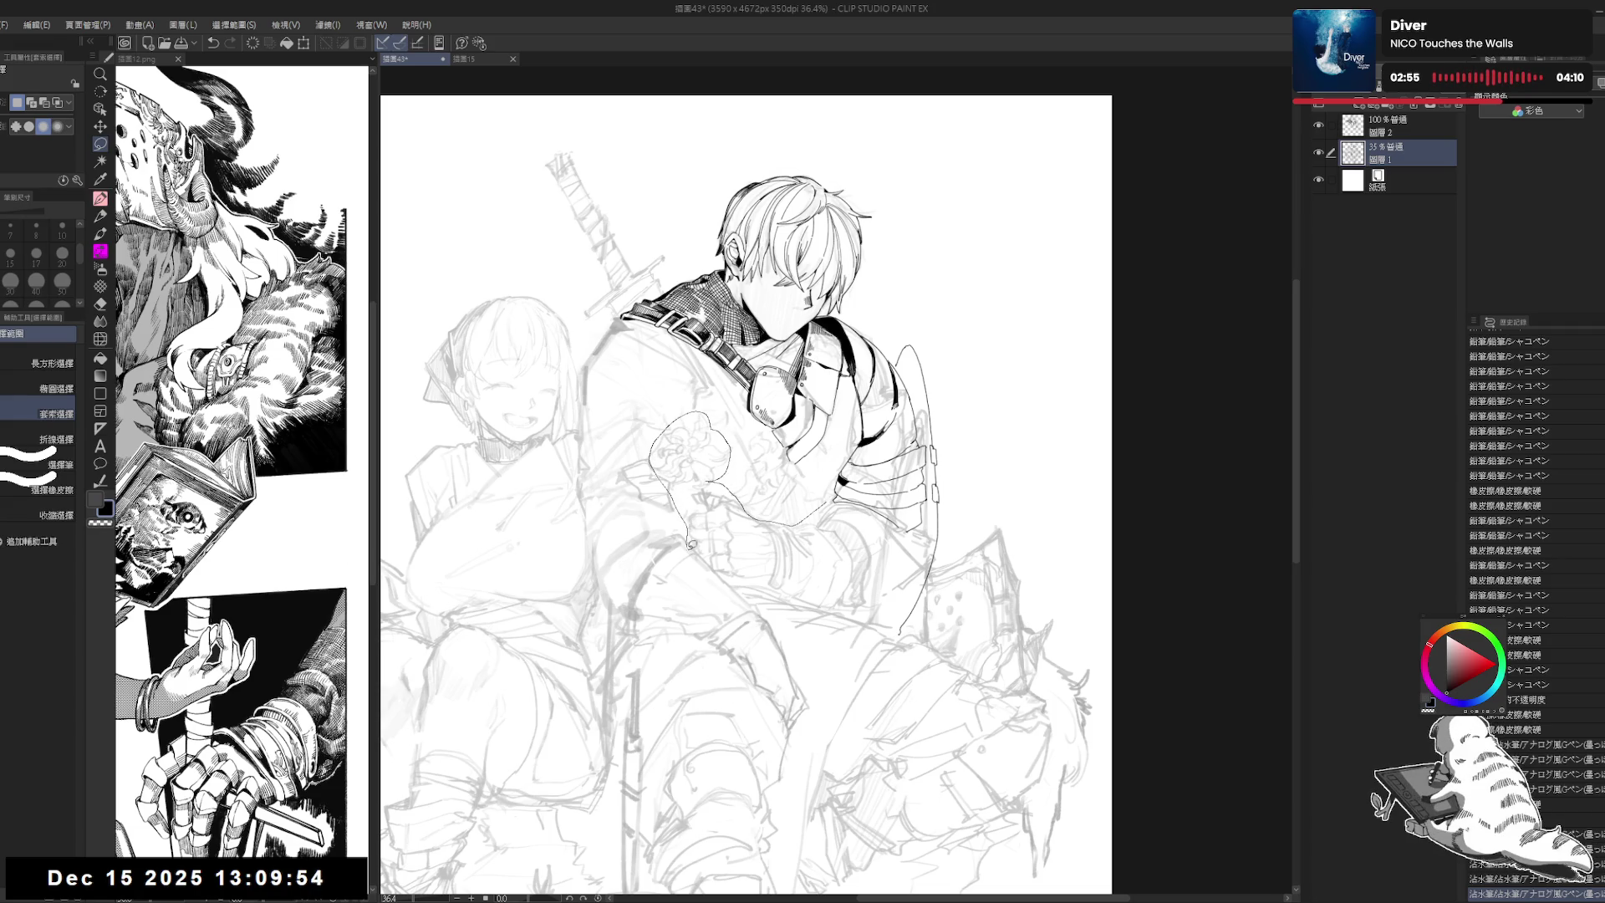
key(ctrl+t)
drag(692, 545, 961, 510)
drag(836, 519, 939, 531)
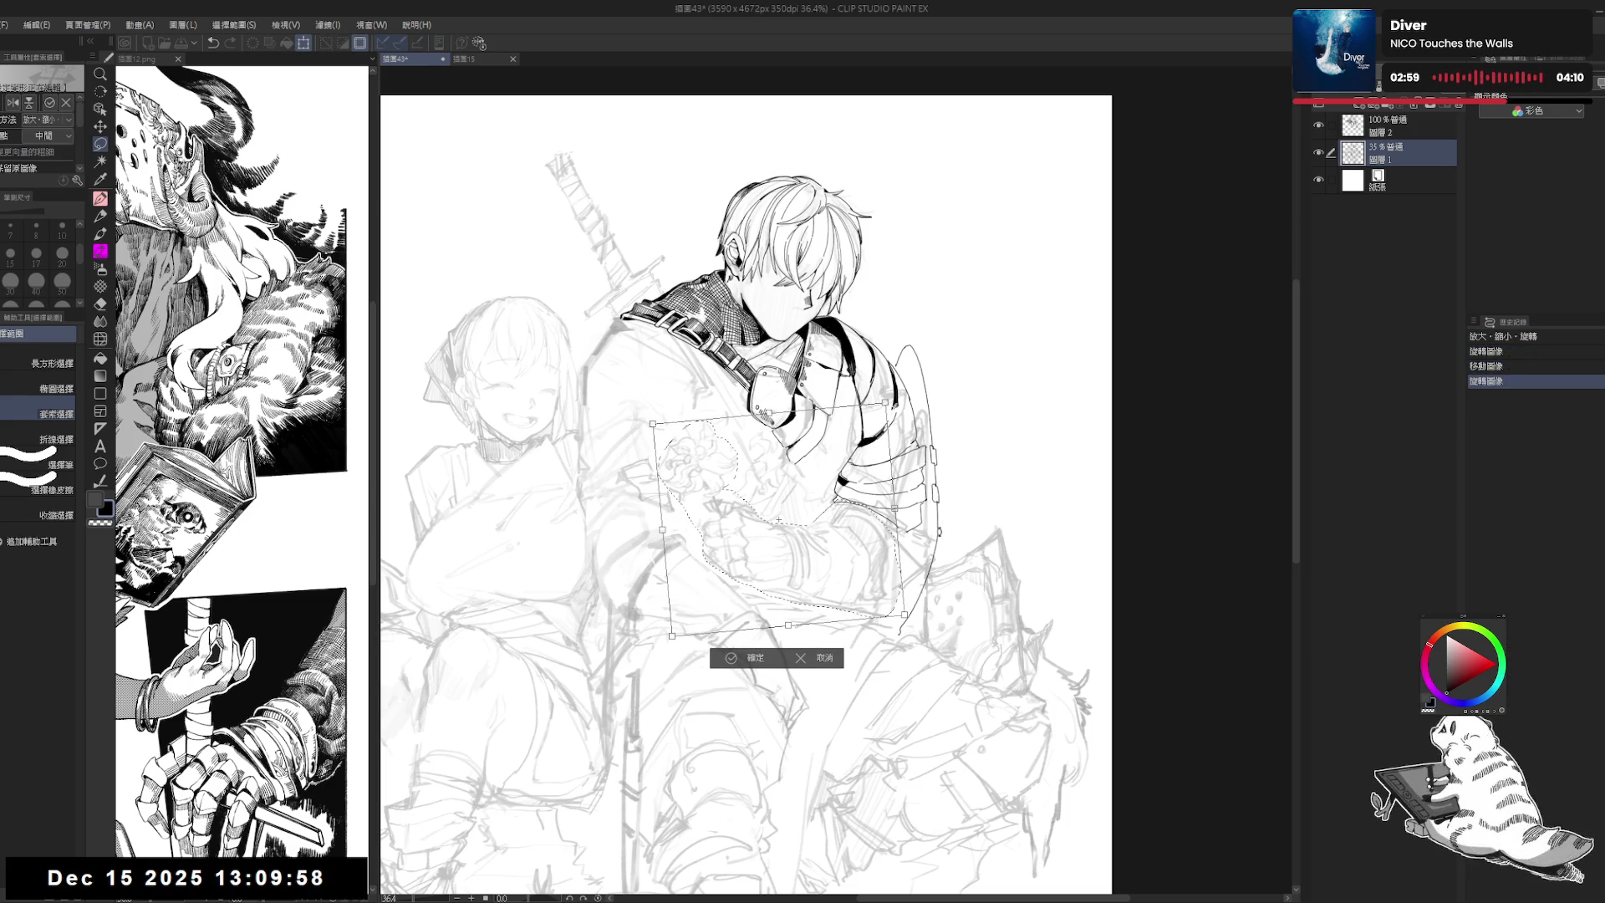
drag(911, 622, 908, 625)
drag(777, 534, 775, 536)
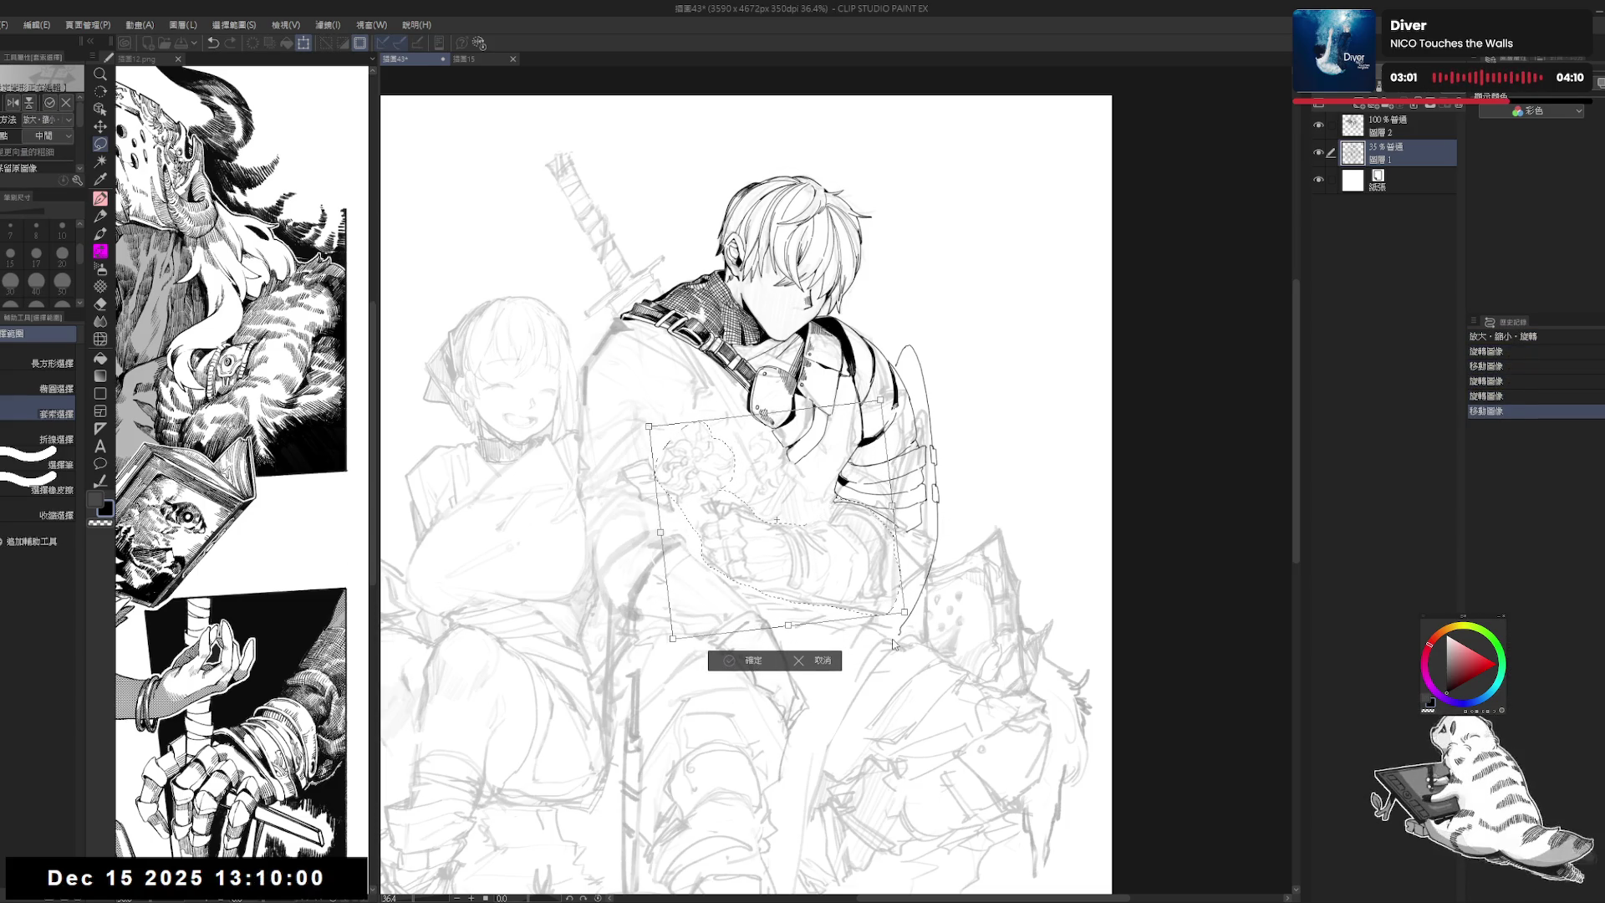
key(Return)
Step: Deselect and fade the pencil sketch layer to 19% opacity, returning to the ink layer
key(ctrl+d)
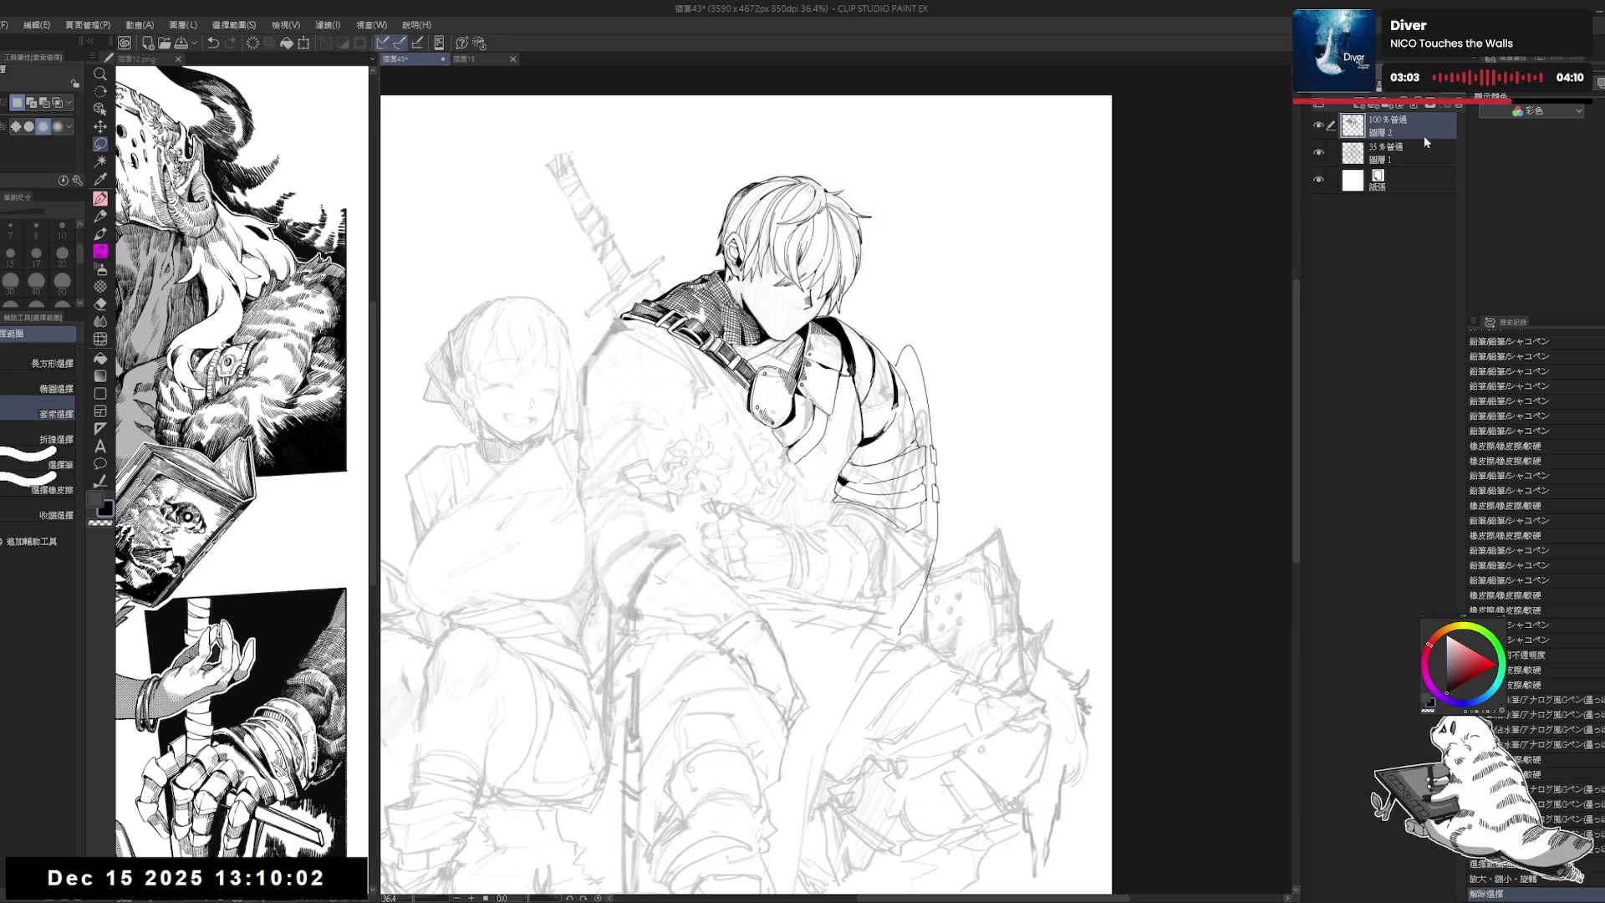
drag(1414, 96, 1403, 95)
click(1411, 125)
Step: Erase stray ink near the shield and ink a short stroke along its edge on a tilted view
key(e)
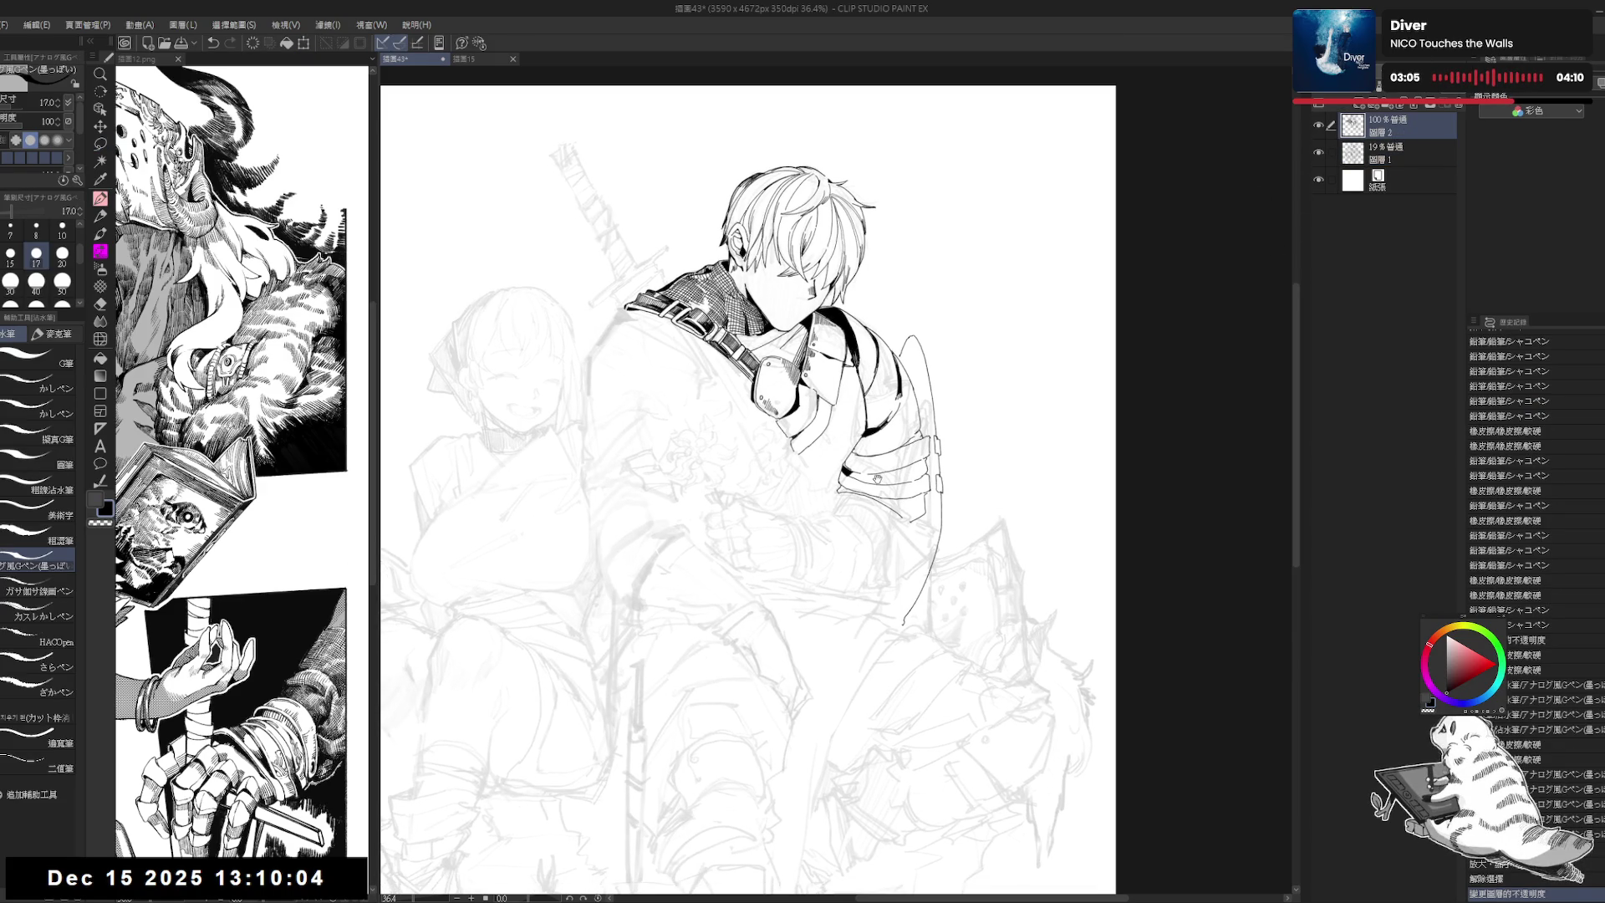
drag(893, 520, 903, 528)
drag(897, 525, 911, 534)
key(p)
mouse_move(870, 477)
mouse_down()
mouse_move(853, 498)
mouse_move(920, 548)
mouse_up()
key(e)
key(p)
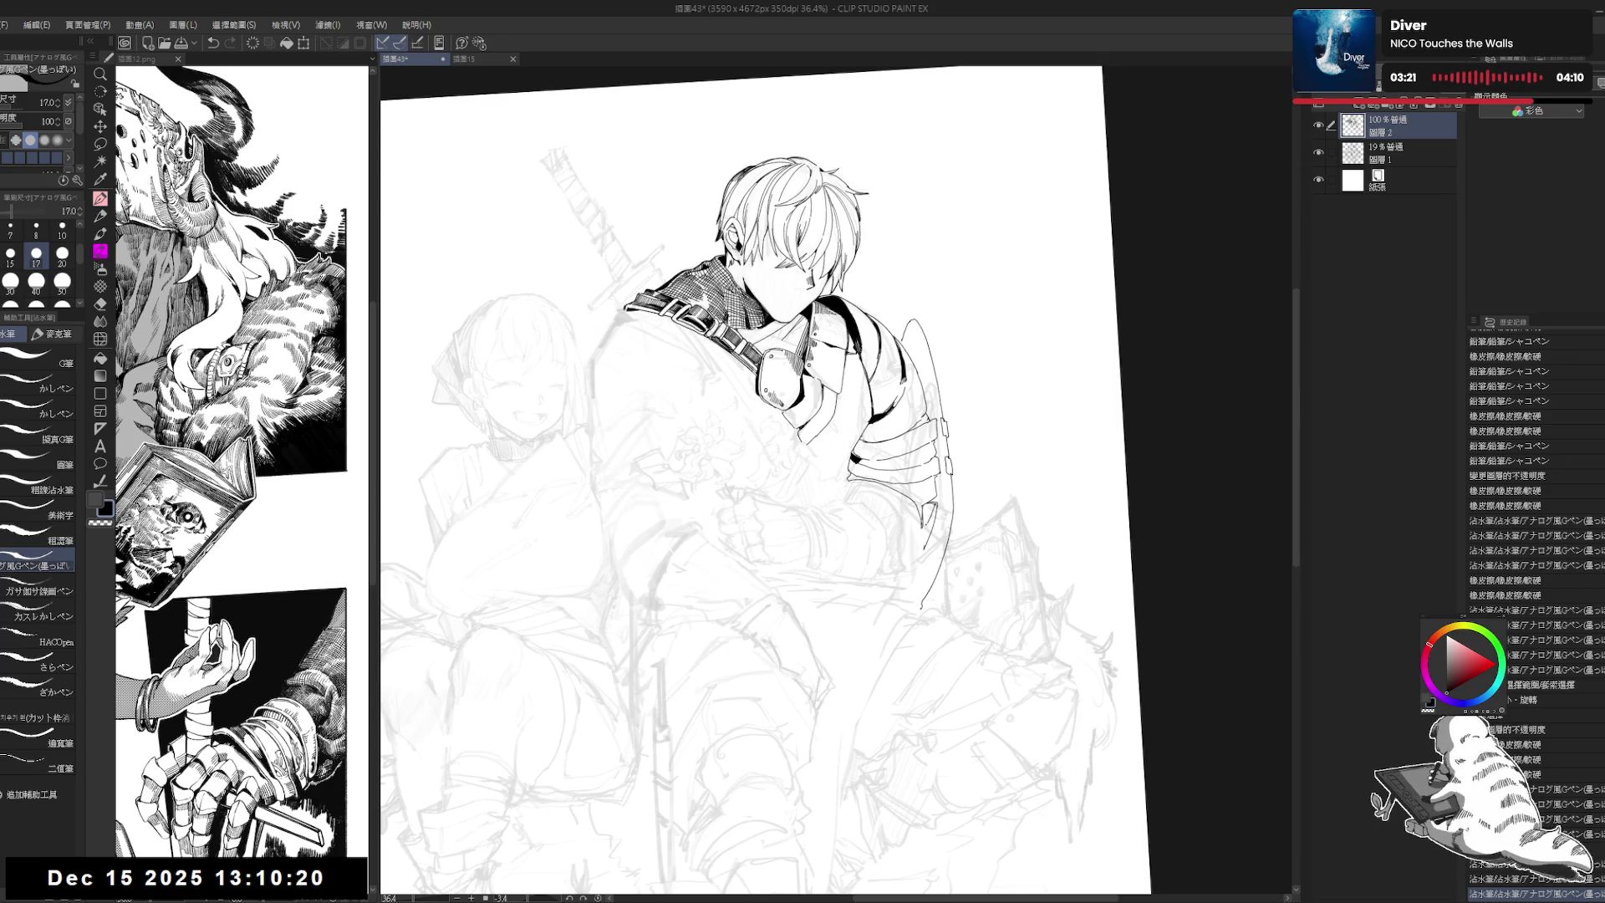
mouse_move(923, 508)
mouse_down()
mouse_move(934, 571)
mouse_move(928, 535)
mouse_up()
Step: Re-tilt the view about 21 degrees, erase the small circle mark, then undo and redo a stroke
key(e)
key(p)
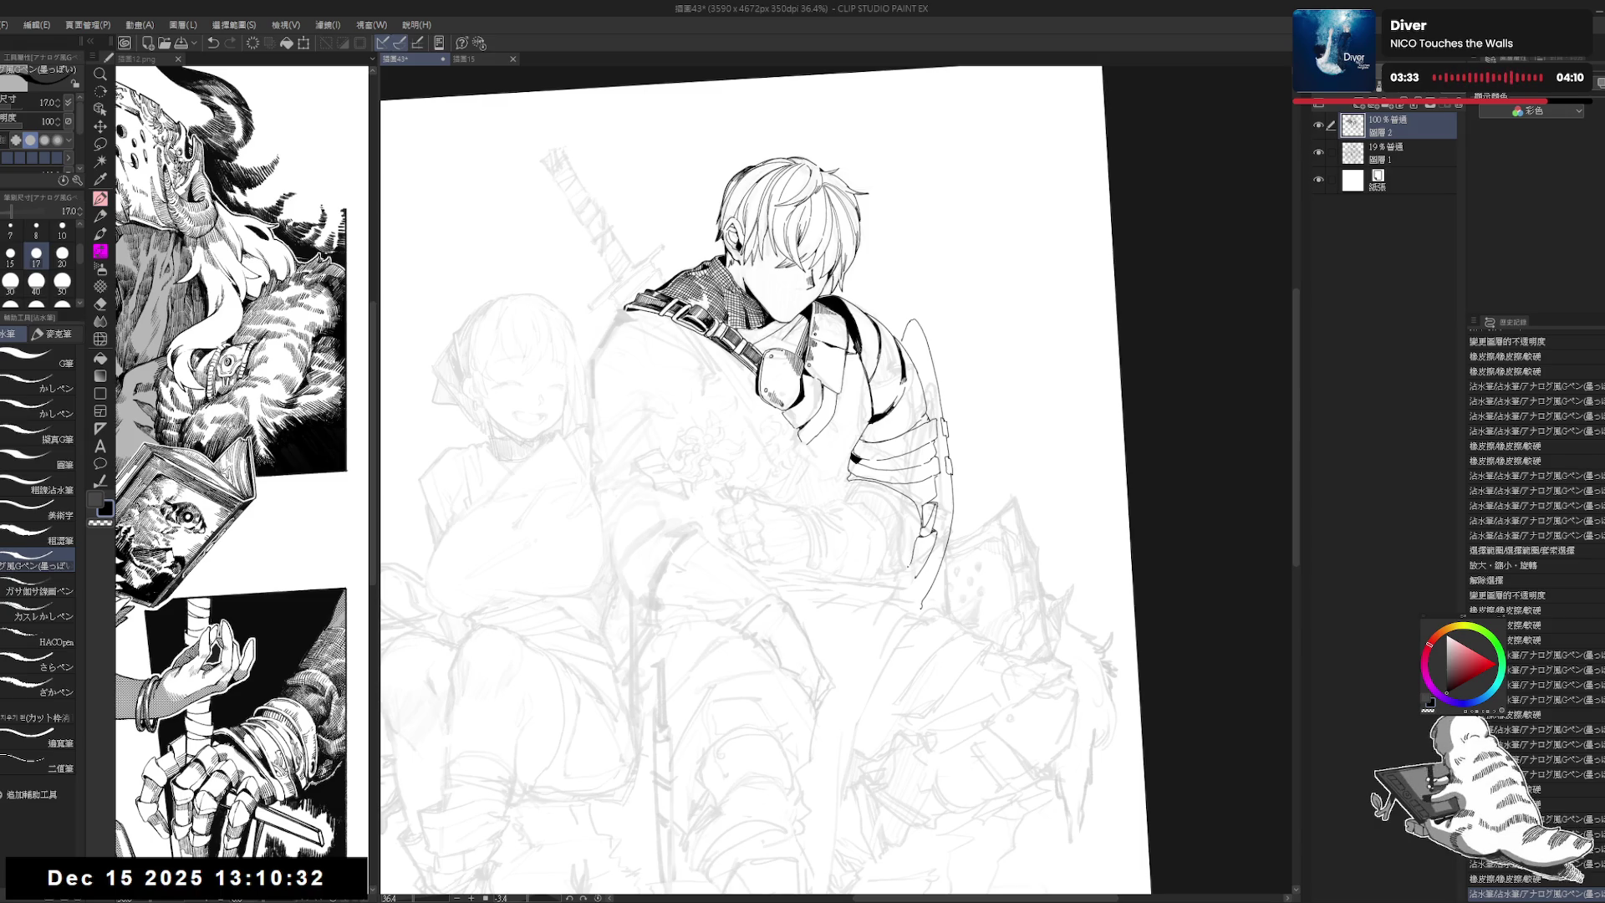
mouse_move(823, 637)
mouse_down()
mouse_move(841, 629)
mouse_move(794, 669)
mouse_up()
drag(925, 525, 934, 547)
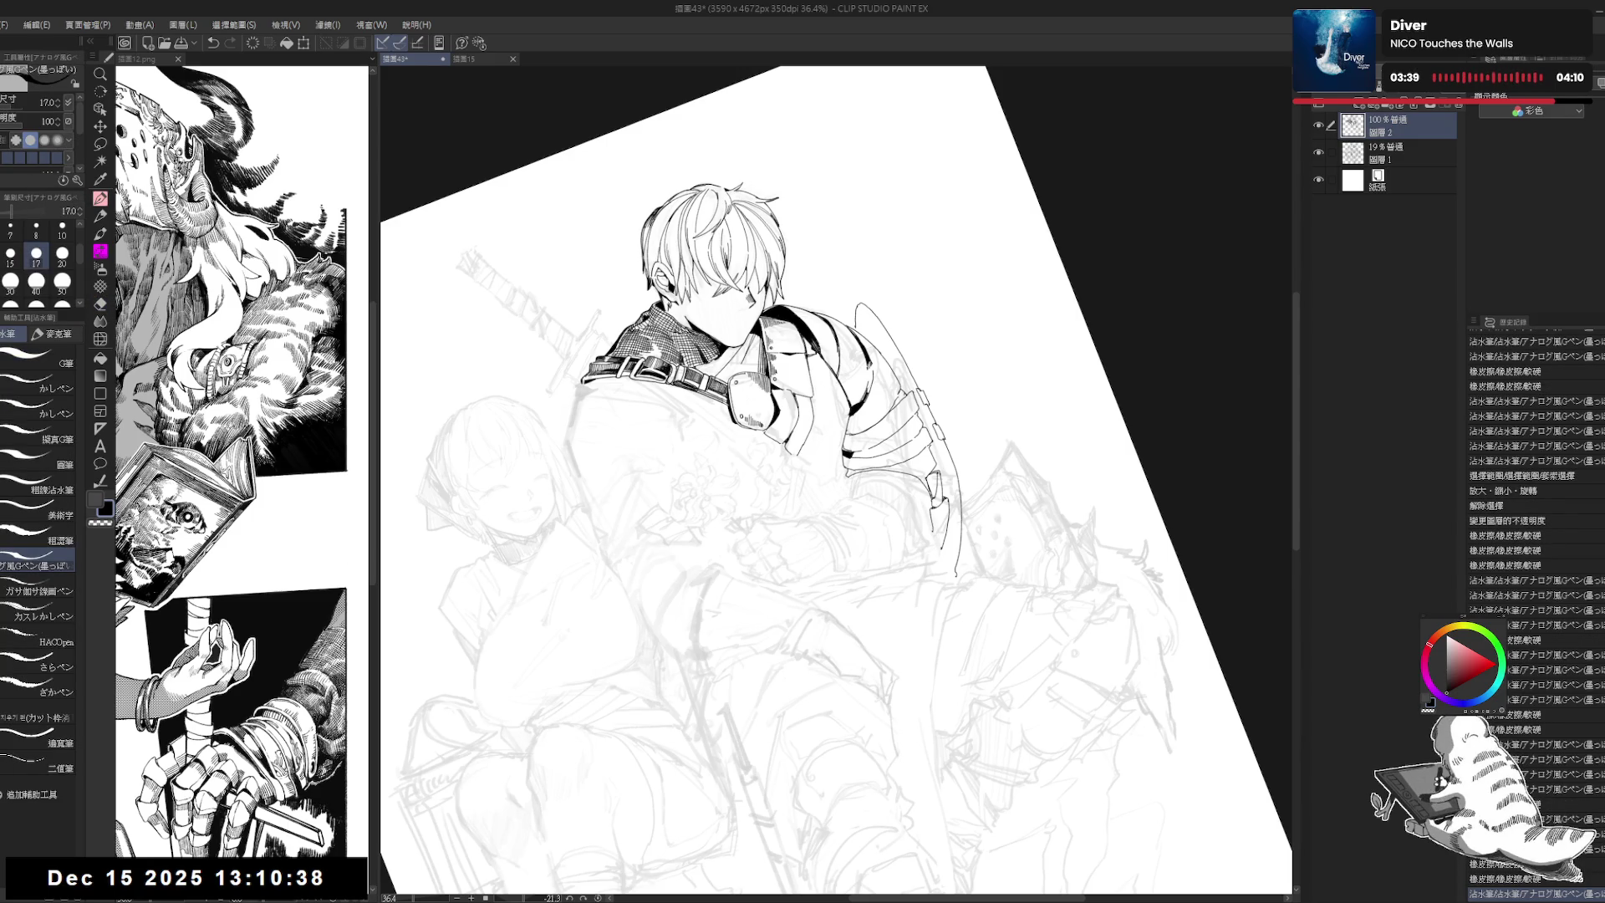
key(e)
drag(941, 527, 952, 537)
key(p)
key(e)
key(p)
key(ctrl+z)
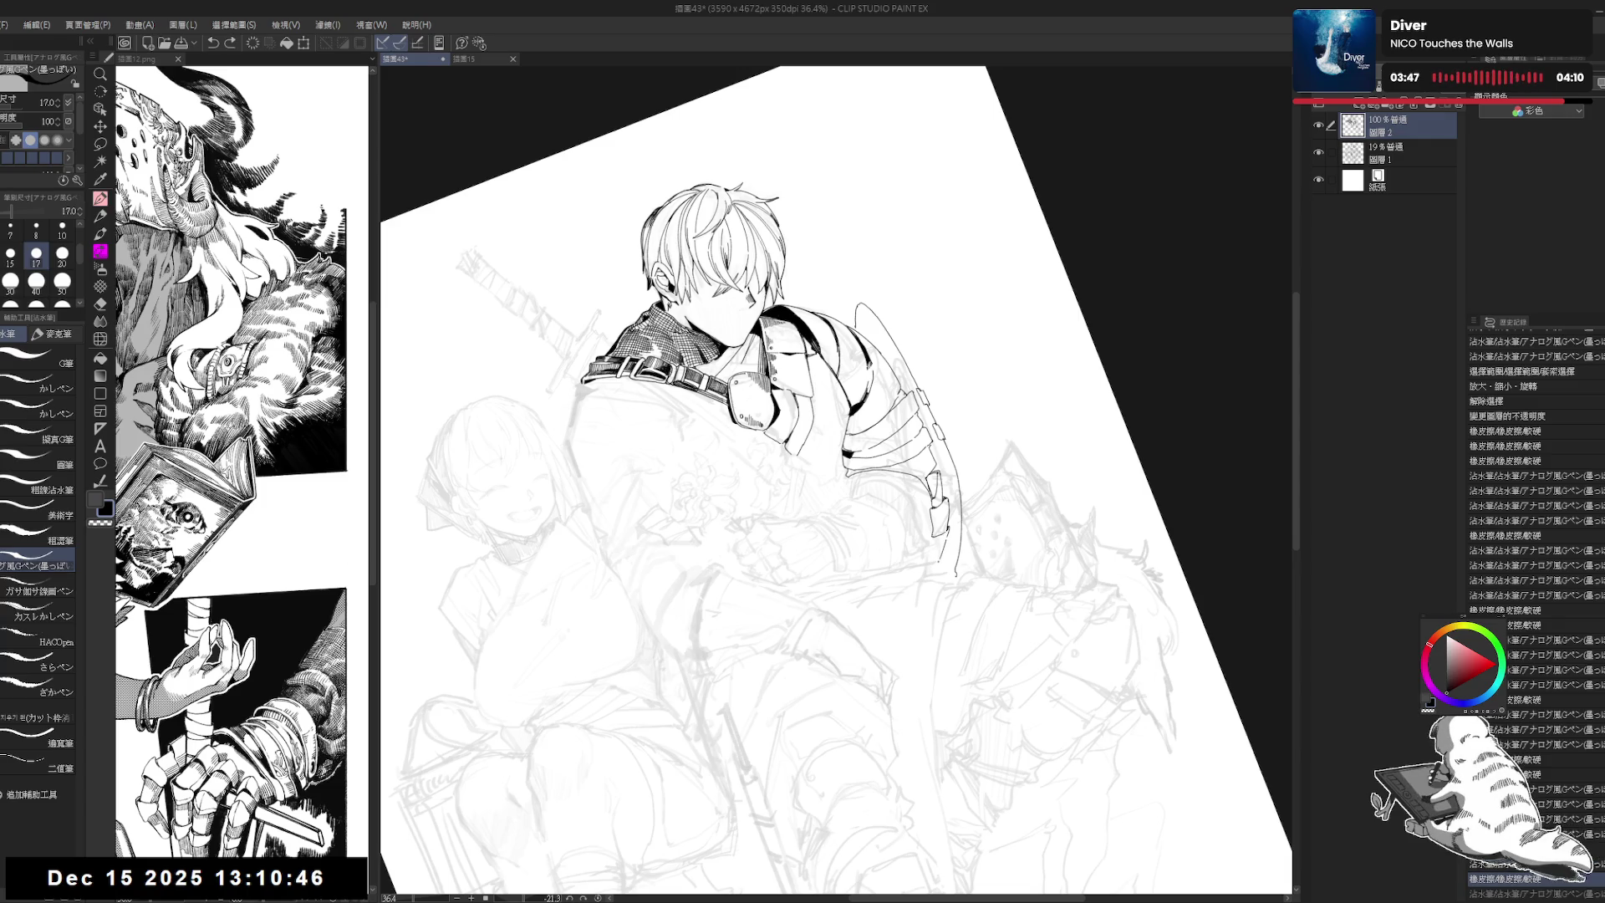
key(ctrl+y)
Step: Reset the canvas rotation, flip the view to check the drawing, and zoom in
key(ctrl+r)
key(h)
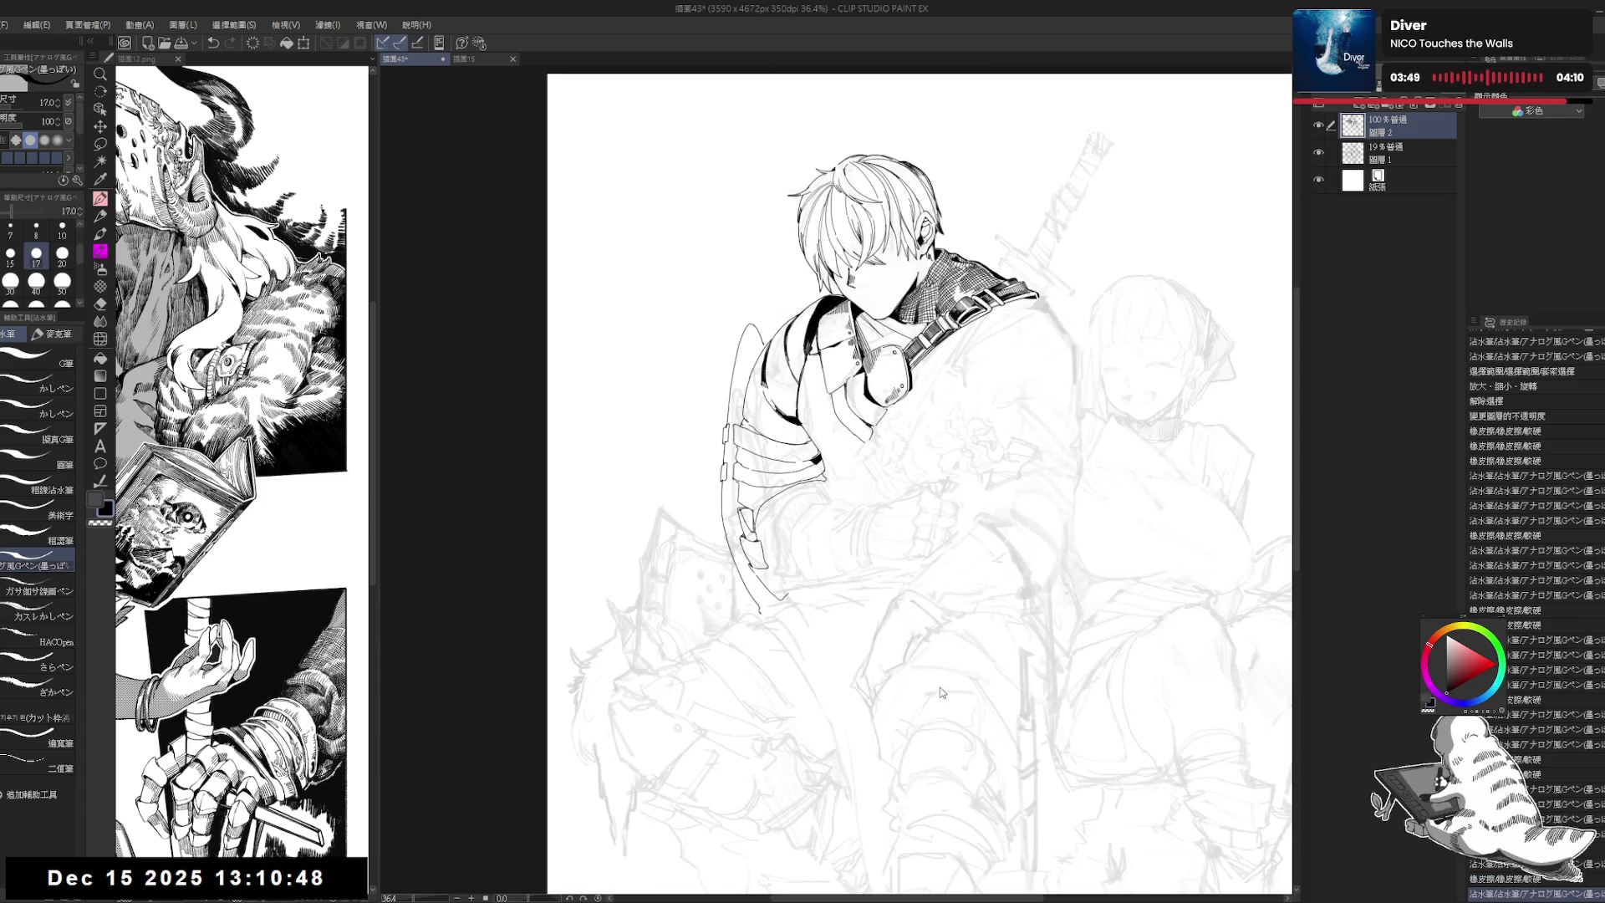
key(h)
key(ctrl+plus)
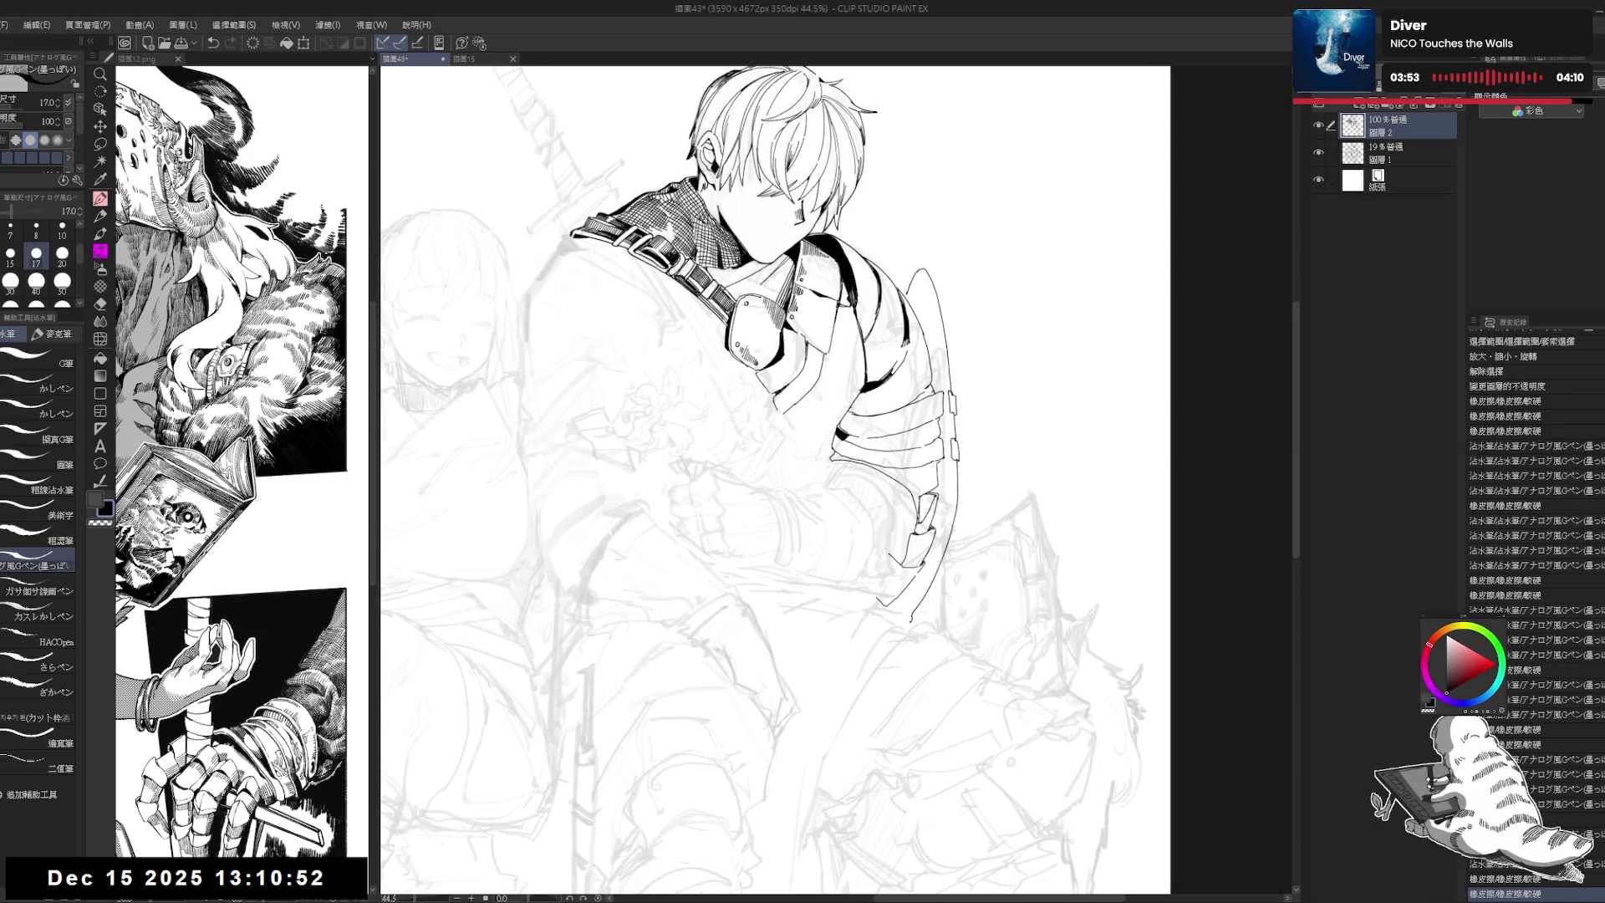
key(ctrl+y)
key(ctrl+y)
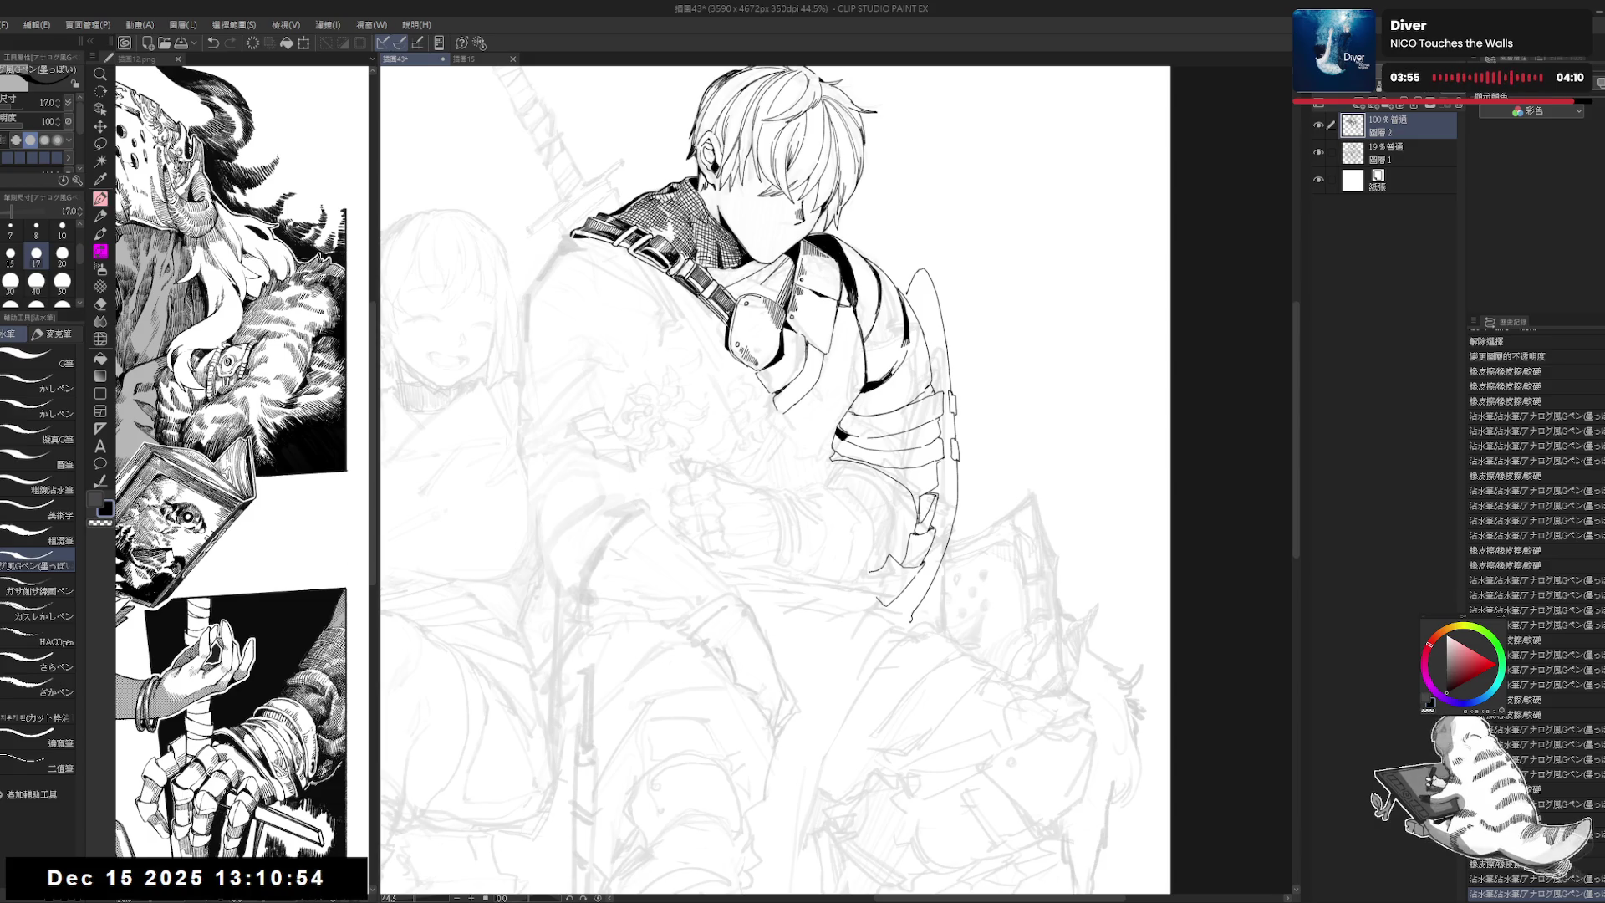
key(ctrl+z)
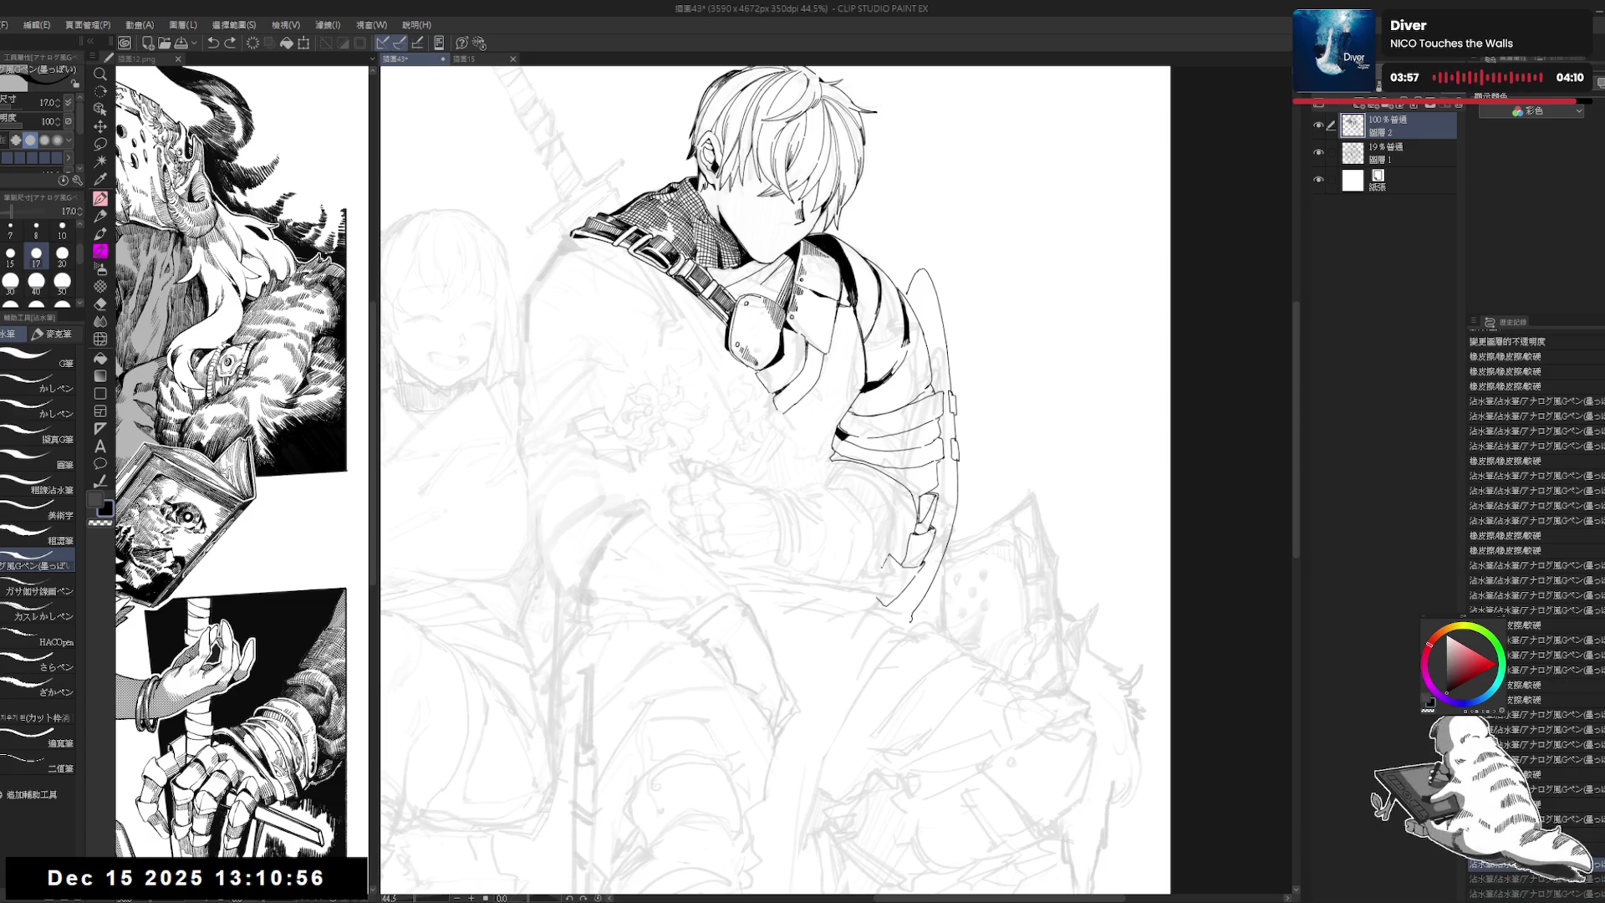
Step: Erase and redraw short ink strokes on the lower arm guard, undoing the extra ones
mouse_move(861, 586)
mouse_down()
mouse_move(892, 603)
mouse_move(888, 566)
mouse_up()
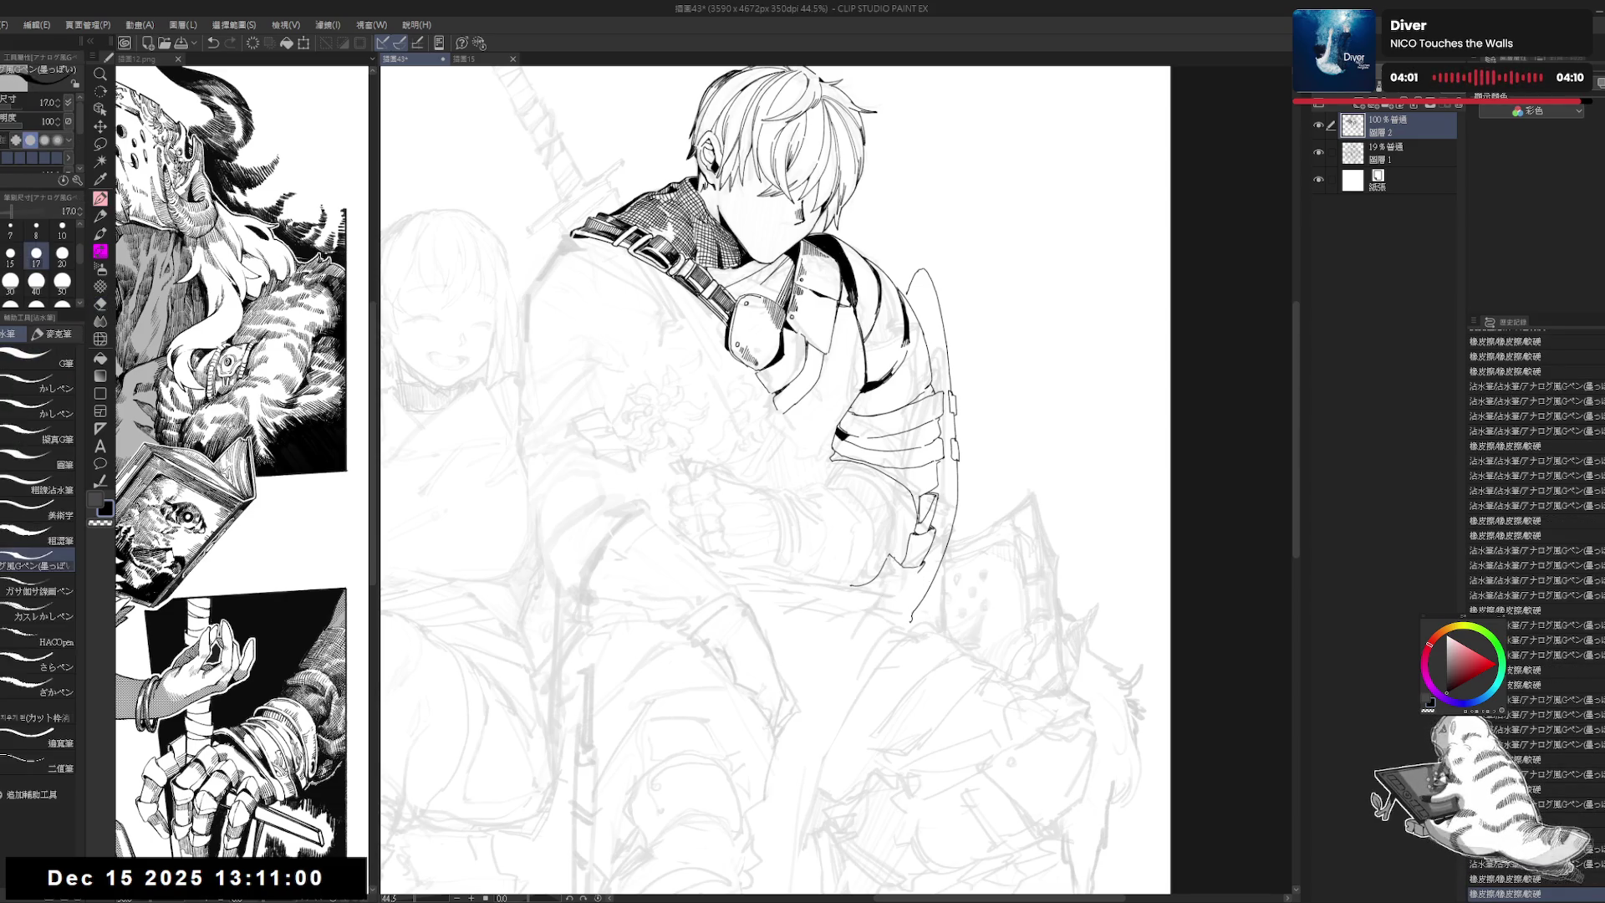
key(p)
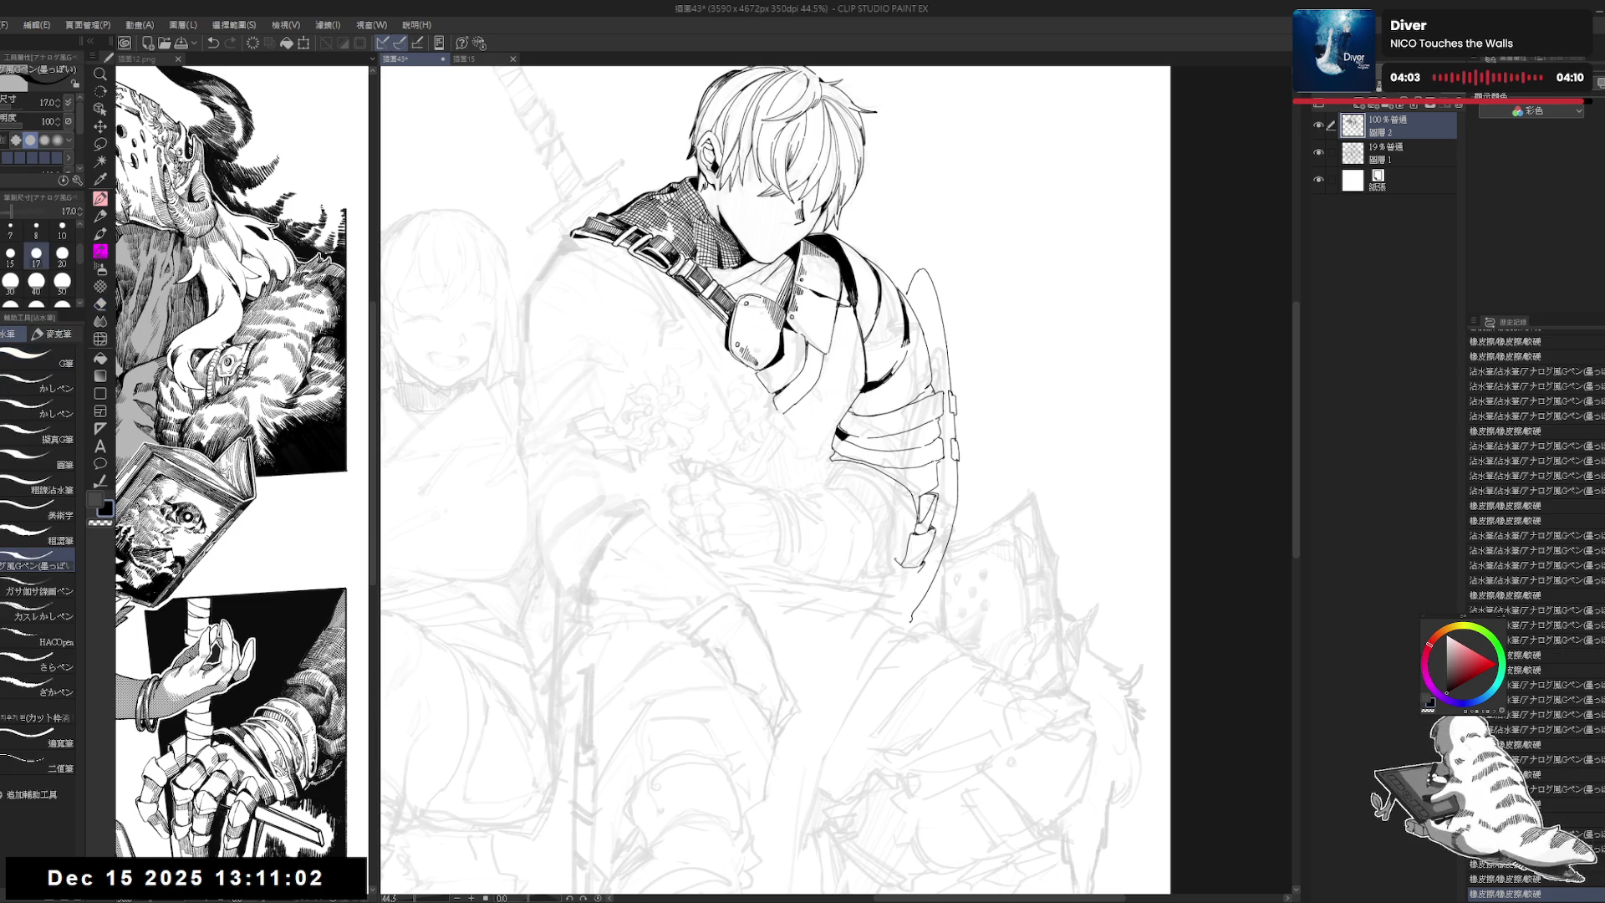
mouse_move(884, 583)
mouse_down()
mouse_move(888, 562)
mouse_move(868, 672)
mouse_up()
key(ctrl+z)
key(ctrl+z)
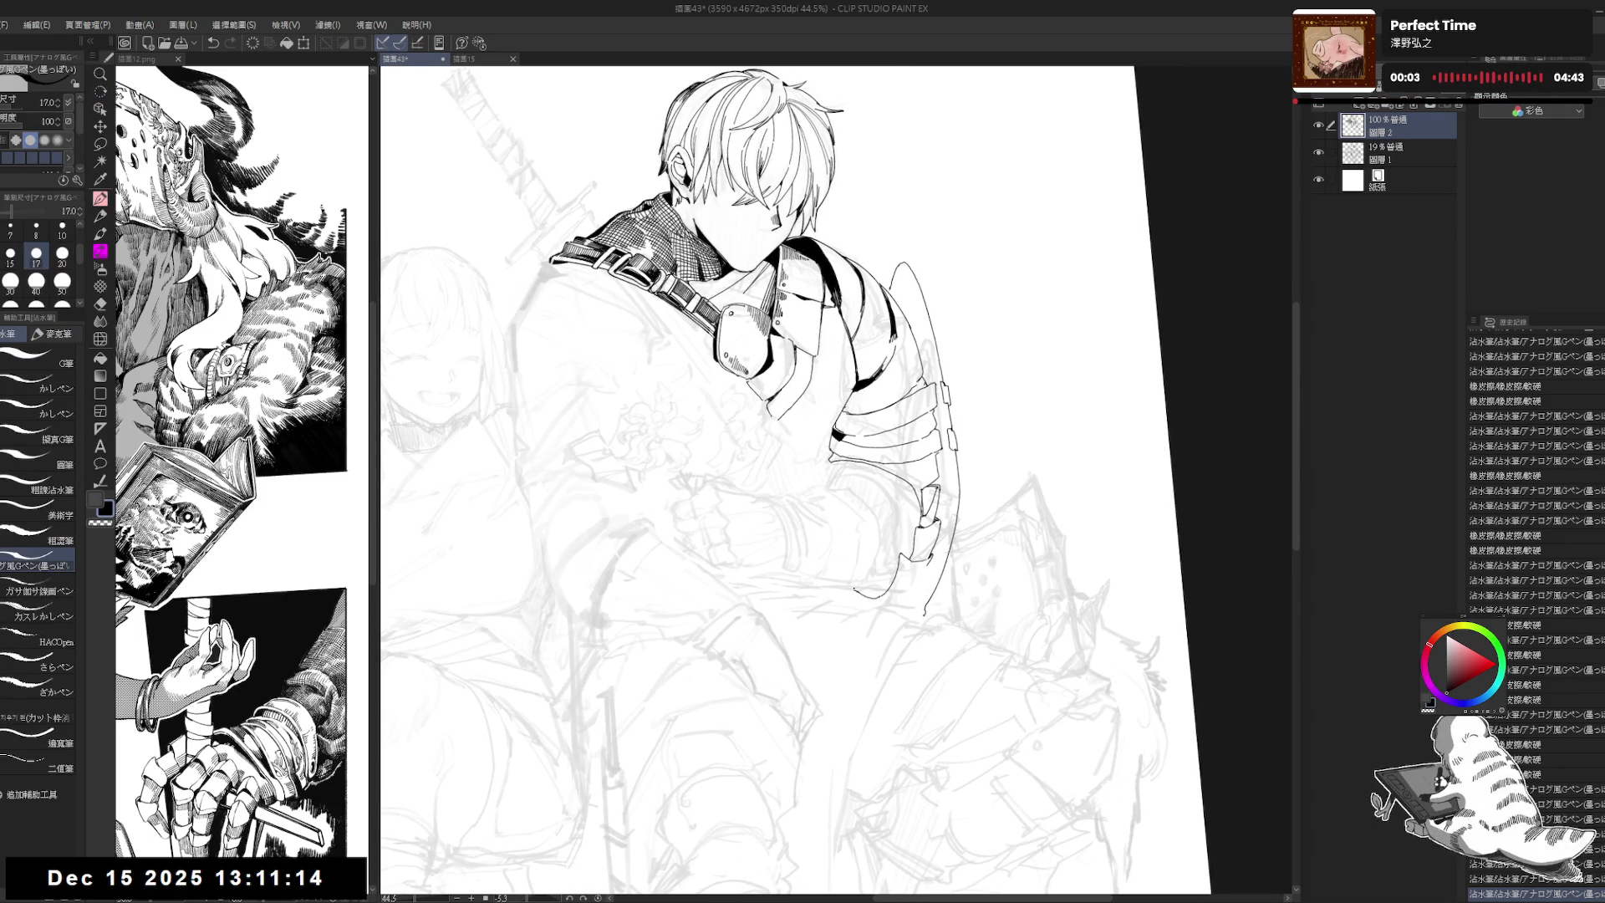
drag(857, 591, 884, 623)
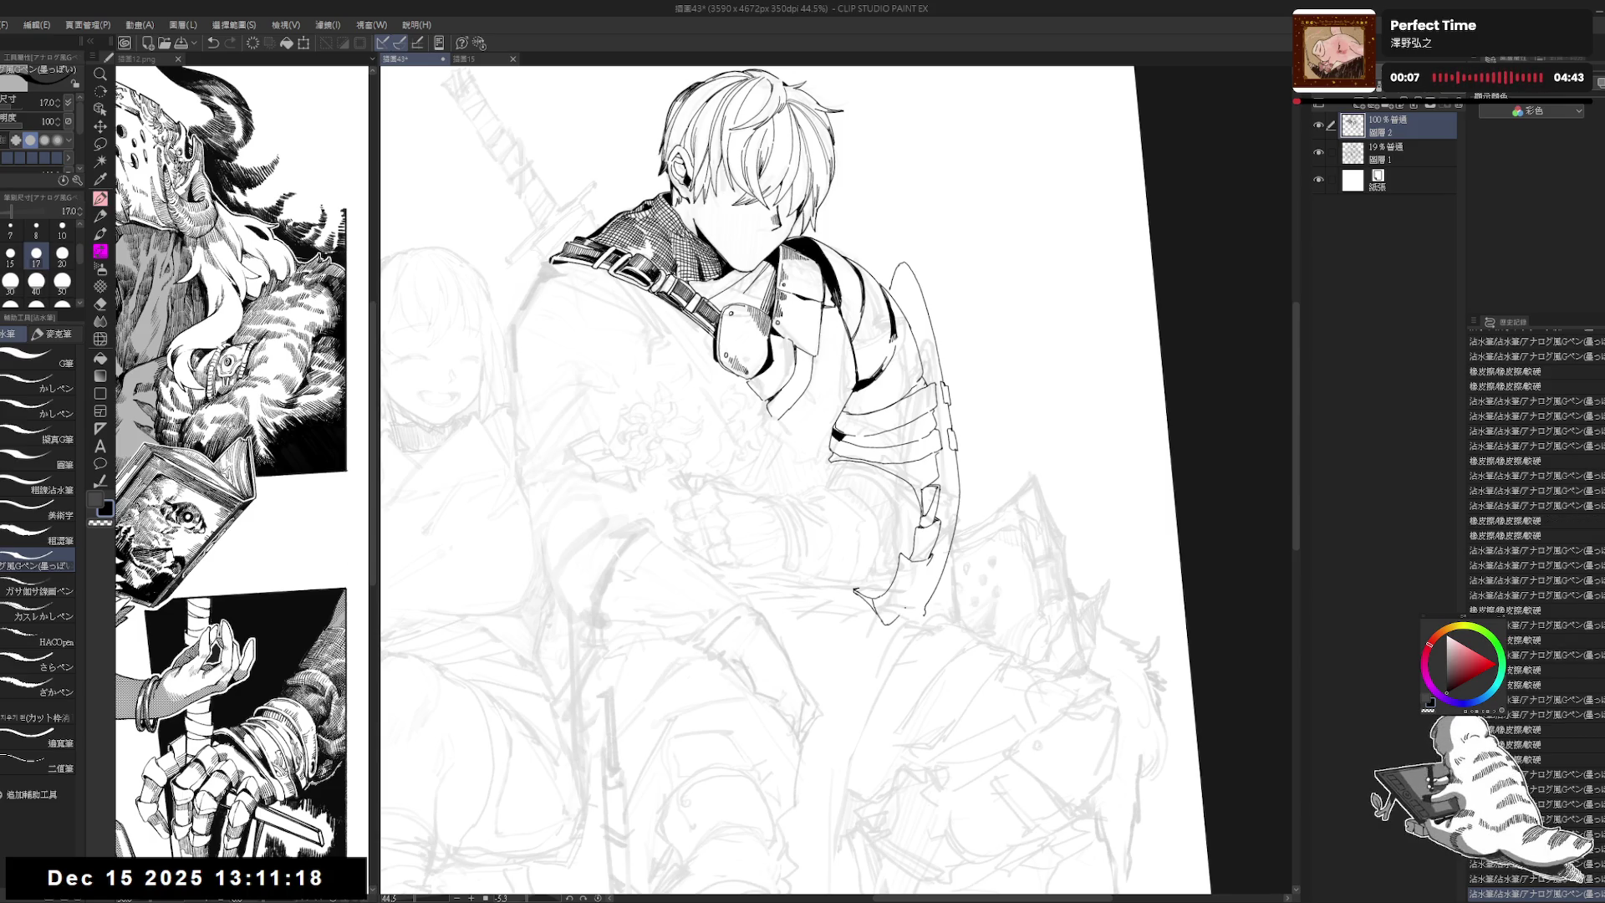
drag(924, 555, 930, 564)
drag(936, 451, 966, 440)
scroll(928, 418, down, 2)
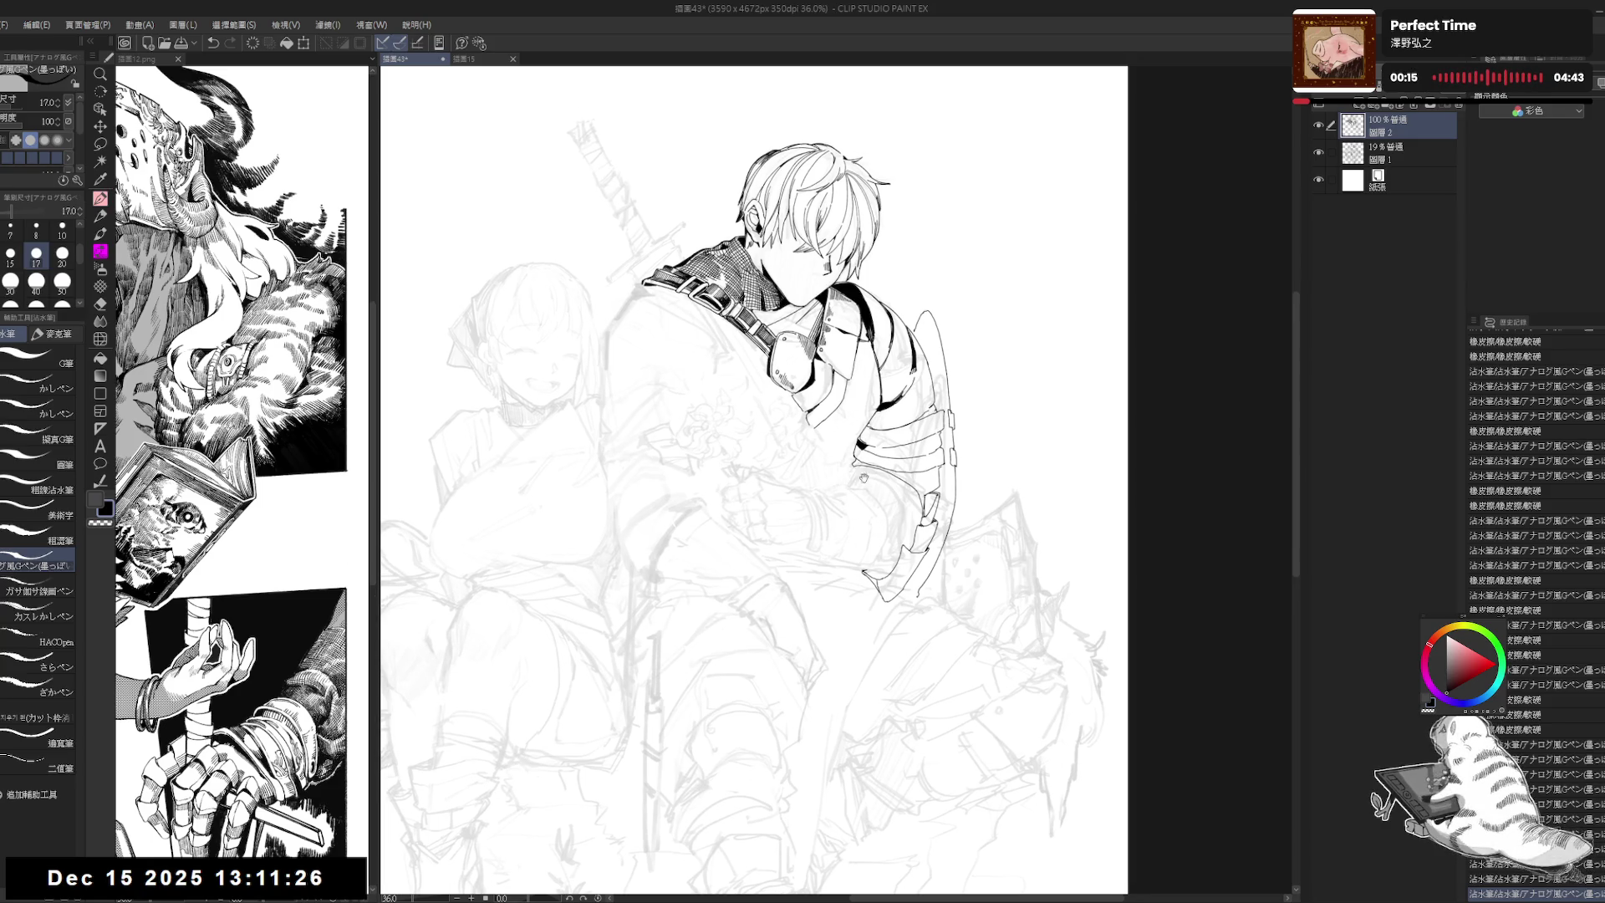
scroll(786, 499, up, 1)
scroll(862, 490, up, 1)
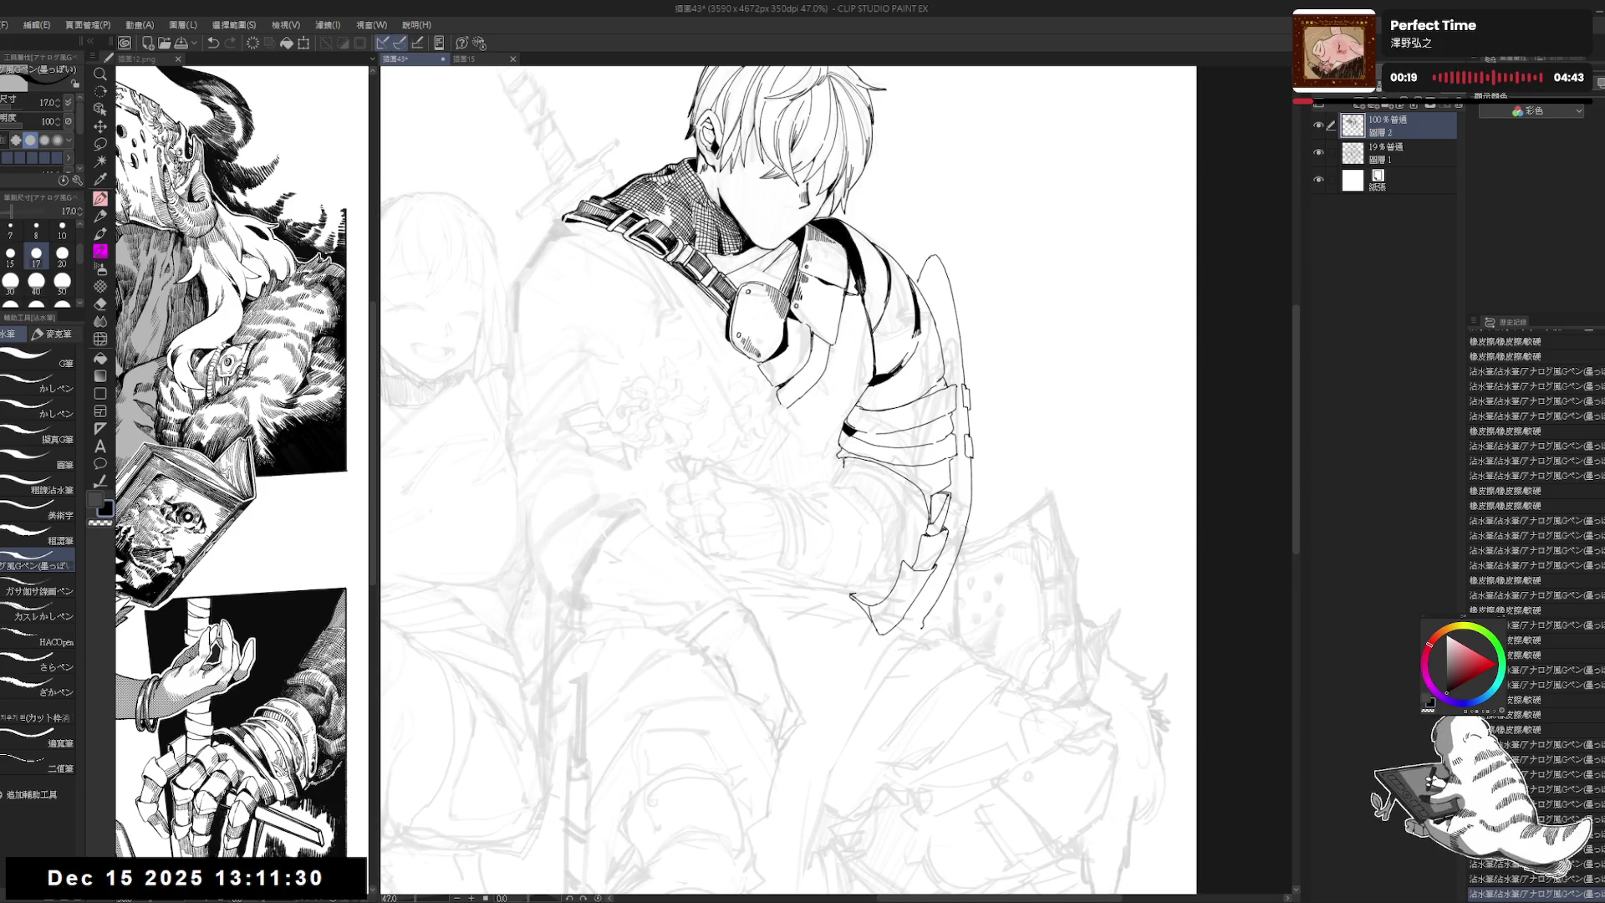
drag(863, 431, 875, 433)
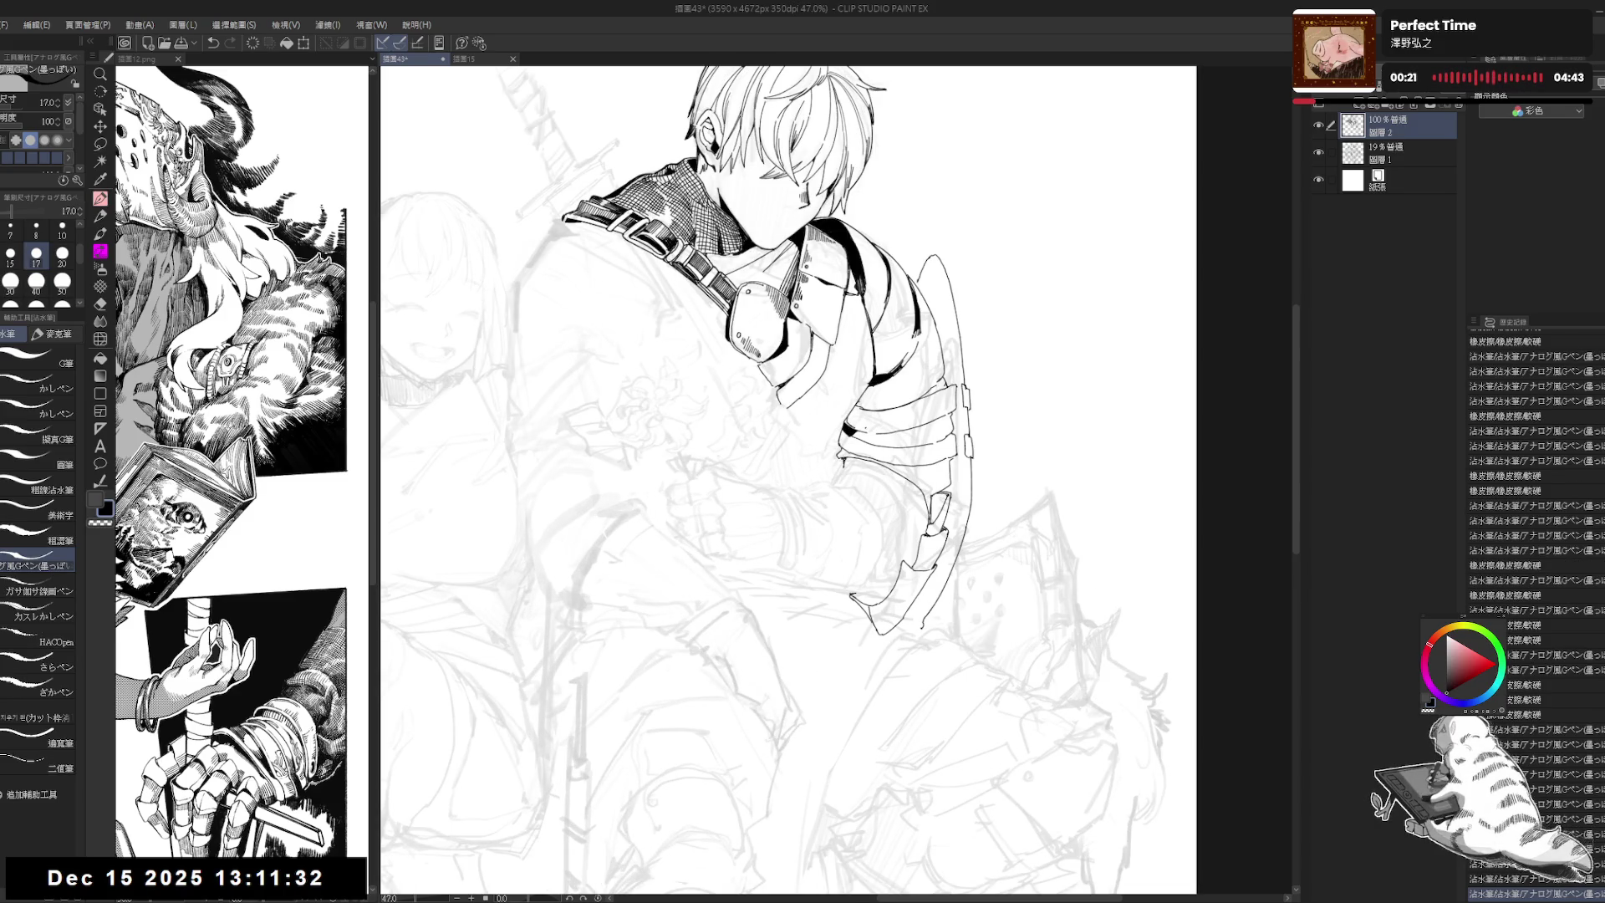
scroll(861, 412, down, 1)
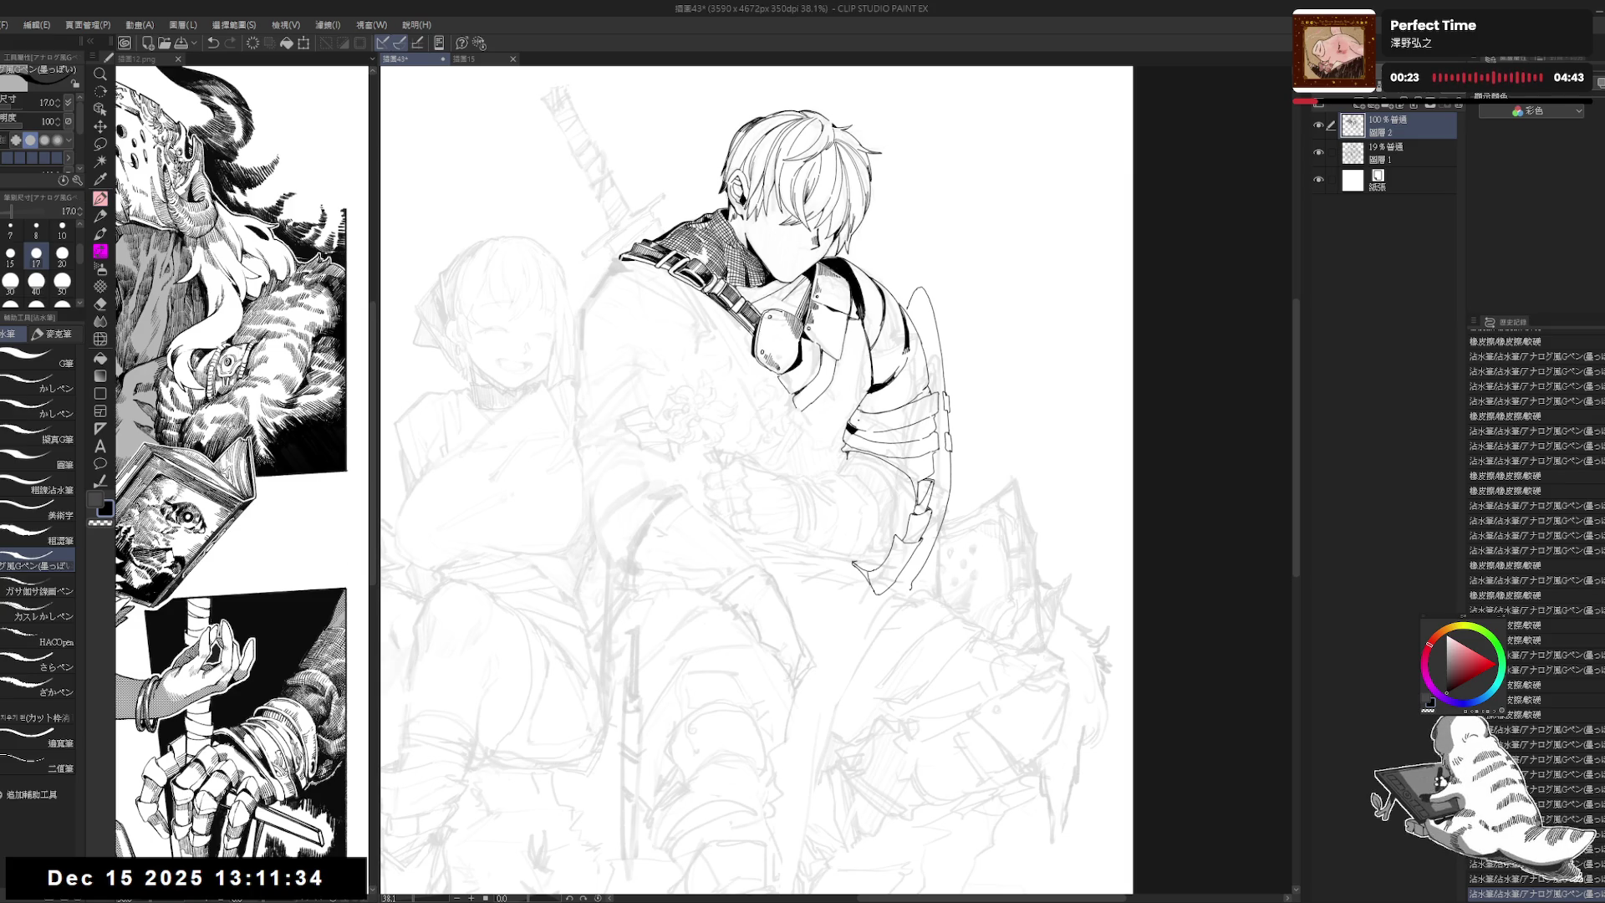
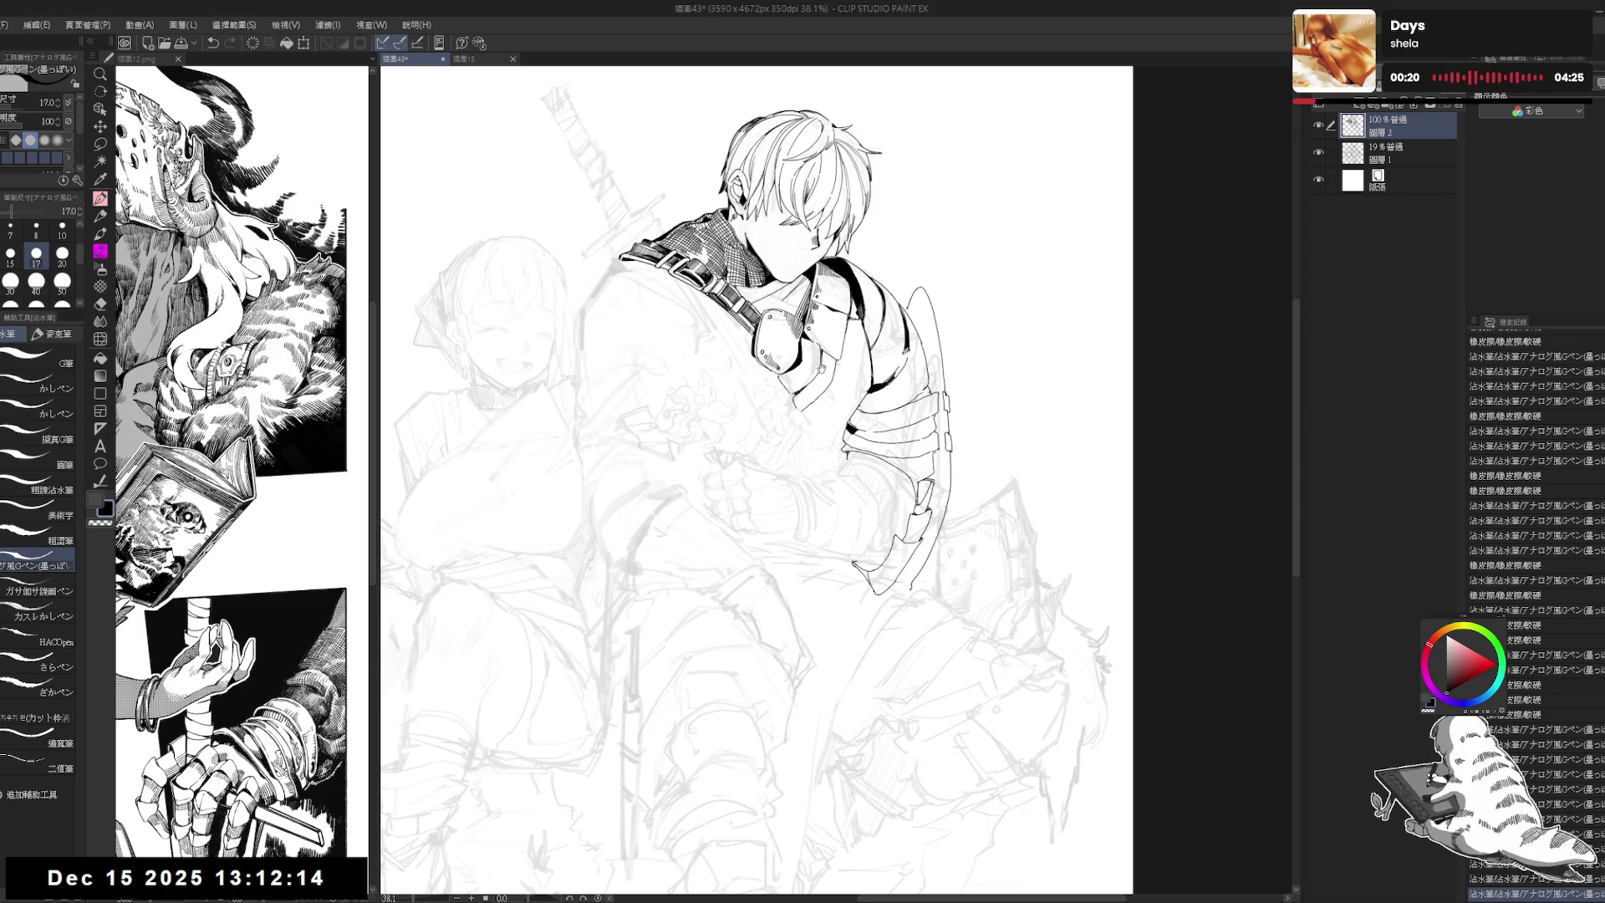
Step: Dot small ink marks on the gauntlet near the hand and erase stray marks there
drag(752, 418, 738, 439)
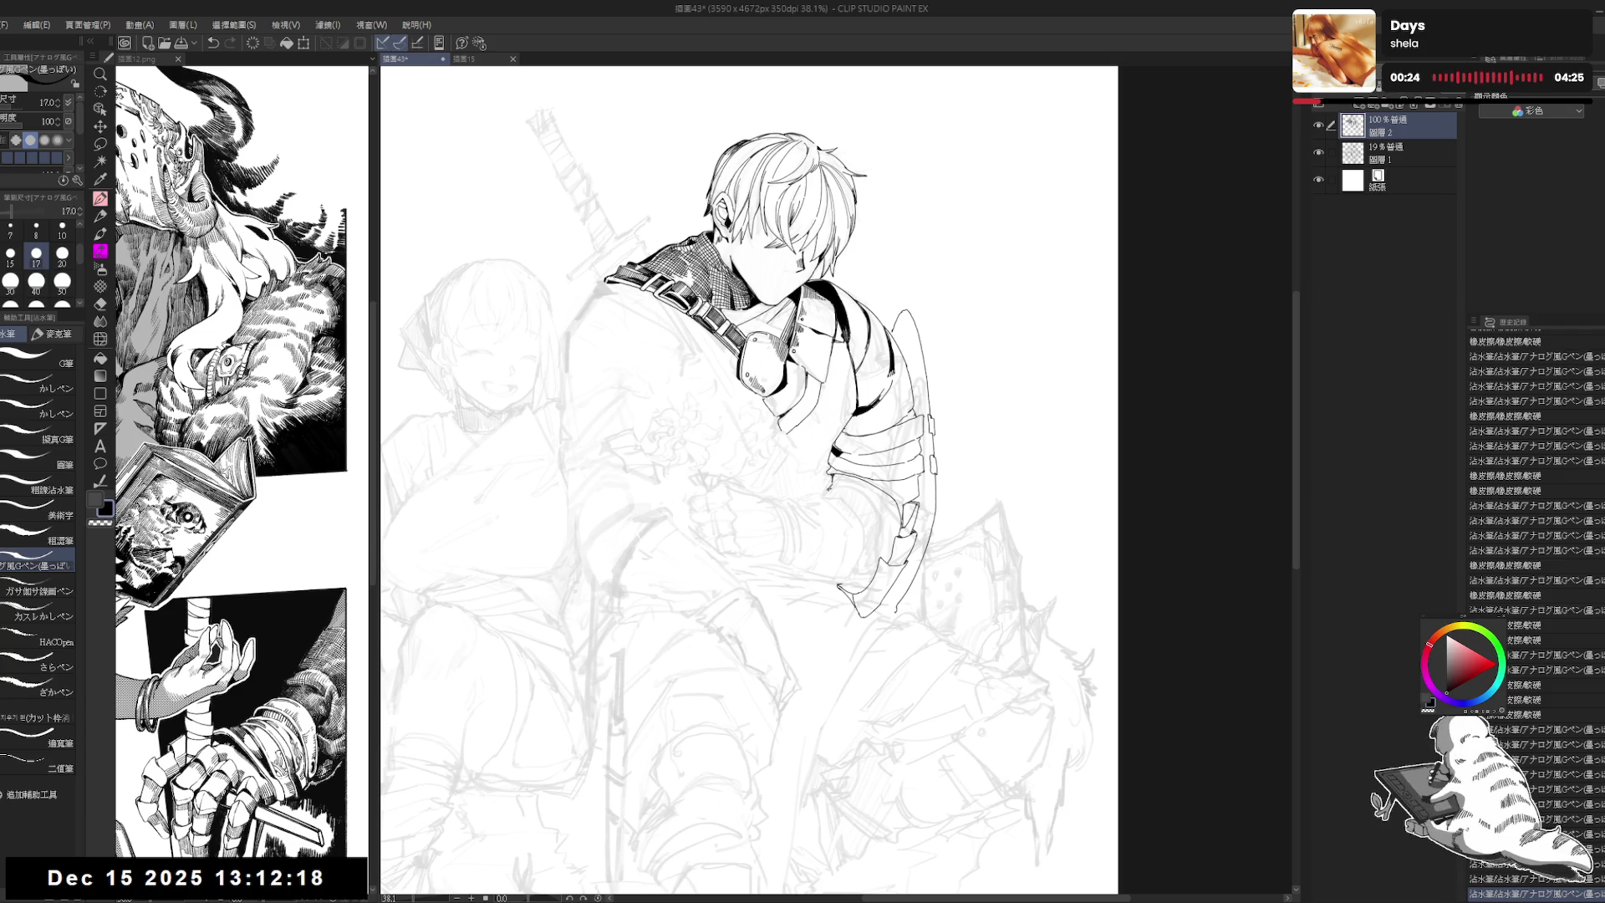
click(868, 495)
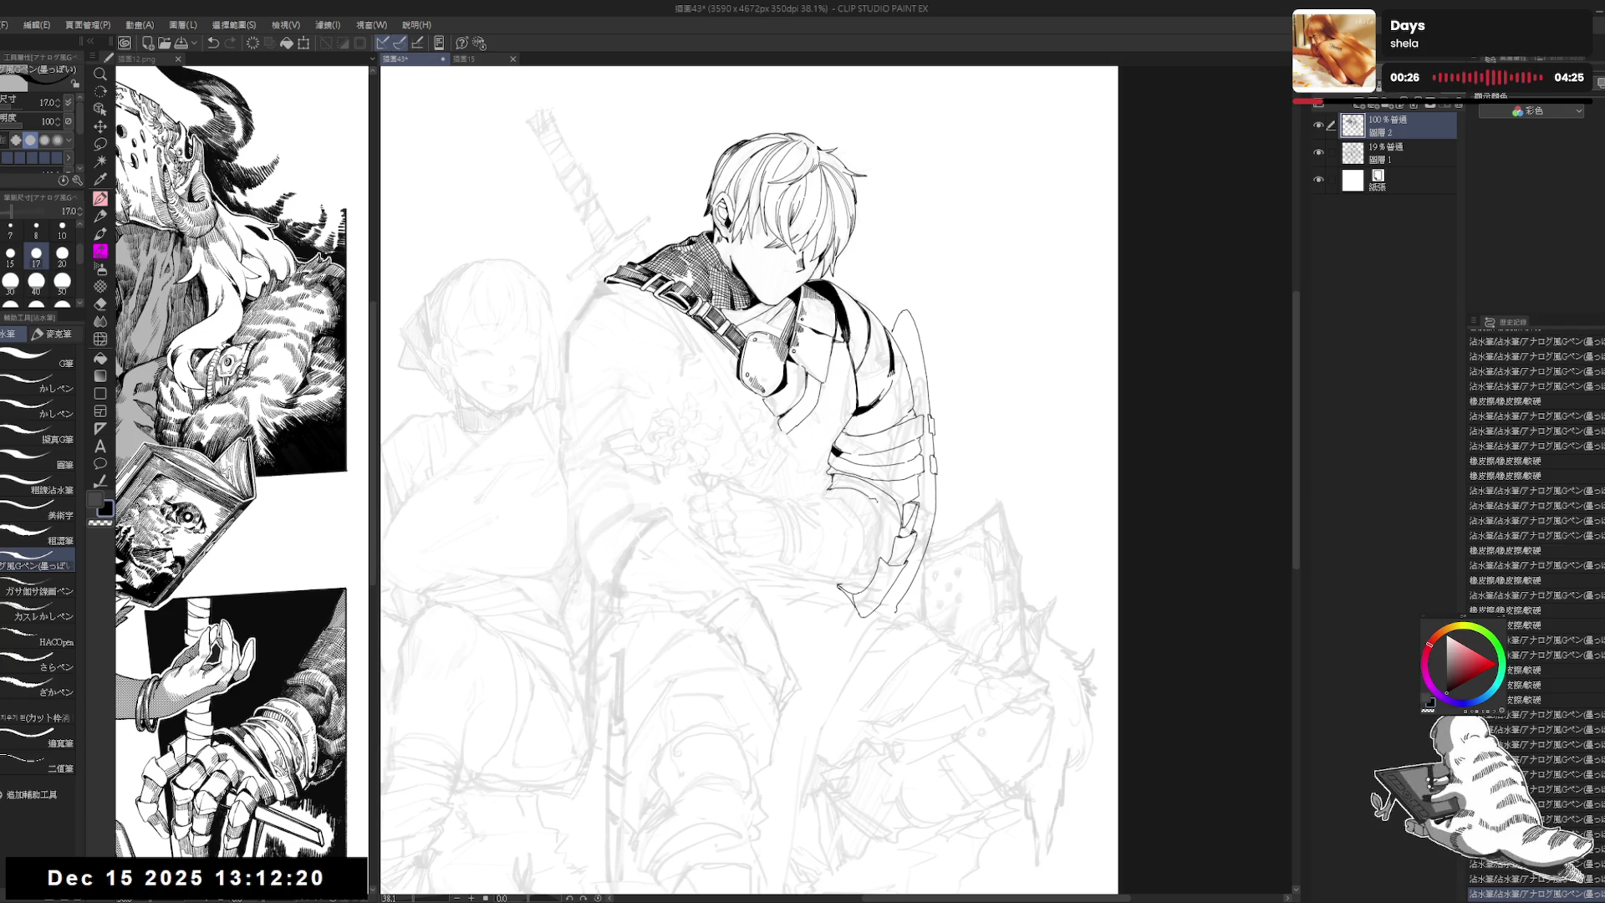
click(850, 507)
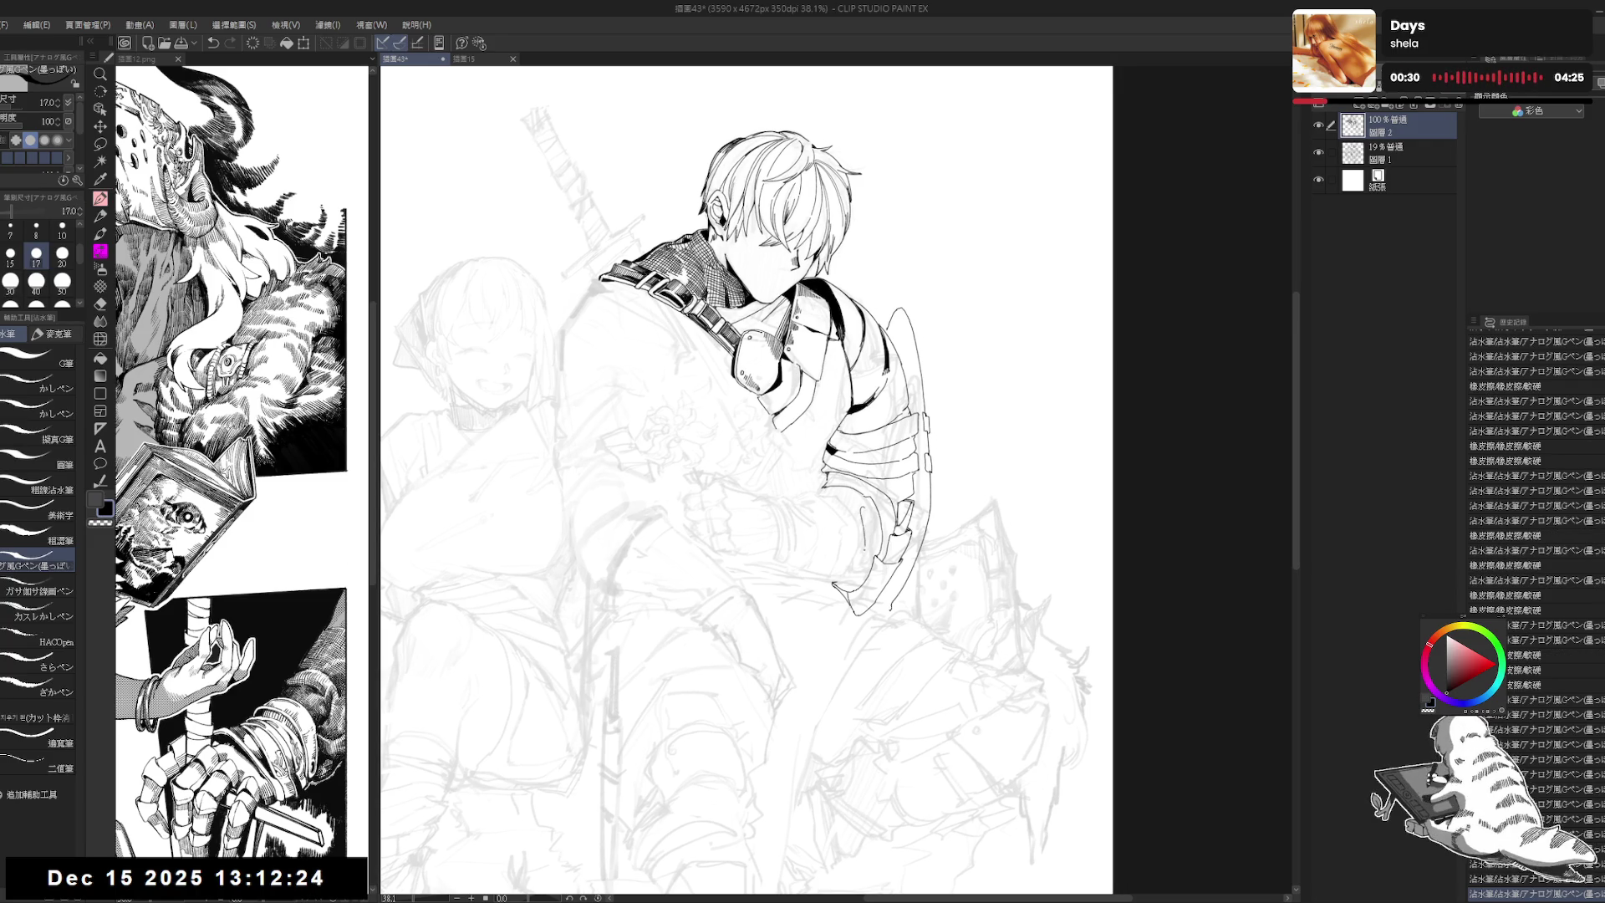
mouse_move(876, 507)
mouse_down()
mouse_move(880, 550)
mouse_move(886, 535)
mouse_move(866, 547)
mouse_move(886, 535)
mouse_up()
key(e)
key(p)
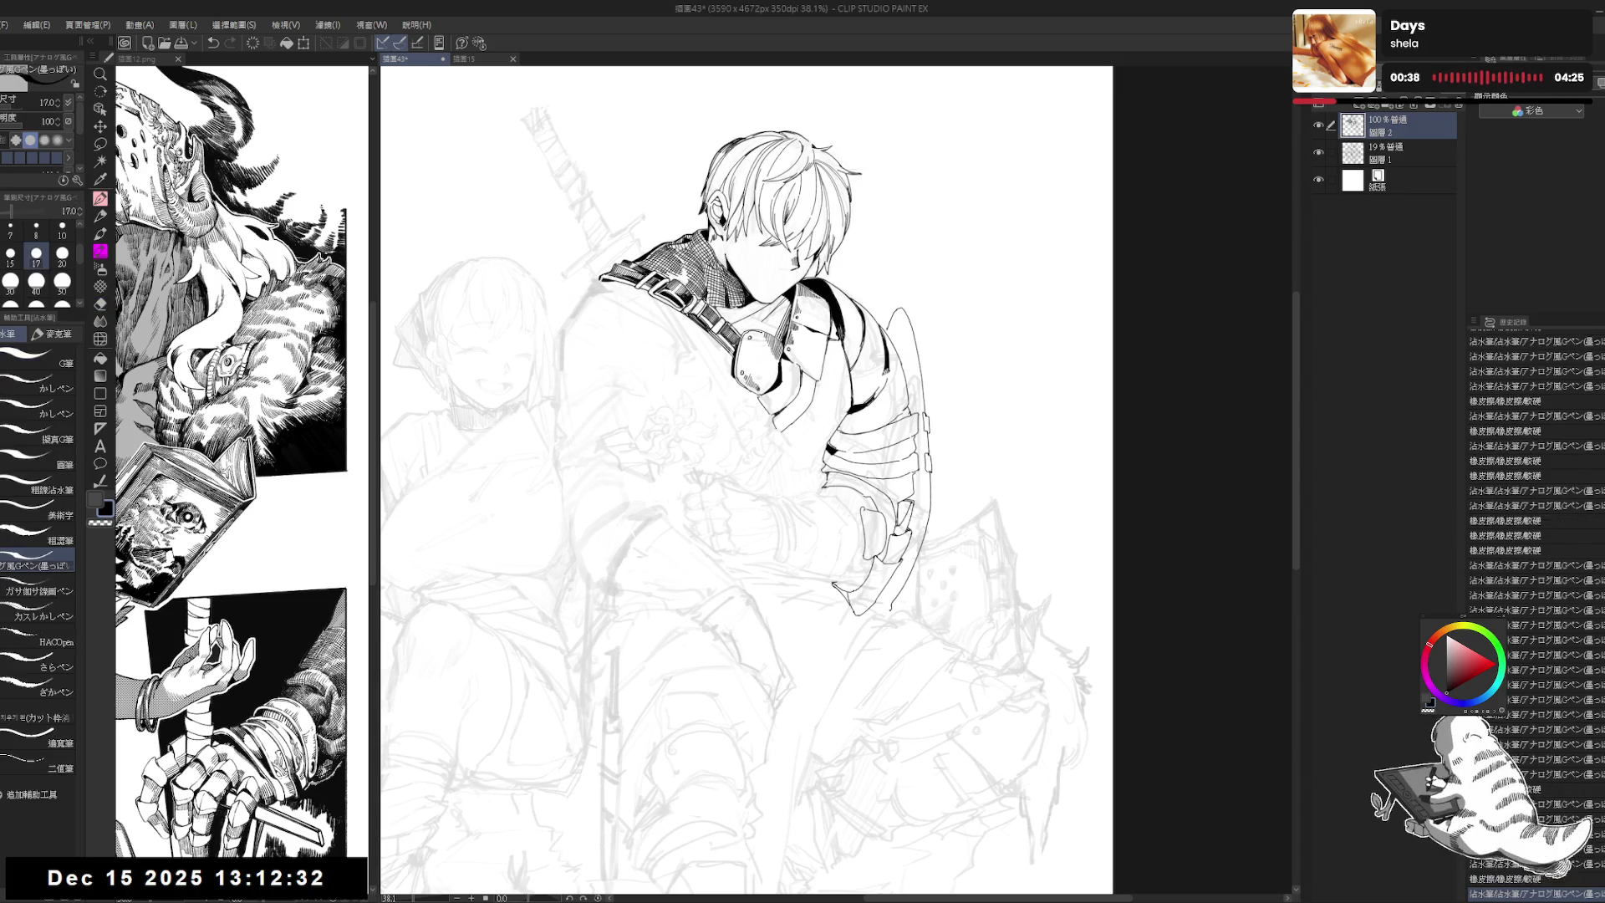
Step: Ink short lines along the forearm, redrawing one bad stroke, plus a fine line near the hand
drag(753, 501, 765, 481)
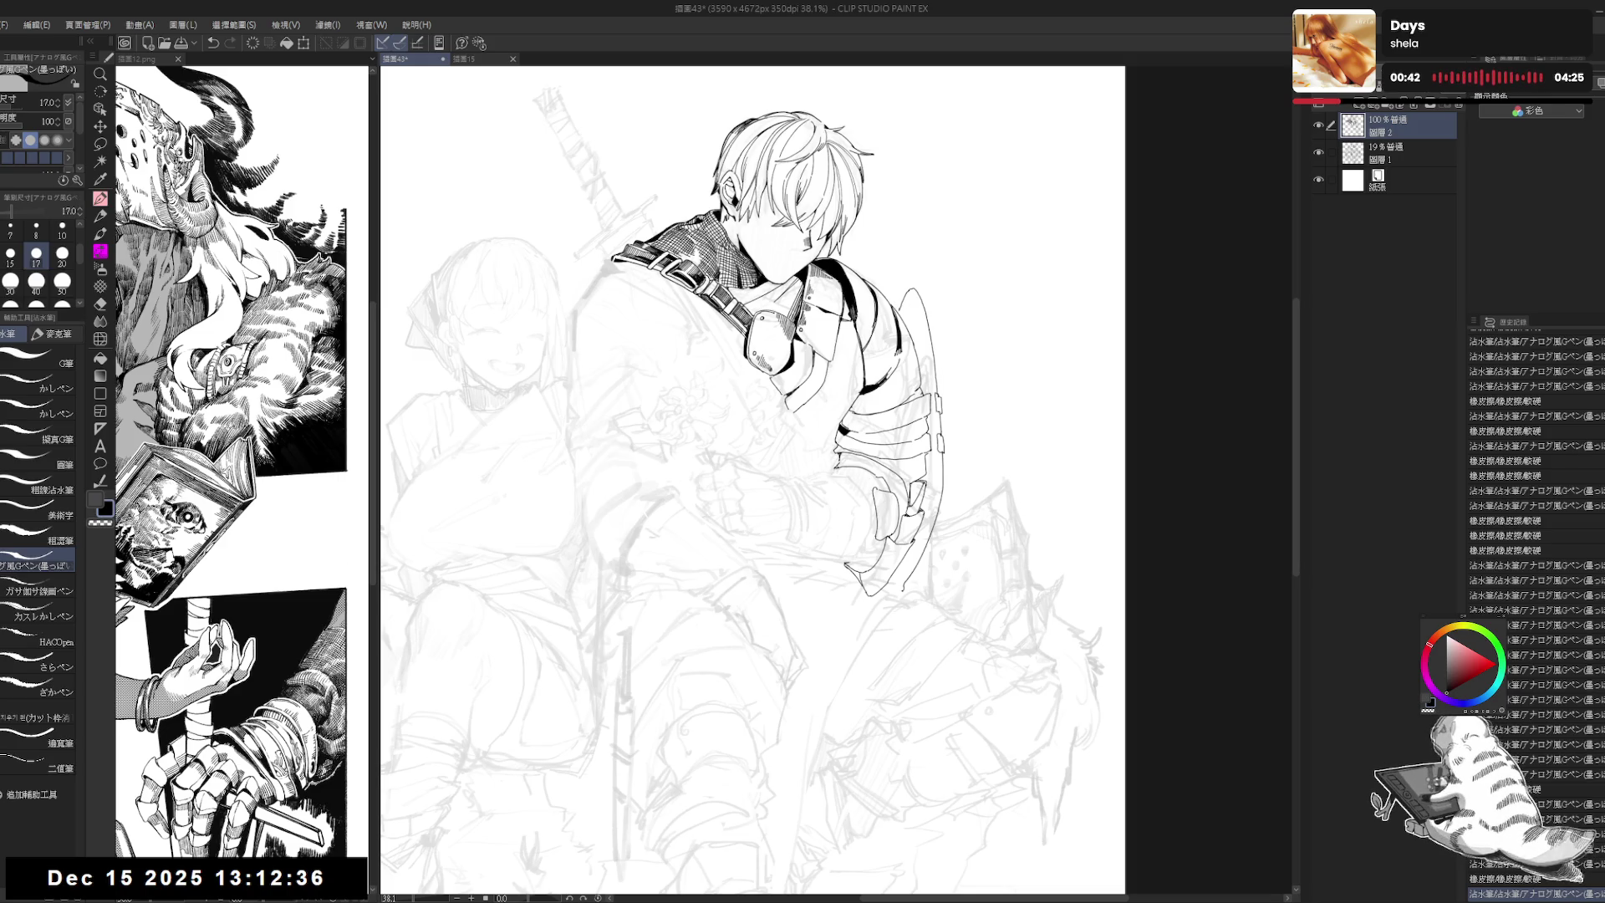
drag(895, 301, 900, 311)
drag(816, 479, 841, 554)
key(ctrl+z)
key(ctrl+z)
drag(835, 481, 840, 542)
mouse_move(836, 478)
mouse_down()
mouse_move(861, 473)
mouse_move(863, 515)
mouse_move(837, 551)
mouse_move(864, 523)
mouse_up()
Step: Fill a small area of the hand black, clean up nearby lines, and check the mirrored view
click(865, 489)
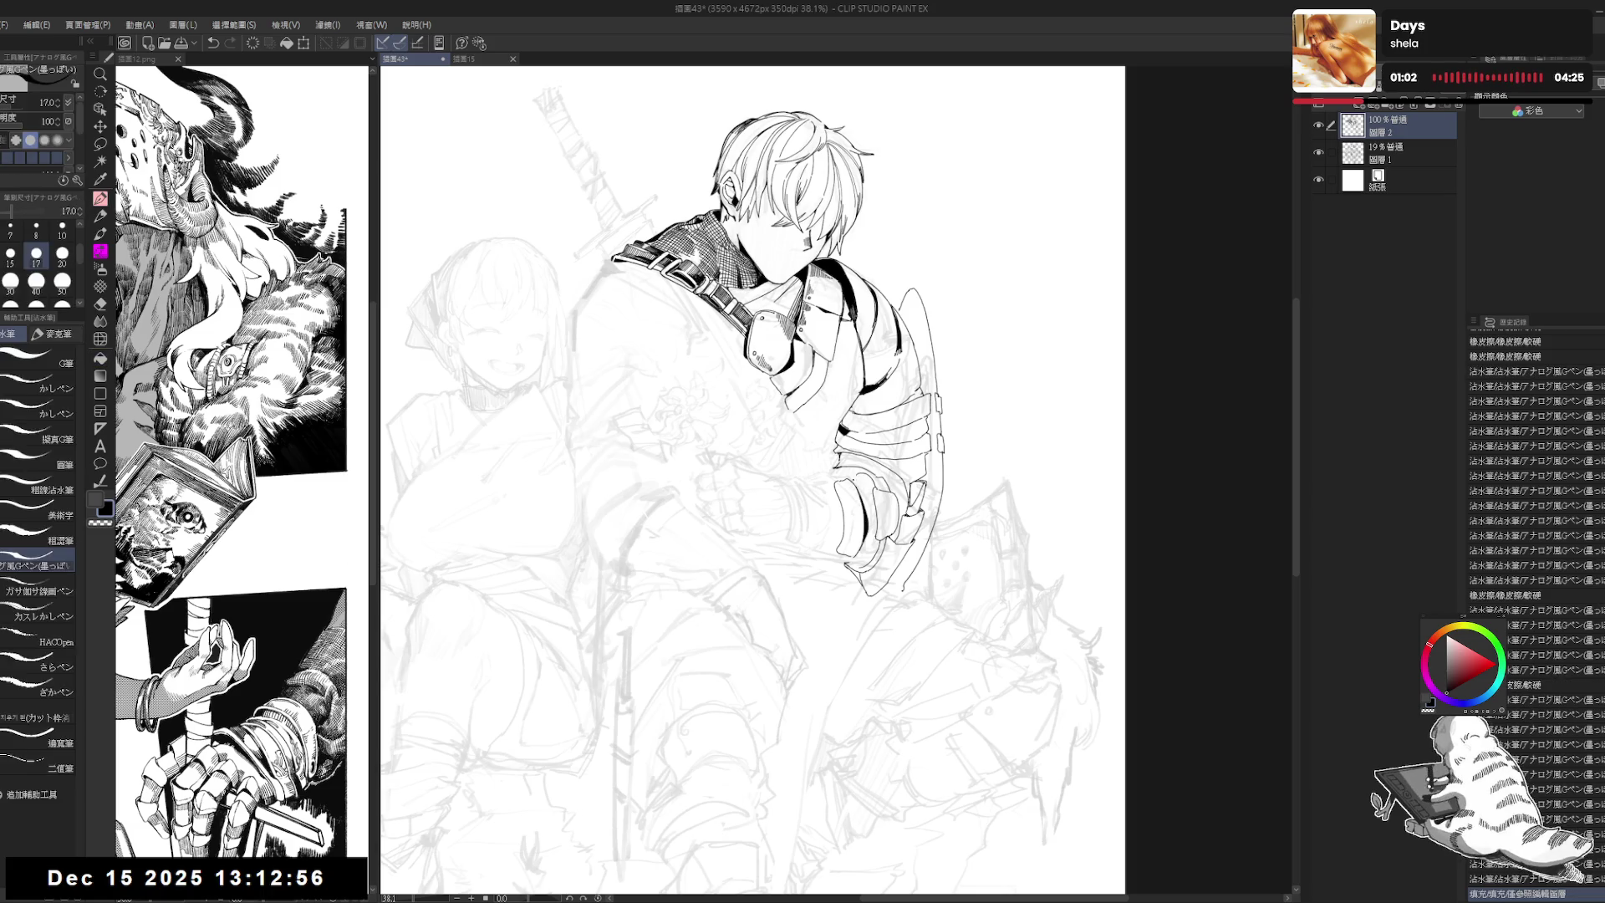
drag(864, 501, 863, 518)
key(e)
key(p)
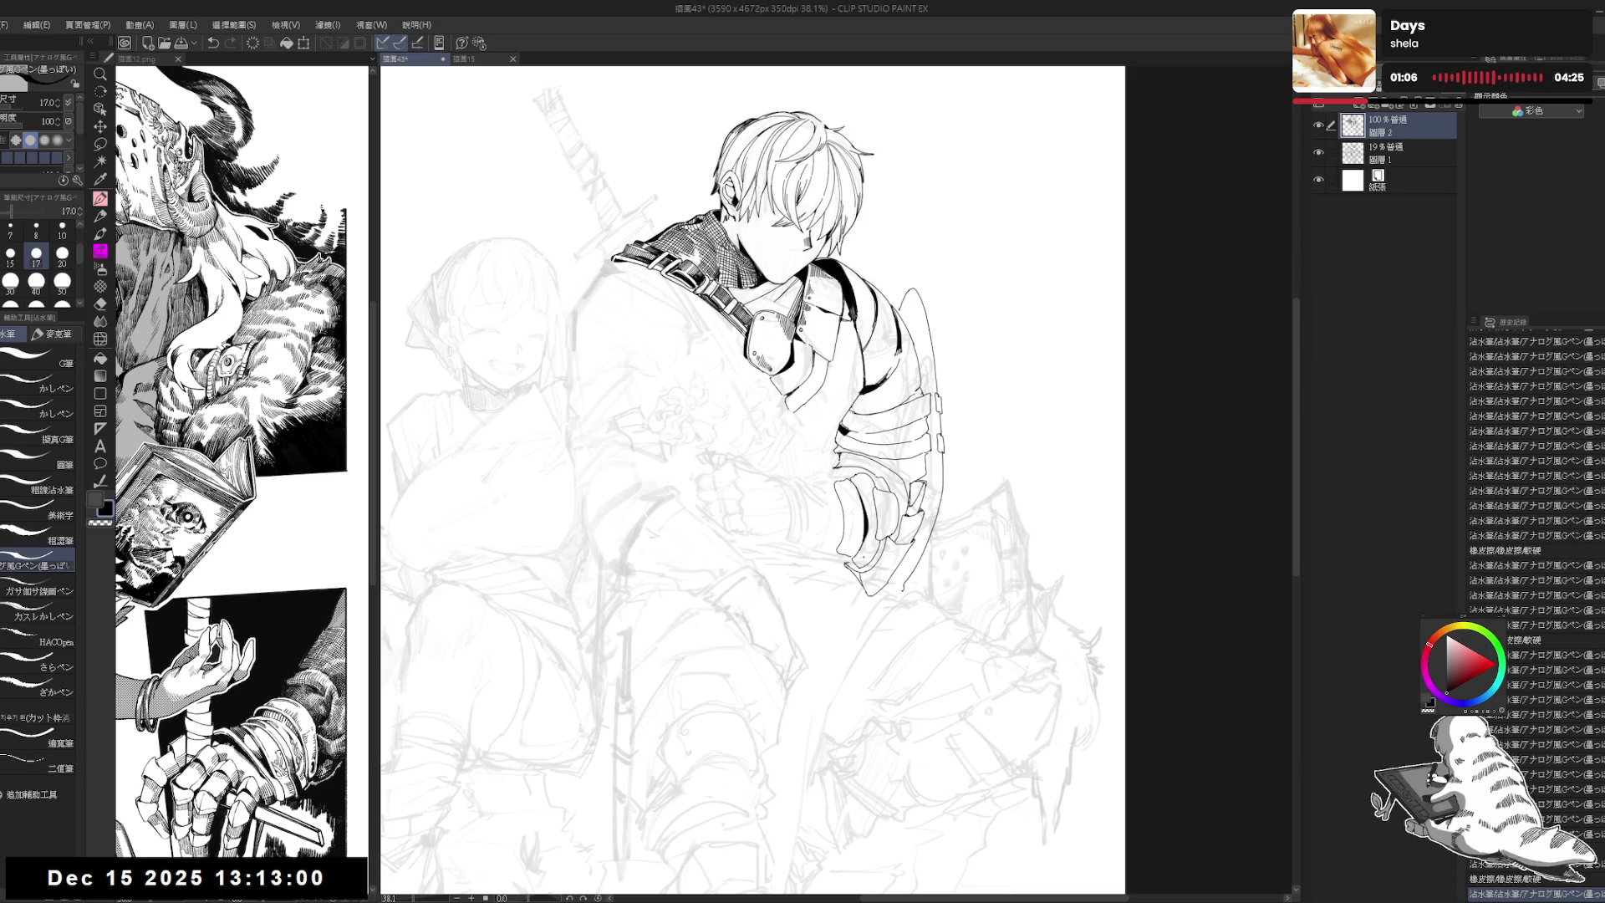
key(h)
key(h)
scroll(866, 511, down, 1)
key(e)
drag(860, 528, 869, 536)
key(p)
Step: Erase a small bit of linework and ink a short line on the gauntlet
drag(839, 380, 857, 394)
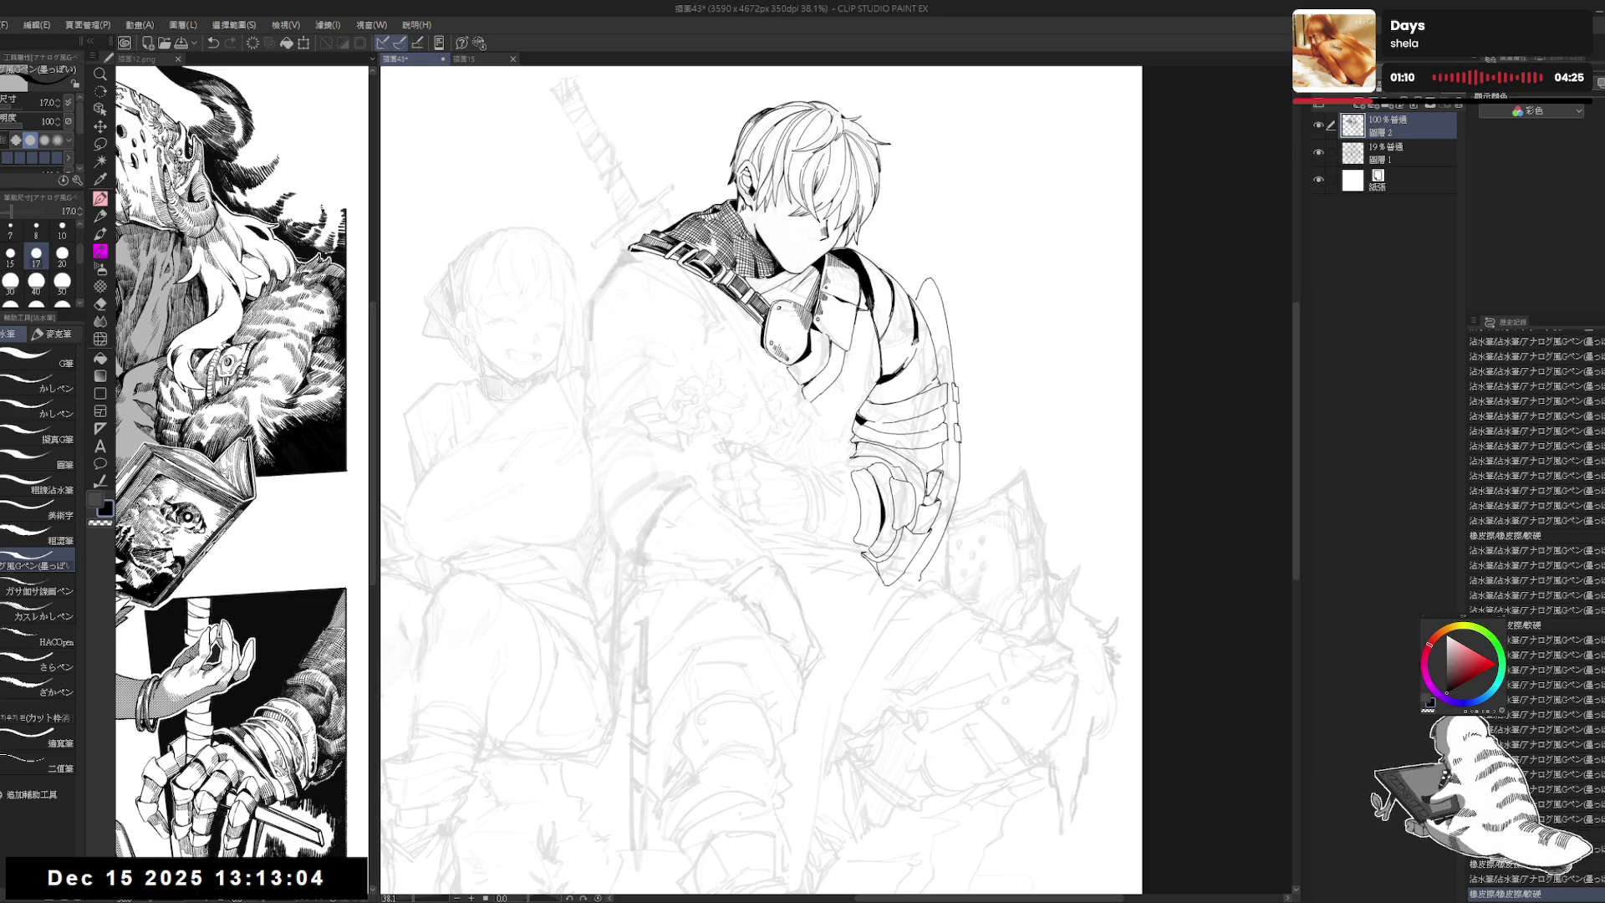
key(e)
drag(847, 456, 853, 460)
key(p)
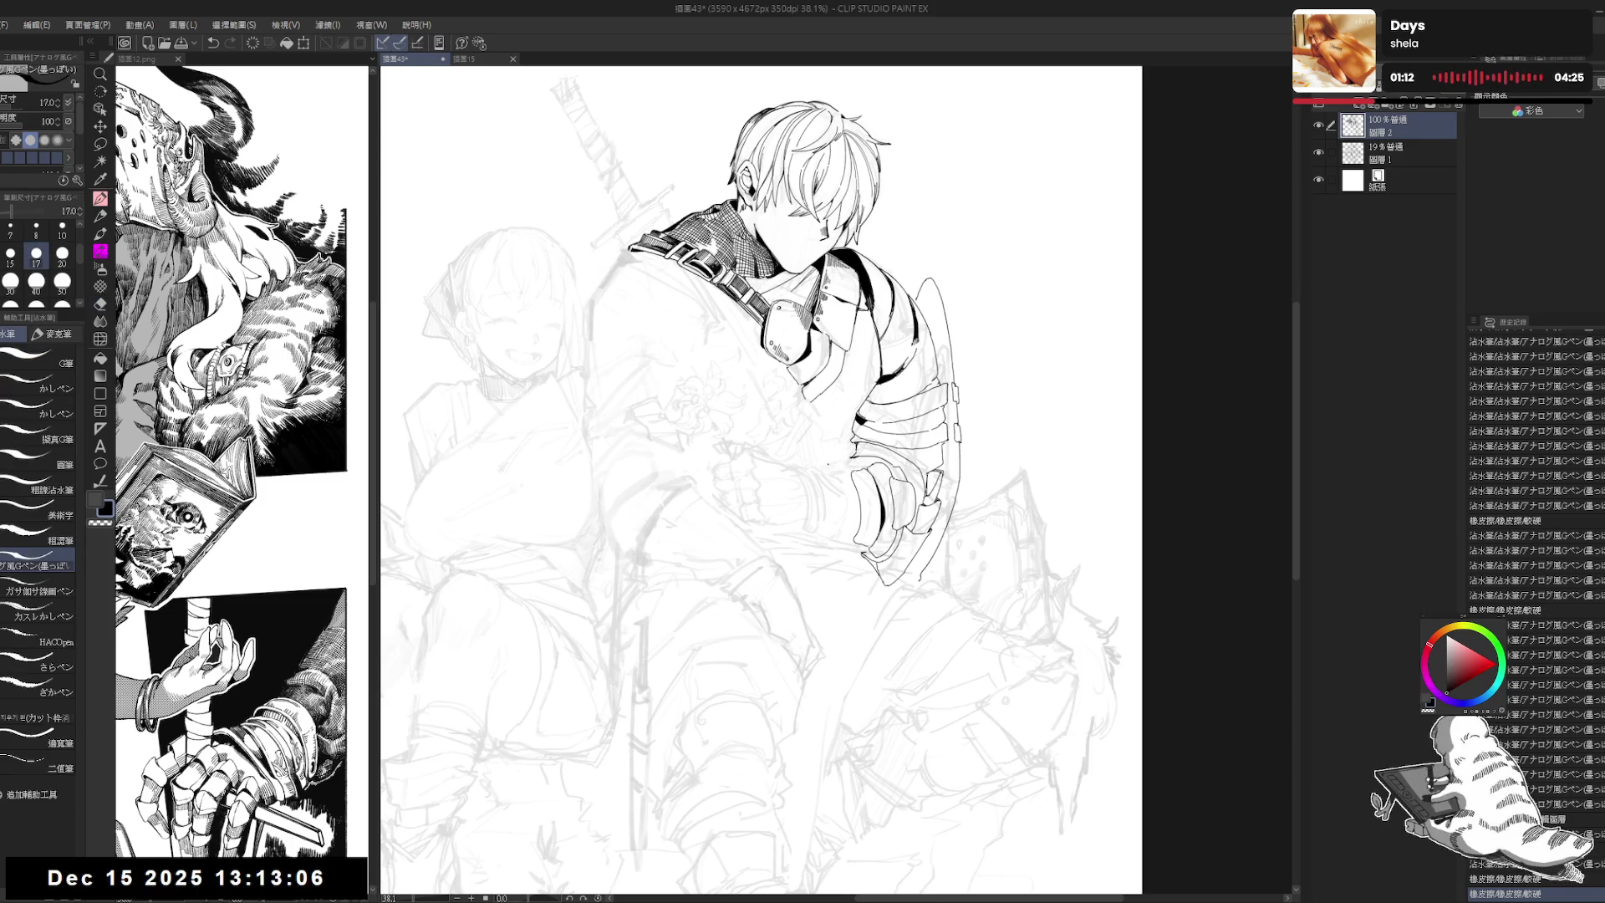
drag(824, 470, 834, 478)
scroll(836, 474, down, 1)
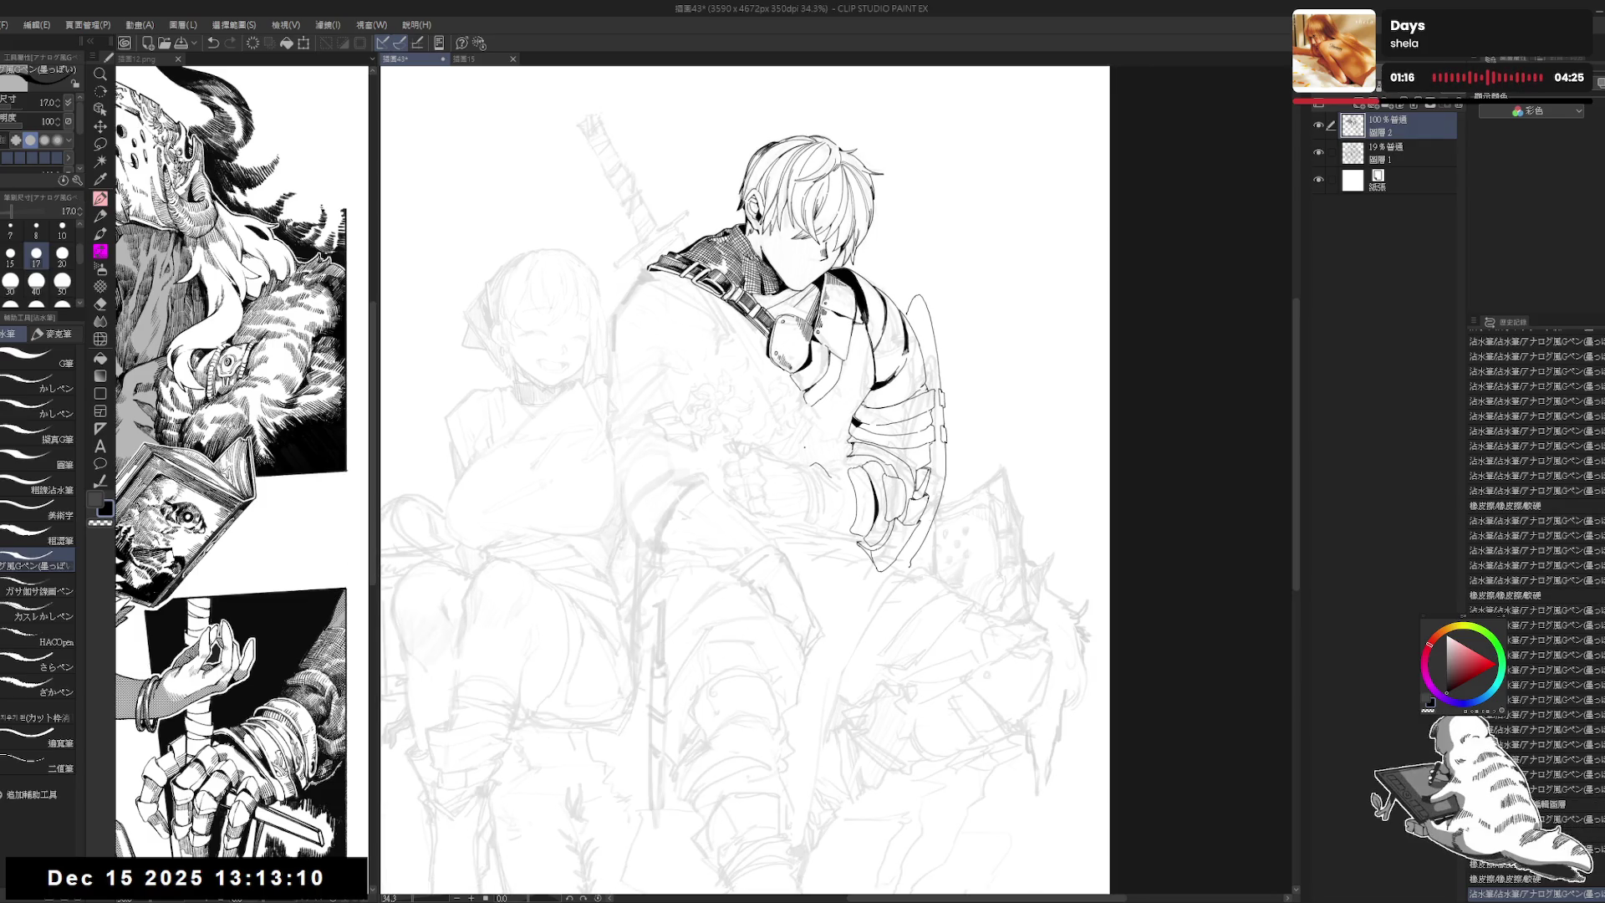
Step: Ink small lines on the gloved fist with the canvas tilted, then set the view upright
scroll(827, 481, up, 2)
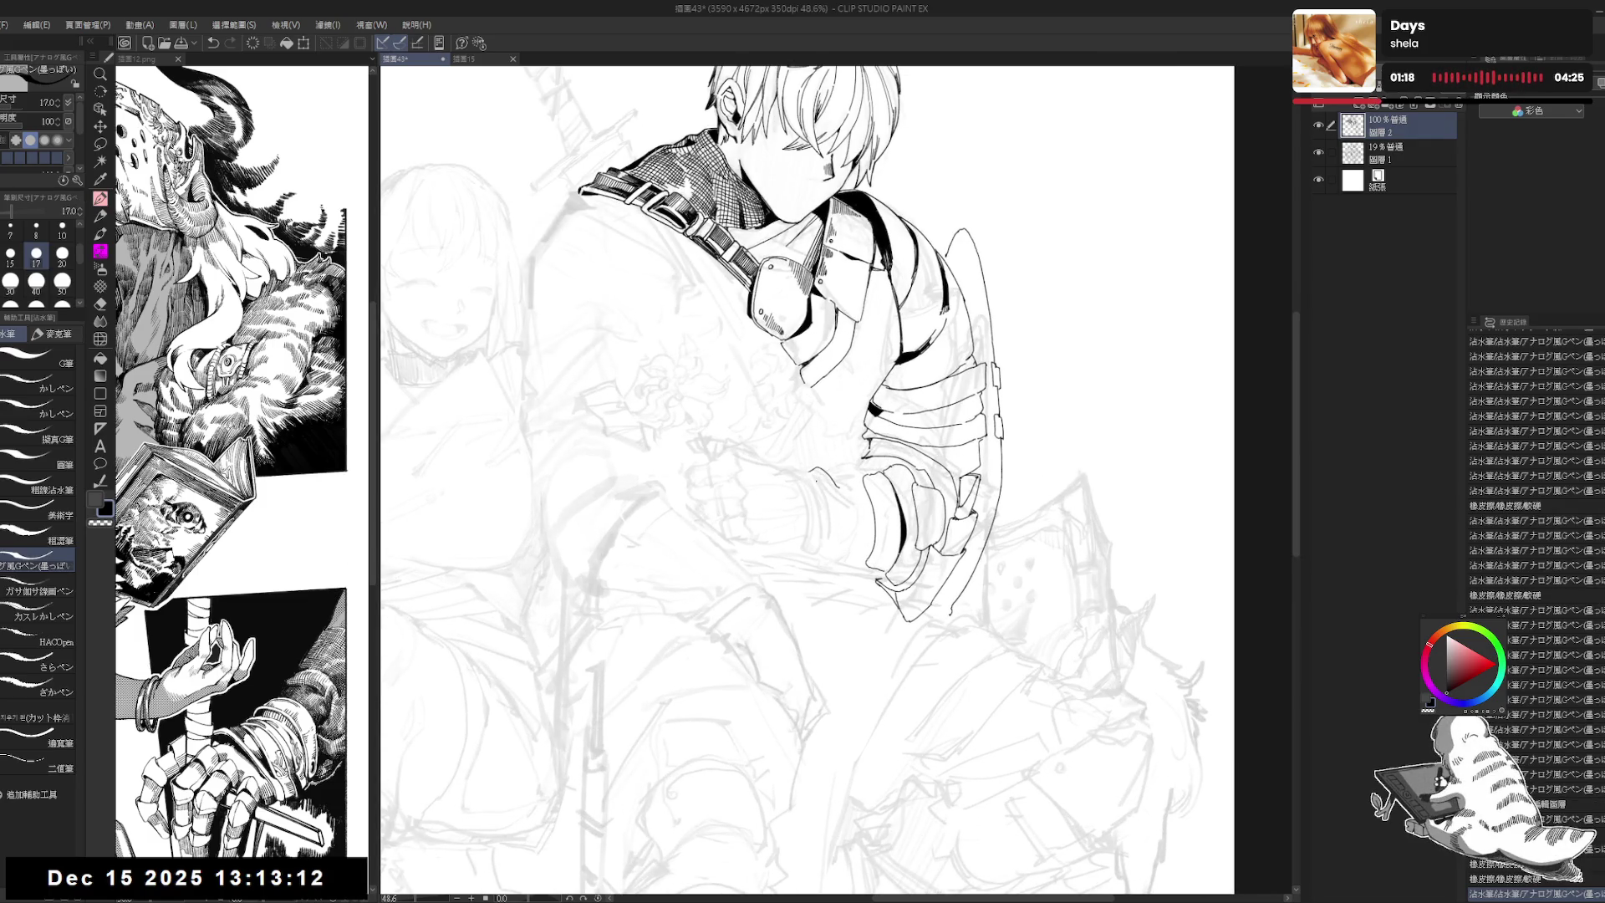
drag(818, 494, 808, 547)
key(ctrl+z)
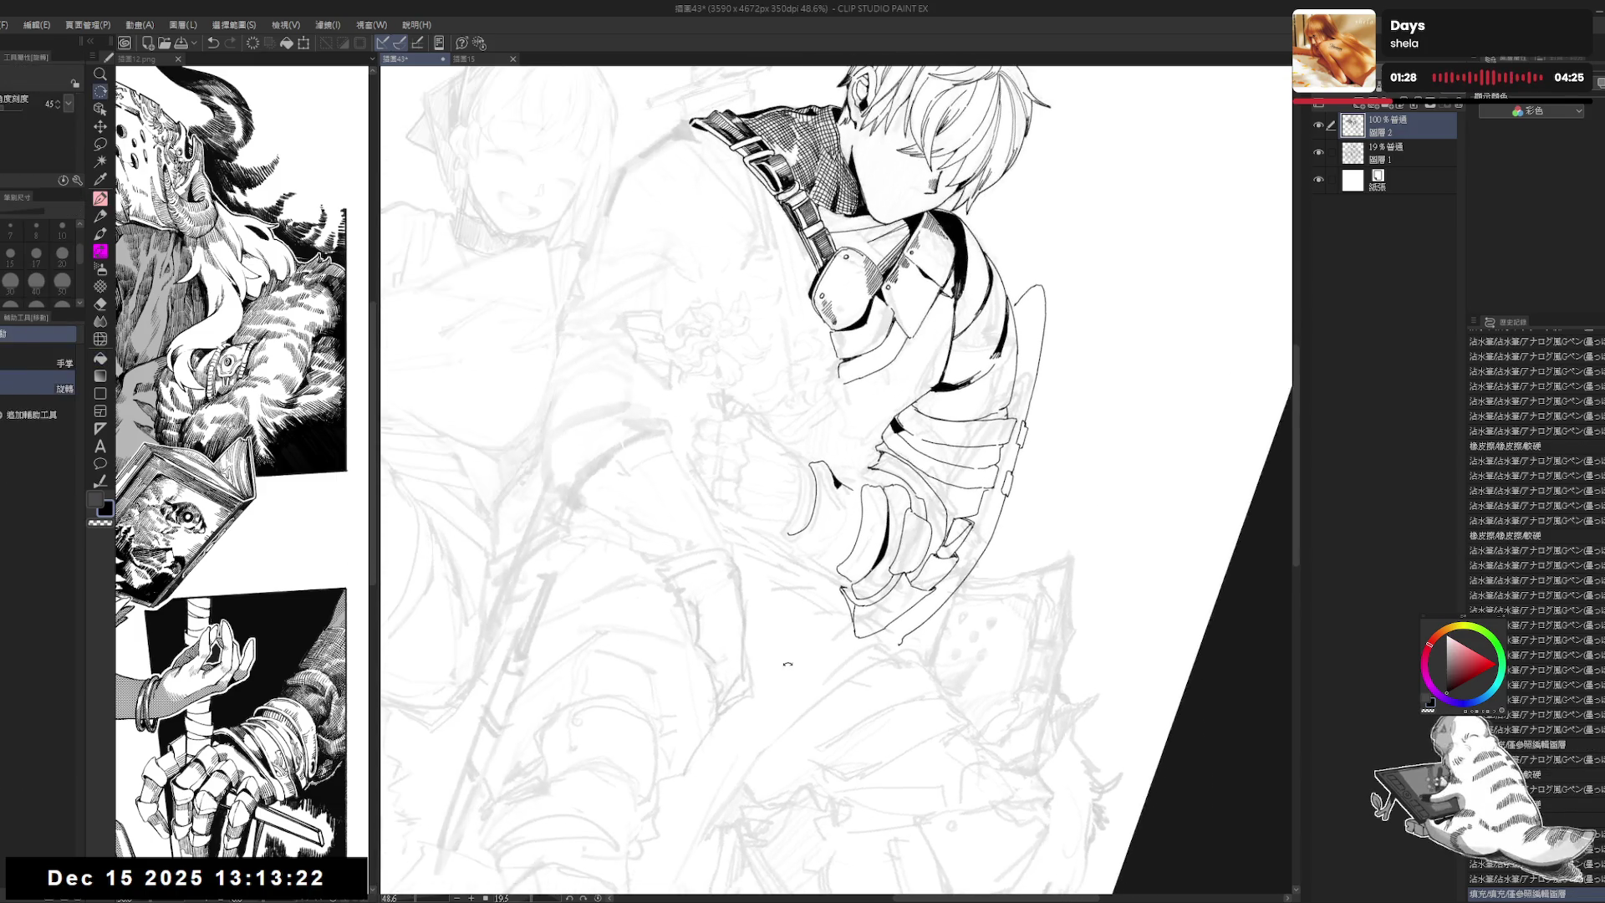
drag(1003, 334, 919, 209)
drag(836, 486, 847, 495)
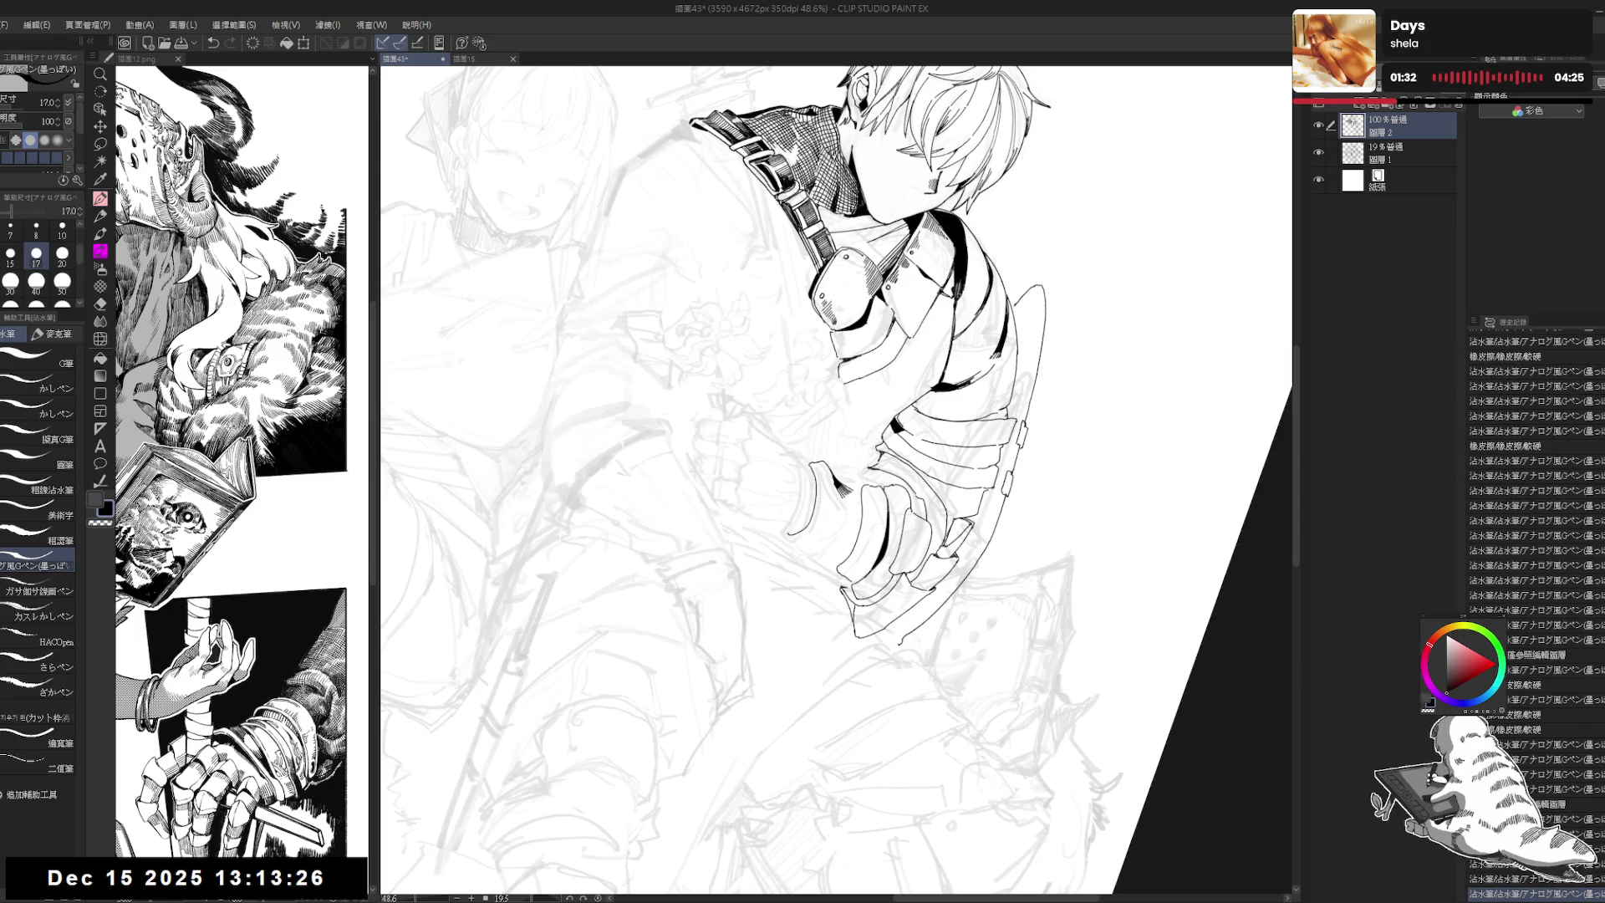
key(ctrl+at)
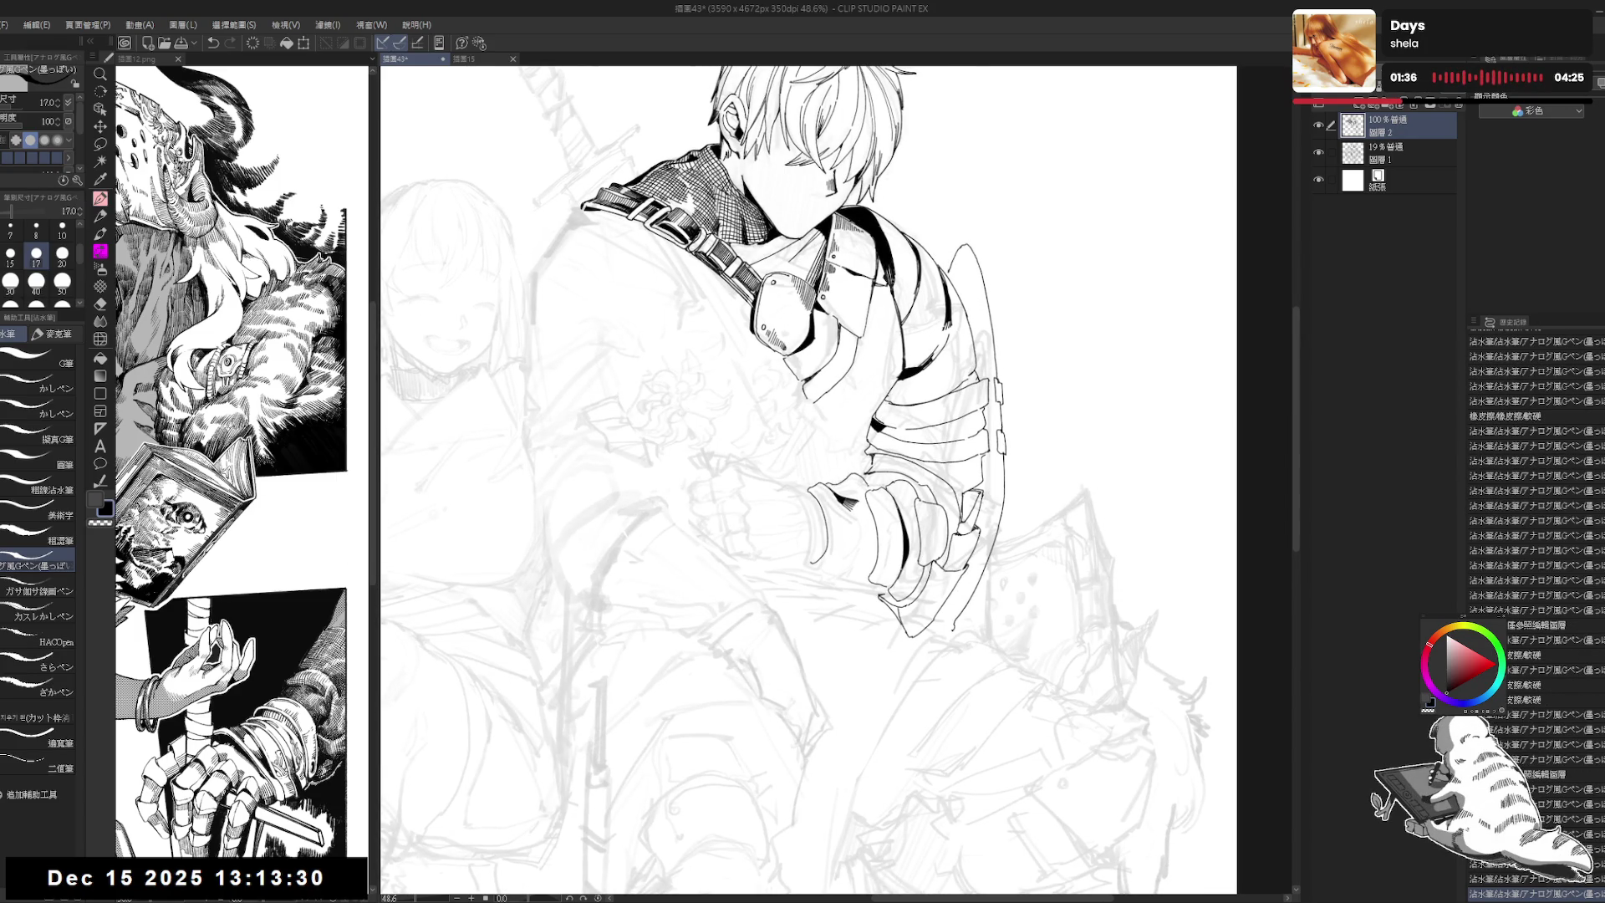
Step: Erase part of the fist linework and ink its knuckle details
key(e)
drag(864, 485, 883, 553)
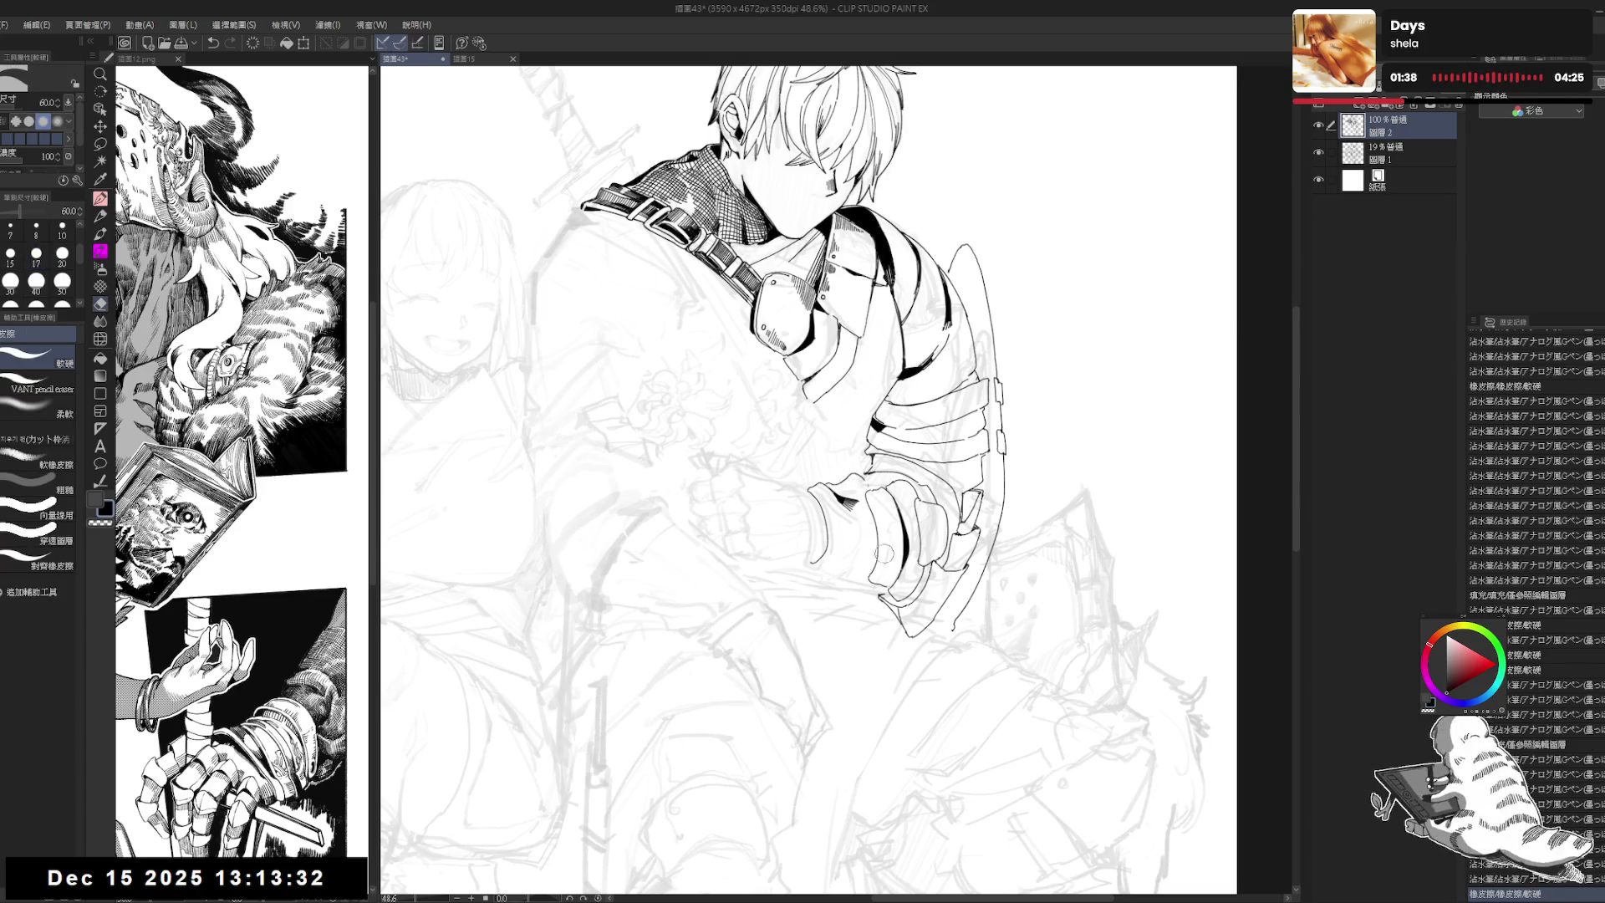
key(p)
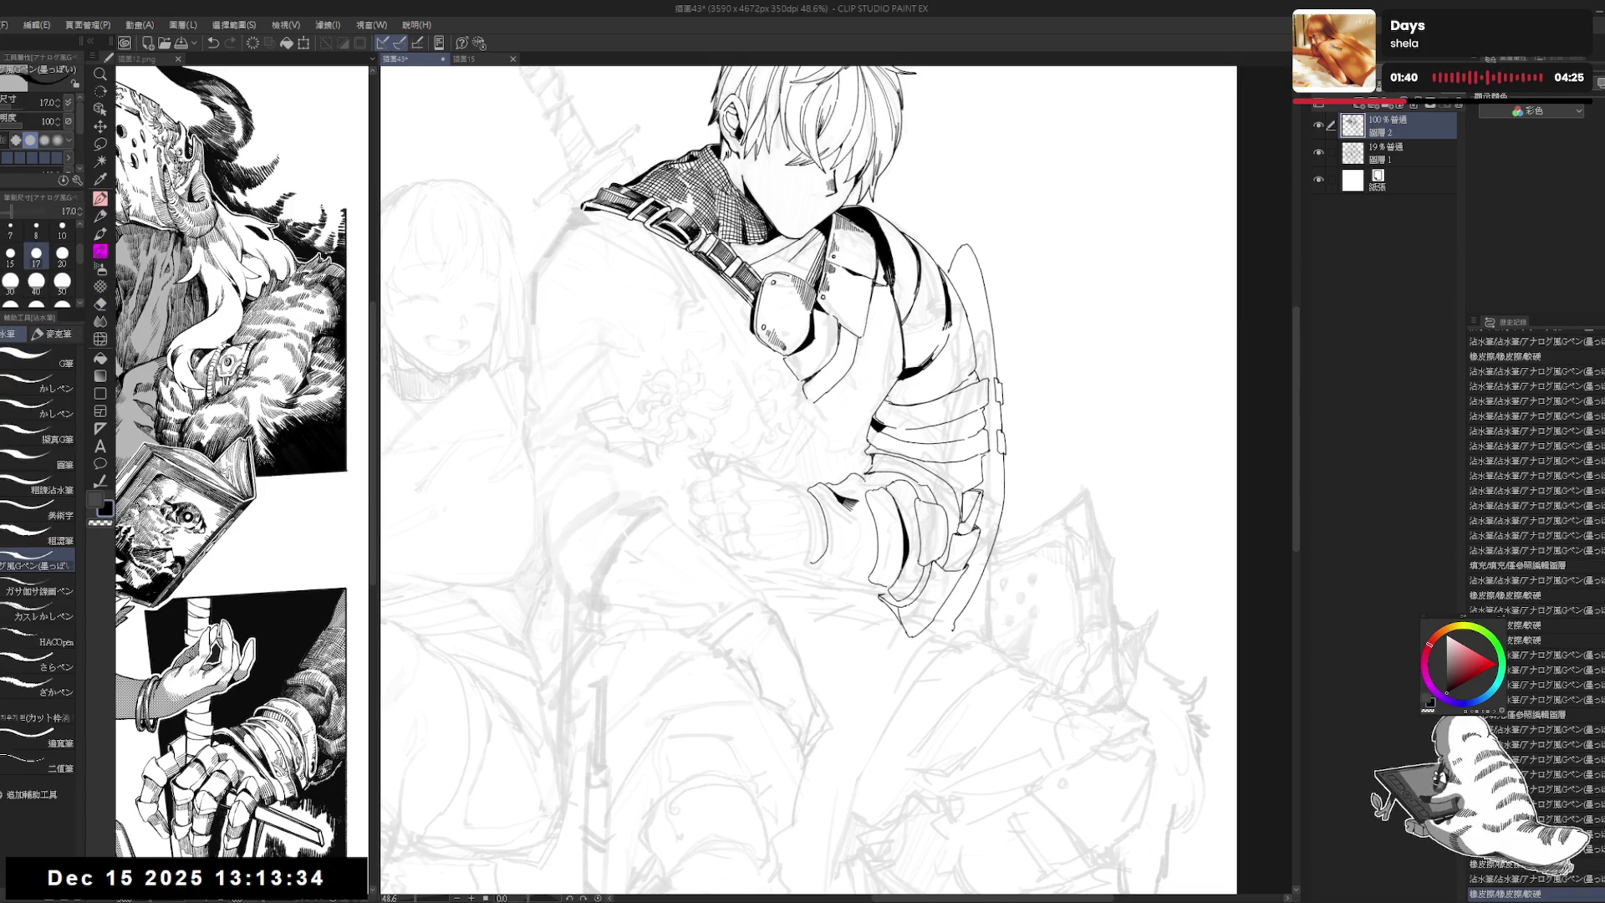
mouse_move(835, 478)
mouse_down()
mouse_move(869, 491)
mouse_move(832, 535)
mouse_move(840, 556)
mouse_move(844, 529)
mouse_up()
key(e)
key(p)
key(p)
drag(841, 522, 845, 530)
drag(842, 524, 846, 532)
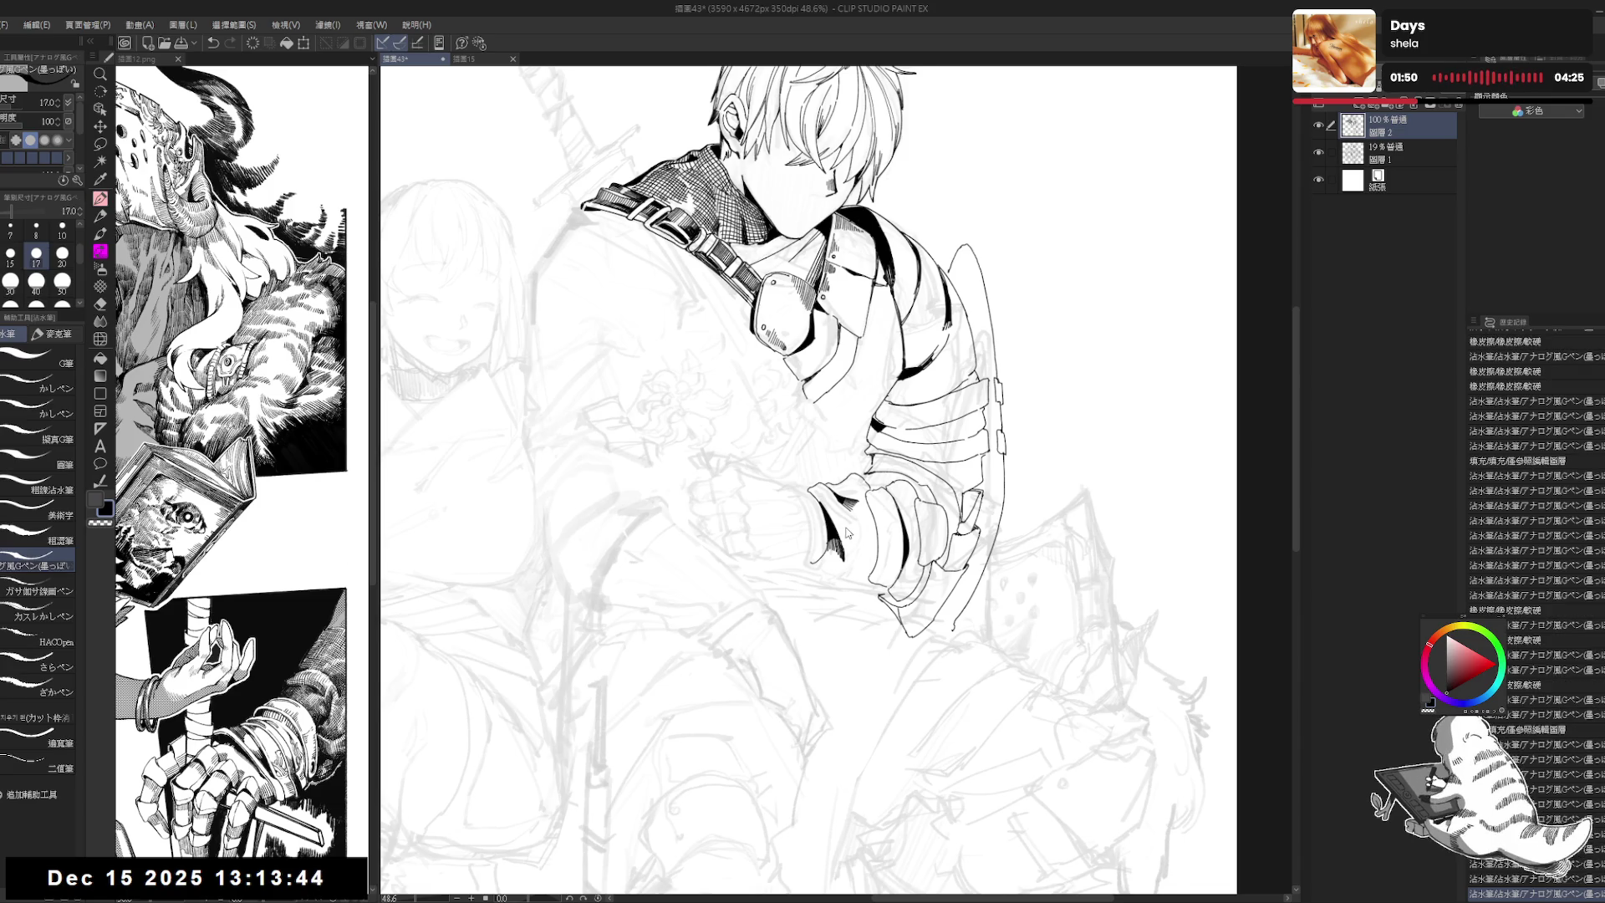
Step: Erase small stray bits around the fist and straighten the view
key(e)
drag(790, 553, 801, 565)
key(p)
key(e)
key(p)
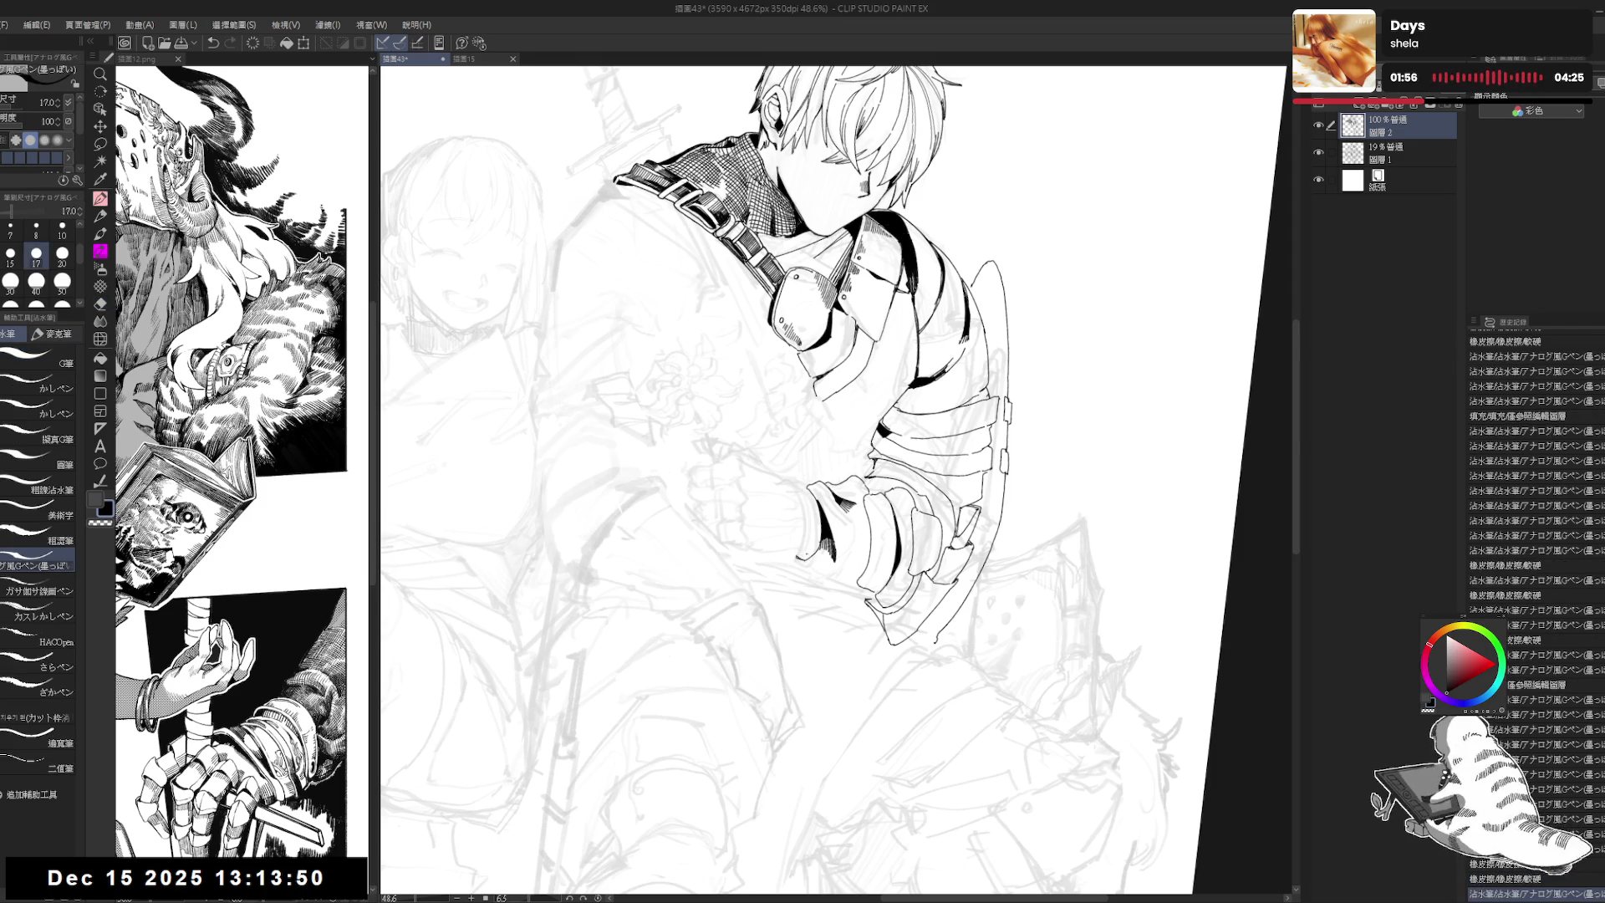
key(ctrl+at)
Step: Refine the fist's left-side line, add small strokes, and ink a short line below it
drag(961, 505, 973, 531)
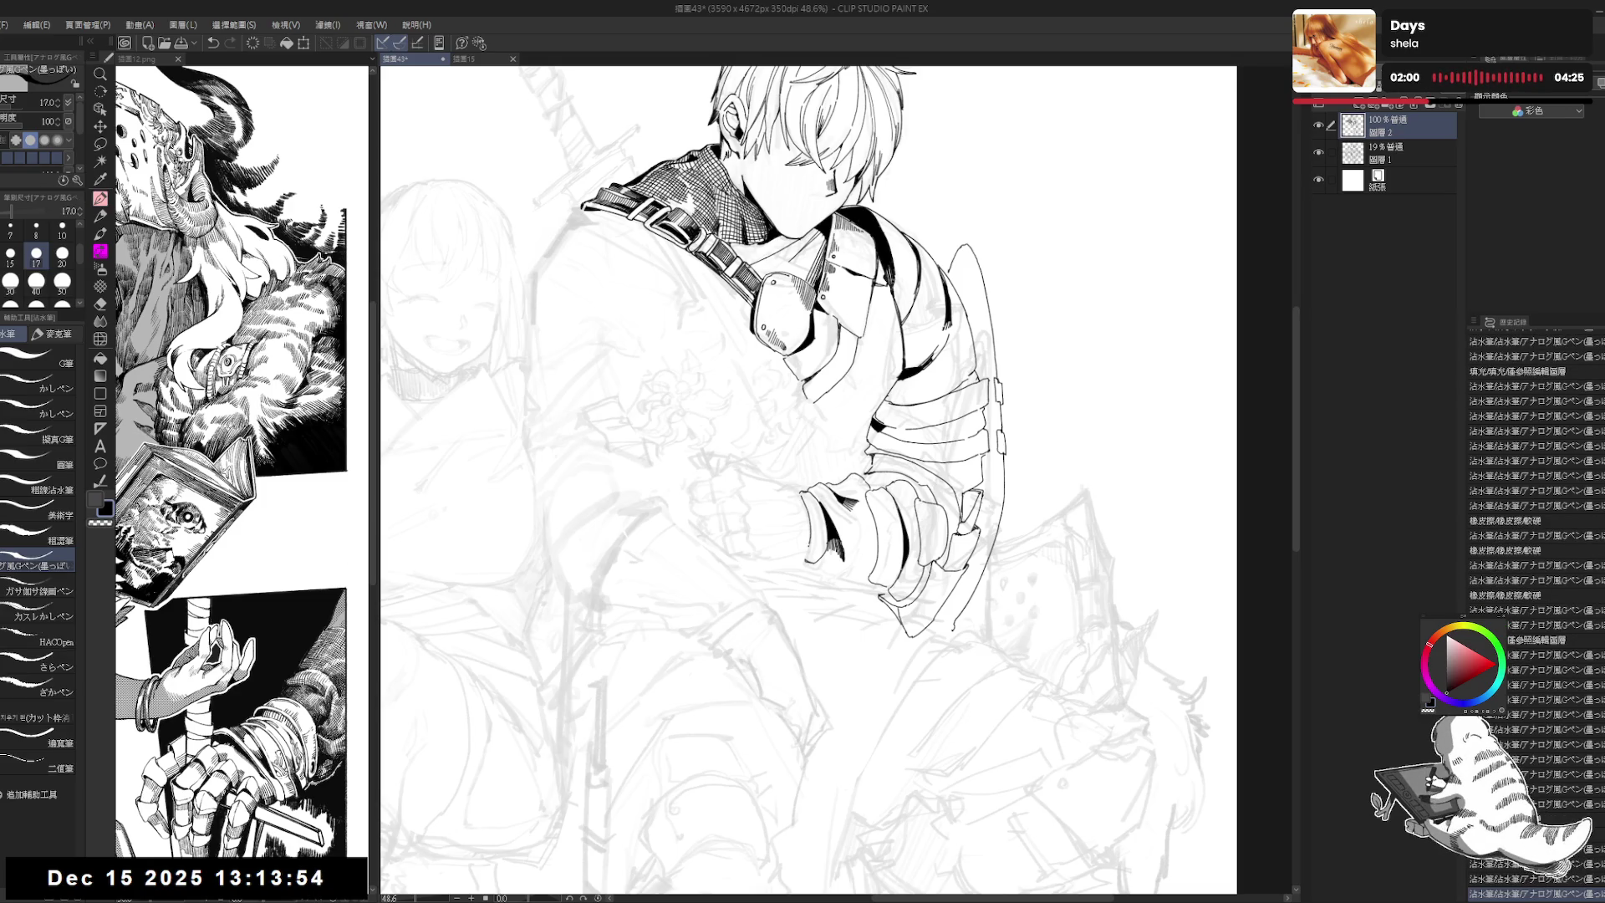
drag(801, 496, 810, 550)
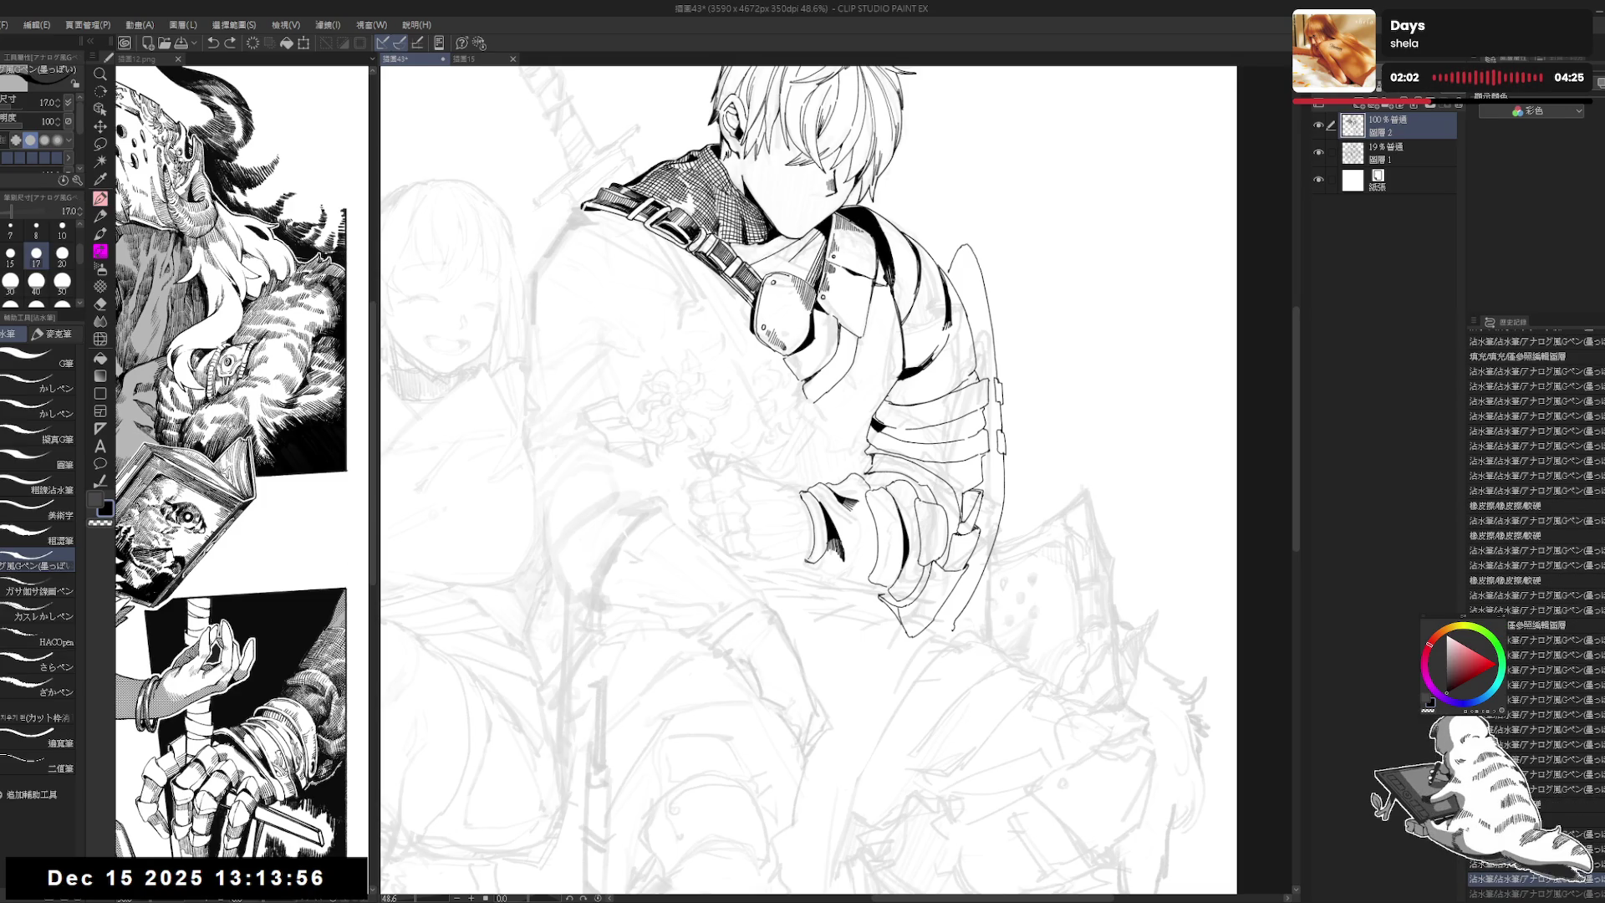
key(h)
key(h)
mouse_move(850, 683)
mouse_down()
mouse_move(798, 665)
mouse_move(853, 617)
mouse_move(794, 610)
mouse_move(805, 650)
mouse_move(799, 545)
mouse_up()
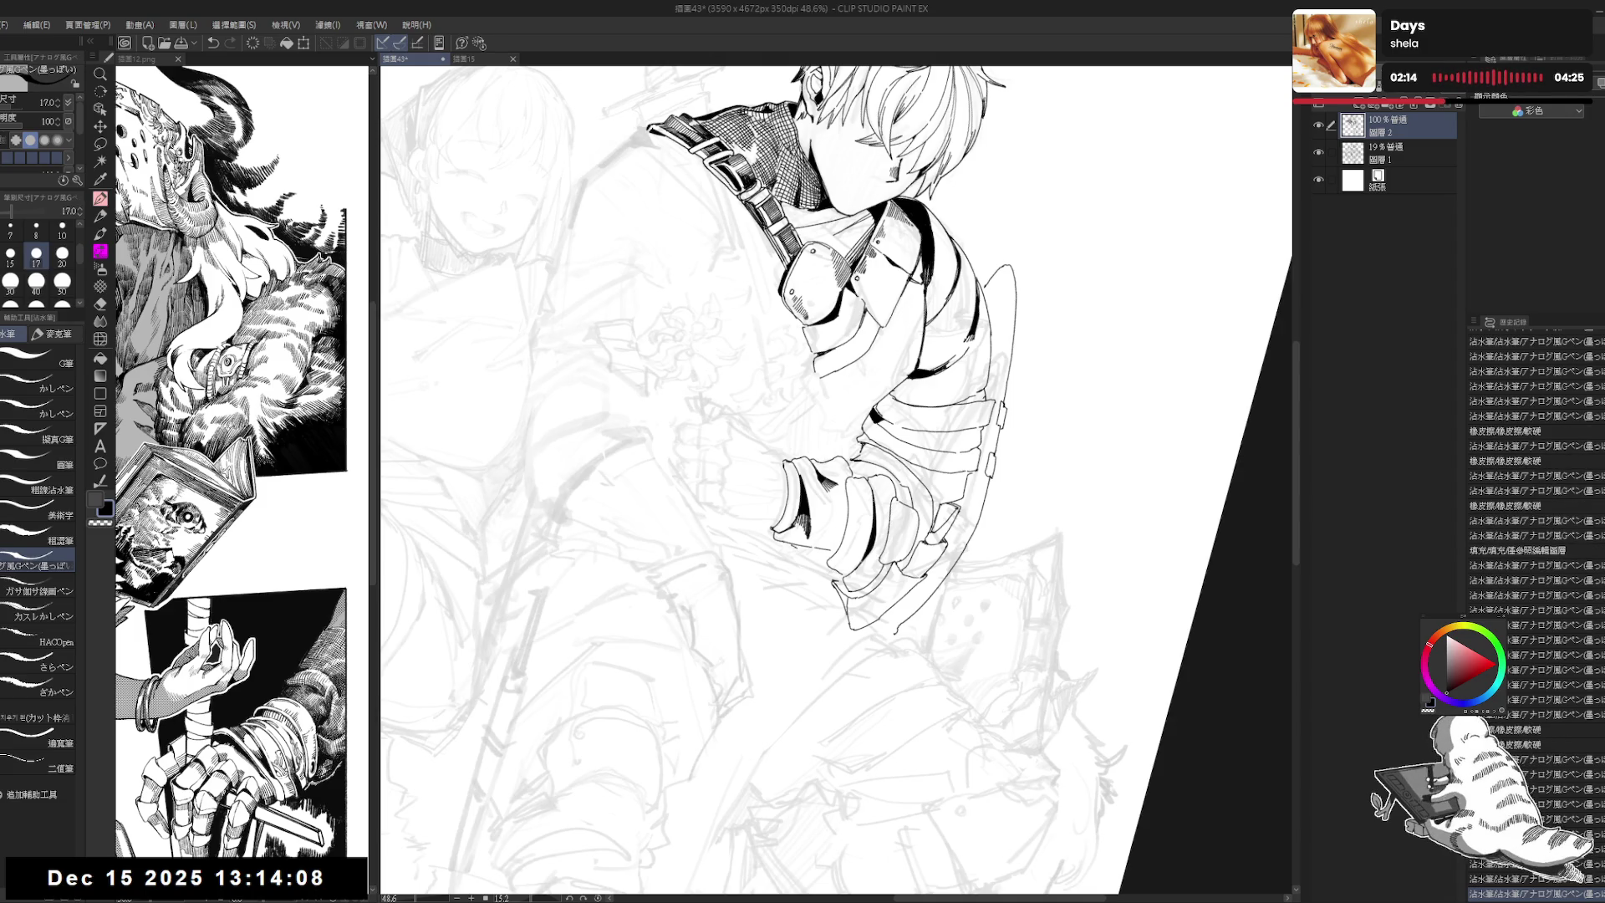
drag(791, 558, 815, 543)
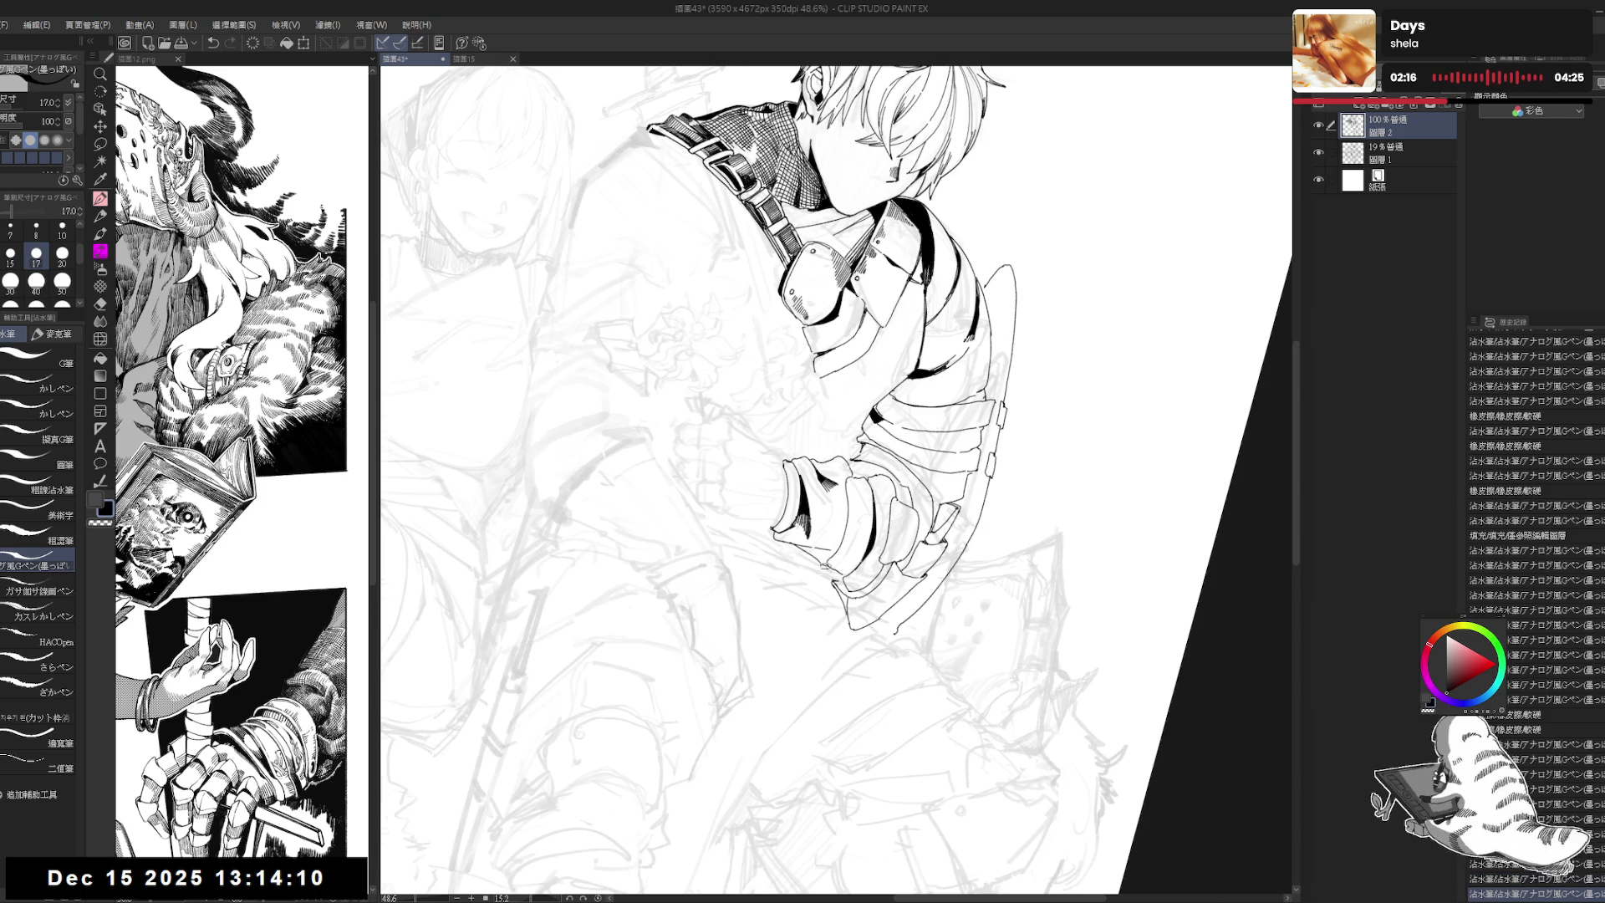
scroll(795, 443, down, 3)
key(ctrl+at)
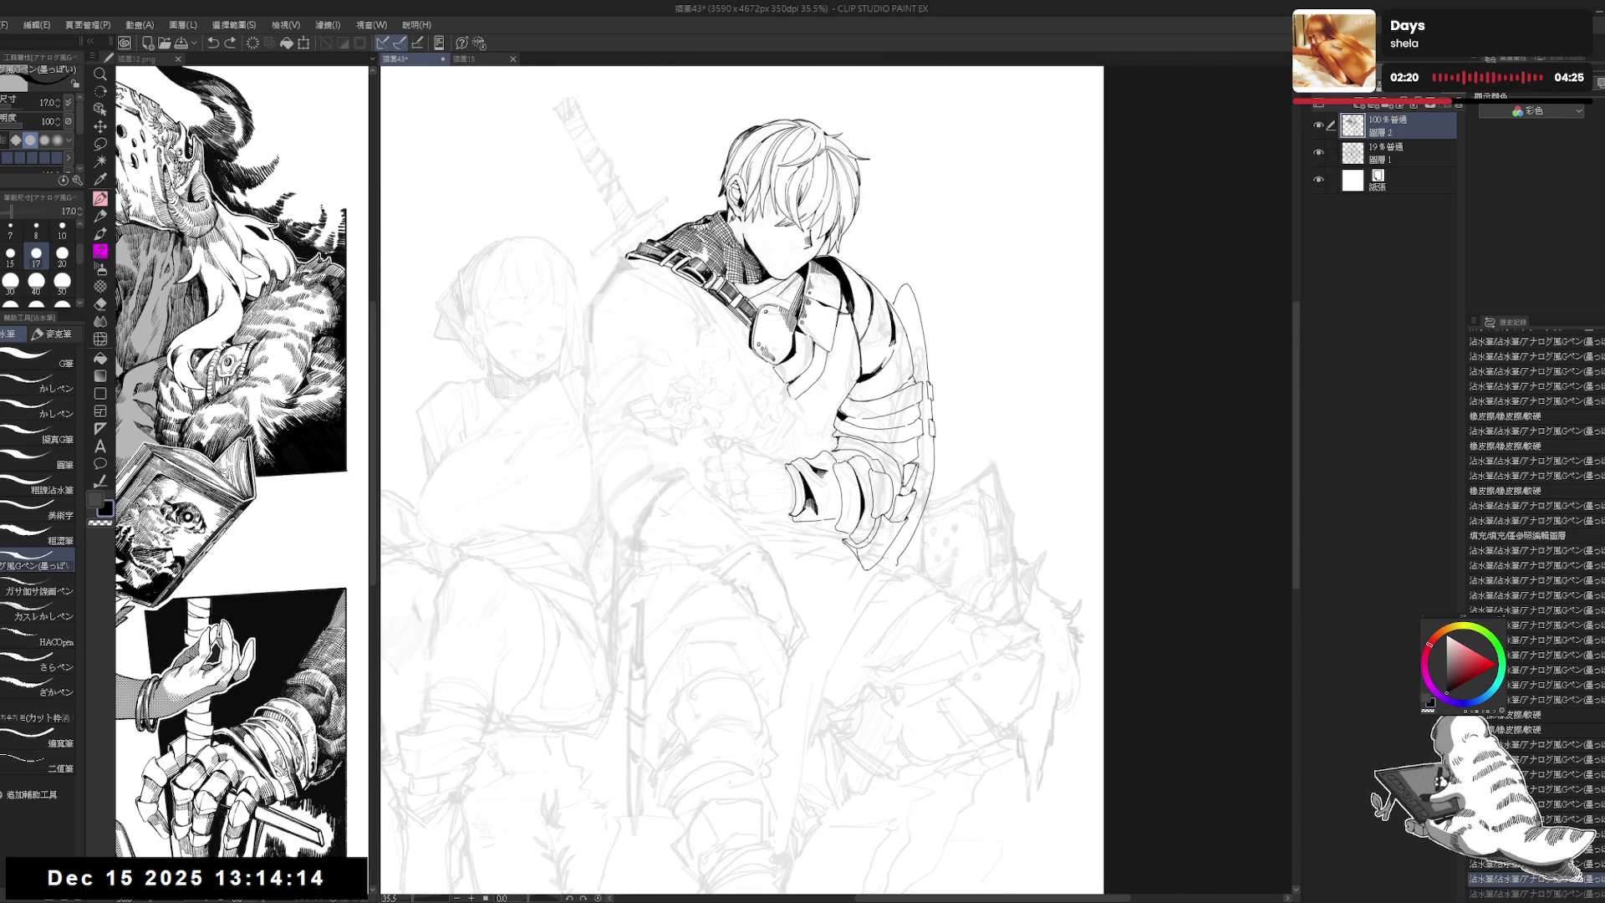
Step: Compare the ink layer against the sketch by toggling it, then erase lines near the hand
drag(752, 562, 840, 550)
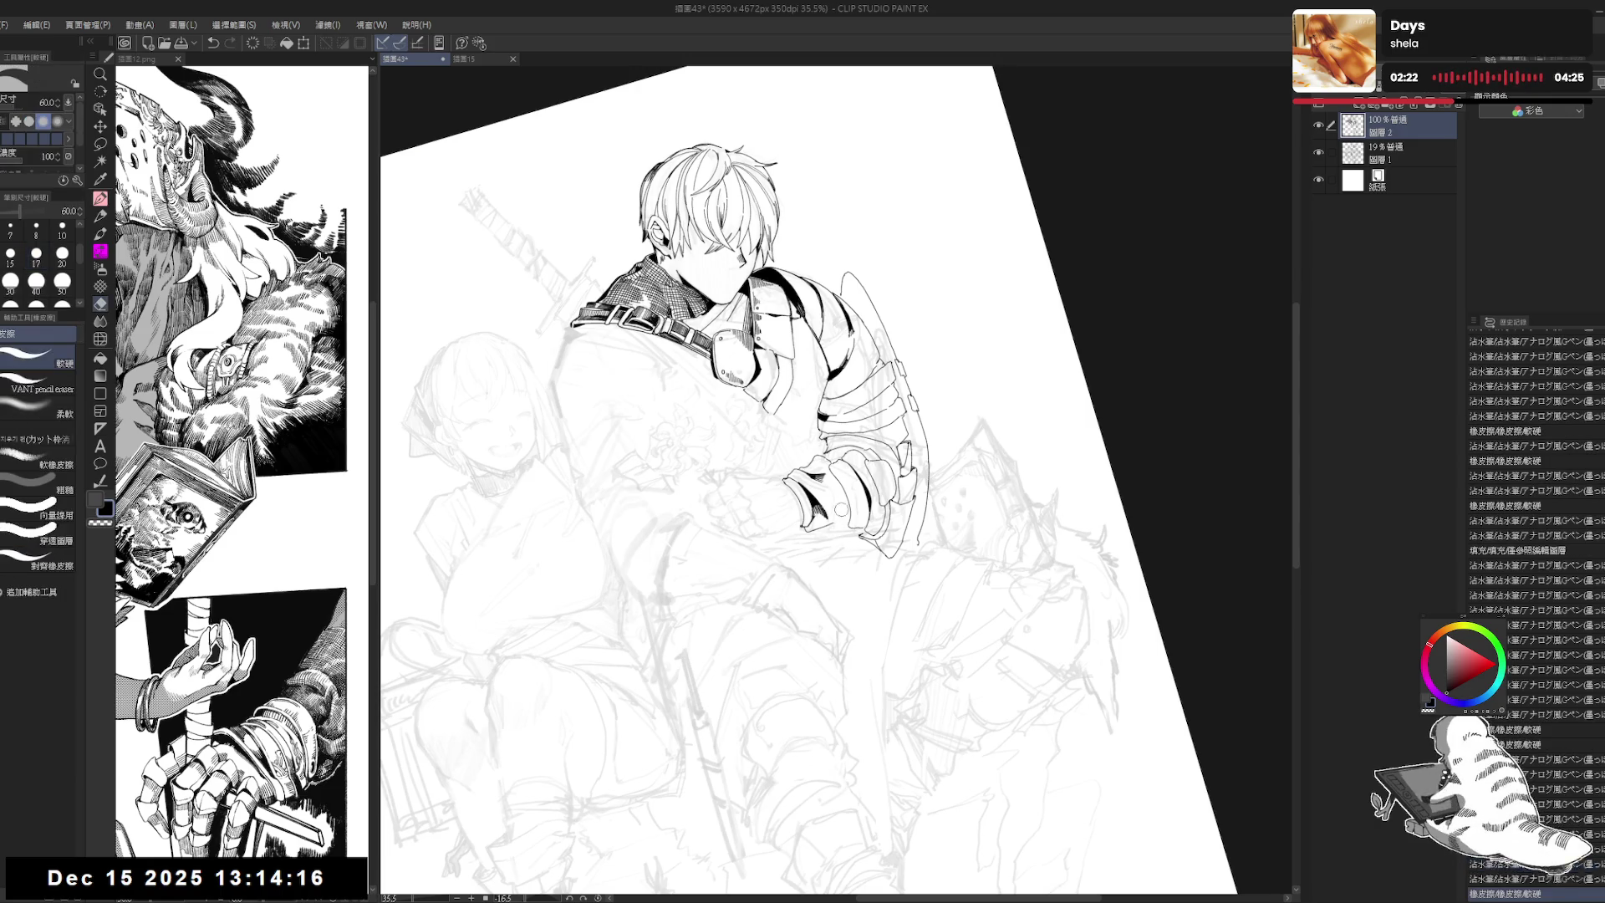
key(ctrl+at)
click(1319, 124)
click(1319, 125)
key(e)
drag(798, 493, 776, 470)
key(p)
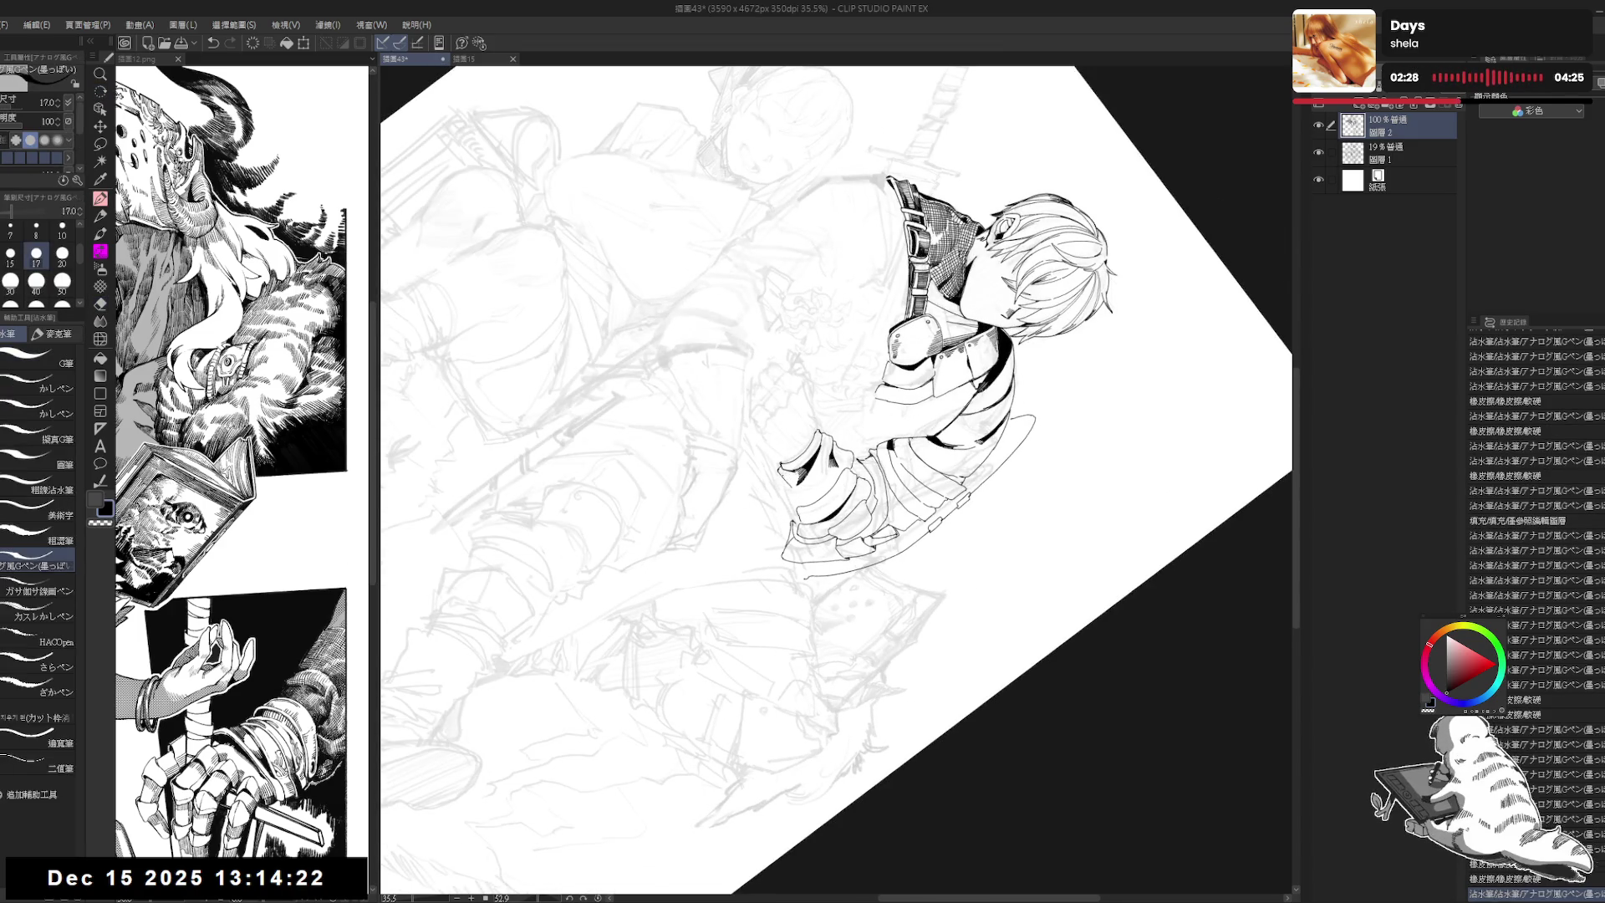
key(ctrl+shift+r)
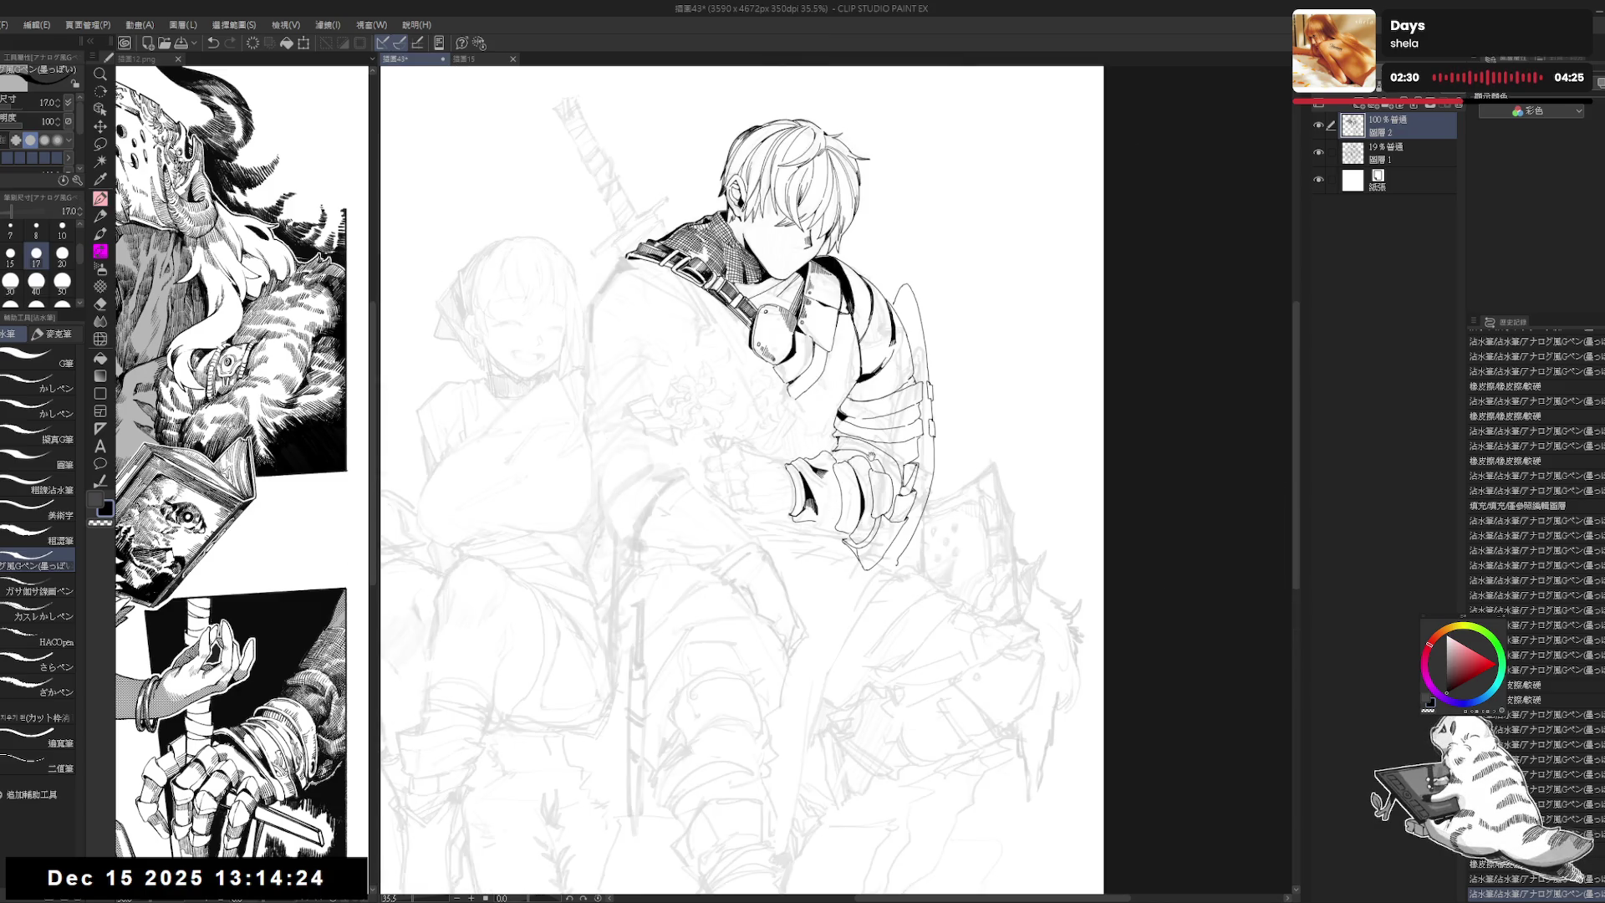
Step: Undo the last small mark and zoom out slightly on the drawing
mouse_move(871, 475)
mouse_down()
mouse_move(884, 440)
mouse_move(886, 456)
mouse_up()
drag(825, 396, 830, 402)
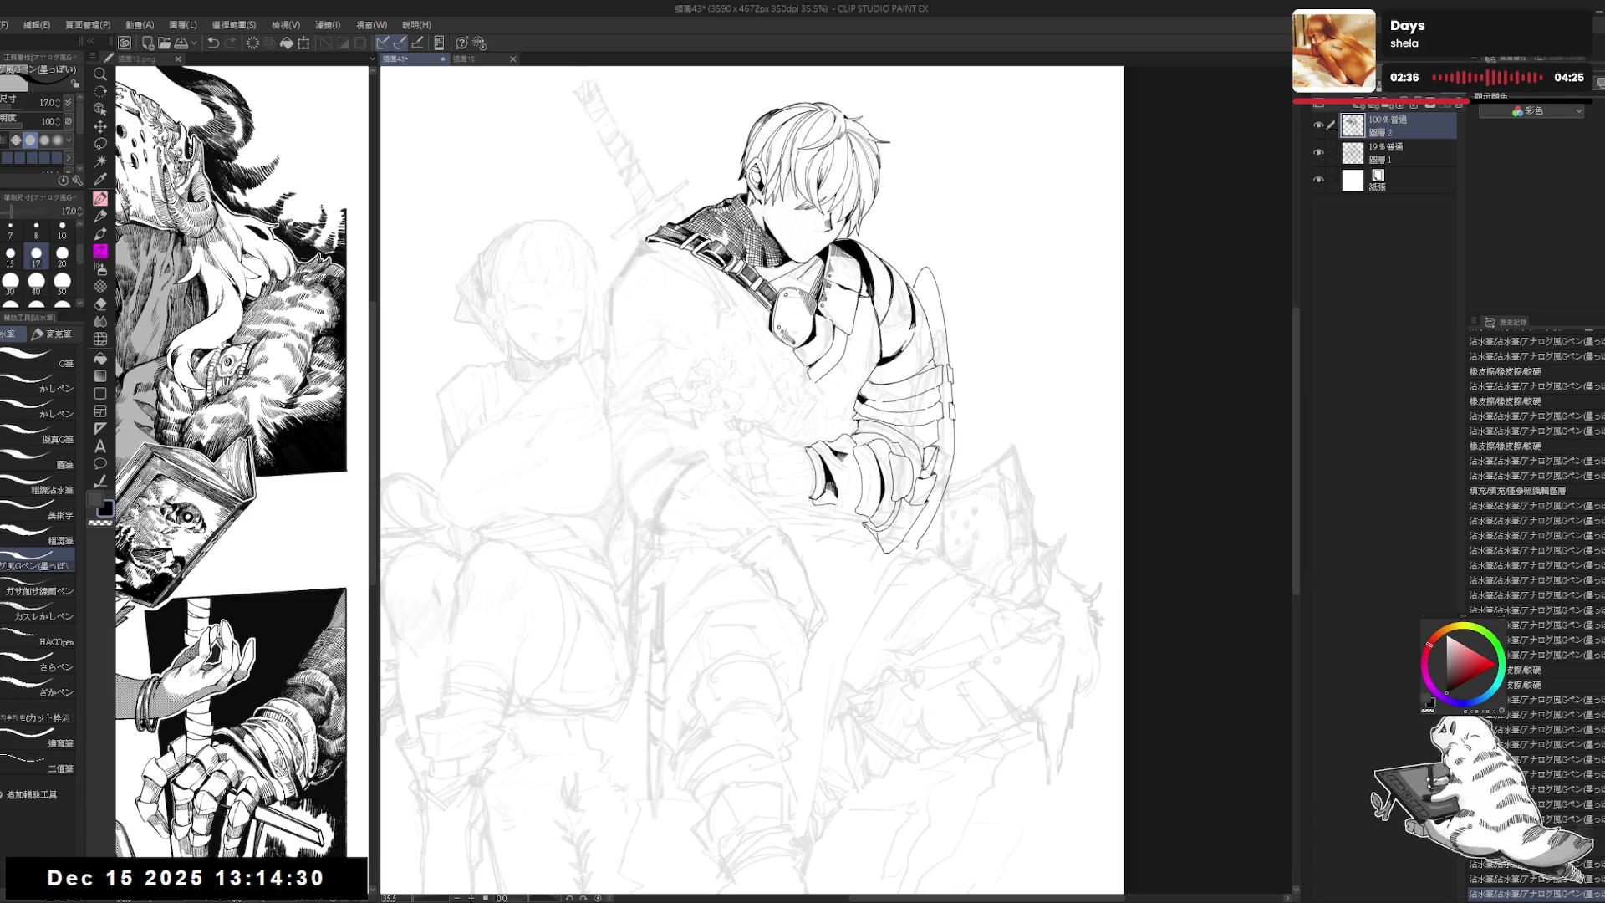
key(ctrl+z)
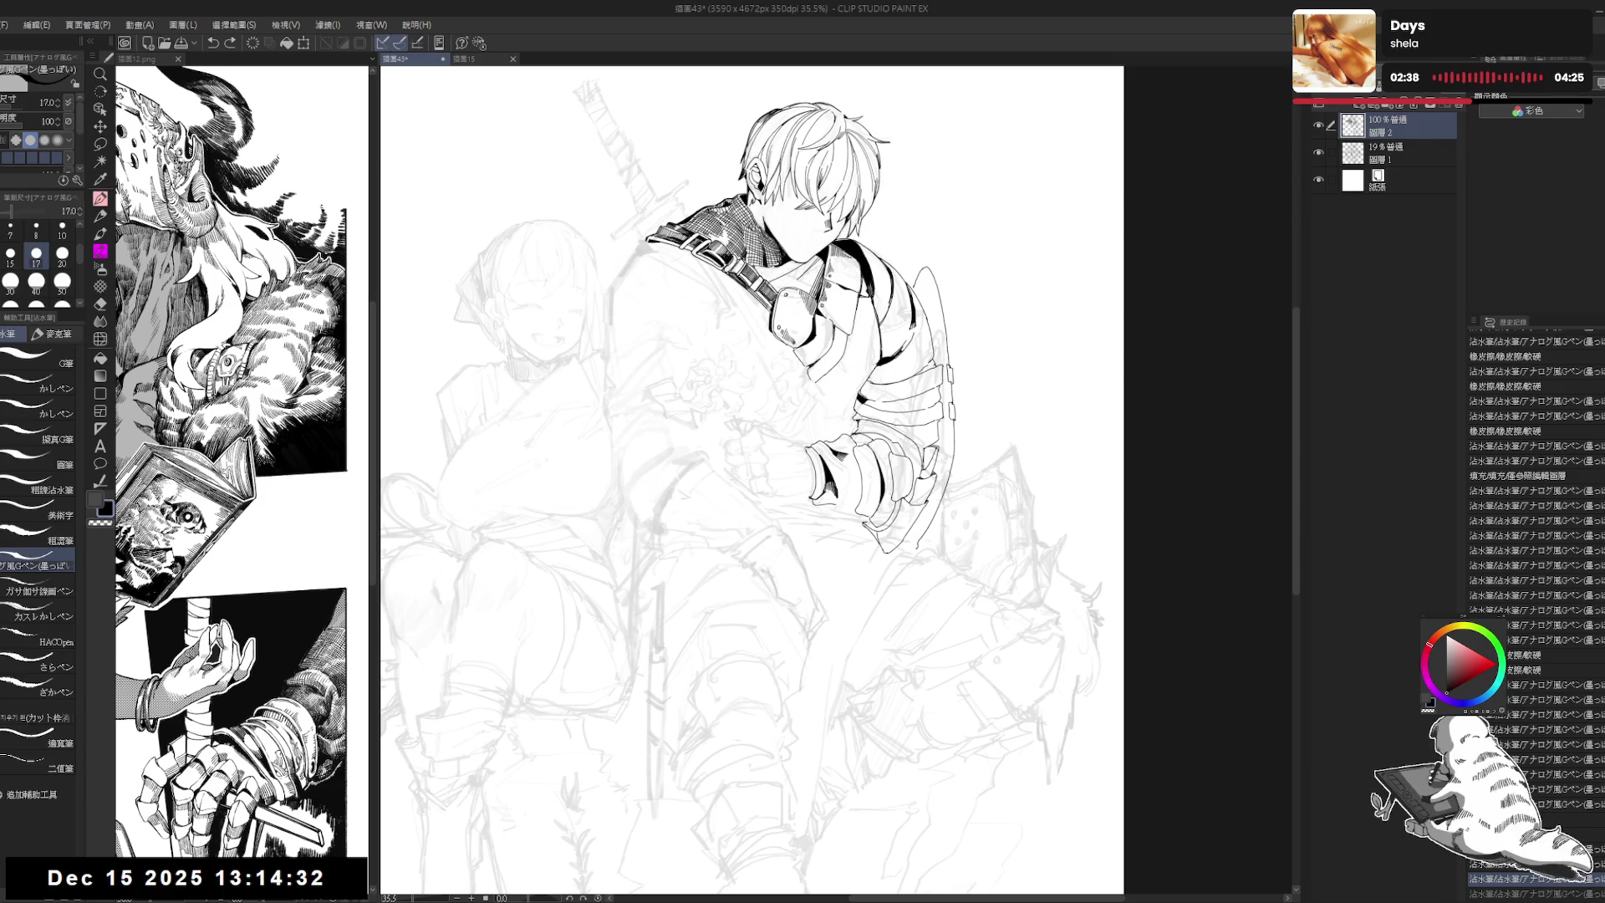
drag(861, 438, 878, 437)
key(ctrl+minus)
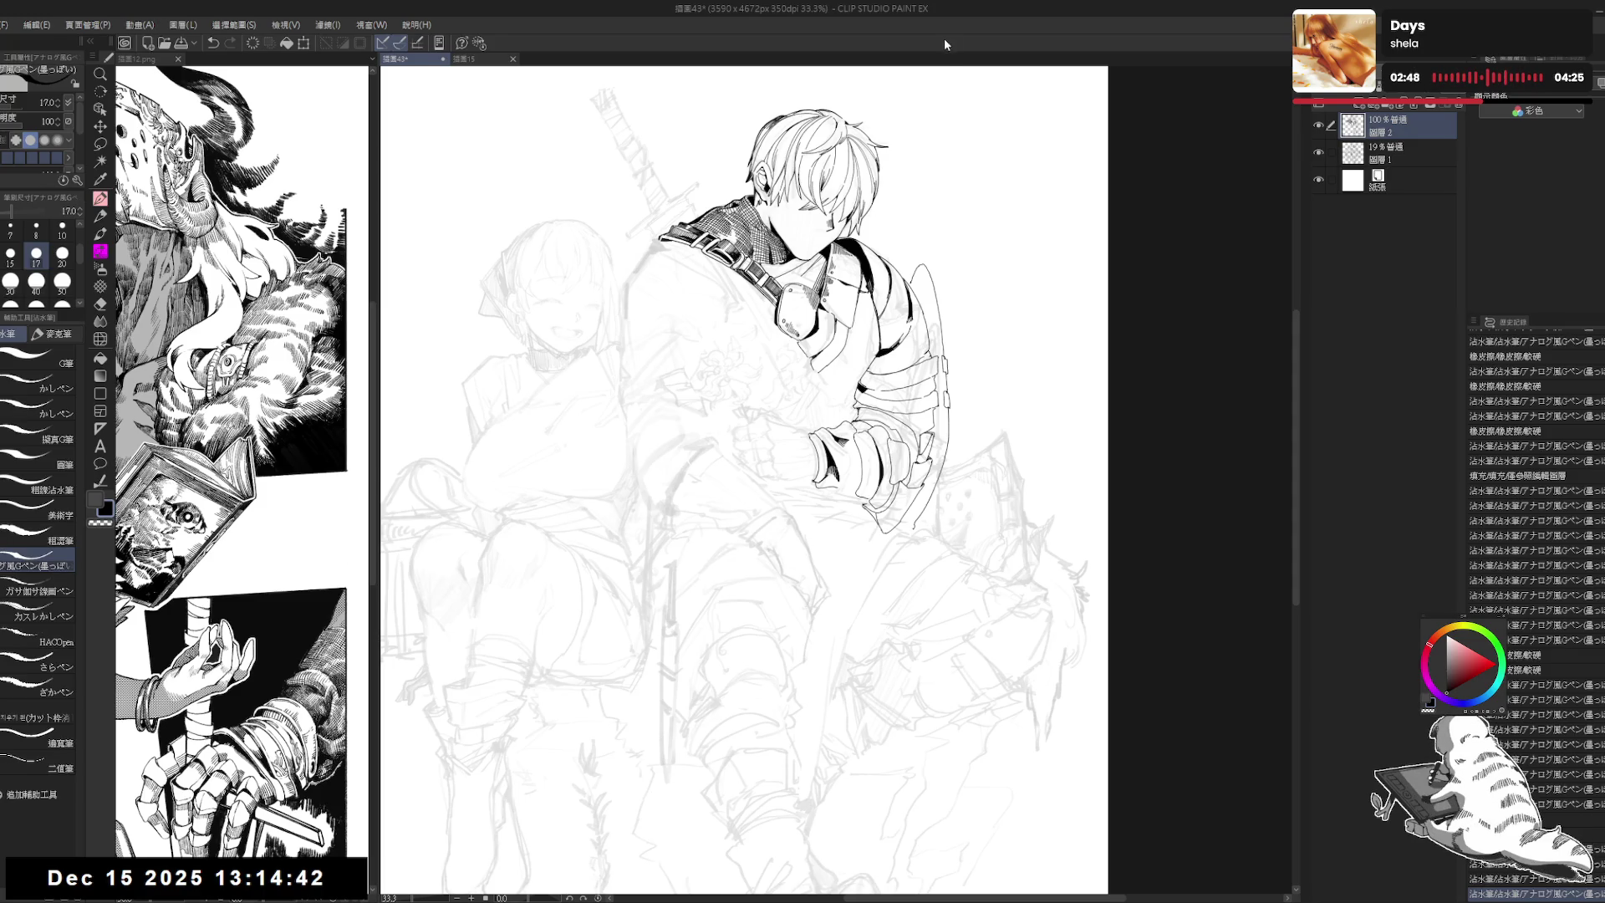
scroll(833, 477, up, 2)
scroll(852, 437, up, 1)
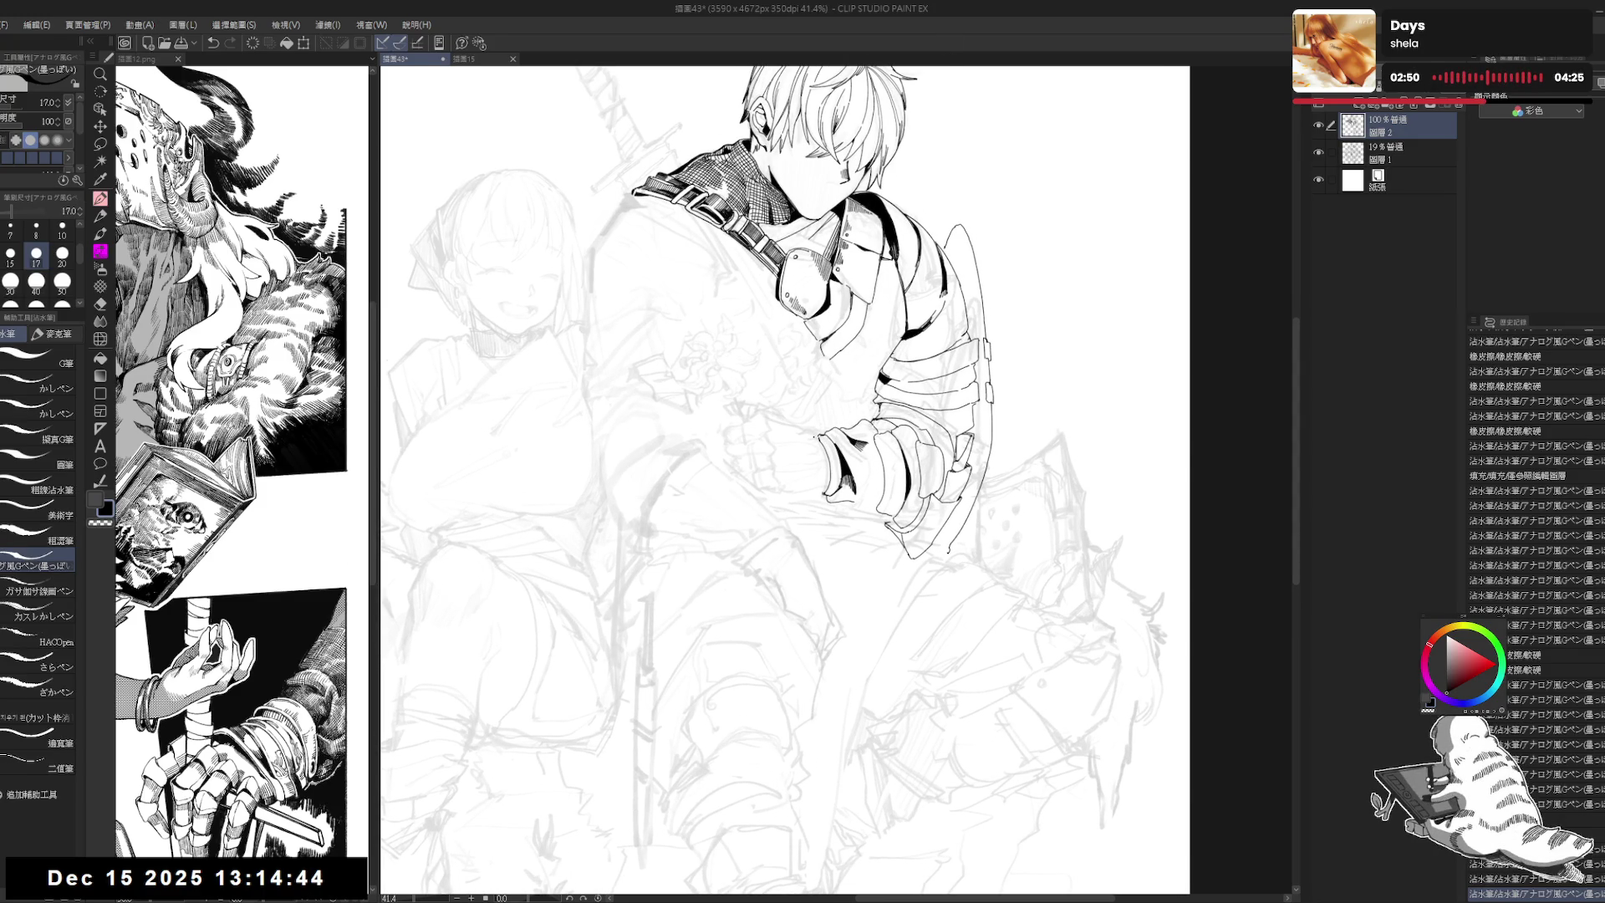
Step: Add a short ink stroke at the forearm cuff and erase a stray mark near the gauntlet
drag(857, 500, 877, 506)
scroll(876, 538, up, 1)
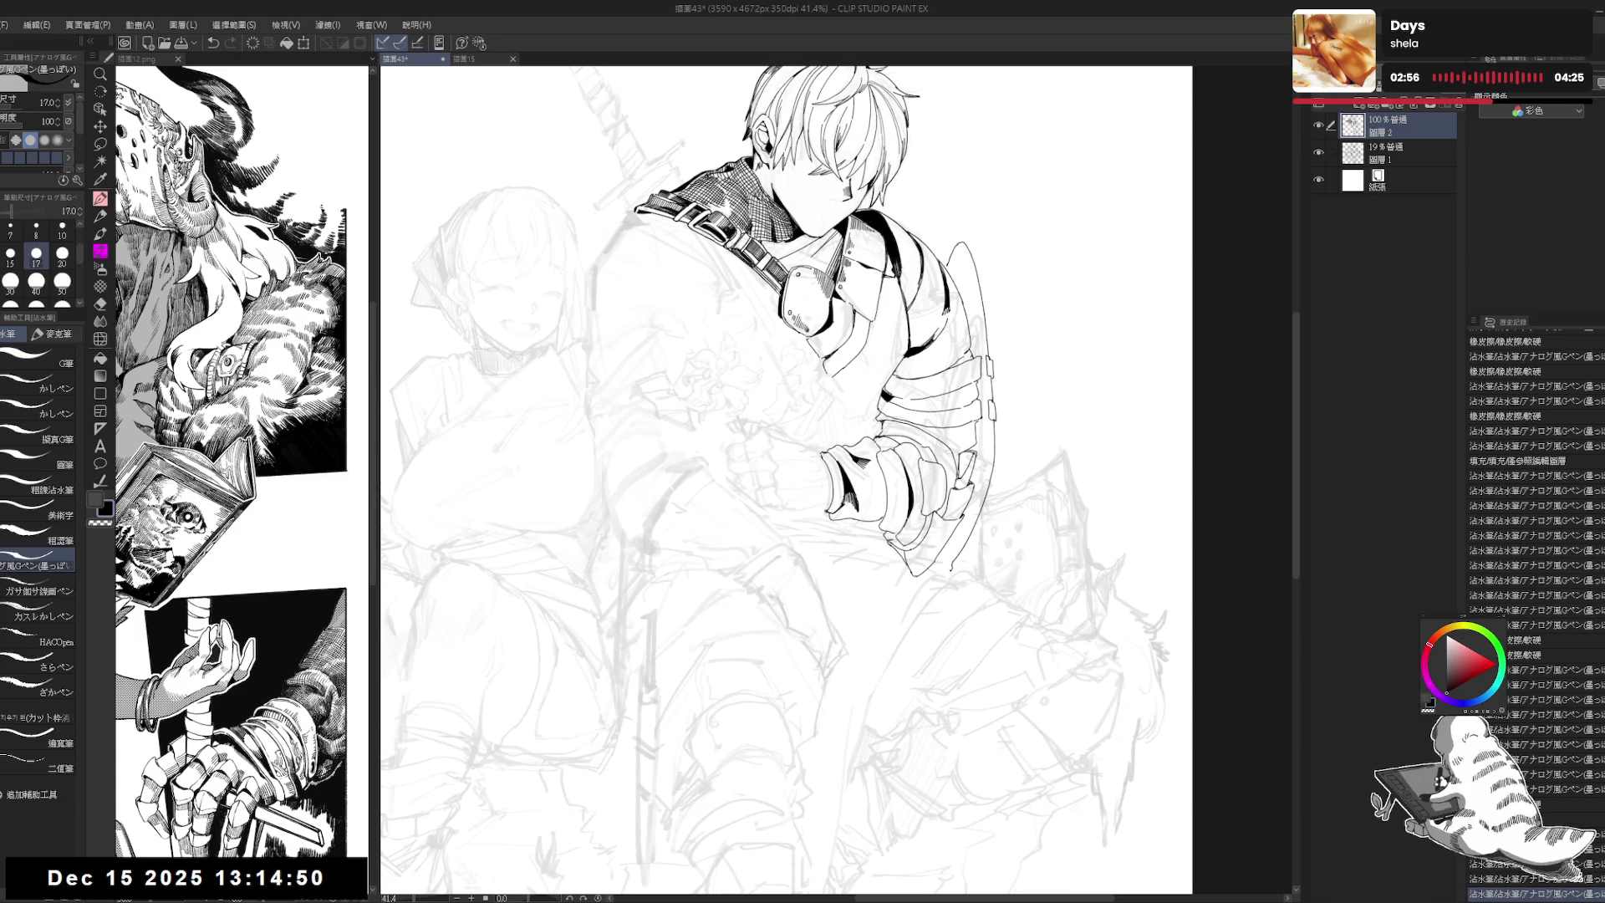
drag(882, 530, 894, 545)
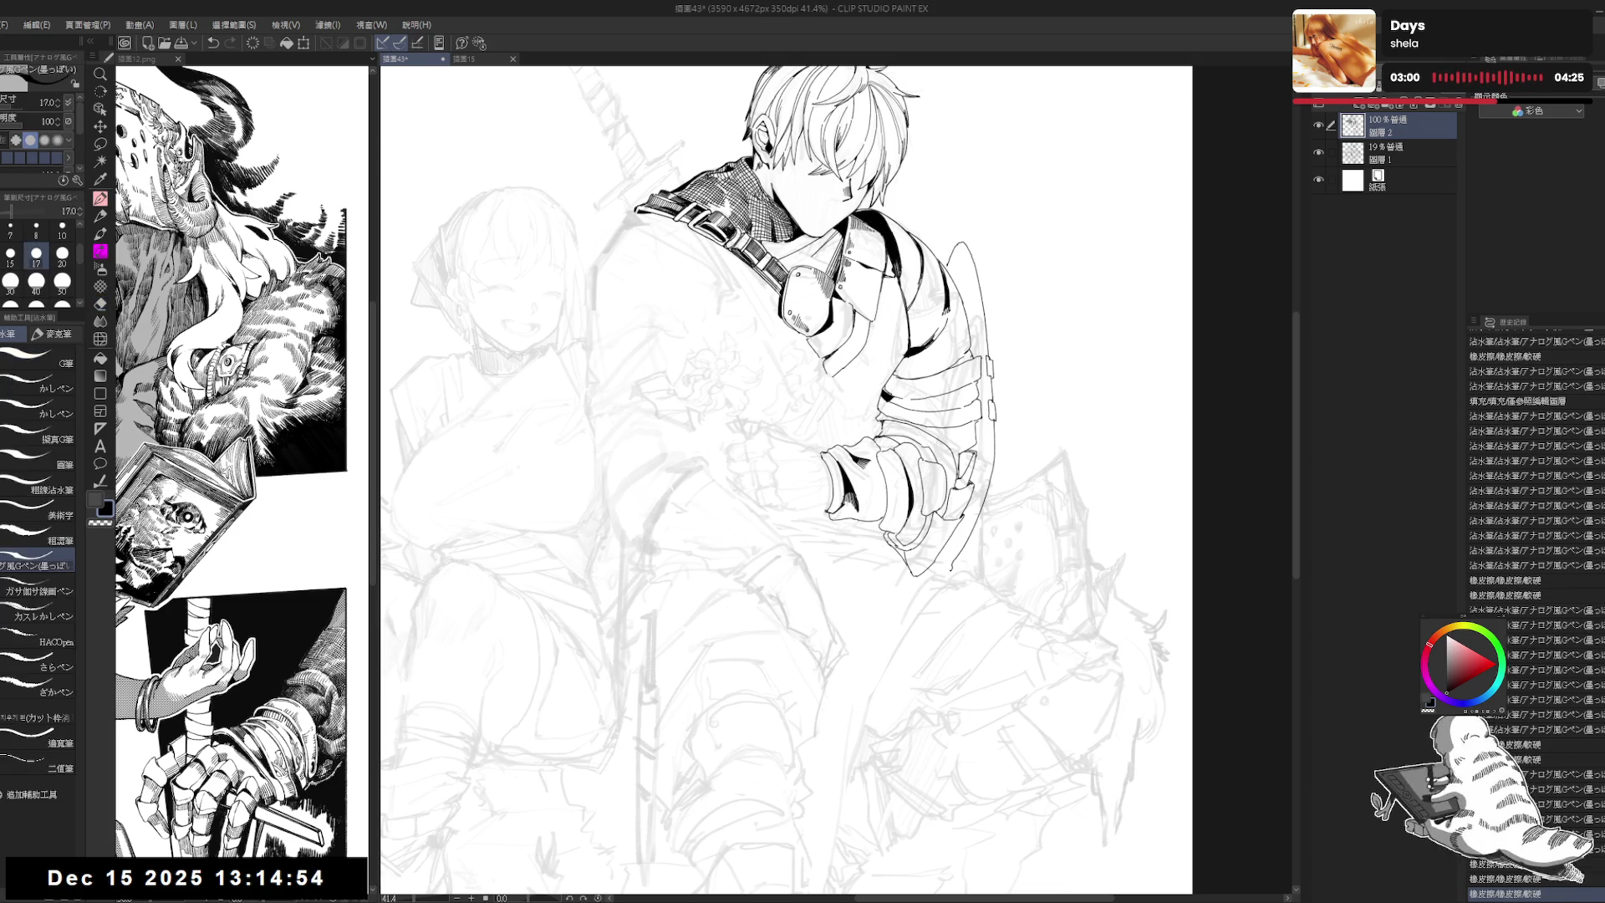
scroll(785, 477, up, 1)
drag(881, 544, 901, 555)
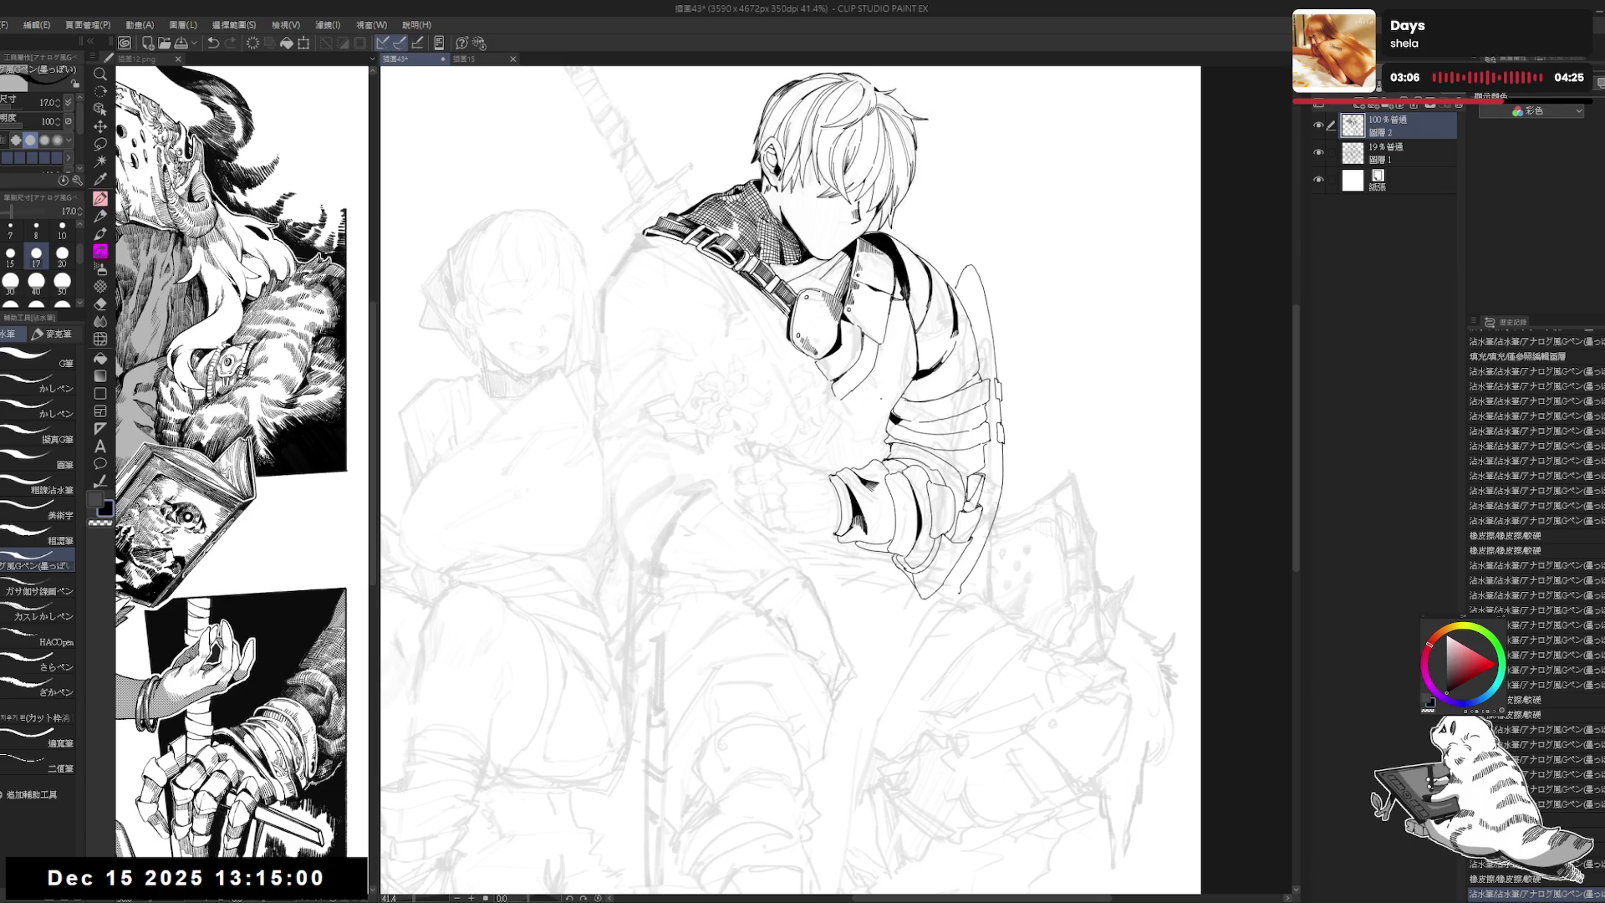
Step: Erase a small spot near the arm and make the pencil sketch layer (Layer 1) active
key(ctrl+minus)
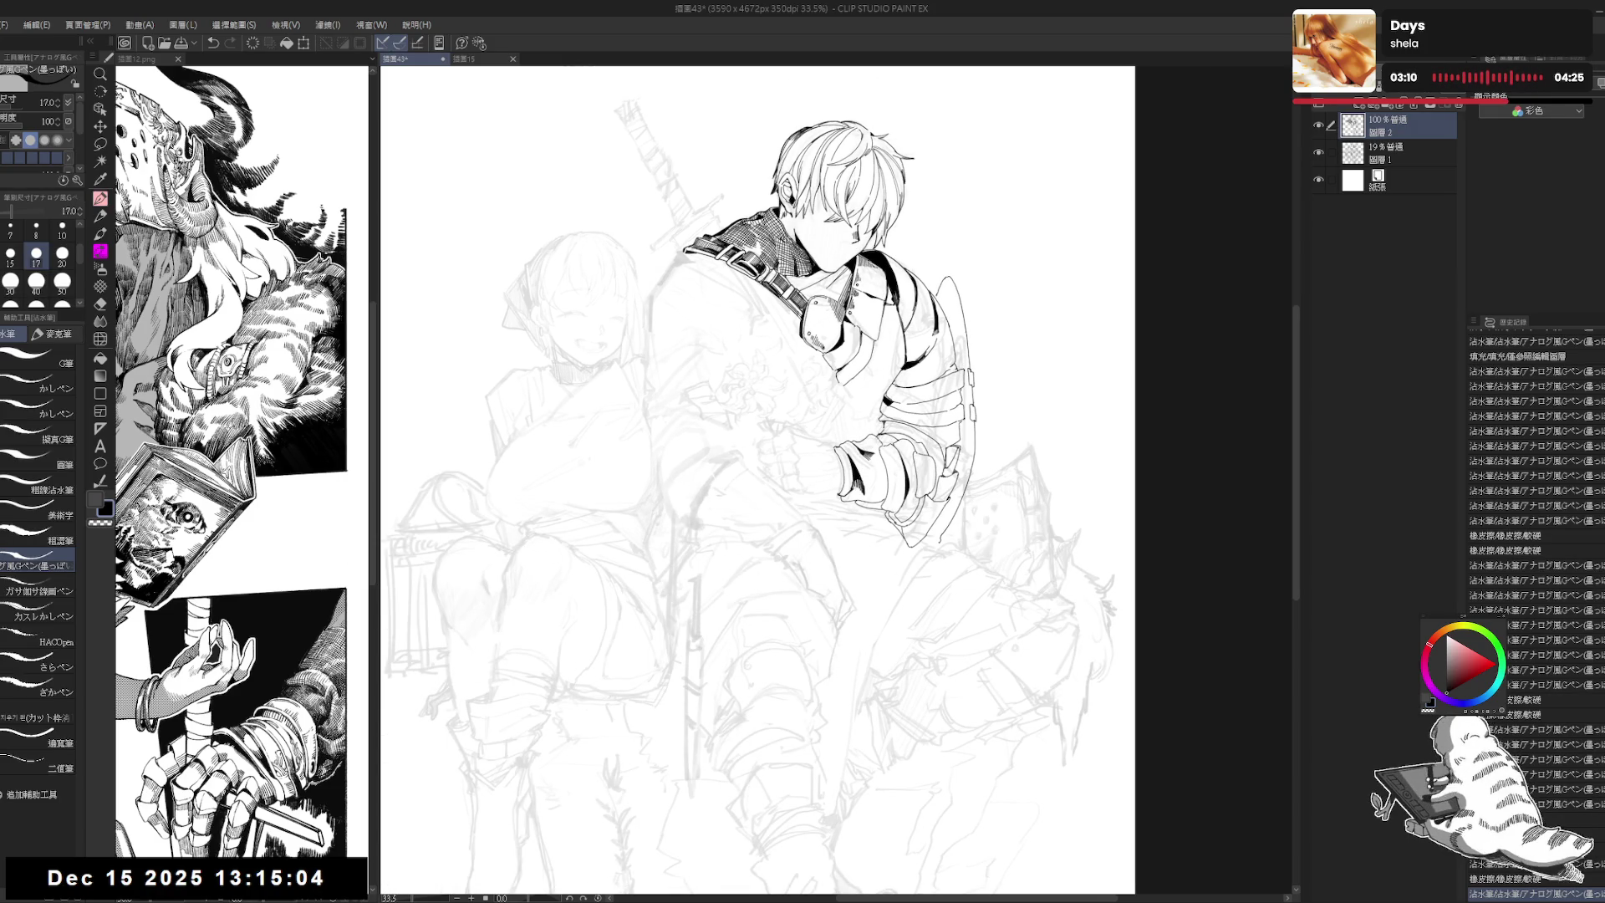
drag(824, 461, 840, 441)
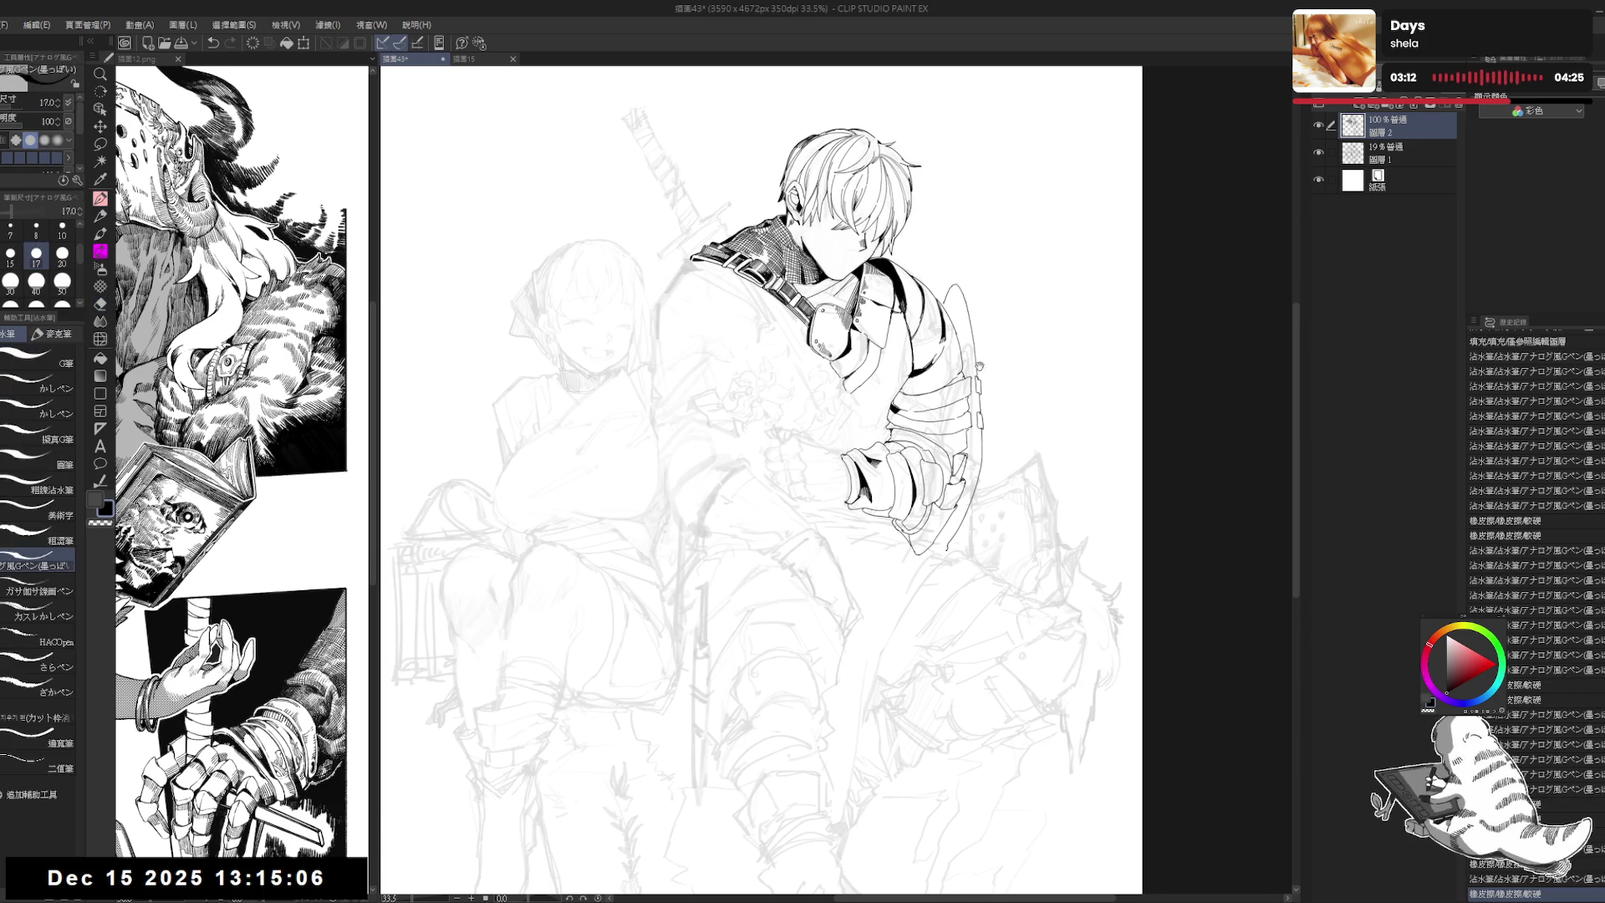
drag(918, 355, 926, 359)
click(1435, 149)
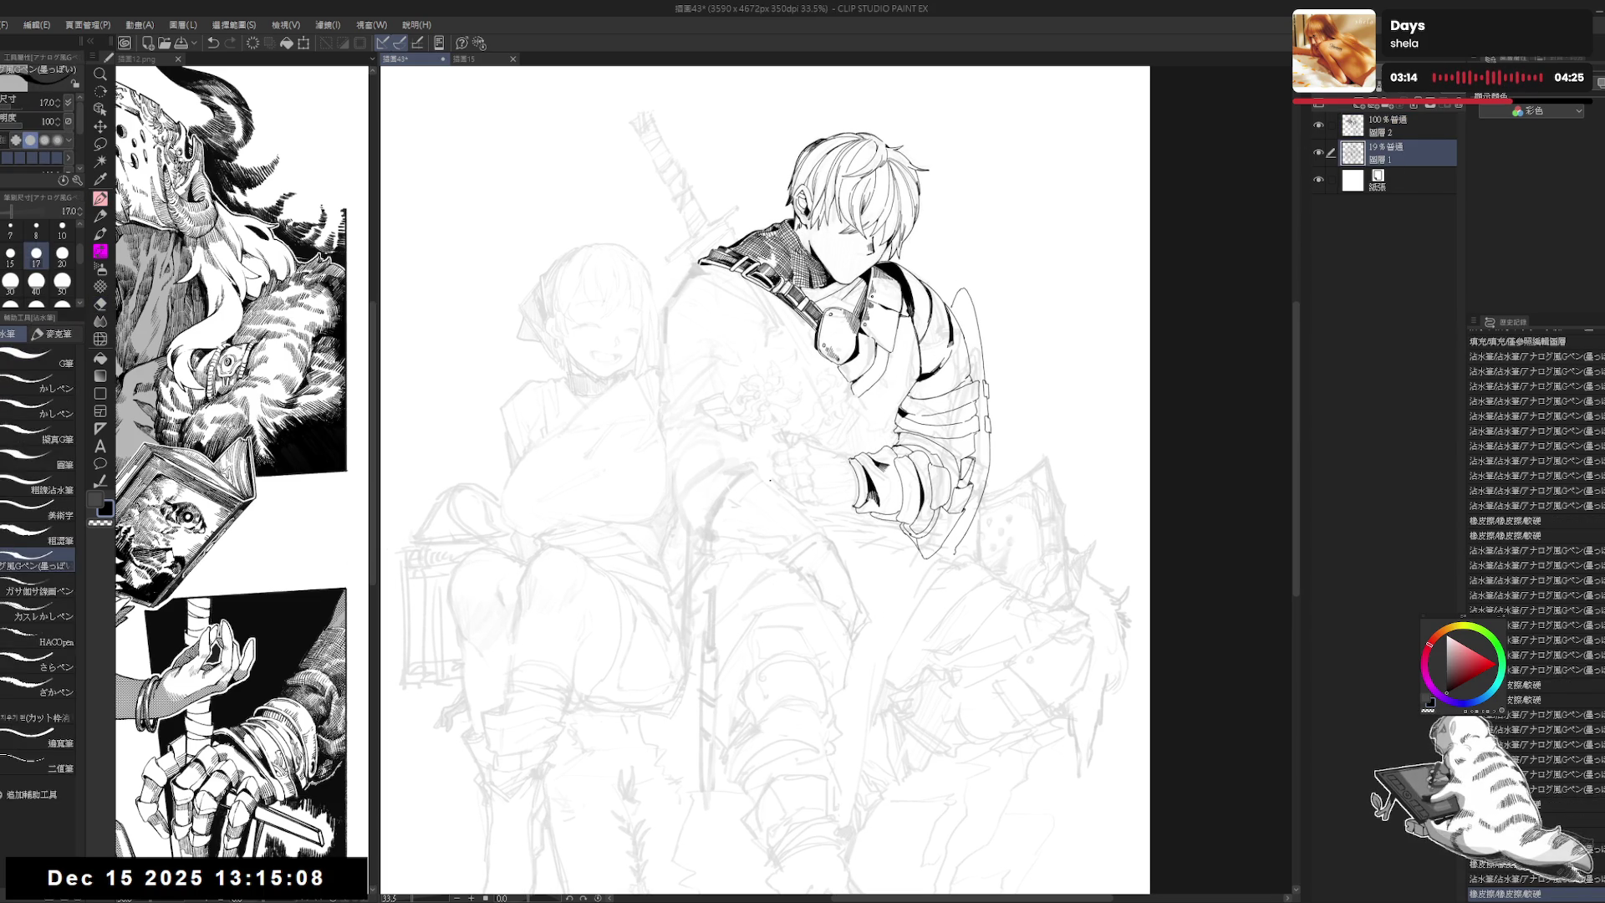
Step: Lasso and move the sketch around the fist, deselect, and return to the ink layer (Layer 2)
key(m)
mouse_move(810, 425)
mouse_down()
mouse_move(825, 508)
mouse_move(851, 456)
mouse_move(823, 473)
mouse_up()
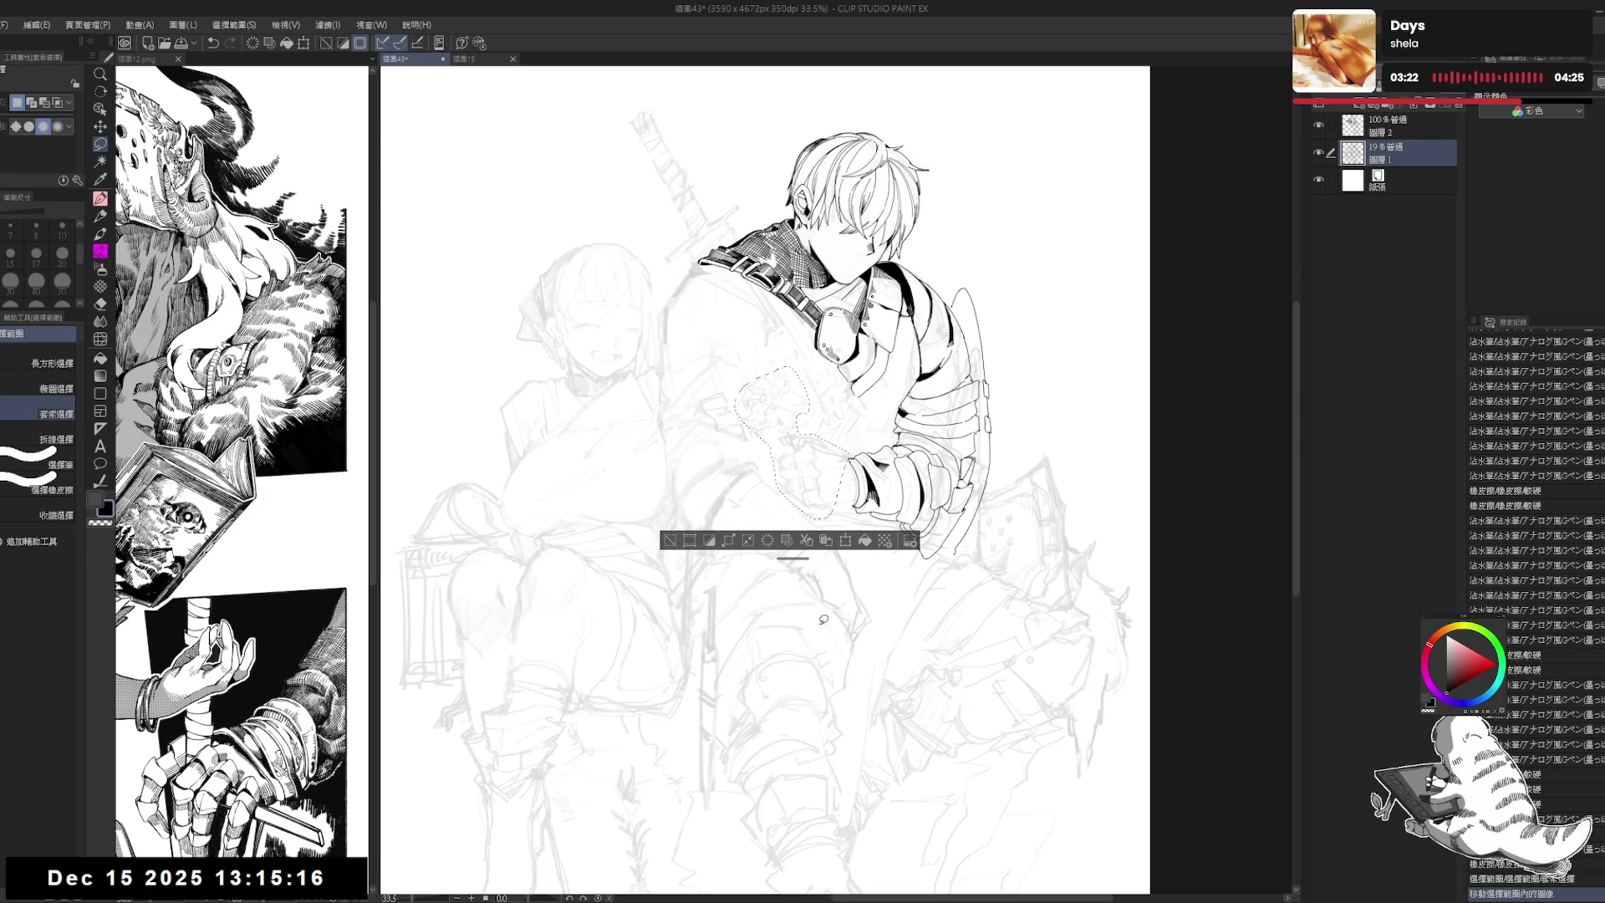
key(ctrl+d)
scroll(840, 438, down, 1)
key(p)
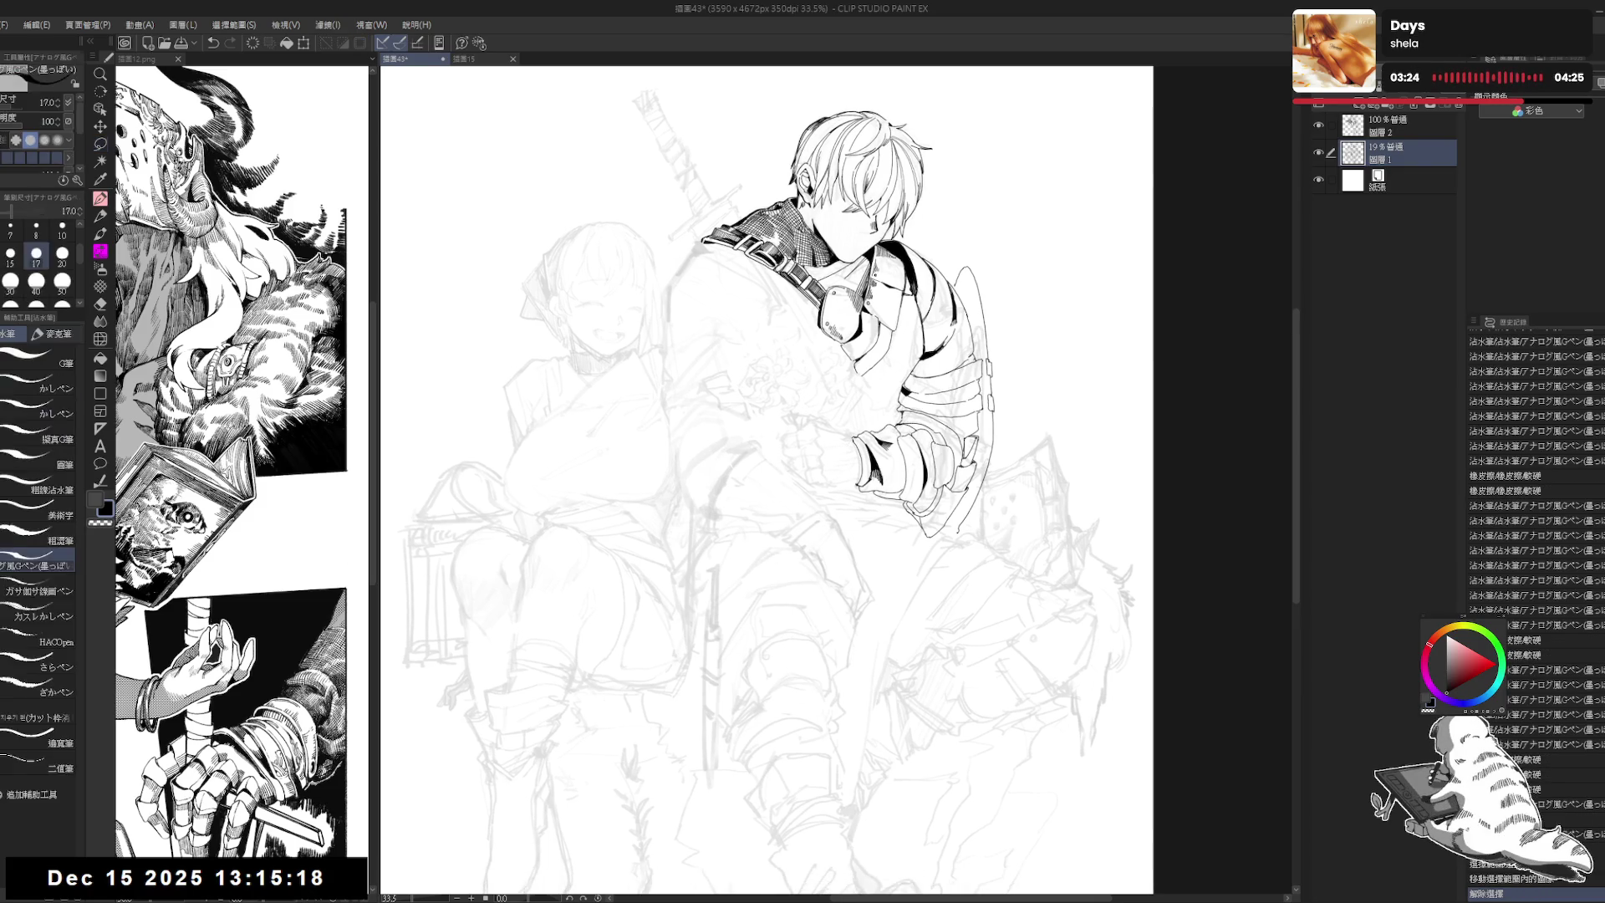
scroll(840, 438, up, 2)
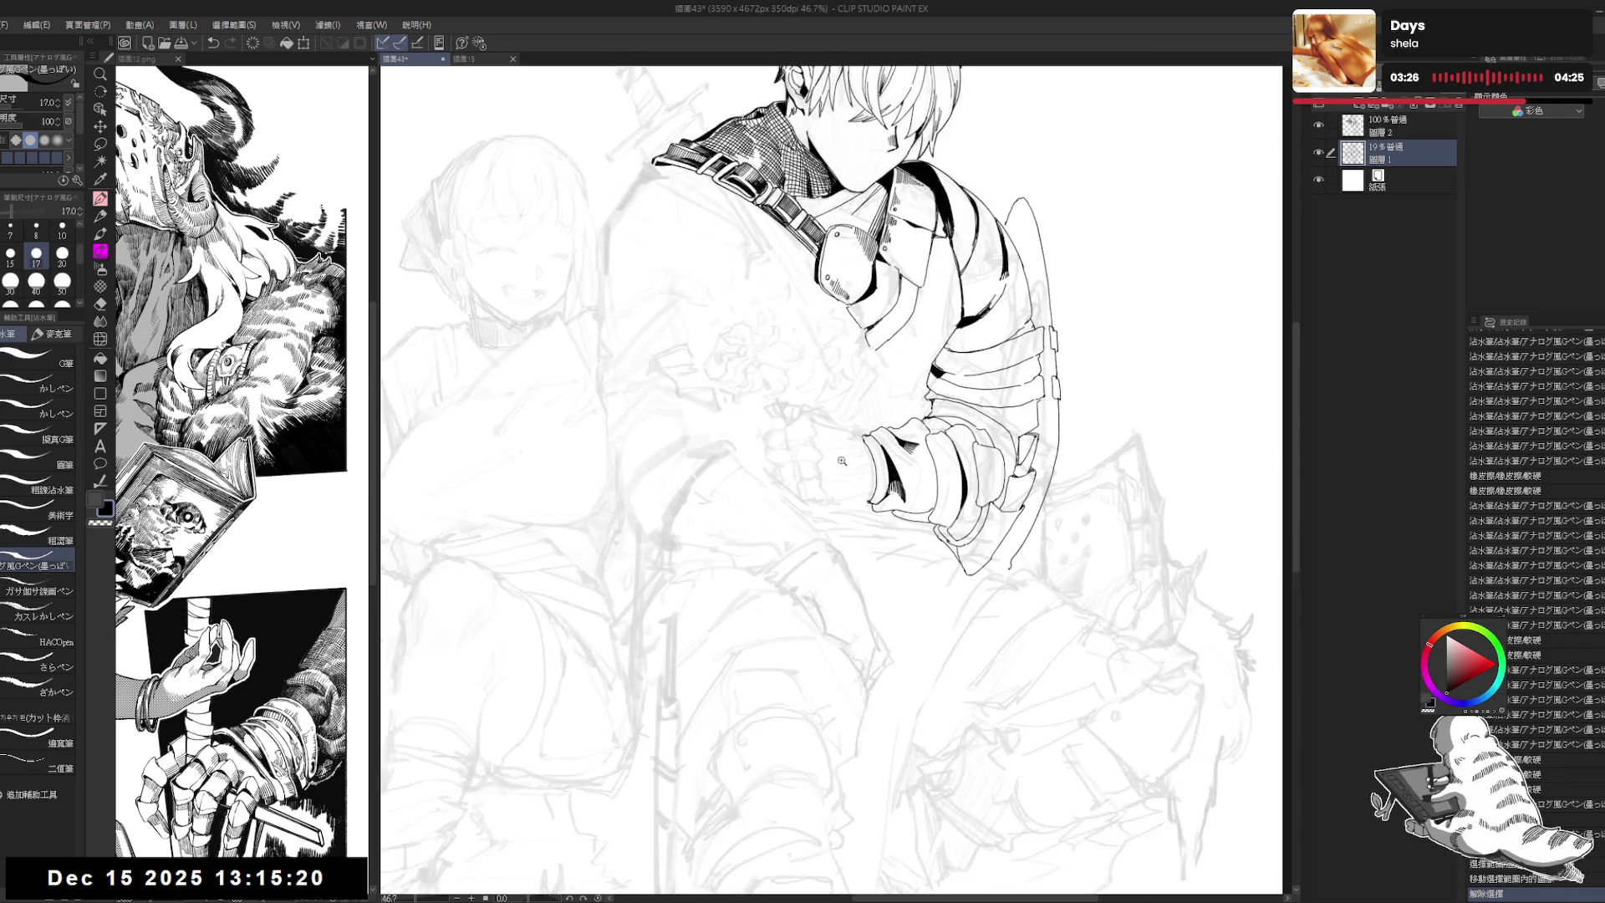
click(1390, 119)
scroll(835, 430, up, 1)
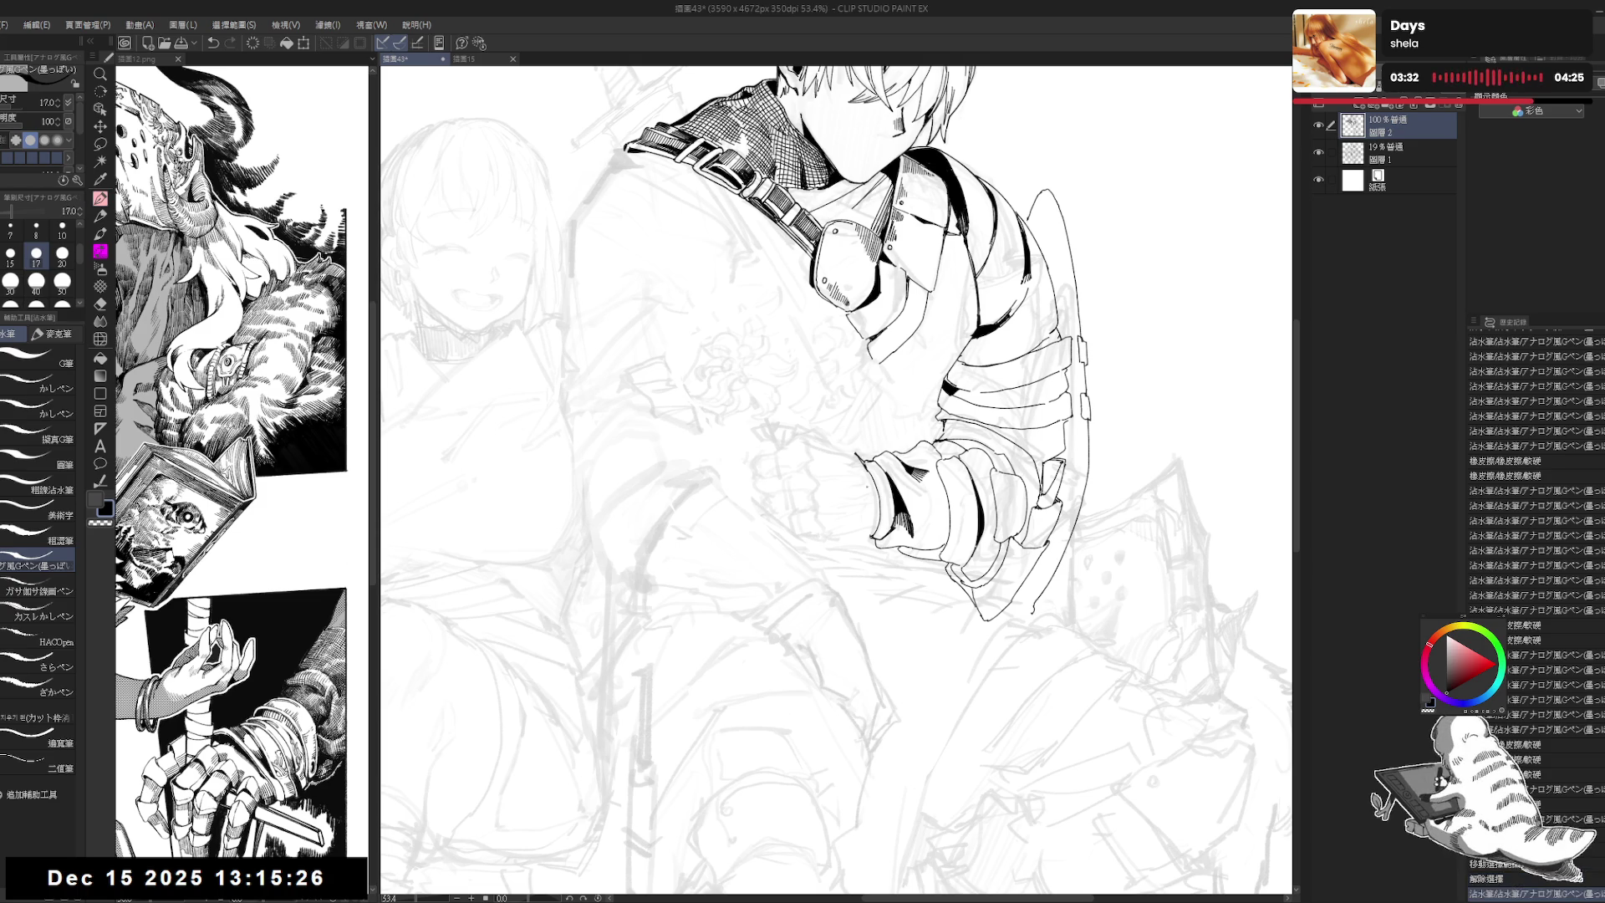
Step: Tilt the canvas and ink a short line on the fist
drag(835, 459, 869, 502)
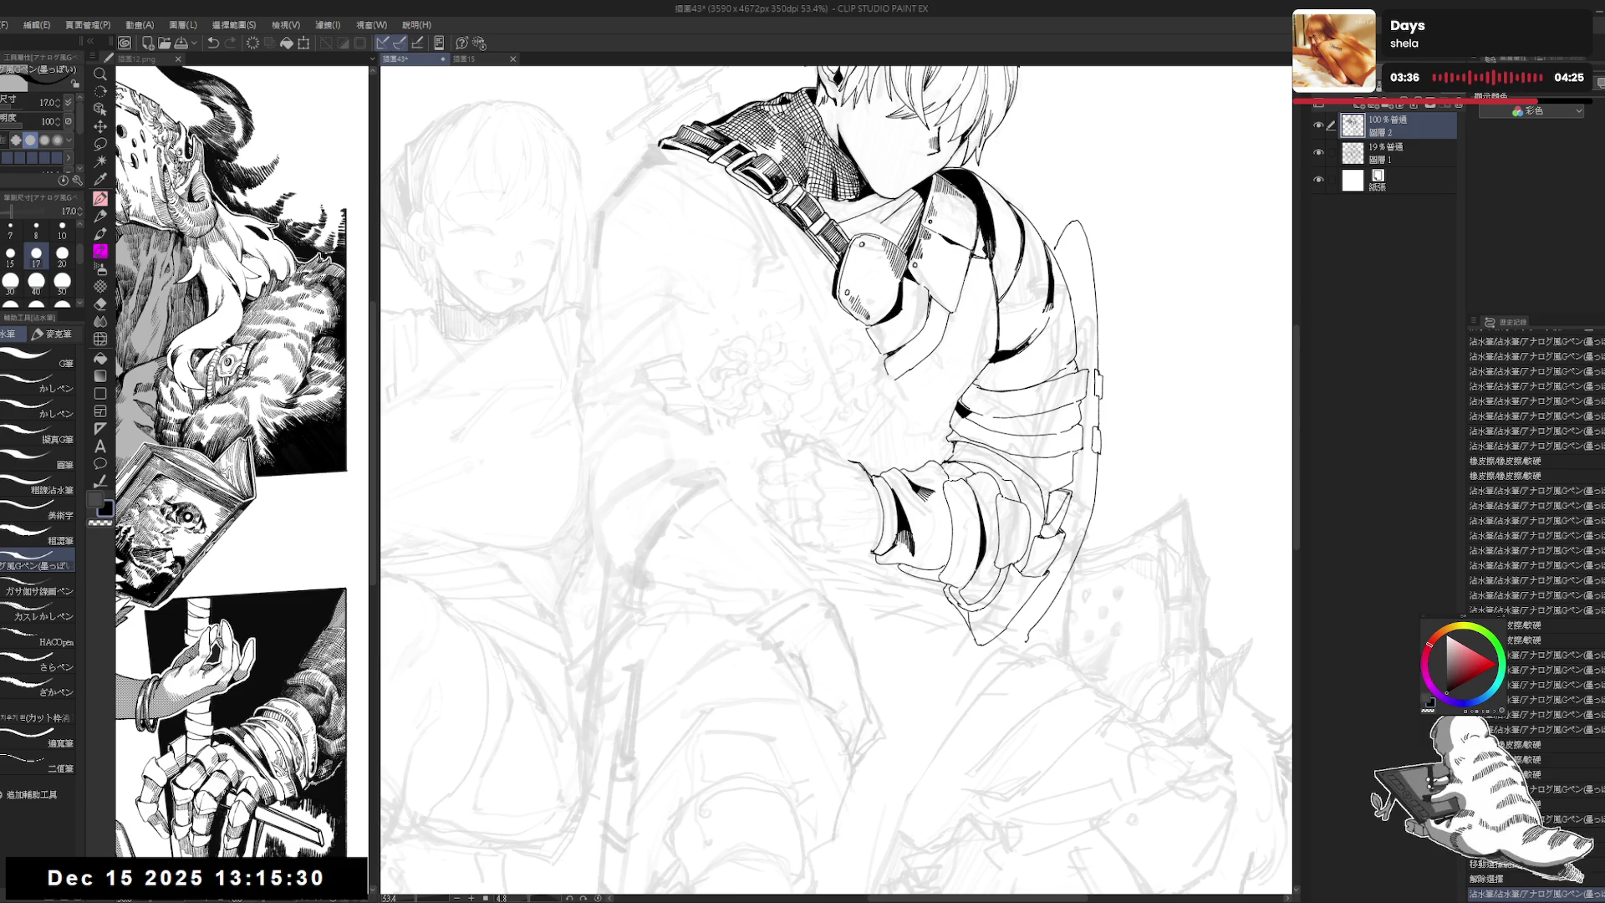
drag(828, 440, 841, 454)
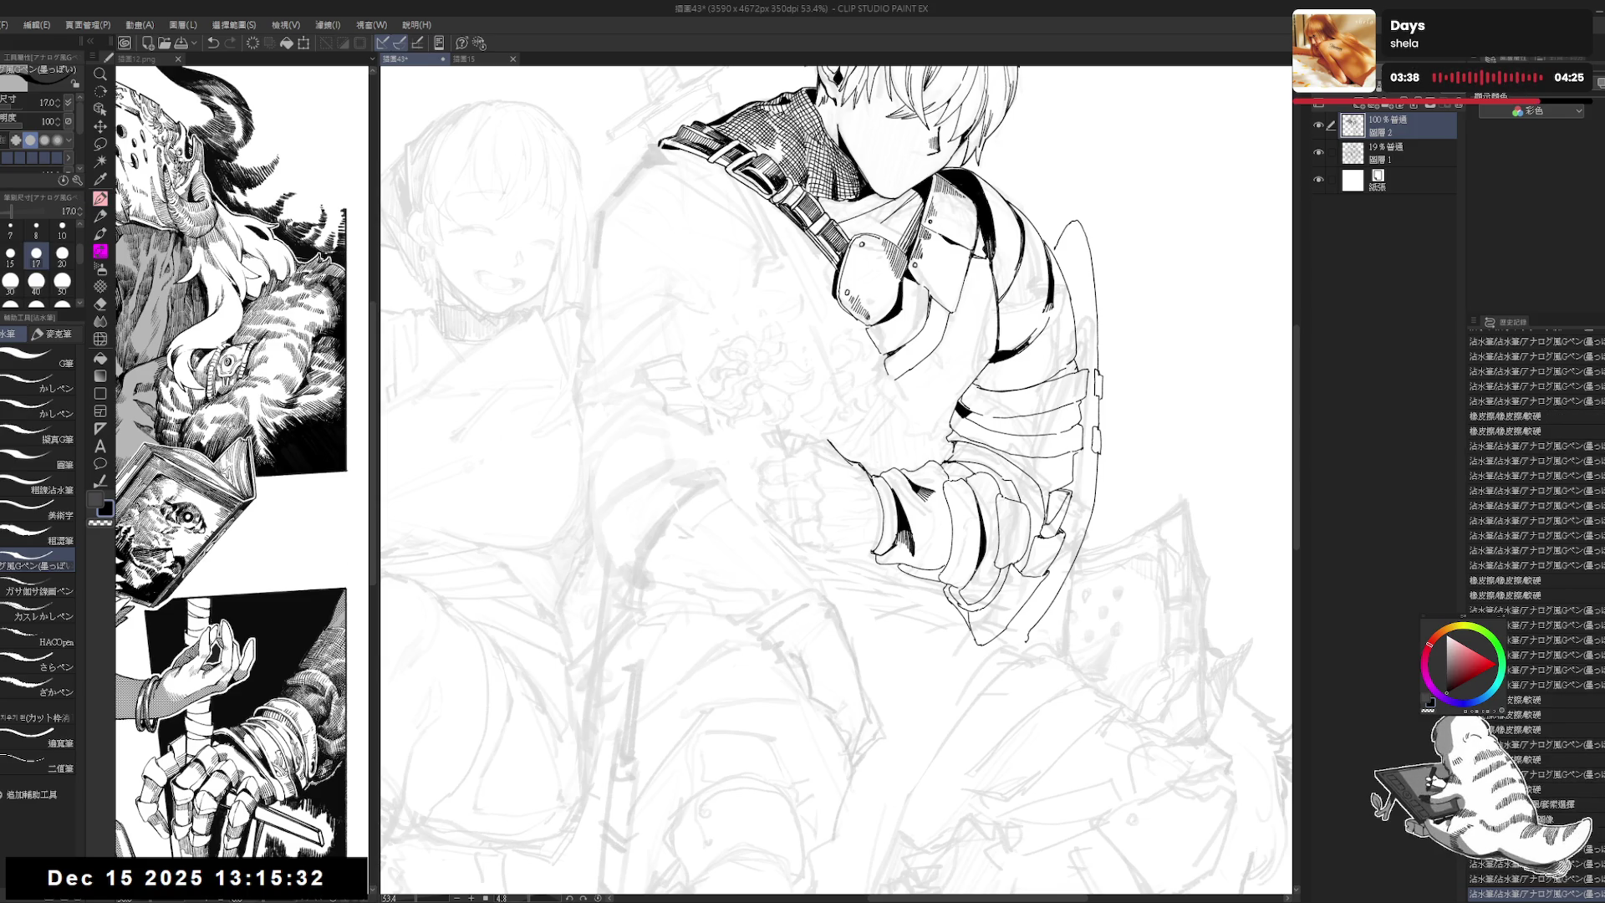
key(e)
key(p)
key(minus)
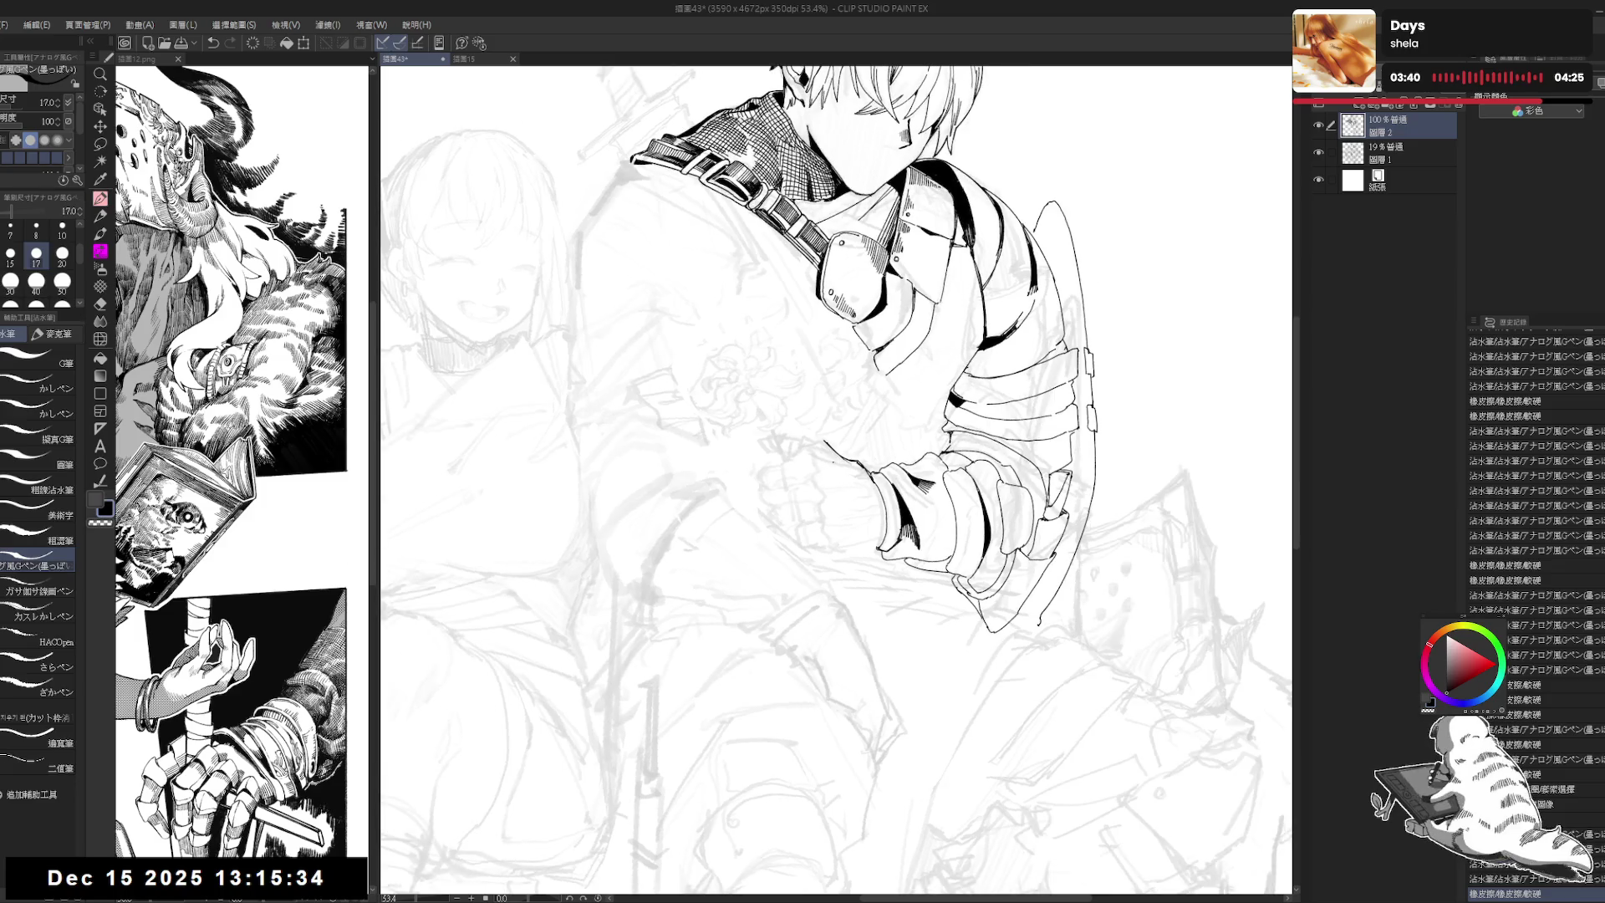
drag(809, 447, 840, 461)
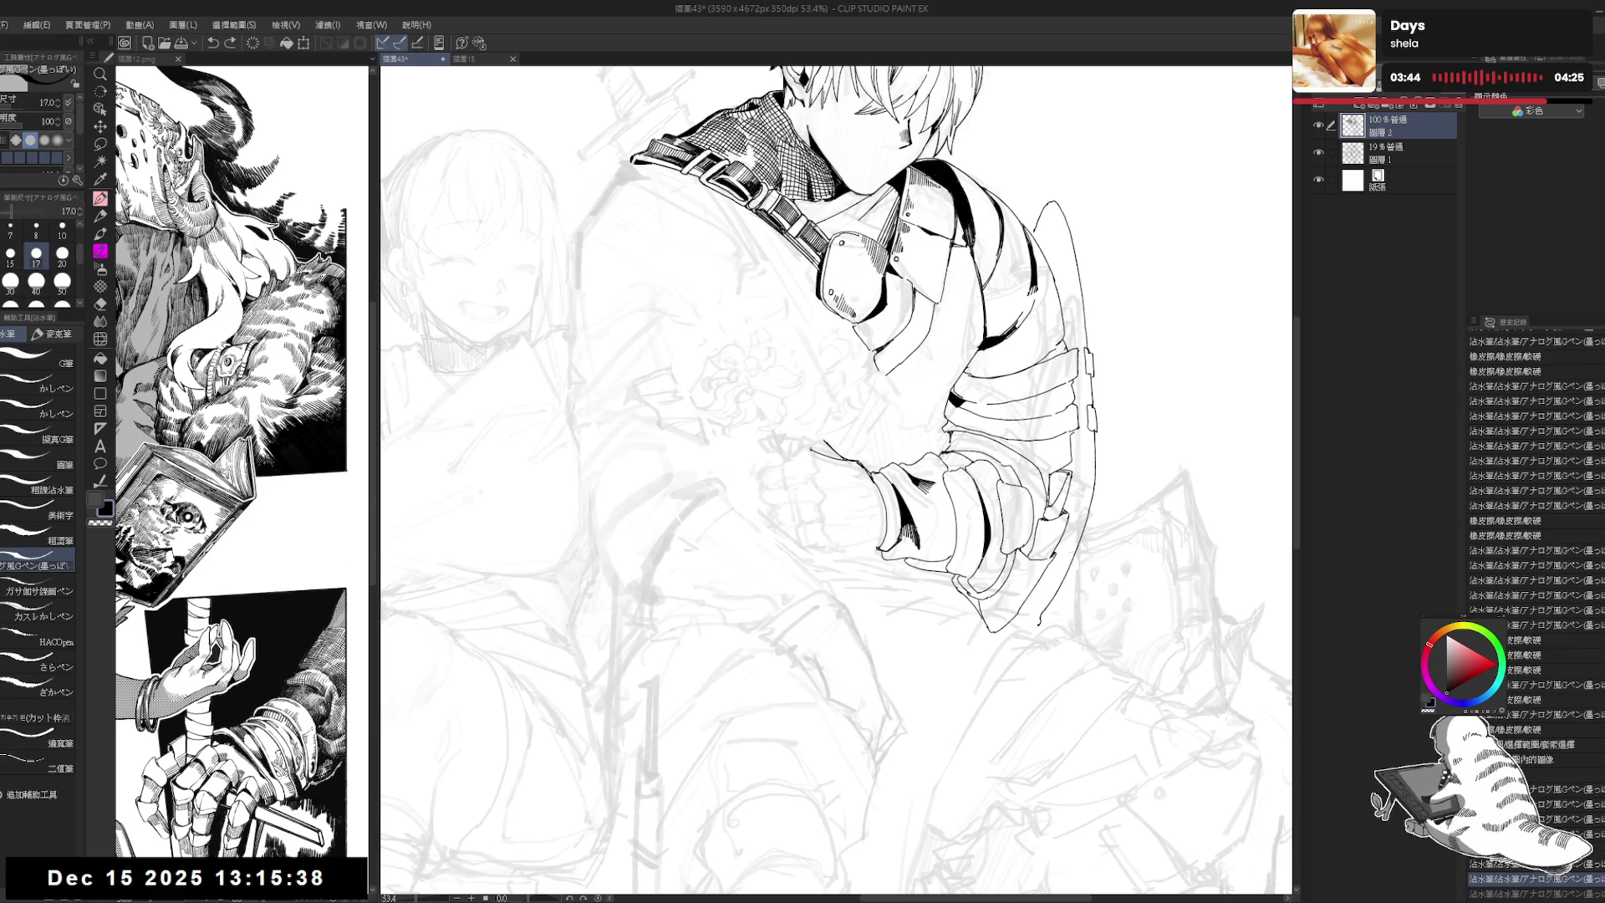
Step: Rotate the view to suit the fist, ink a stroke, and erase the mark at its tip
key(r)
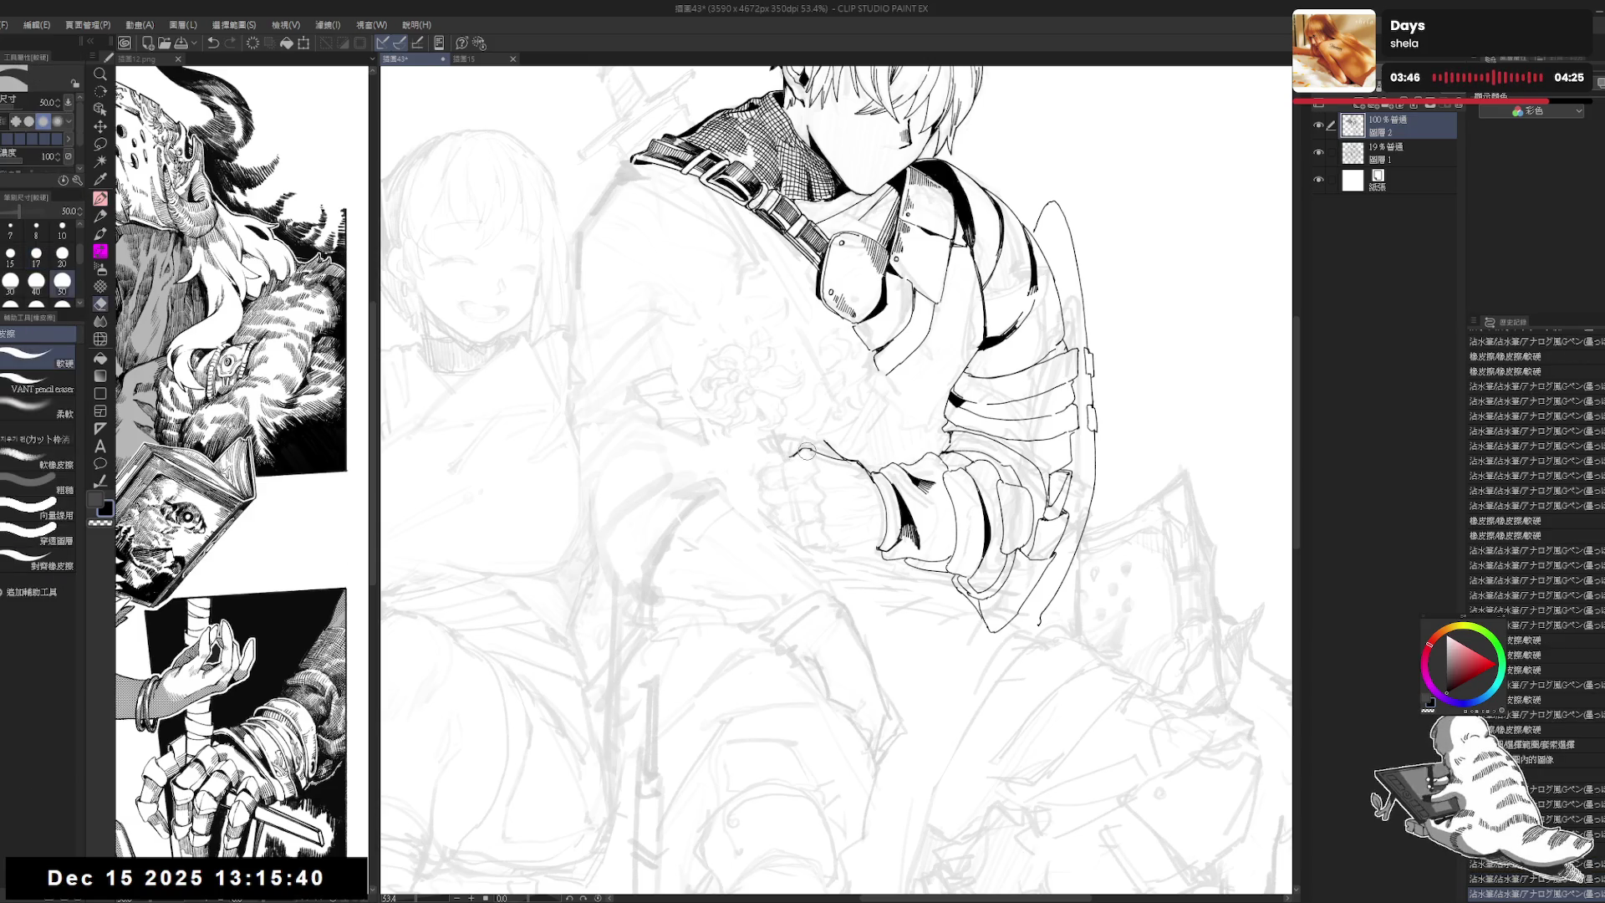
drag(815, 455, 963, 633)
key(e)
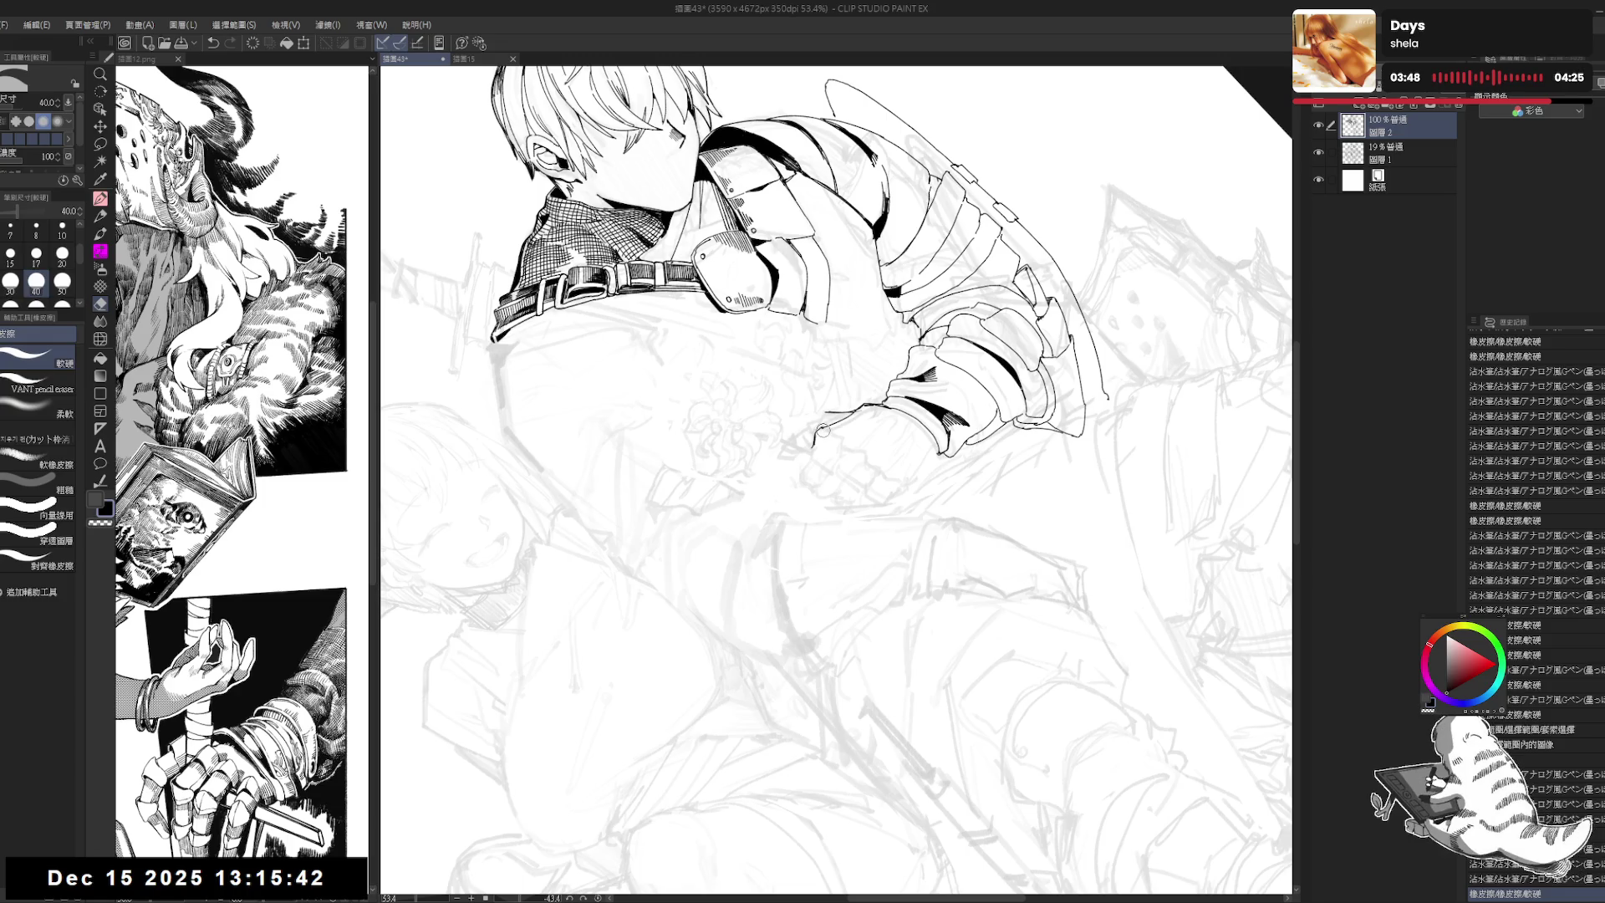
key(p)
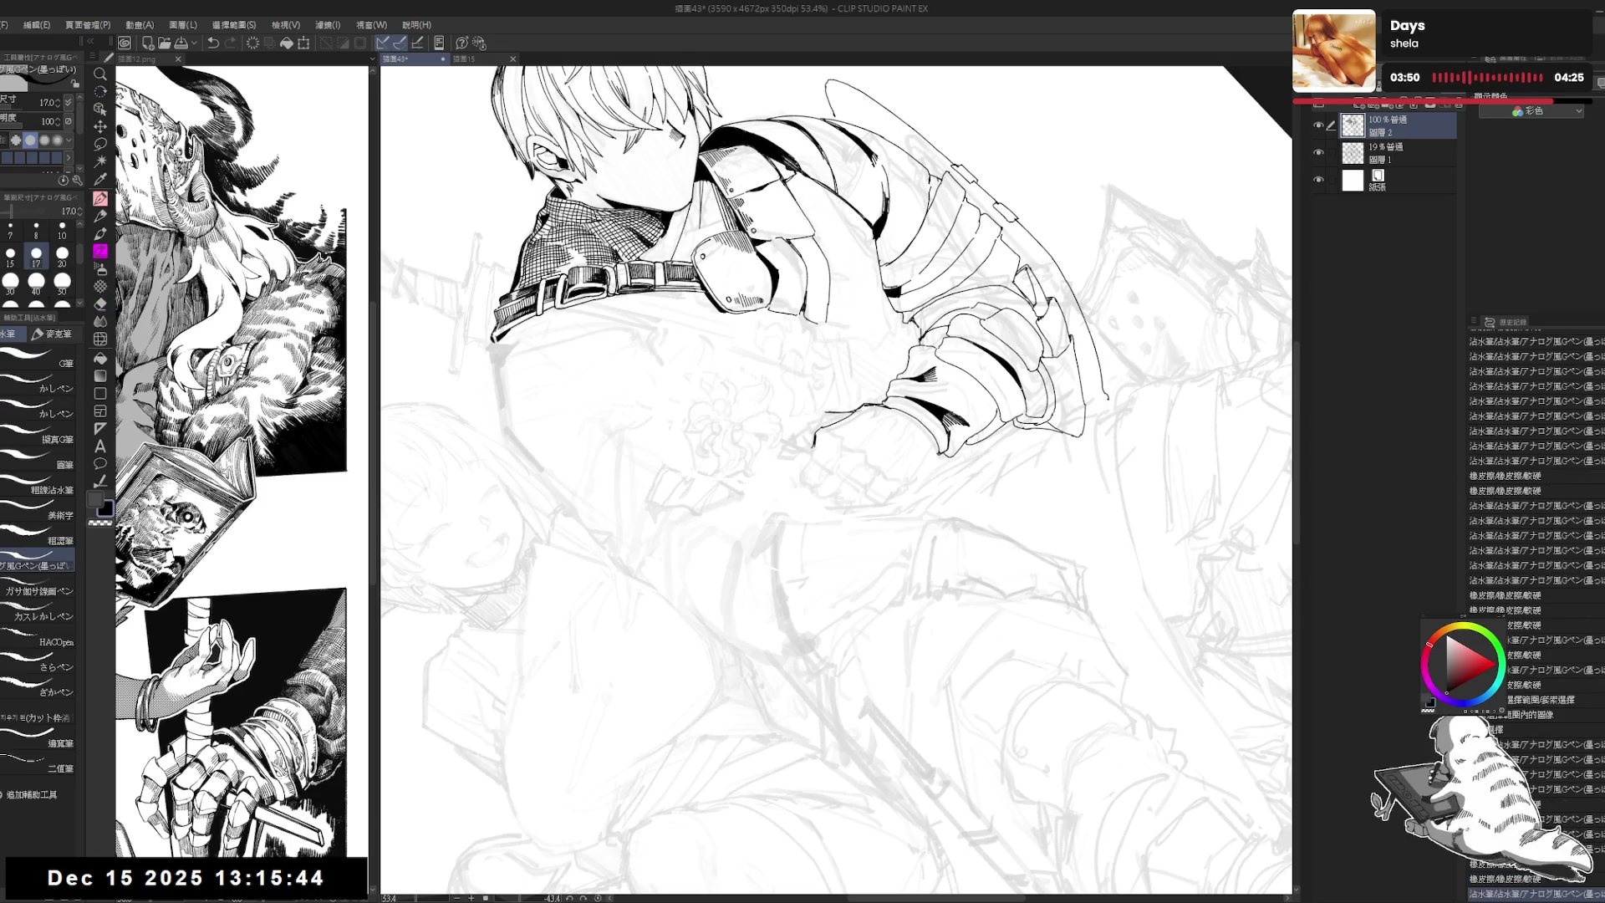
mouse_move(815, 443)
mouse_down()
mouse_move(840, 433)
mouse_move(819, 458)
mouse_up()
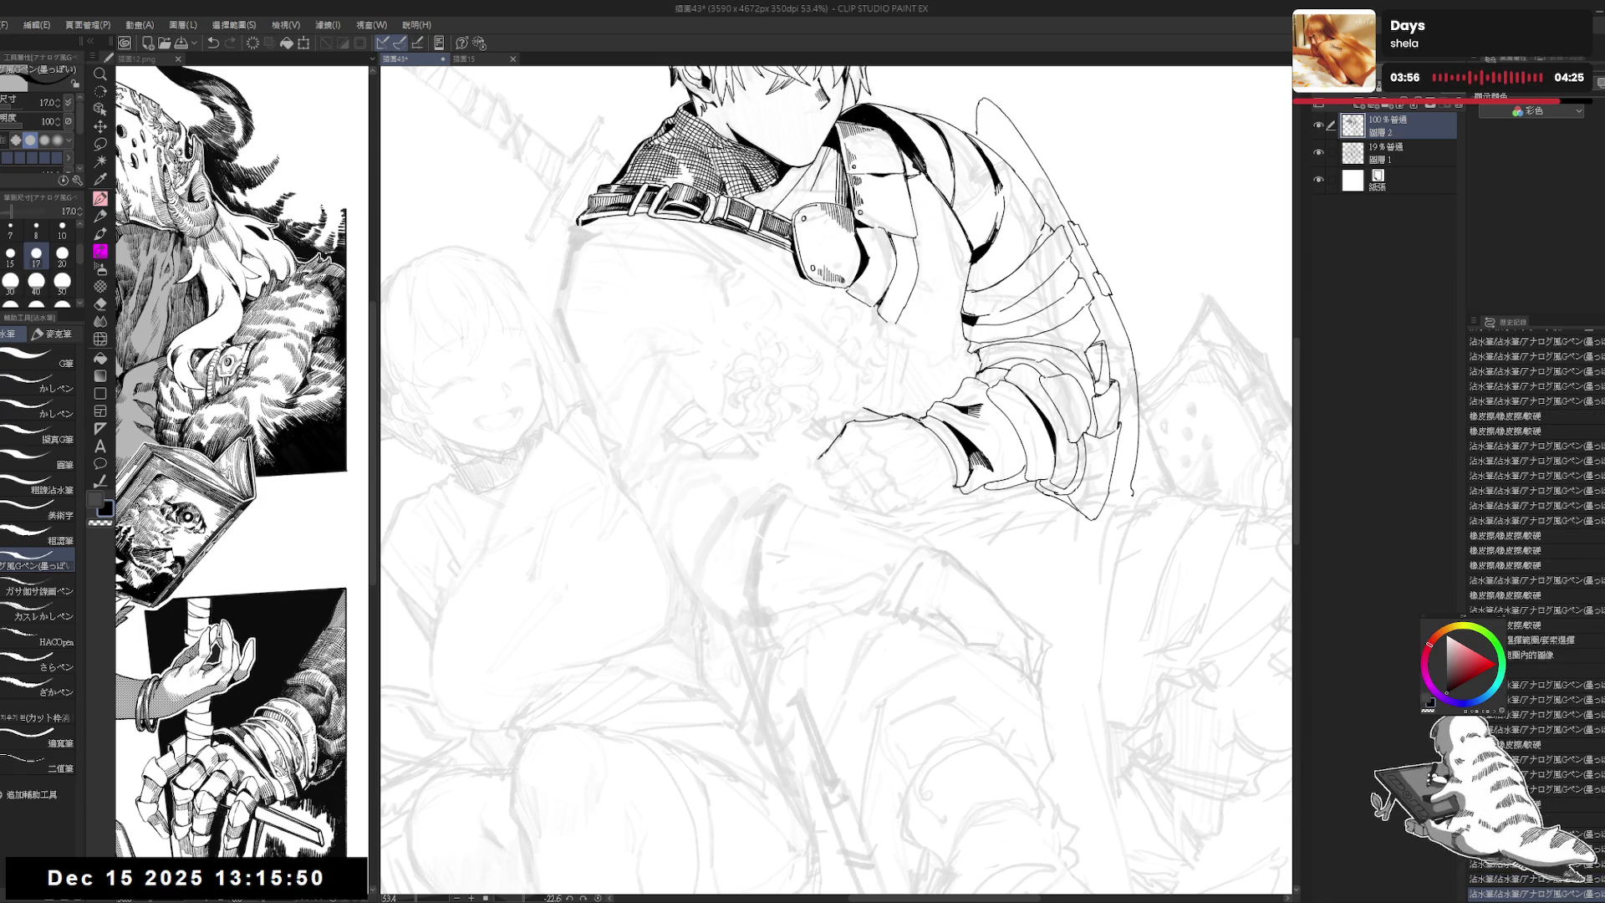
key(e)
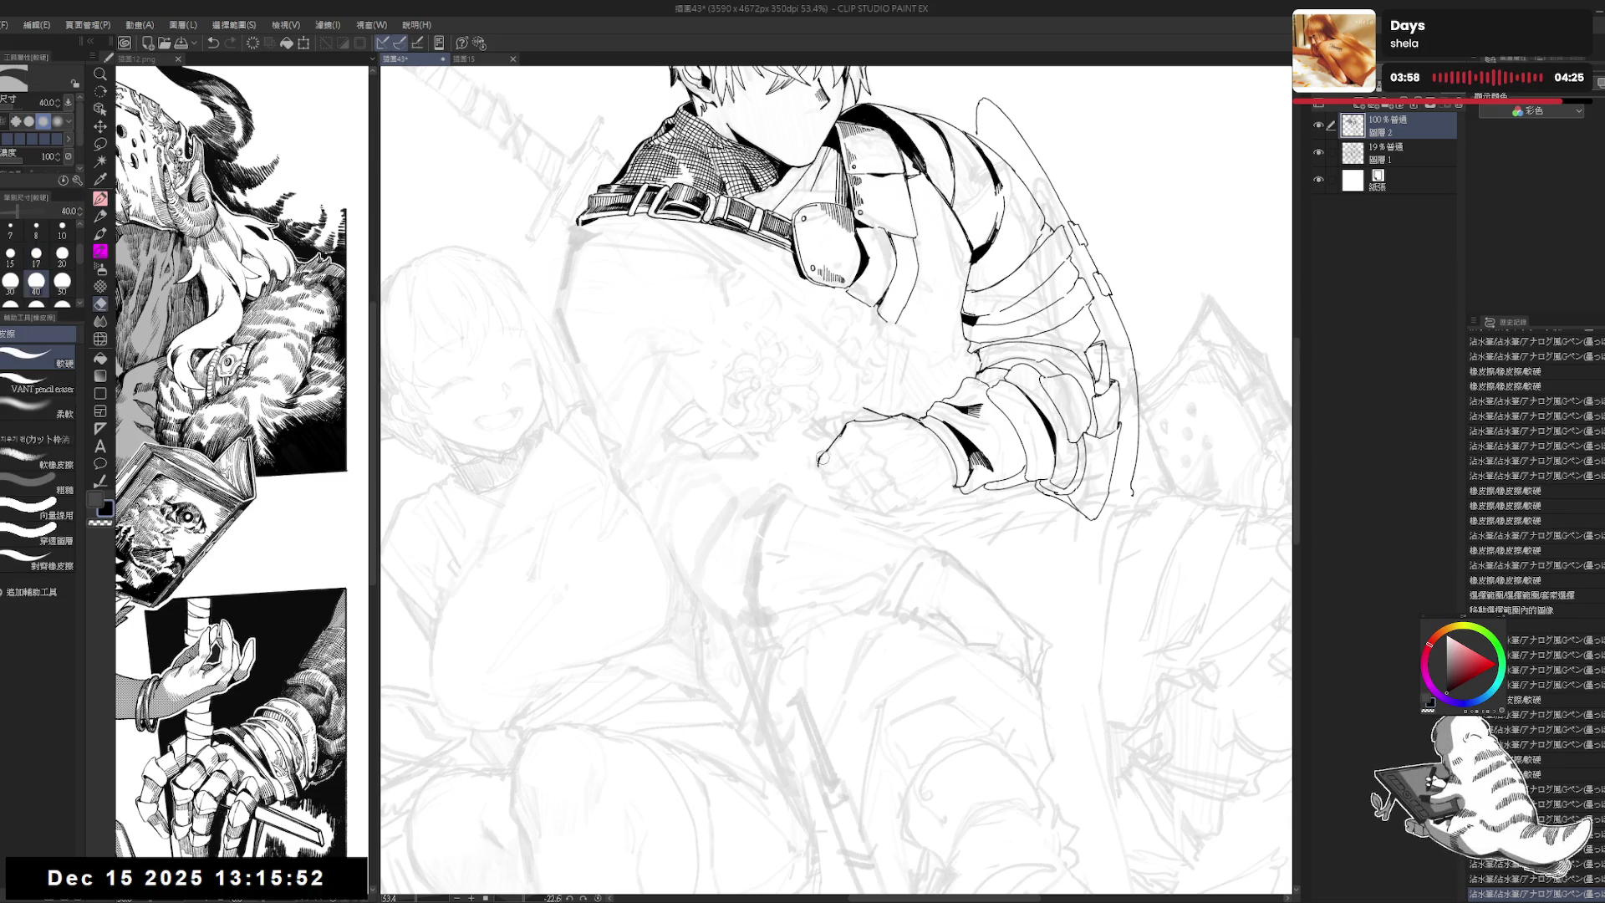
click(821, 458)
key(p)
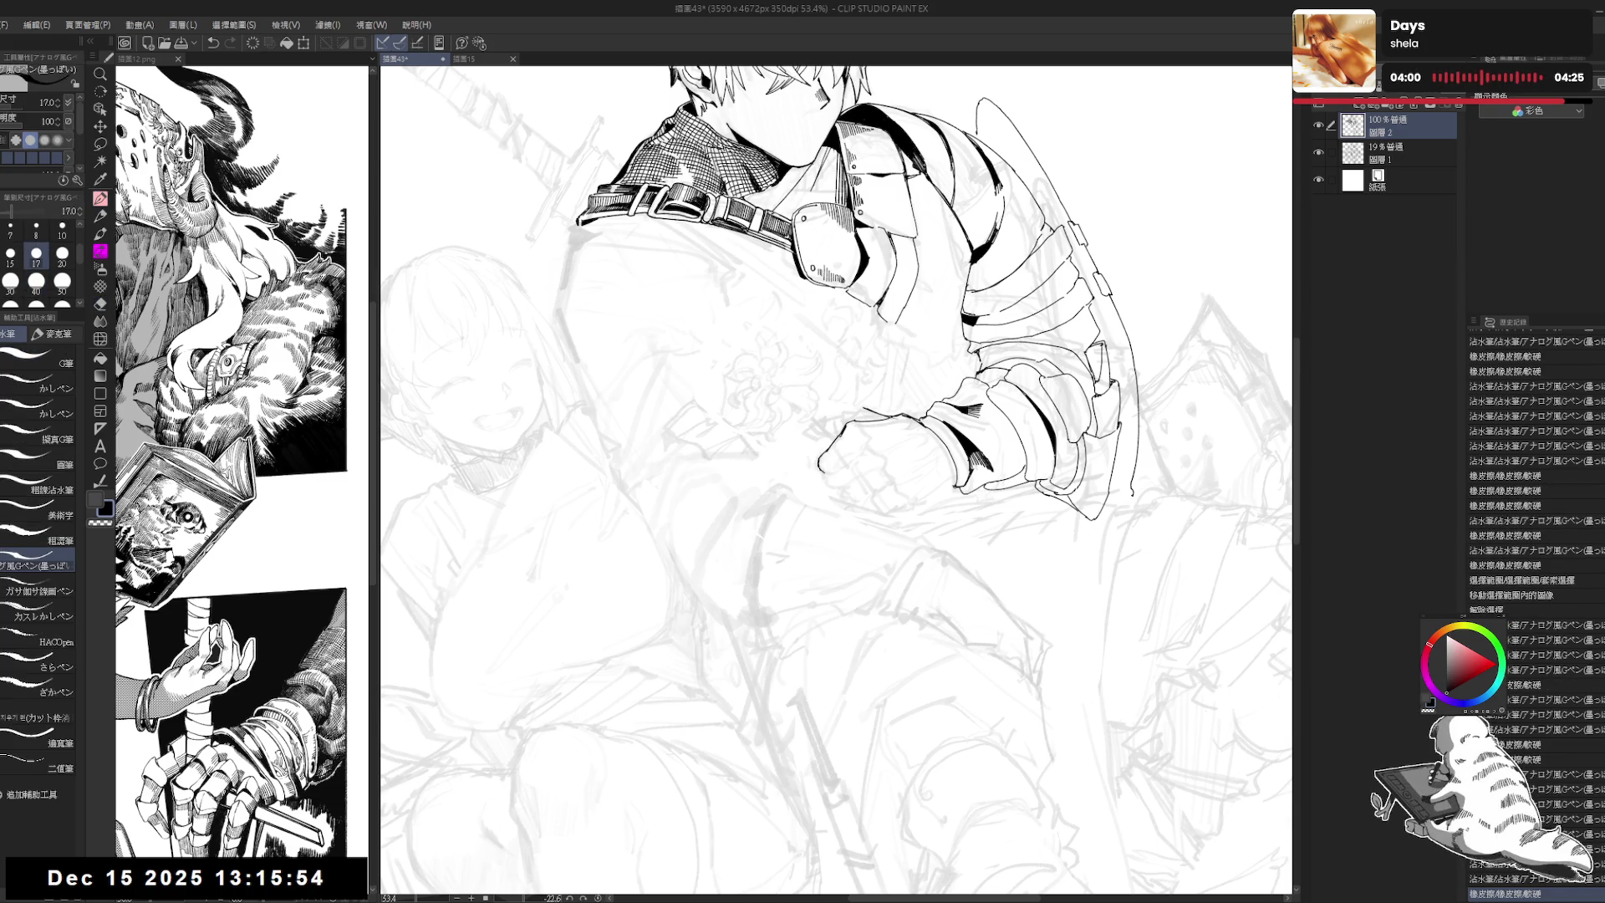
Step: Reset the rotation upright and redo a pen stroke on the fist
key(ctrl+at)
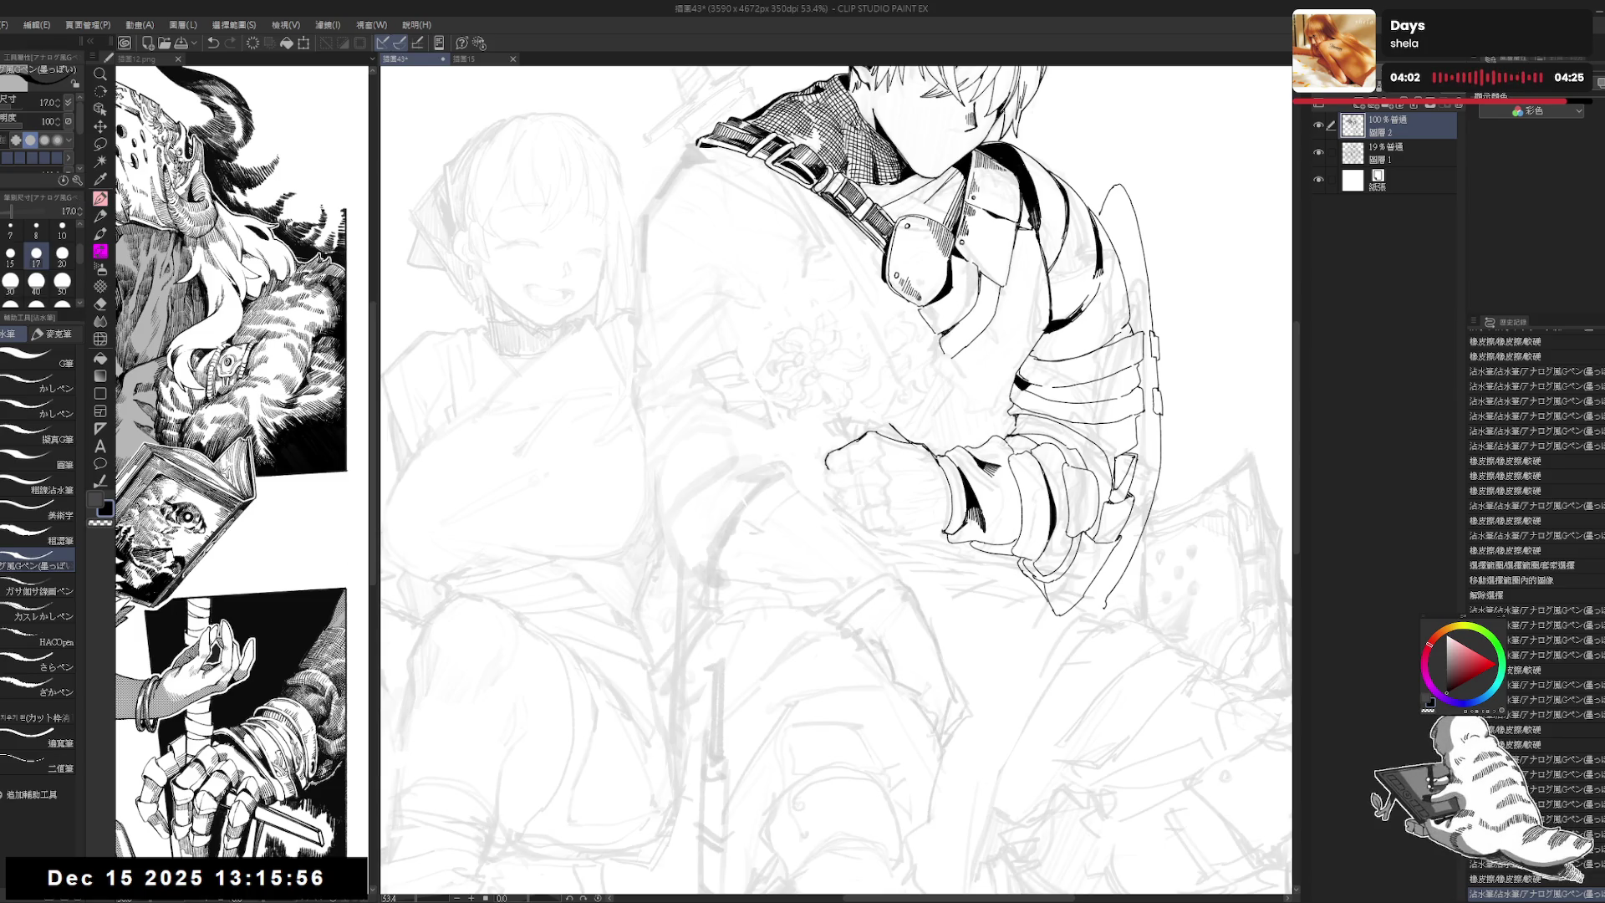
drag(851, 464, 841, 455)
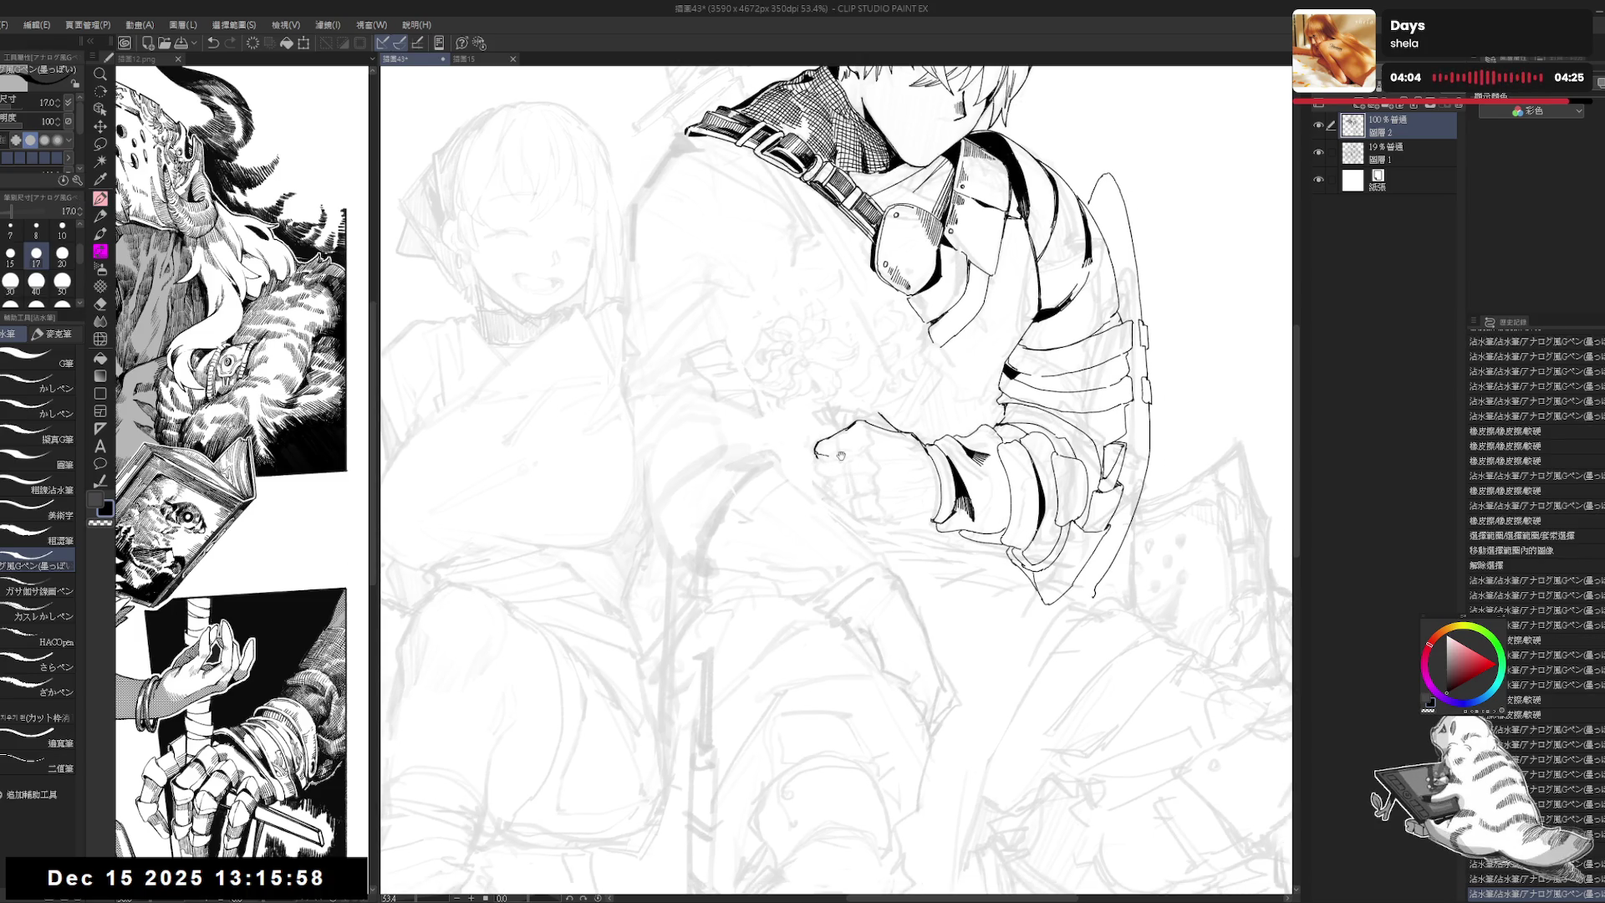
scroll(840, 451, down, 1)
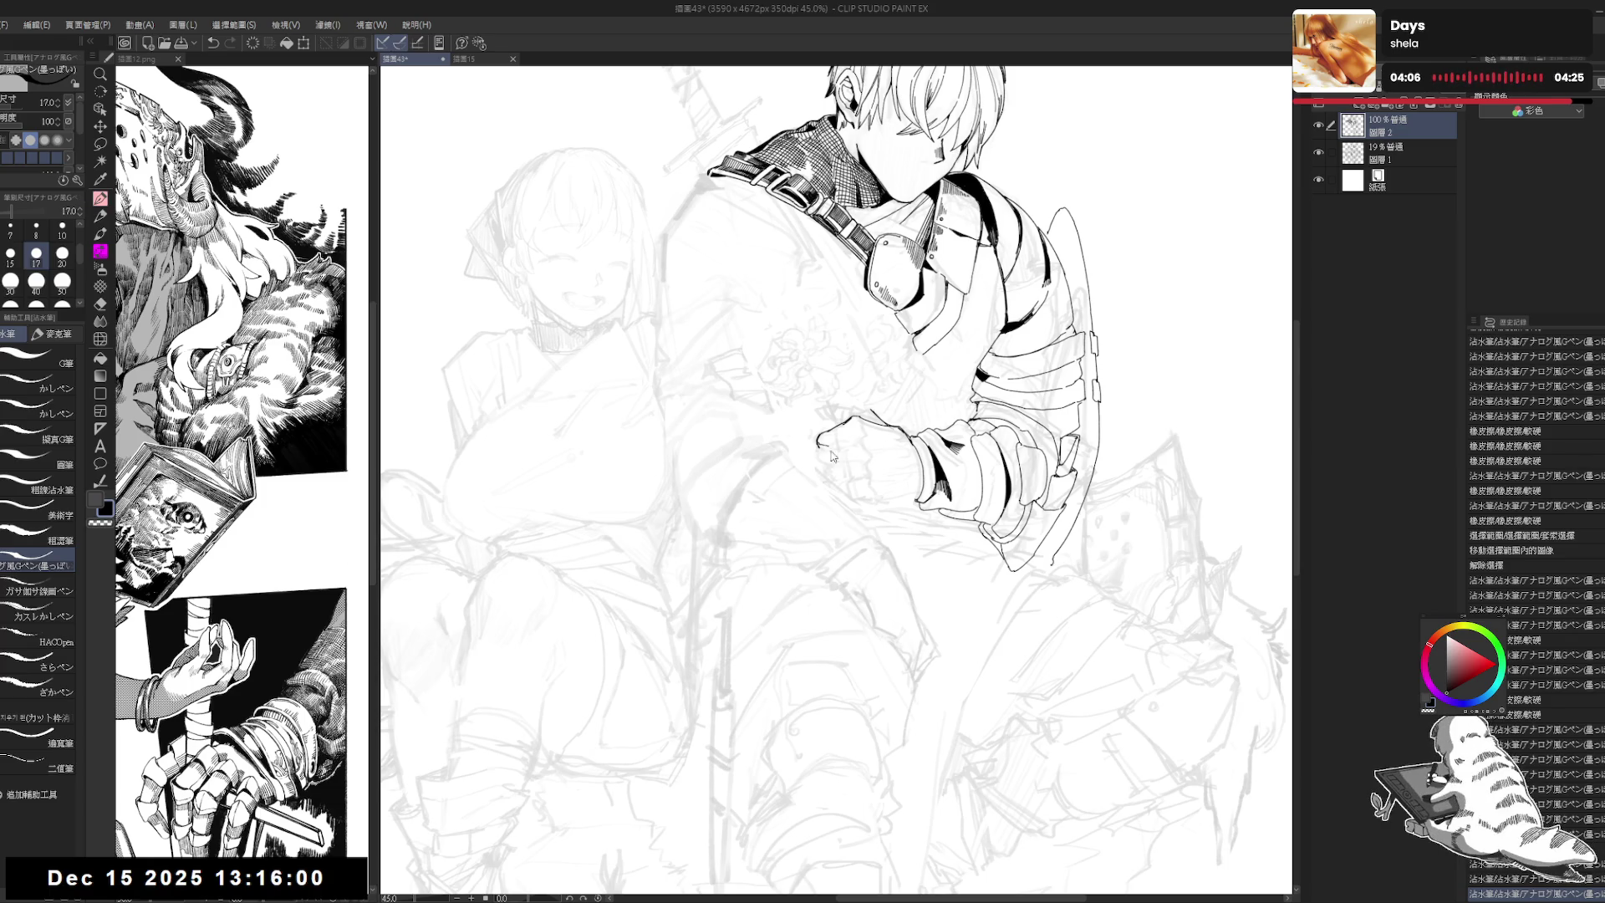
drag(873, 436, 862, 437)
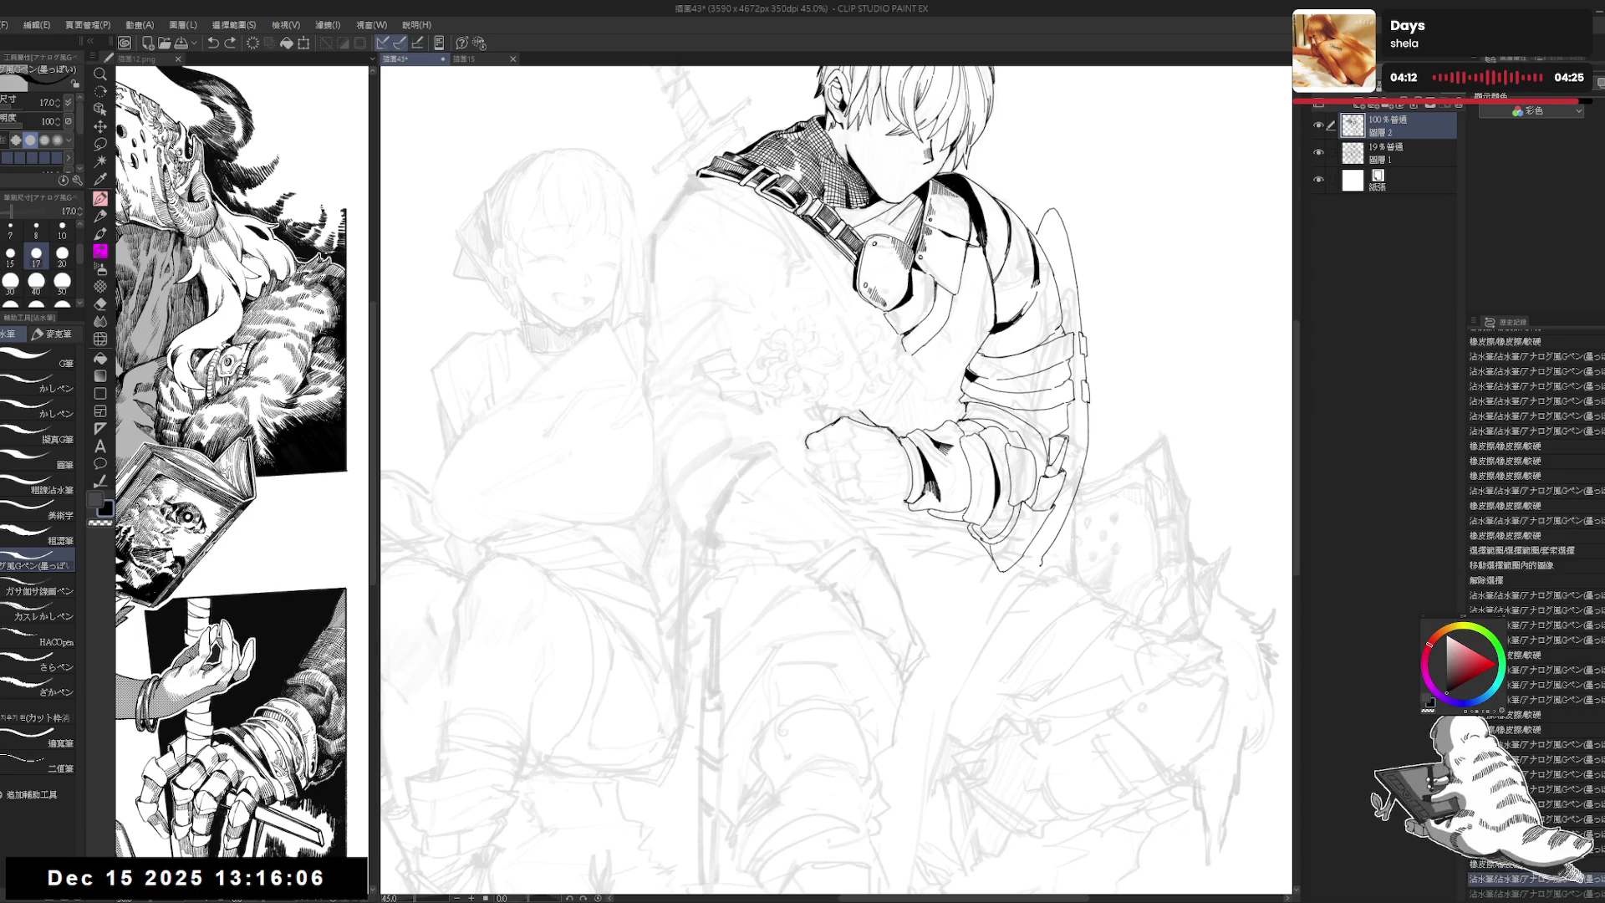
key(ctrl+z)
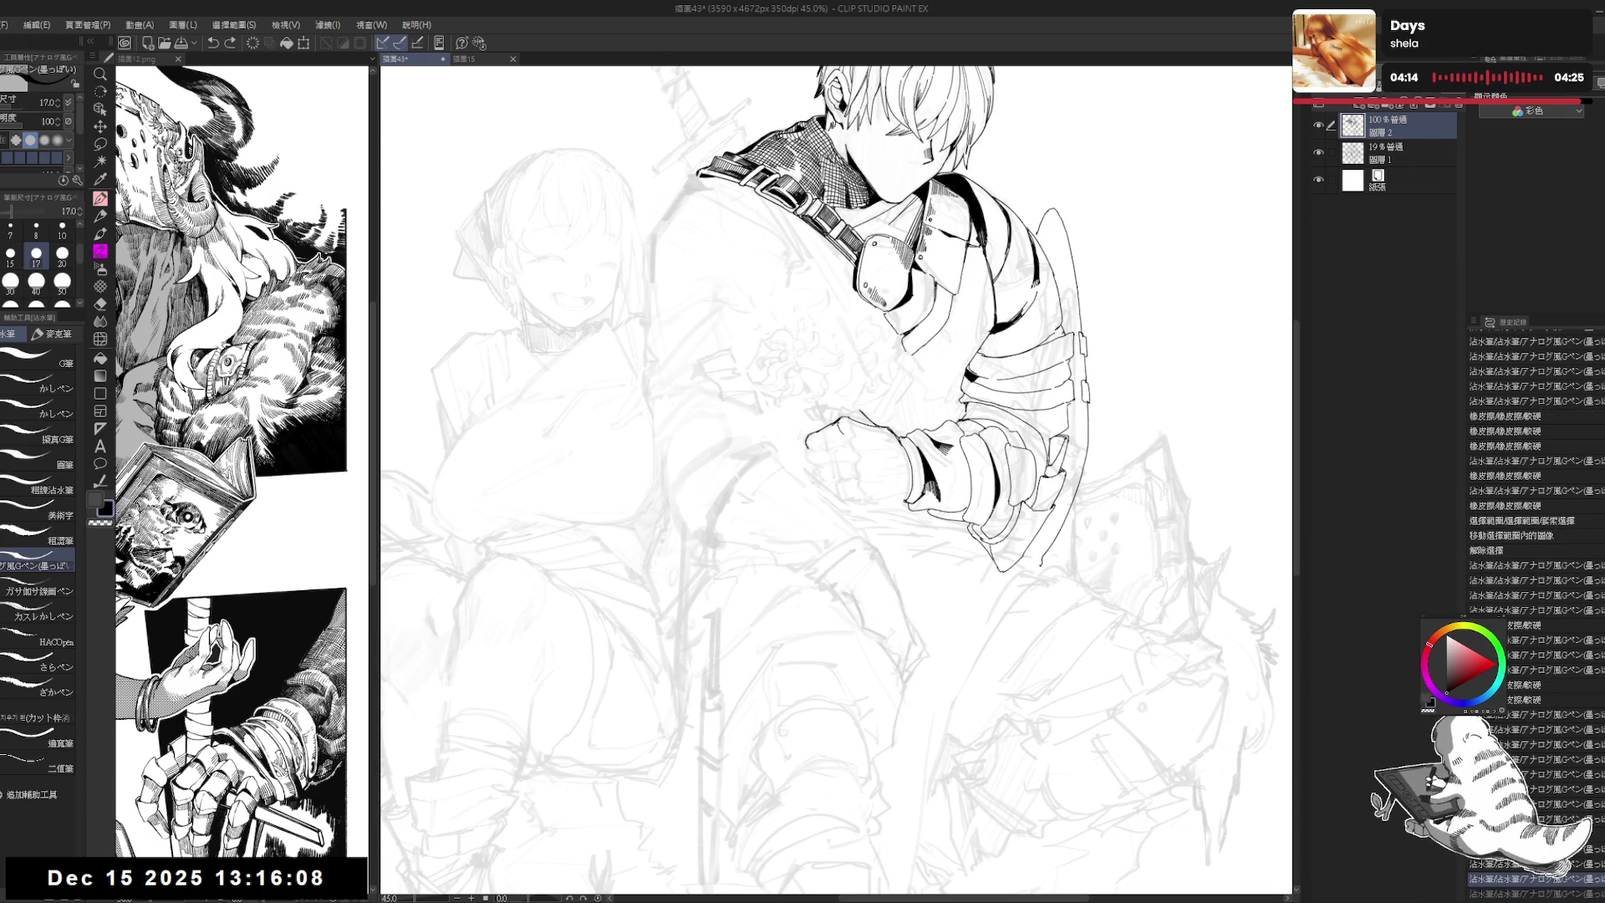
drag(834, 420, 874, 502)
Step: Touch up the fist with quick erasures and check it in the mirrored view
key(e)
key(p)
key(e)
key(p)
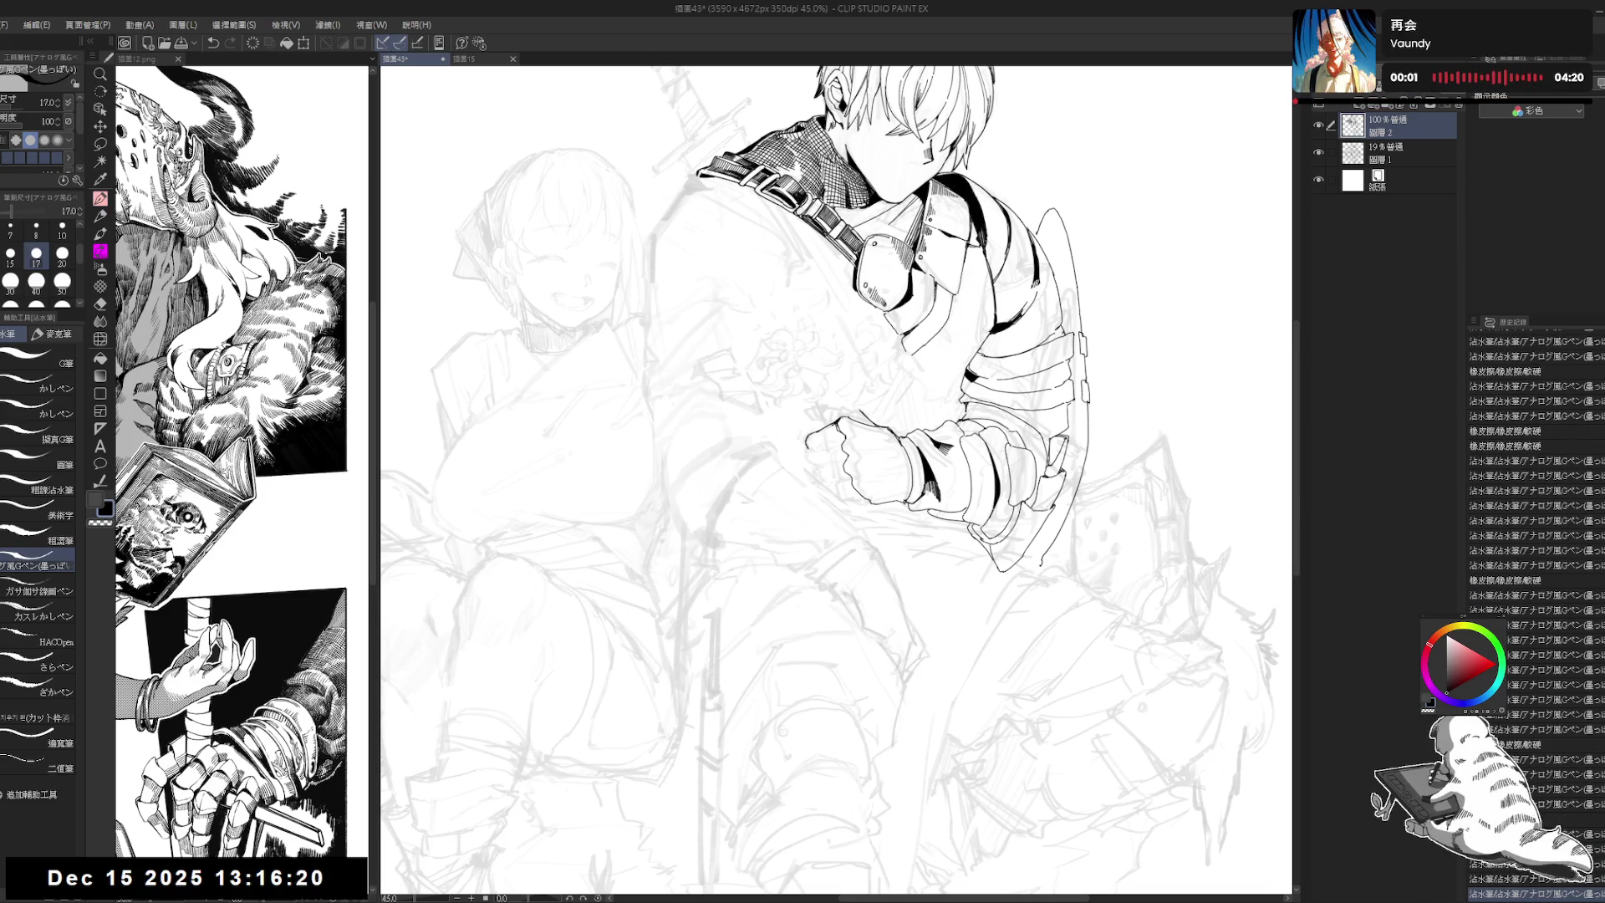
key(h)
key(h)
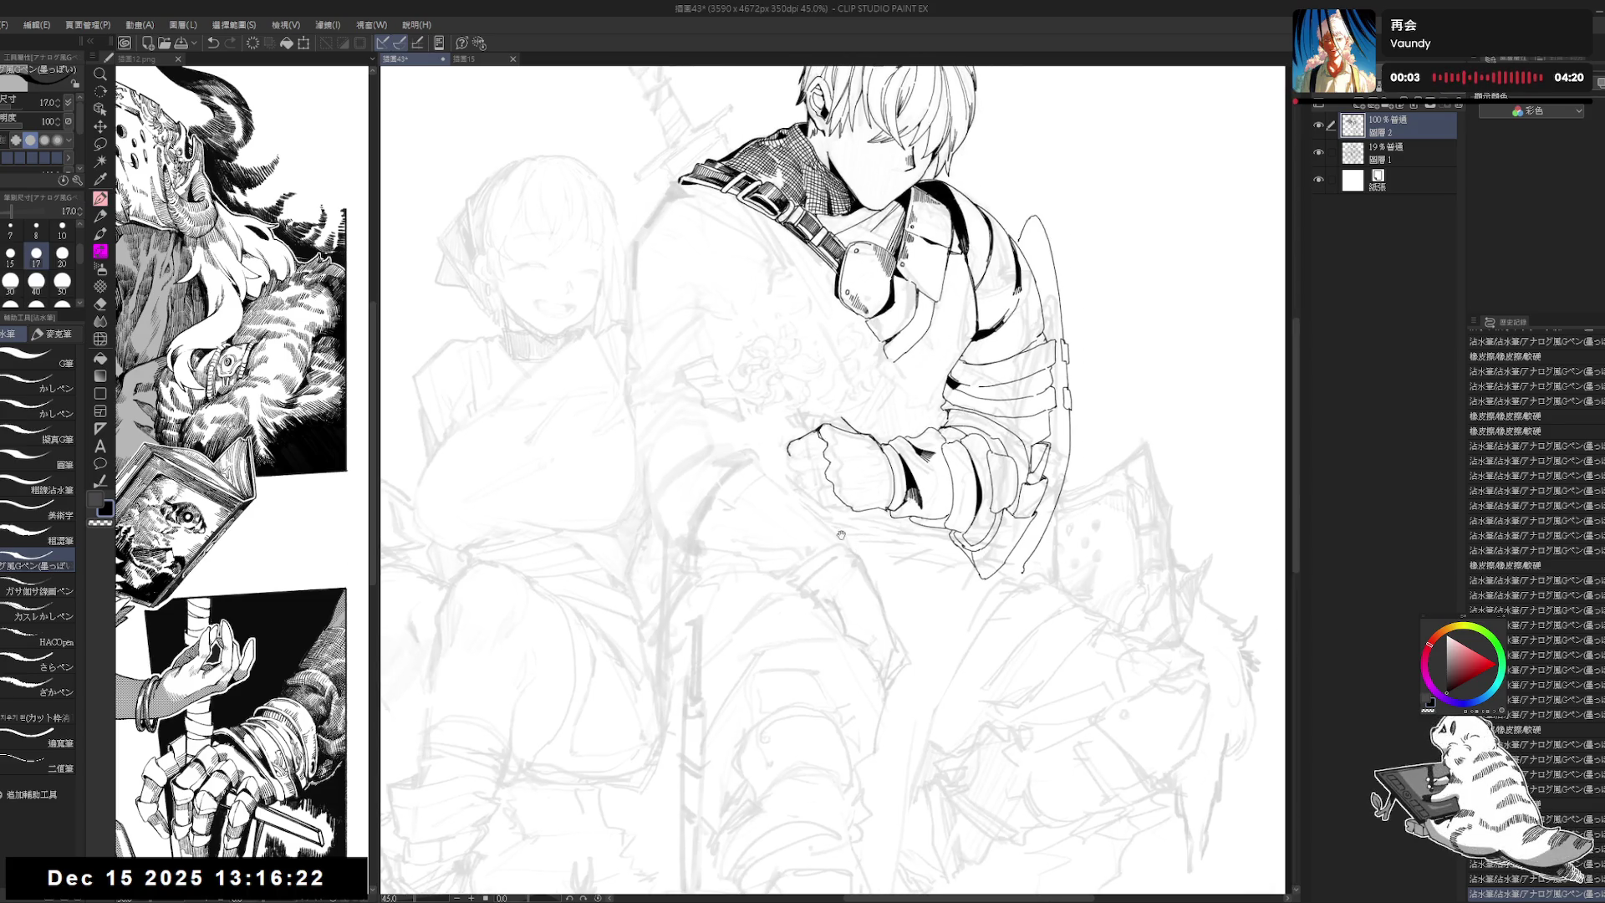
drag(789, 448, 807, 464)
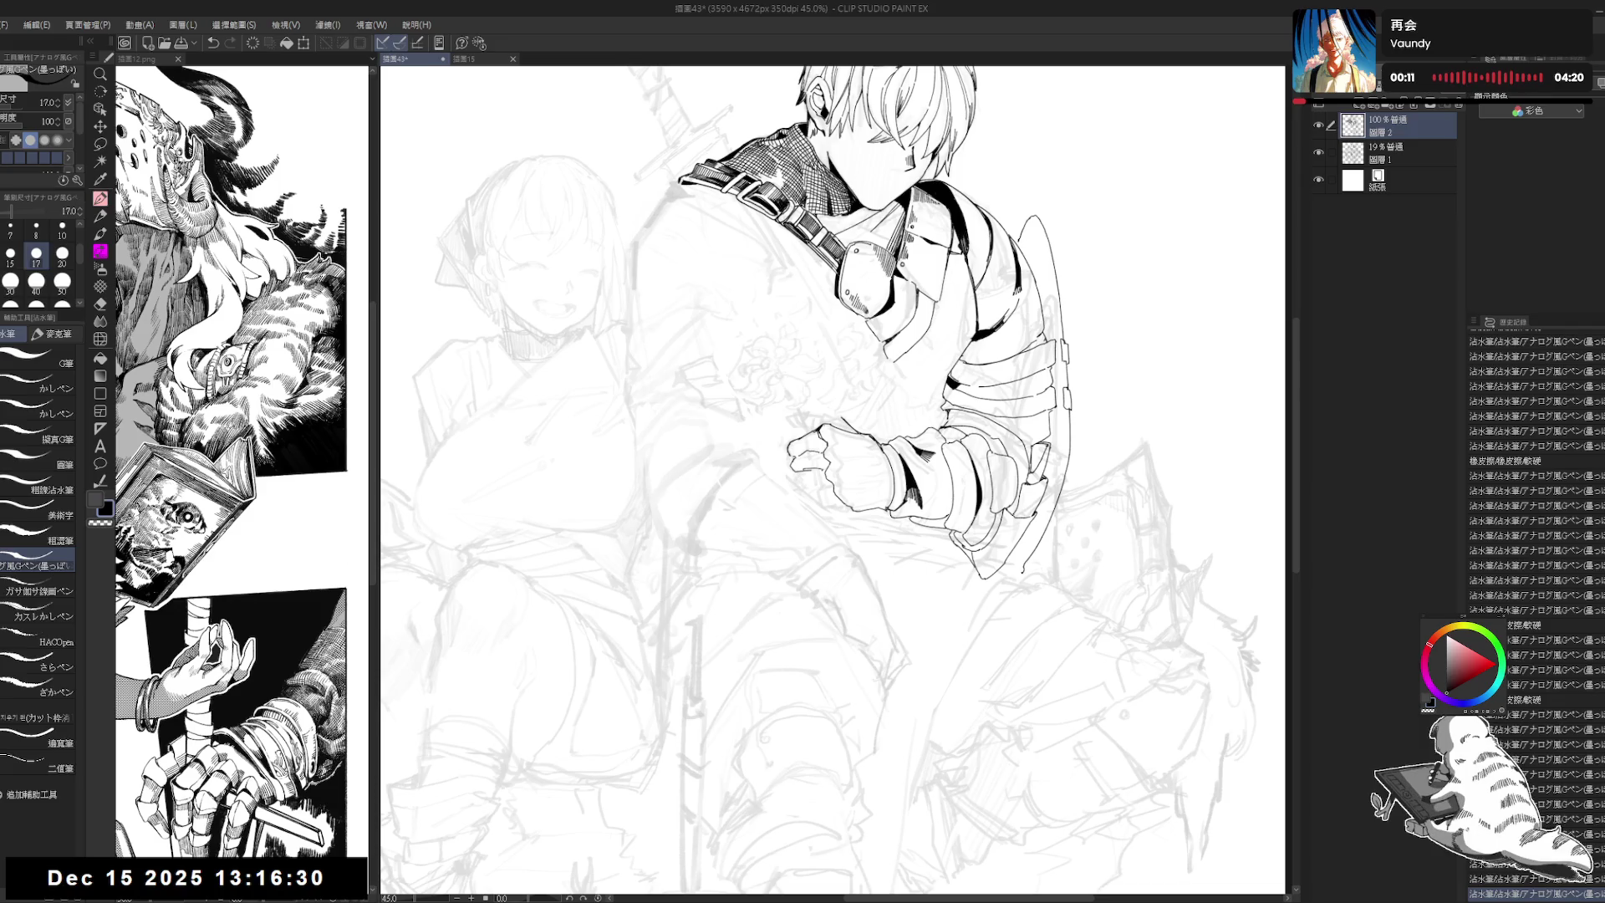
Step: Add a small ink mark on the sleeve by the hand and erase stray lines around the fist
drag(913, 434, 917, 436)
scroll(833, 480, down, 1)
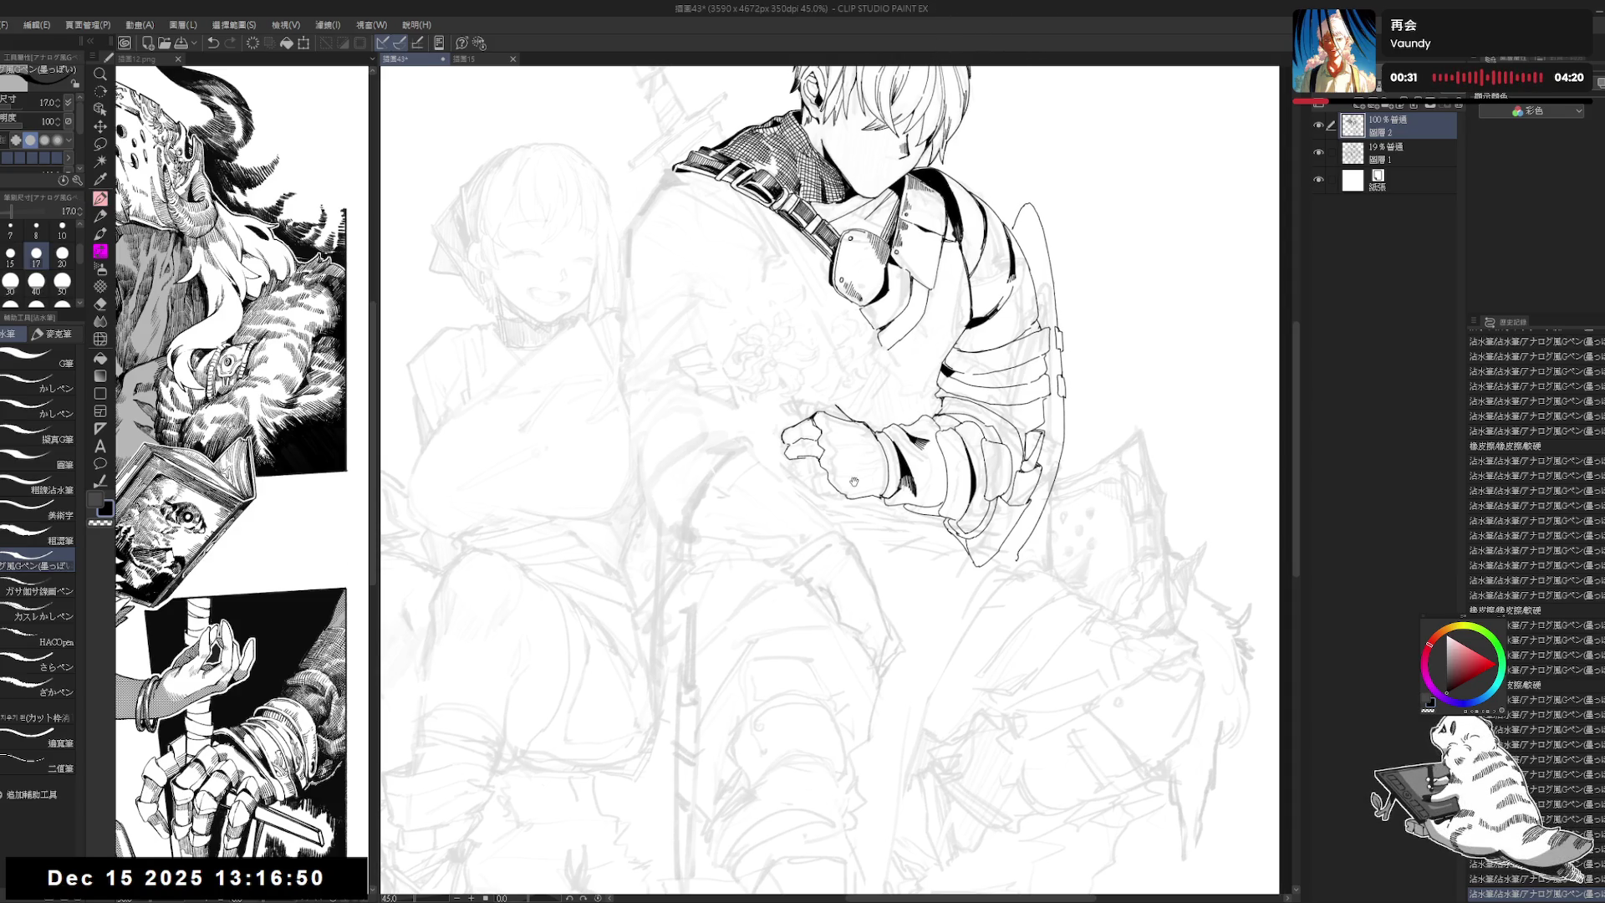
key(e)
drag(819, 466, 808, 501)
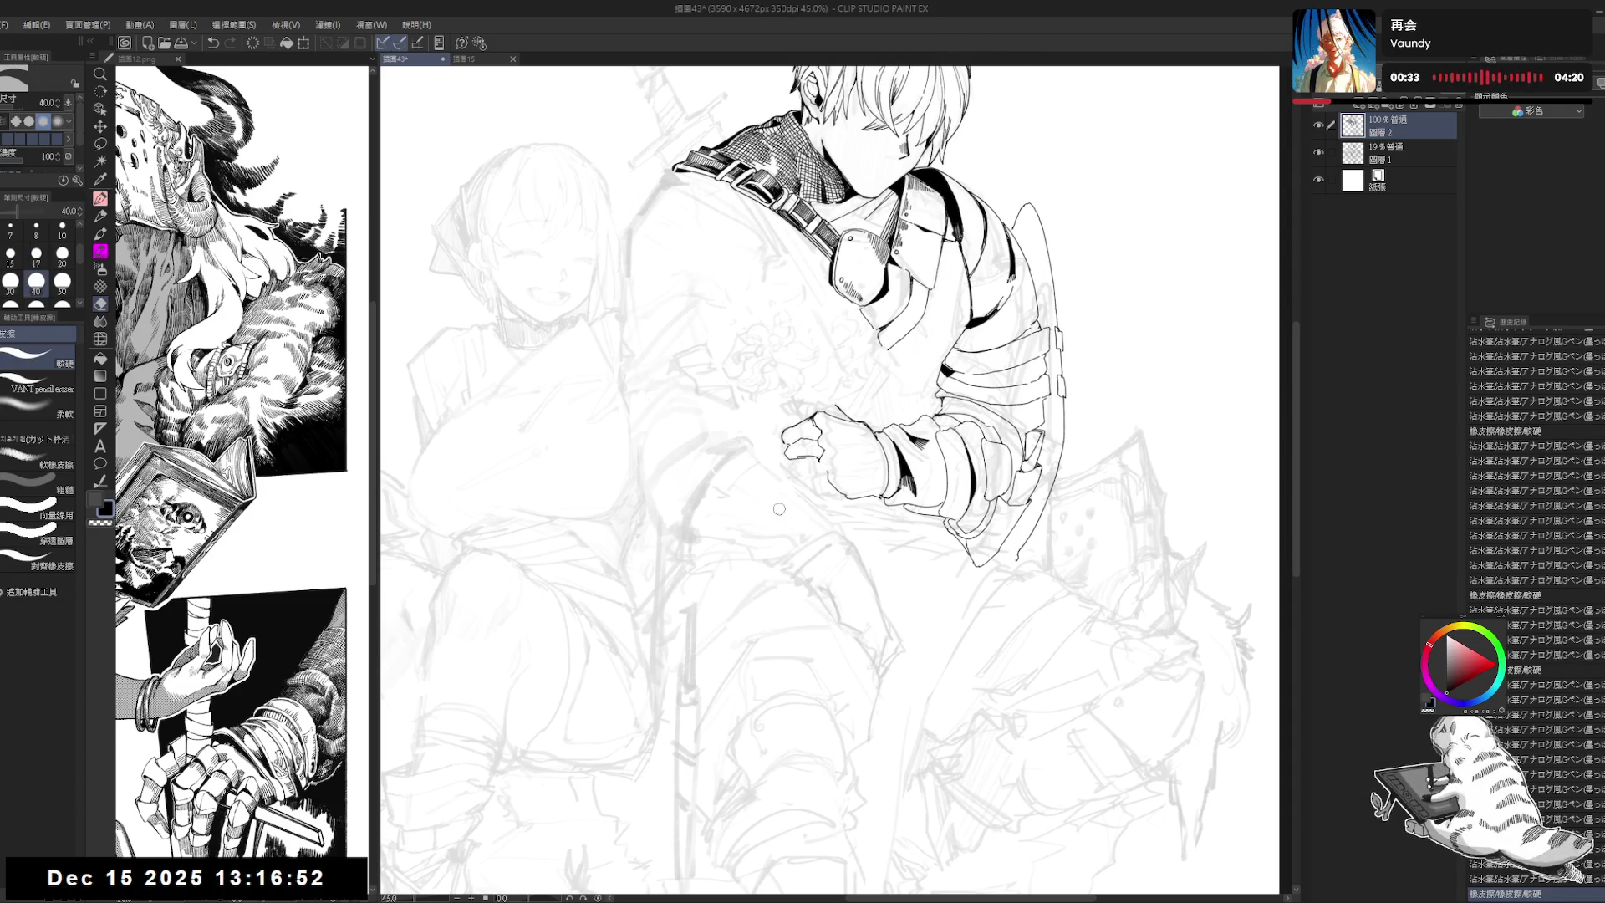
drag(803, 438, 817, 459)
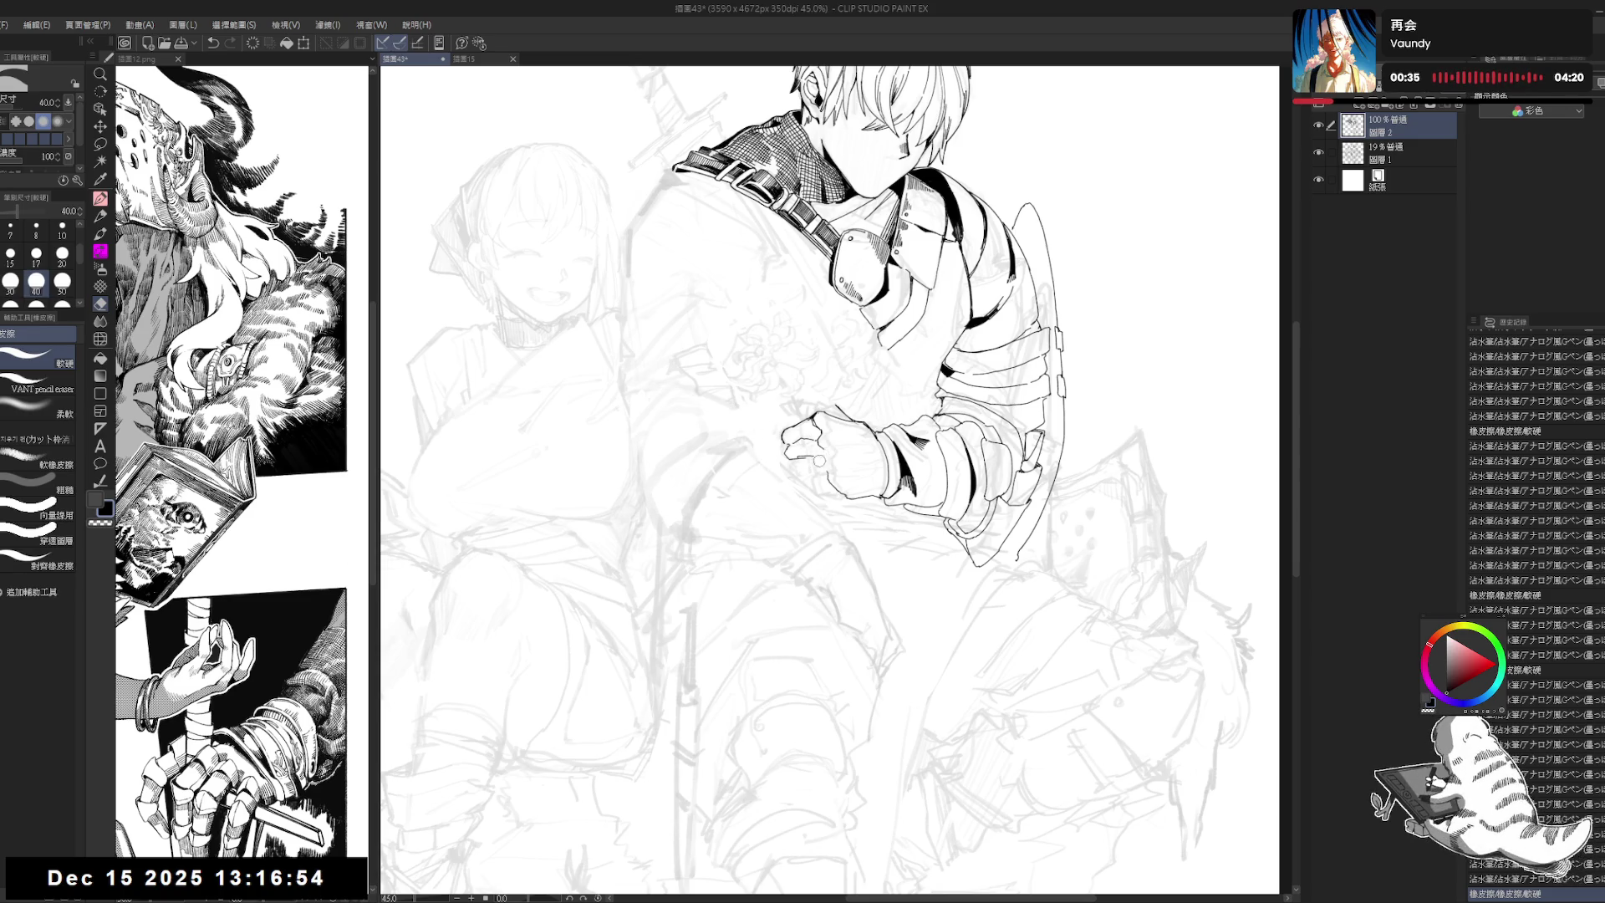
key(p)
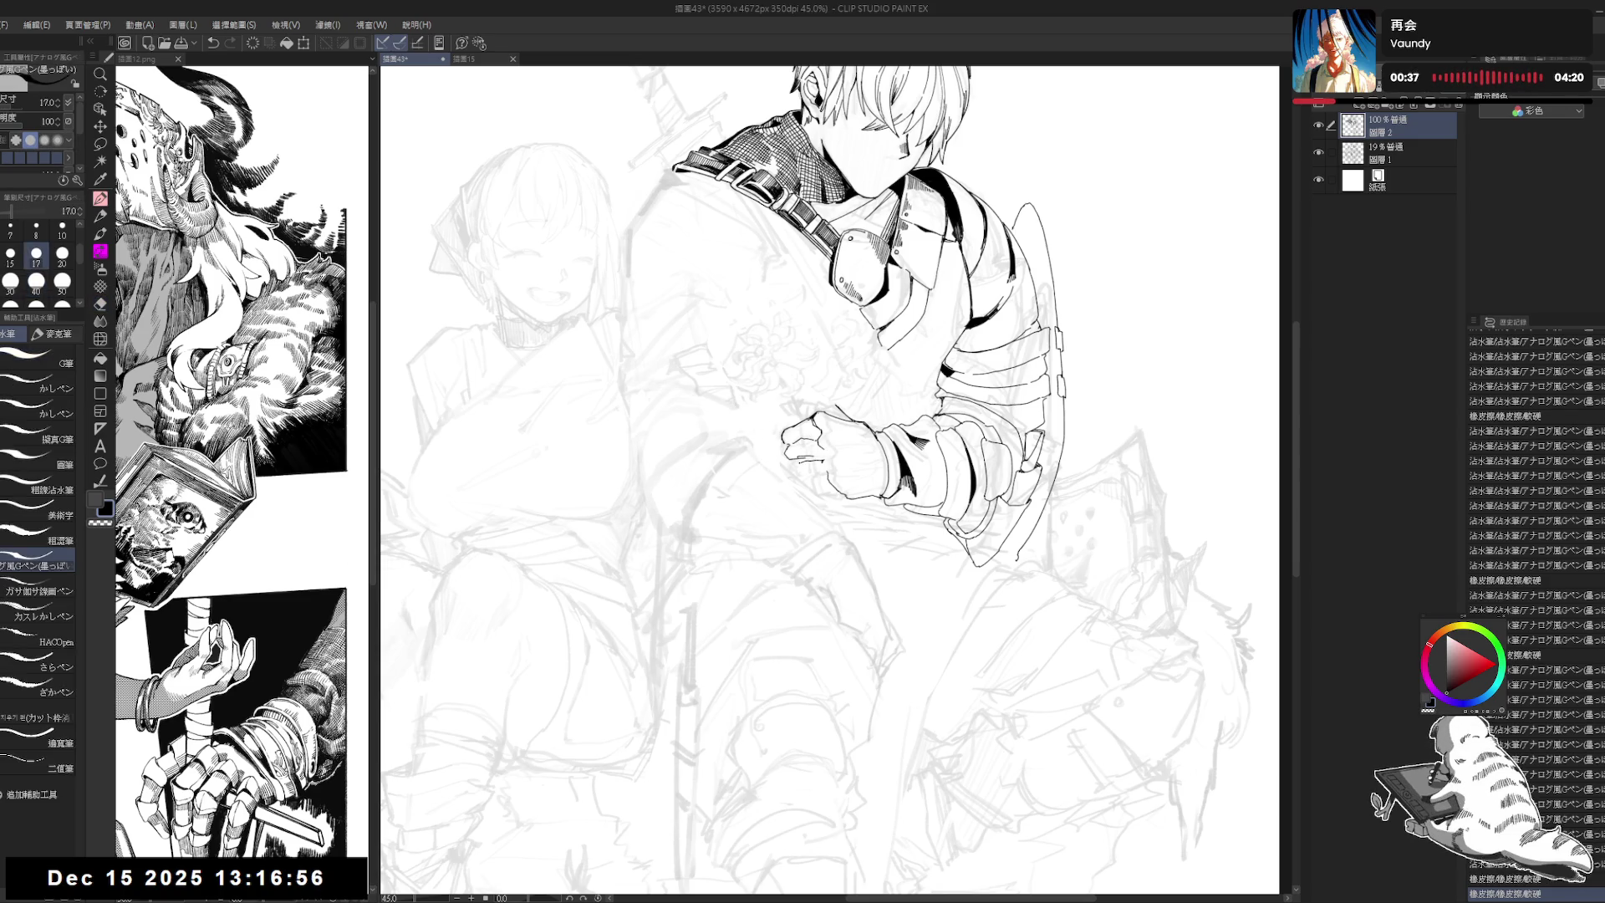
Step: Rotate the canvas for a better angle and dab three small ink marks on the fist
key(r)
mouse_move(736, 643)
mouse_down()
mouse_move(814, 677)
mouse_move(853, 494)
mouse_up()
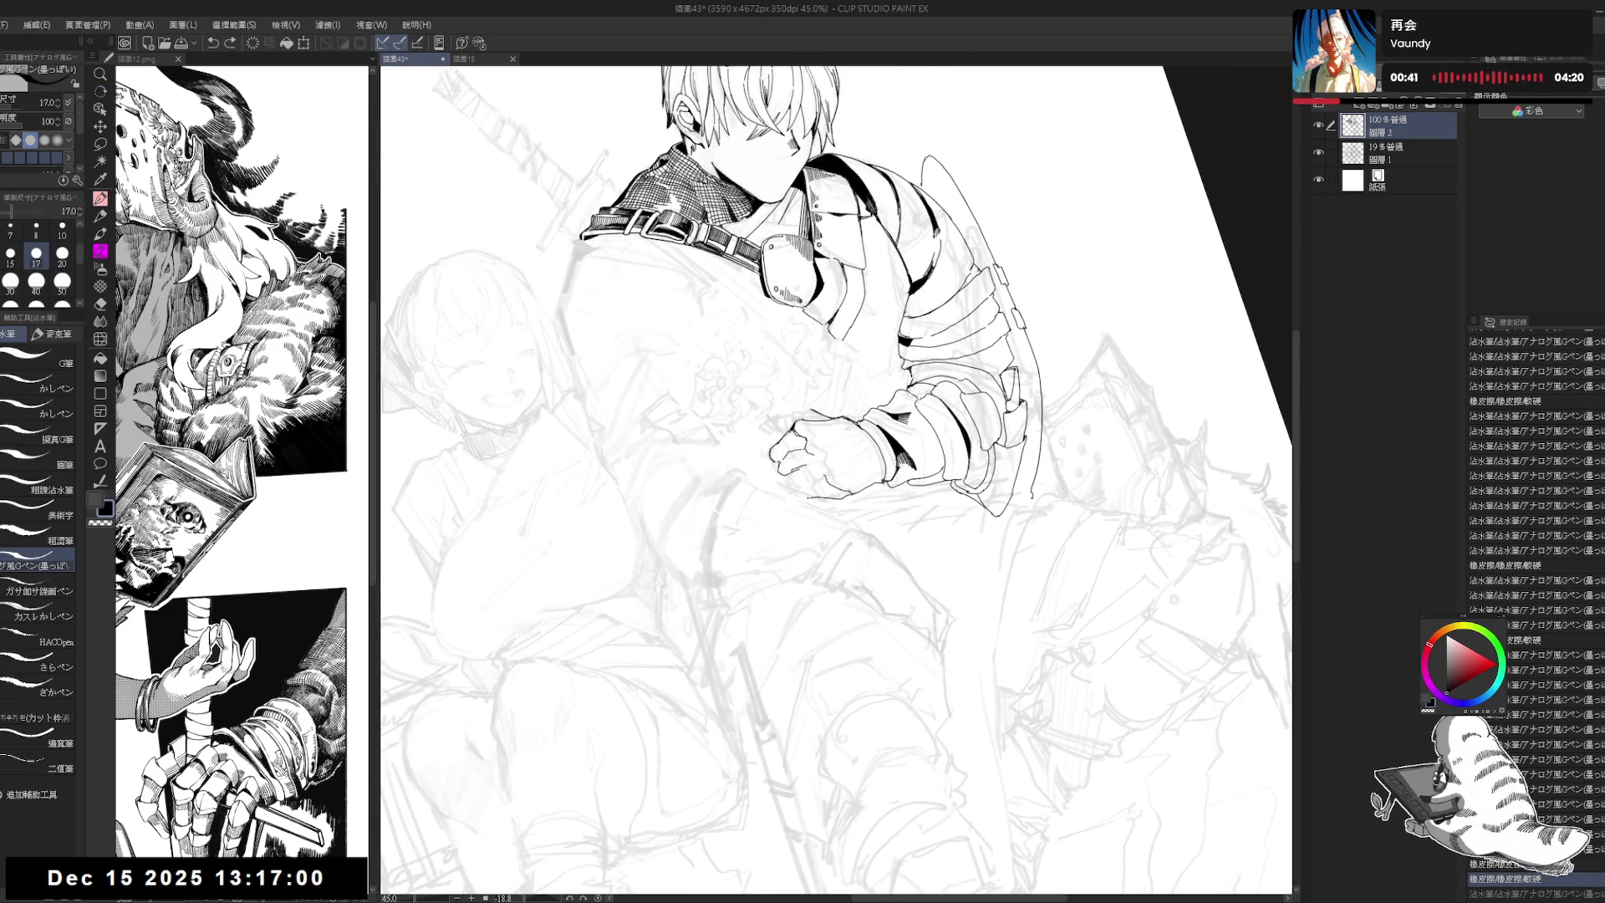
key(ctrl+at)
key(e)
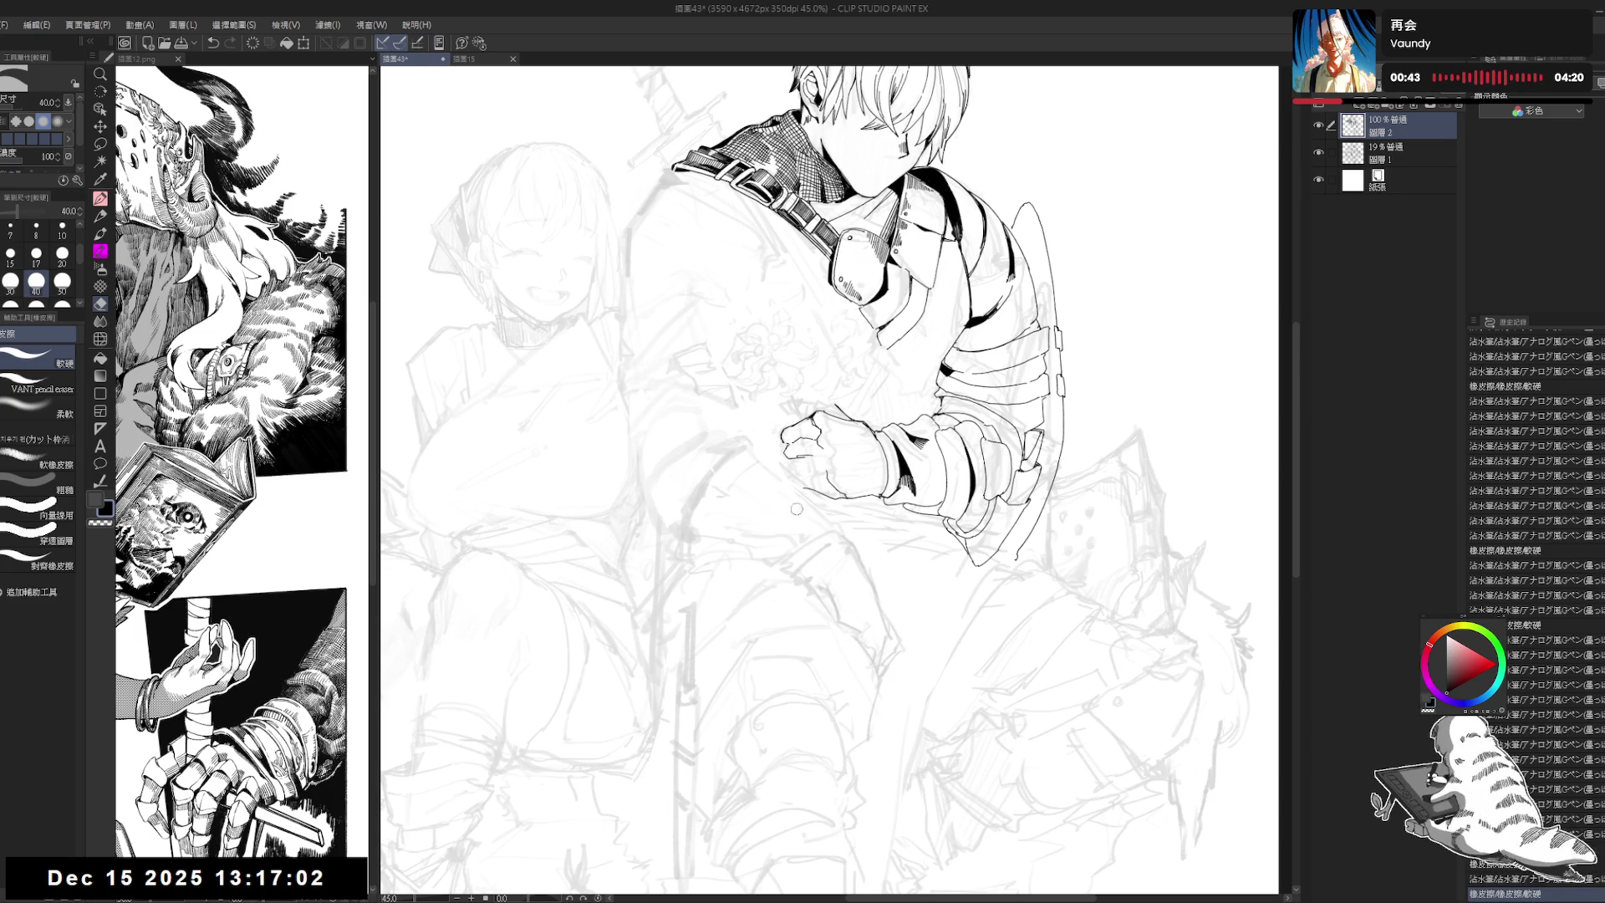
key(p)
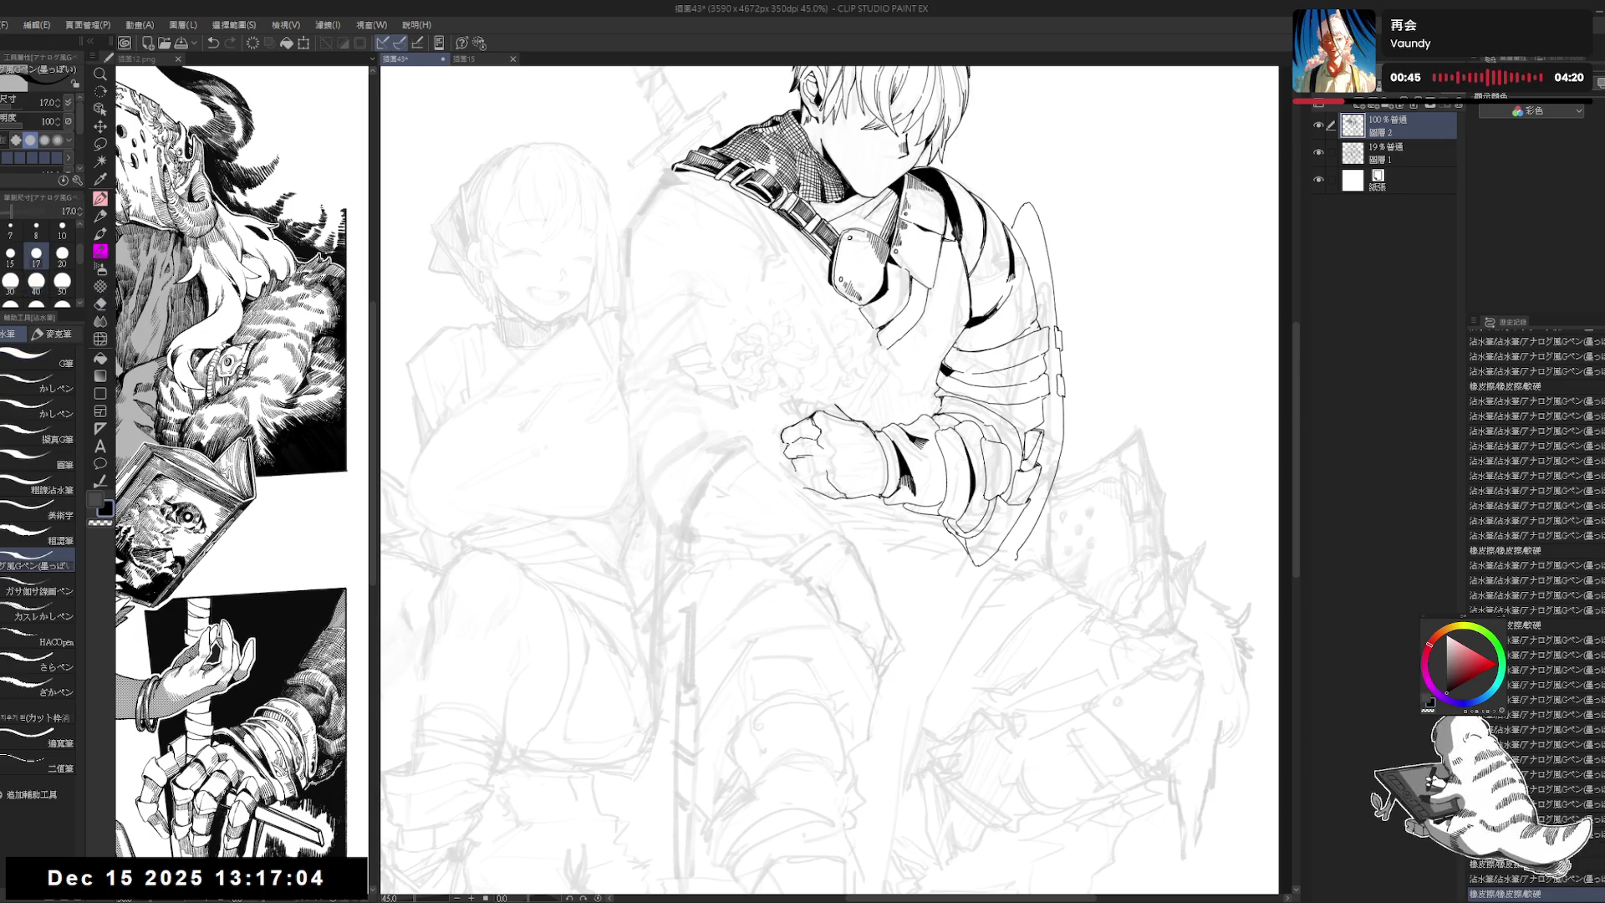
key(e)
key(p)
click(875, 591)
click(876, 591)
click(875, 591)
Step: Re-rotate the canvas, straighten it, and center the fist in view for the next strokes
drag(851, 552, 779, 617)
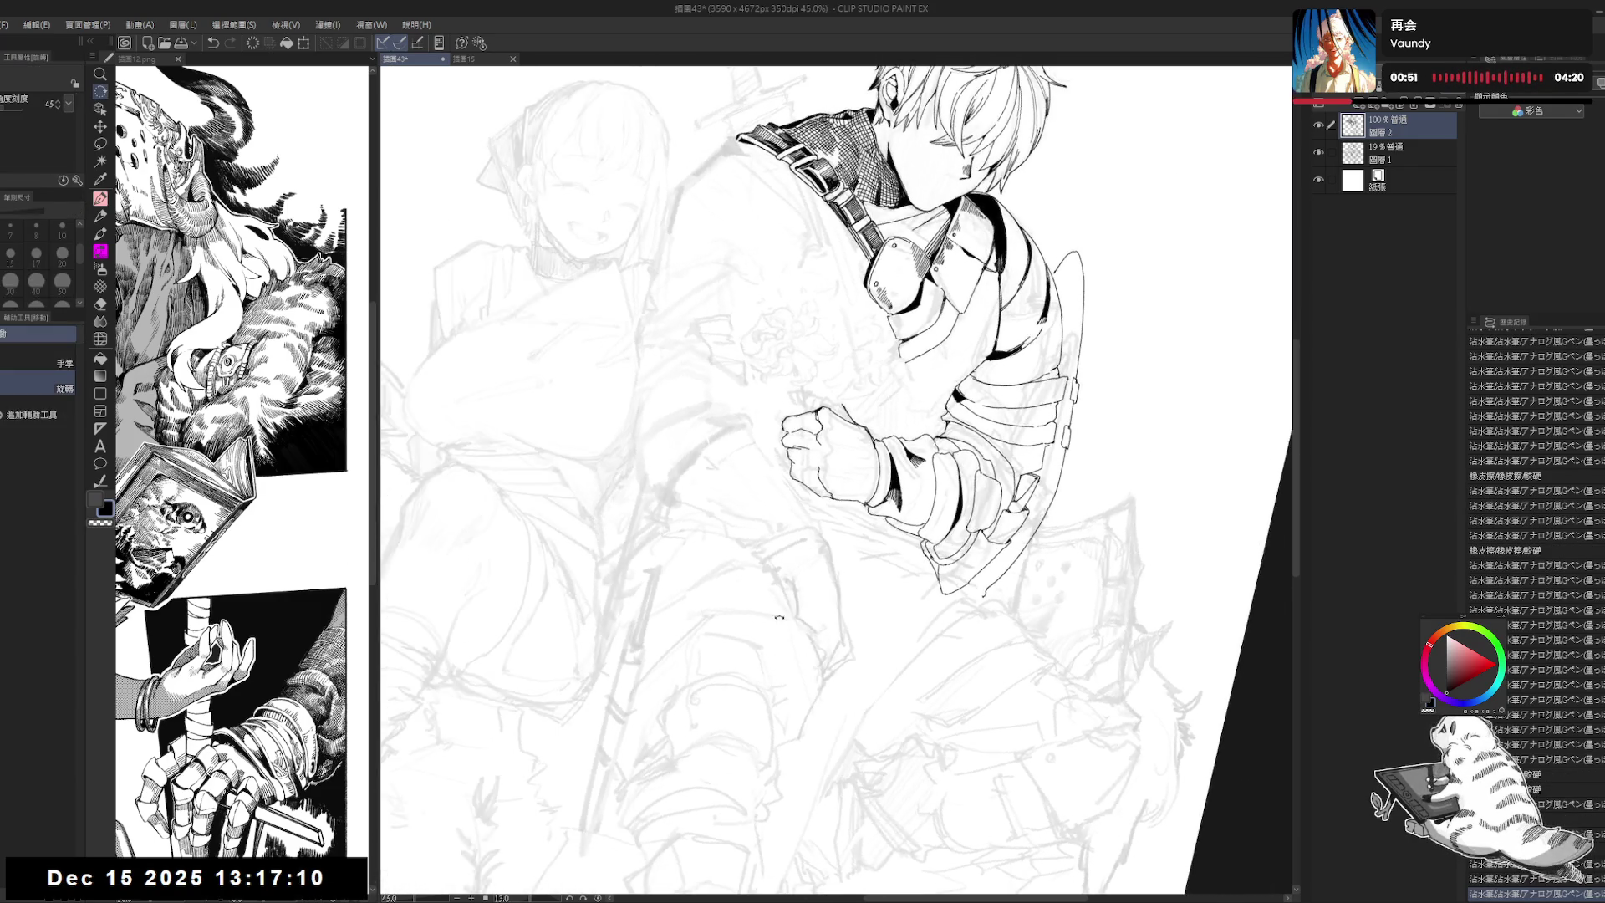
key(e)
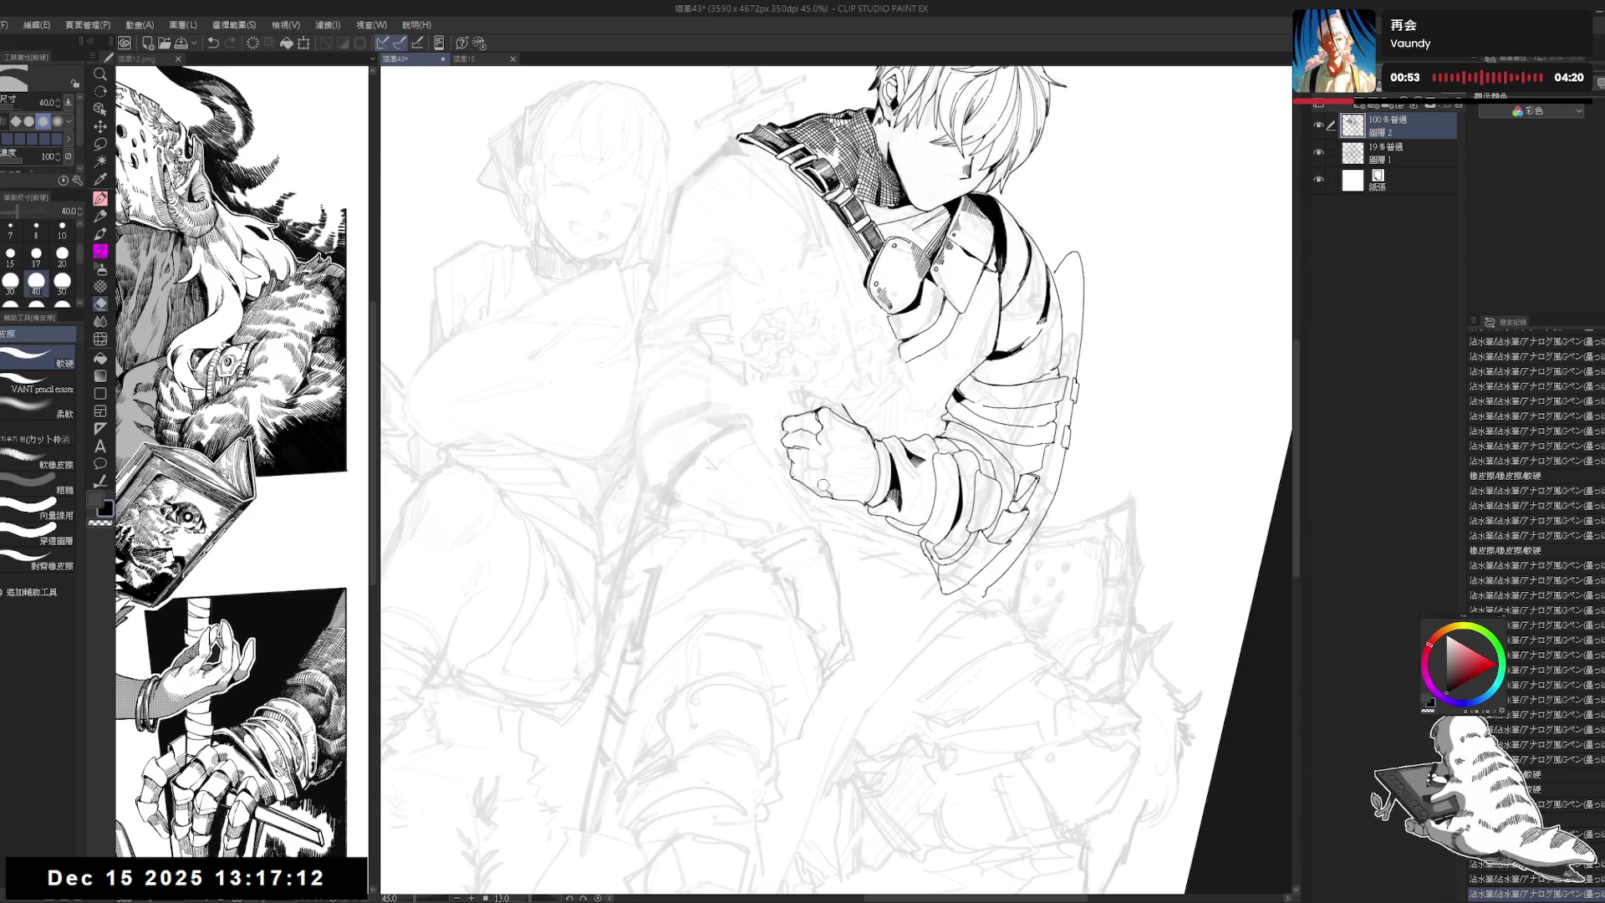
key(p)
mouse_move(823, 485)
mouse_down()
mouse_move(827, 455)
mouse_move(804, 458)
mouse_up()
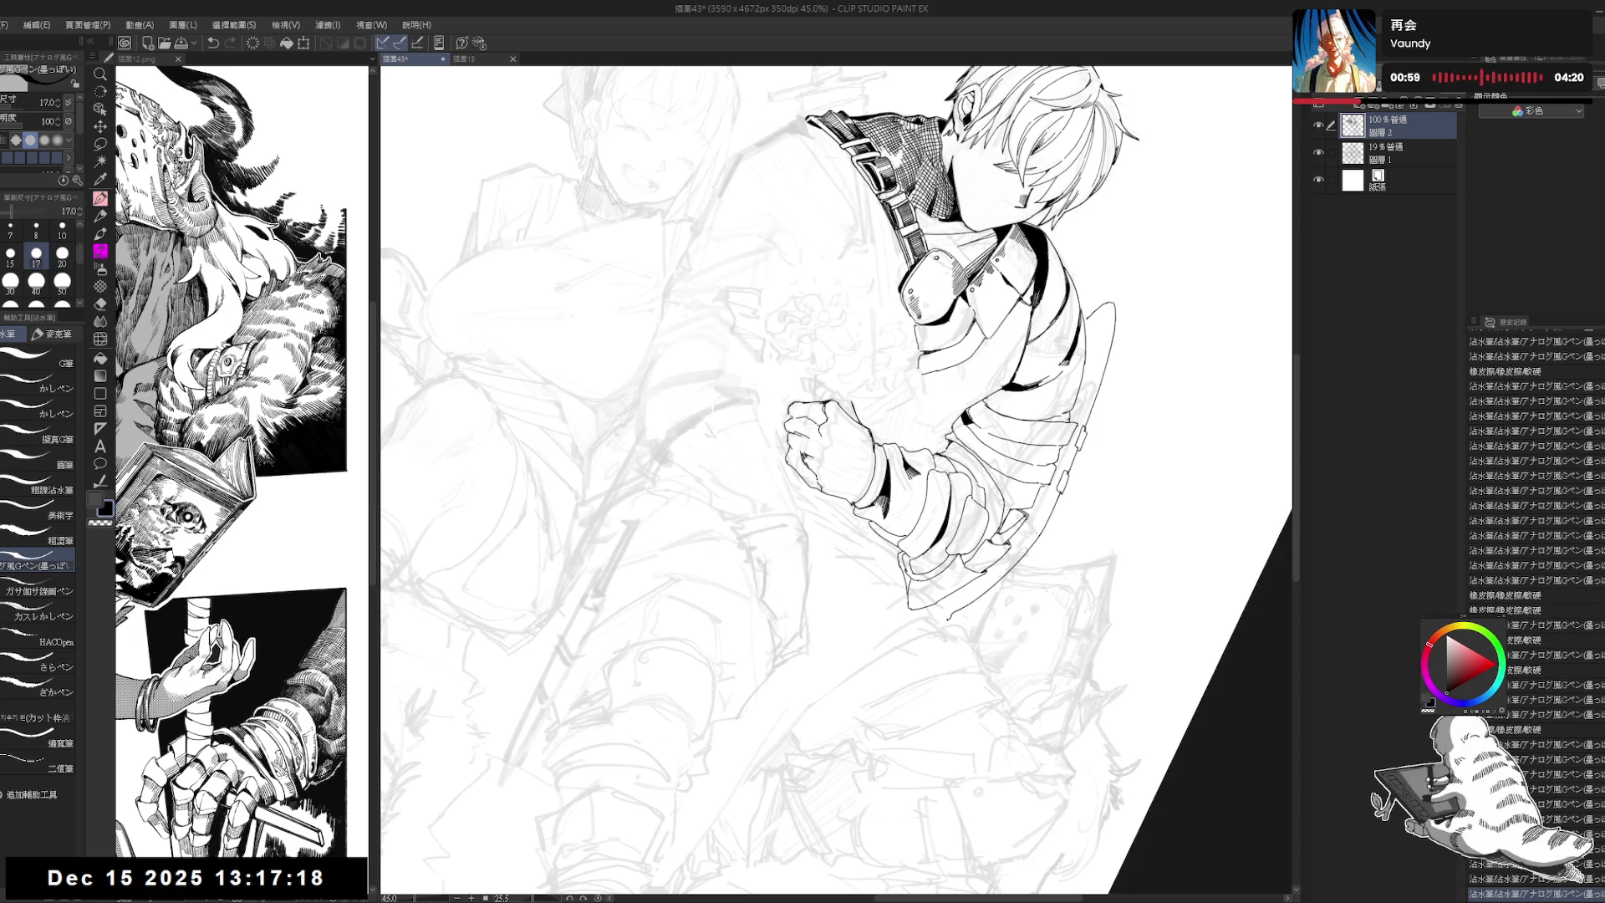
key(ctrl+shift+0)
drag(823, 434, 794, 463)
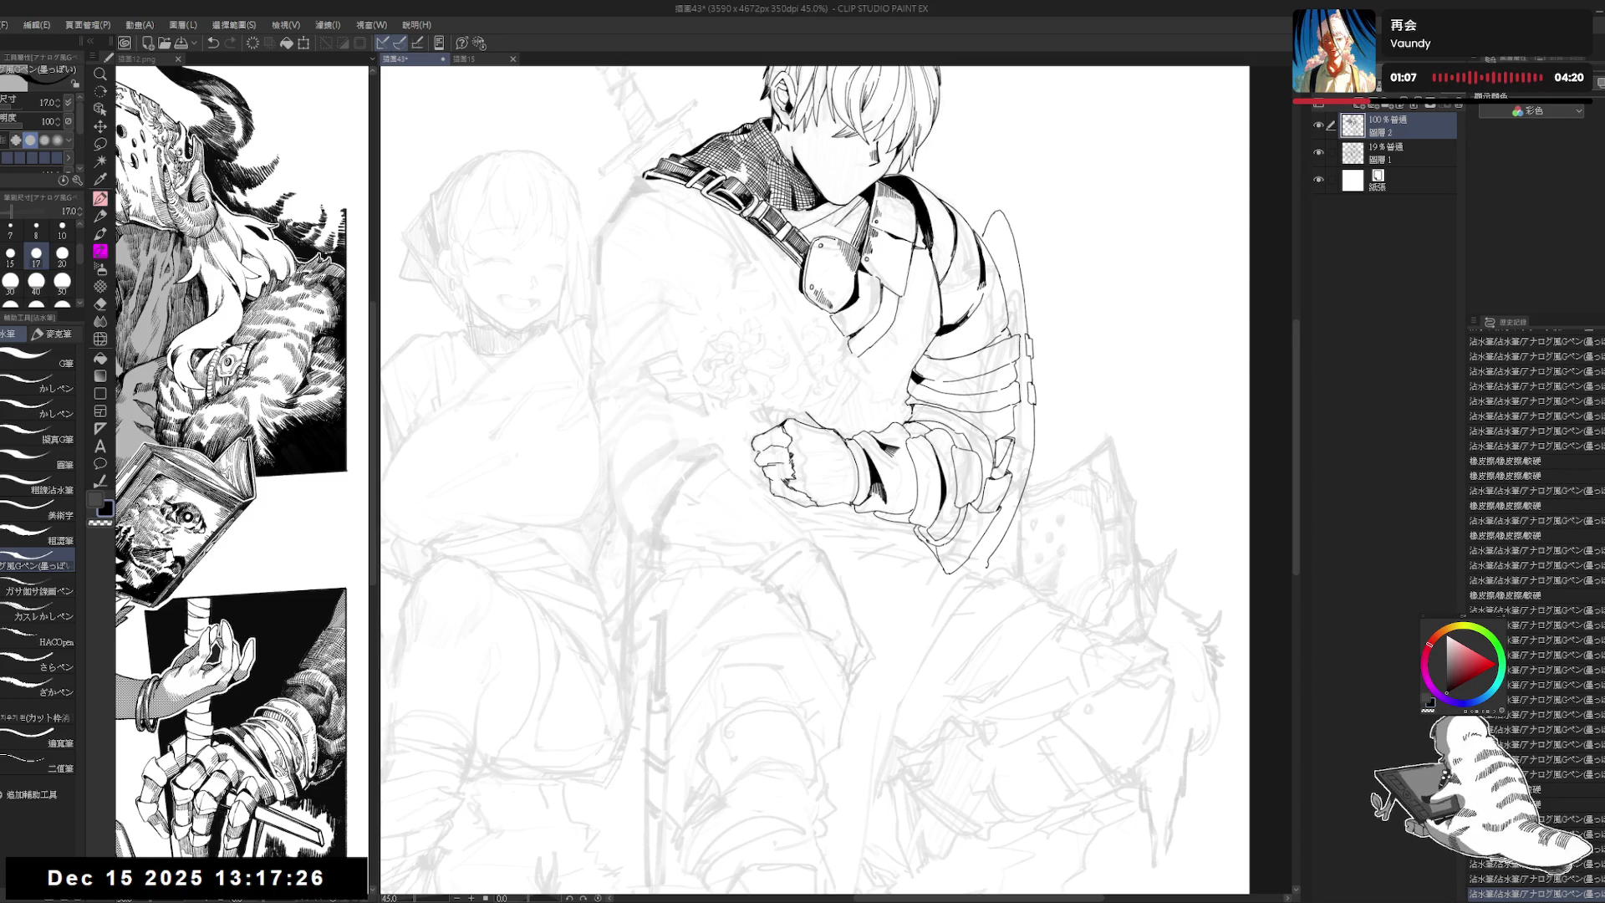
drag(961, 293, 668, 267)
Step: Fill the two gaps under the fist's fingers solid black with the Fill tool
drag(773, 476, 786, 483)
mouse_move(802, 585)
mouse_down()
mouse_move(830, 625)
mouse_move(763, 617)
mouse_up()
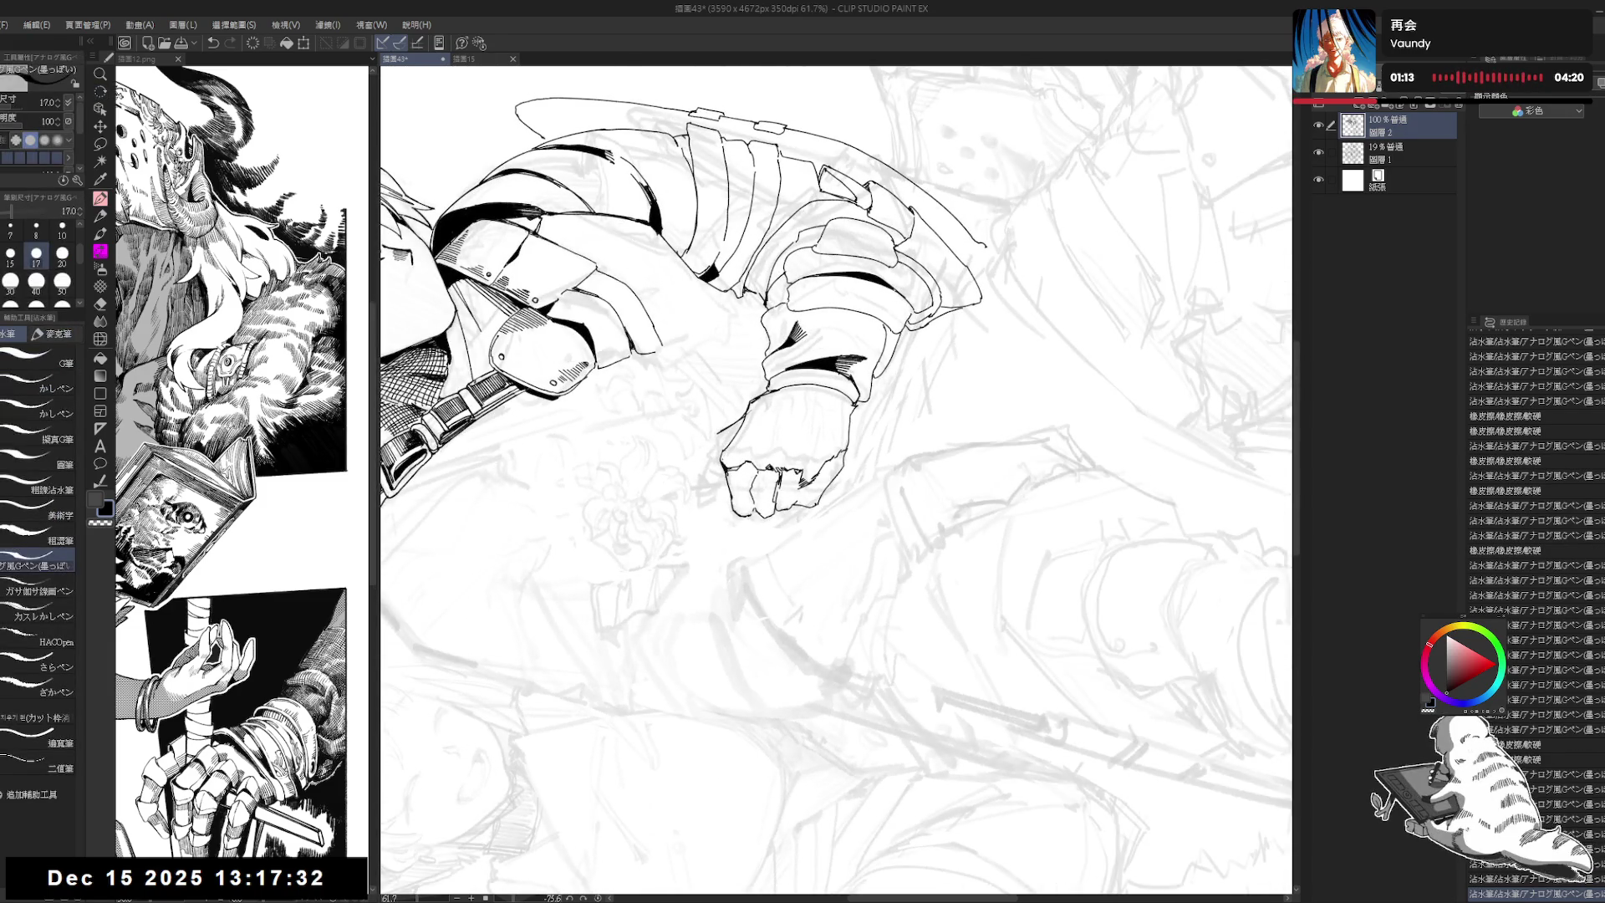
key(g)
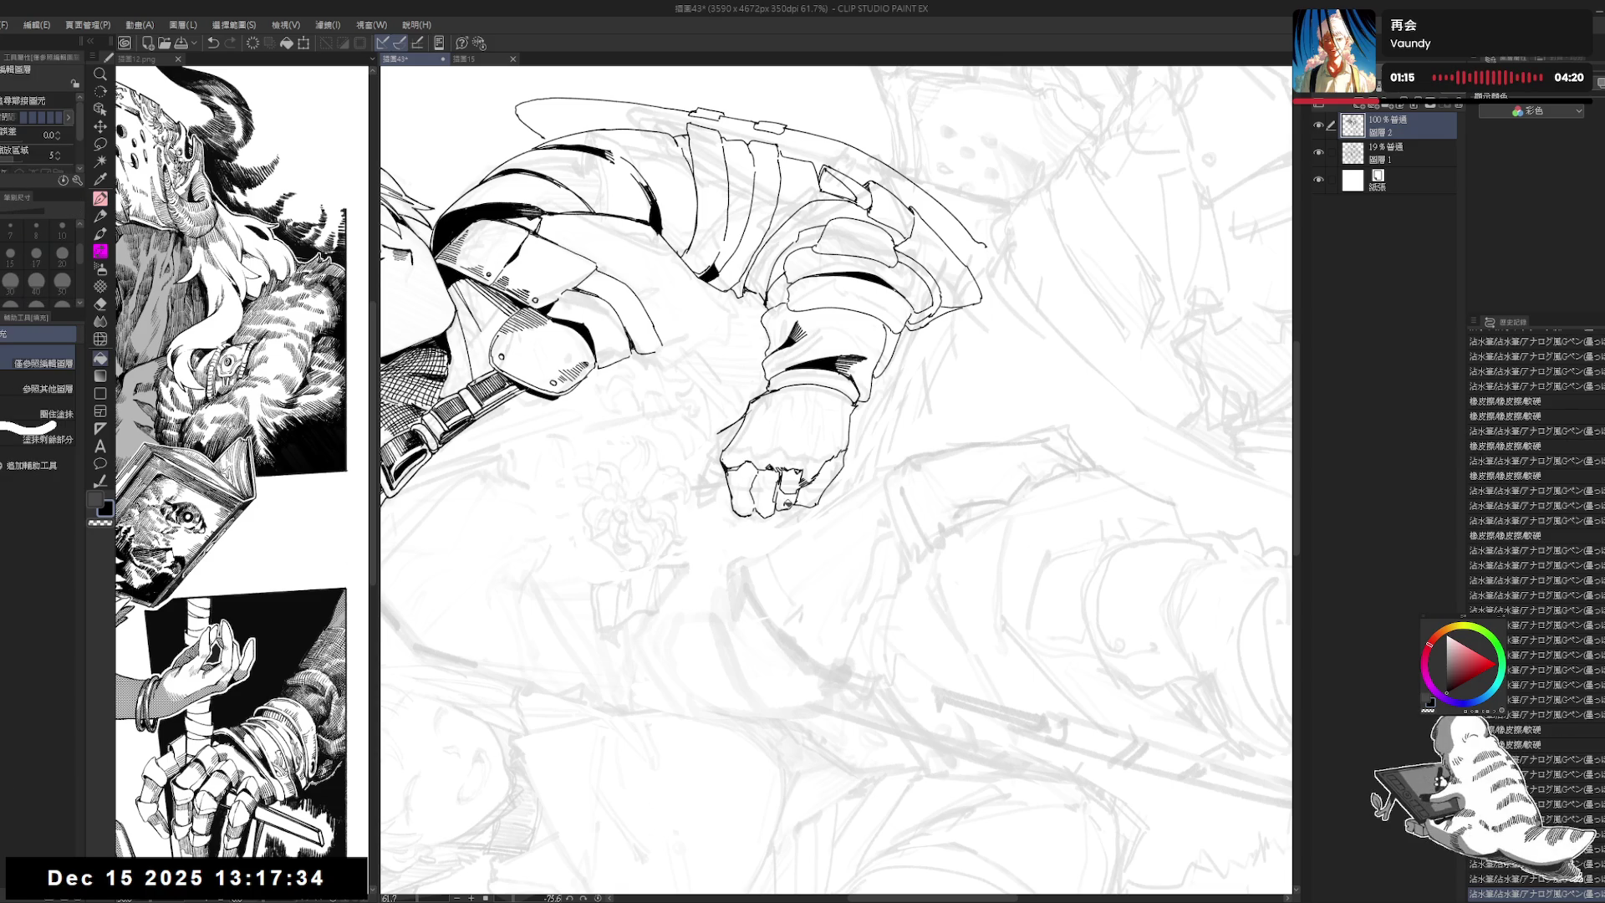
click(773, 497)
click(782, 487)
Step: With the view tilted about 24 degrees, erase a stray mark and ink a tiny dark mark on the fist
key(ctrl+@)
mouse_move(870, 579)
mouse_down()
mouse_move(836, 501)
mouse_move(784, 466)
mouse_up()
key(e)
click(804, 452)
key(p)
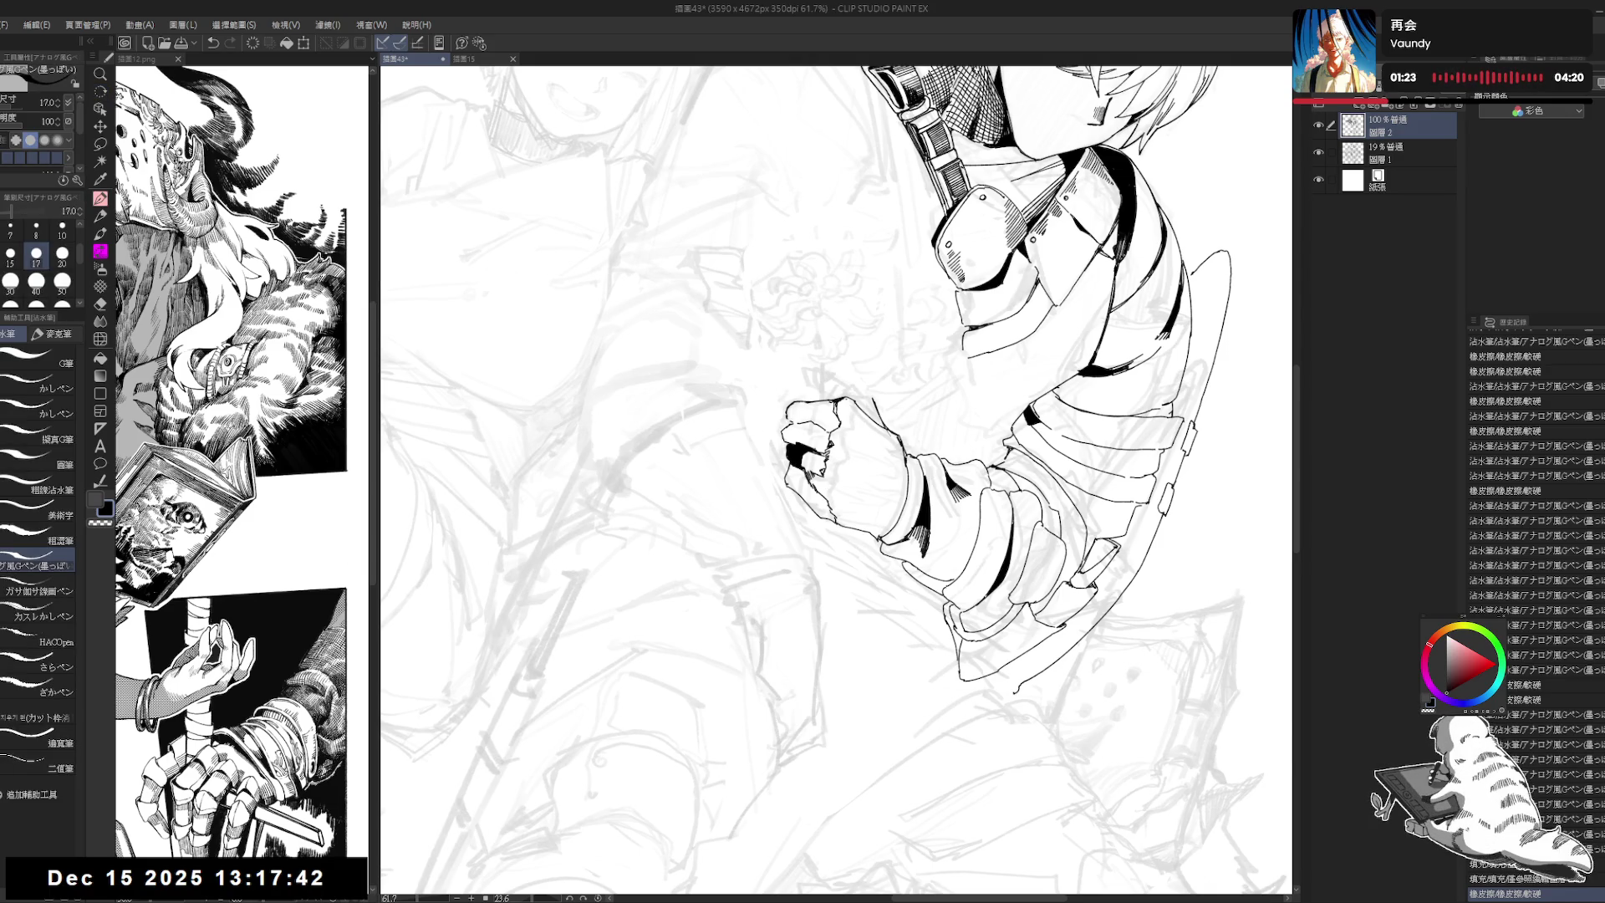
key(asciicircum)
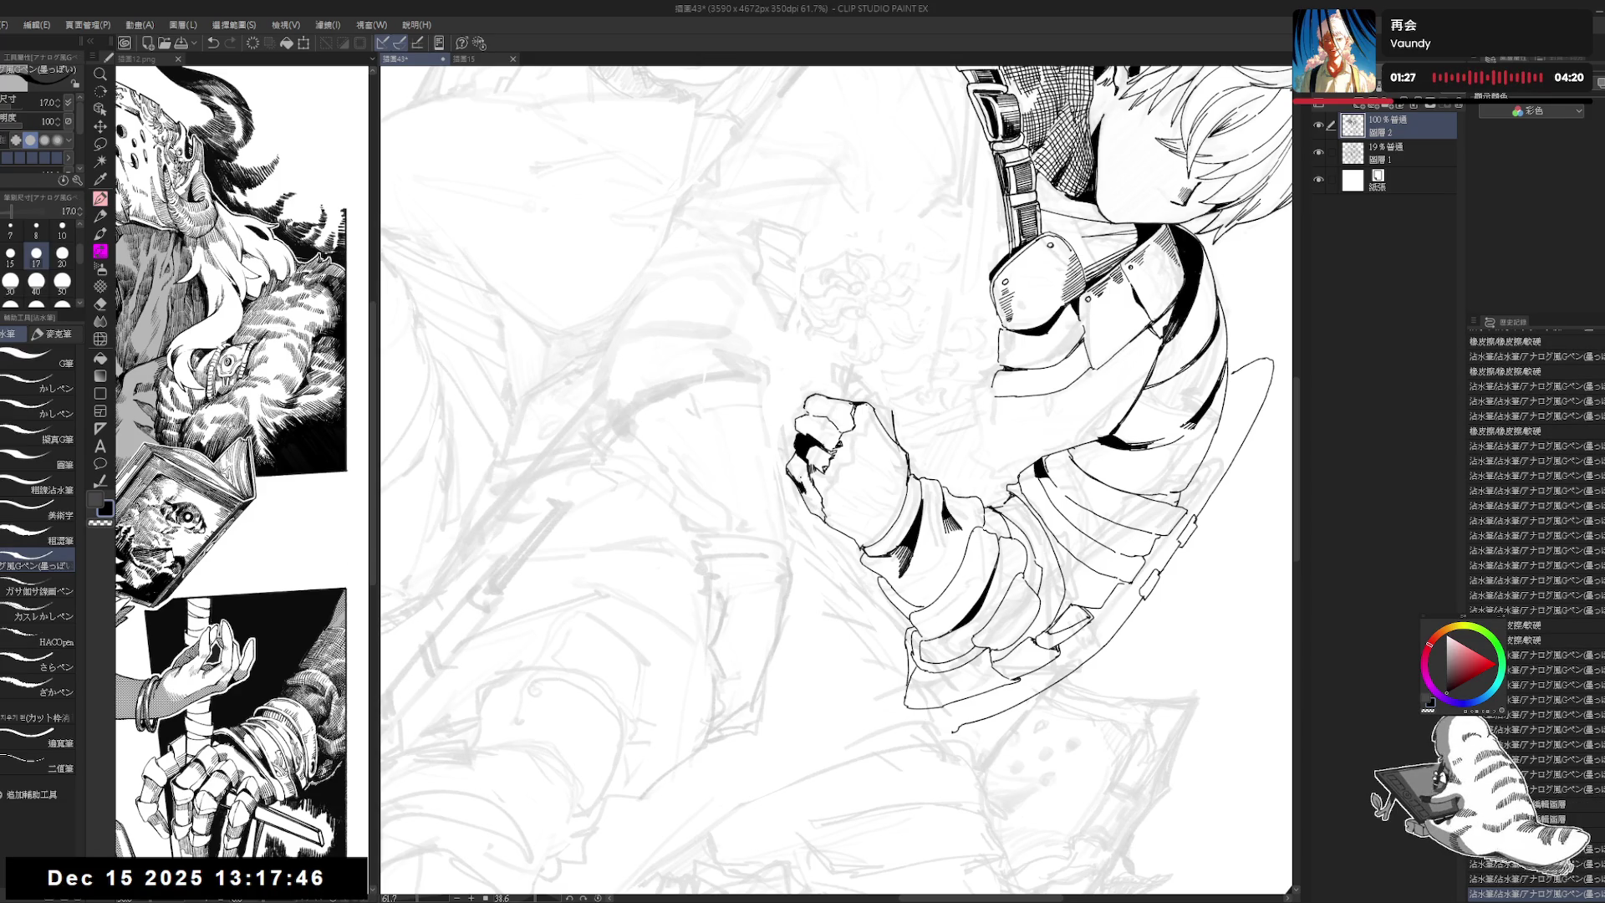
drag(836, 481, 836, 481)
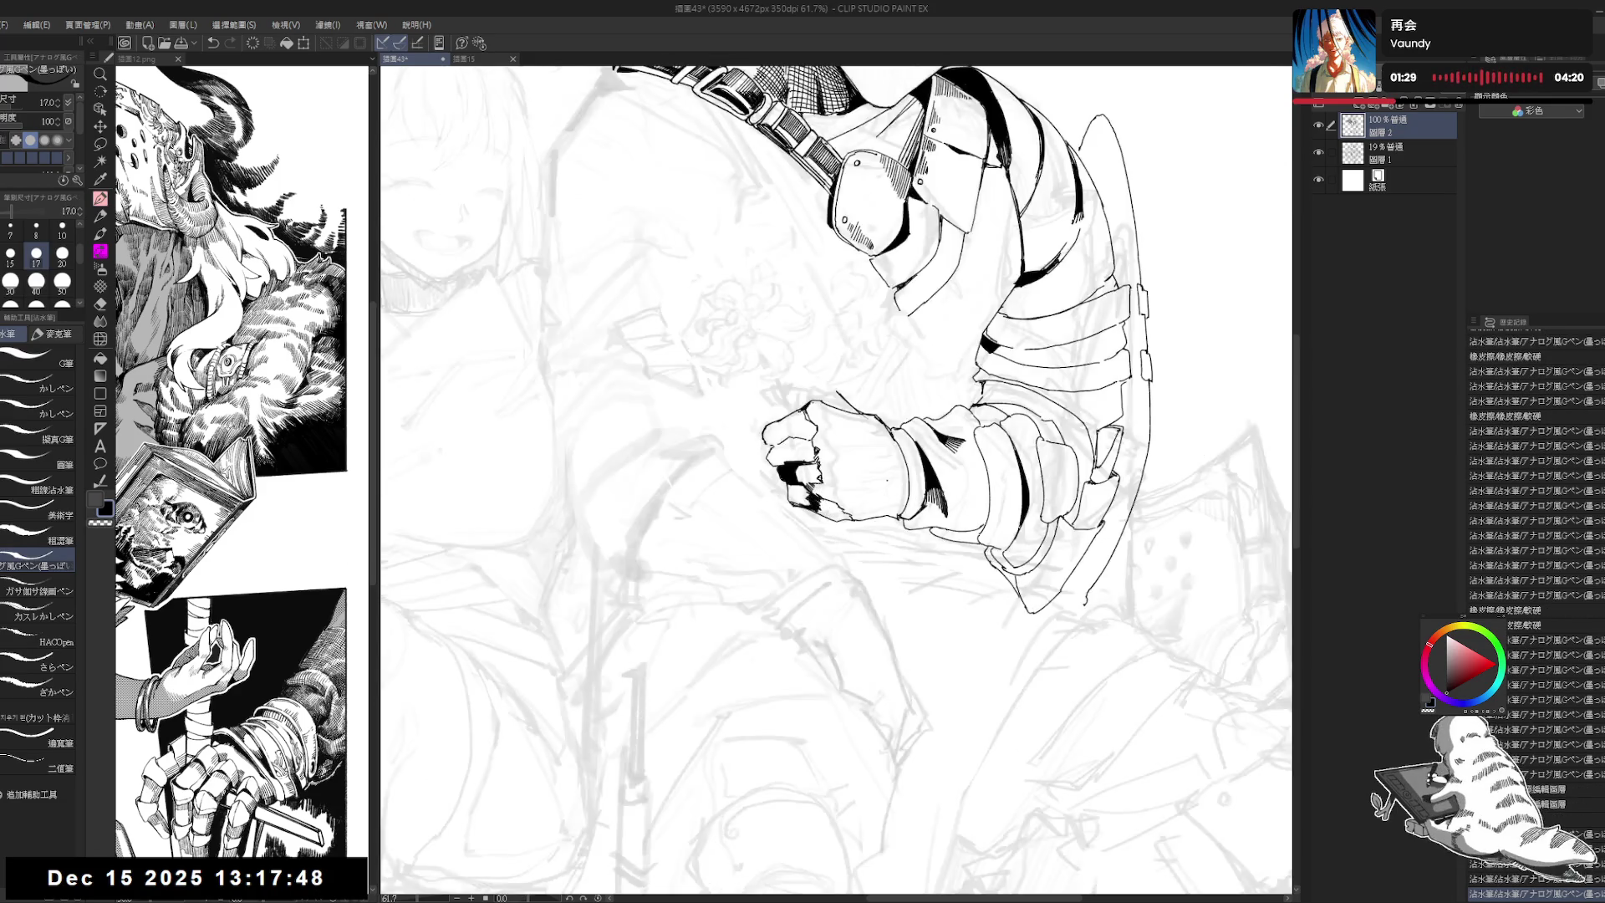
key(p)
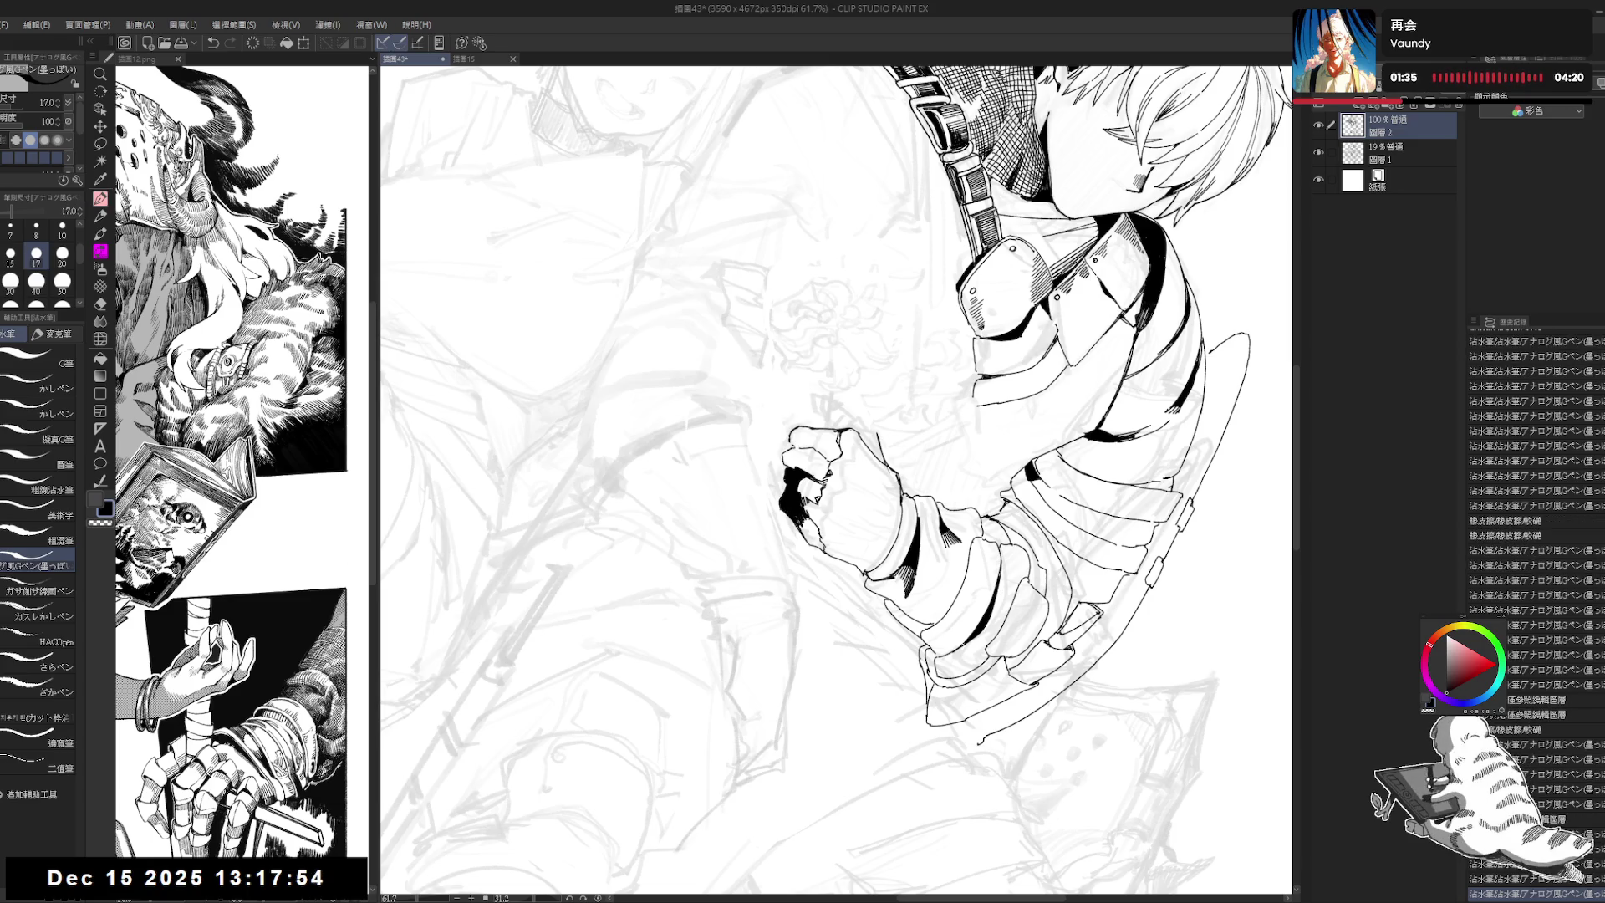
drag(799, 524, 811, 539)
Step: Add small pen and eraser touch-ups near the fist with the canvas turned about 100 degrees
key(r)
drag(836, 481, 861, 452)
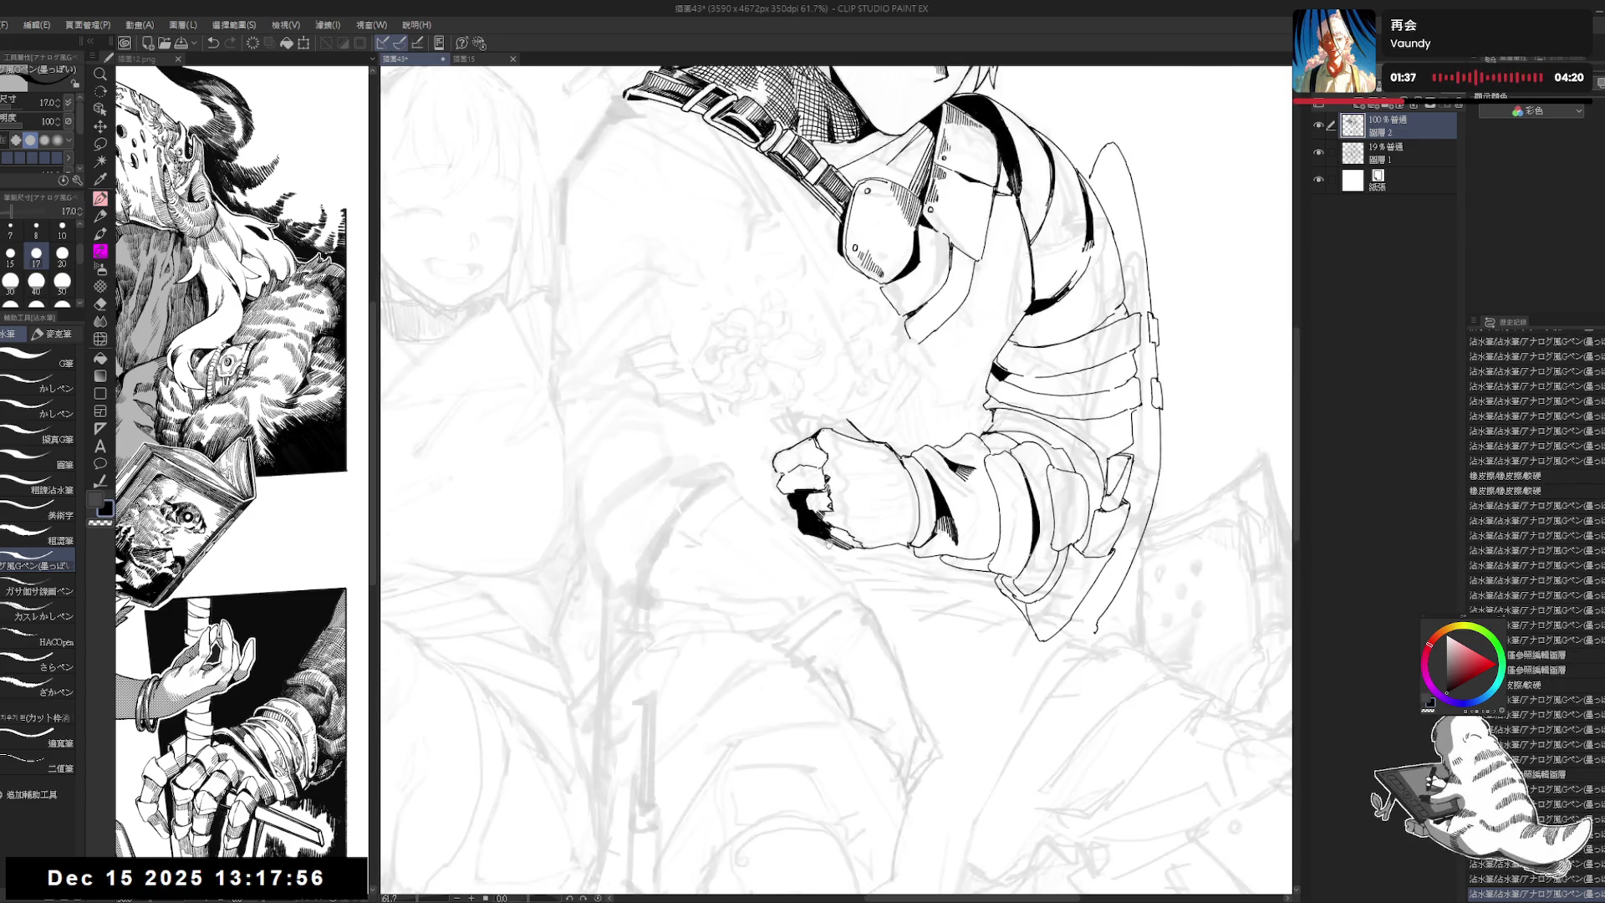
drag(790, 512, 807, 533)
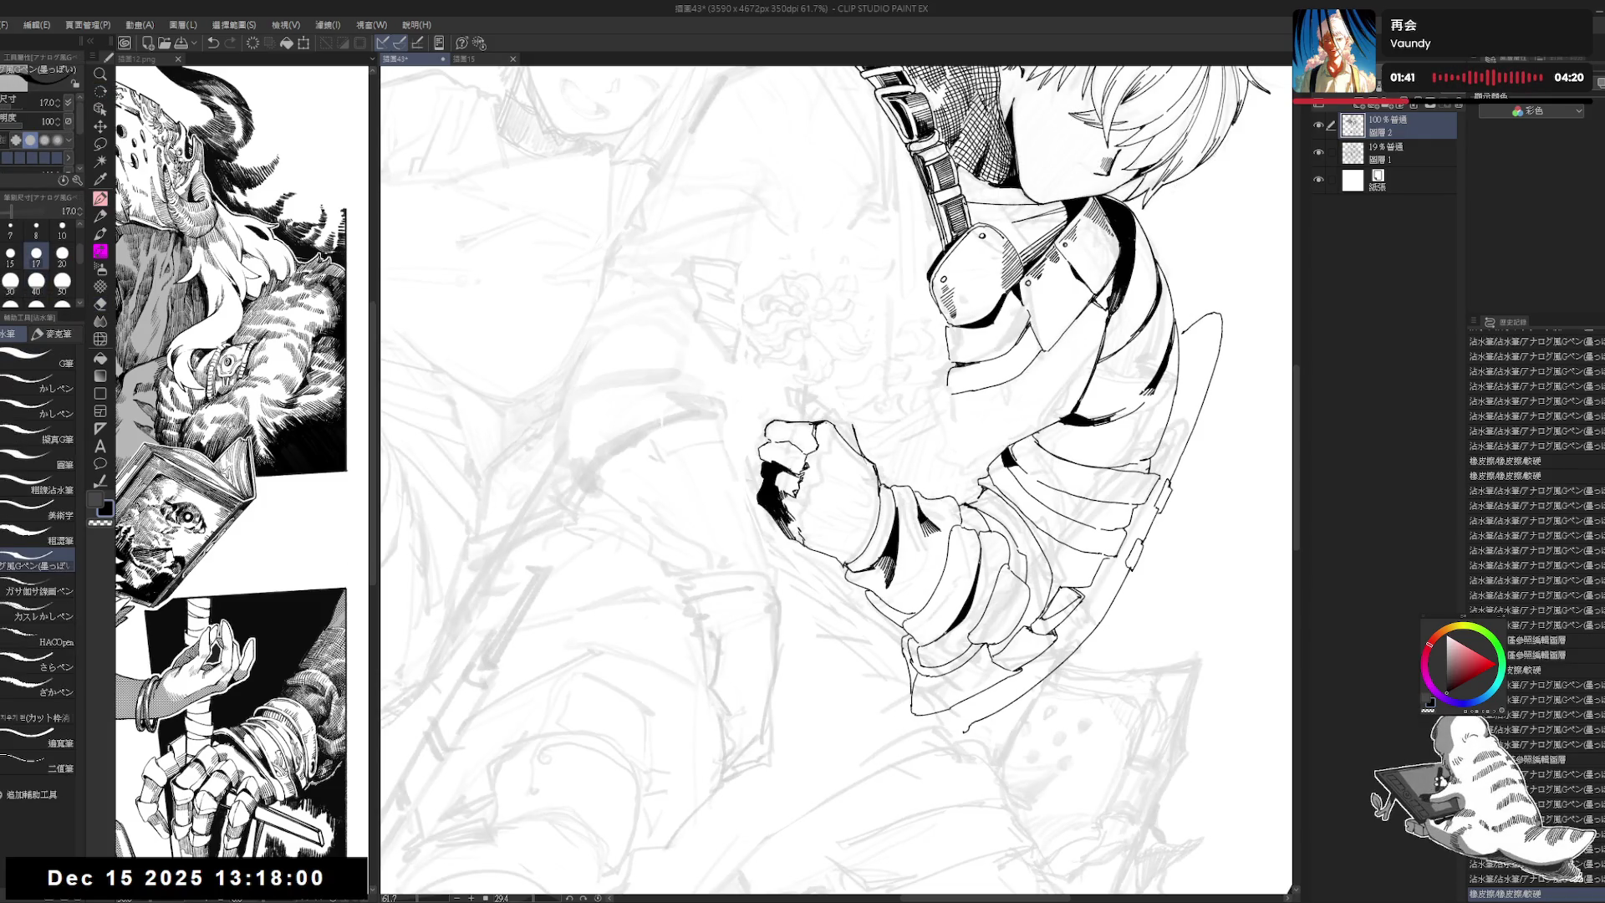
key(r)
mouse_move(752, 552)
mouse_down()
mouse_move(819, 602)
mouse_move(893, 570)
mouse_up()
key(p)
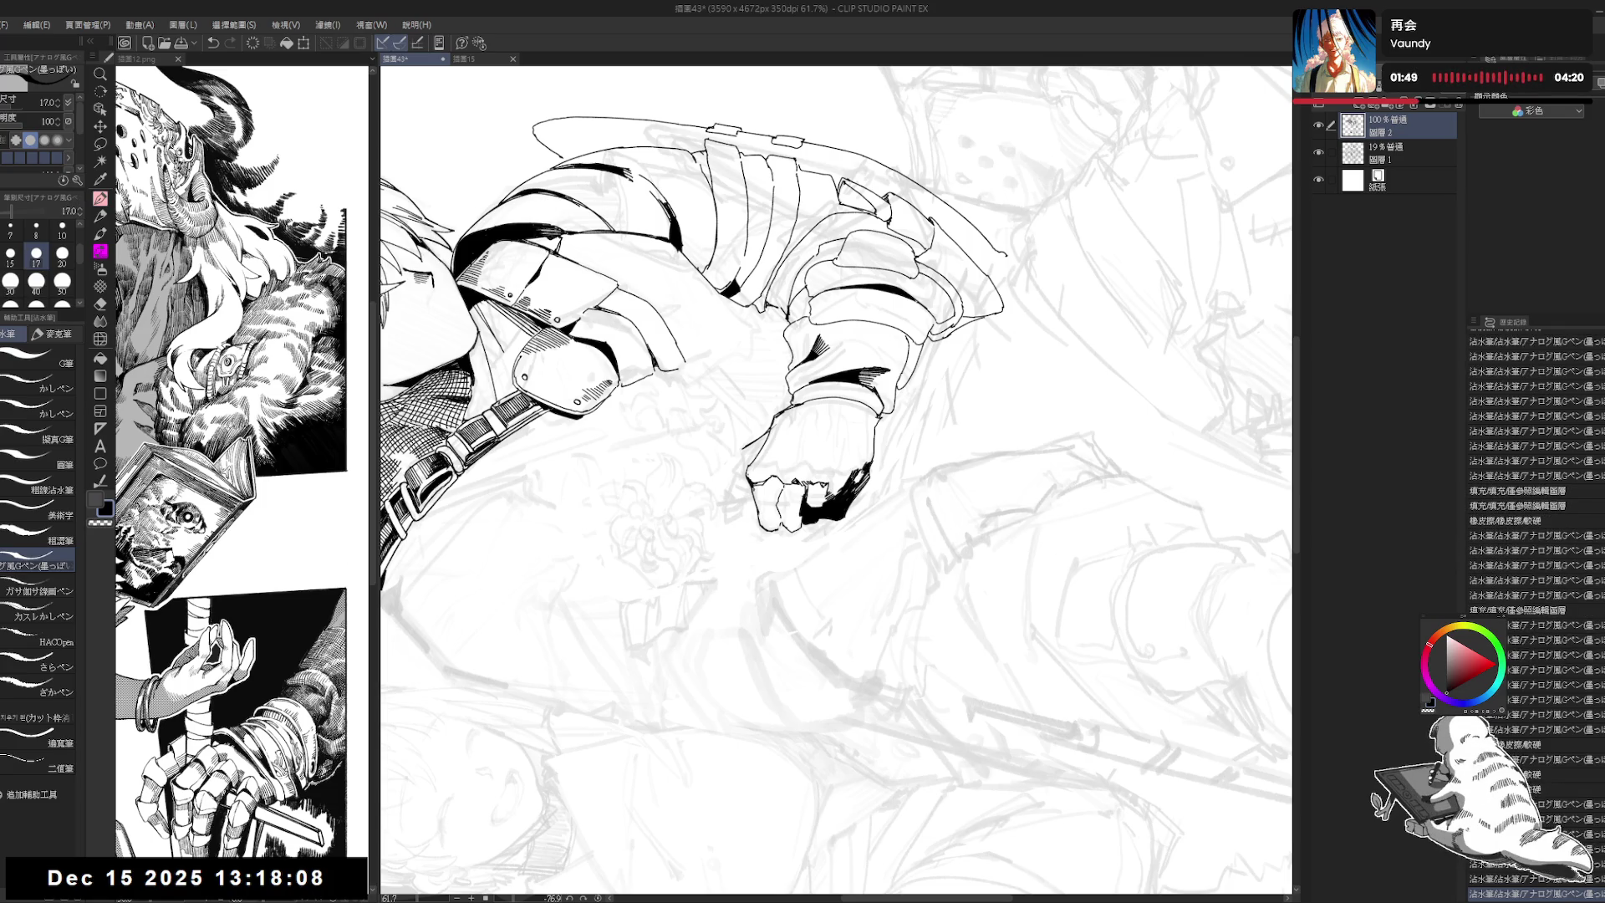
drag(866, 468, 860, 483)
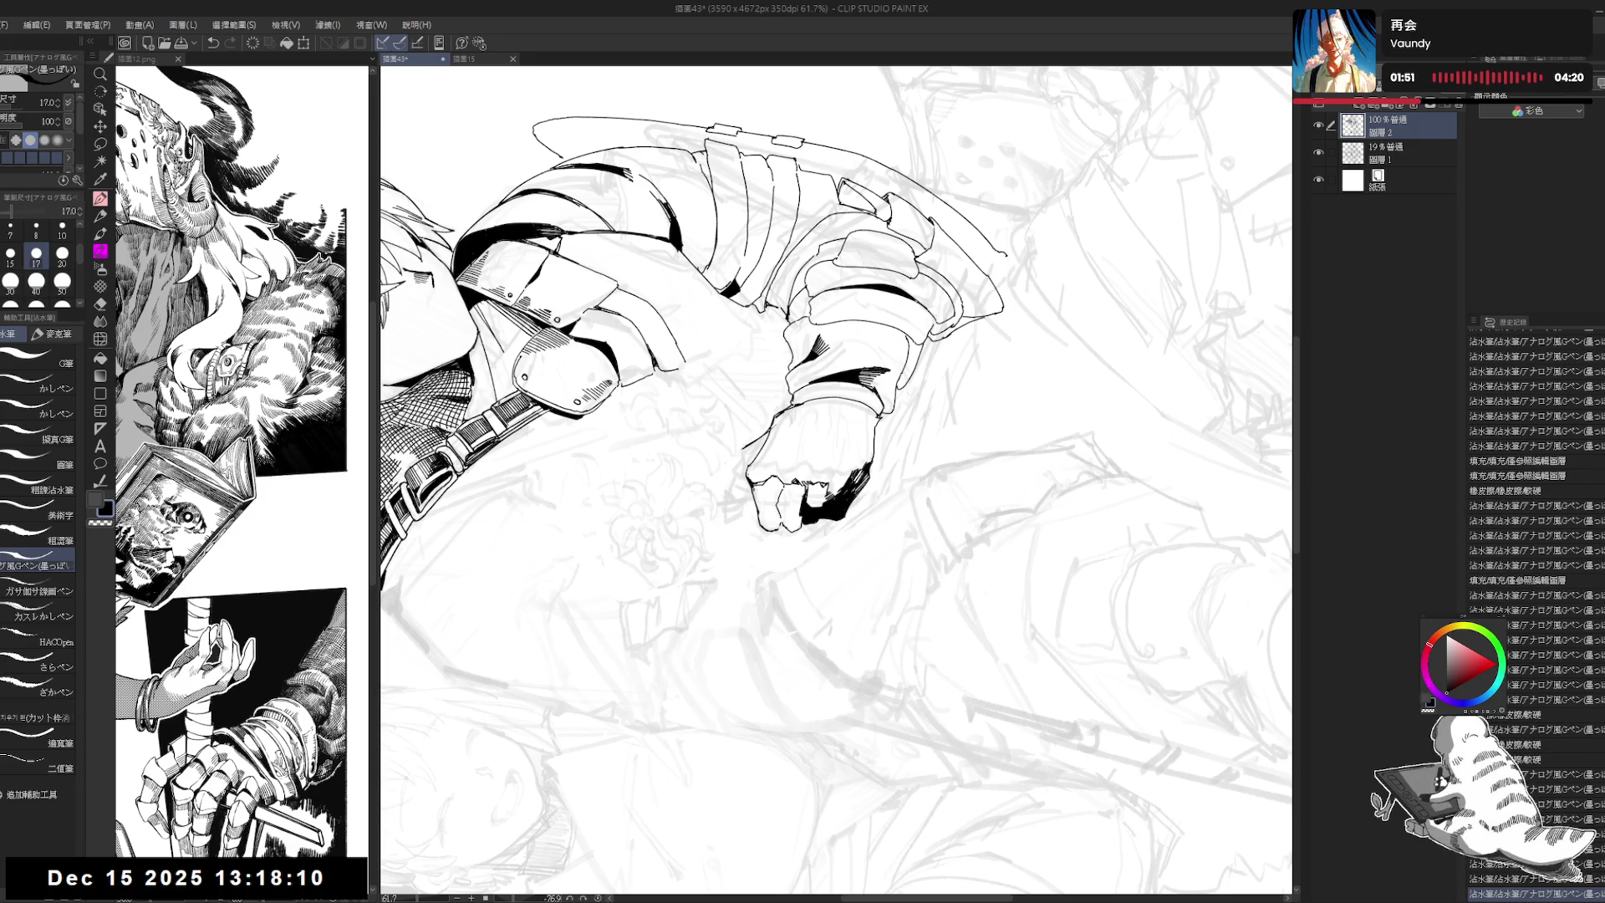
key(ctrl+at)
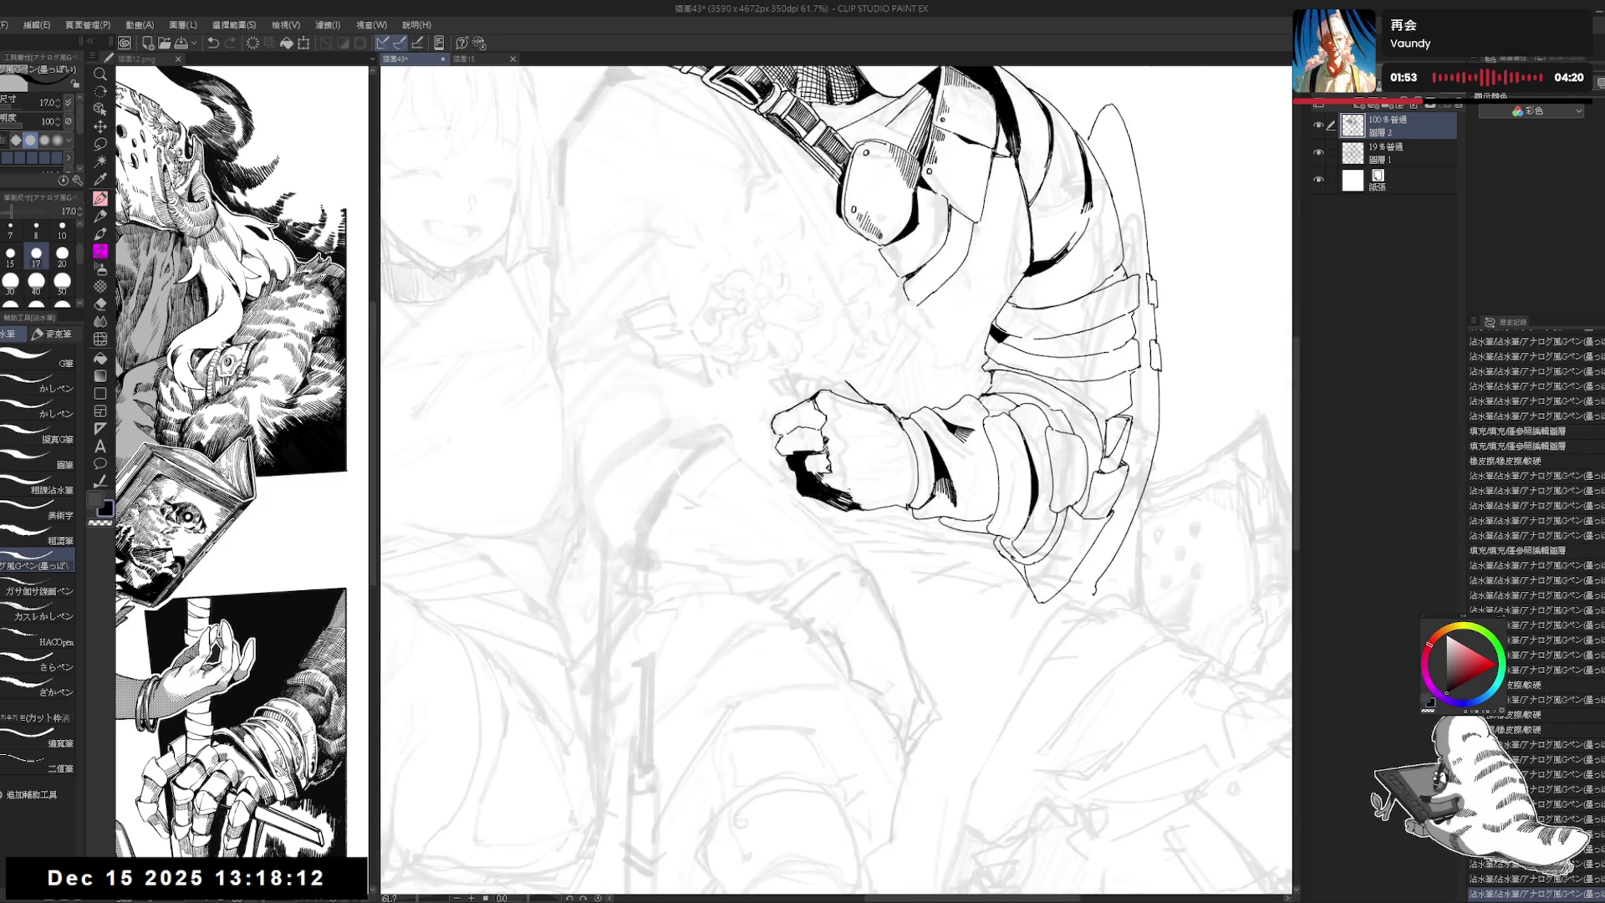
scroll(844, 410, down, 4)
key(e)
scroll(815, 468, up, 2)
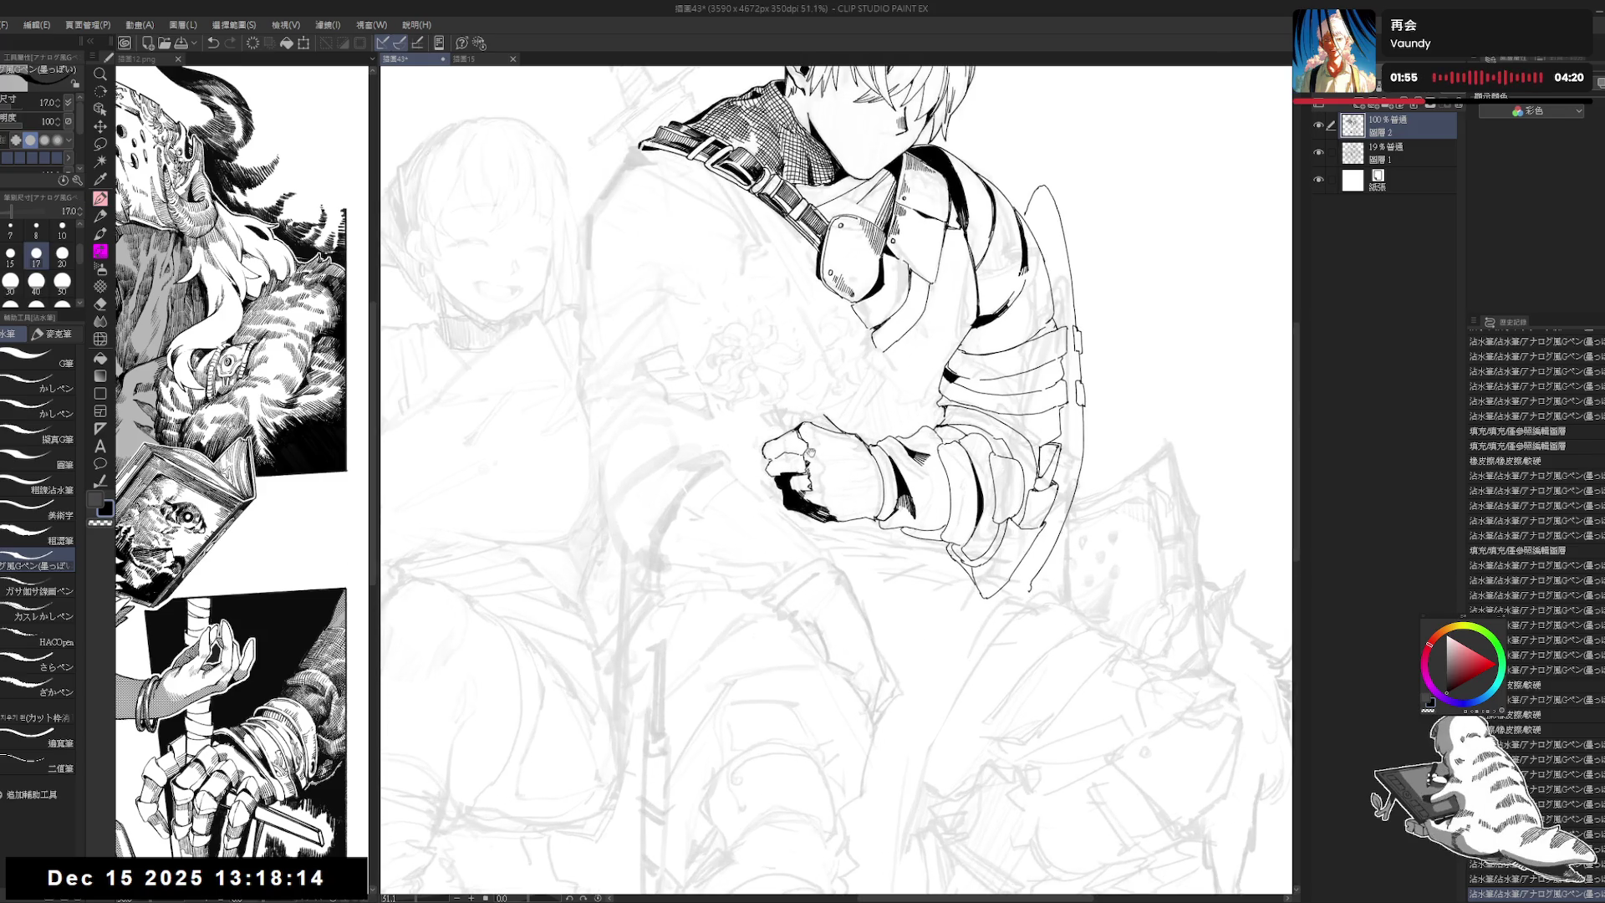
Step: Touch up the cuff with the G-pen, shrinking it from 150 to 120 and back, then straighten the view
key(r)
mouse_move(818, 517)
mouse_down()
mouse_move(801, 458)
mouse_move(844, 435)
mouse_up()
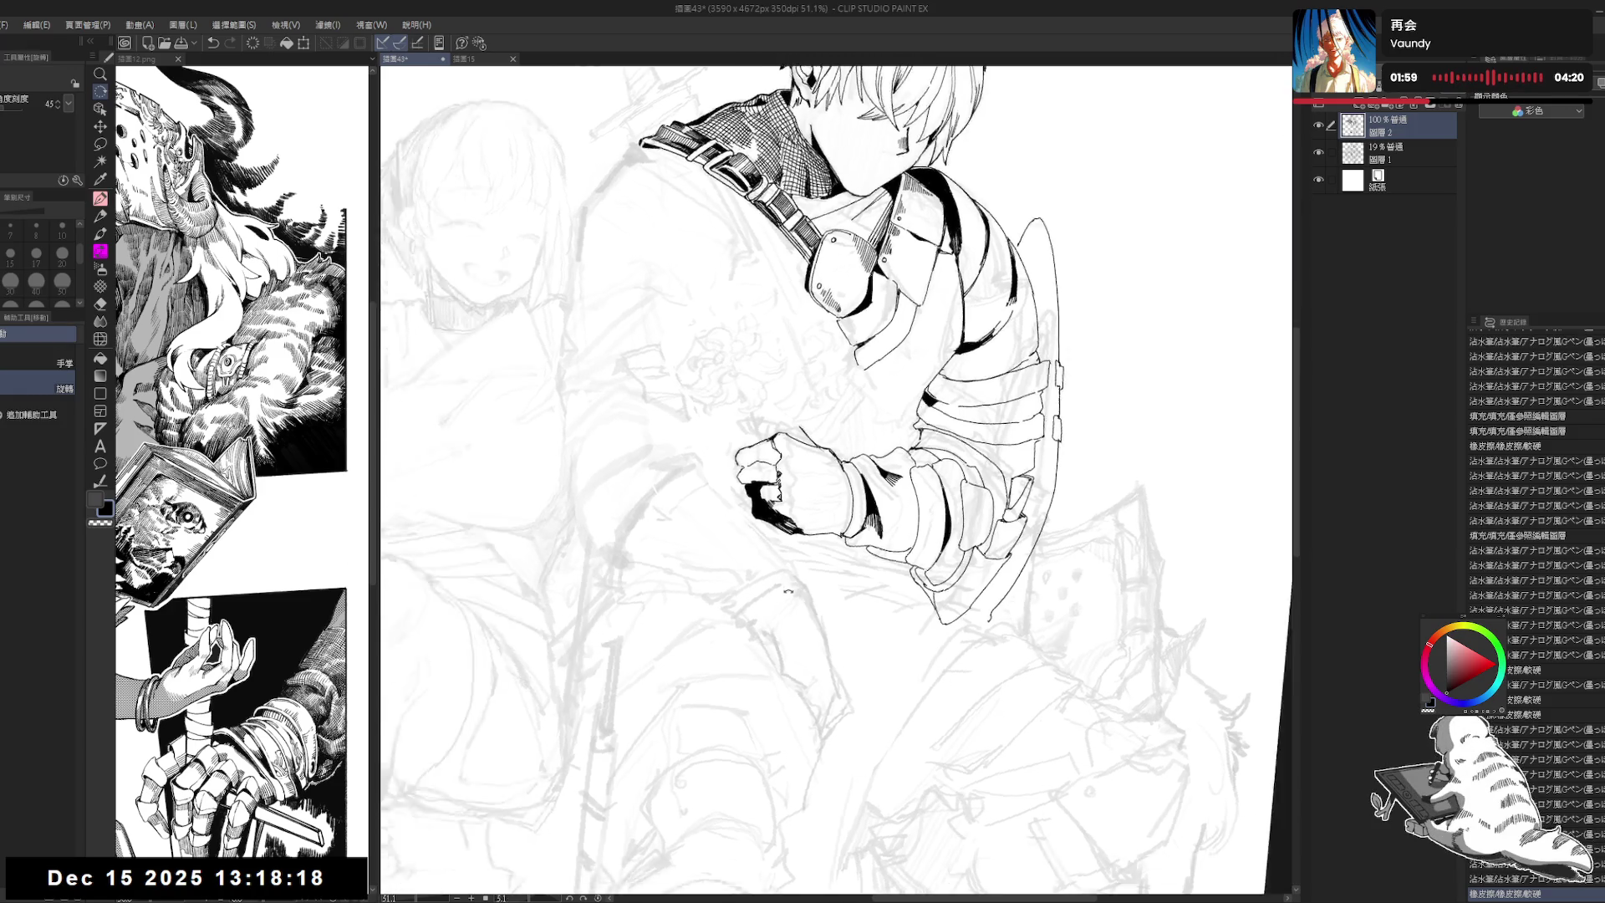
key(p)
key(bracketleft)
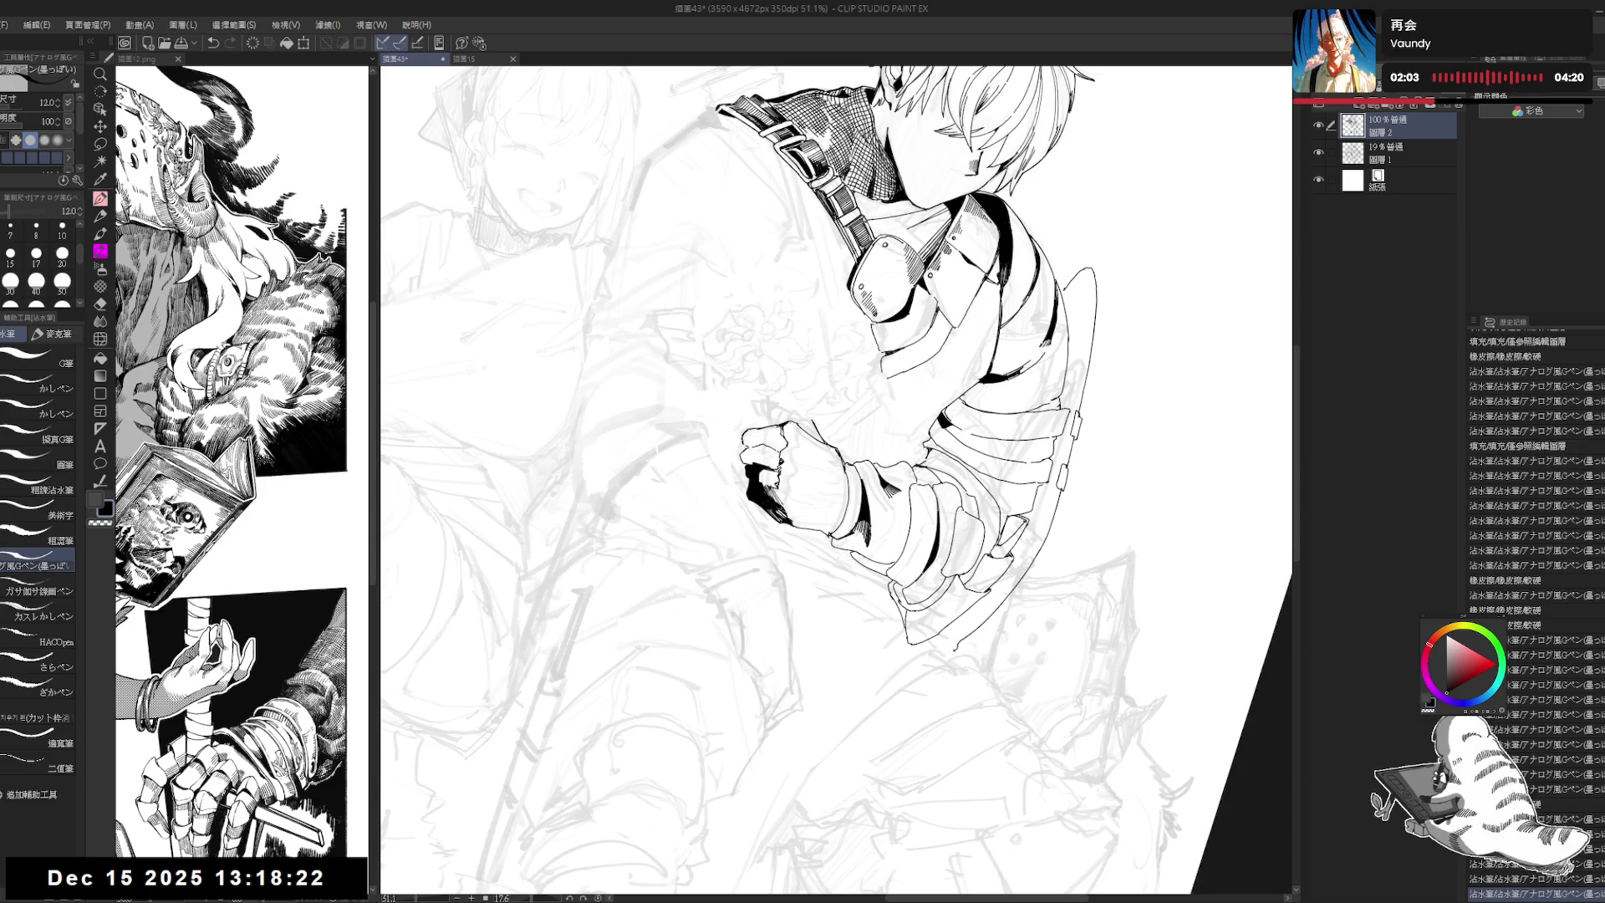
key(minus)
key(bracketright)
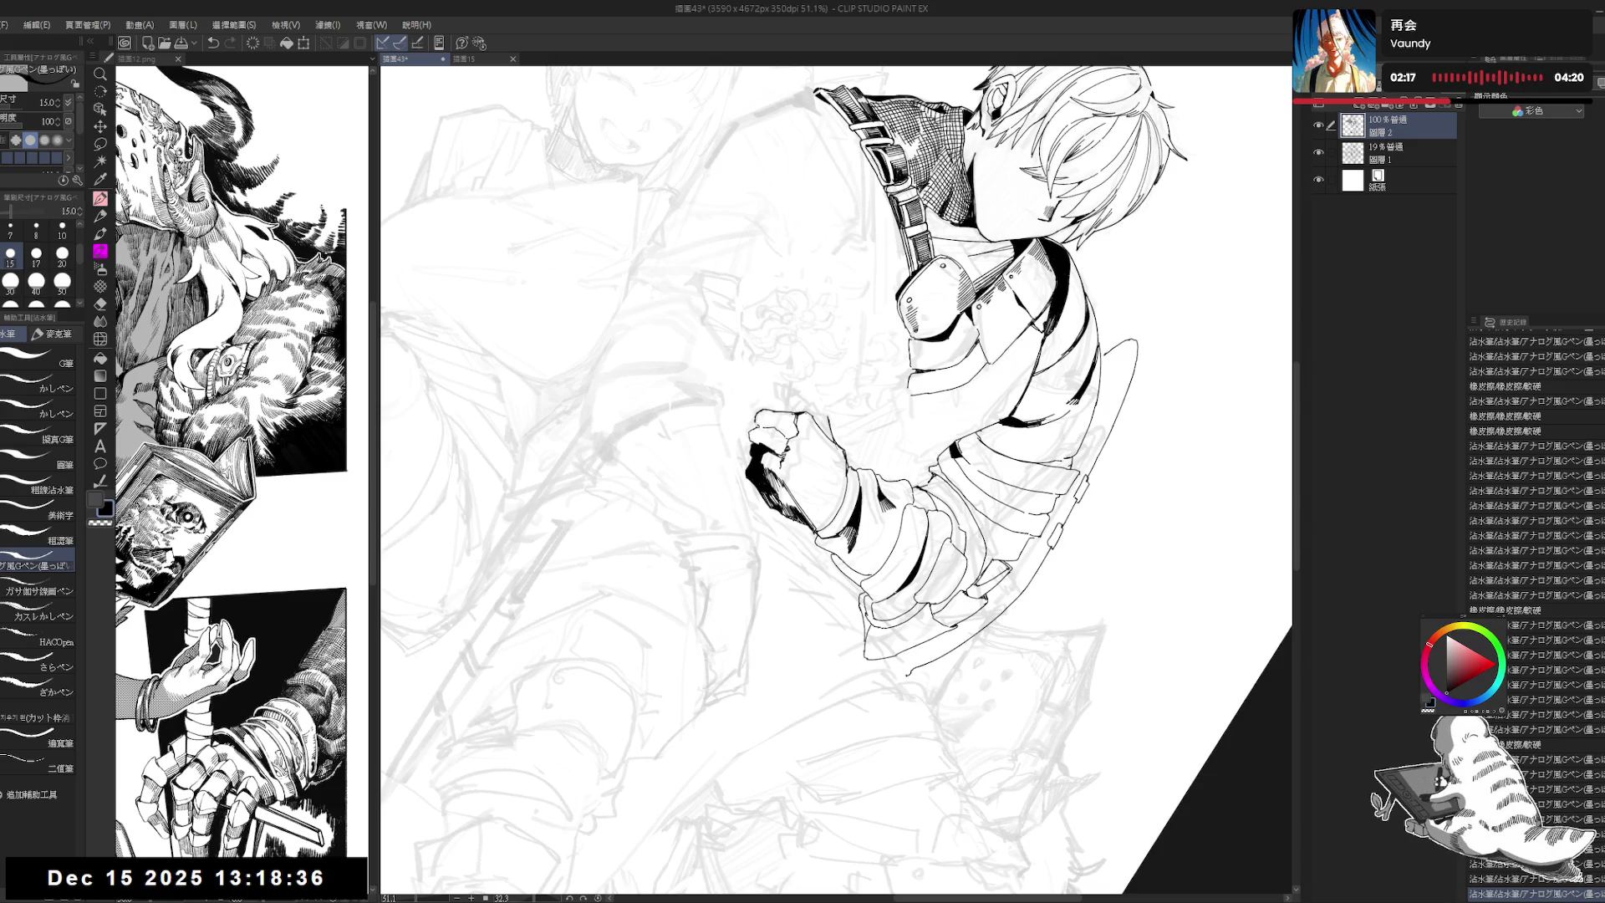
key(e)
key(p)
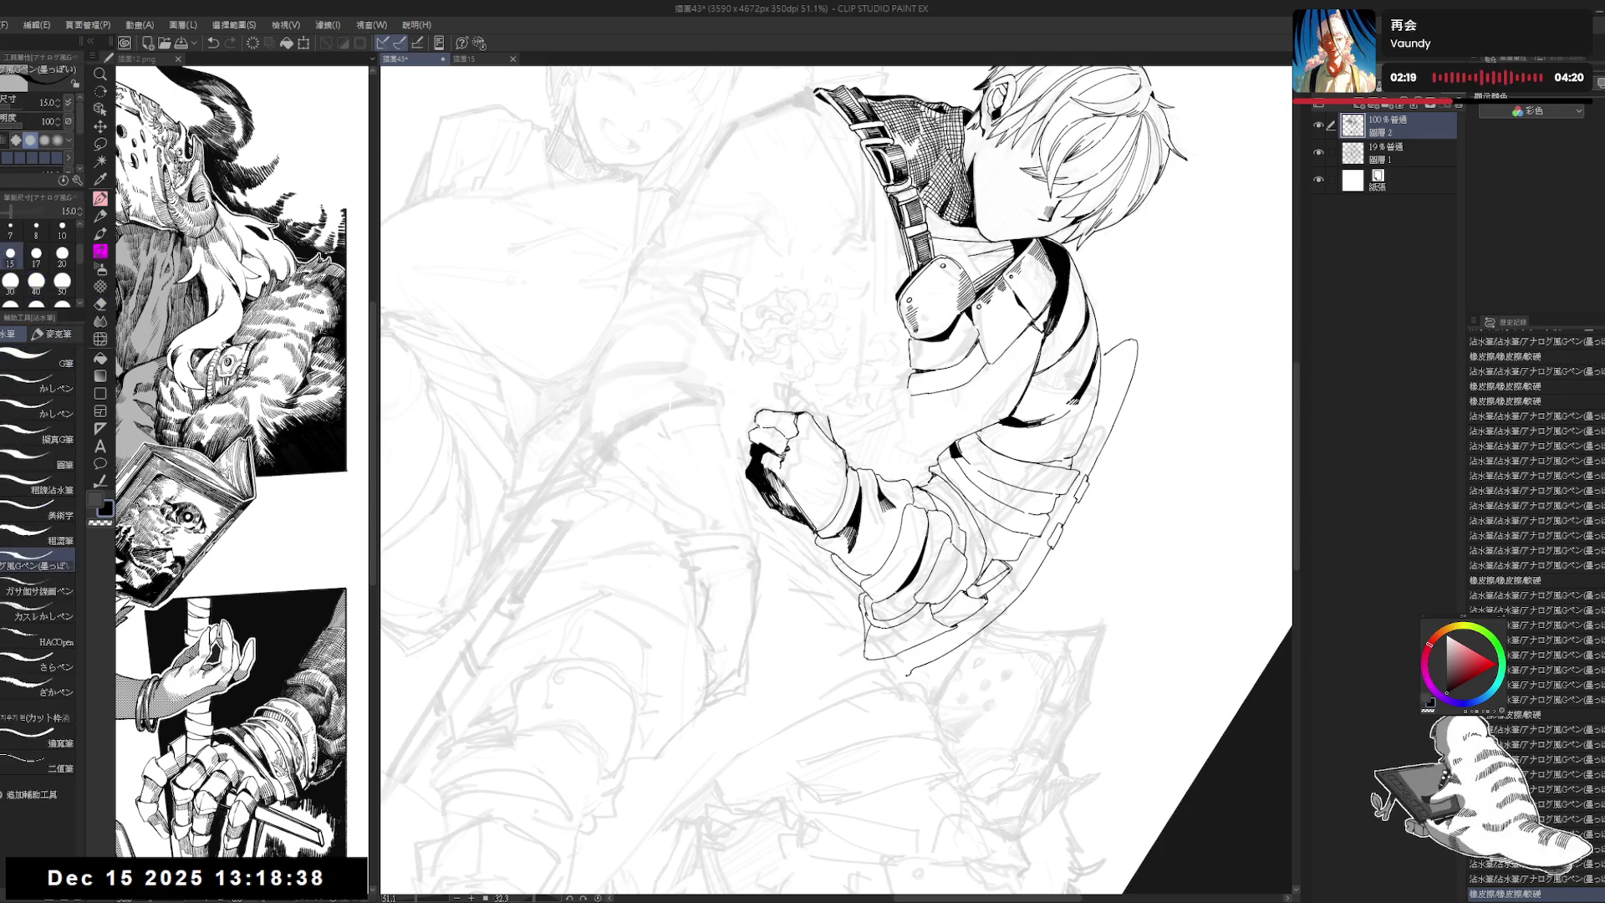
key(ctrl+@)
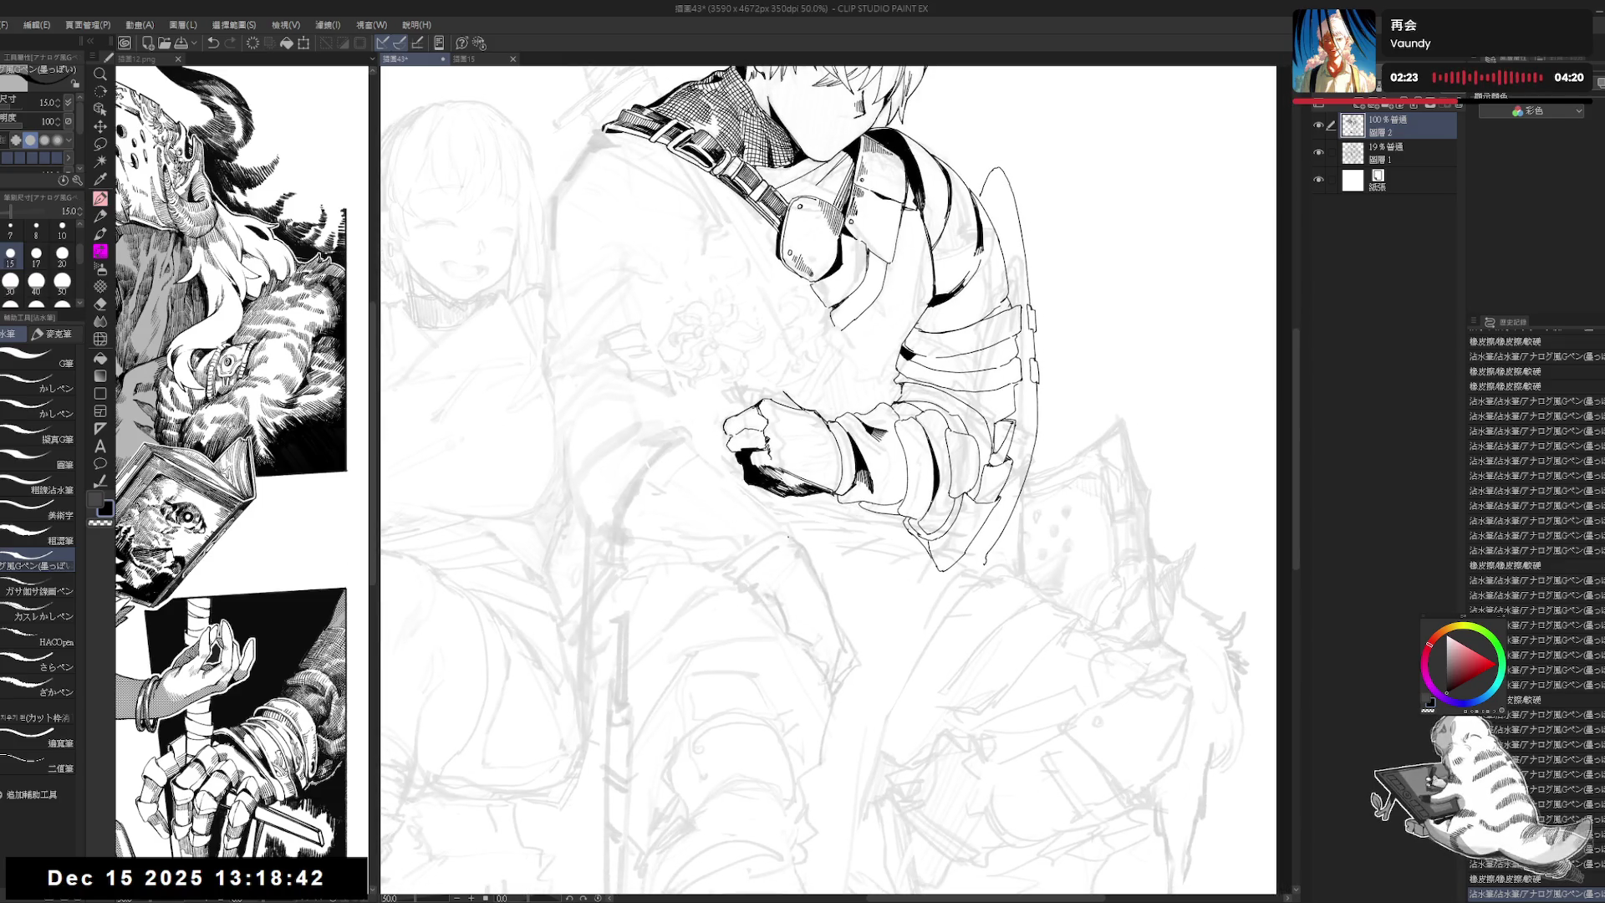
Step: With the view tilted about 25 degrees, erase a mark by the fist and ink the wrist cuff
key(r)
drag(1044, 627, 878, 752)
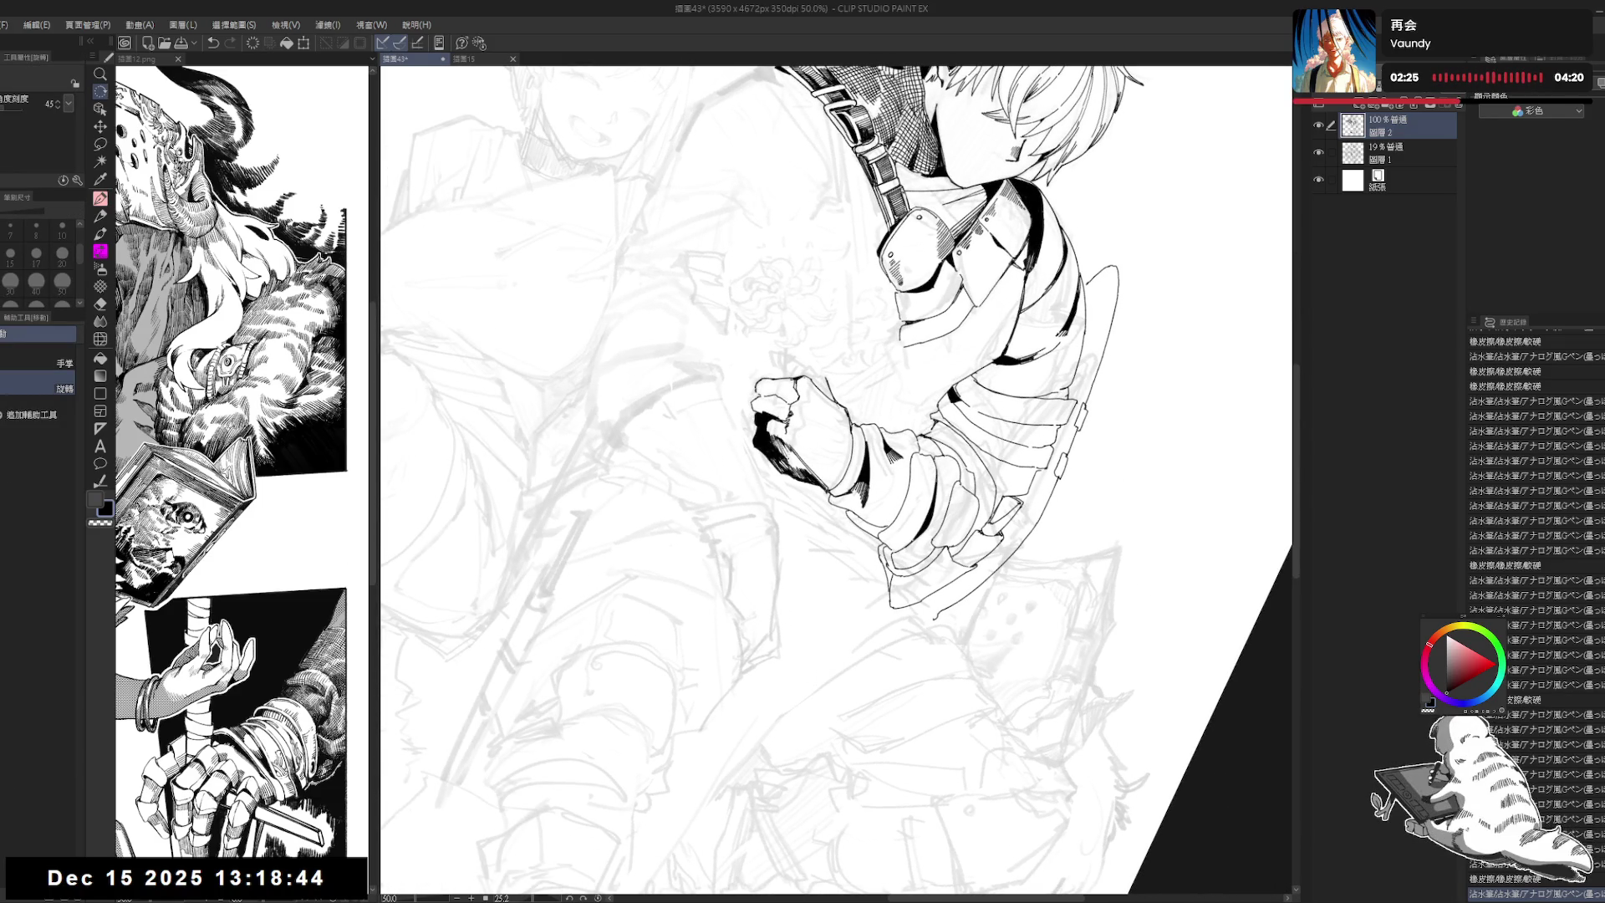
key(p)
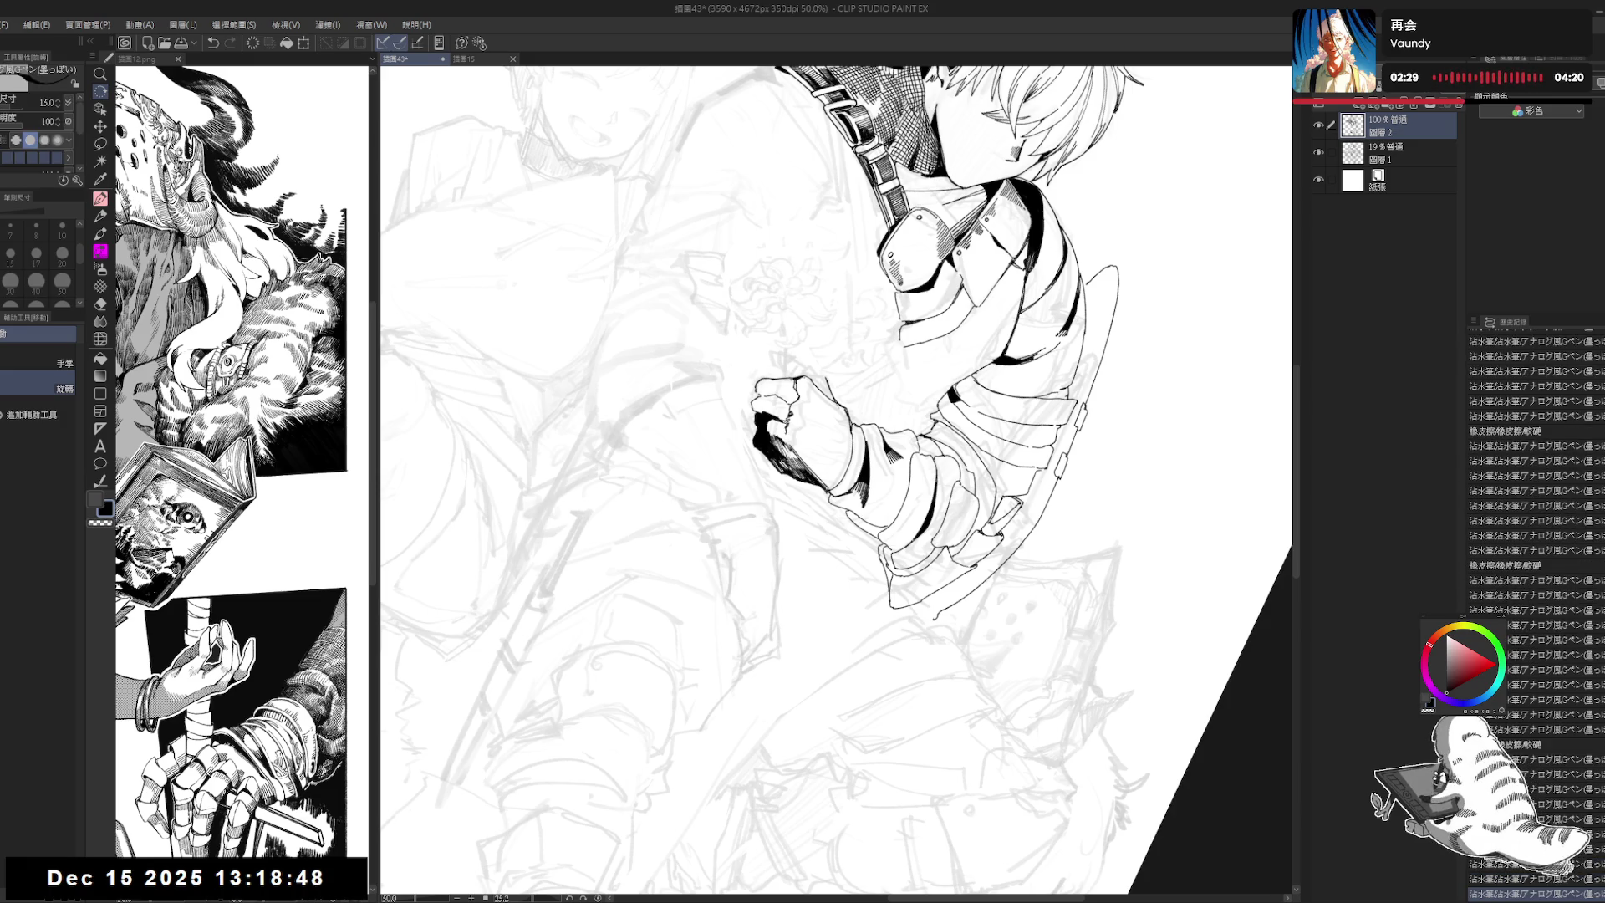
key(r)
drag(920, 735, 986, 685)
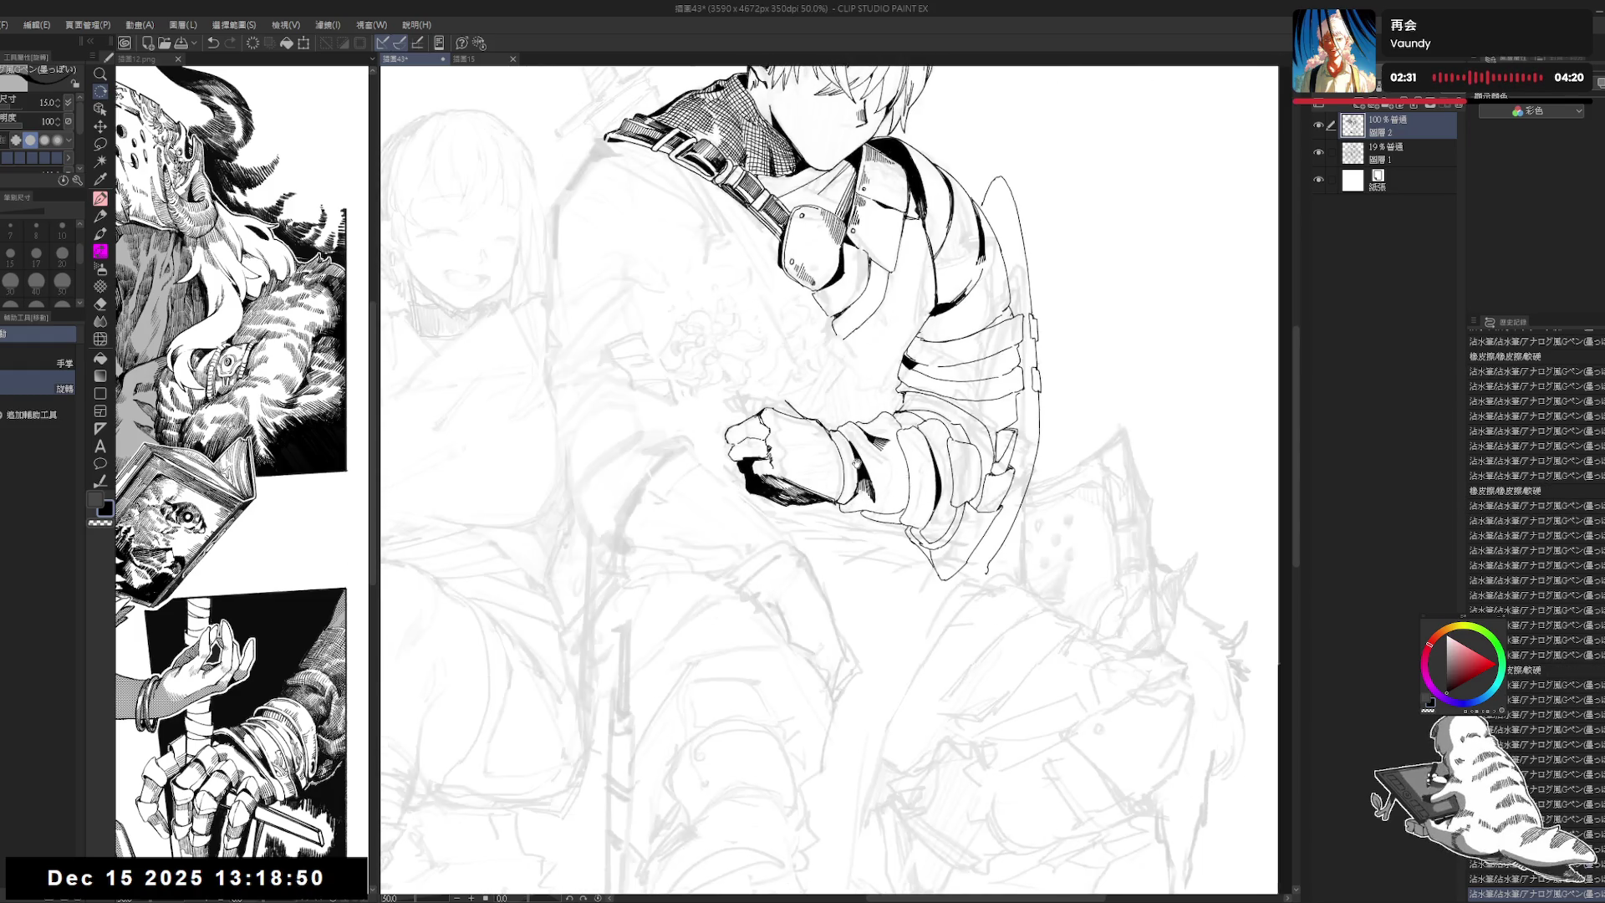
key(e)
drag(815, 483, 825, 511)
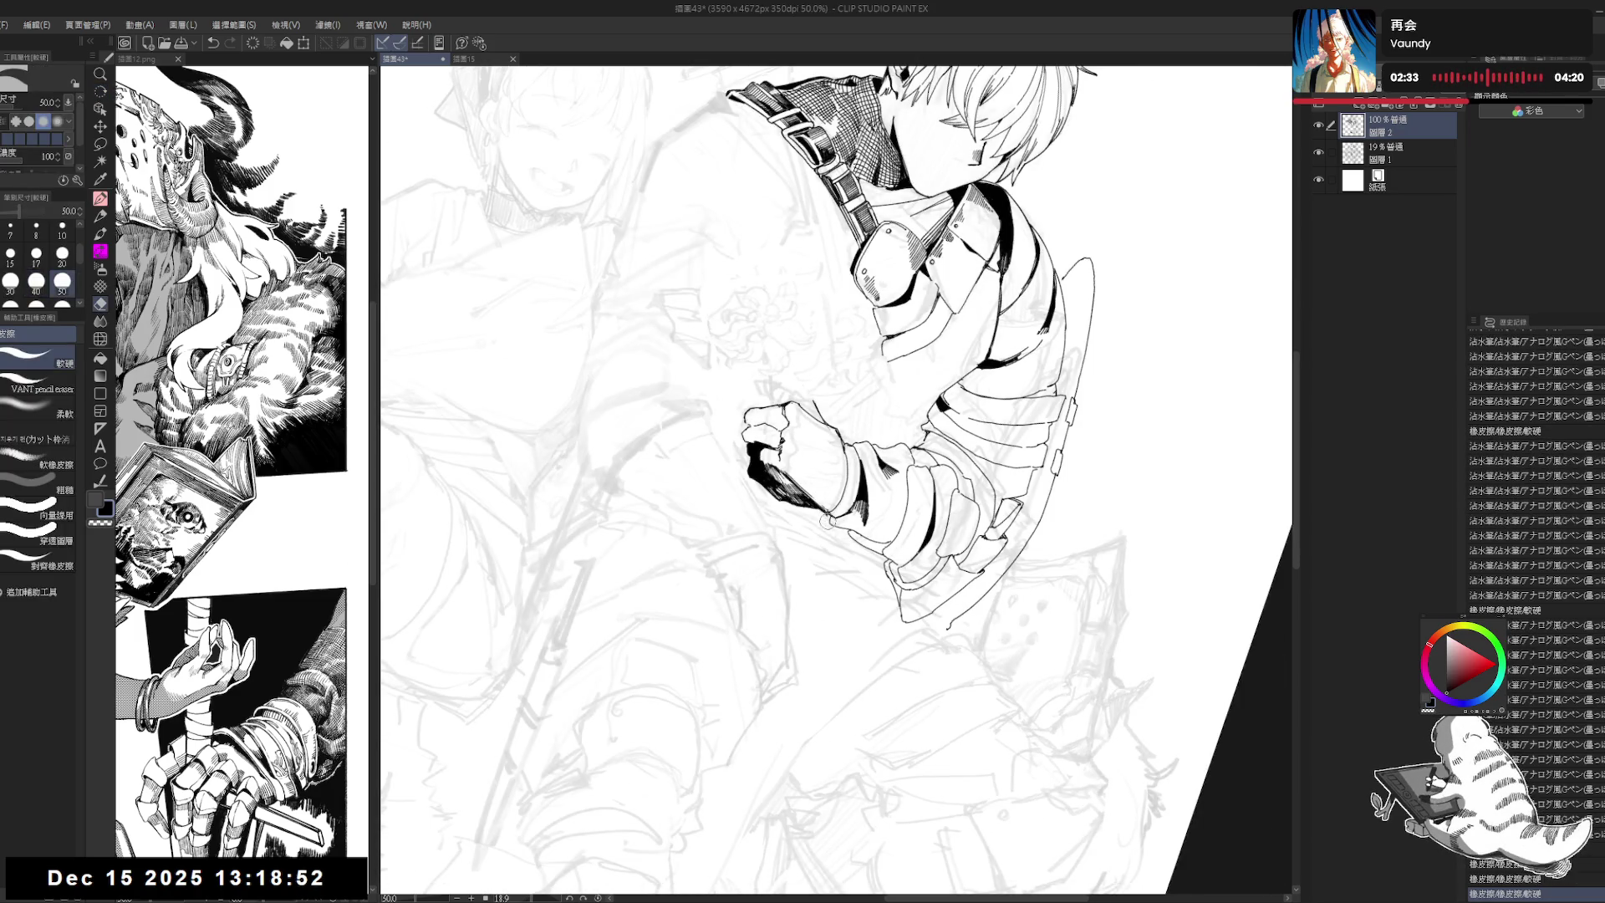
key(p)
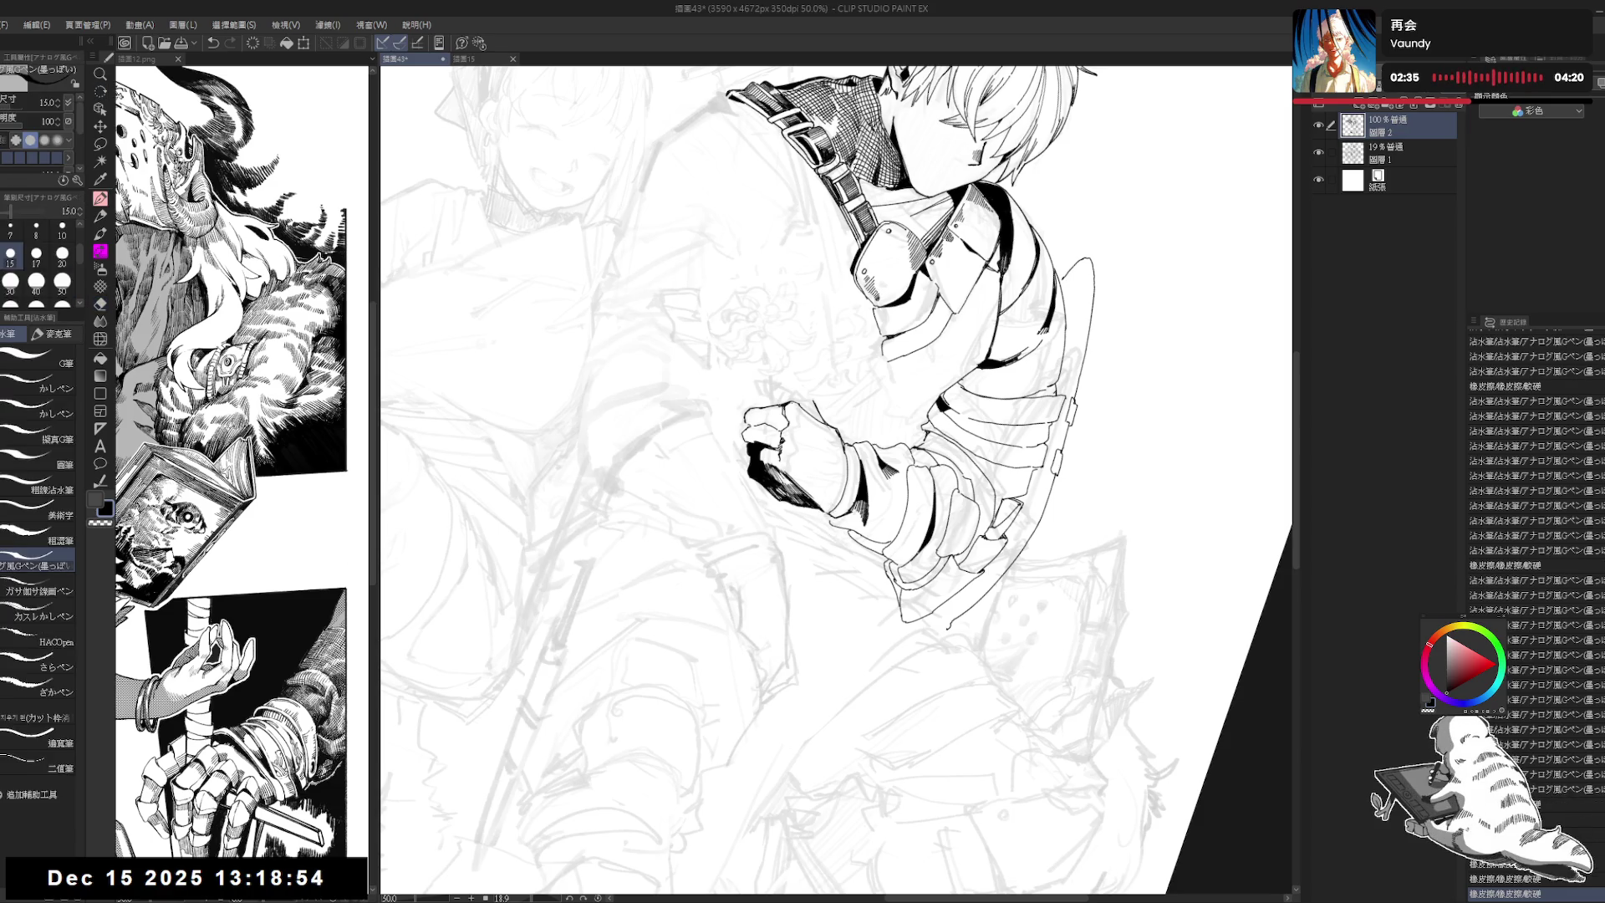
drag(858, 459, 789, 454)
Step: Erase small stray marks near the fist, then reset the rotation and fit the page in view
key(ctrl+at)
key(e)
key(bracketleft)
key(bracketleft)
key(bracketleft)
drag(786, 460, 793, 464)
key(r)
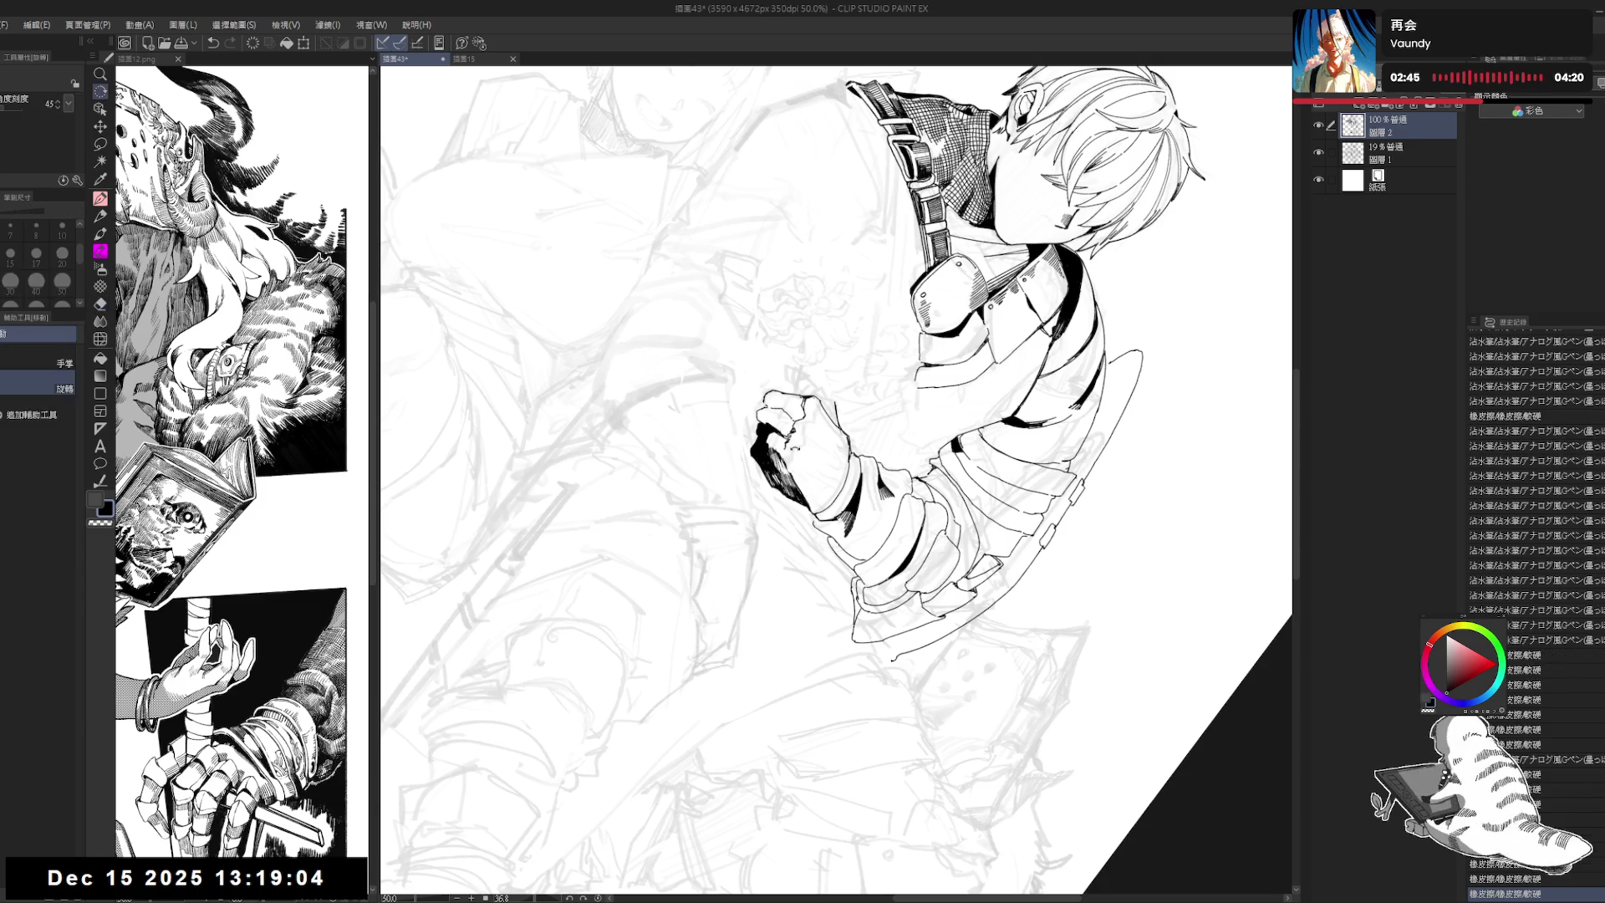
key(ctrl+at)
key(ctrl+0)
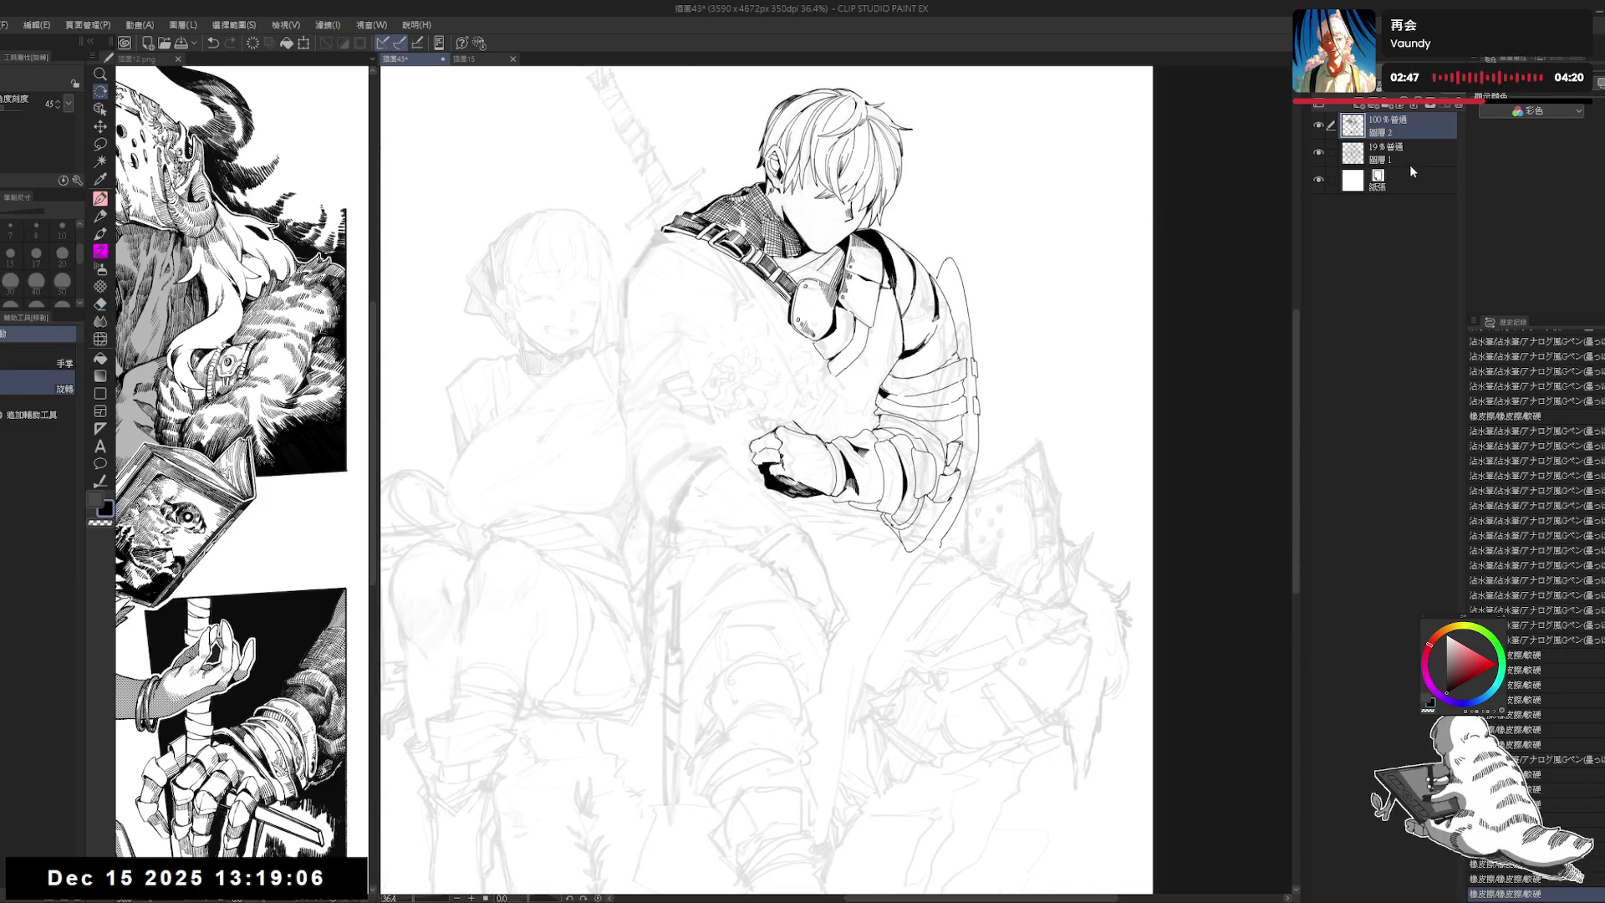
Step: Lower the pencil sketch layer 圖層 1 from 19% to 8% opacity and reselect the ink layer
click(1394, 157)
drag(1354, 105, 1340, 105)
click(1394, 125)
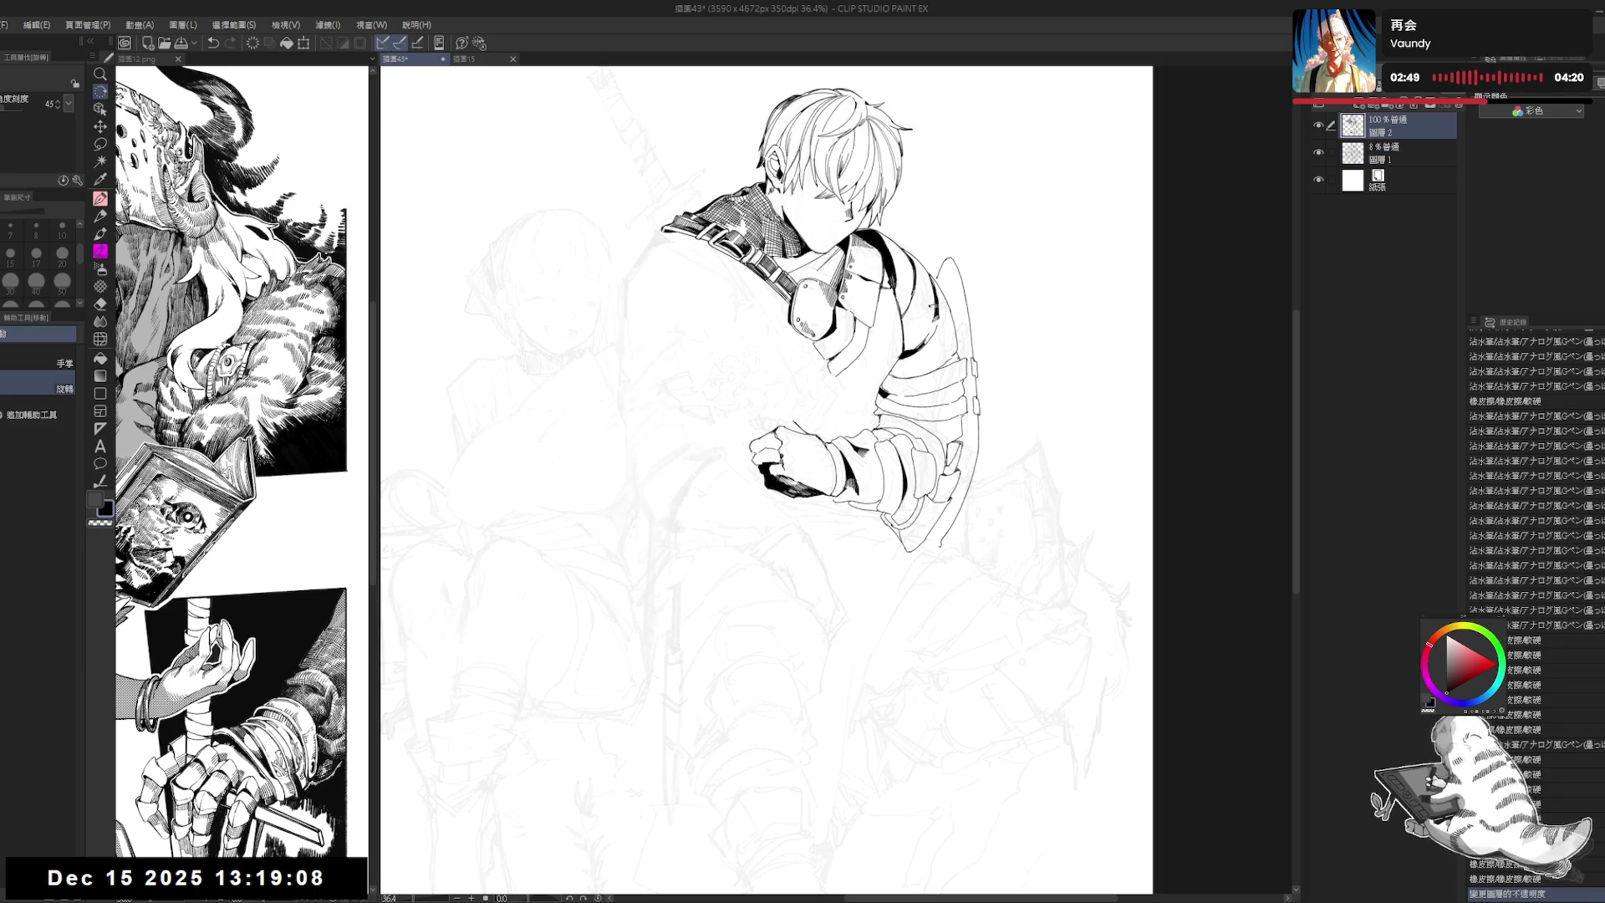
Step: Redraw the fist's left outline, erasing the old outline loop and stray marks
scroll(844, 351, up, 2)
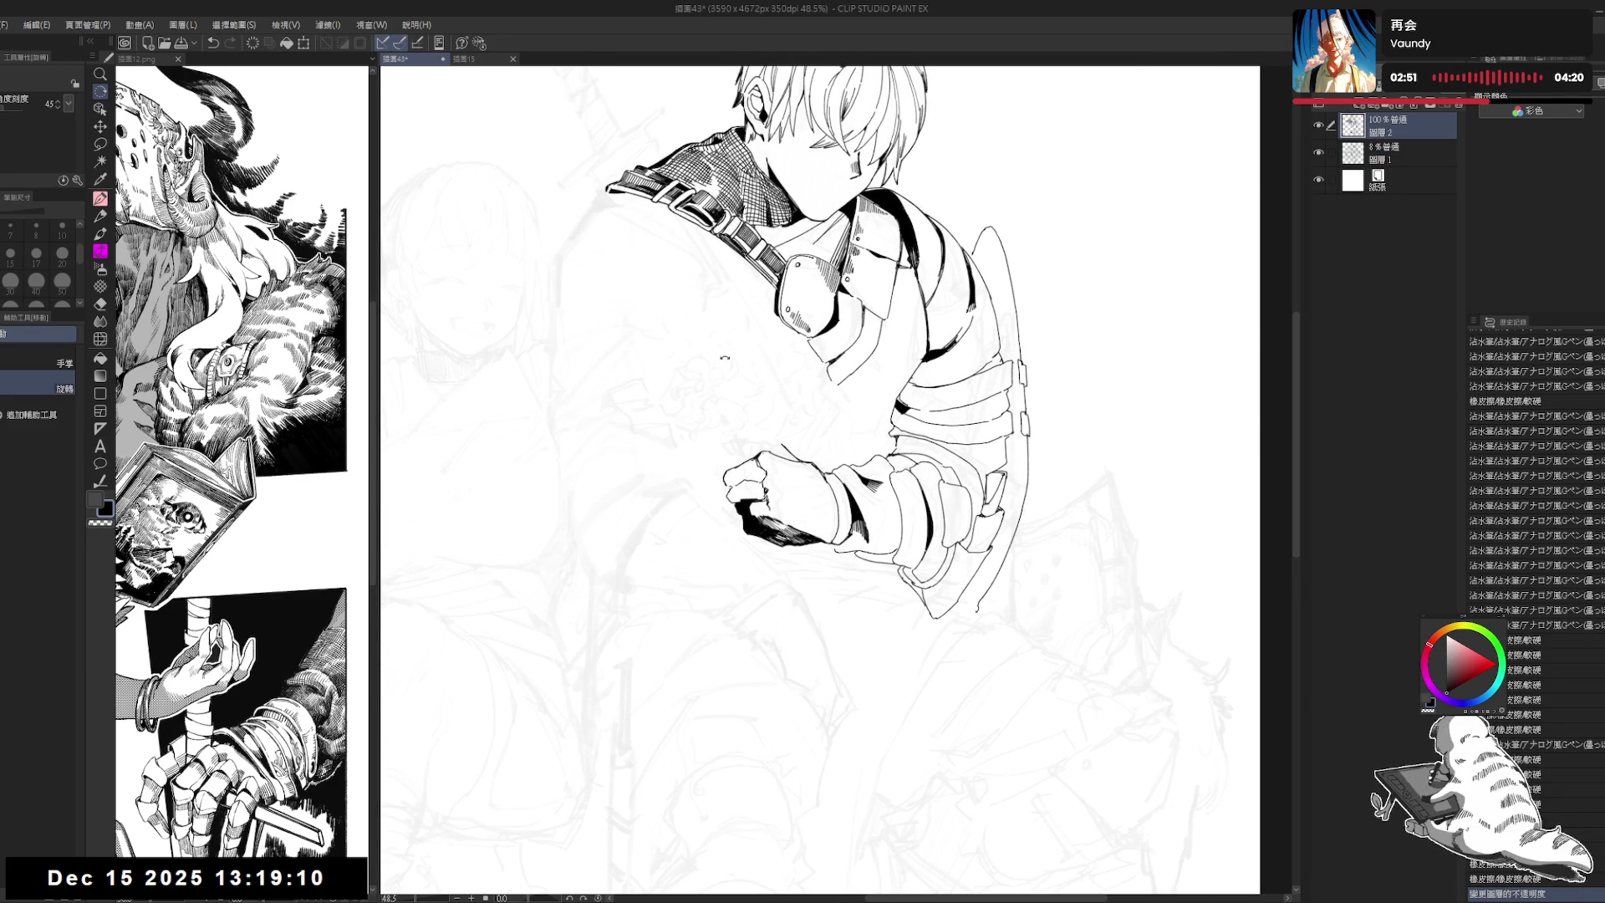
key(e)
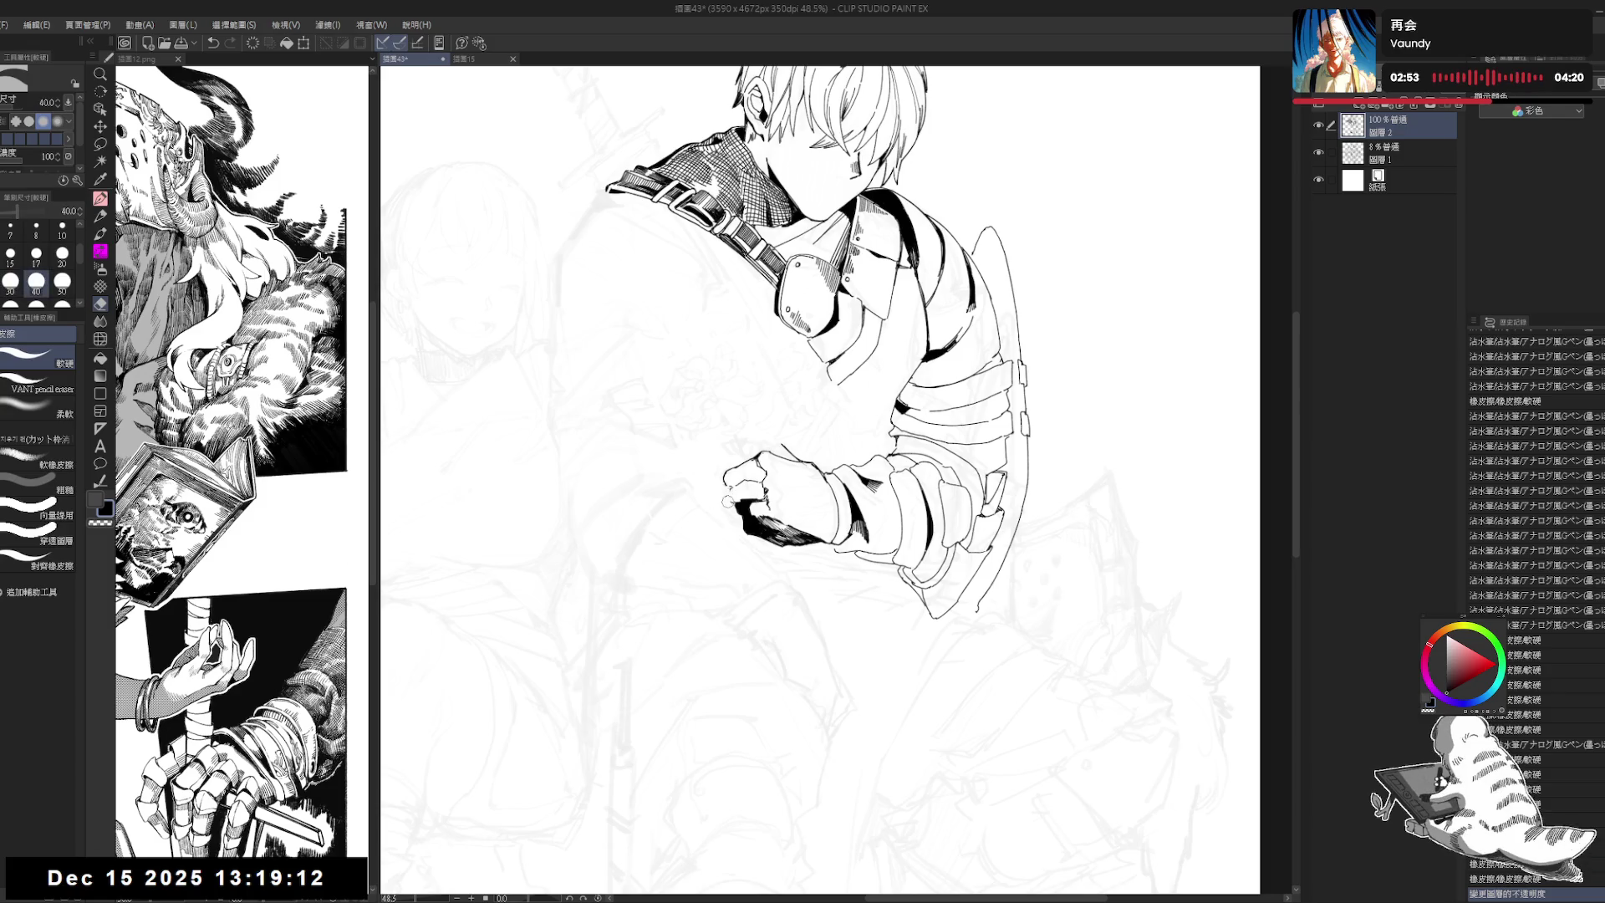
key(p)
click(736, 504)
click(736, 504)
key(e)
mouse_move(724, 472)
mouse_down()
mouse_move(730, 494)
mouse_move(756, 455)
mouse_move(754, 497)
mouse_up()
key(p)
key(e)
key(p)
key(e)
key(p)
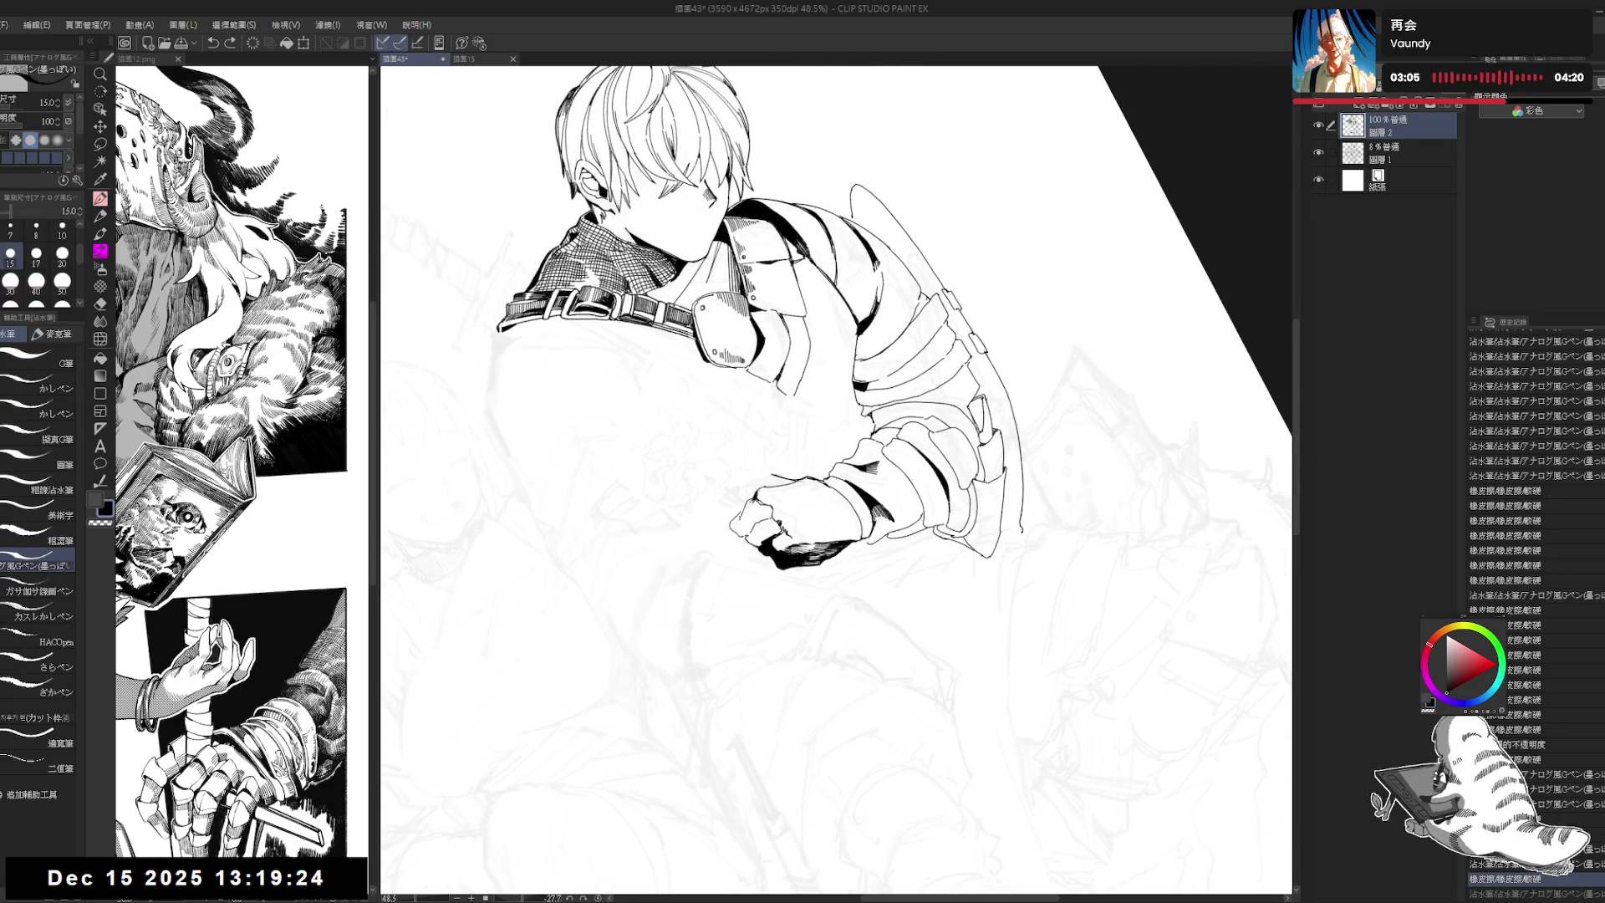
Step: Restore undone ink strokes and fill the dark shadow beneath the fist
key(ctrl+y)
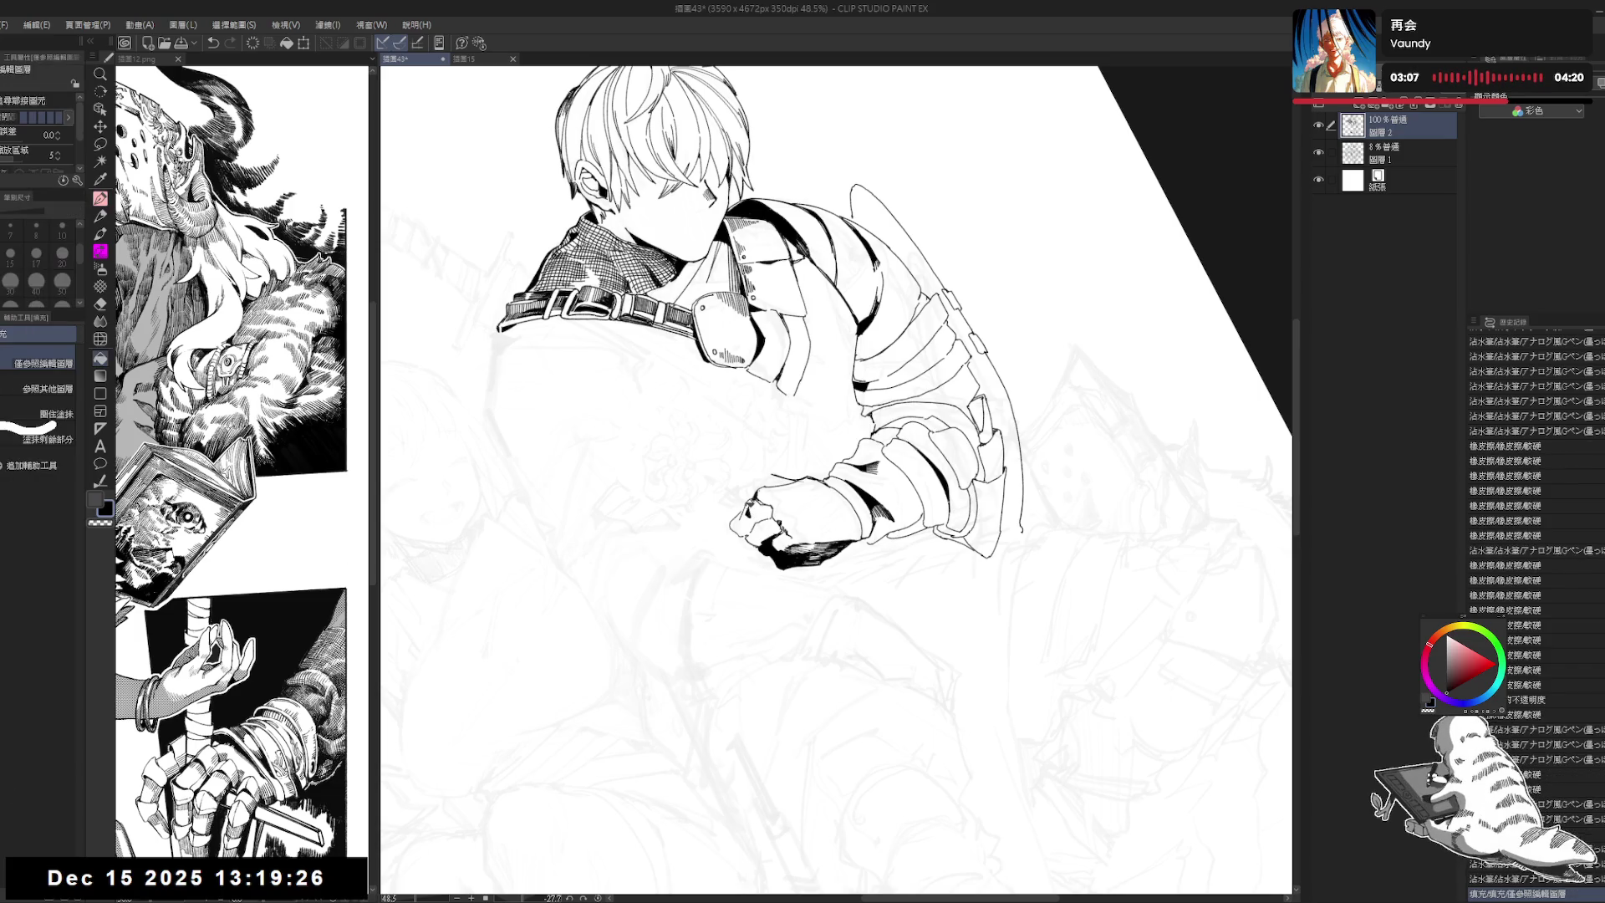
drag(836, 418, 869, 408)
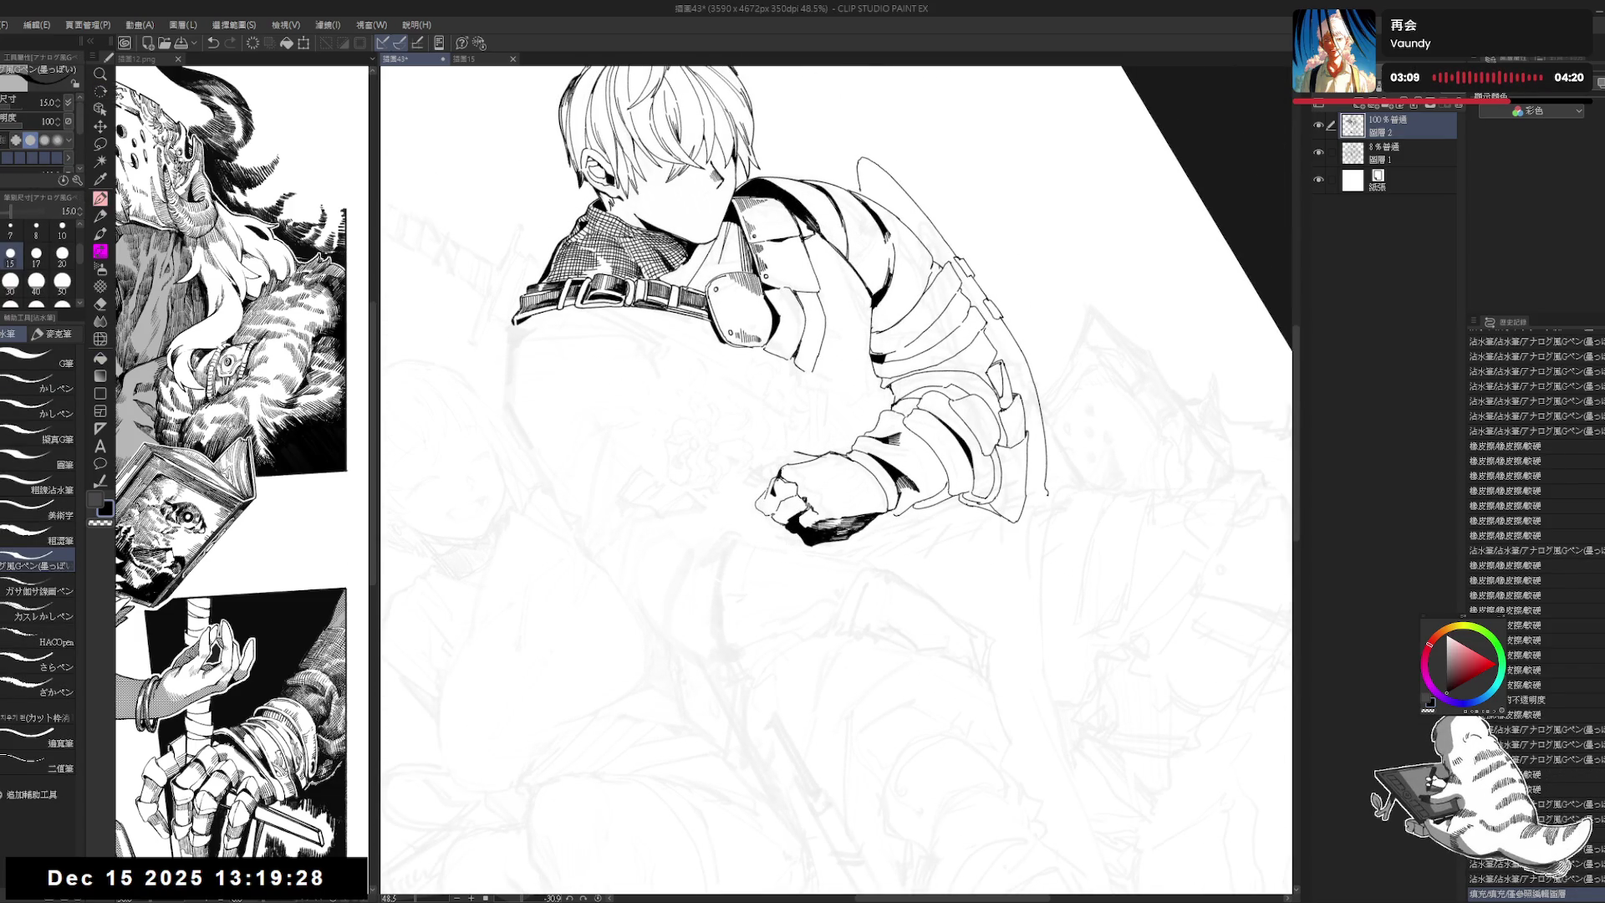
key(ctrl+y)
key(ctrl+y)
key(ctrl+y)
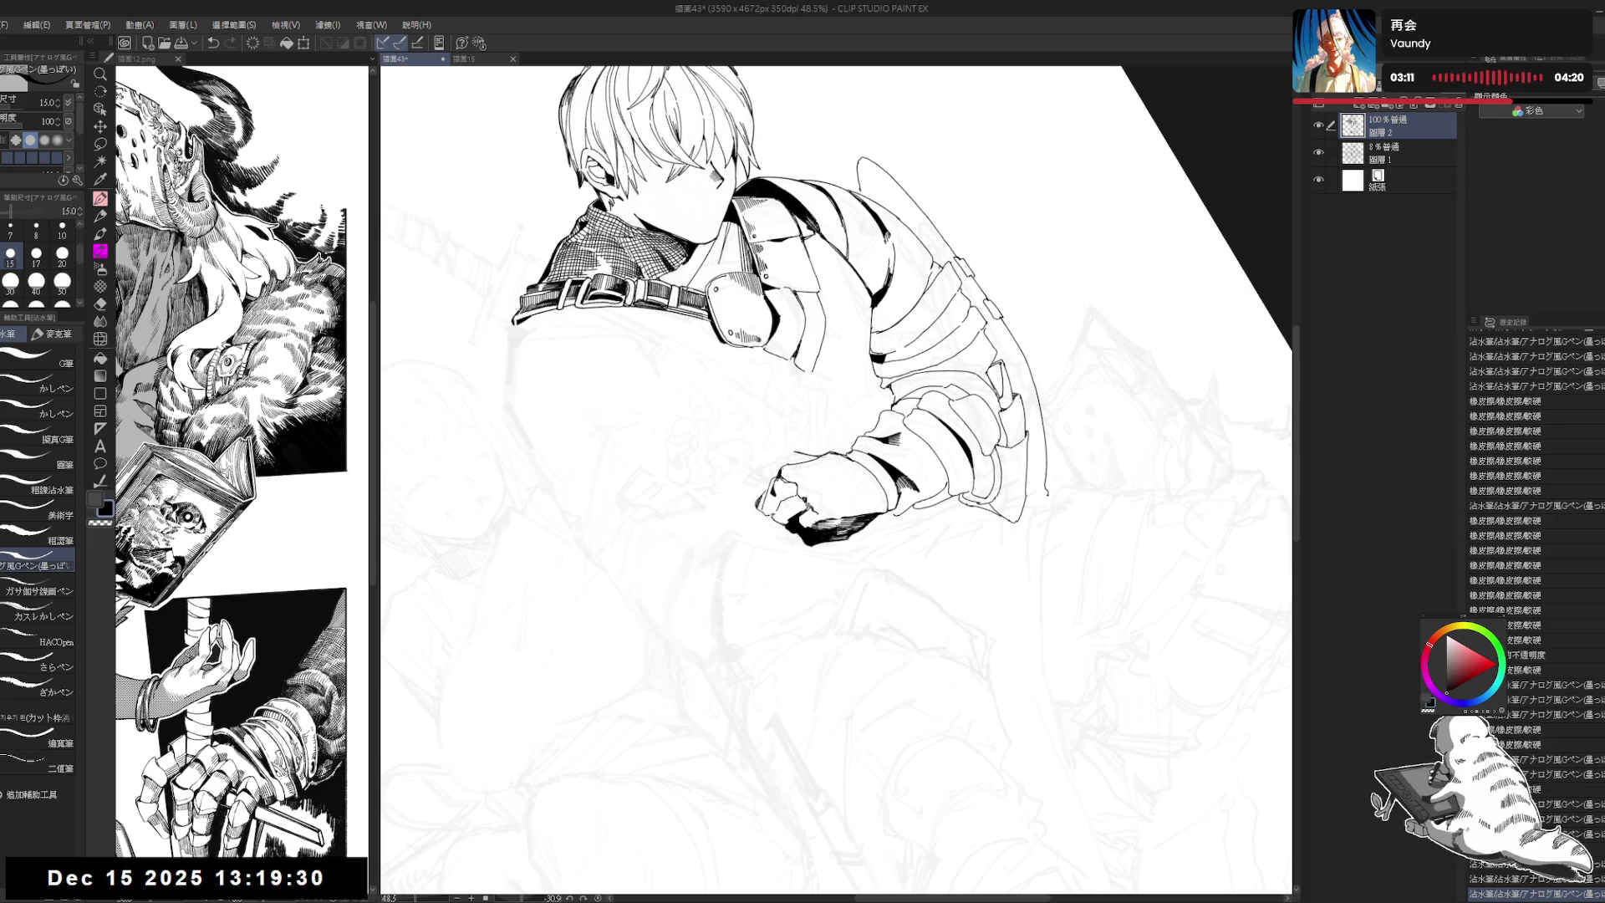
drag(836, 418, 886, 351)
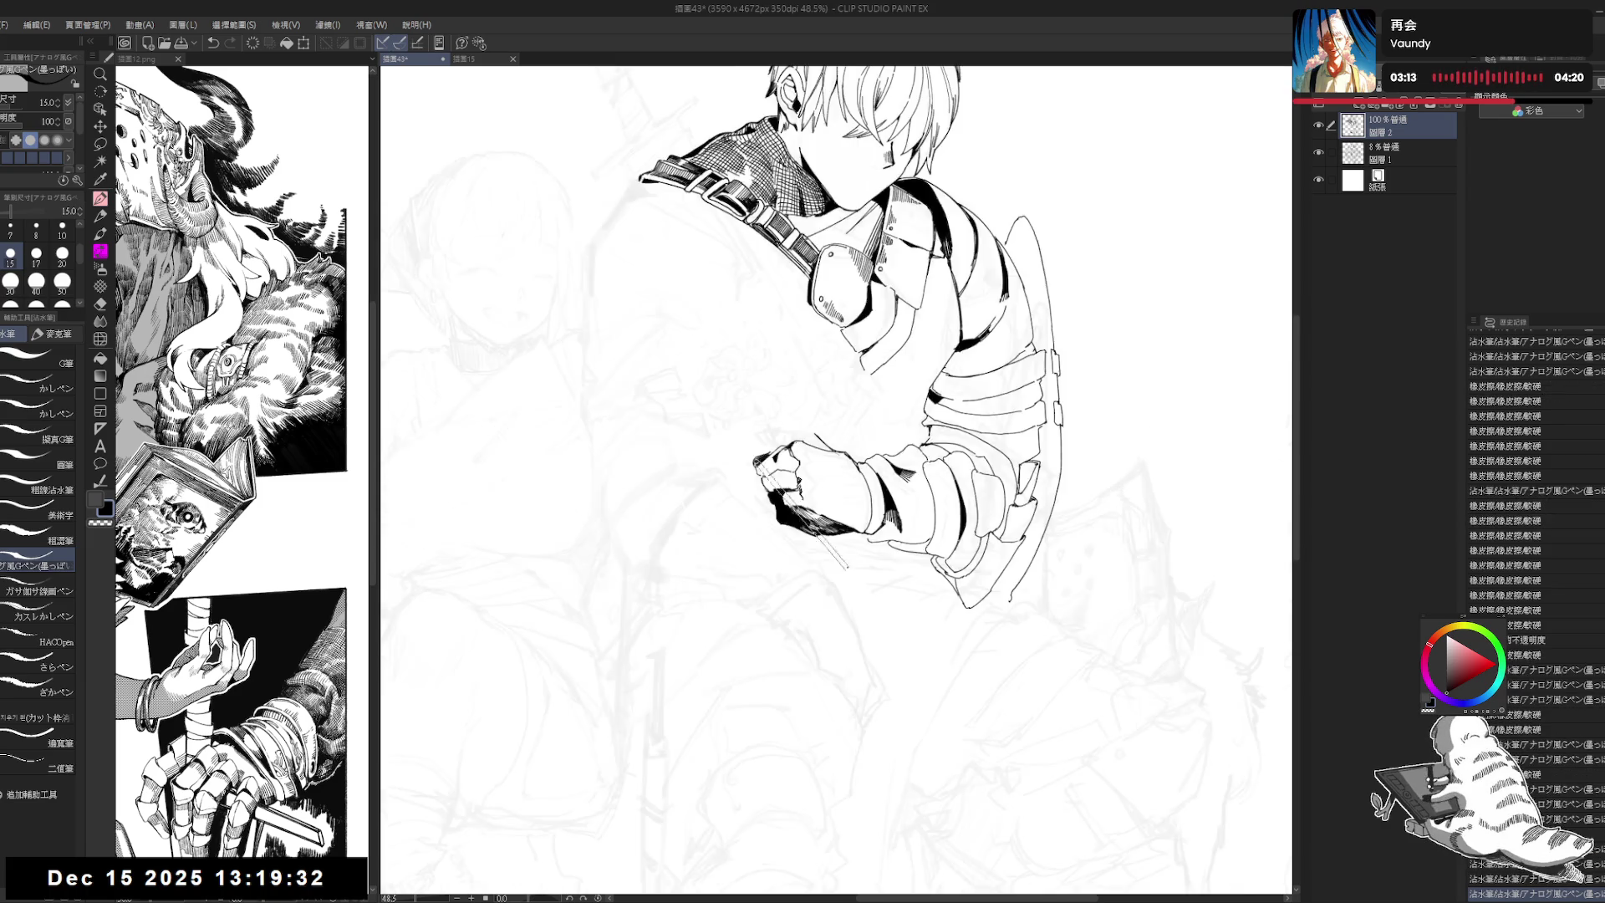
key(e)
key(ctrl+y)
key(ctrl+y)
key(ctrl+y)
key(p)
key(ctrl+y)
key(ctrl+y)
key(ctrl+y)
key(ctrl+y)
key(ctrl+y)
key(ctrl+y)
key(ctrl+y)
key(ctrl+y)
key(ctrl+y)
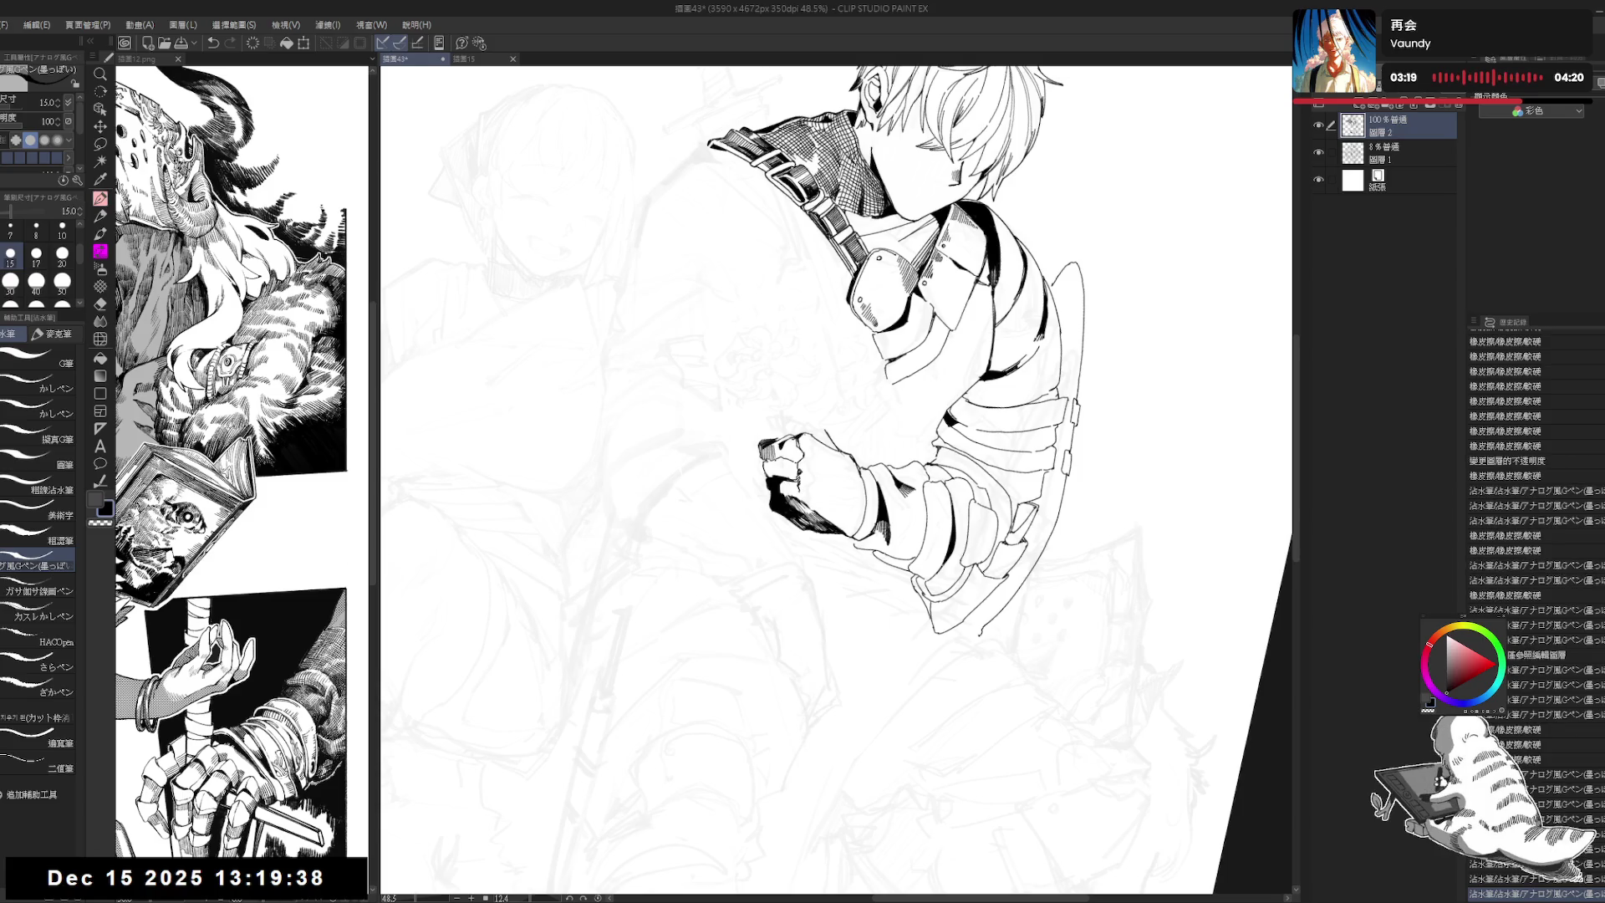
key(ctrl+y)
key(ctrl+y)
key(ctrl+y)
key(ctrl+y)
key(ctrl+y)
key(ctrl+y)
key(ctrl+y)
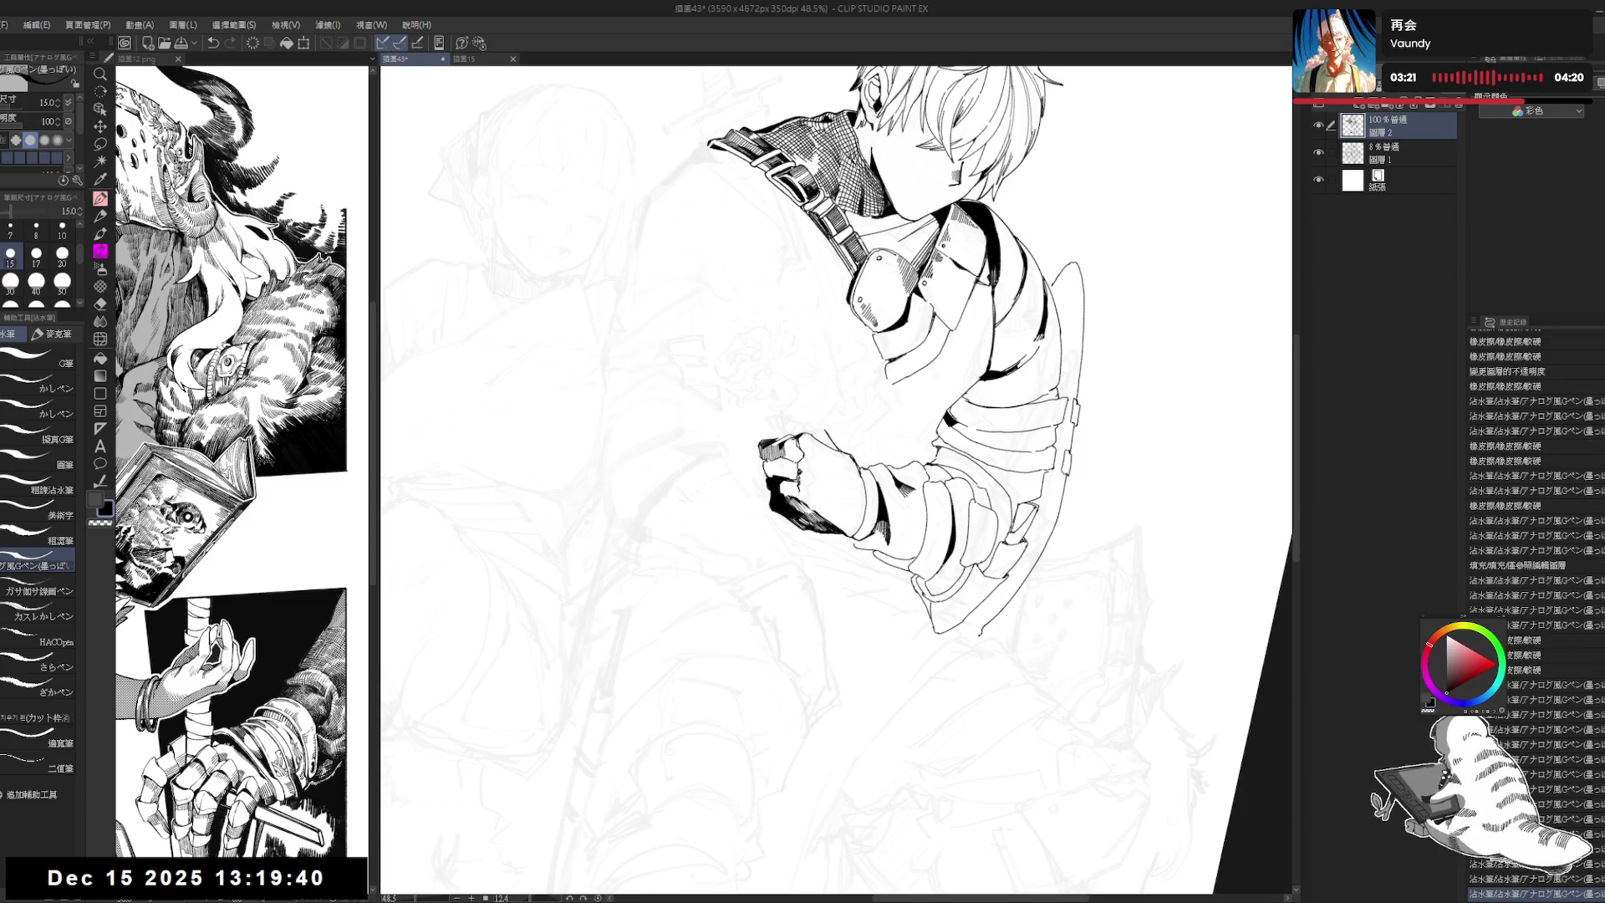
Step: Redo several more hatching strokes on the fist while rotating the view to steeper angles
key(minus)
key(minus)
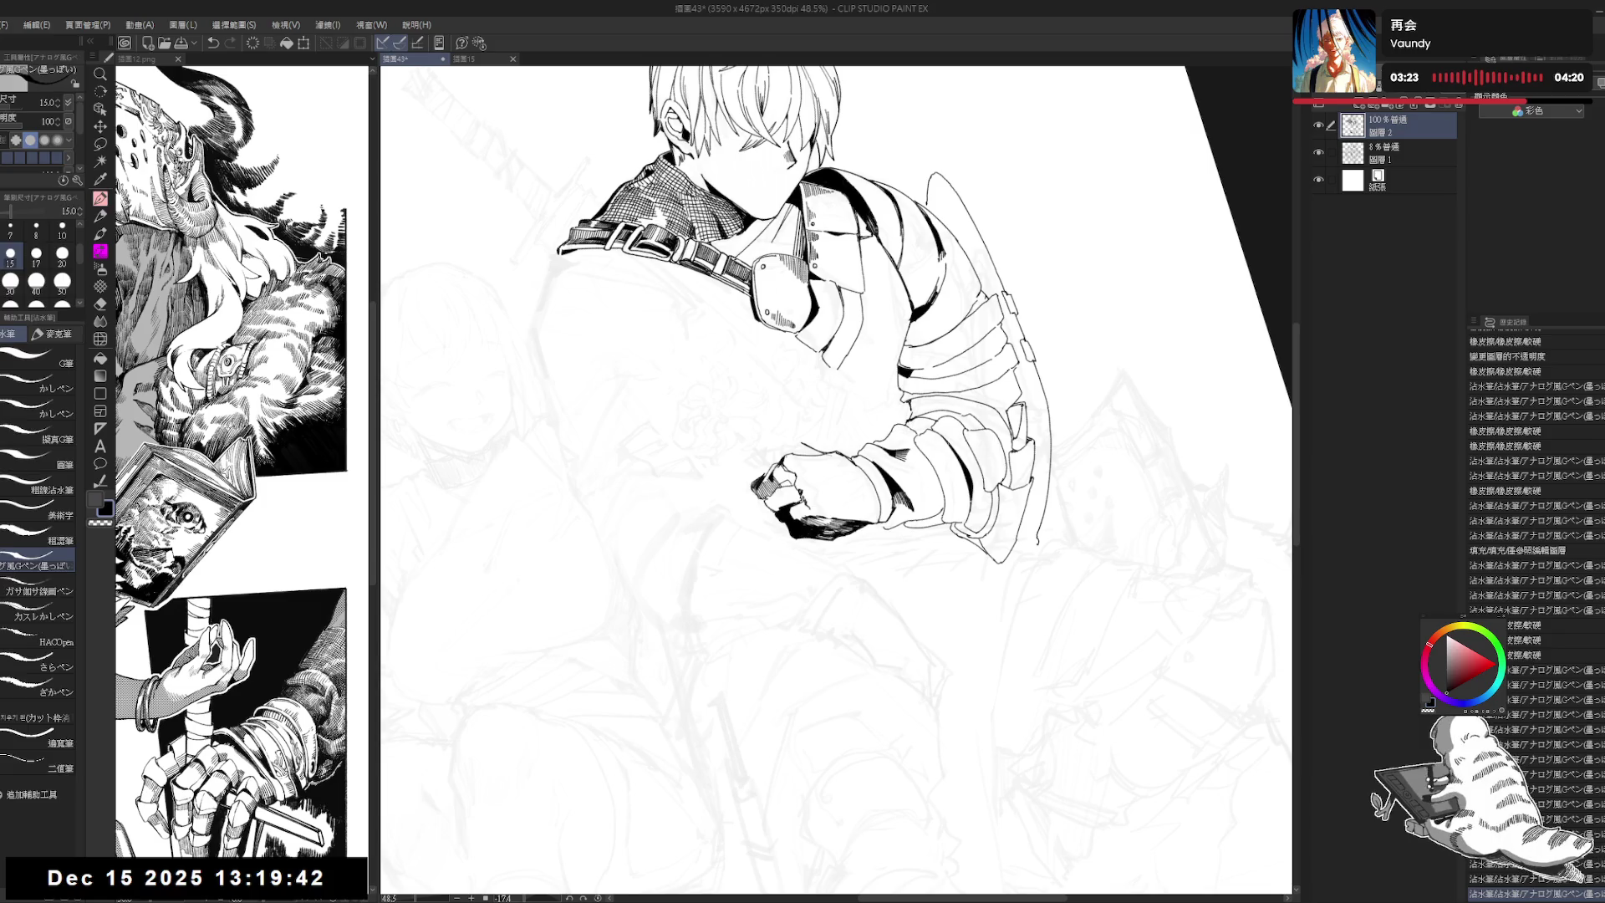
key(ctrl+y)
key(ctrl+y)
key(ctrl+y)
key(ctrl+y)
key(ctrl+y)
key(ctrl+y)
key(ctrl+y)
key(ctrl+y)
key(ctrl+y)
key(ctrl+y)
key(ctrl+y)
key(asciicircum)
key(asciicircum)
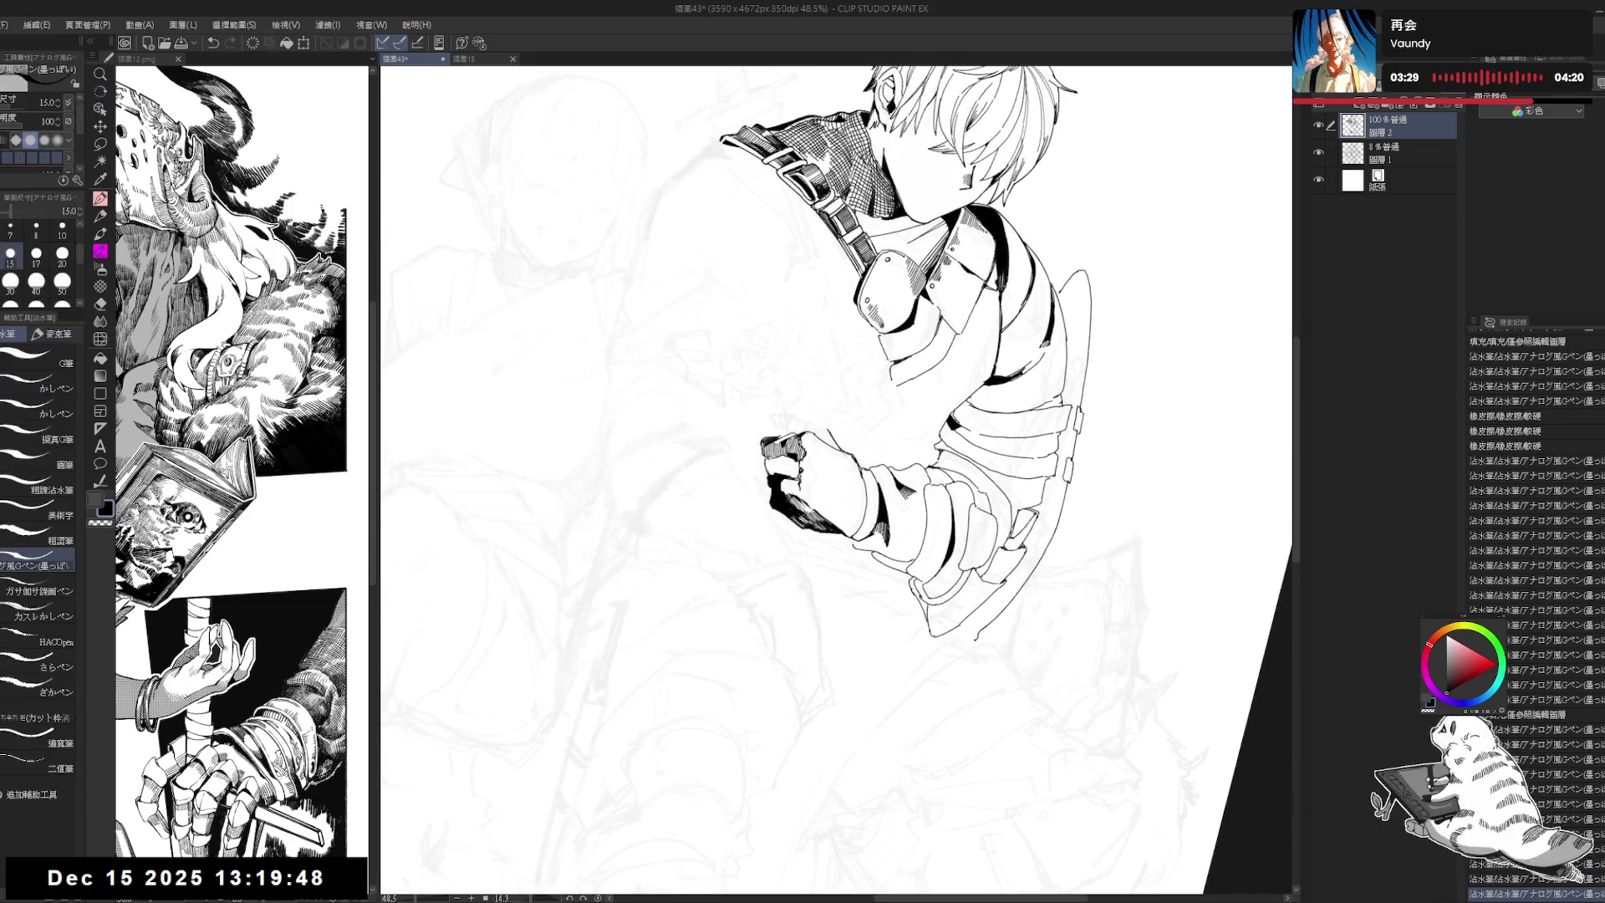
key(ctrl+y)
key(ctrl+y)
key(ctrl+y)
key(ctrl+y)
key(ctrl+y)
key(ctrl+y)
key(ctrl+y)
key(ctrl+y)
key(ctrl+y)
key(ctrl+y)
key(minus)
key(minus)
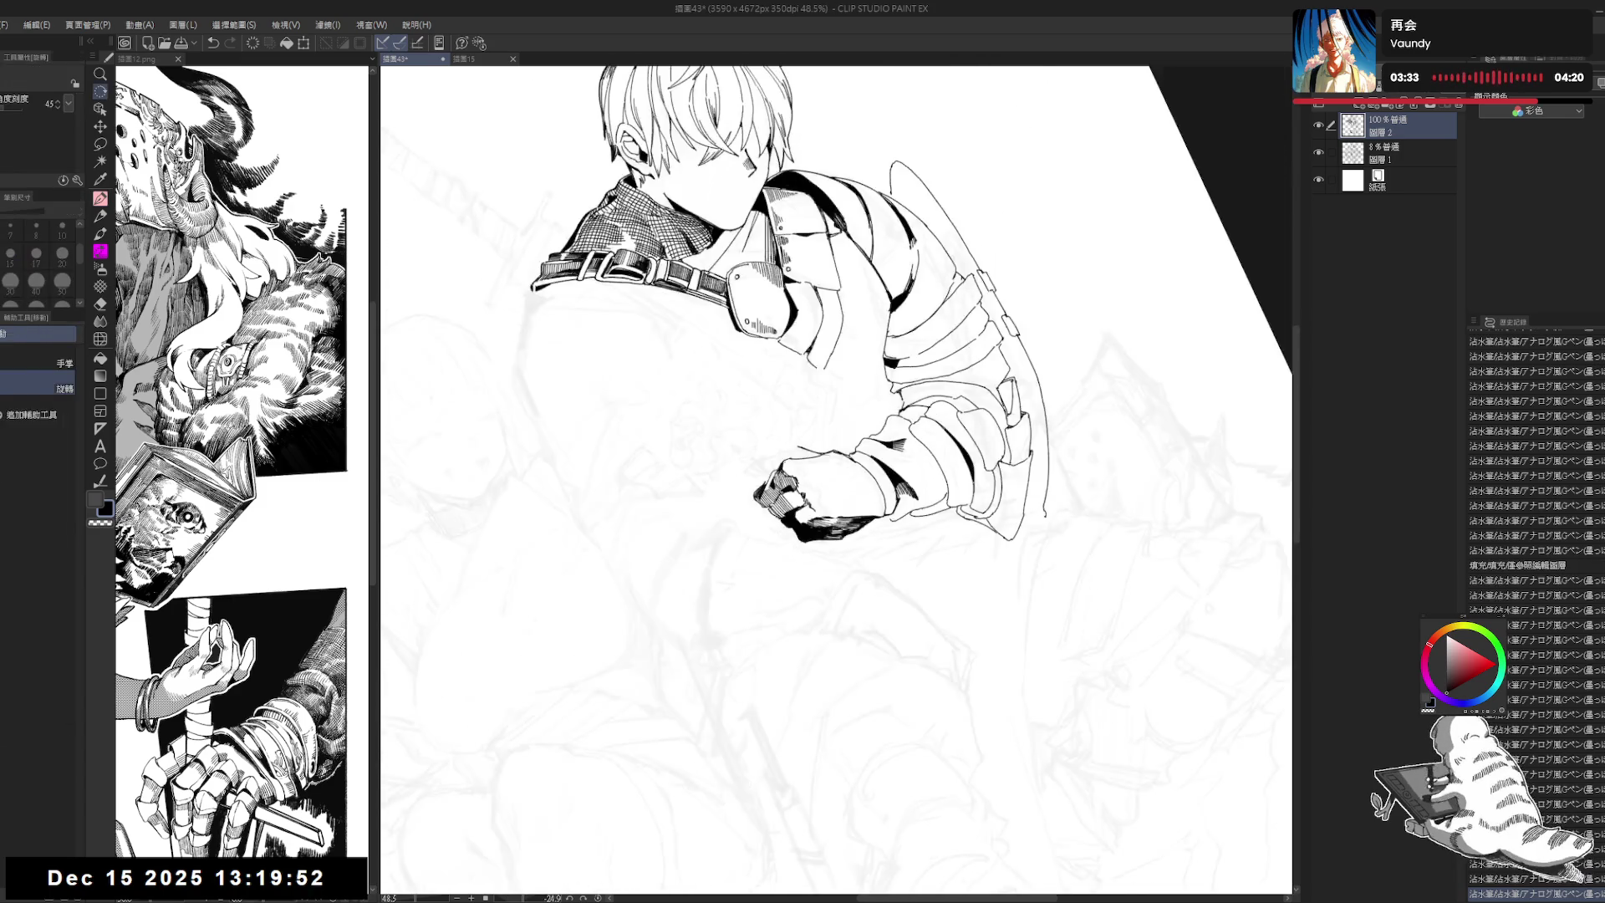
key(ctrl+y)
key(ctrl+y)
key(ctrl+y)
key(ctrl+y)
key(ctrl+y)
key(ctrl+y)
key(ctrl+y)
key(ctrl+y)
key(ctrl+y)
key(ctrl+y)
key(minus)
key(minus)
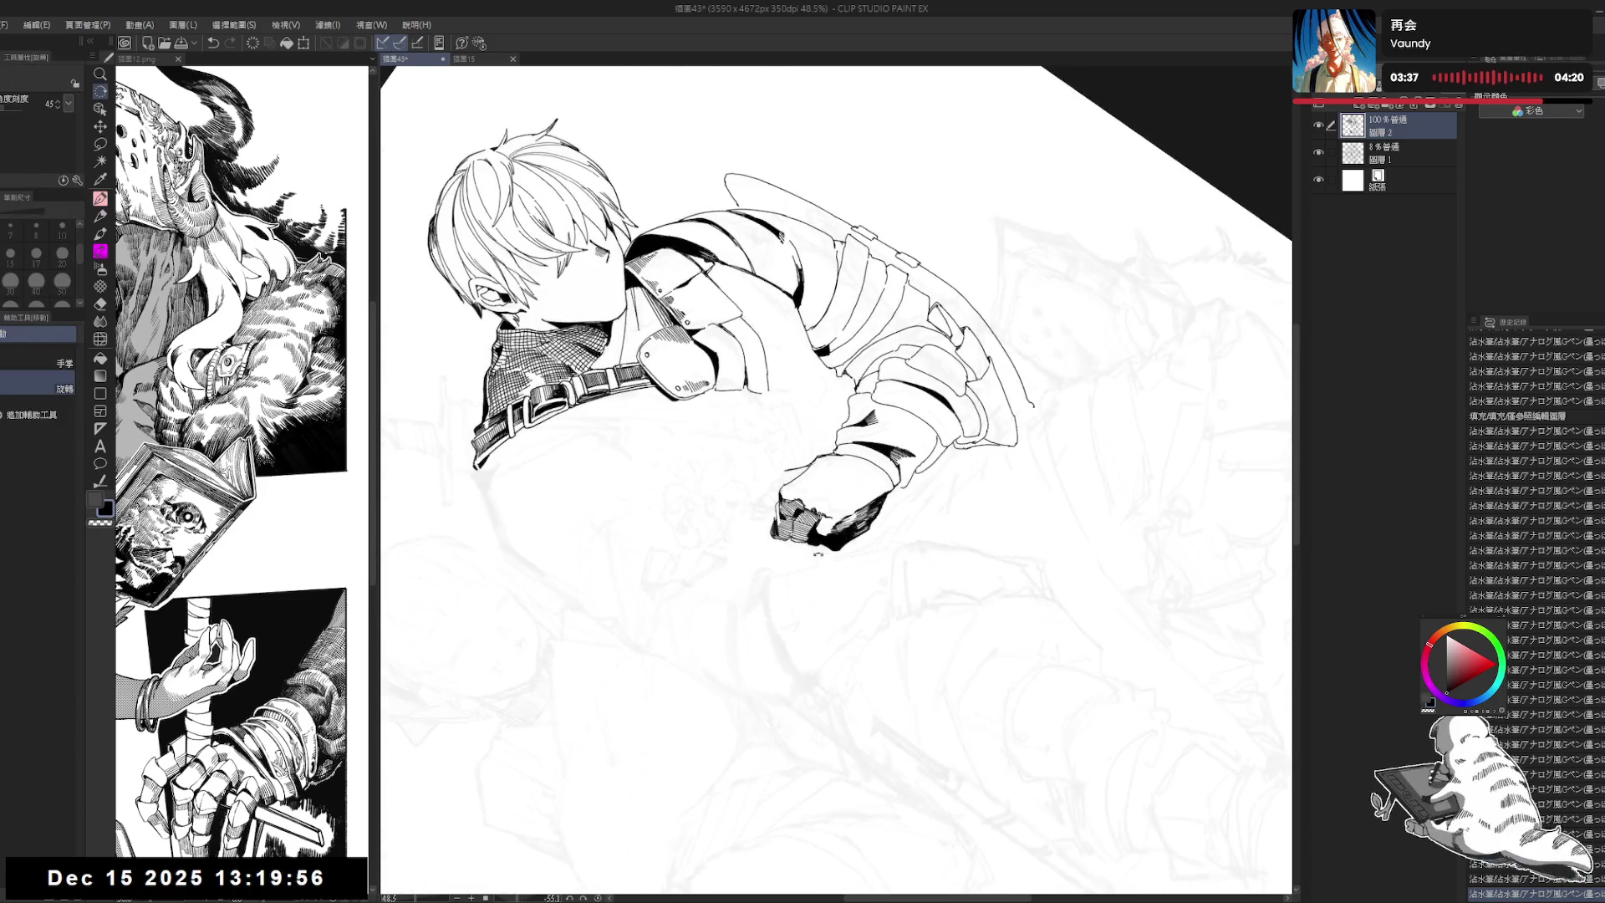
key(ctrl+y)
key(ctrl+y)
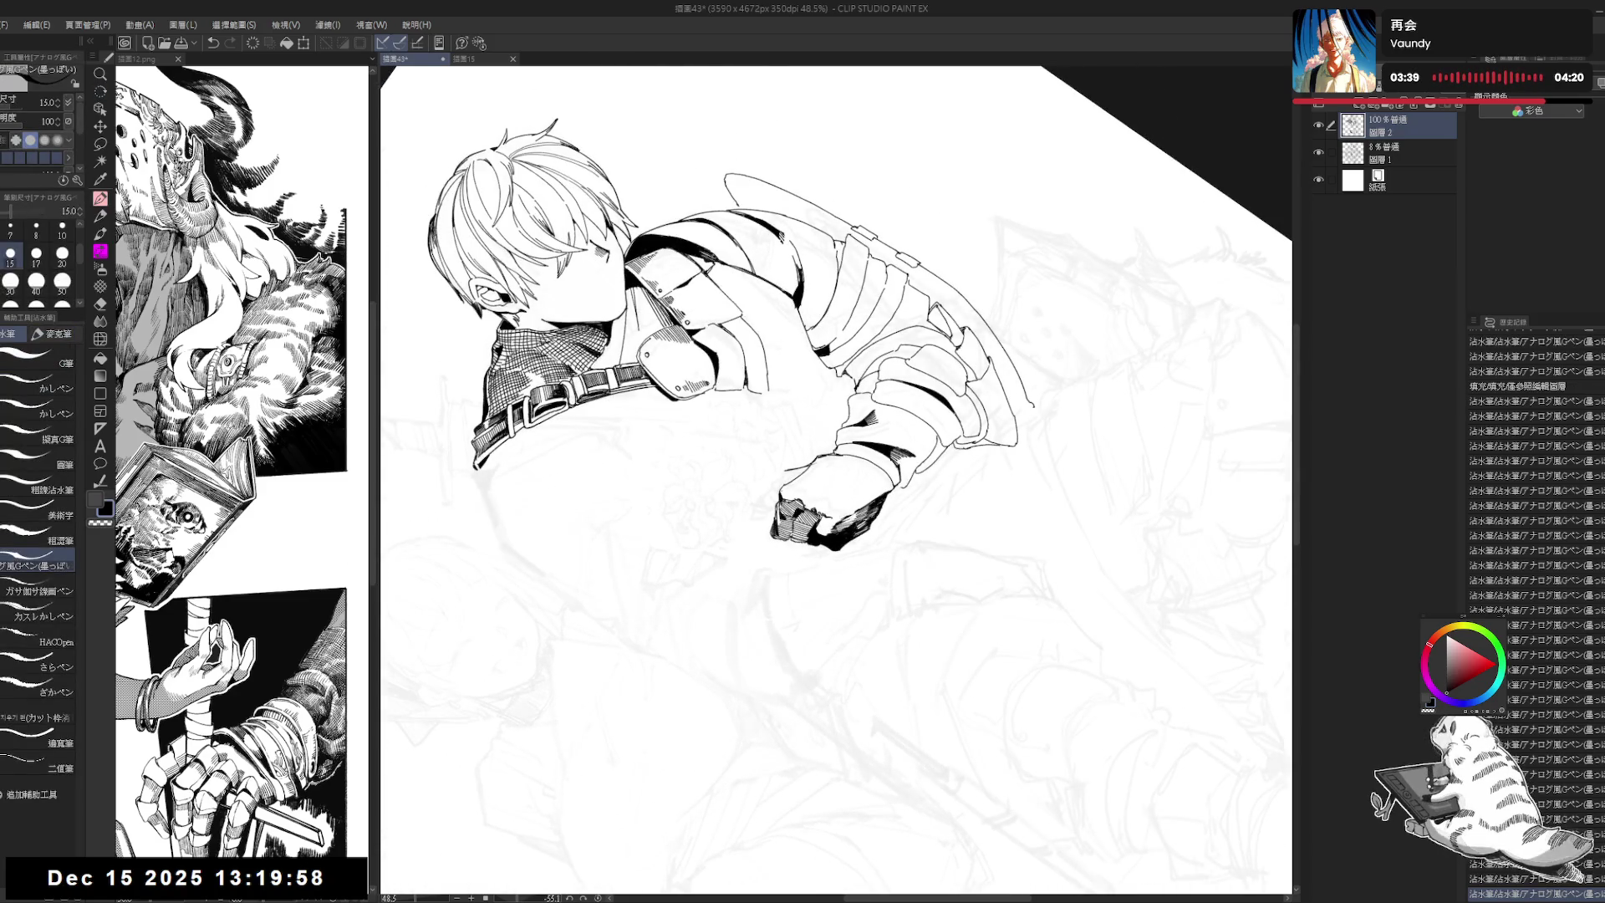
key(ctrl+y)
key(ctrl+y)
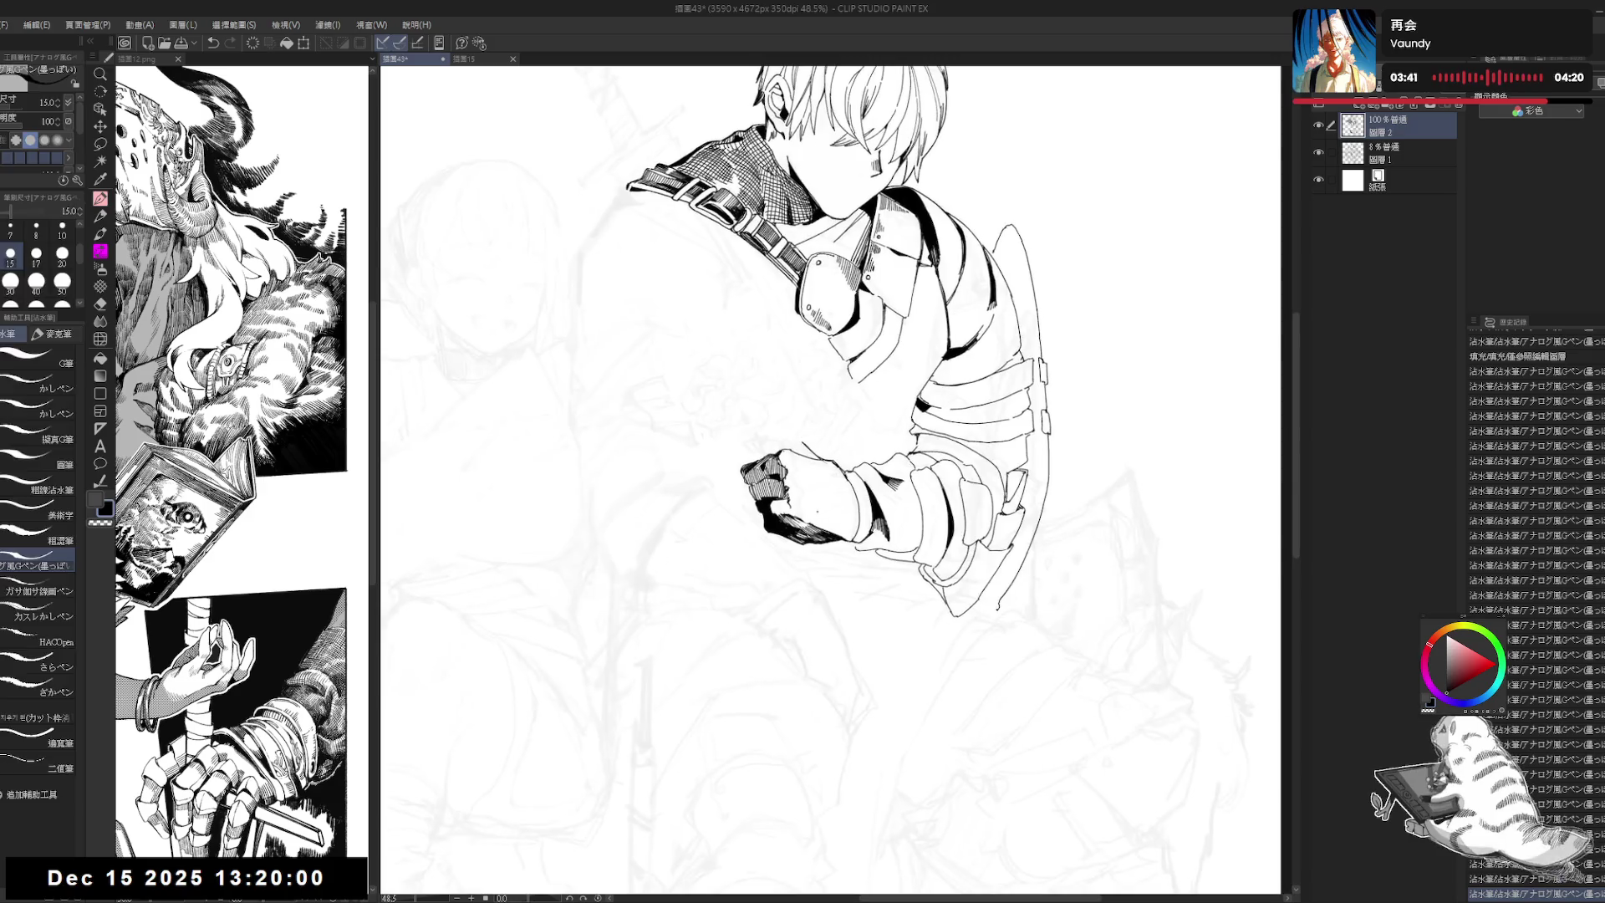
key(e)
key(p)
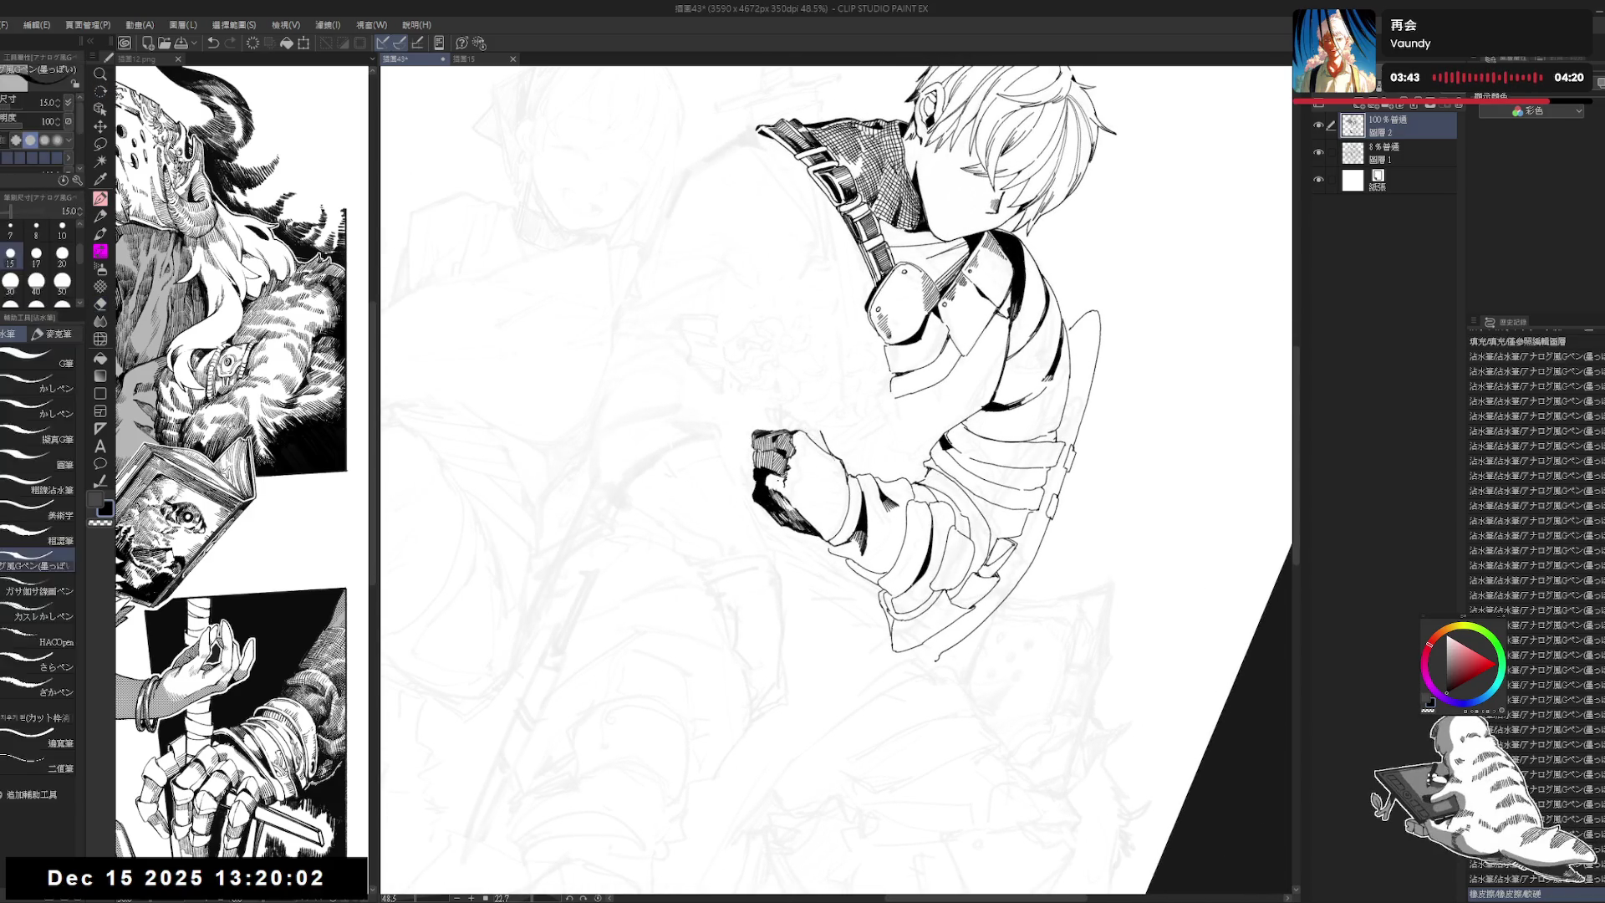
key(minus)
key(ctrl+y)
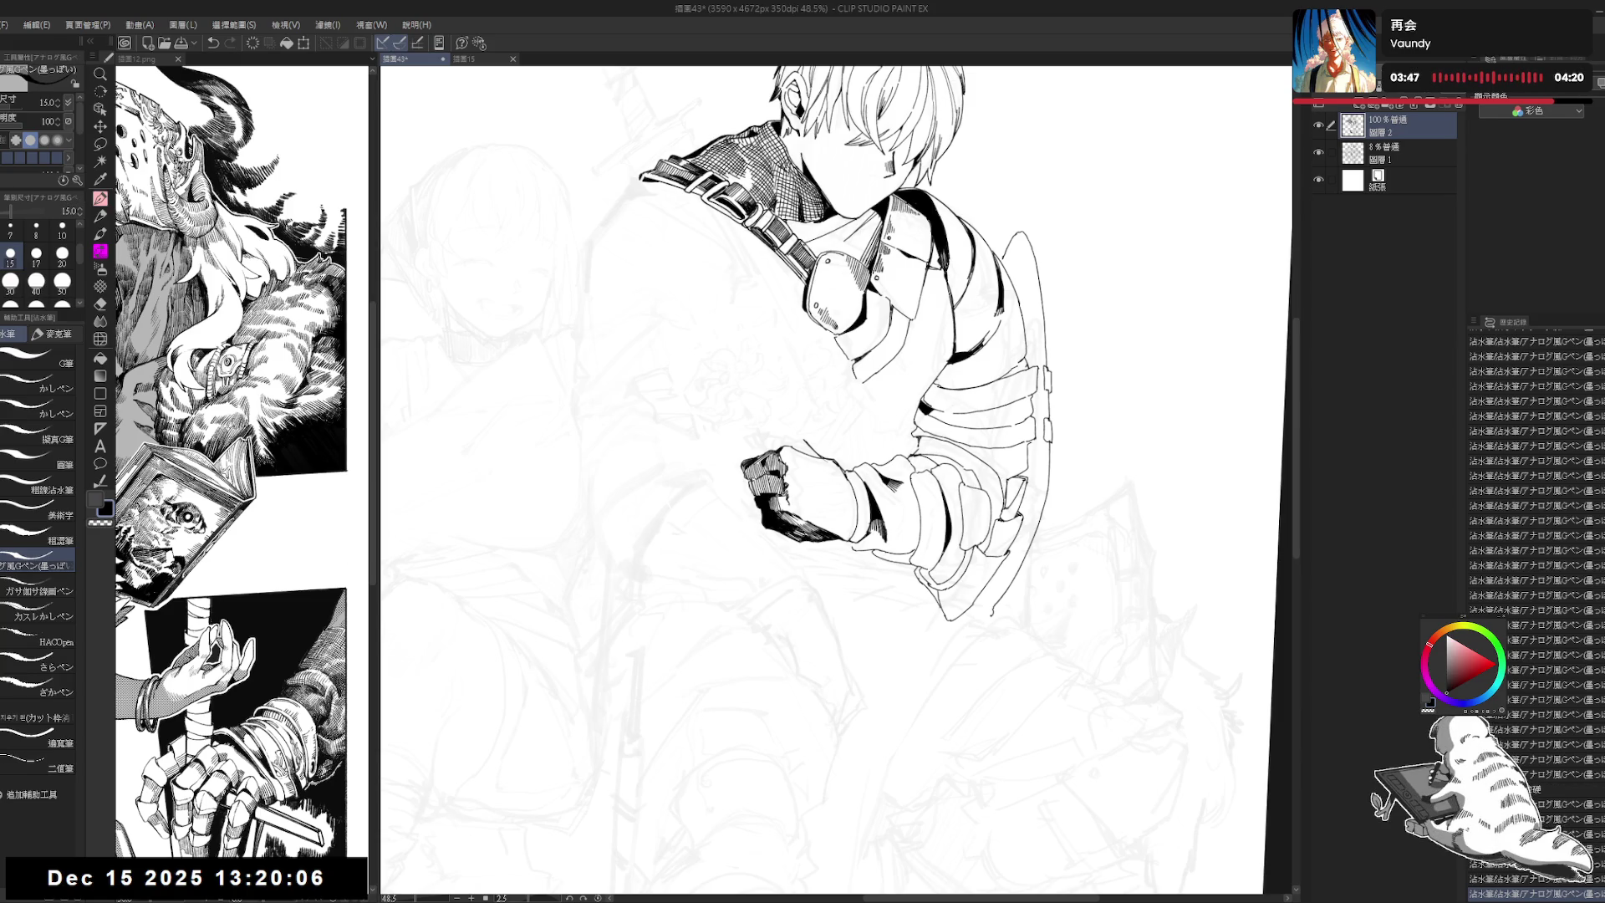
Step: Enlarge the pen to size 17 and hatch the knuckles and sleeve, then reset rotation and zoom out
key(e)
key(p)
key(minus)
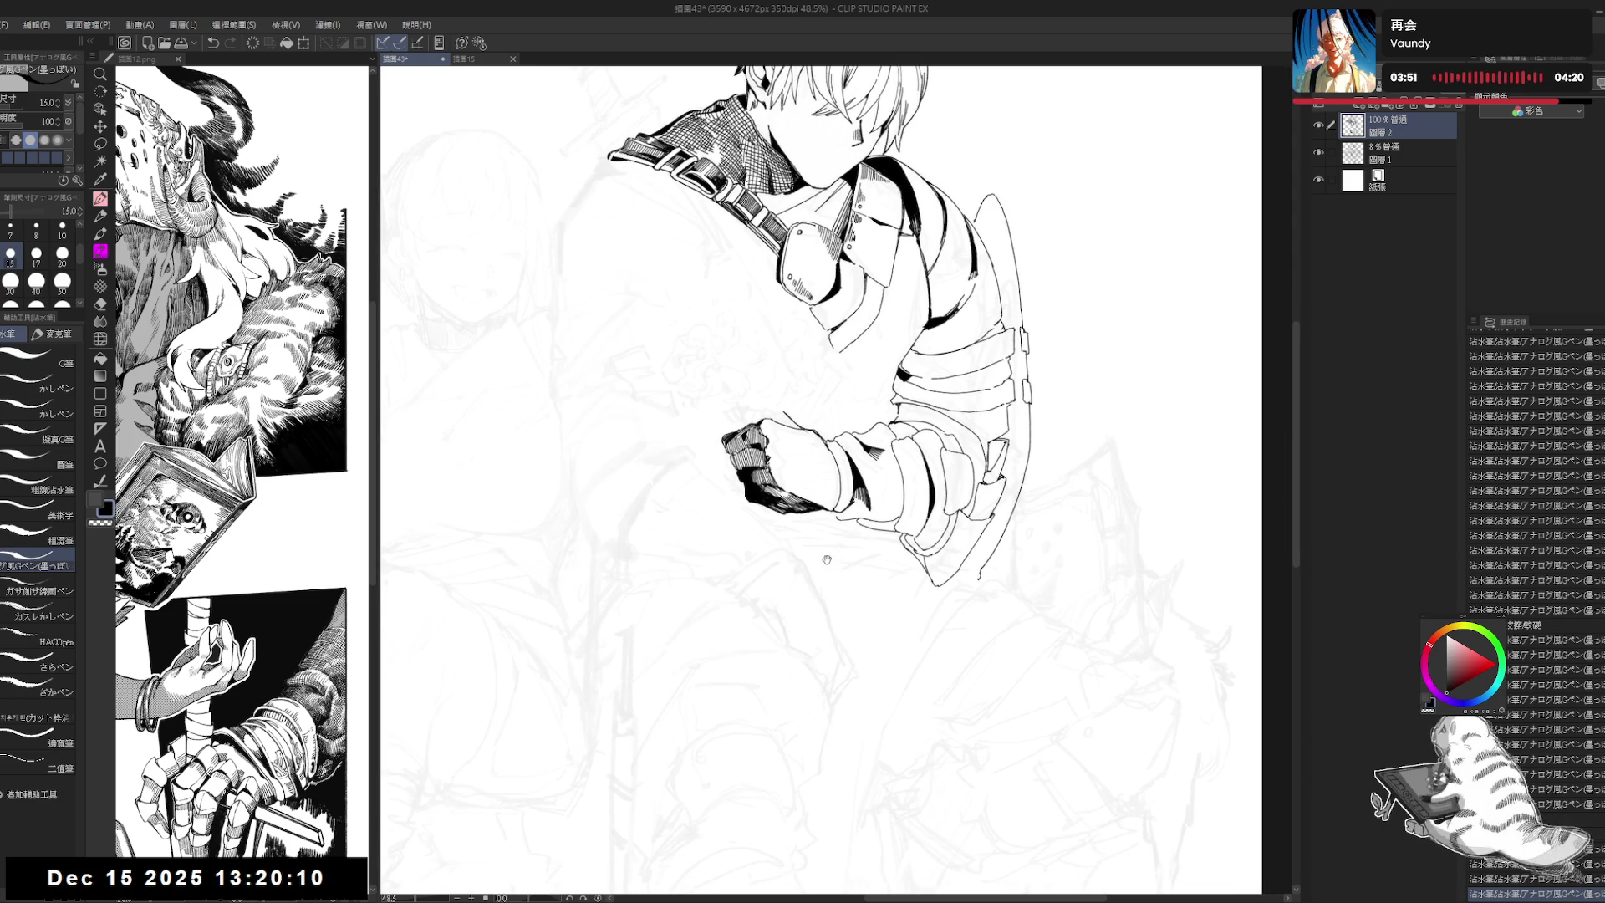
key(e)
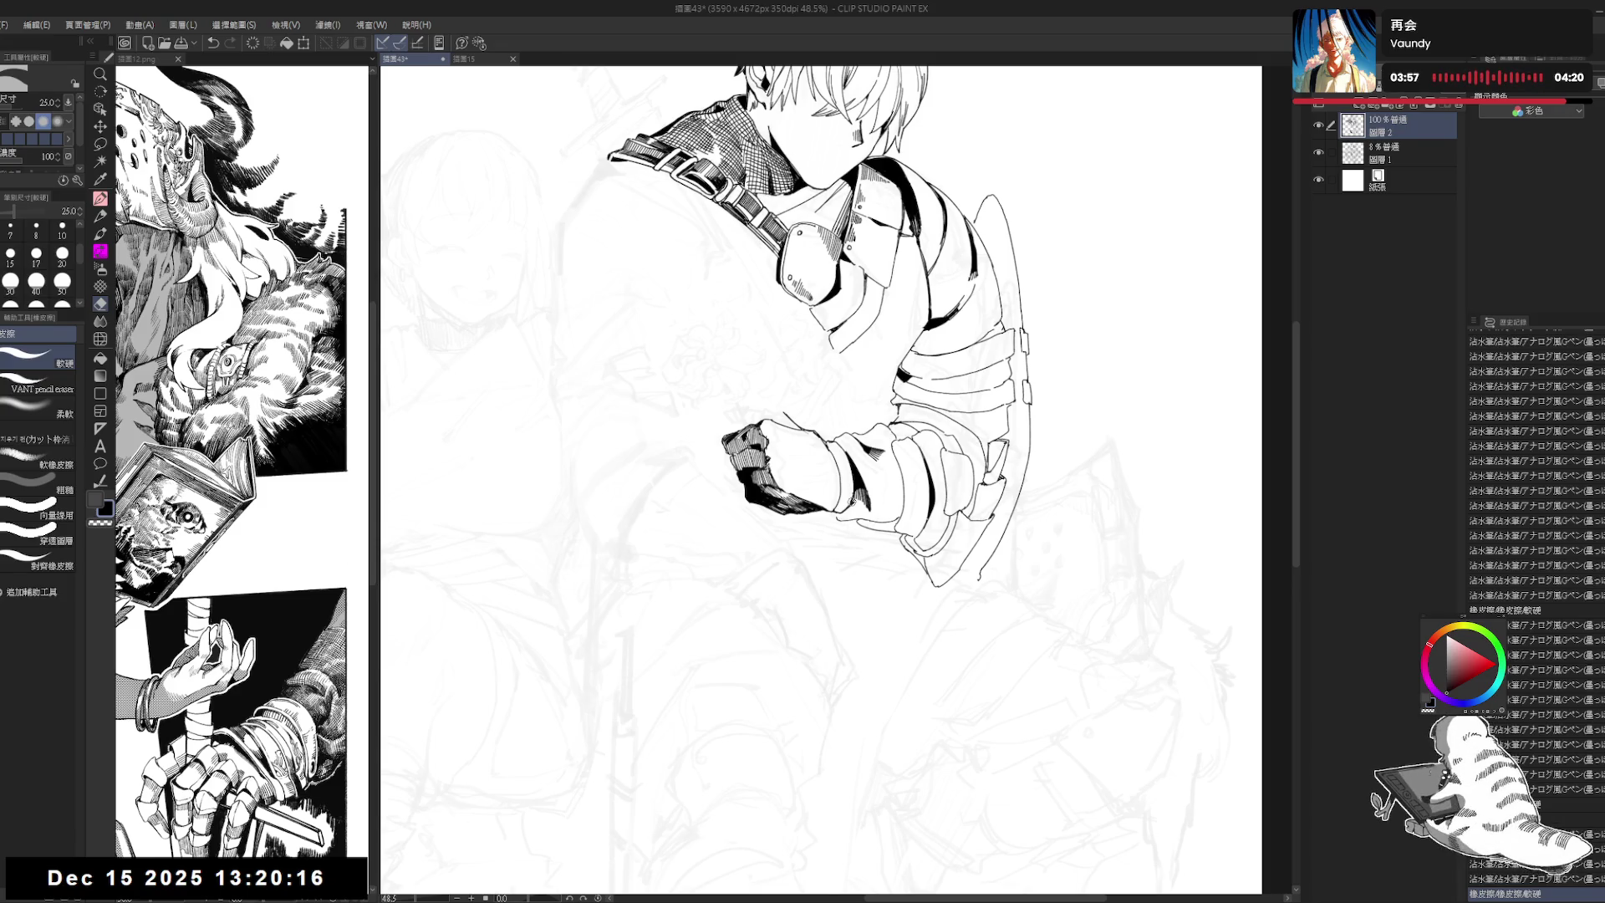
drag(804, 338, 844, 360)
key(p)
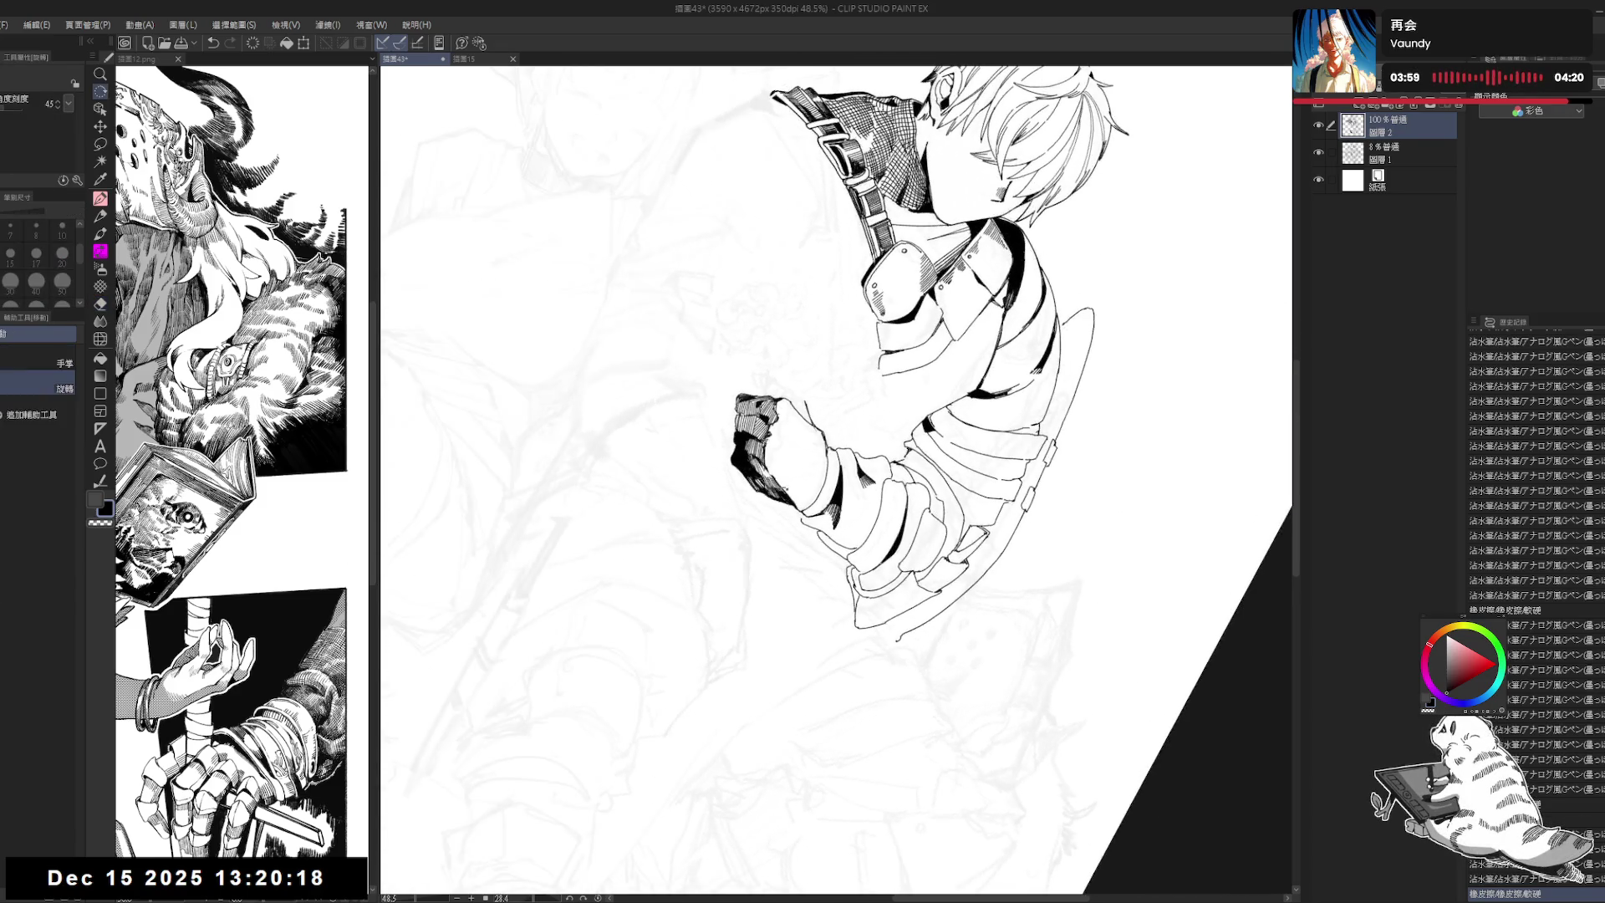
mouse_move(835, 351)
mouse_down()
mouse_move(802, 334)
mouse_move(836, 347)
mouse_up()
key(bracketright)
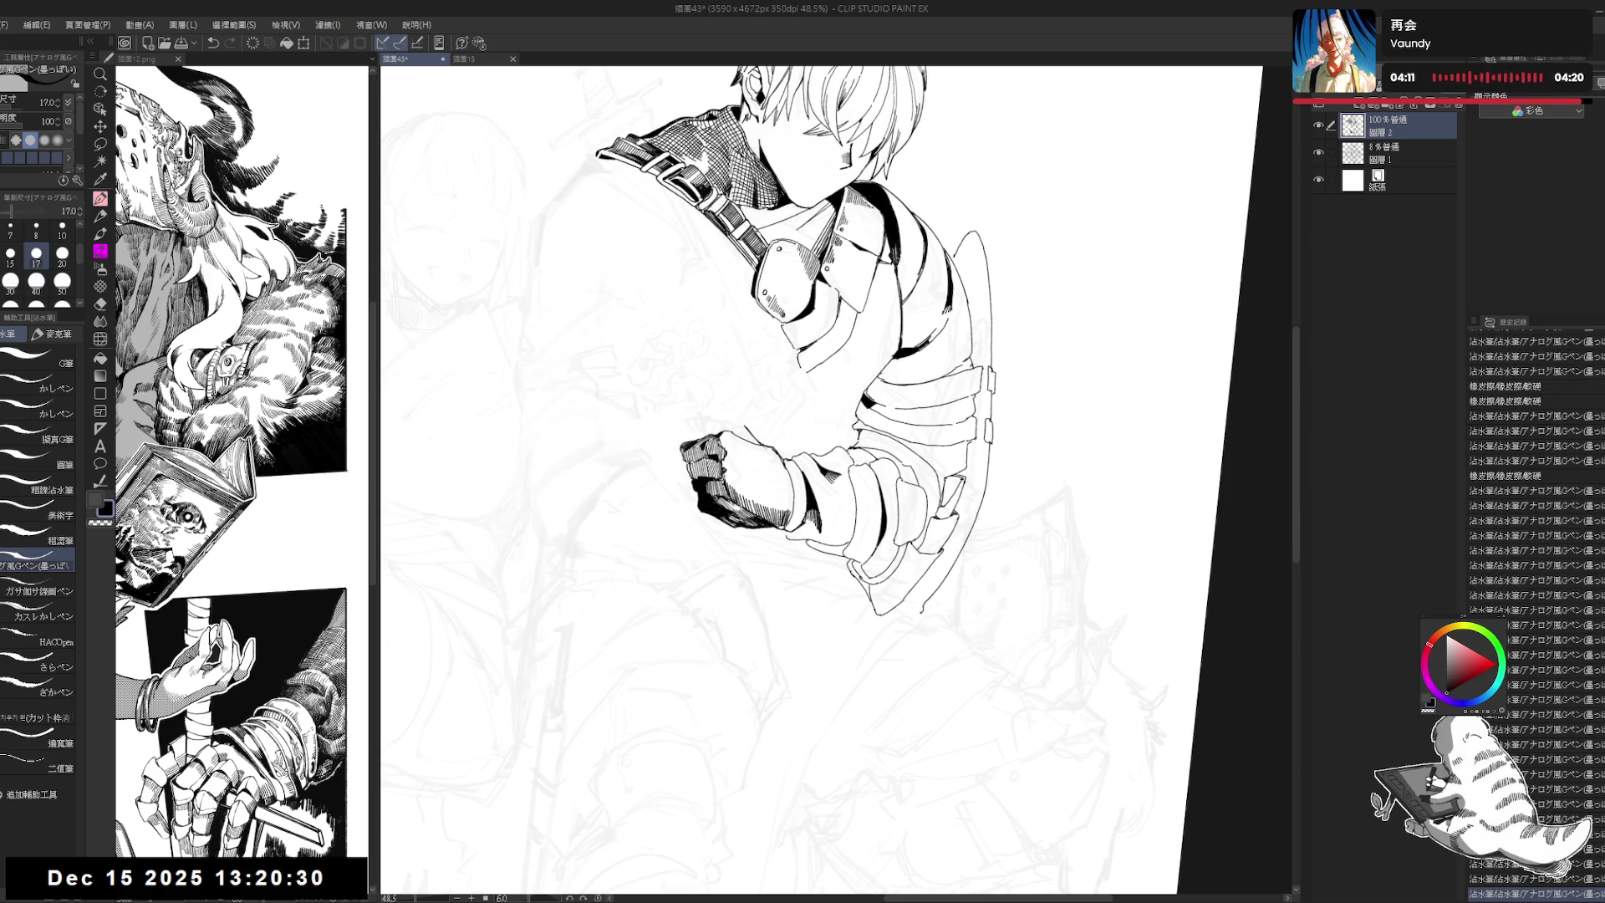
mouse_move(766, 567)
mouse_down()
mouse_move(749, 579)
mouse_move(735, 486)
mouse_up()
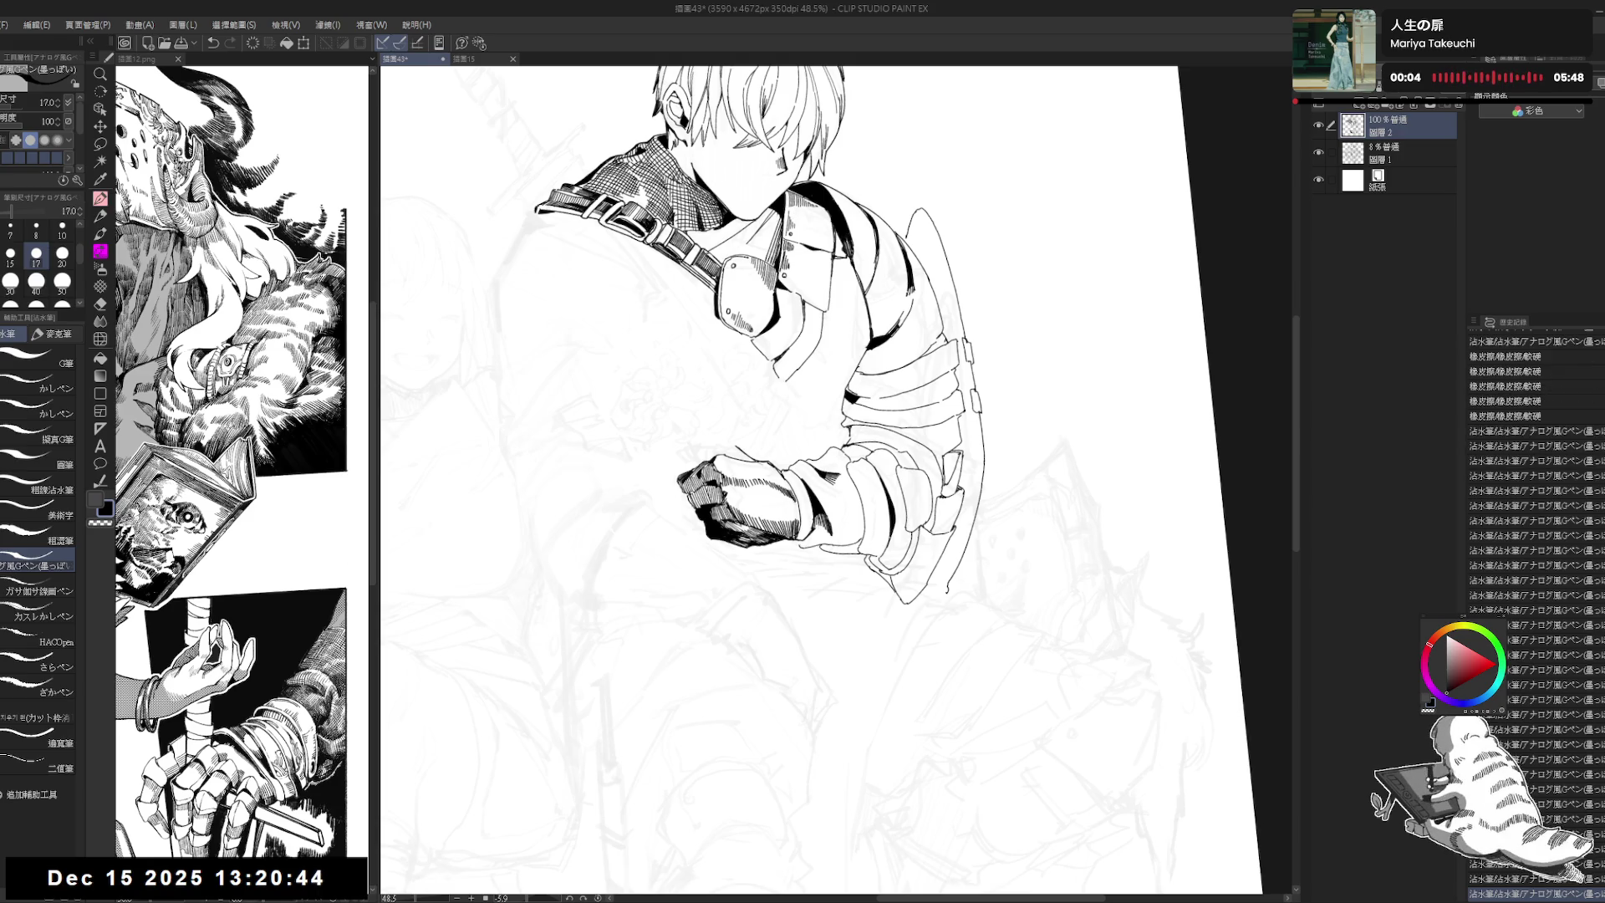
key(ctrl+@)
key(ctrl+minus)
Step: Add hatching strokes to the fist with the view tilted about 12 degrees
scroll(785, 462, up, 1)
scroll(754, 456, up, 1)
scroll(767, 449, up, 1)
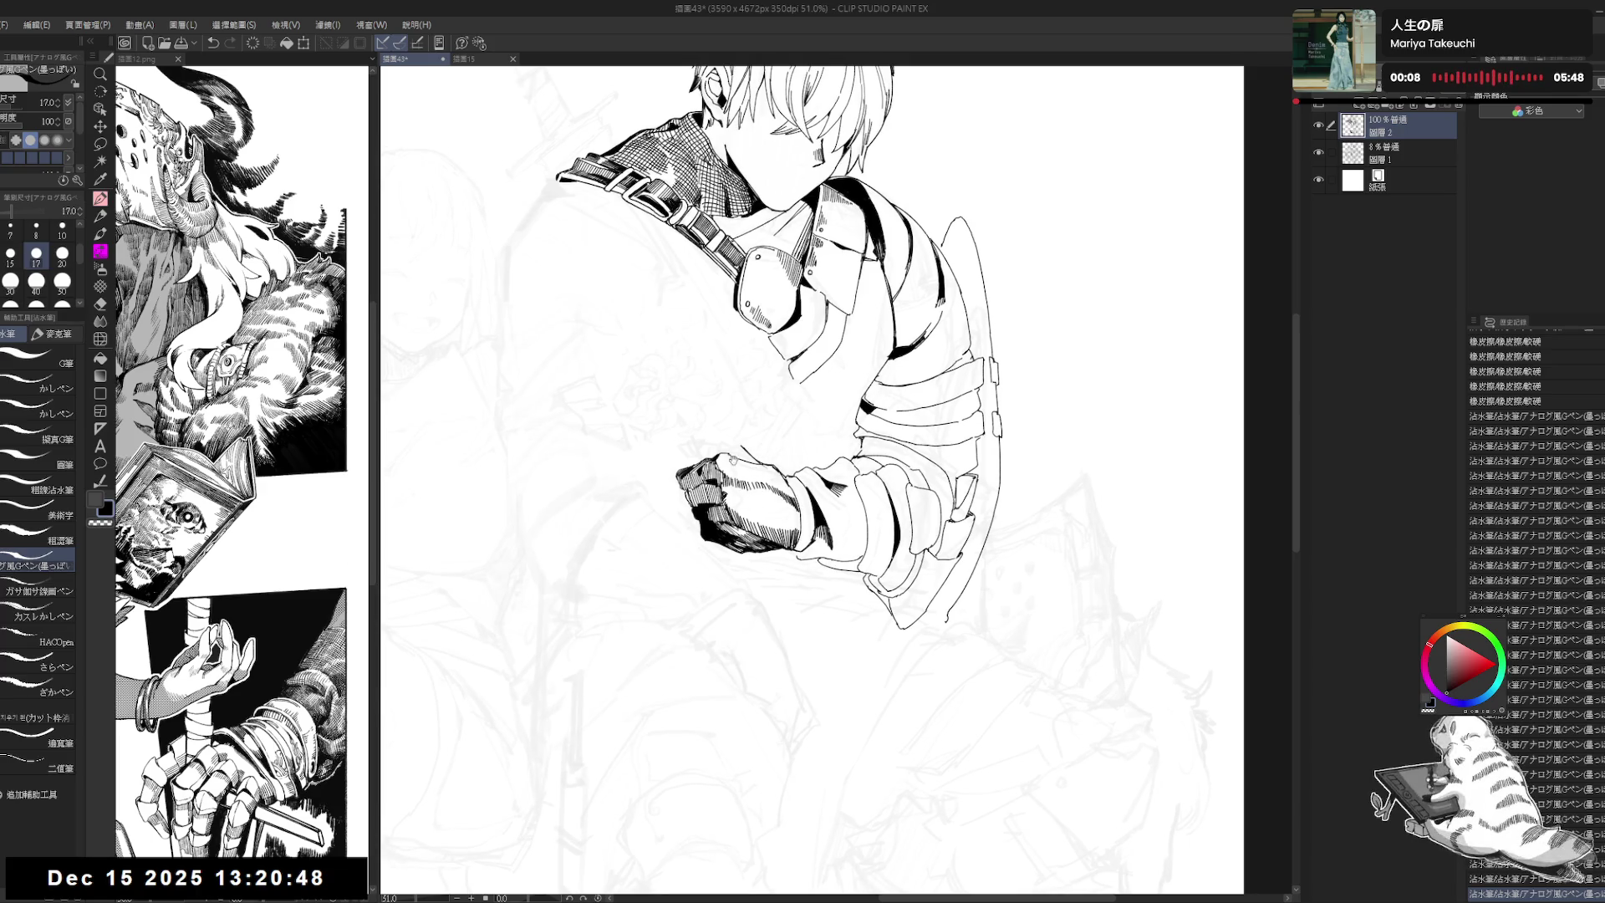
drag(753, 452, 776, 499)
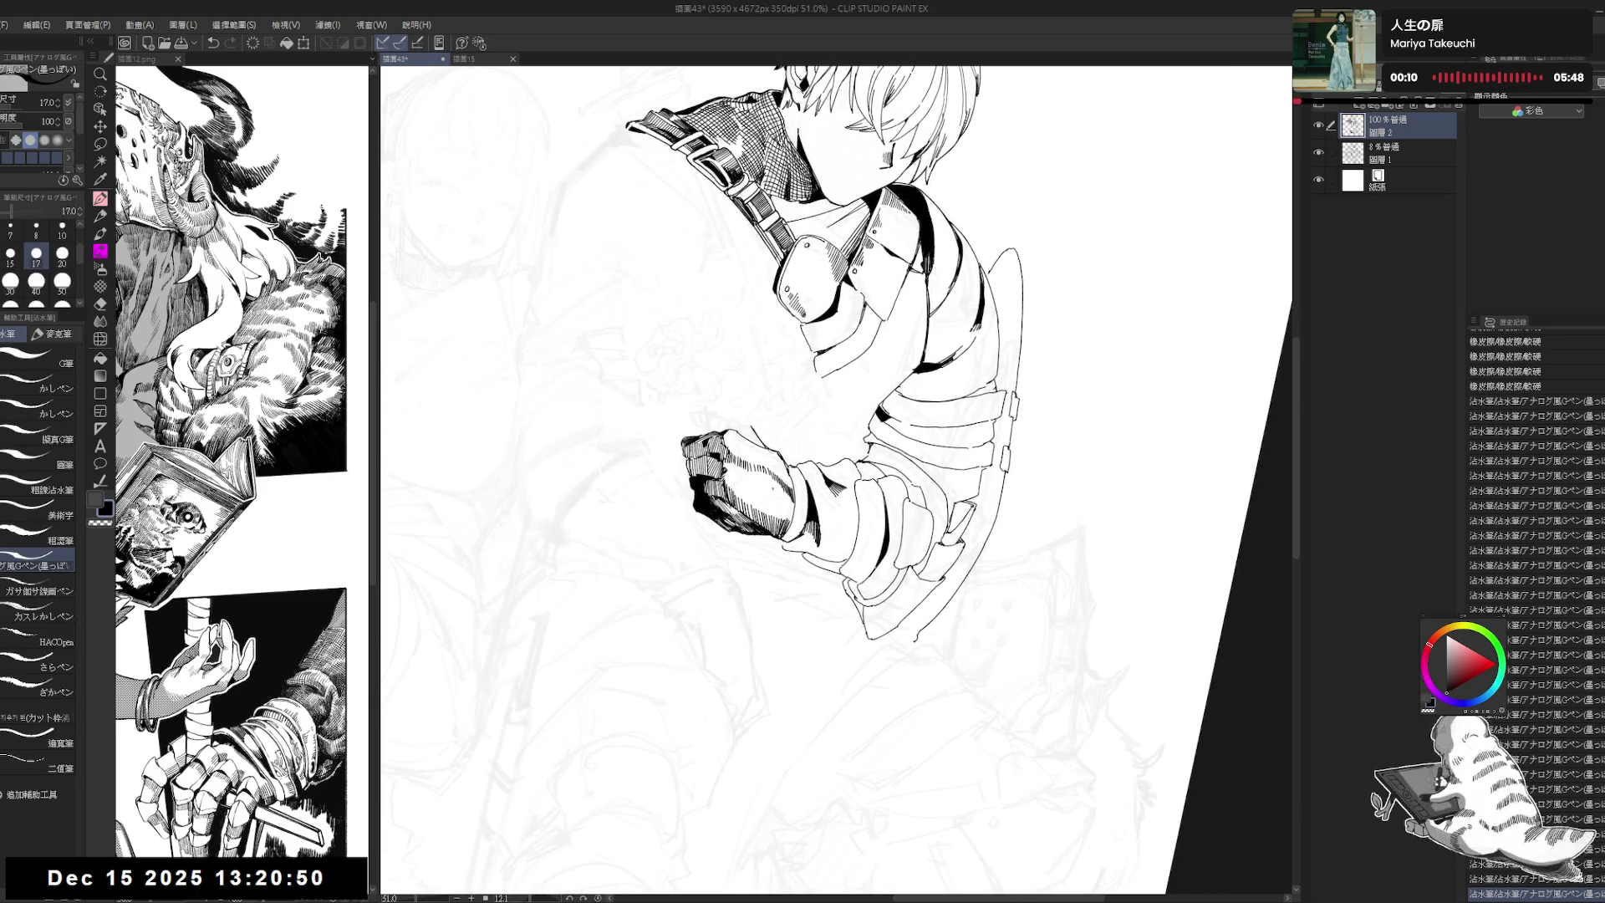
drag(774, 492, 781, 501)
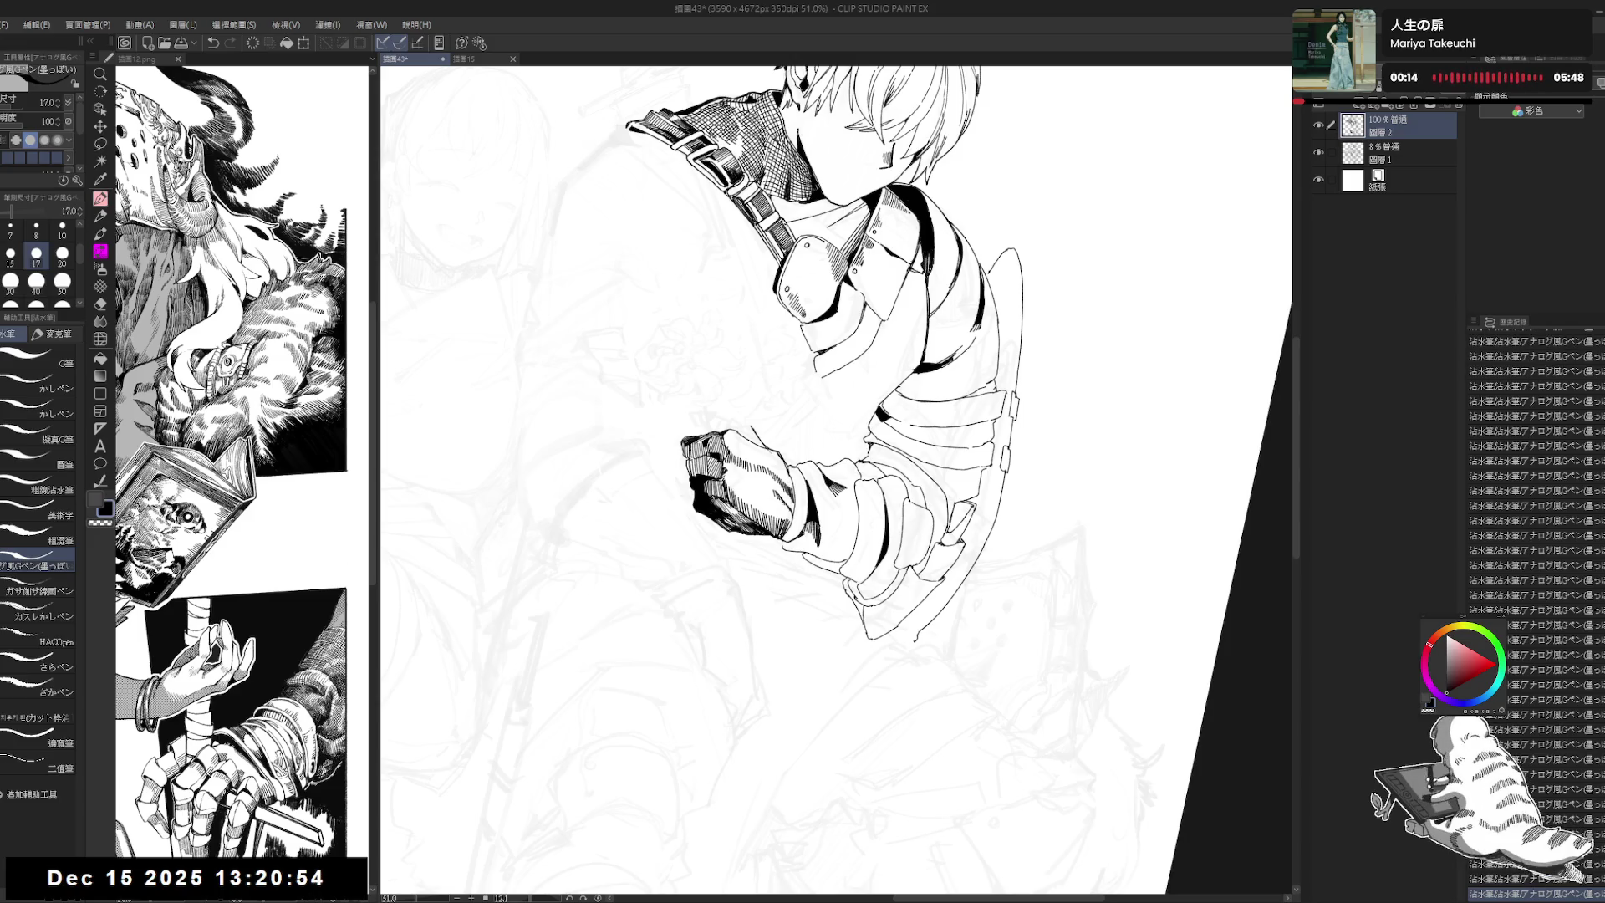
mouse_move(785, 468)
mouse_down()
mouse_move(752, 501)
mouse_move(802, 434)
mouse_move(771, 452)
mouse_up()
Step: Ink extra dark strokes on the gloved fist with a slightly larger pen, then level the view
key(e)
key(r)
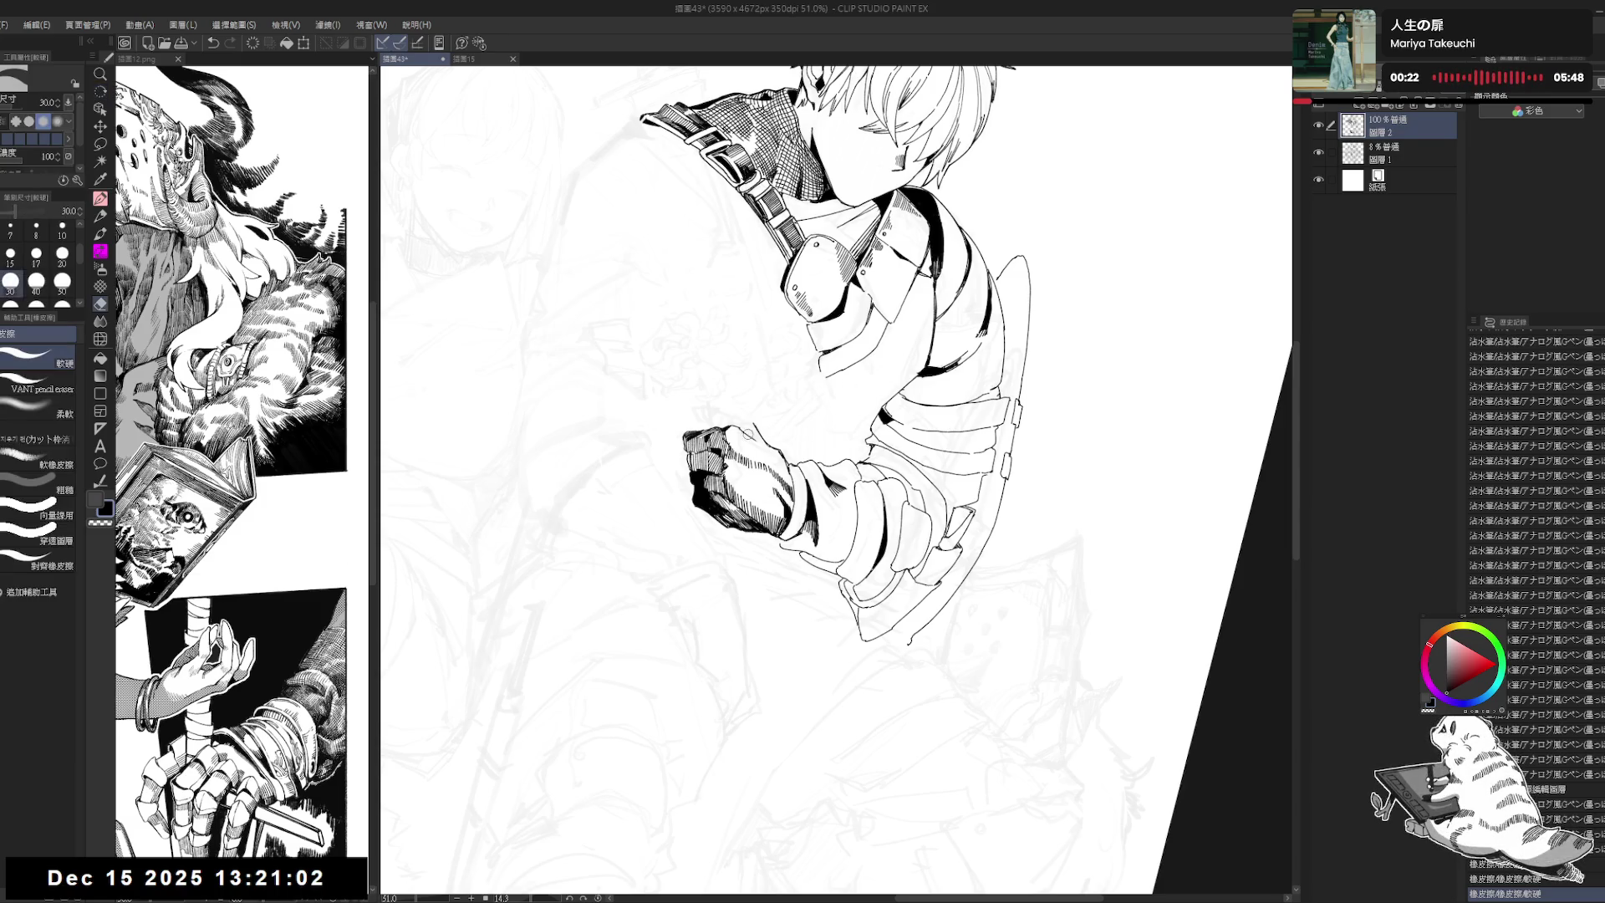
key(r)
drag(754, 438, 750, 489)
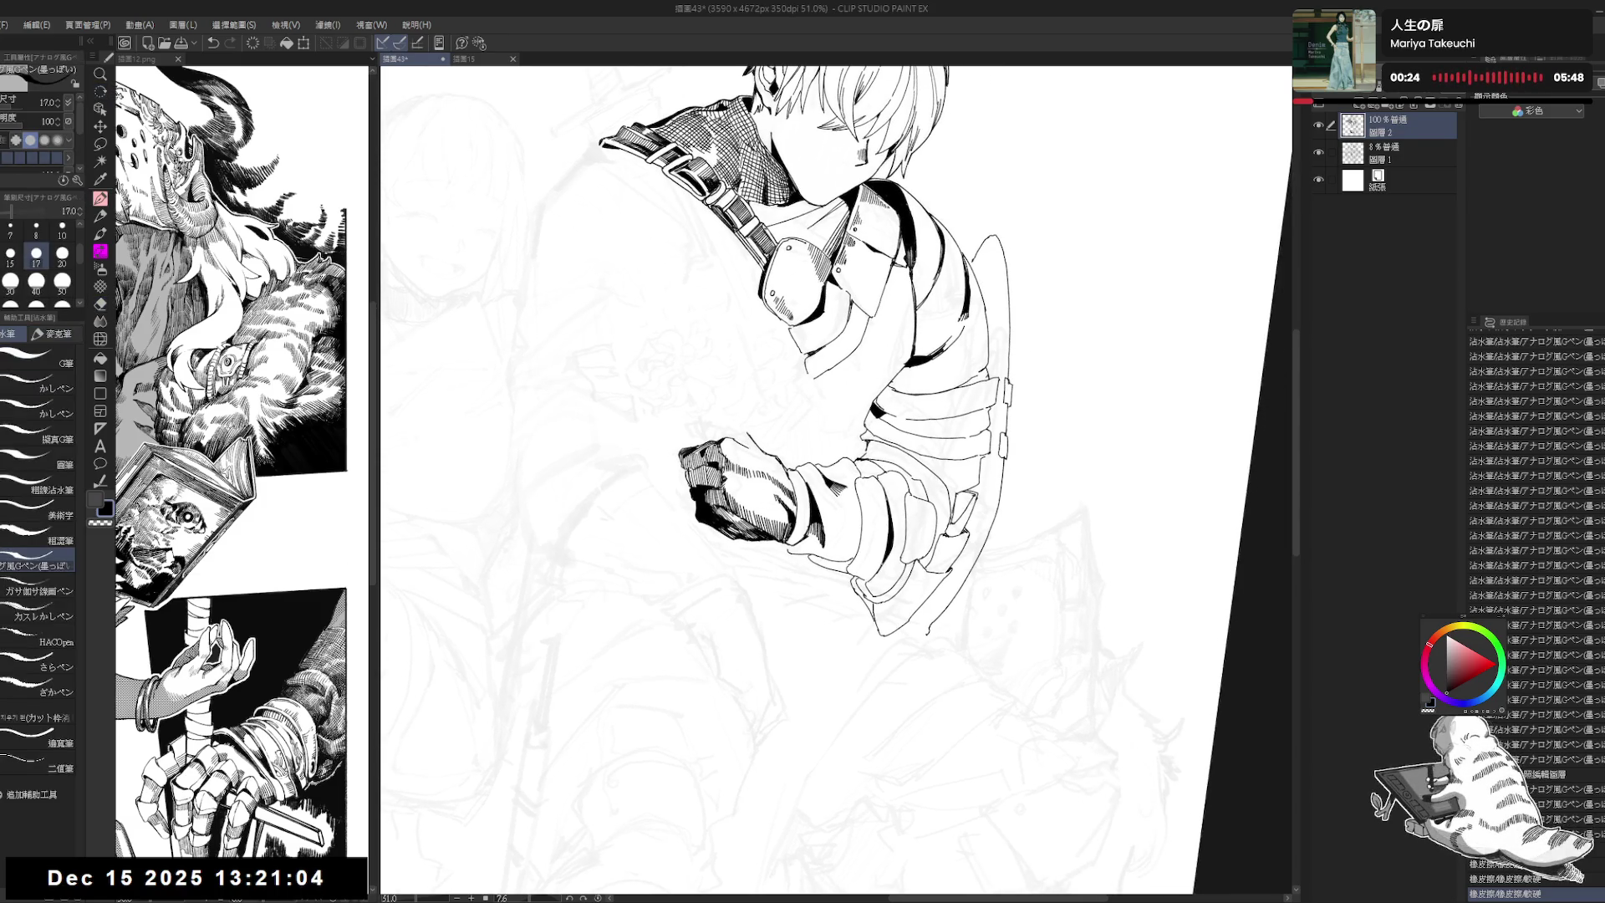
key(r)
key(bracketright)
mouse_move(752, 468)
mouse_down()
mouse_move(756, 502)
mouse_move(729, 501)
mouse_up()
key(bracketleft)
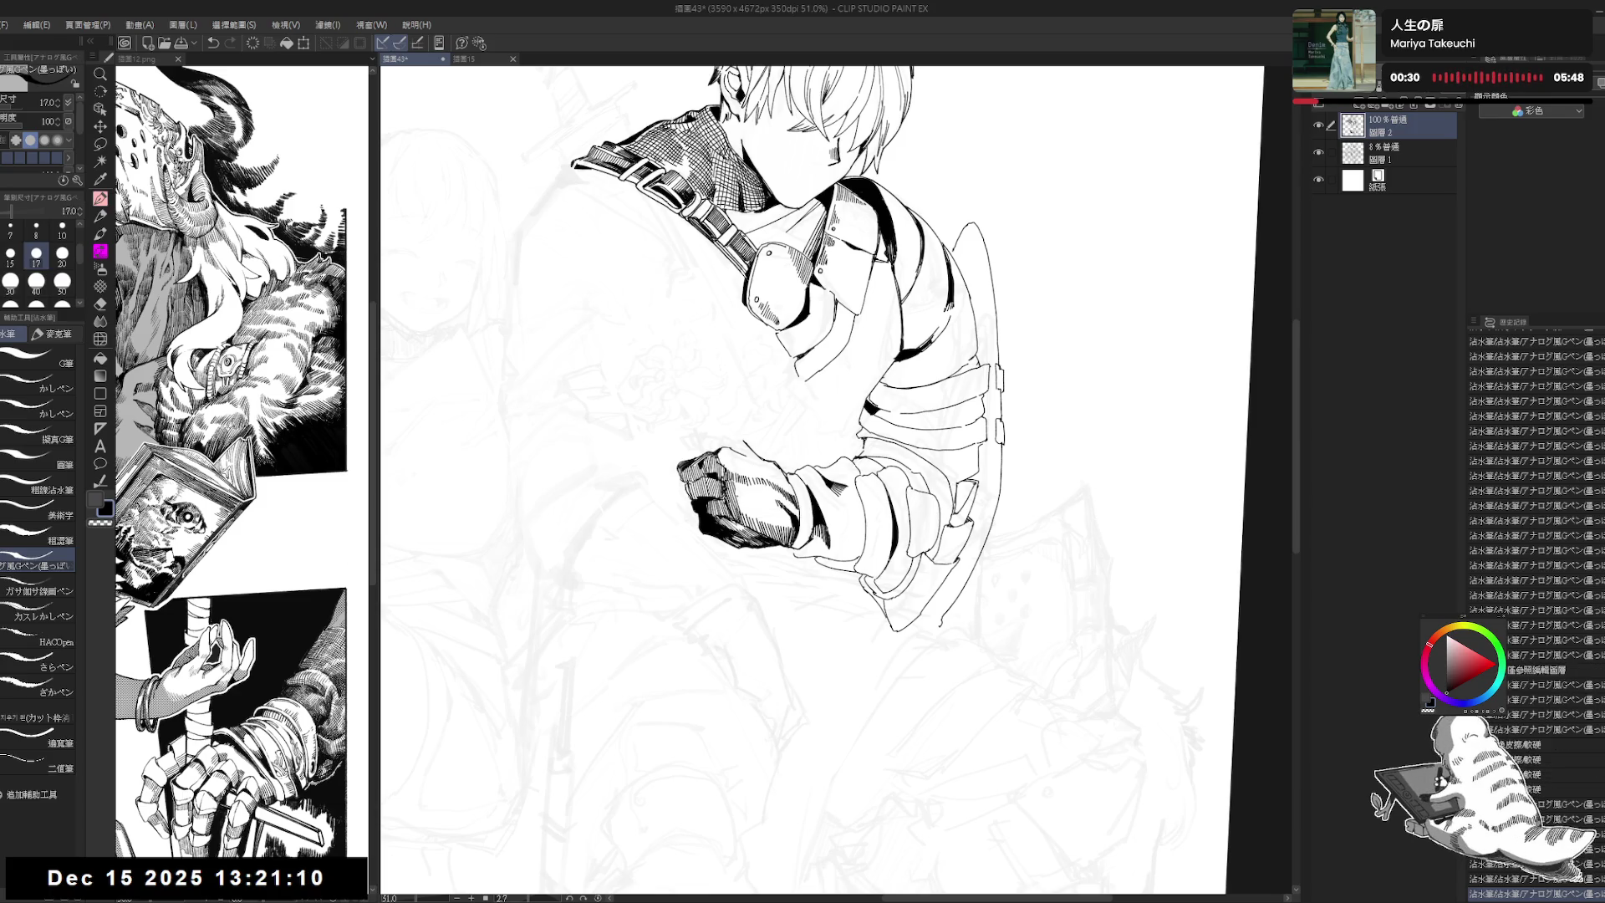
drag(743, 496, 763, 520)
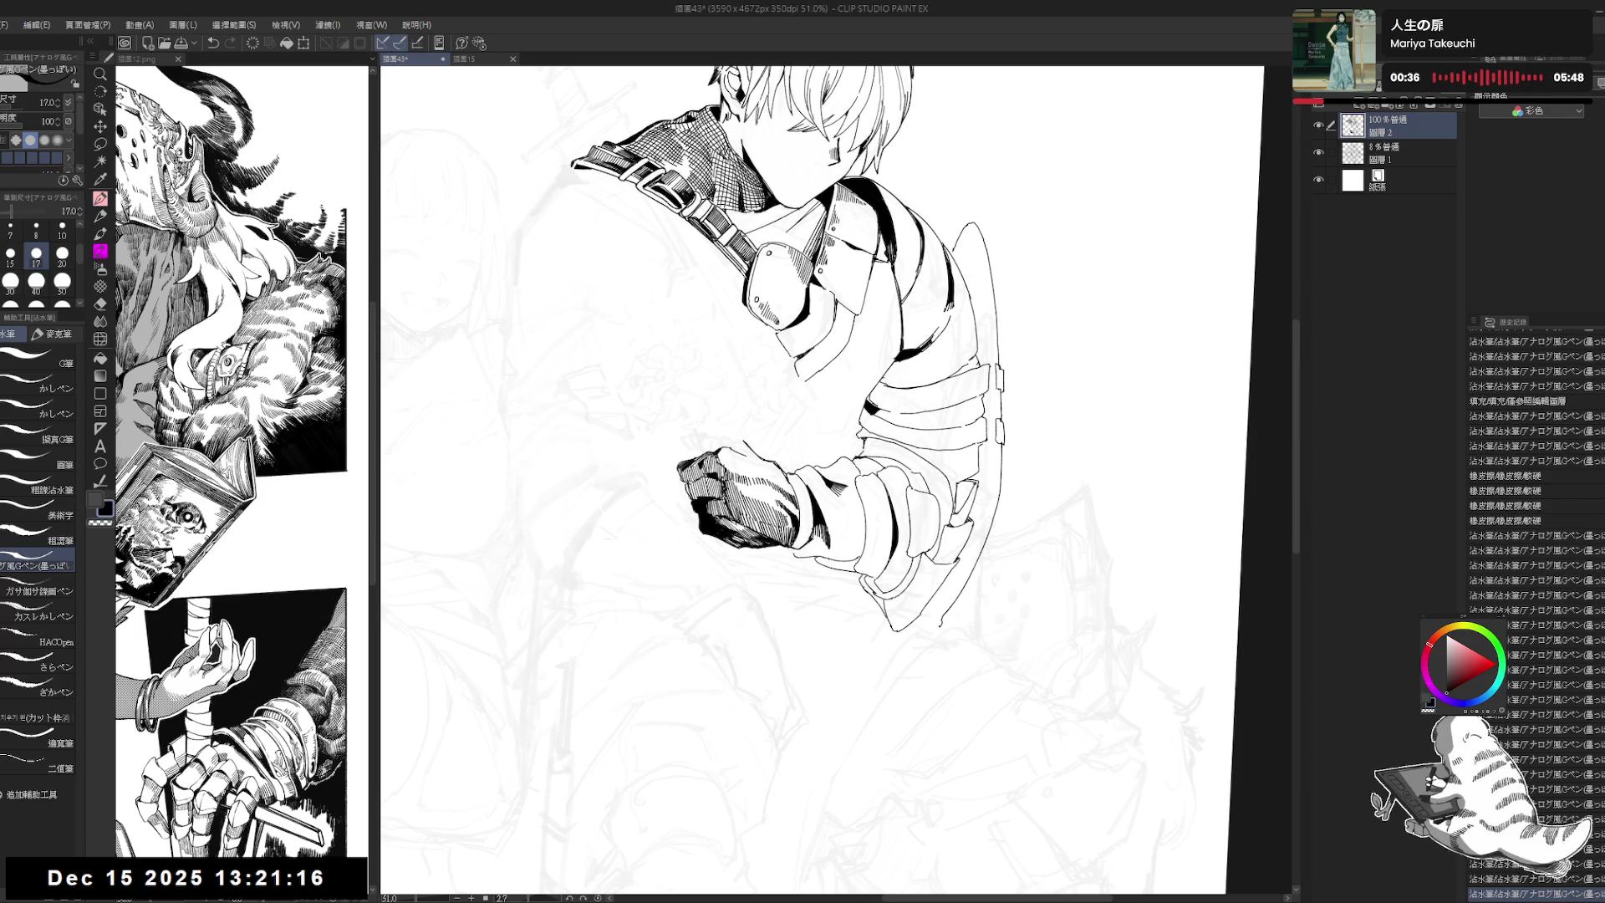
key(ctrl+@)
Step: Touch up the fist in transparent colour and black while swinging the view, then zoom out
scroll(799, 434, down, 1)
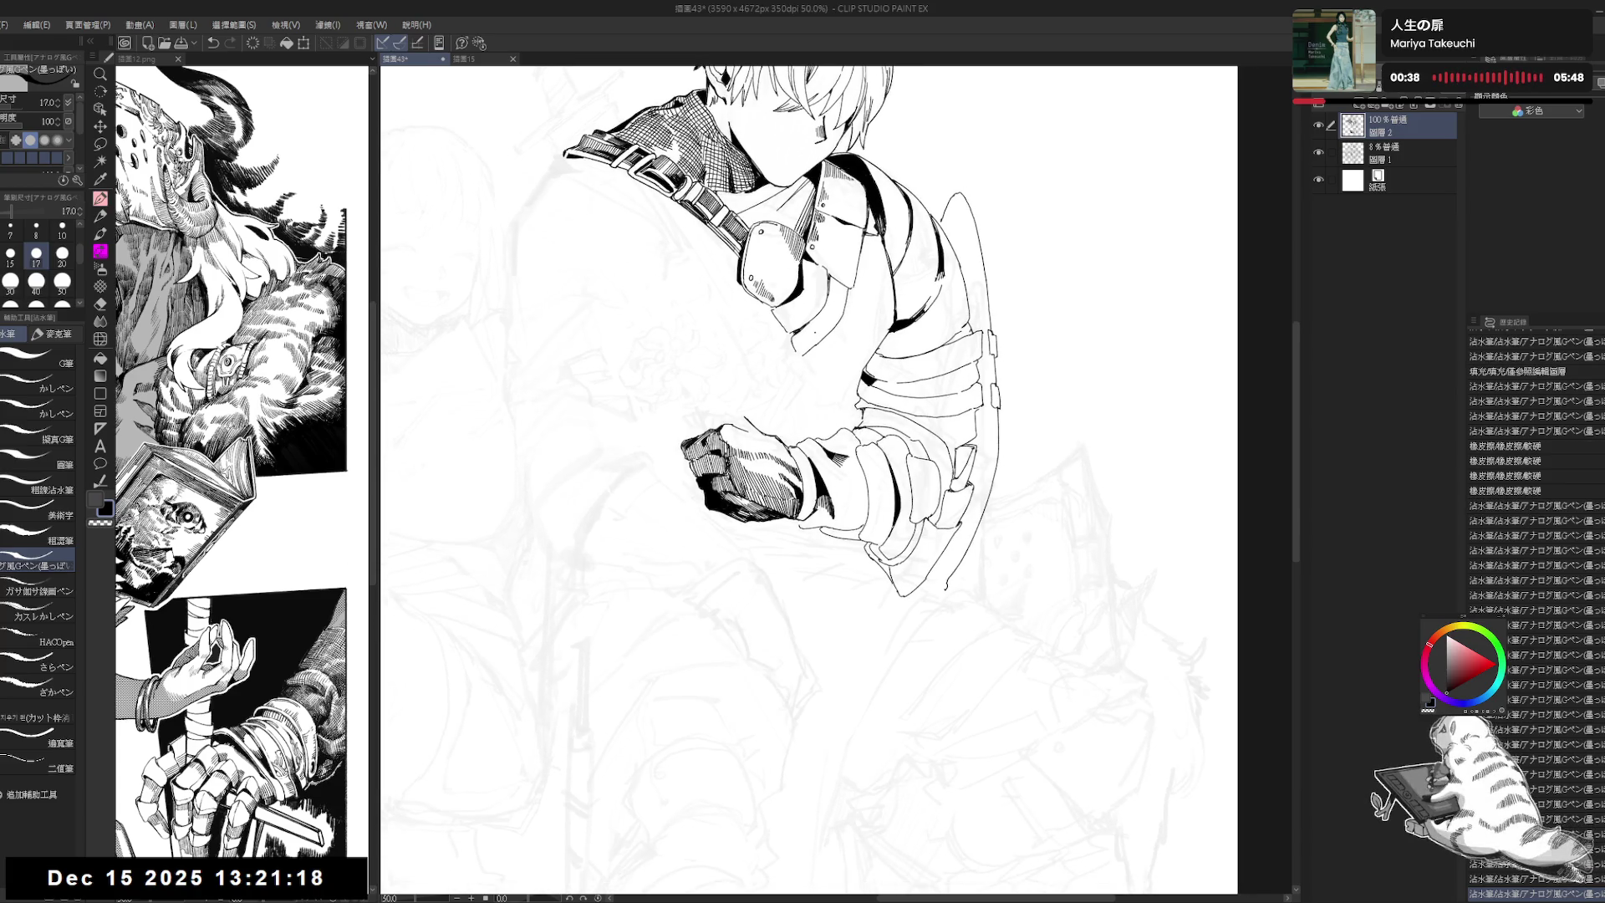
mouse_move(772, 544)
mouse_down()
mouse_move(768, 556)
mouse_move(827, 535)
mouse_up()
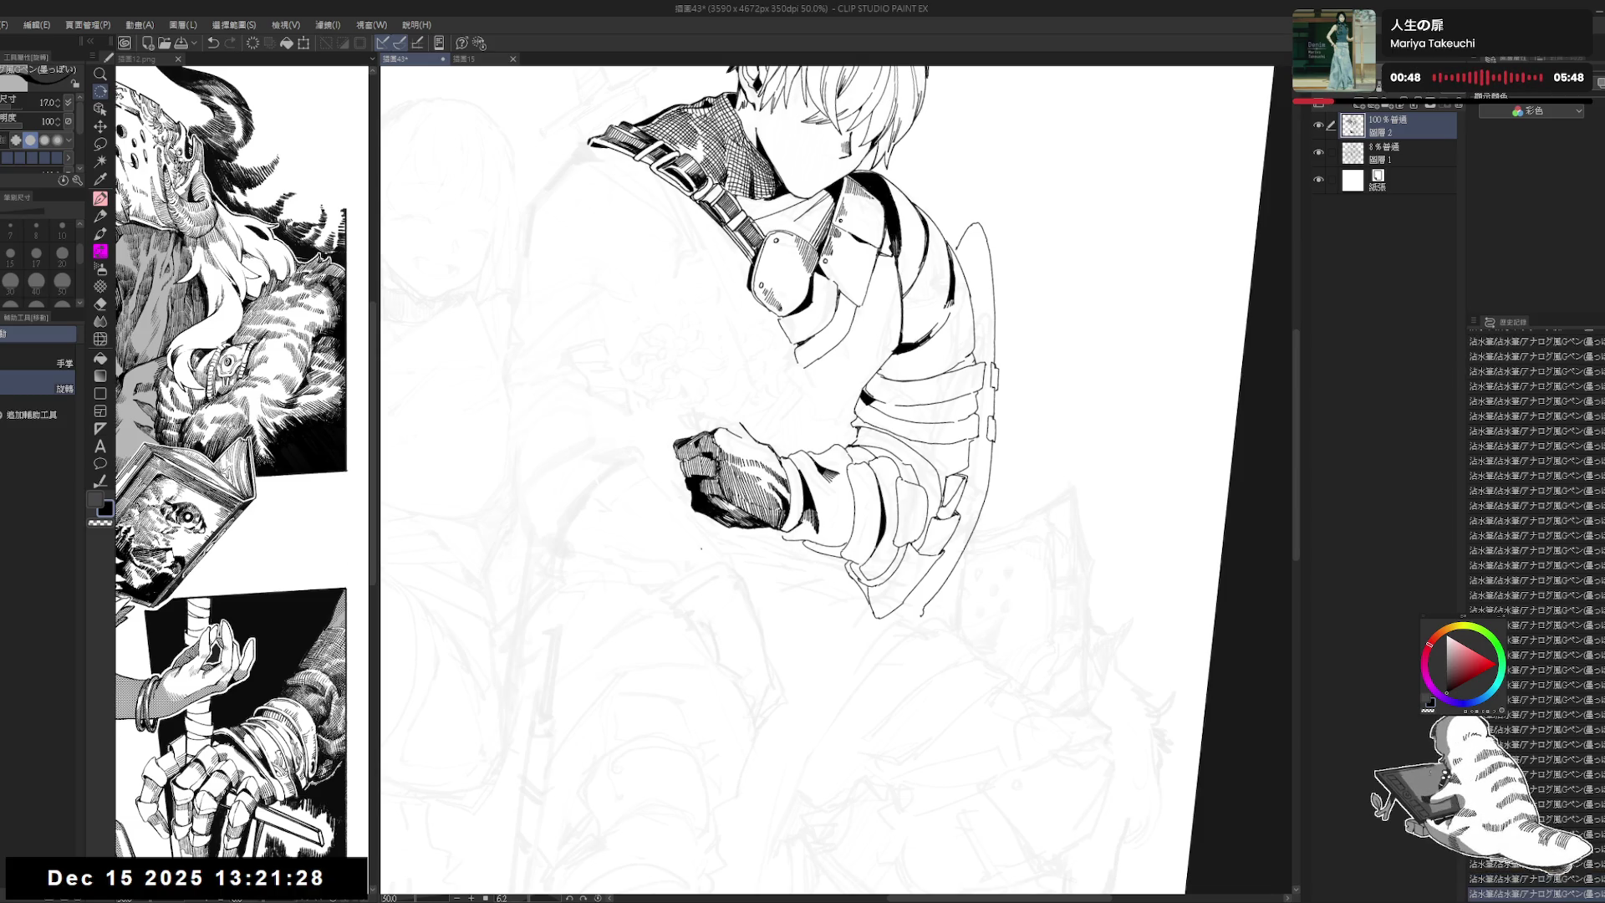
drag(717, 487, 770, 585)
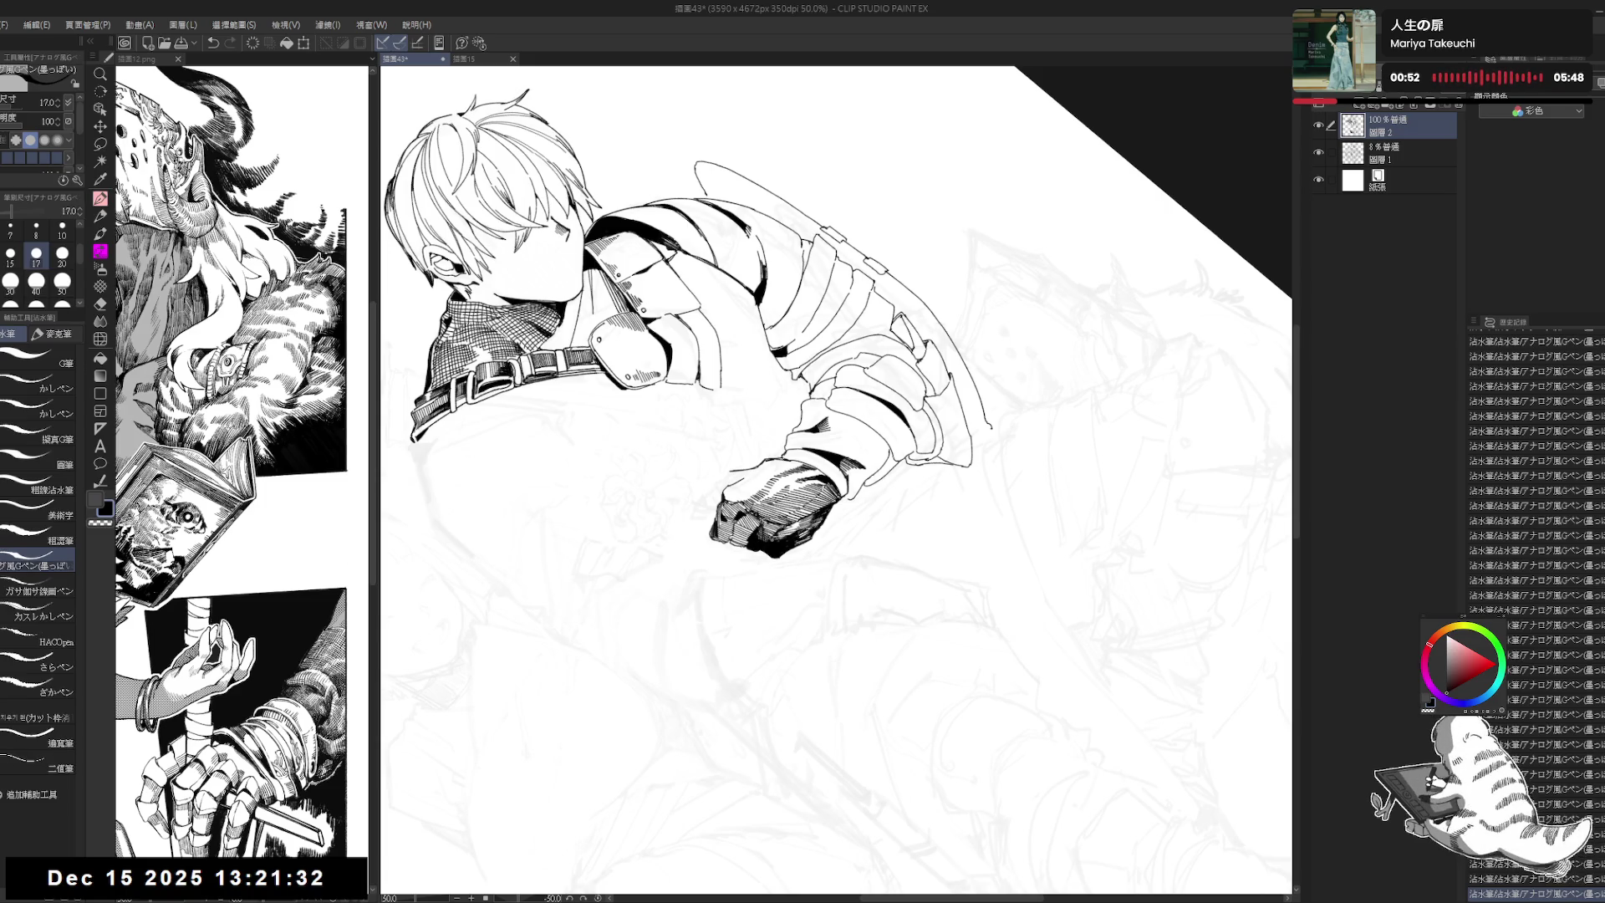
drag(769, 586, 802, 552)
mouse_move(805, 631)
mouse_down()
mouse_move(836, 552)
mouse_move(886, 502)
mouse_up()
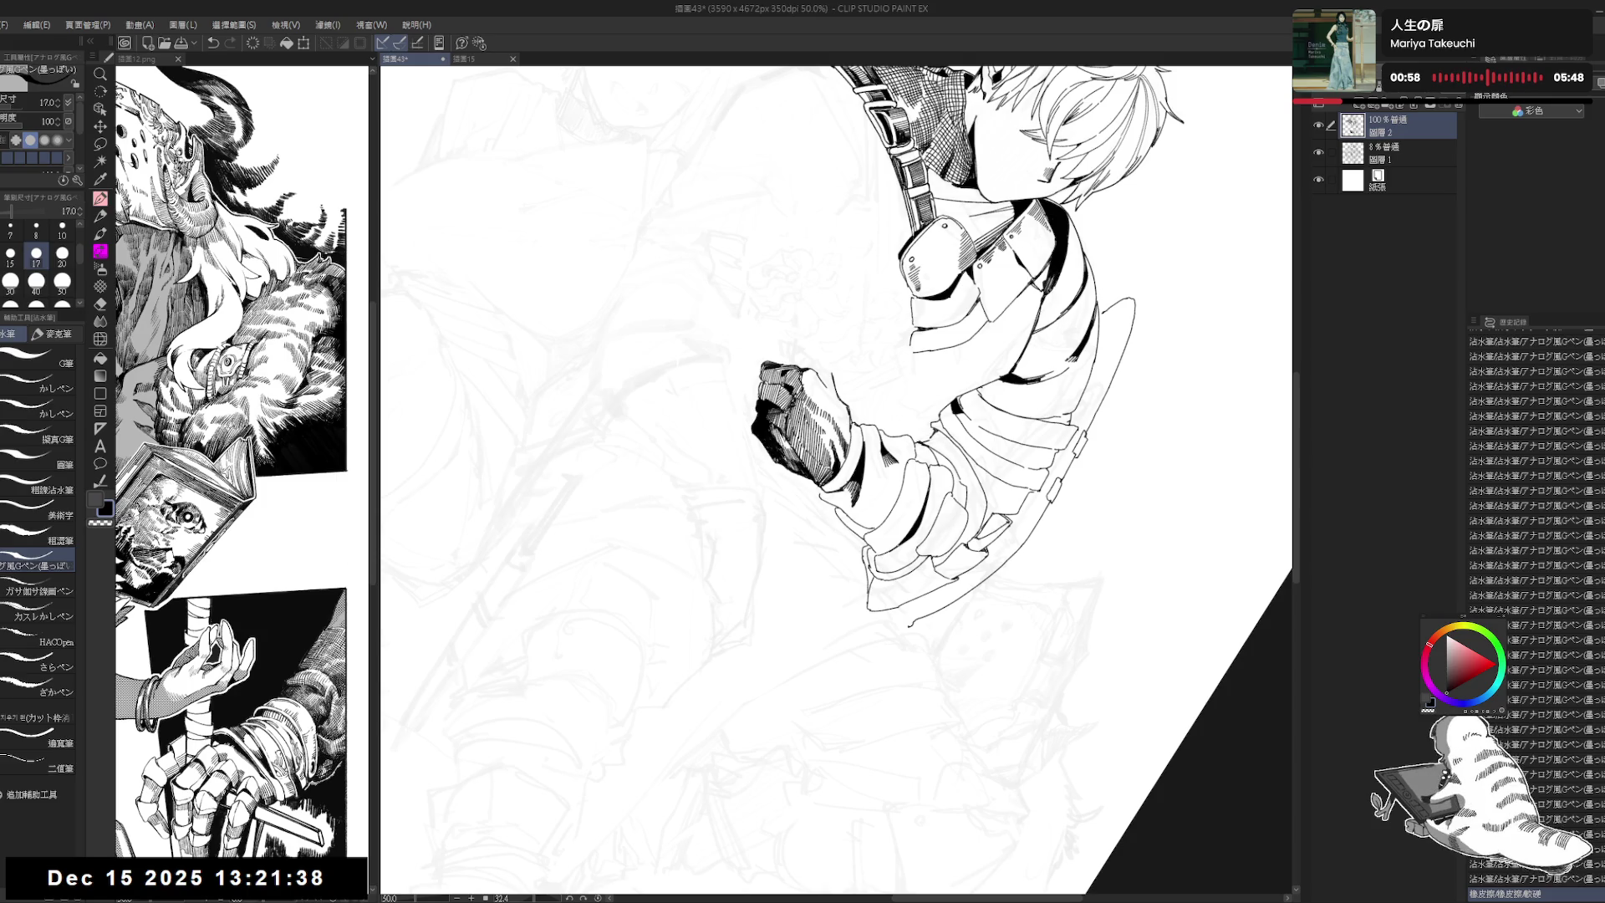
key(c)
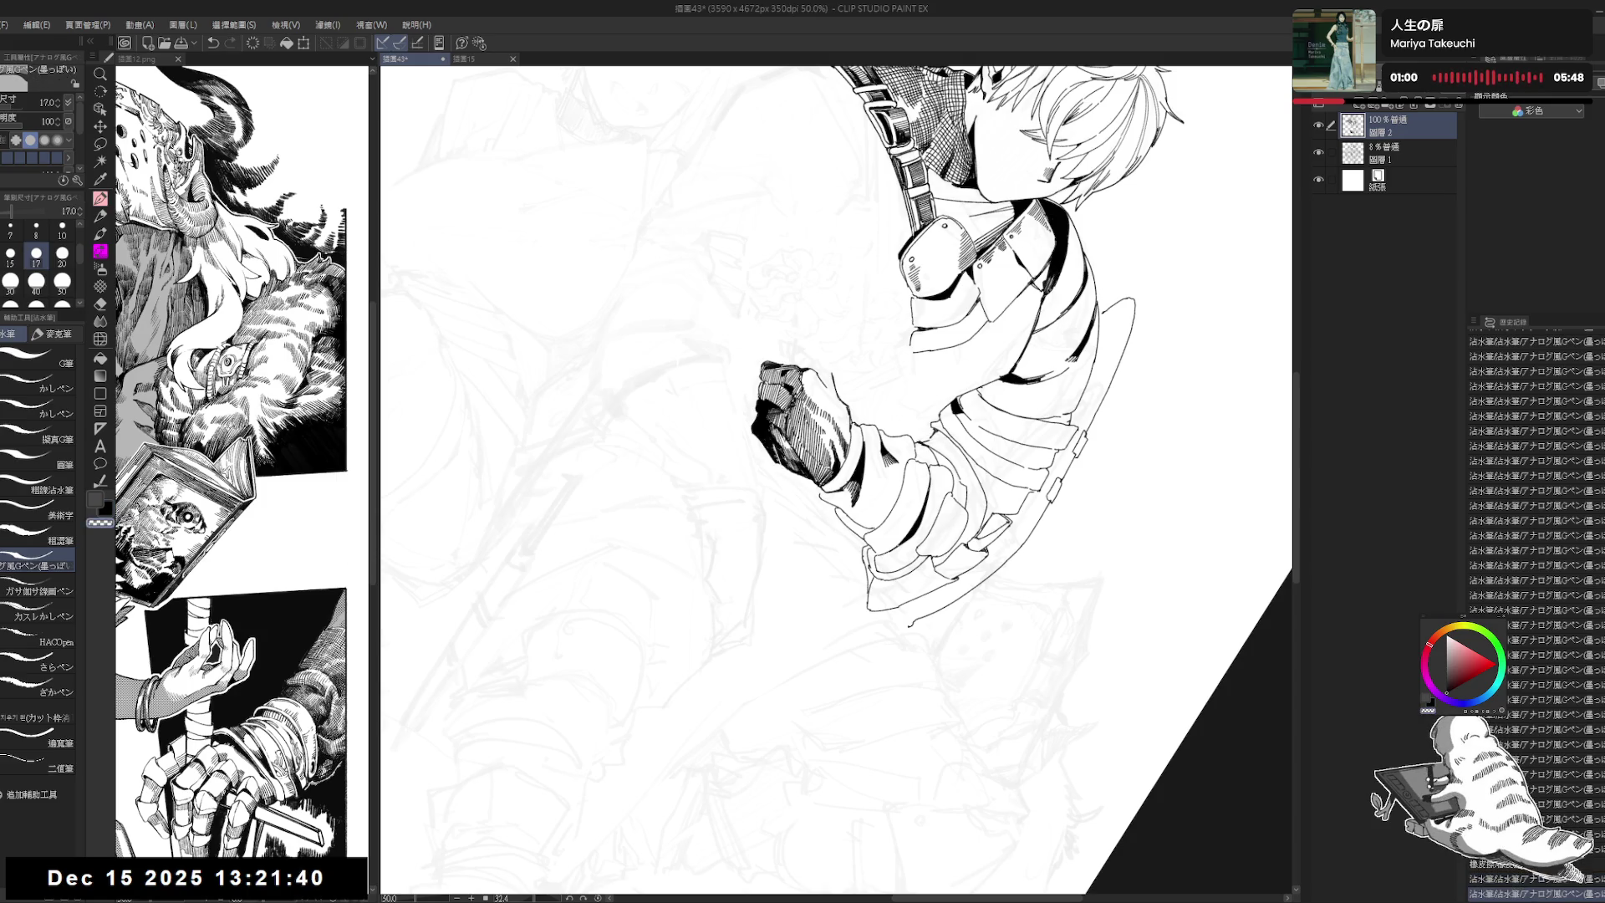
drag(1003, 335, 999, 339)
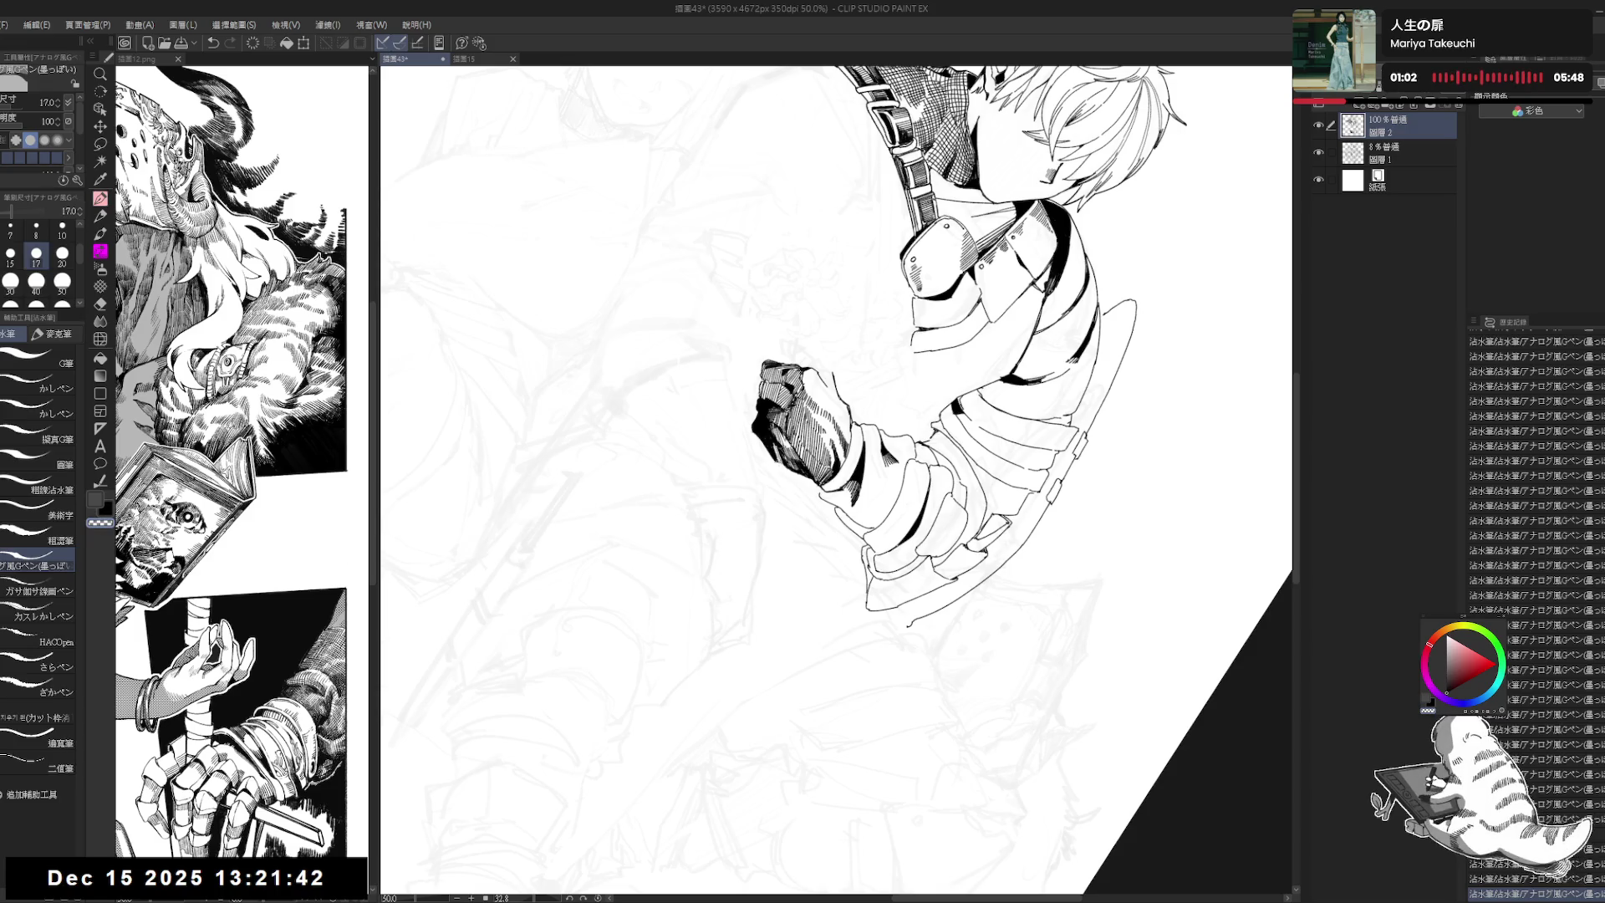
key(c)
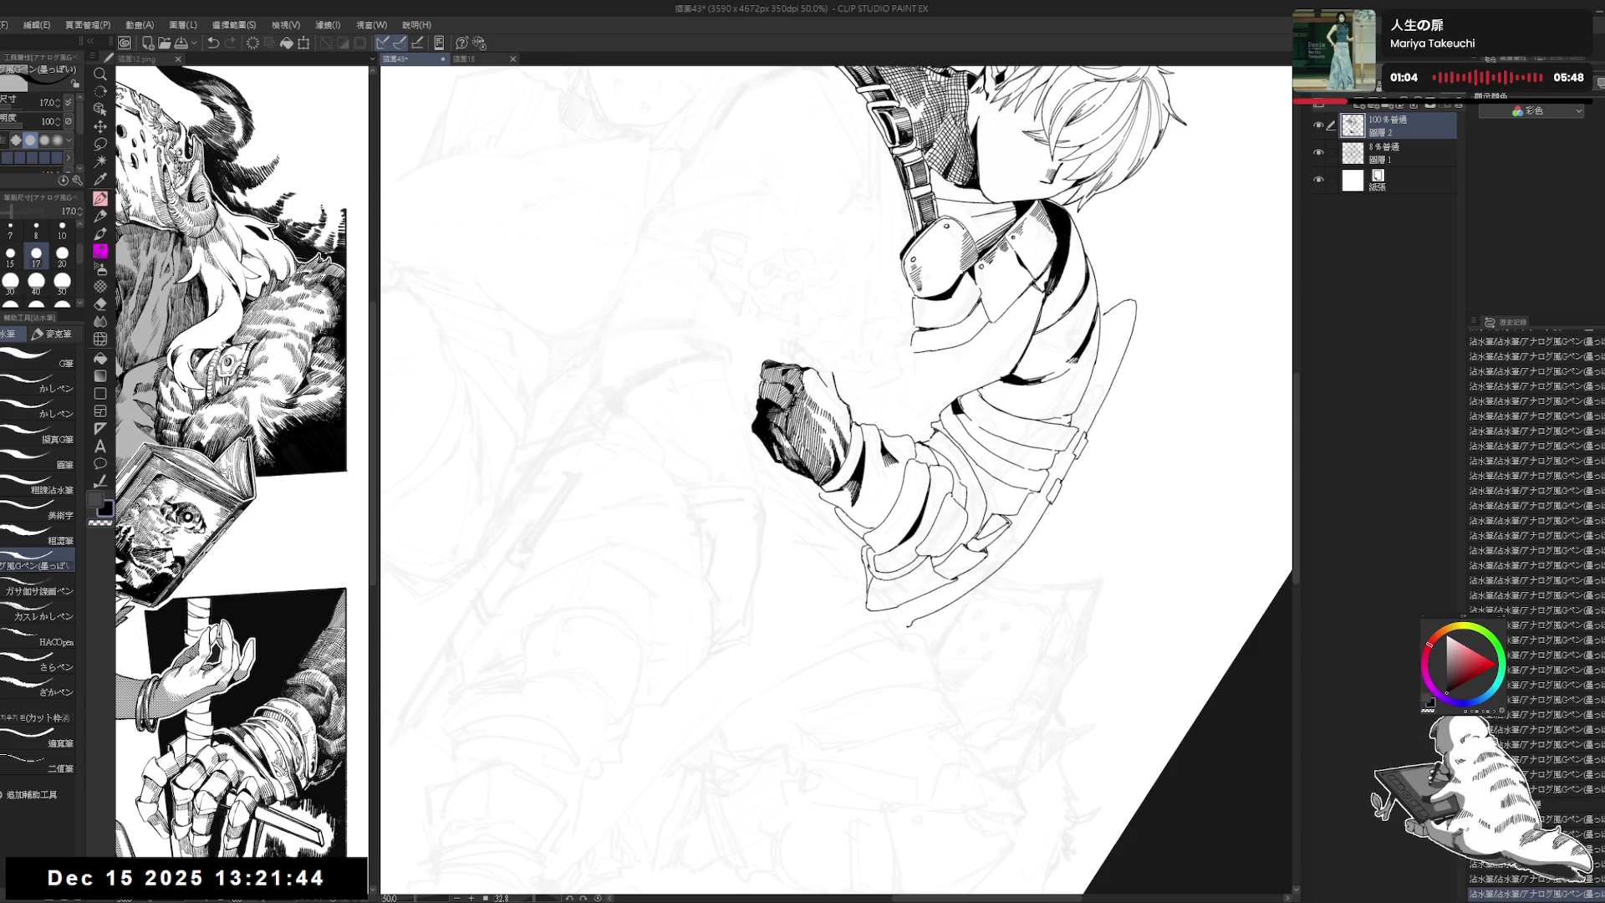
drag(919, 334, 886, 360)
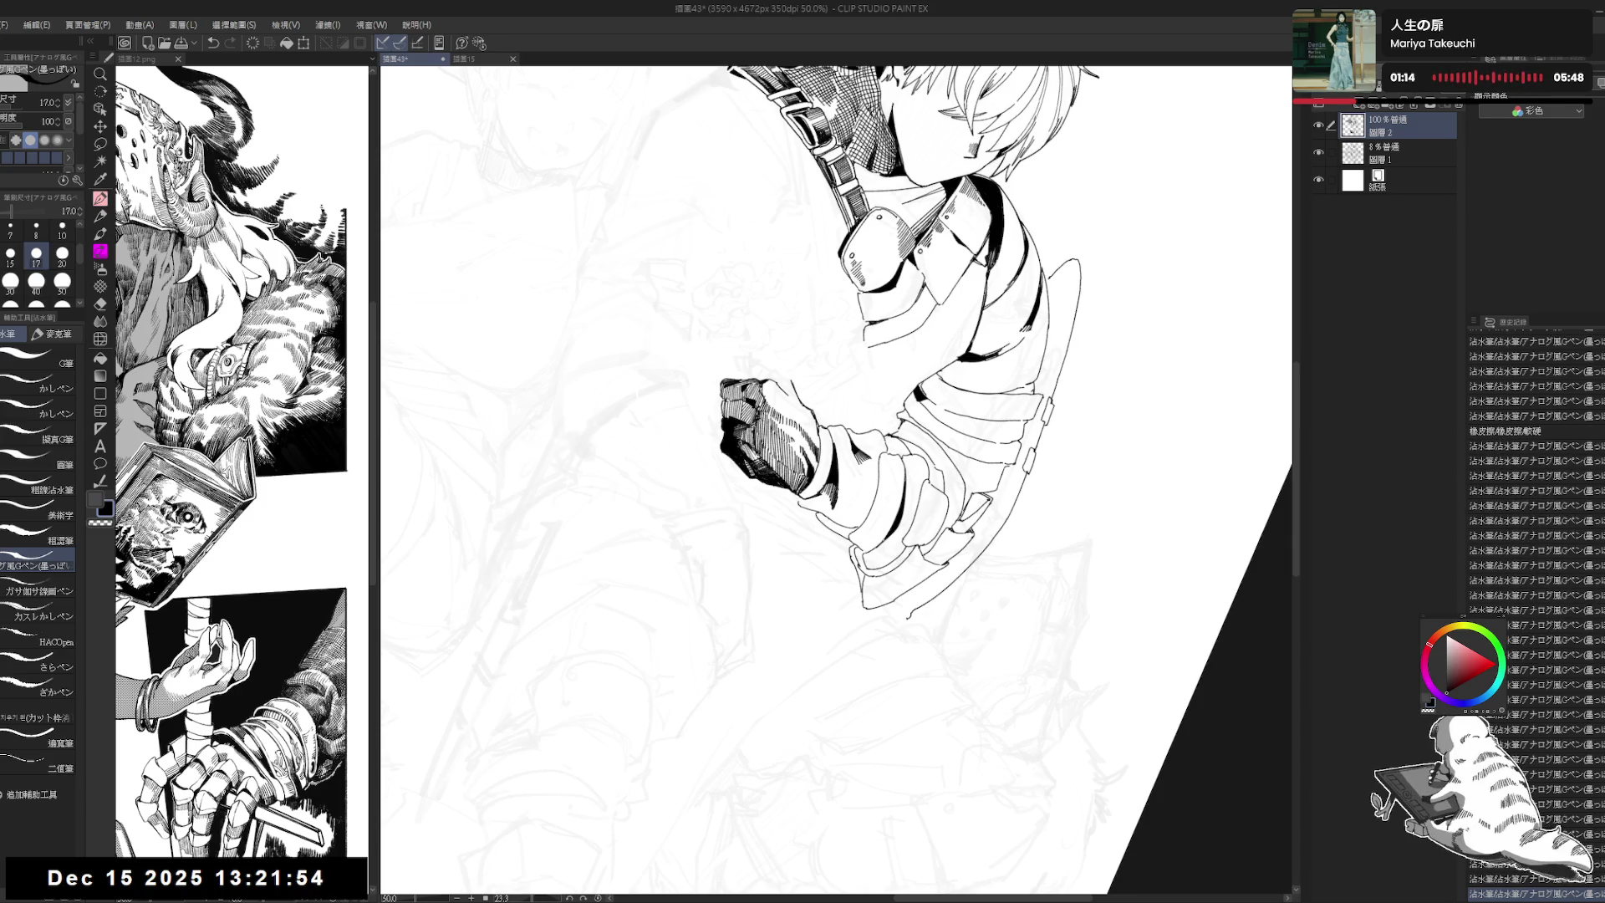
key(r)
key(ctrl+minus)
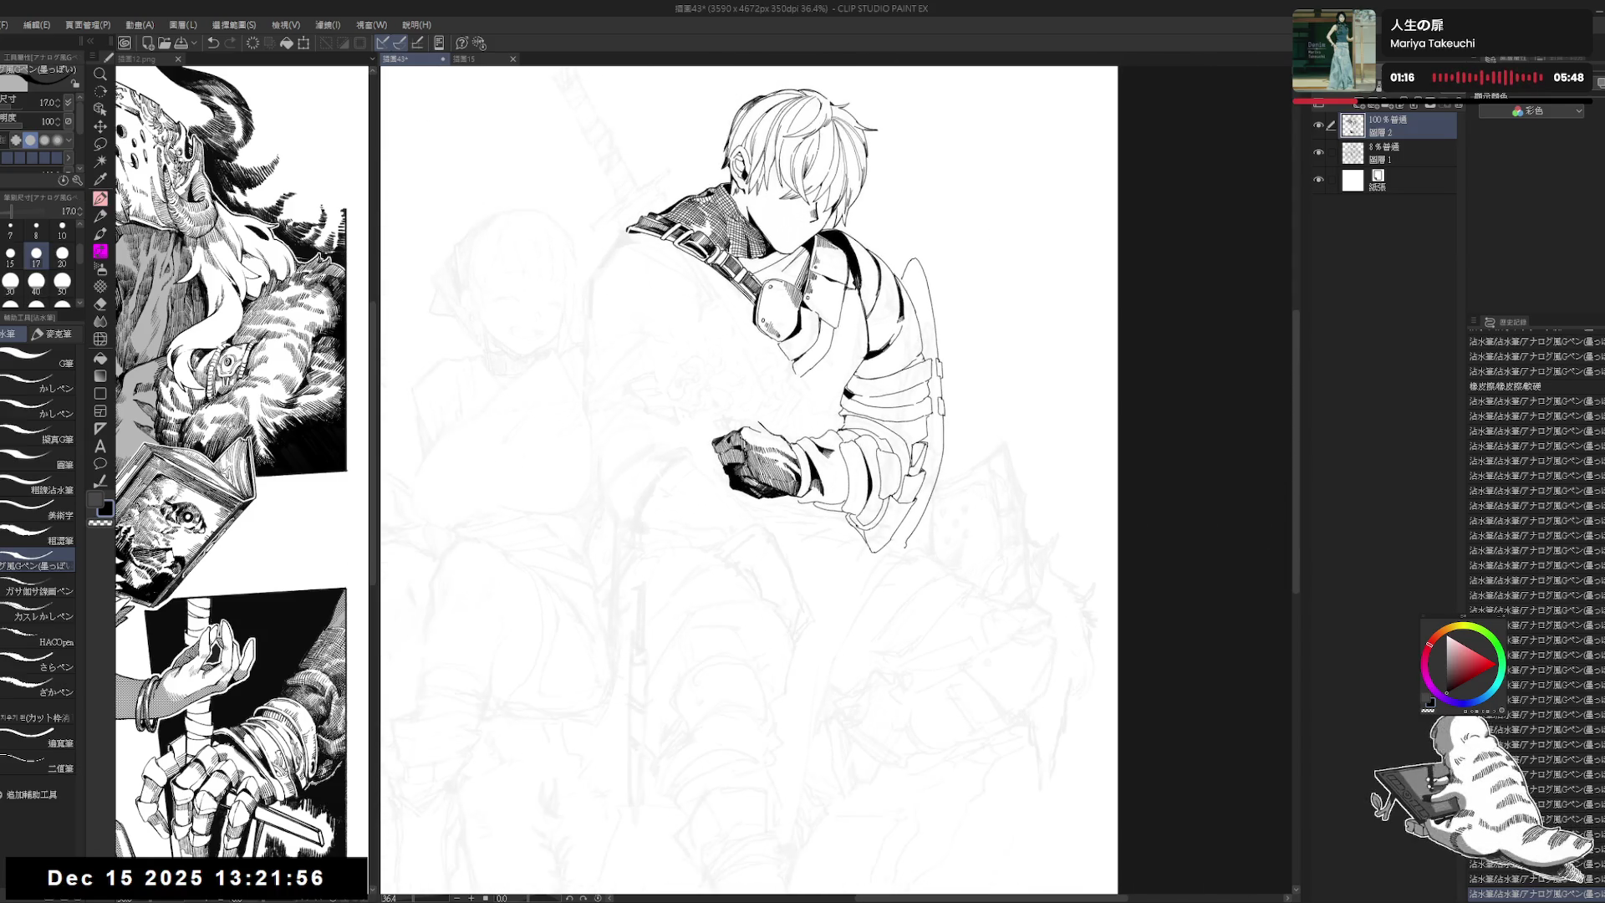
Step: Zoom in, shrink the G-pen to size 15, and ink a small dark mark atop the fist
key(ctrl+plus)
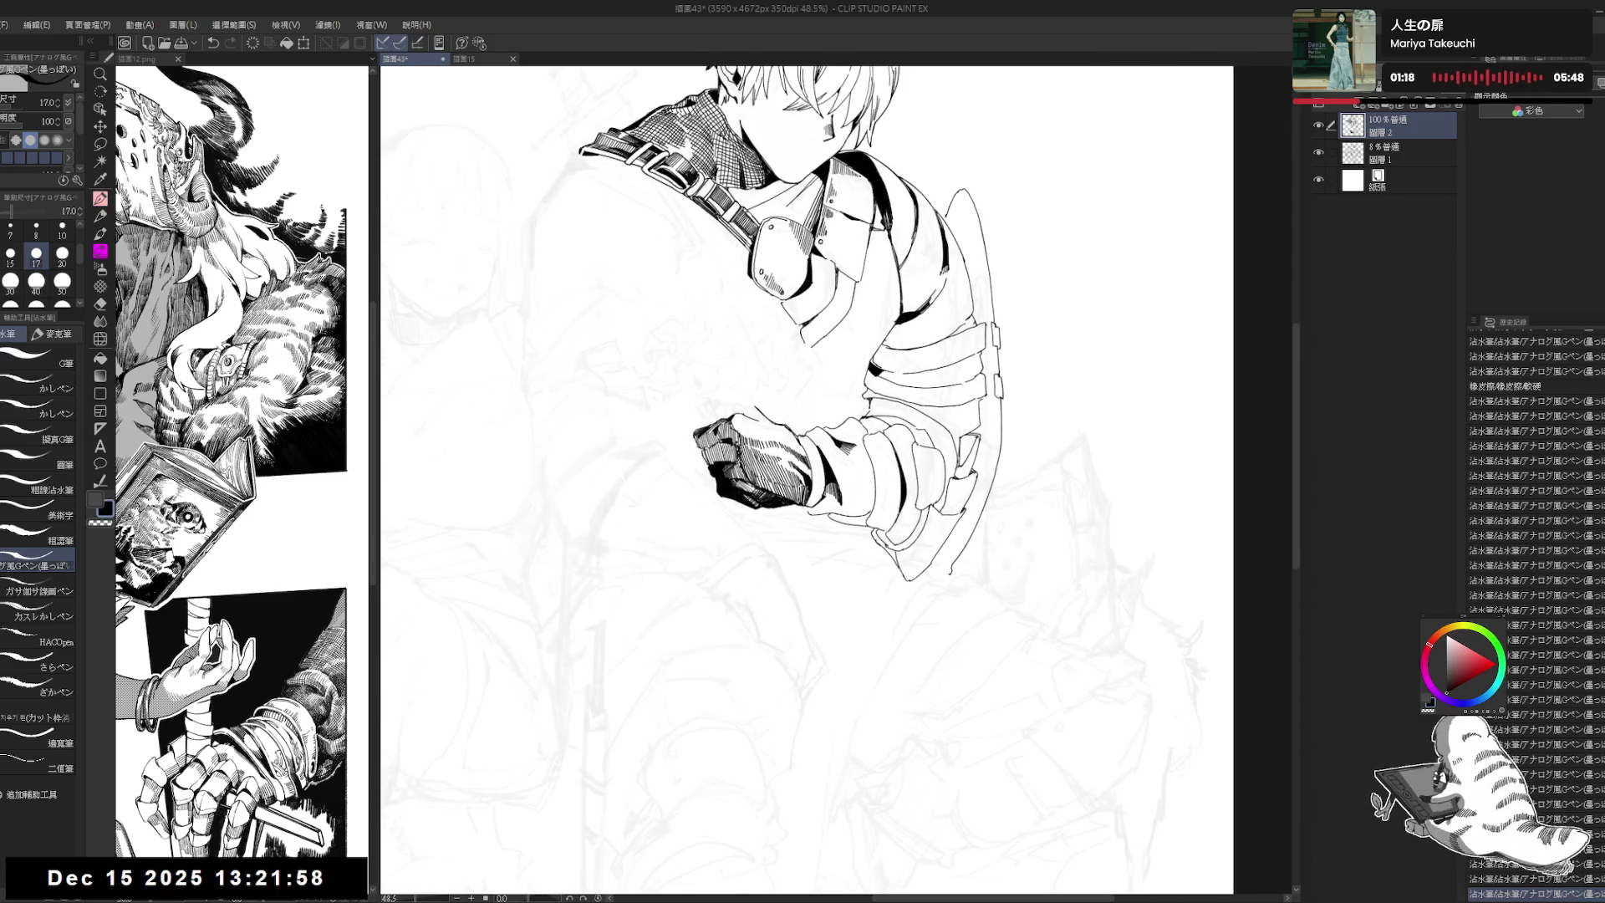
key(minus)
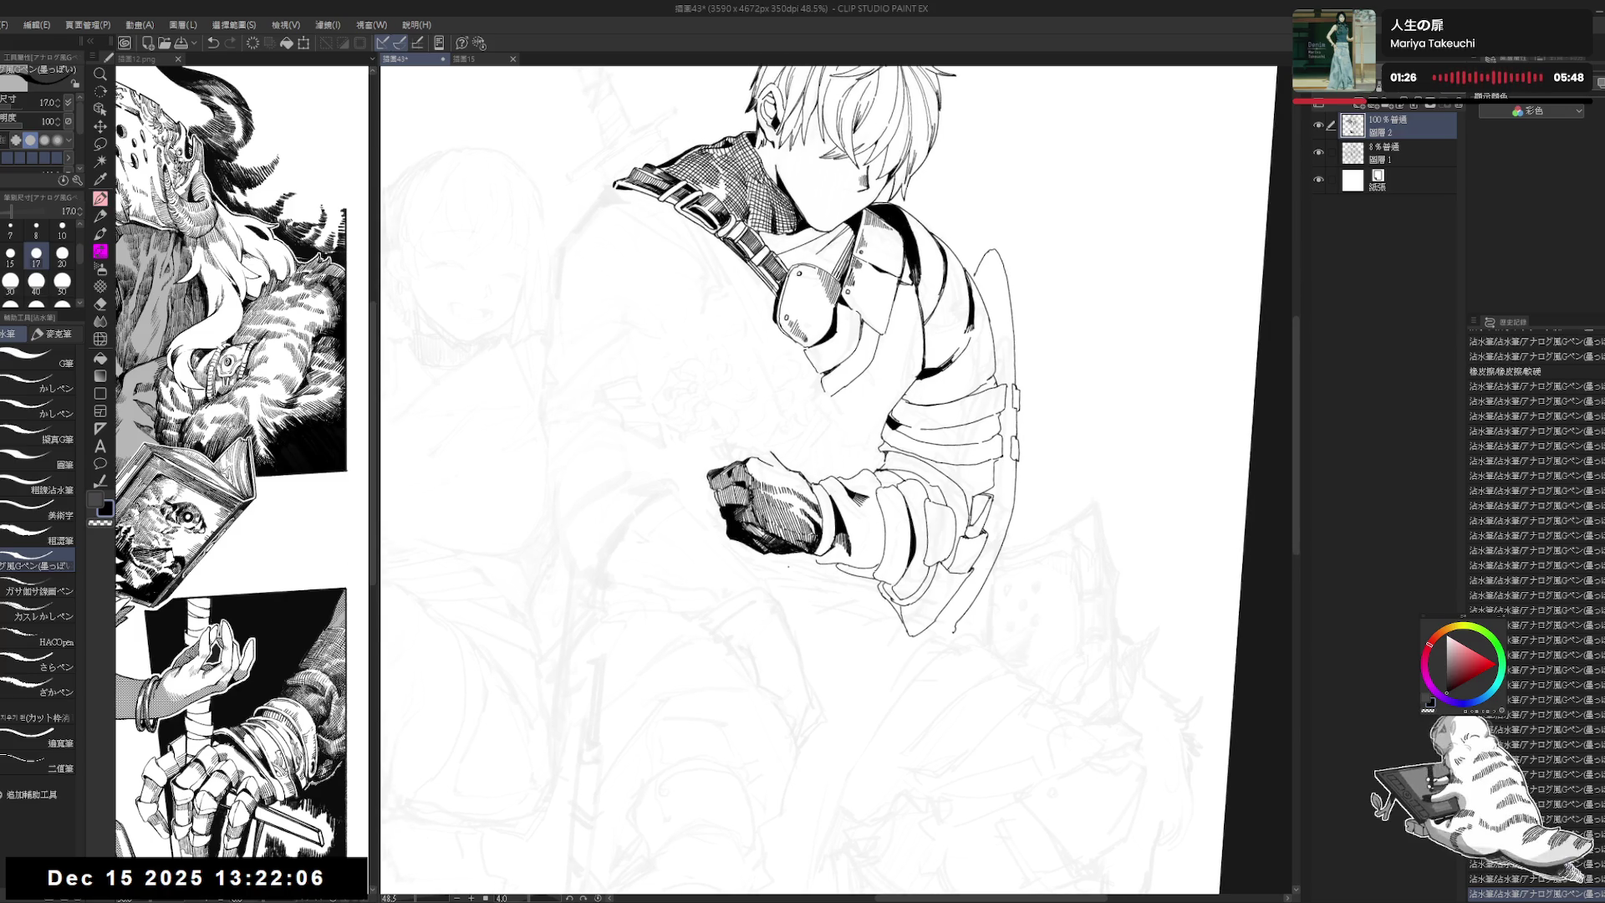
key(bracketleft)
key(r)
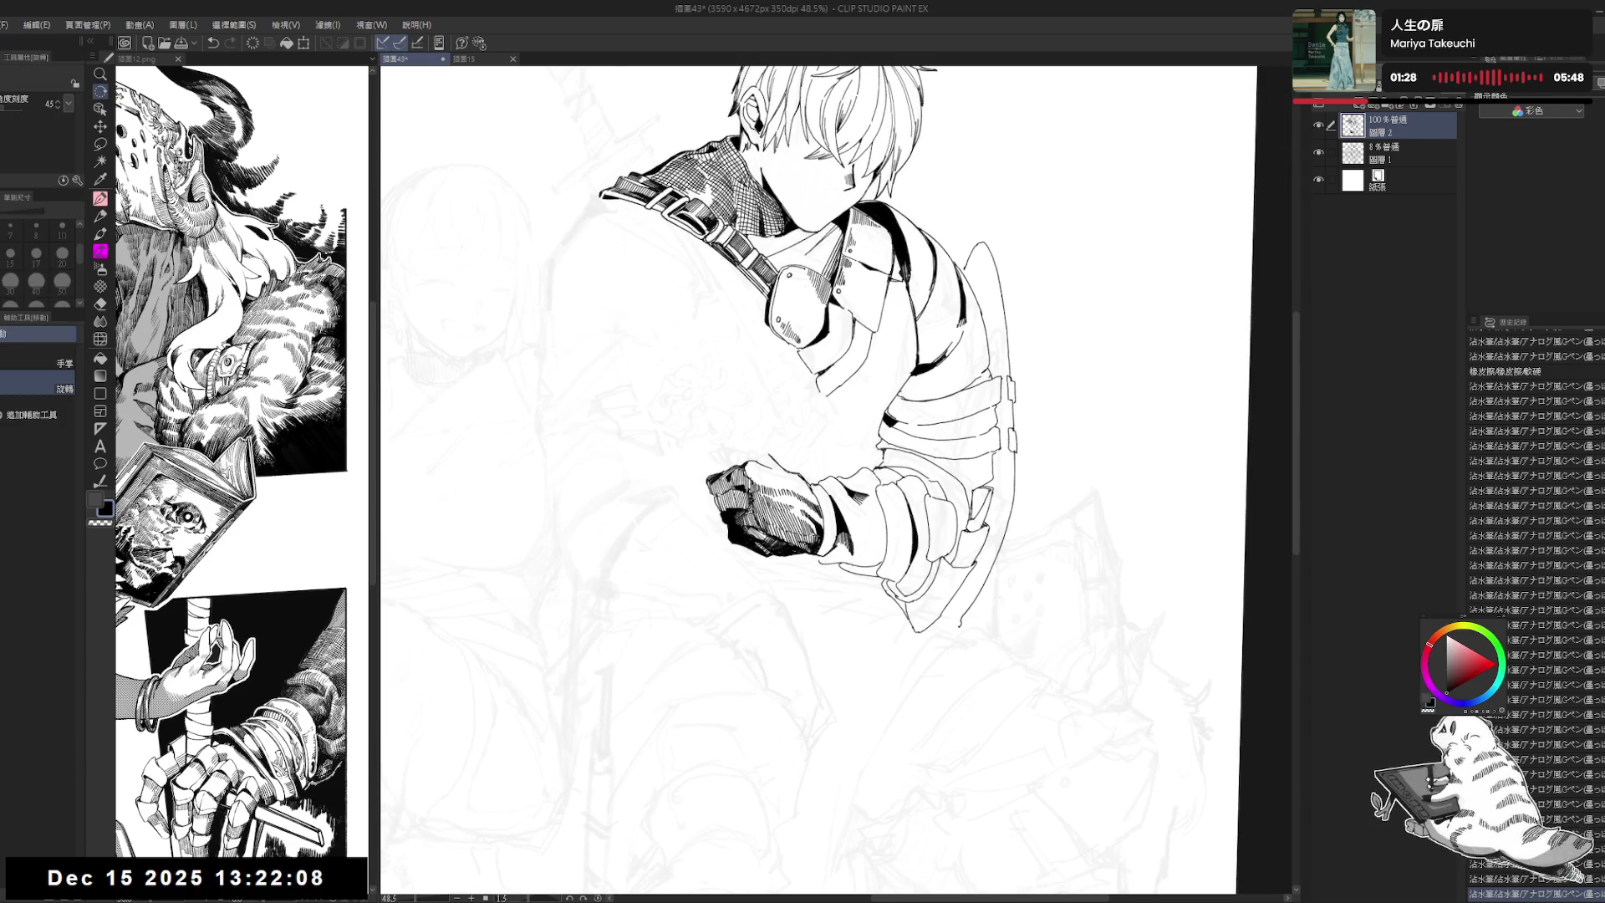
key(p)
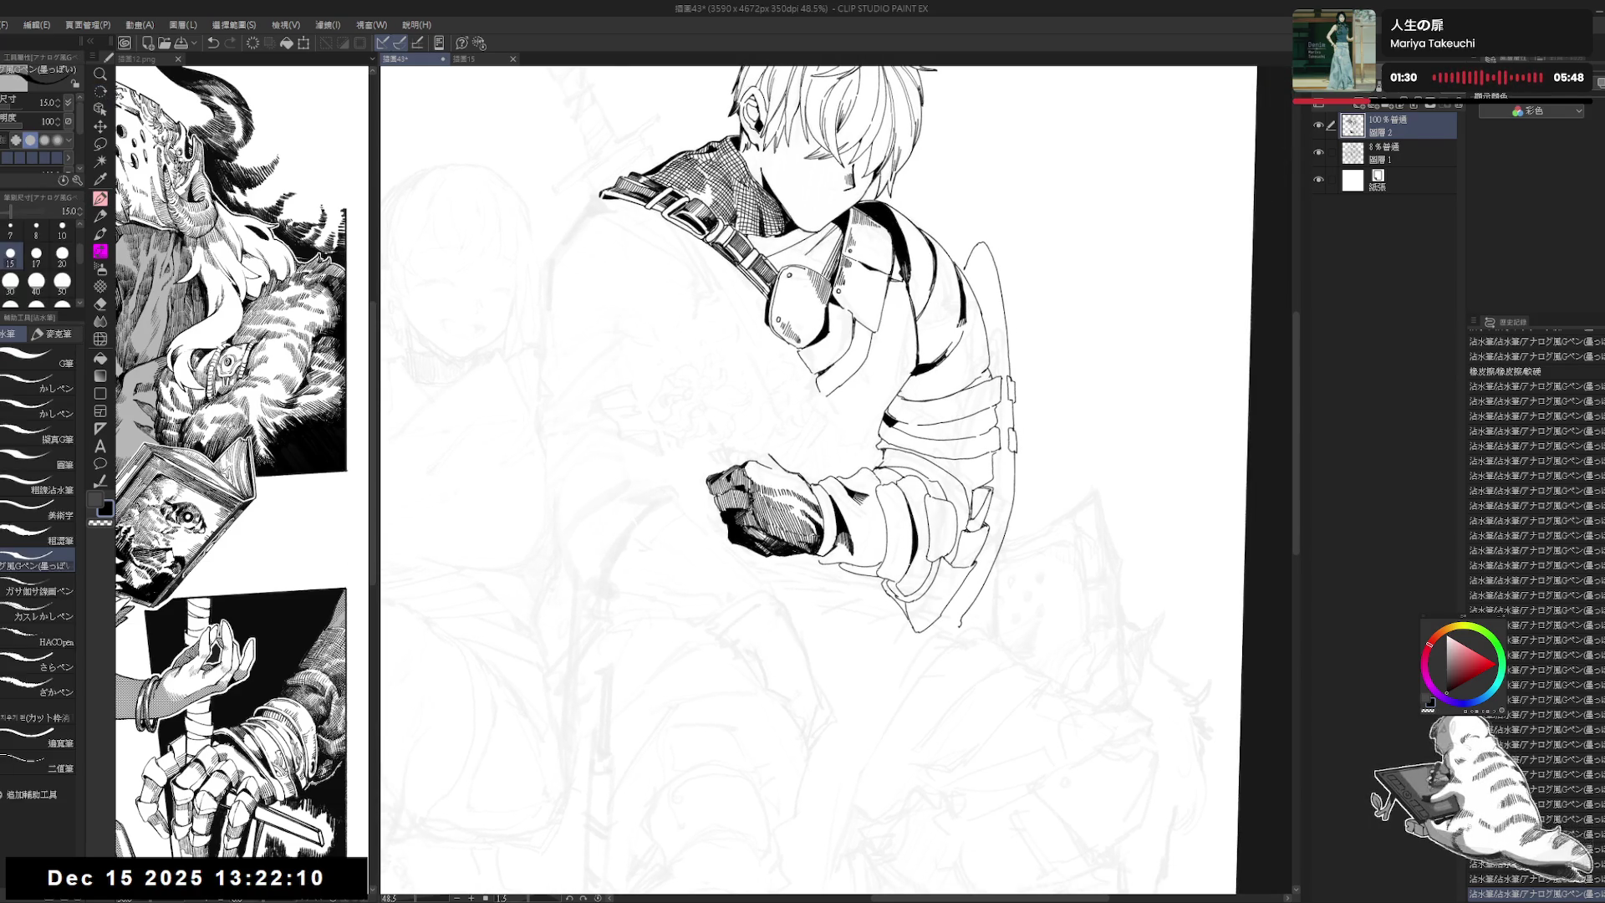
drag(961, 334, 968, 384)
drag(756, 467, 761, 483)
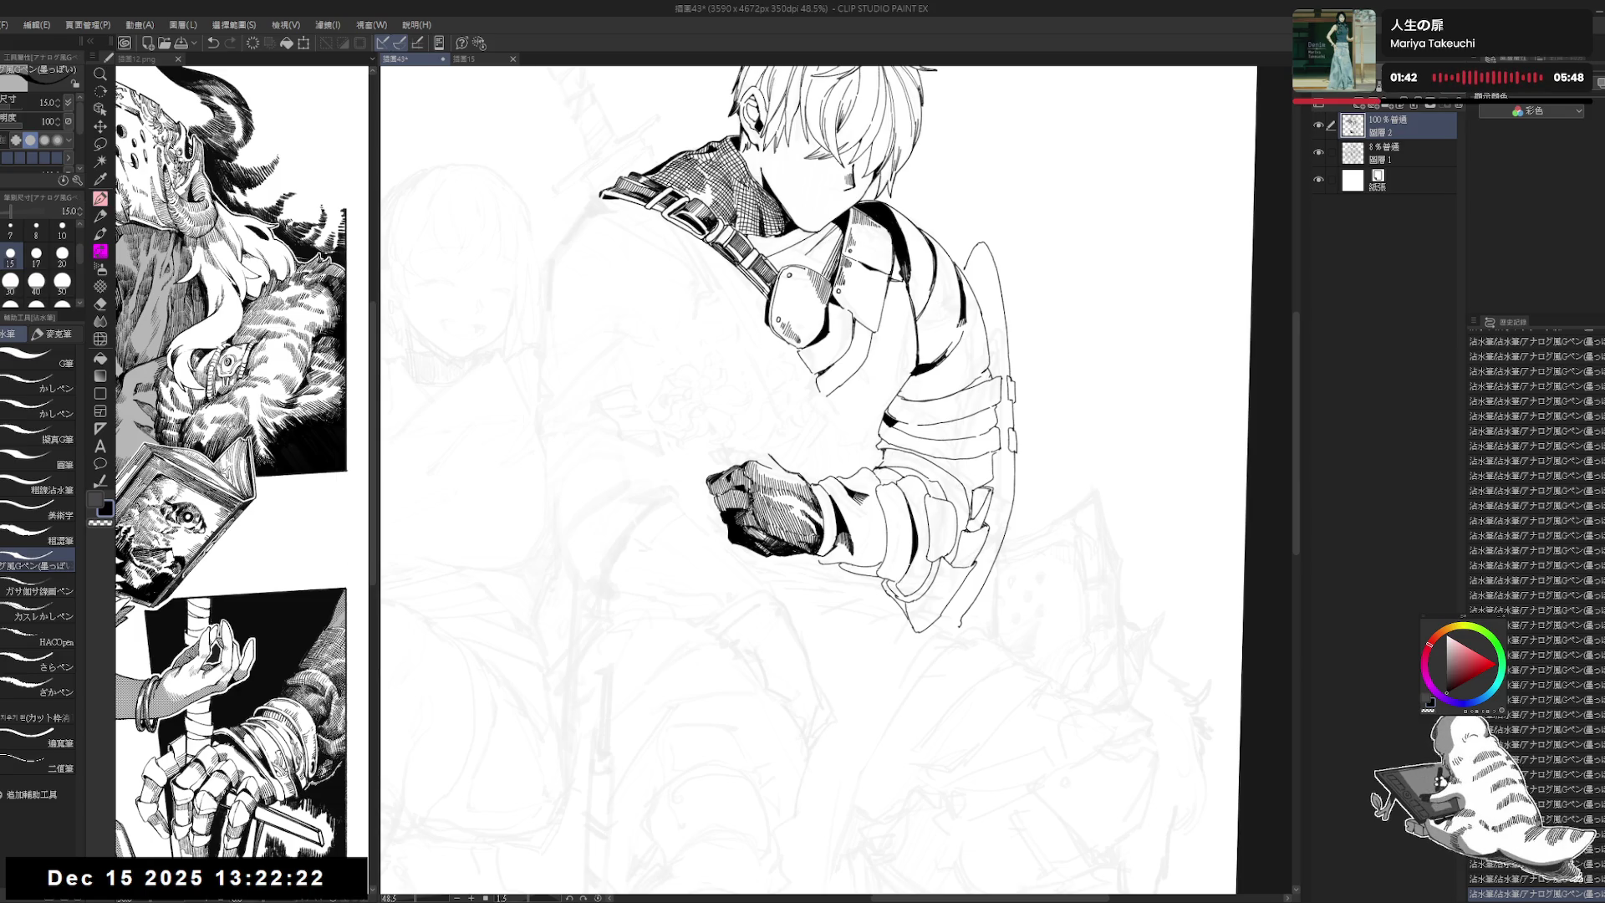
Step: Rotate the view through several angles, then reset it level and fit the whole page
drag(830, 543, 758, 611)
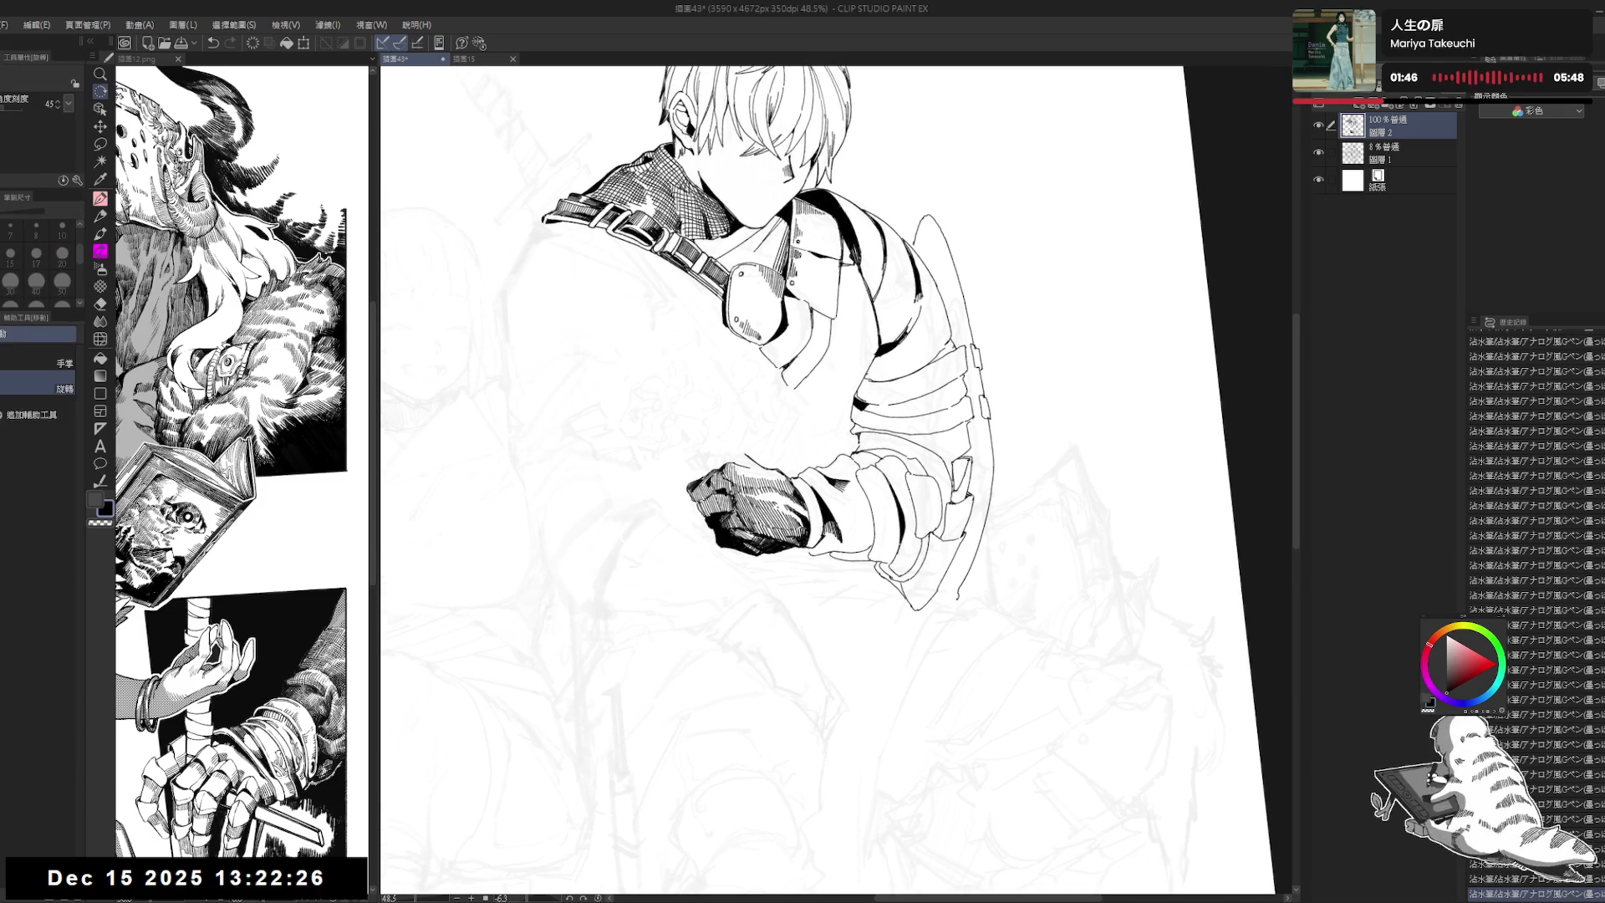
key(p)
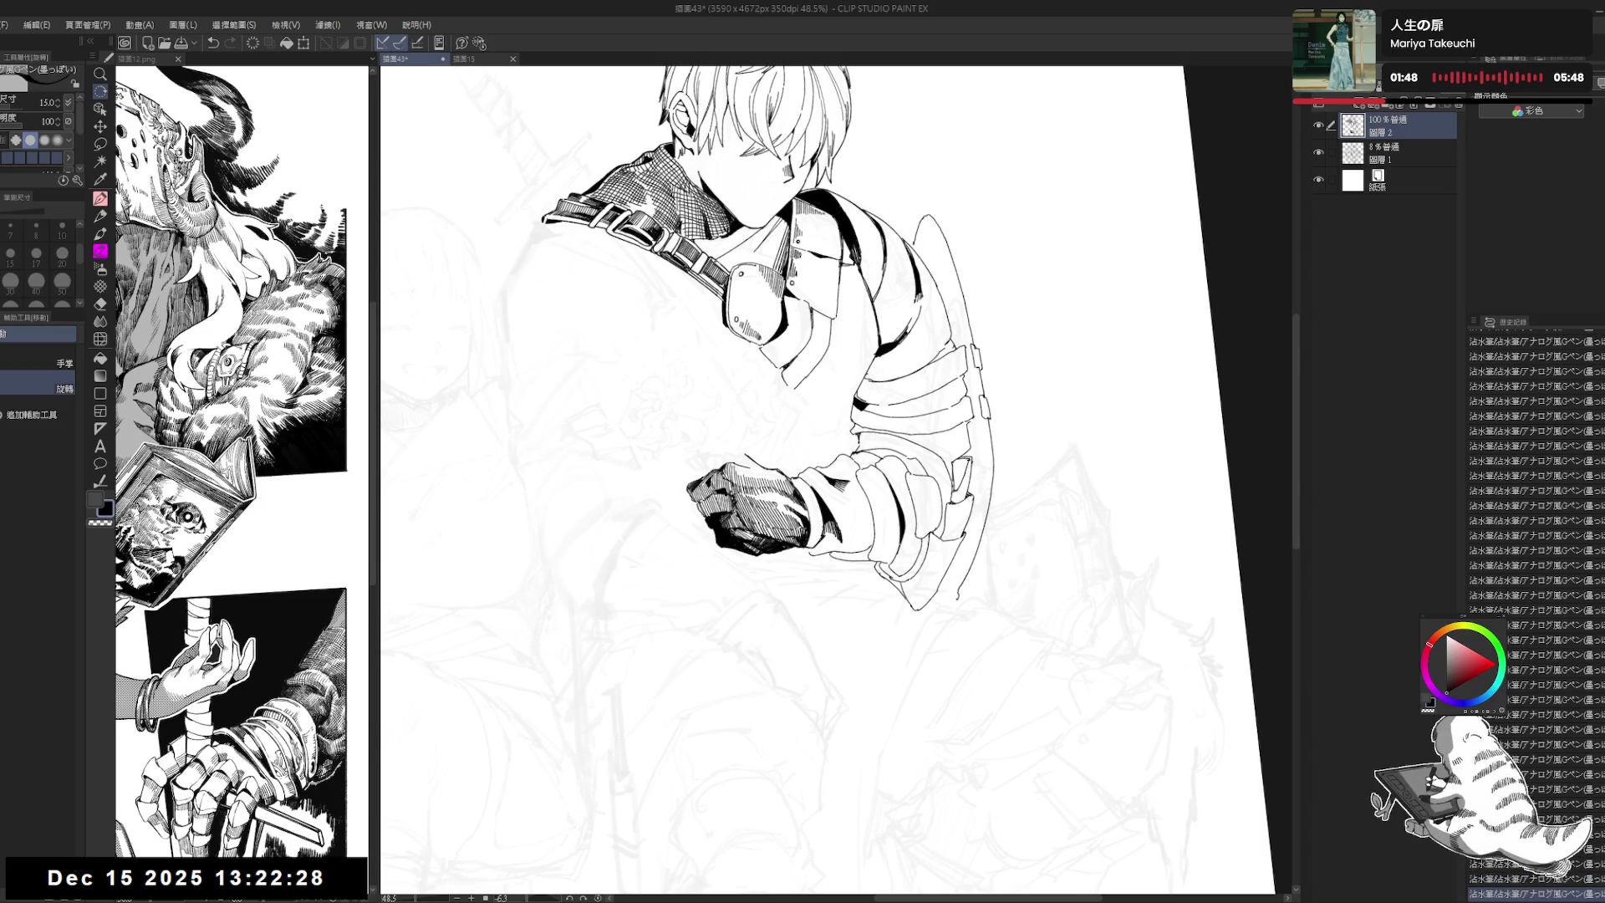
drag(919, 418, 886, 468)
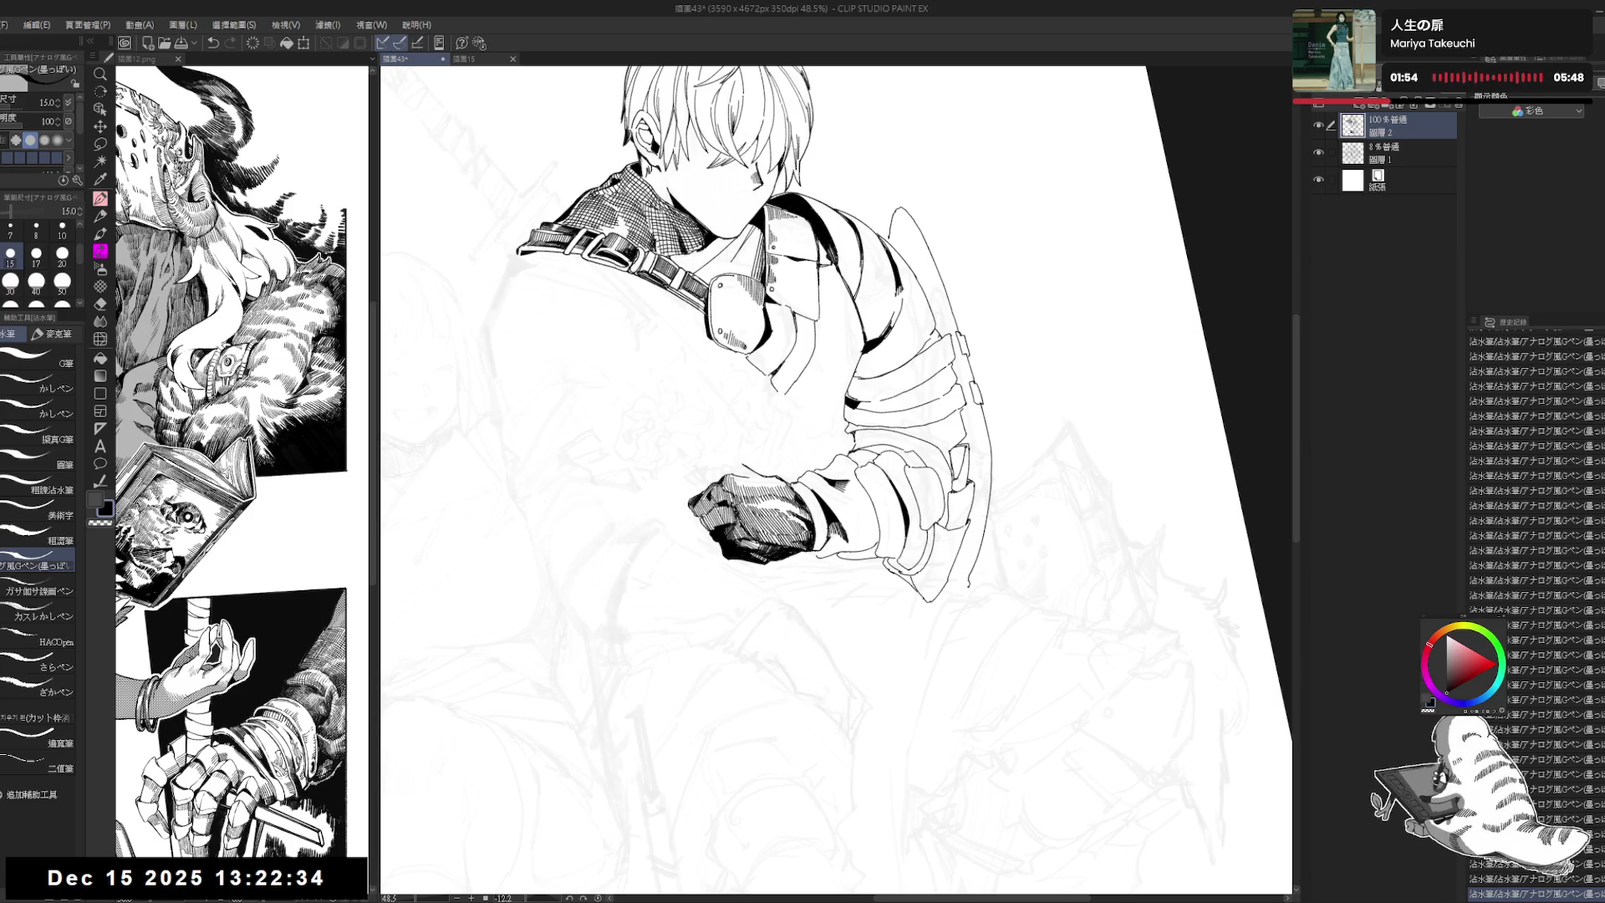
drag(836, 418, 844, 434)
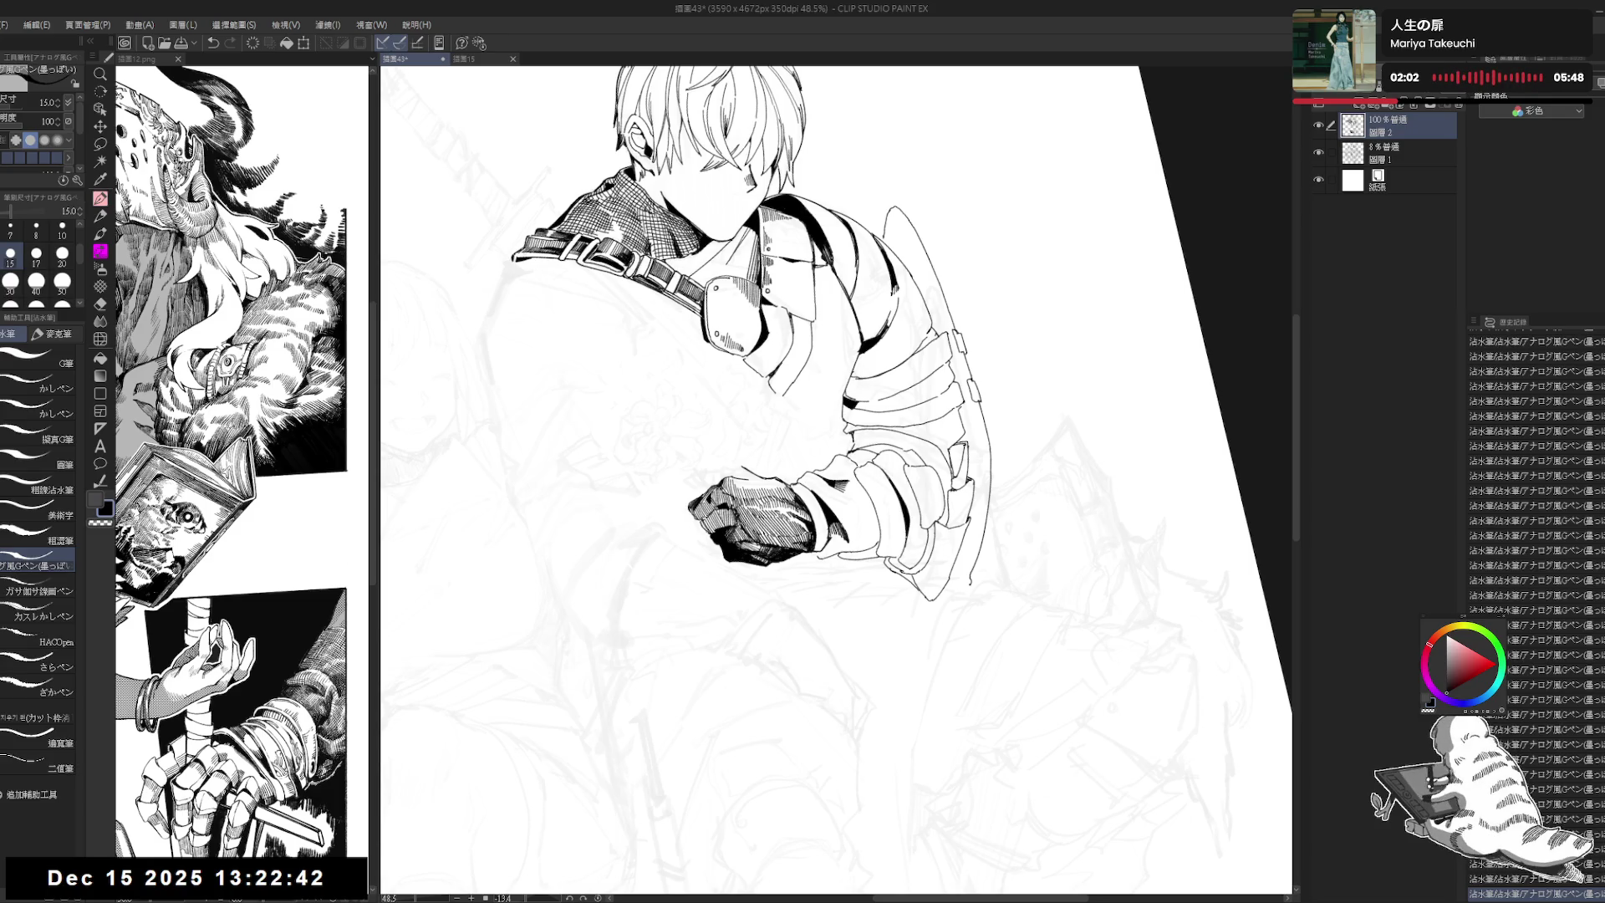
drag(836, 251, 1003, 418)
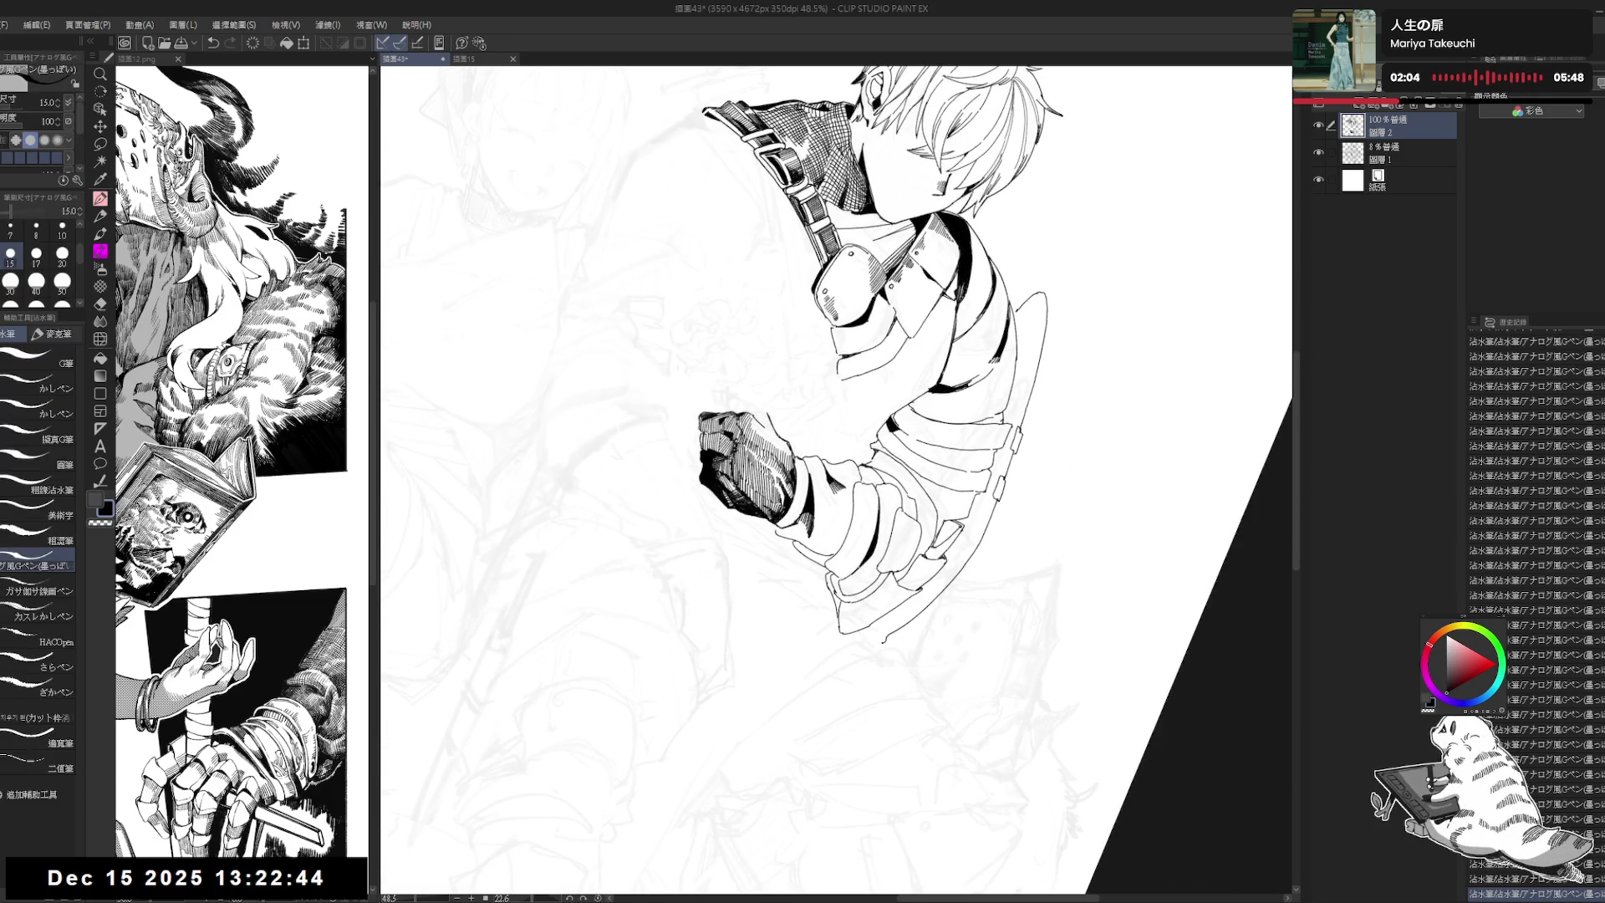
key(ctrl+@)
key(ctrl+0)
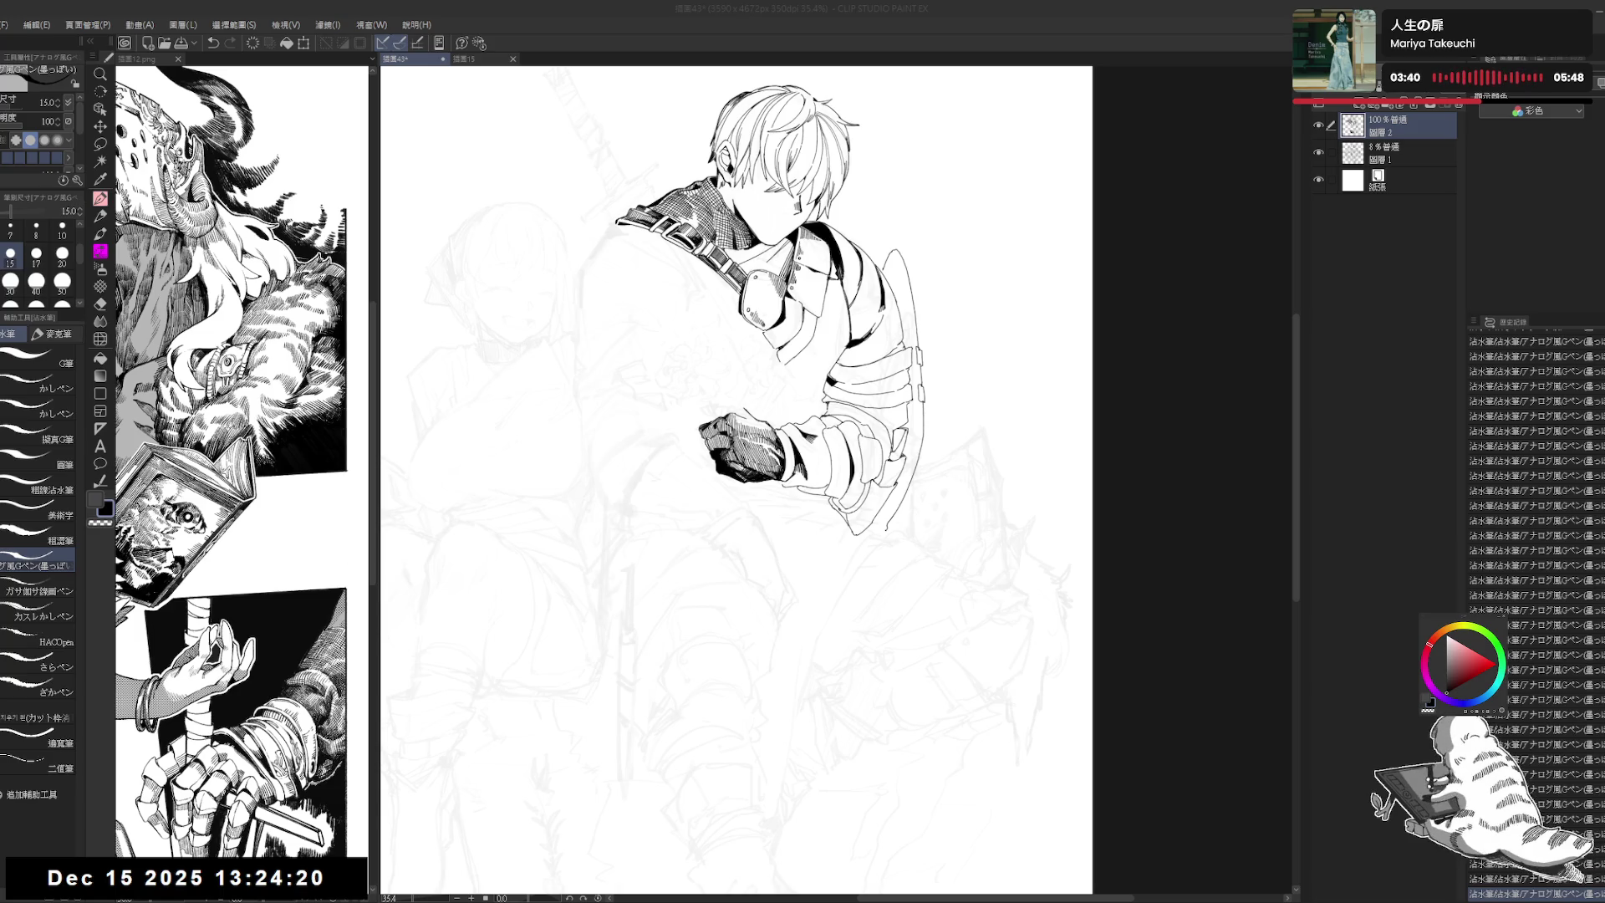
scroll(786, 334, up, 2)
Step: Rotate the view slightly and fill a small enclosed area near the fist with ink
key(e)
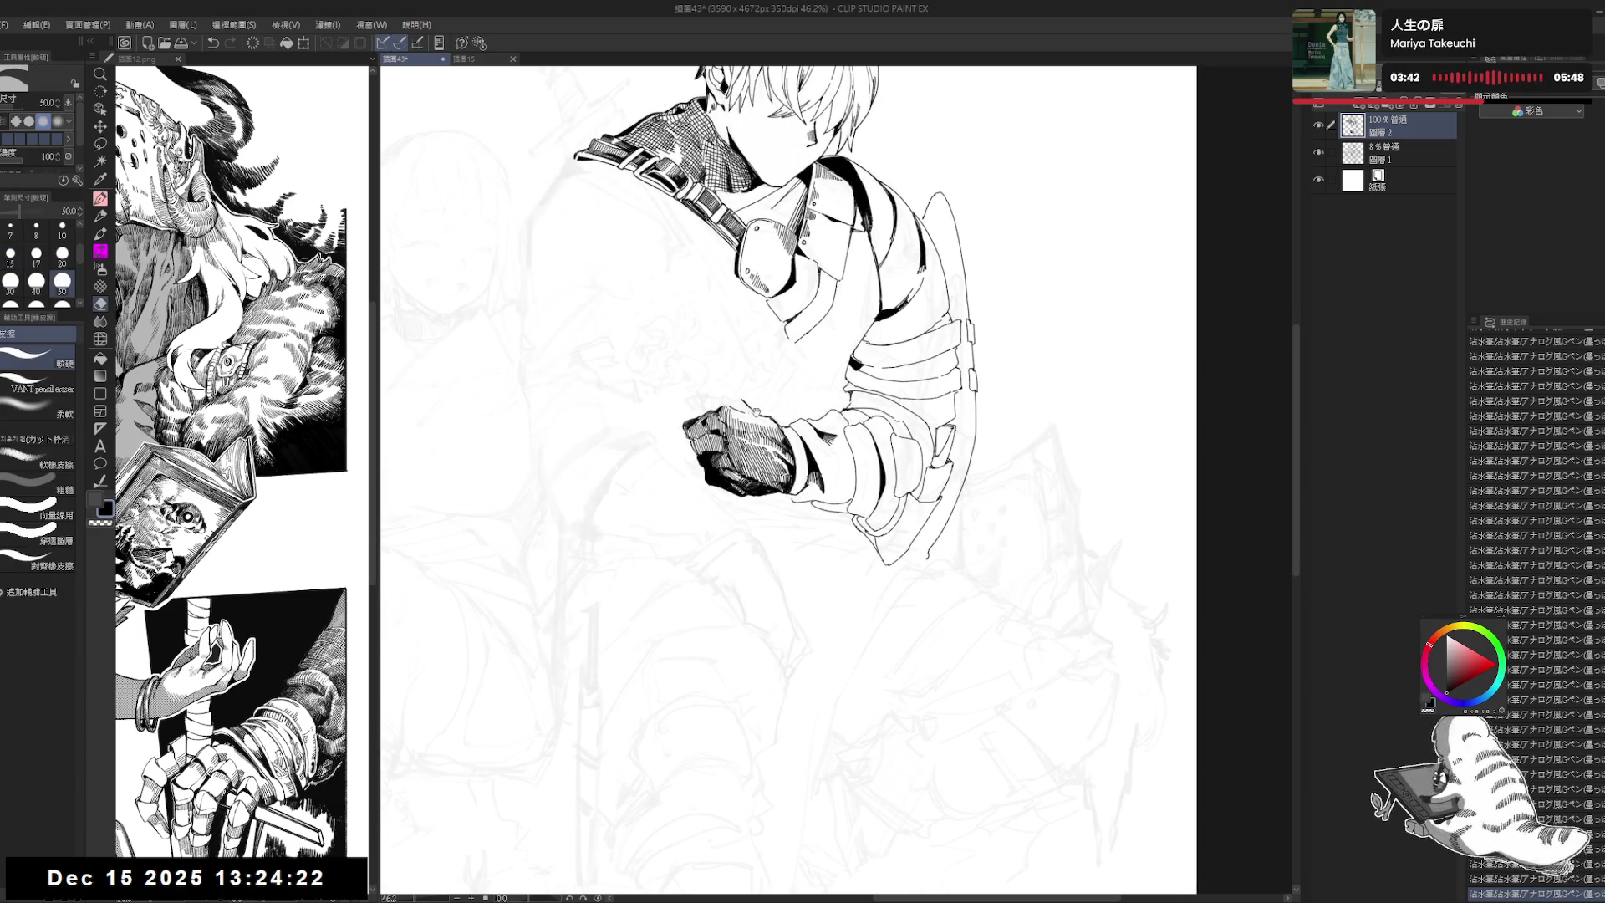
key(p)
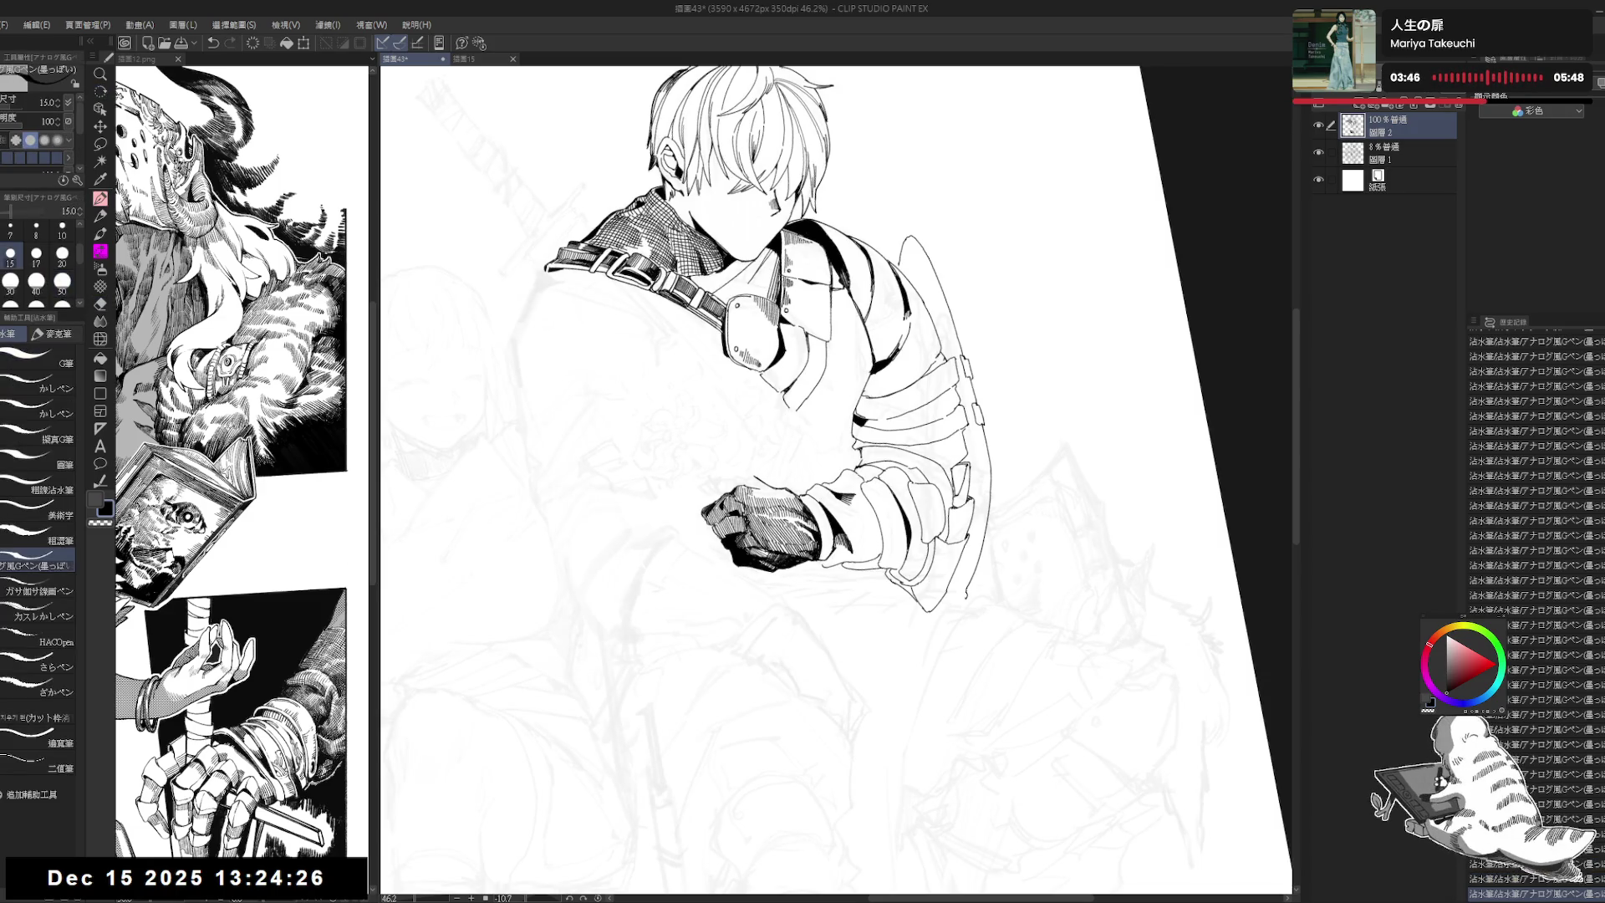
key(e)
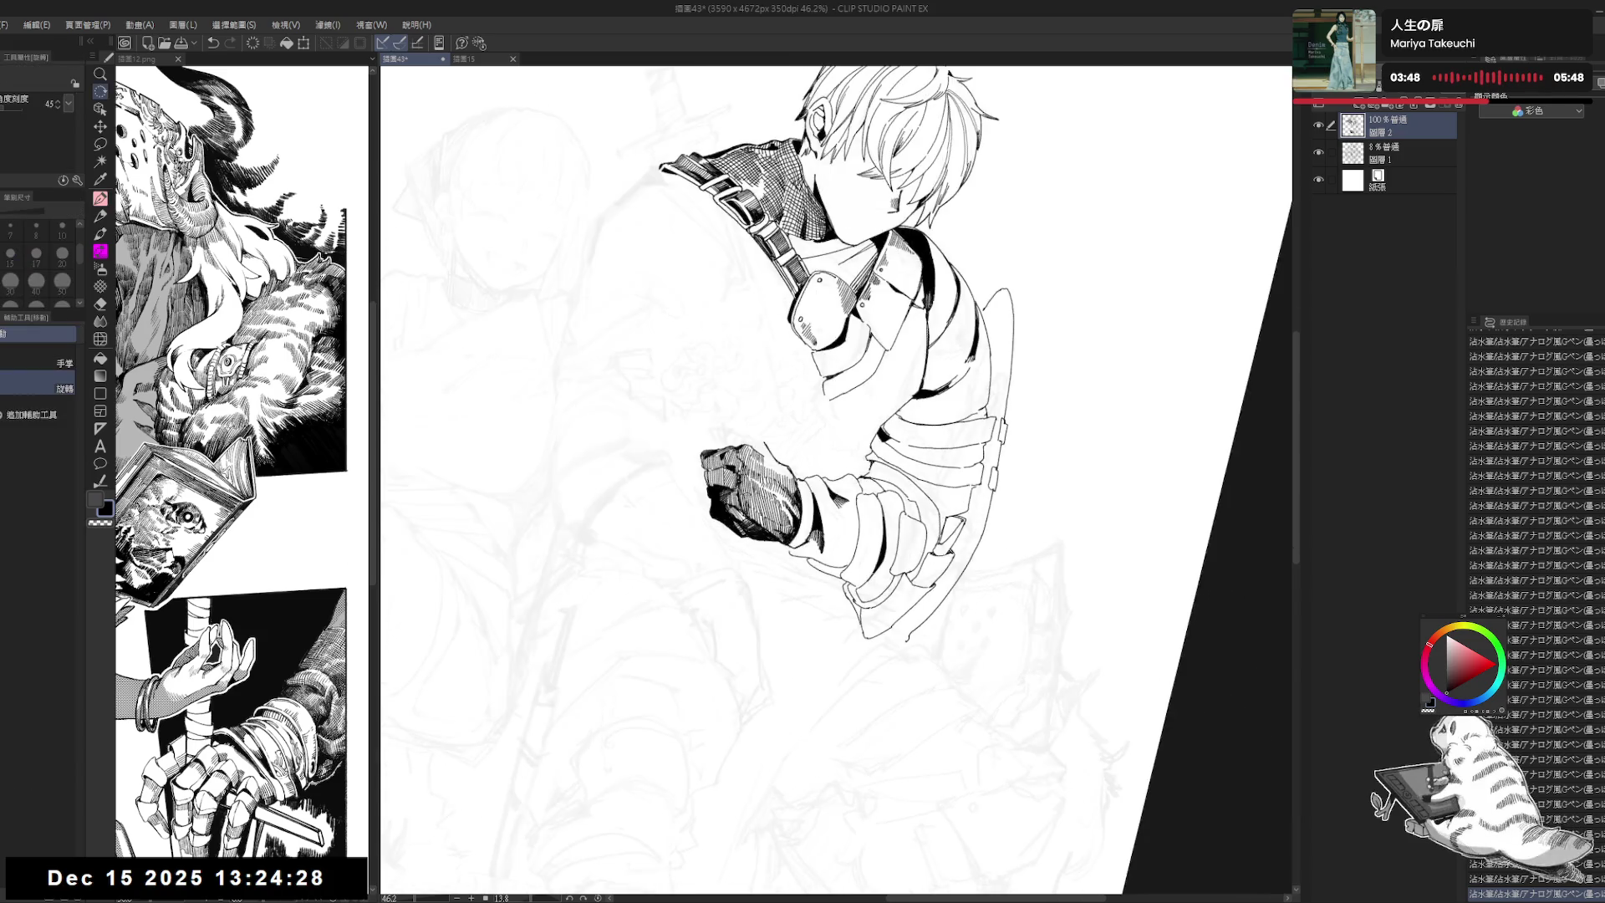
key(r)
mouse_move(771, 453)
mouse_down()
mouse_move(658, 456)
mouse_move(800, 485)
mouse_move(765, 480)
mouse_up()
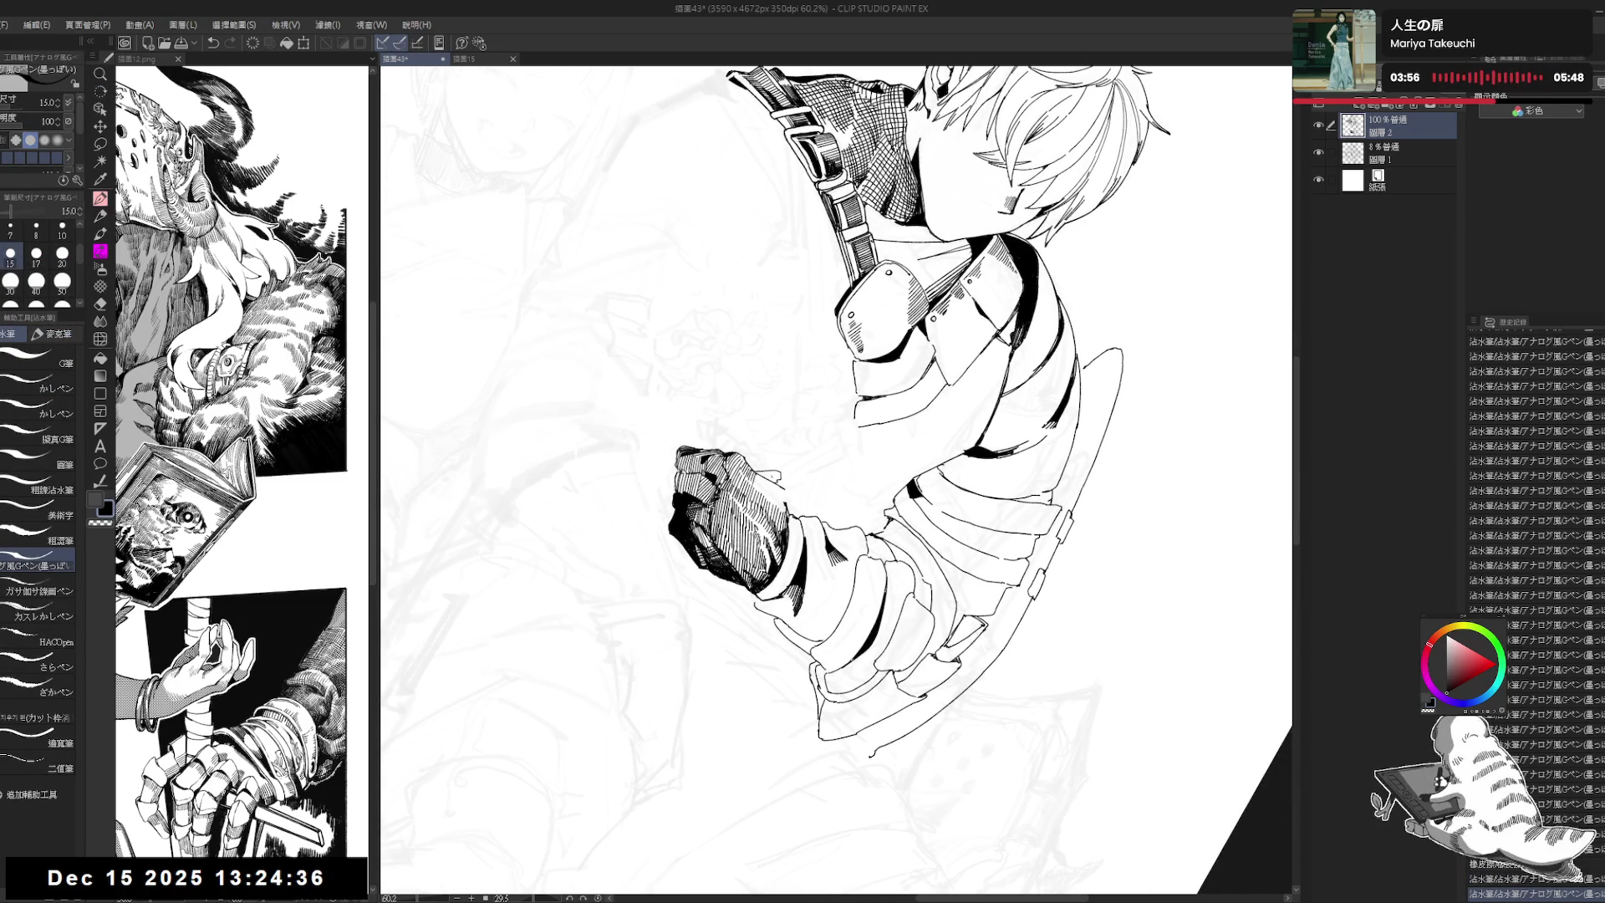
key(g)
click(768, 477)
mouse_move(767, 476)
mouse_down()
mouse_move(804, 515)
mouse_move(798, 535)
mouse_move(791, 517)
mouse_up()
Step: Touch up the ink mark beside the fist with the pen, then turn the view upright
key(e)
key(p)
drag(787, 523, 793, 514)
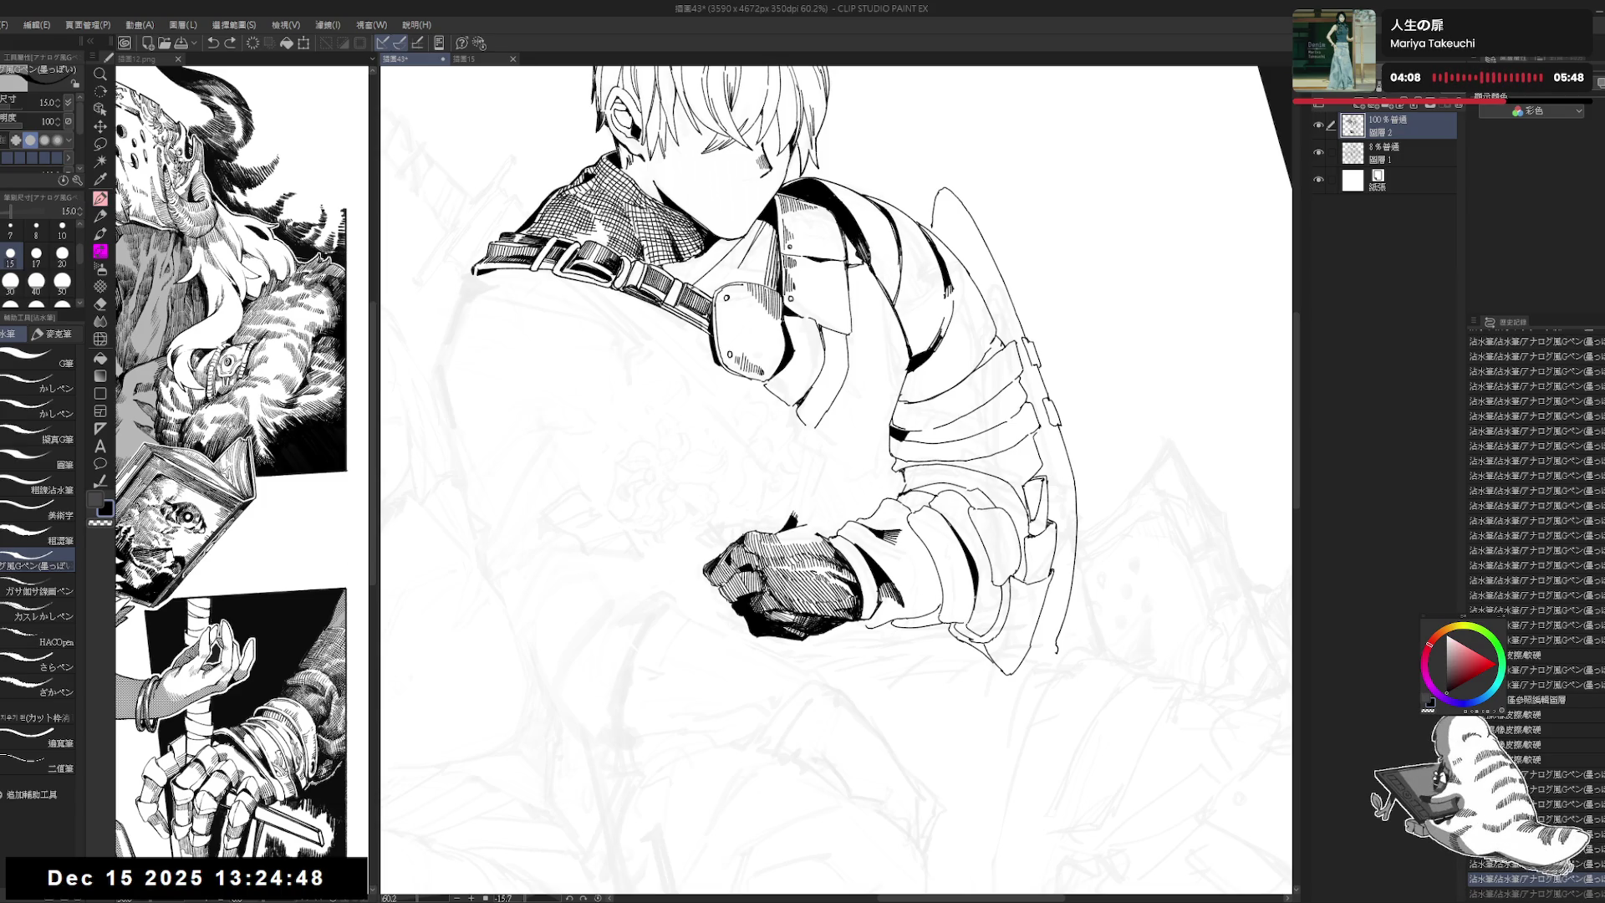
drag(1003, 334, 1078, 535)
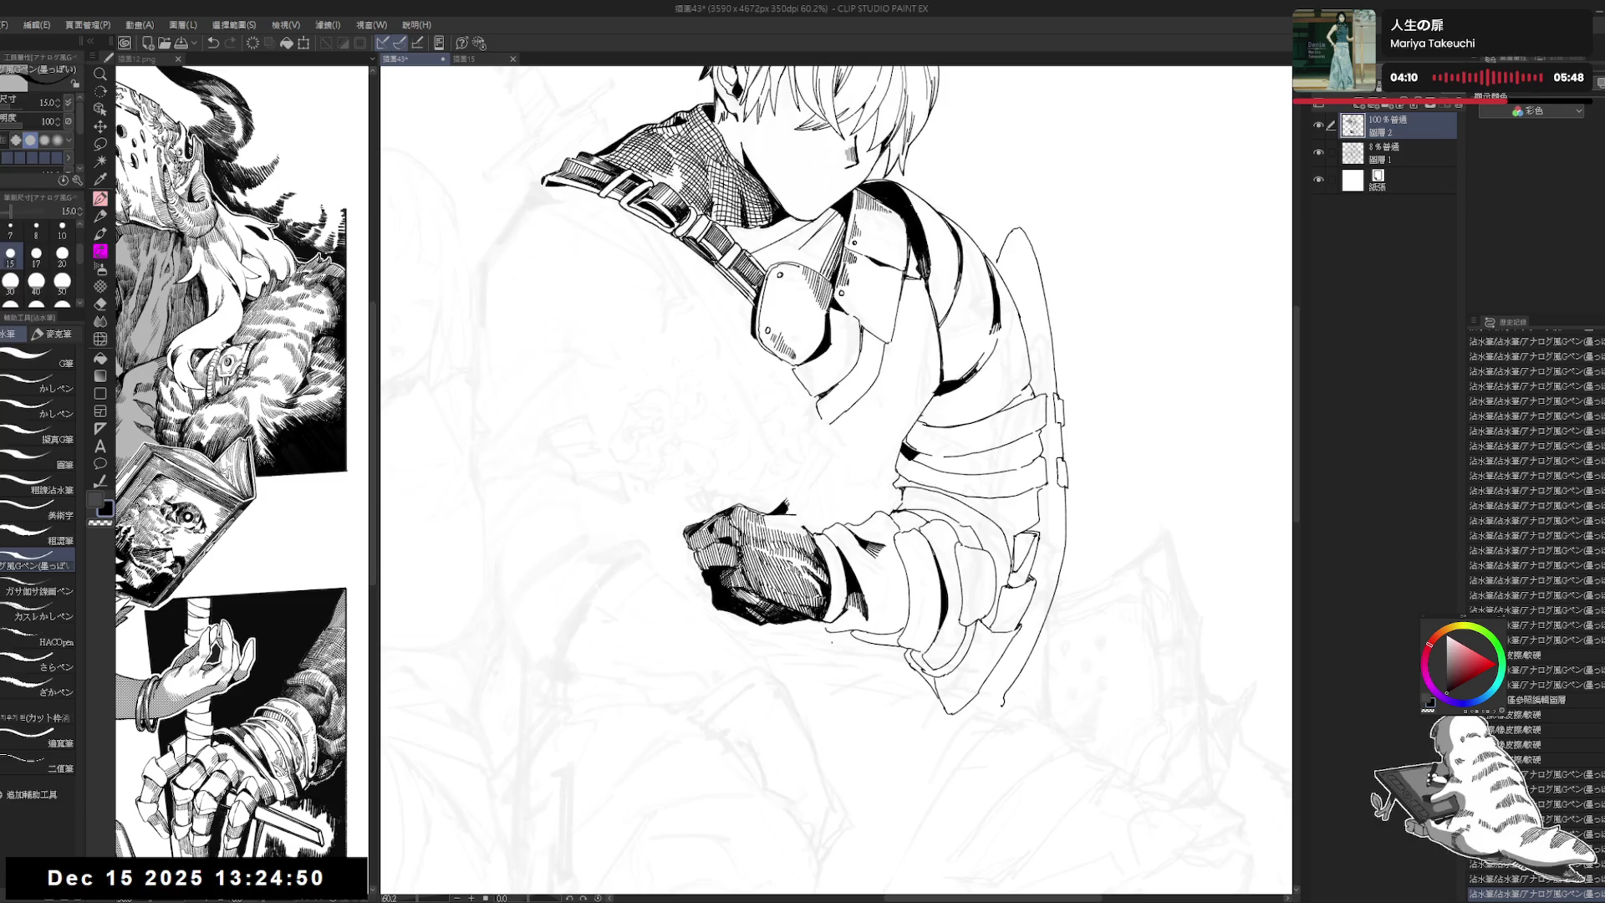
drag(836, 418, 752, 376)
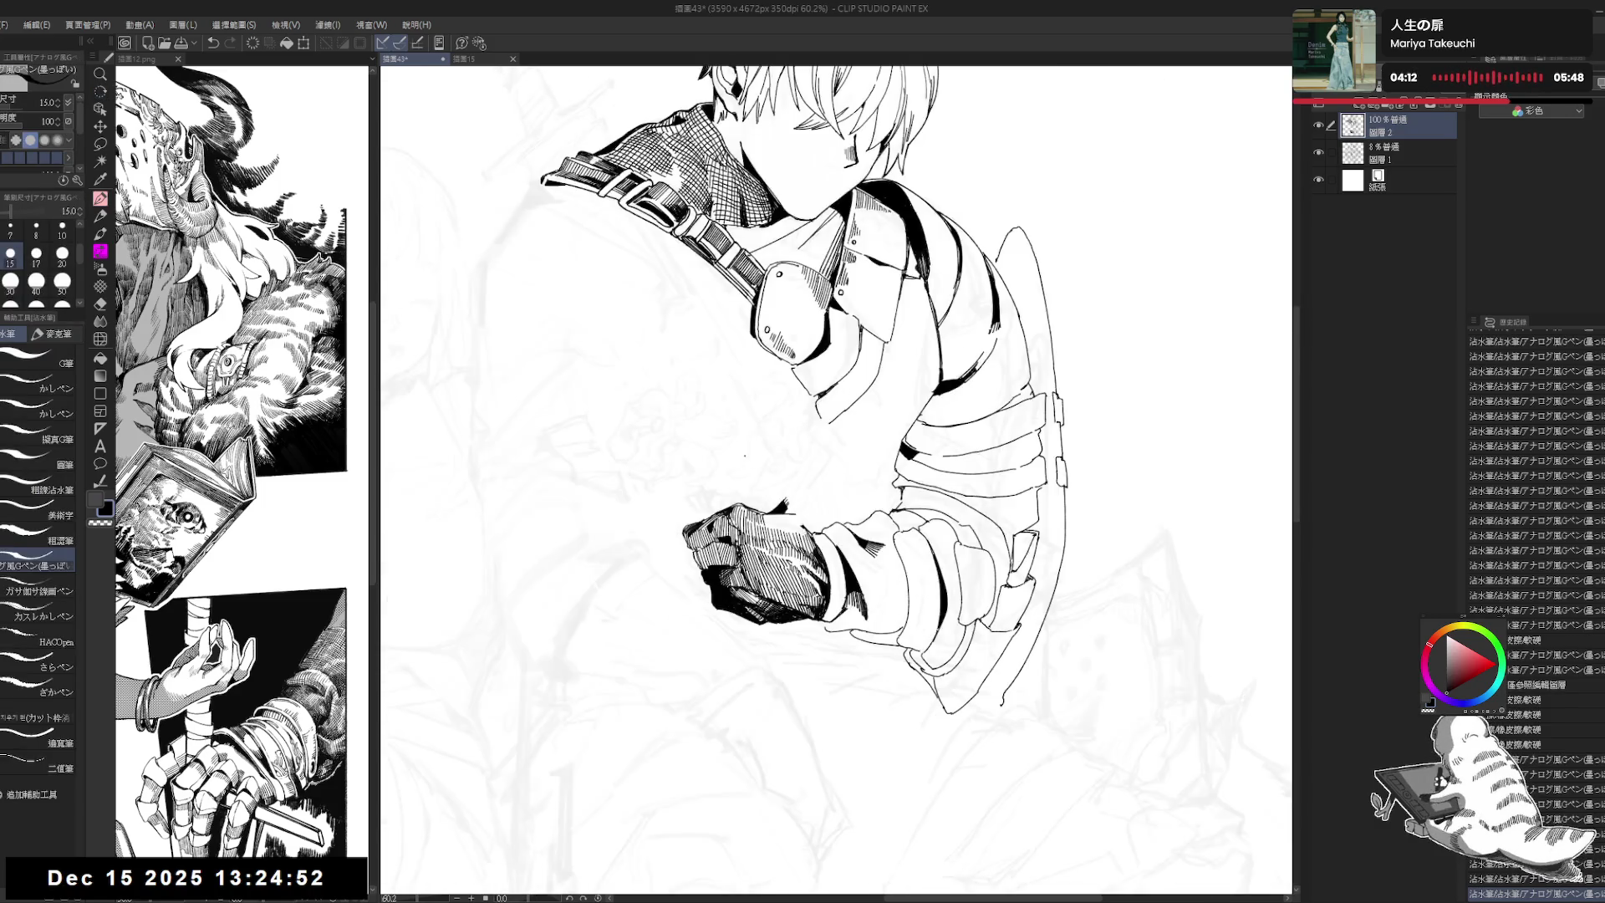
Step: Erase the stray mark beside the fist and return to the inking pen
key(e)
mouse_move(756, 449)
mouse_down()
mouse_move(739, 501)
mouse_move(748, 470)
mouse_up()
key(p)
key(shift+space)
mouse_move(739, 474)
mouse_down()
mouse_move(765, 495)
mouse_move(751, 453)
mouse_up()
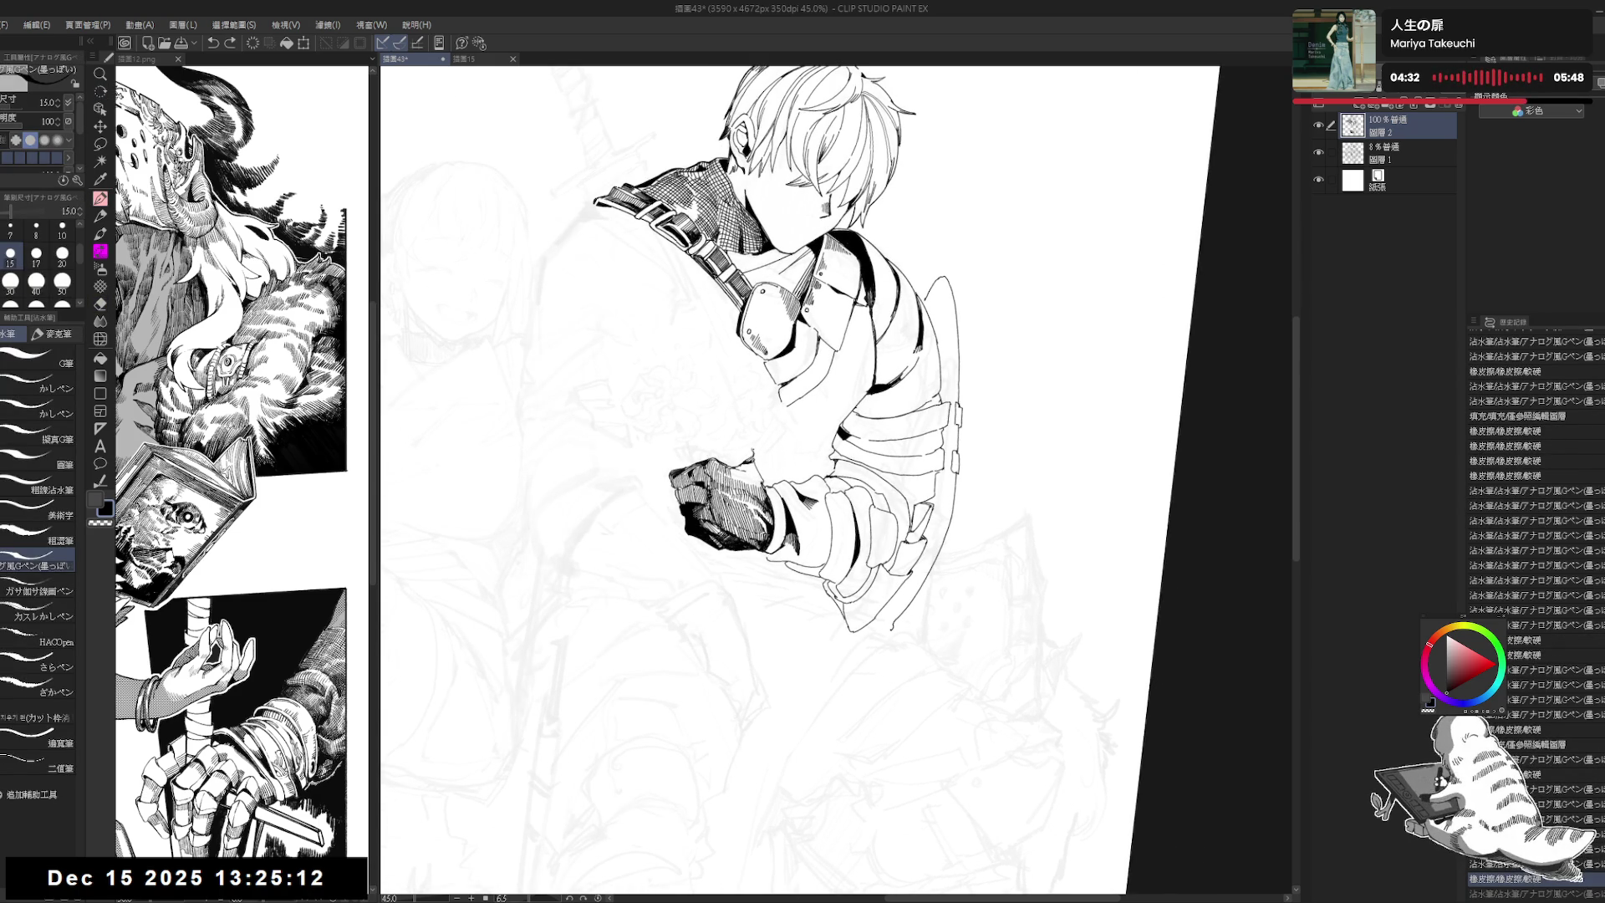
Step: Erase a small mark near the fist and dab short strokes starting the thumb
key(e)
click(750, 451)
key(p)
click(741, 455)
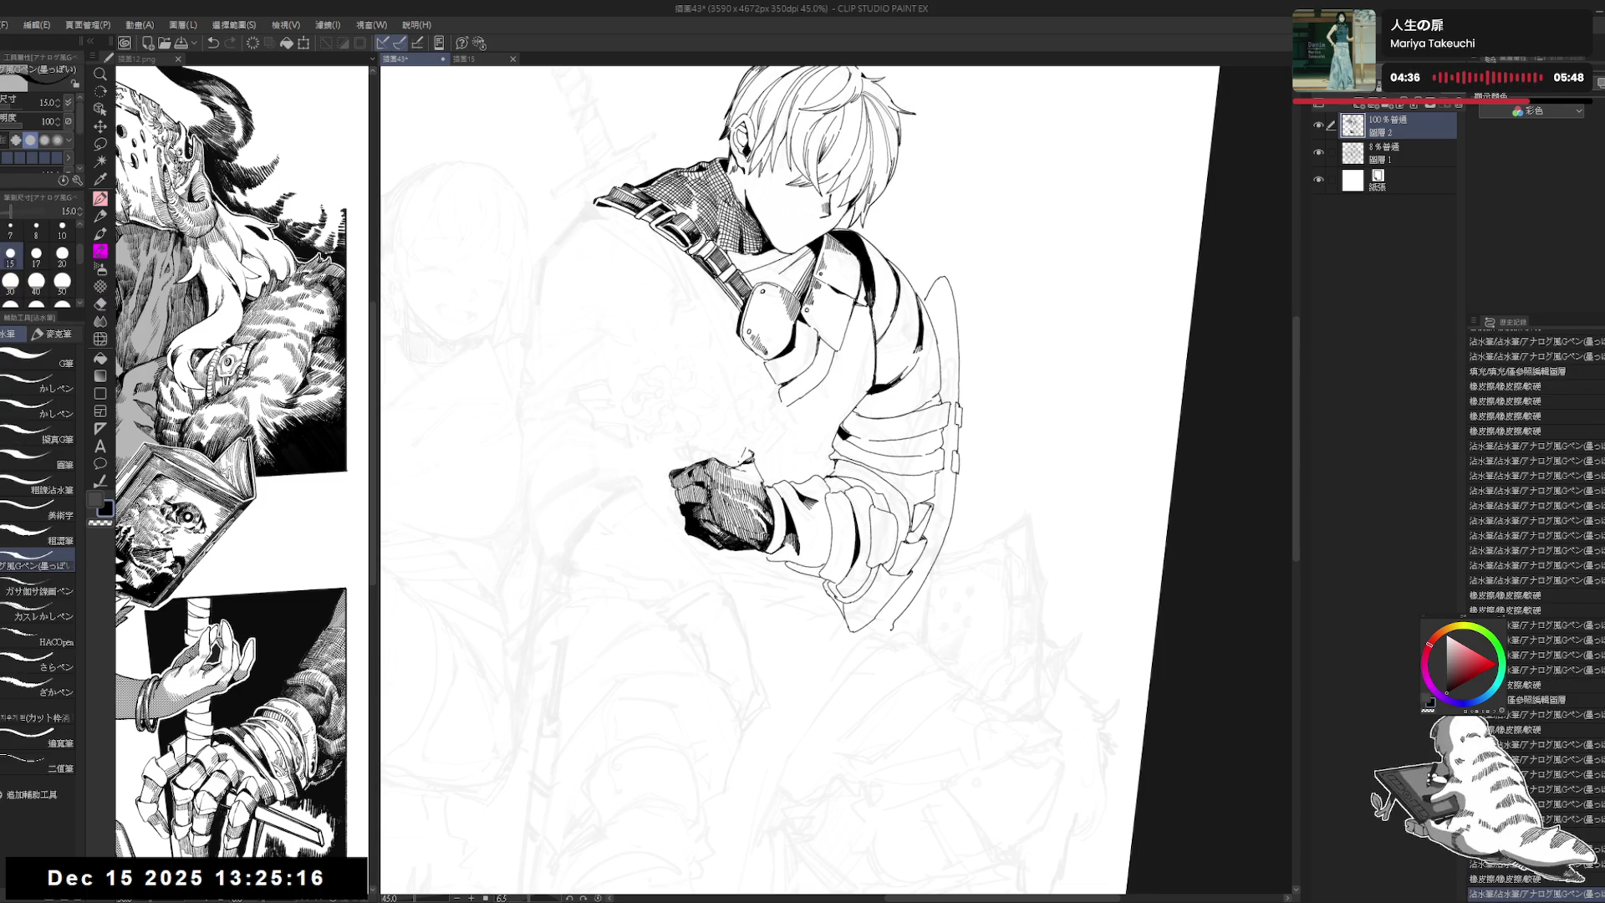
click(742, 454)
click(742, 454)
click(742, 454)
click(742, 454)
click(742, 453)
click(743, 454)
key(ctrl+z)
click(735, 448)
Step: Ink the raised thumb outline above the fist and erase stray marks near the fingers
drag(712, 435, 750, 452)
drag(711, 436, 750, 453)
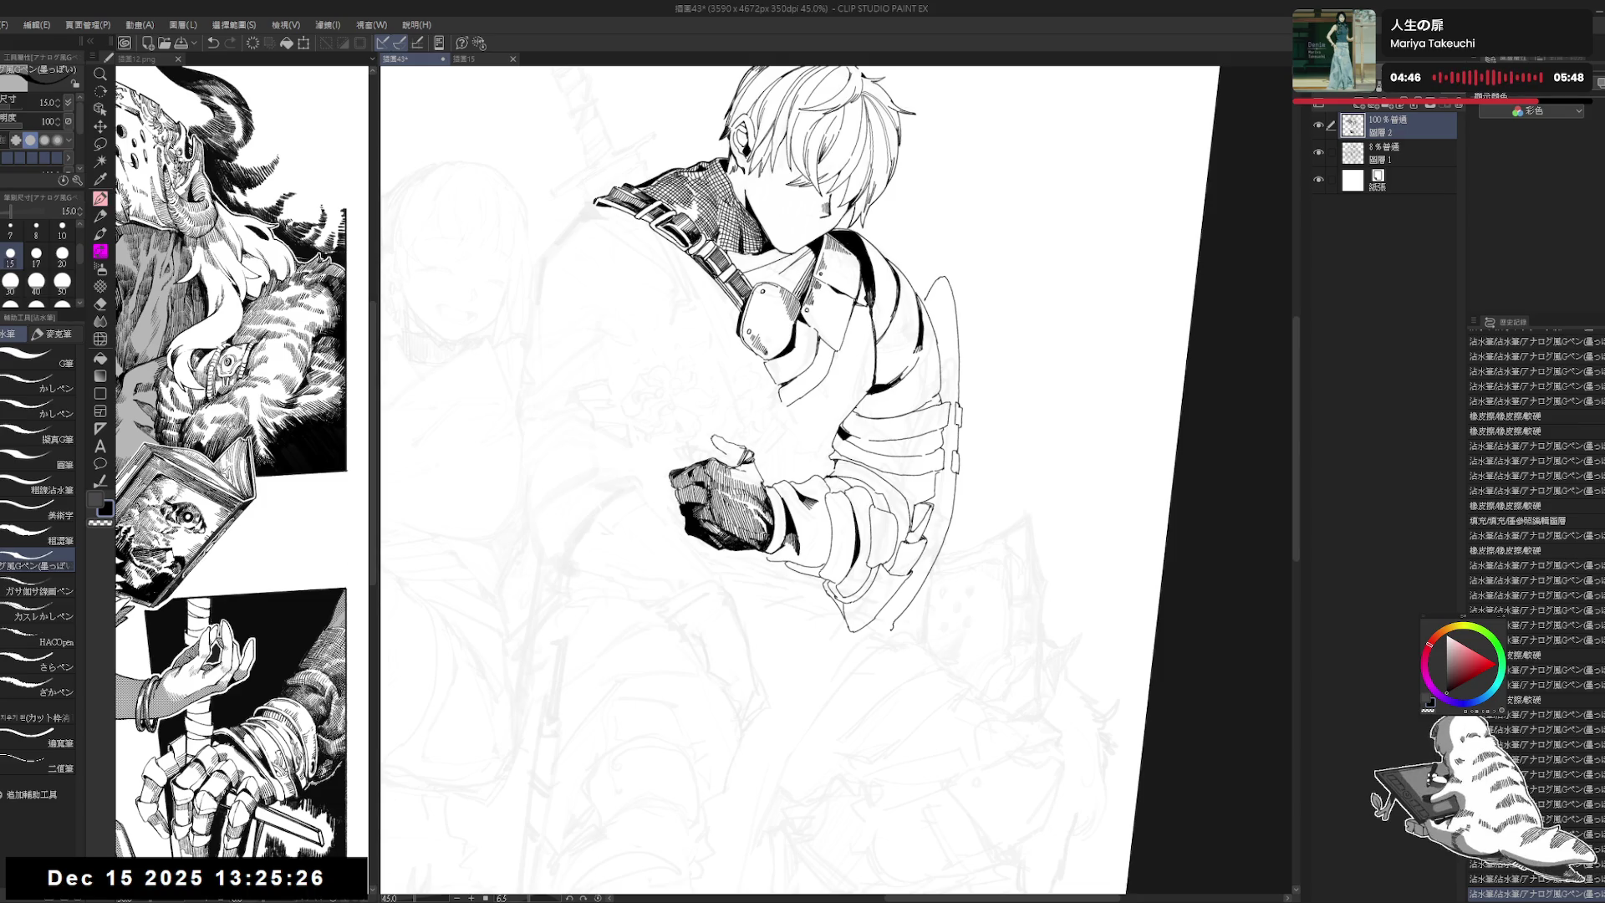
key(e)
drag(718, 448, 764, 494)
key(p)
Step: Add two strokes along the forearm and mirror the view to check the drawing
key(ctrl+at)
key(e)
key(p)
key(e)
key(p)
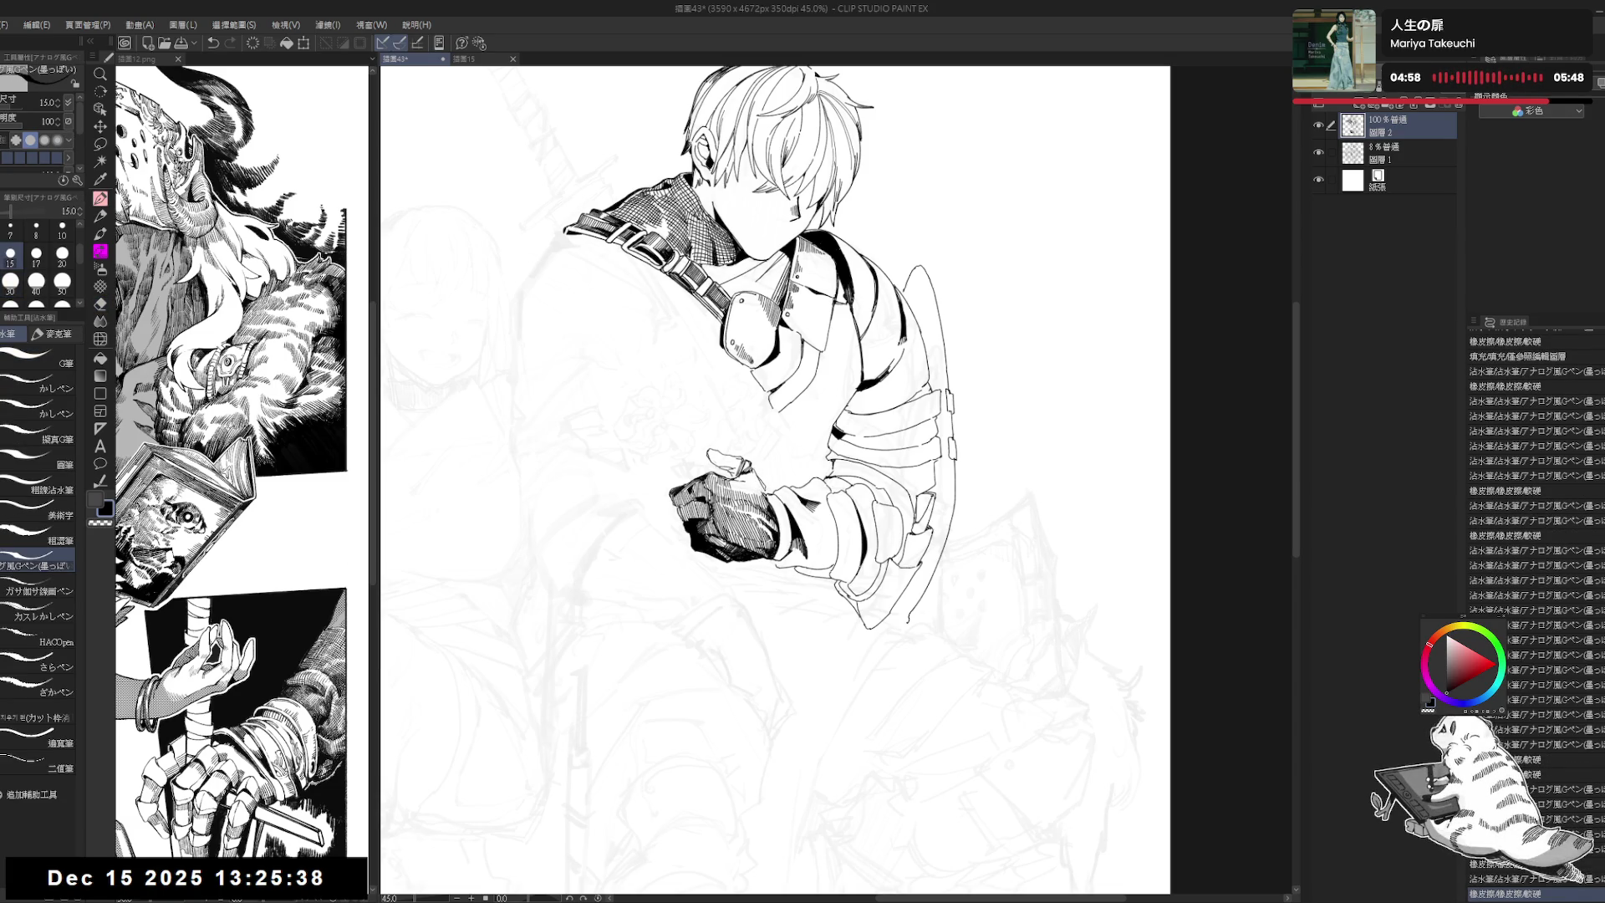
drag(836, 568, 886, 585)
drag(911, 502, 928, 535)
key(h)
key(h)
scroll(794, 587, up, 3)
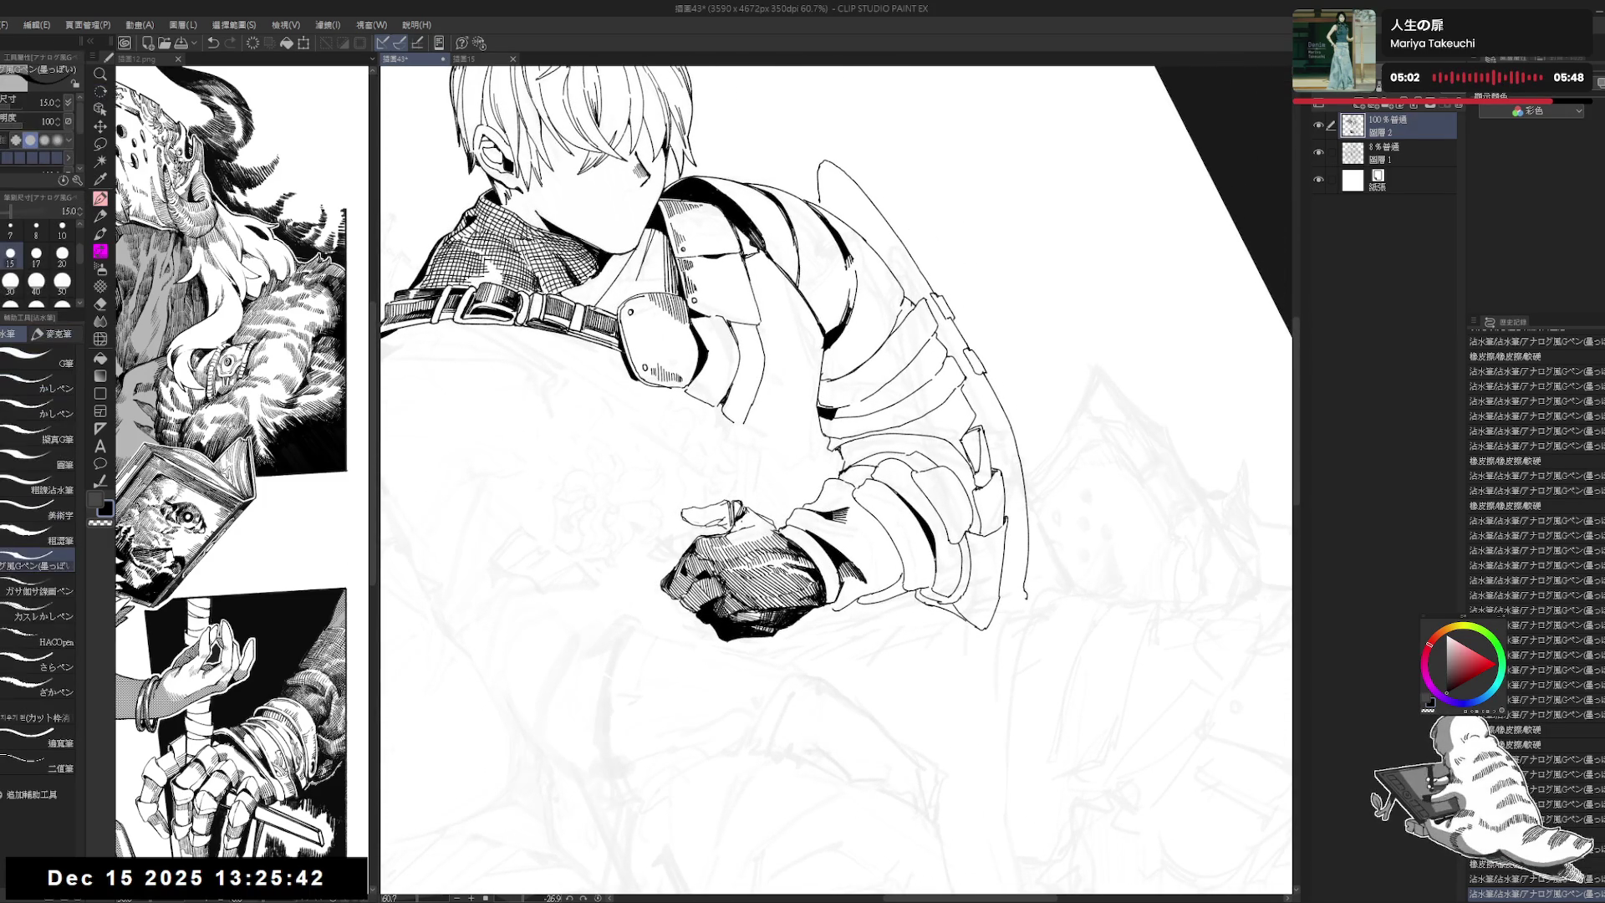
Step: Ink a tiny detail on the thumb, then reset the rotation and zoom out
key(g)
drag(1002, 334, 1045, 586)
key(p)
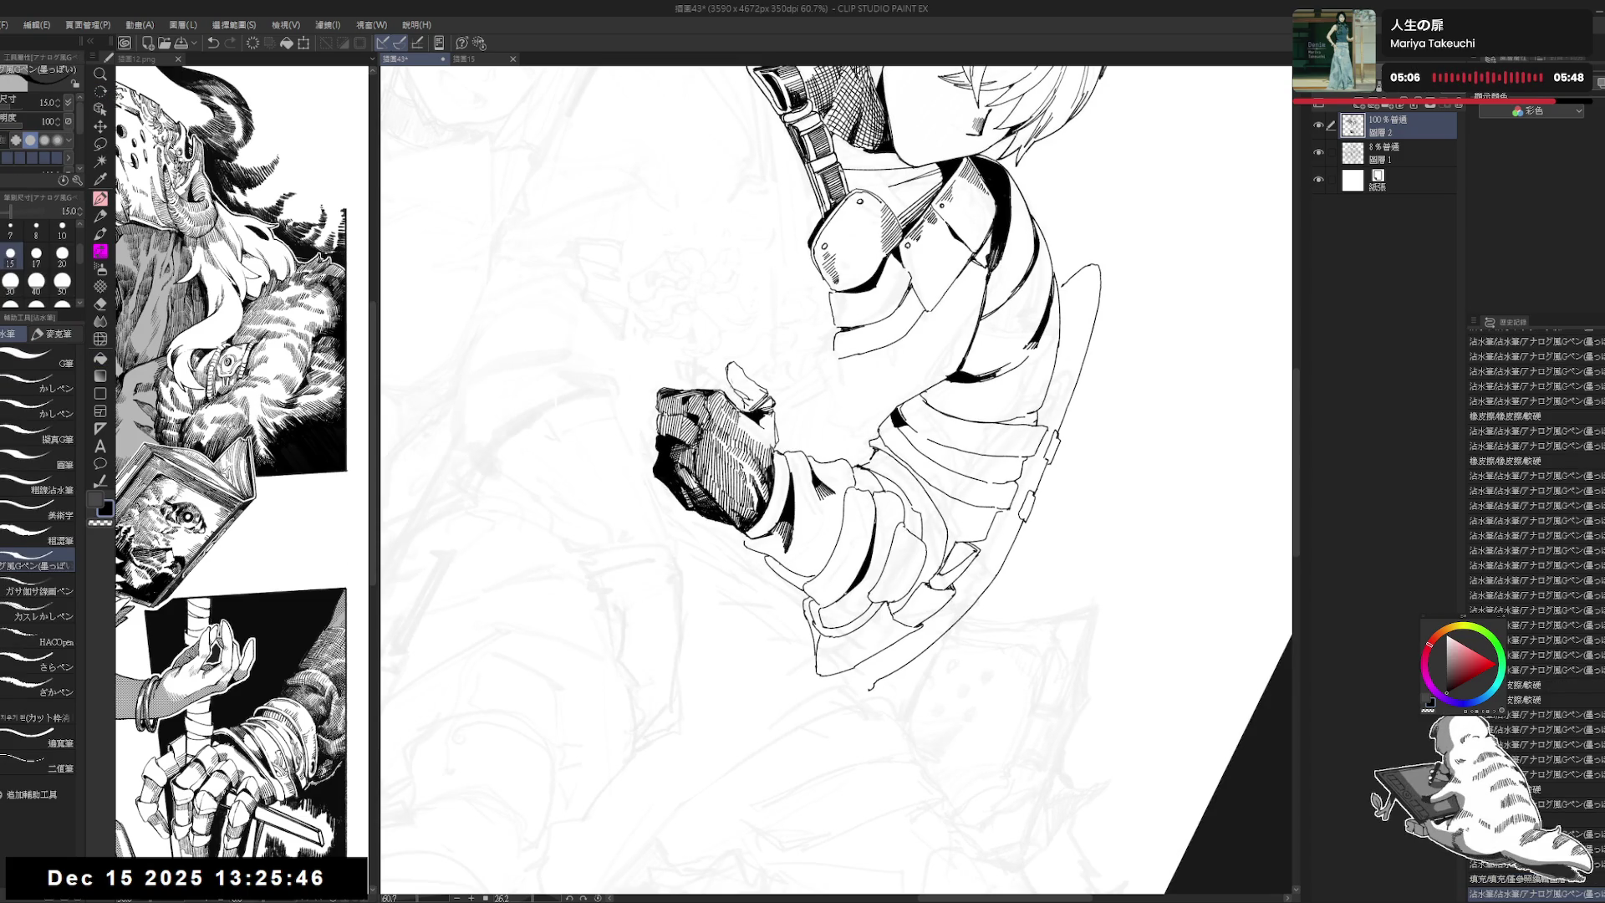
drag(742, 414, 760, 442)
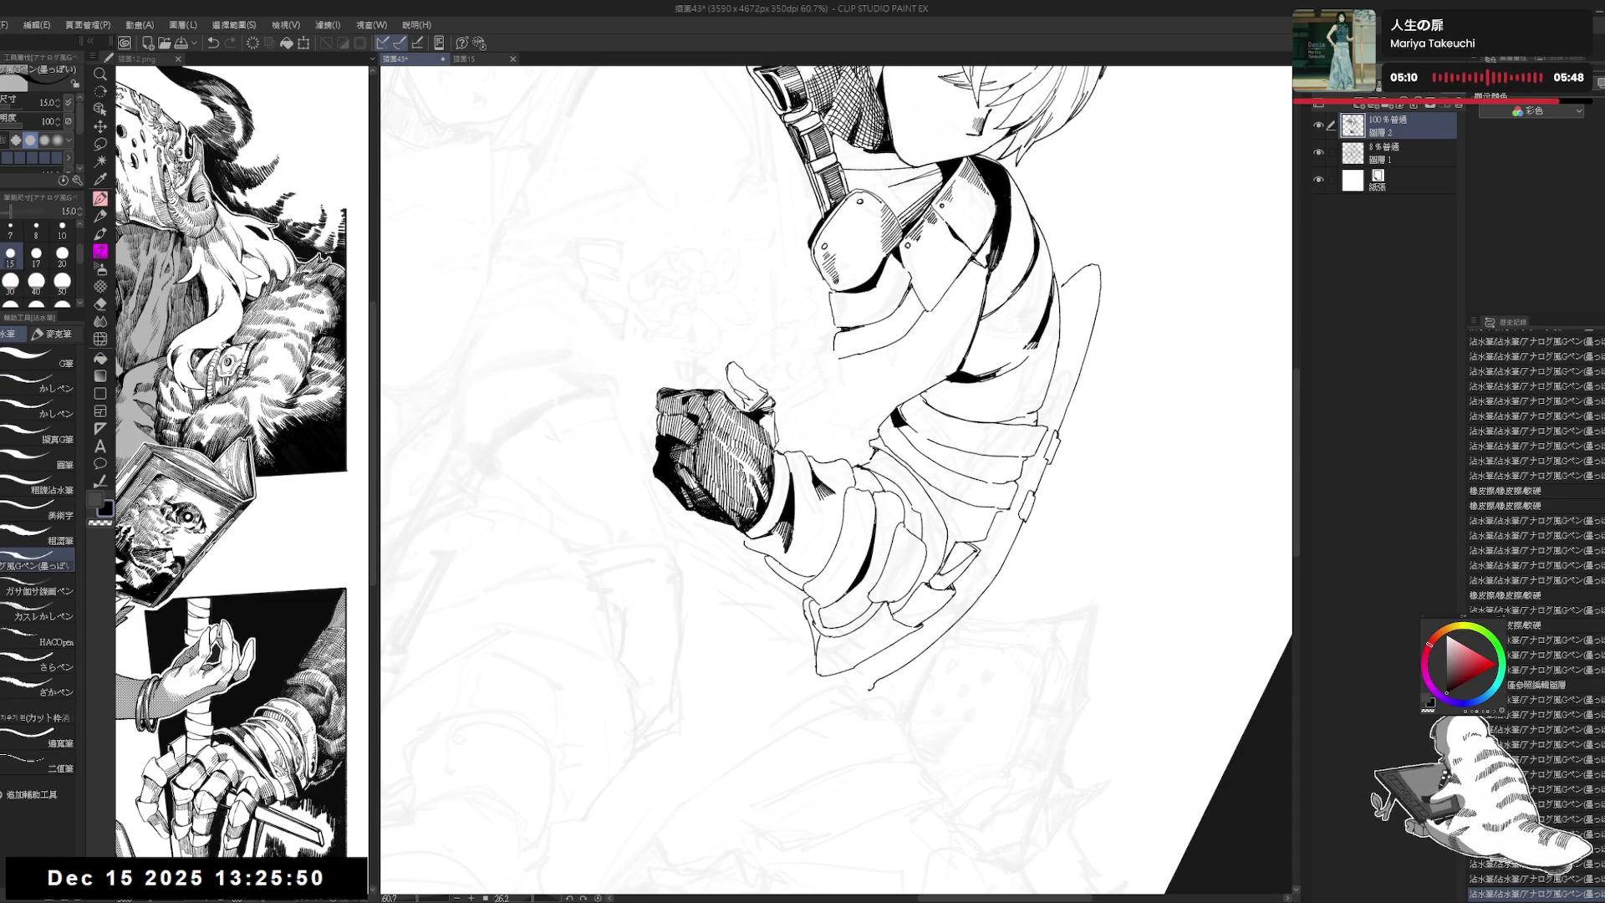
key(ctrl+at)
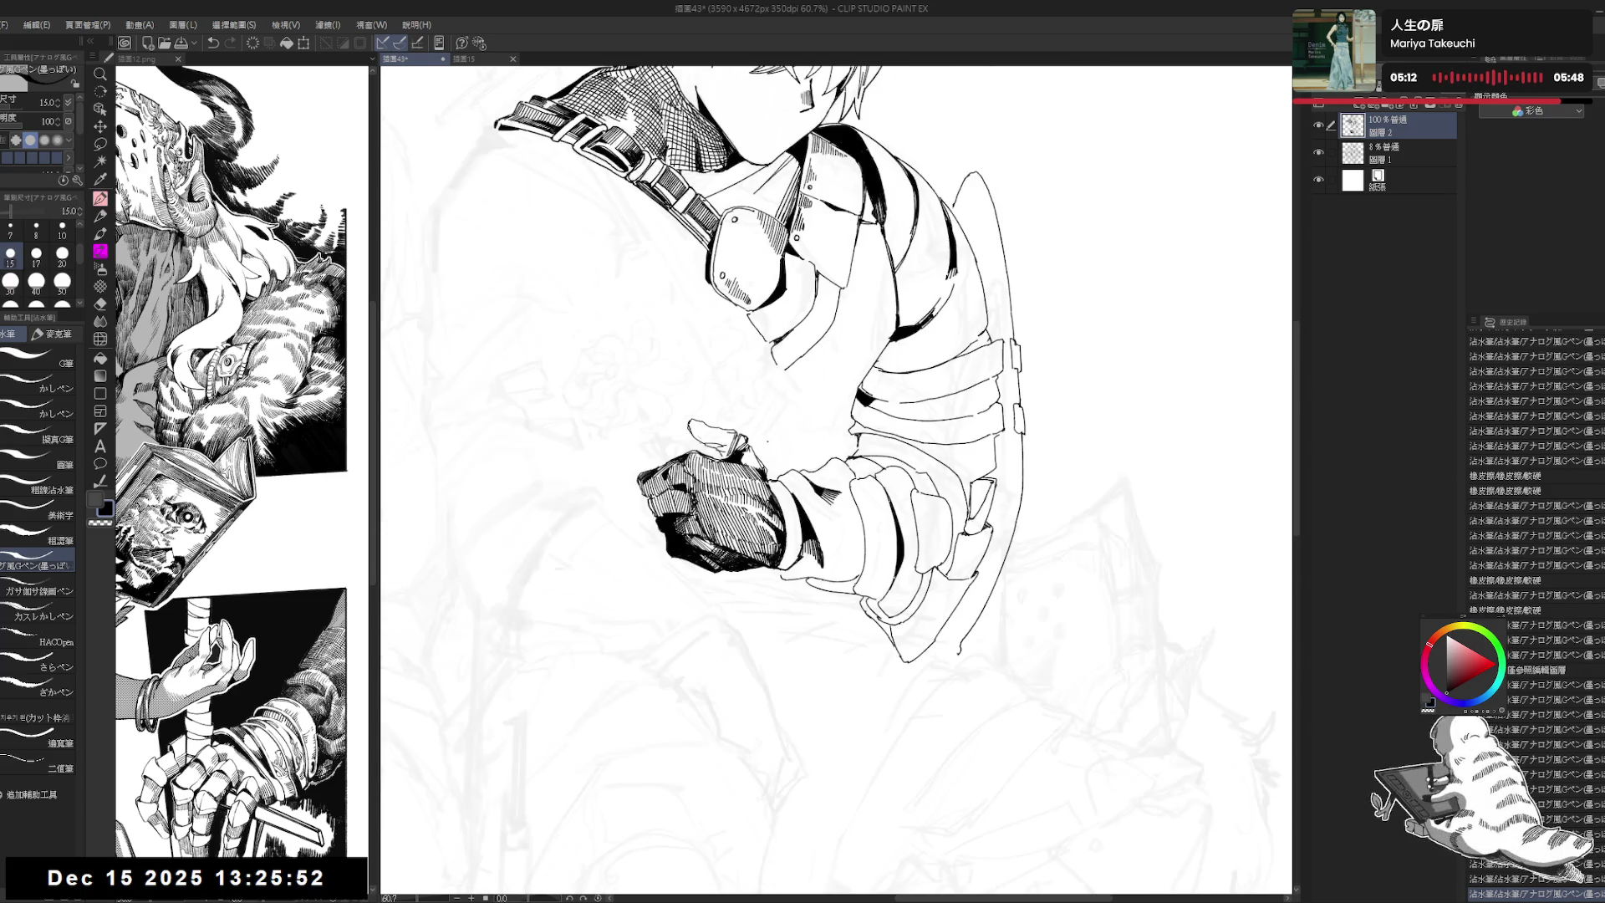
key(ctrl+minus)
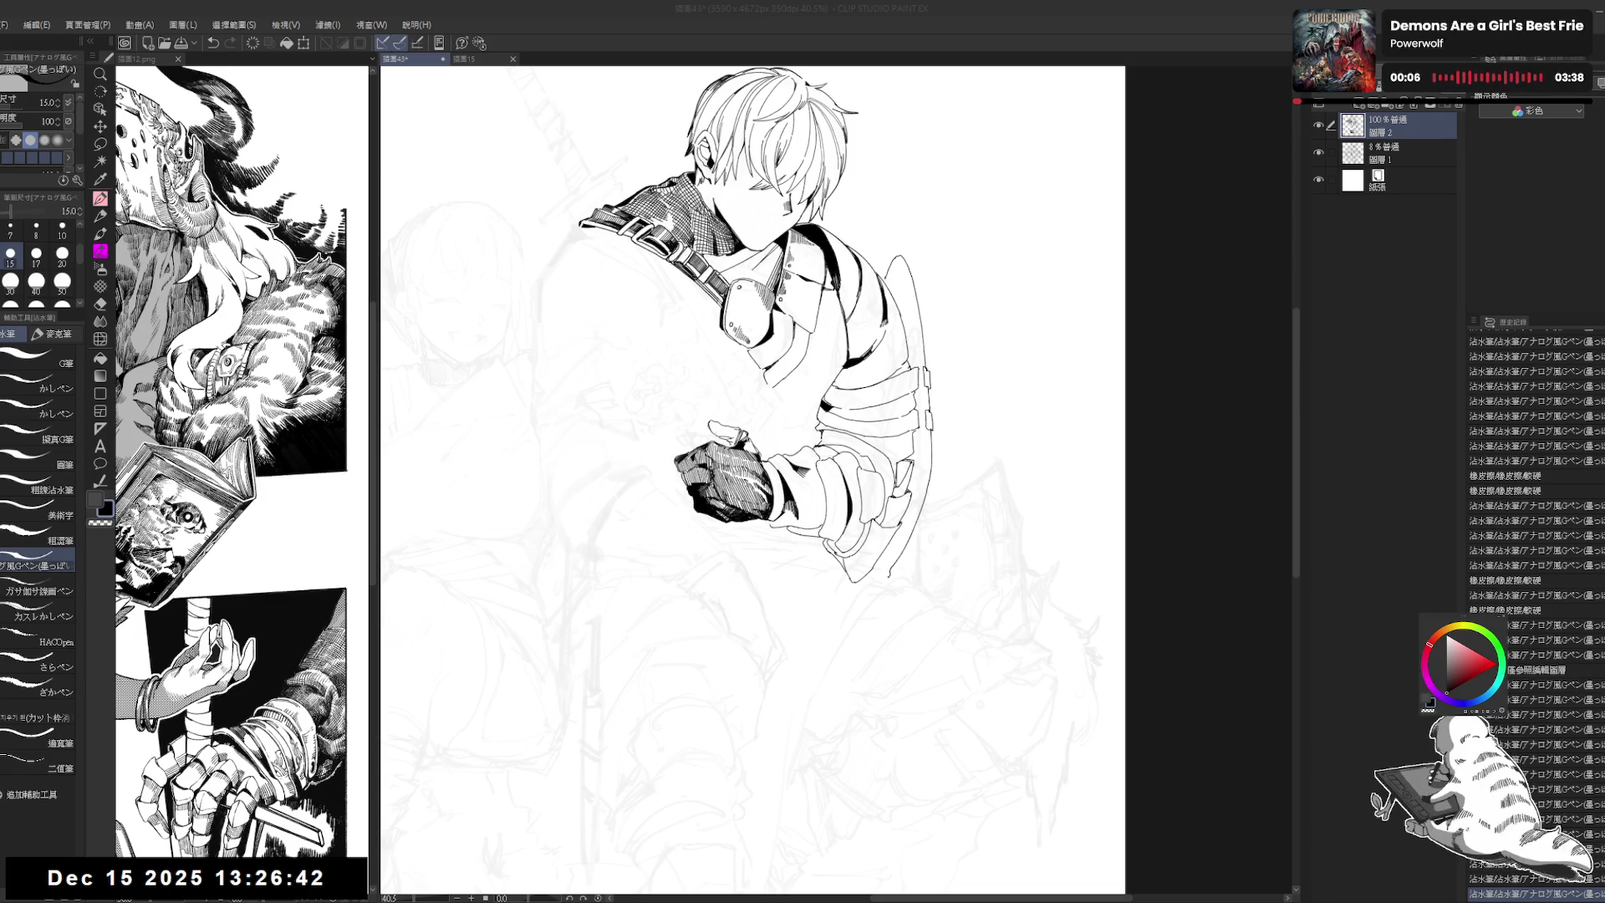
Step: Zoom out and toggle the ink layer off and on to compare with the sketch
scroll(681, 405, up, 3)
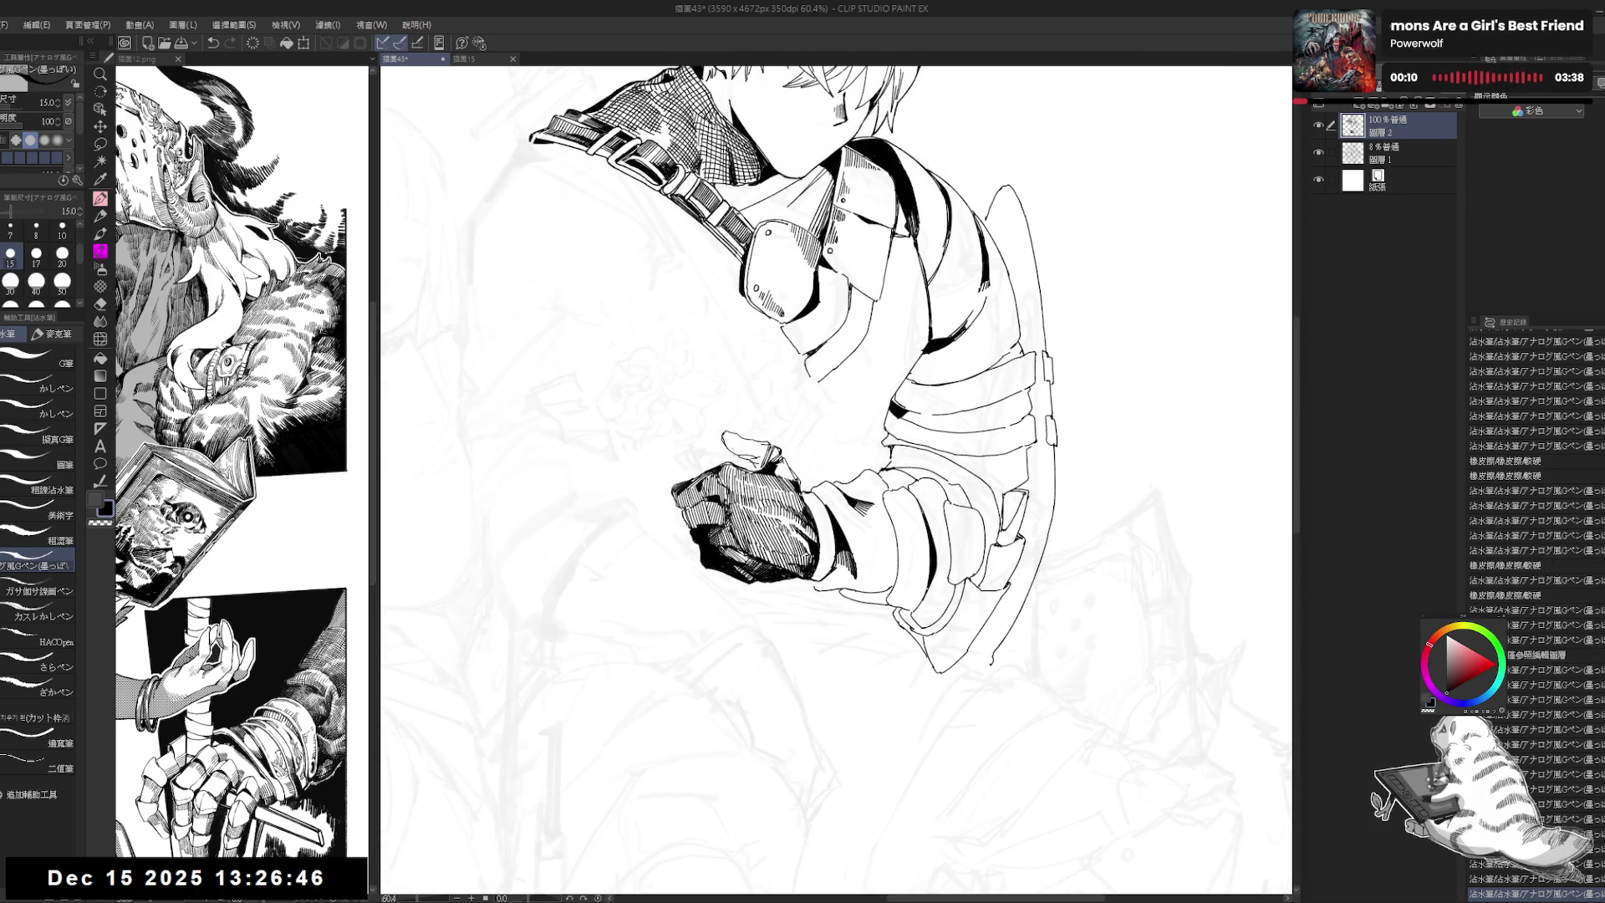
scroll(836, 478, up, 1)
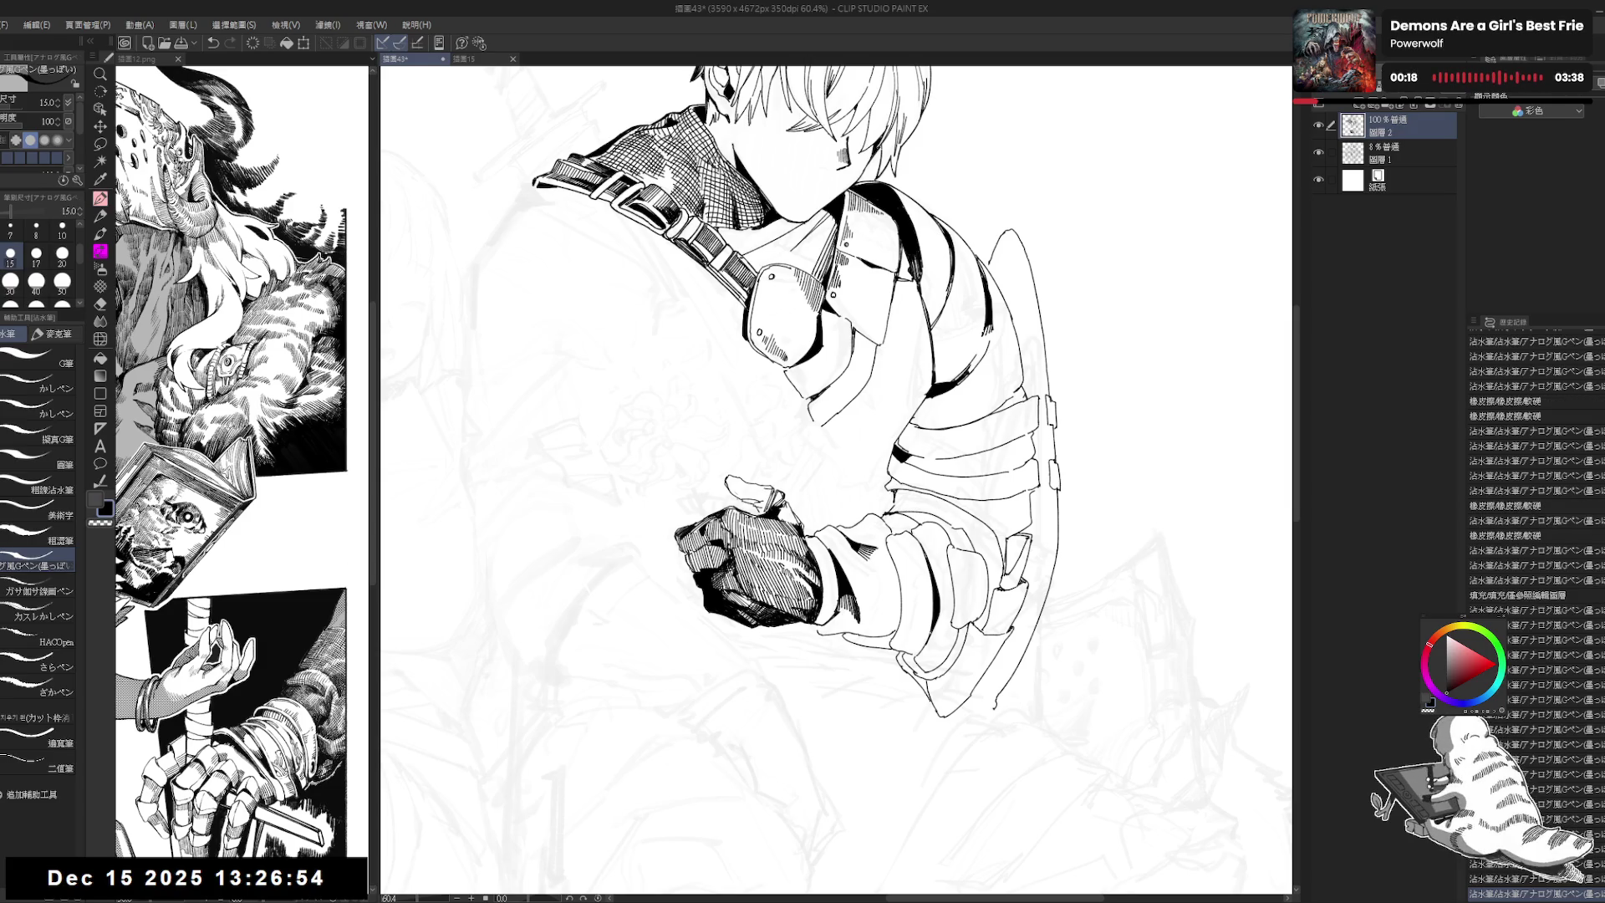
key(ctrl+minus)
key(ctrl+minus)
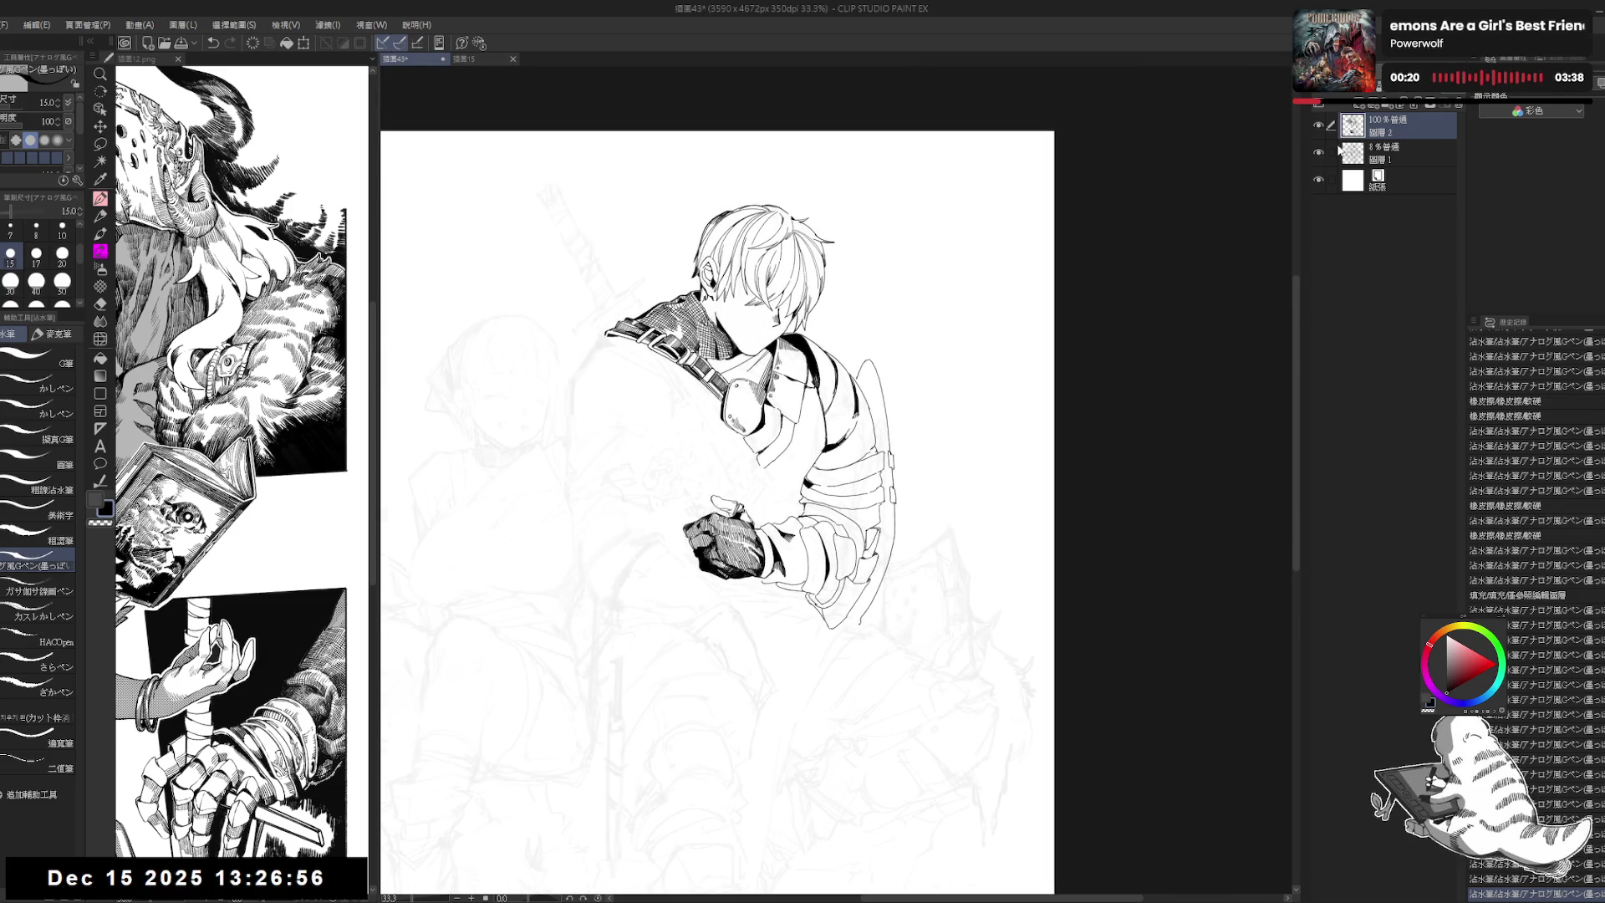
click(1318, 124)
click(1318, 125)
Step: Recentre the figure, raise the sketch layer's opacity to 10%, and reselect the ink layer
drag(832, 351, 815, 346)
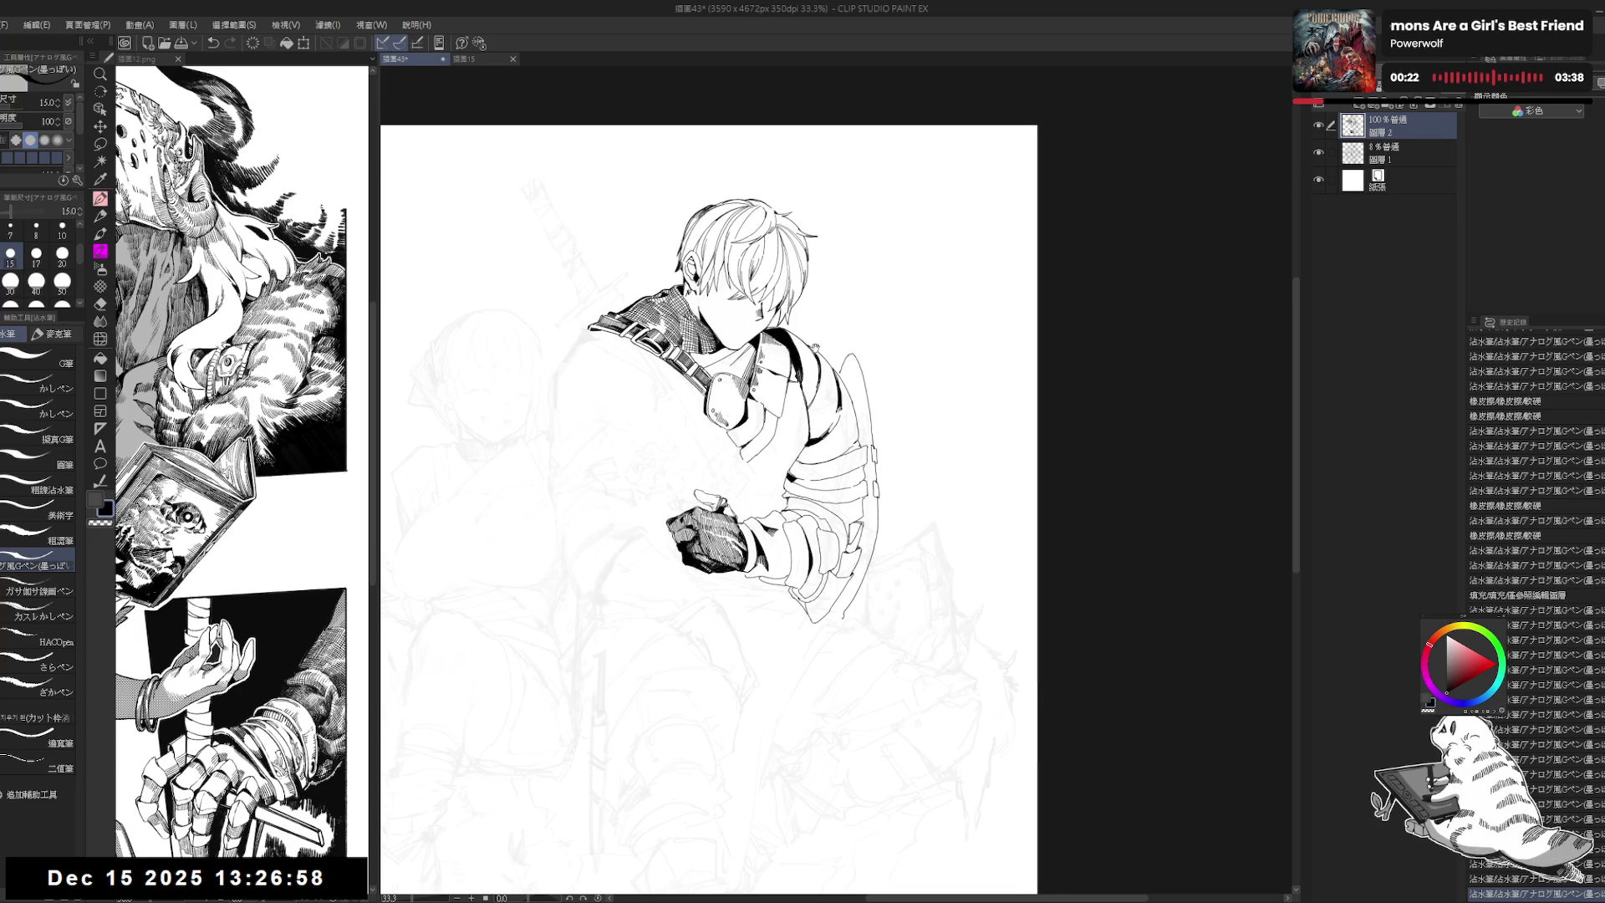
scroll(705, 380, up, 1)
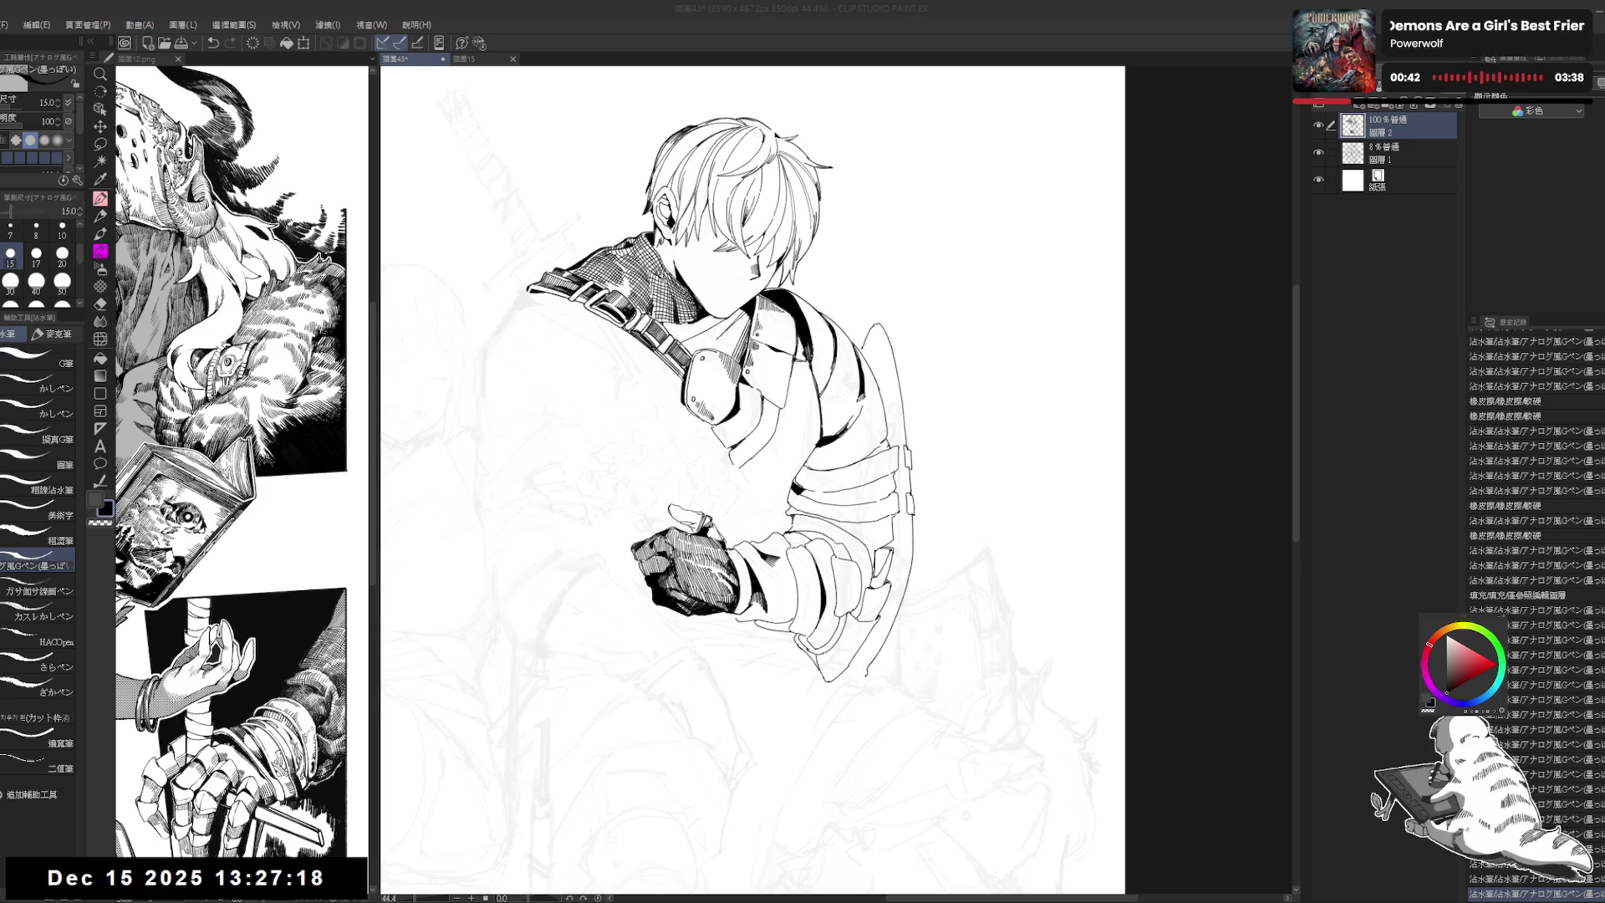
drag(794, 530, 821, 511)
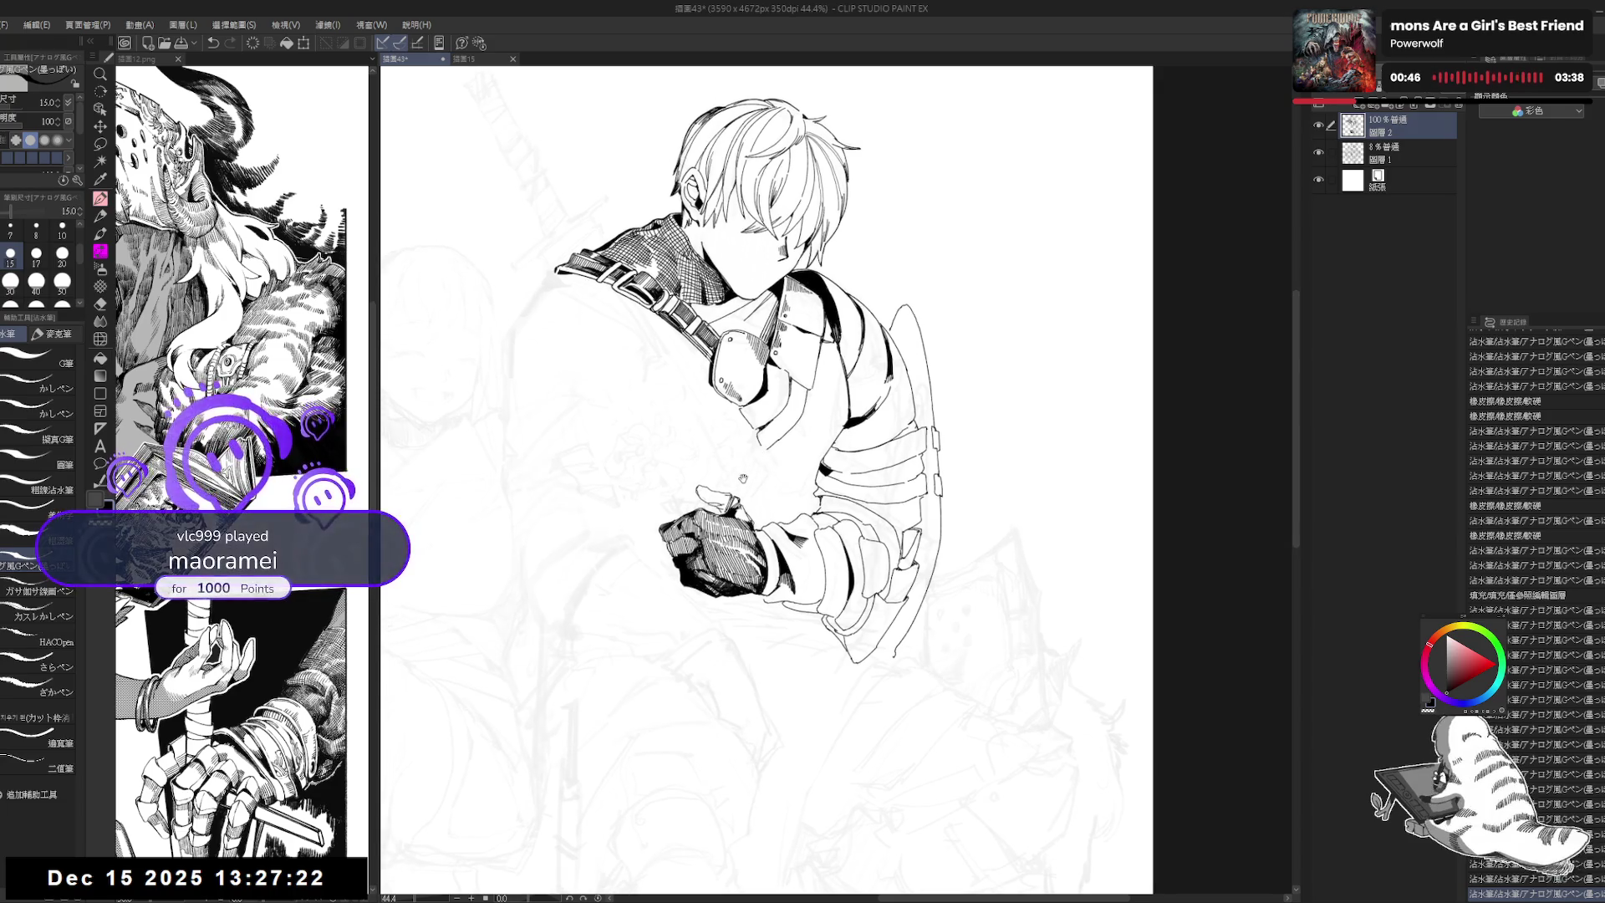
click(1322, 149)
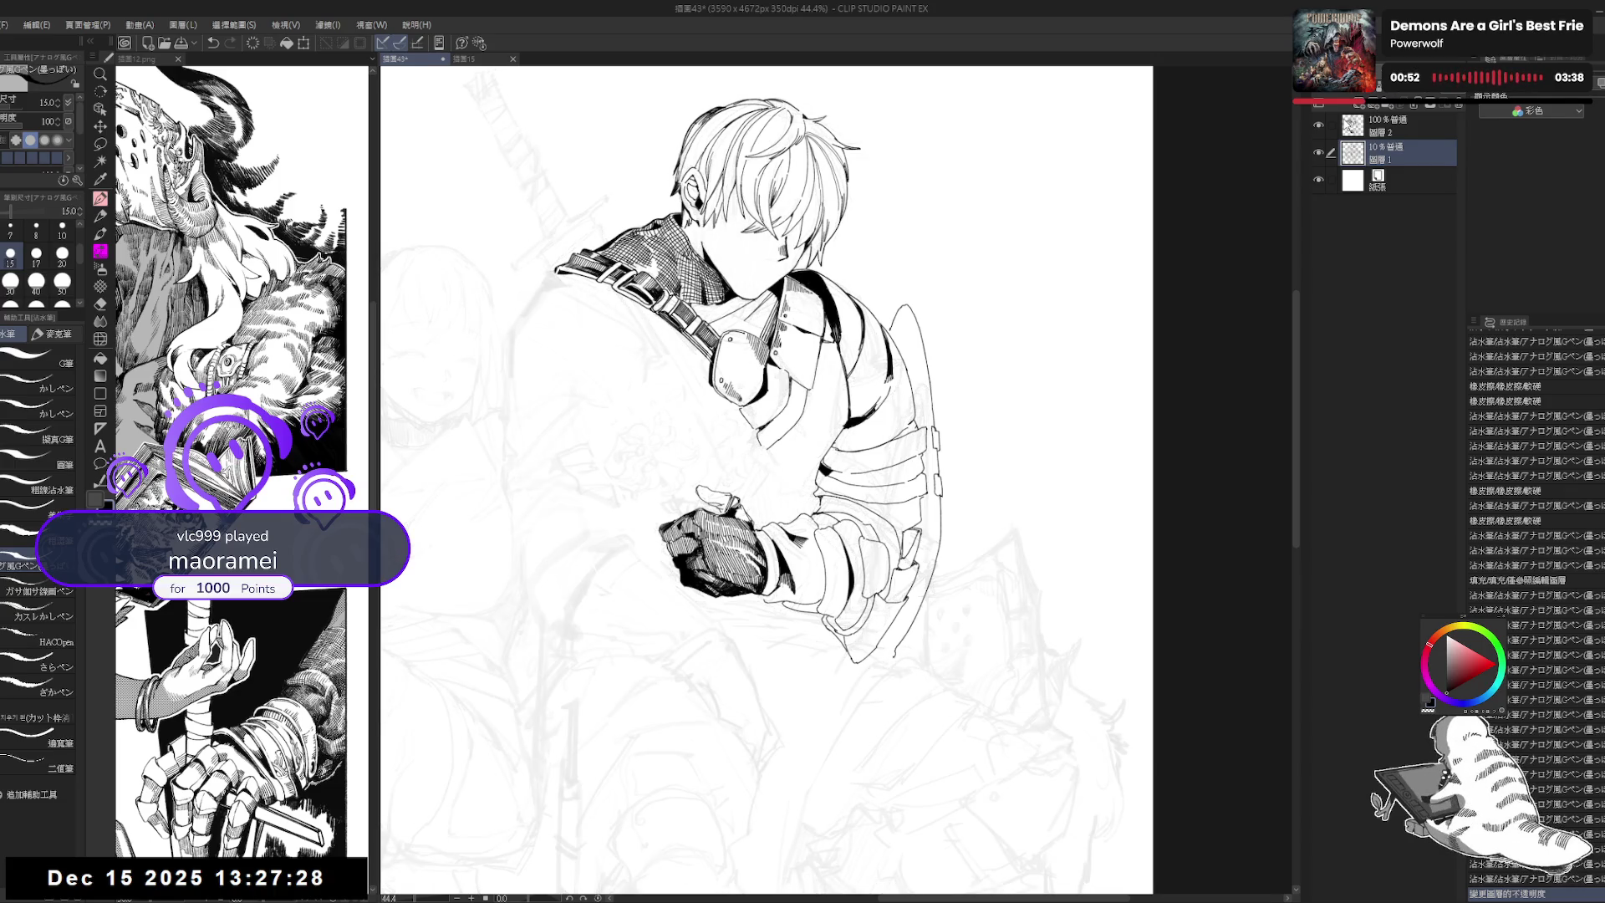
click(1387, 126)
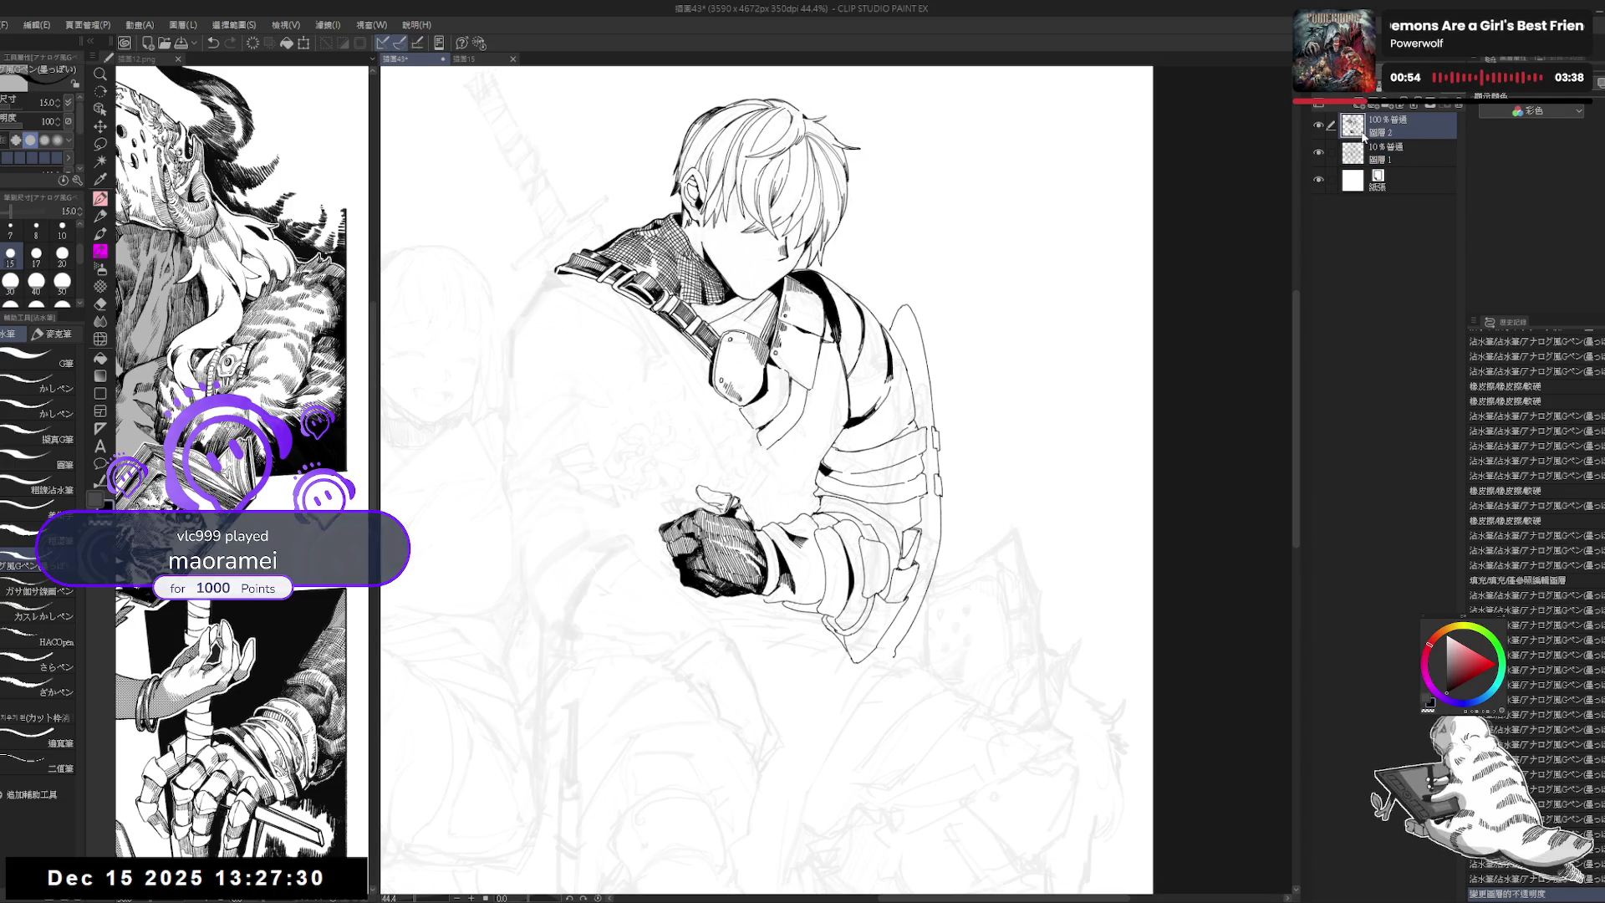
drag(641, 472, 719, 628)
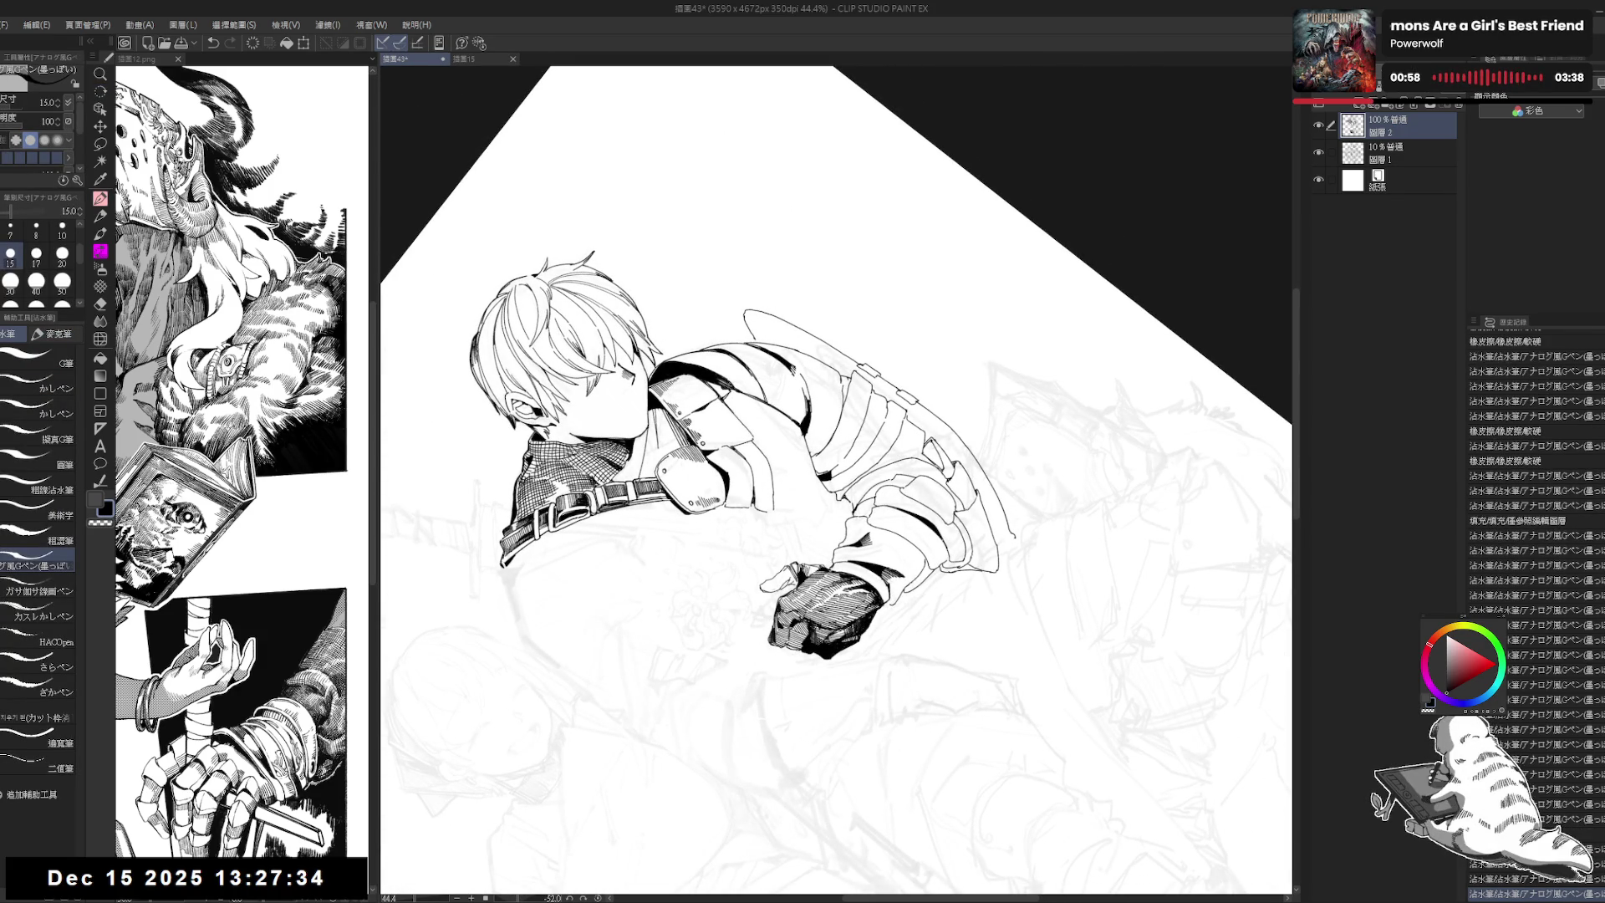
drag(720, 628, 669, 660)
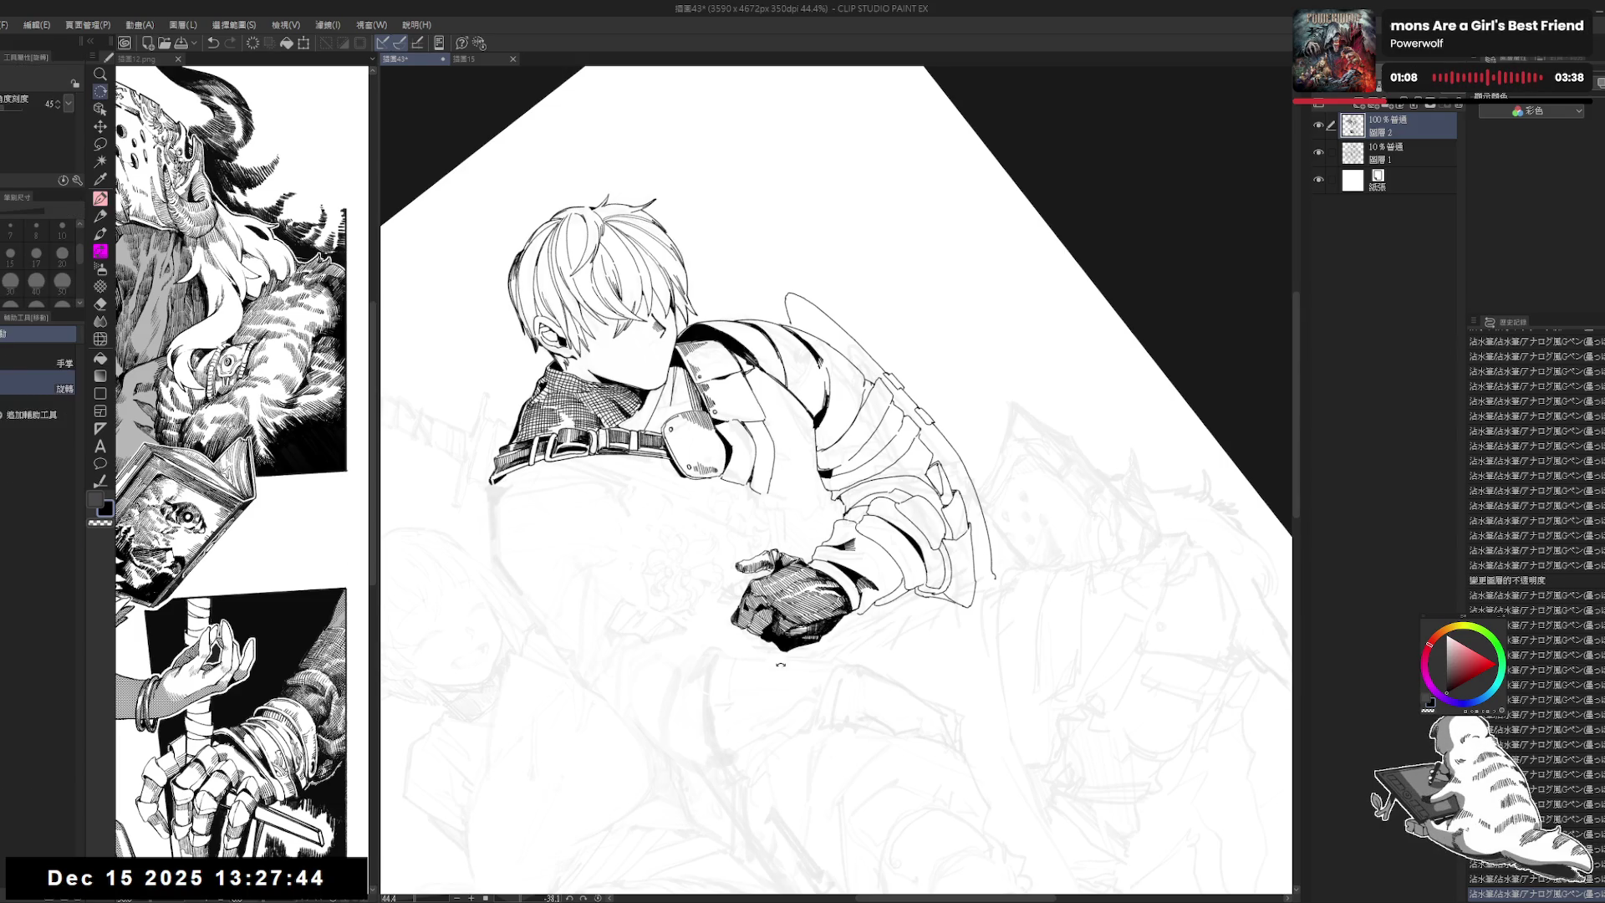
drag(920, 251, 1045, 418)
key(bracketright)
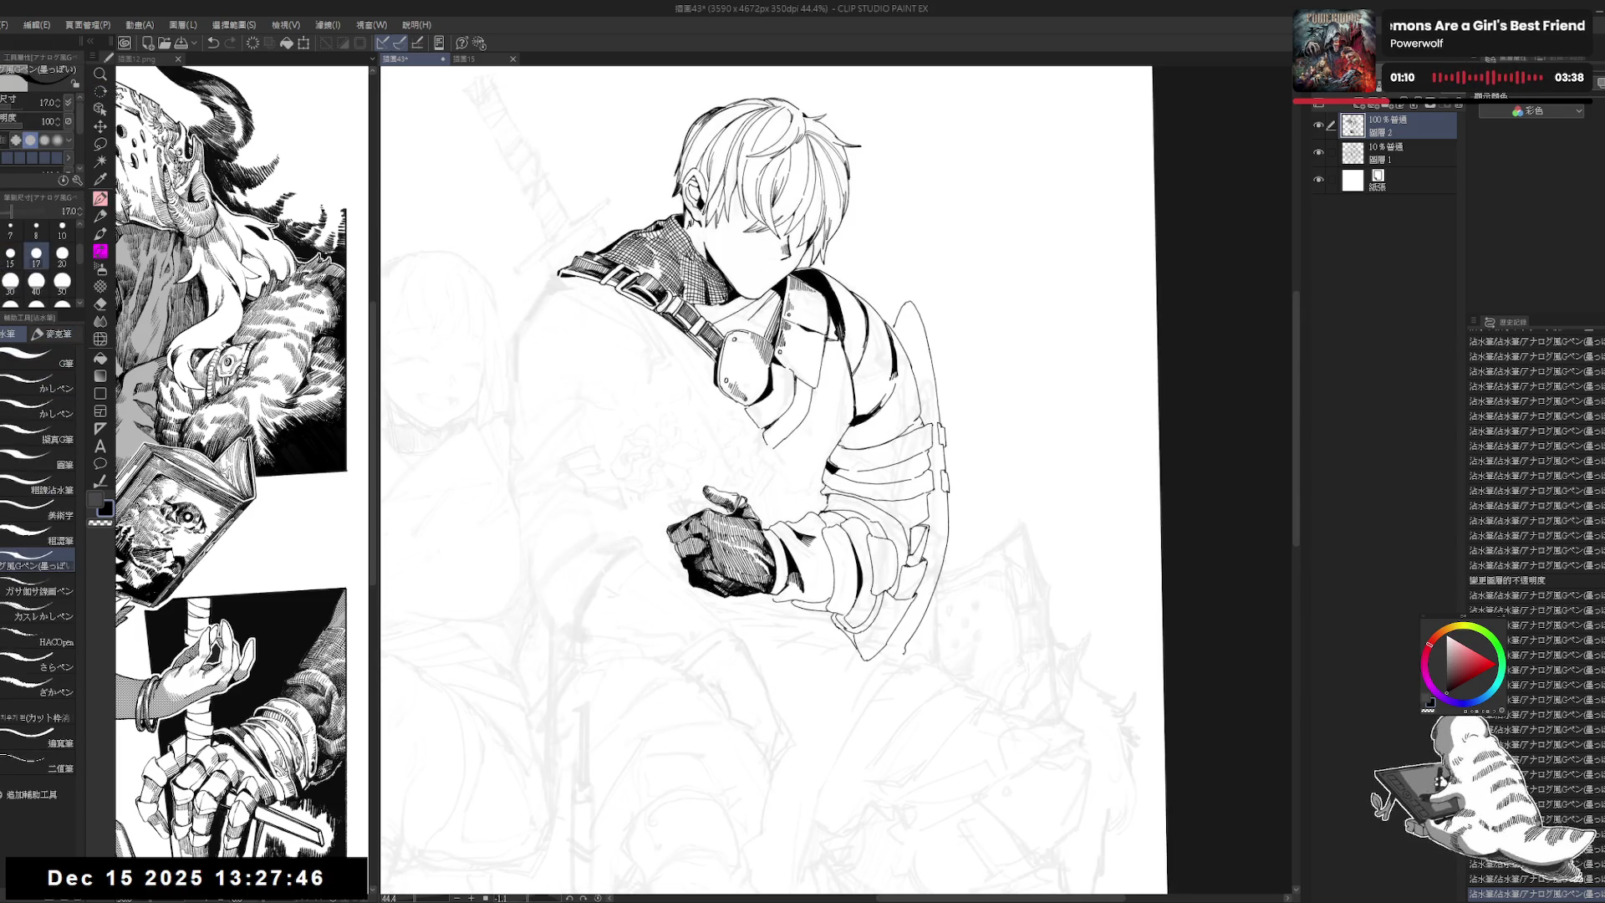
drag(1045, 292, 878, 209)
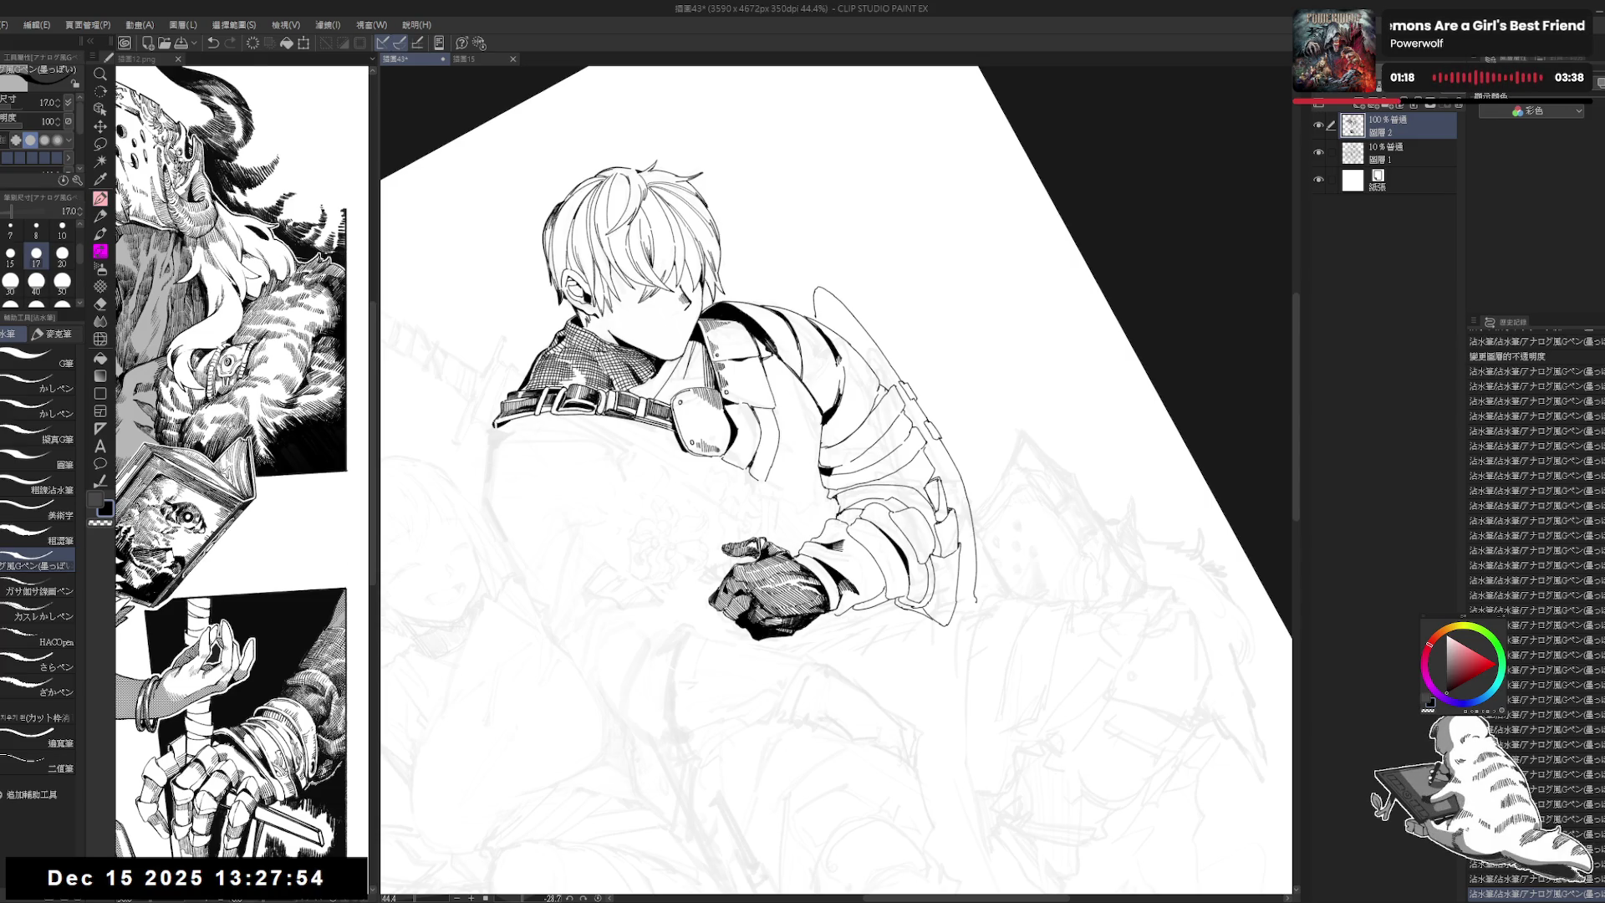
key(ctrl+0)
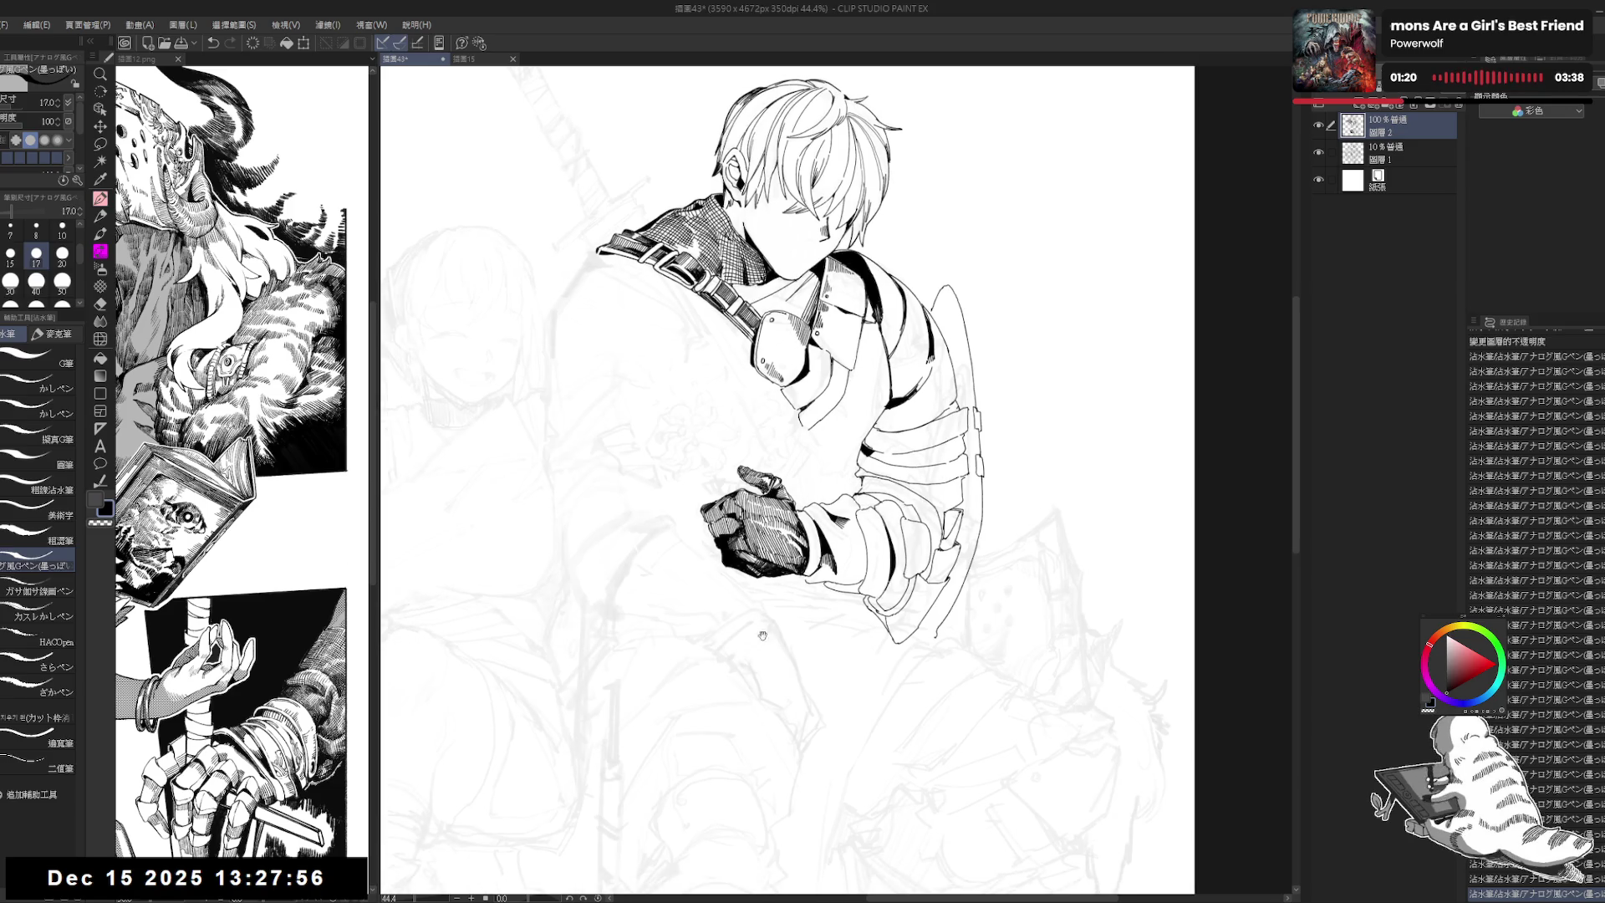
scroll(786, 480, down, 2)
drag(743, 496, 731, 505)
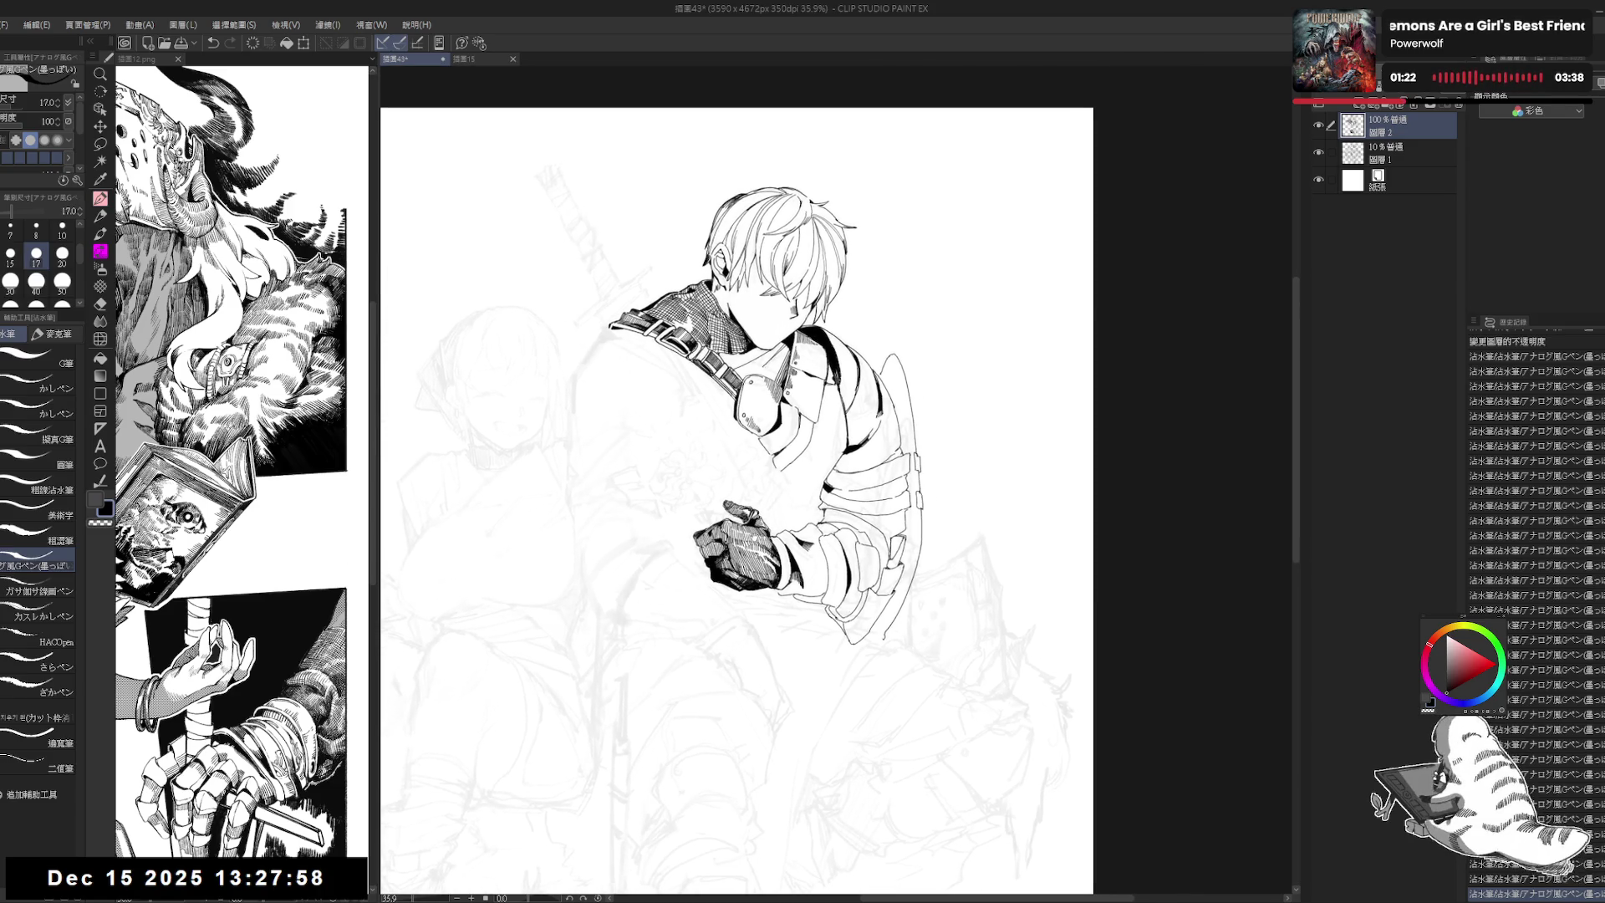
key(bracketright)
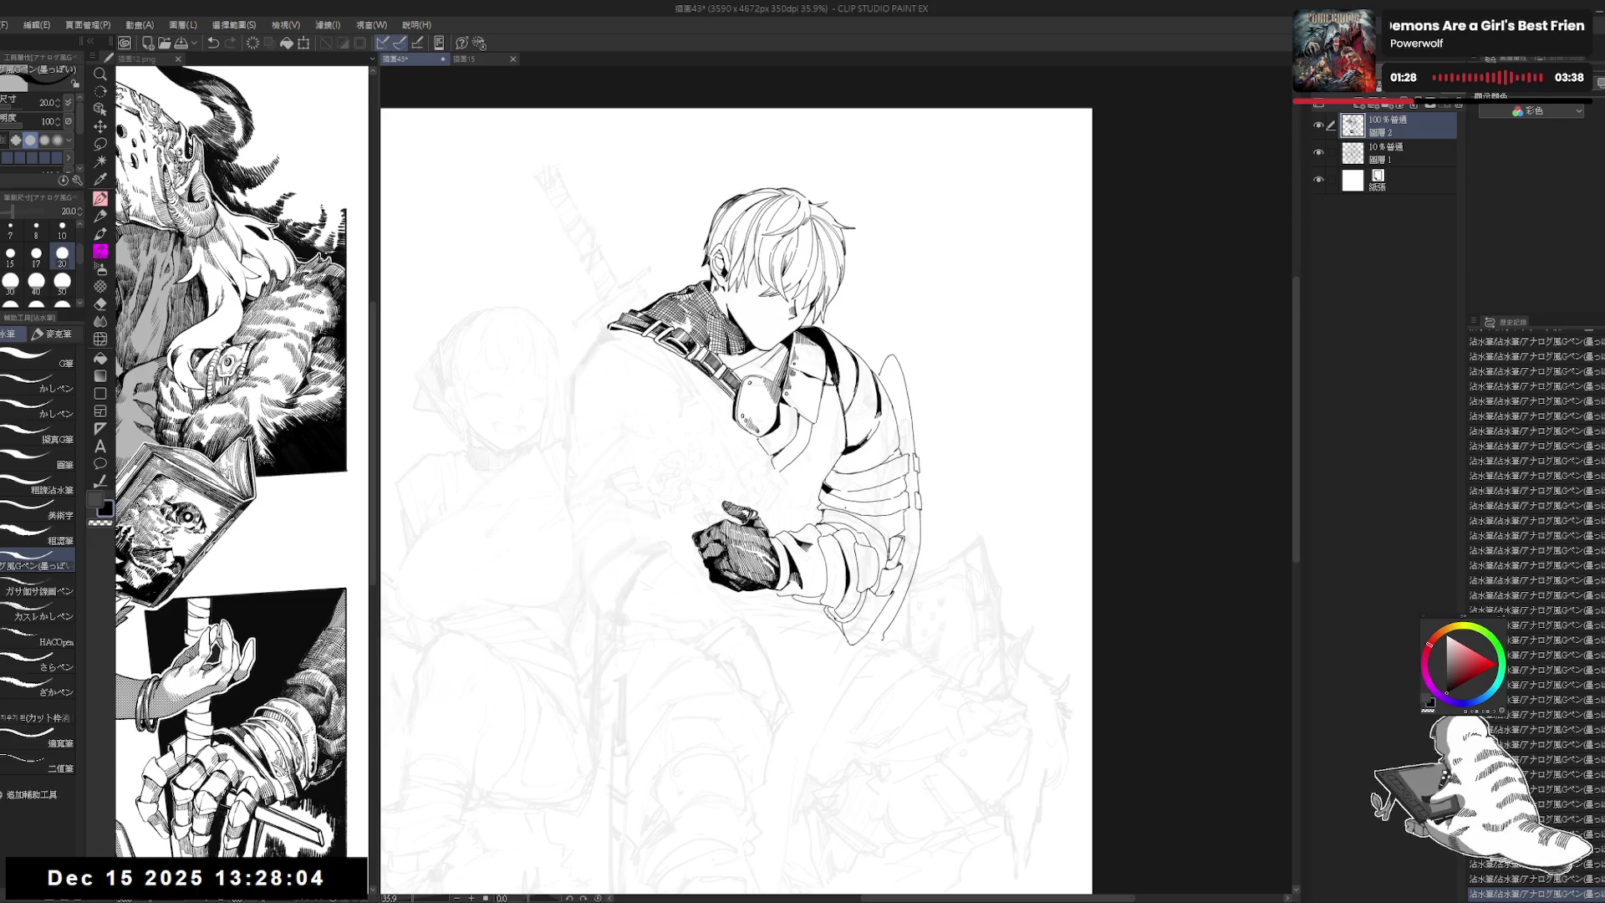
scroll(749, 719, up, 1)
scroll(749, 718, up, 1)
scroll(749, 719, up, 1)
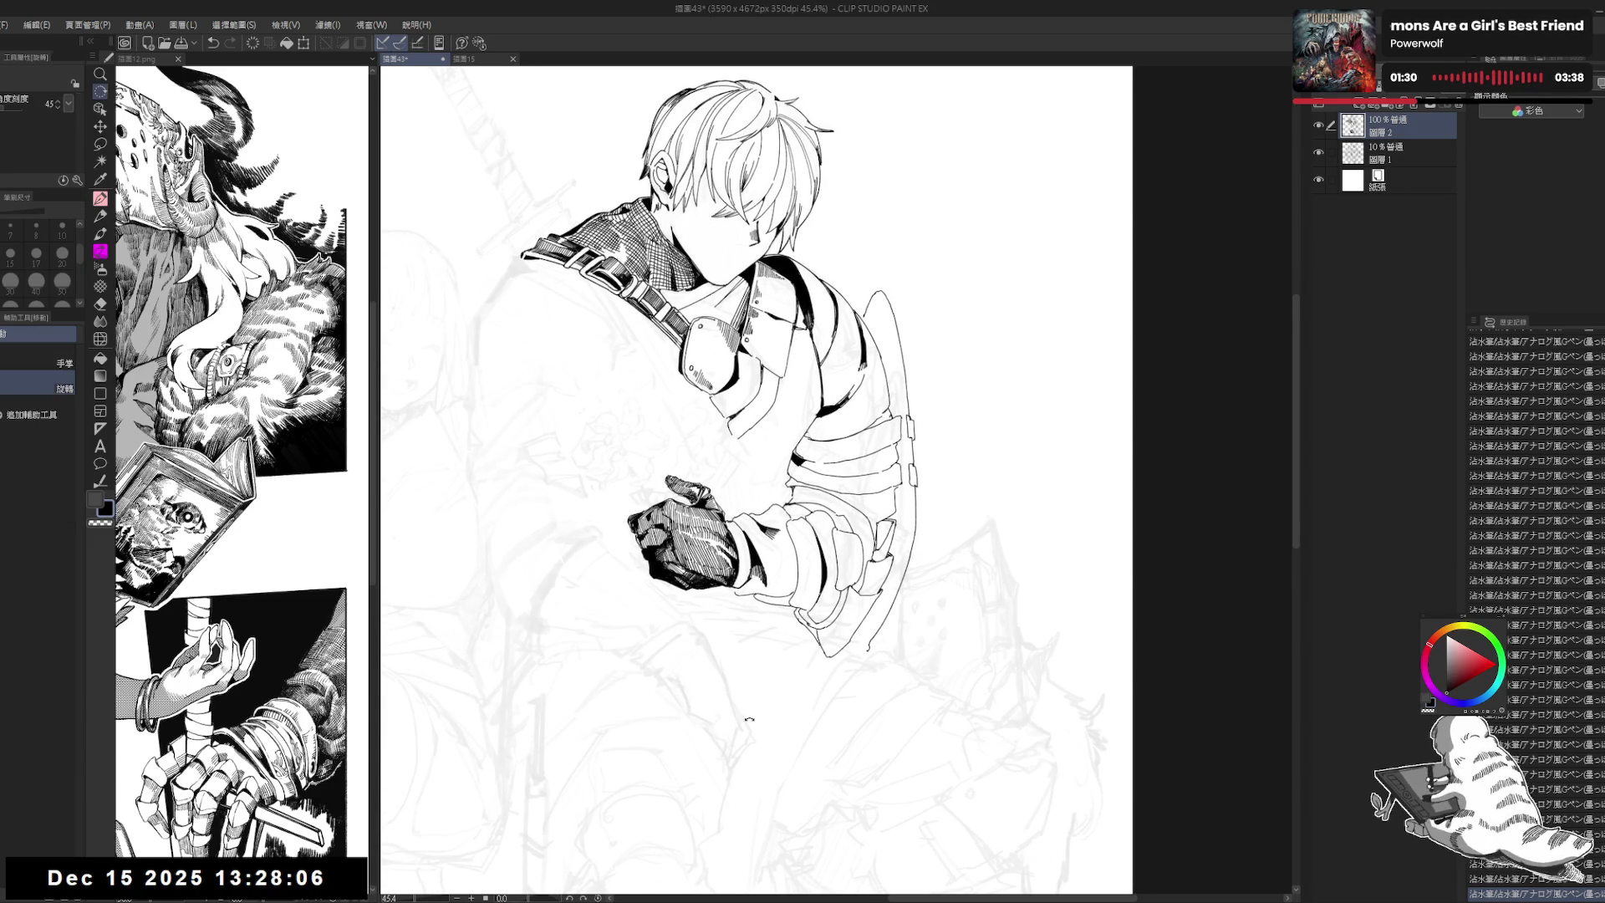
drag(749, 719, 636, 629)
key(e)
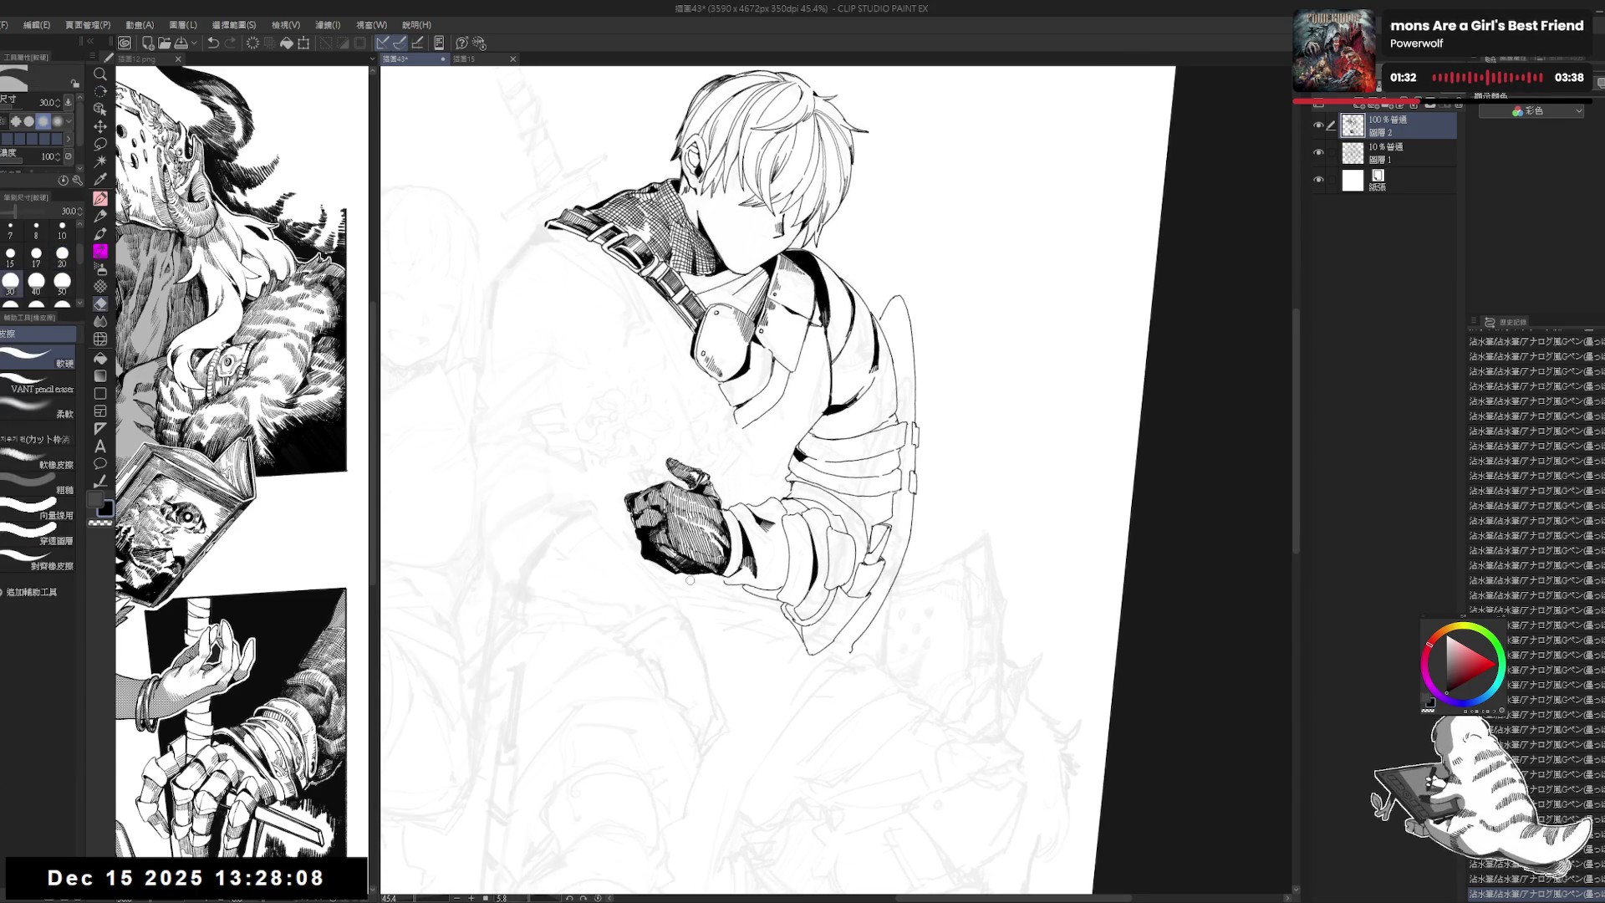
Step: Erase small marks near the glove and ink short strokes under the fist and on the glove
drag(674, 539, 698, 575)
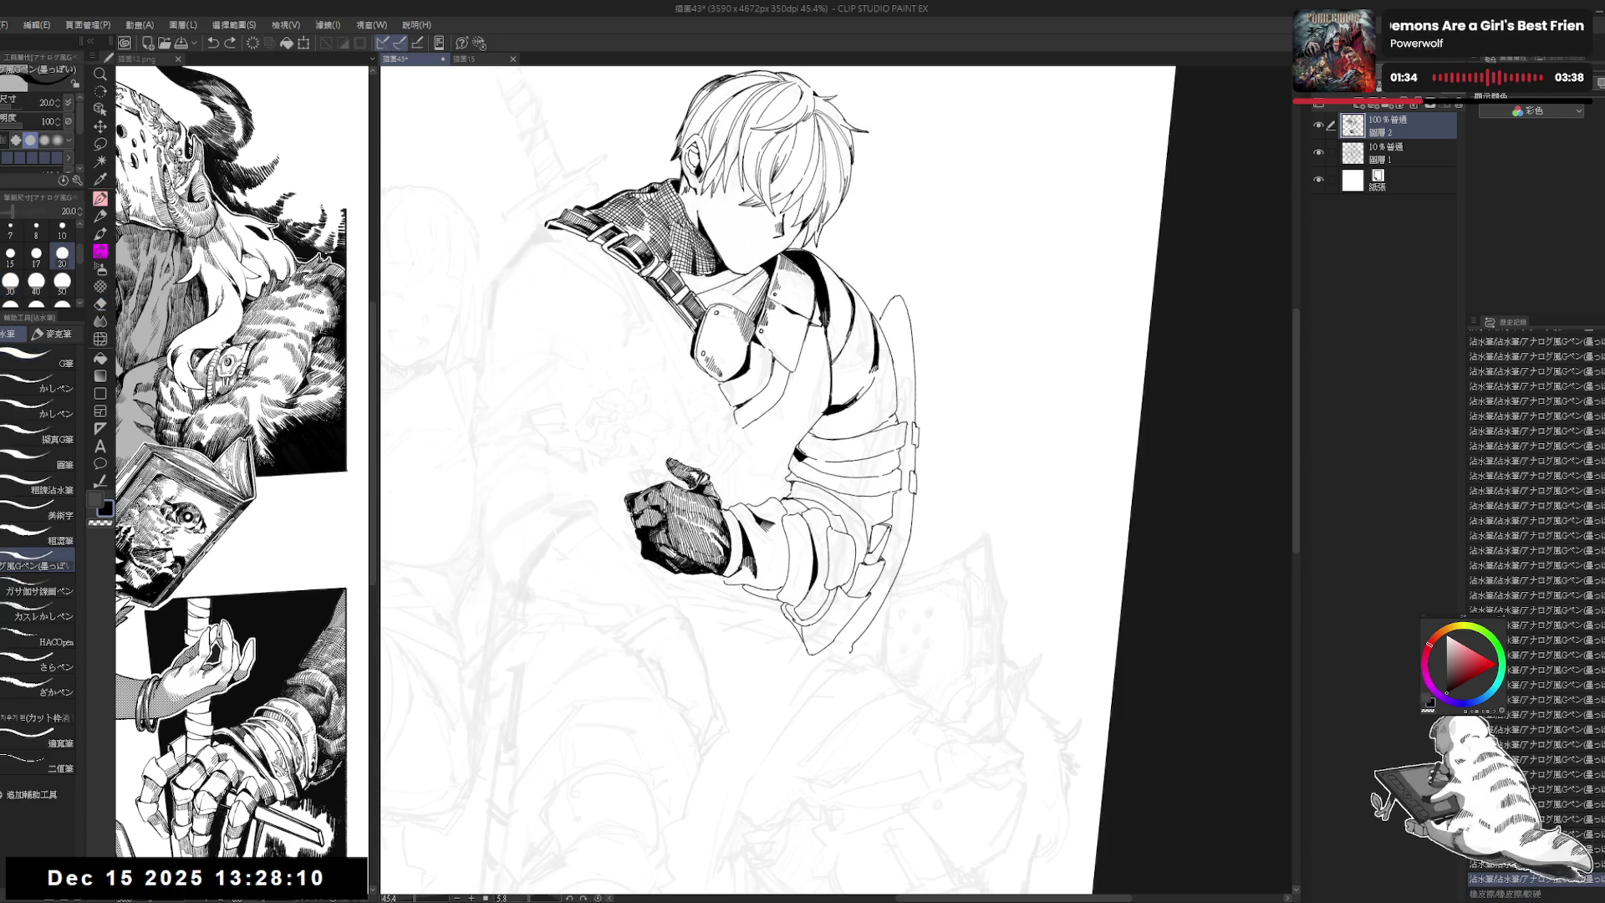
key(p)
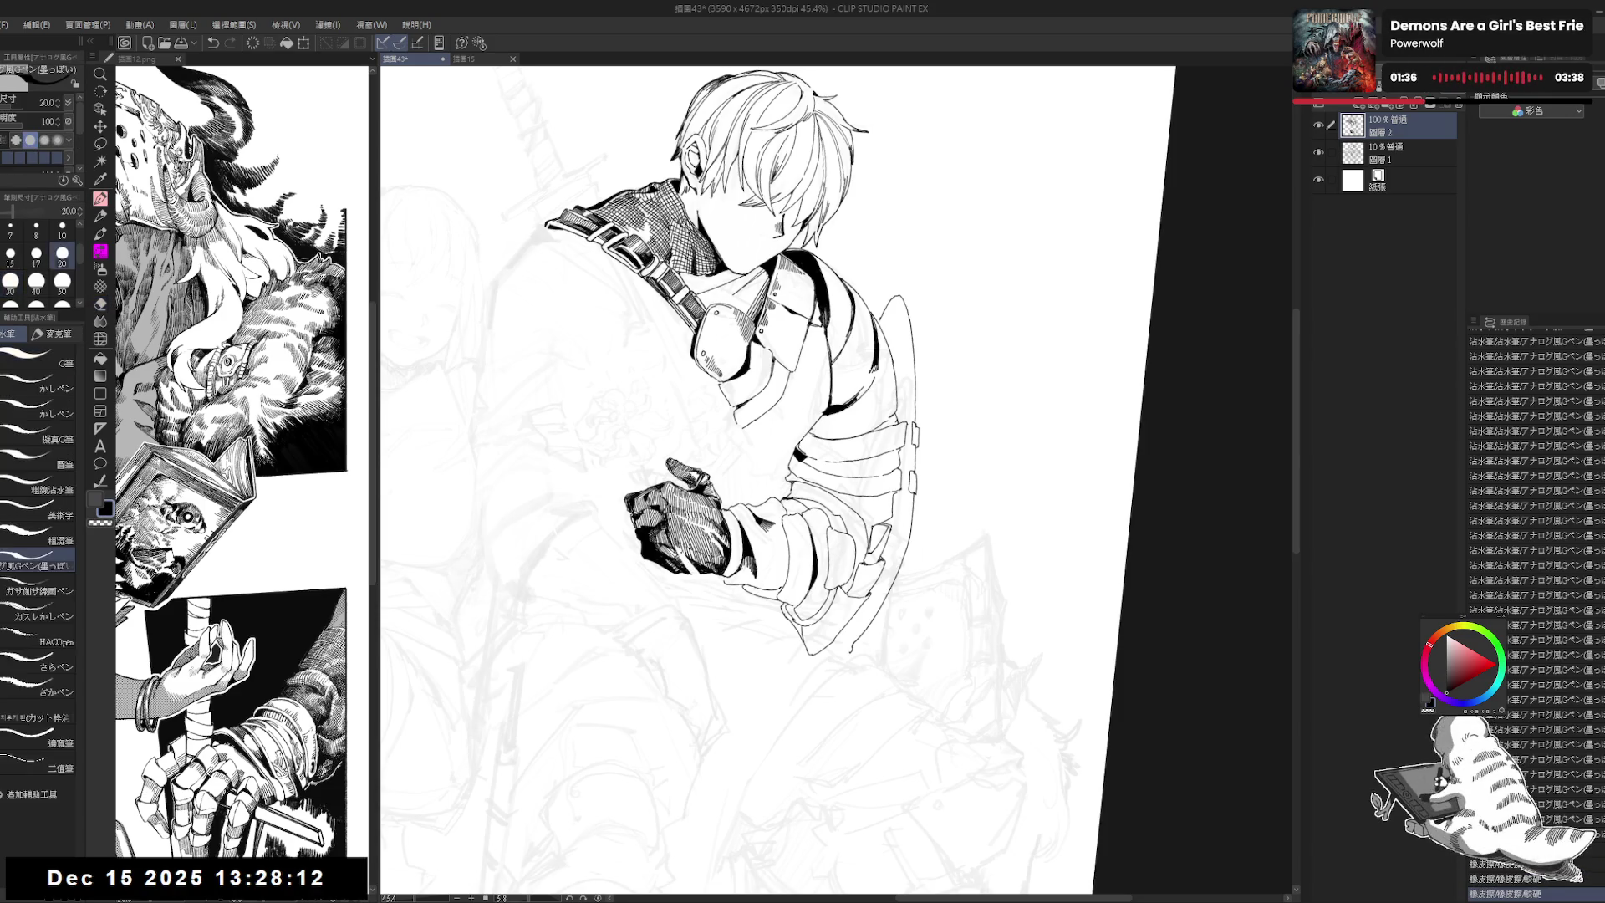
drag(682, 559, 692, 572)
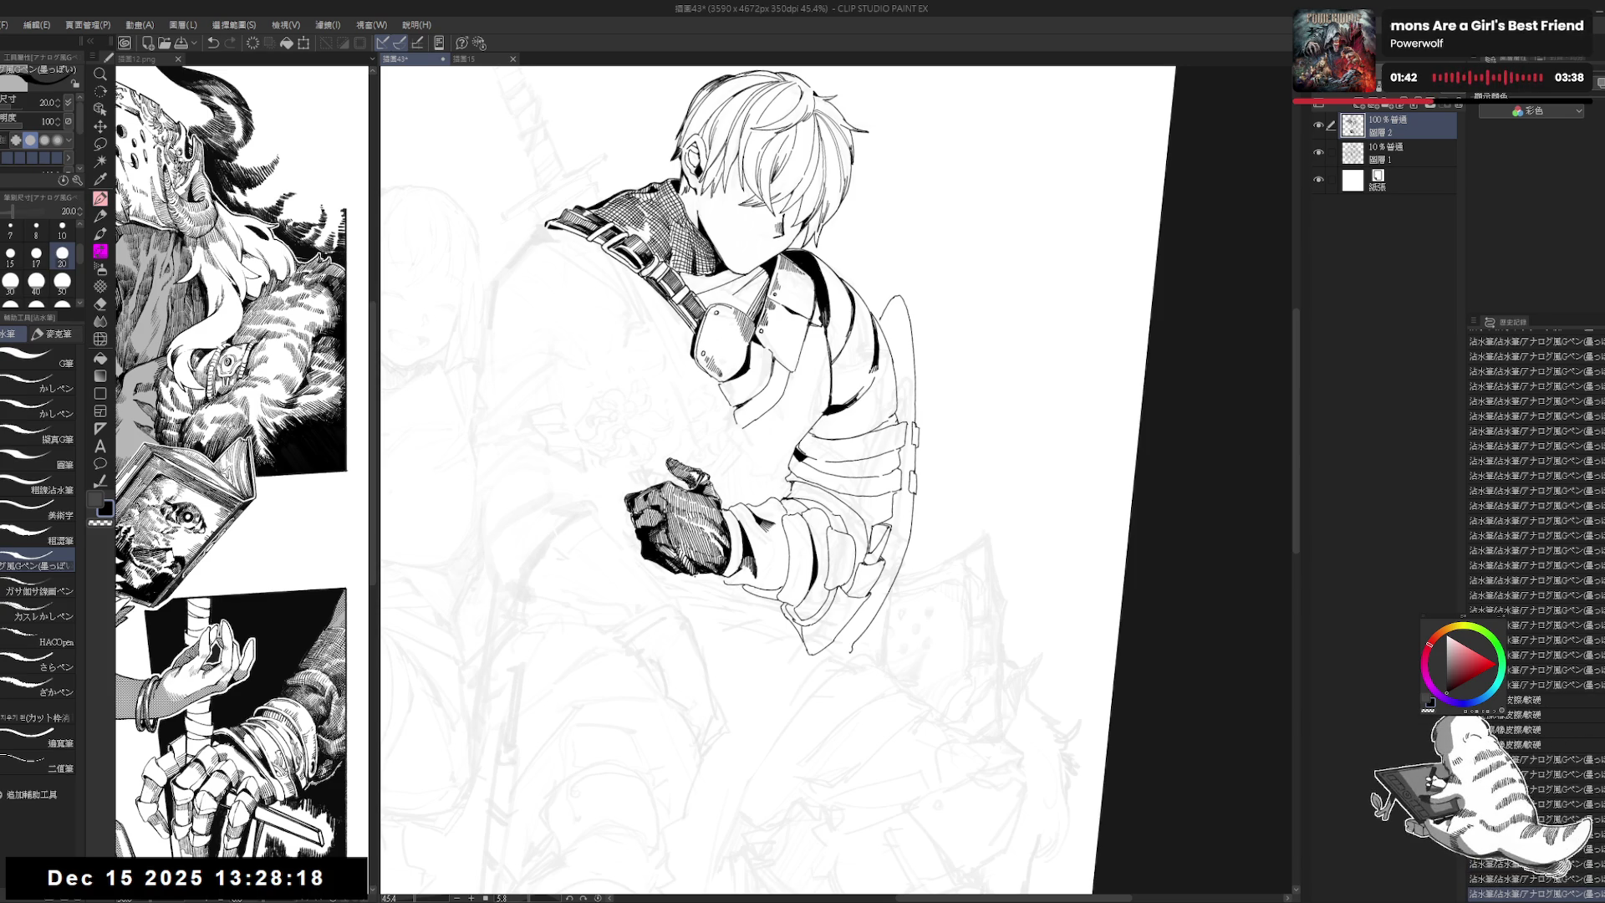
drag(836, 418, 886, 518)
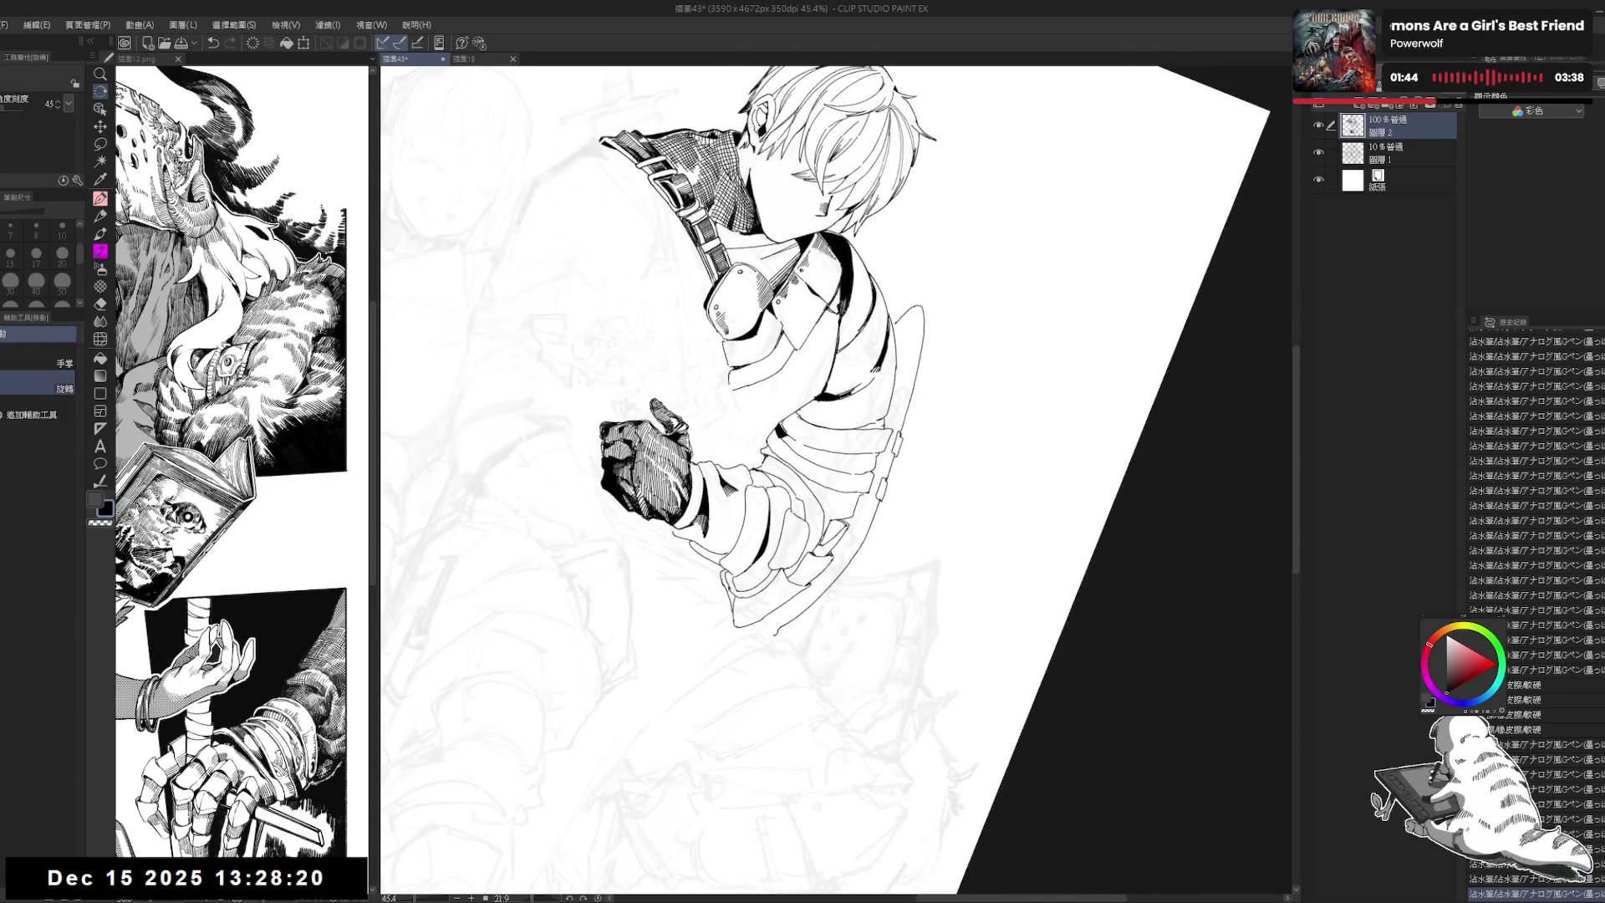
drag(642, 474, 642, 496)
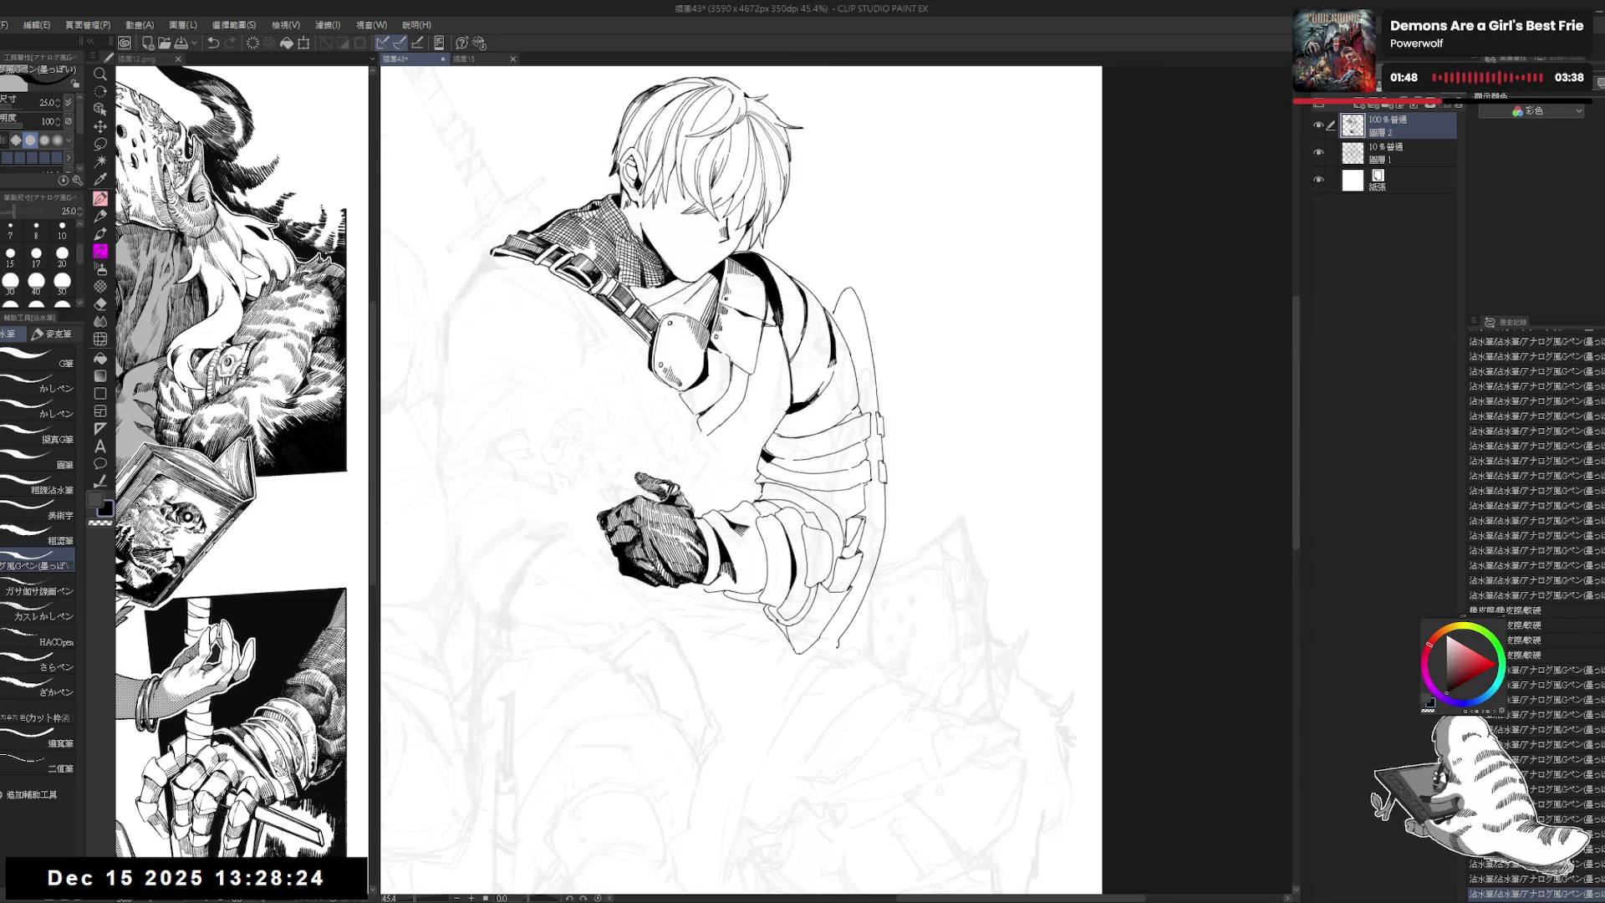
Step: Zoom in on the fist, ink a stroke near it, and reduce the pen size to 17
key(h)
key(h)
scroll(892, 711, up, 3)
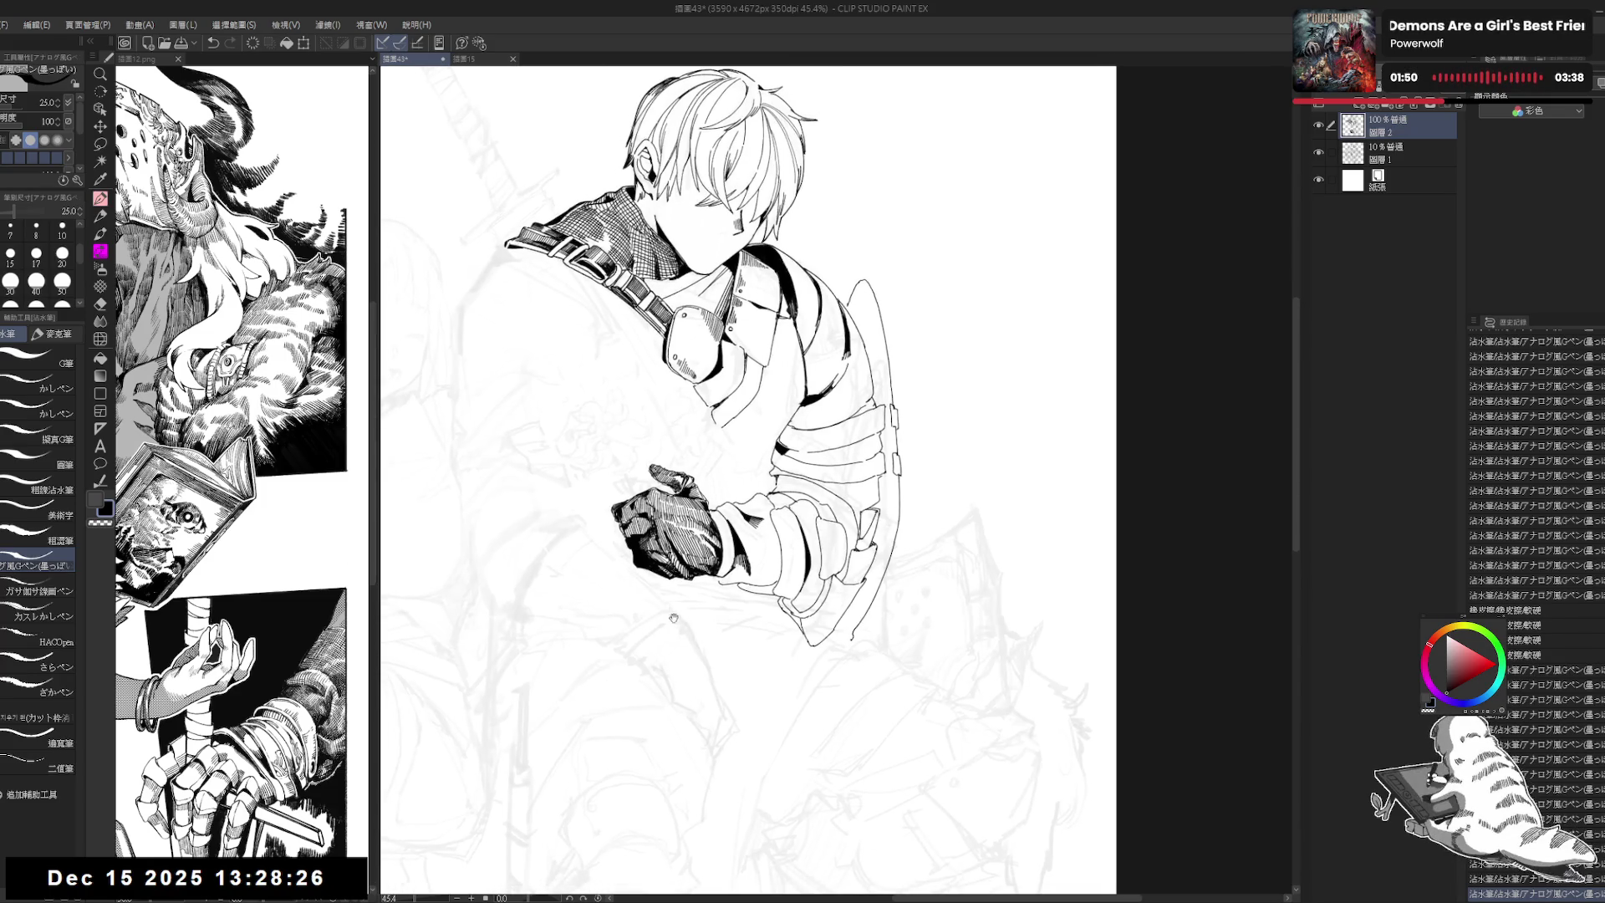
drag(892, 711, 919, 652)
key(p)
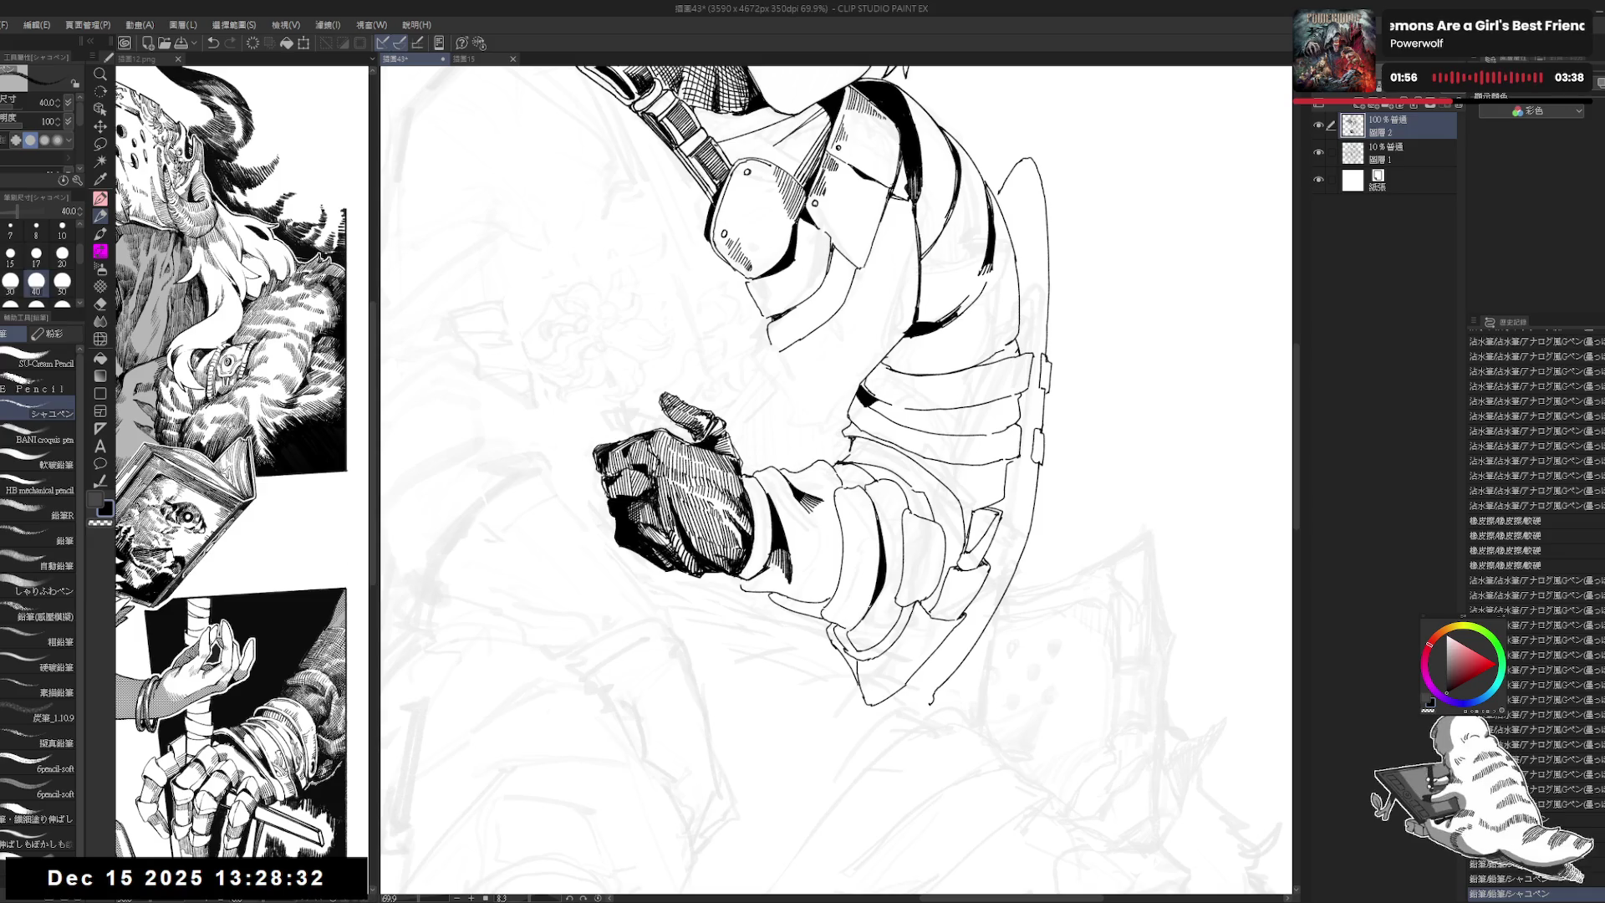
scroll(836, 476, down, 3)
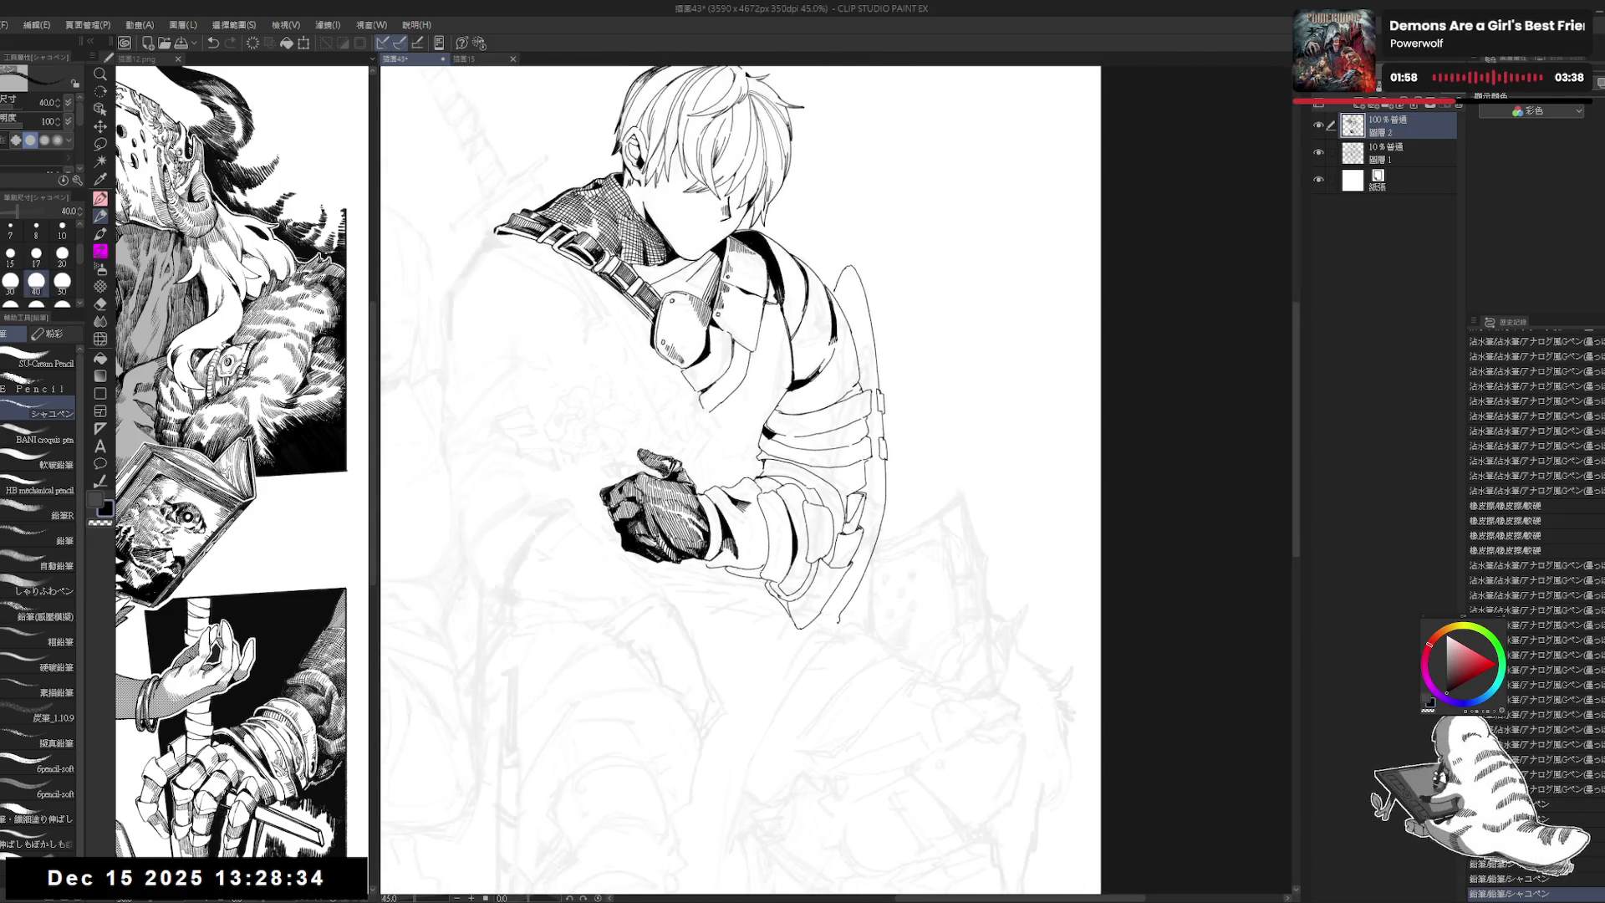
key(r)
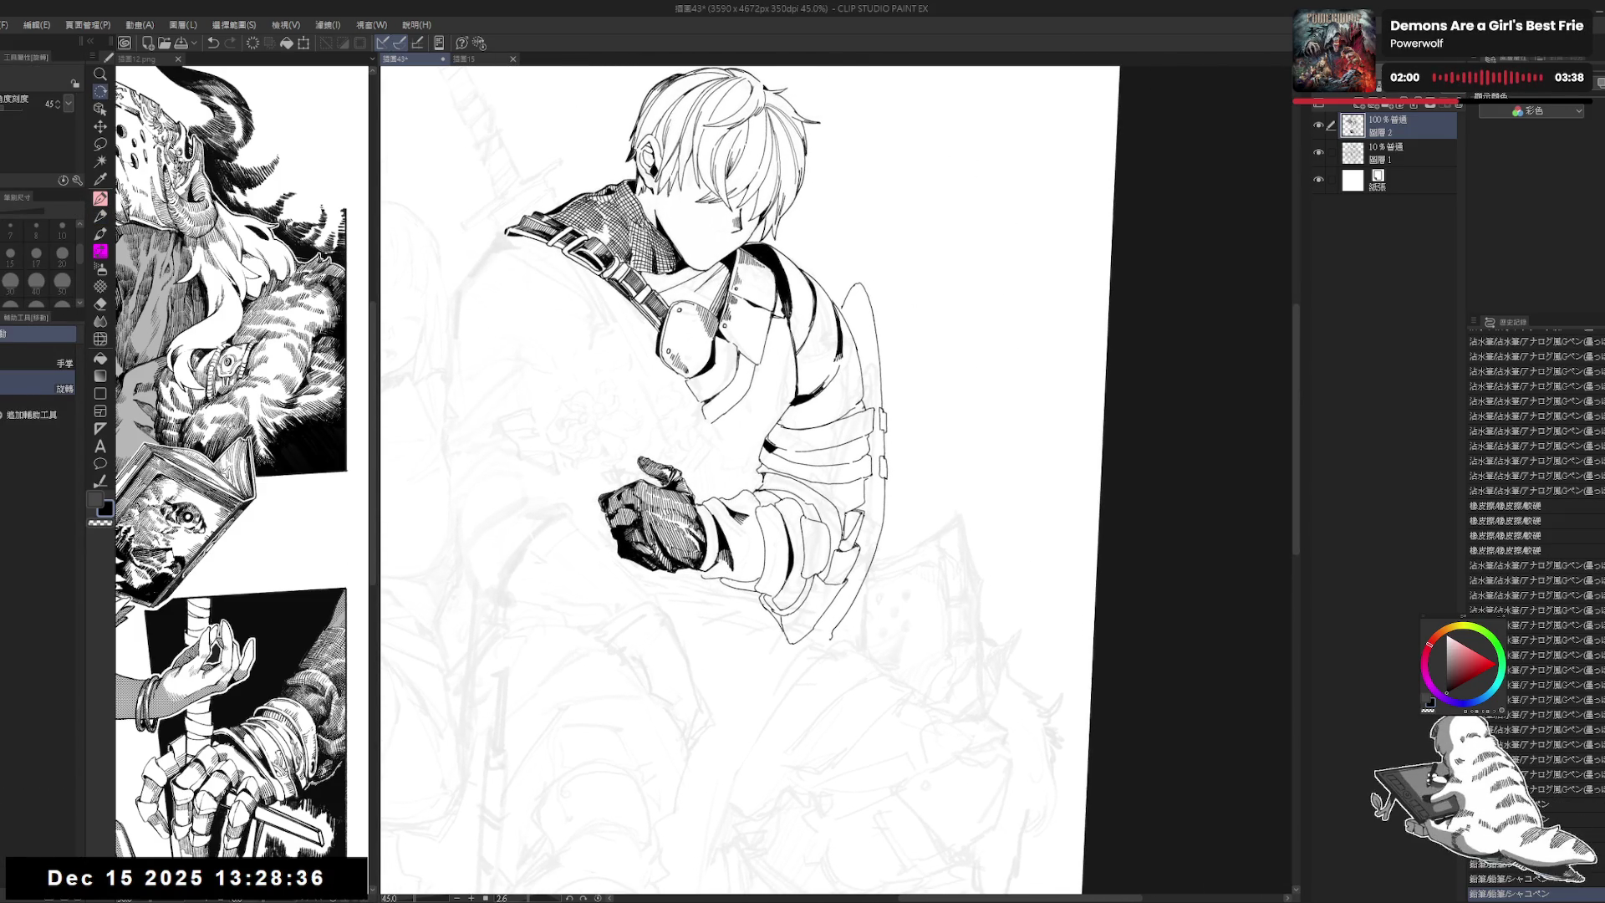
drag(1003, 334, 1036, 401)
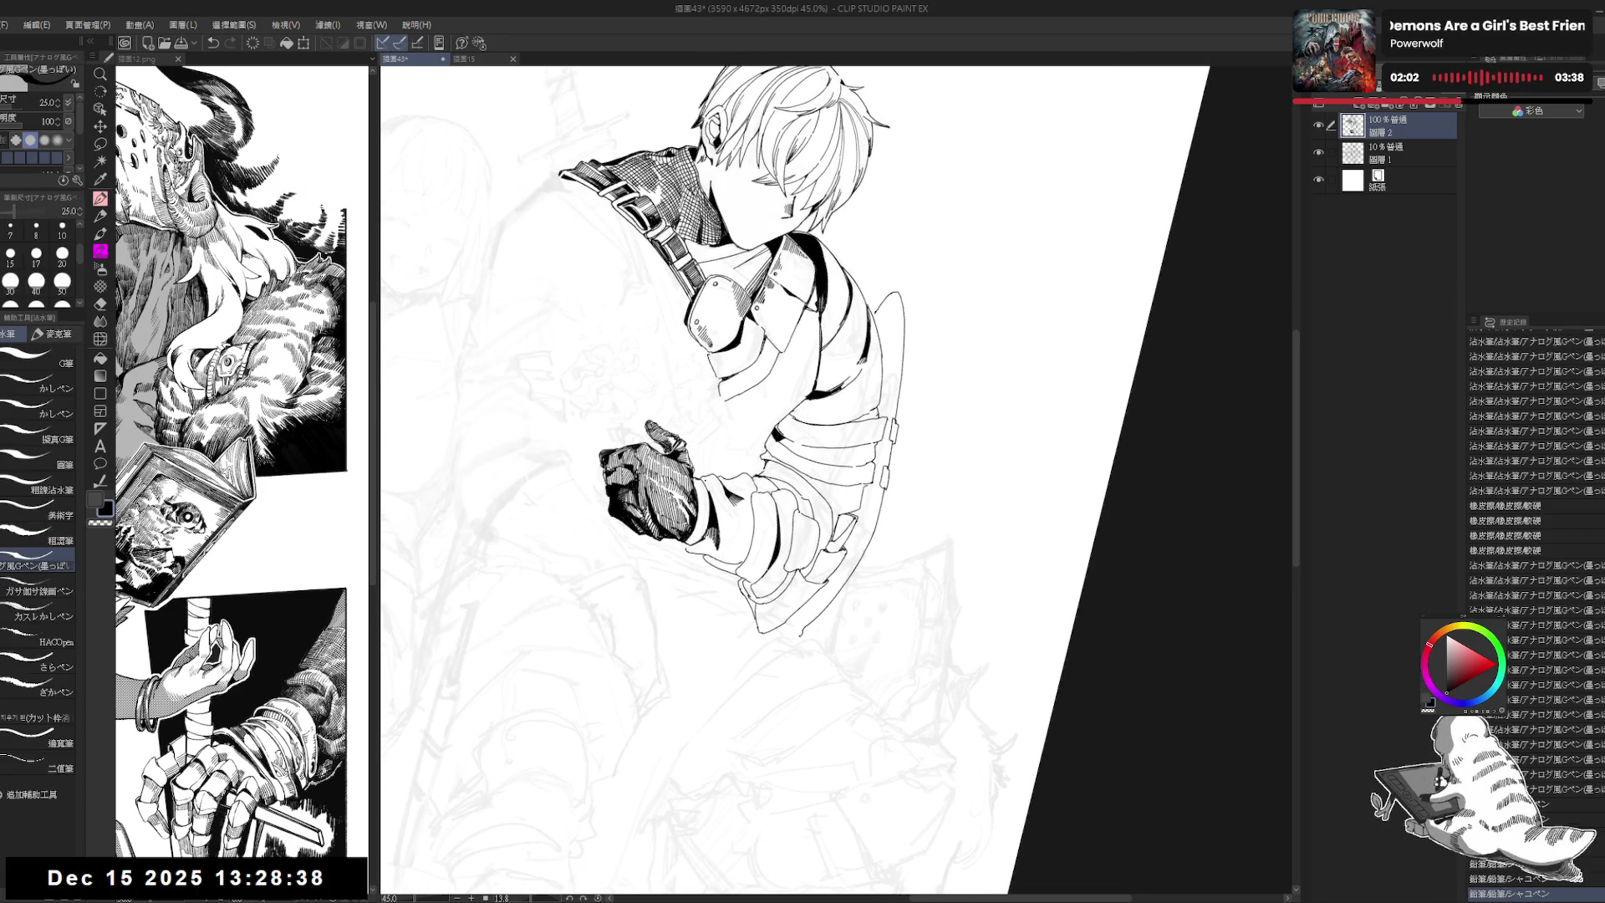
mouse_move(709, 481)
mouse_down()
mouse_move(716, 507)
mouse_move(782, 474)
mouse_move(703, 493)
mouse_up()
click(62, 253)
key(ctrl+z)
key([)
Step: Densely hatch the gauntlet below the fist with short fine strokes toward the forearm
drag(692, 484, 707, 502)
drag(695, 482, 704, 506)
drag(694, 487, 709, 506)
drag(702, 497, 710, 510)
drag(704, 500, 707, 505)
drag(700, 495, 708, 510)
drag(702, 500, 707, 505)
drag(701, 495, 710, 506)
drag(699, 498, 706, 509)
drag(752, 418, 803, 468)
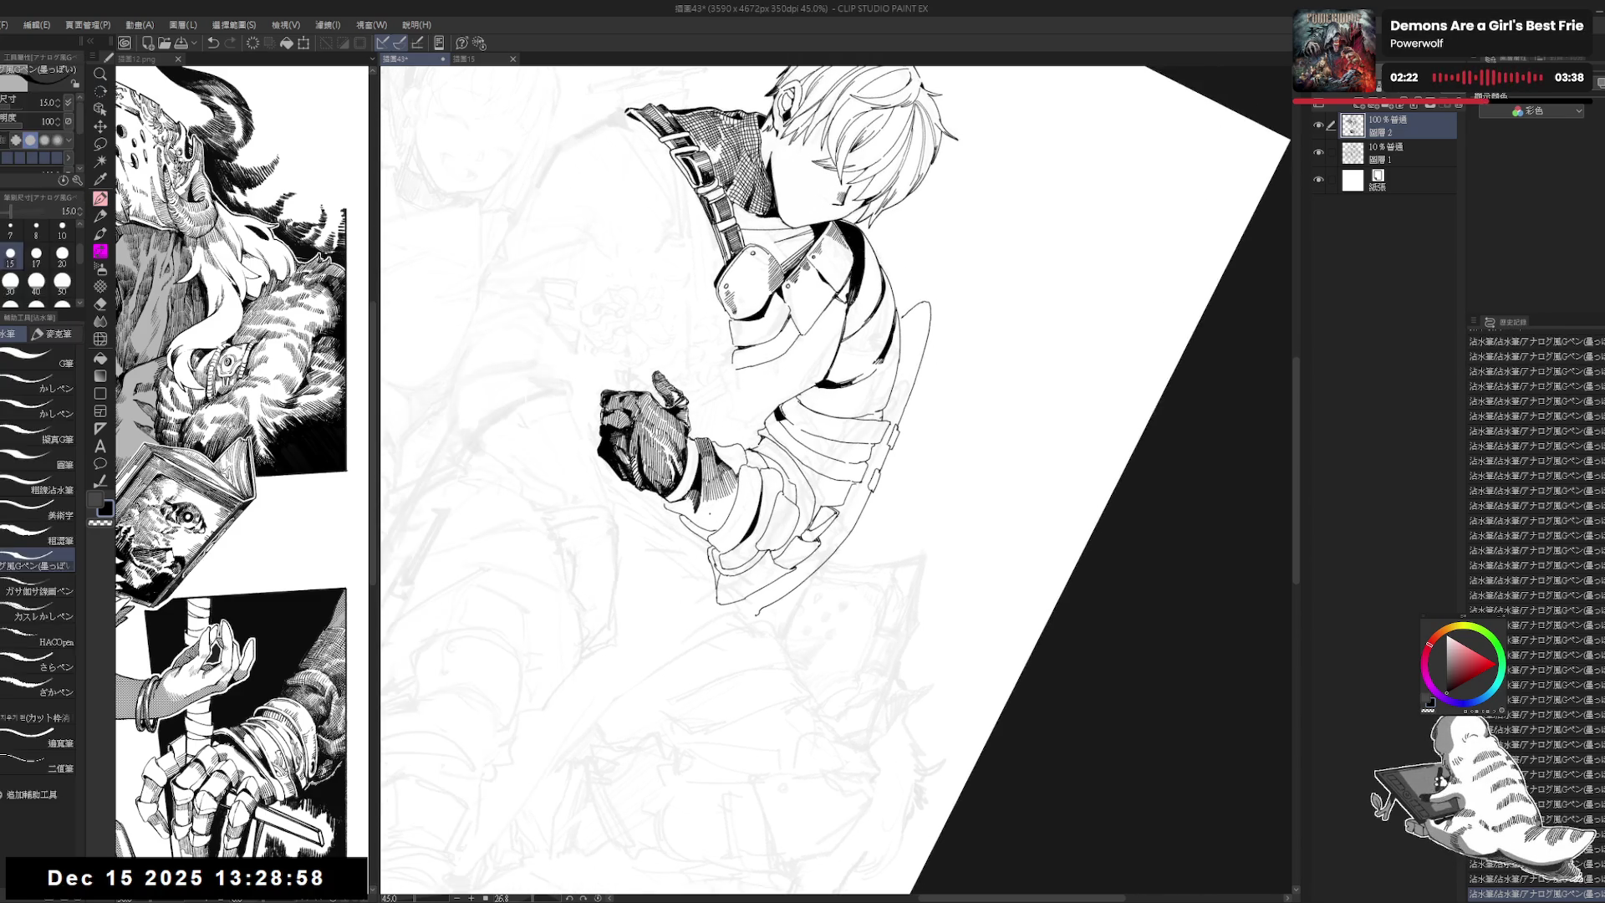
drag(706, 506, 718, 520)
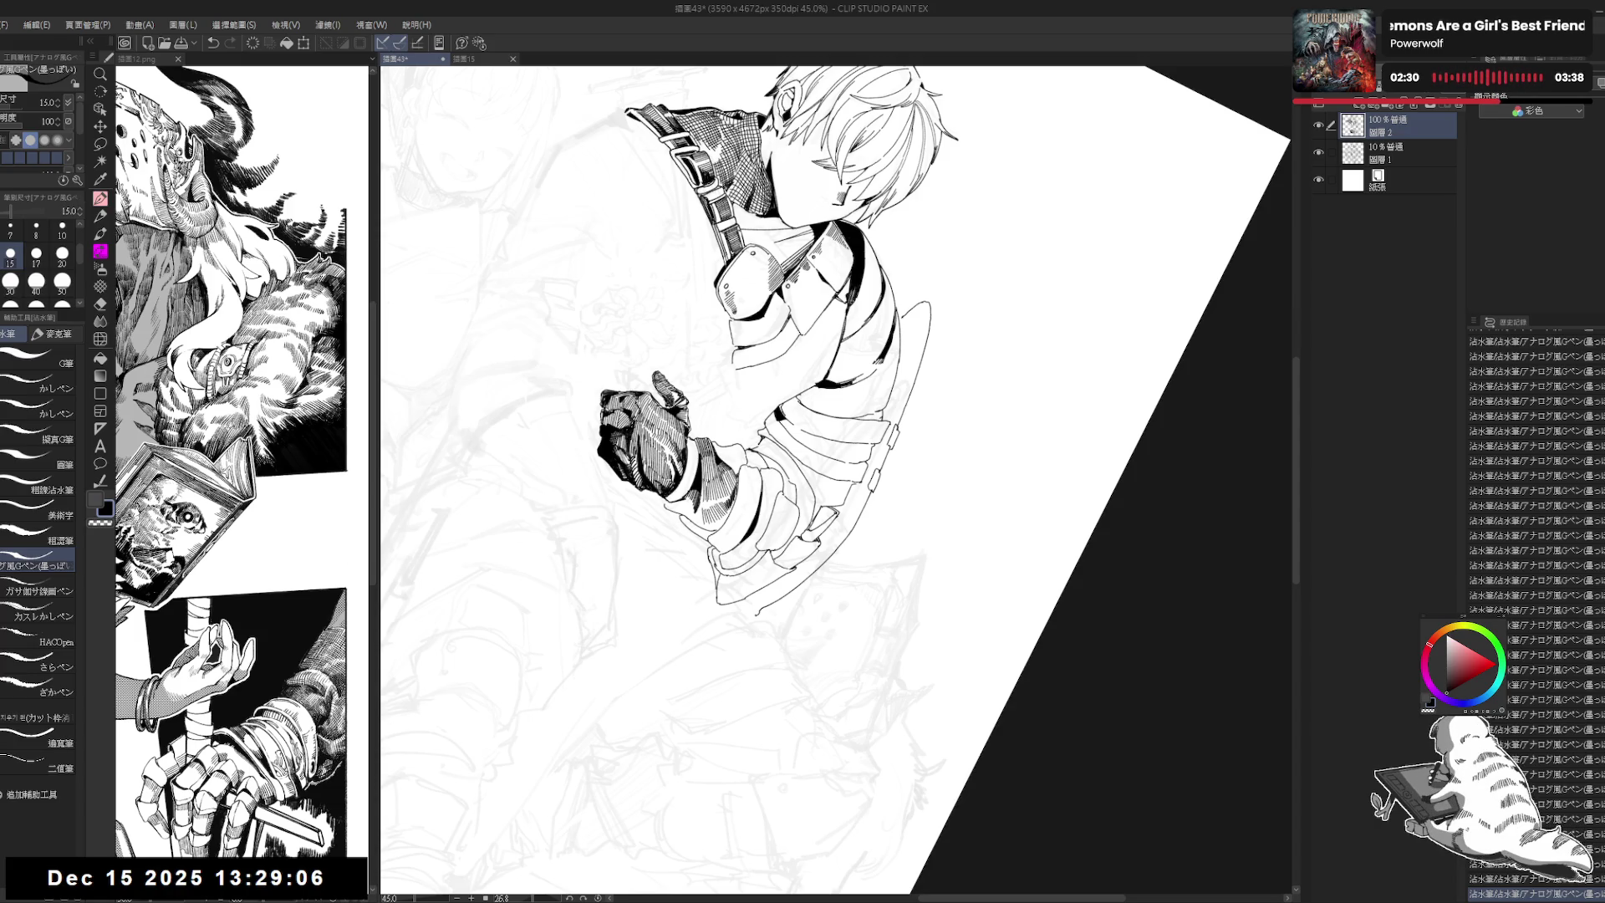
Step: Erase a small stray mark near the glove while rotating the canvas to about 31 degrees
key(ctrl+at)
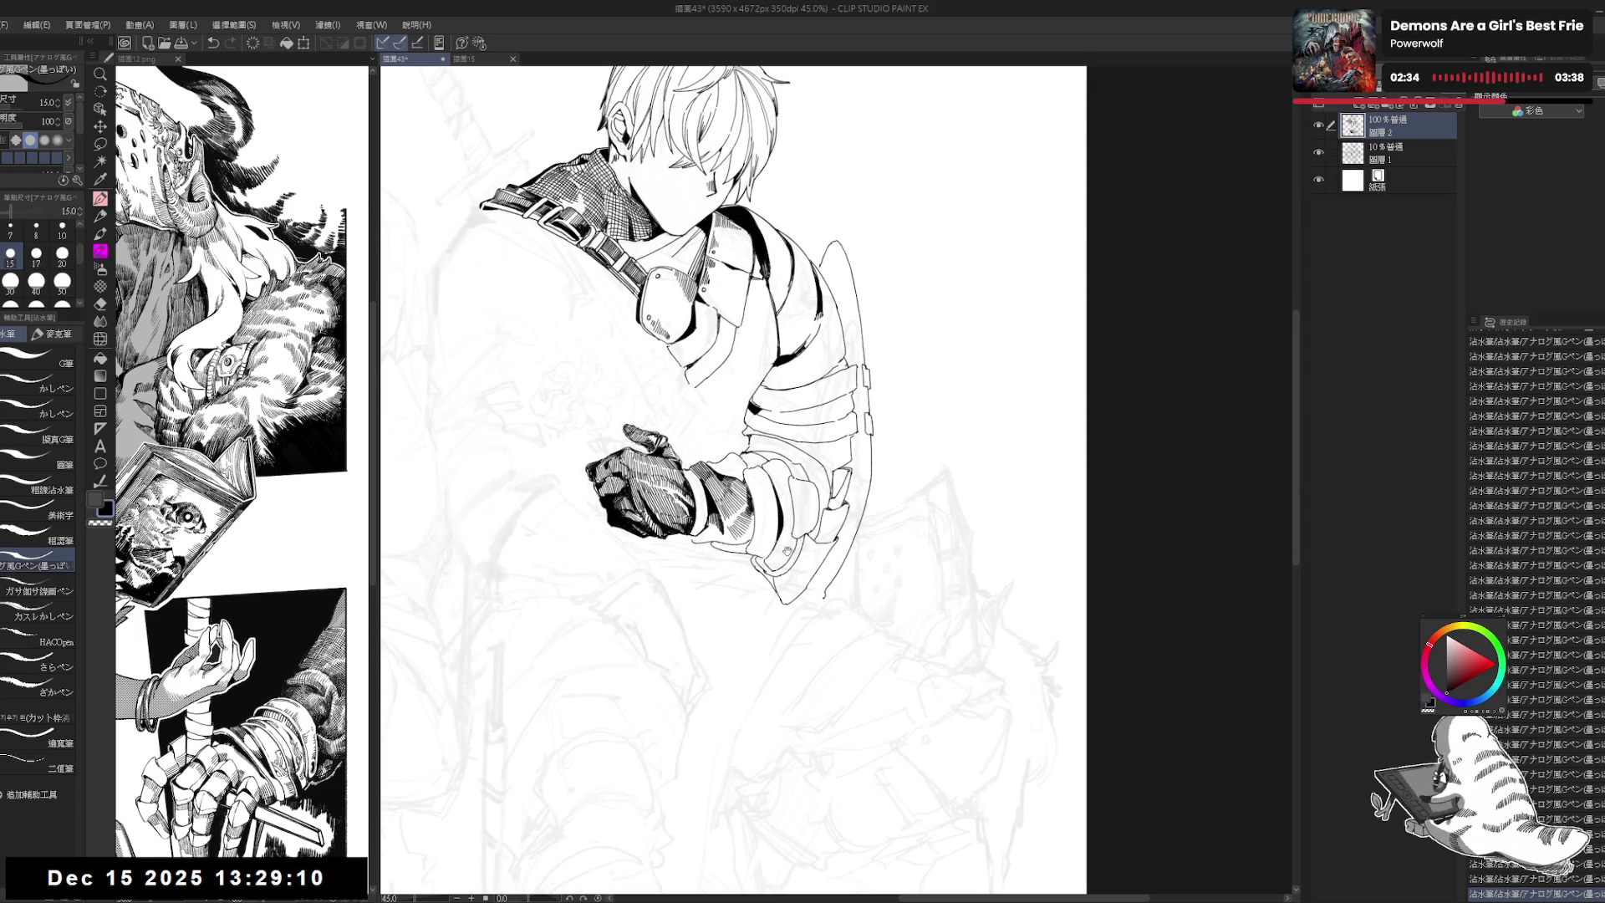
mouse_move(719, 445)
mouse_down()
mouse_move(754, 390)
mouse_move(741, 410)
mouse_up()
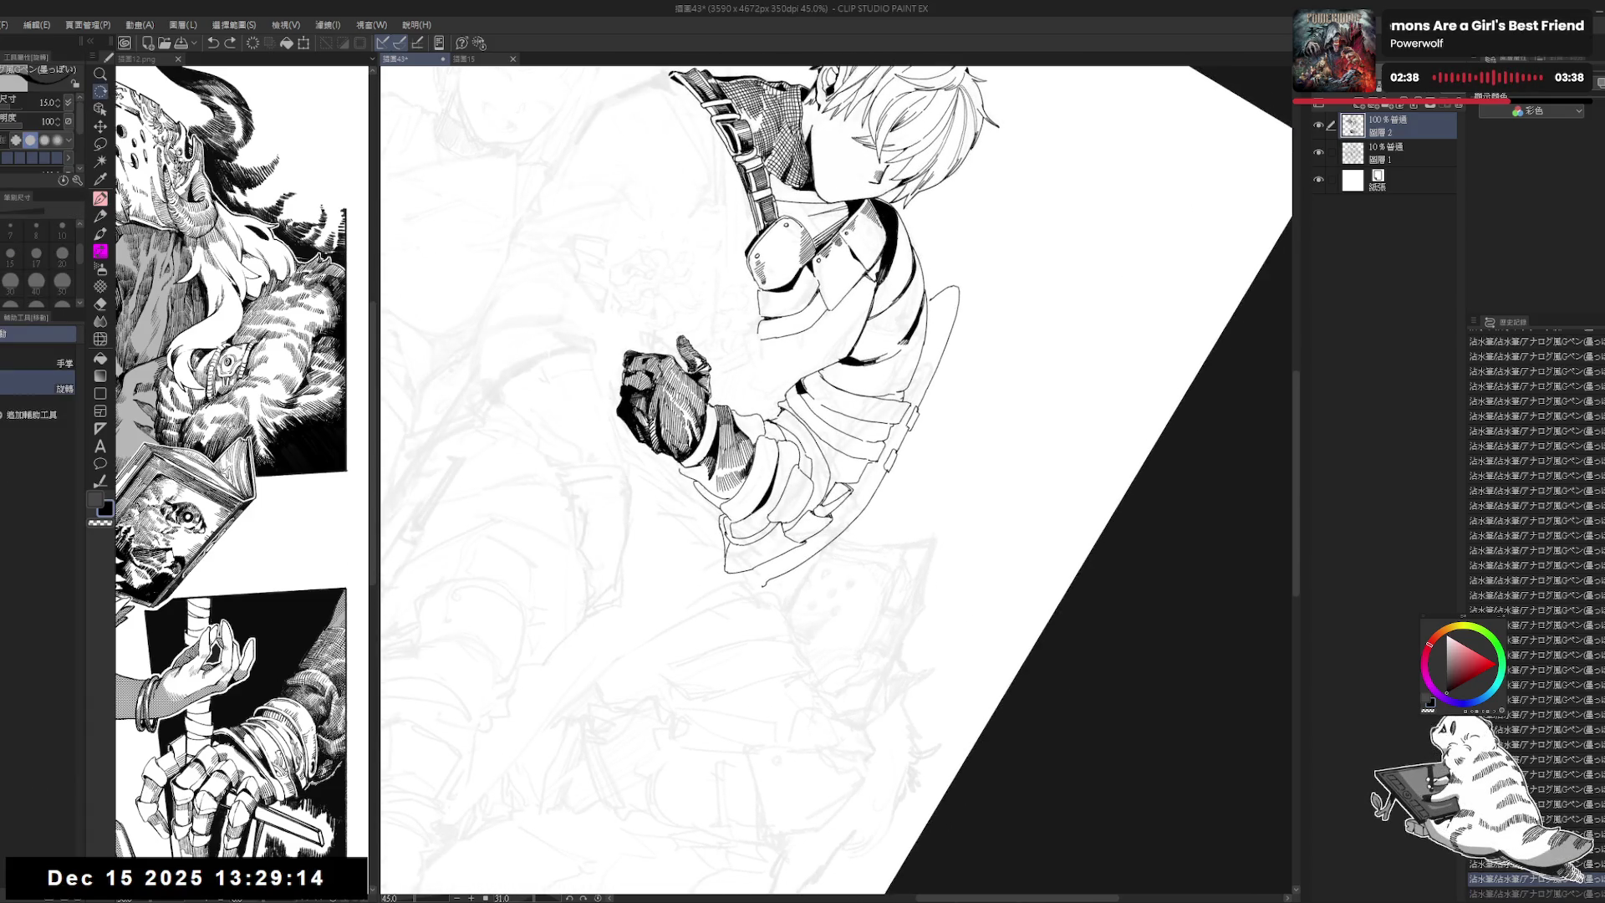
key(ctrl+z)
key(ctrl+y)
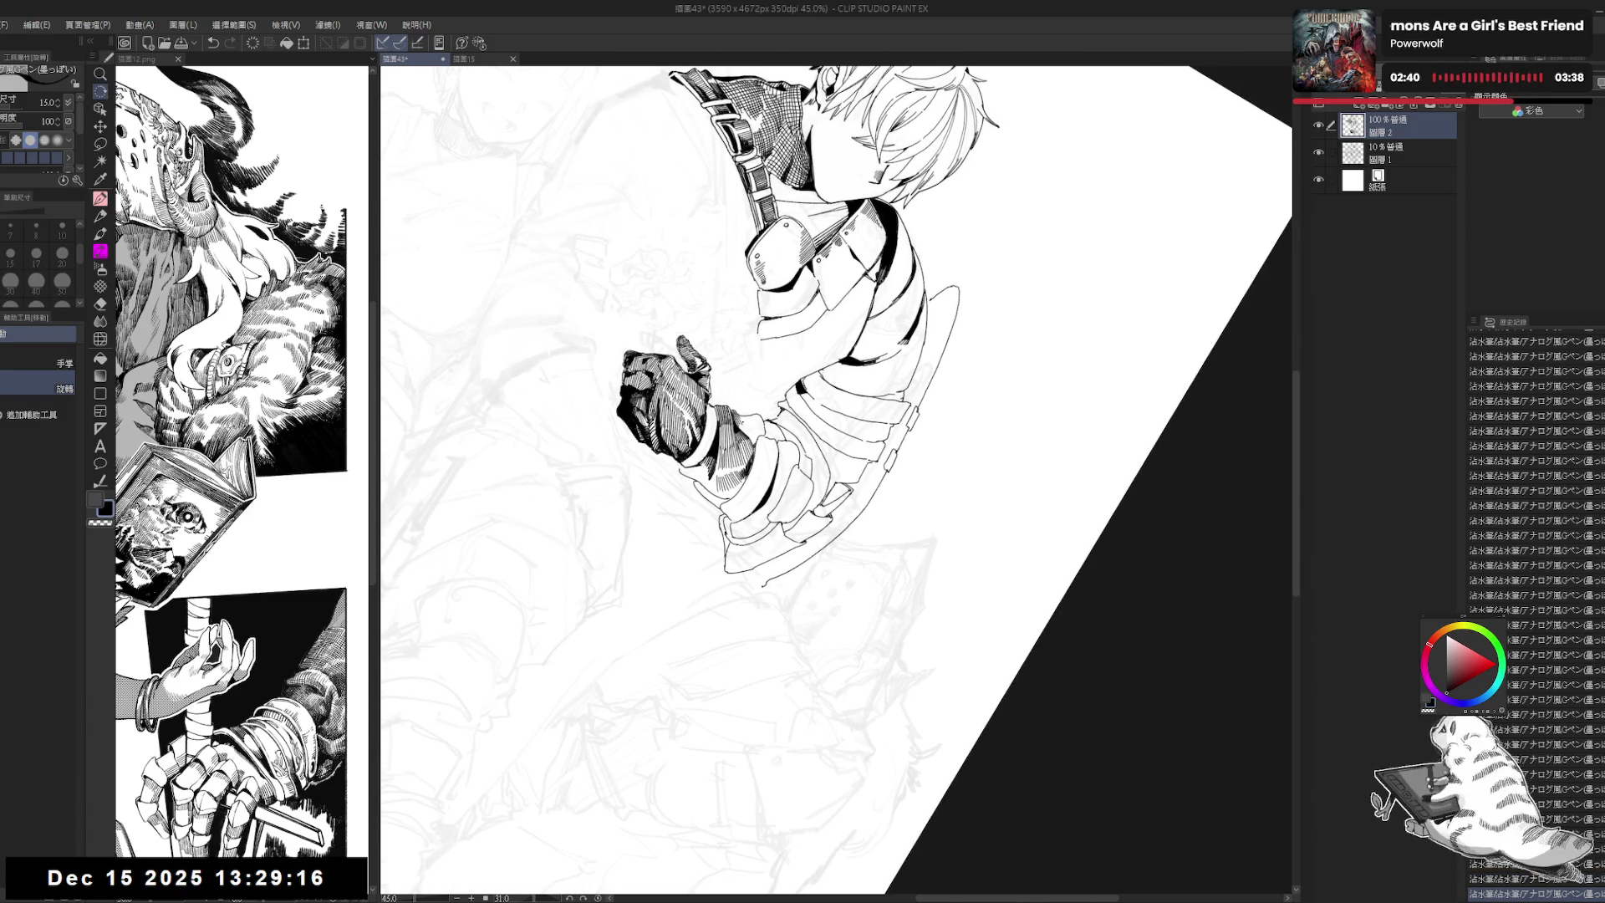
drag(961, 251, 1003, 627)
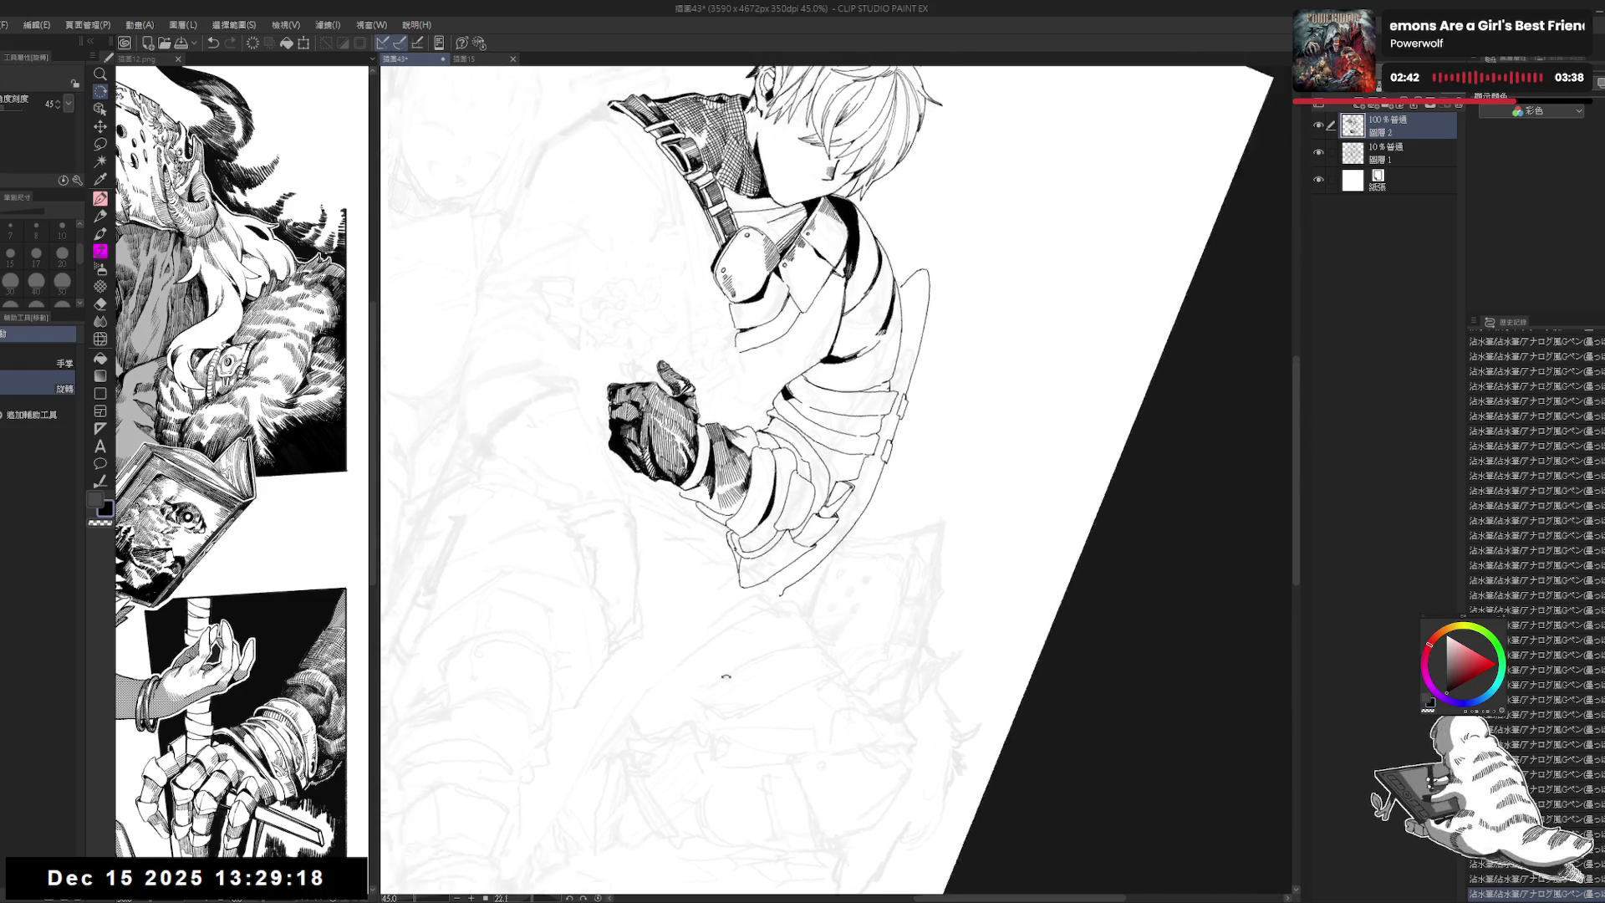
drag(836, 250, 586, 418)
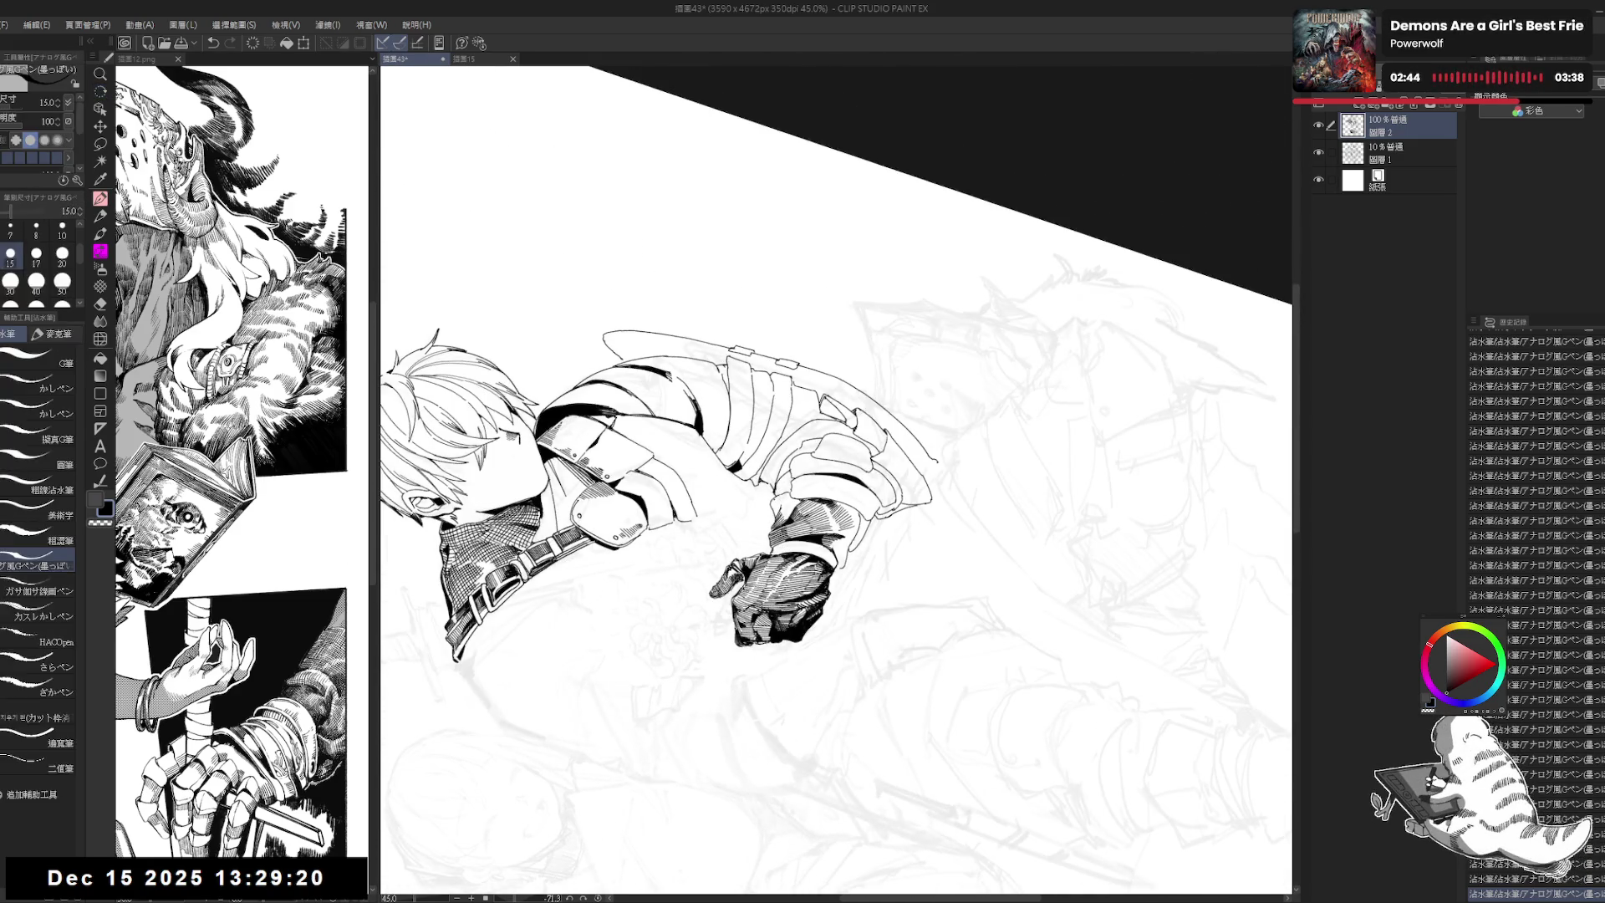
mouse_move(836, 250)
mouse_down()
mouse_move(1003, 502)
mouse_move(961, 376)
mouse_up()
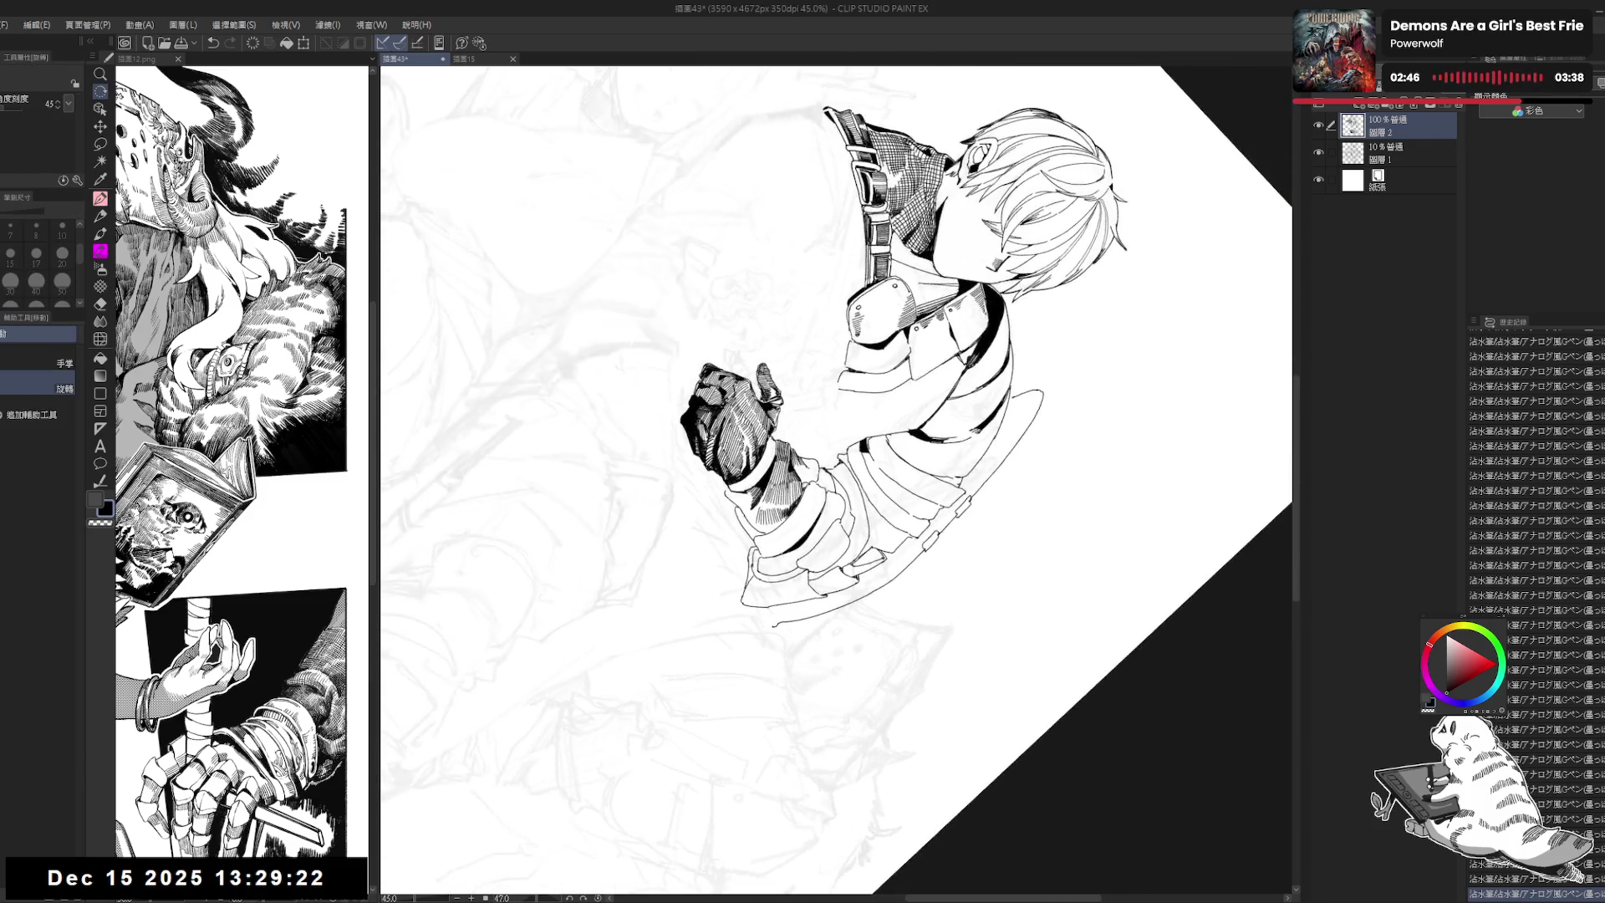
key(e)
drag(803, 464, 809, 470)
key(p)
drag(836, 250, 753, 376)
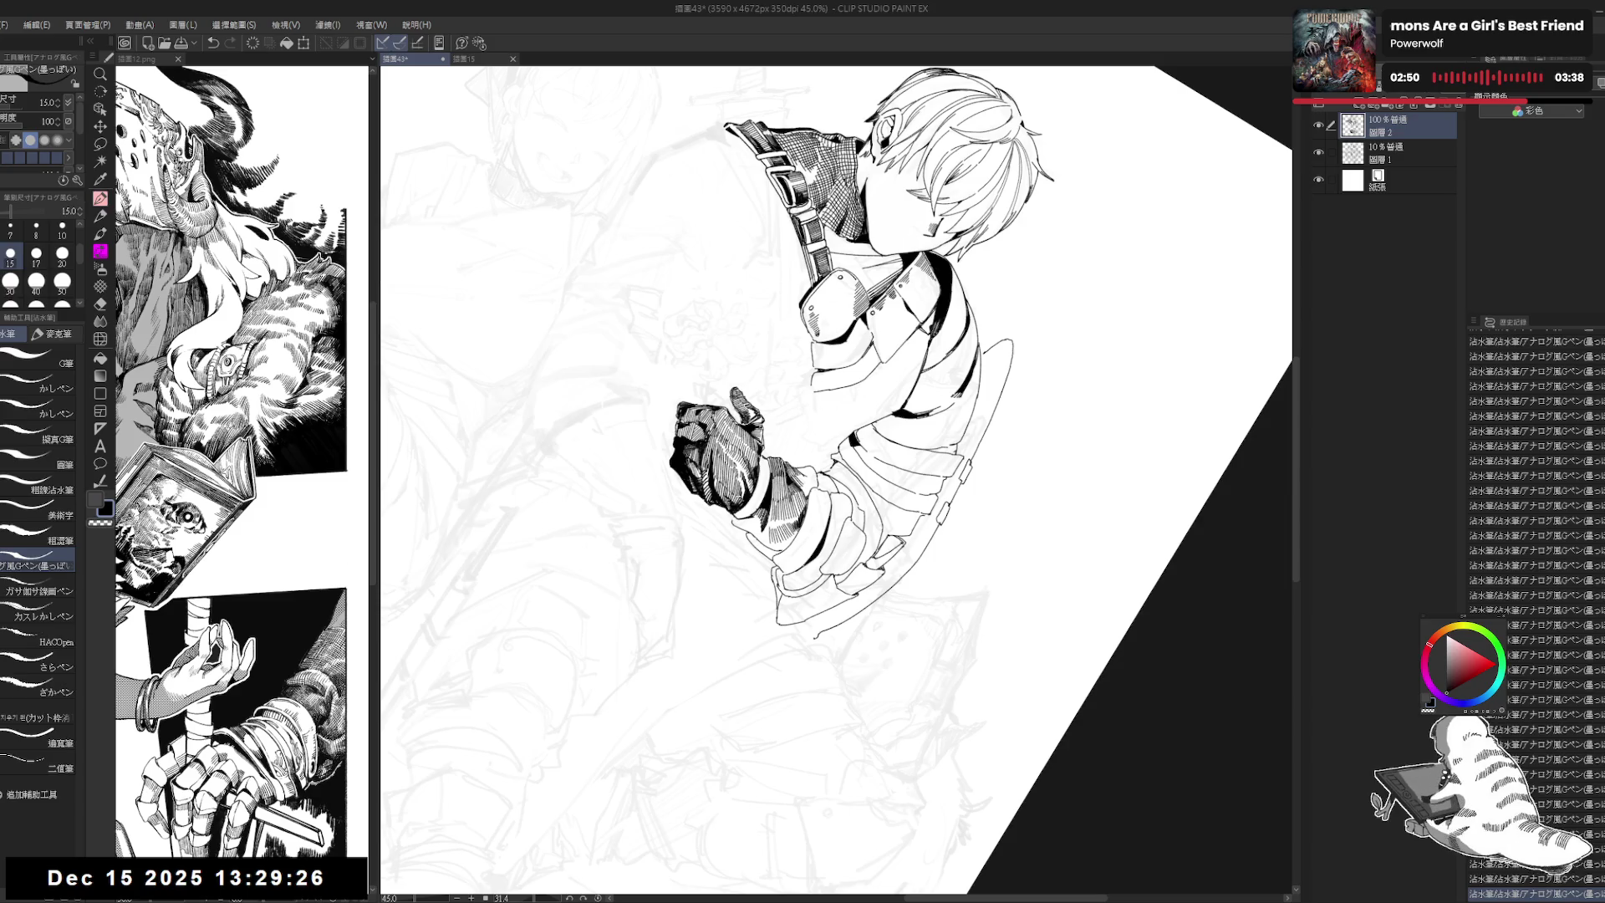
Step: Review the hatching from rotated angles, keeping the two sleeve strokes, then reset rotation to zero
drag(920, 251, 627, 292)
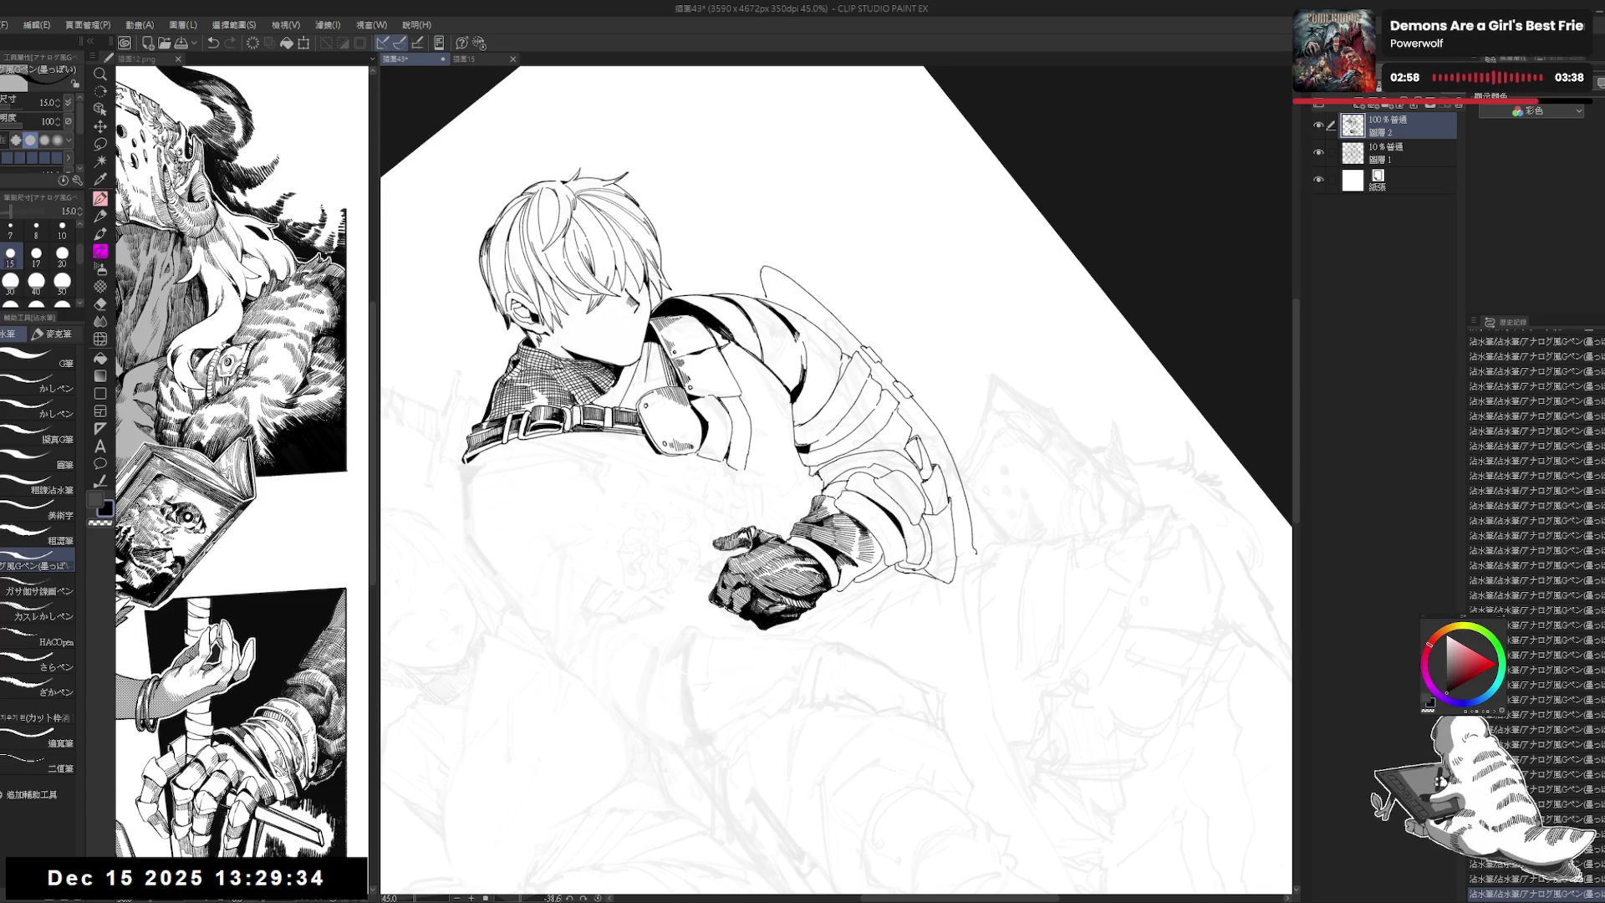
drag(835, 480, 962, 335)
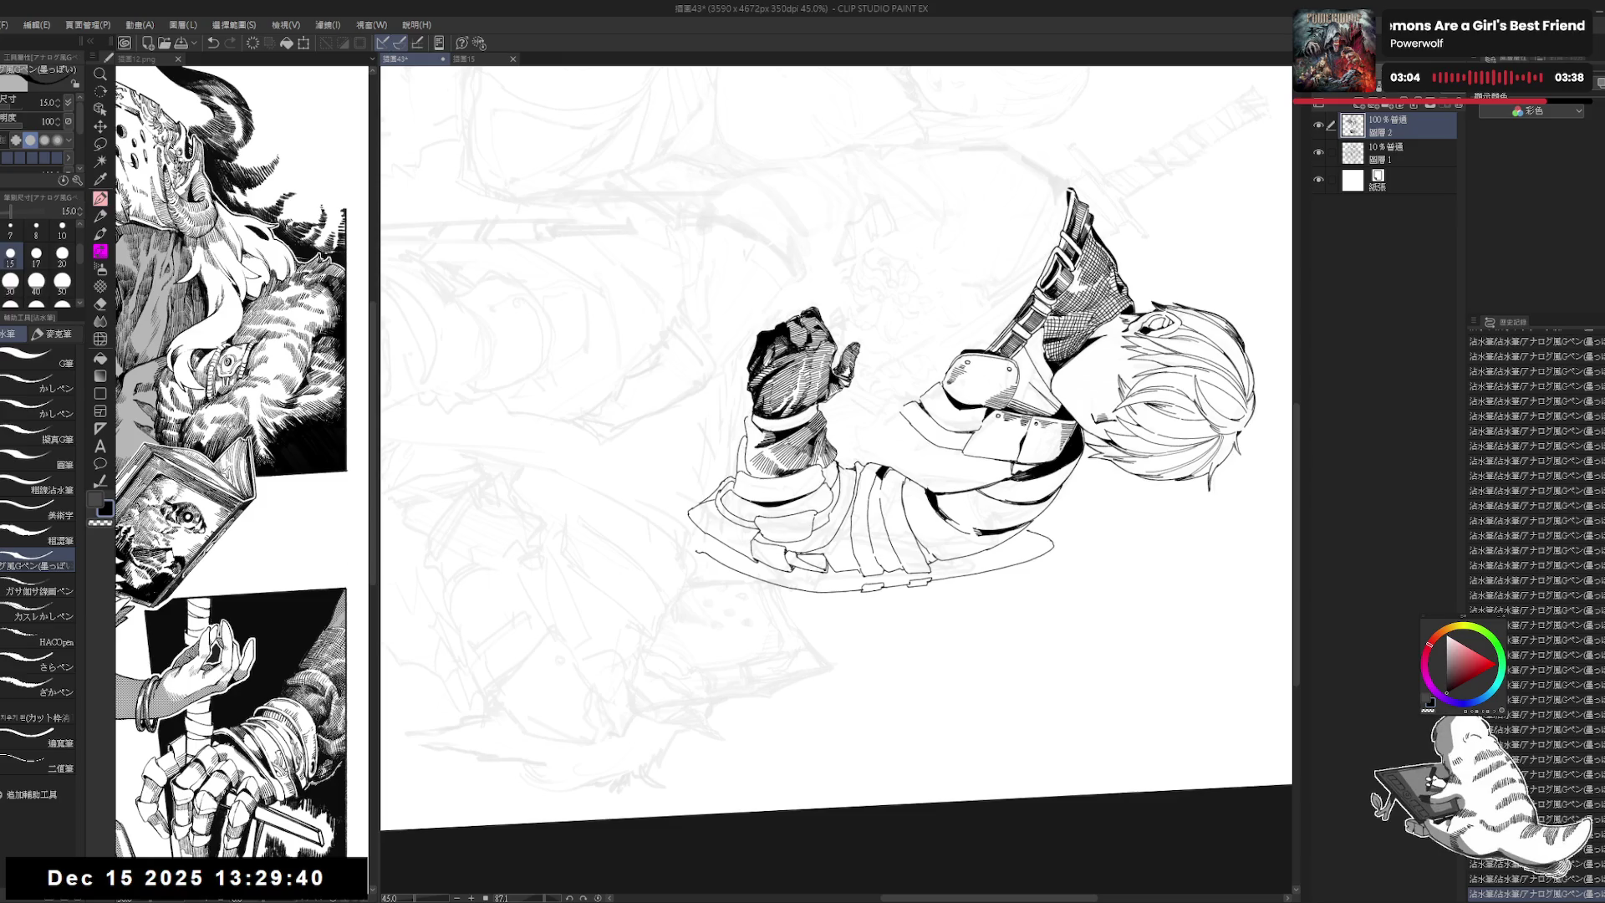
mouse_move(652, 454)
mouse_down()
mouse_move(800, 663)
mouse_move(873, 662)
mouse_up()
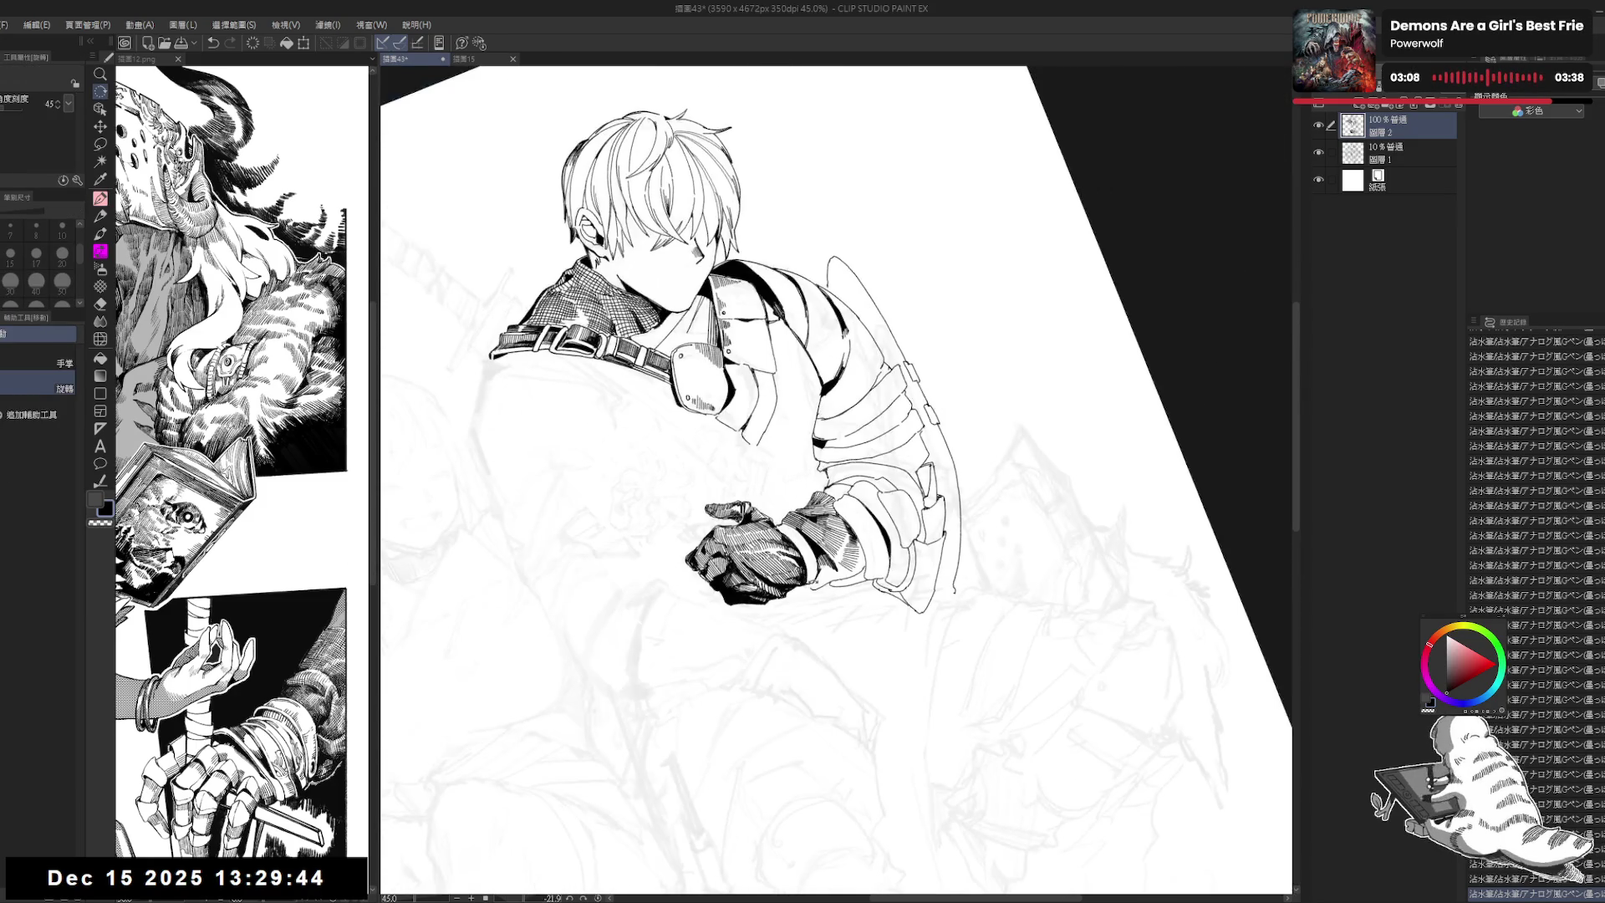
key(ctrl+y)
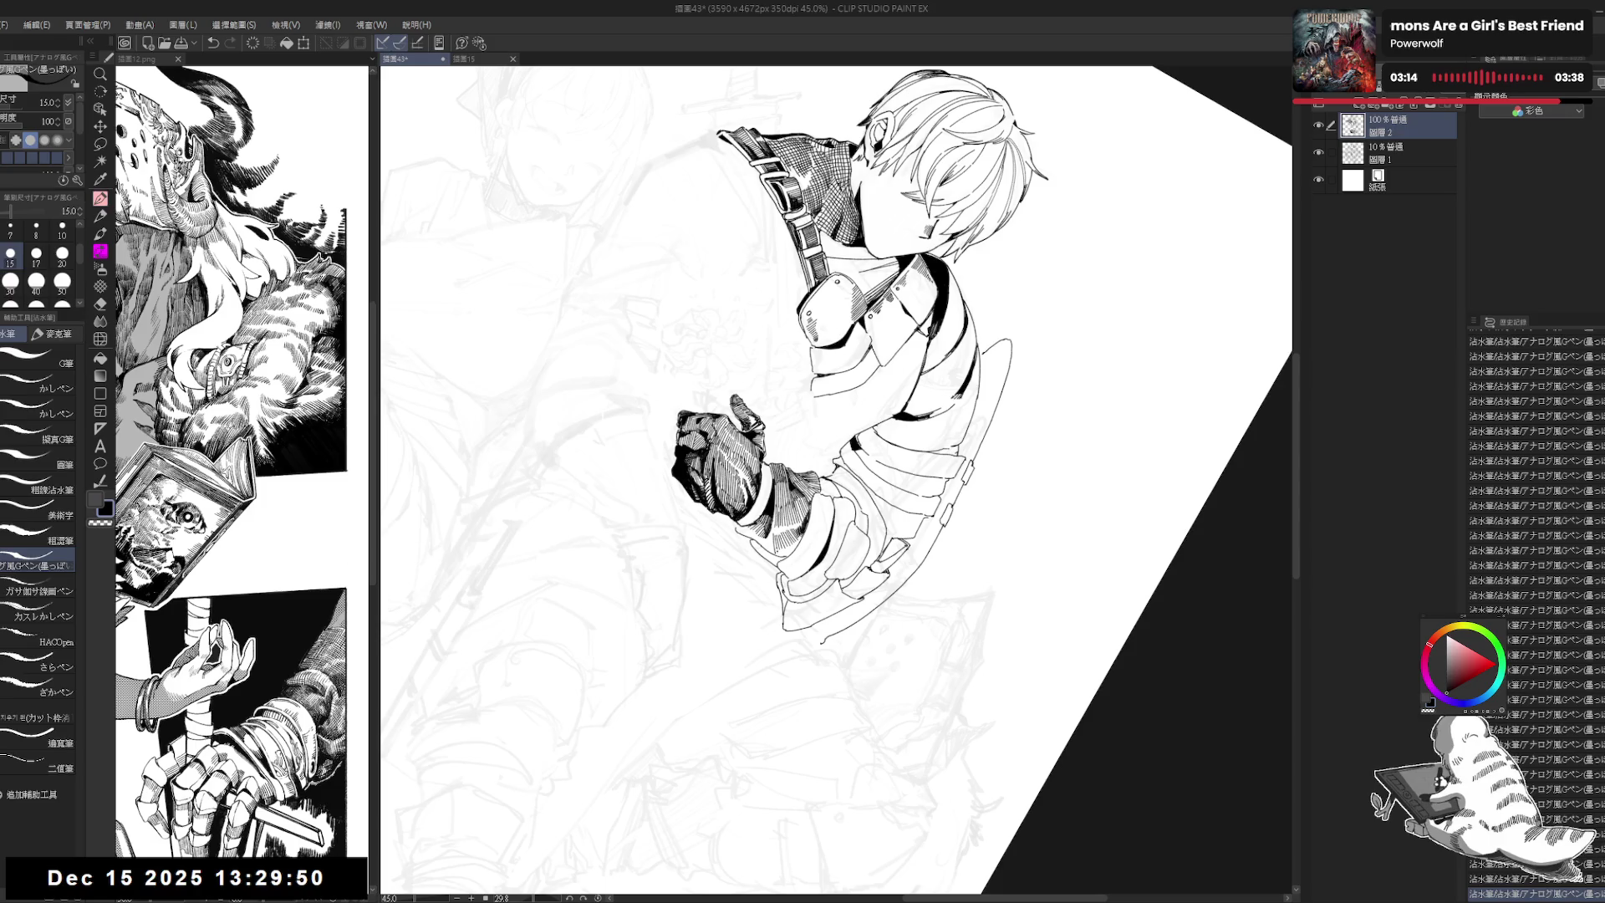
key(ctrl+z)
key(ctrl+z)
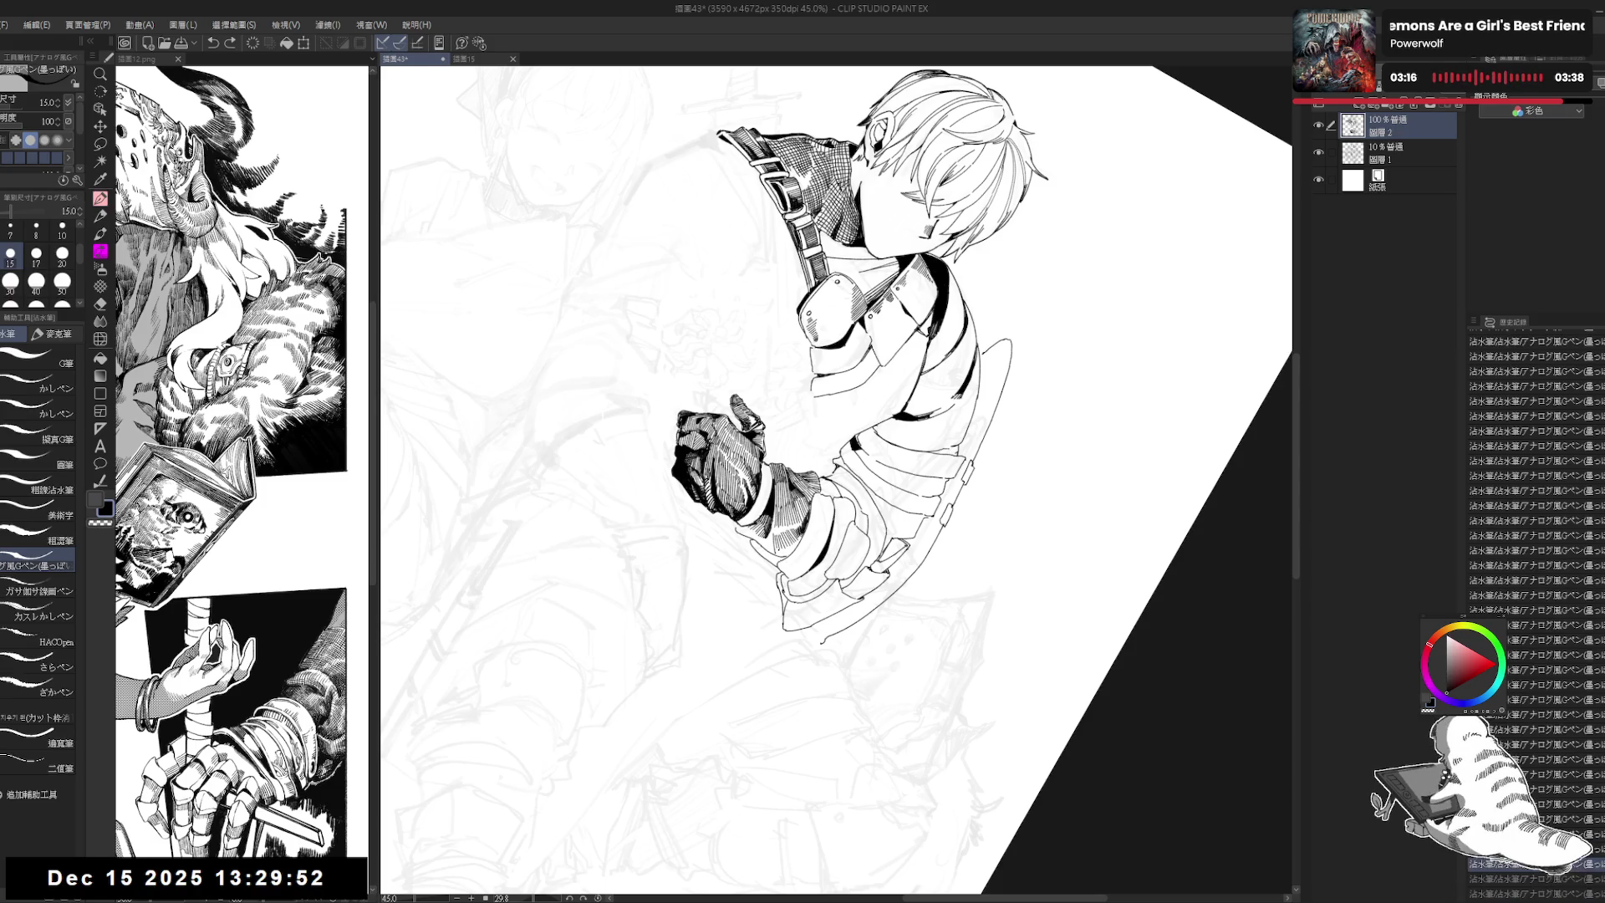
key(ctrl+y)
key(ctrl+y)
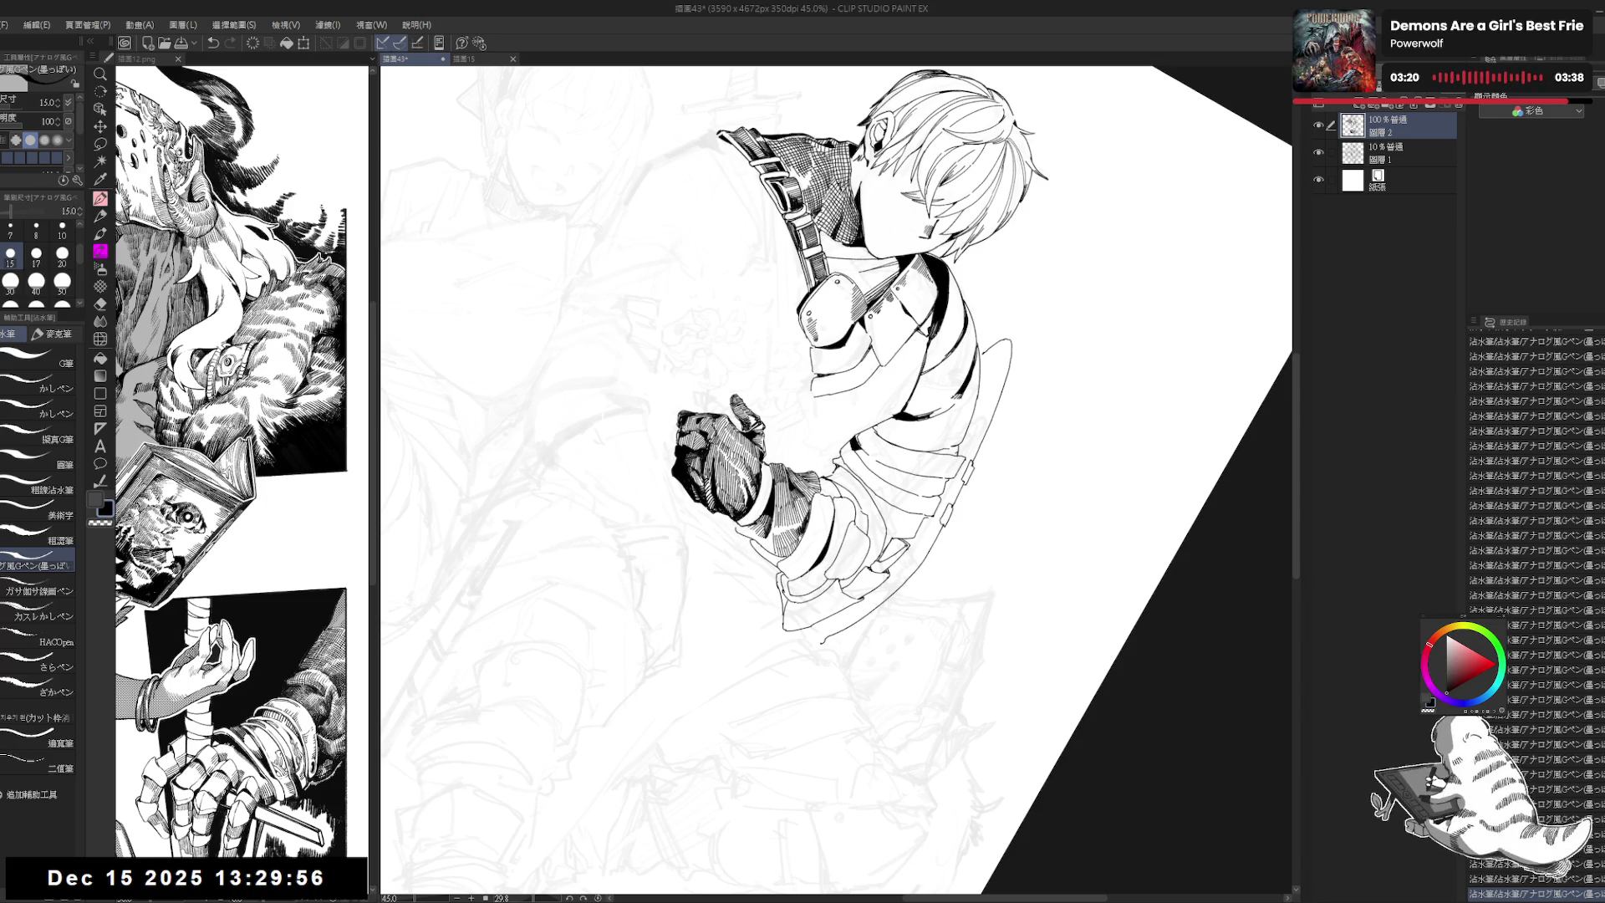
drag(920, 501, 836, 585)
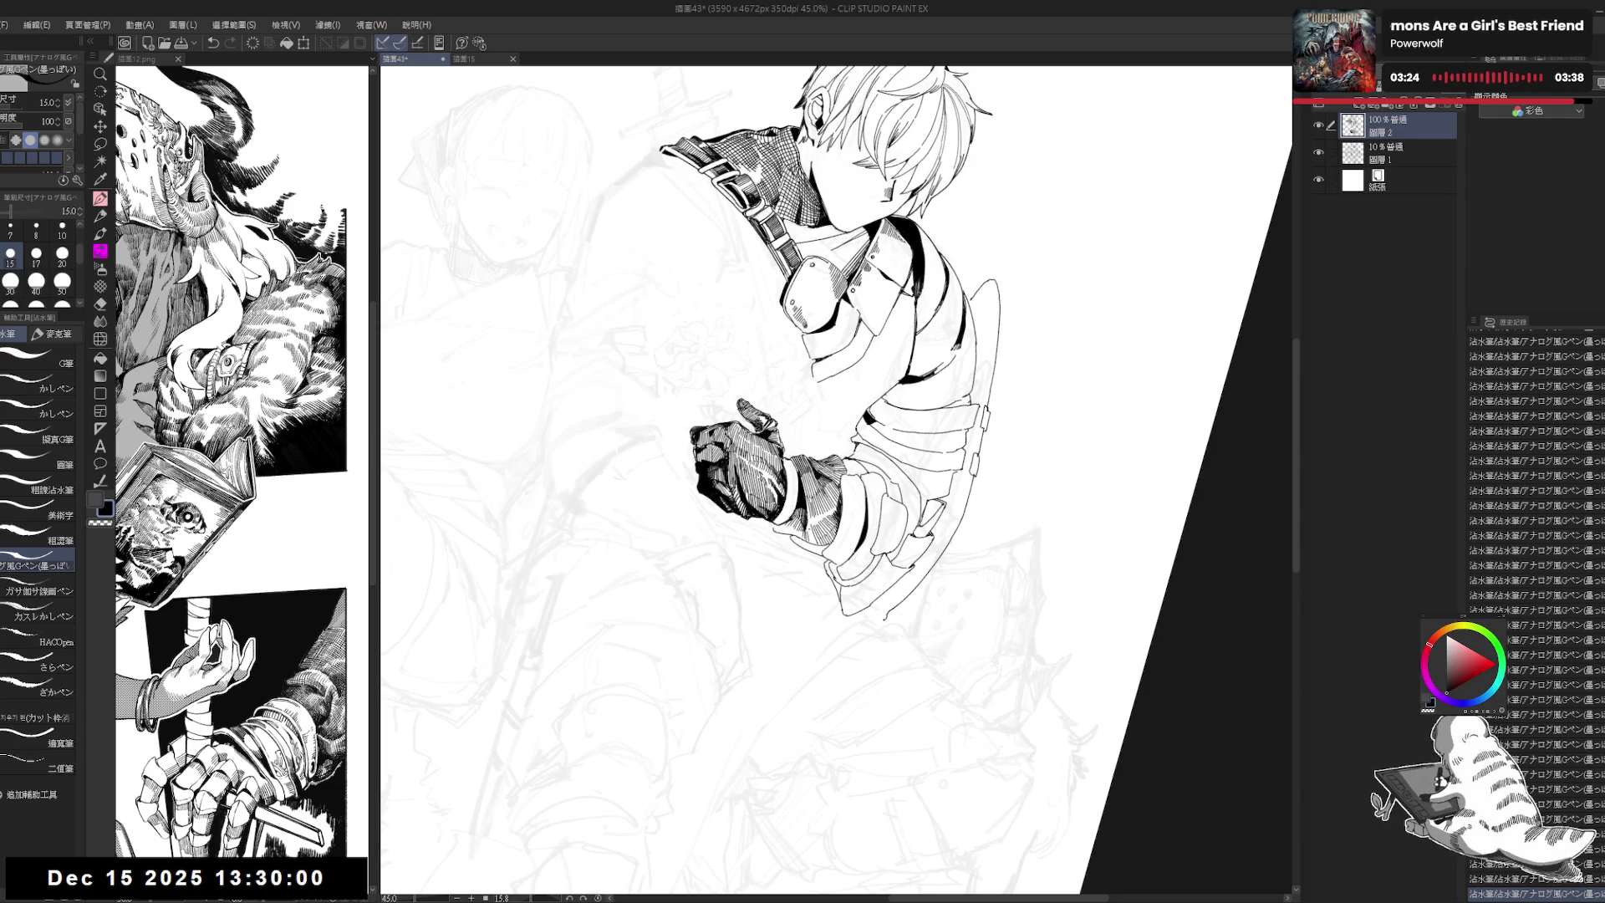
key(ctrl+at)
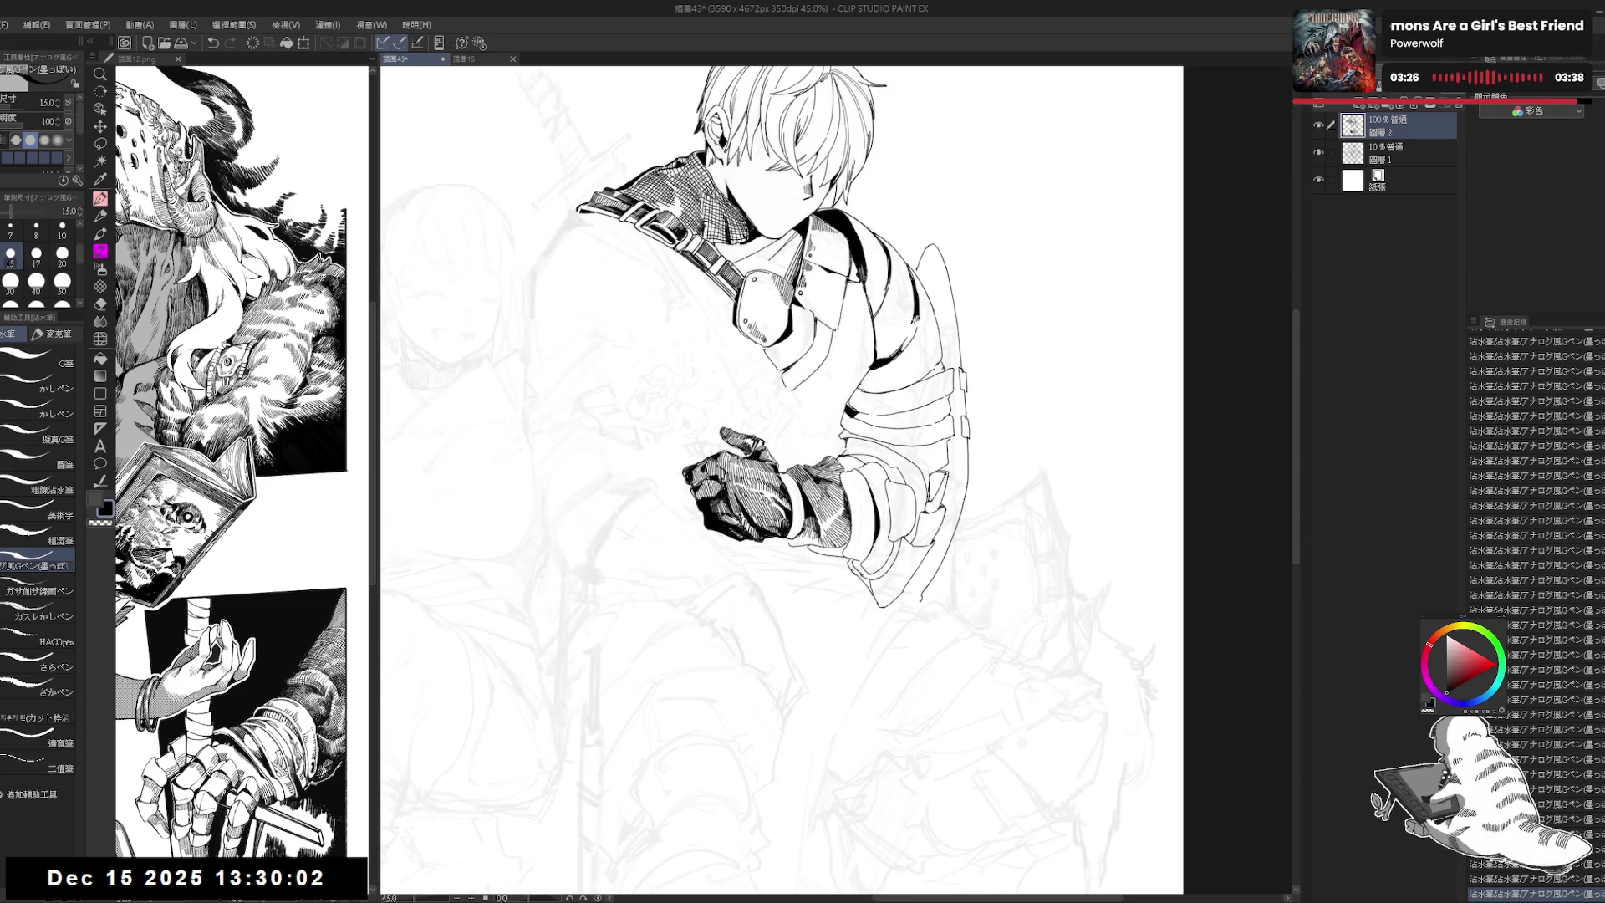
key(ctrl+minus)
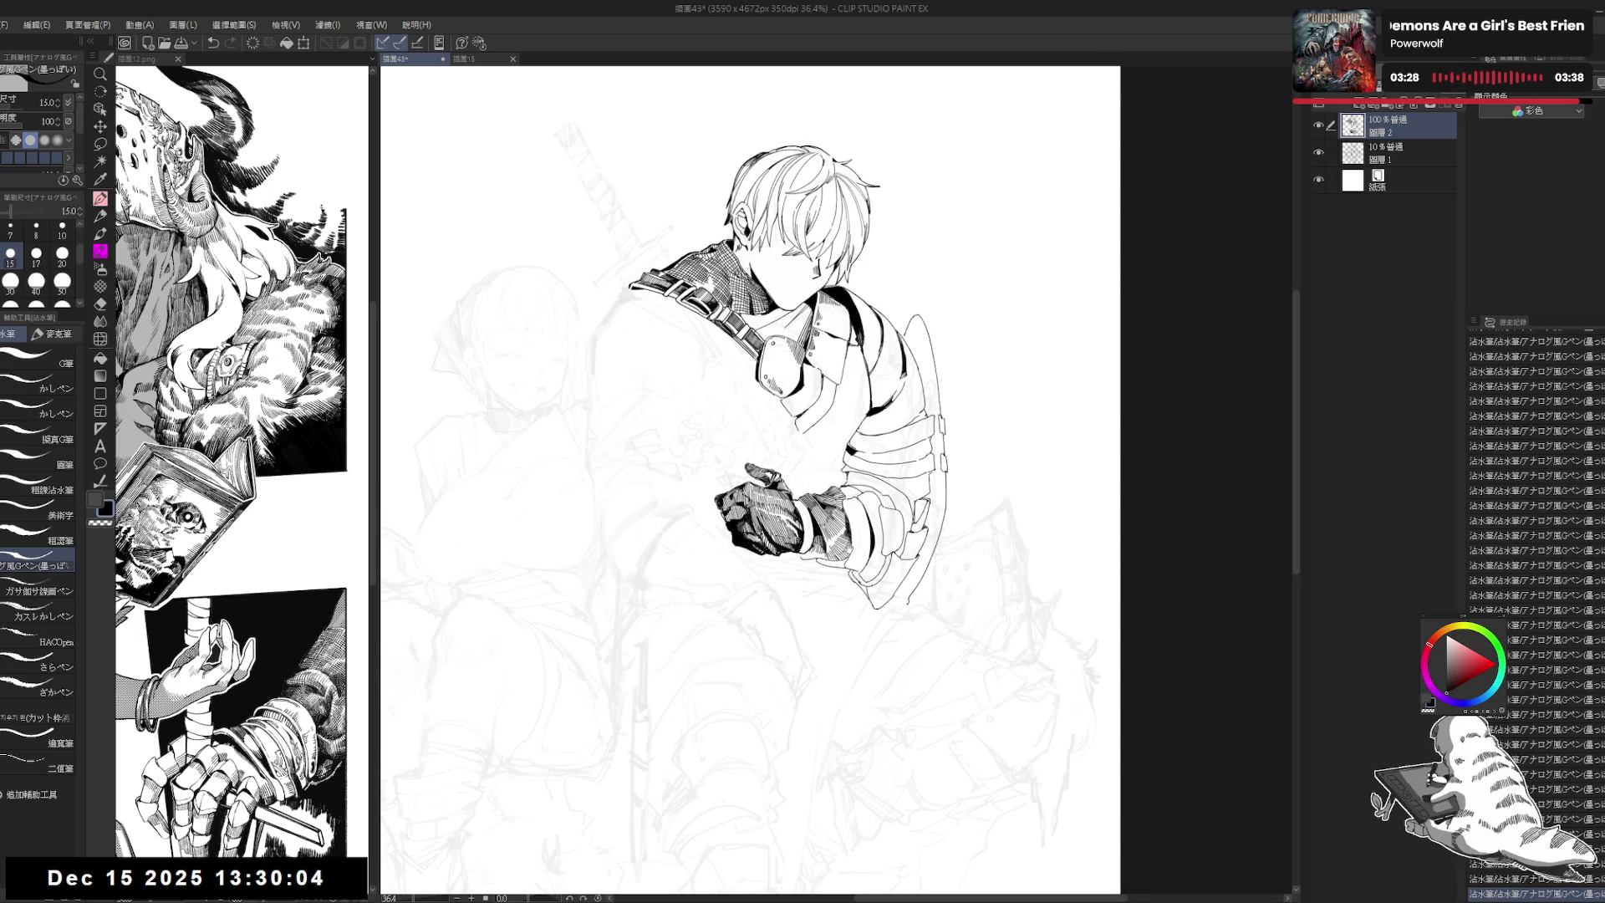
key(ctrl+plus)
key(minus)
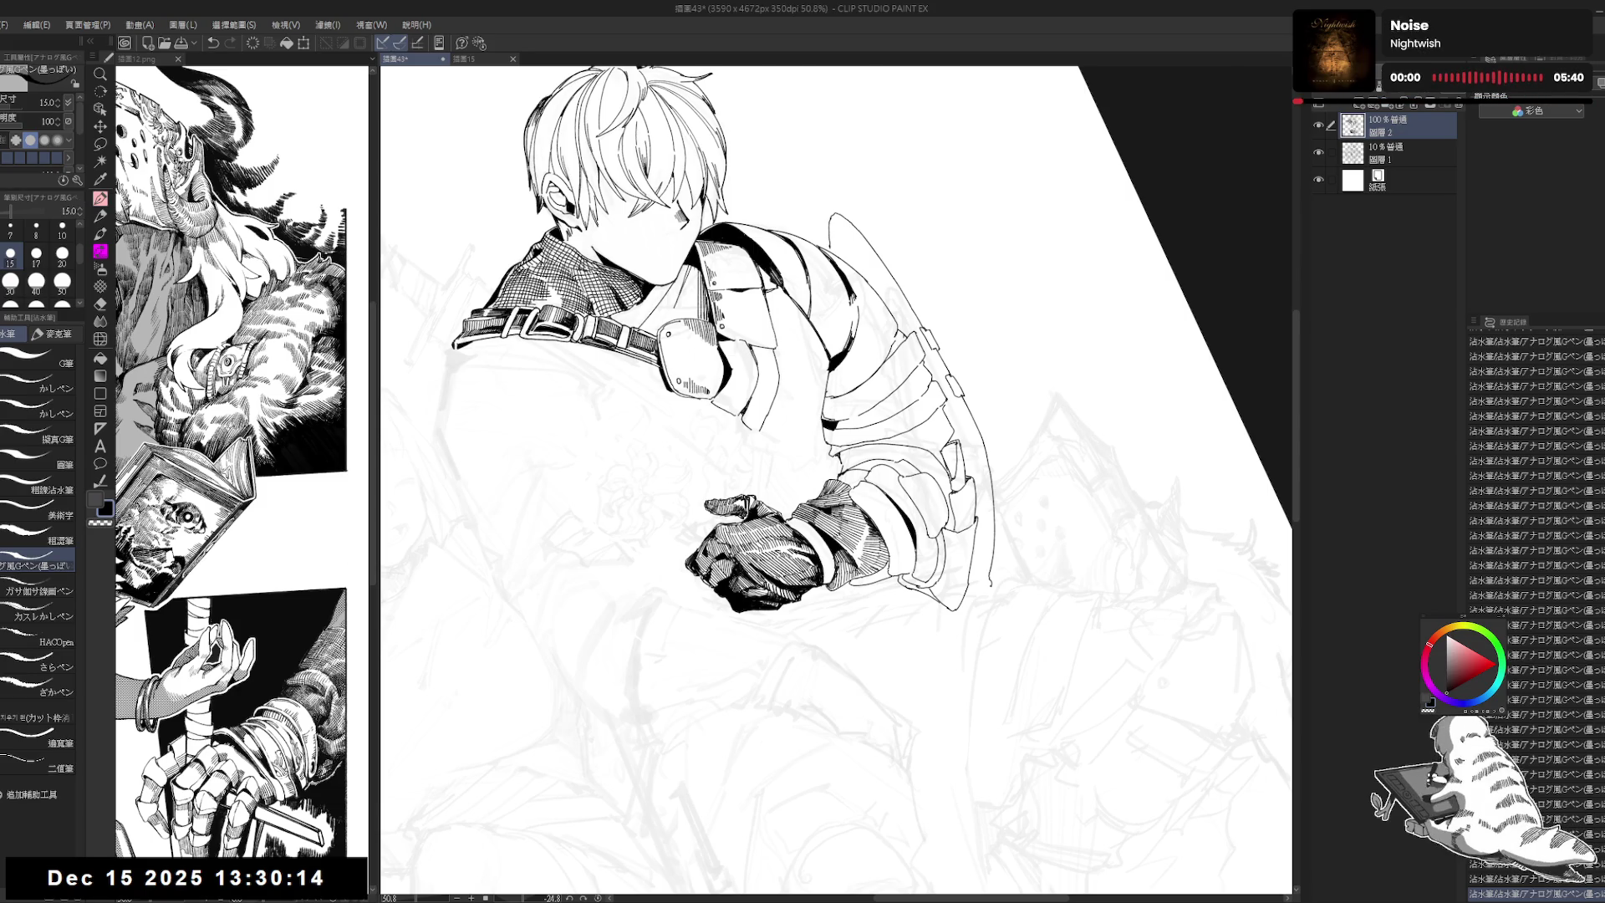
key(at)
key(ctrl+minus)
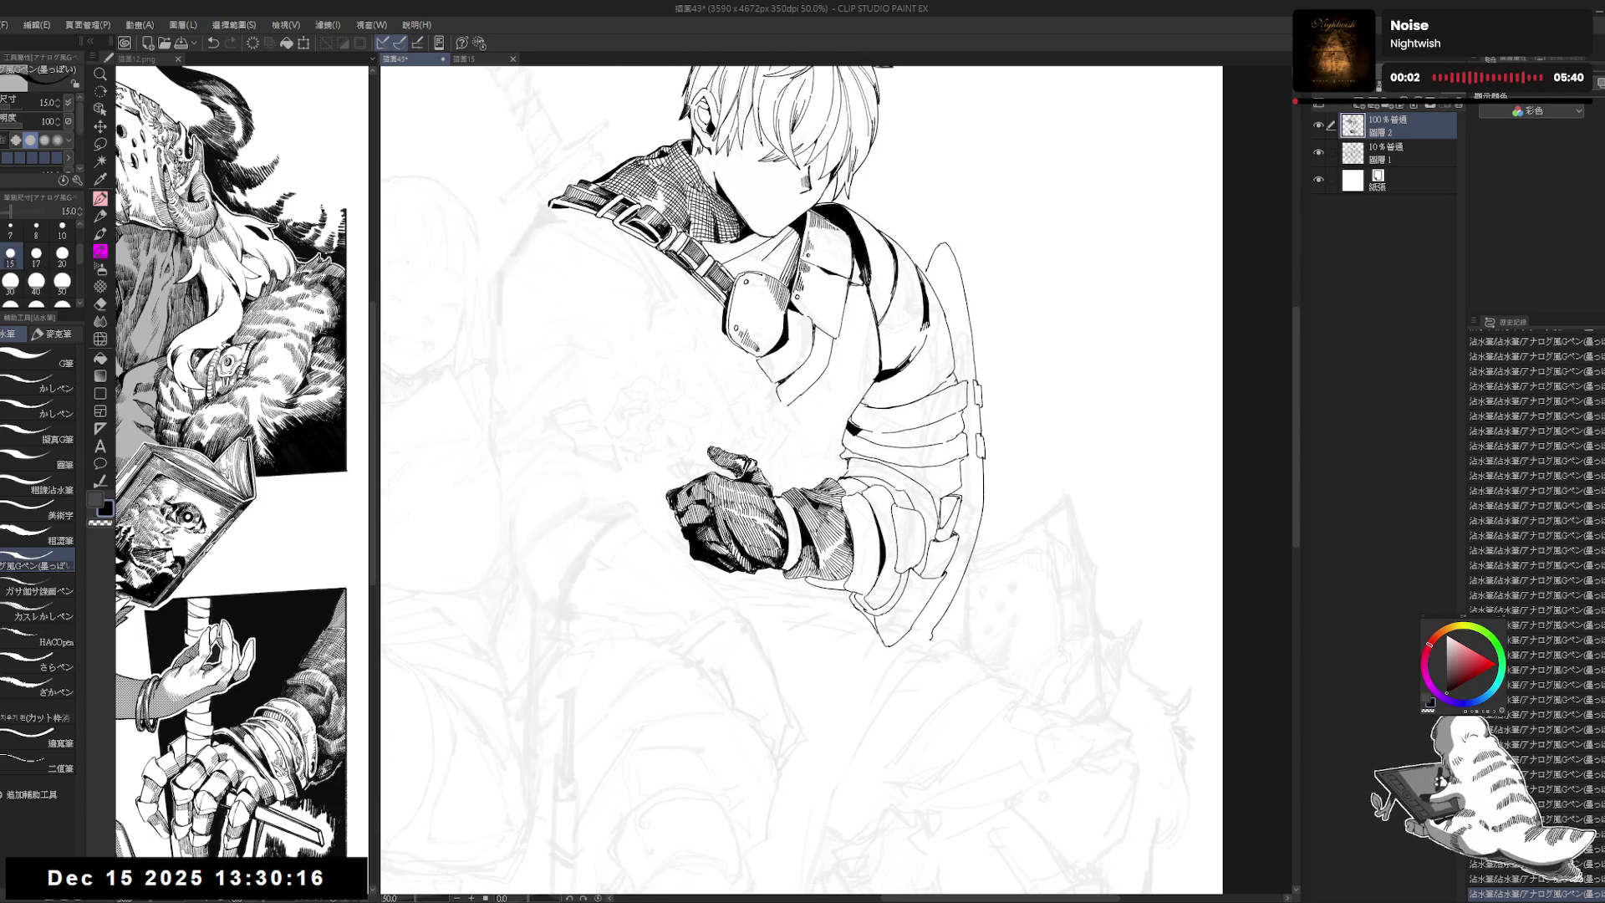
key(r)
mouse_move(773, 665)
mouse_down()
mouse_move(783, 674)
mouse_move(761, 671)
mouse_up()
key(p)
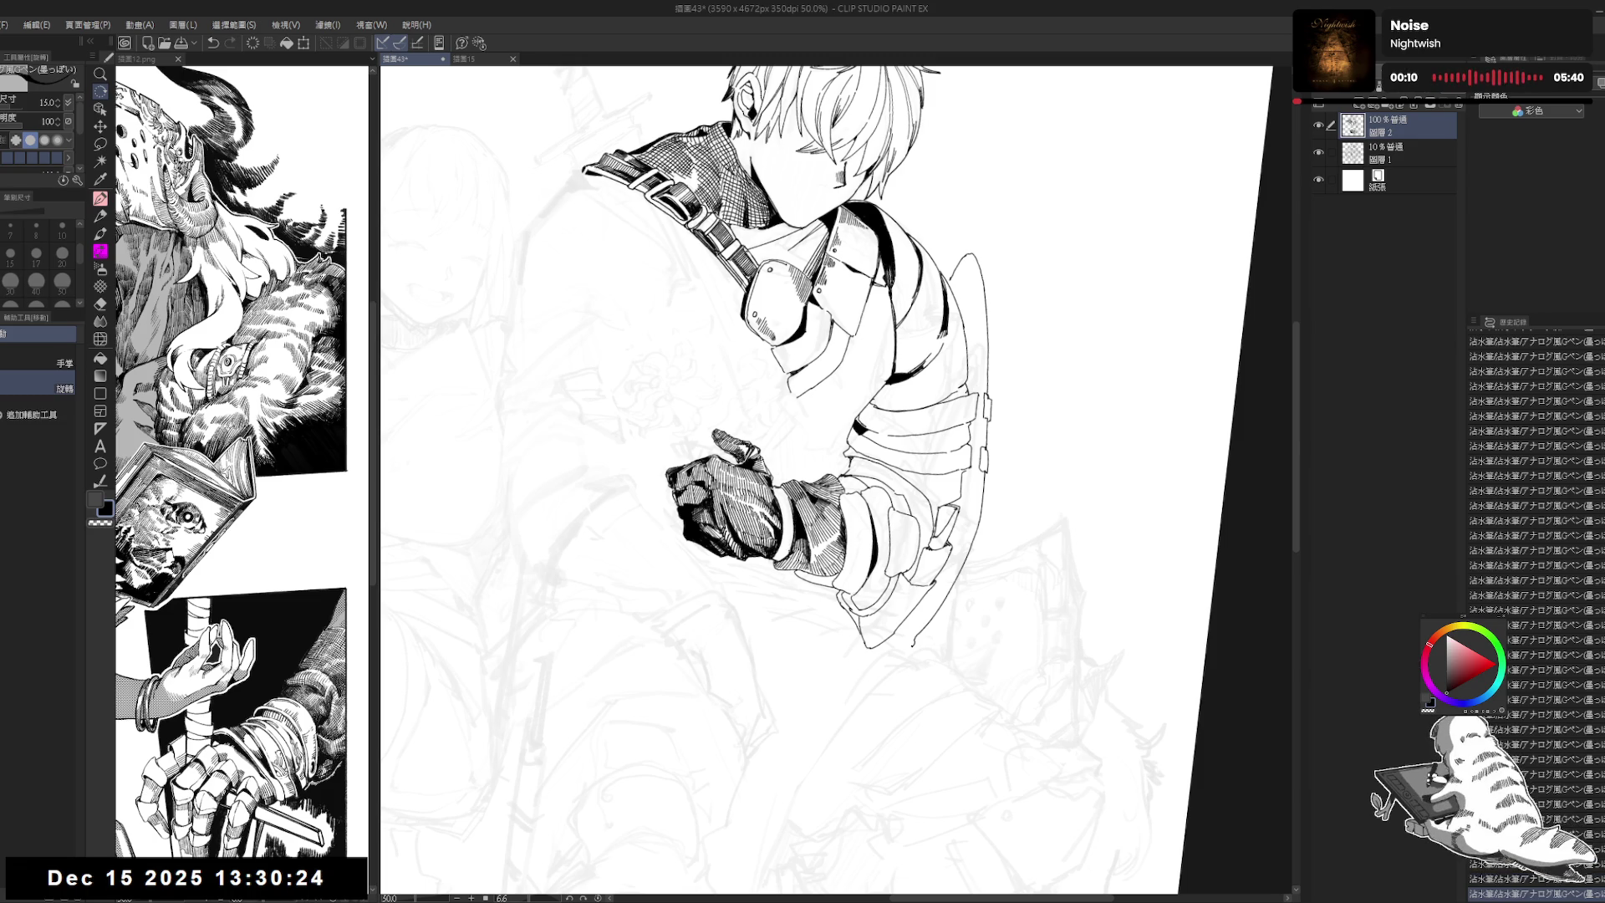
drag(836, 251, 1086, 501)
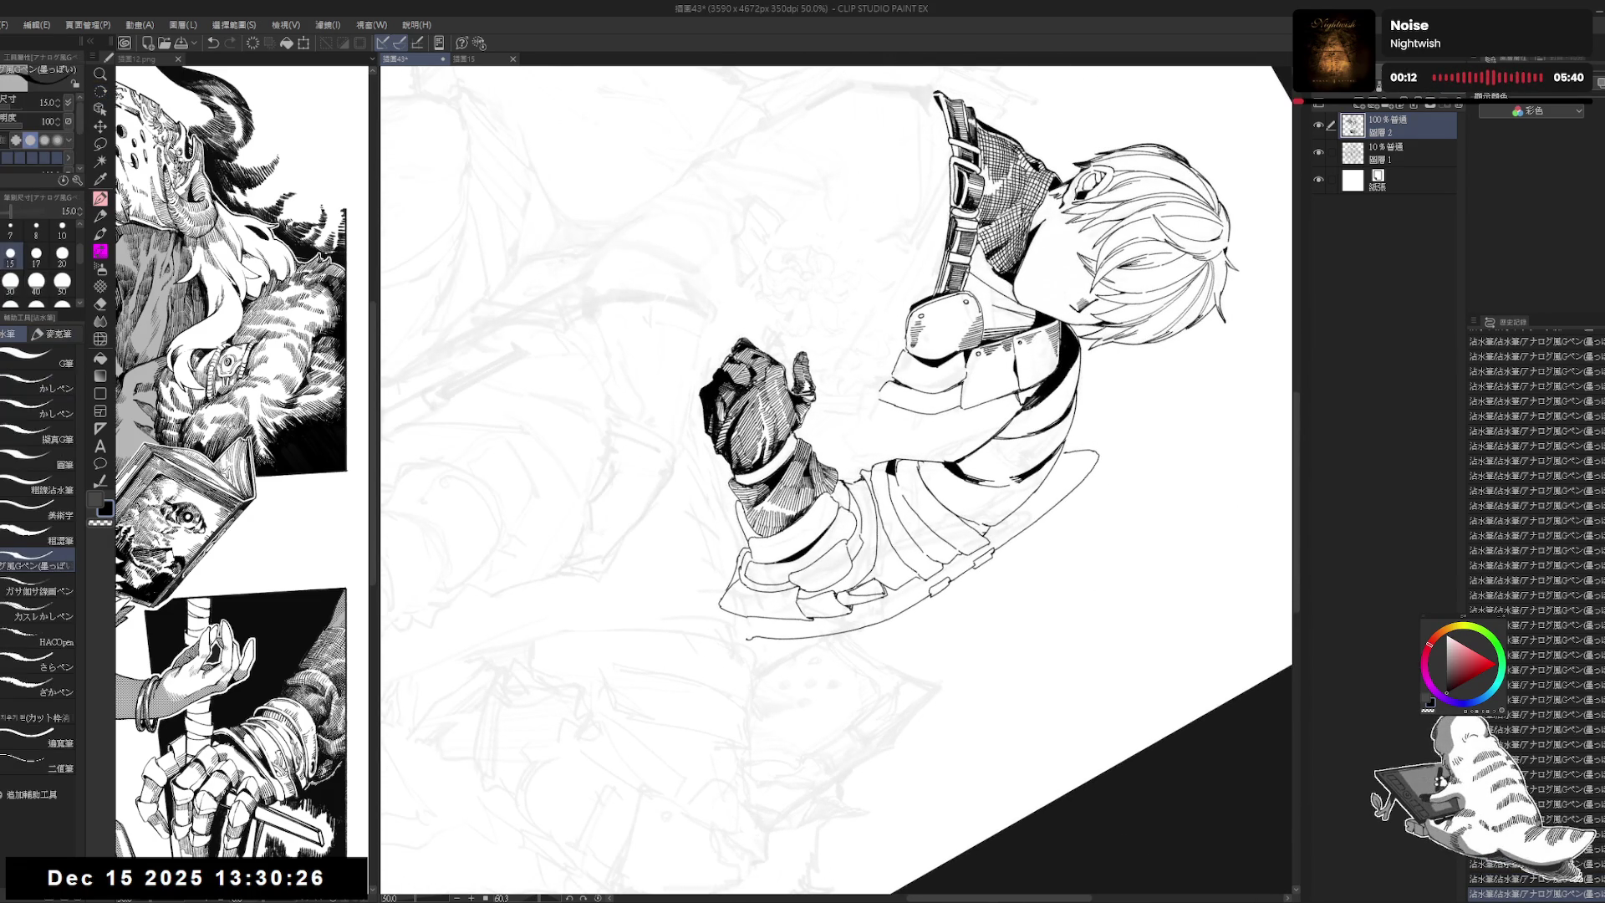
Step: Ink a small stroke on the gloved forearm and make the pen slightly thinner
drag(735, 486, 742, 497)
key(ctrl+z)
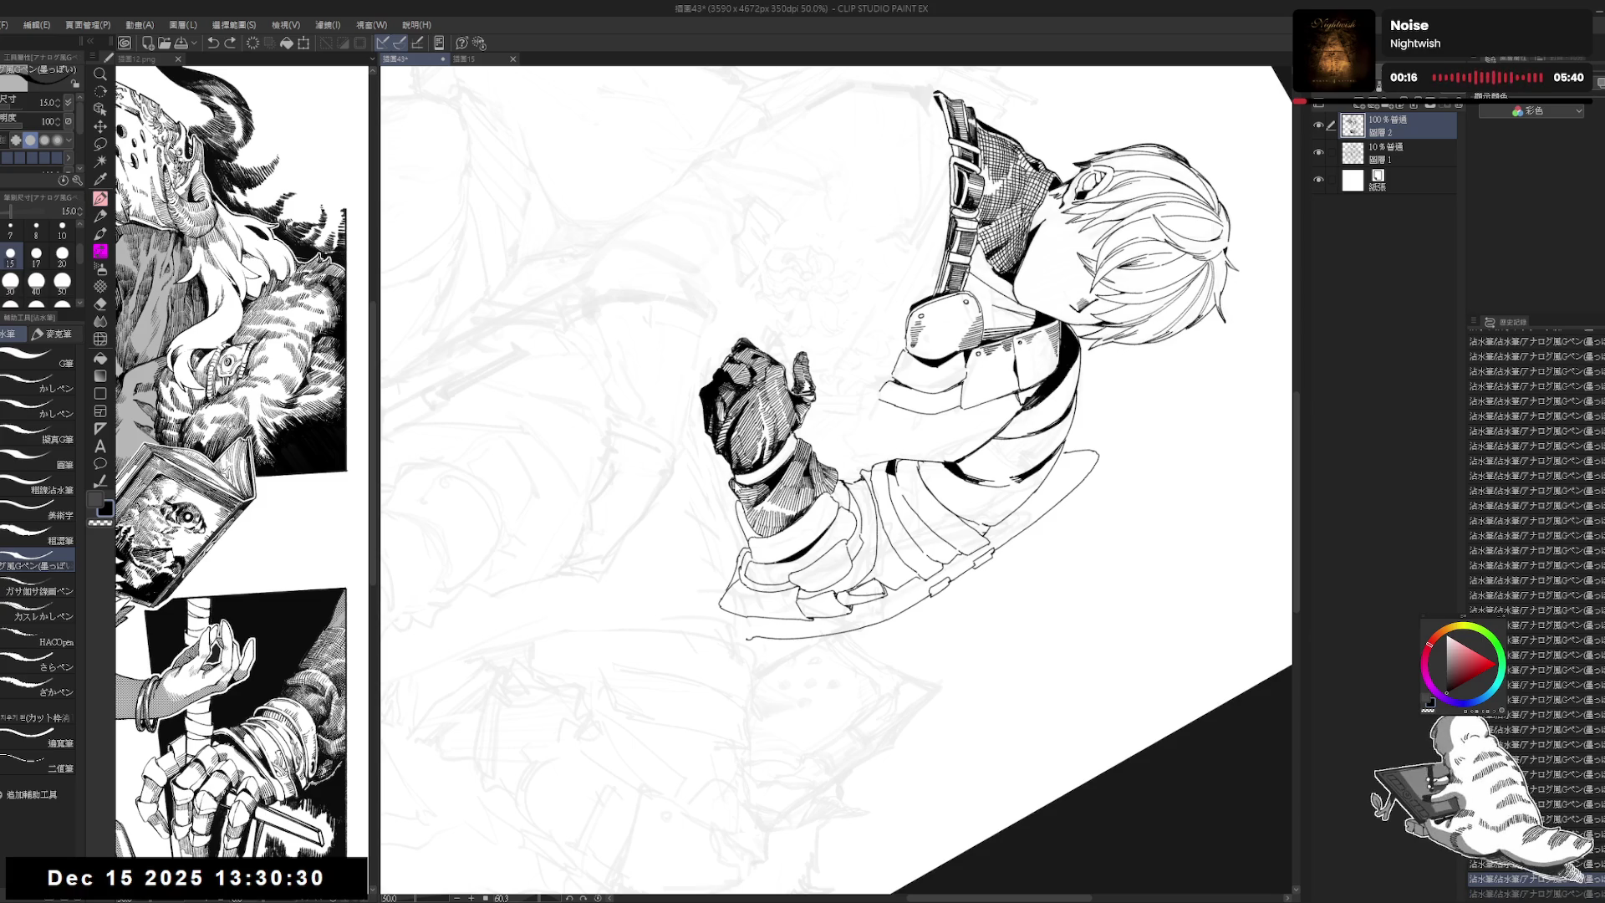
key(ctrl+y)
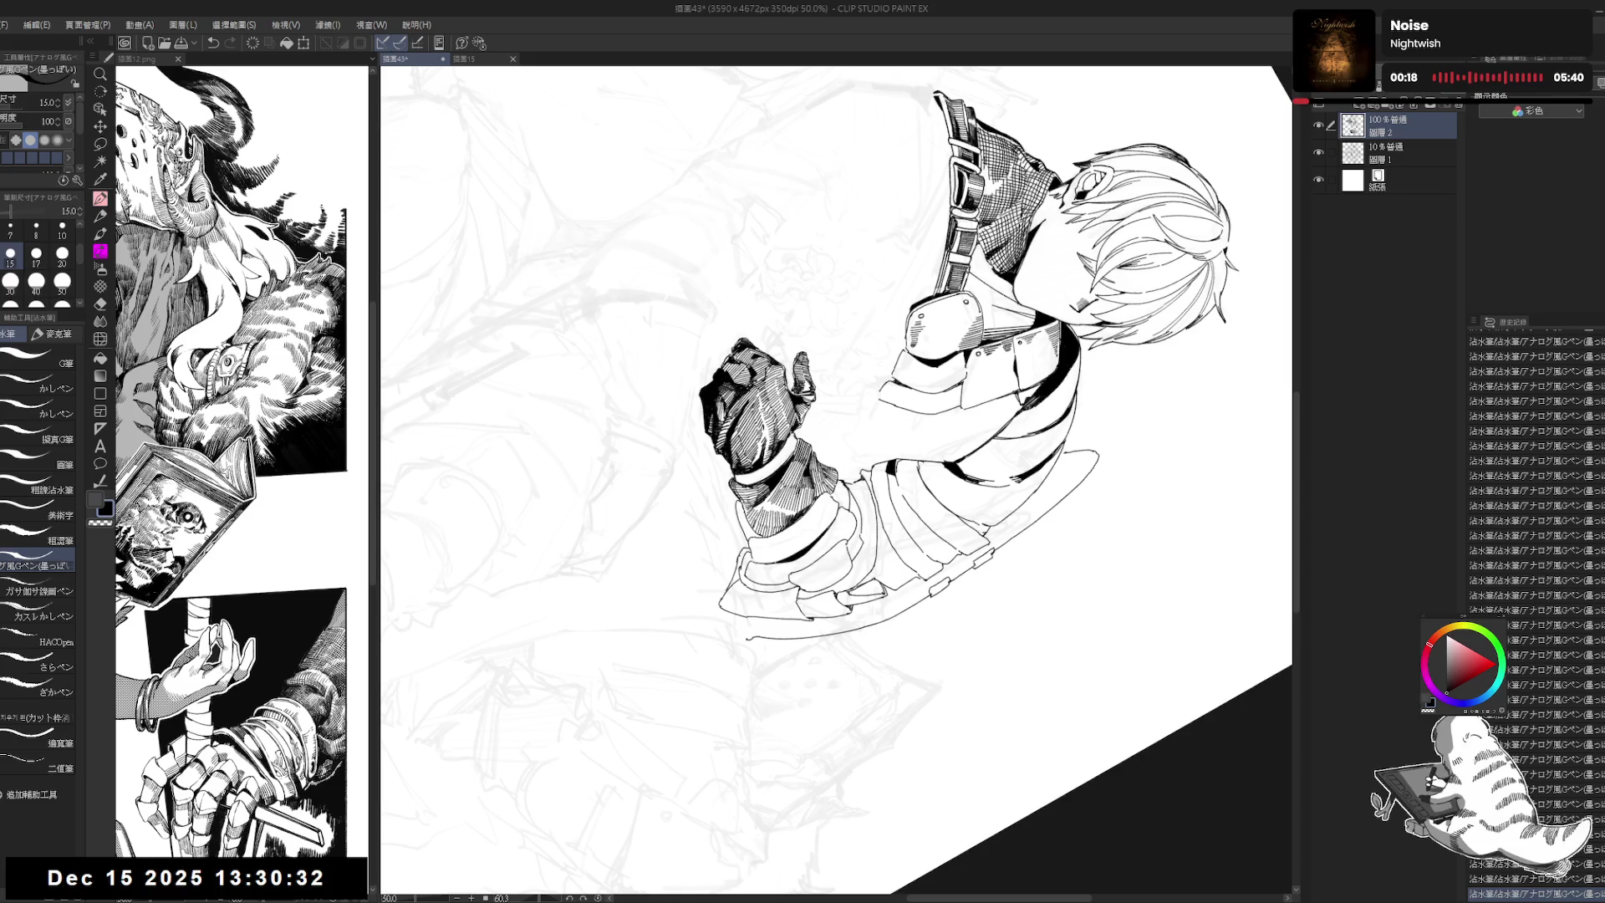
drag(738, 485, 745, 500)
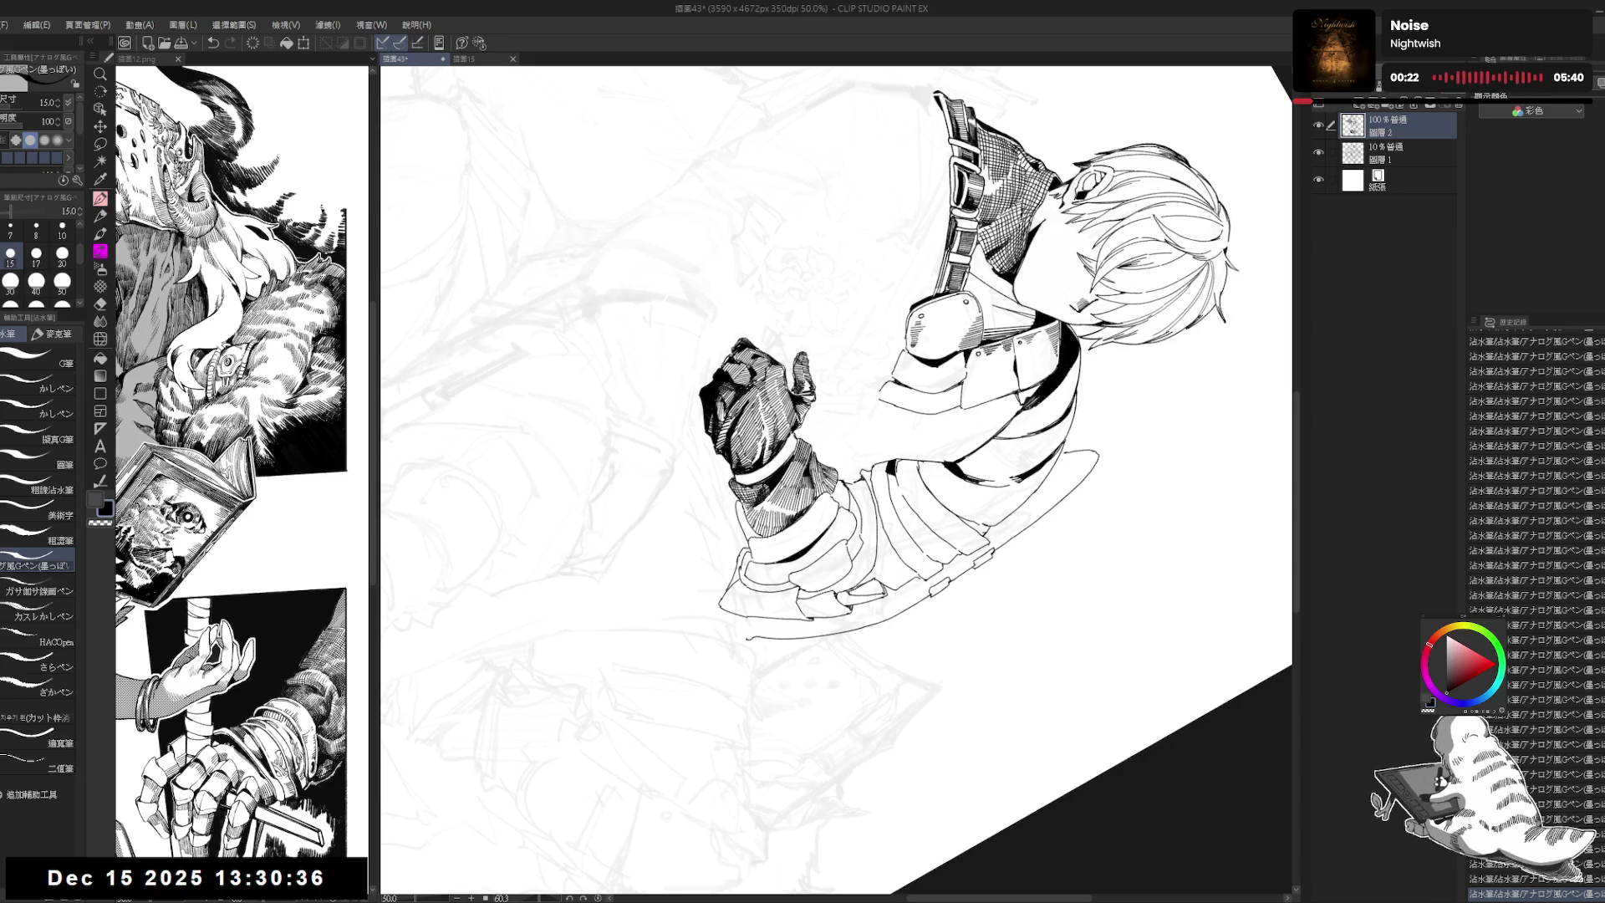
drag(727, 493, 721, 491)
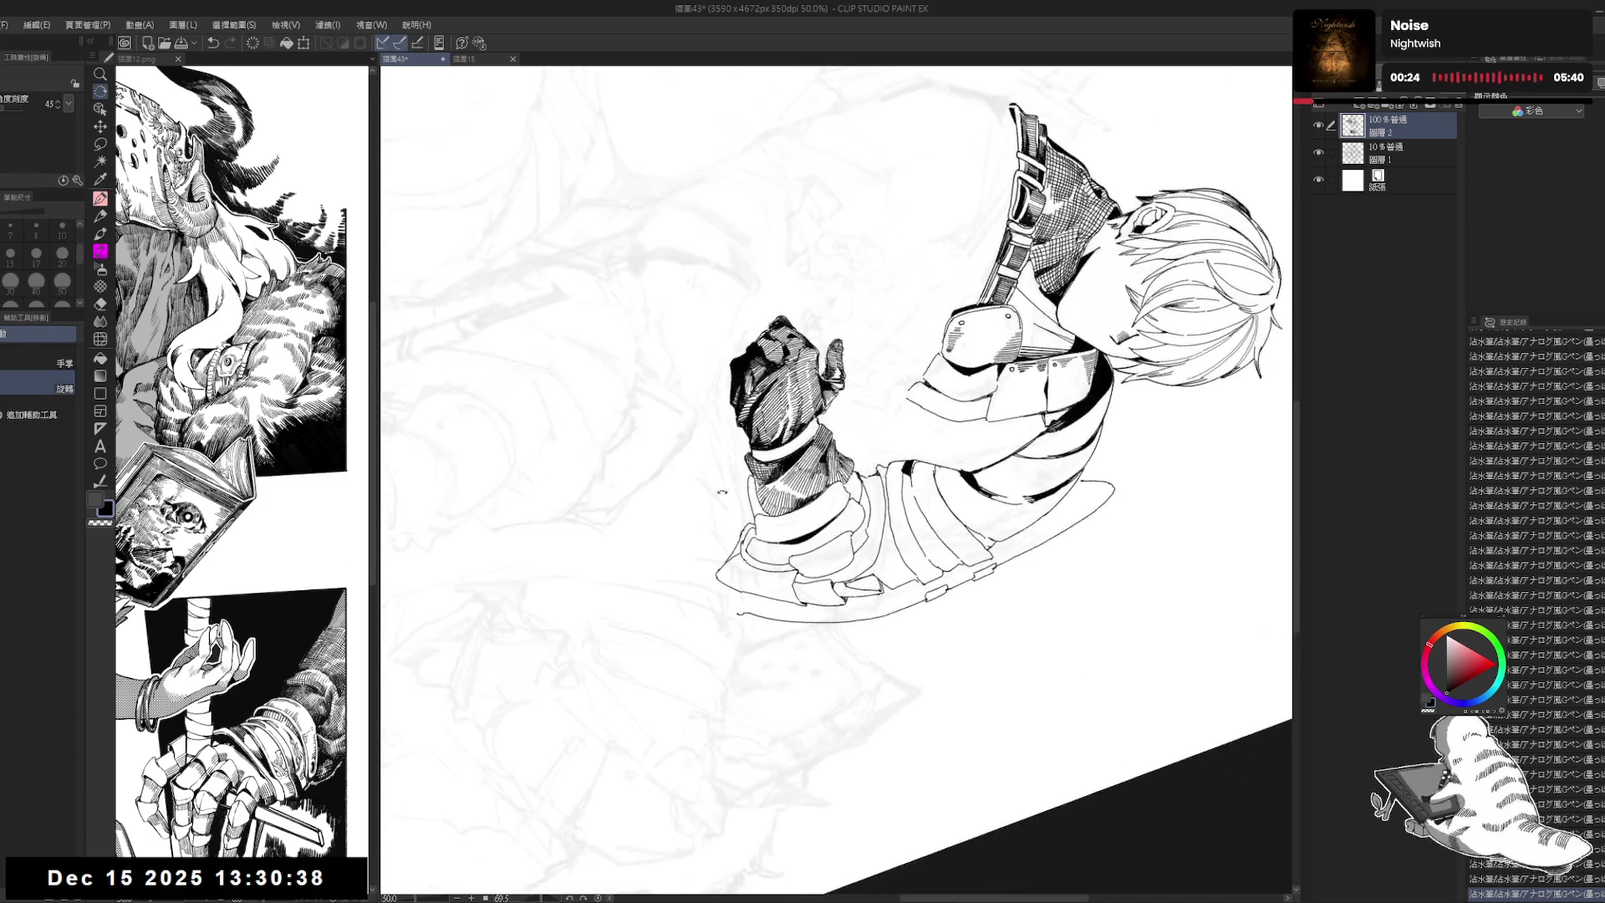
key(p)
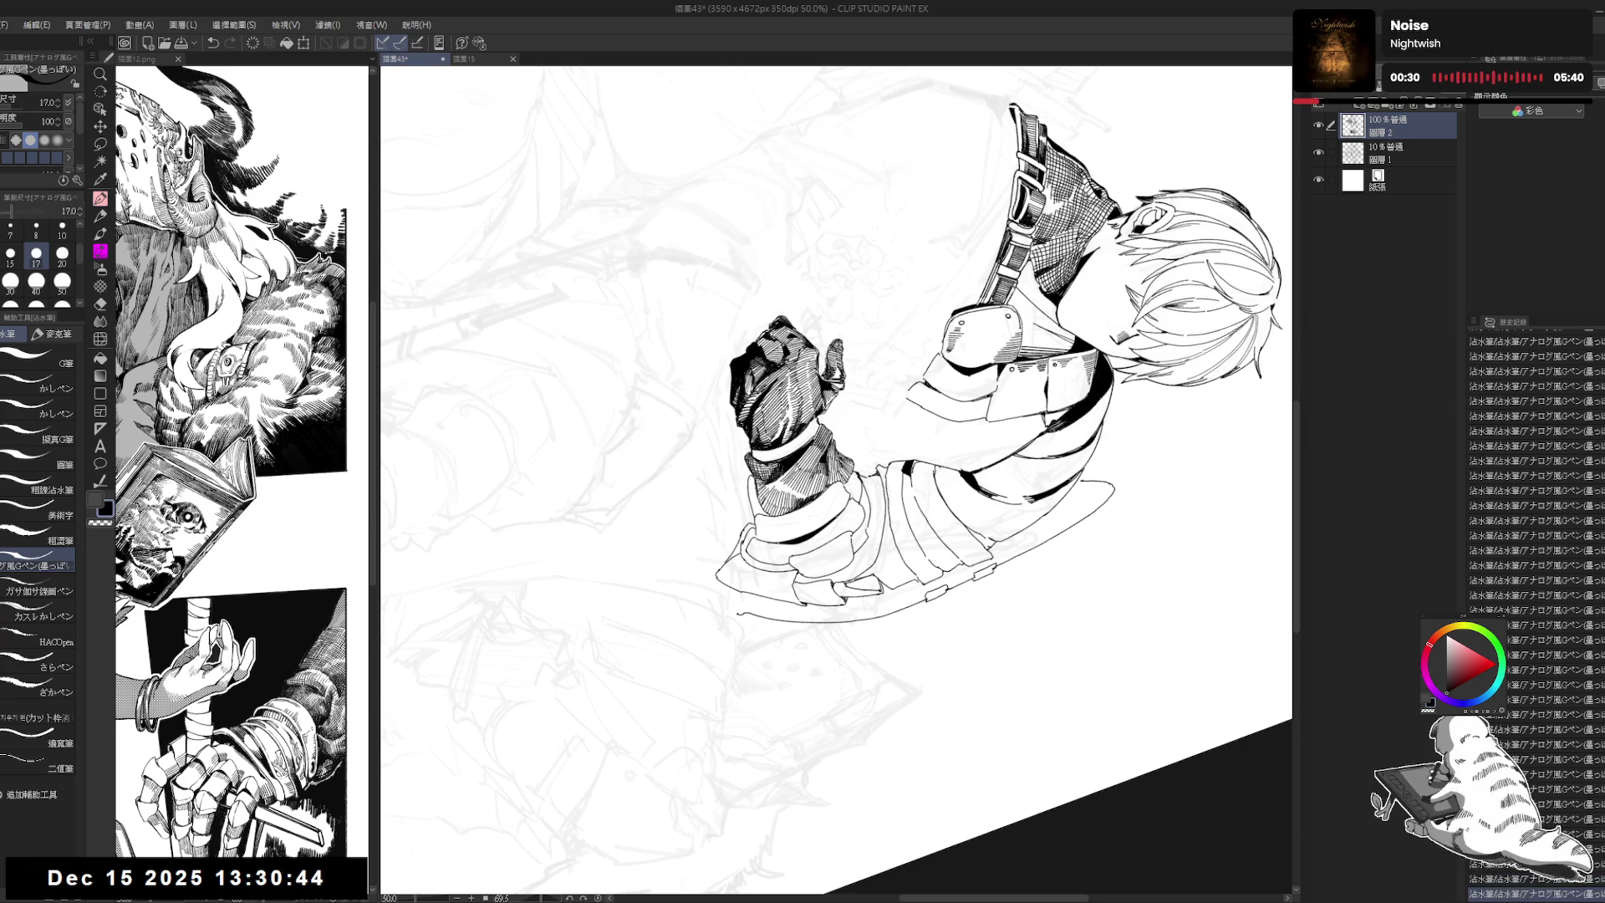
key(bracketleft)
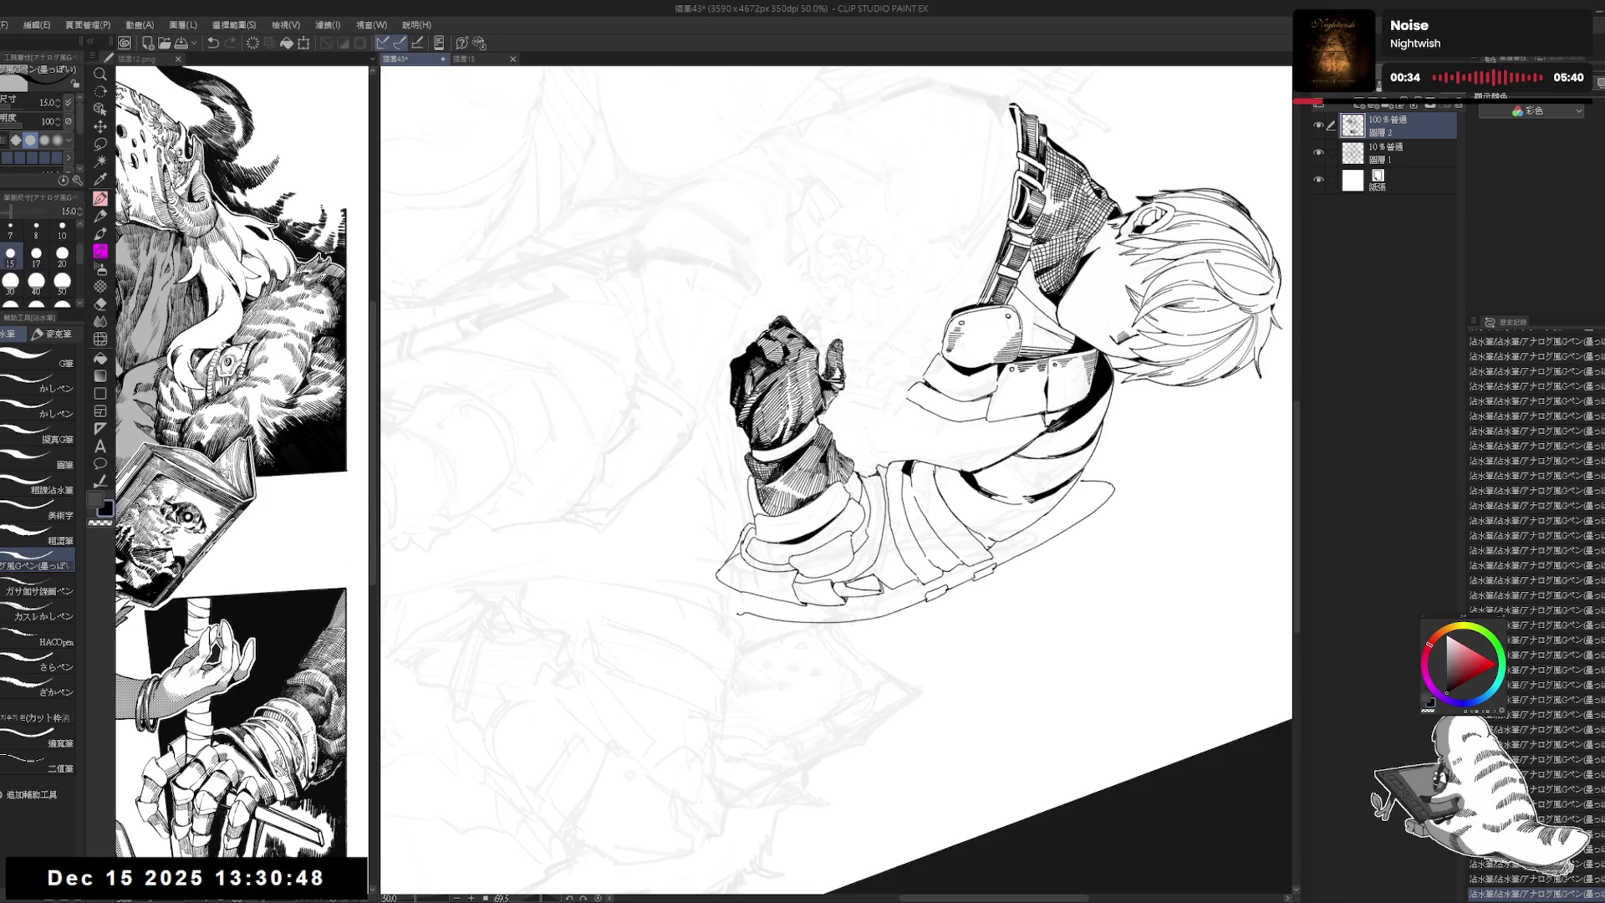
Step: Shrink the pen further for finer lines while tilting the canvas toward the arm
drag(920, 585, 752, 544)
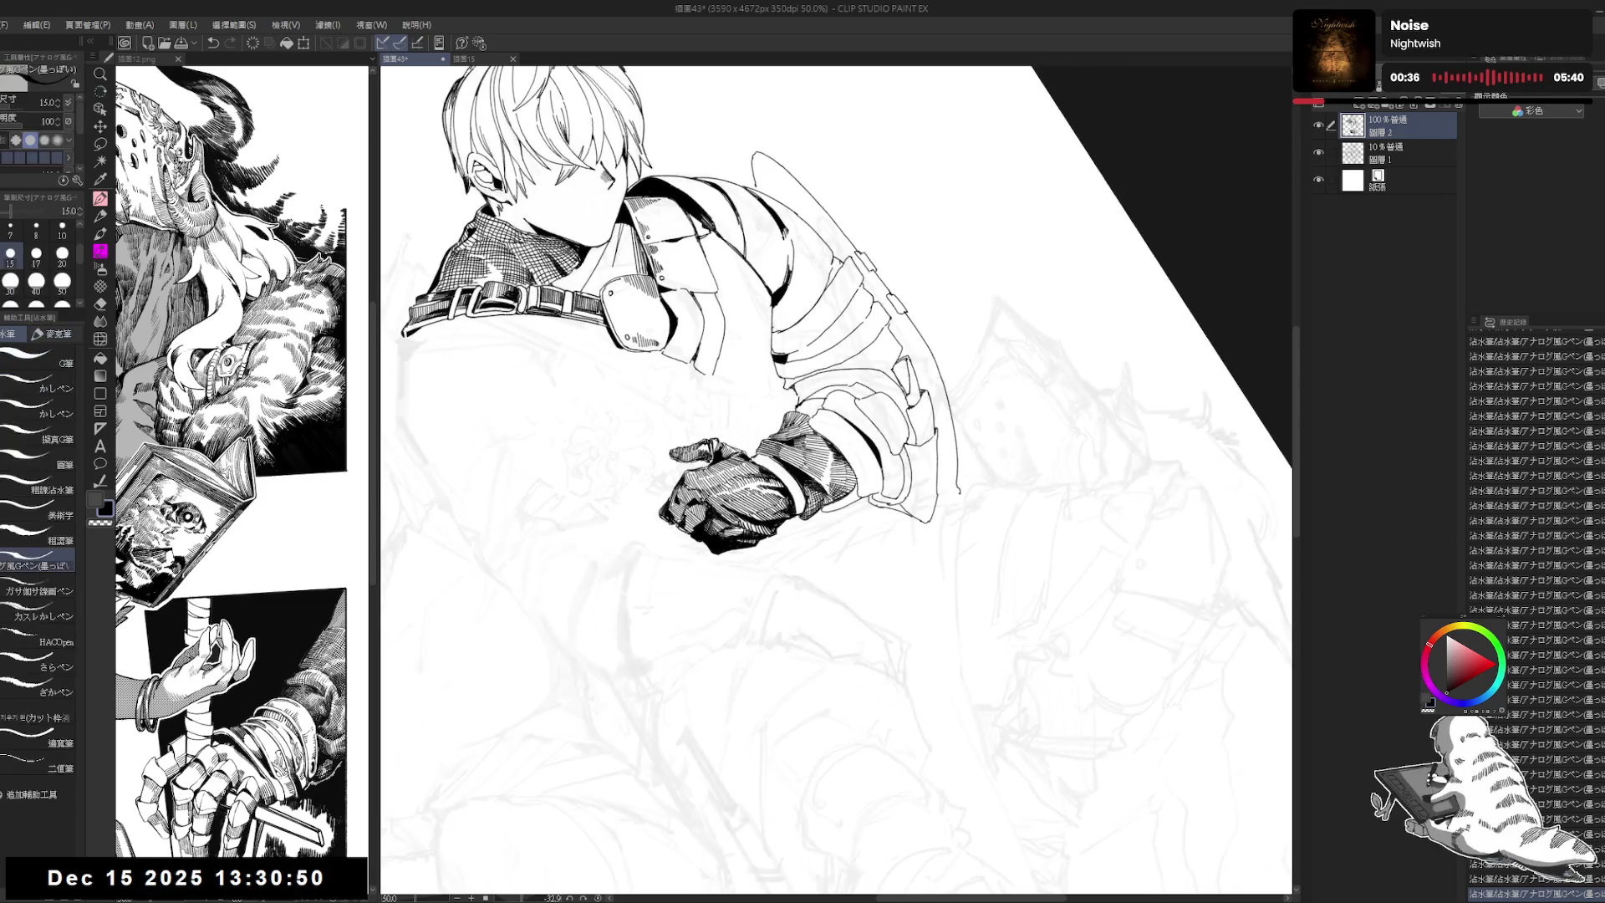
key(bracketleft)
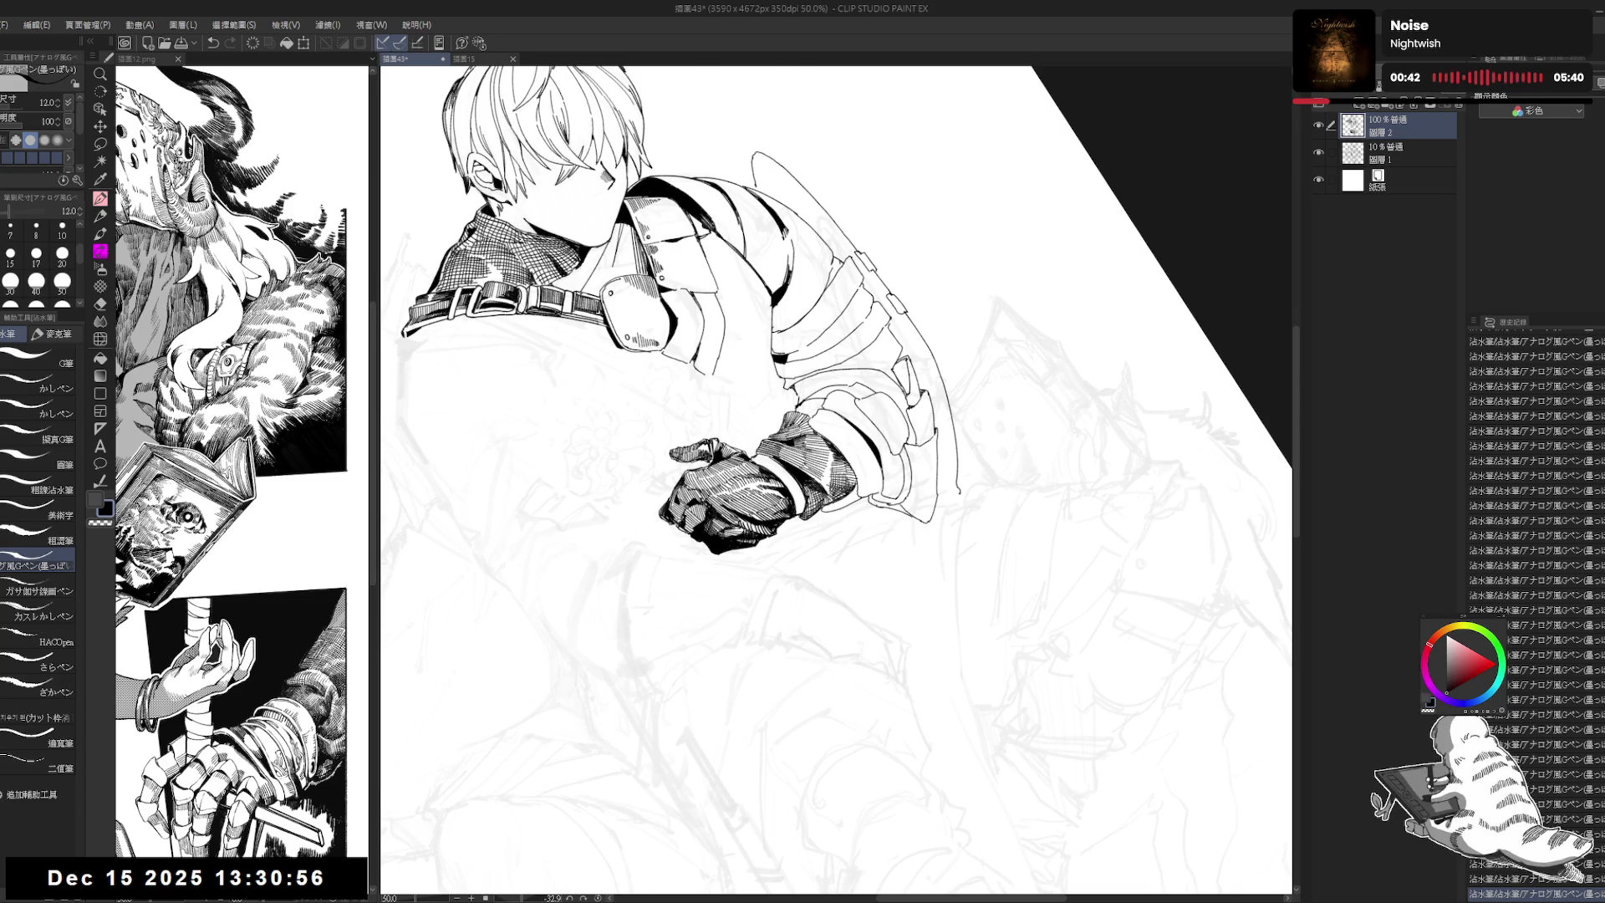
key(at)
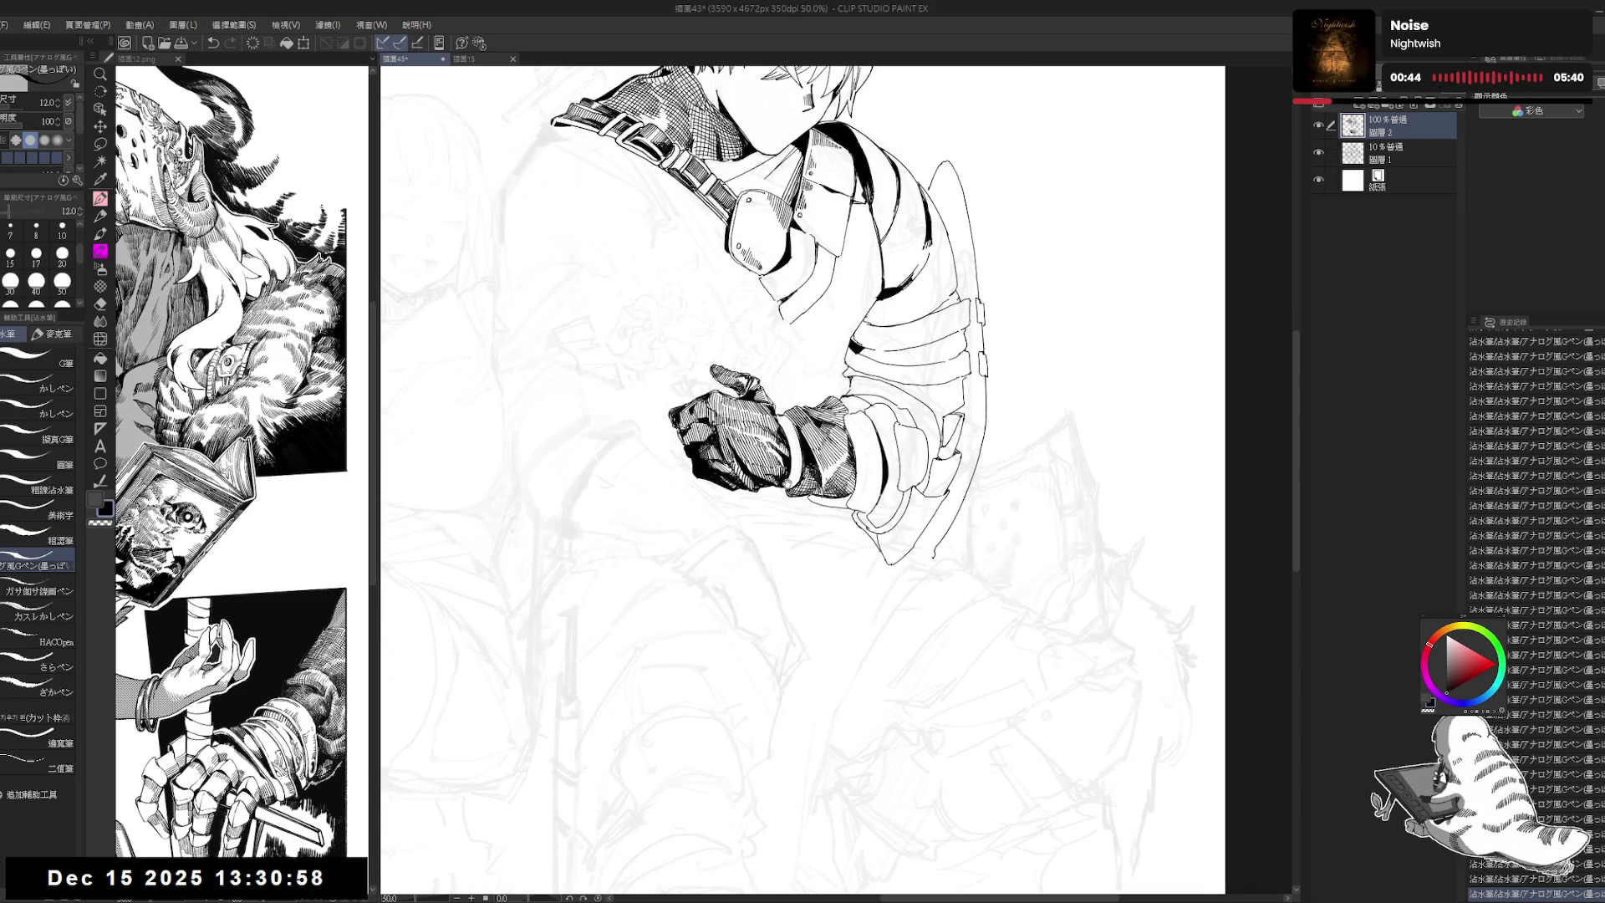
drag(810, 481, 887, 572)
key(r)
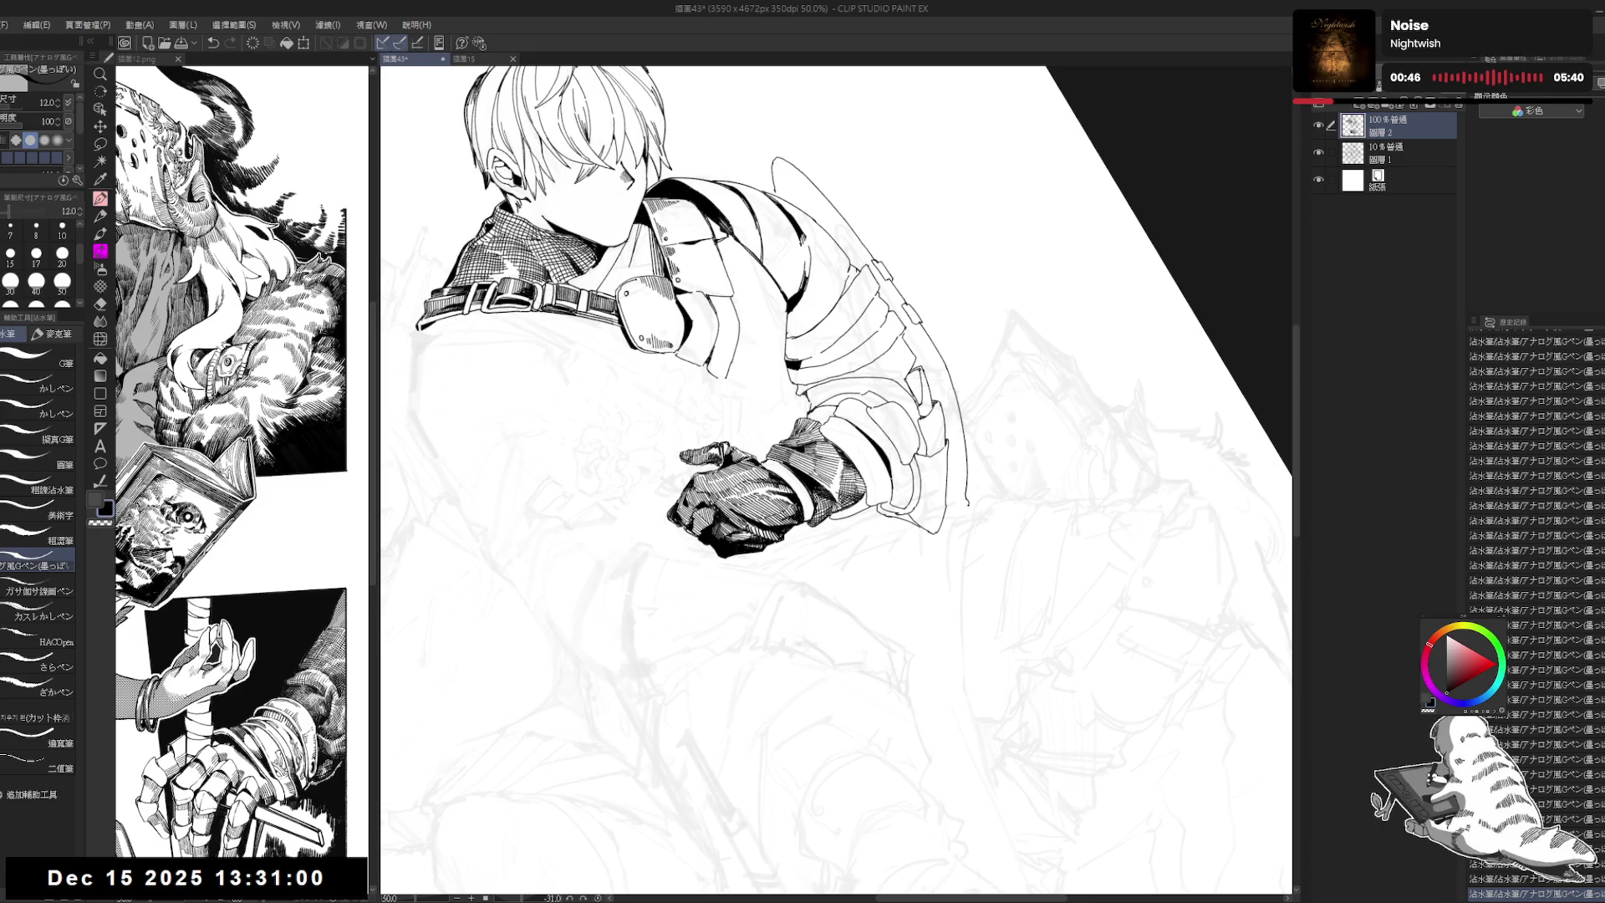
key(ctrl+z)
key(ctrl+y)
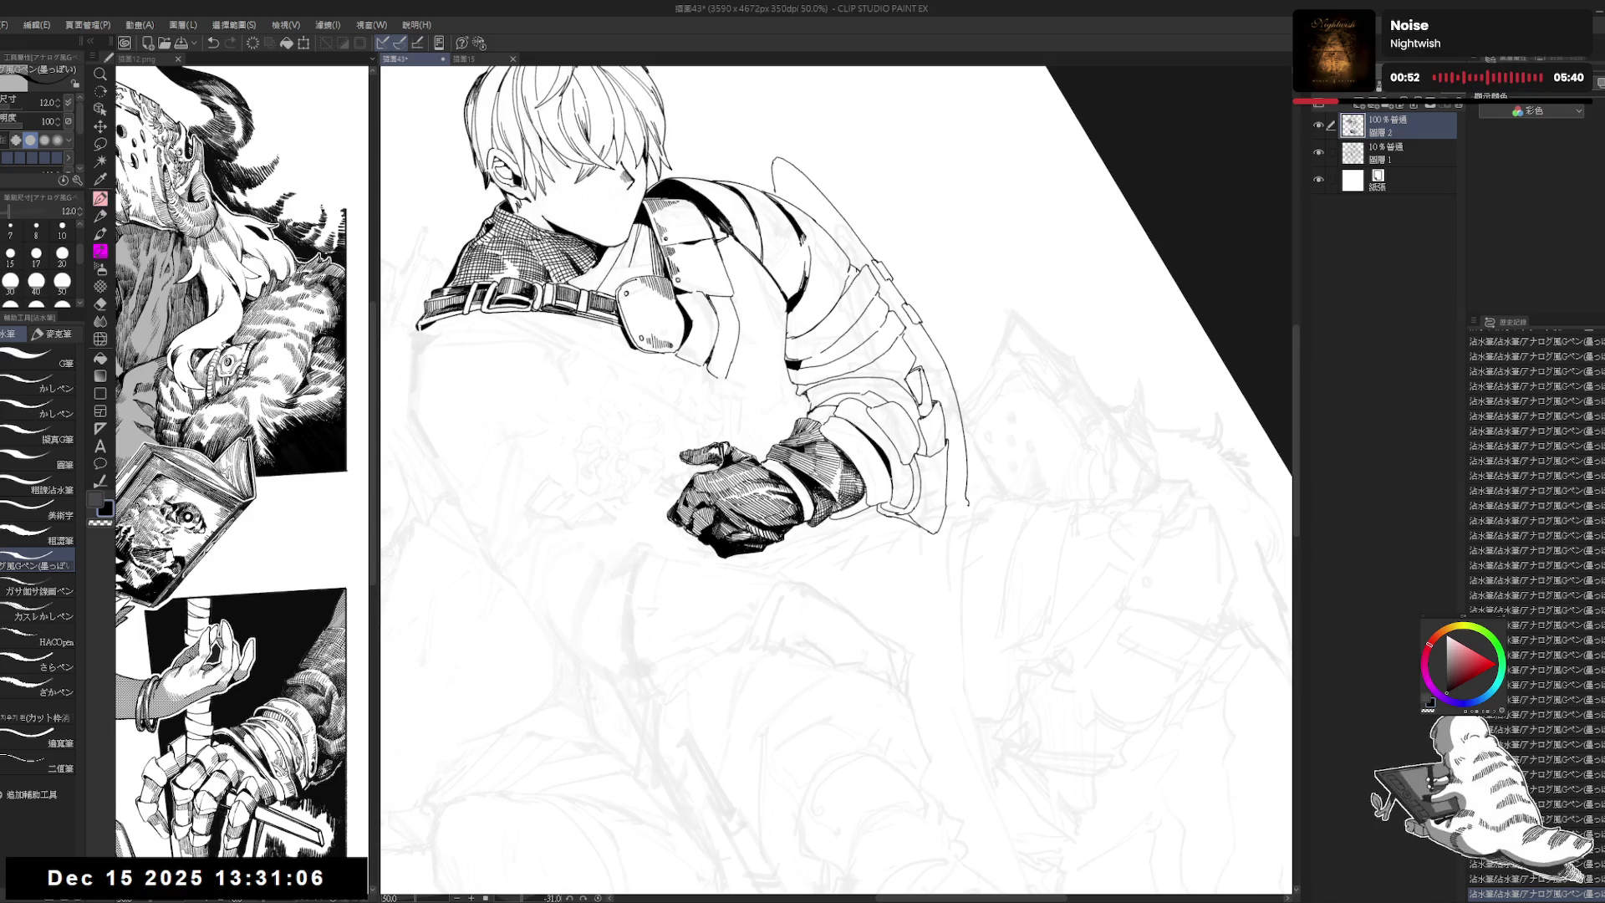
Step: Straighten and zoom out the view, setting the pen size to 15 and then 17
drag(836, 418, 919, 543)
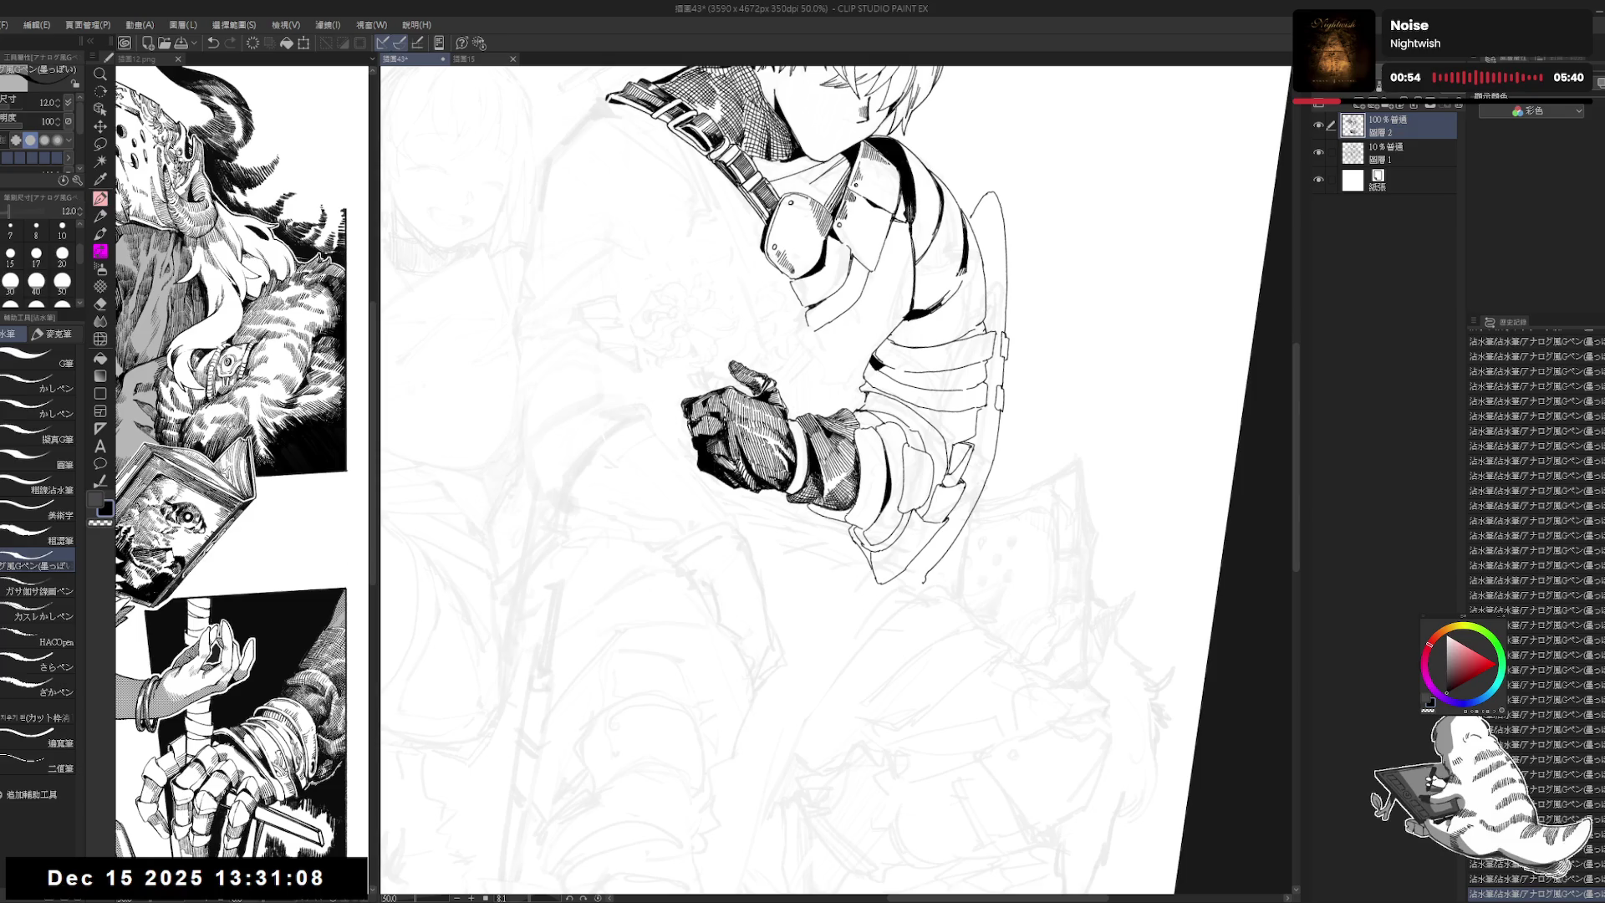
drag(836, 418, 844, 451)
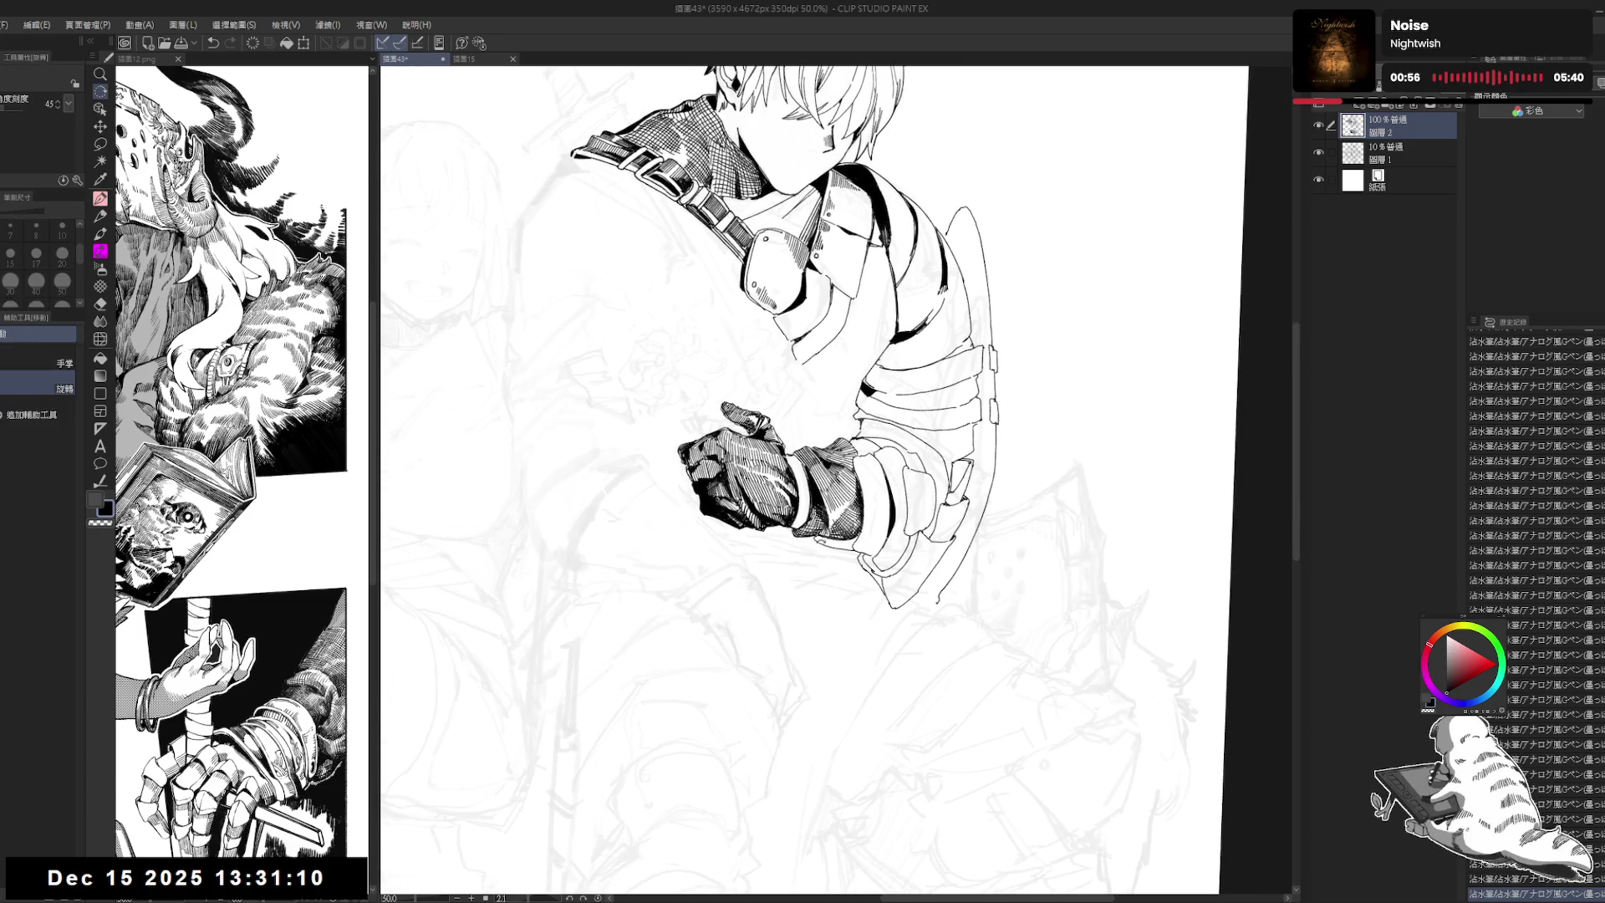
click(10, 252)
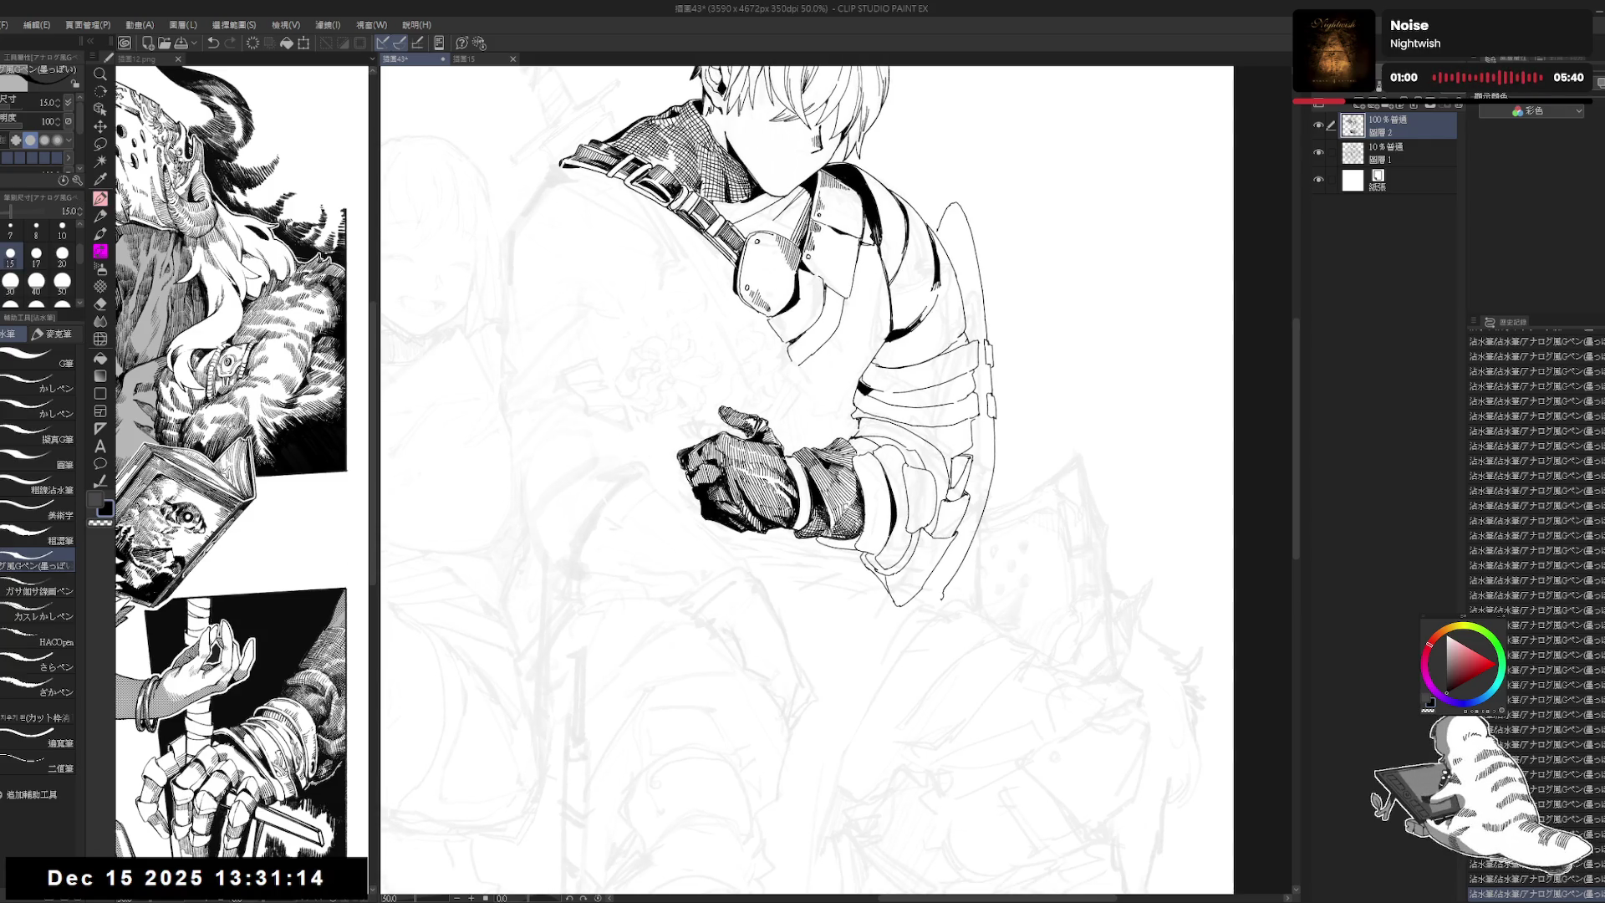
key(ctrl+minus)
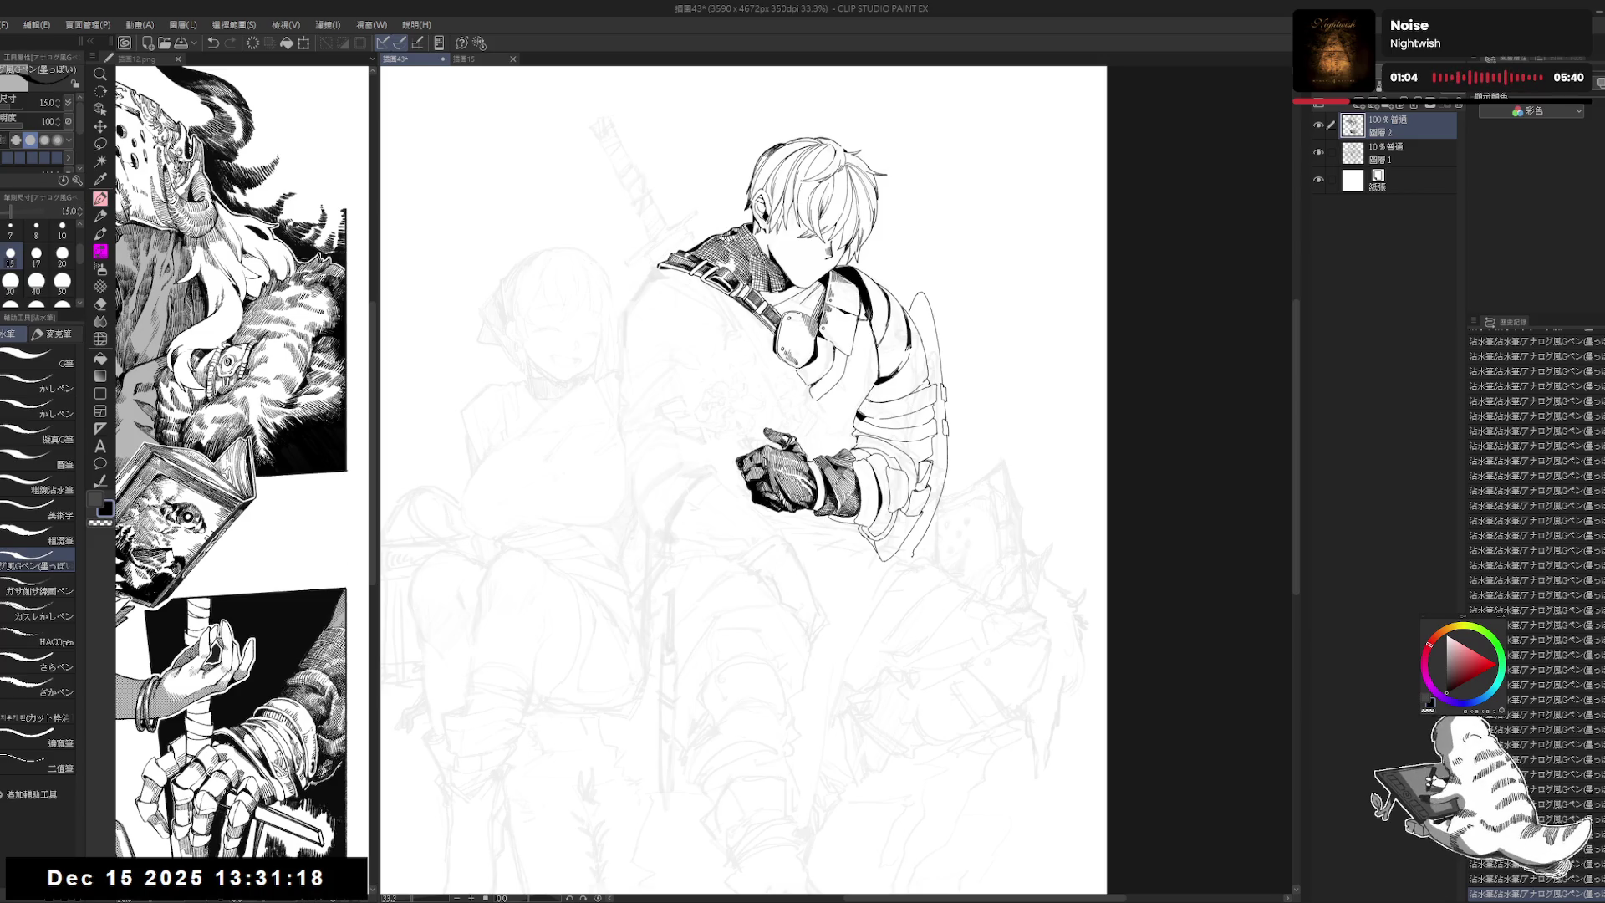
key(bracketright)
Step: Add short hatching lines on the forearm and gauntlet cuff at a tilted view
key(ctrl+plus)
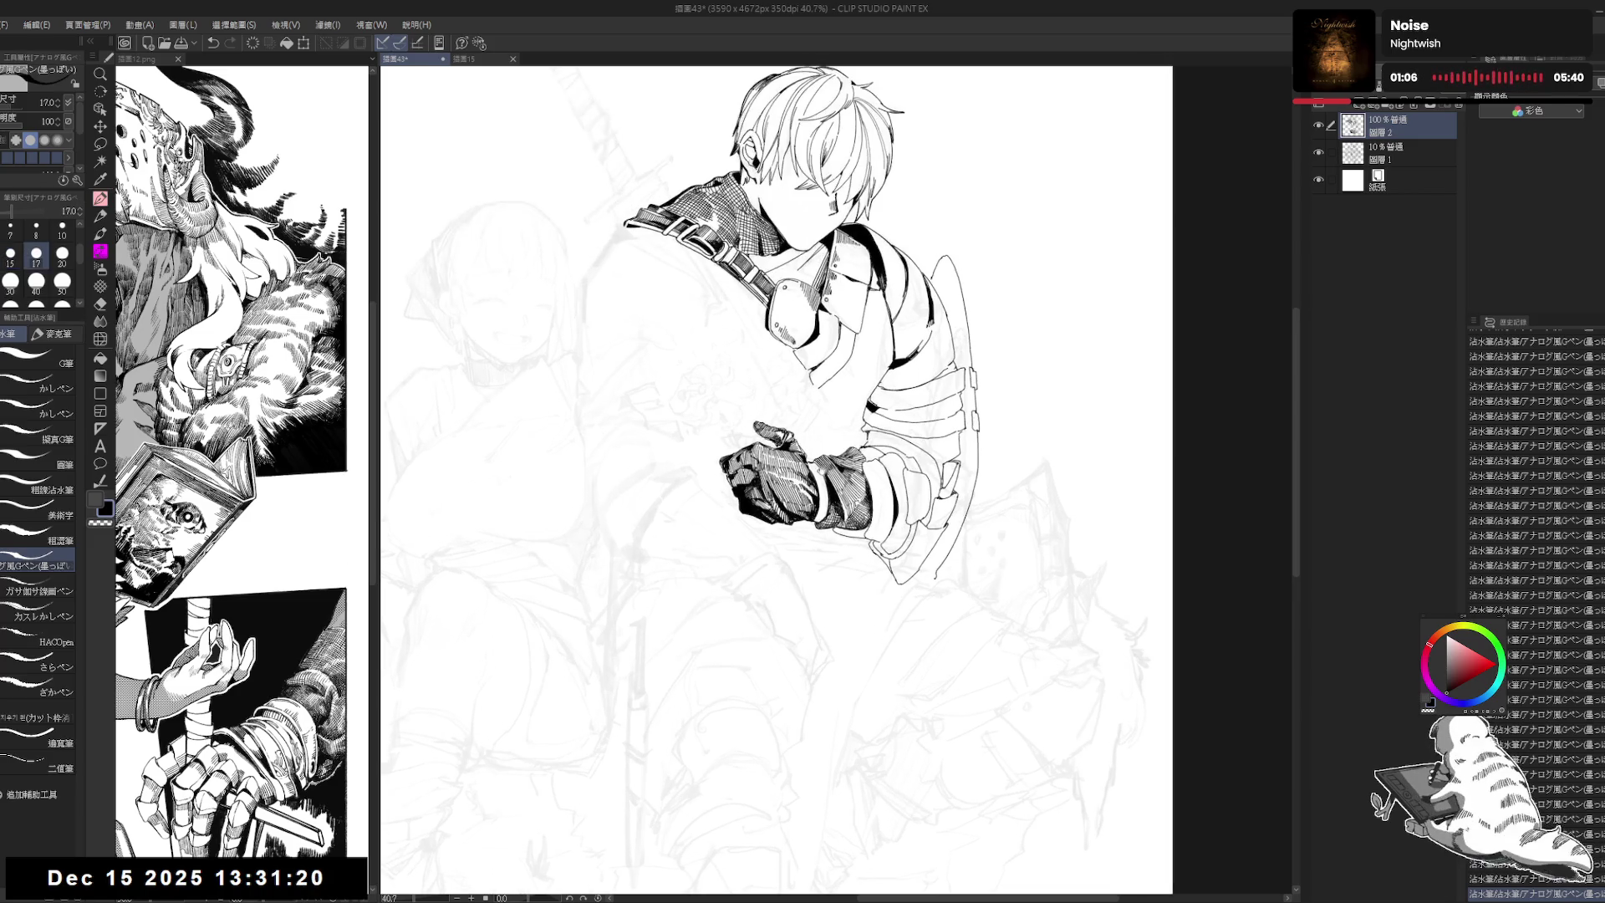
drag(962, 251, 753, 150)
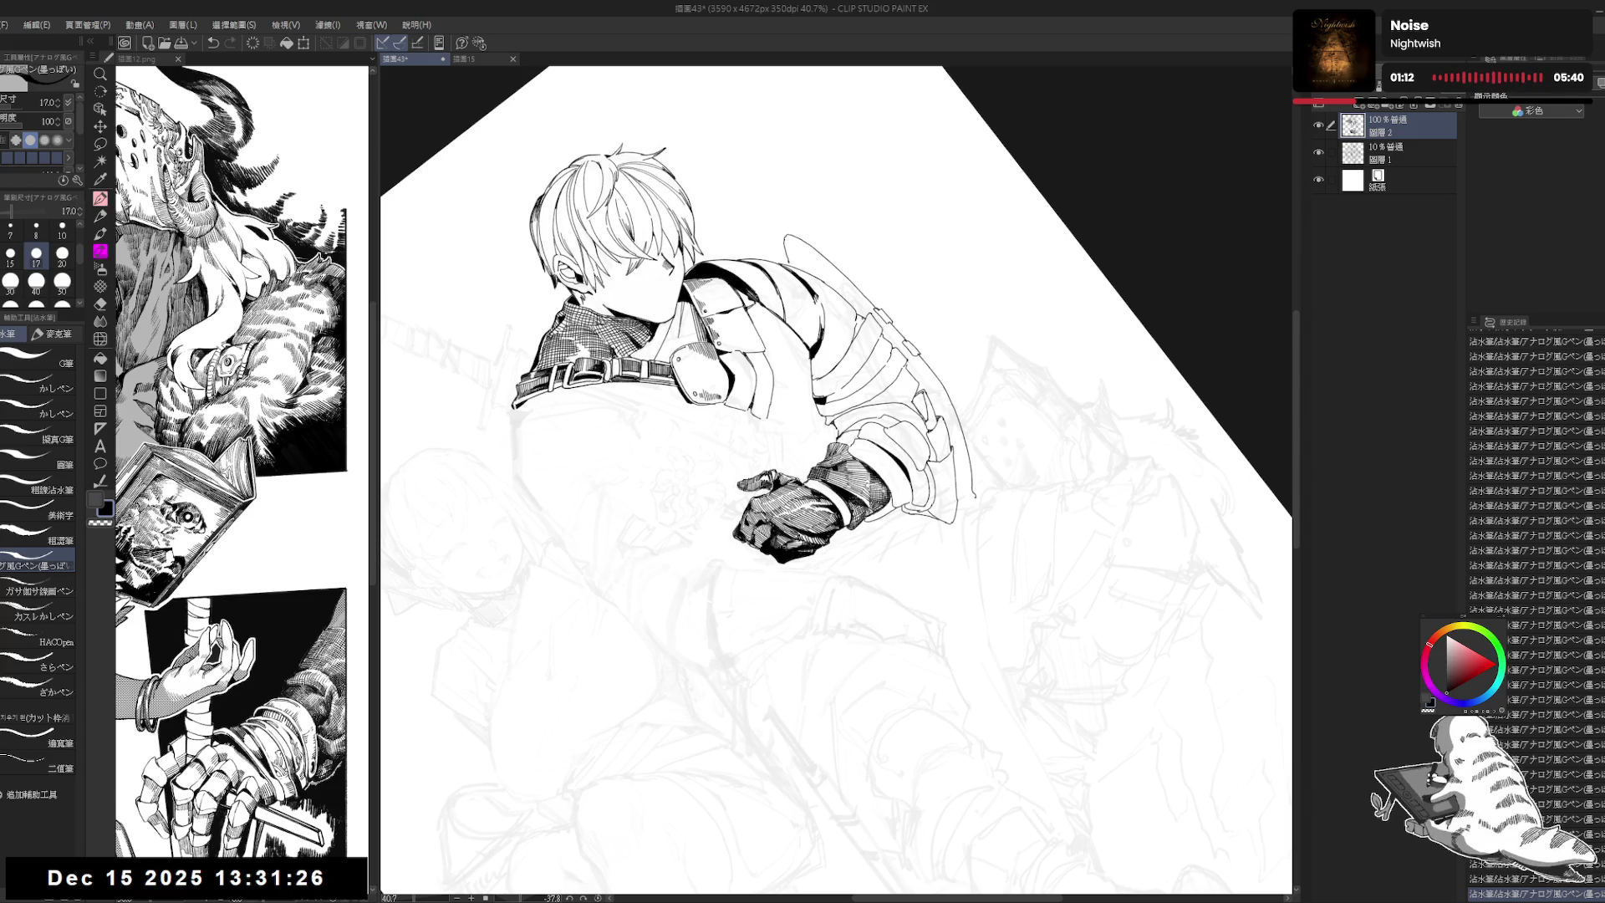
drag(835, 501, 878, 435)
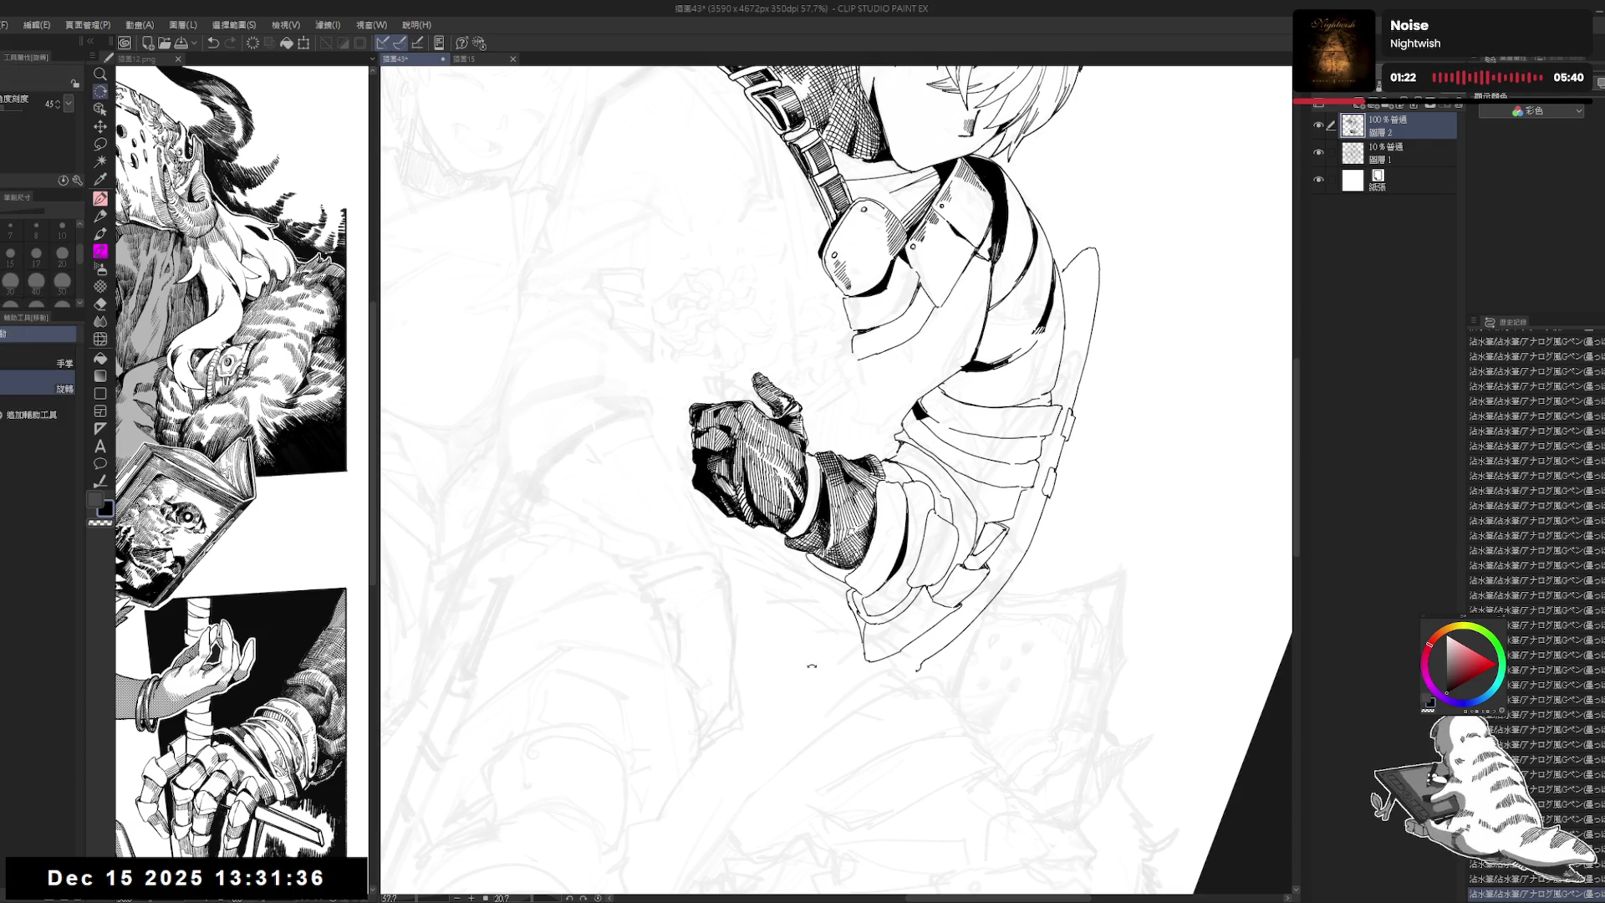
drag(836, 376, 919, 460)
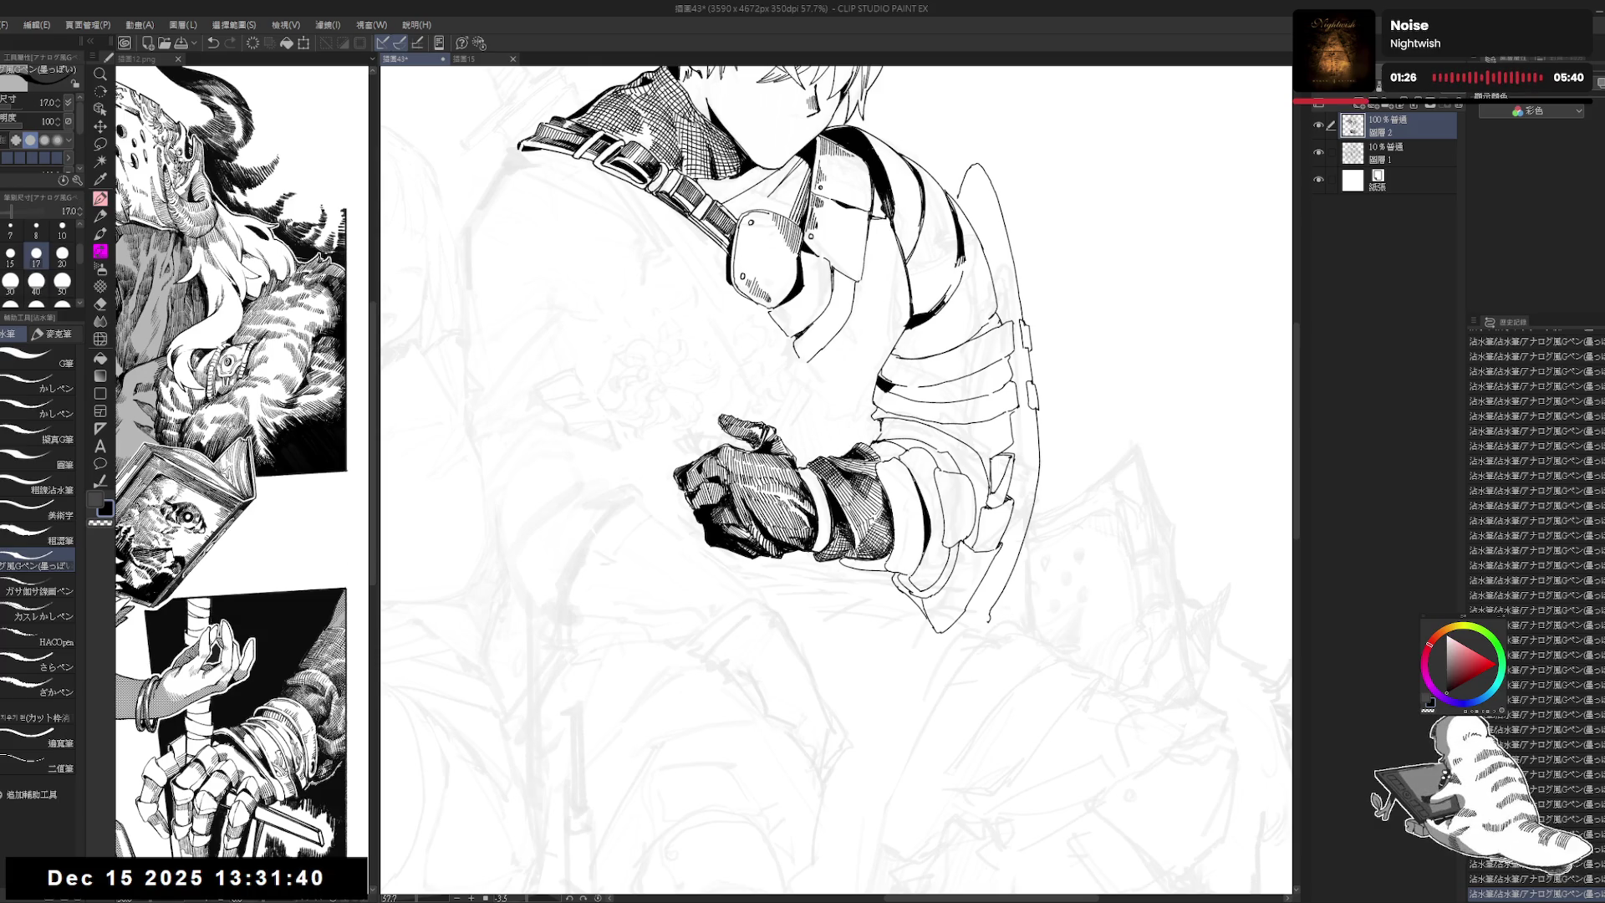
drag(883, 486, 872, 509)
drag(882, 494, 875, 514)
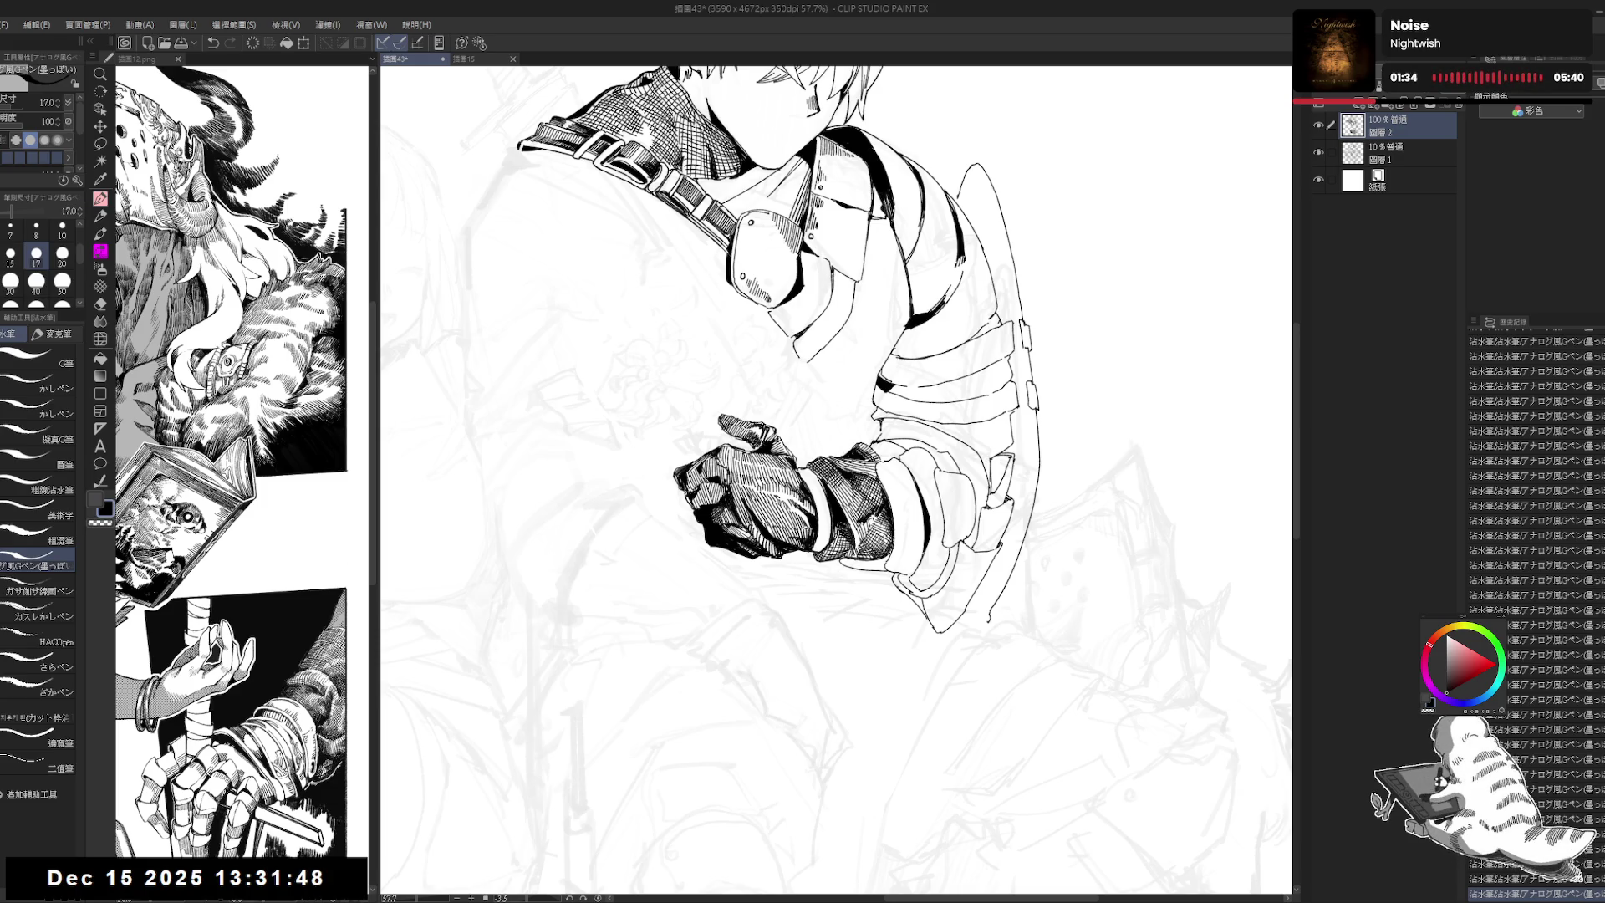
Step: Return the canvas upright, zoom out, and save the illustration with Ctrl+S
scroll(836, 476, down, 3)
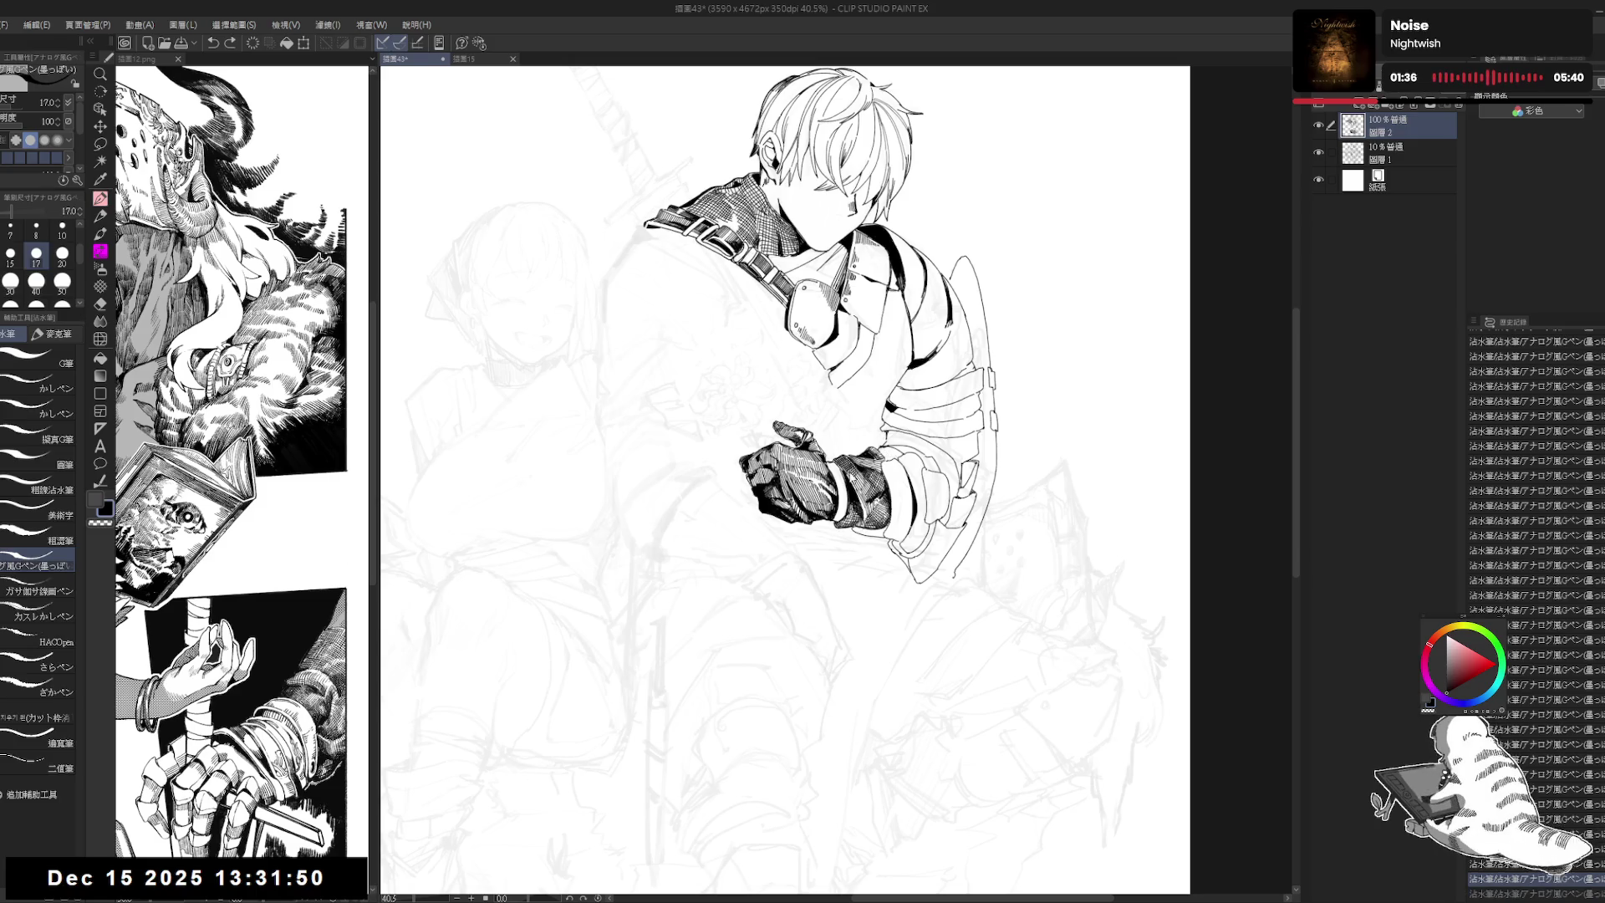
drag(1087, 351, 995, 242)
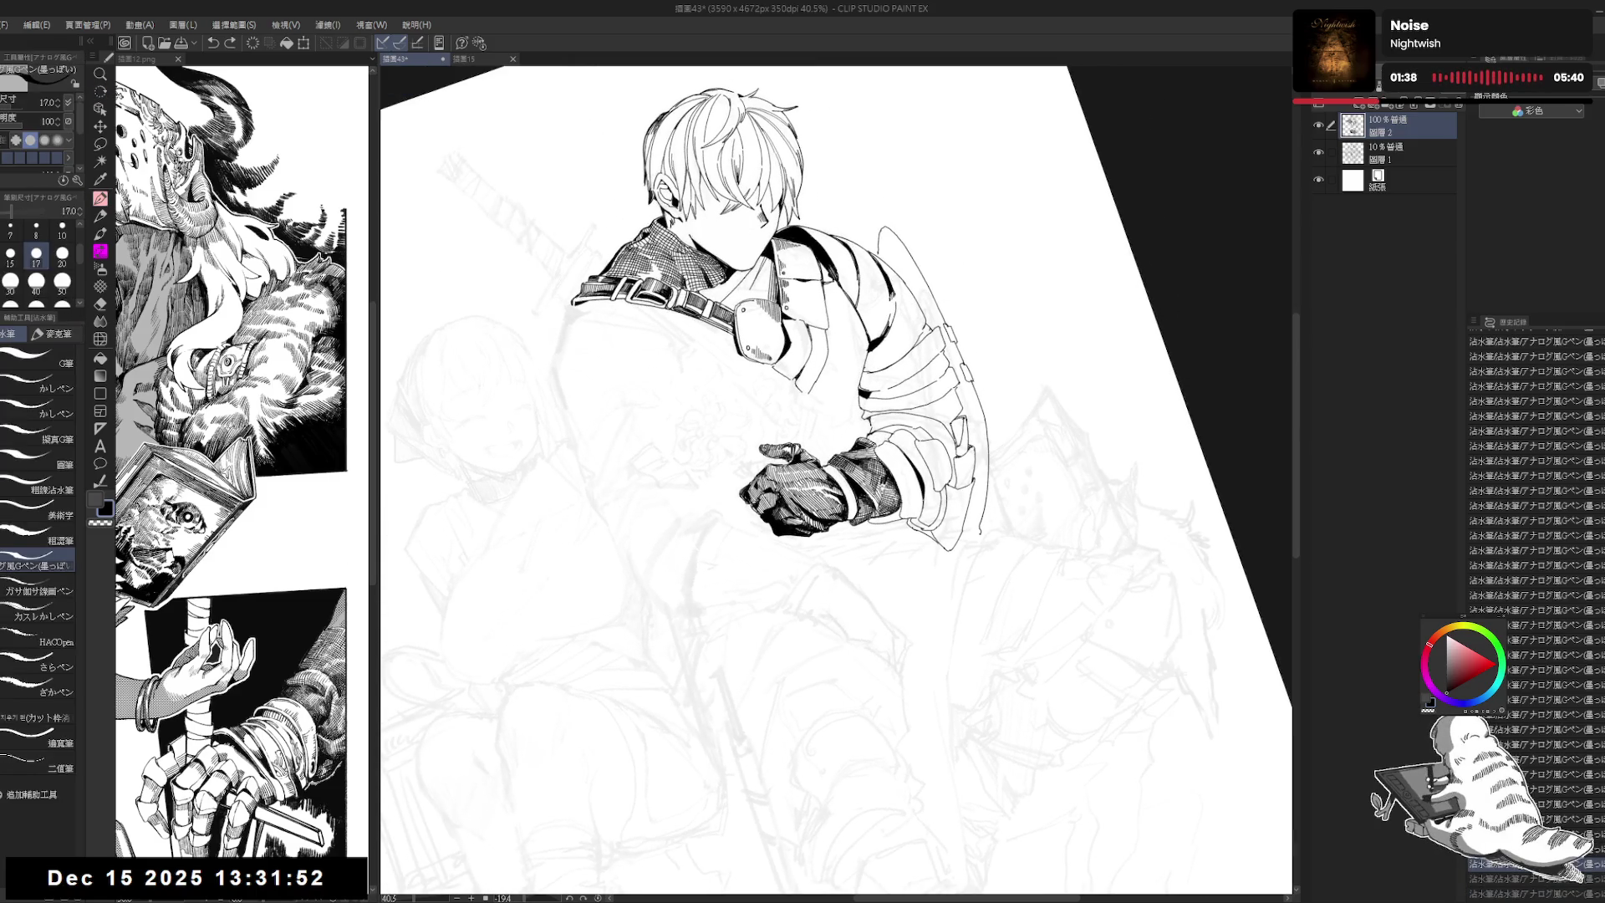
key(ctrl+@)
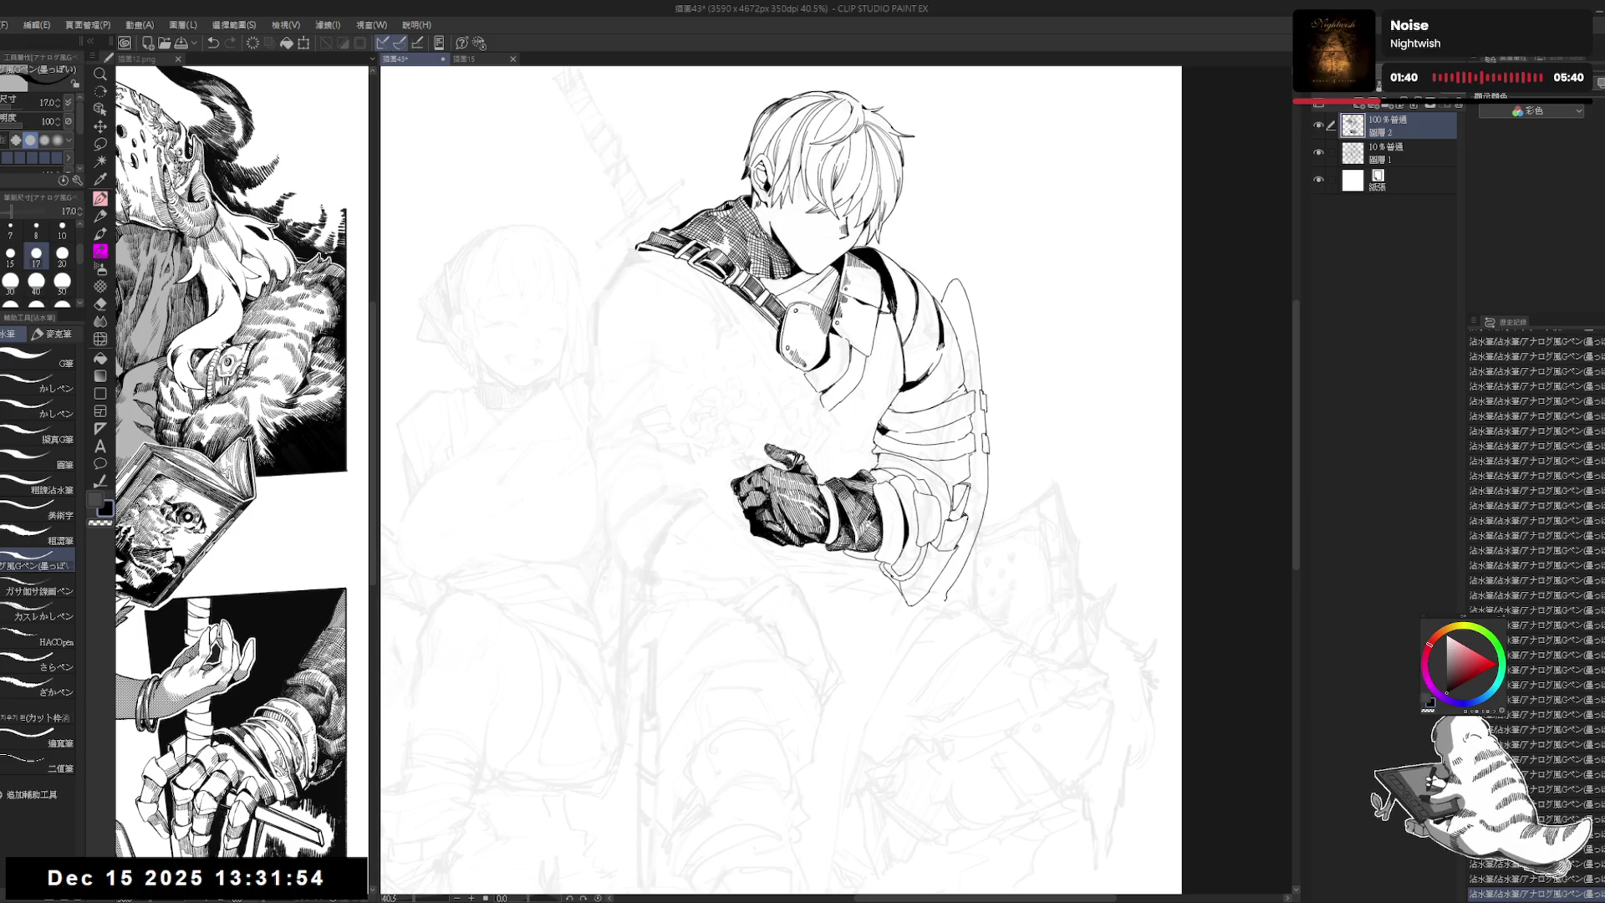
scroll(869, 435, down, 1)
key(ctrl+s)
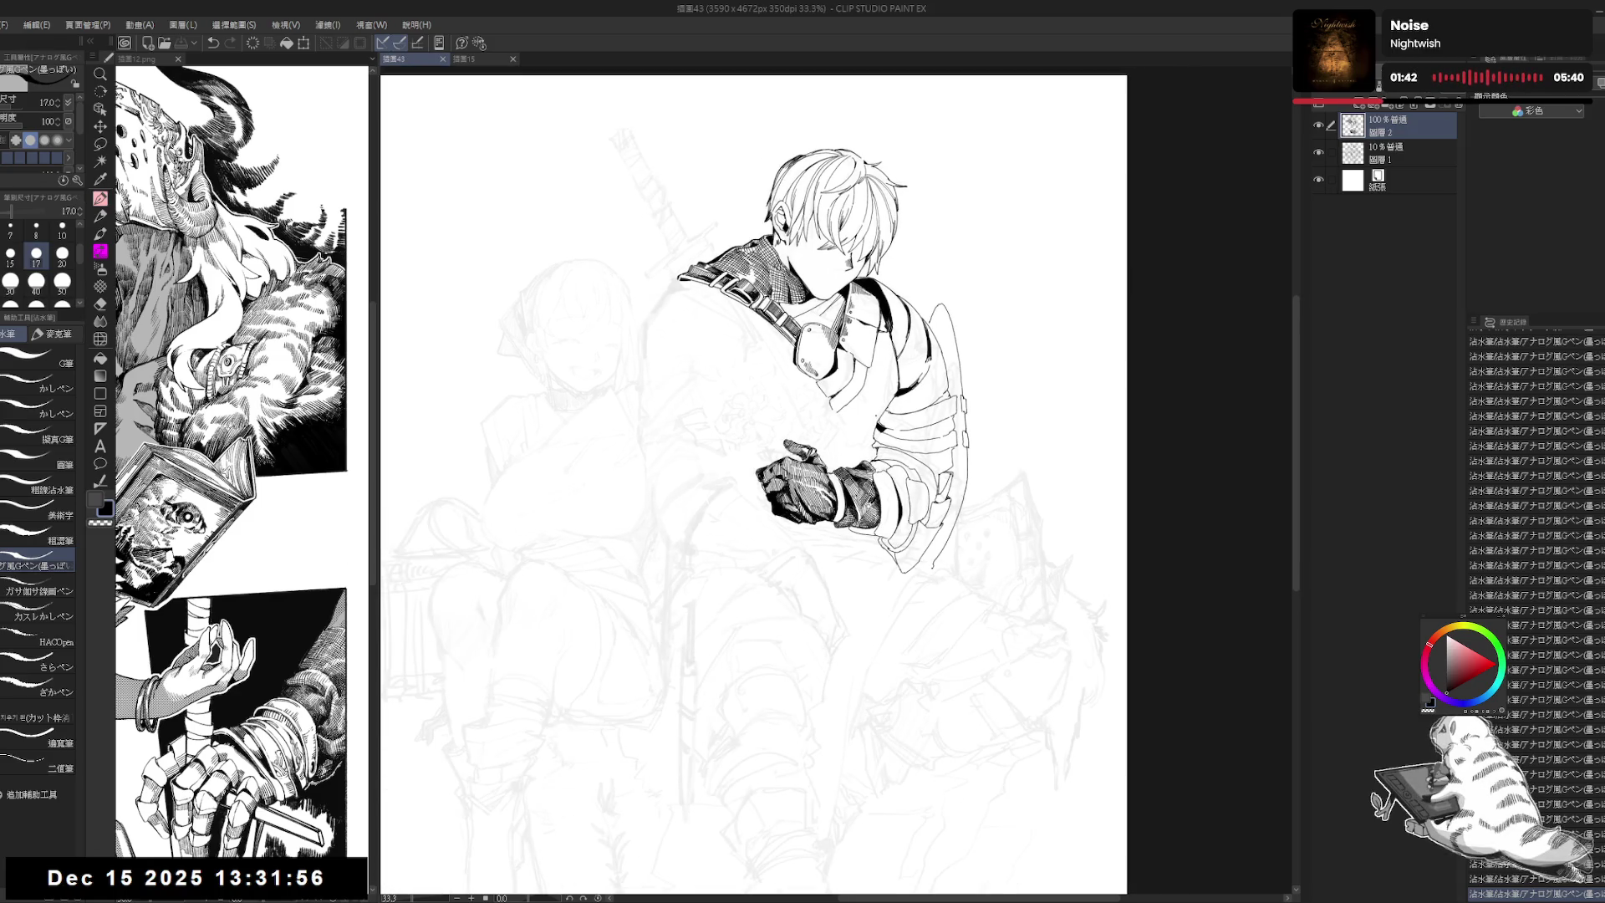
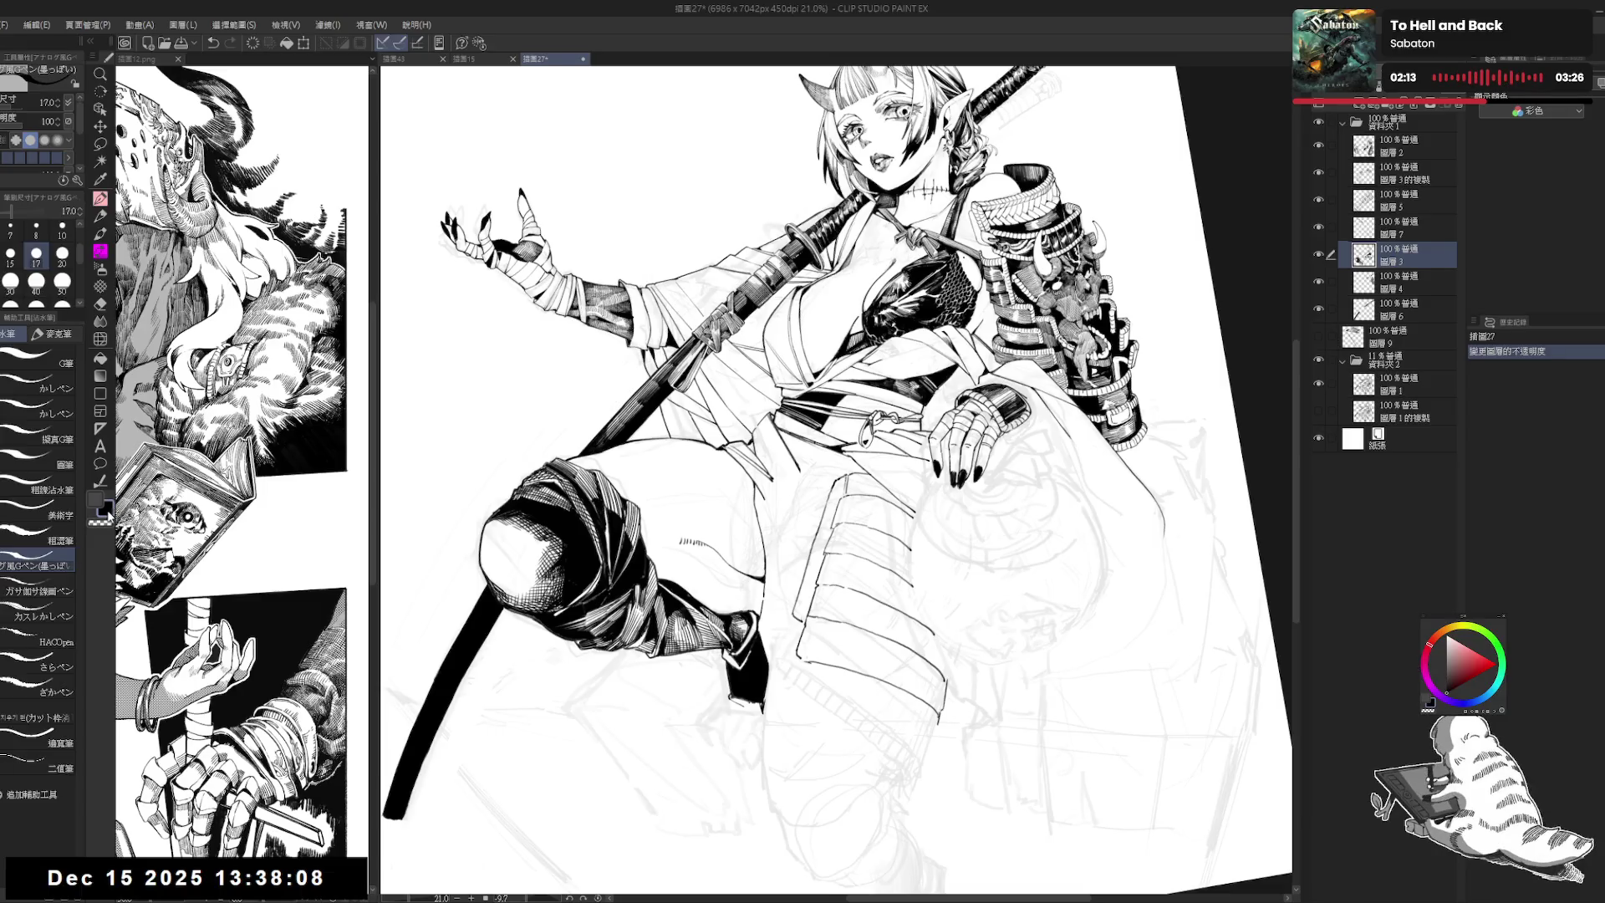
Step: Level the canvas, hide the grey sketch underdrawing, and ink a line on the armor plate
mouse_move(719, 752)
mouse_down()
mouse_move(752, 781)
mouse_move(815, 783)
mouse_up()
drag(834, 505, 859, 503)
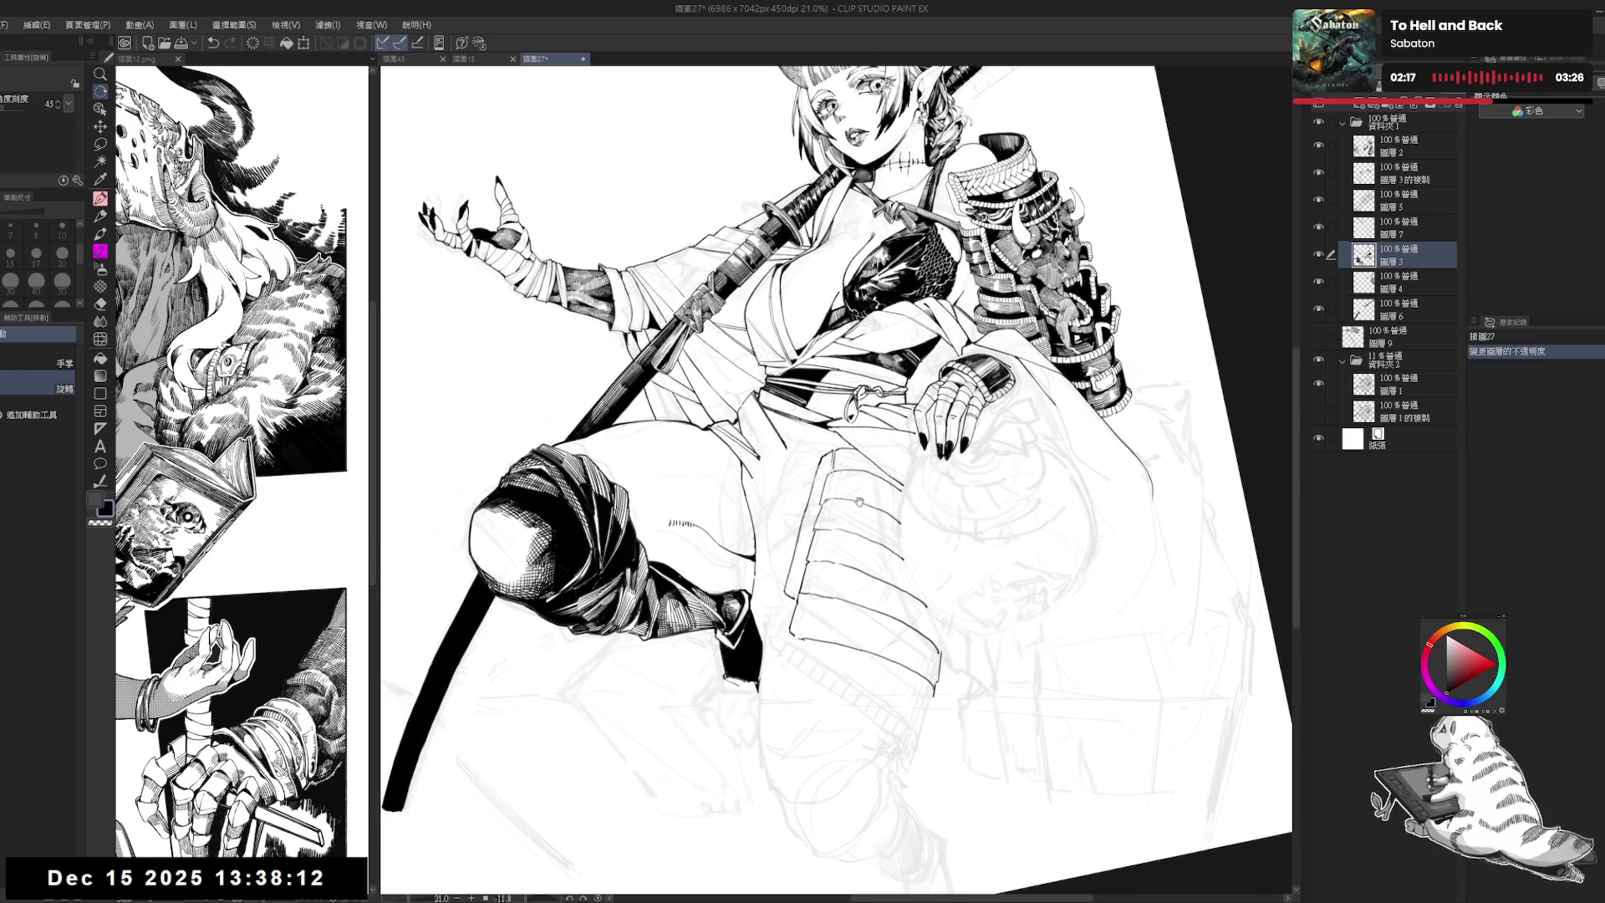
click(1319, 361)
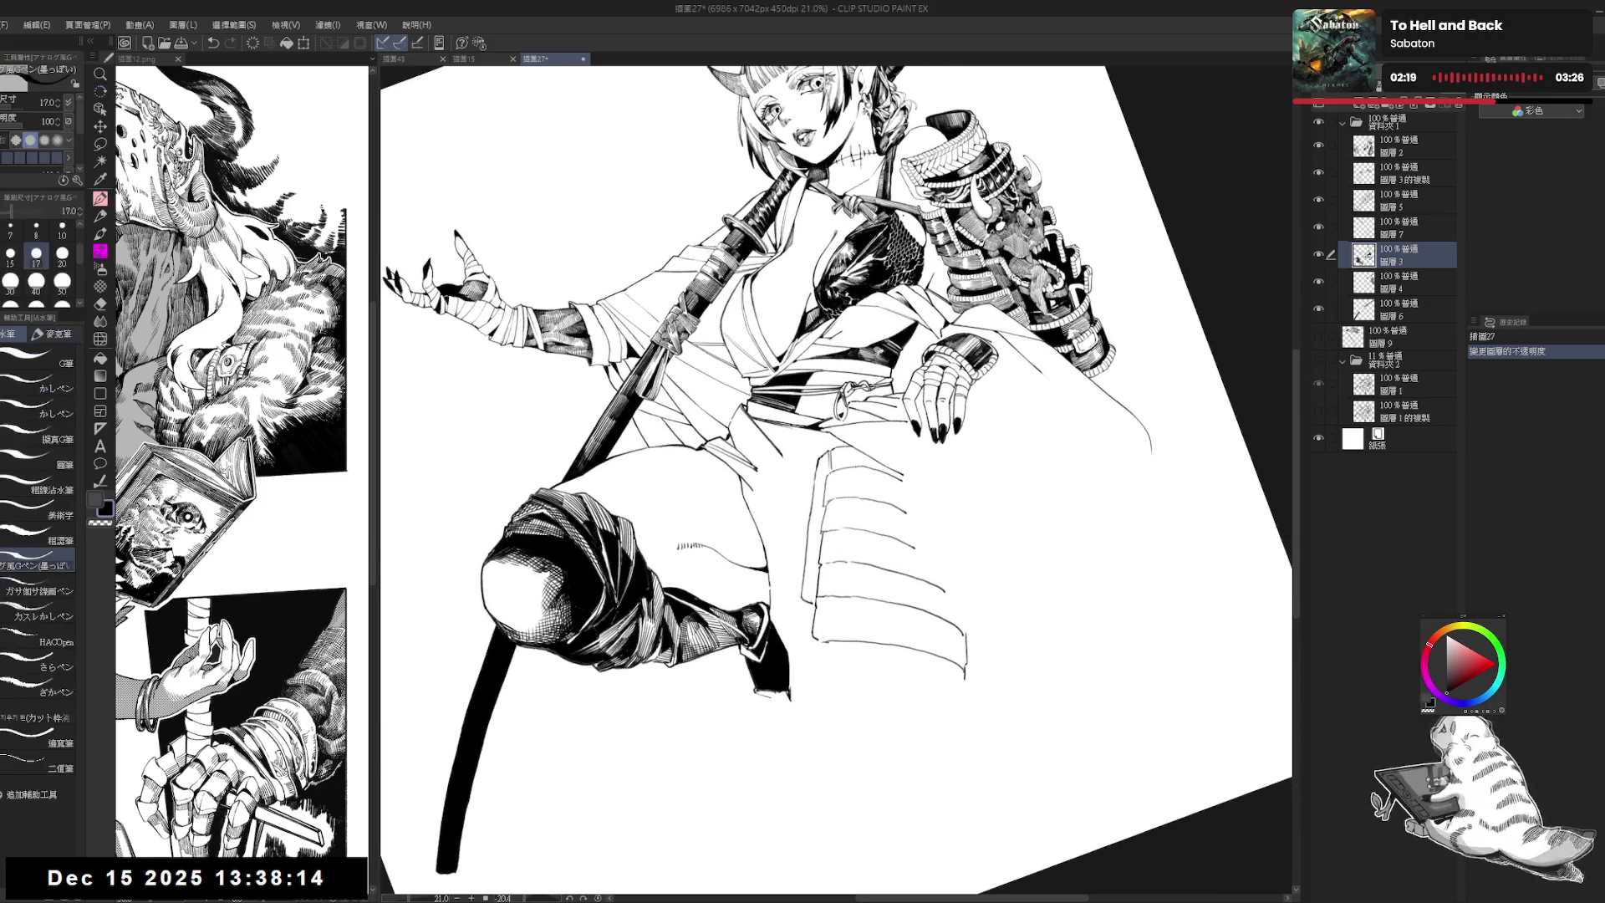
drag(803, 585, 802, 618)
Step: Fill one armor plate strip solid black with Fill set to Refer other layers
key(g)
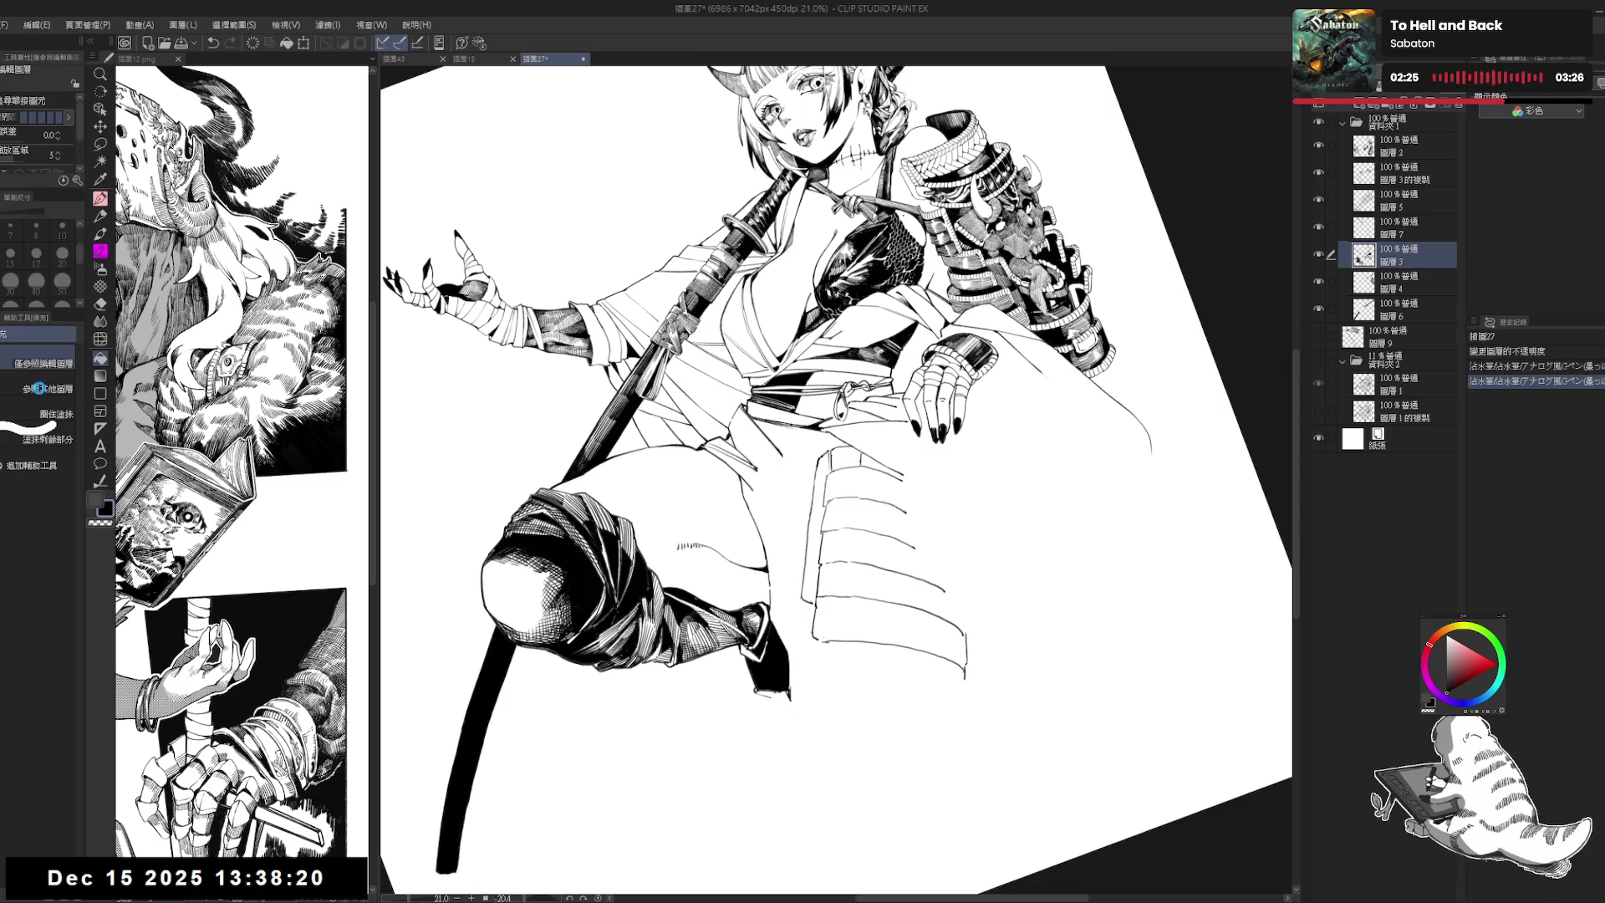
click(44, 389)
click(846, 457)
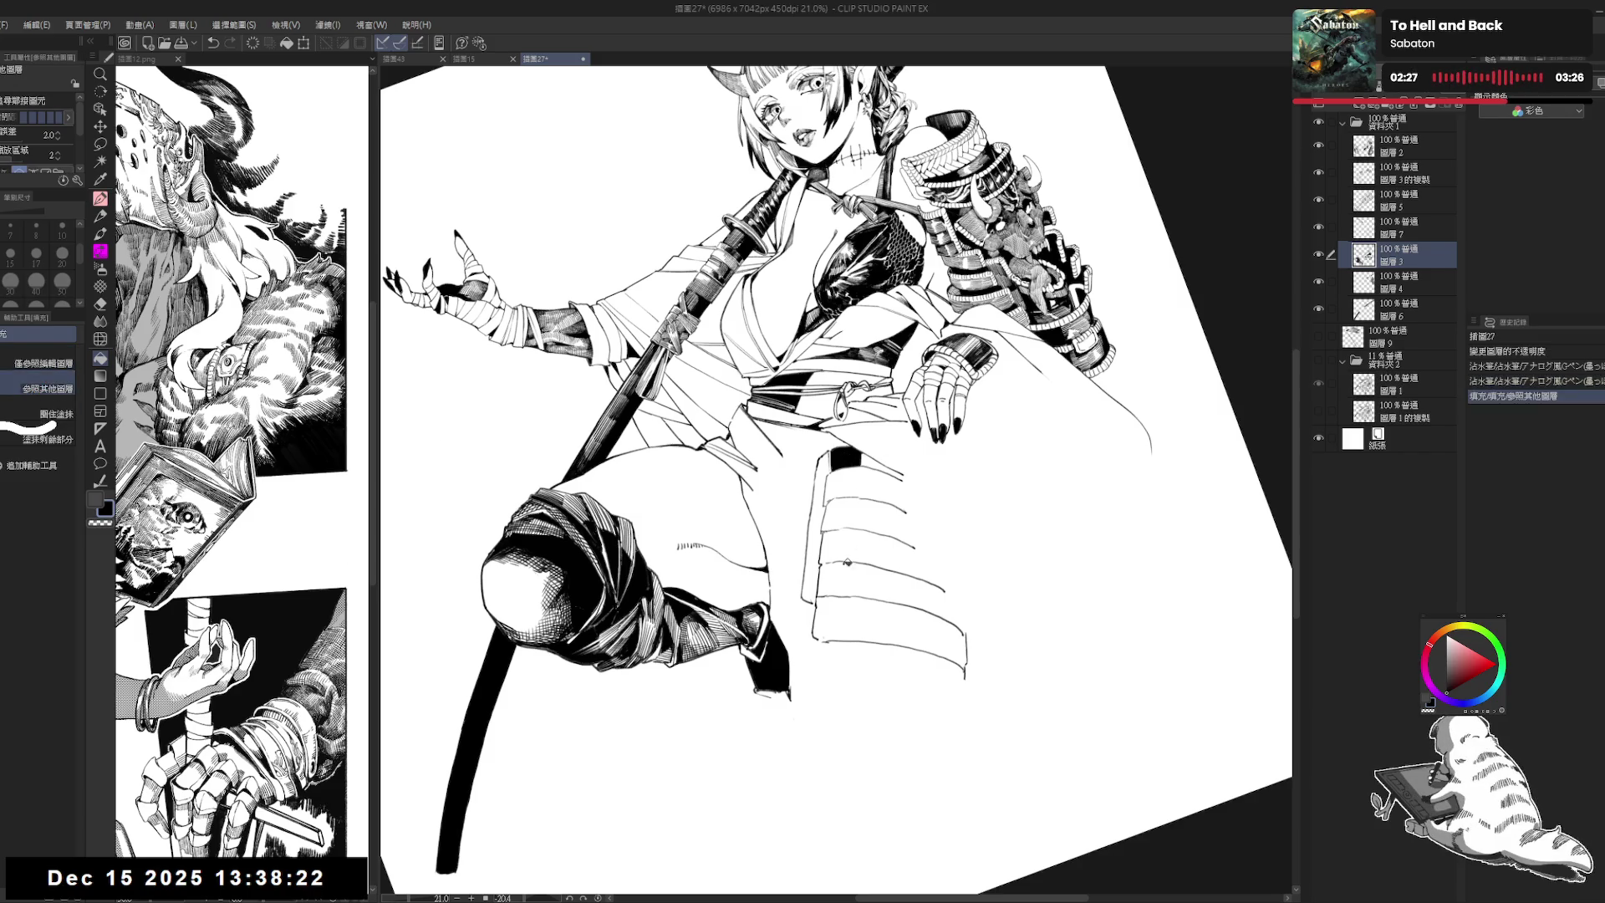
Step: Ink lines closing off the armor strip and extend the black fill into further areas
key(p)
drag(856, 466, 854, 494)
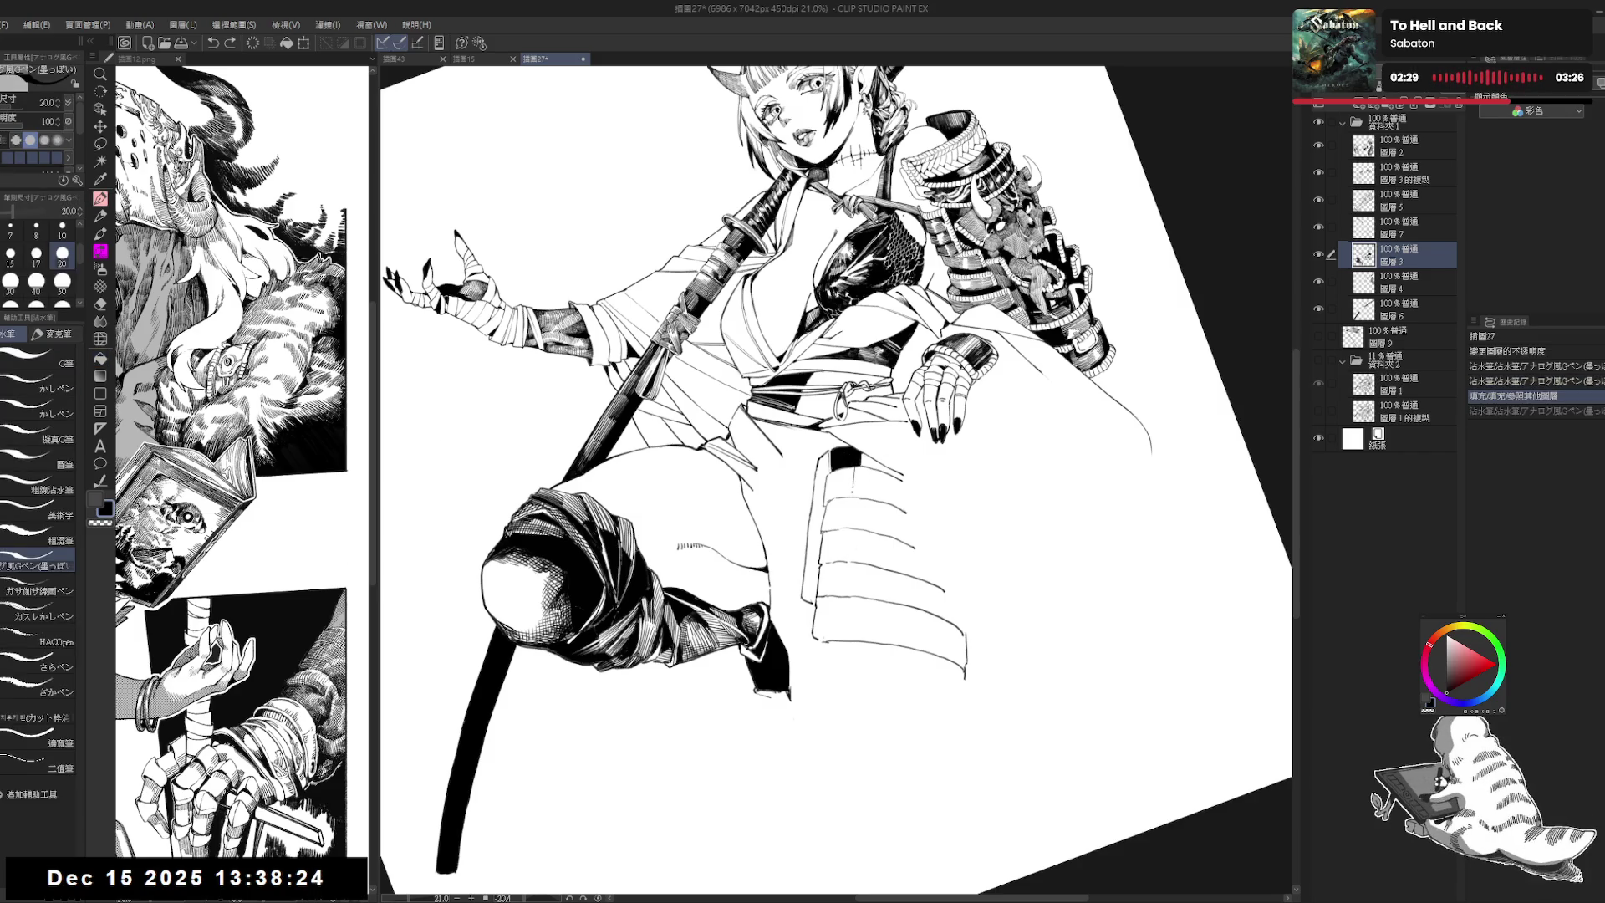
key(ctrl+y)
mouse_move(825, 504)
mouse_down()
mouse_move(854, 499)
mouse_move(899, 572)
mouse_up()
key(g)
click(840, 486)
key(p)
key(g)
click(841, 507)
Step: Briefly compare against layer 9's hatching, then show the grey sketch underdrawing again
key(p)
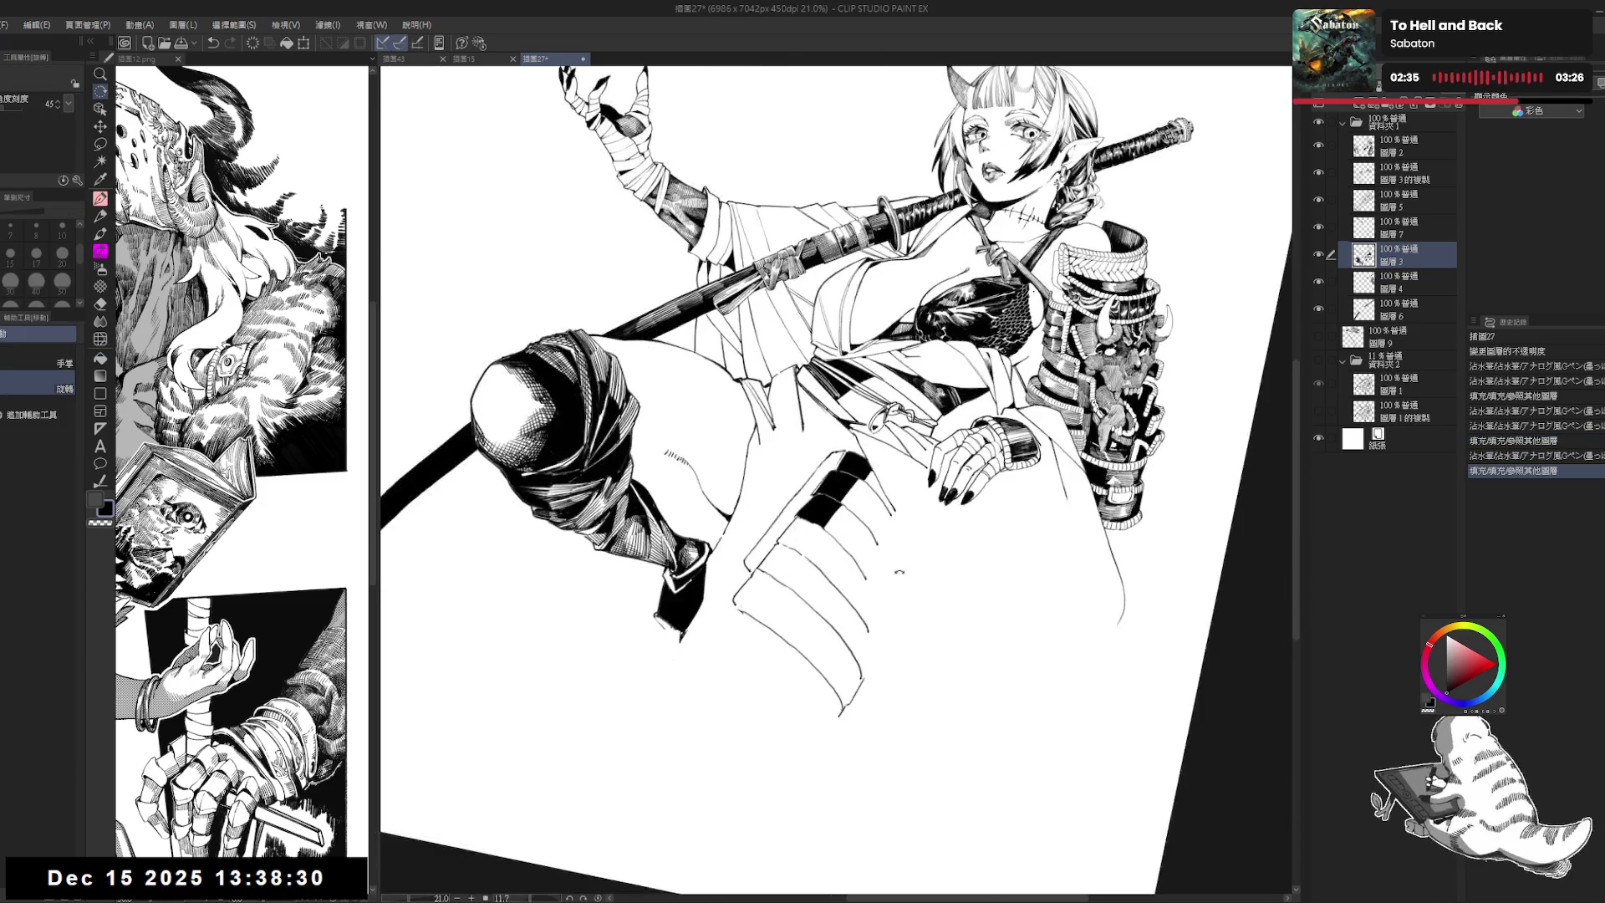
key(g)
click(1319, 336)
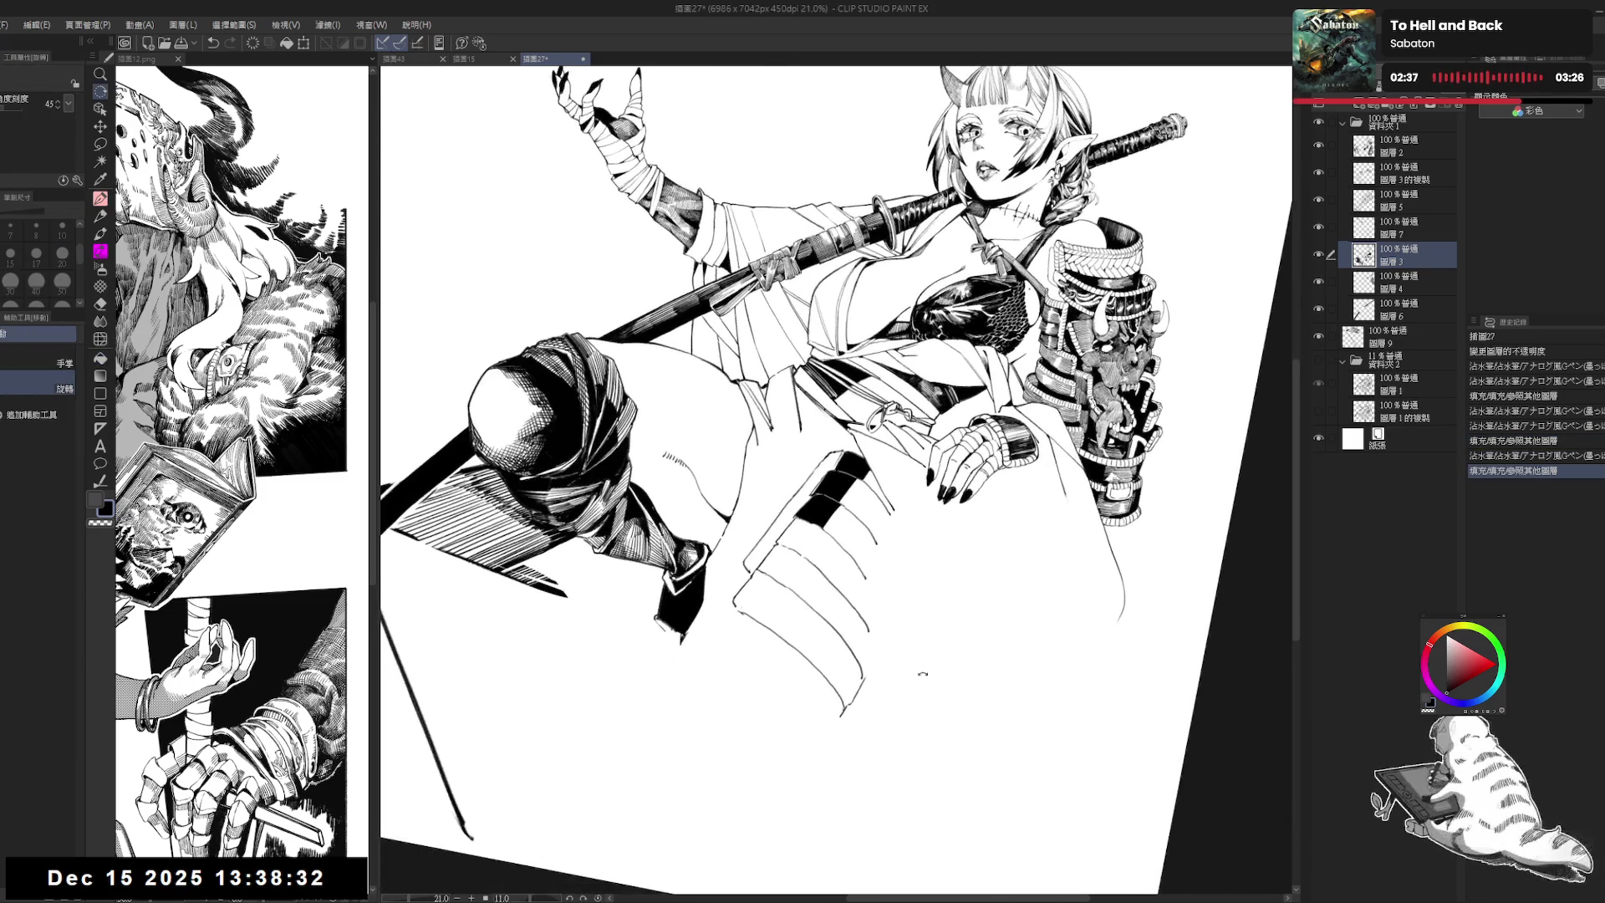
click(1319, 336)
click(1319, 359)
Step: Add small ink marks on the armor with a slightly thicker pen, undoing the last one
key(p)
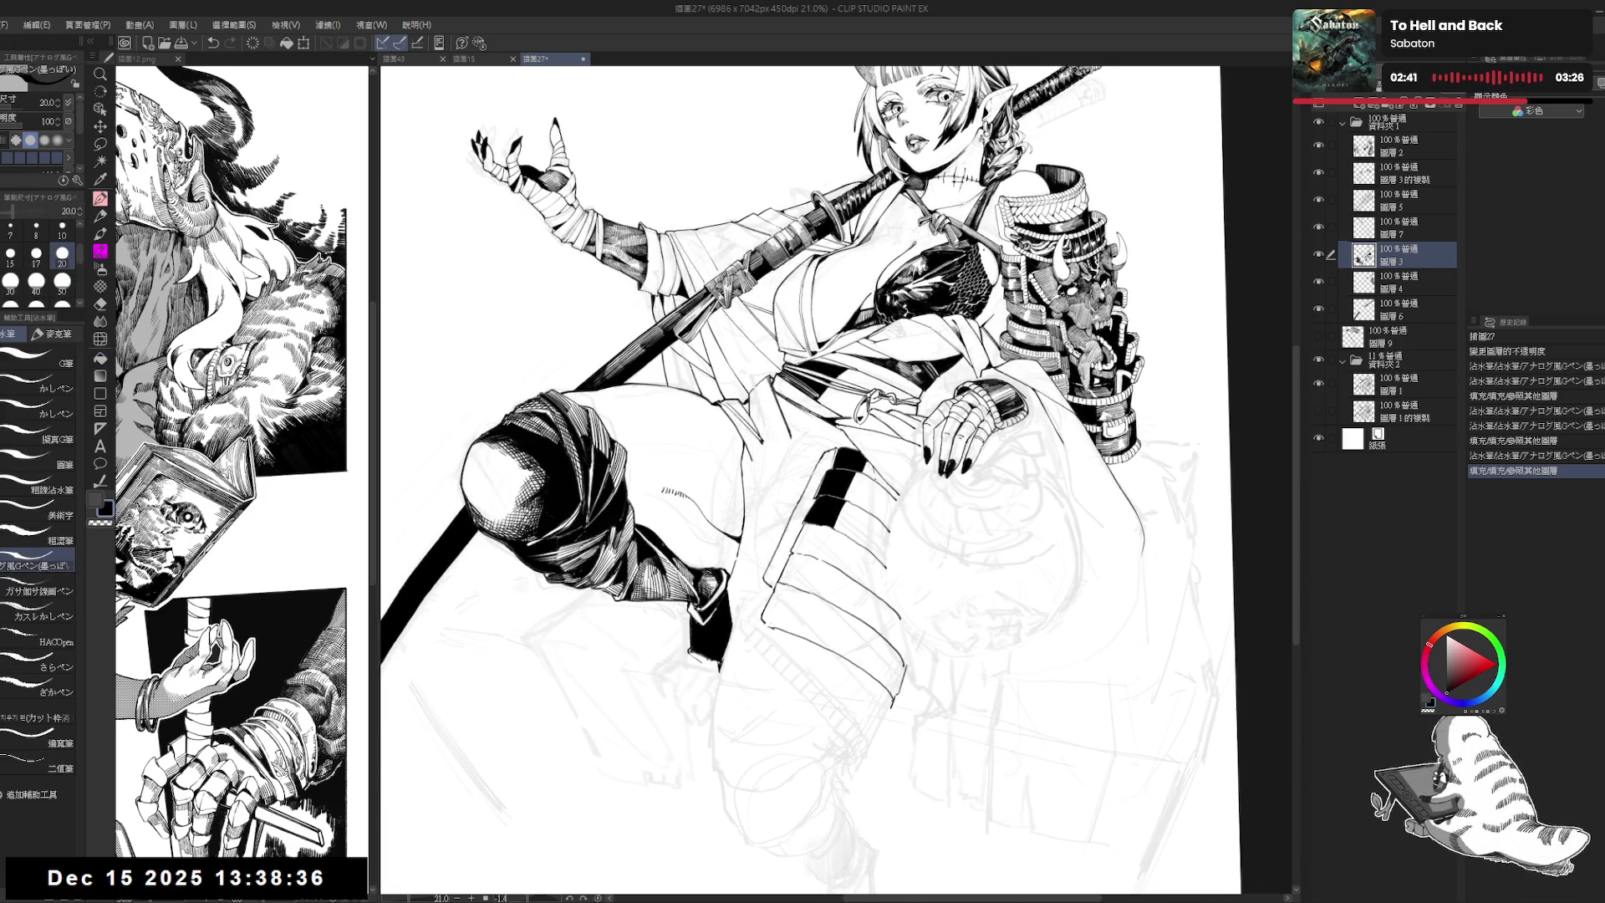
drag(876, 470, 884, 489)
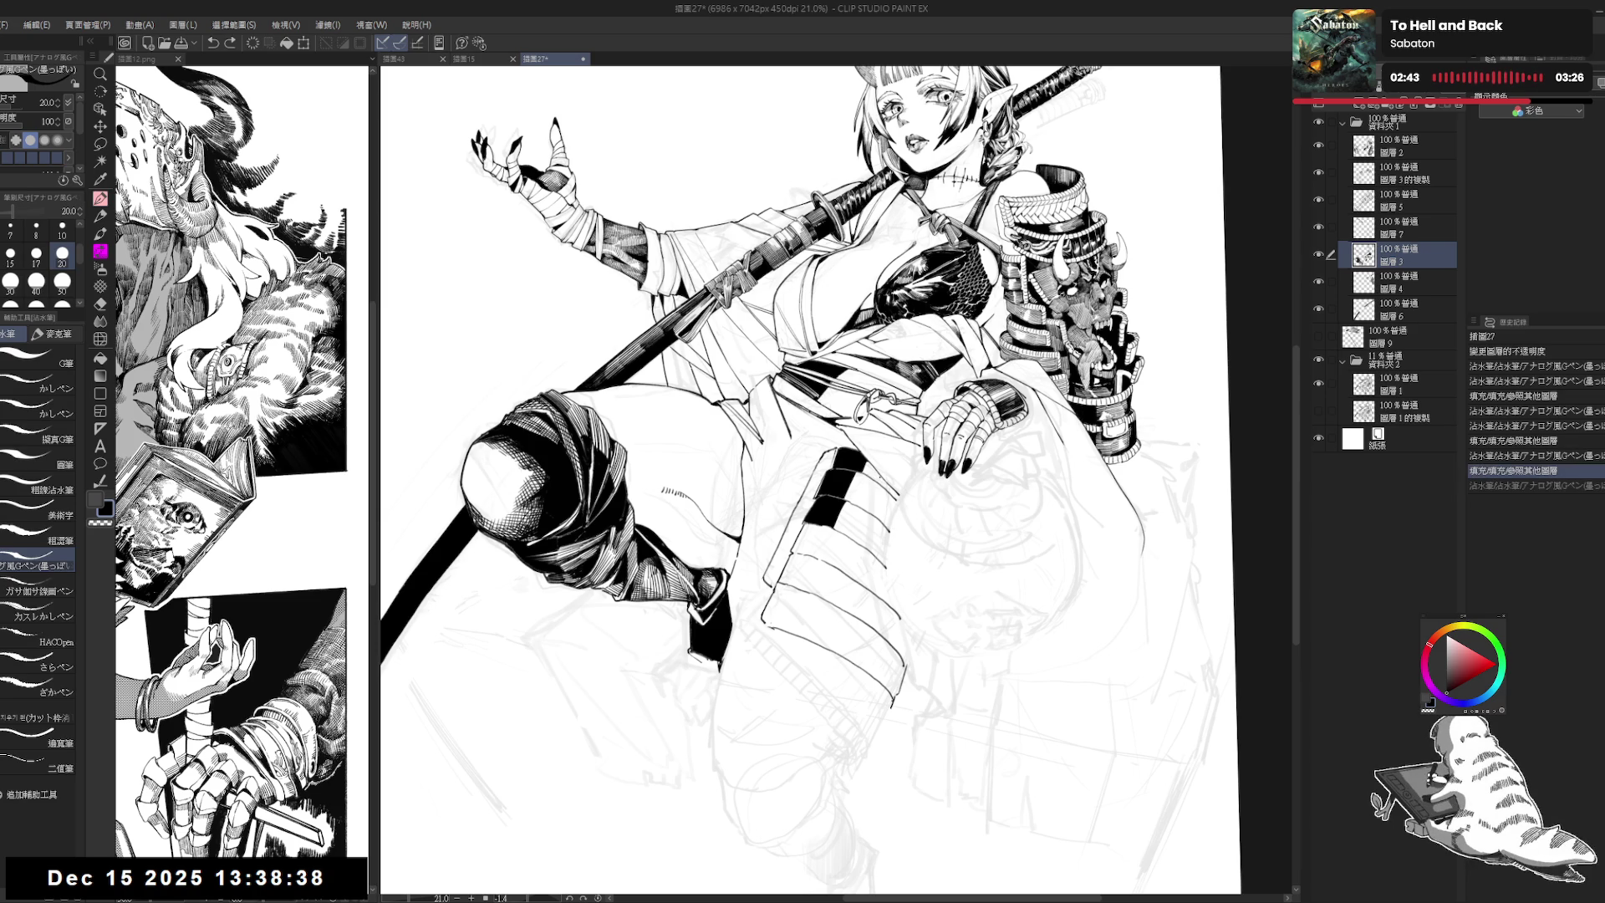
key(bracketright)
drag(871, 471, 878, 495)
key(ctrl+z)
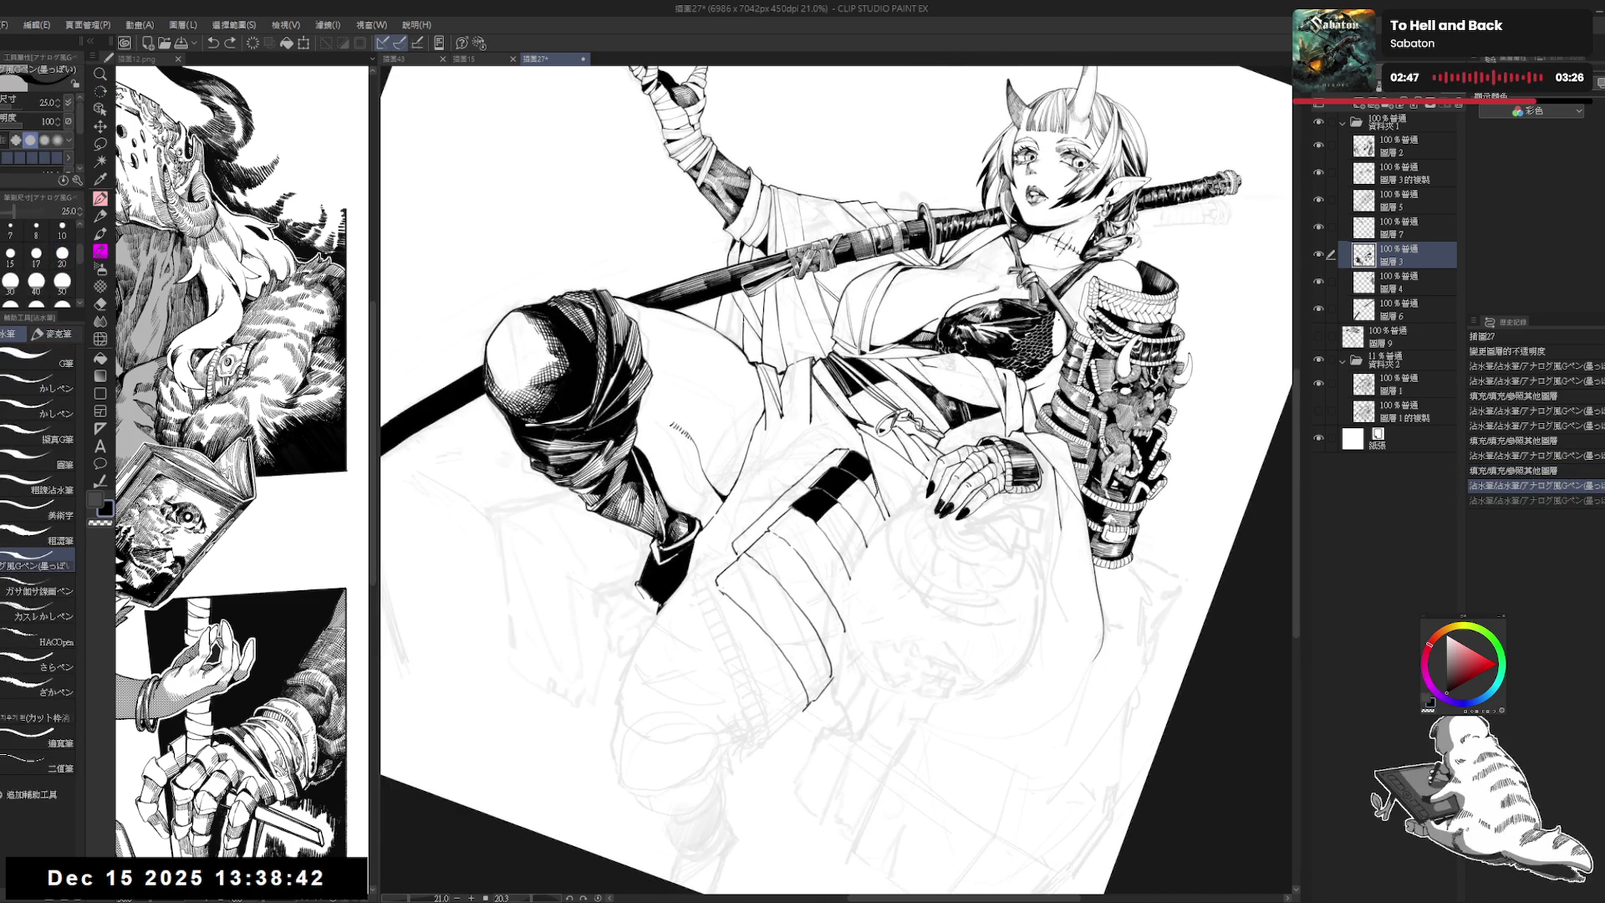
Step: Restore the last pen stroke, tilt the canvas steeply, then reset the rotation to level
key(ctrl+y)
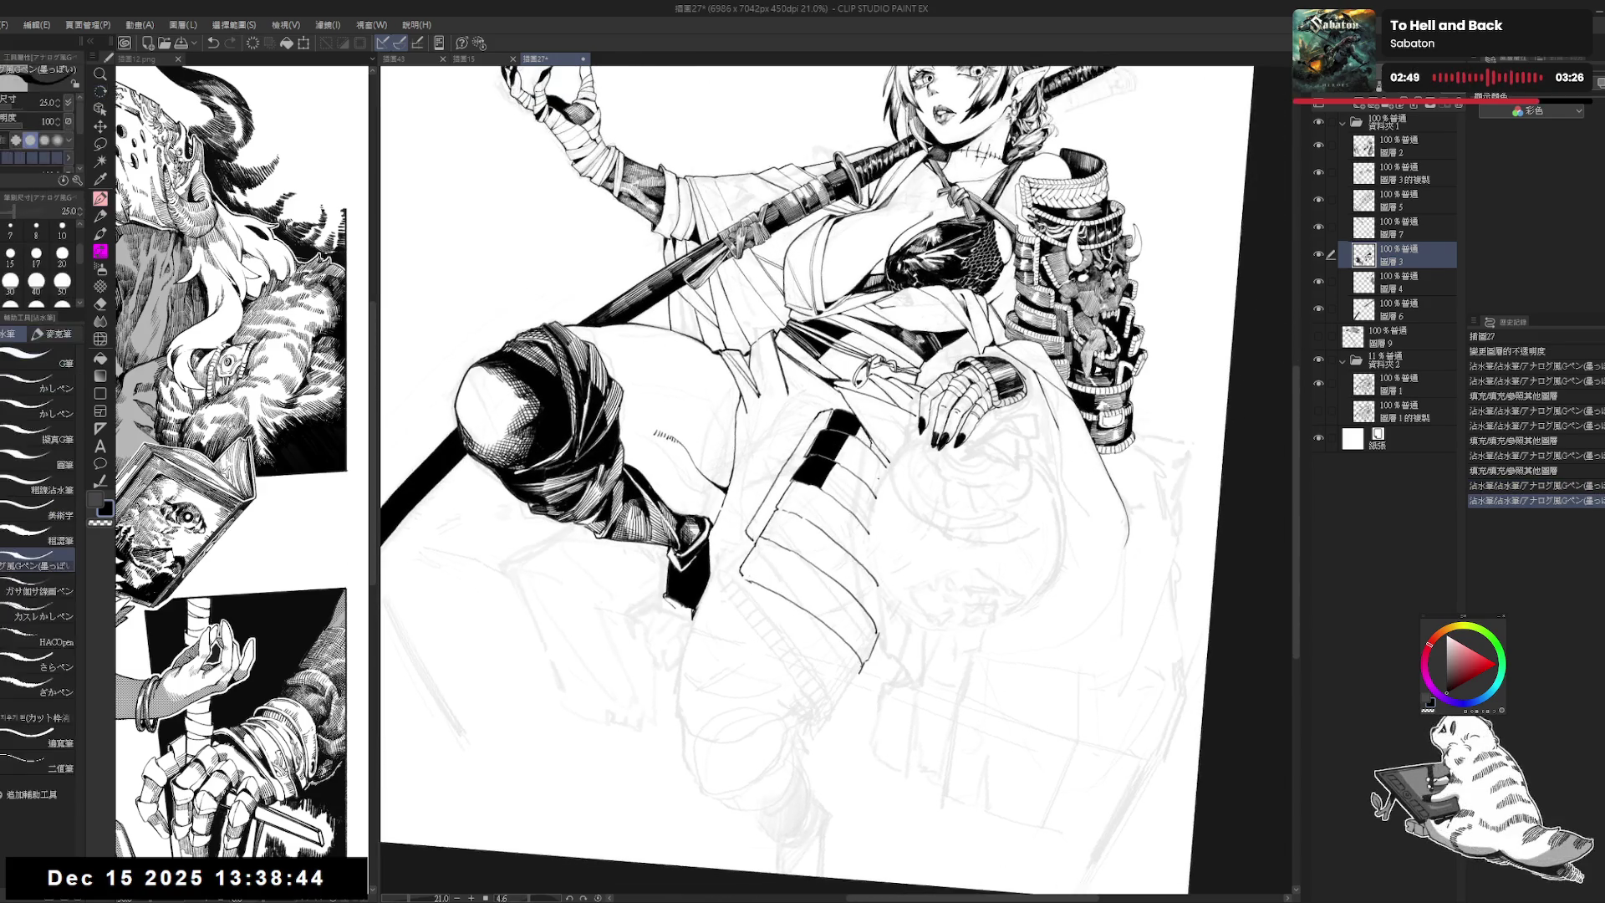
key(ctrl+z)
key(ctrl+y)
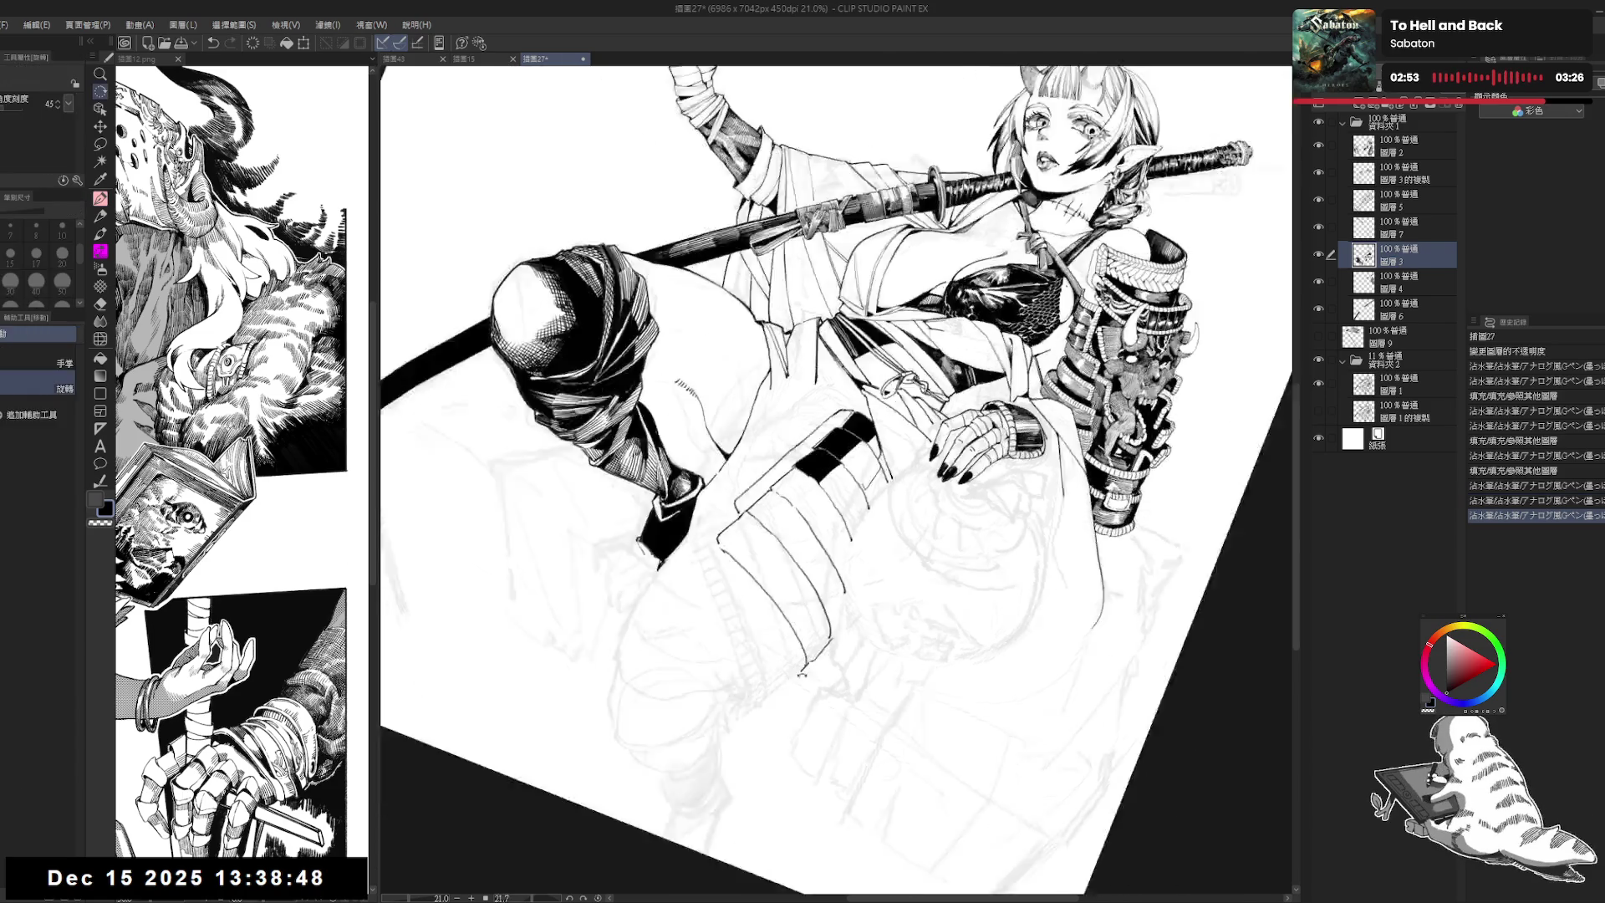
drag(1087, 209, 1220, 469)
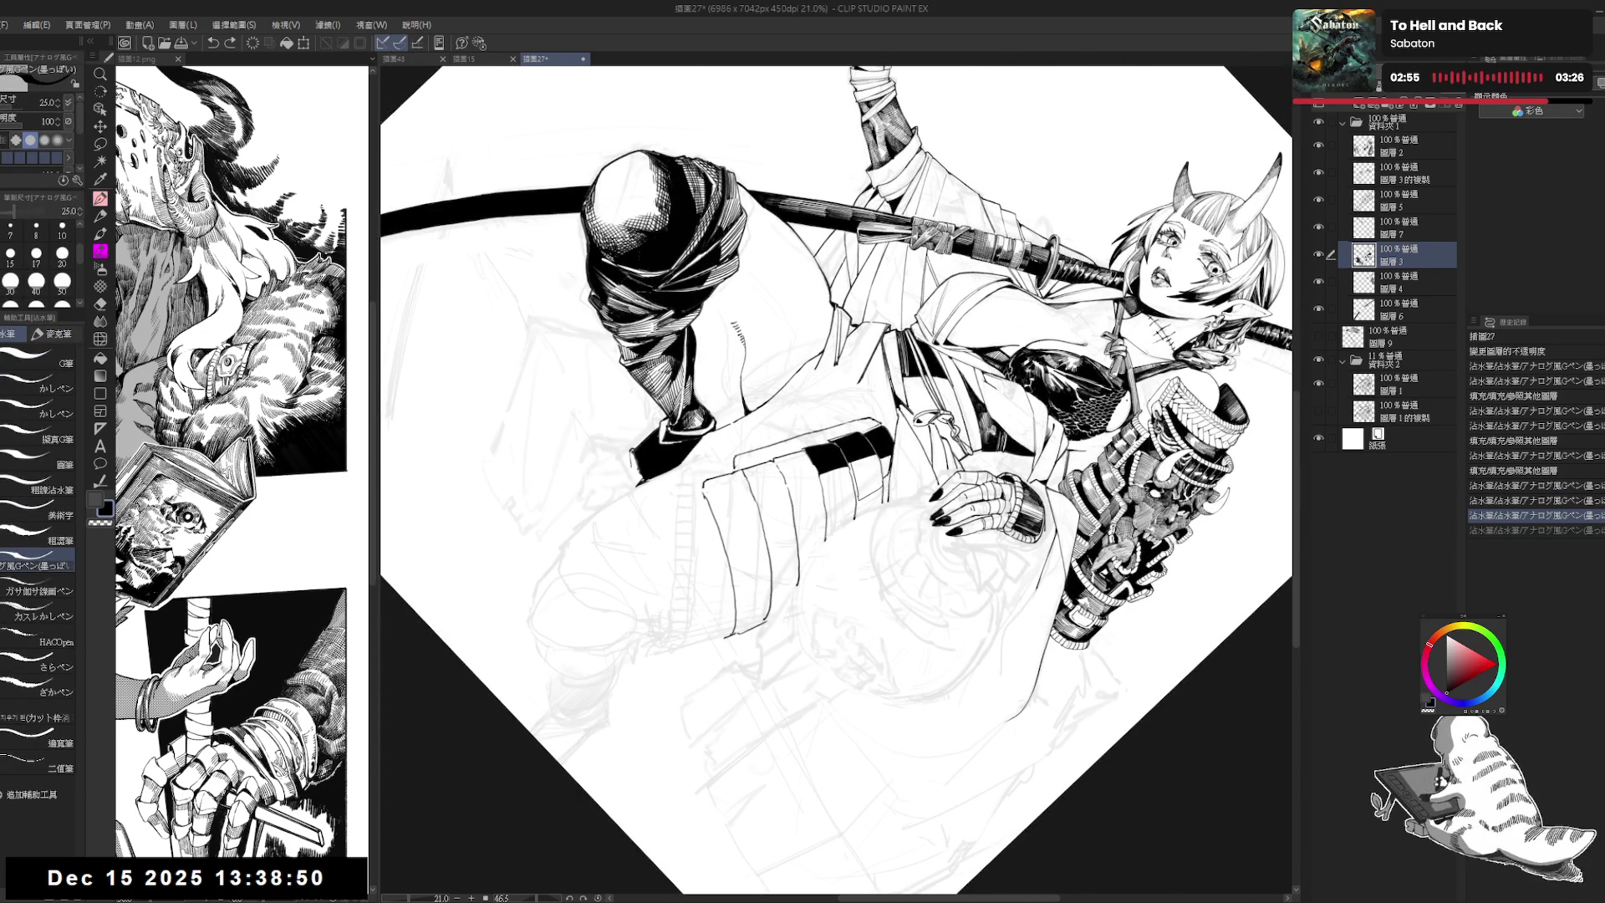
drag(826, 700, 903, 691)
key(ctrl+shift+0)
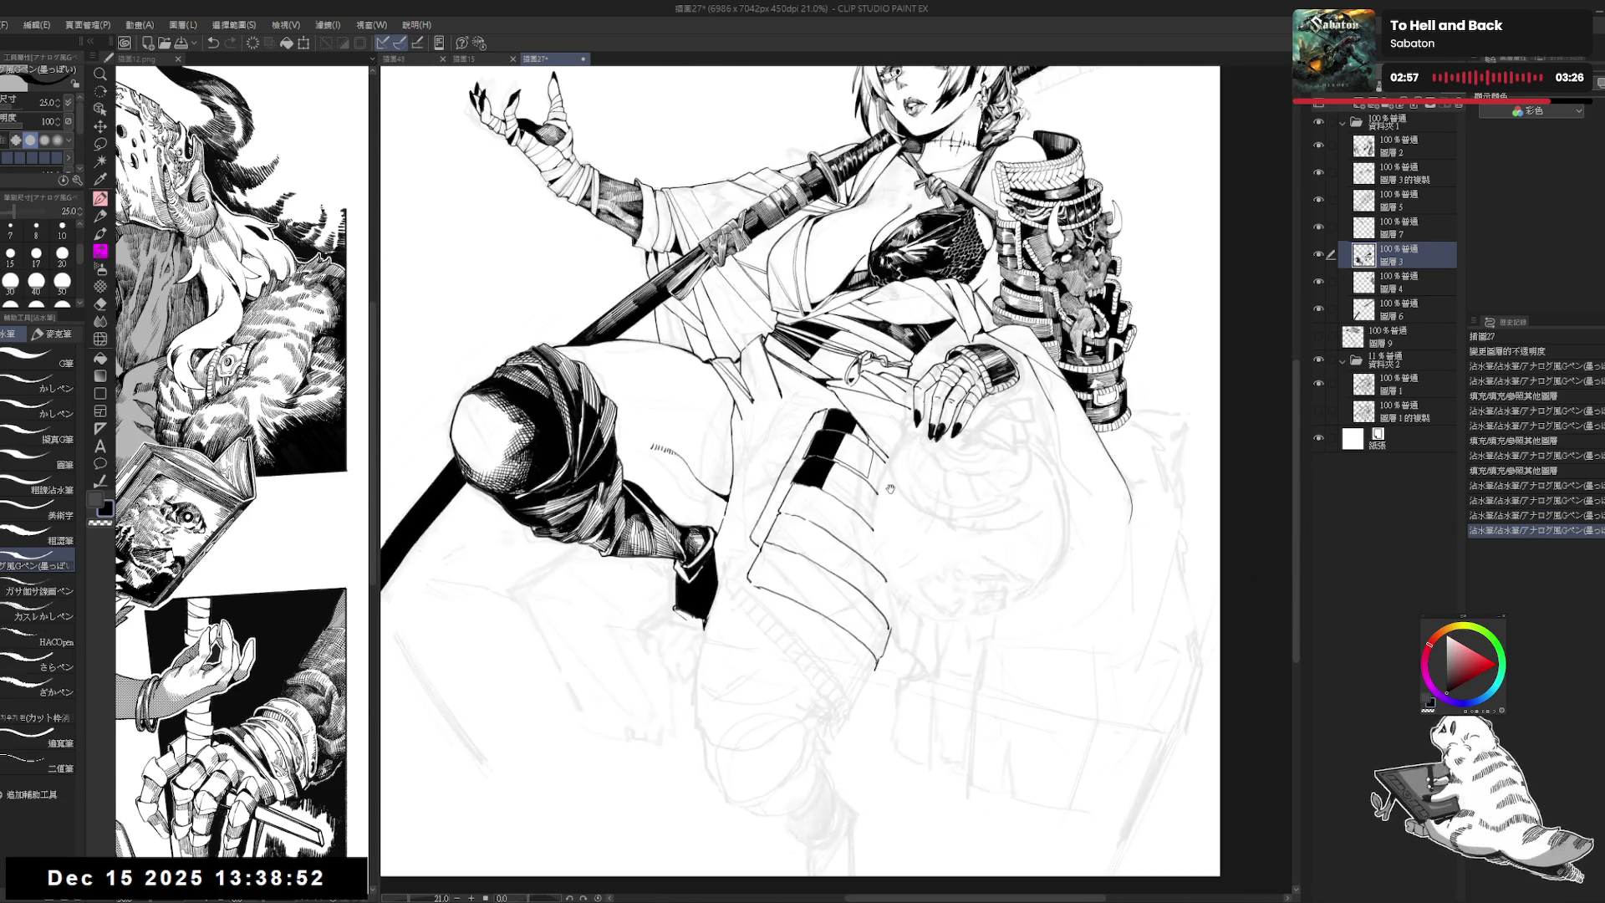
Step: Rotate the view to a steep inking angle, recheck the last stroke, and reset to level
drag(1086, 251, 1095, 276)
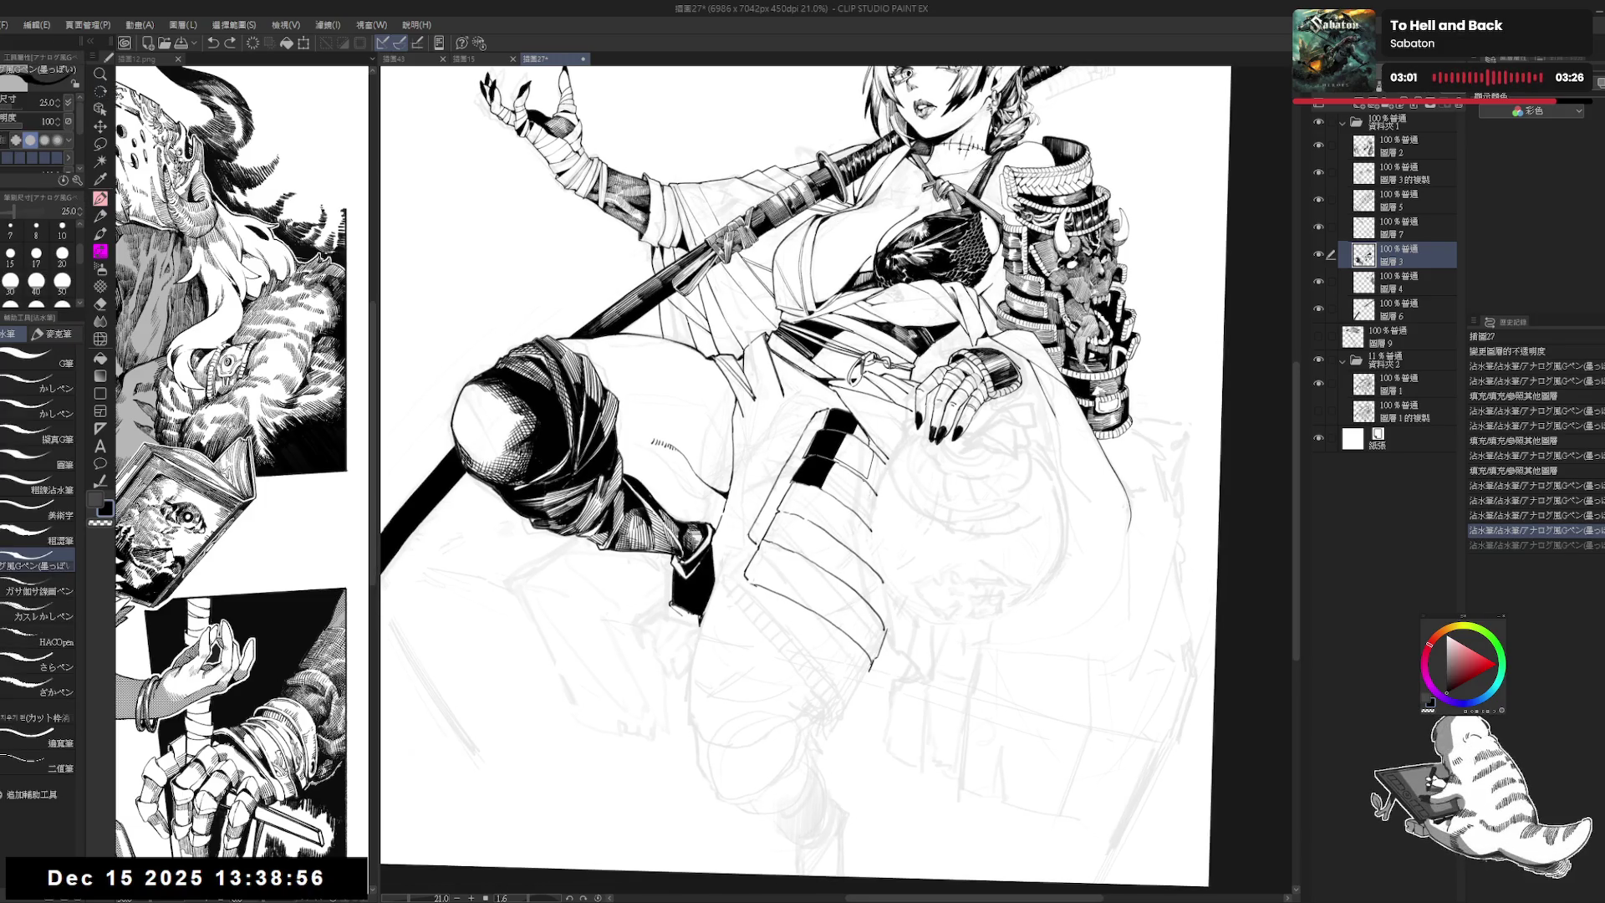
drag(835, 501, 886, 552)
drag(821, 628, 829, 500)
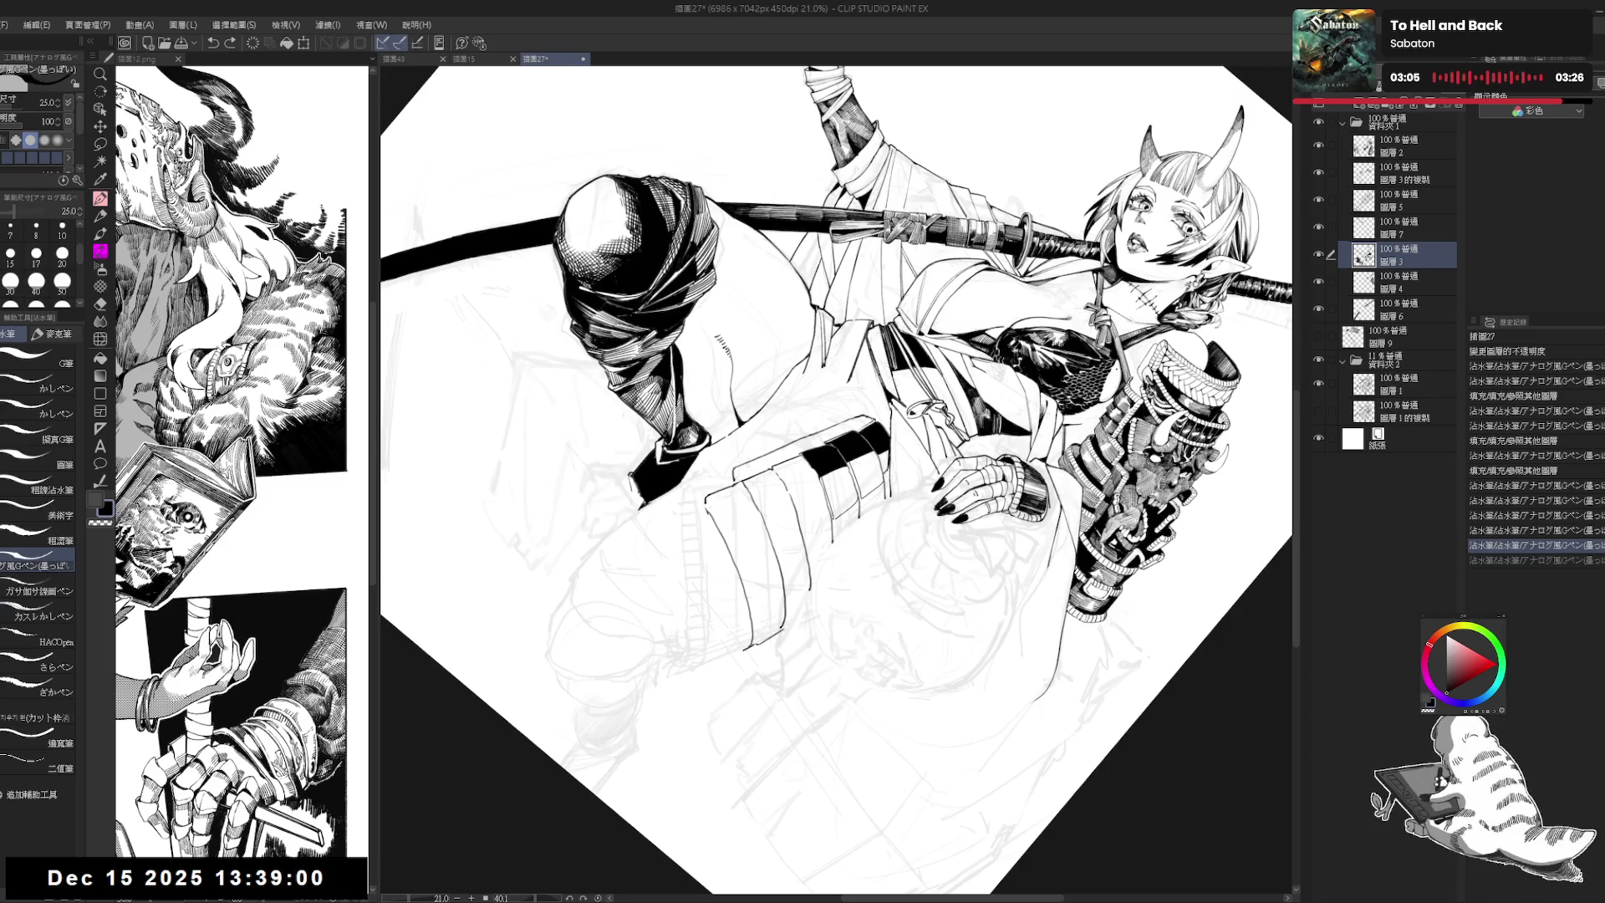
drag(827, 498, 840, 753)
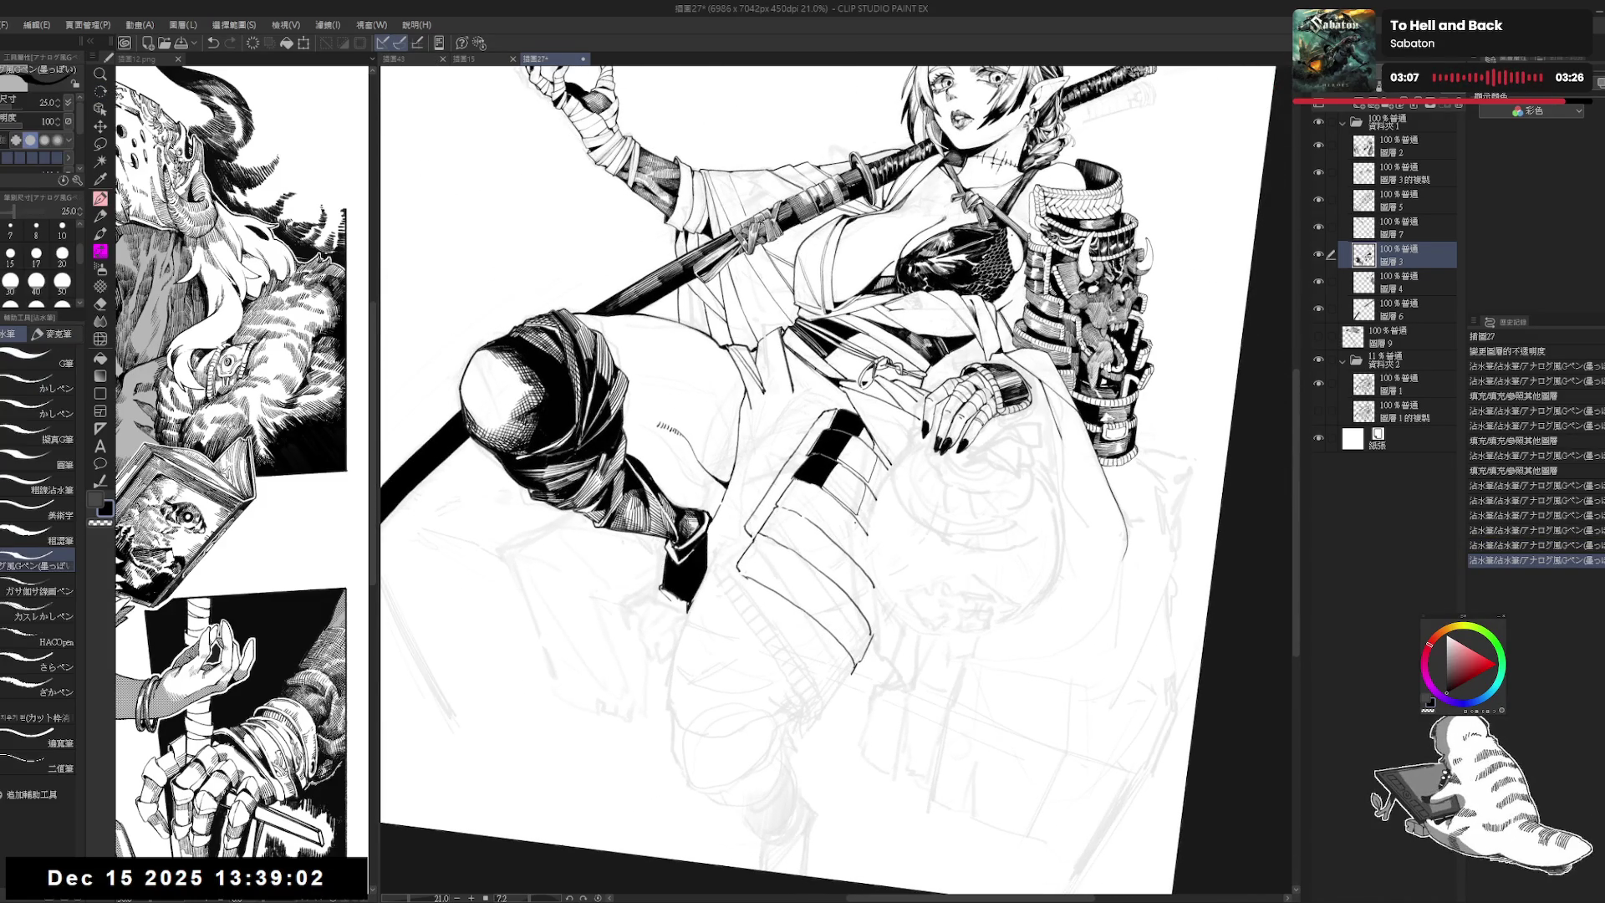
drag(836, 334, 961, 502)
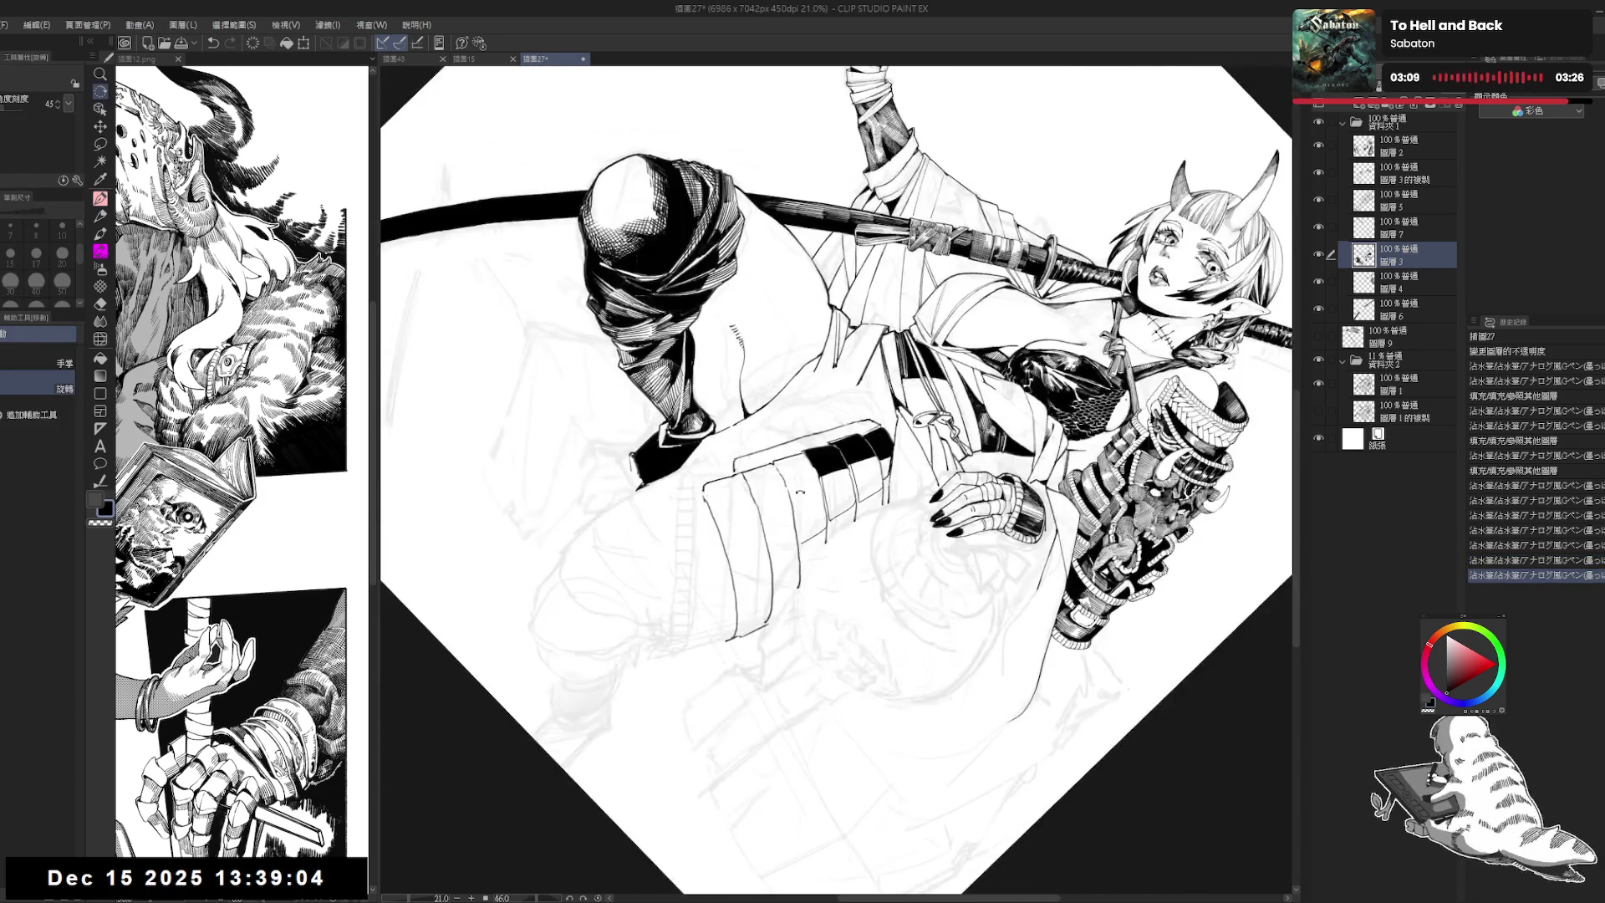
key(ctrl+z)
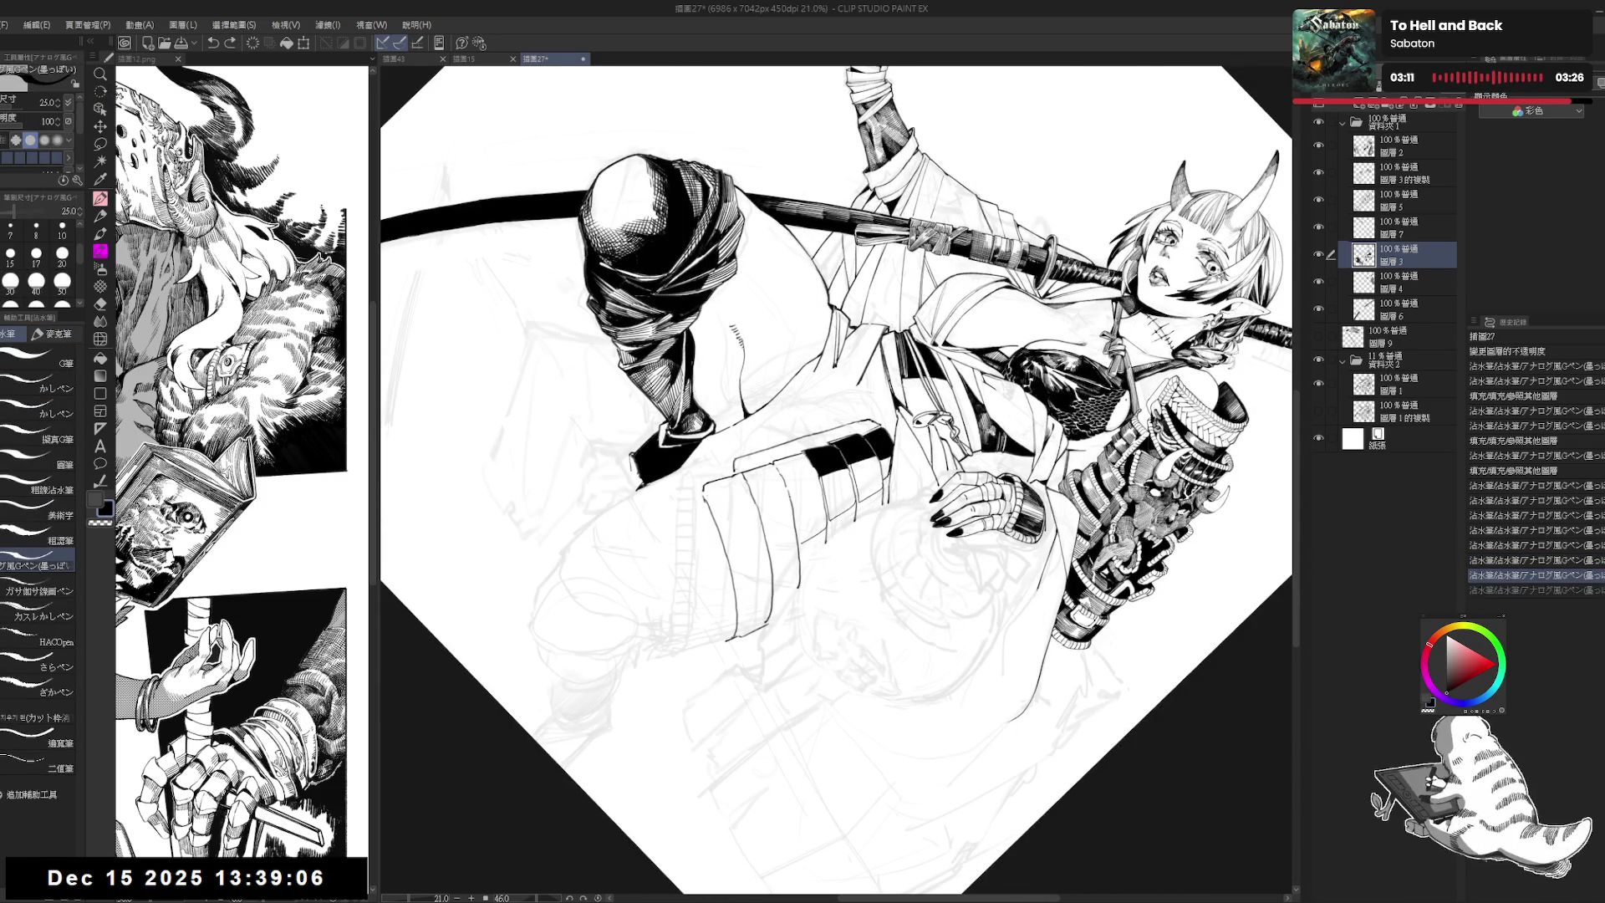
key(ctrl+y)
key(ctrl+at)
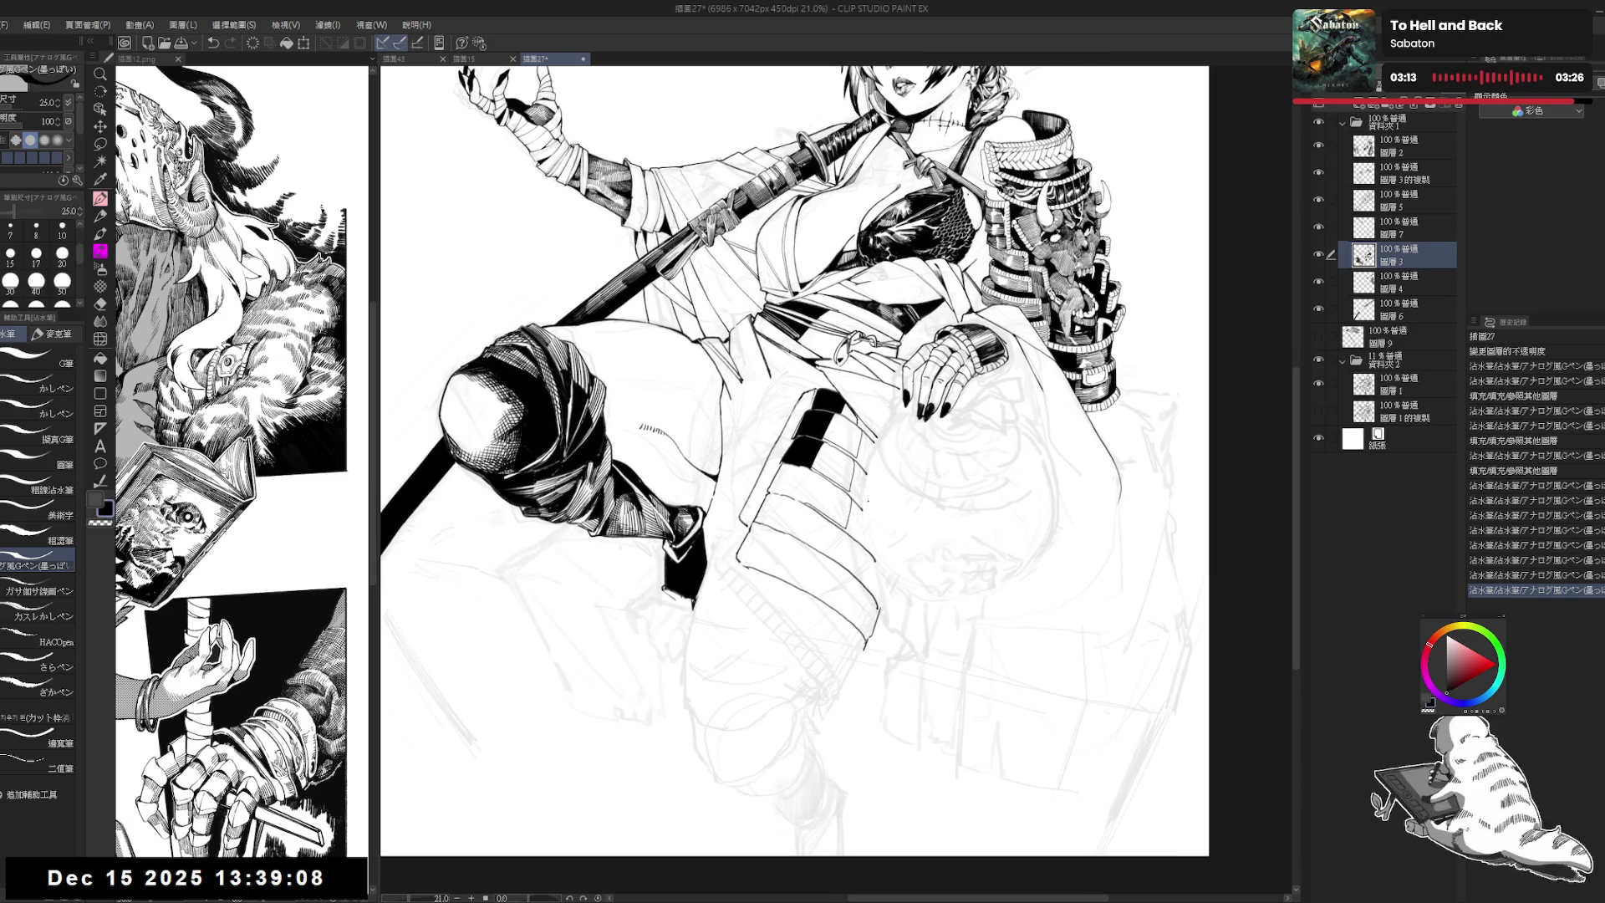
Step: Erase stray ink on the armor and ink two new lines on the plate
drag(861, 497, 873, 501)
drag(876, 455, 884, 460)
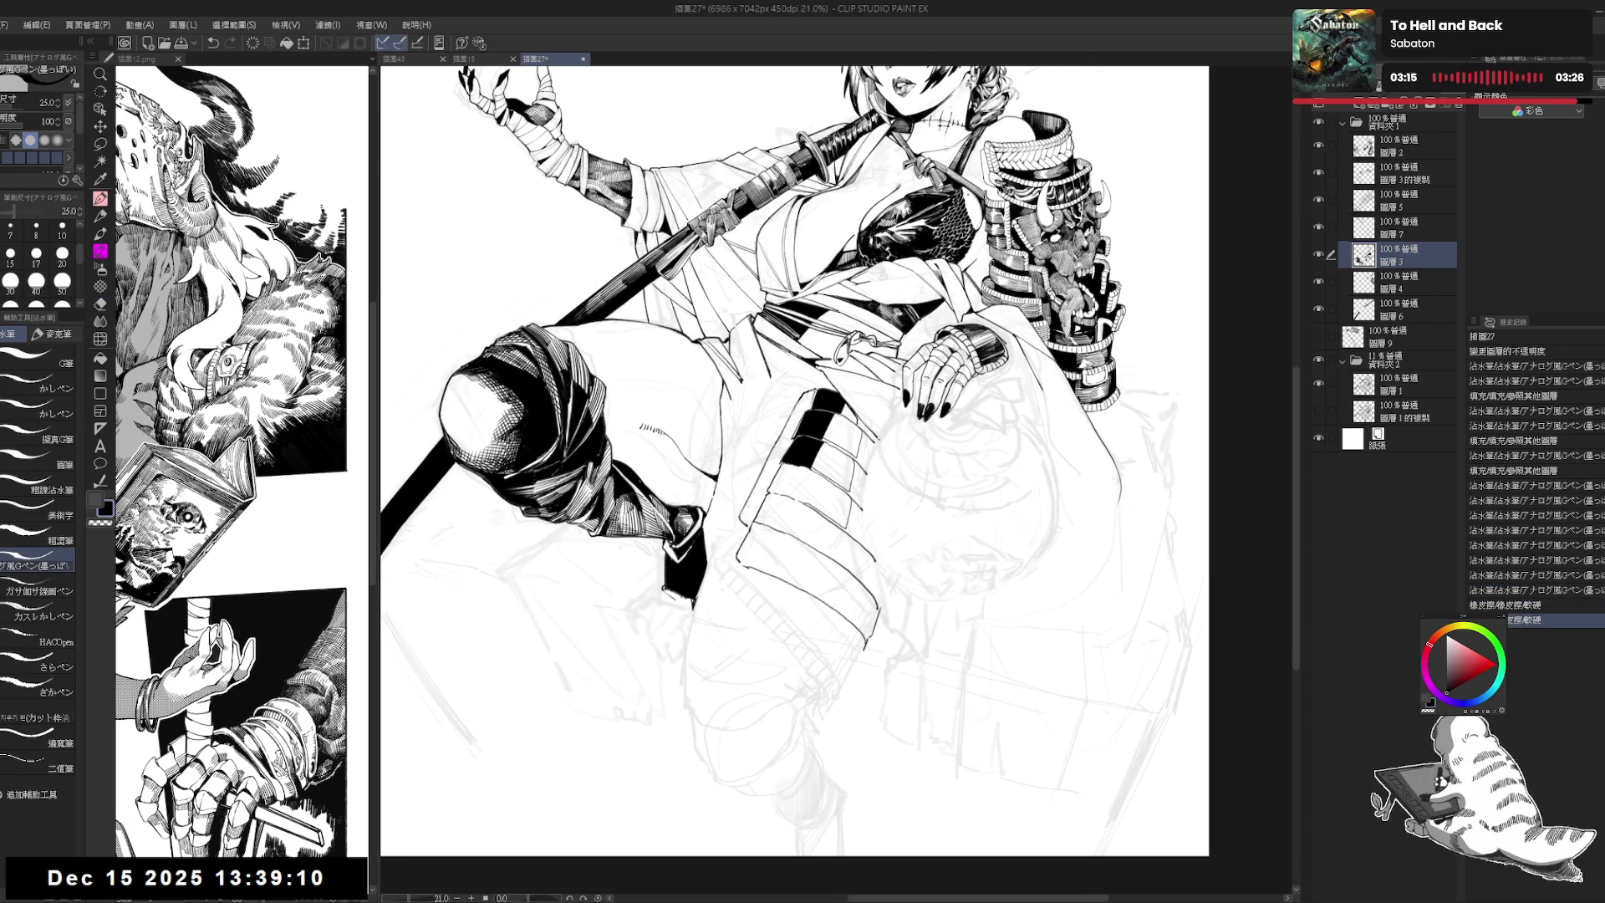
drag(869, 481, 878, 485)
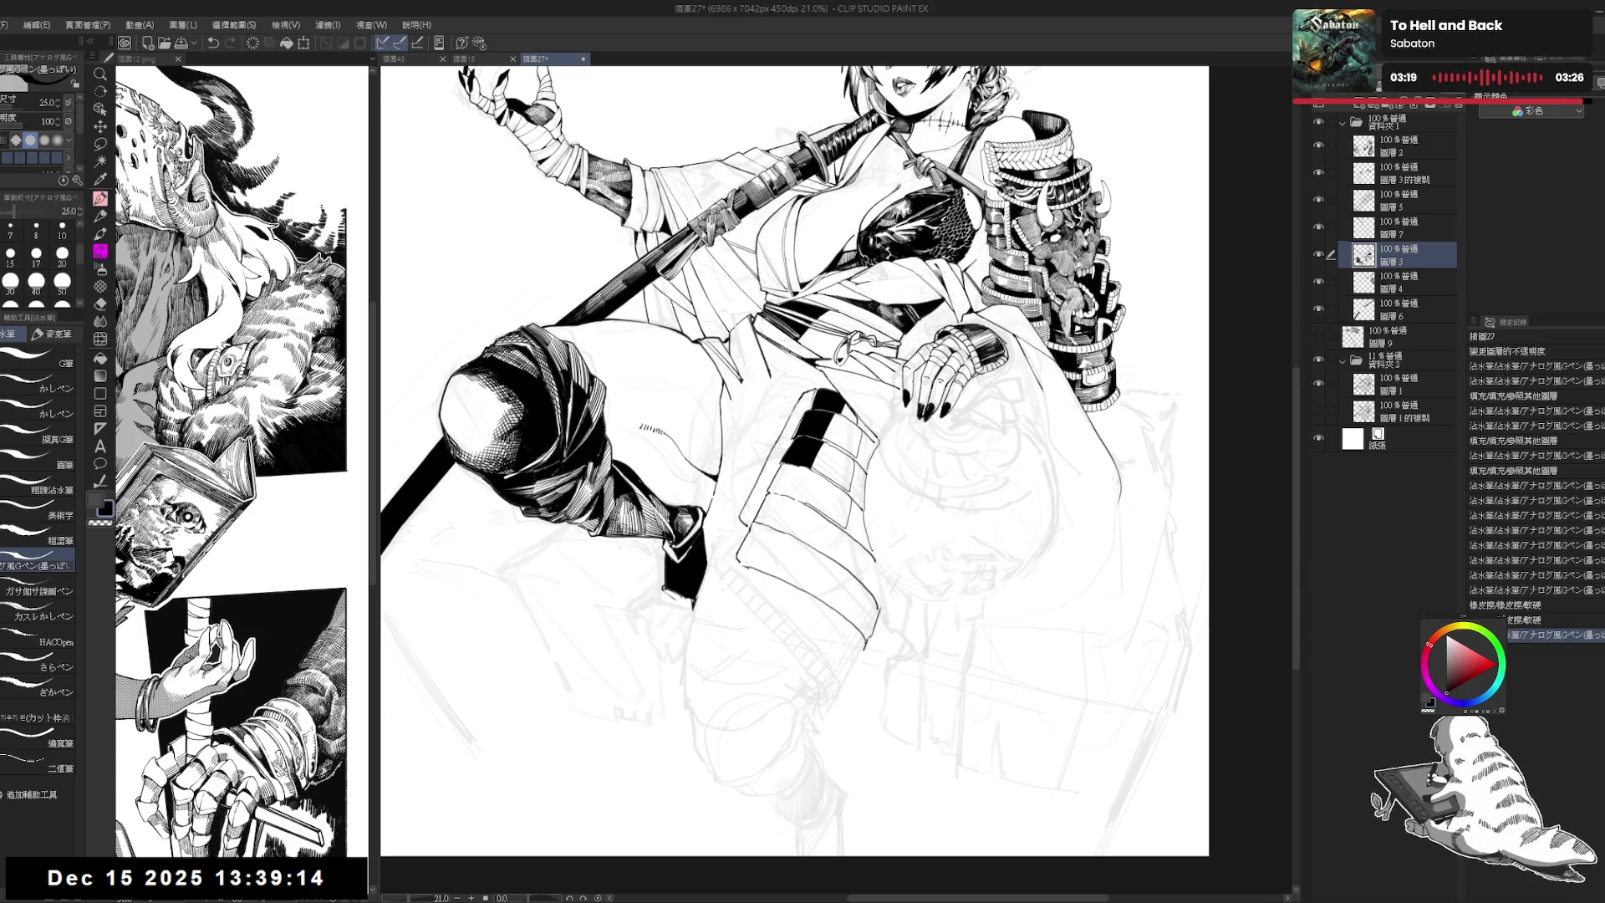
mouse_move(869, 483)
mouse_down()
mouse_move(874, 518)
mouse_move(906, 485)
mouse_up()
Step: Hide the sketch underdrawing and fill five armor plate cells solid black
click(1319, 359)
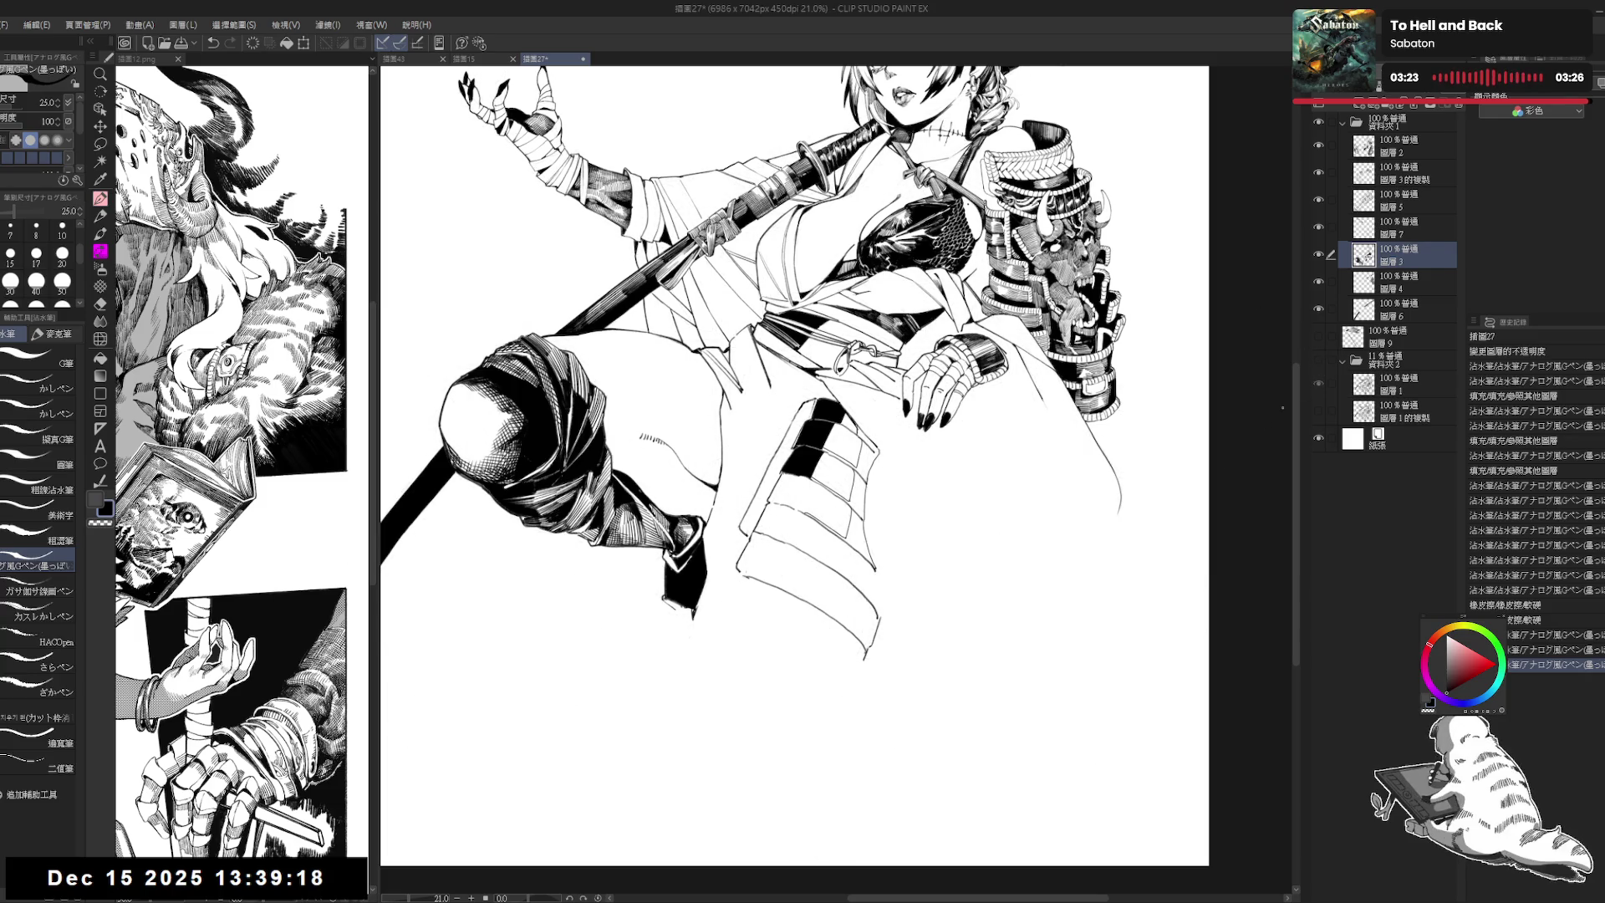
key(g)
click(863, 435)
click(872, 456)
click(861, 496)
click(839, 495)
click(857, 539)
Step: Touch up the armor plate's edge with the pen
drag(836, 502, 836, 514)
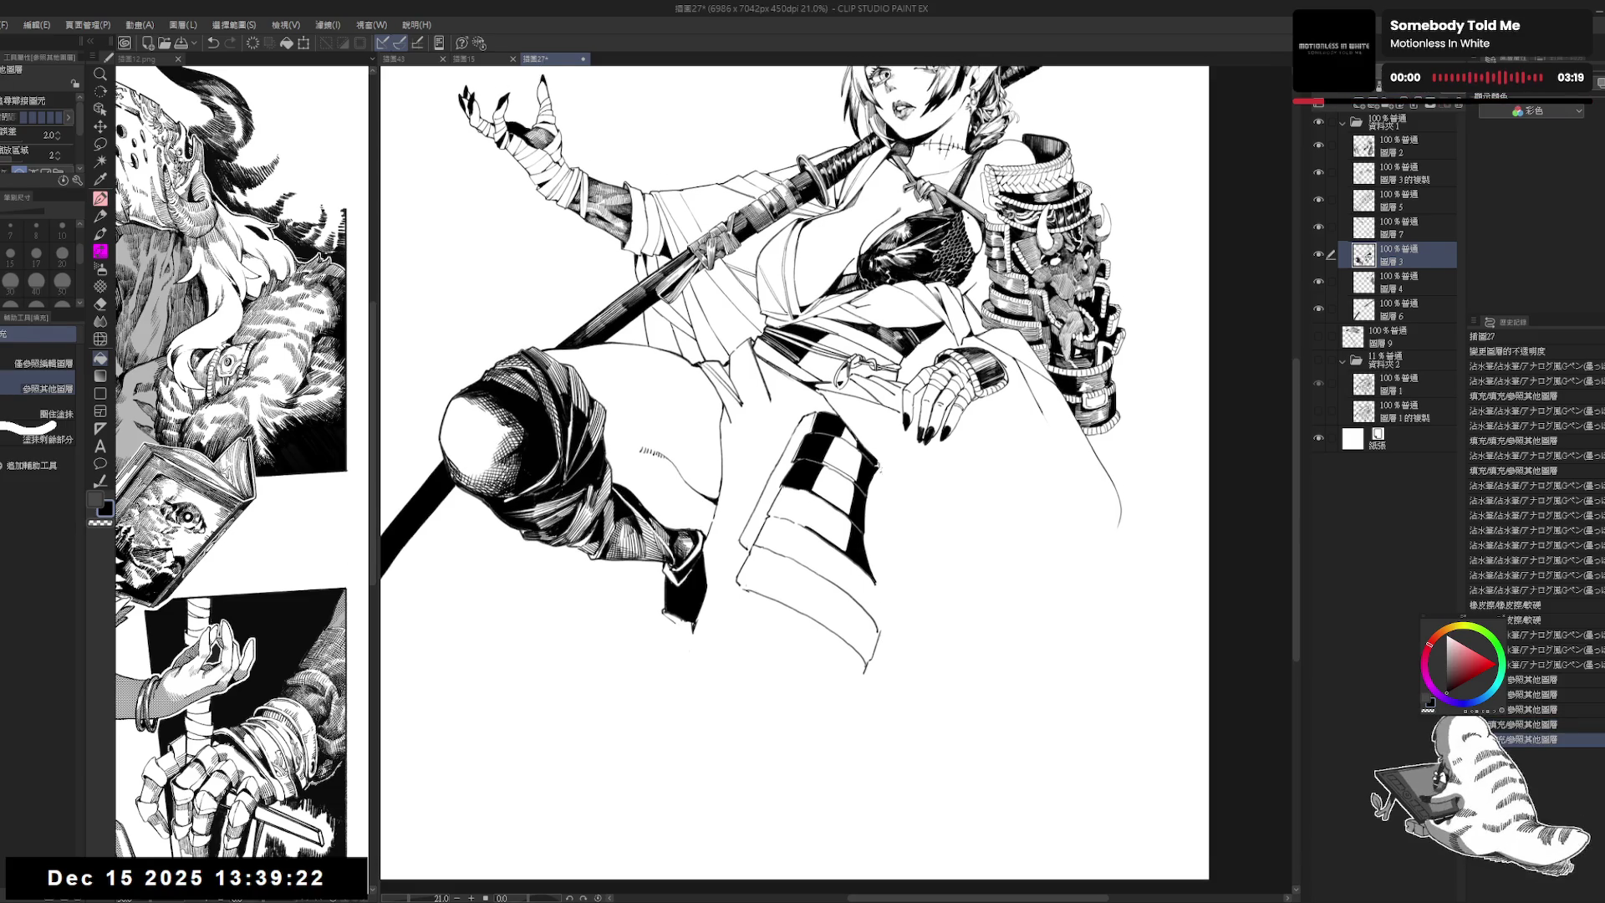
key(p)
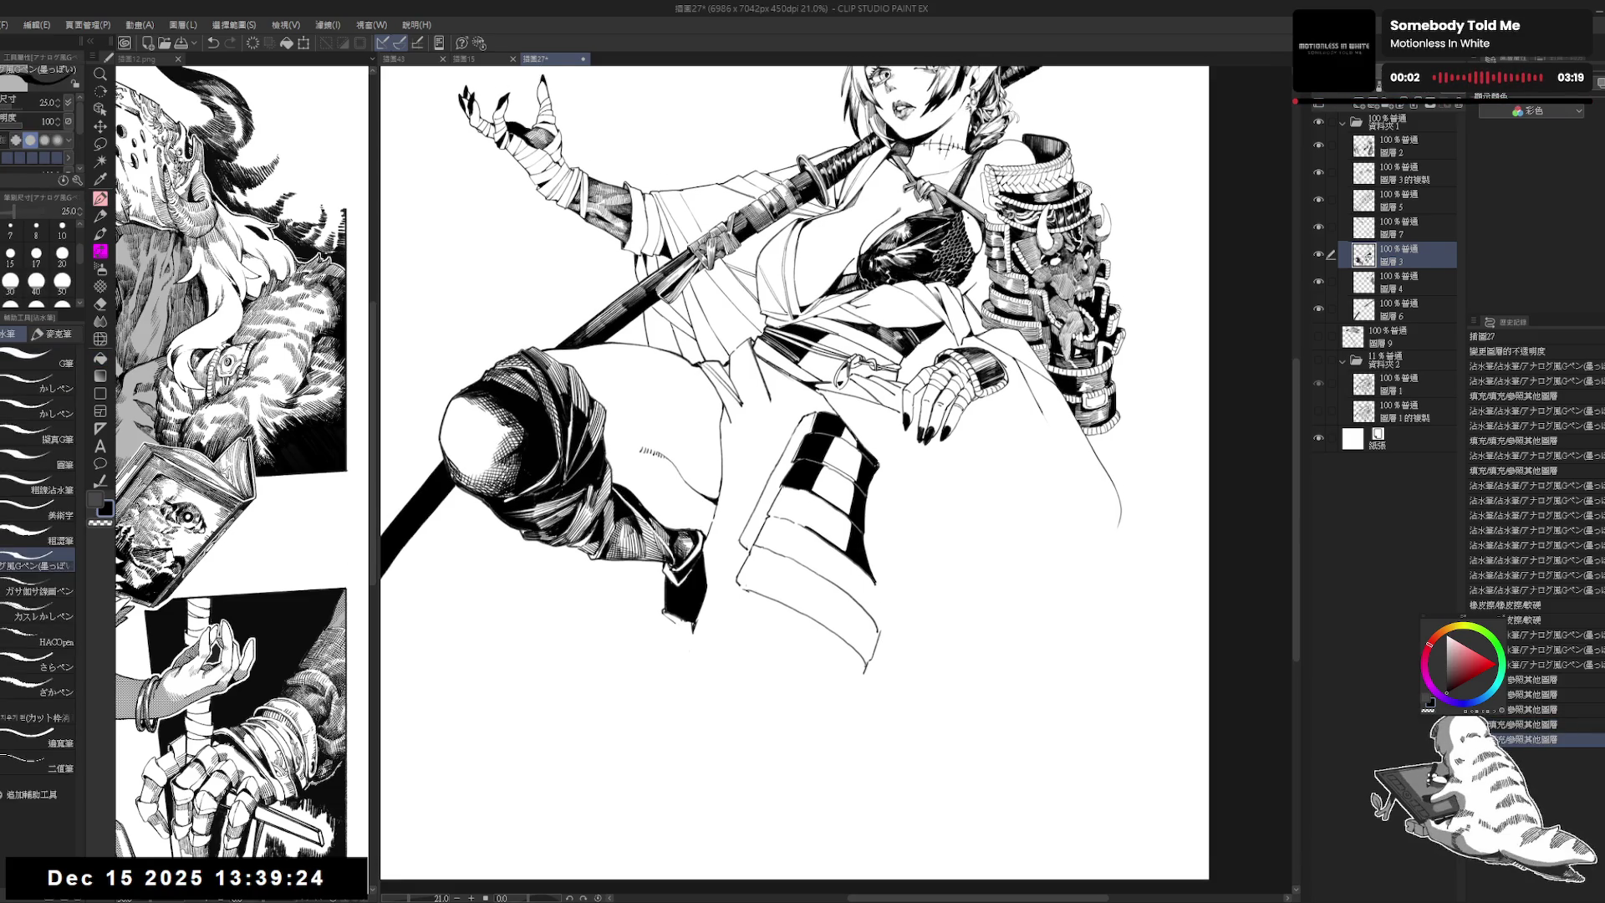
click(880, 478)
Step: Show the sketch underdrawing again, undo the last stroke, and rotate the canvas clockwise for inking
scroll(881, 384, down, 3)
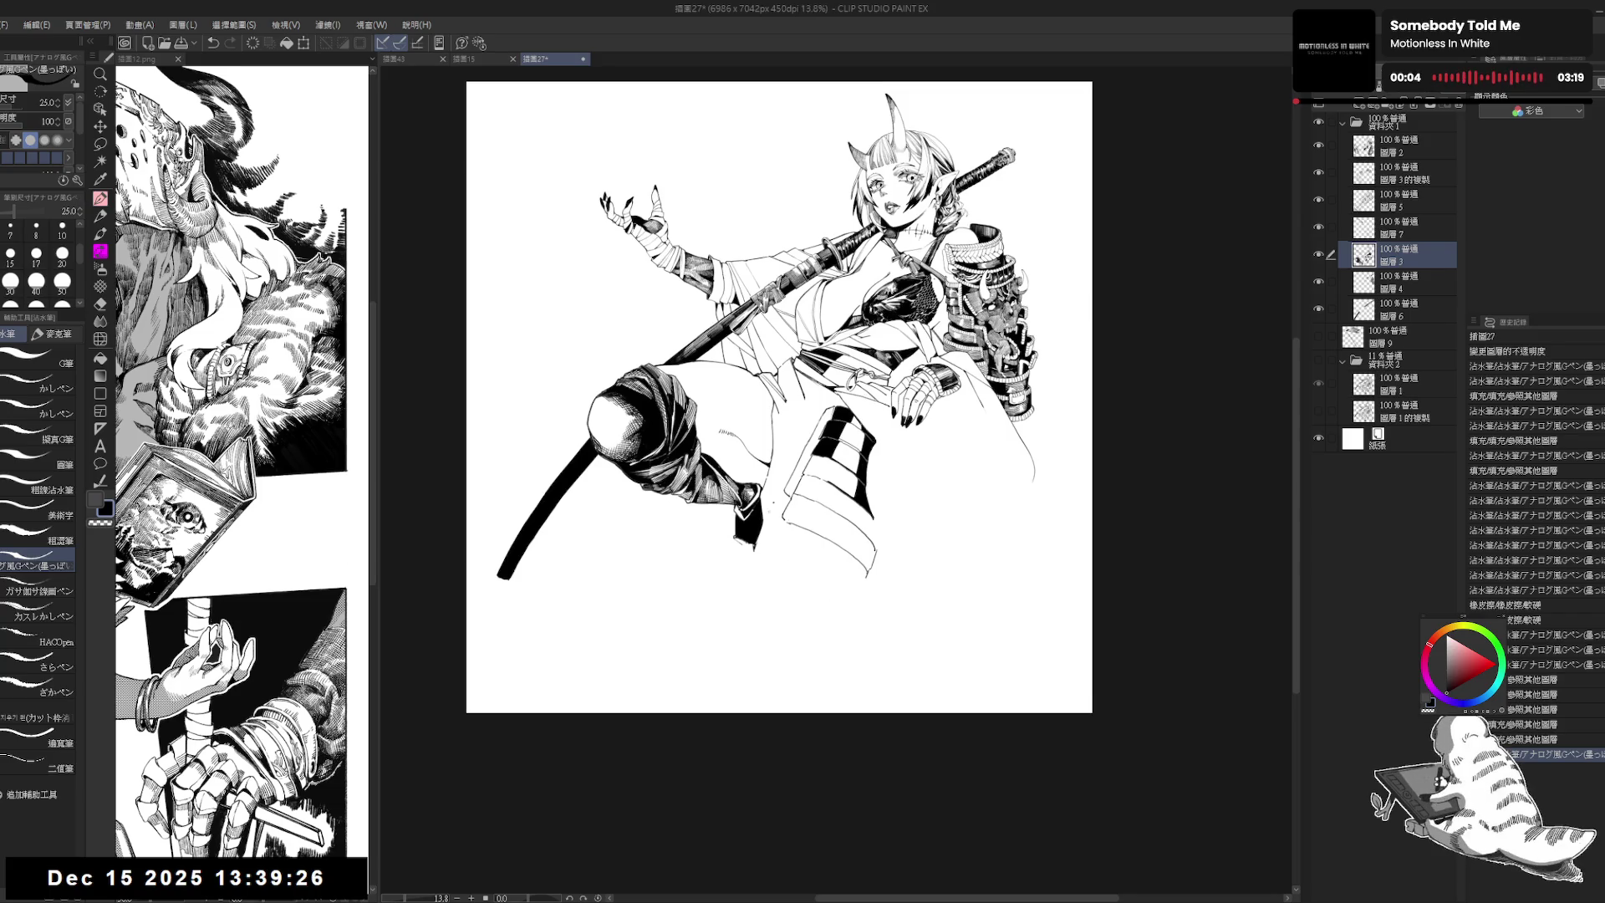
drag(834, 534, 828, 533)
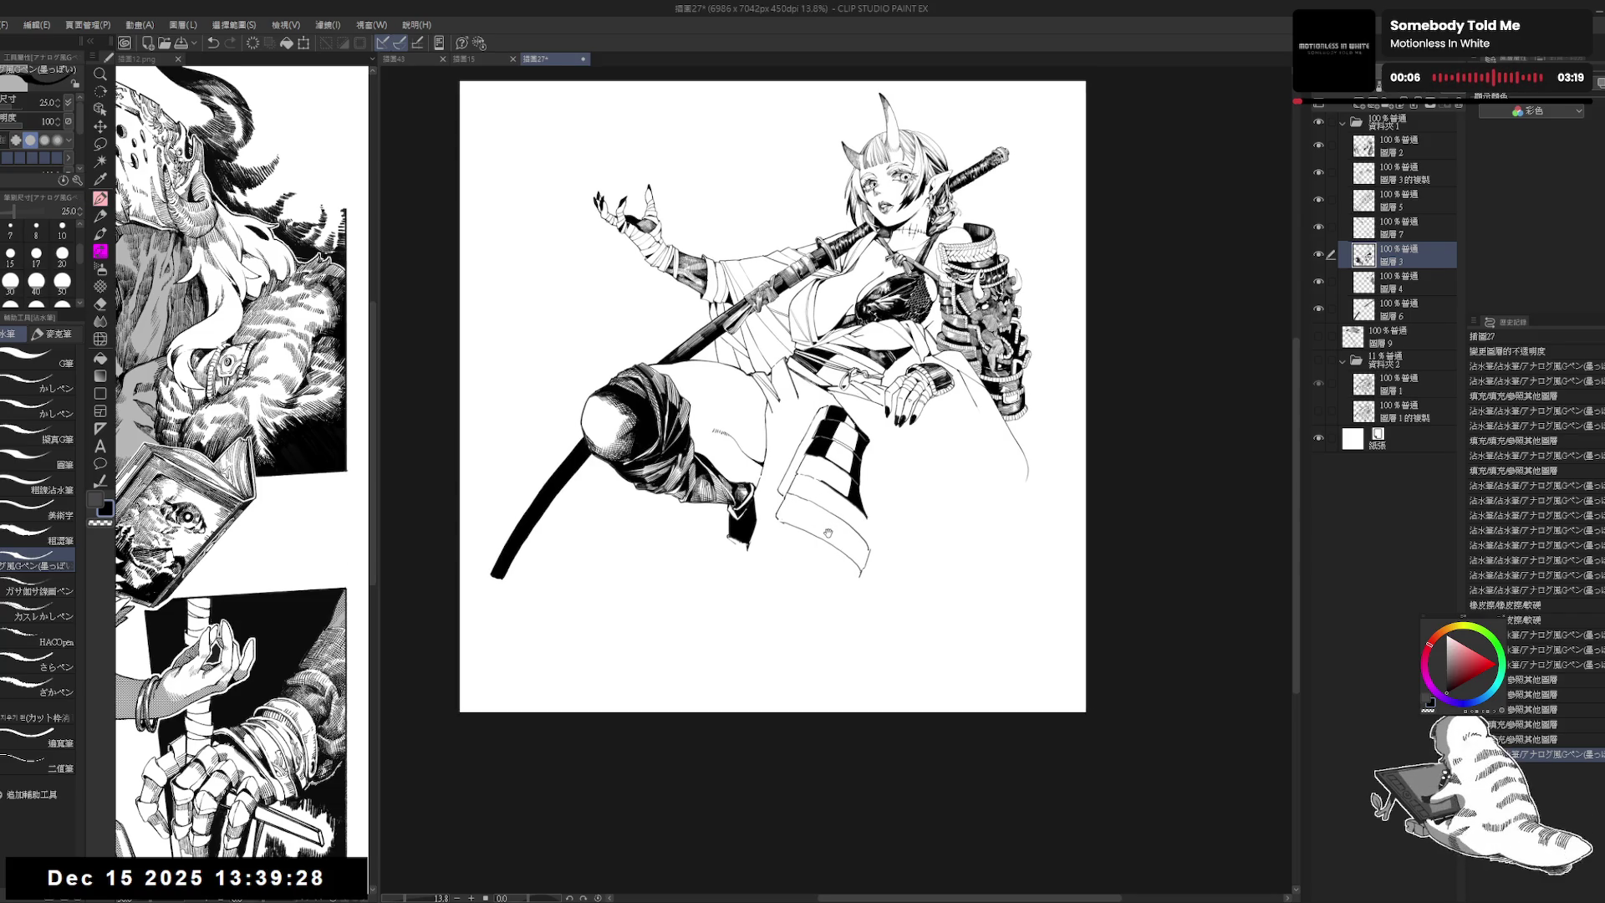
scroll(838, 486, up, 1)
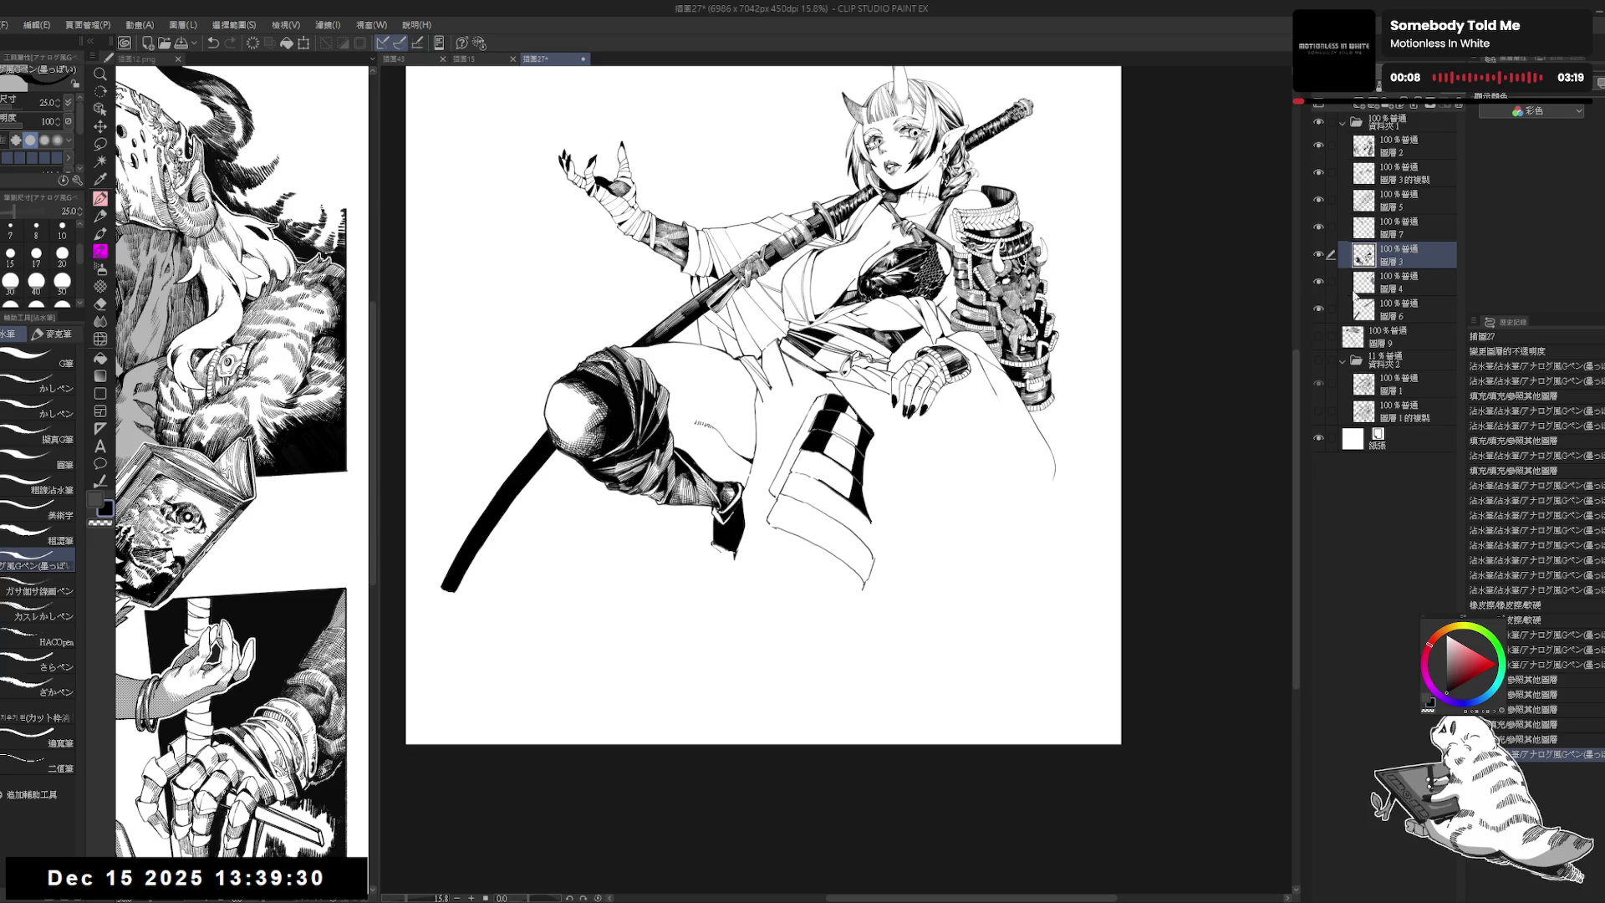
click(1319, 360)
key(r)
mouse_move(867, 641)
mouse_down()
mouse_move(826, 643)
mouse_move(851, 642)
mouse_up()
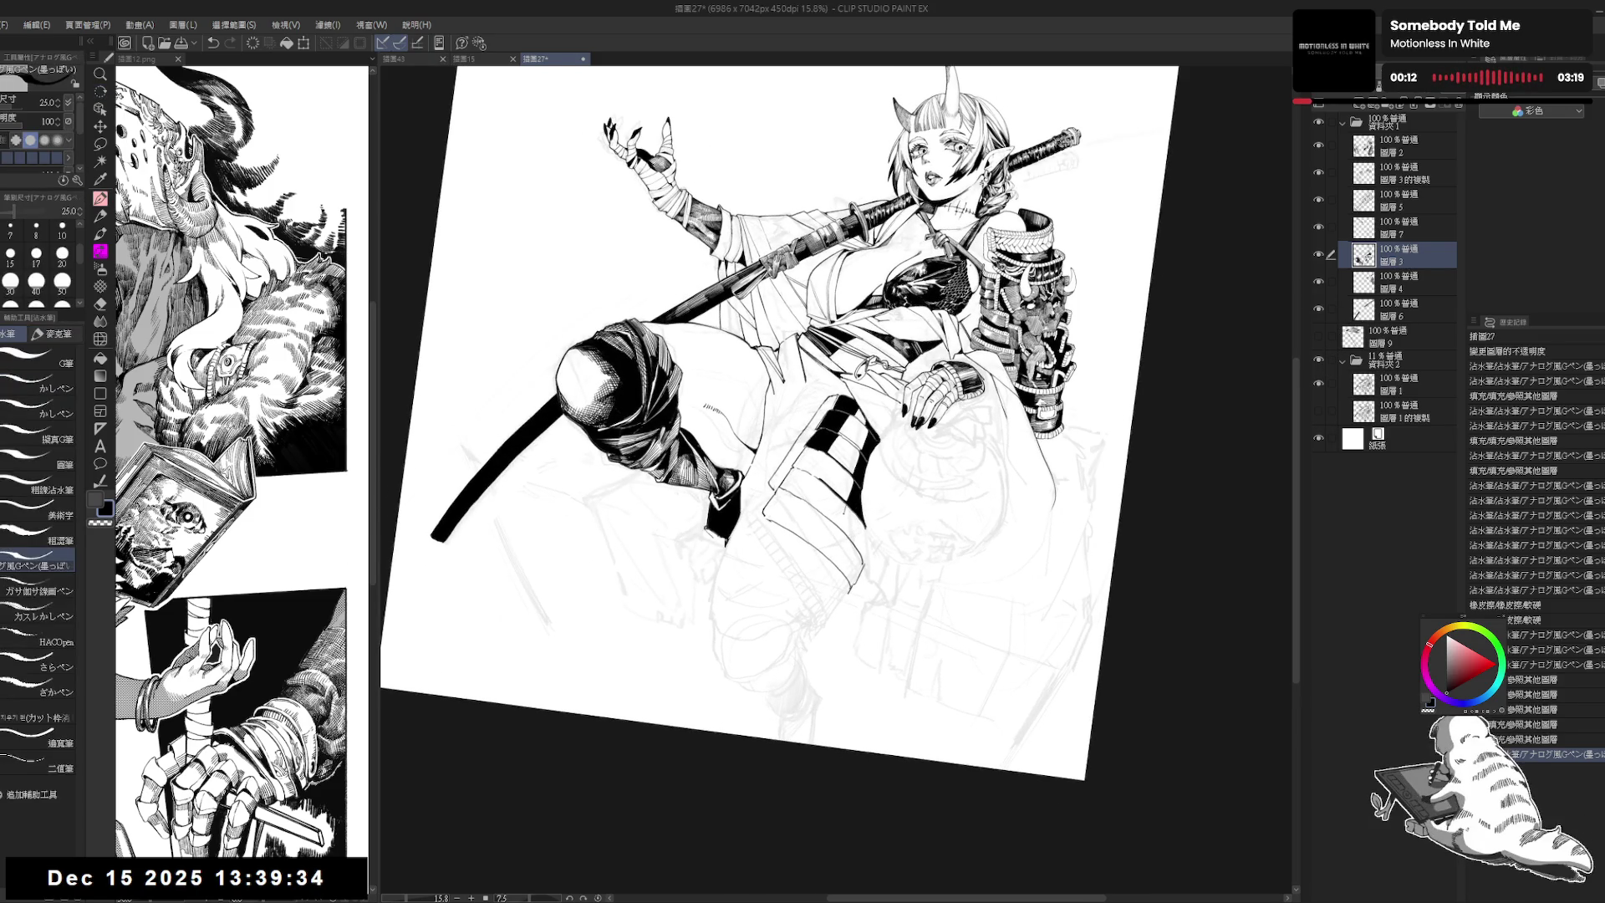
key(ctrl+z)
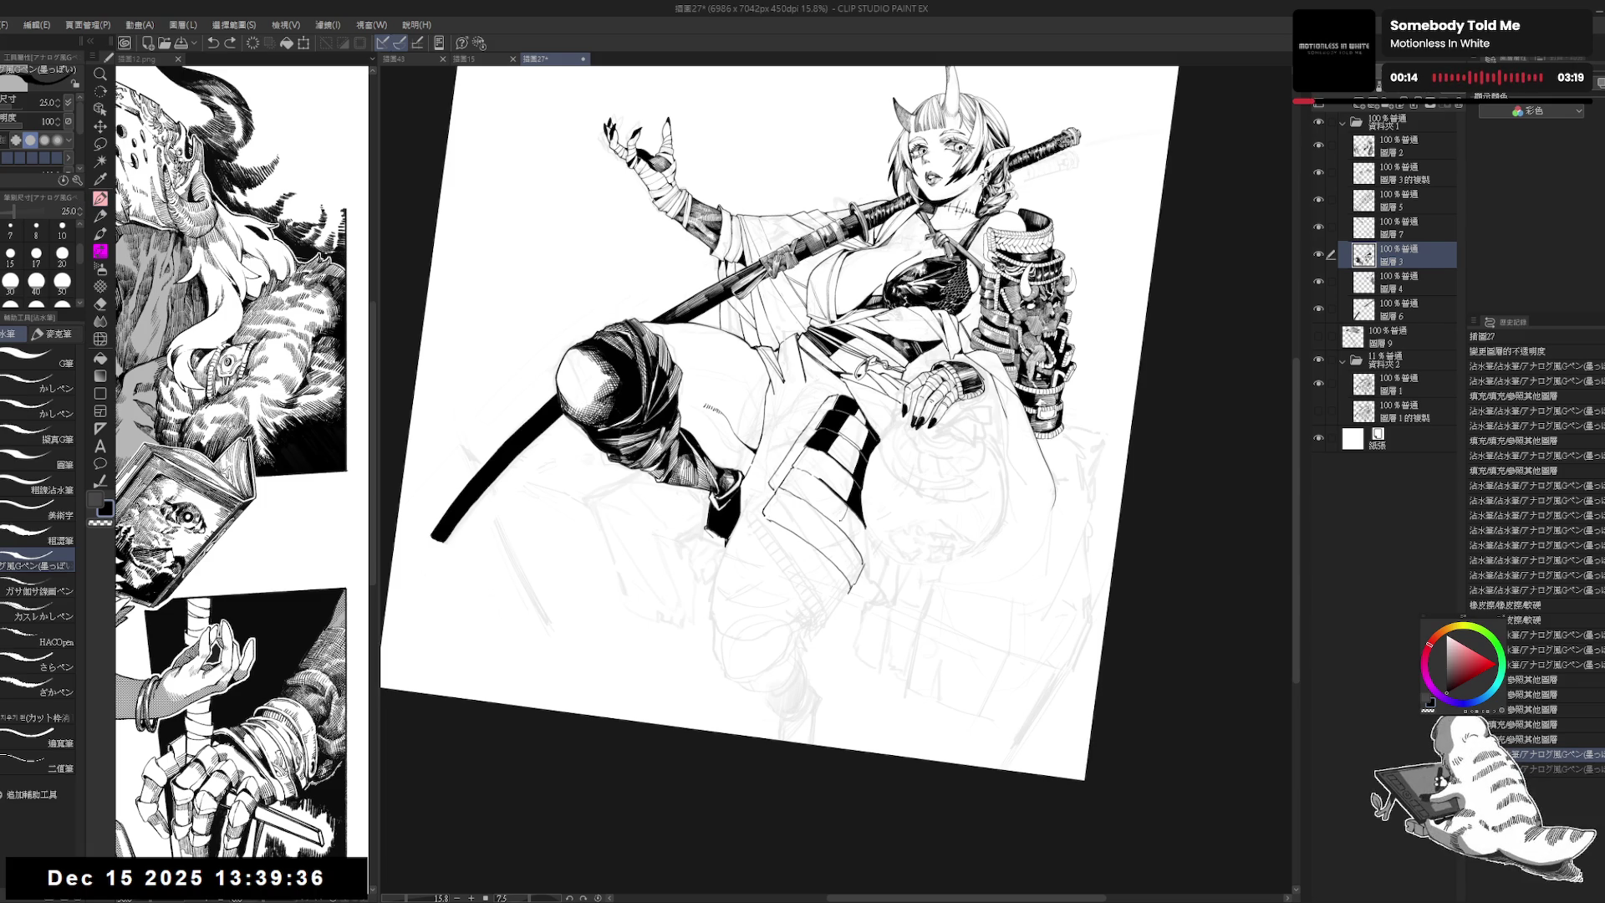
drag(919, 251, 1044, 351)
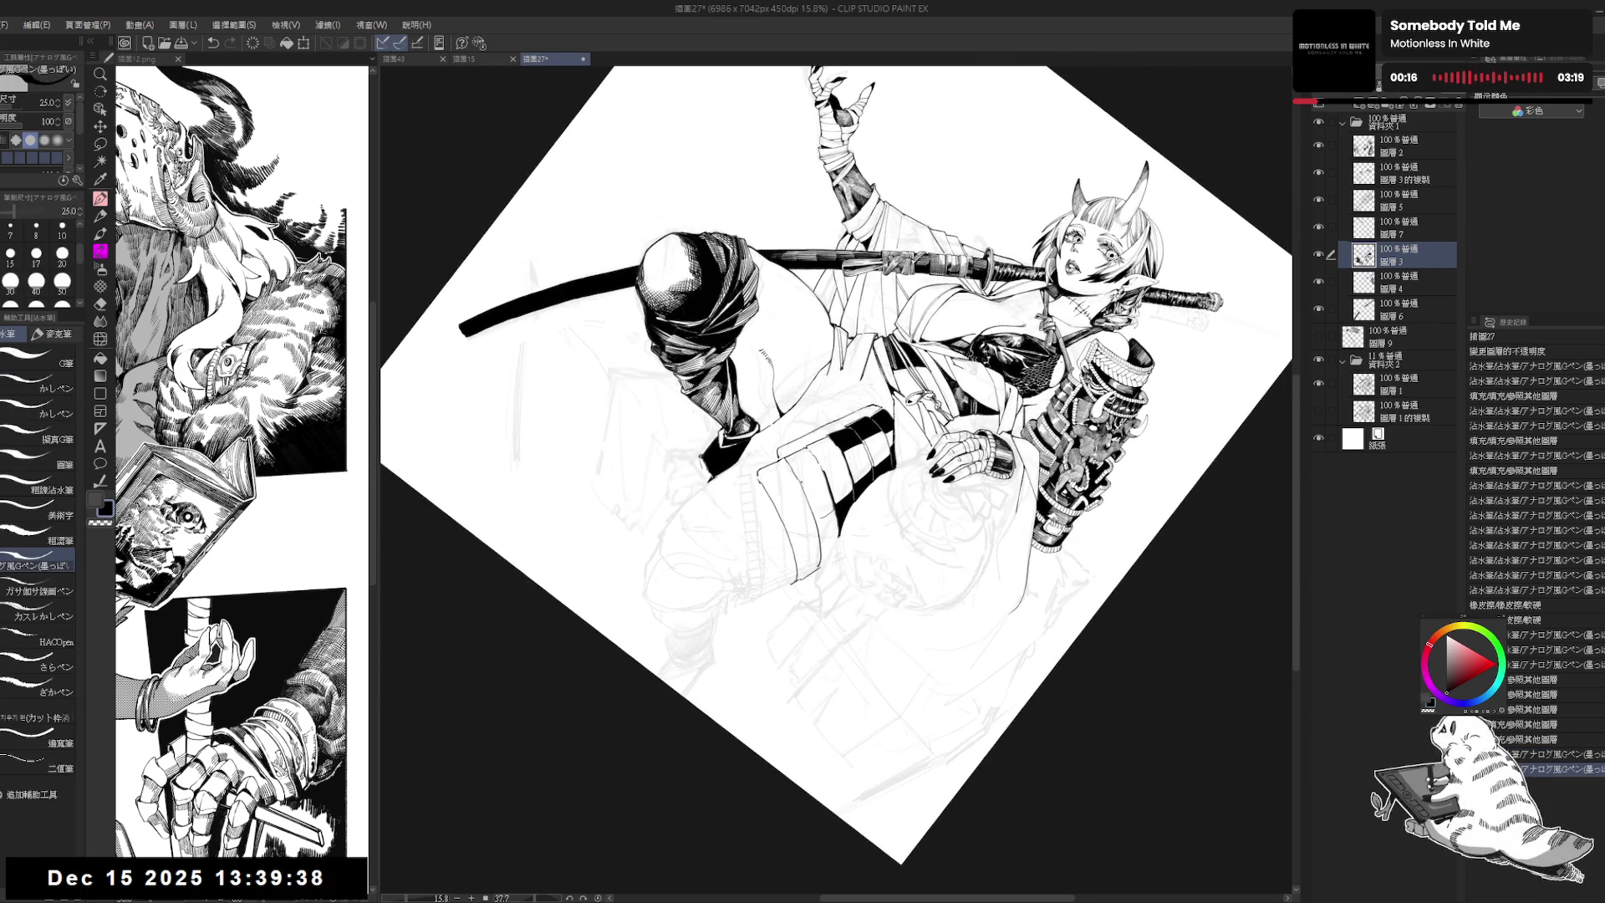
Step: Draw a short ink stroke and a tiny mark, each undone and then restored
drag(804, 489, 818, 518)
key(ctrl+z)
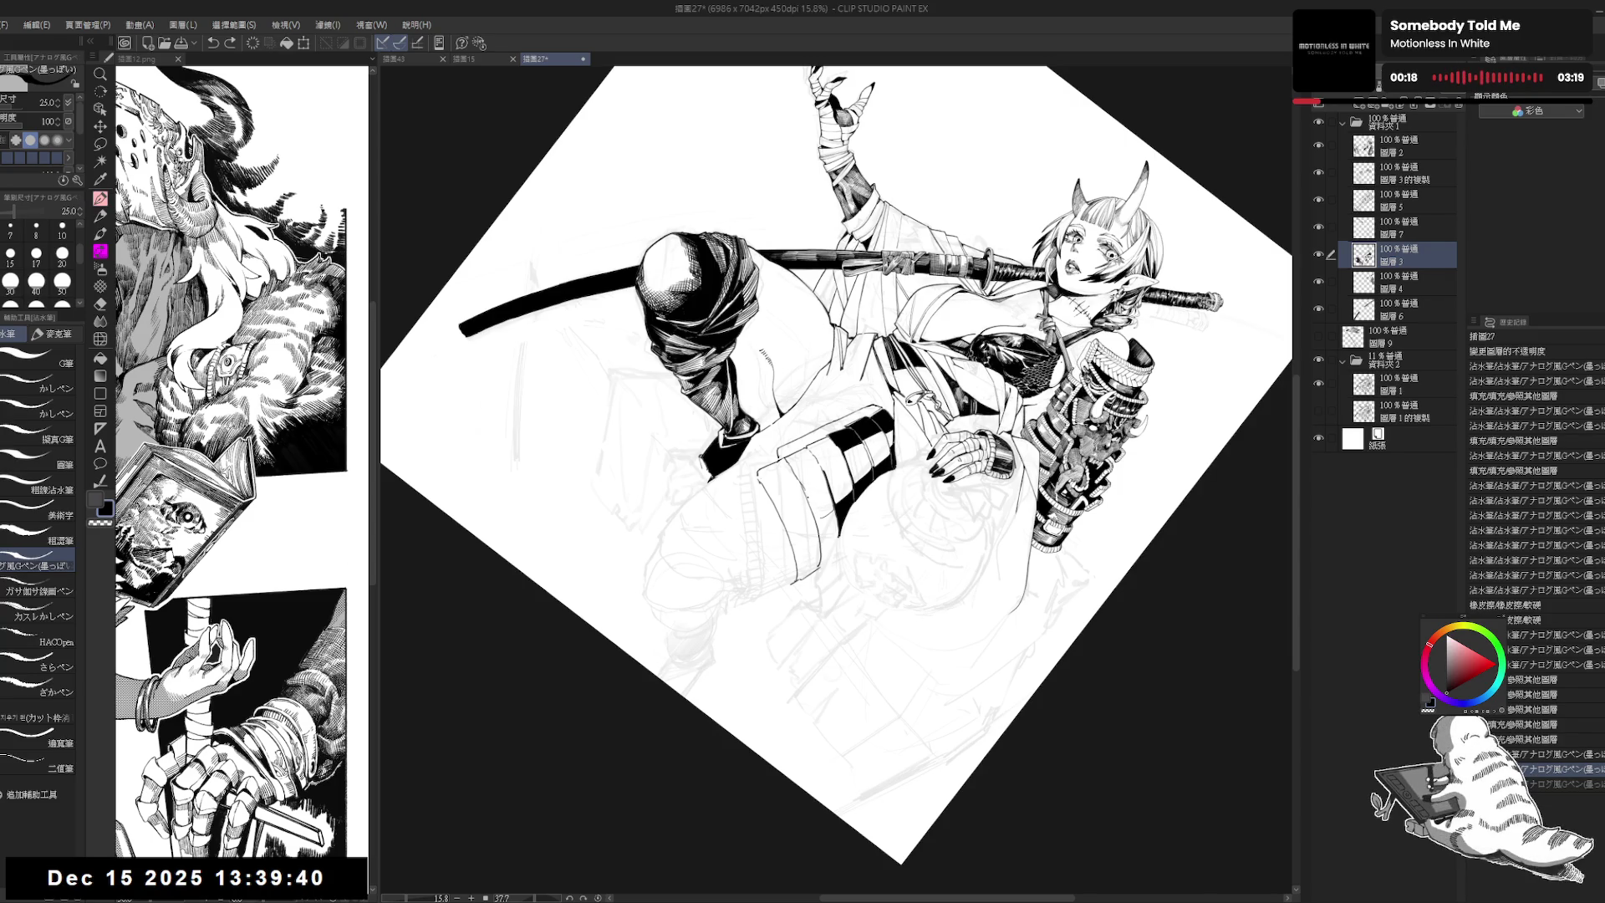
key(ctrl+y)
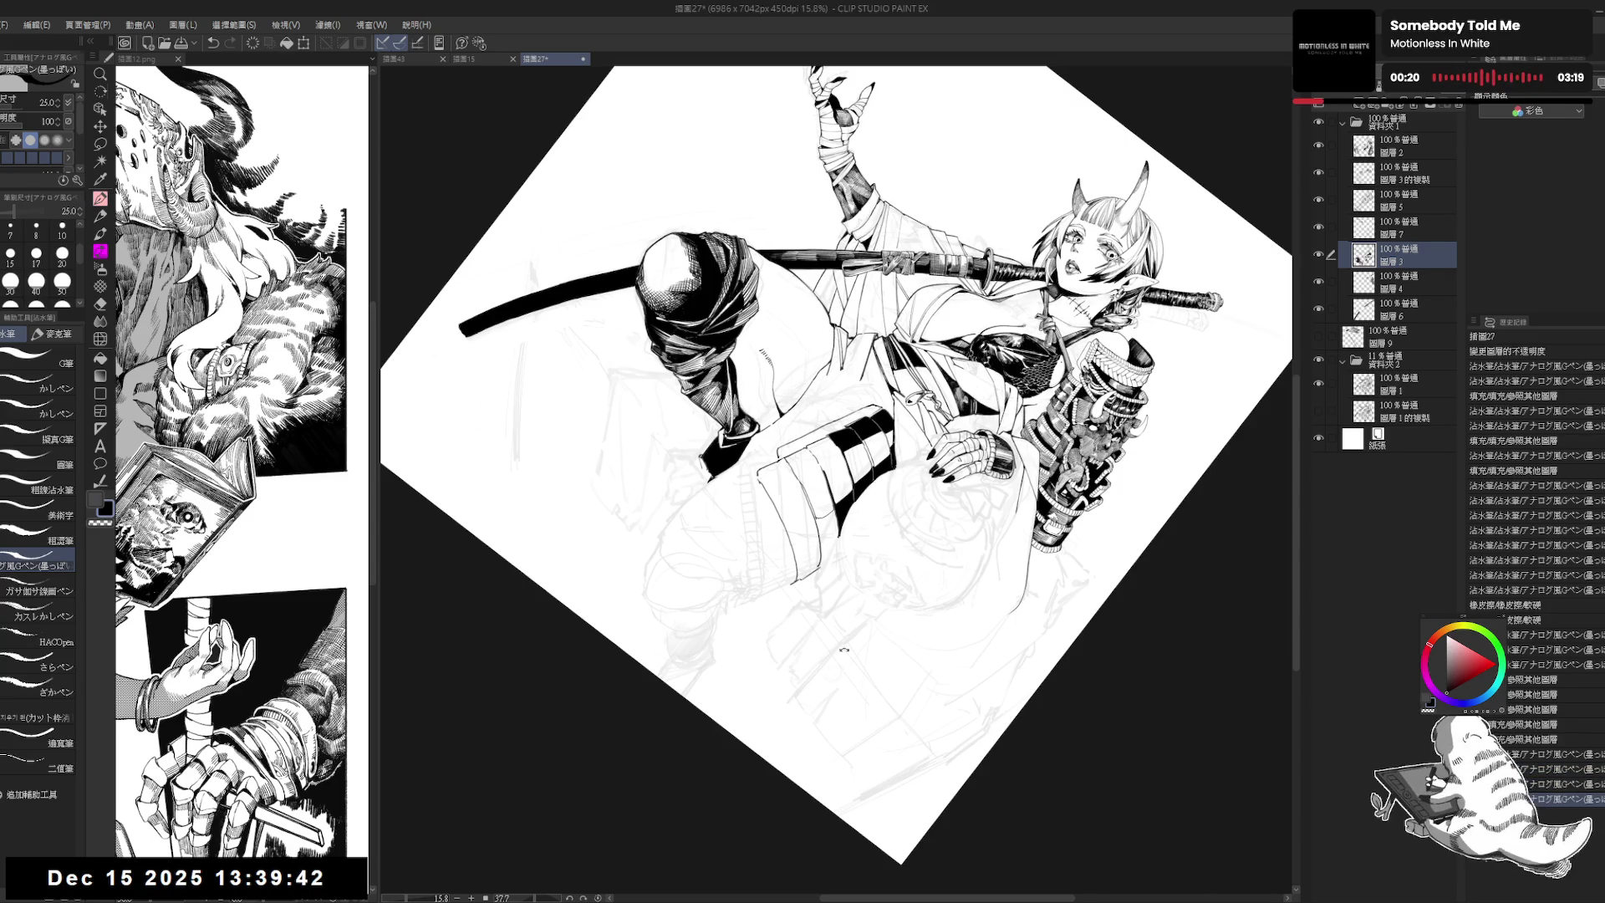
drag(1045, 351, 919, 251)
click(865, 547)
key(ctrl+z)
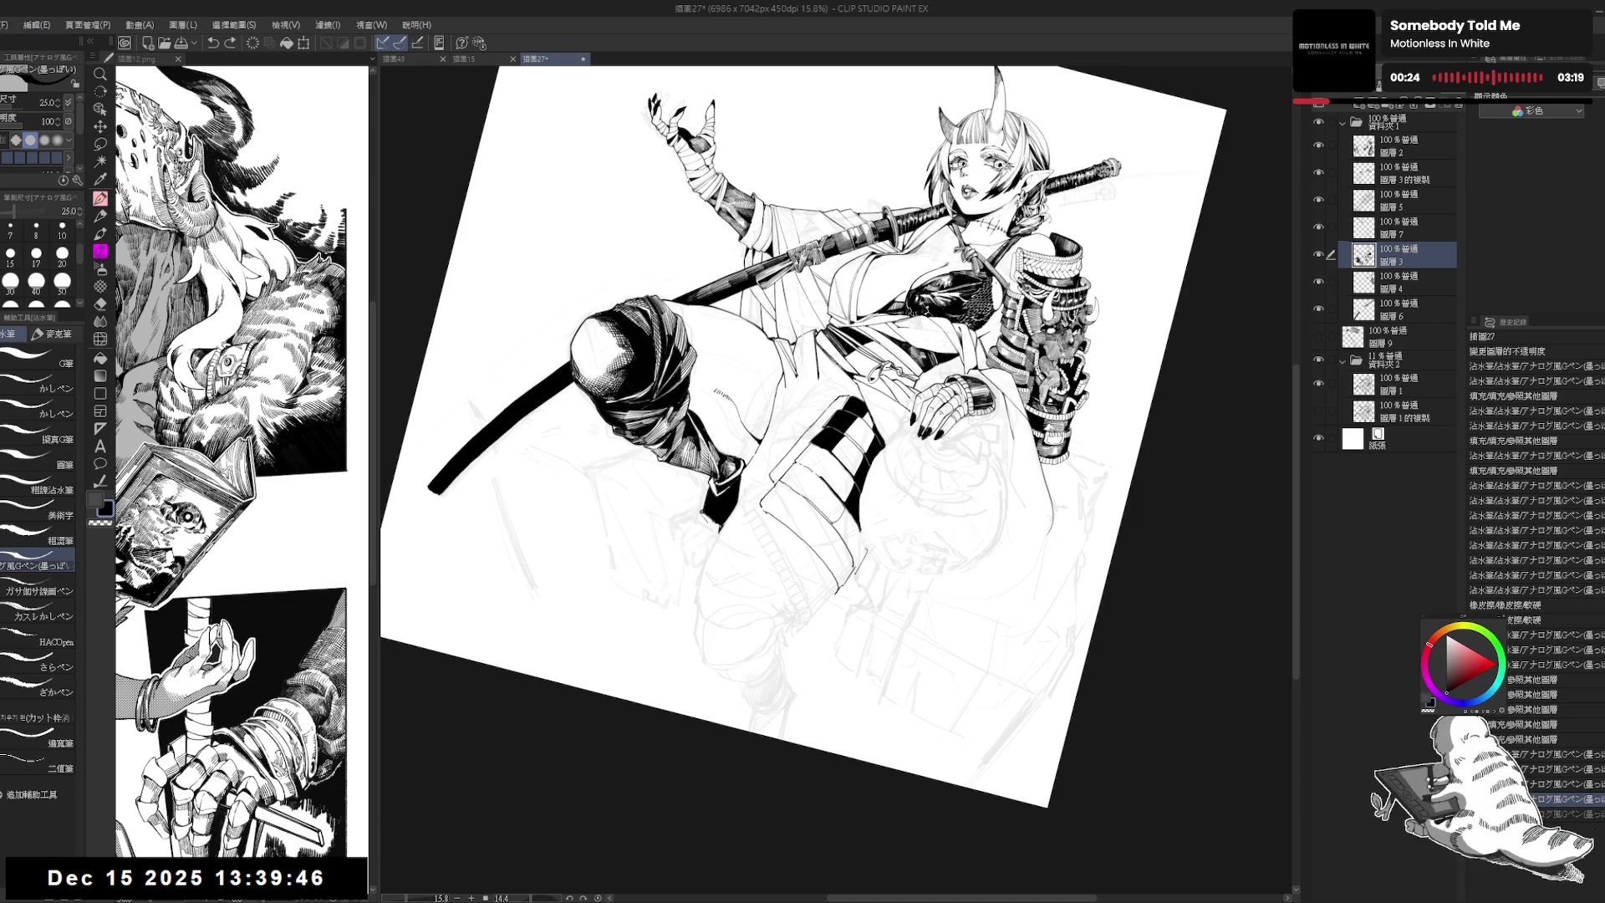
key(ctrl+y)
Step: Raise the pen size to 30 and reset the page rotation to upright
key(bracketright)
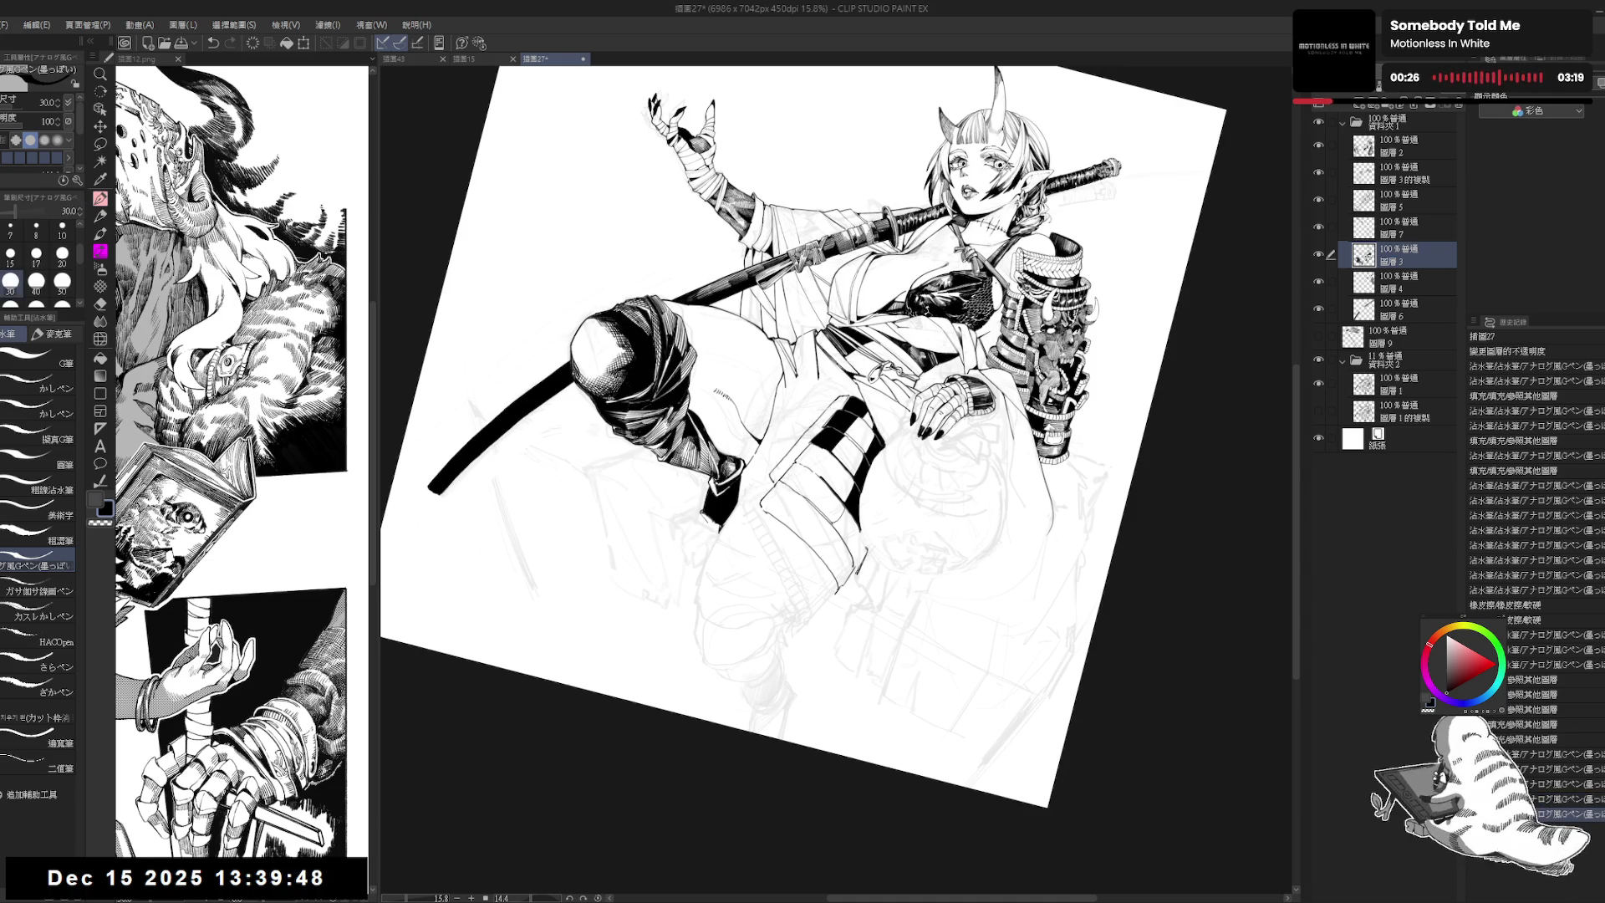
drag(836, 435, 844, 410)
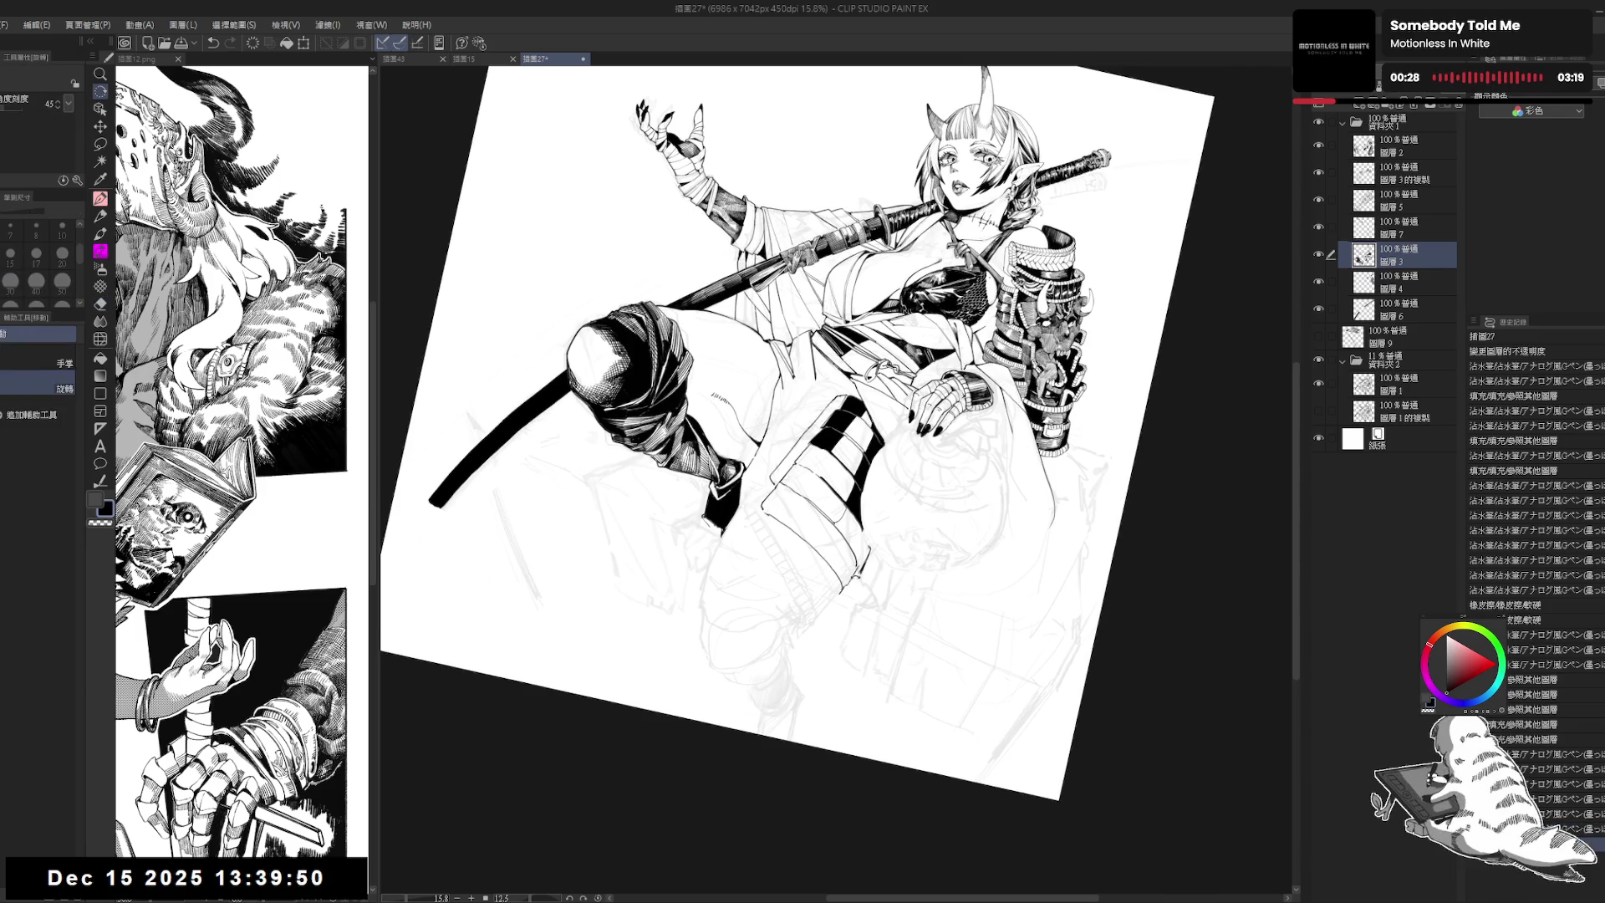
key(ctrl+at)
Step: Cycle through layers 圖層4, 圖層1, 圖層2 and 圖層7, ending on 圖層3
click(1391, 282)
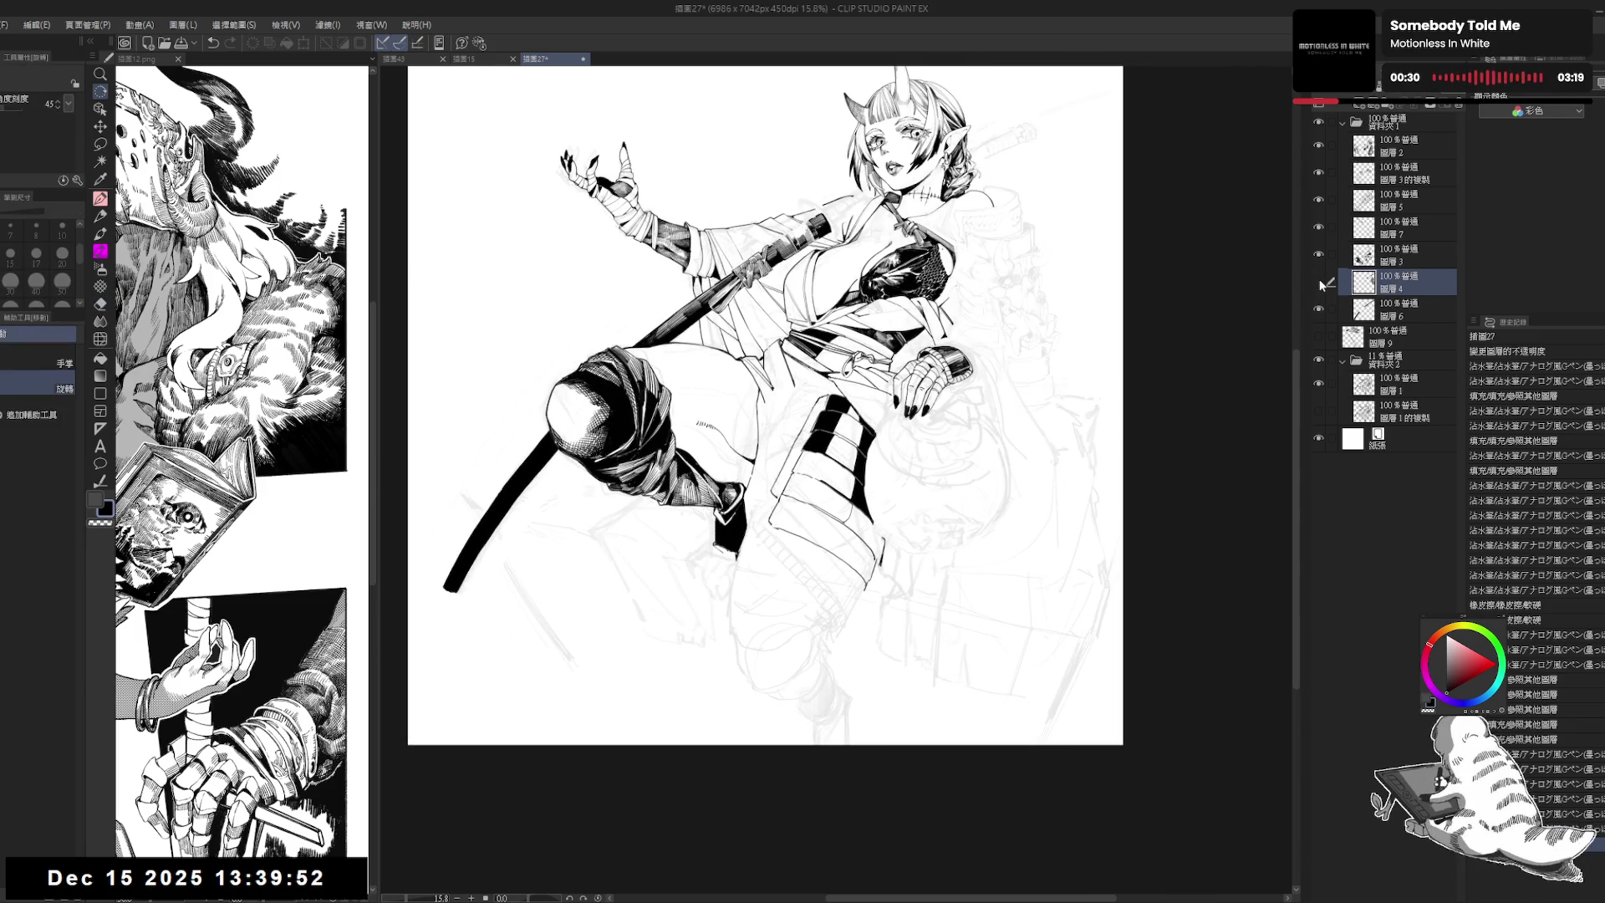
ctrl+shift+click(904, 566)
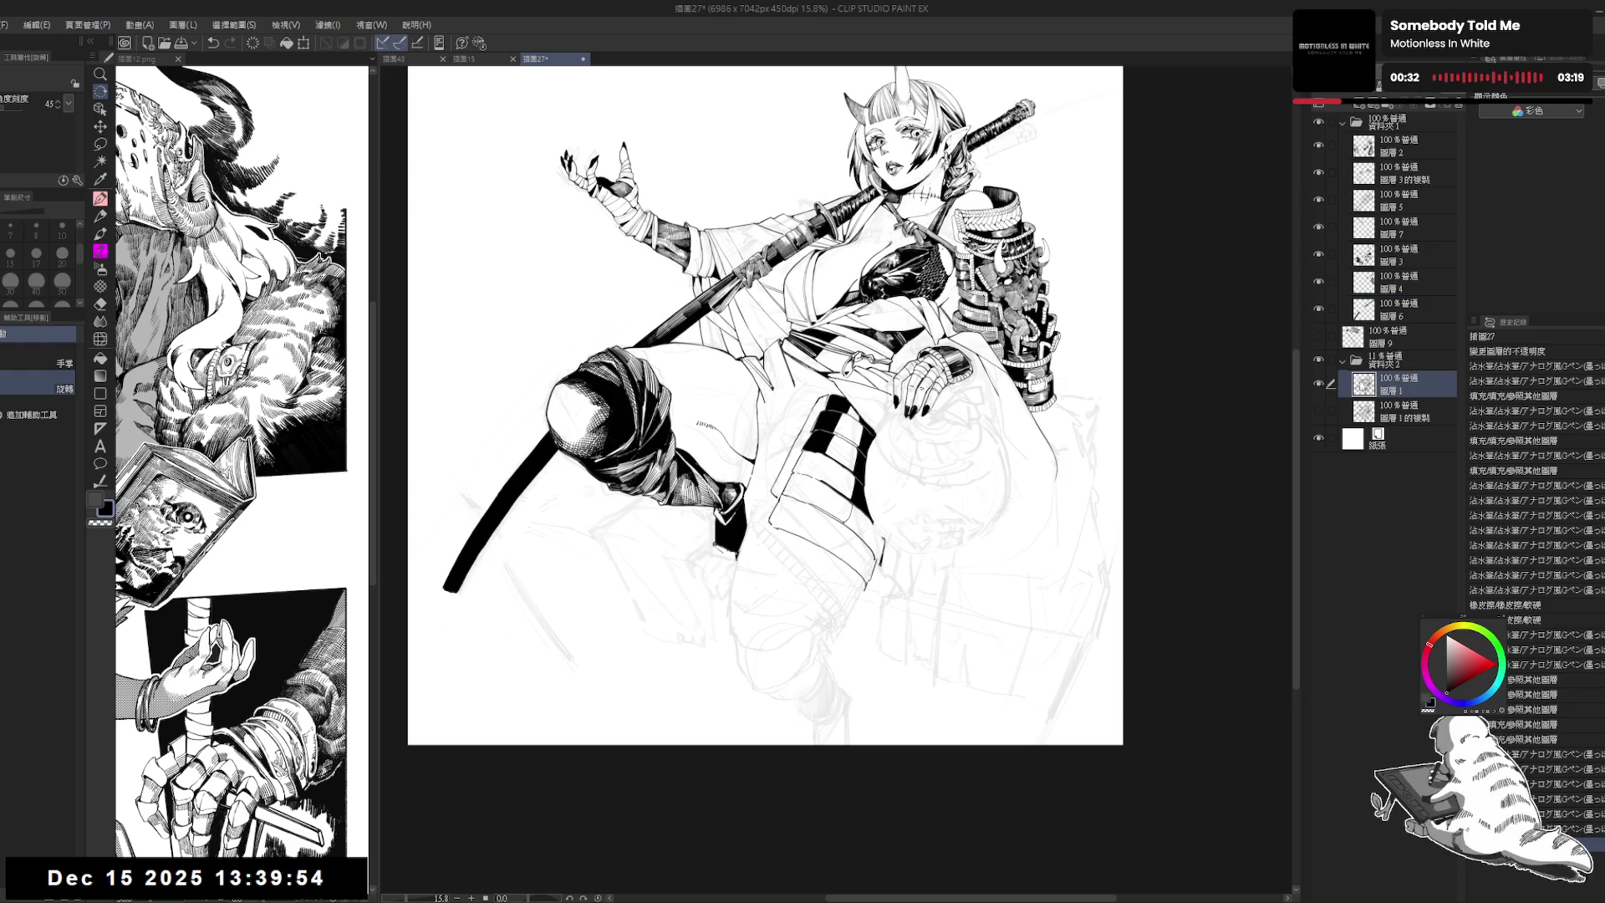
click(1400, 154)
key(e)
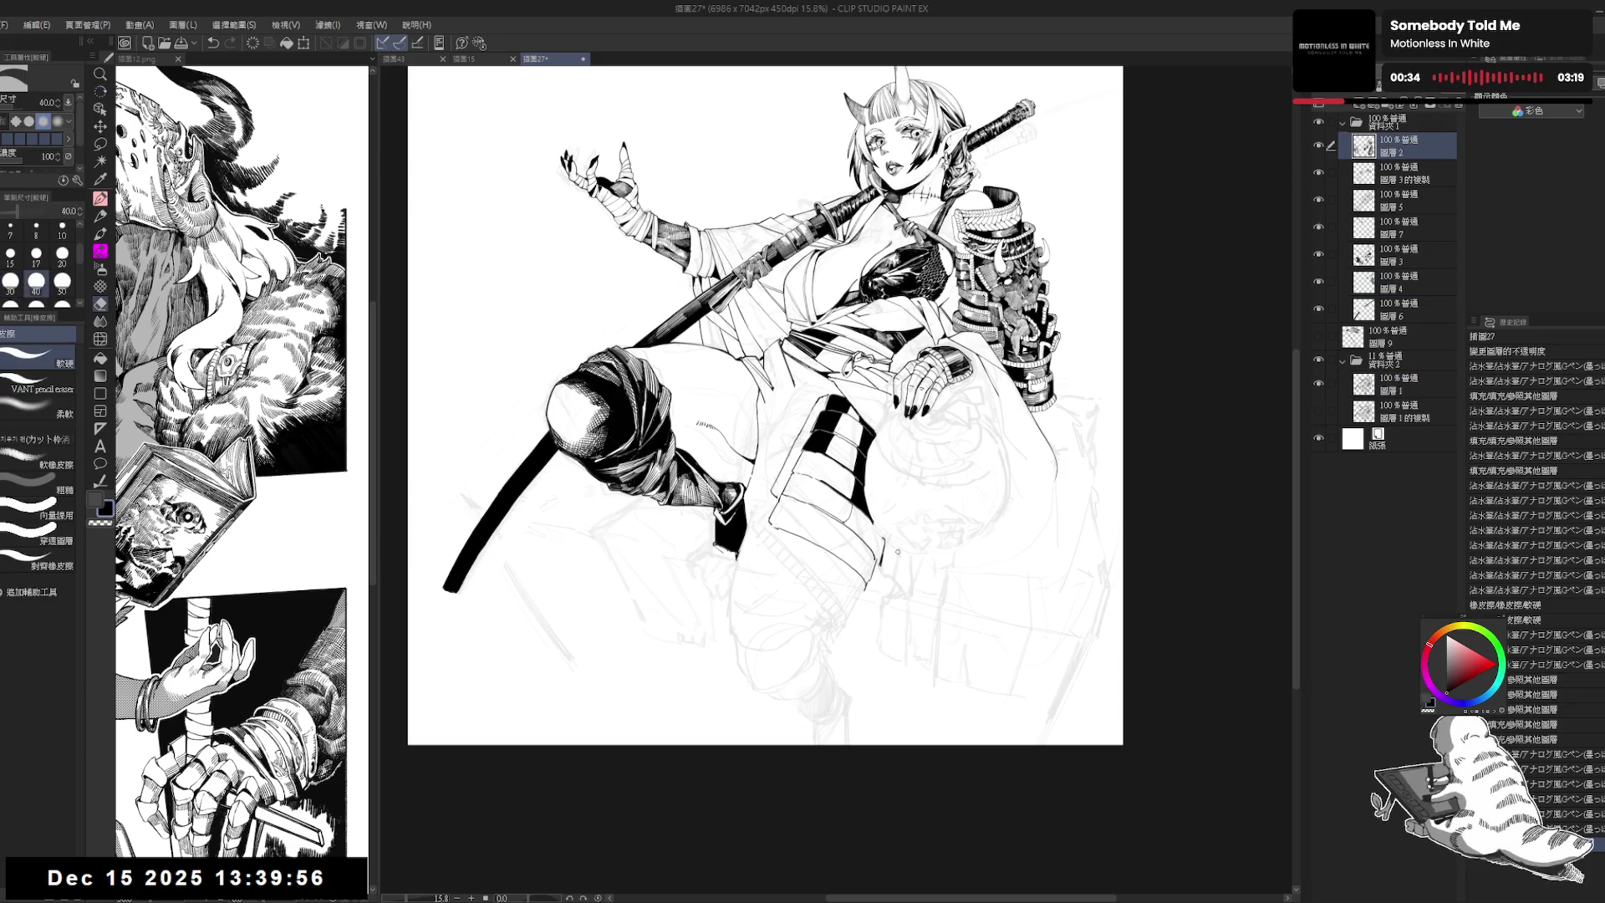
key(r)
click(1404, 227)
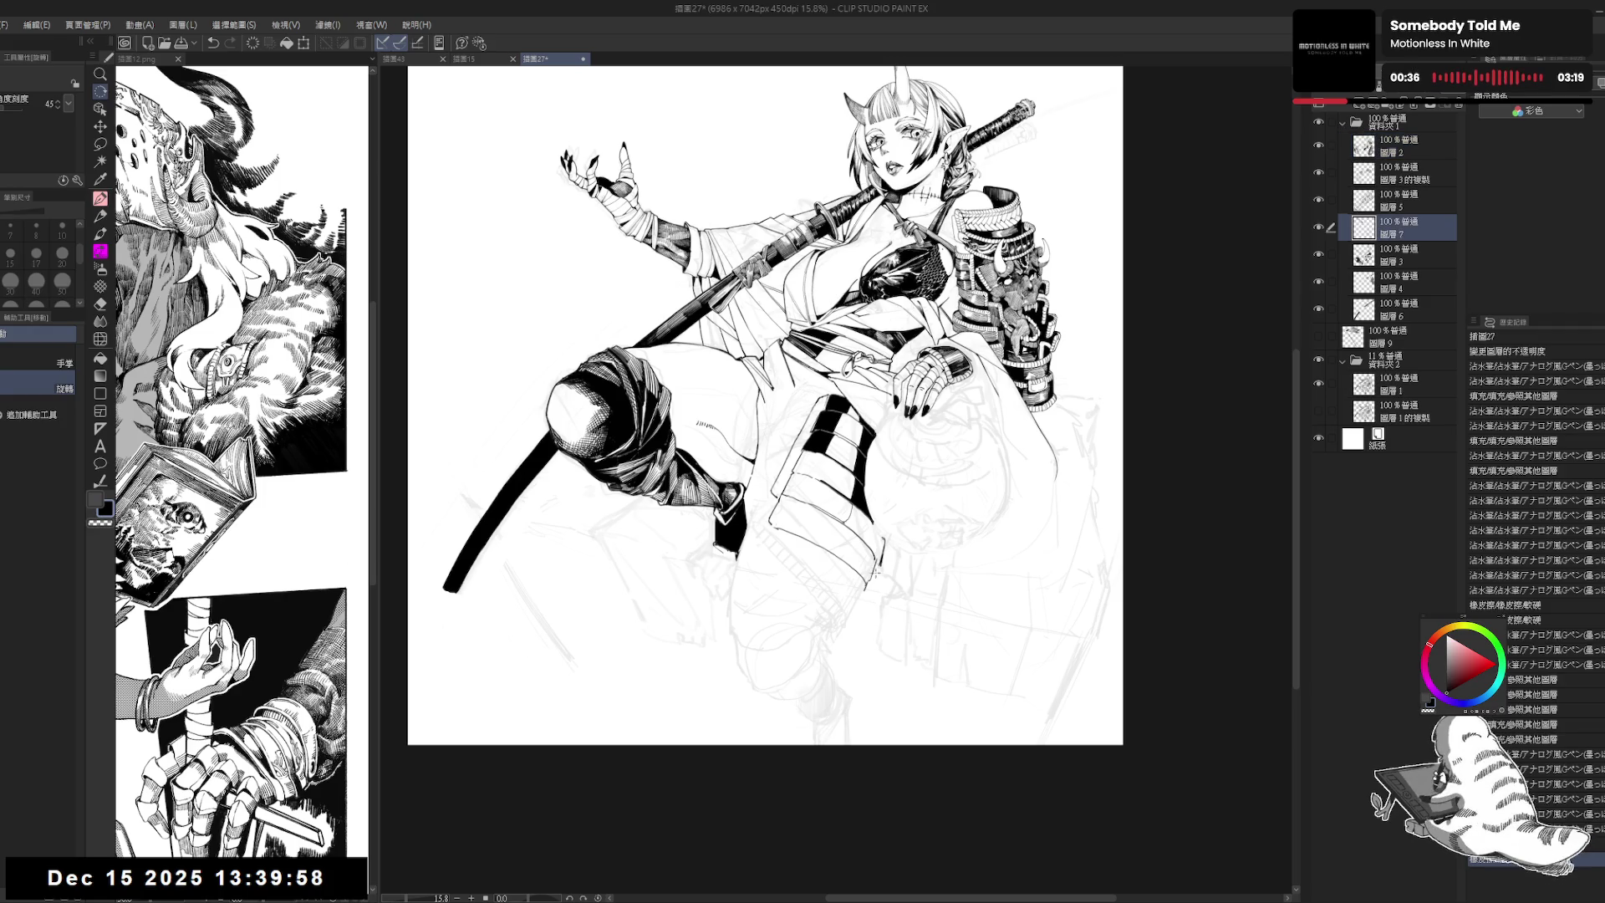
key(e)
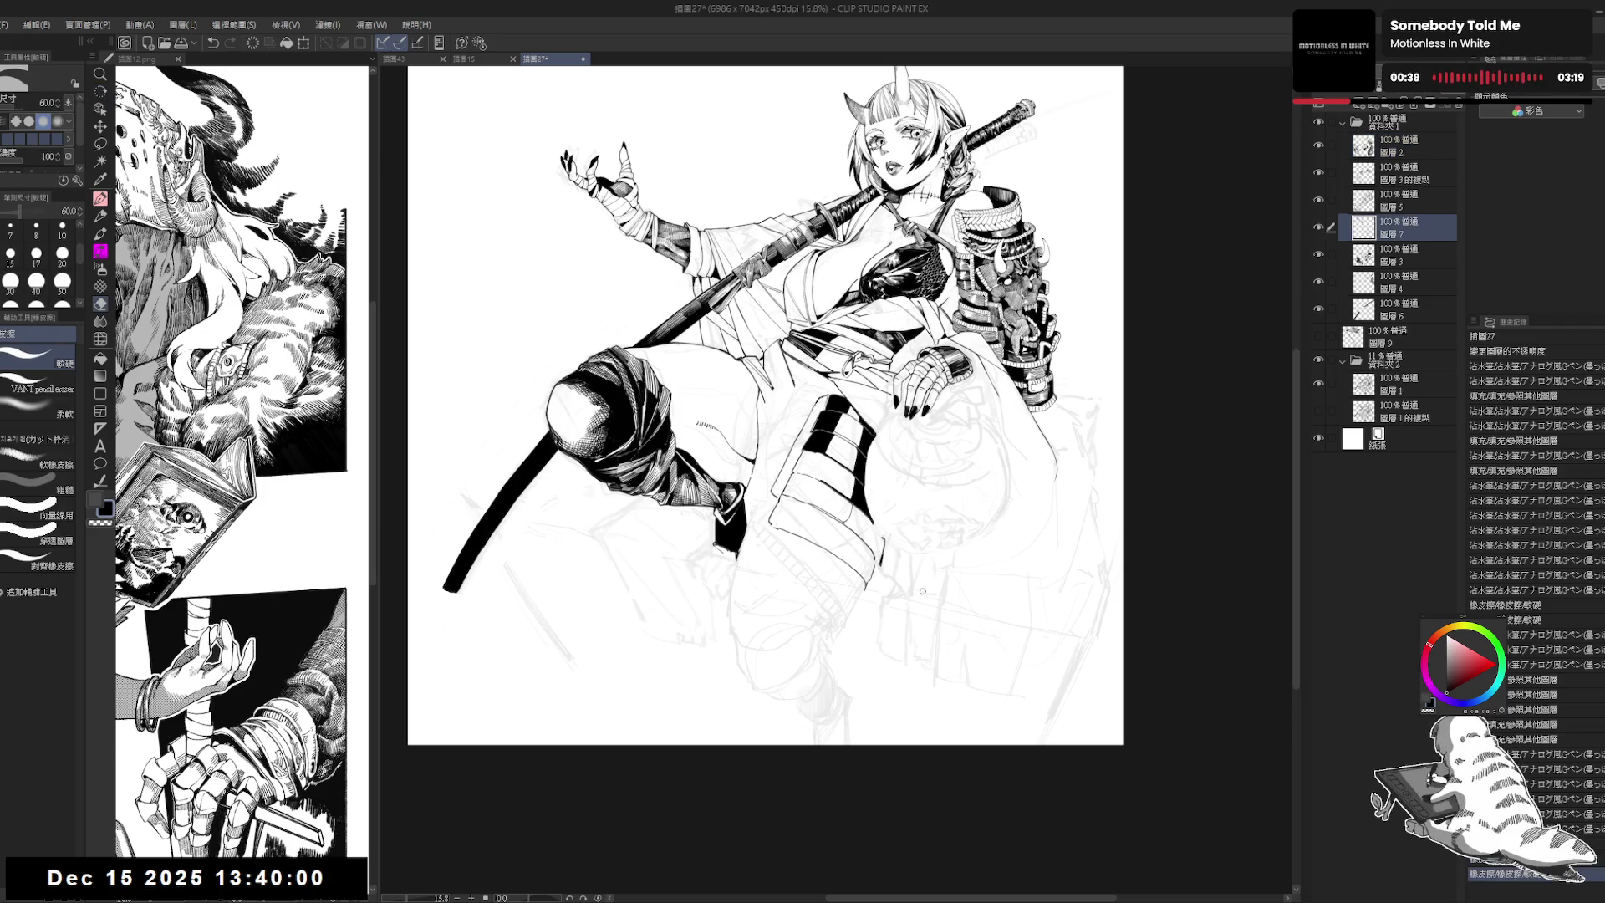
key(r)
click(1404, 255)
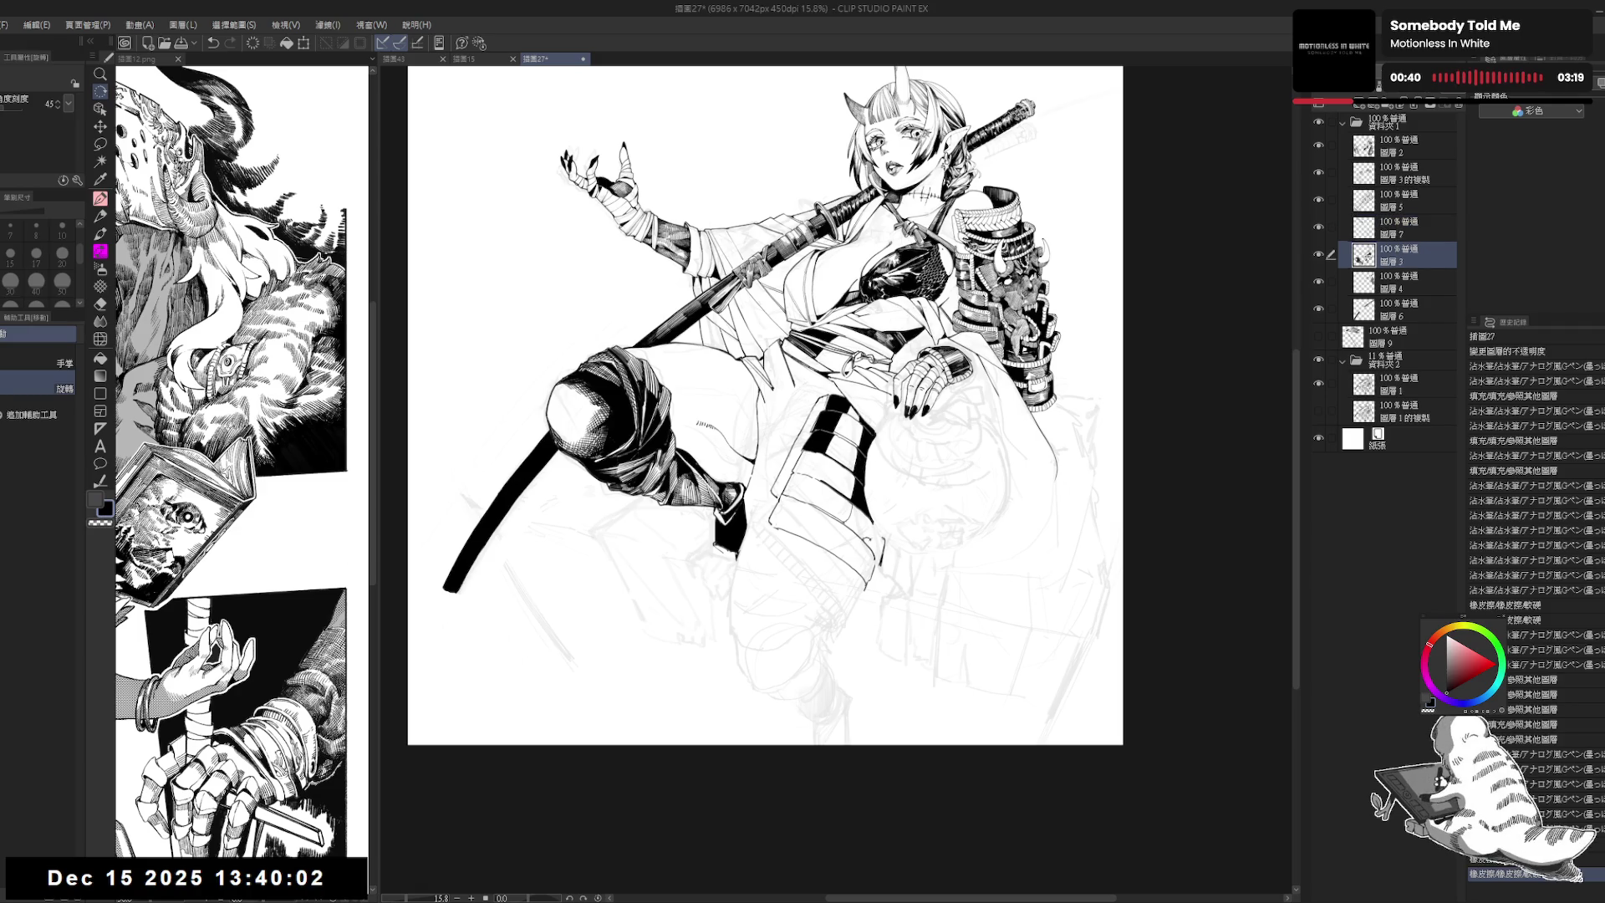
Step: Rotate the page about 8° and then 17° clockwise before resetting it upright
drag(859, 662, 824, 672)
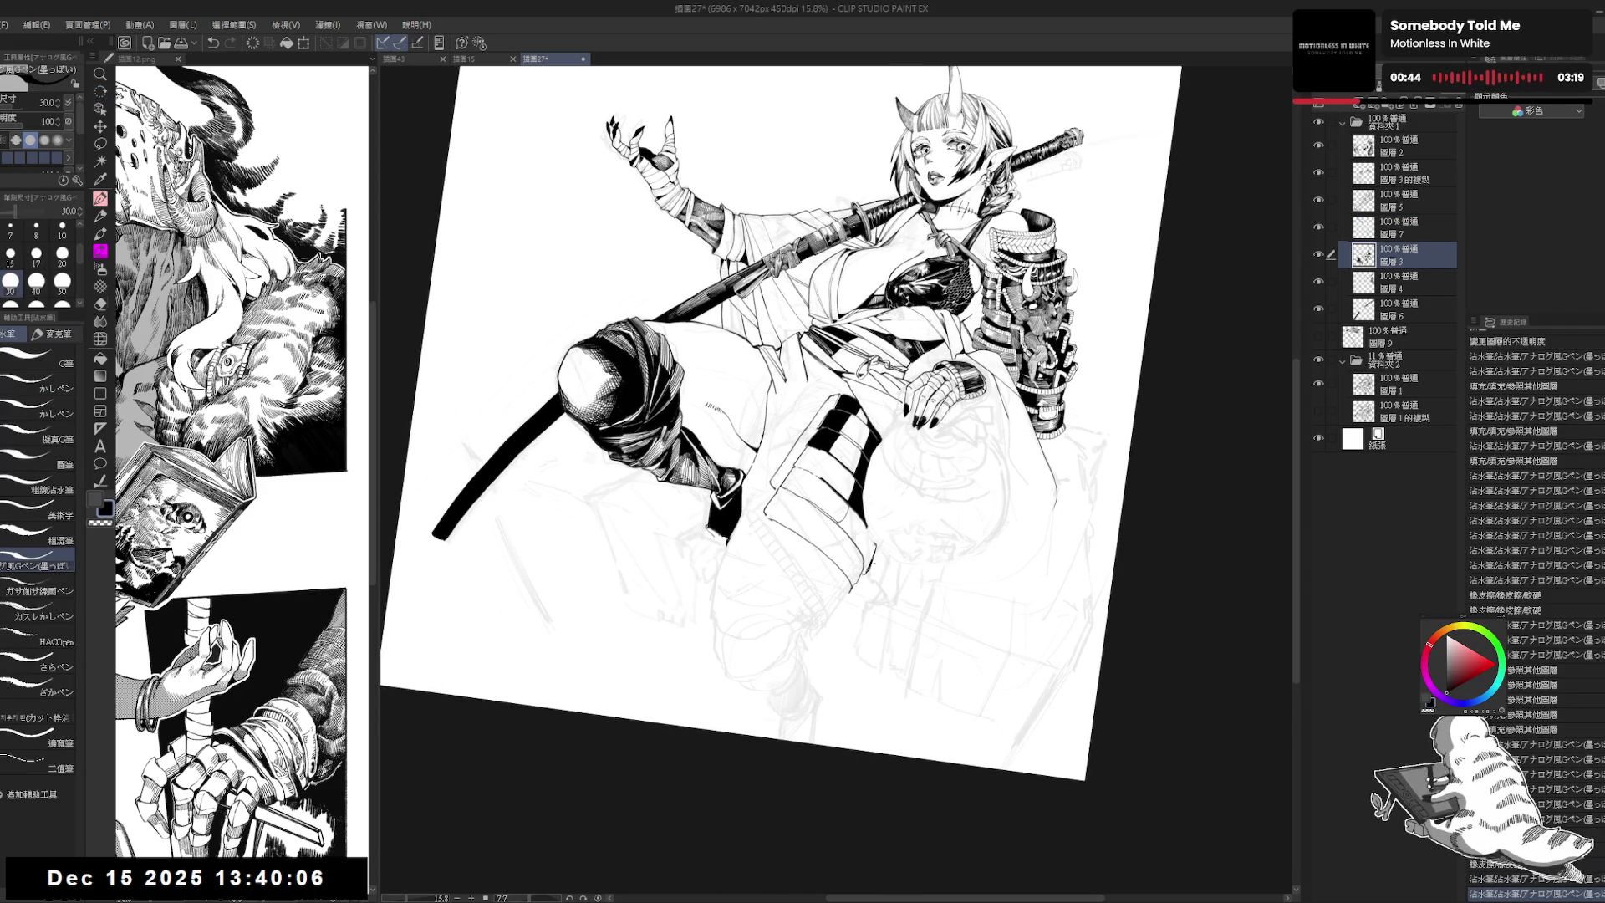
key(r)
drag(868, 667, 883, 664)
key(p)
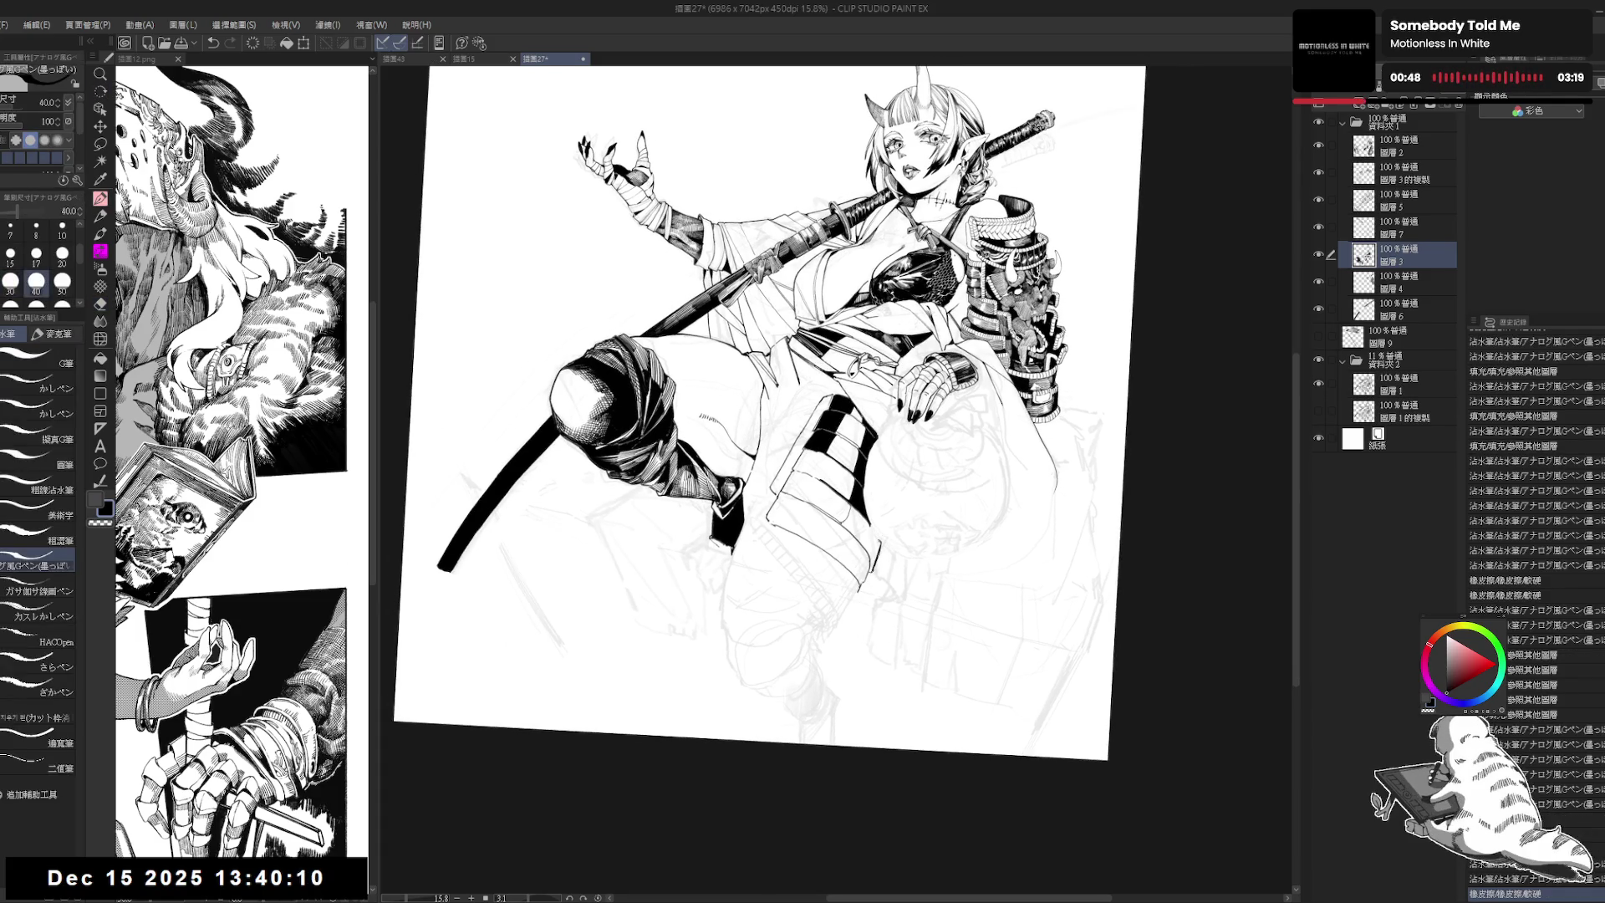
drag(961, 501, 878, 585)
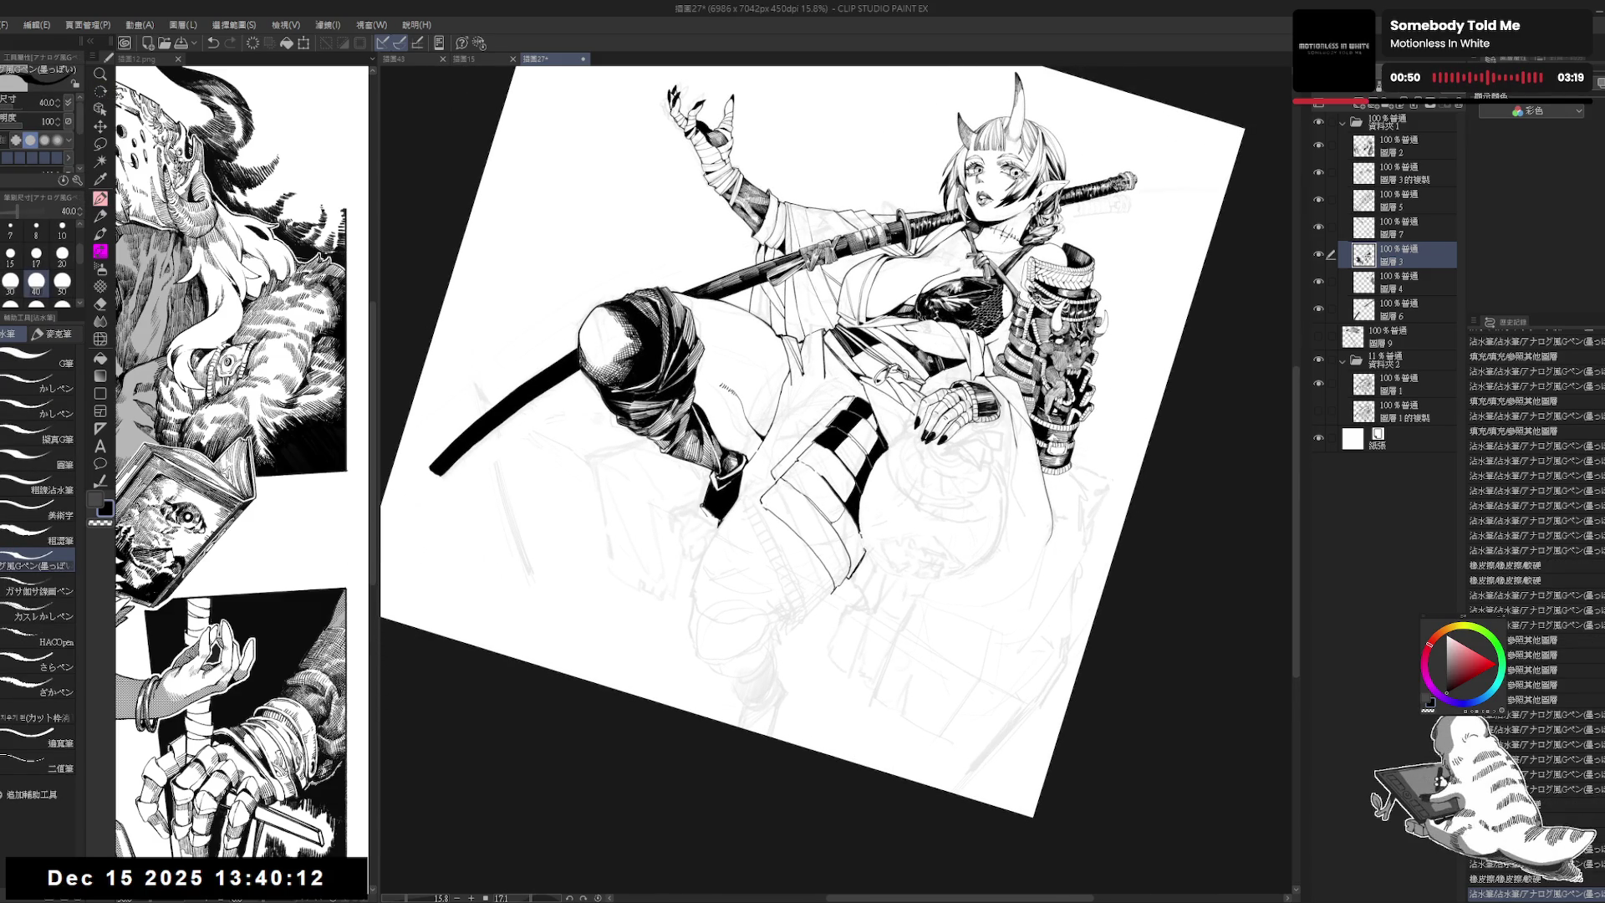
key(g)
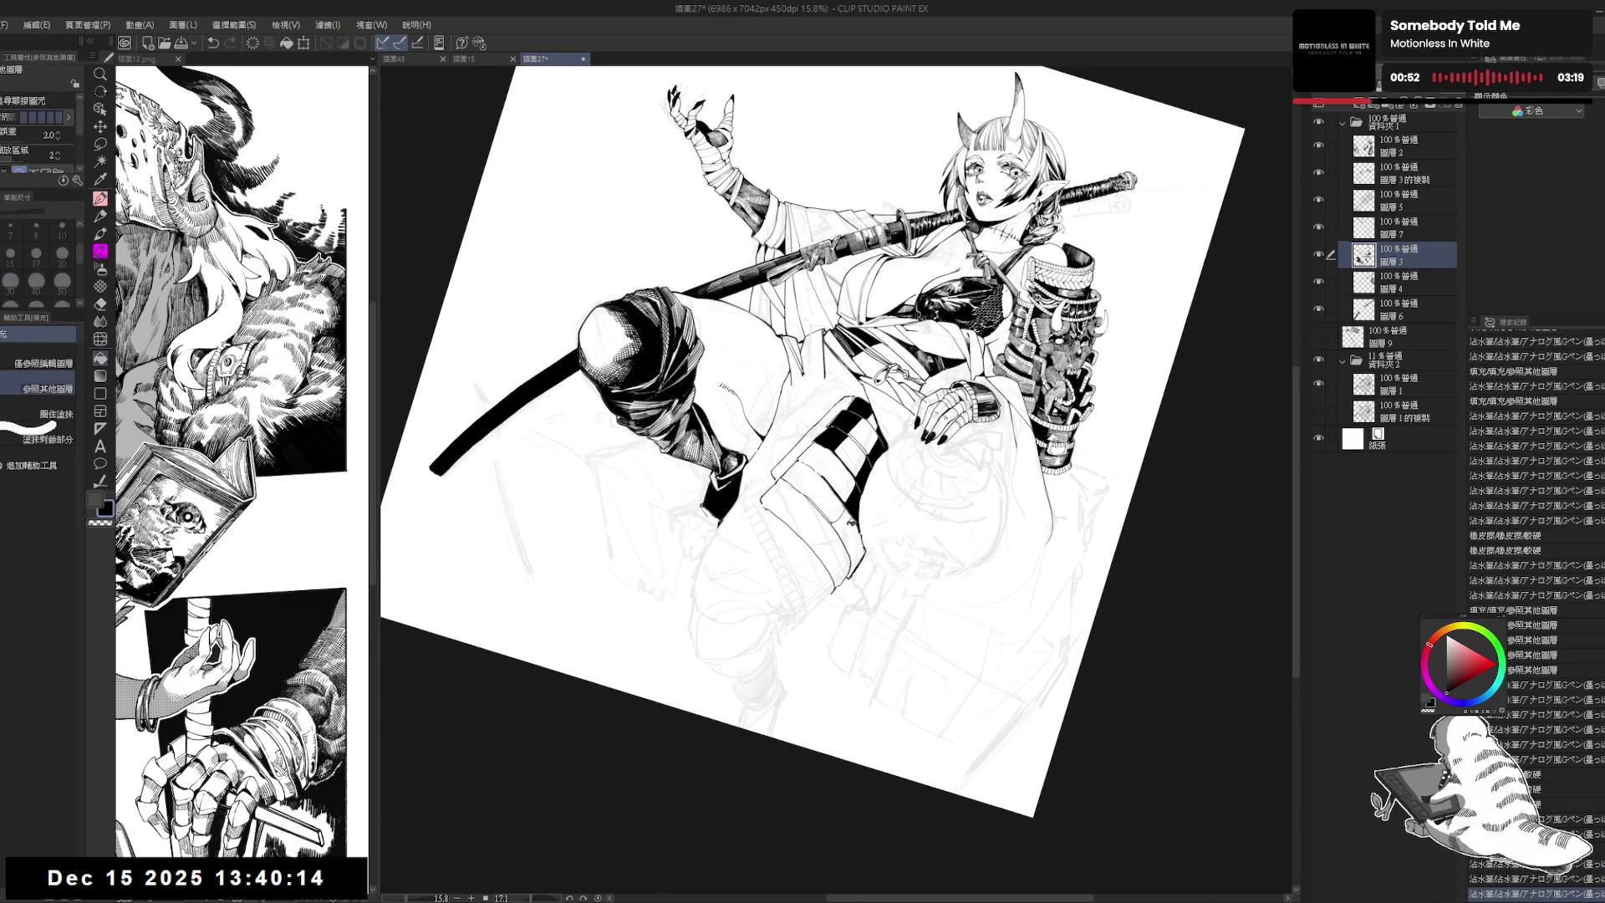
key(at)
Step: Hide the pencil sketch folder, trim the weapon's lower edge, and fill its end gap black
click(1320, 360)
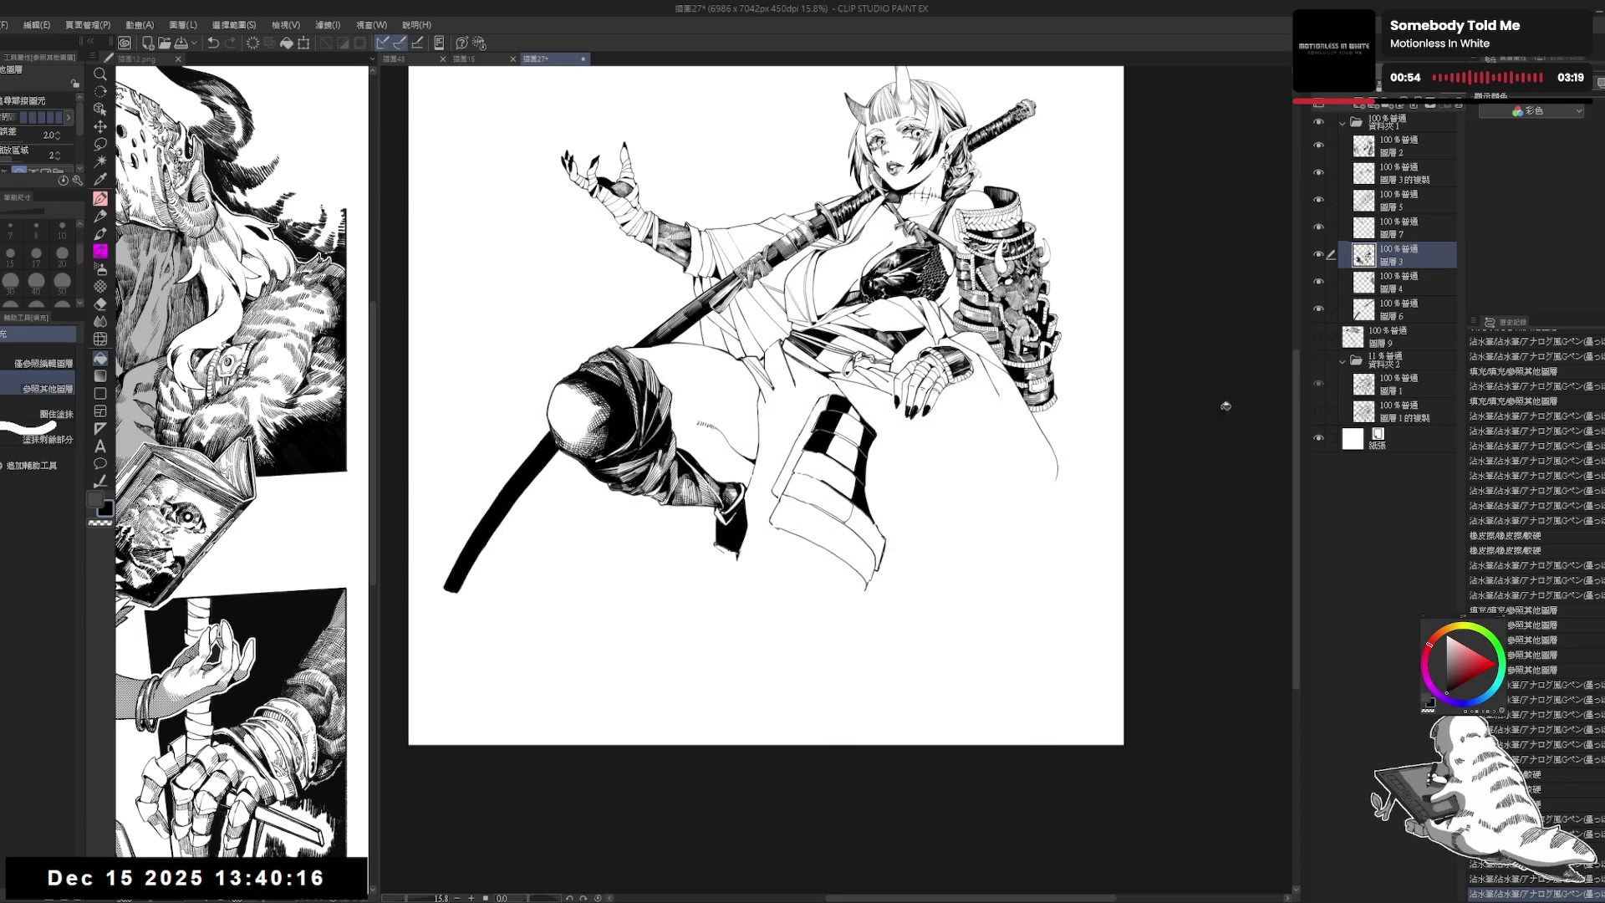
key(e)
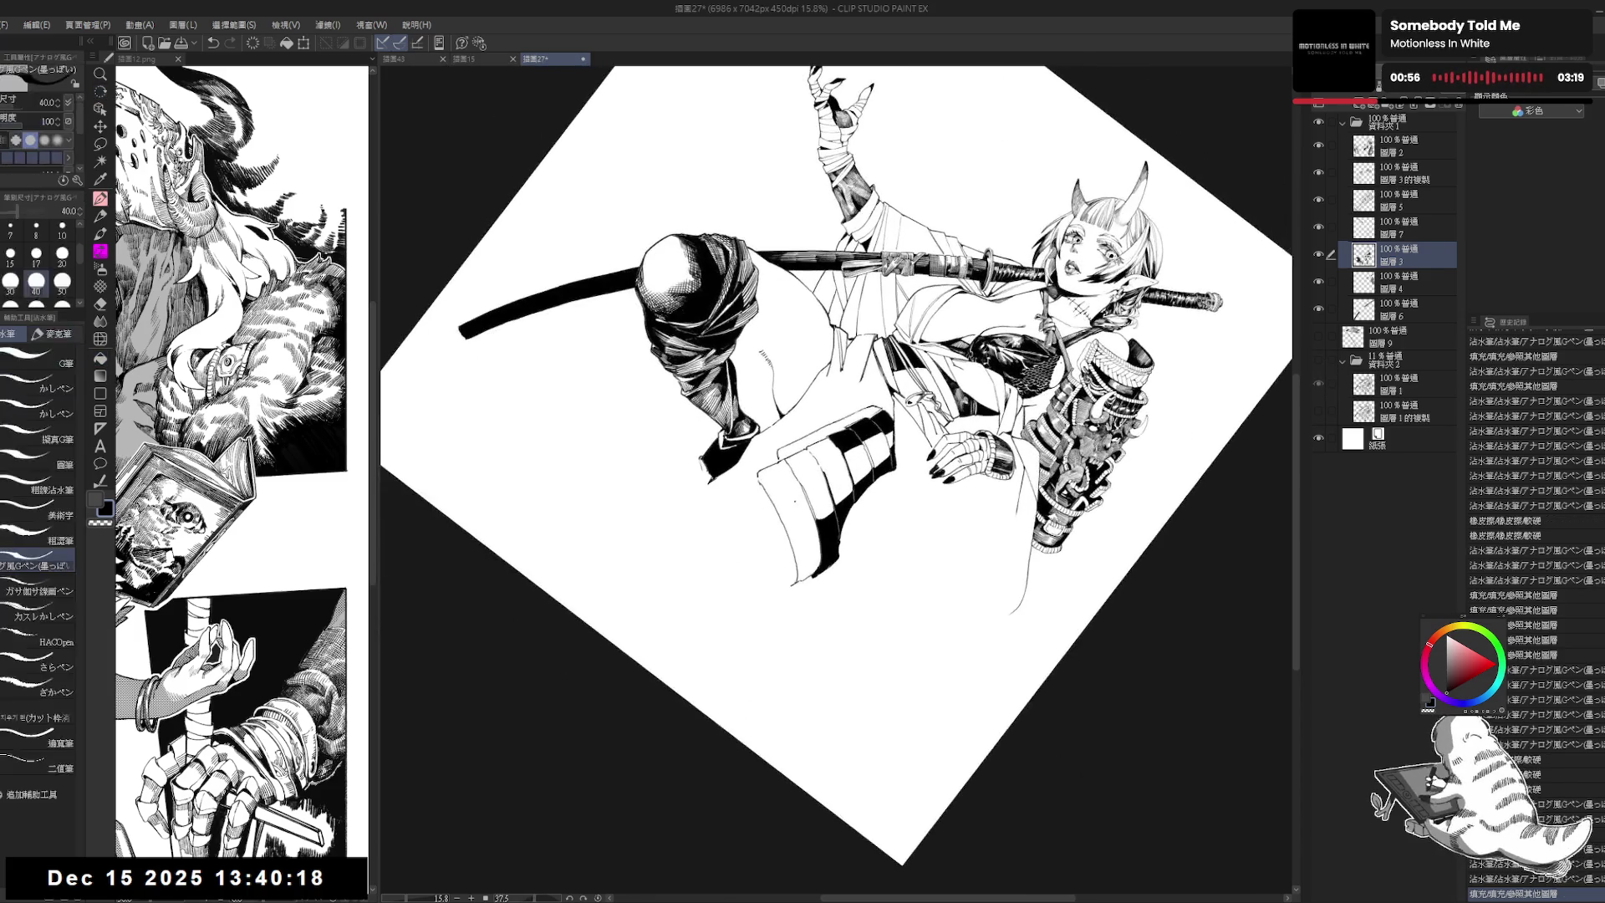
key(p)
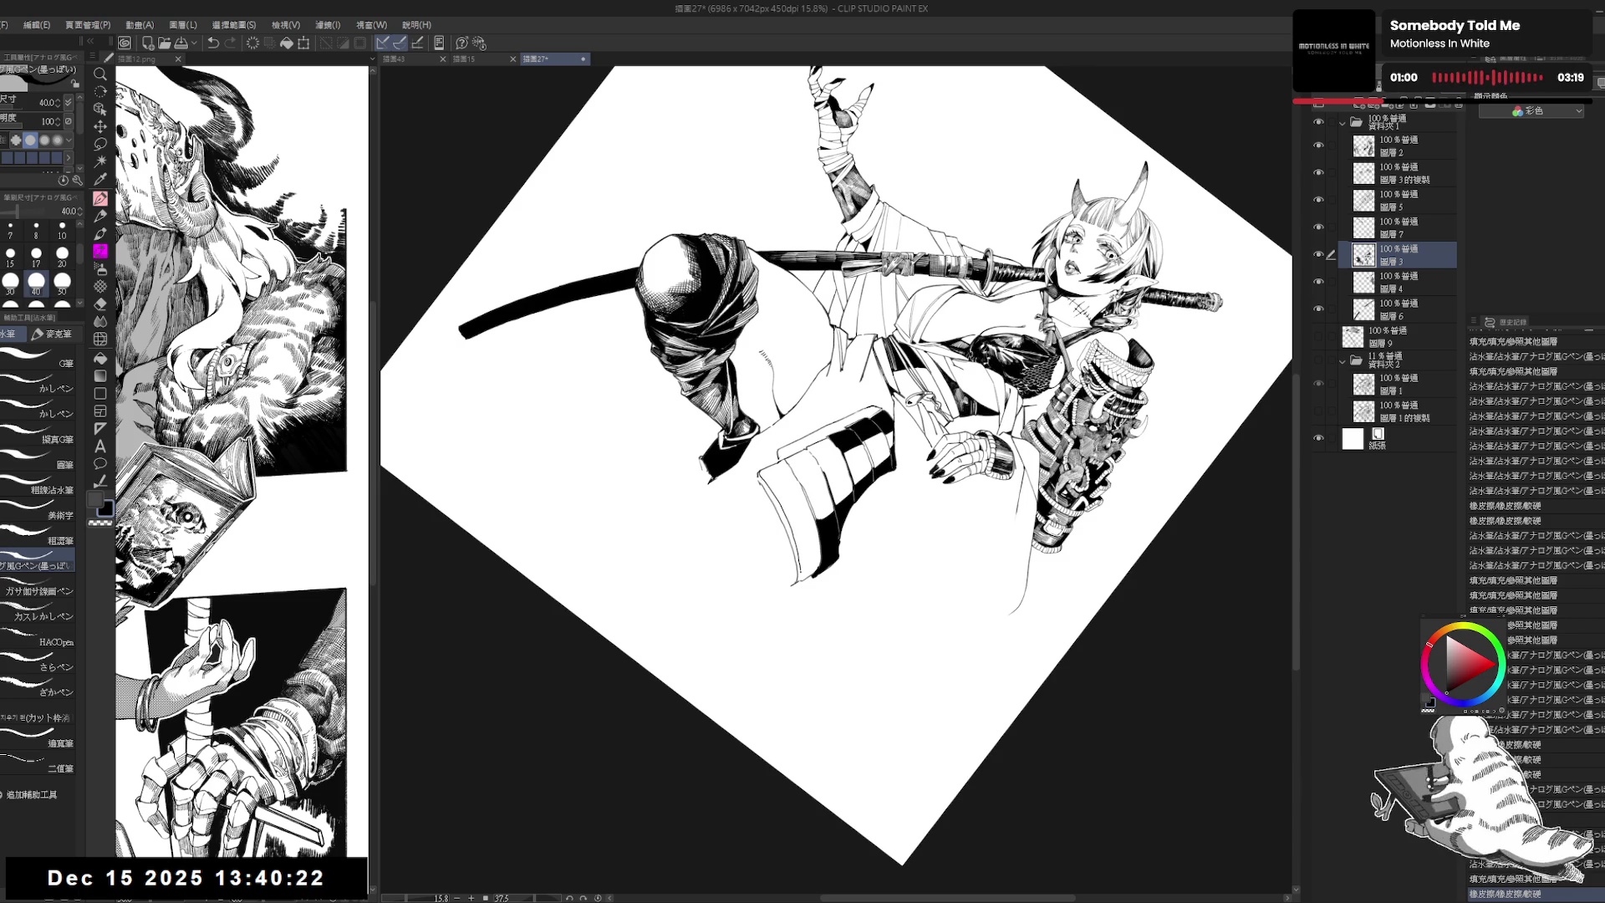
key(e)
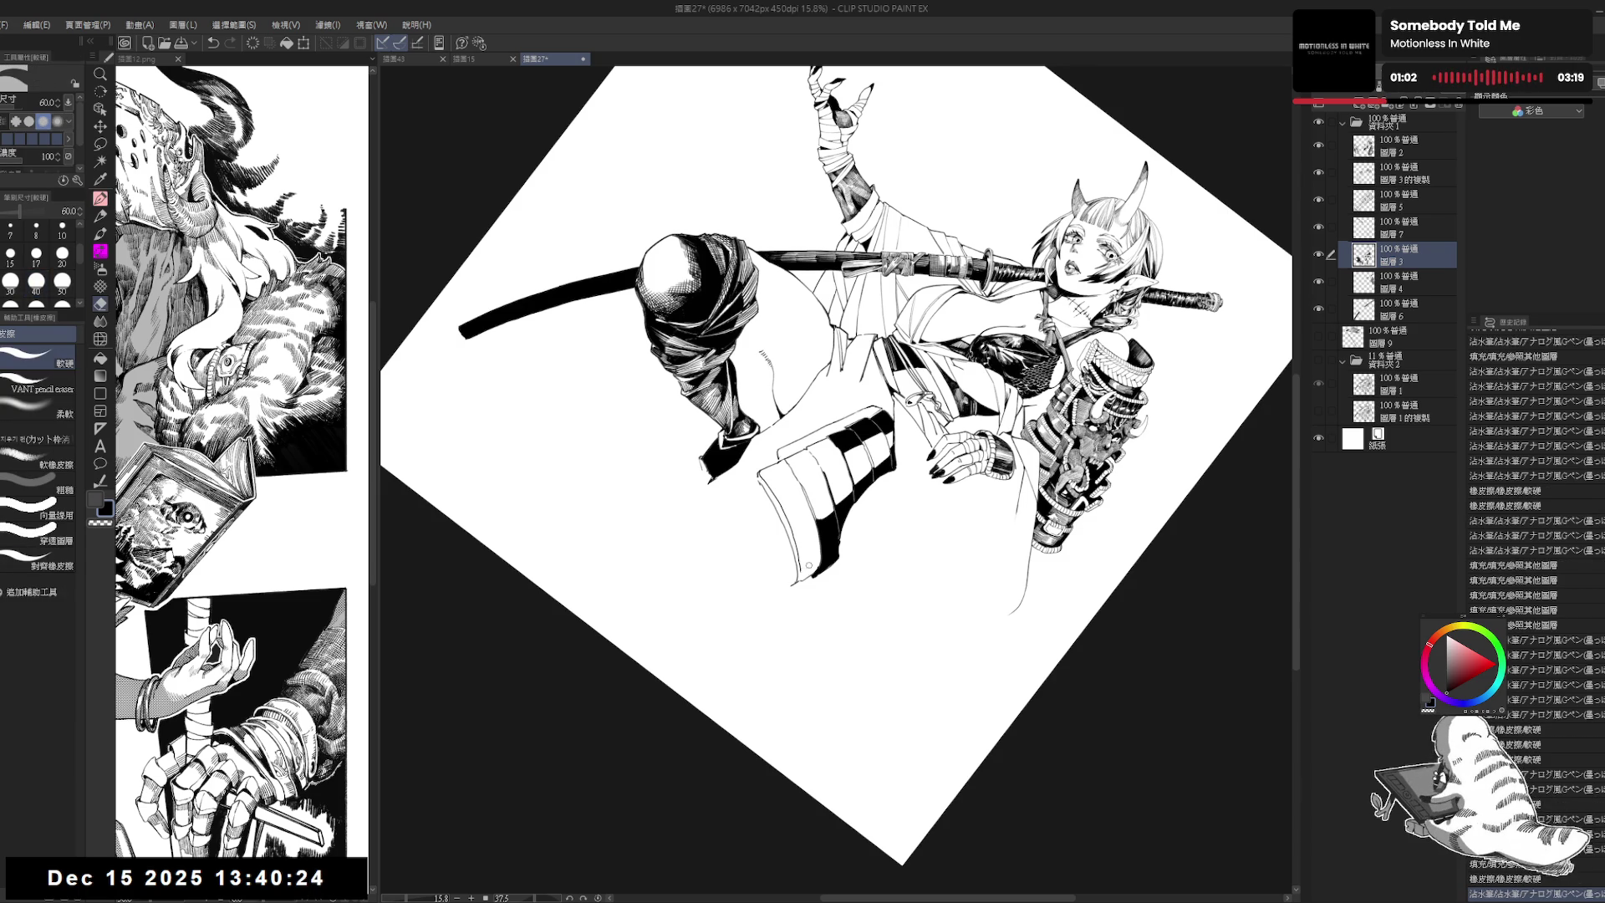
drag(807, 567, 803, 575)
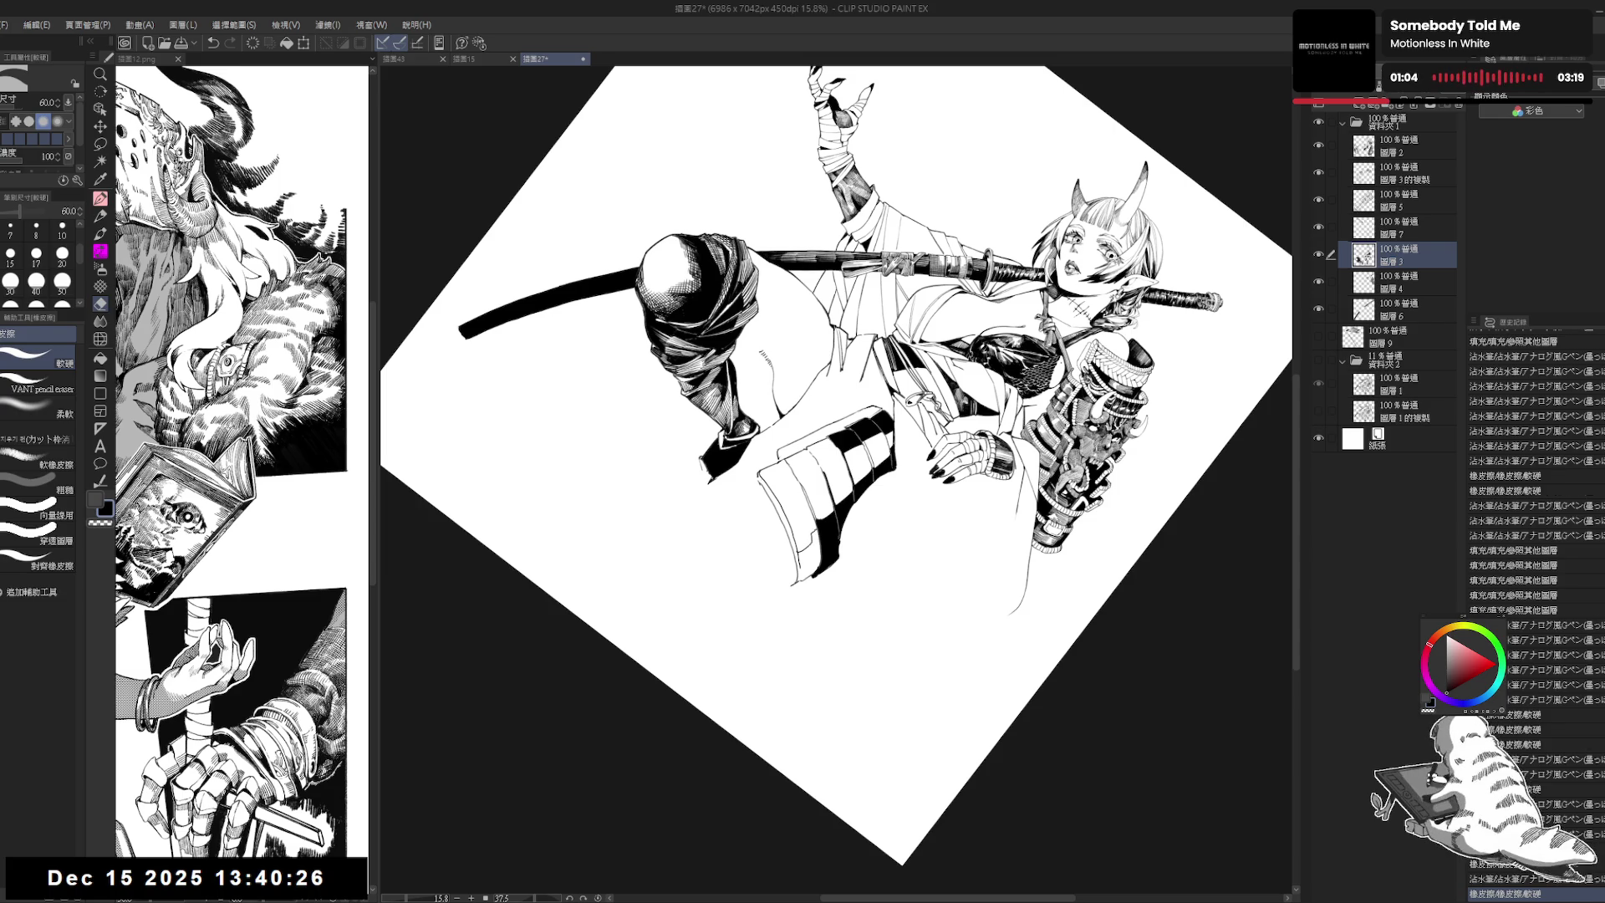
key(p)
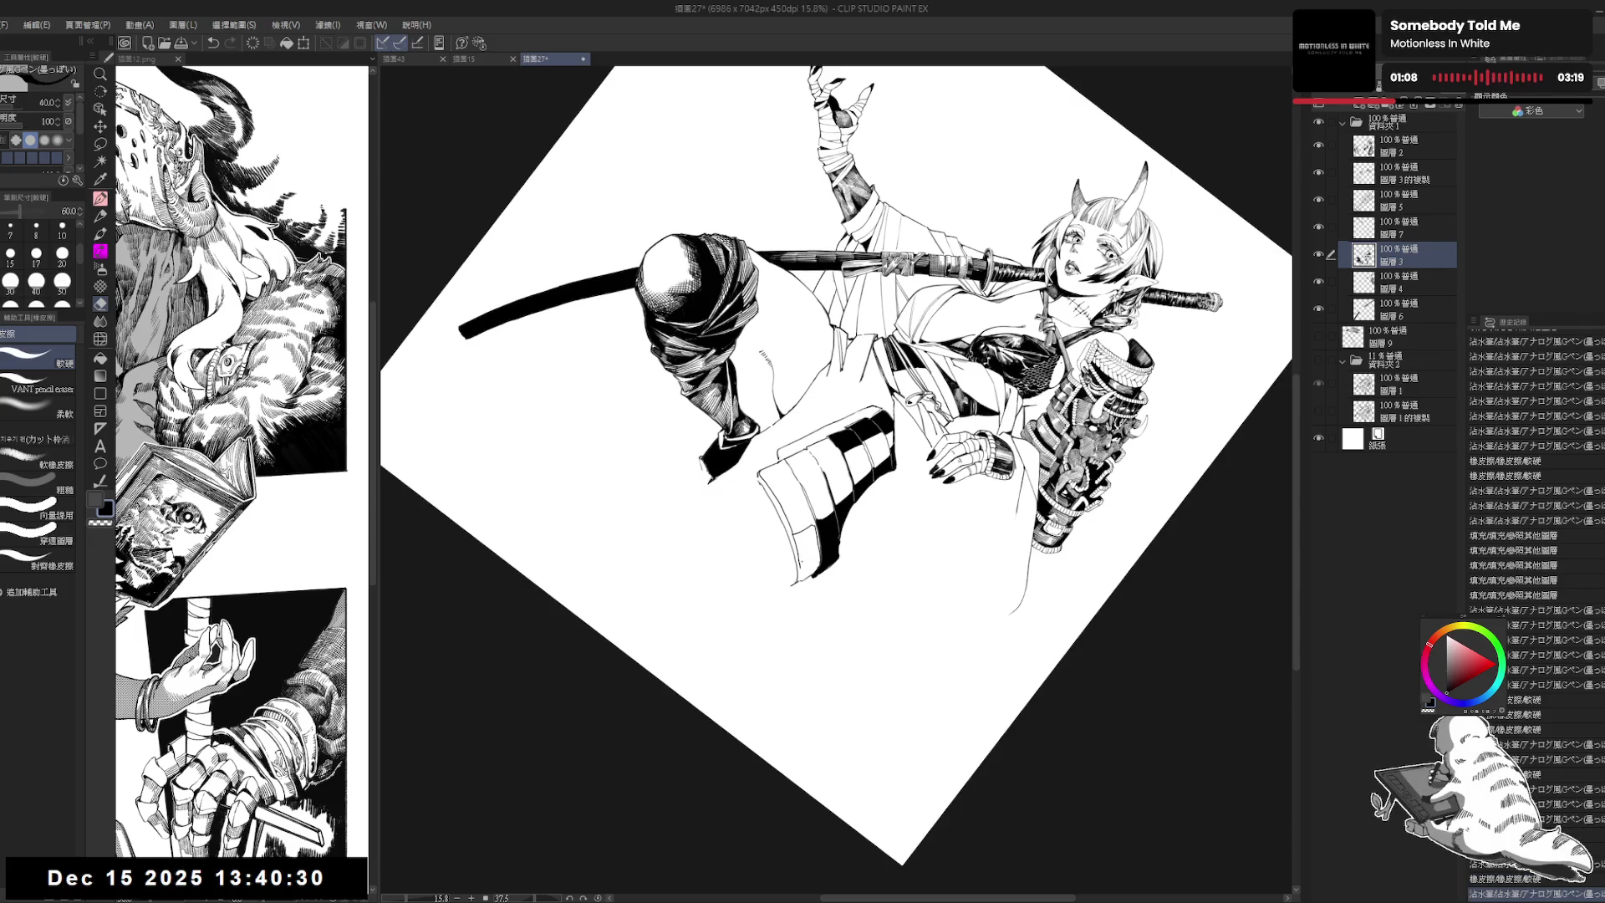
key(g)
click(801, 569)
Step: Reset the page rotation to upright and select the figure's line art
key(p)
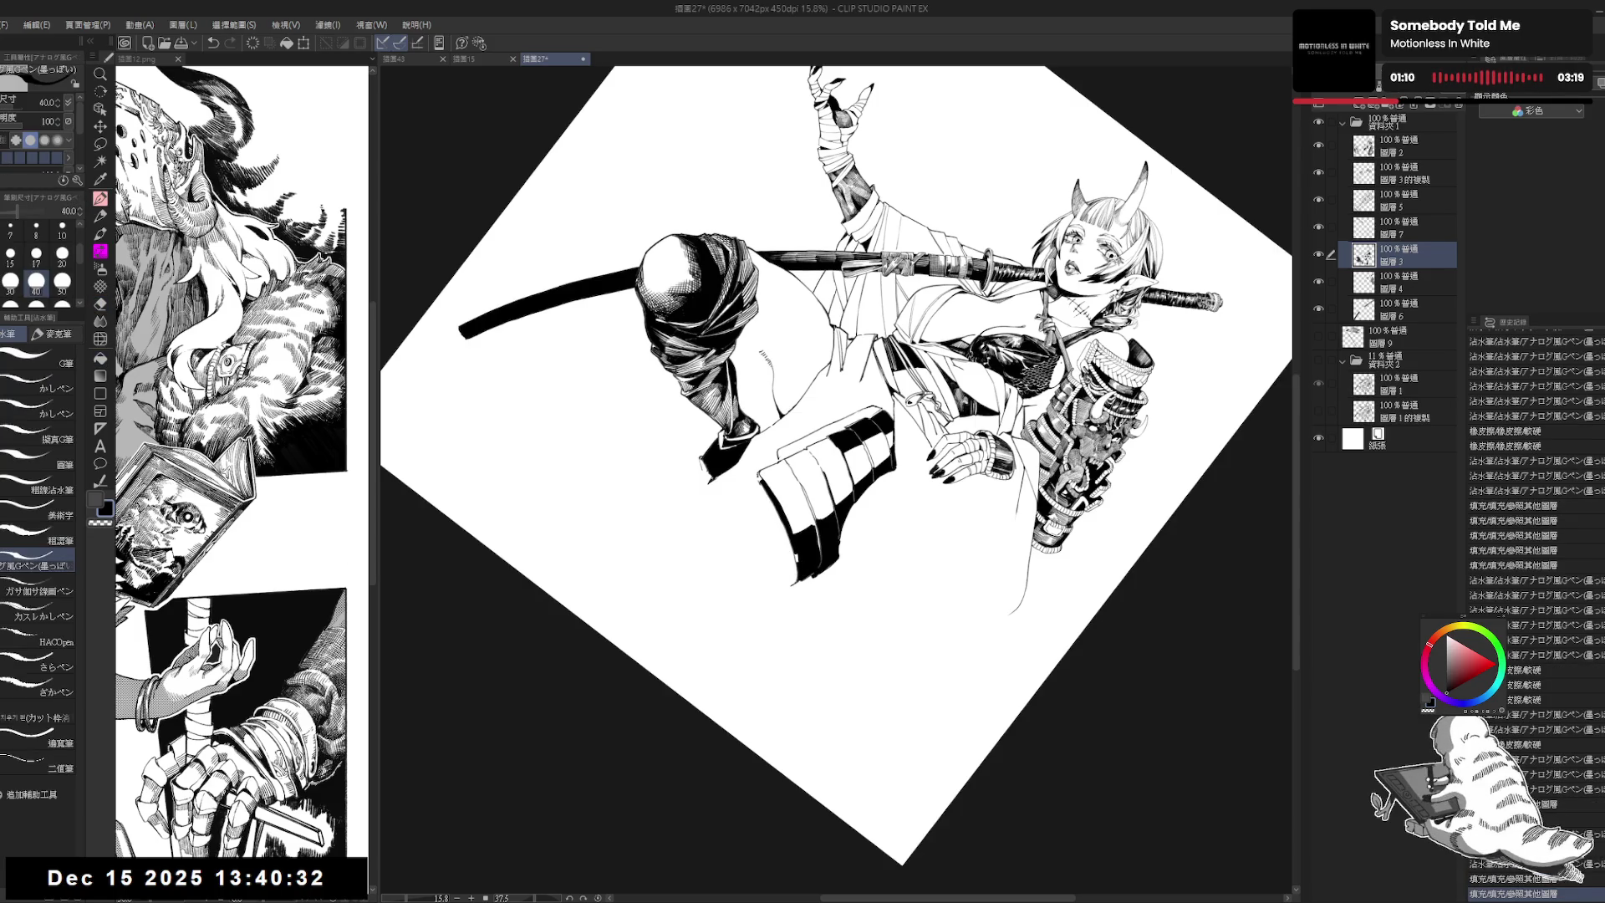
key(g)
key(p)
key(g)
key(p)
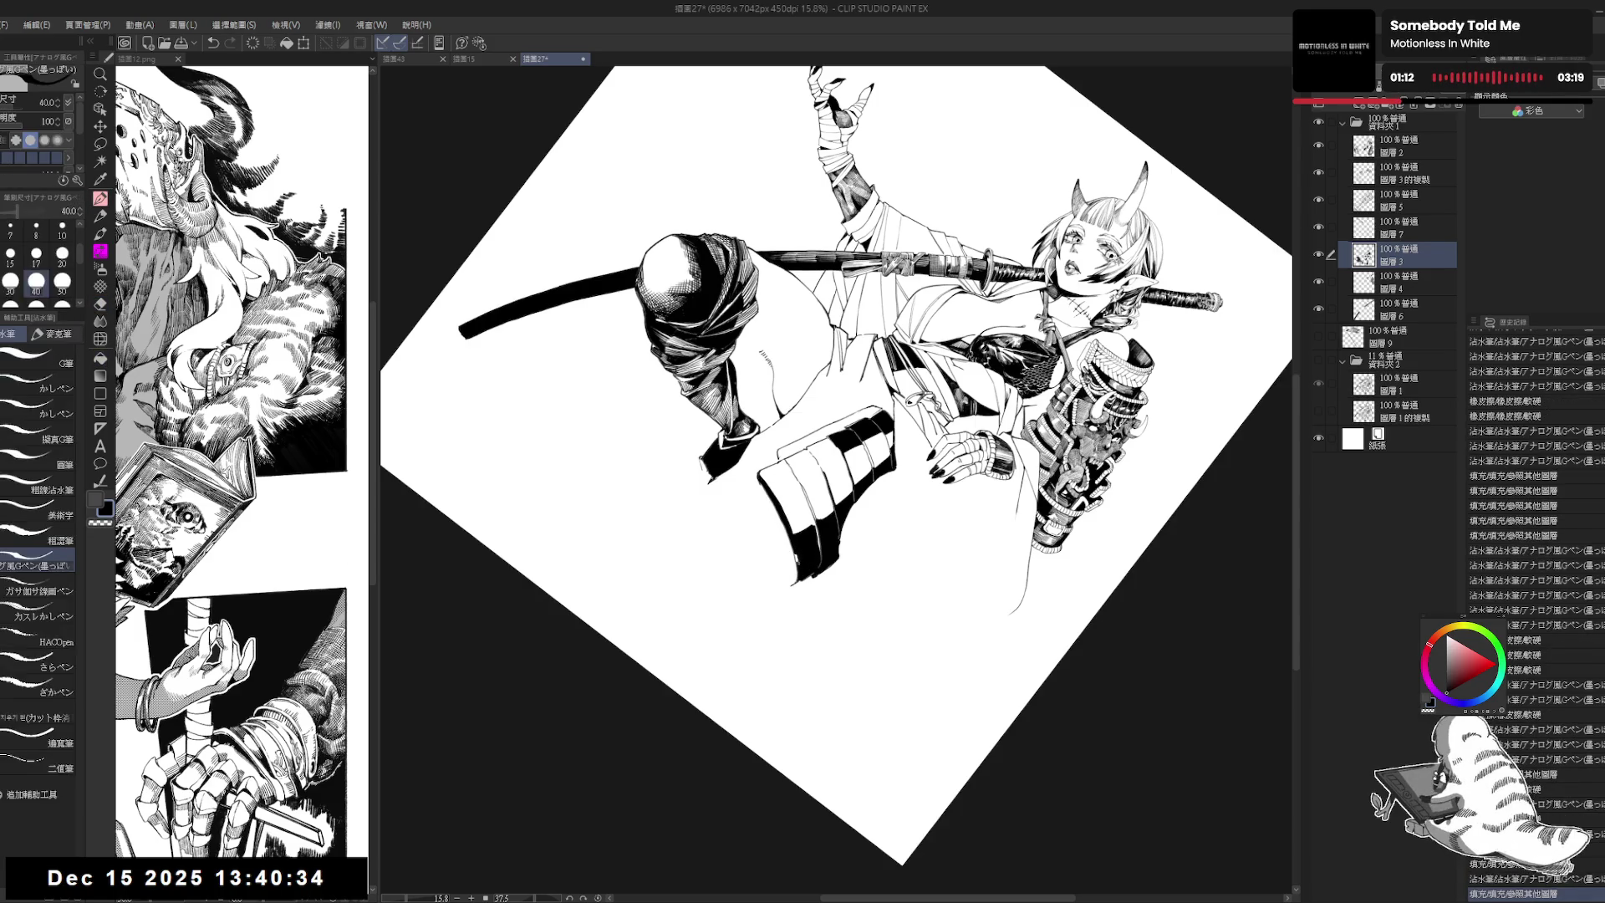
key(ctrl+@)
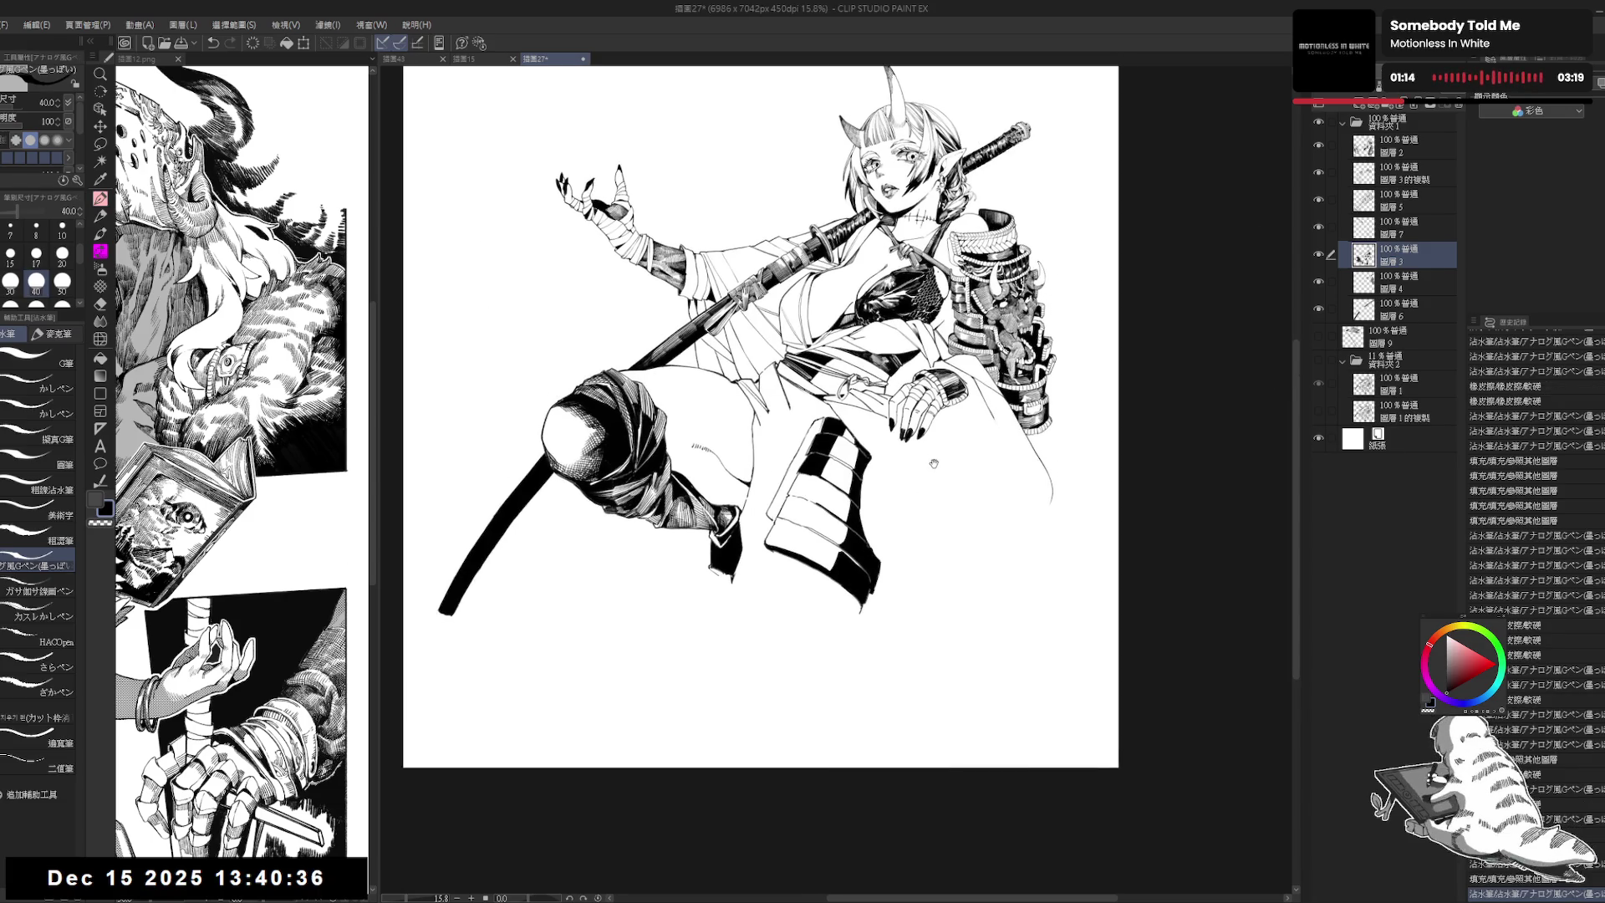
ctrl+click(1363, 257)
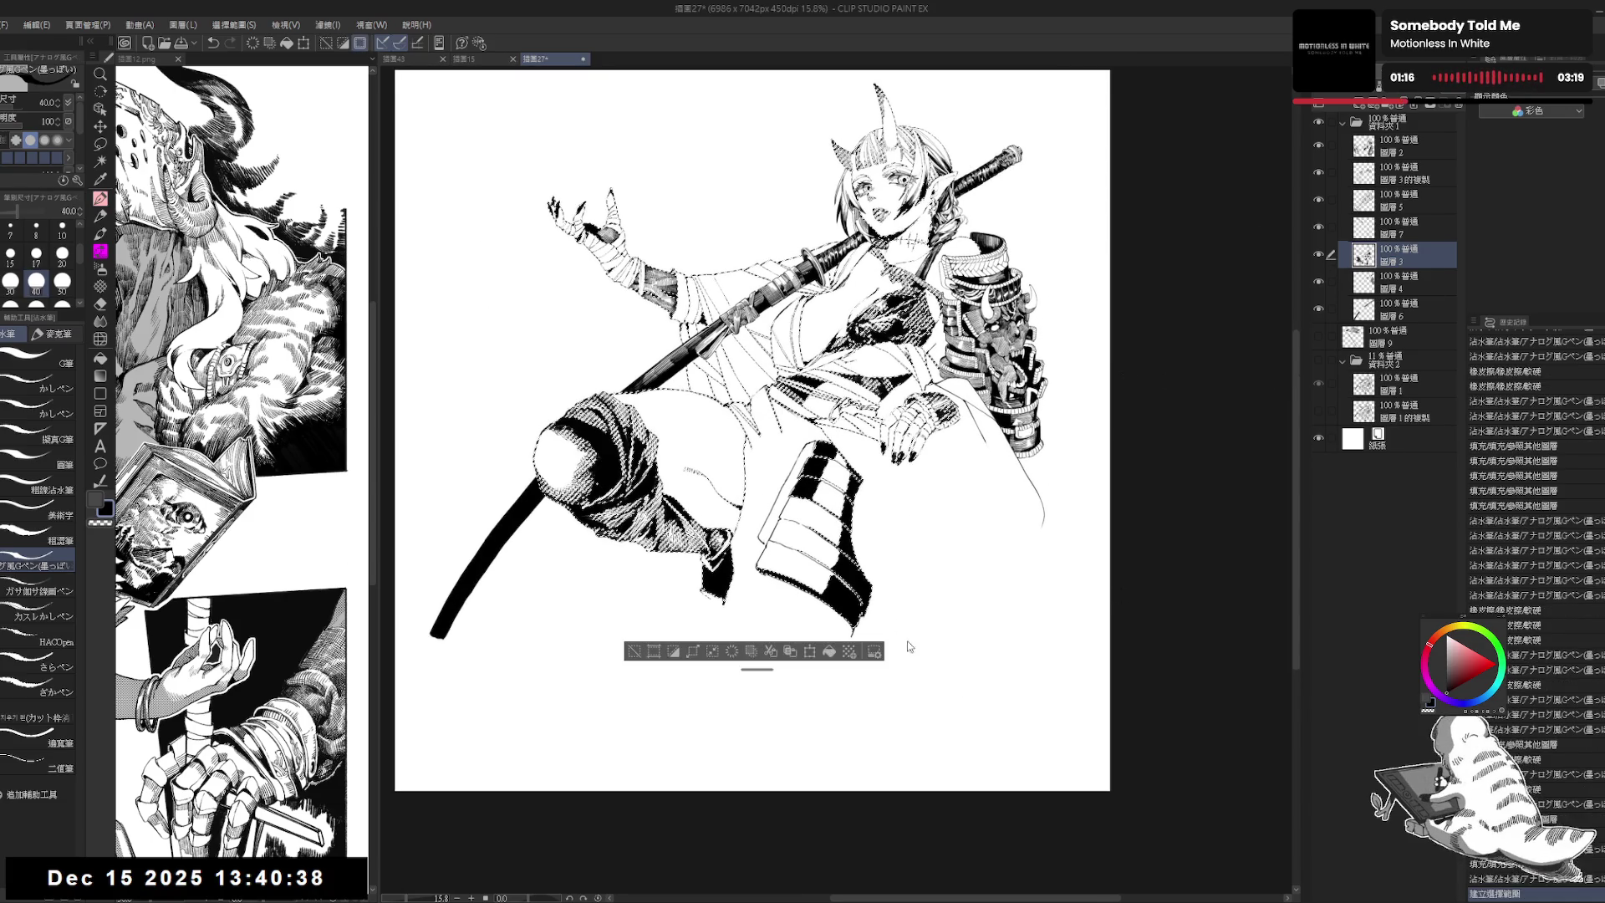
Step: Zoom in on the lower body and add small pencil marks on the thigh
drag(584, 680, 572, 676)
key(ctrl+plus)
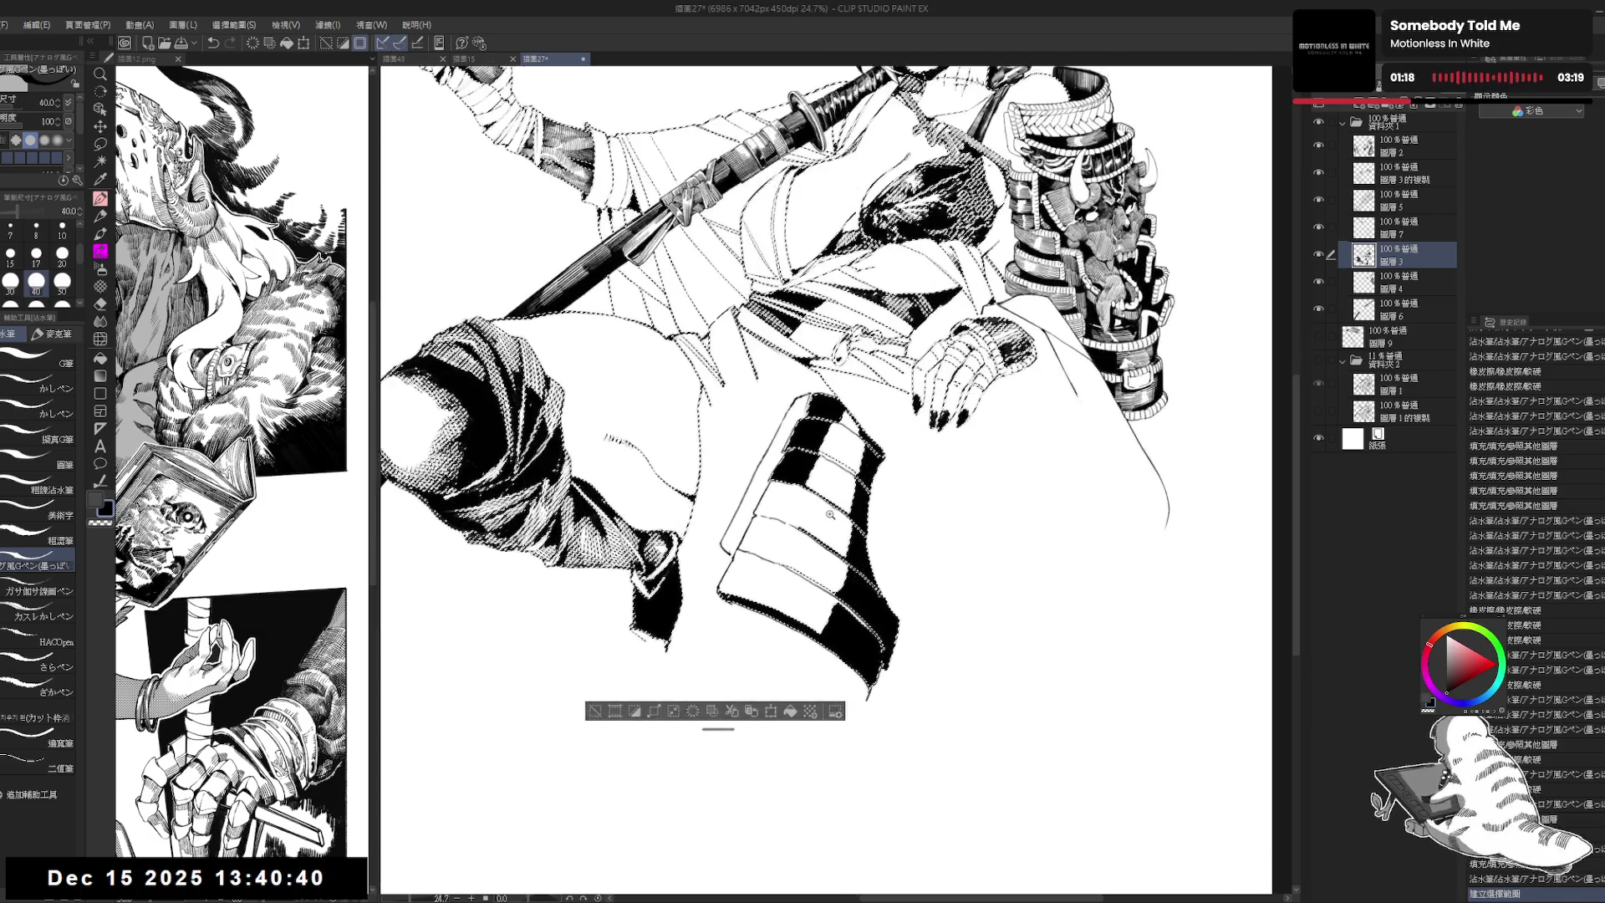
key(p)
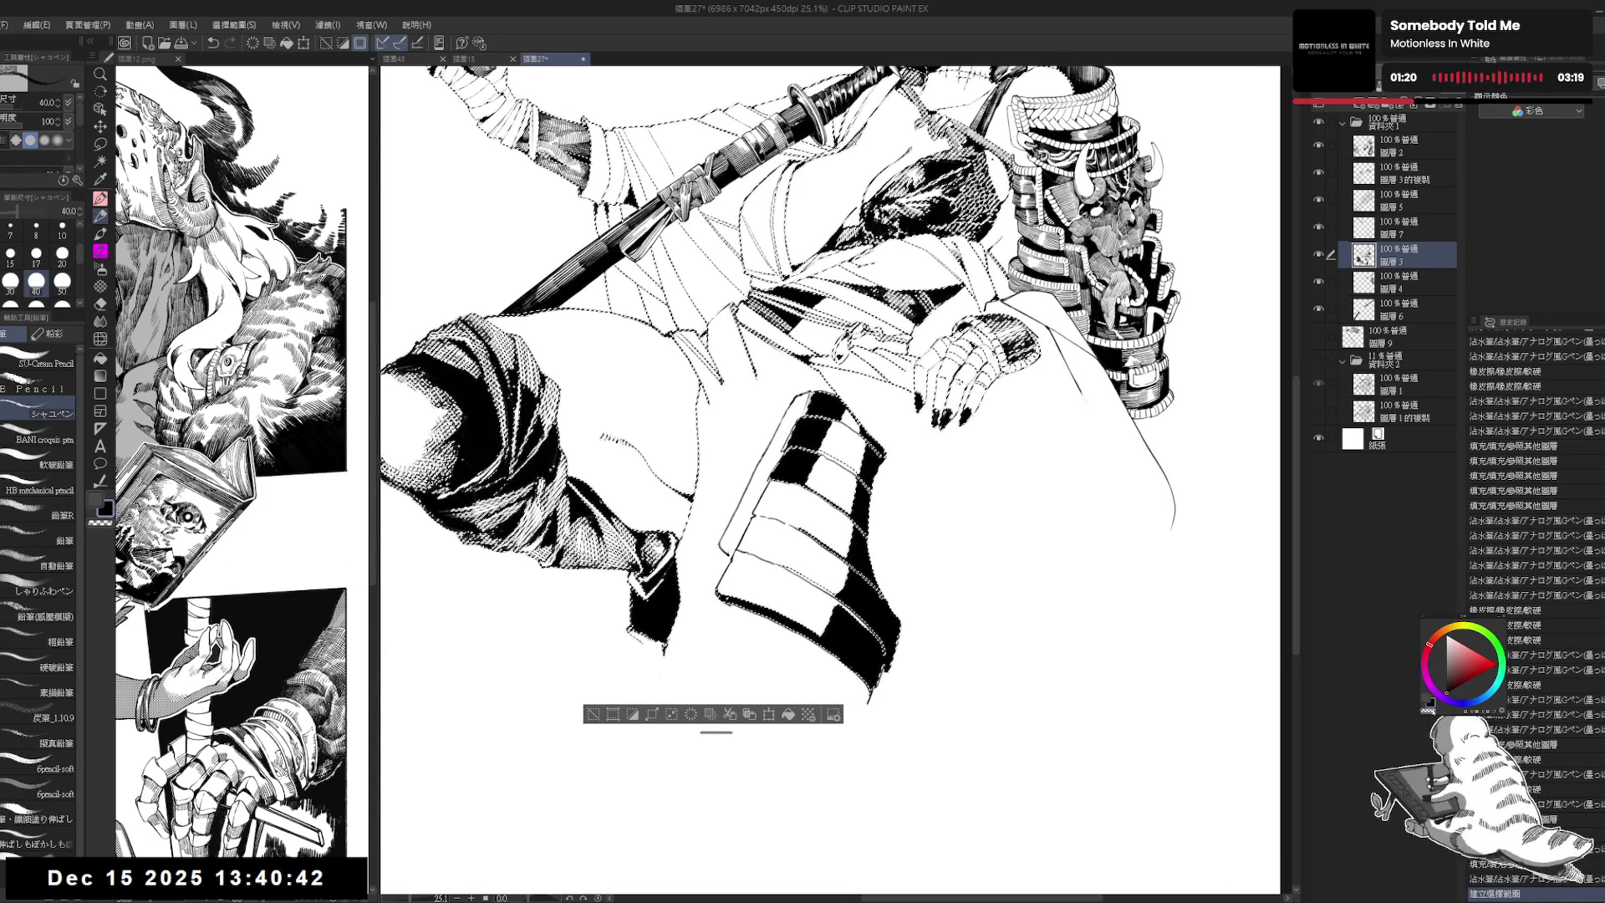
key(c)
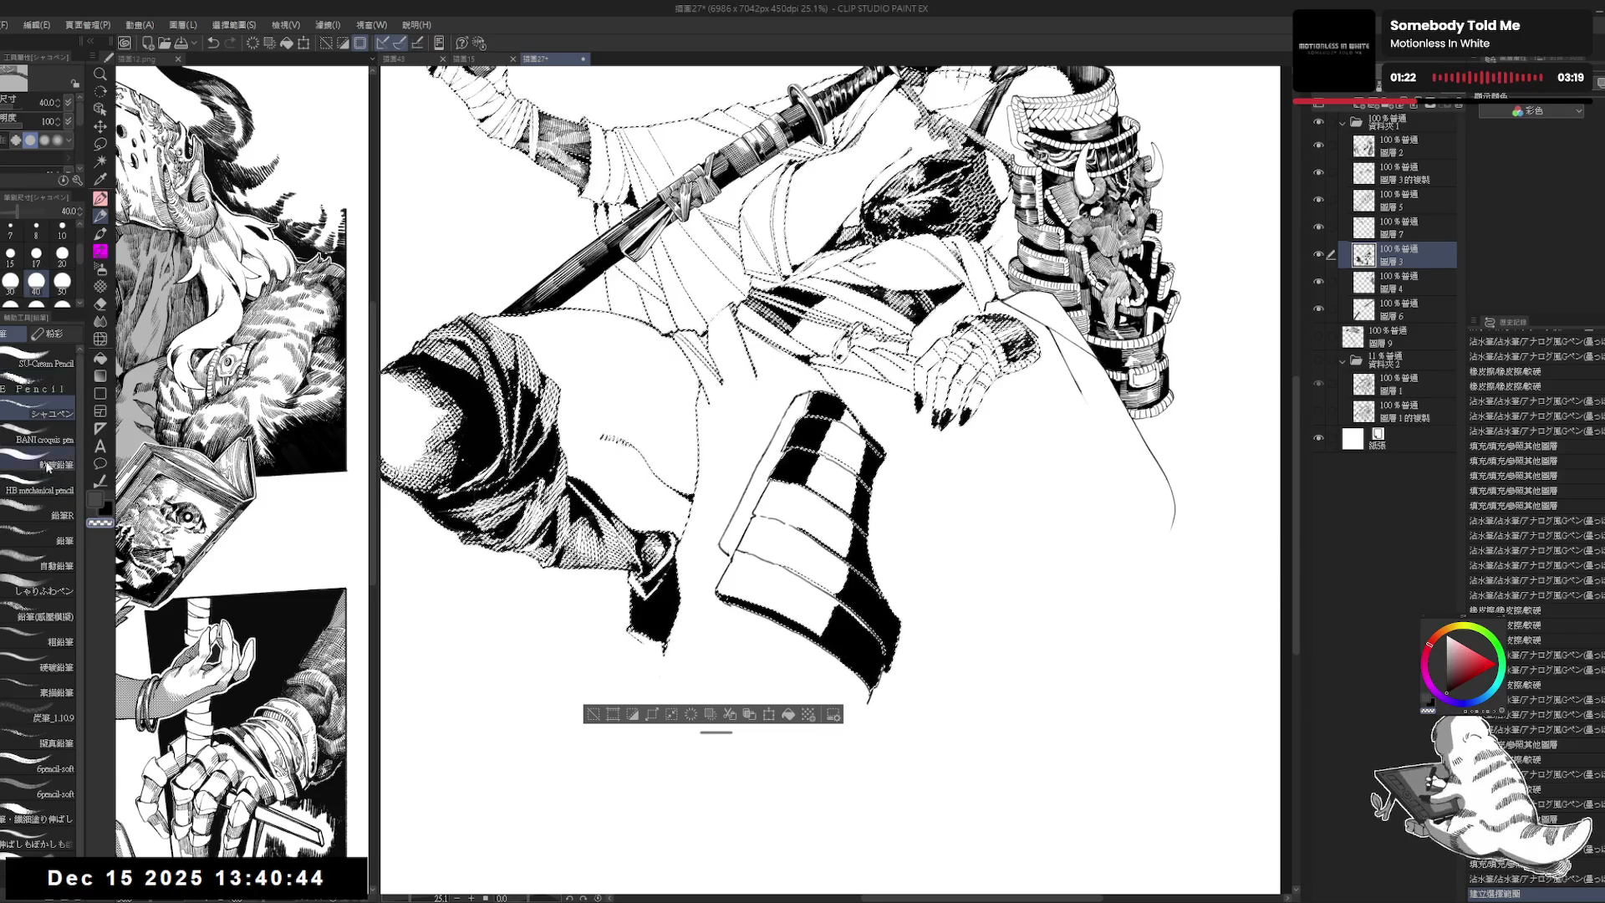
click(99, 286)
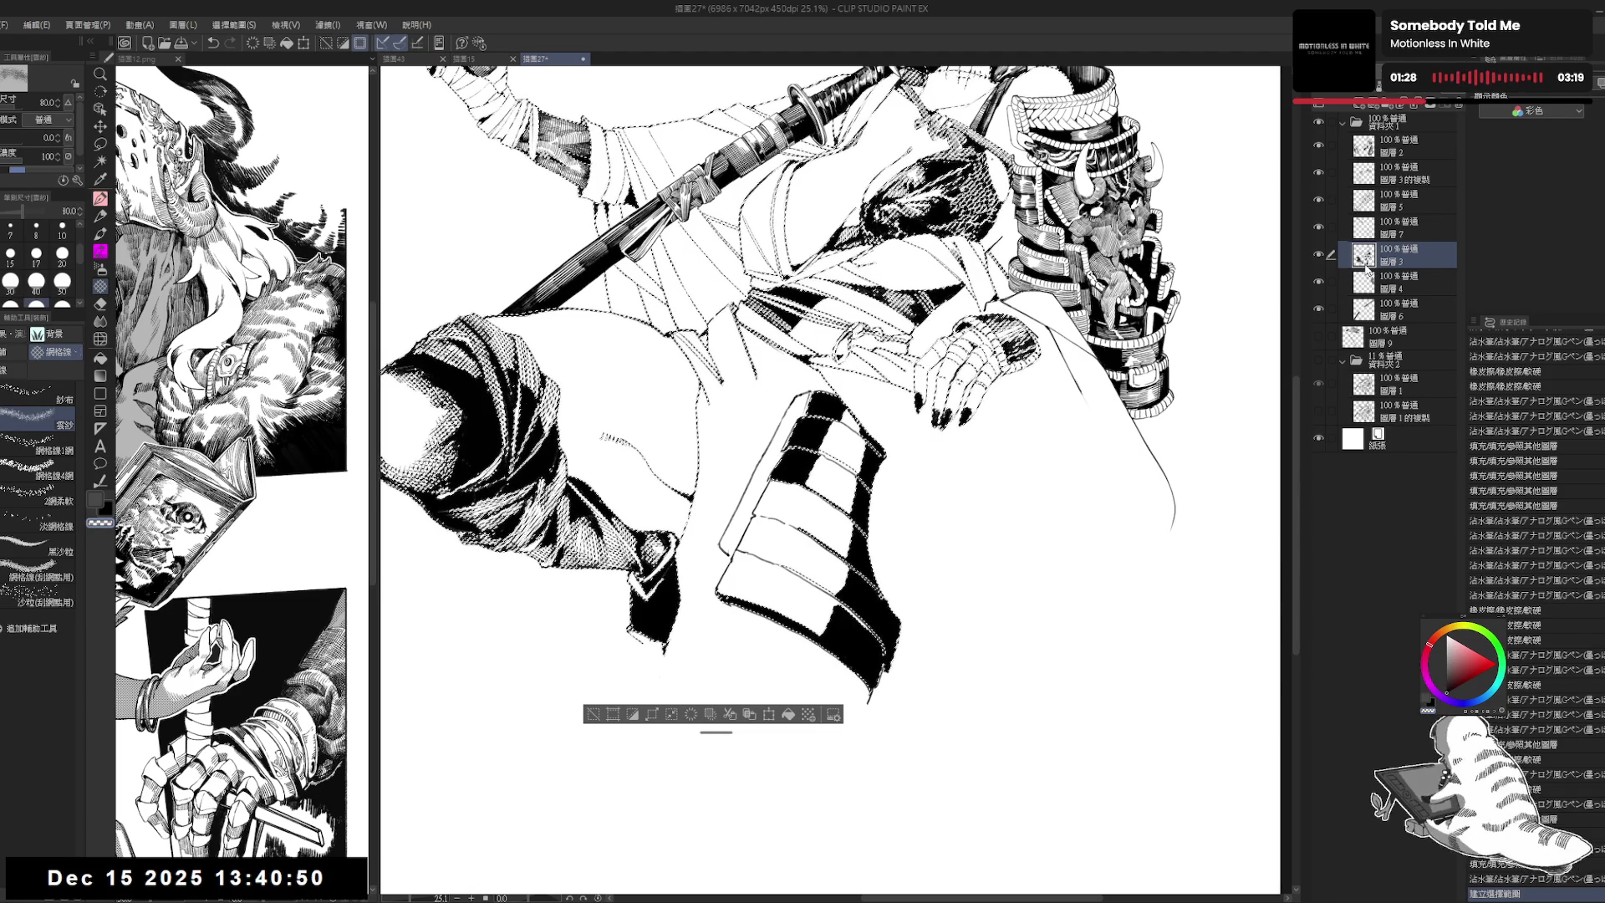
key(p)
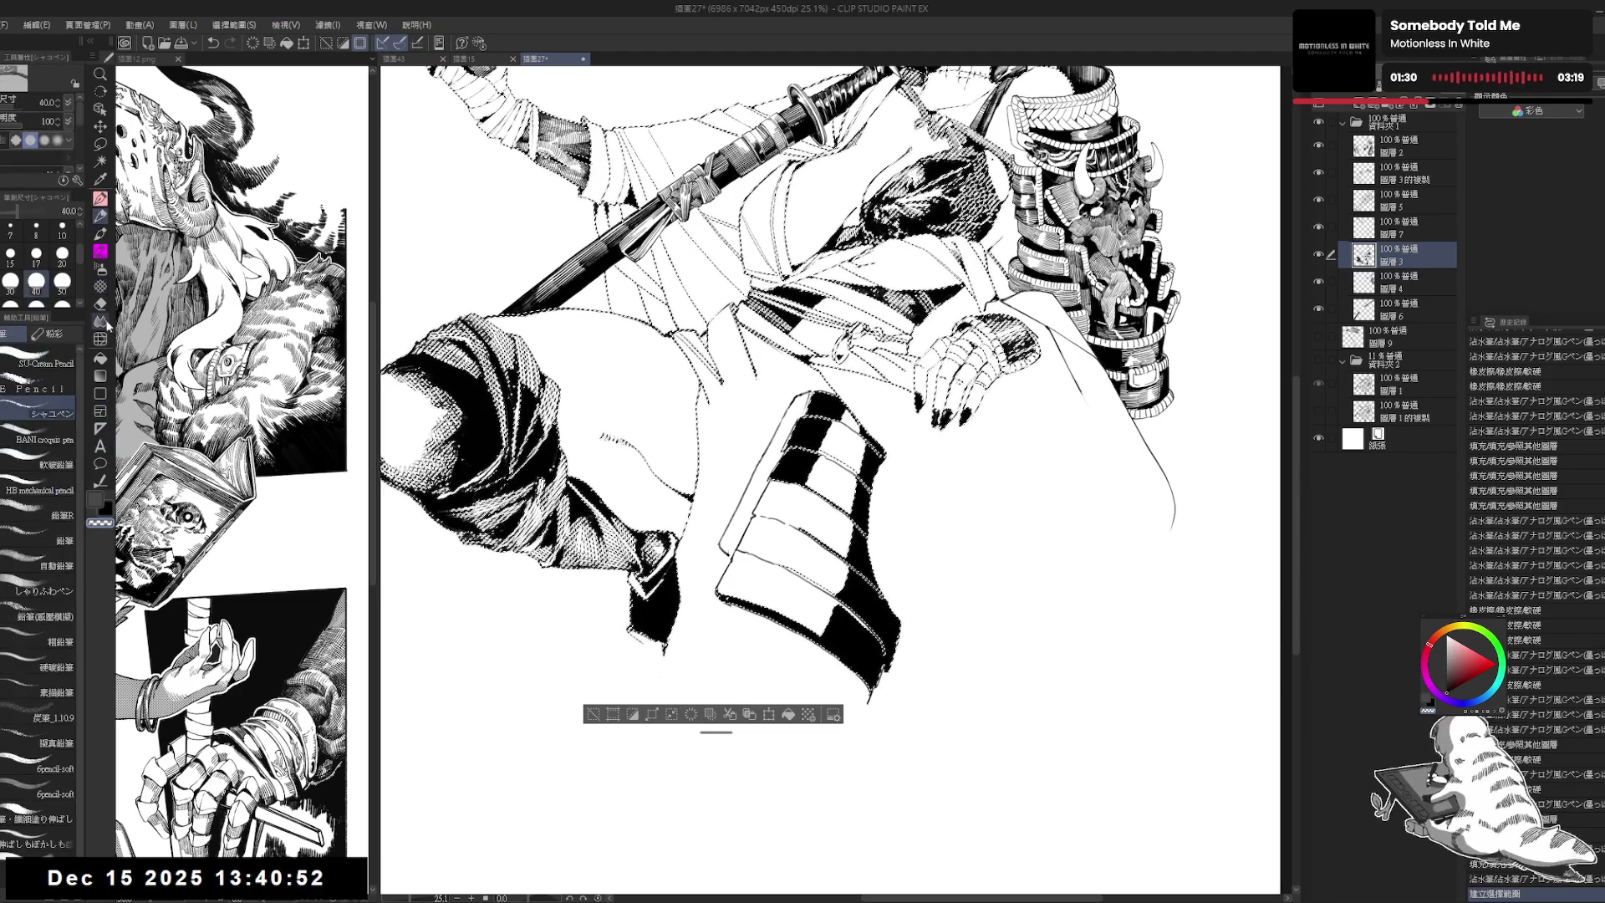
click(61, 385)
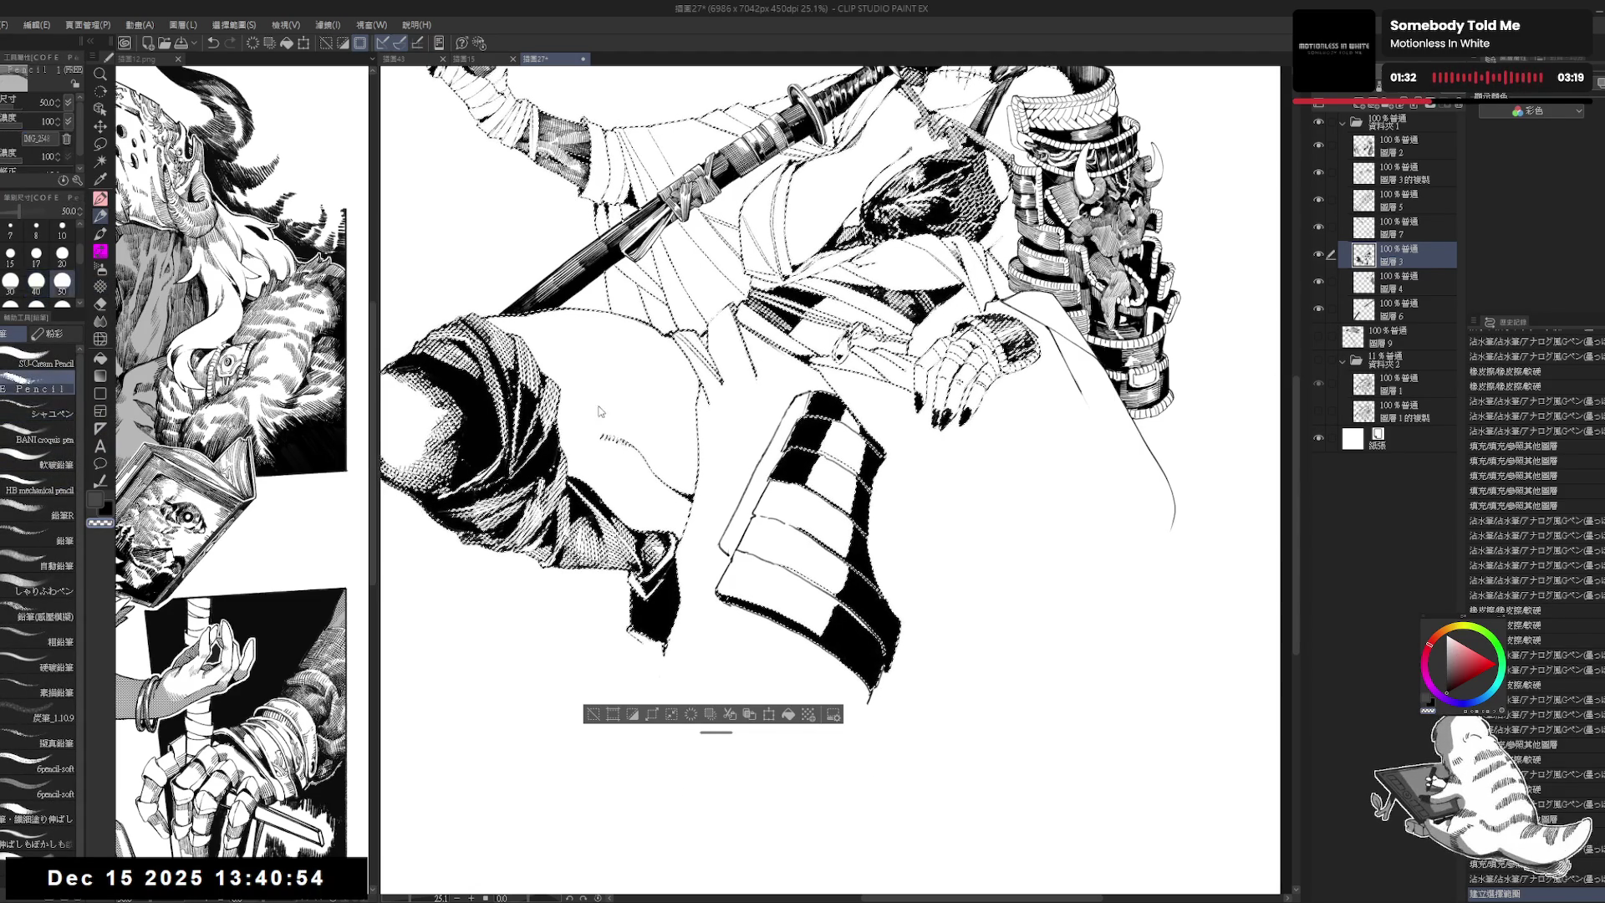
drag(753, 418, 730, 407)
mouse_move(406, 318)
mouse_down()
mouse_move(441, 305)
mouse_move(392, 351)
mouse_up()
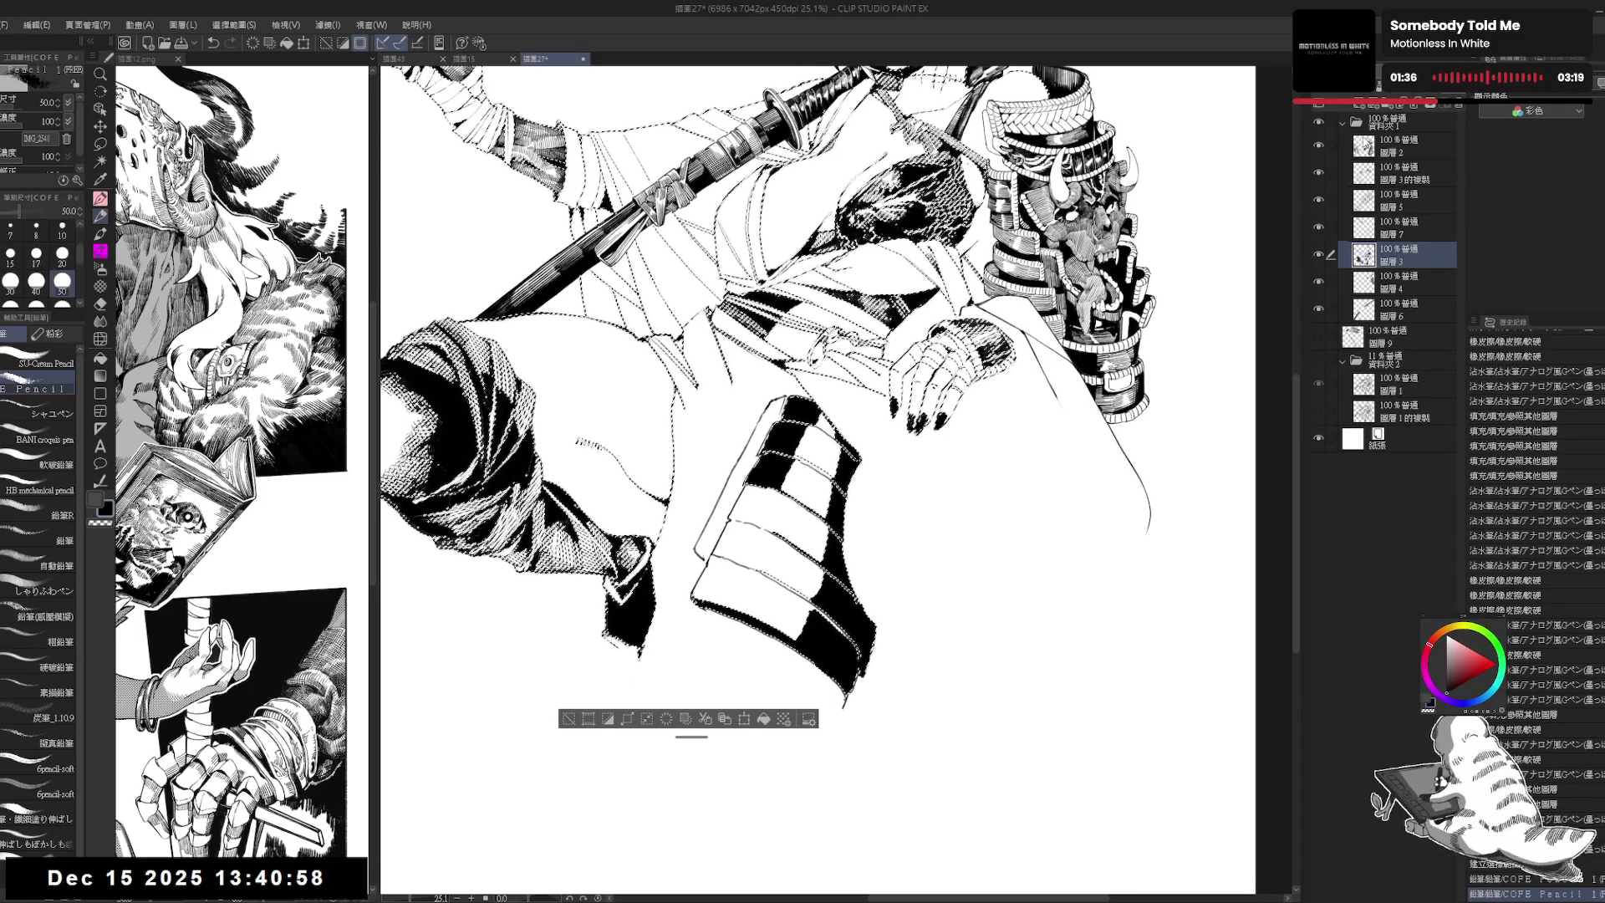
Step: Lasso-select the striped armour plate's black bands
key(m)
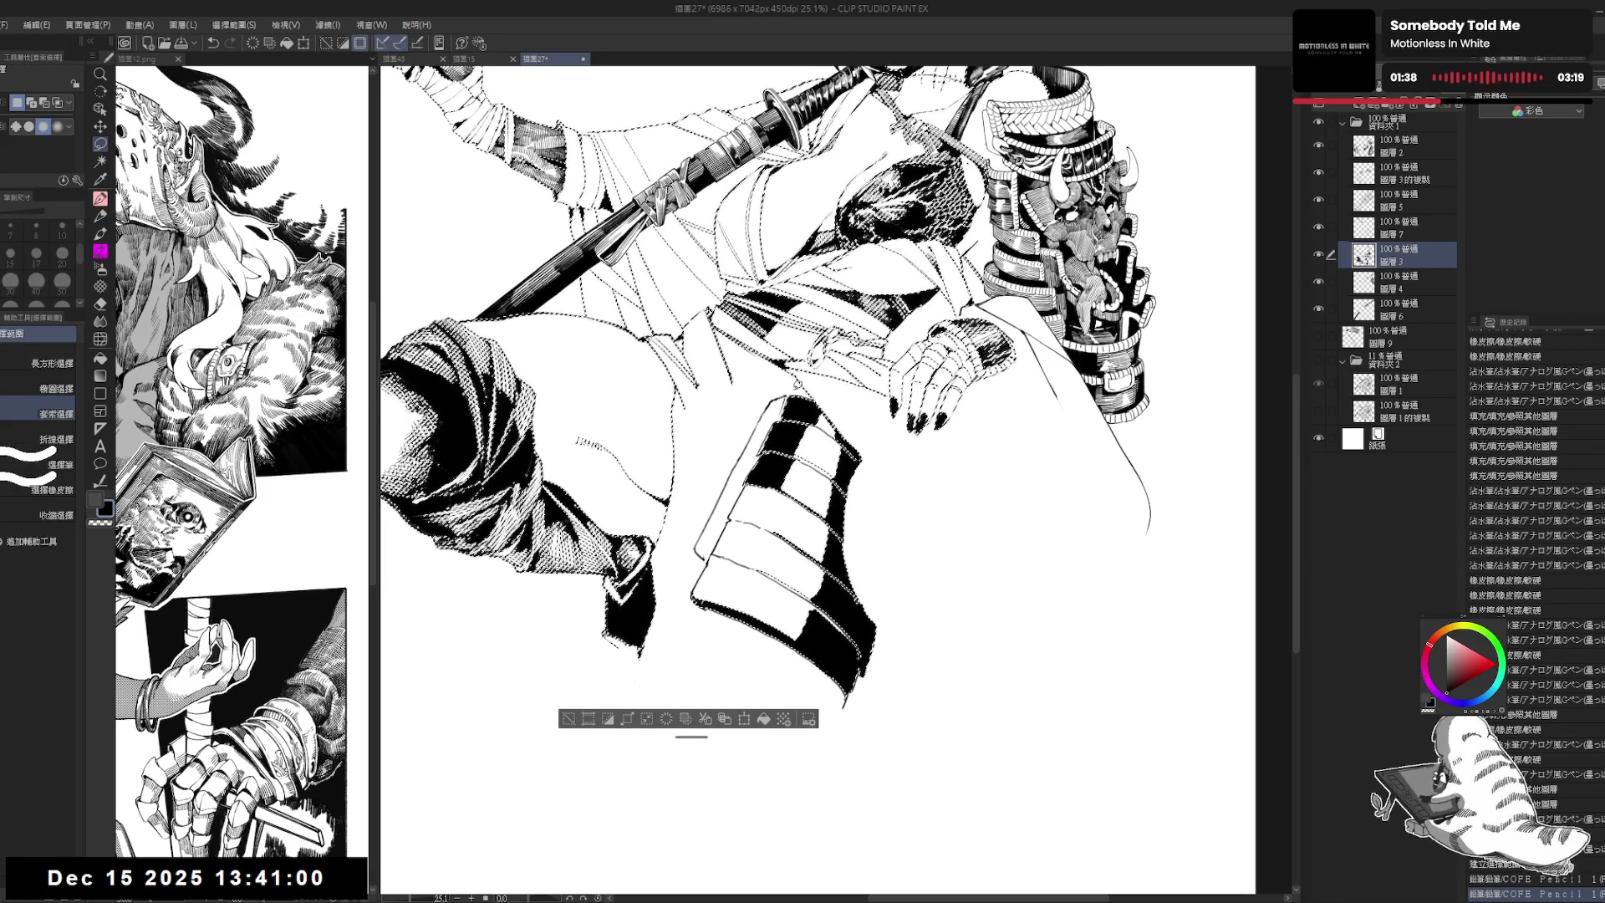
key(ctrl+d)
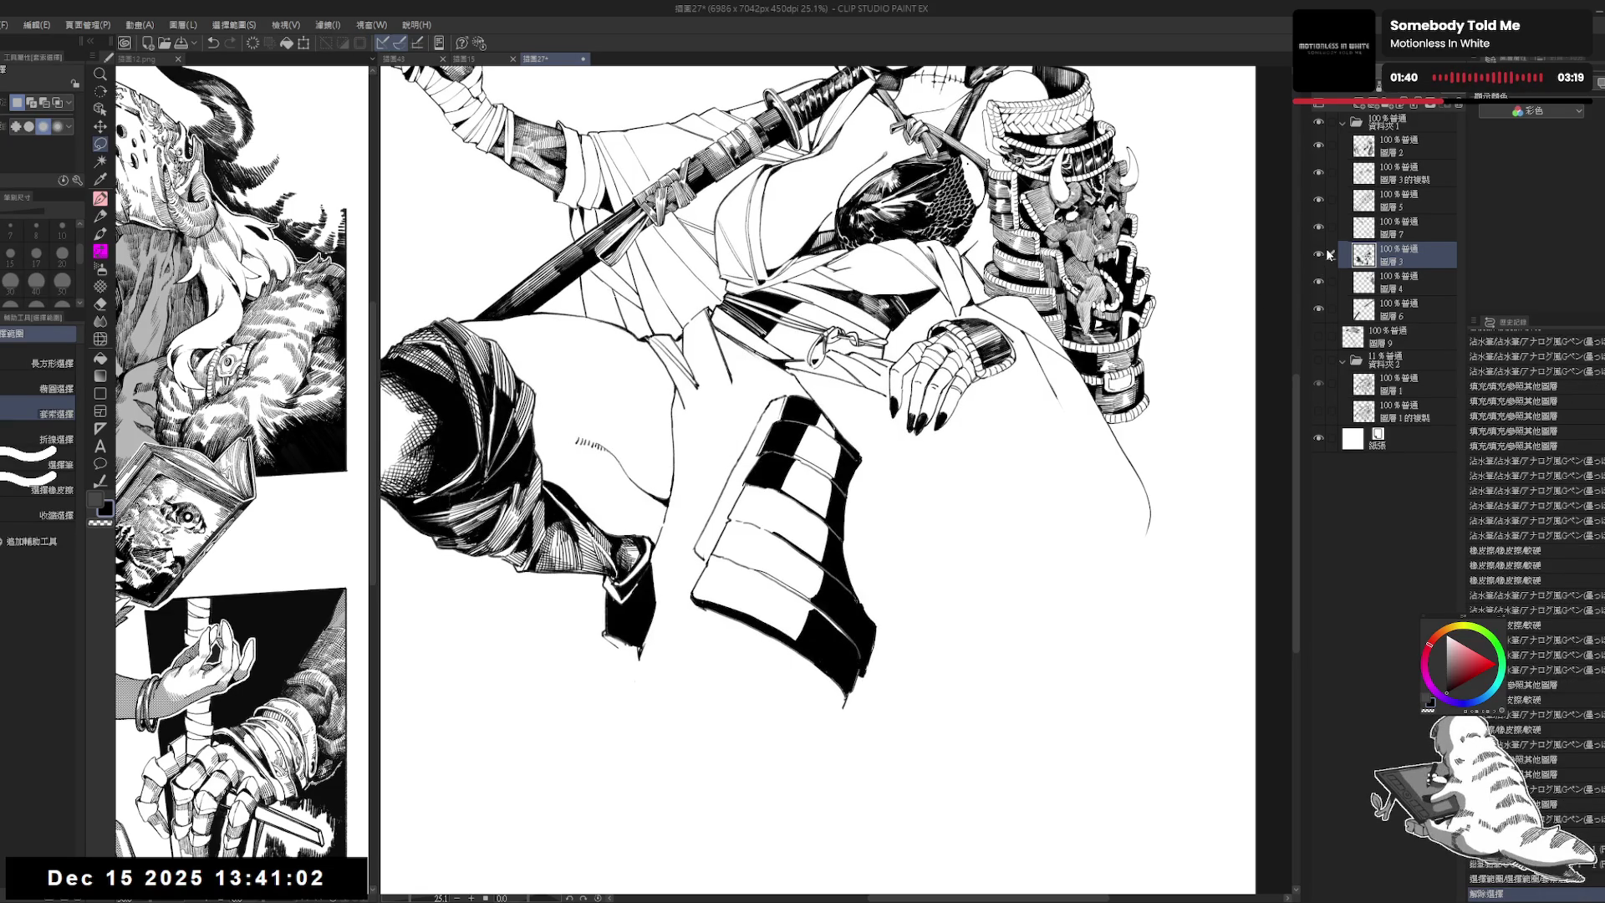
drag(817, 480, 807, 467)
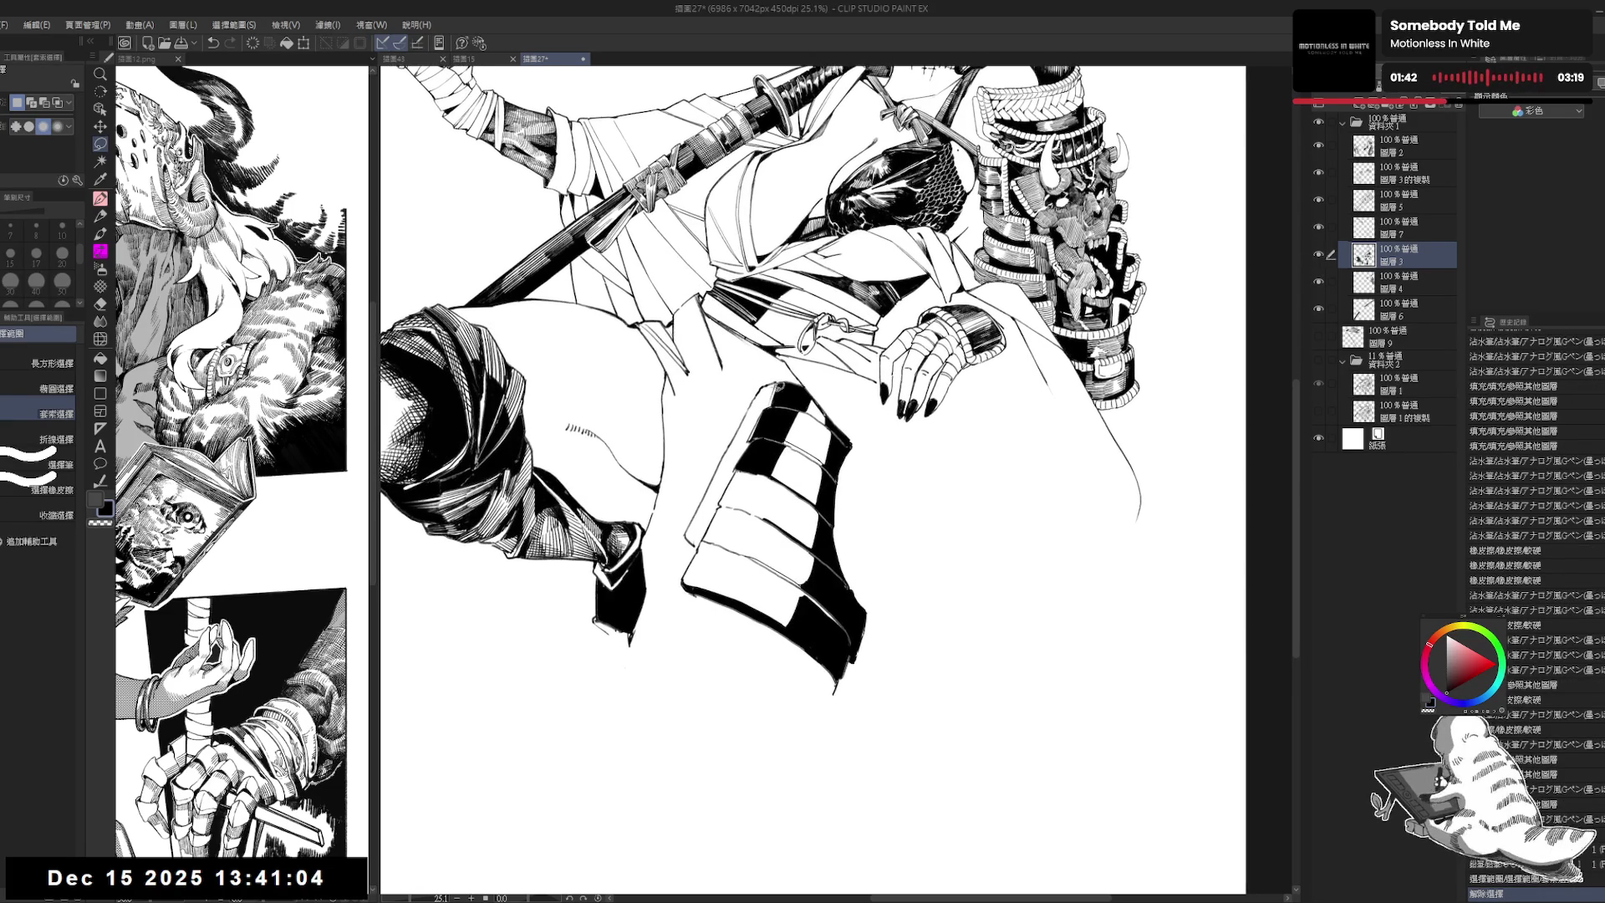
drag(775, 372, 767, 419)
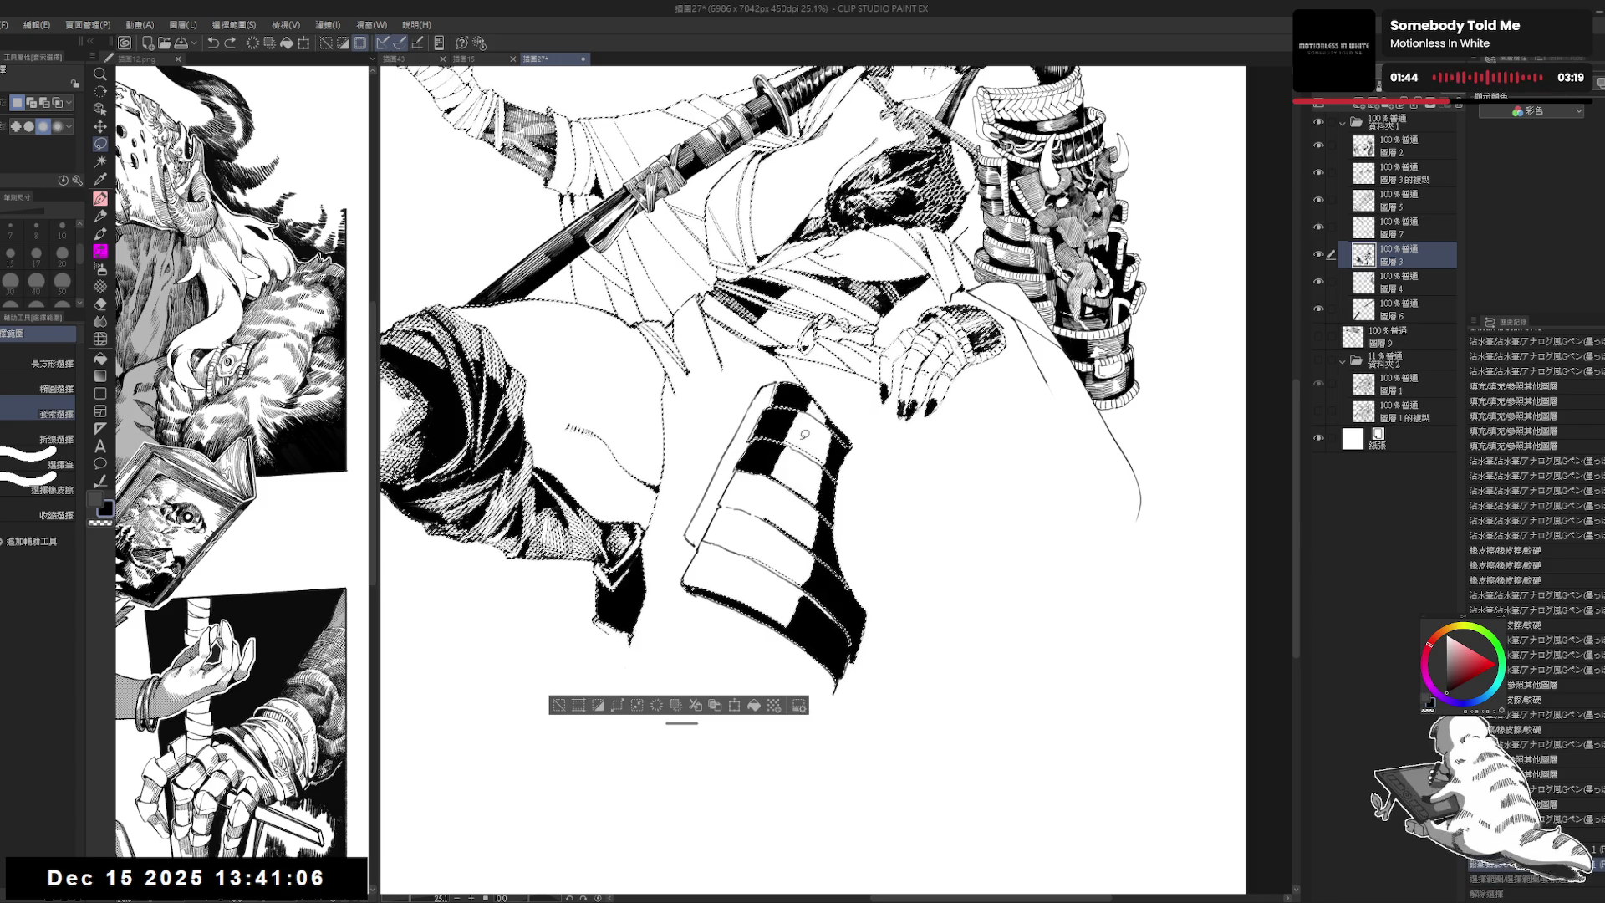
key(ctrl+d)
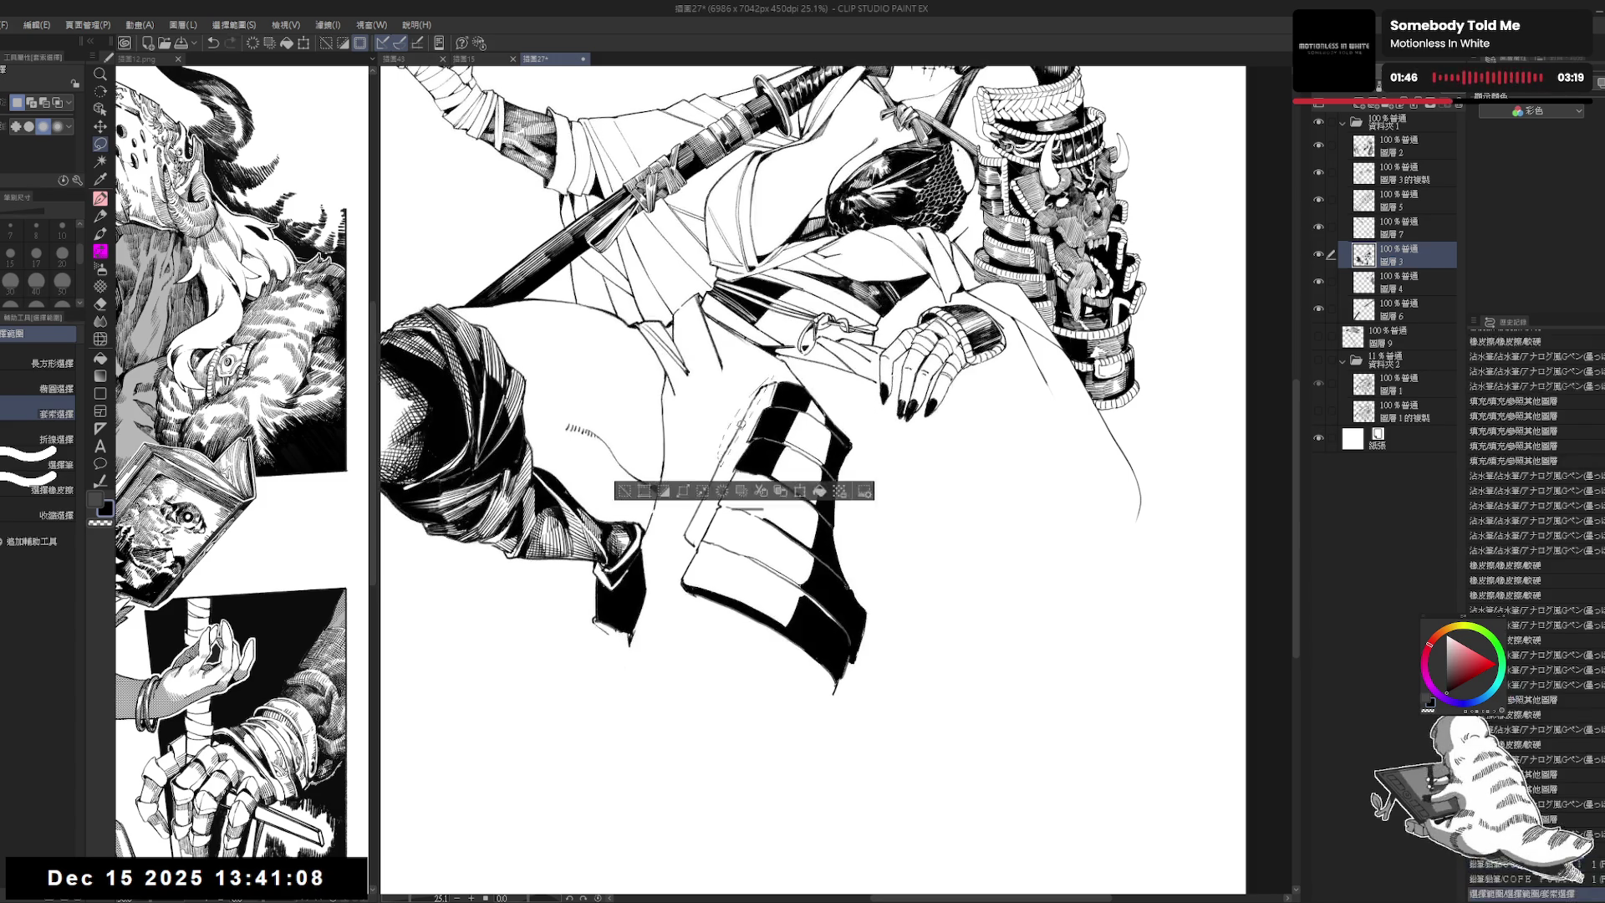
mouse_move(678, 545)
mouse_down()
mouse_move(864, 438)
mouse_move(827, 391)
mouse_up()
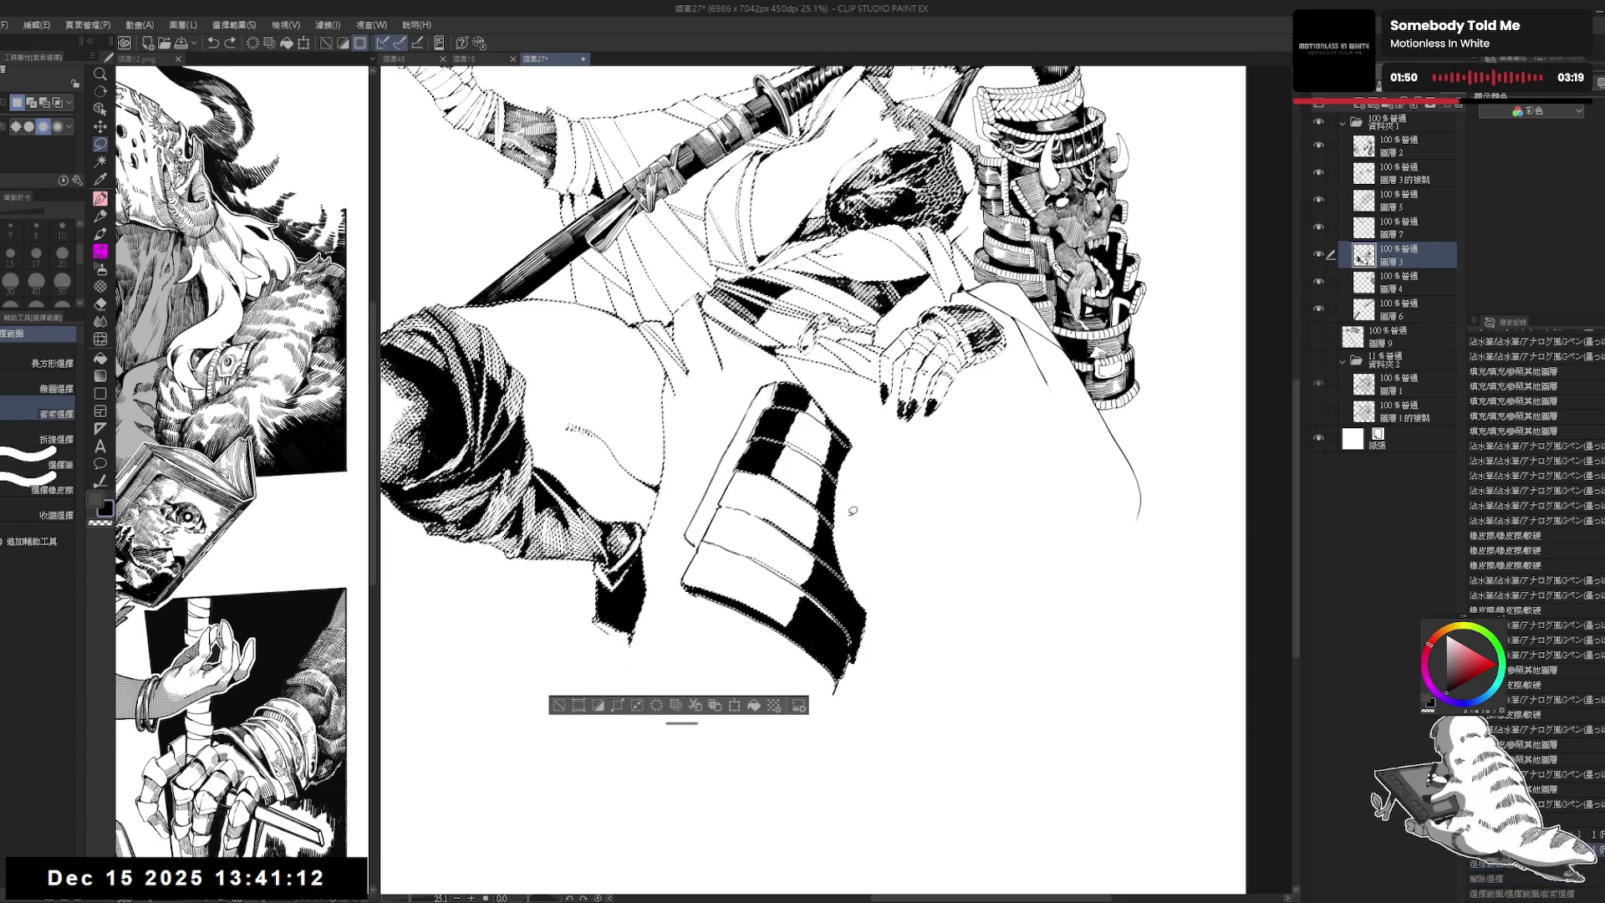
Step: Erase the black fills inside the selection with the eraser at size 400
key(e)
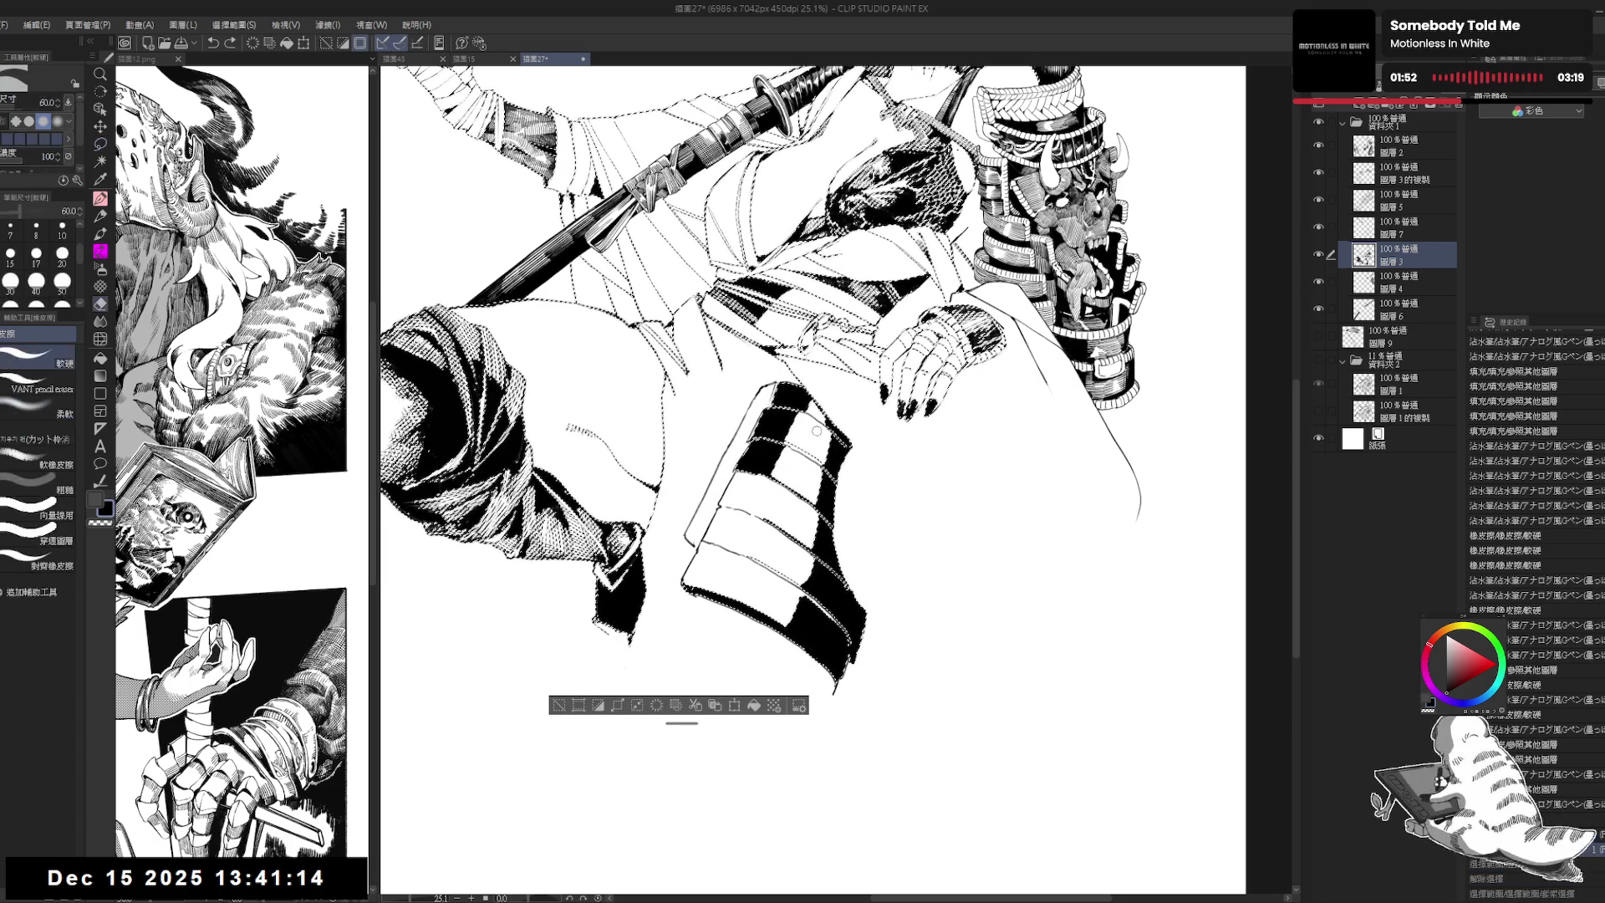
key(bracketright)
key(bracketright)
mouse_move(723, 422)
mouse_down()
mouse_move(800, 413)
mouse_move(861, 642)
mouse_up()
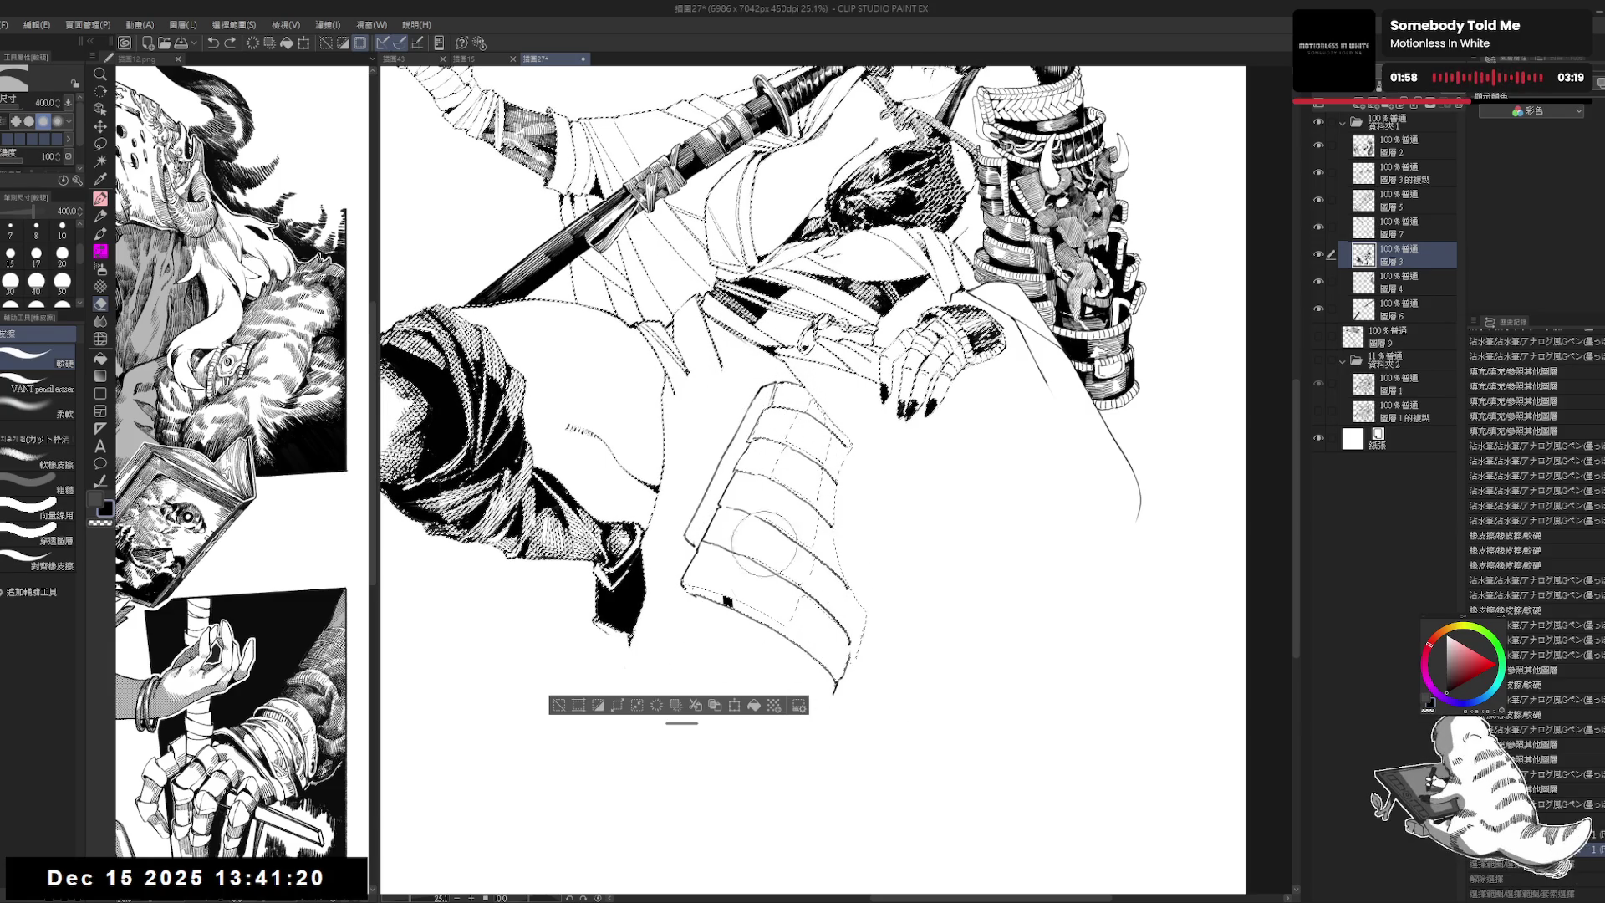
Step: Shade the armour plate's top stripe and right edge with dark pencil strokes
key(p)
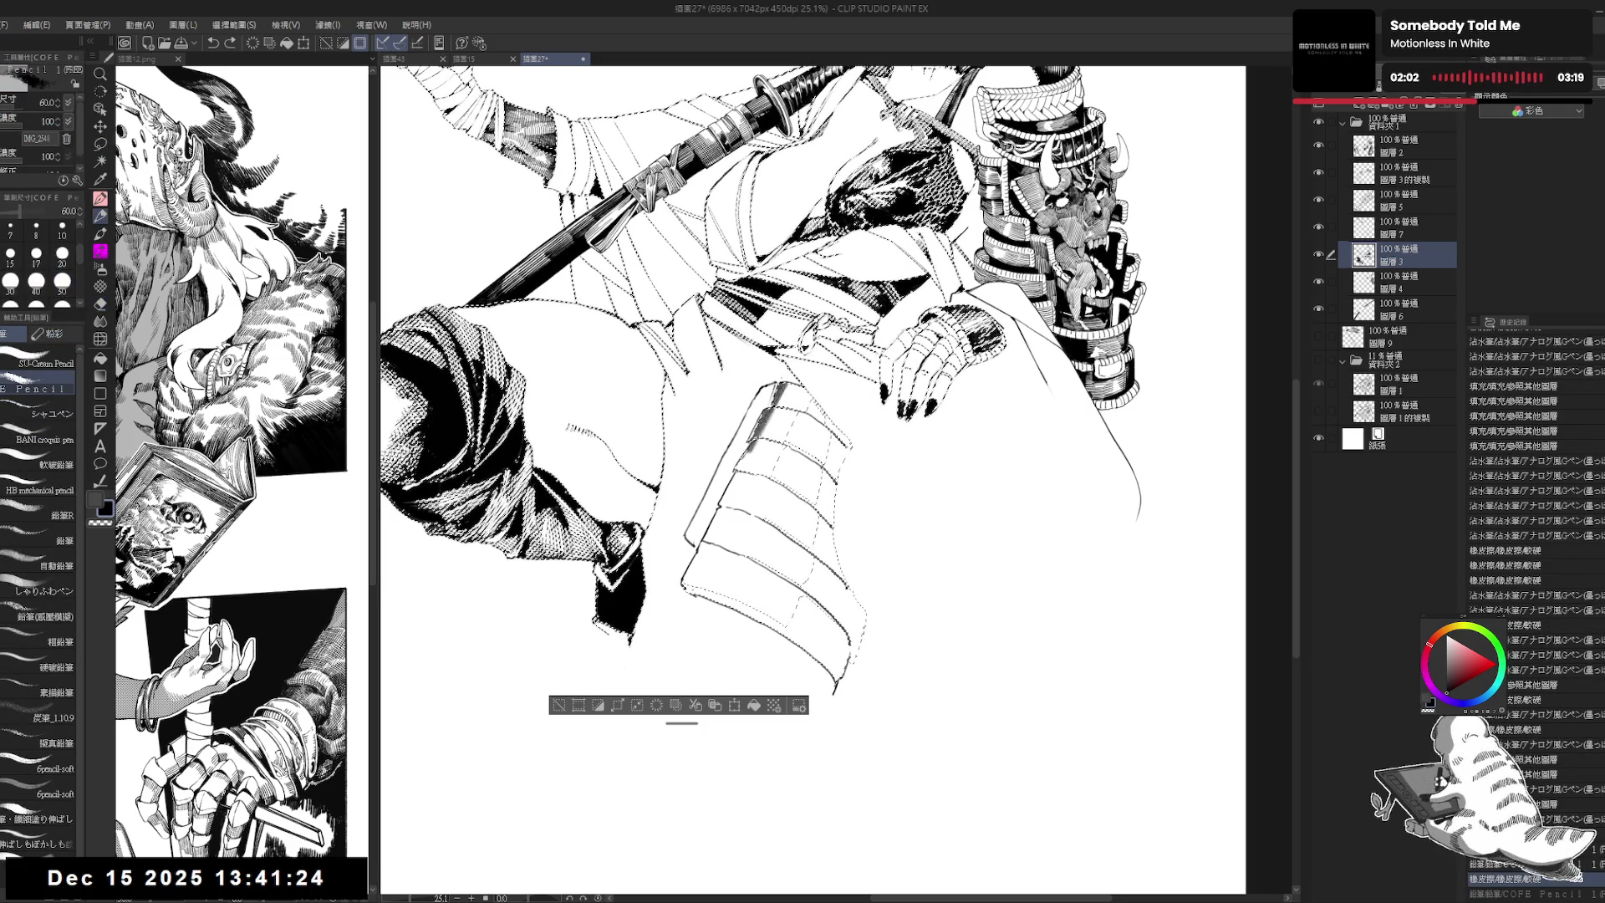
drag(807, 391, 767, 468)
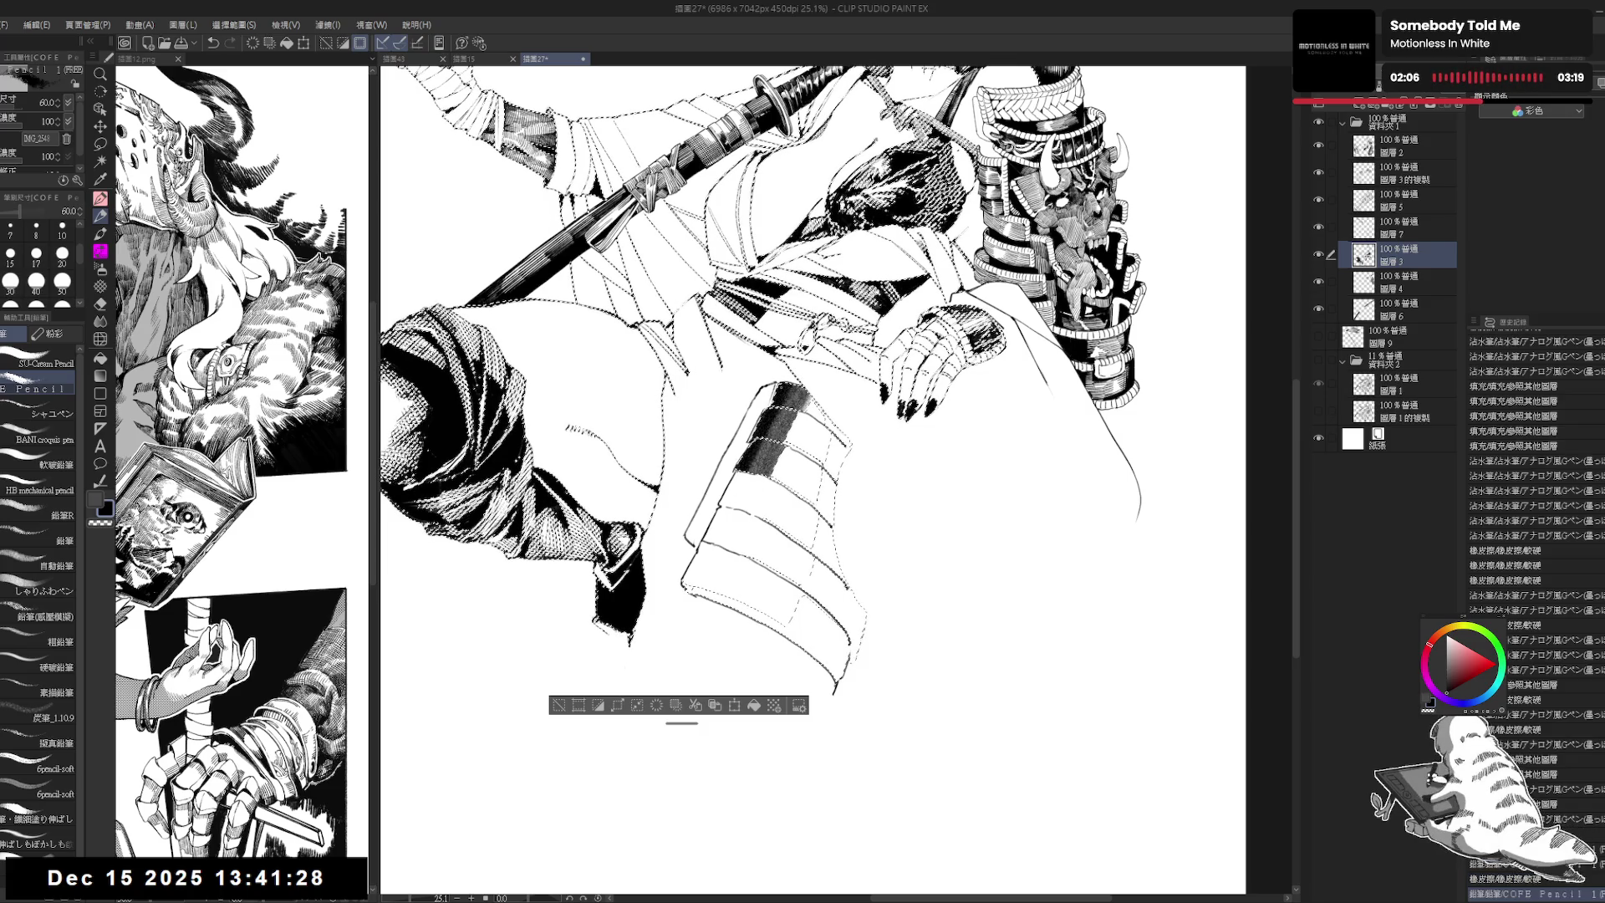
drag(831, 422, 813, 656)
drag(837, 551, 821, 665)
mouse_move(853, 586)
mouse_down()
mouse_move(827, 679)
mouse_move(852, 659)
mouse_up()
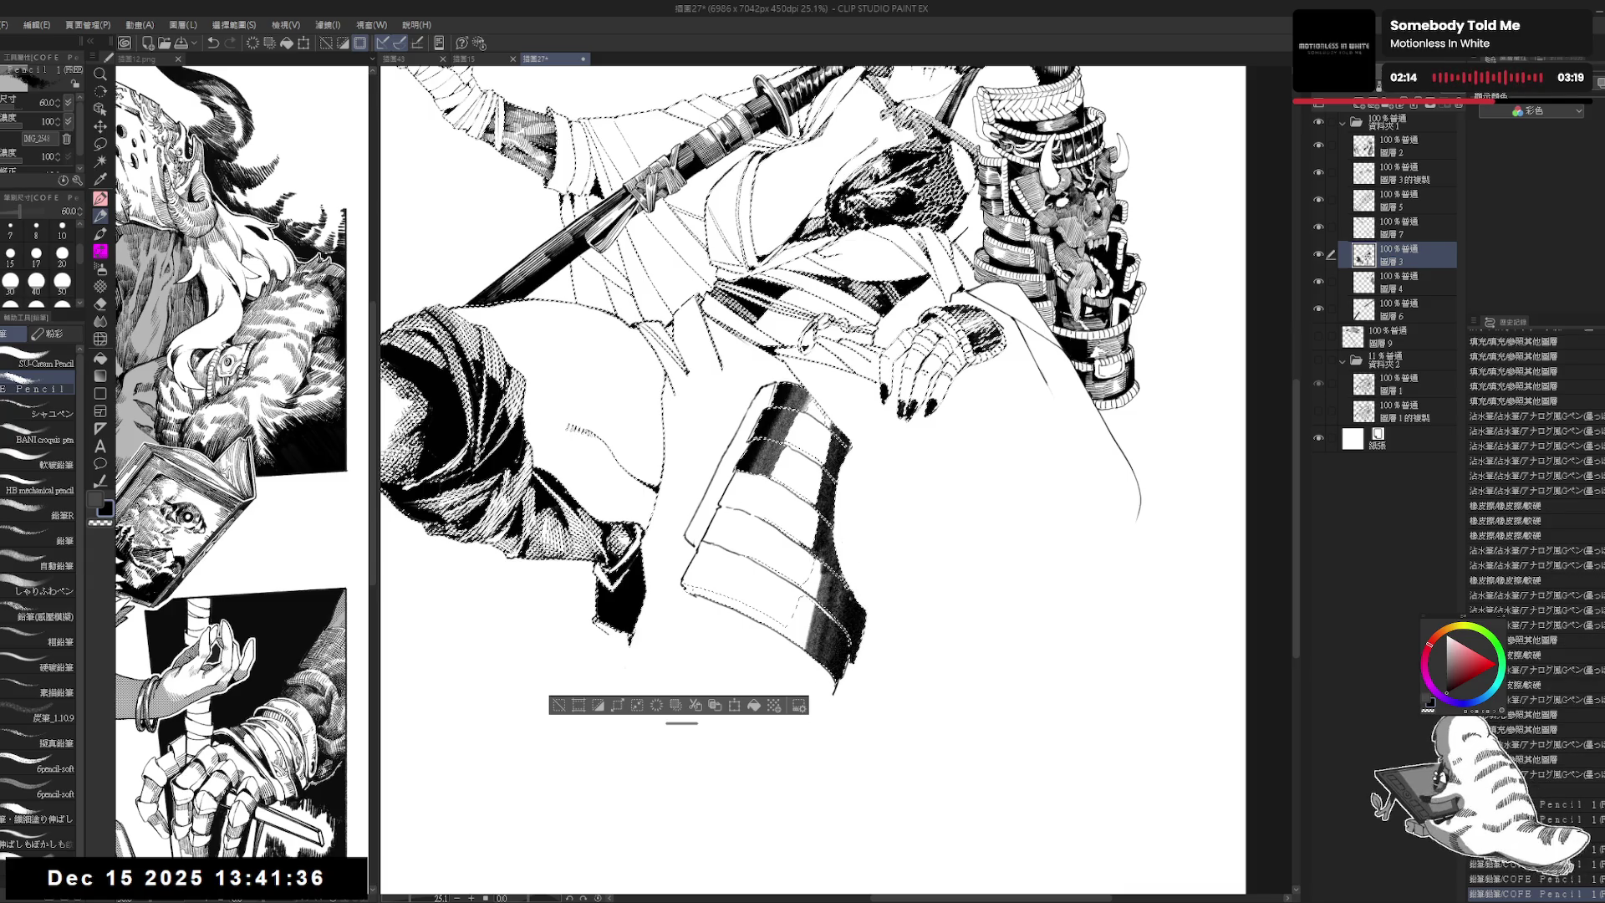
drag(851, 591, 839, 622)
mouse_move(836, 502)
mouse_down()
mouse_move(886, 569)
mouse_move(834, 649)
mouse_up()
Step: Raise the pencil size to 100 and add short vertical strokes along the plate's right edge
key(bracketright)
drag(841, 564, 839, 649)
key(bracketright)
key(bracketright)
drag(854, 572, 857, 662)
drag(863, 582, 865, 662)
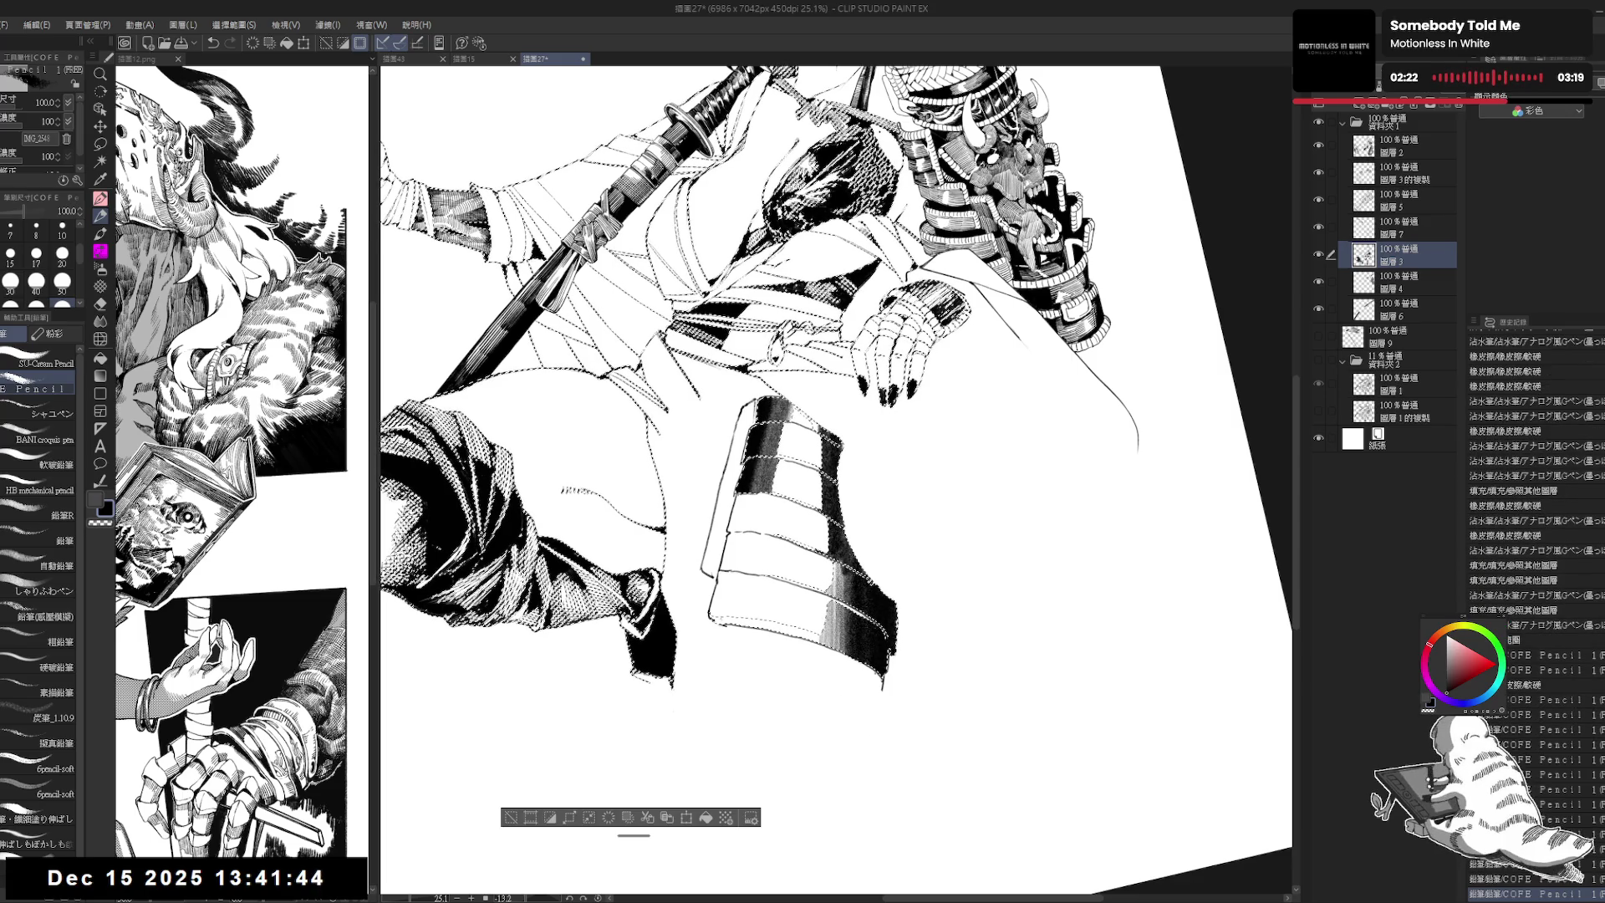
Step: Rotate the view, restore the selection, and hatch small marks near the armour and sleeve
key(r)
drag(836, 250, 1044, 460)
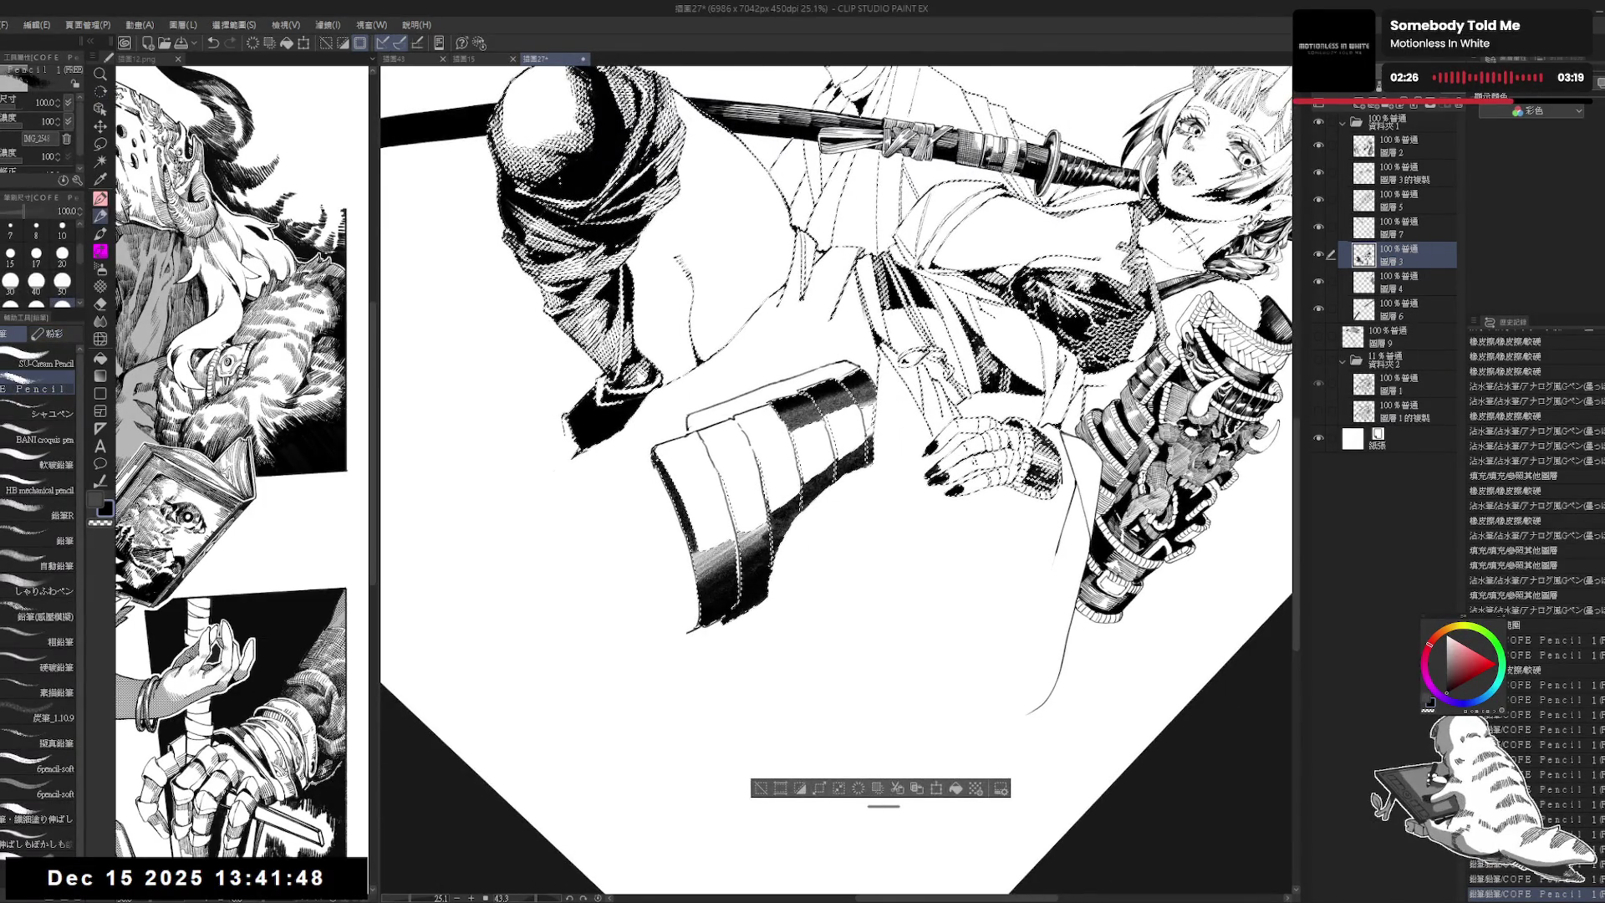
key(ctrl+shift+d)
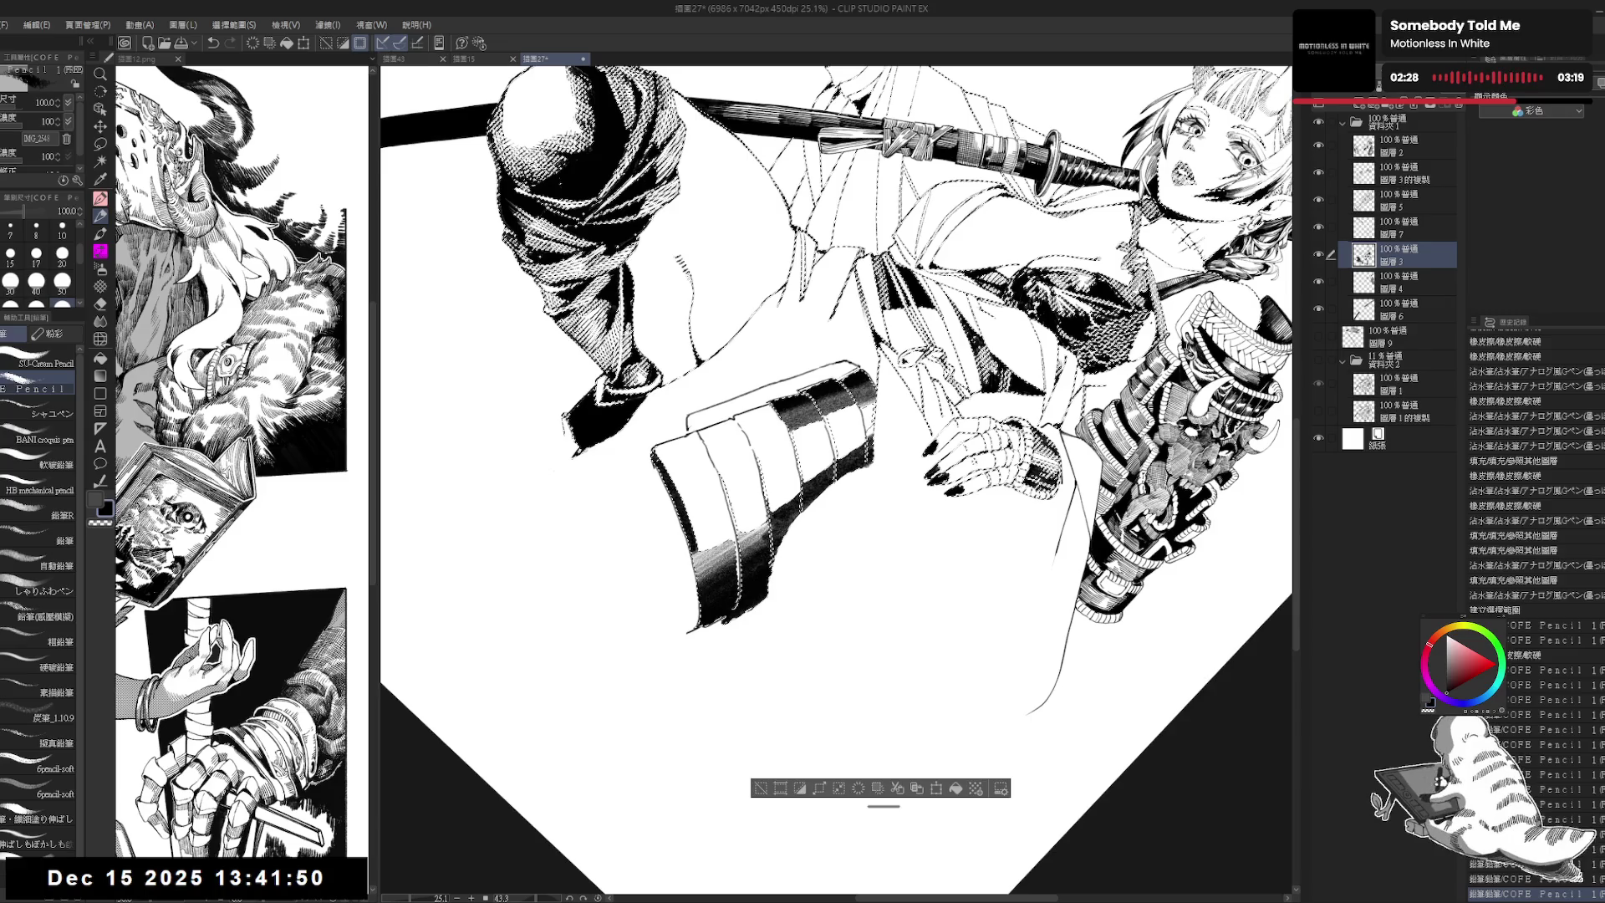
drag(761, 458, 766, 500)
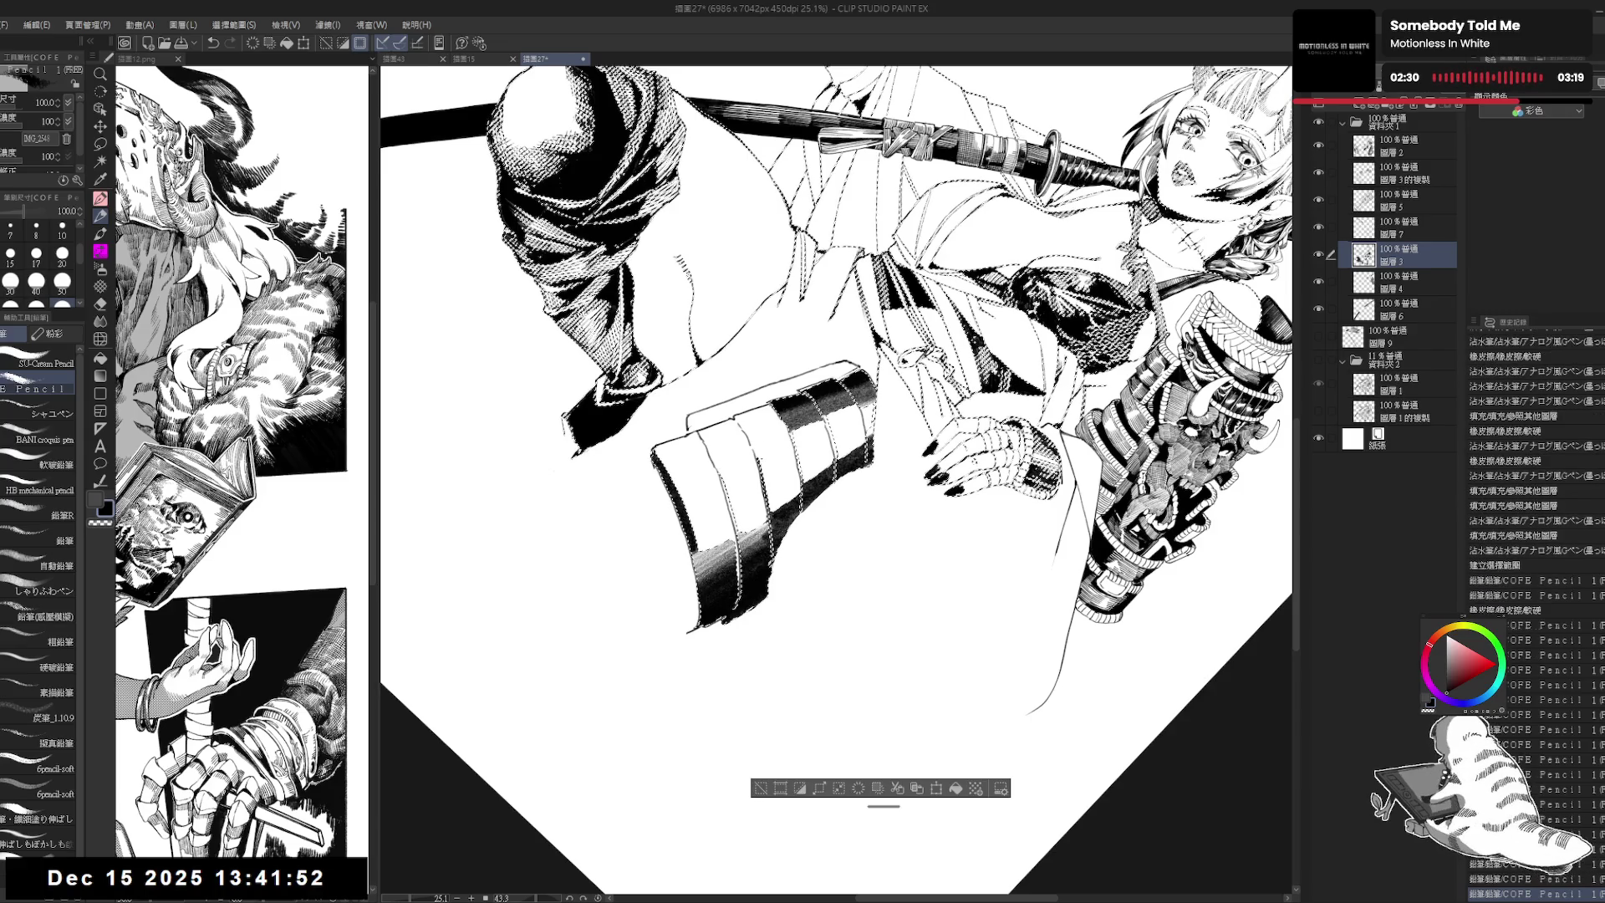
drag(677, 254, 686, 269)
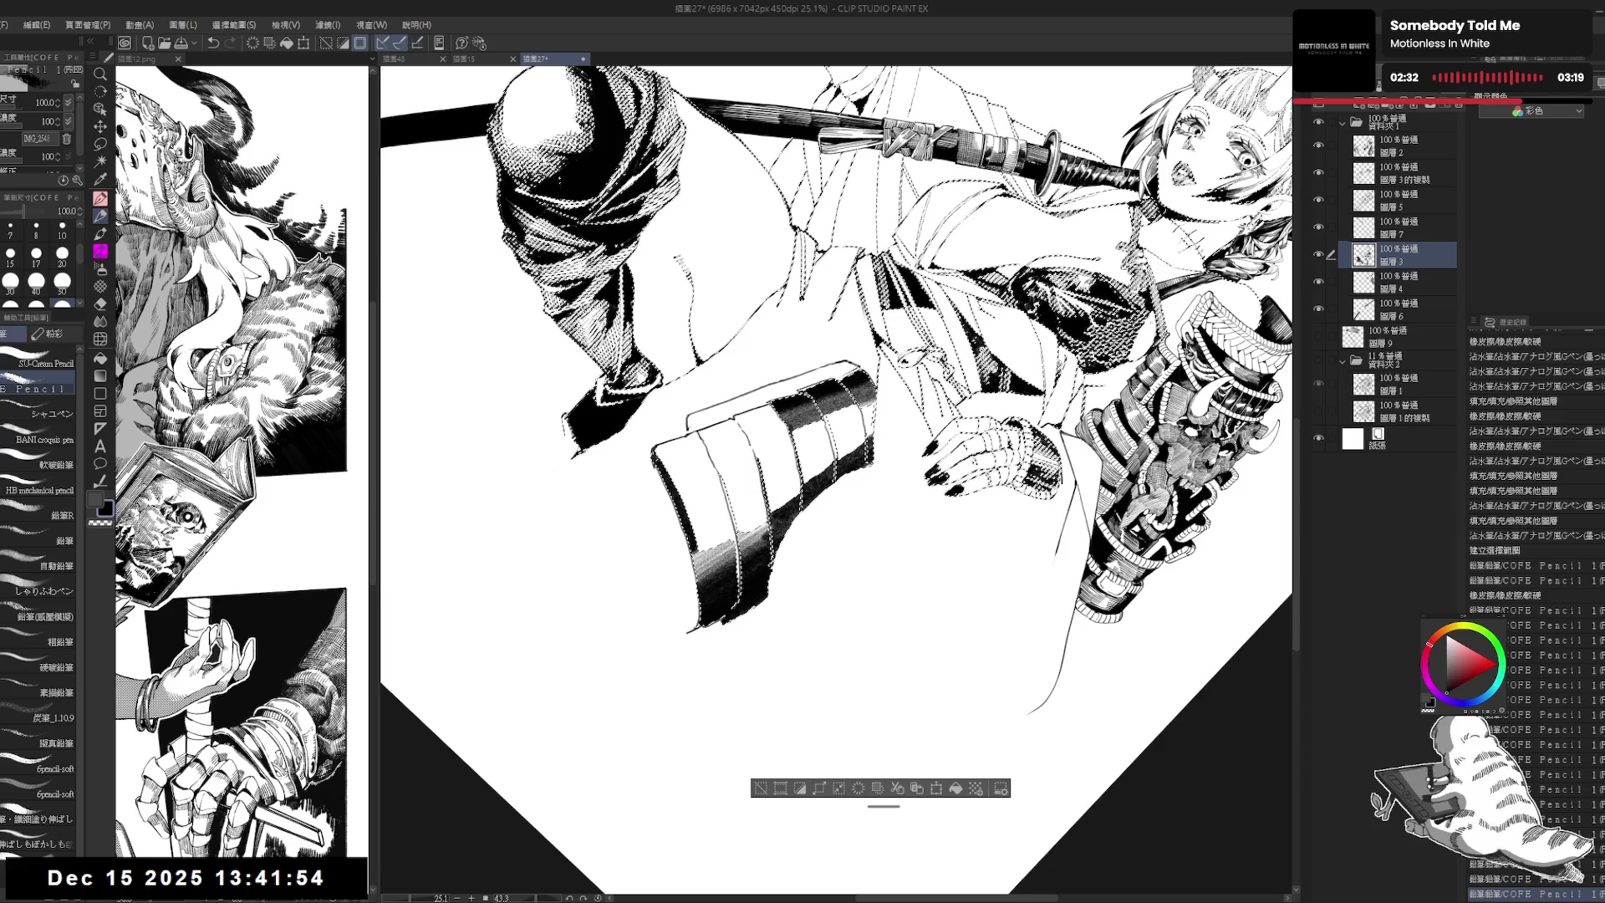
key(ctrl+d)
Step: Add short dark strokes on the armour strip at pencil size 30, then zoom out and straighten
drag(836, 251, 886, 284)
key(p)
drag(819, 421, 834, 457)
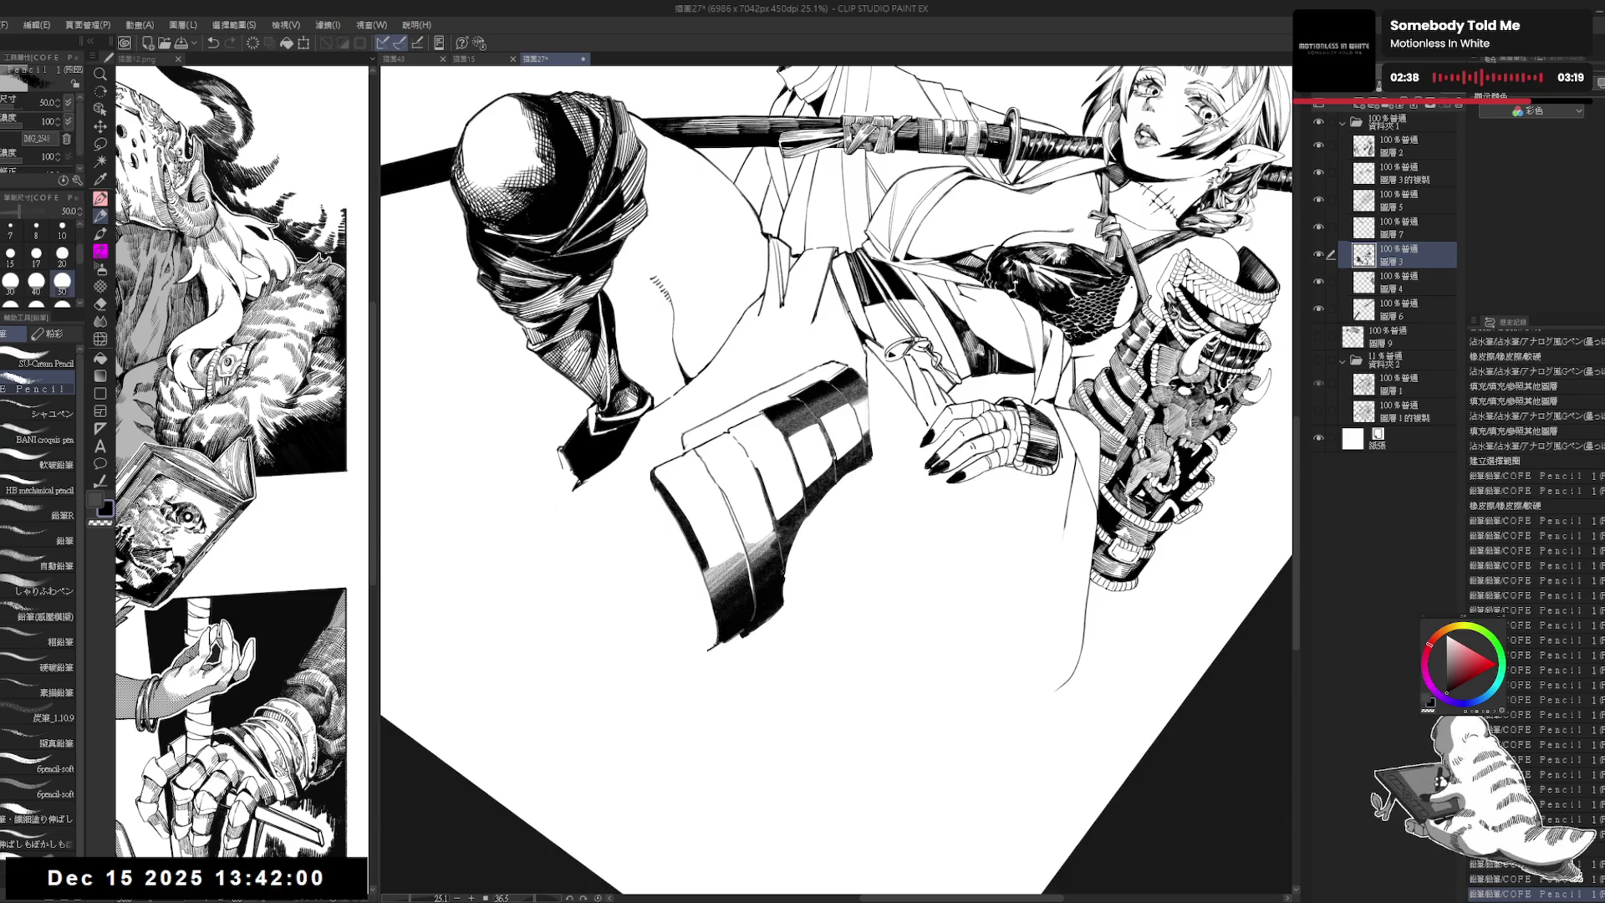
click(10, 281)
drag(867, 393, 868, 437)
mouse_move(873, 619)
mouse_down()
mouse_move(840, 556)
mouse_move(821, 586)
mouse_up()
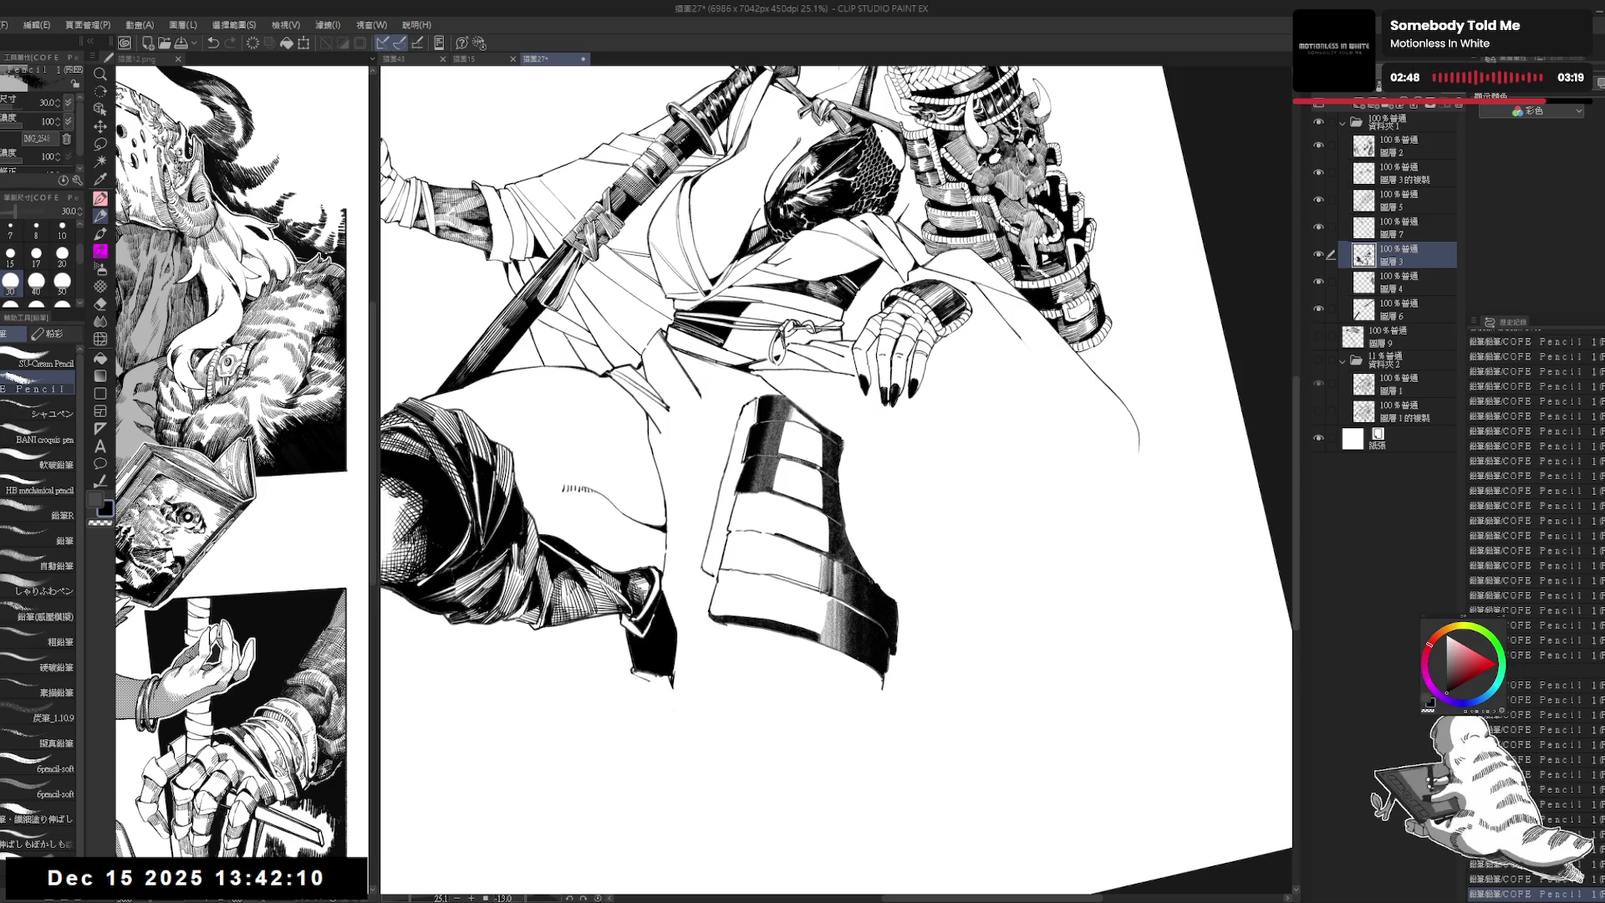
key(ctrl+0)
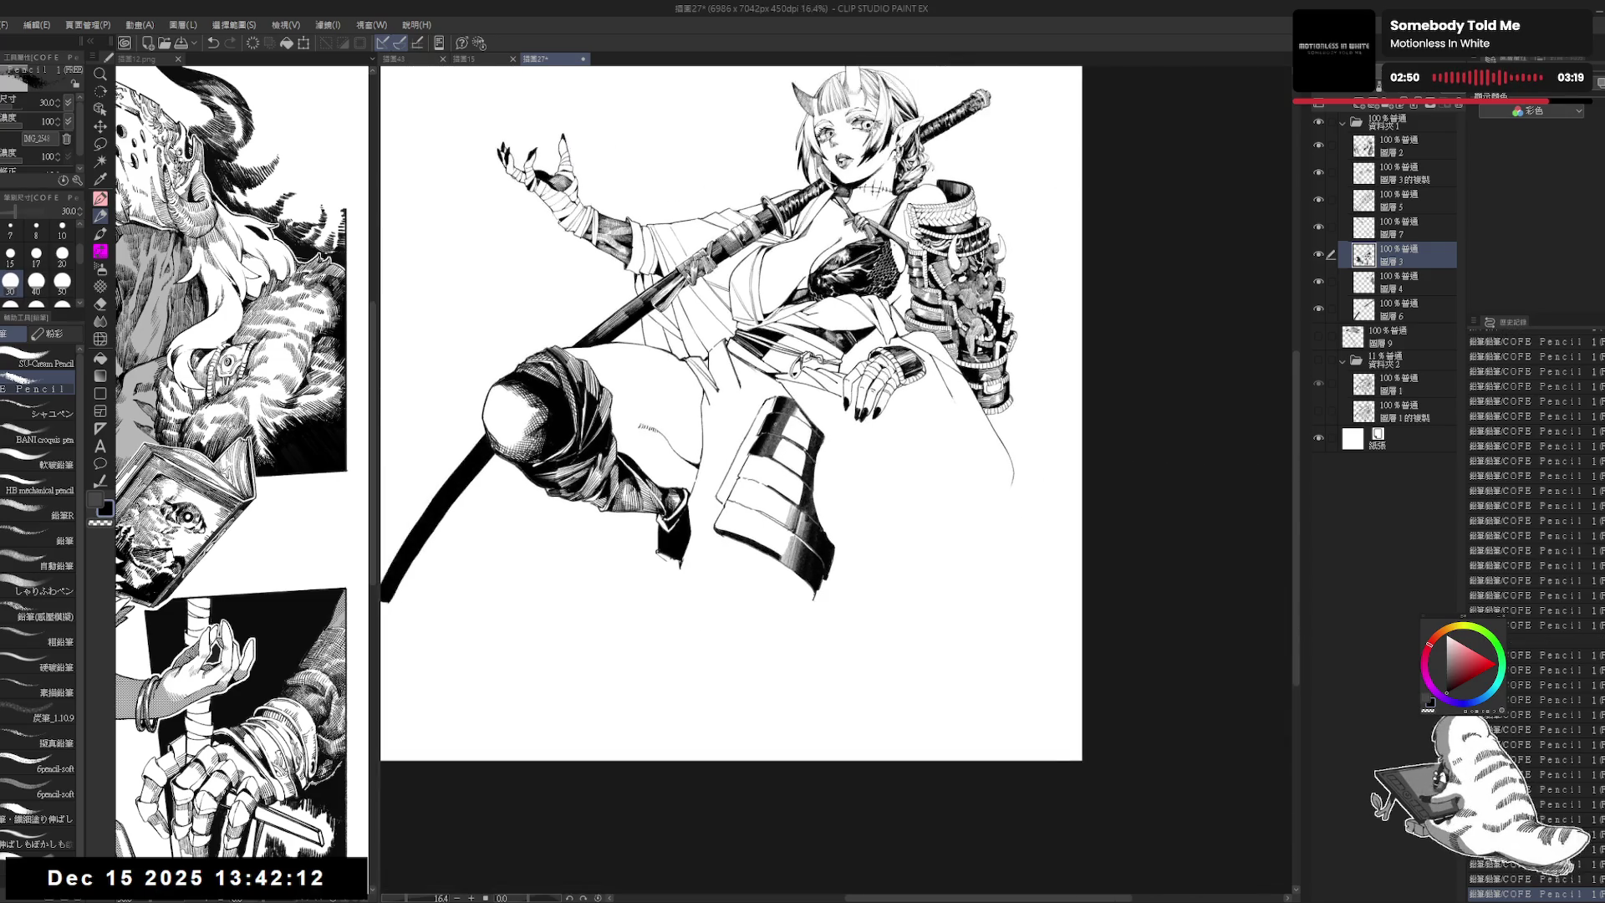
Step: Shrink the eraser to 170 and add a small pencil mark on the armour
scroll(767, 474, up, 2)
key(e)
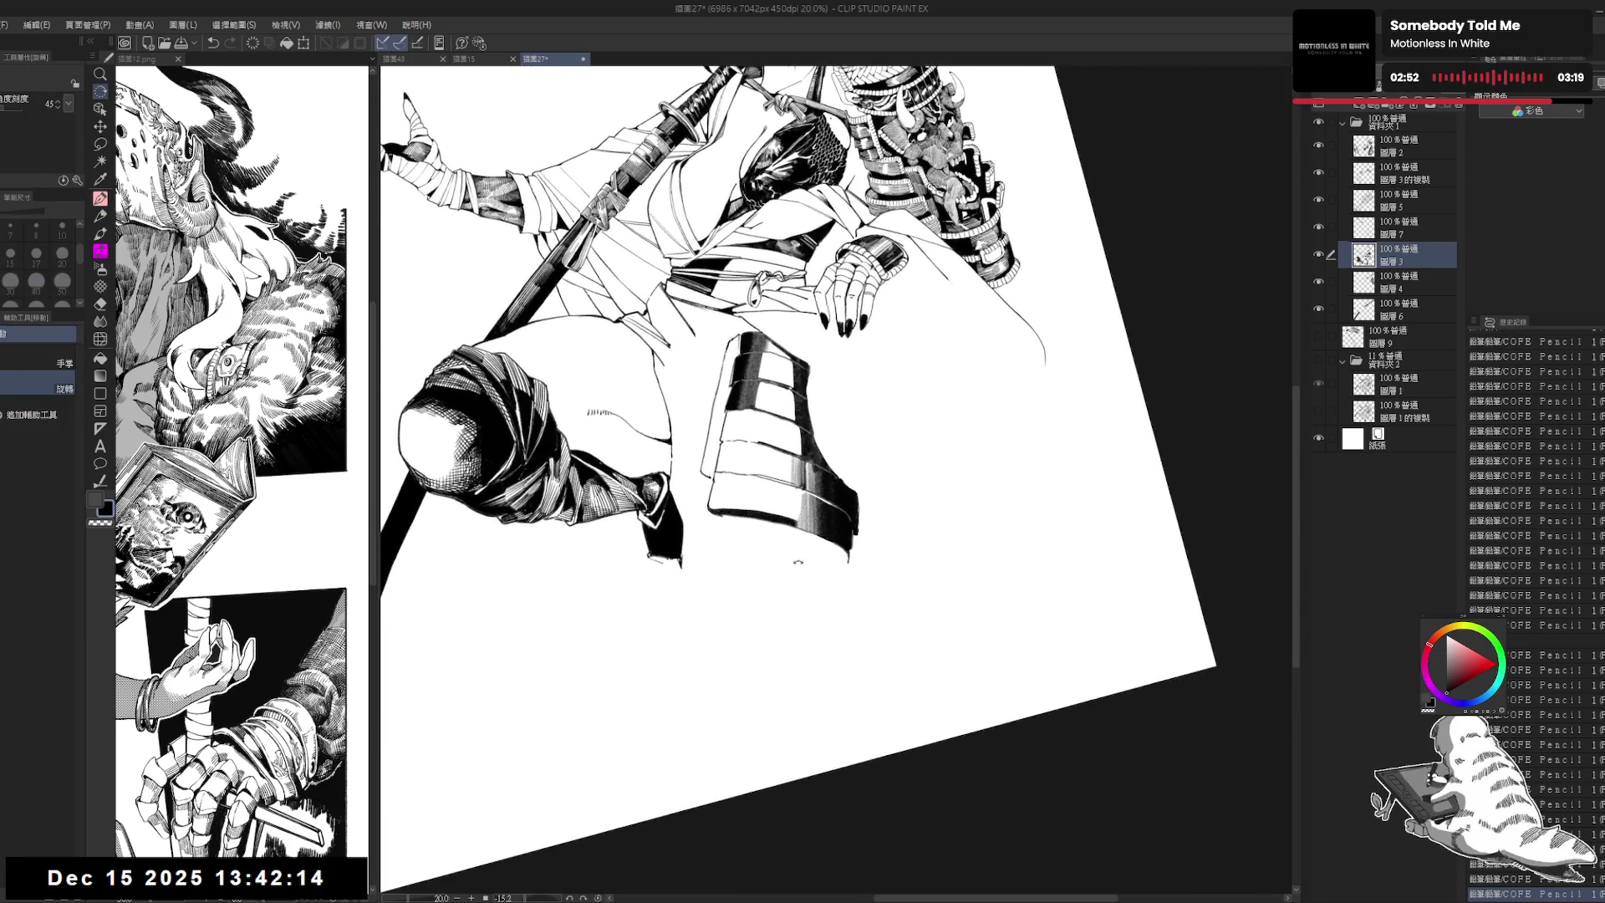
key(bracketleft)
key(bracketleft)
key(bracketleft)
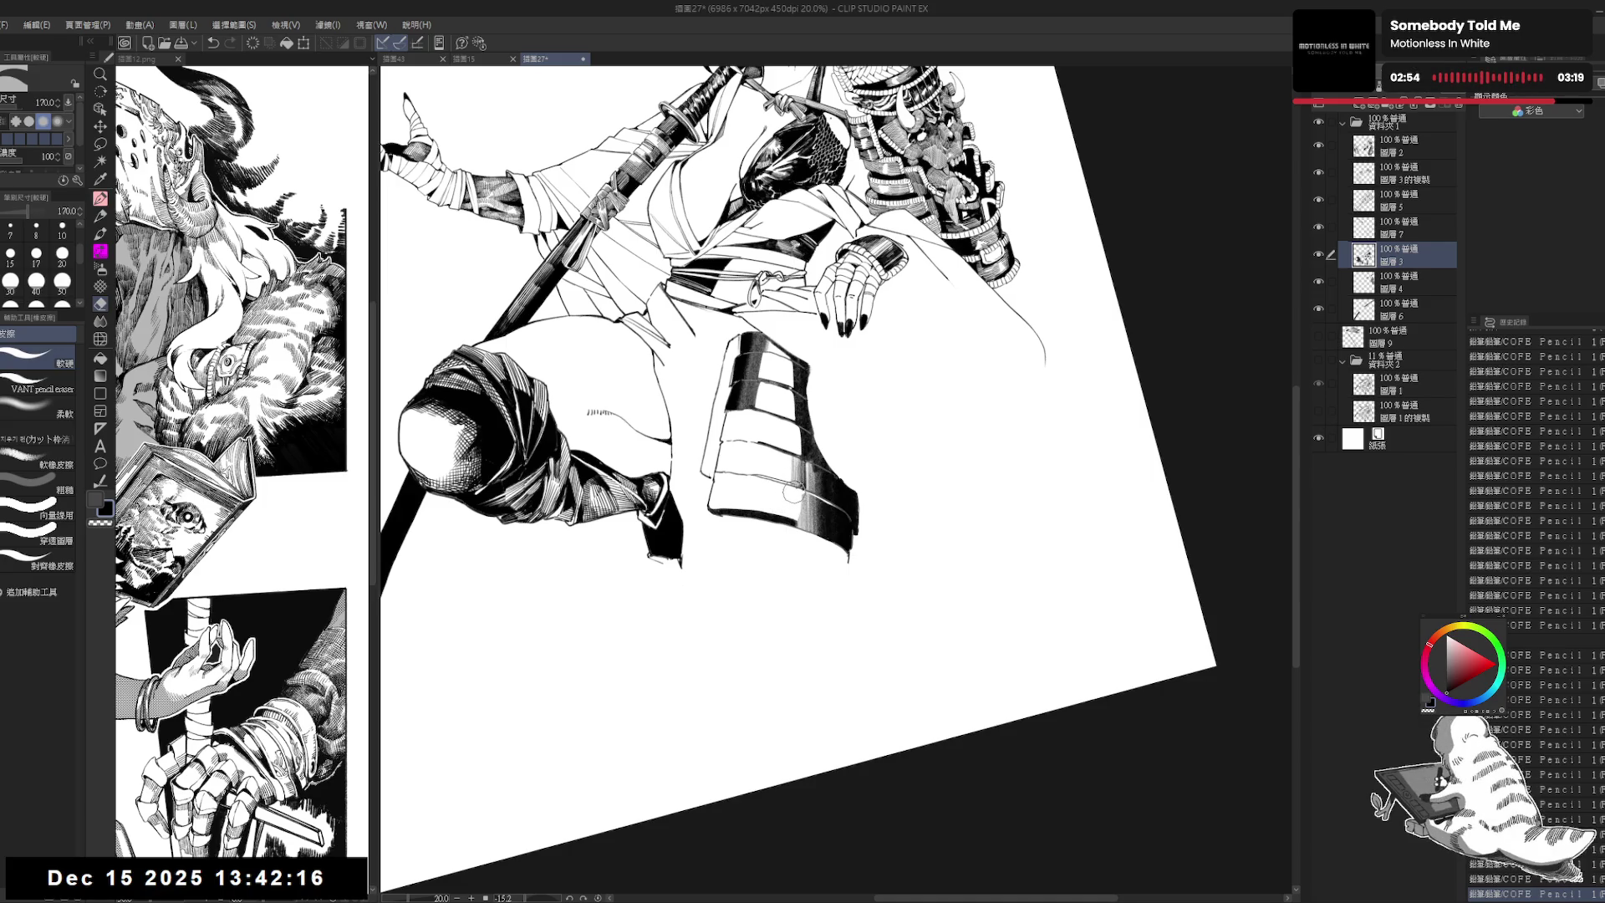
key(p)
drag(809, 410, 812, 438)
Step: Reset the view upright, tilt it counter-clockwise, and redo the last pencil stroke
key(ctrl+at)
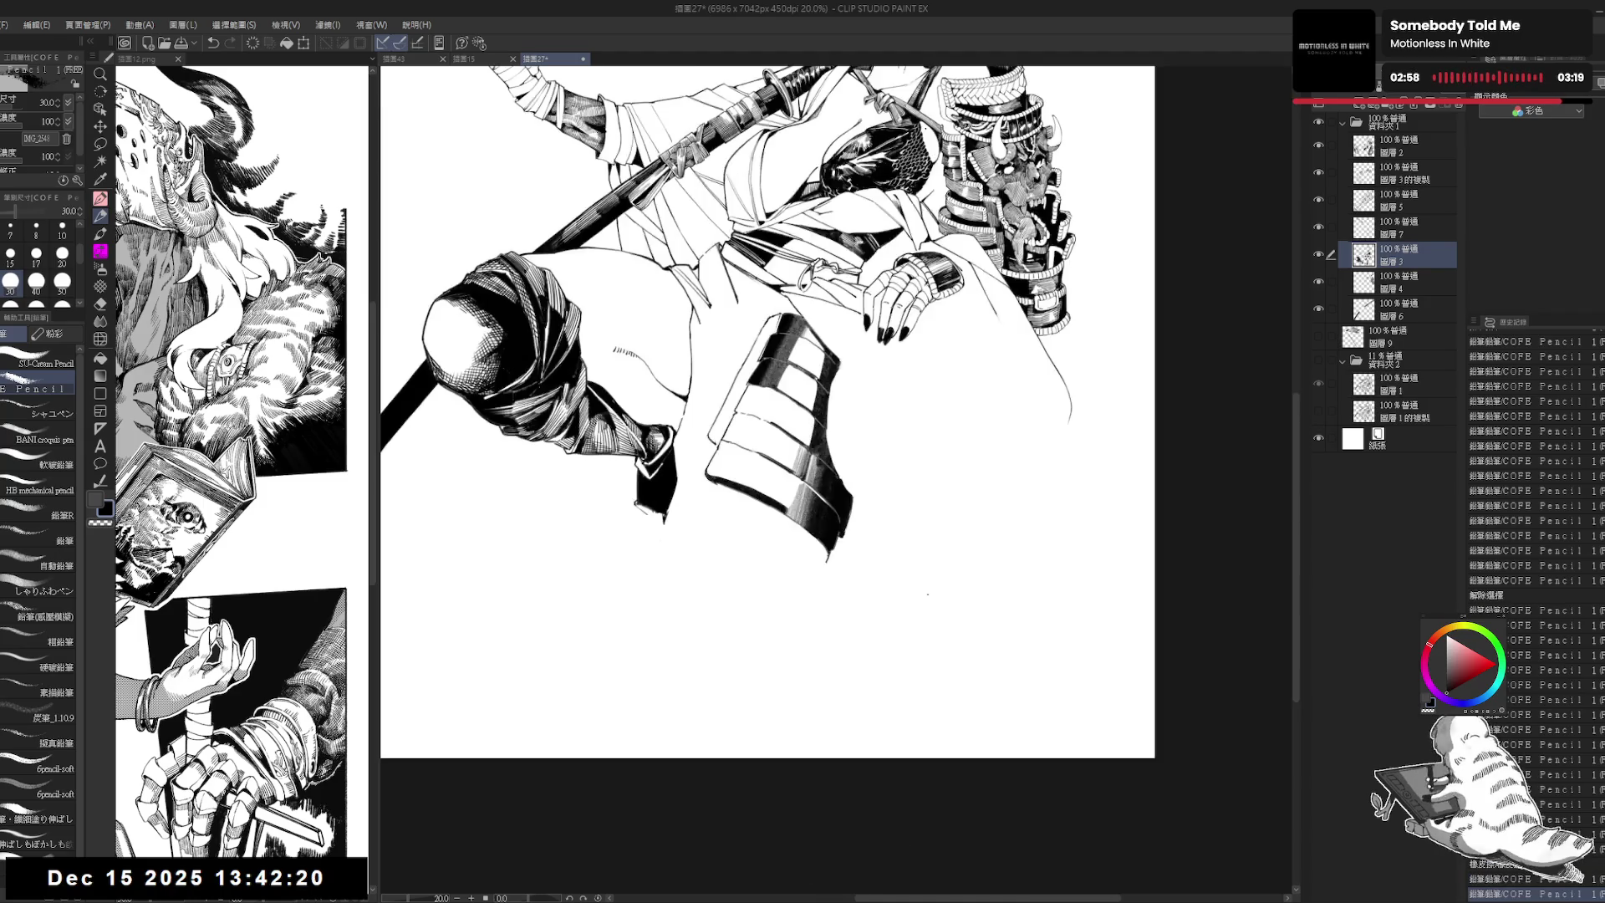
scroll(875, 380, down, 1)
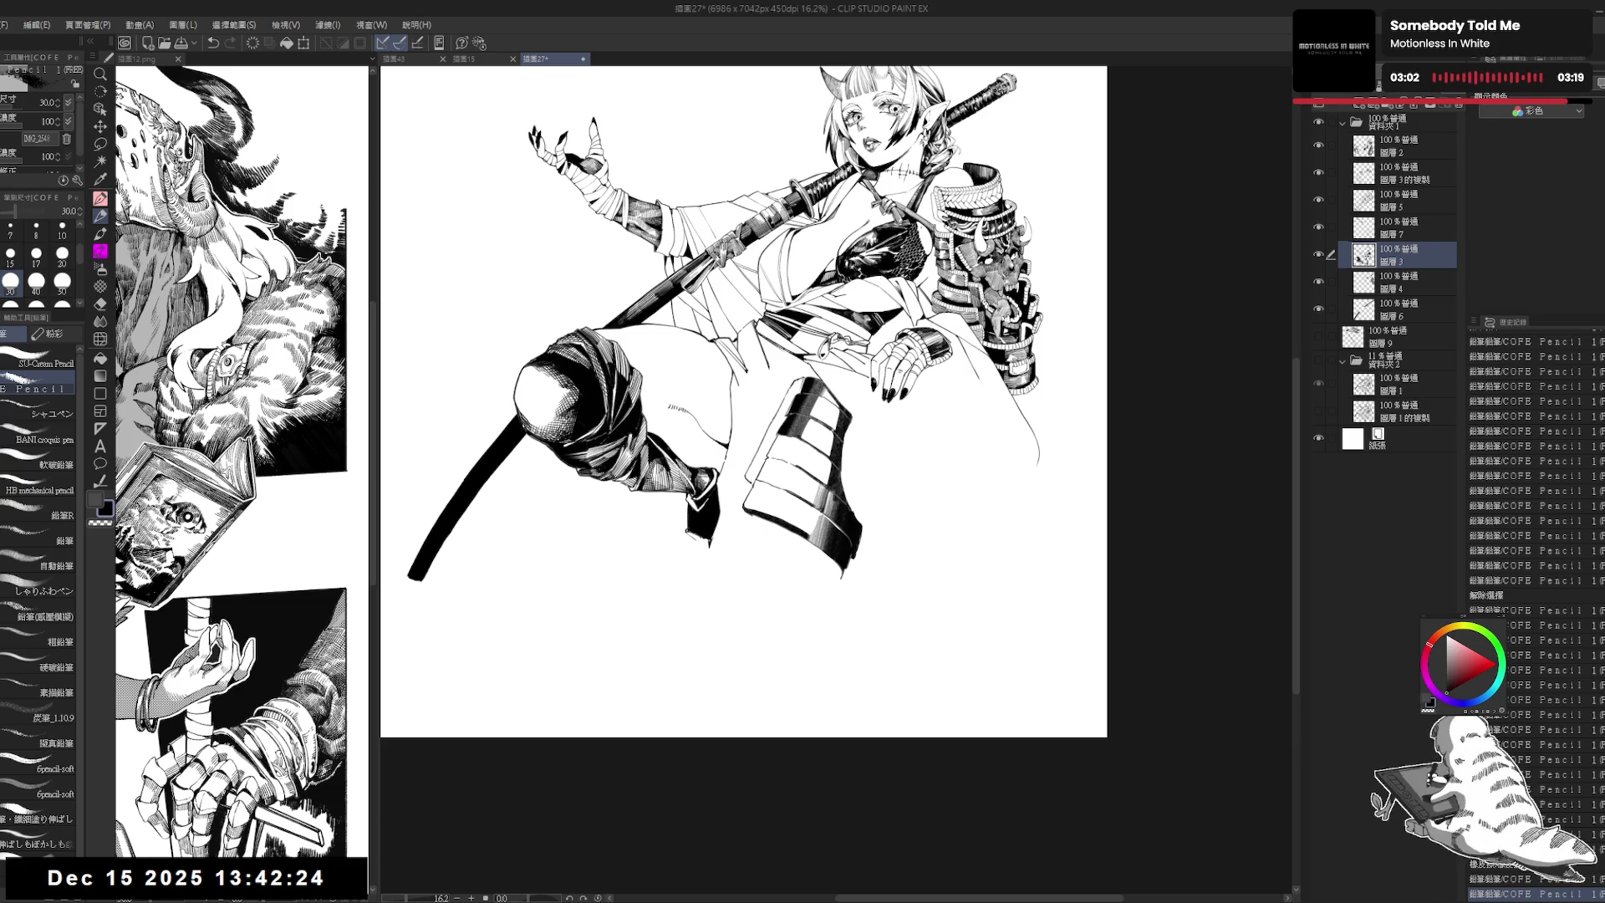
scroll(886, 359, up, 1)
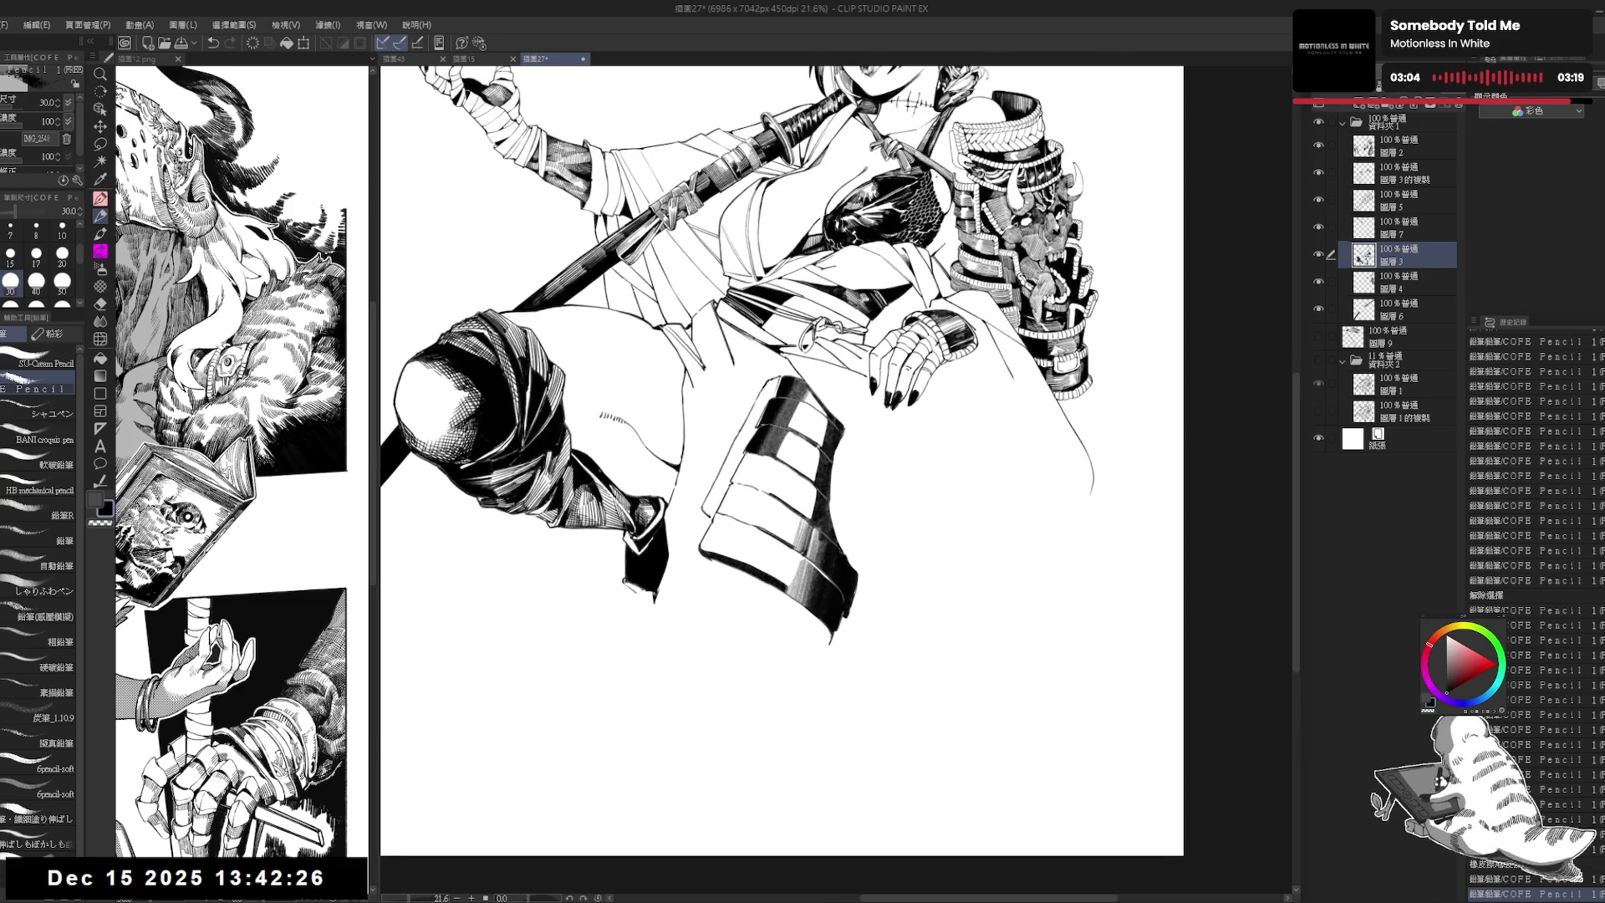
key(r)
drag(727, 658, 769, 677)
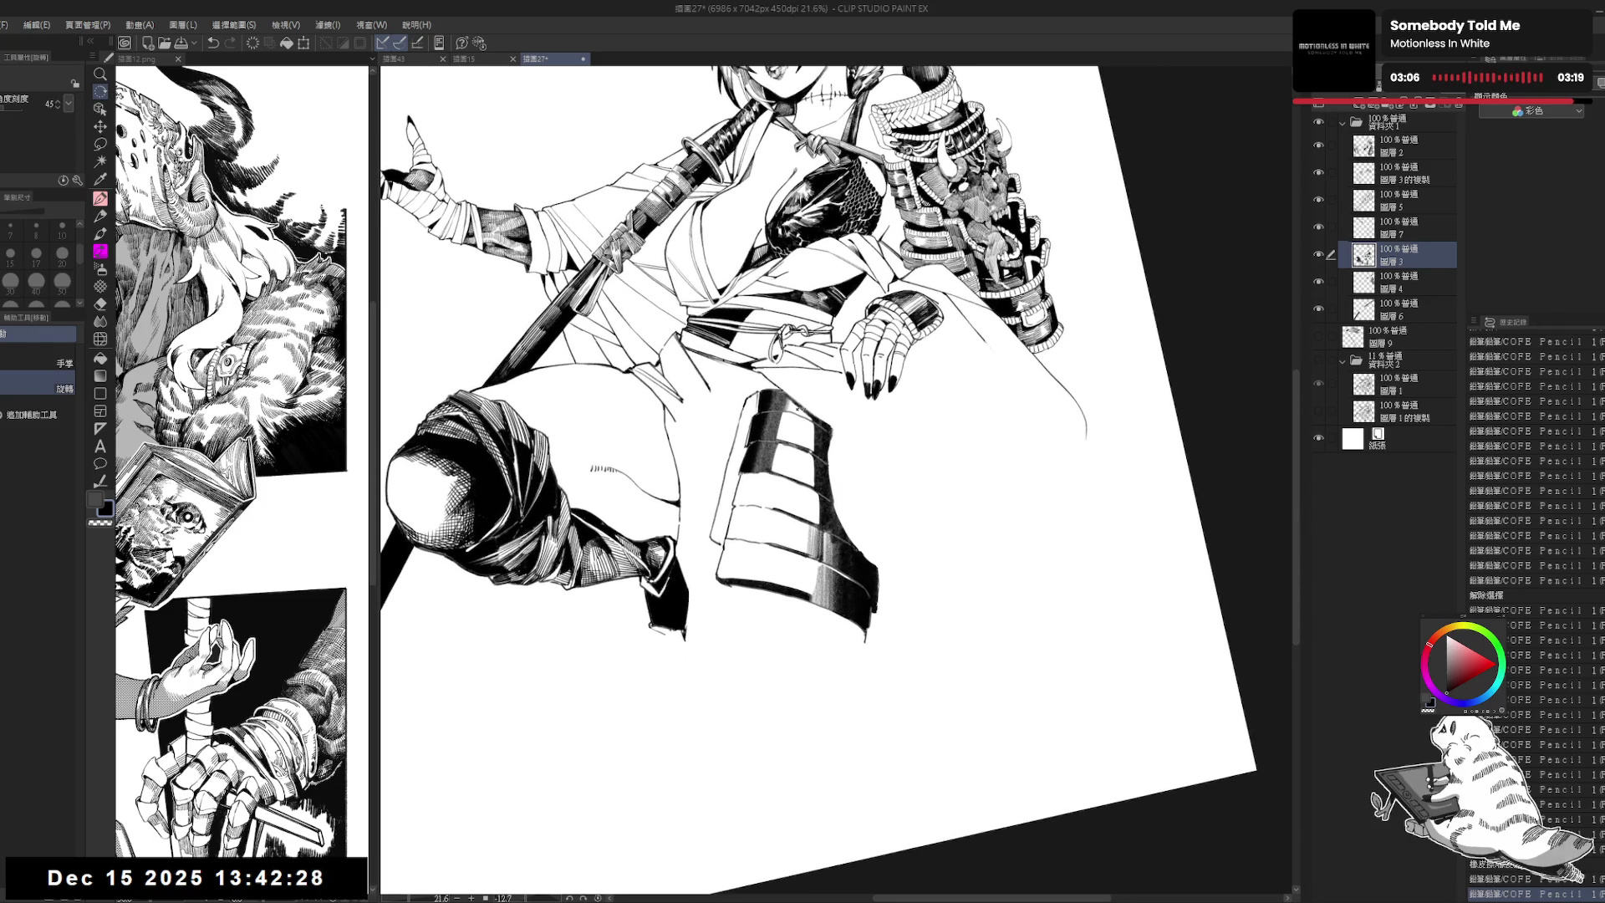
key(p)
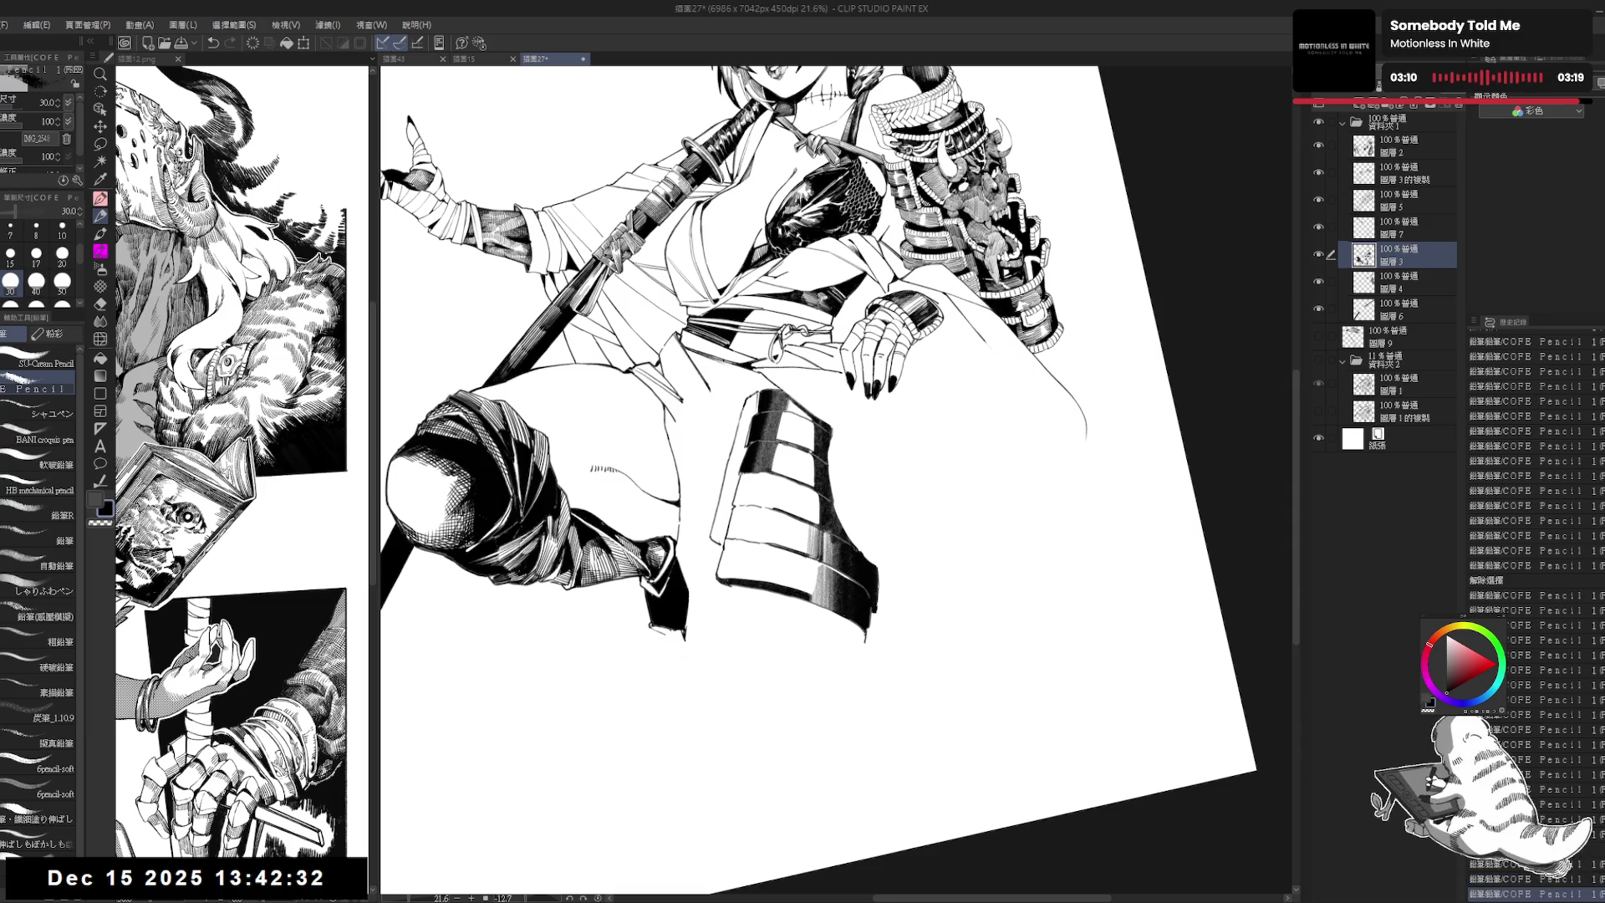
key(ctrl+y)
key(ctrl+y)
key(ctrl+y)
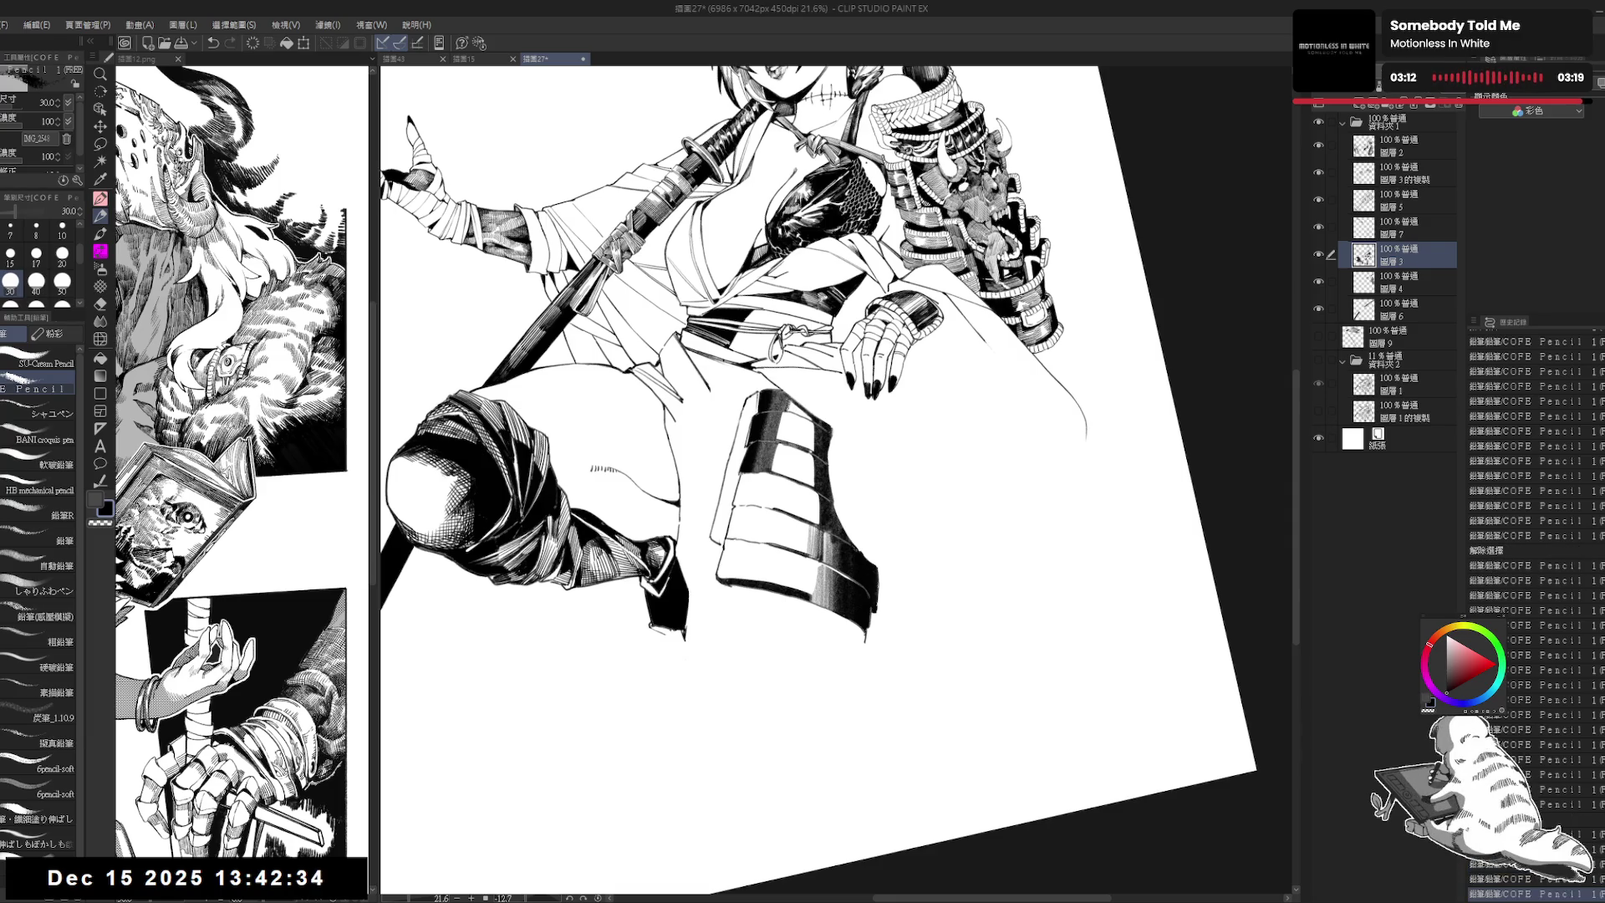
Step: Rotate the view about 56 degrees and add a short dark hatch at pencil size 50
drag(836, 502, 961, 351)
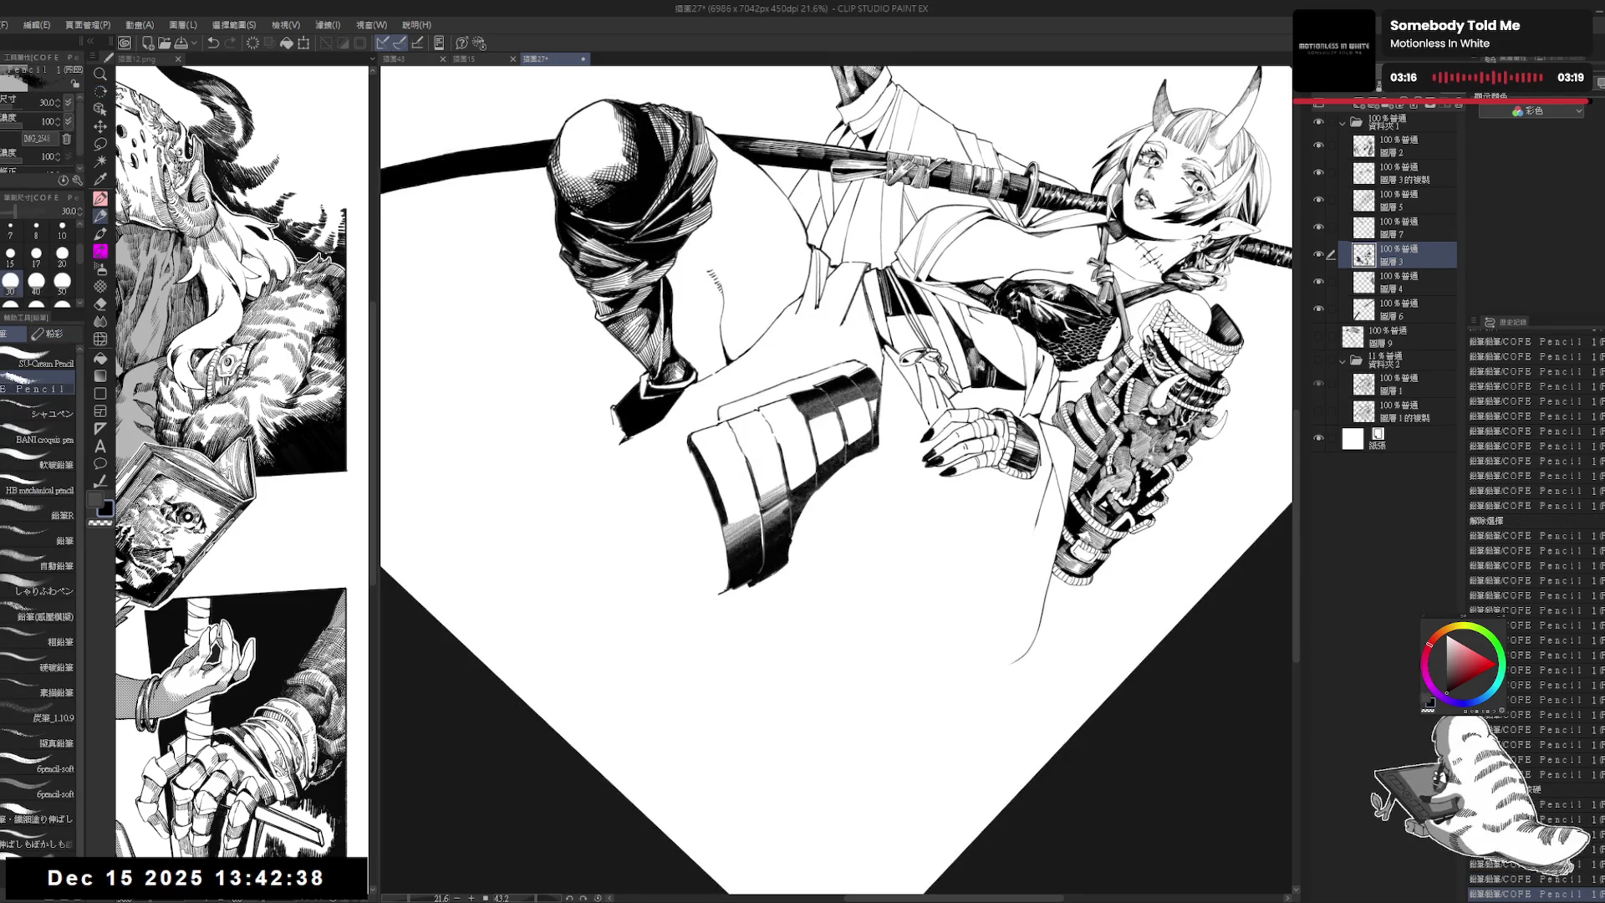
key(ctrl+y)
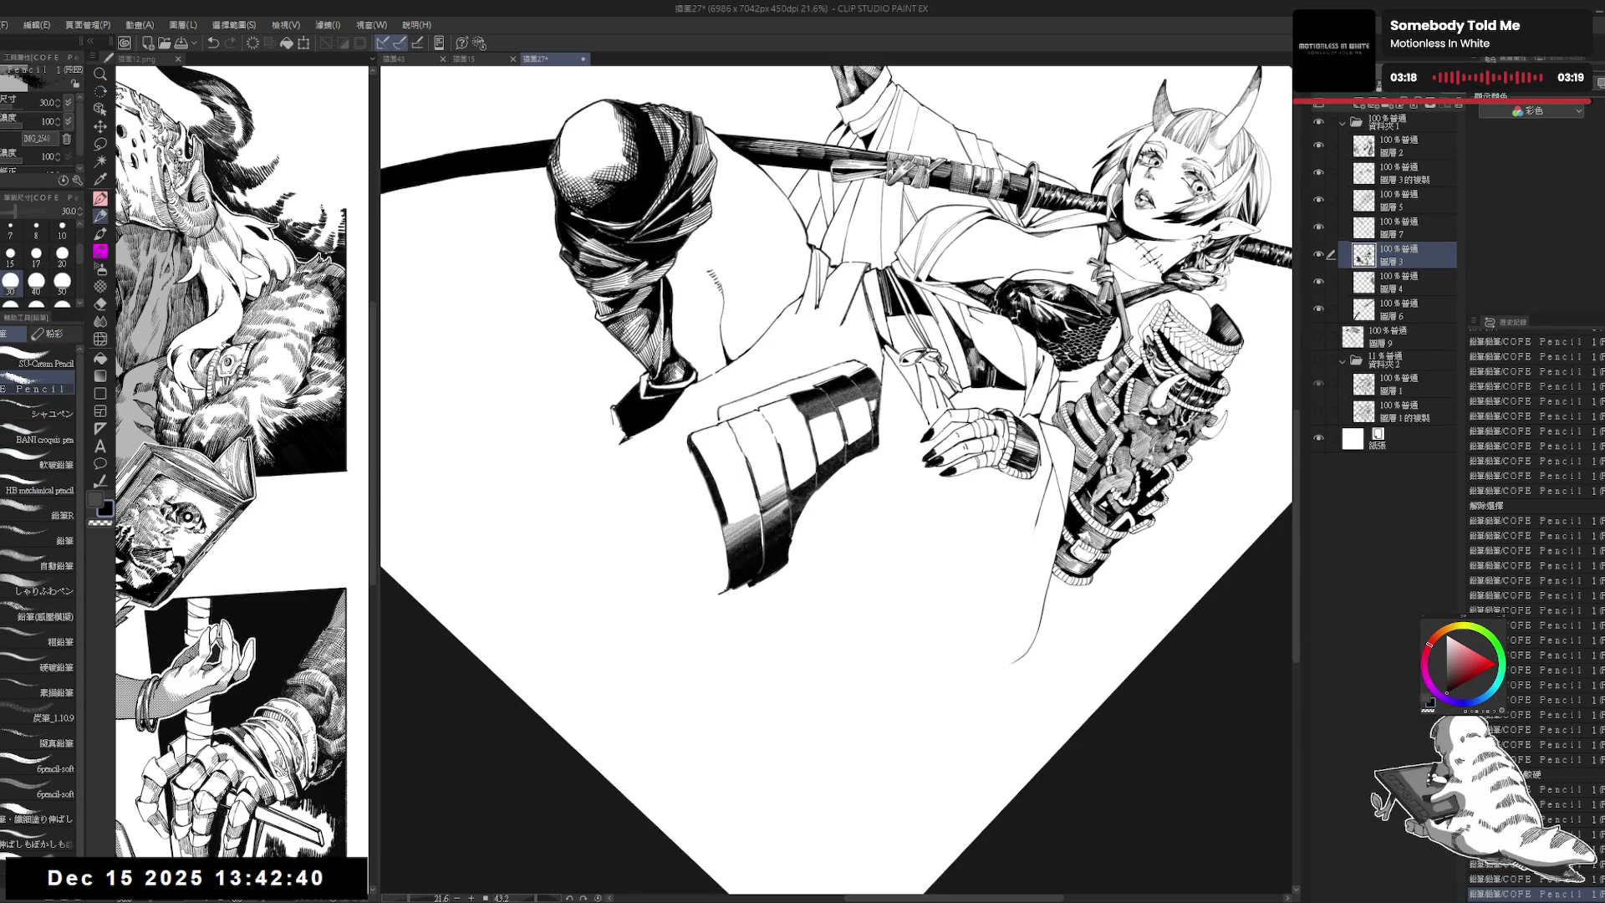
mouse_move(836, 501)
mouse_down()
mouse_move(903, 435)
mouse_move(857, 446)
mouse_up()
click(62, 280)
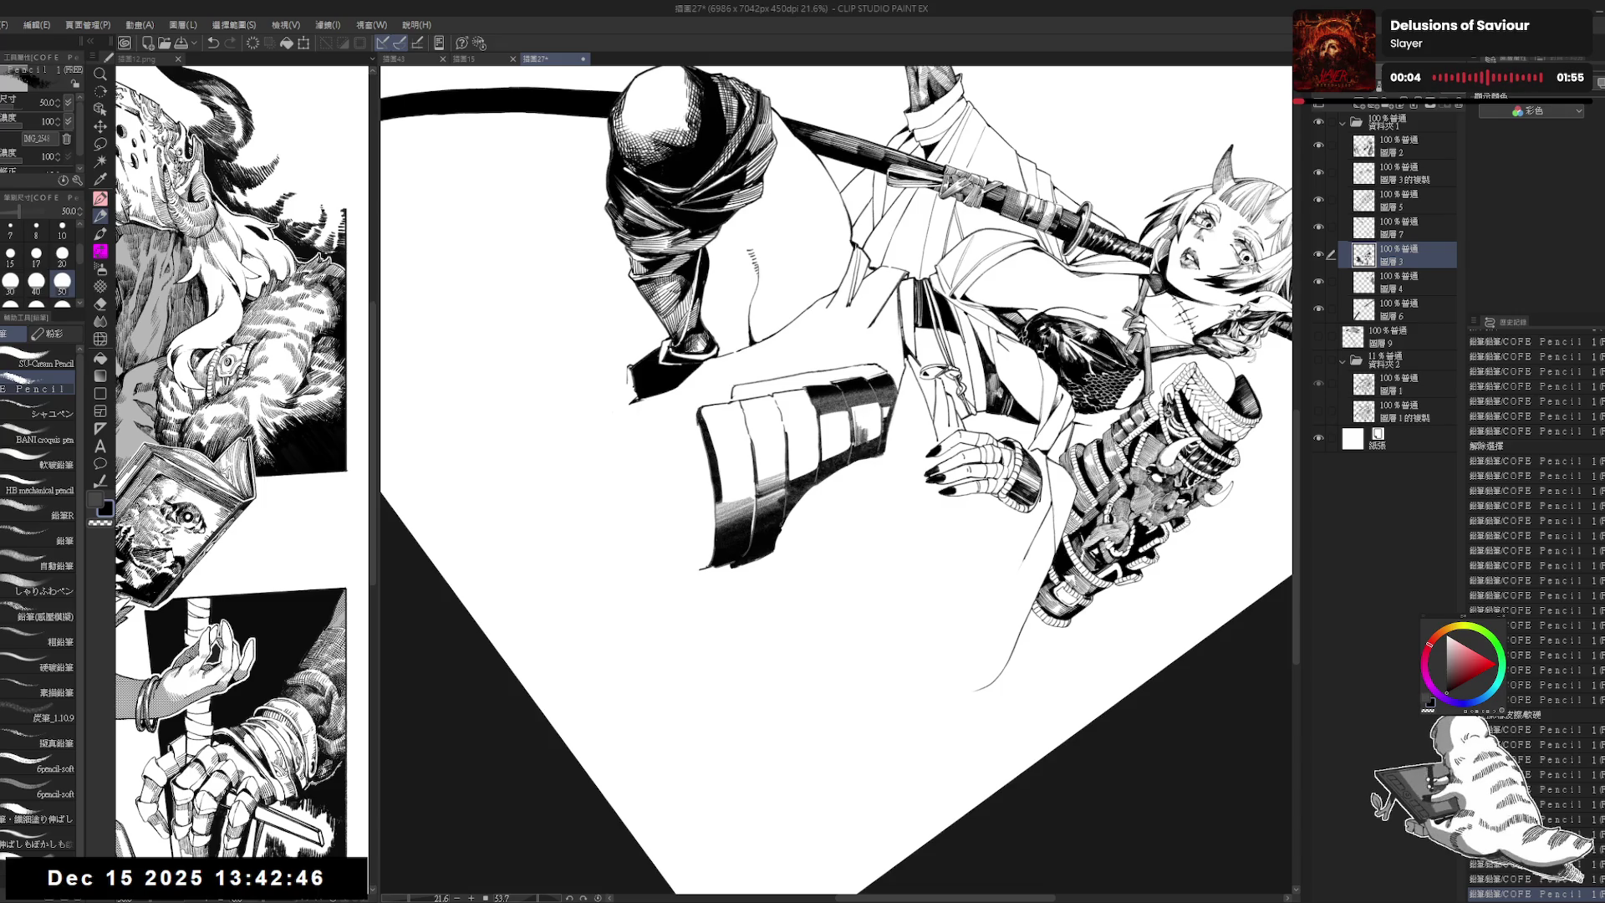
drag(876, 419, 873, 440)
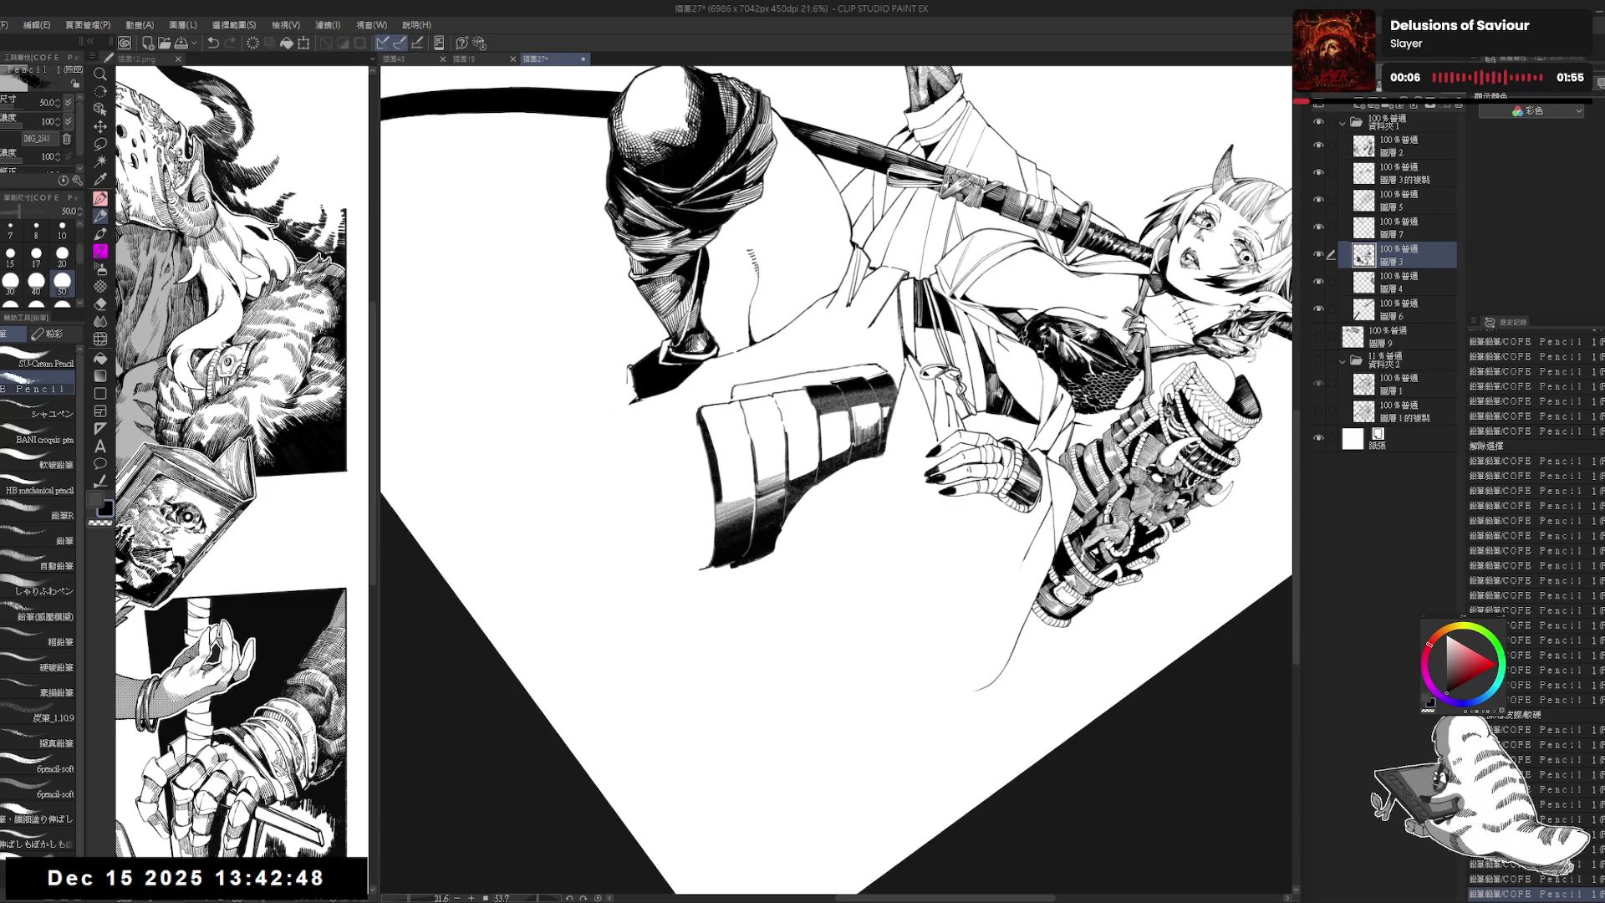
Step: Reset the page view upright, zoom out, and tilt it counter-clockwise
mouse_move(782, 716)
shift+mouse_down()
mouse_move(717, 599)
mouse_move(786, 428)
shift+mouse_up()
key(e)
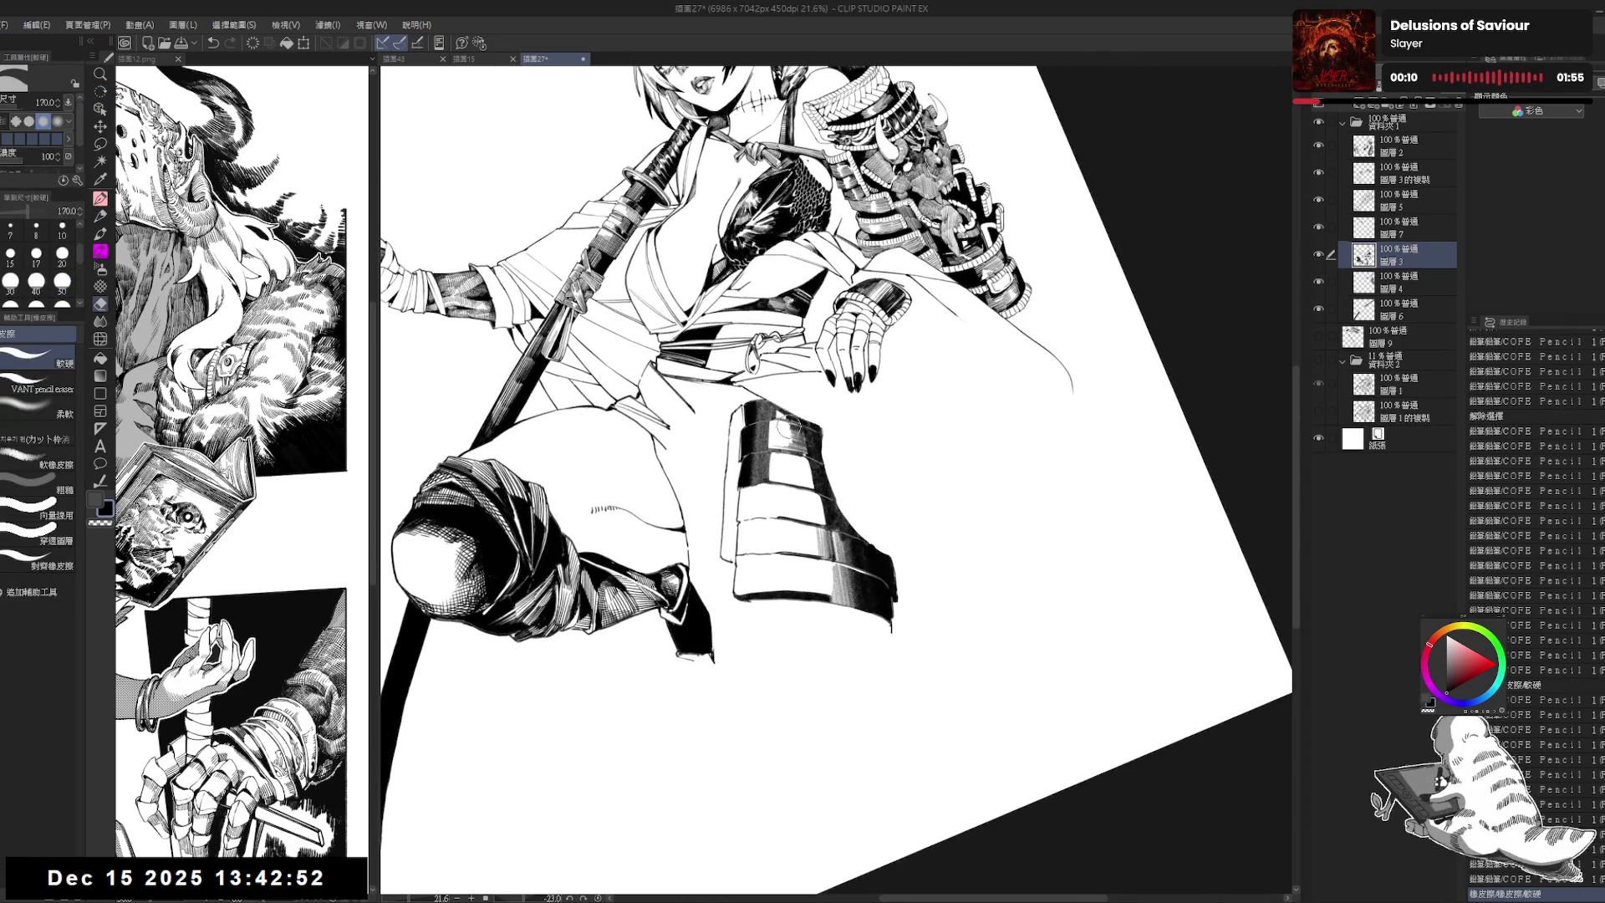
key(p)
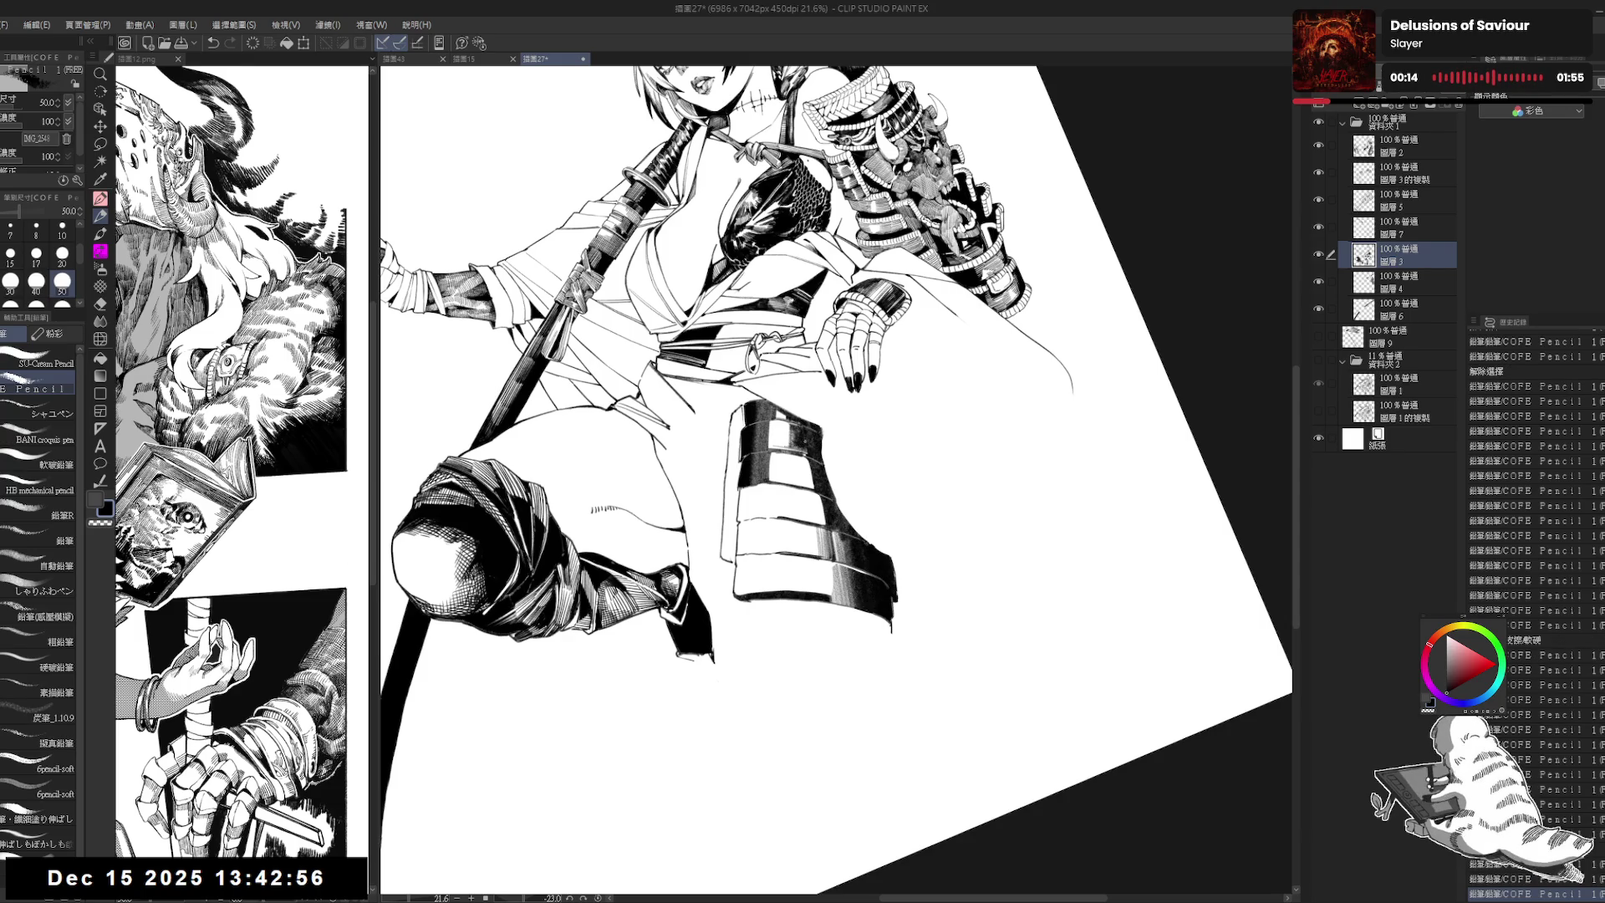
key(ctrl+shift+0)
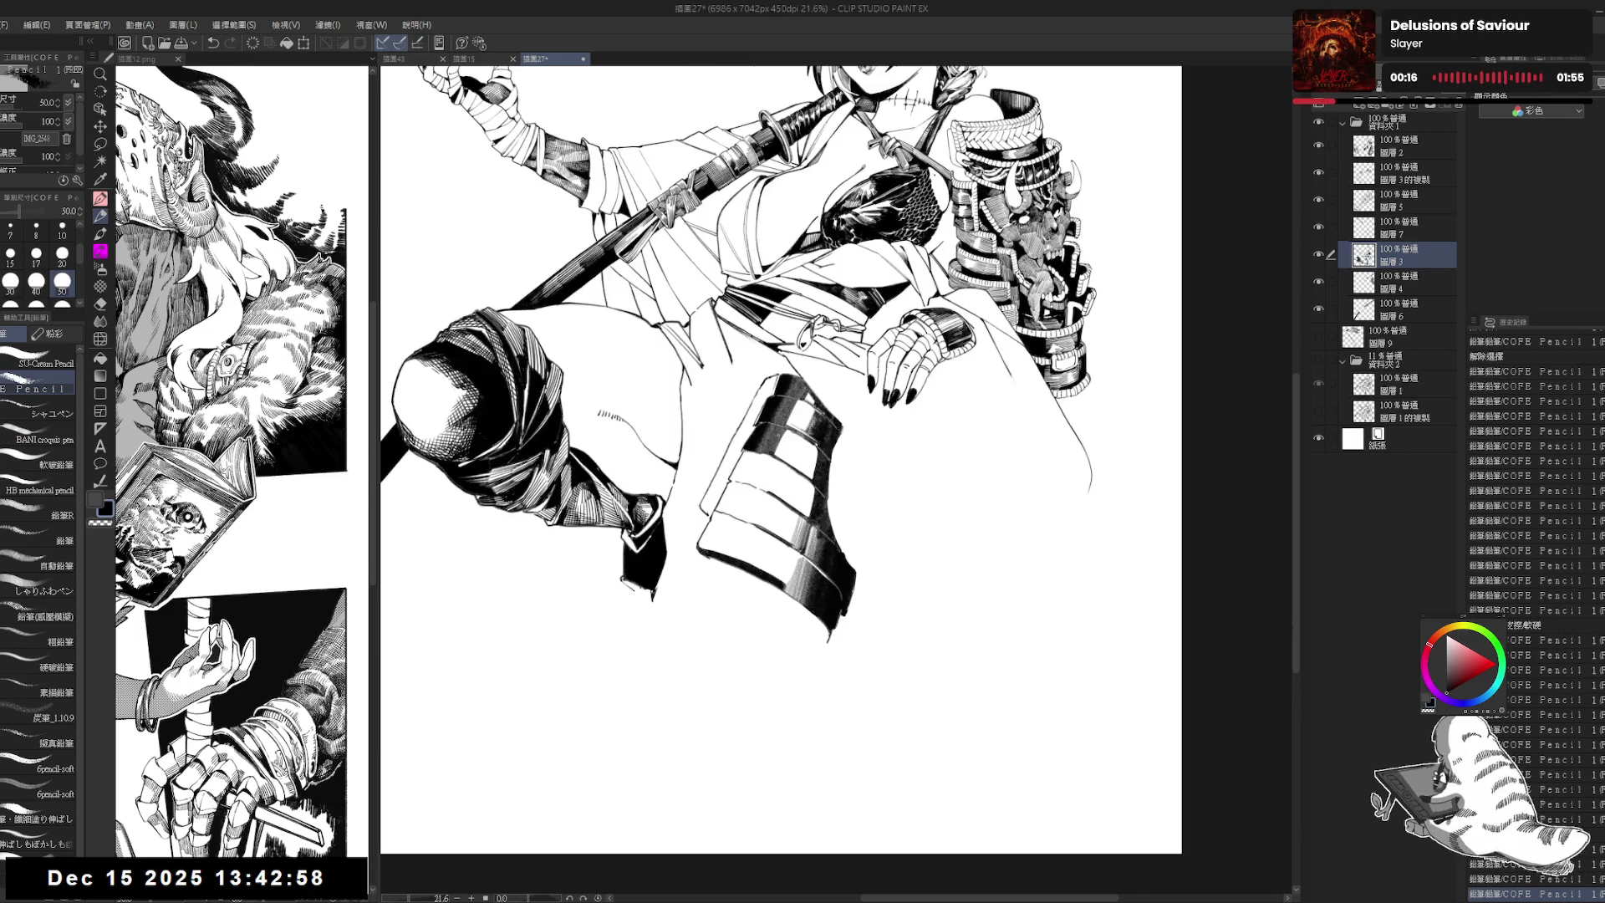
key(ctrl+minus)
key(r)
drag(757, 720, 822, 710)
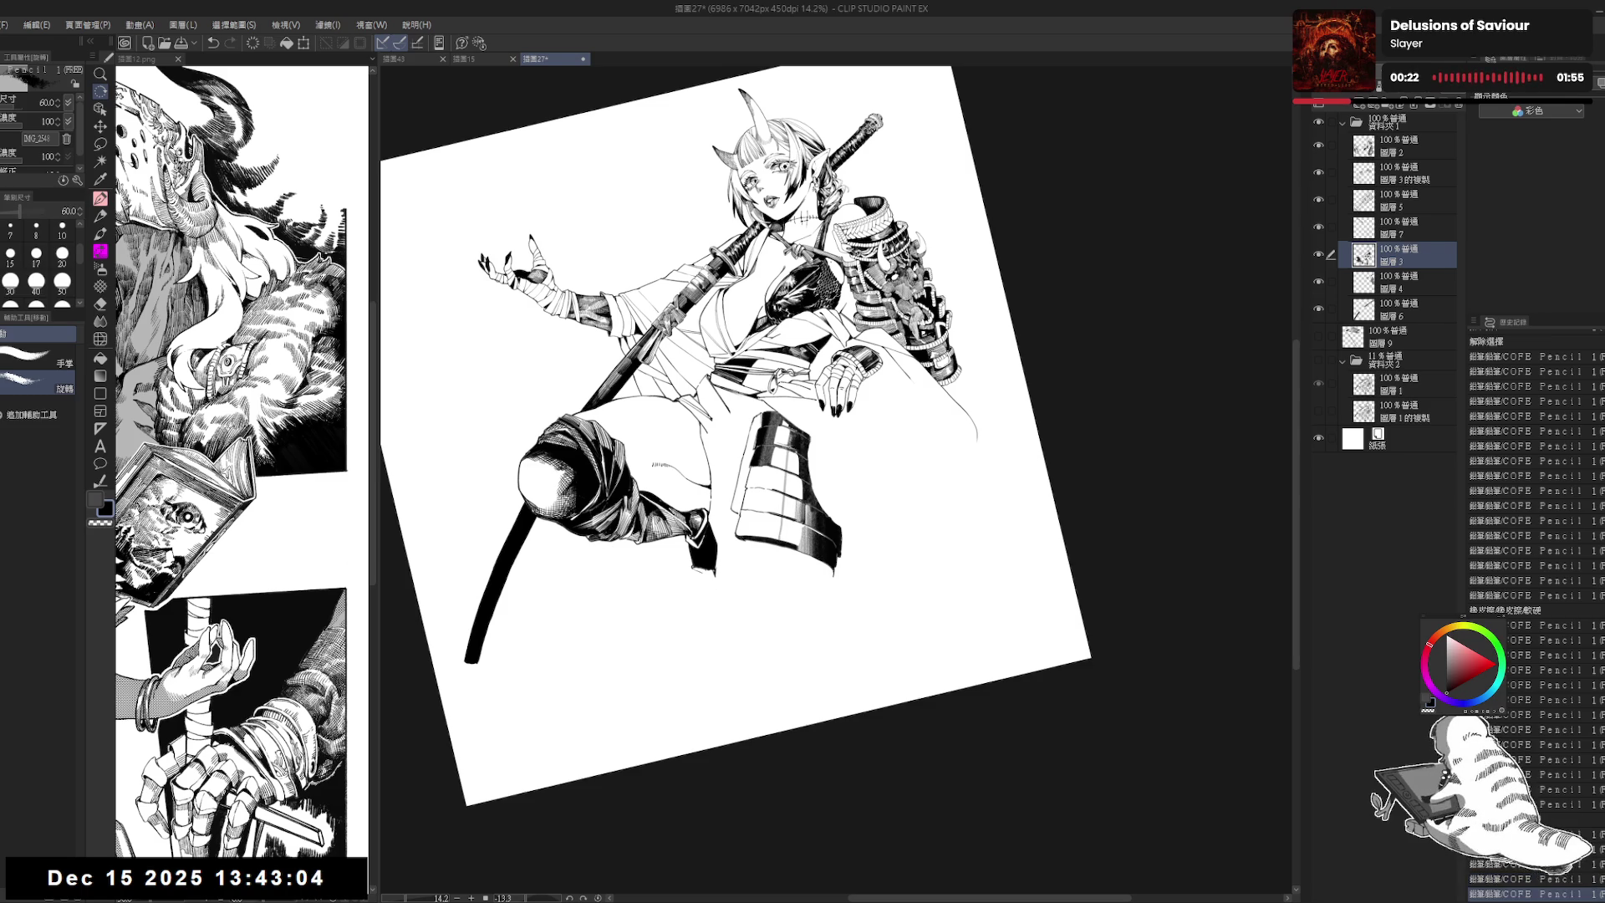
Step: Add short pencil strokes down the armor plate
drag(783, 460, 795, 543)
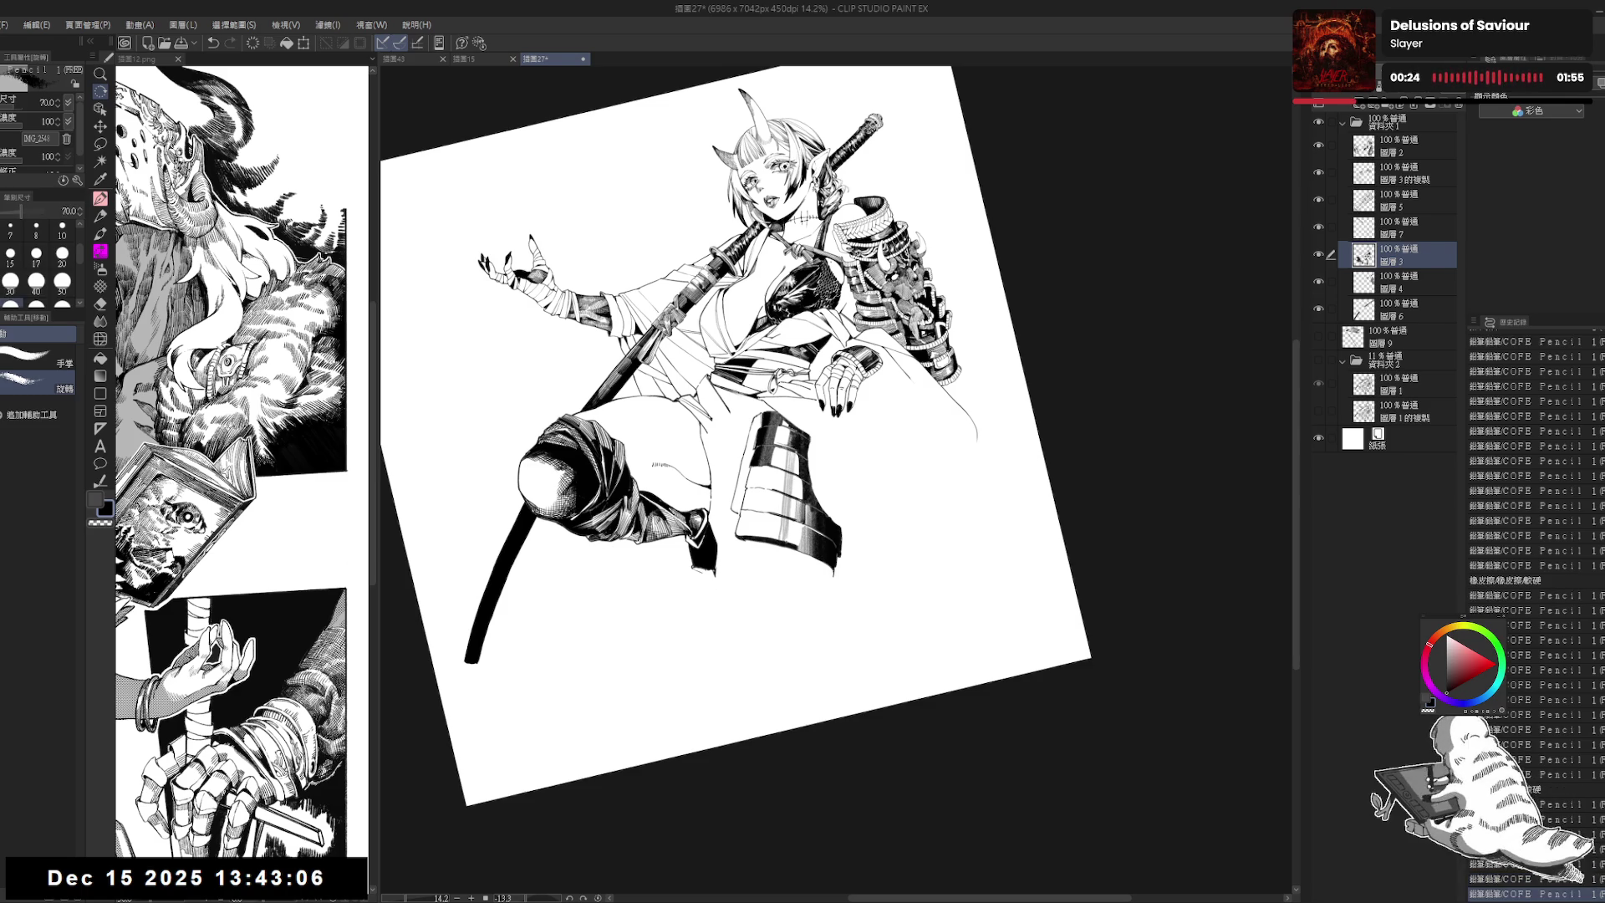
mouse_move(790, 451)
mouse_down()
mouse_move(791, 542)
mouse_move(799, 497)
mouse_move(797, 526)
mouse_up()
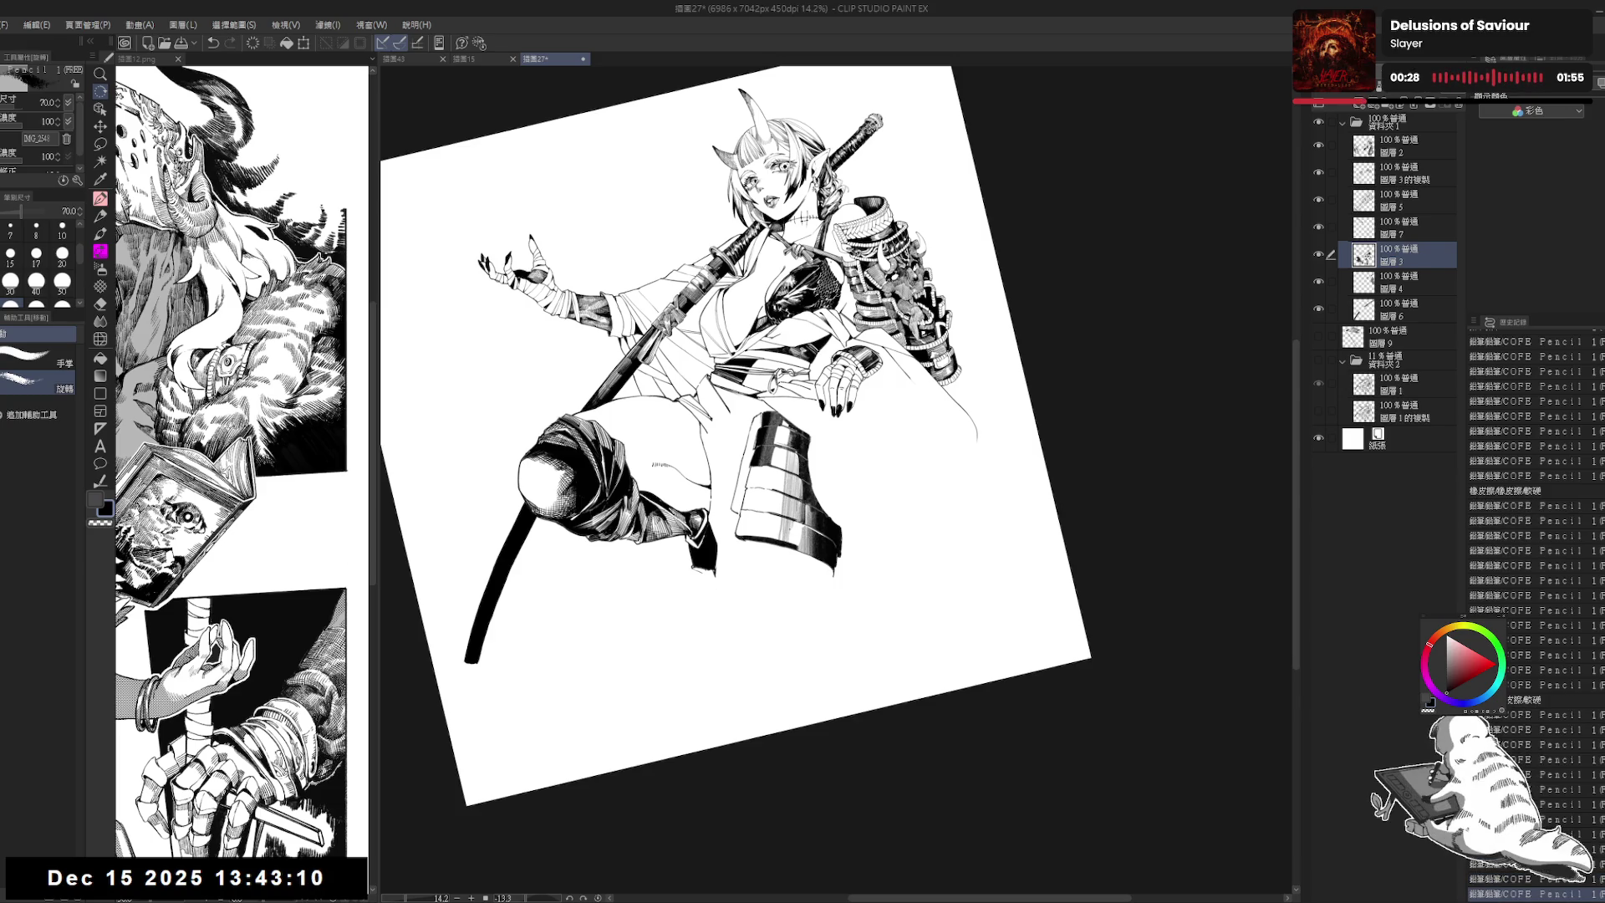
drag(794, 468, 797, 527)
drag(794, 468, 790, 602)
mouse_move(790, 551)
mouse_down()
mouse_move(786, 632)
mouse_move(803, 627)
mouse_up()
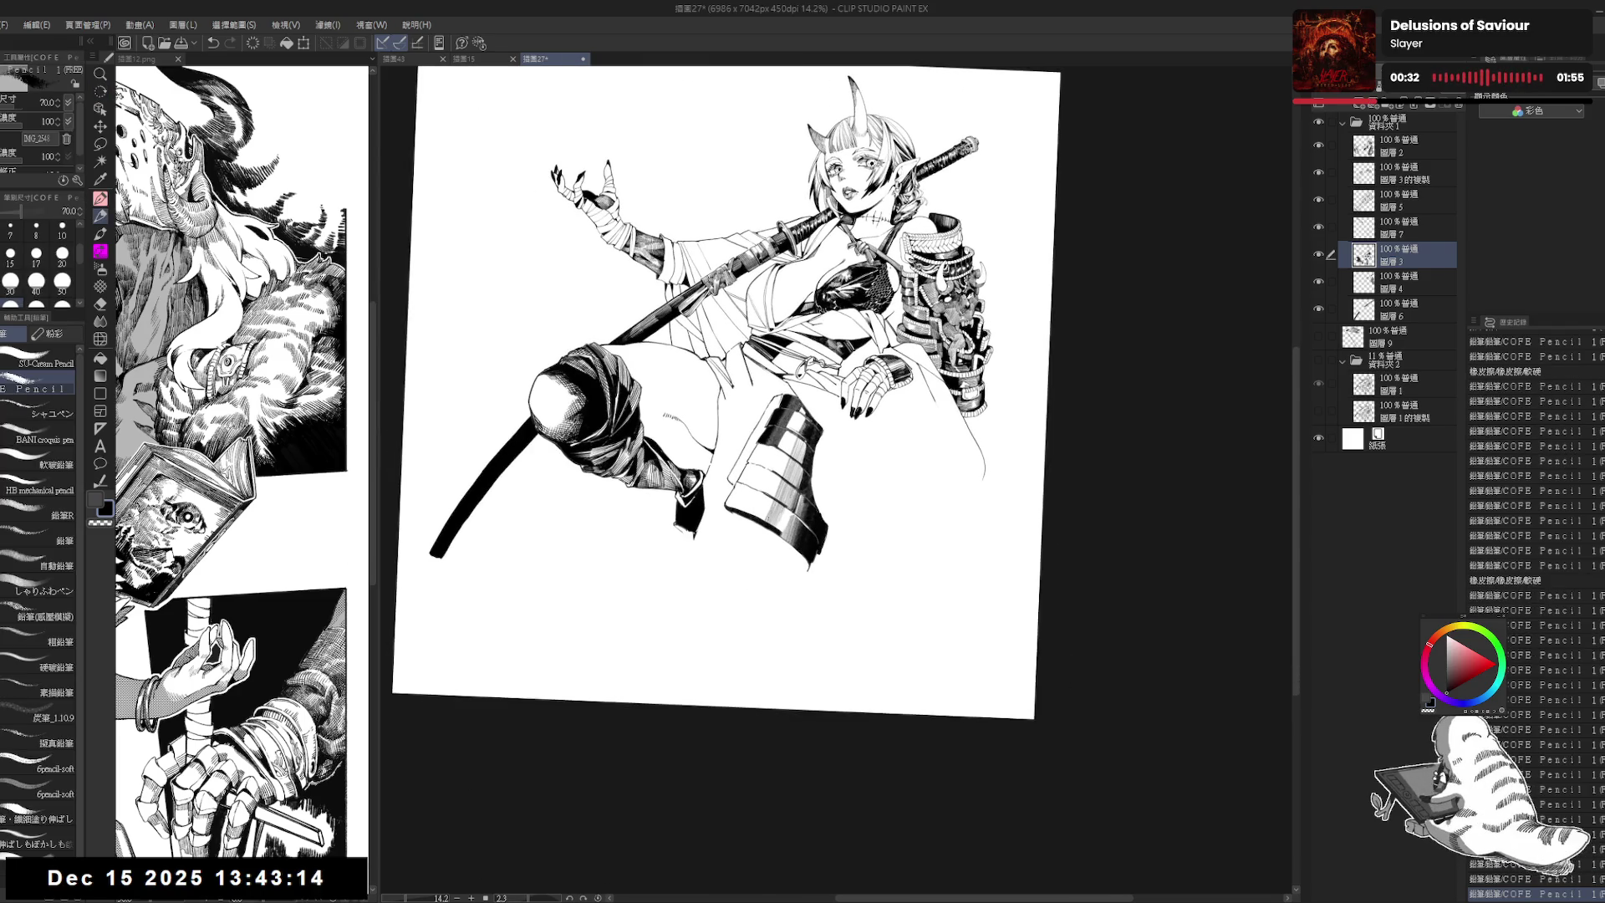
Step: Build up fine hatching strokes along the armor plate's edge
key(p)
mouse_move(750, 474)
mouse_down()
mouse_move(747, 544)
mouse_move(751, 510)
mouse_up()
drag(754, 474, 756, 514)
mouse_move(758, 481)
mouse_down()
mouse_move(749, 547)
mouse_move(747, 518)
mouse_up()
drag(750, 477, 752, 517)
drag(753, 478, 754, 520)
key(bracketright)
Step: Rotate the page view, undo the last stroke, and reduce the pencil size
drag(744, 451, 756, 481)
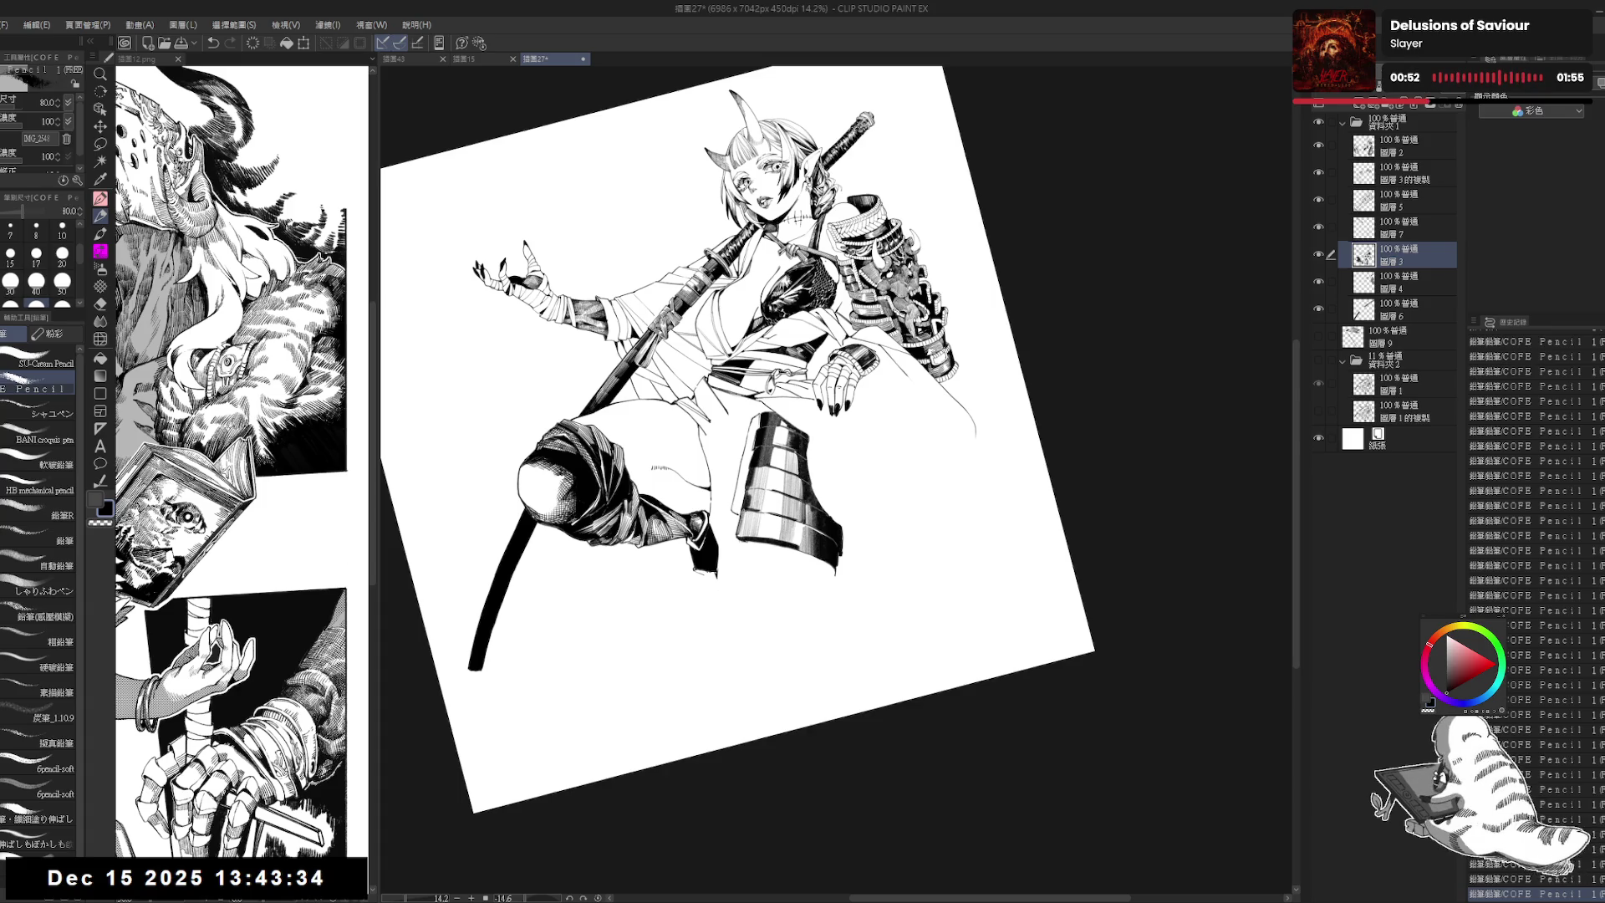
key(e)
mouse_move(743, 602)
mouse_down()
mouse_move(698, 452)
mouse_move(736, 532)
mouse_up()
key(p)
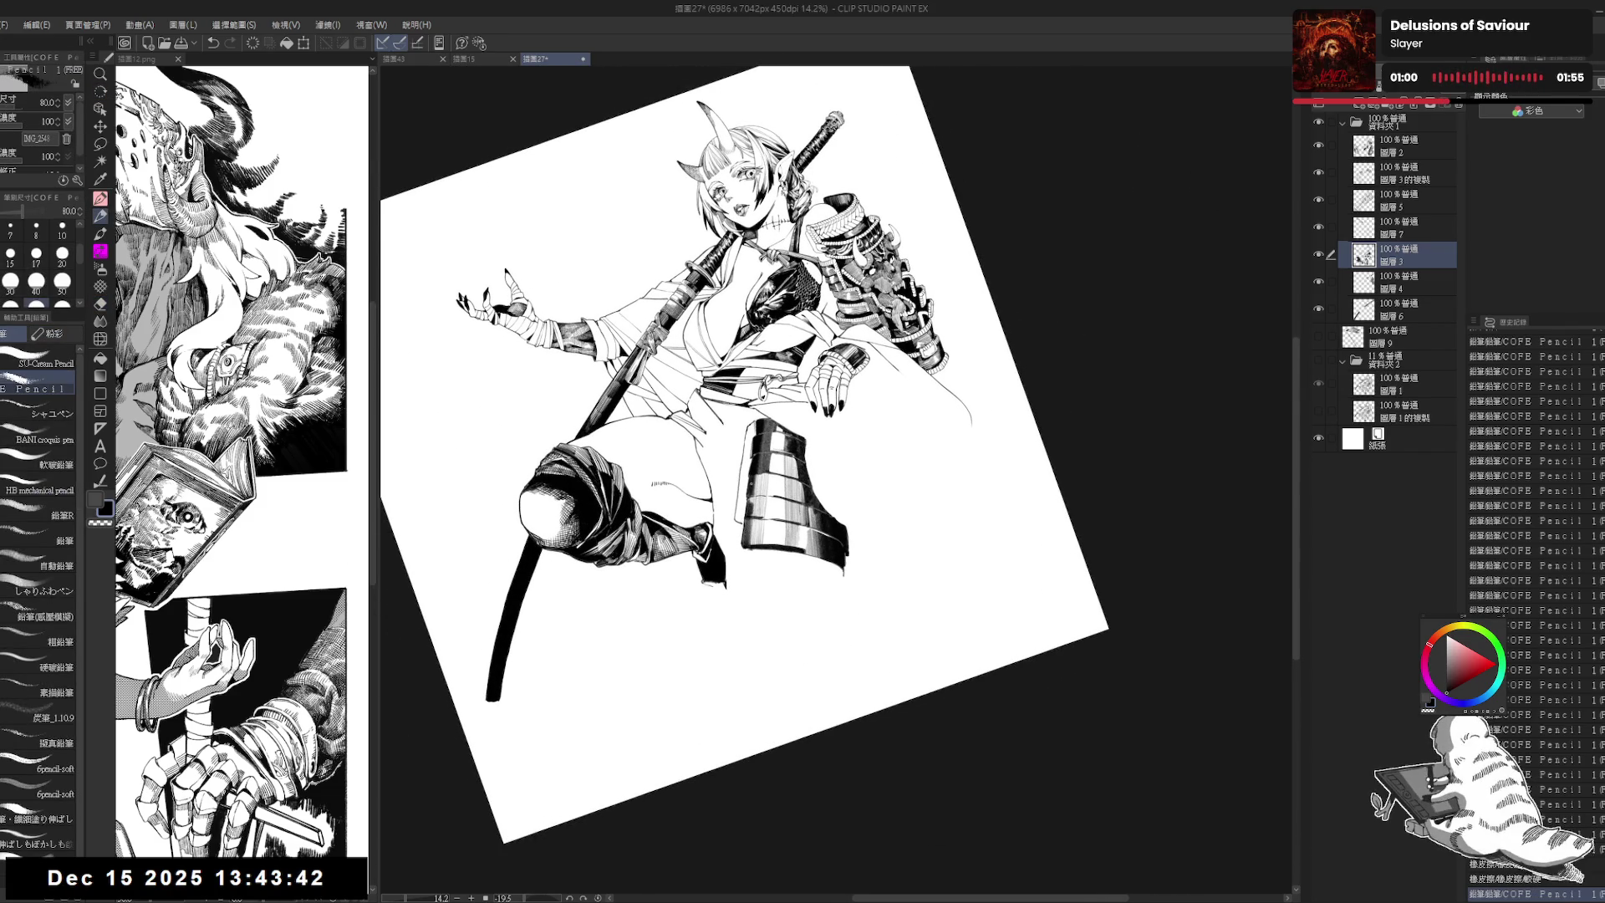
key(bracketleft)
key(ctrl+z)
key(bracketleft)
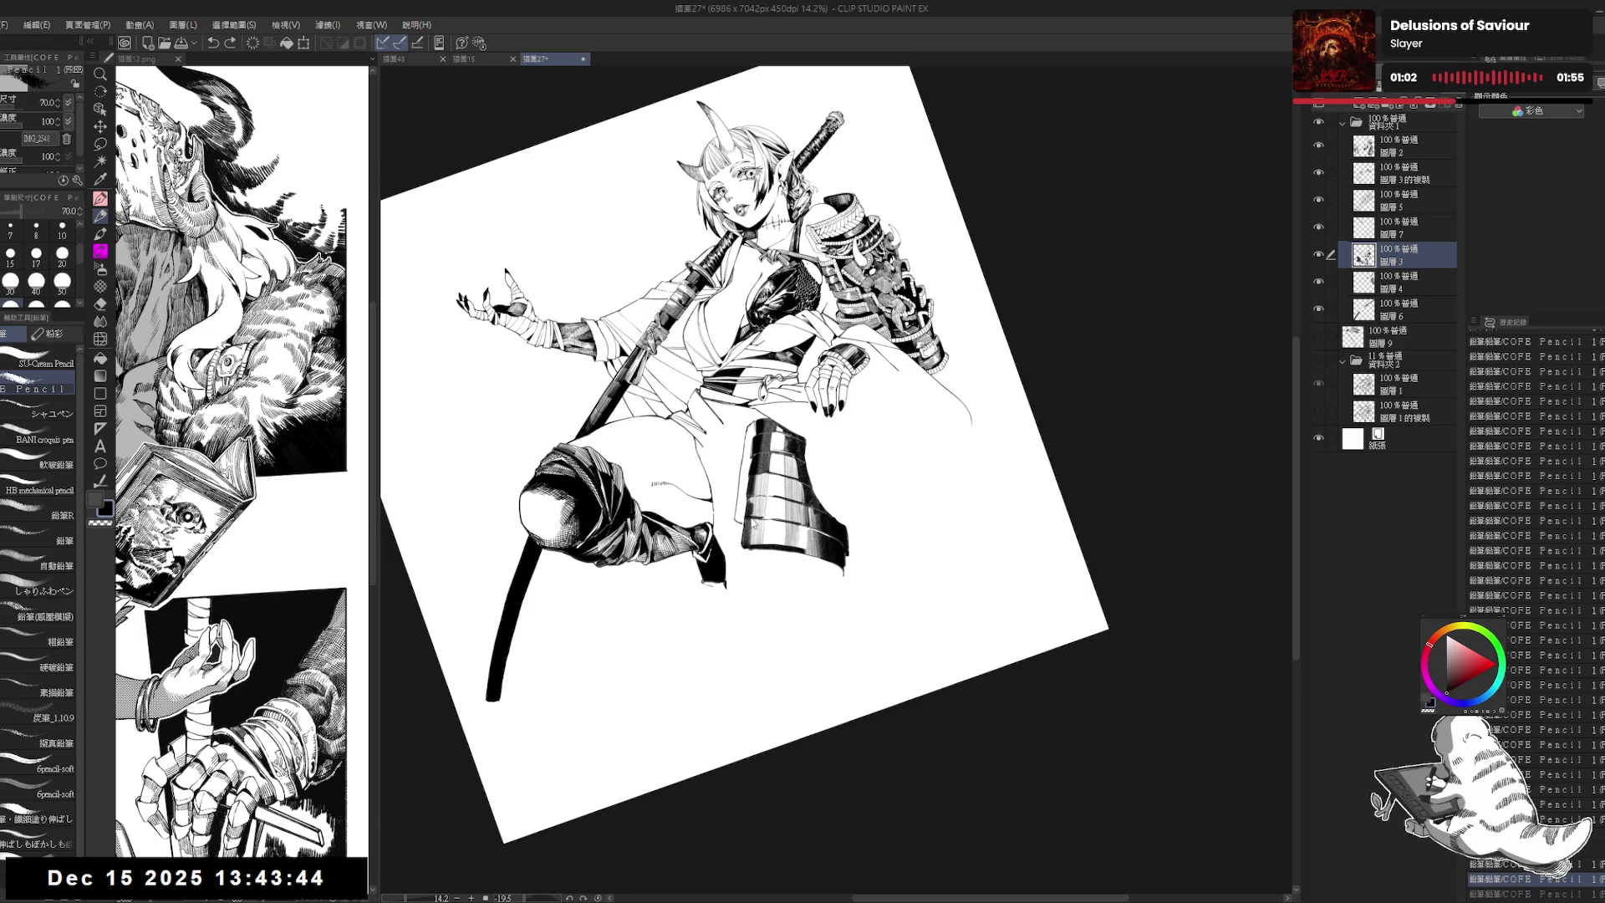
Step: Rotate the page view clockwise, then tilt it back counter-clockwise for more pencil work
key(e)
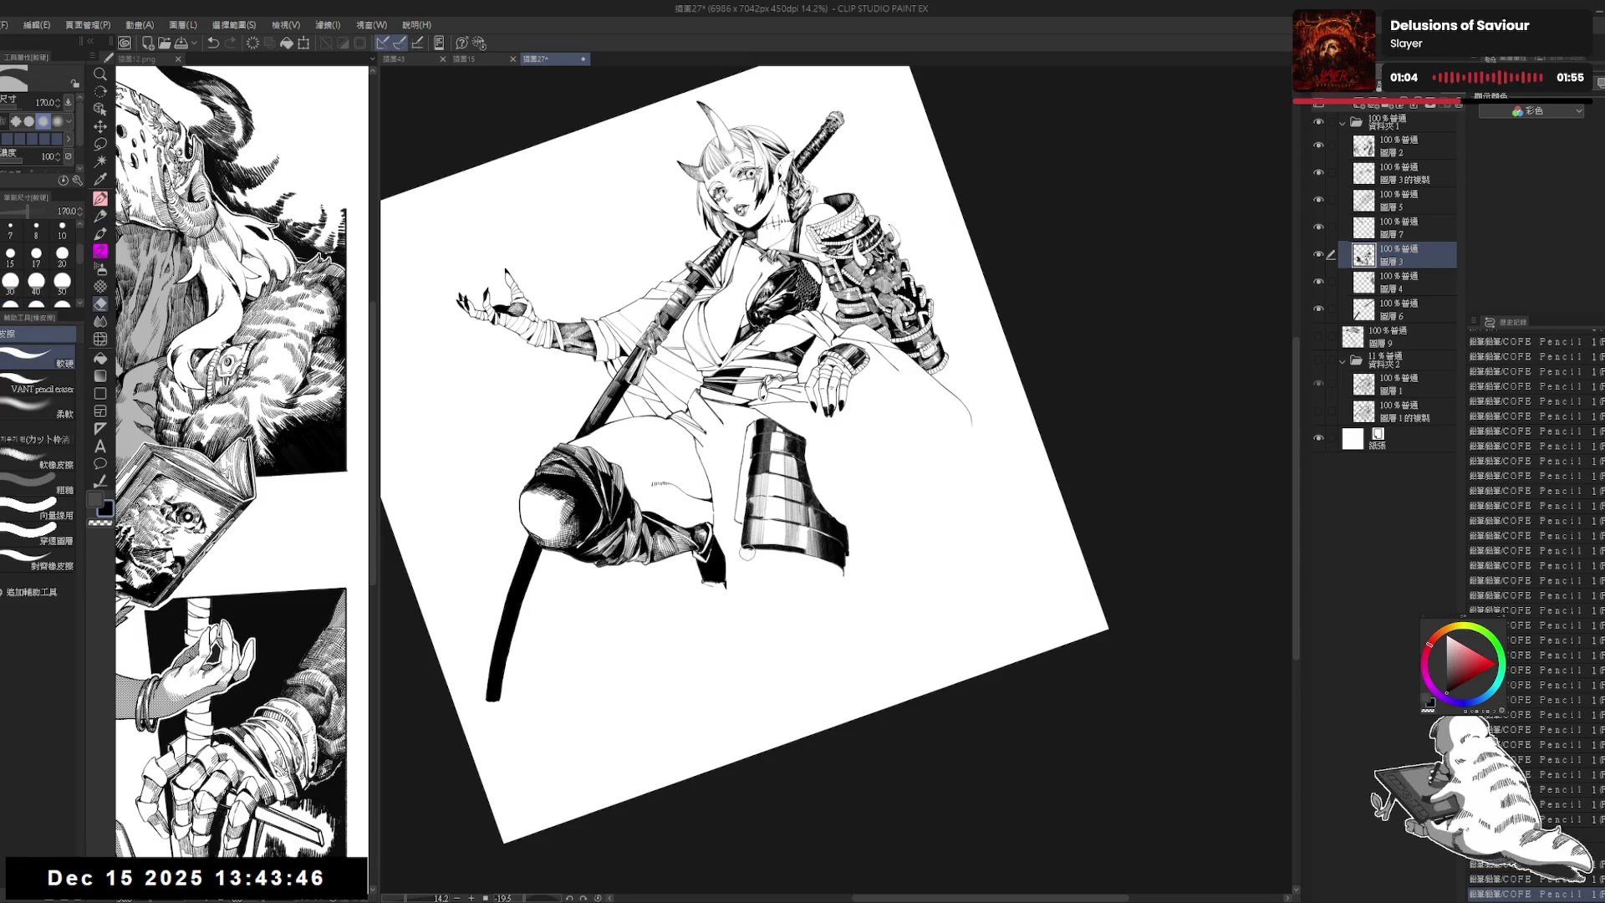
key(r)
drag(747, 551, 618, 562)
drag(713, 427, 706, 385)
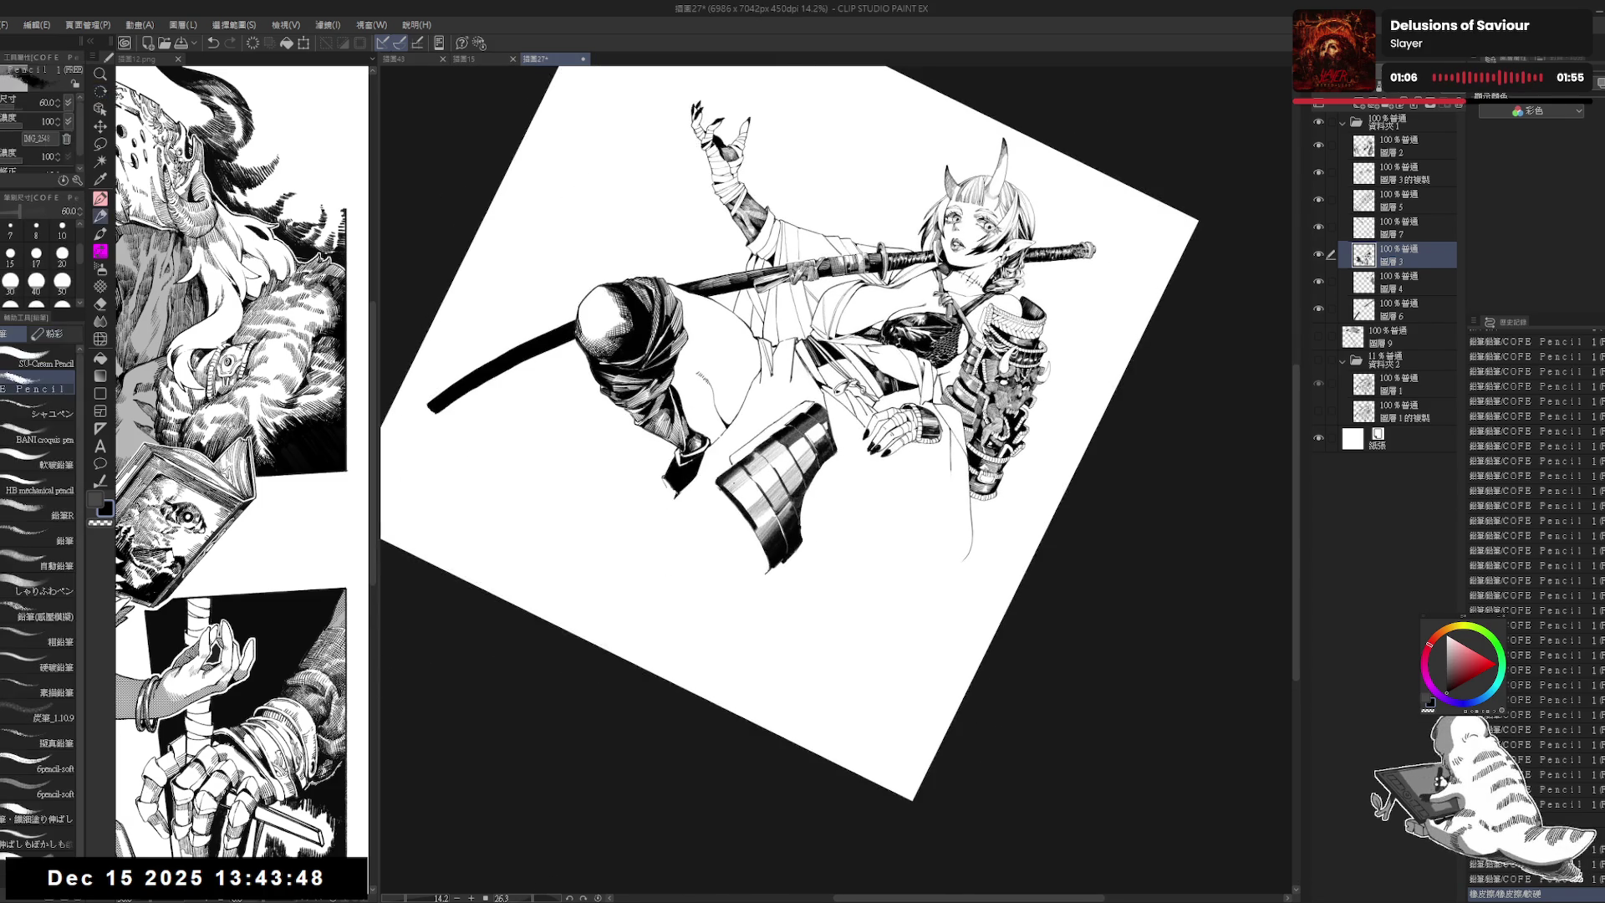
key(r)
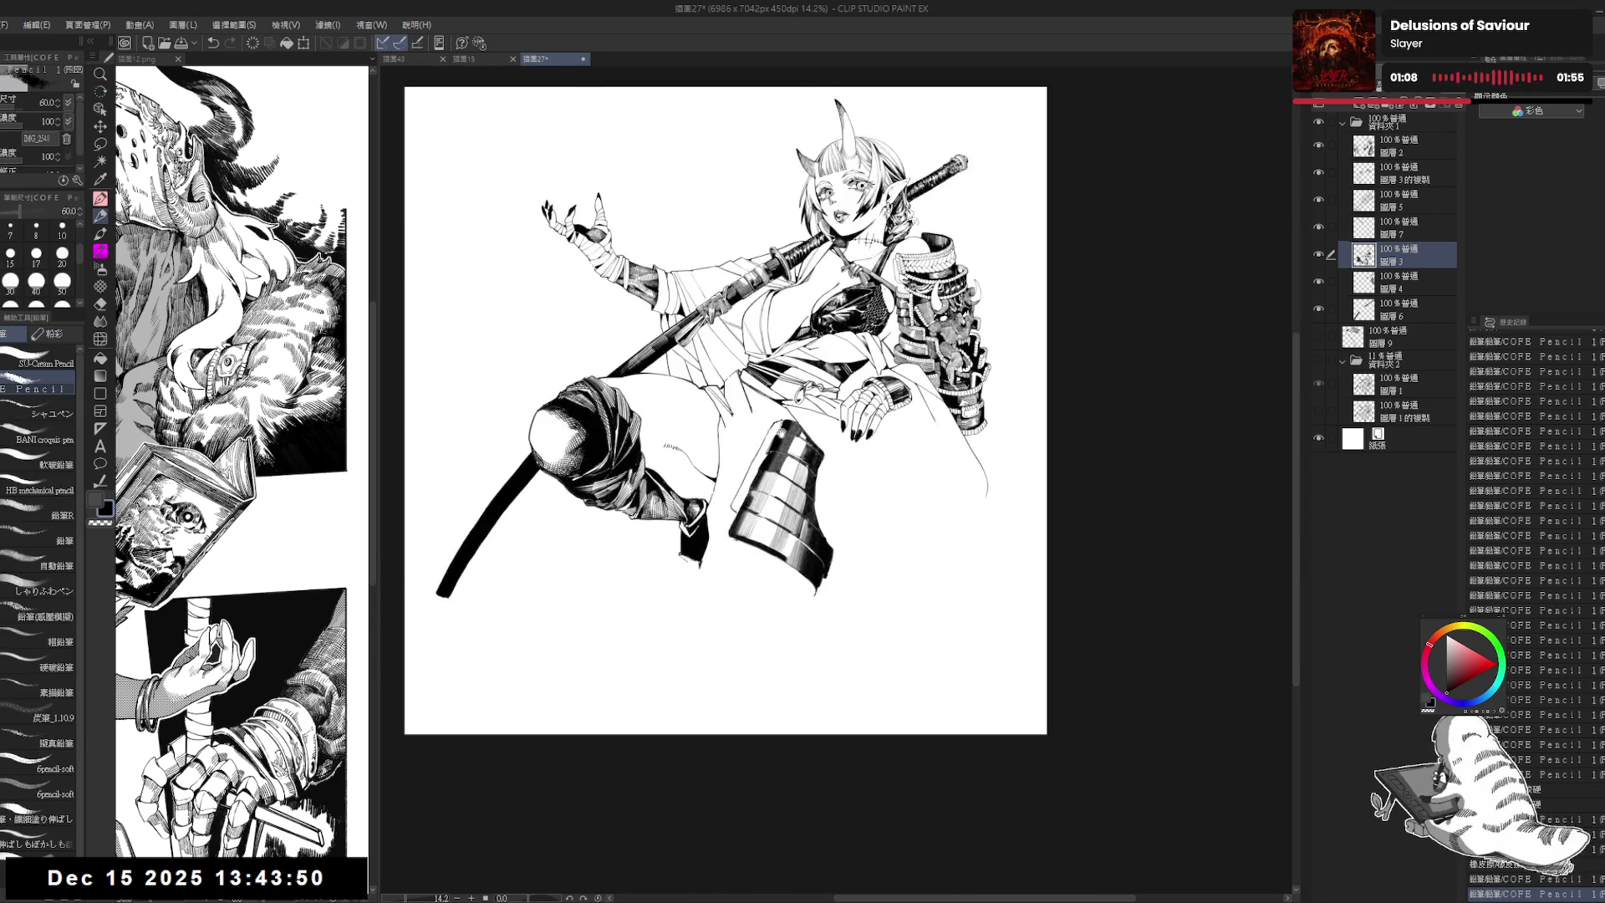
drag(660, 560, 768, 637)
key(p)
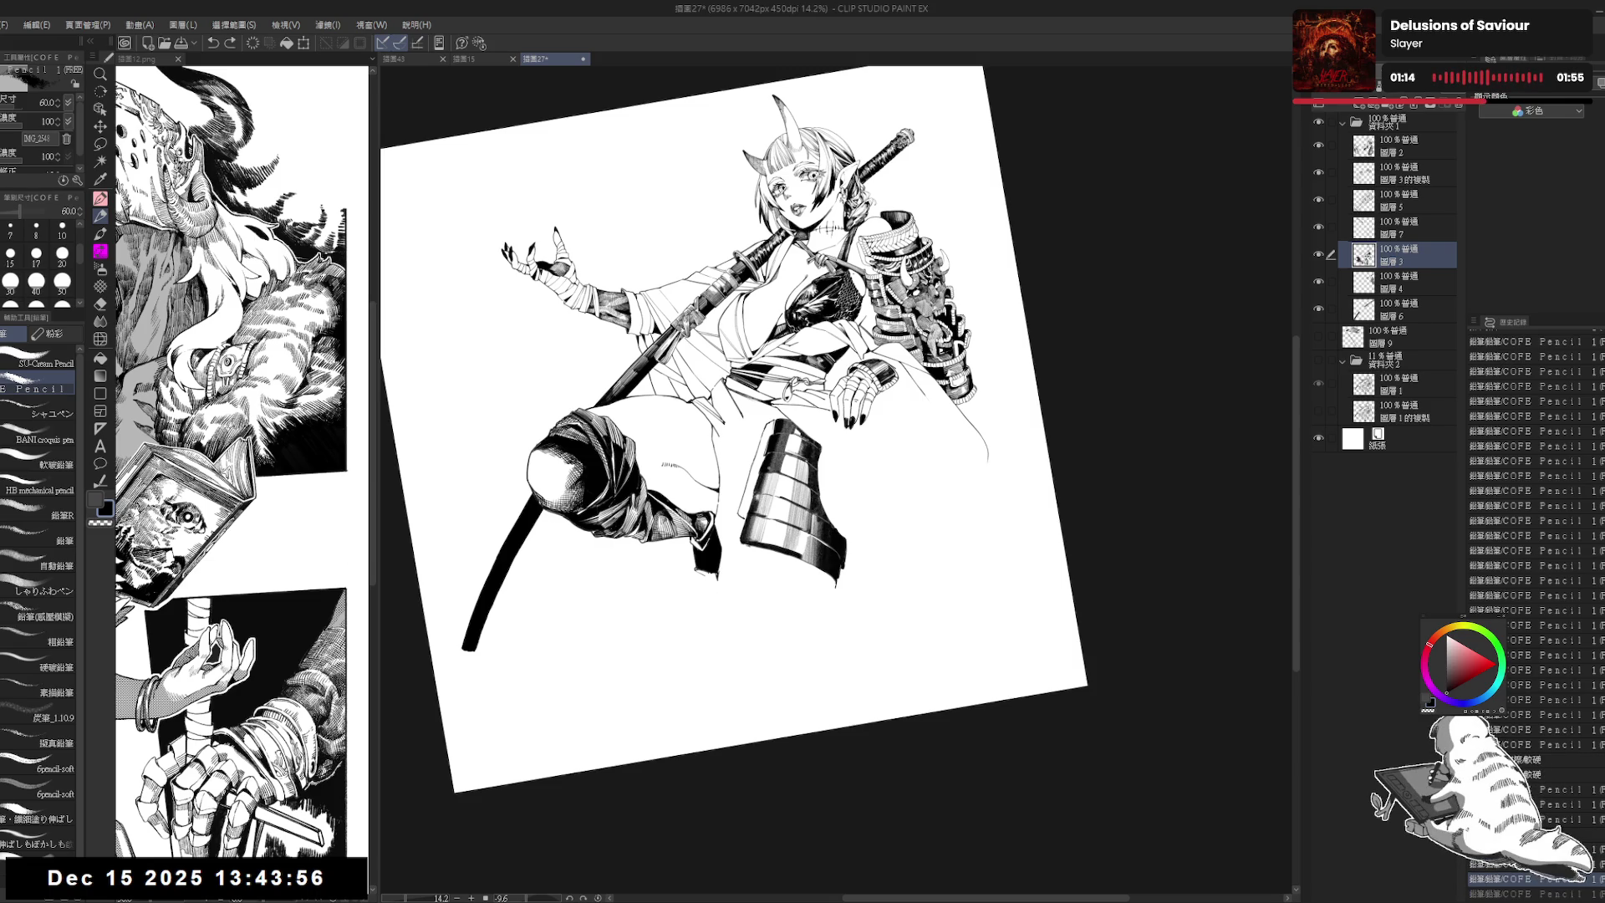
Step: Hatch short strokes on the shin guard, undoing one unwanted stroke
drag(762, 473, 777, 535)
drag(772, 474, 776, 540)
key(ctrl+z)
key(ctrl+z)
drag(772, 479, 777, 540)
Step: Rotate the page view steeply and add a pencil mark on the shin guard
key(r)
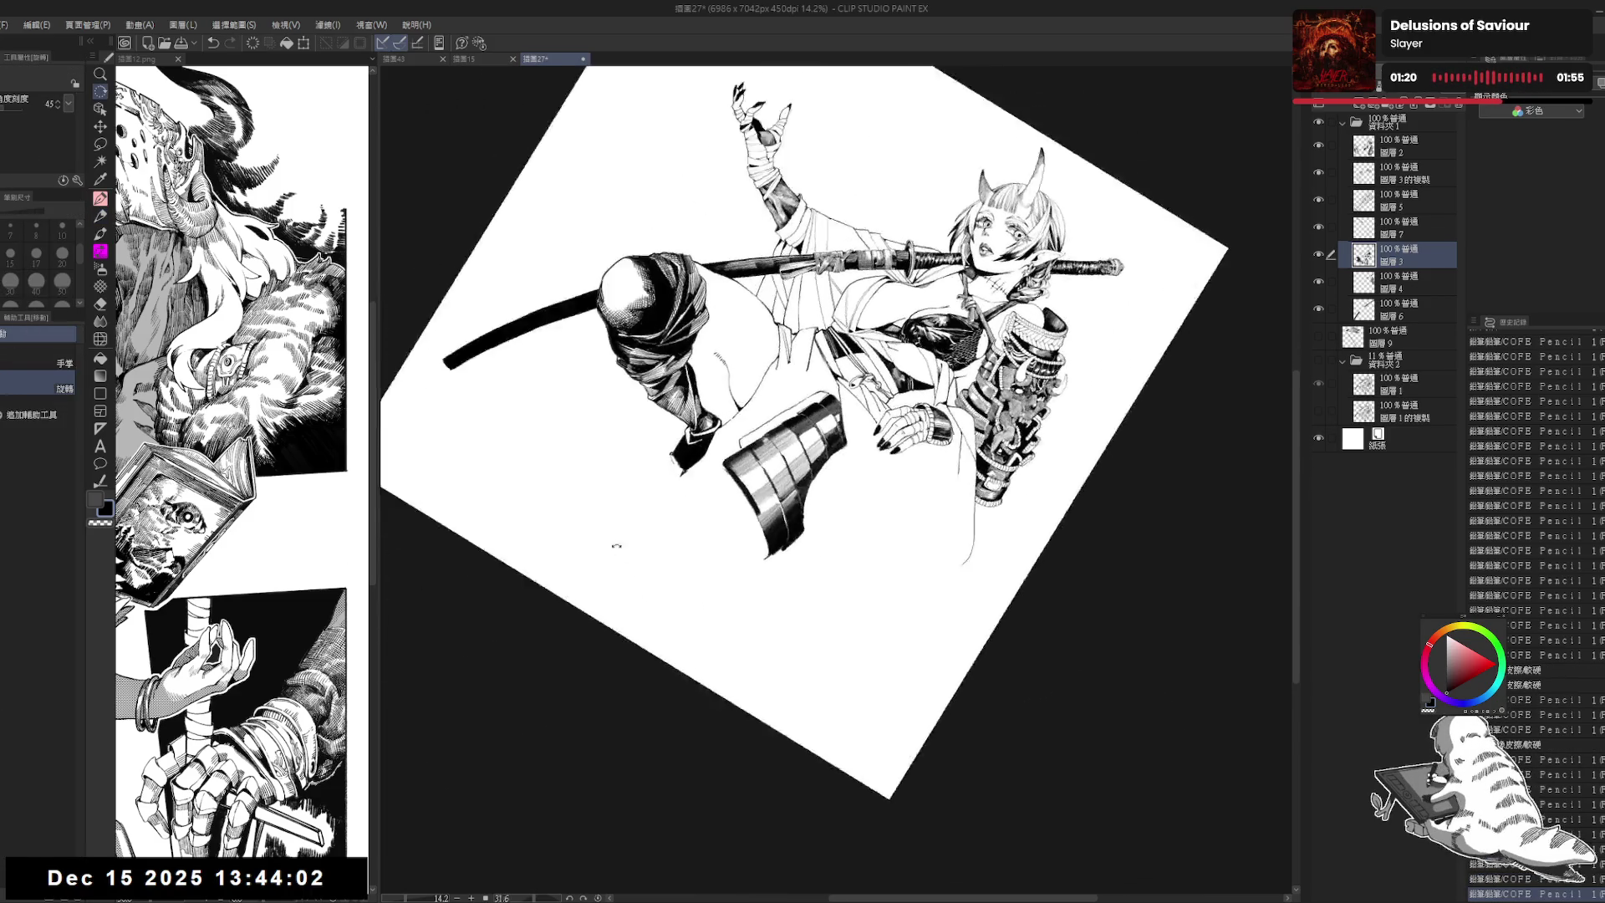
drag(920, 209, 1086, 502)
key(p)
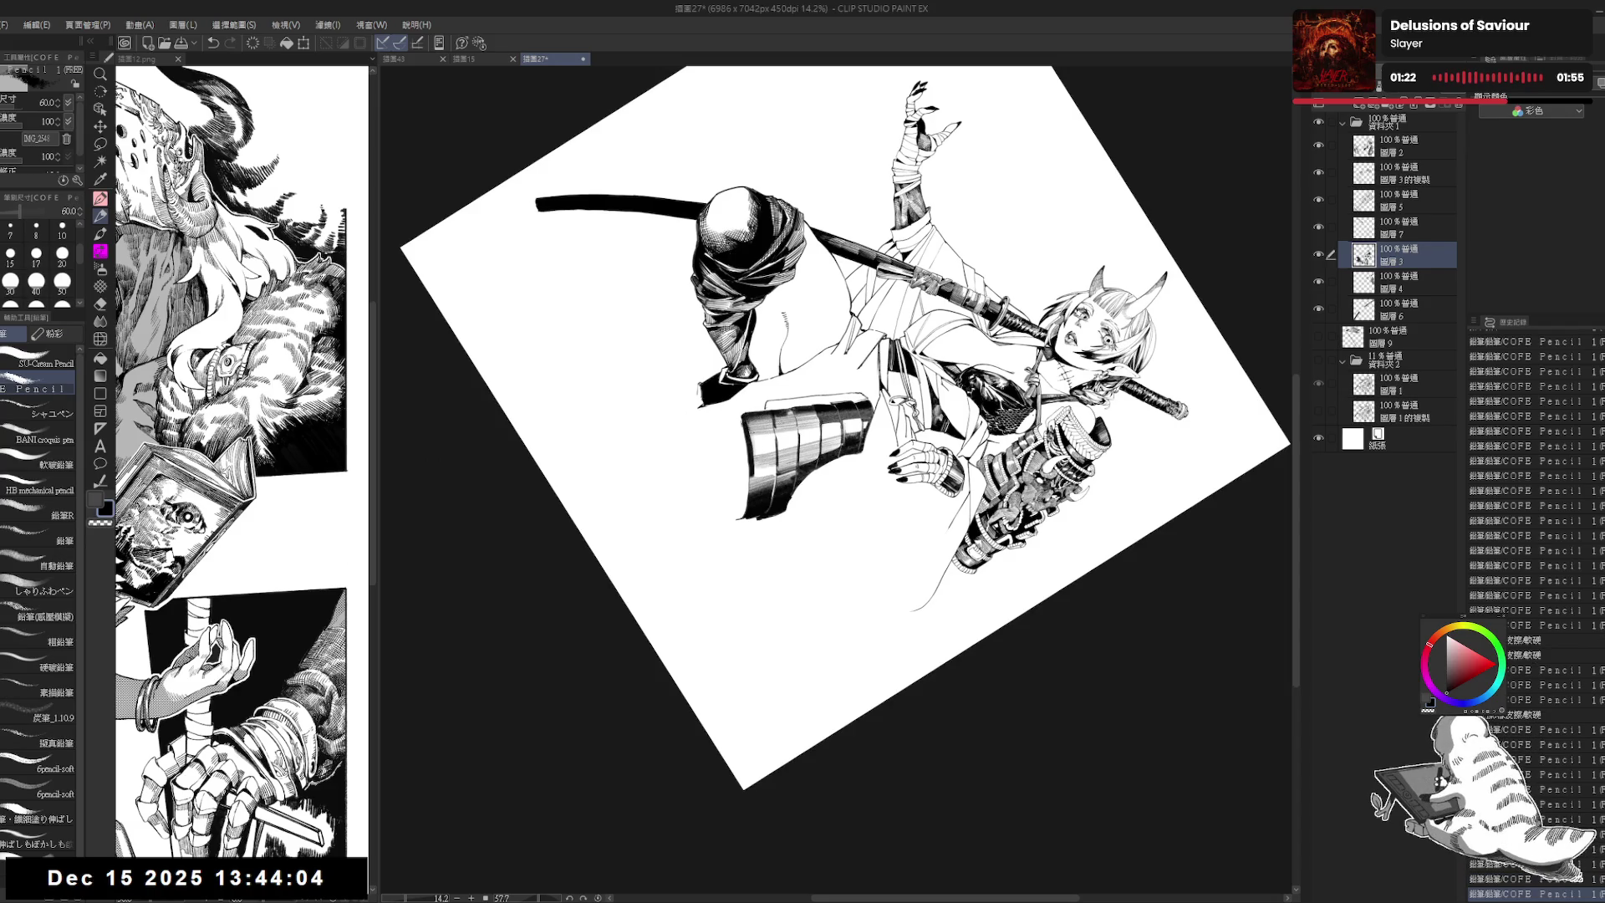
drag(760, 434, 770, 456)
drag(1003, 251, 1053, 326)
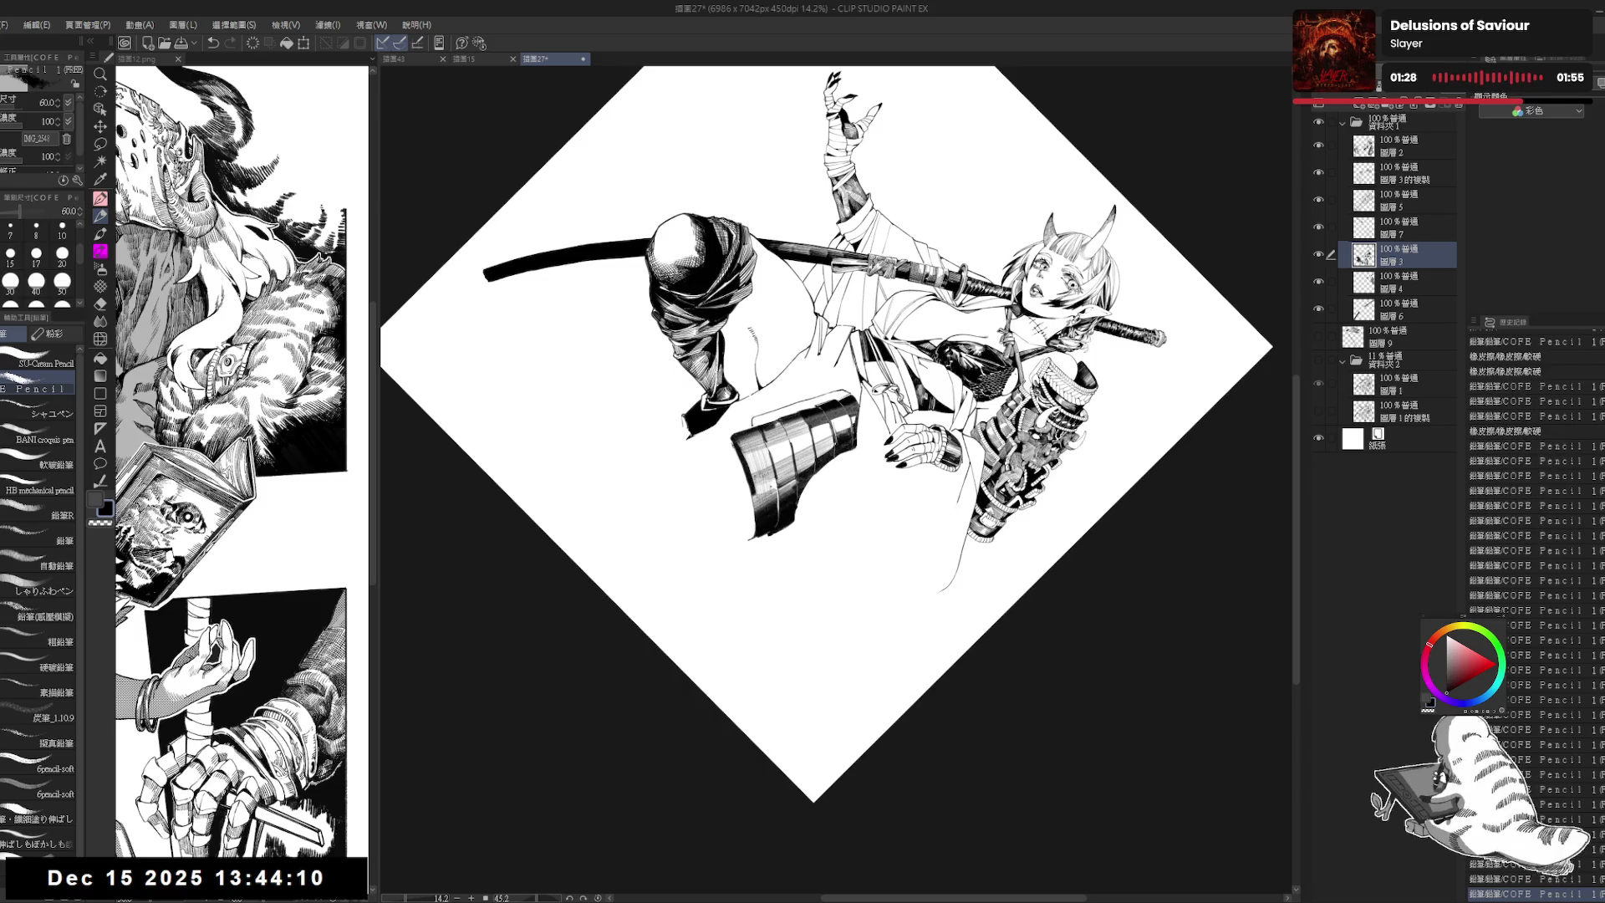
key(e)
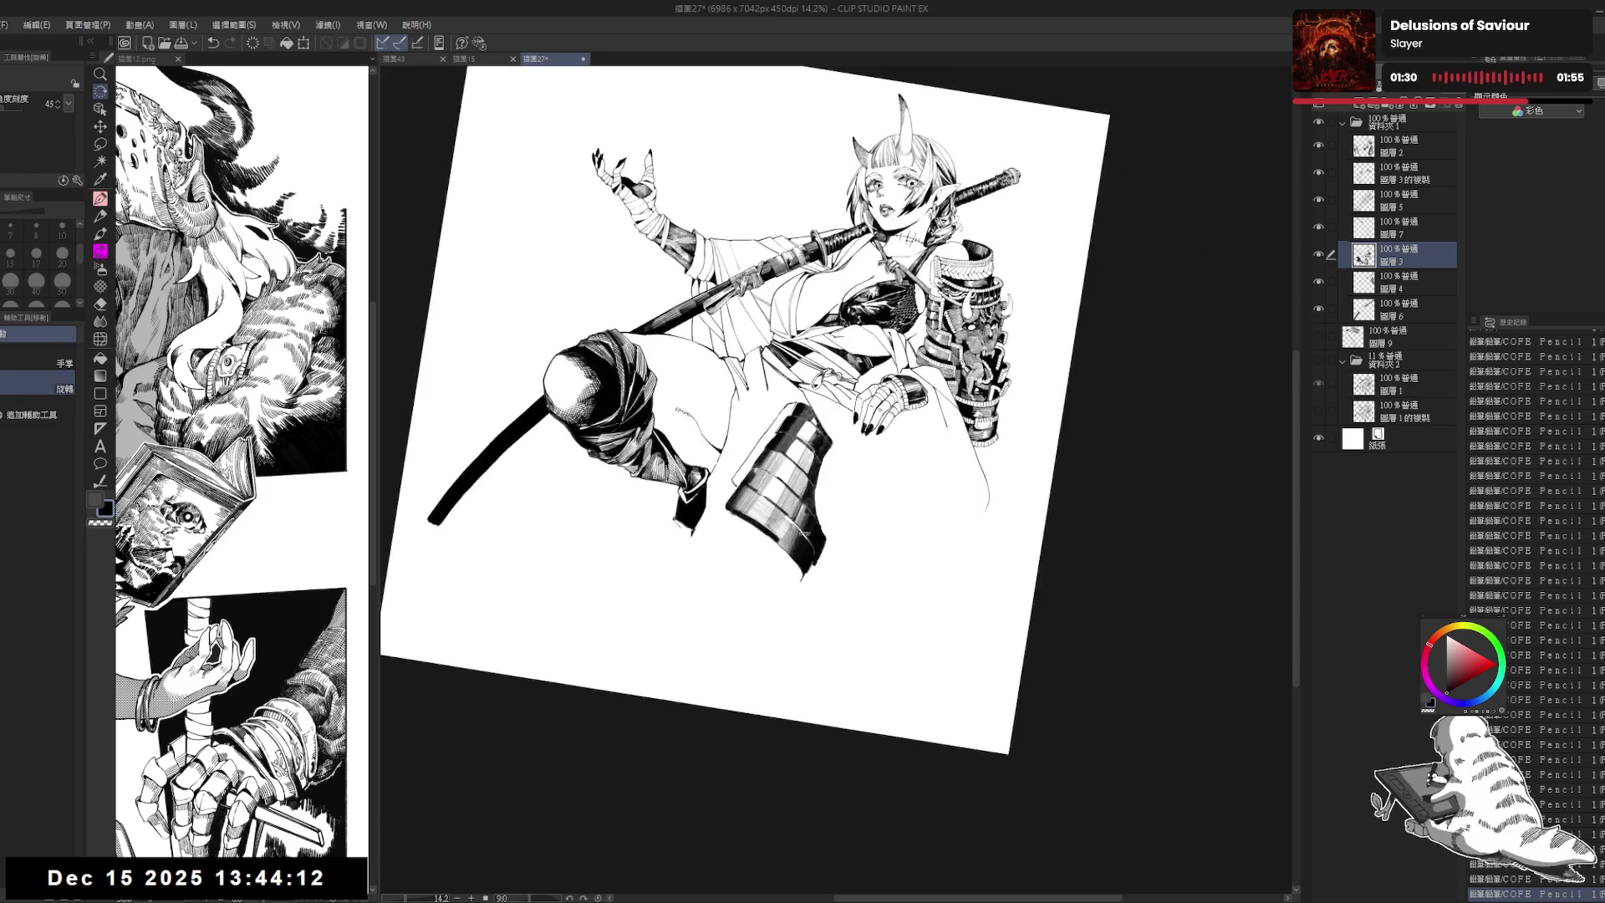
drag(1003, 251, 920, 376)
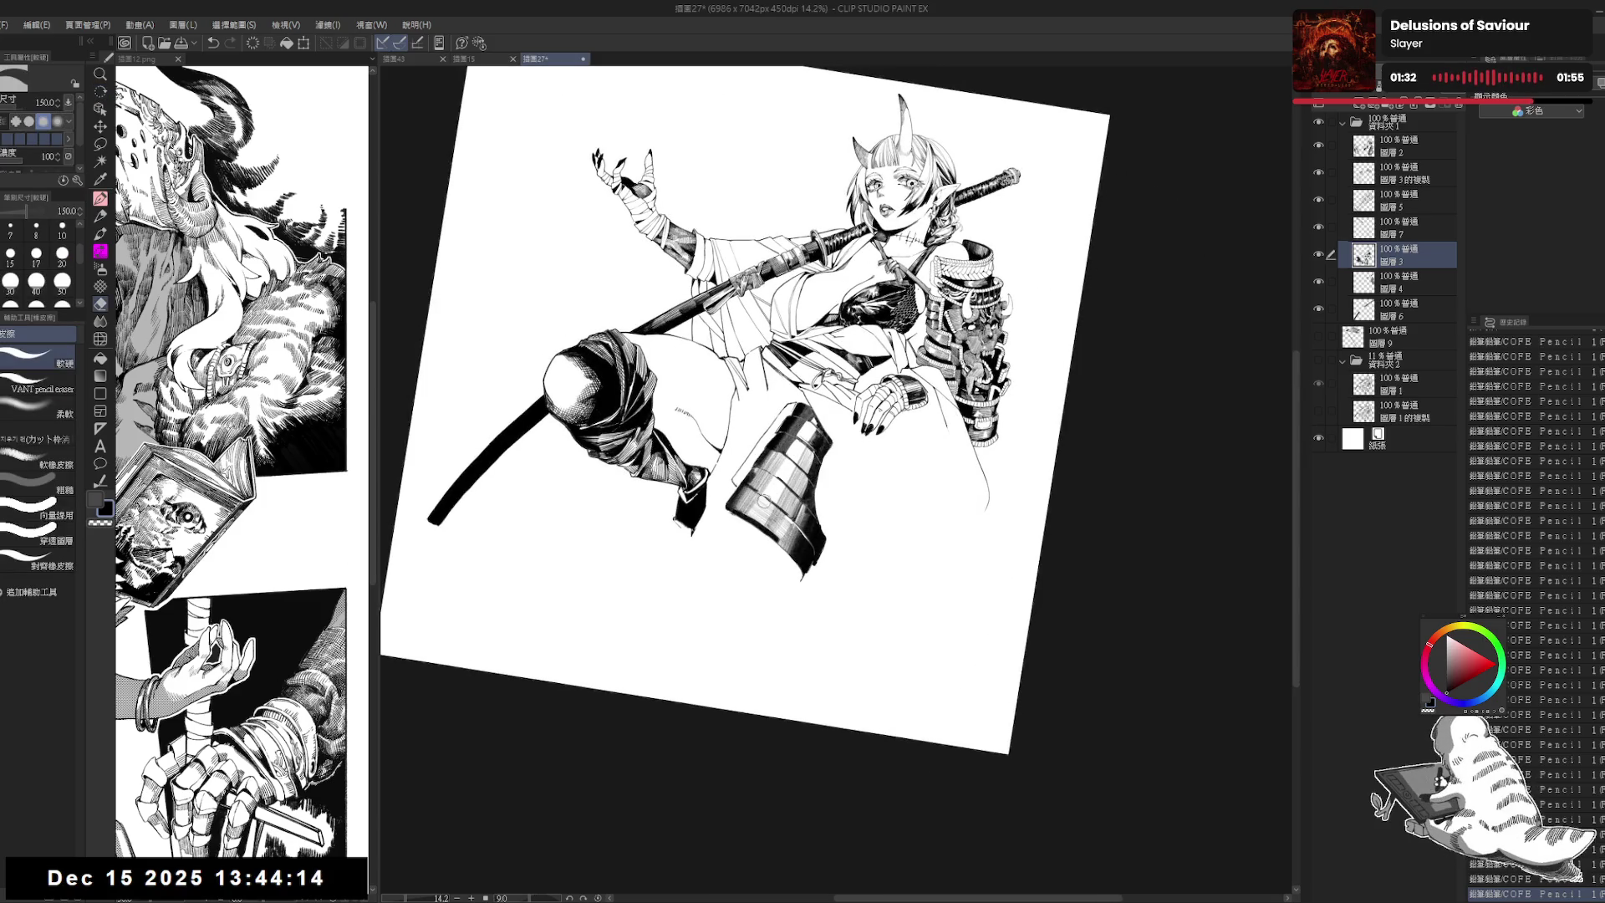
key(p)
drag(762, 500, 759, 470)
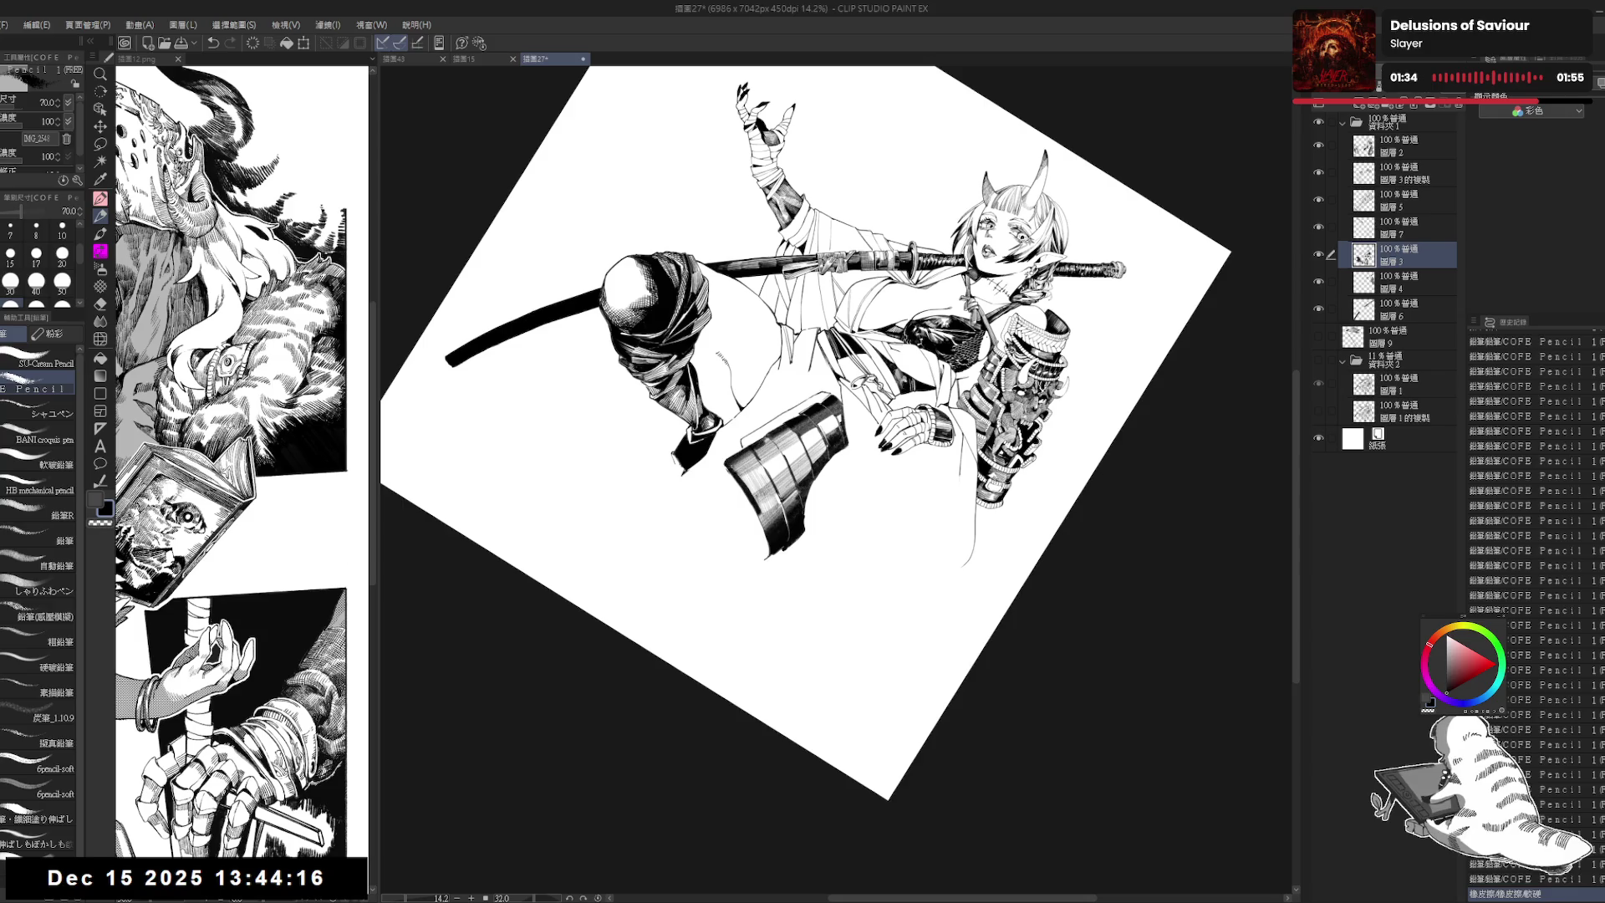
Step: Reset the view upright, reposition the page, and tilt it slightly counter-clockwise
key(ctrl+shift+r)
drag(855, 519, 855, 499)
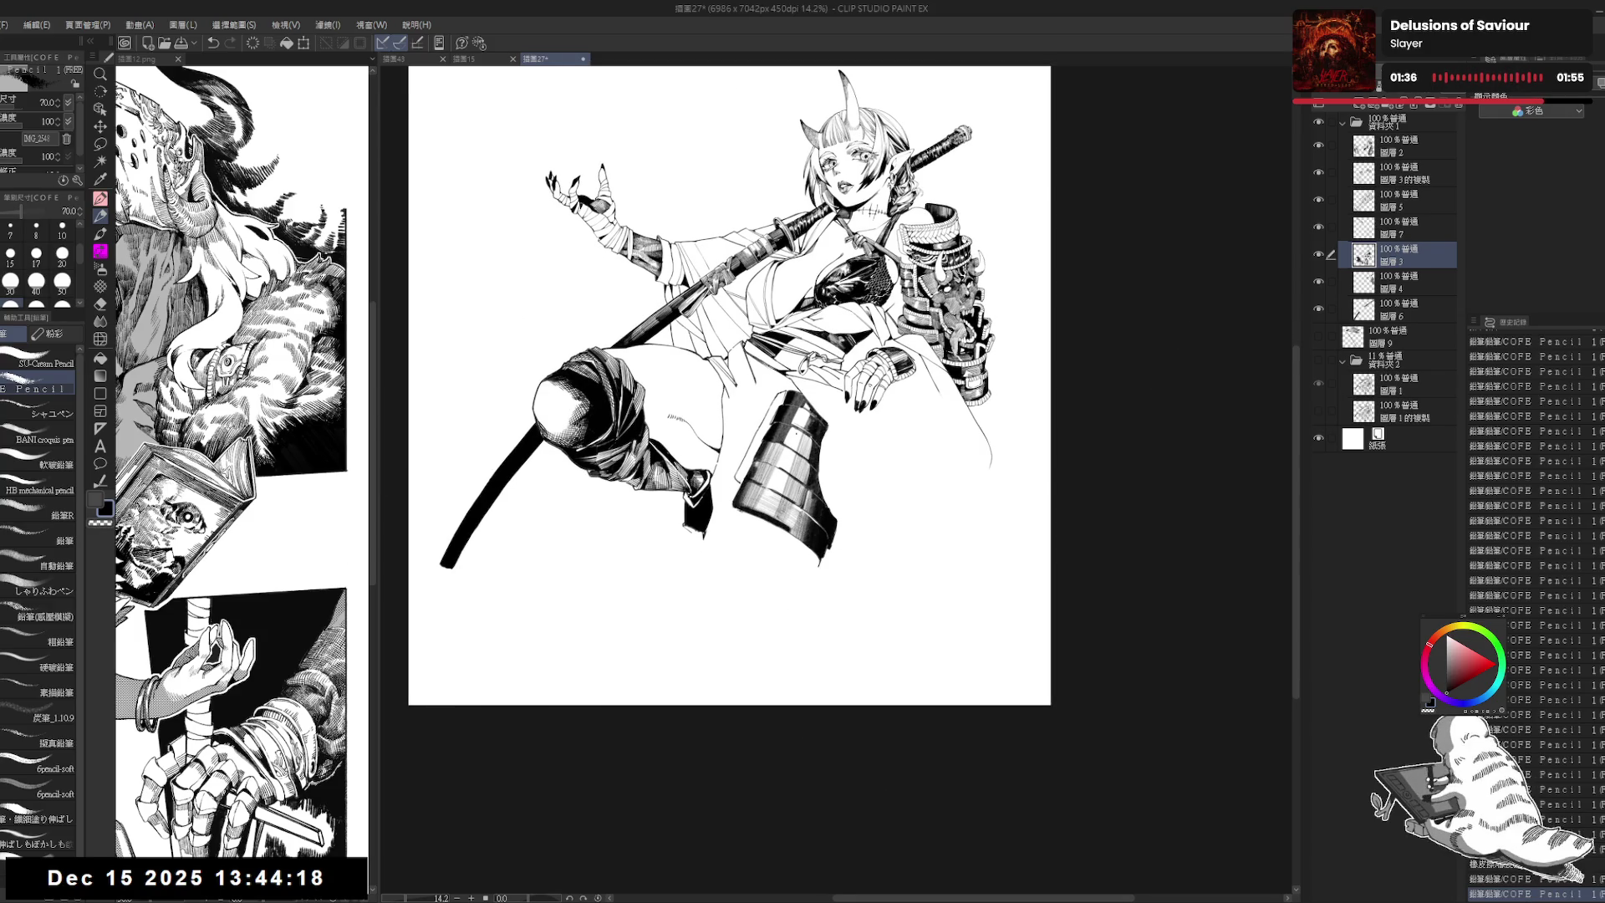
scroll(800, 421, down, 2)
scroll(749, 394, up, 2)
key(r)
mouse_move(920, 585)
mouse_down()
mouse_move(978, 510)
mouse_move(986, 467)
mouse_up()
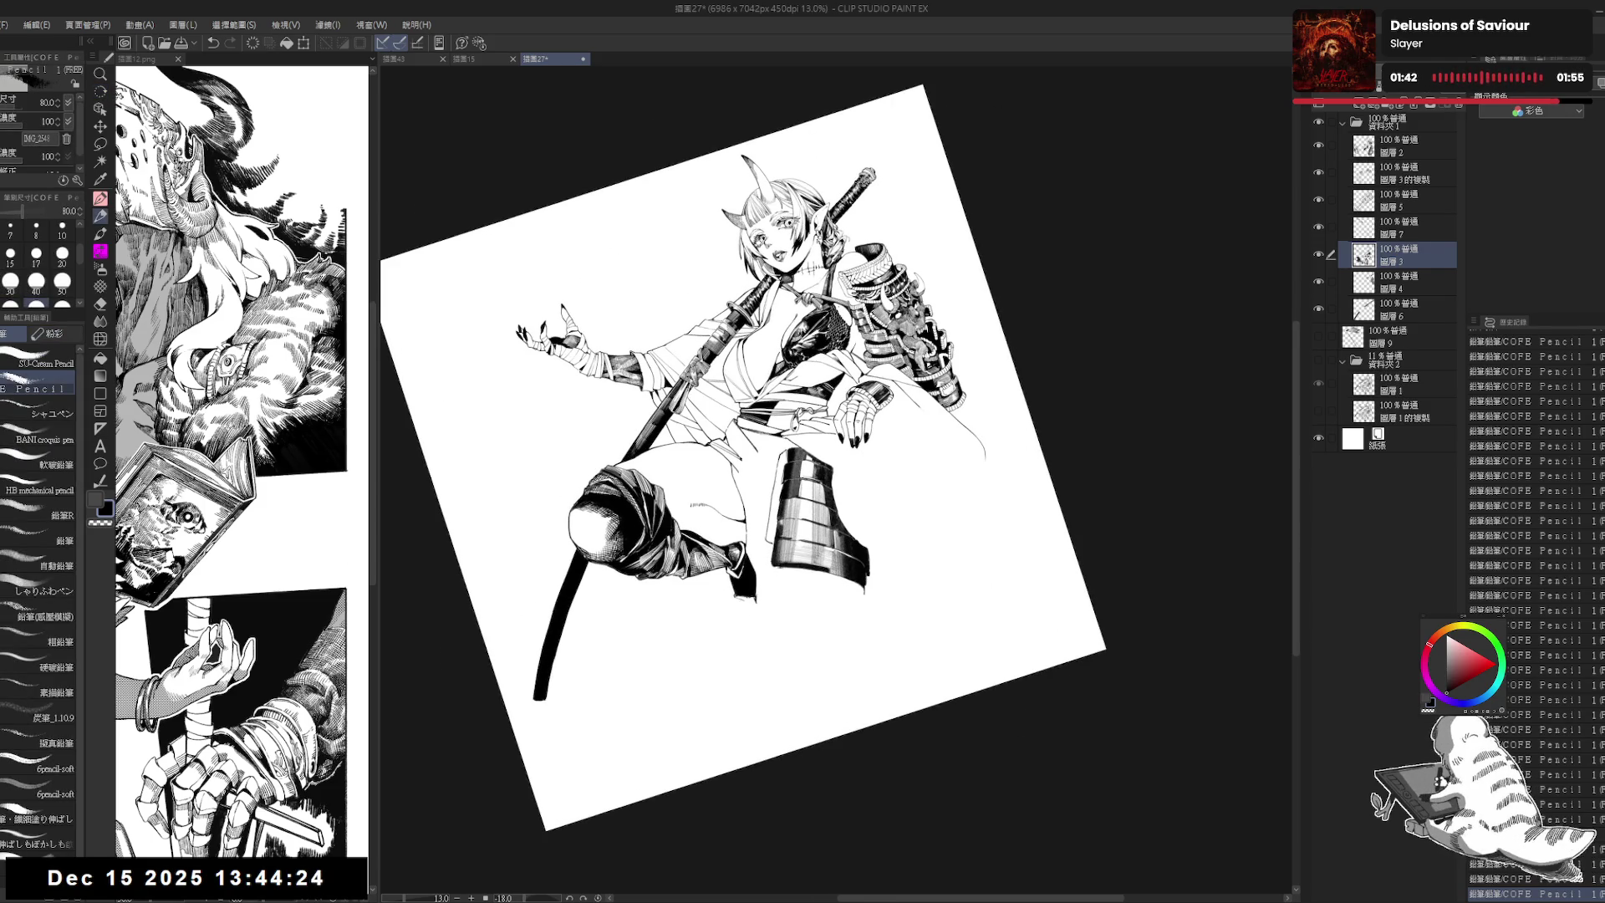
Step: Hatch small strokes into the boot with a smaller pencil, undoing stray marks
drag(785, 495, 781, 552)
key(bracketleft)
key(ctrl+z)
drag(784, 535, 780, 552)
drag(784, 535, 780, 551)
drag(784, 535, 780, 562)
drag(789, 499, 786, 537)
drag(791, 498, 787, 535)
key(ctrl+z)
key(ctrl+z)
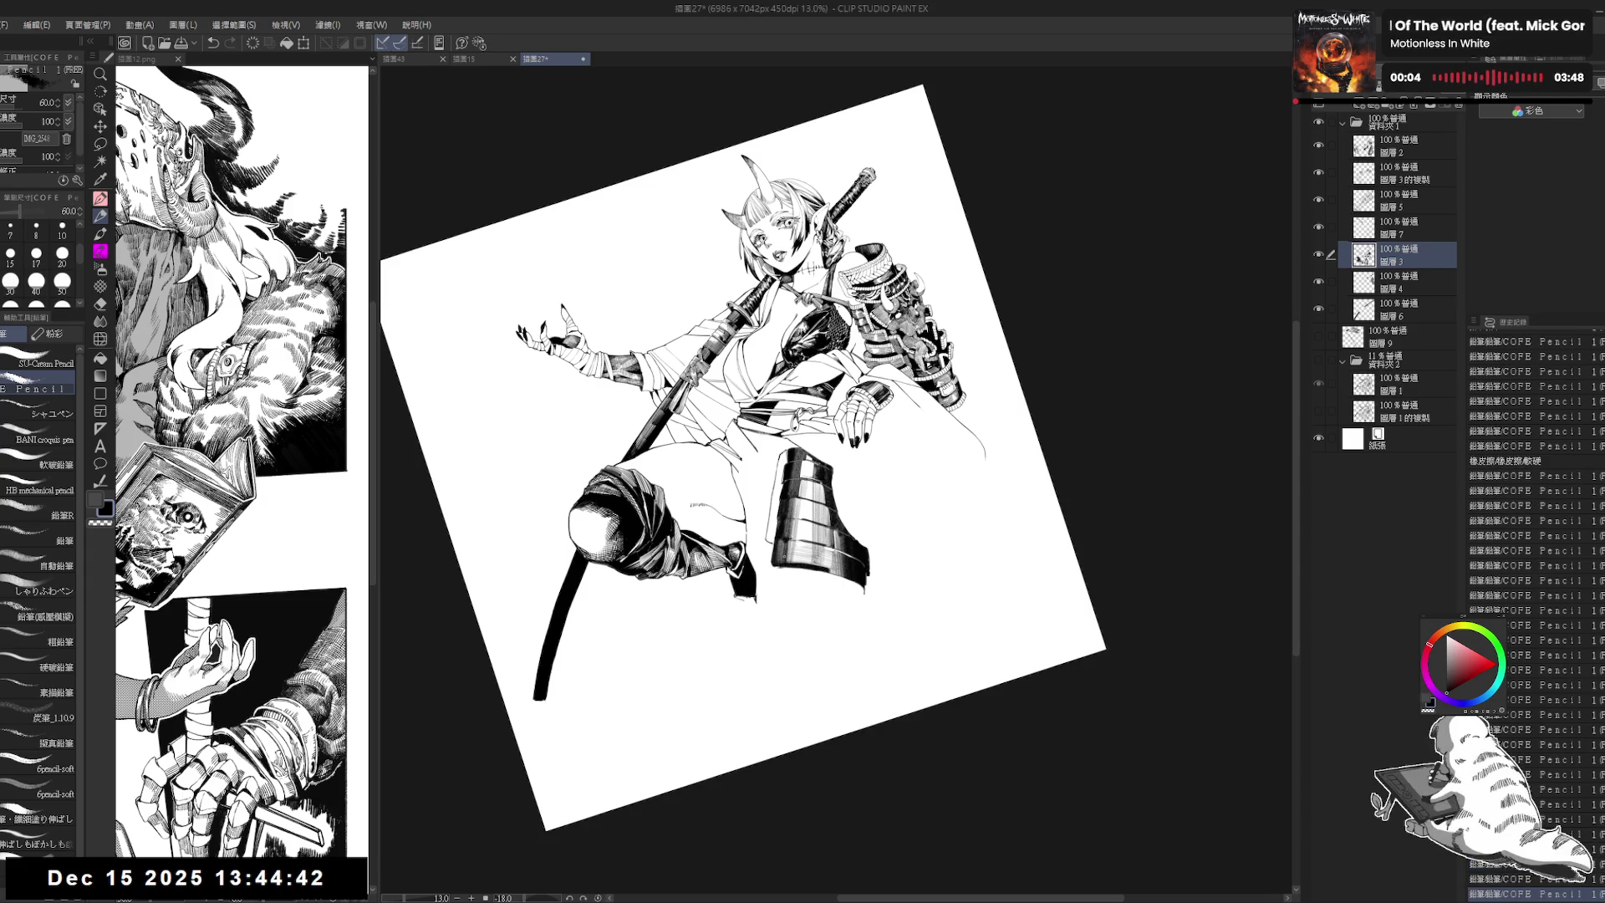
drag(920, 585, 961, 535)
key(p)
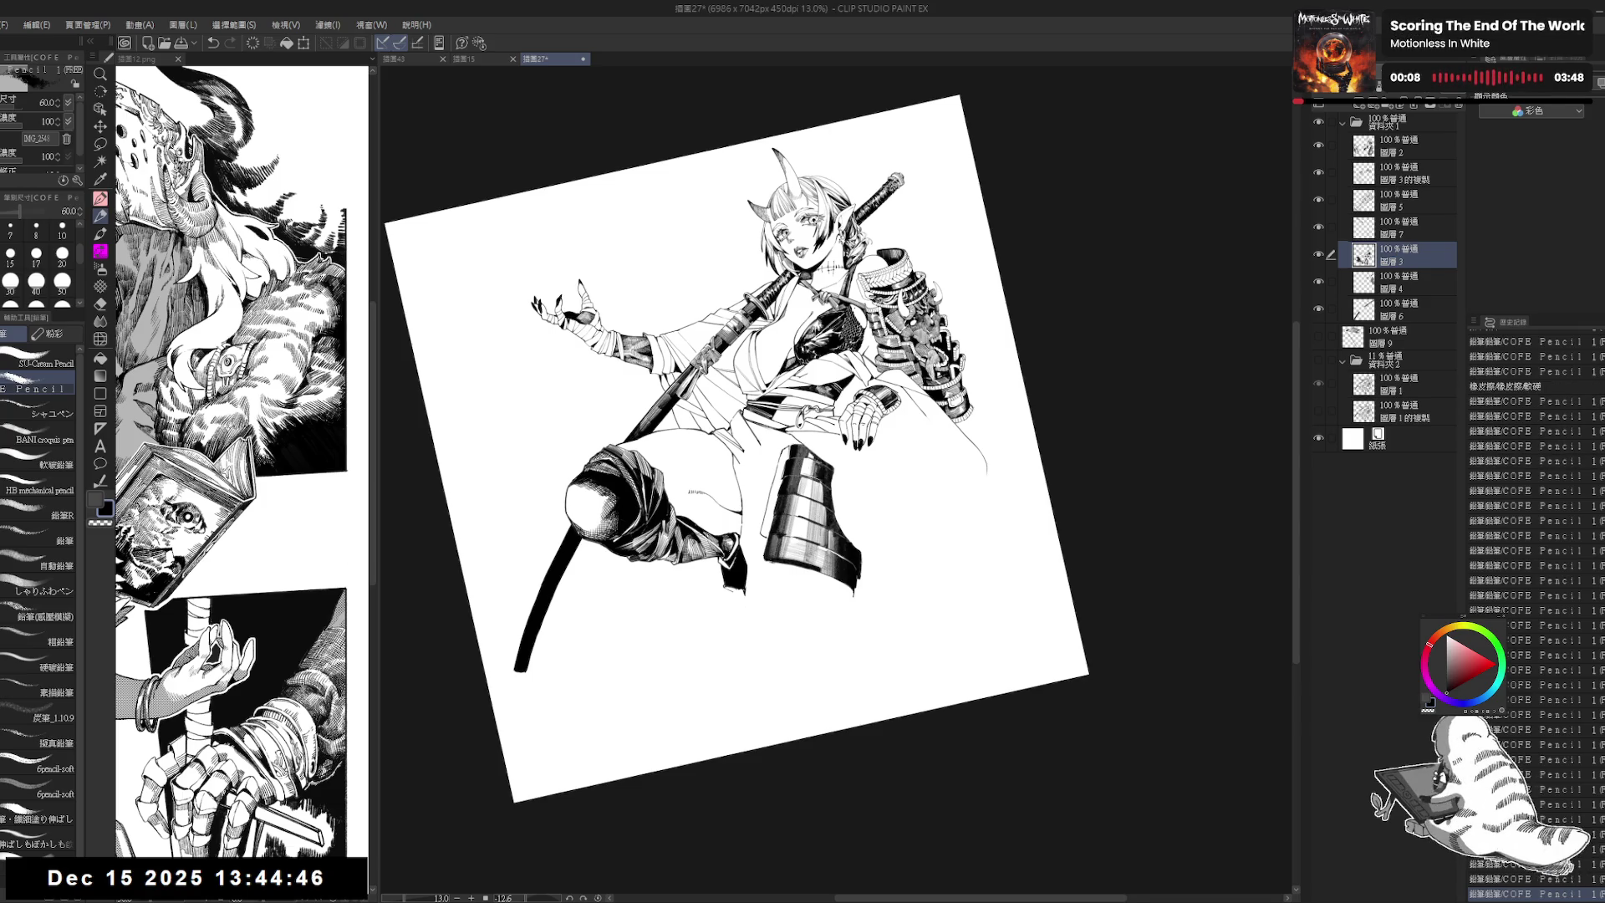
Step: Reset the view upright and make the faint sketch layers visible again
key(ctrl+@)
scroll(1083, 352, up, 2)
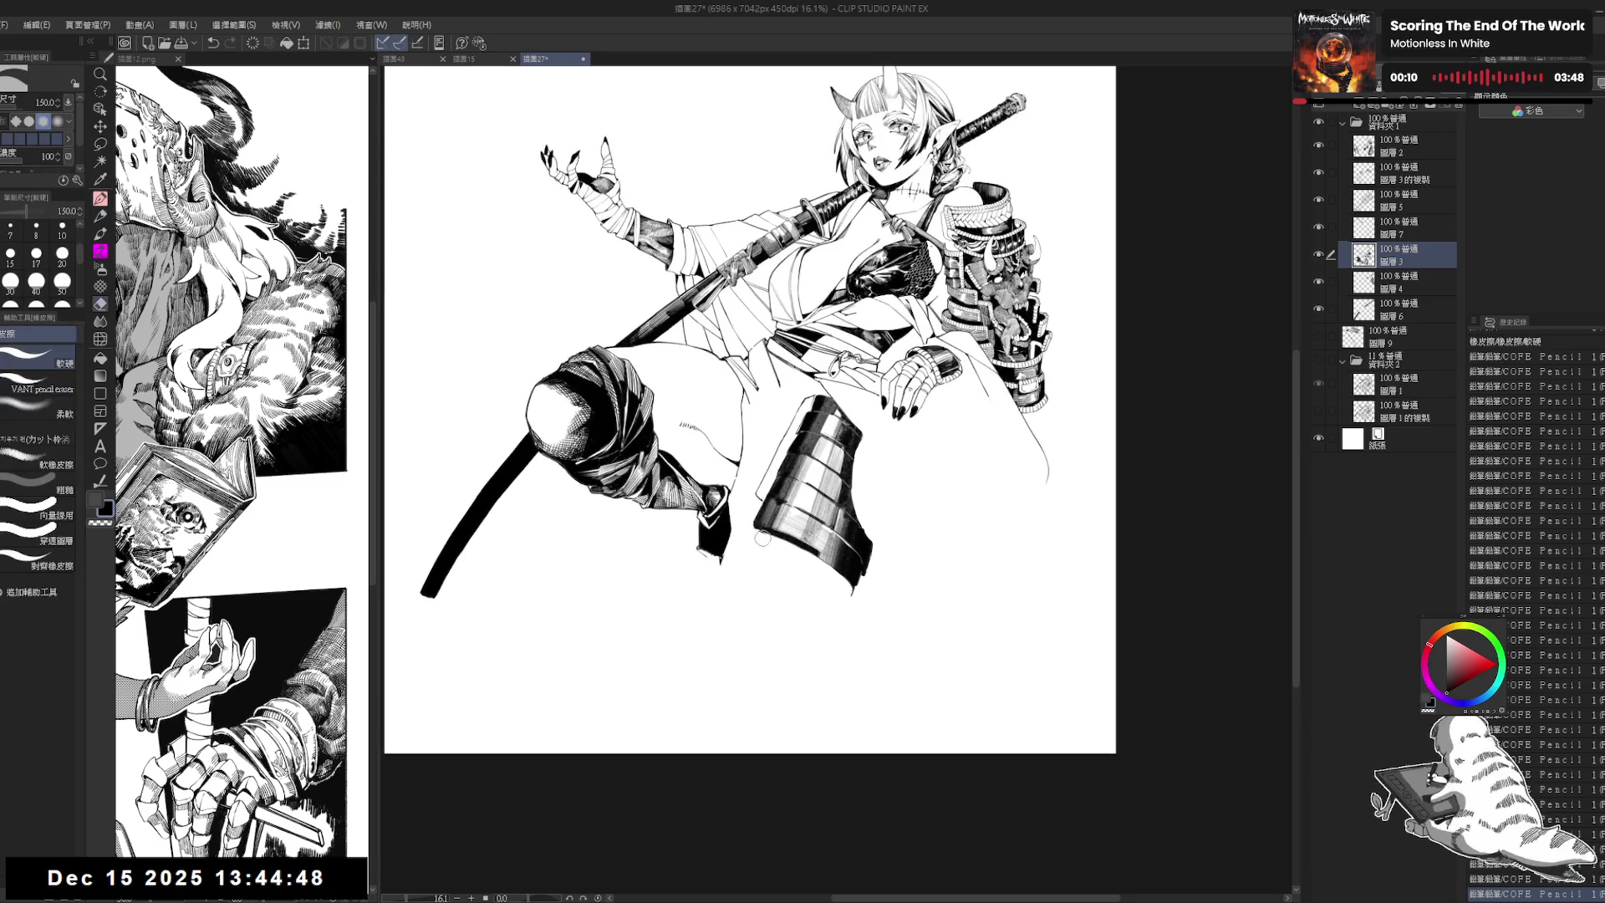
drag(1099, 349, 1083, 352)
click(1318, 359)
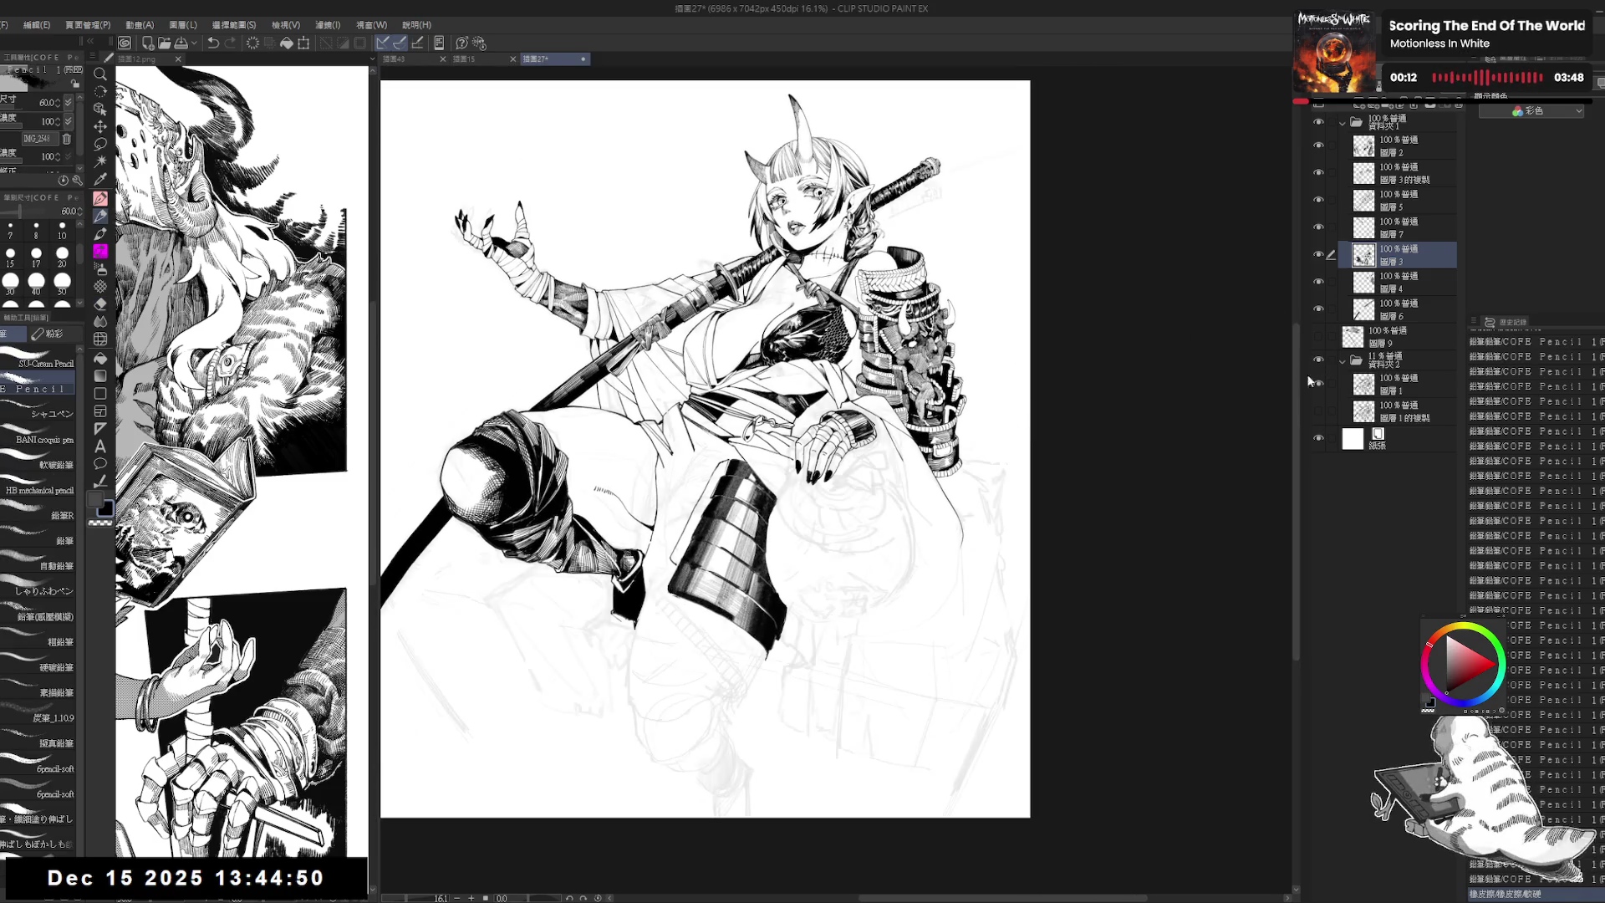
Step: Reposition the page view and select layer 圖層 2
scroll(863, 536, up, 2)
drag(863, 535, 915, 603)
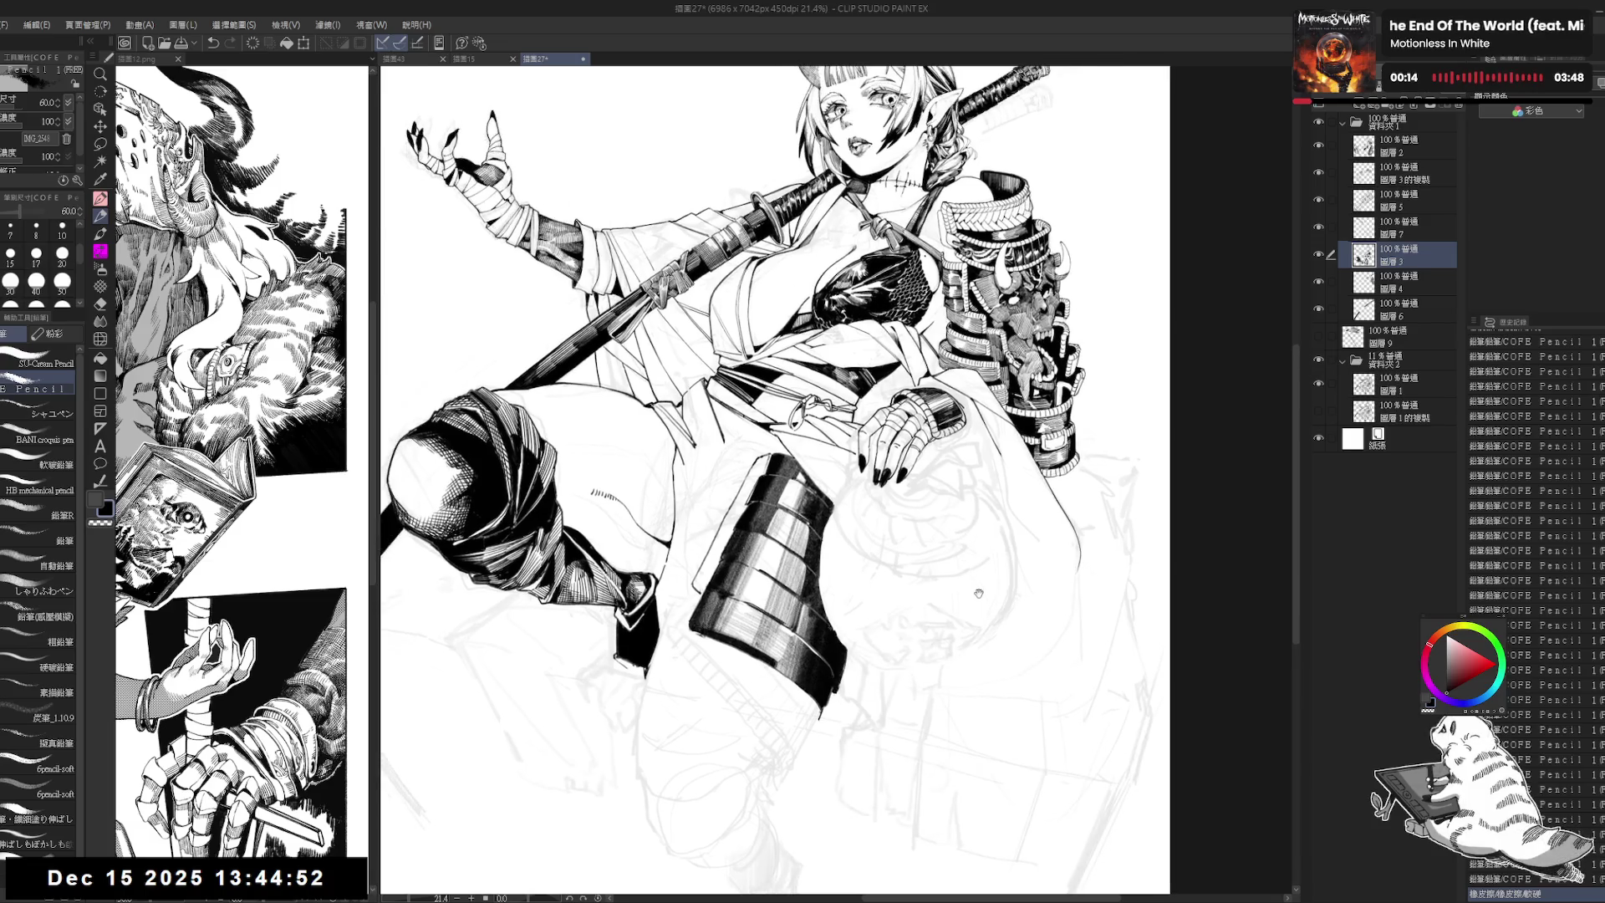
click(1400, 155)
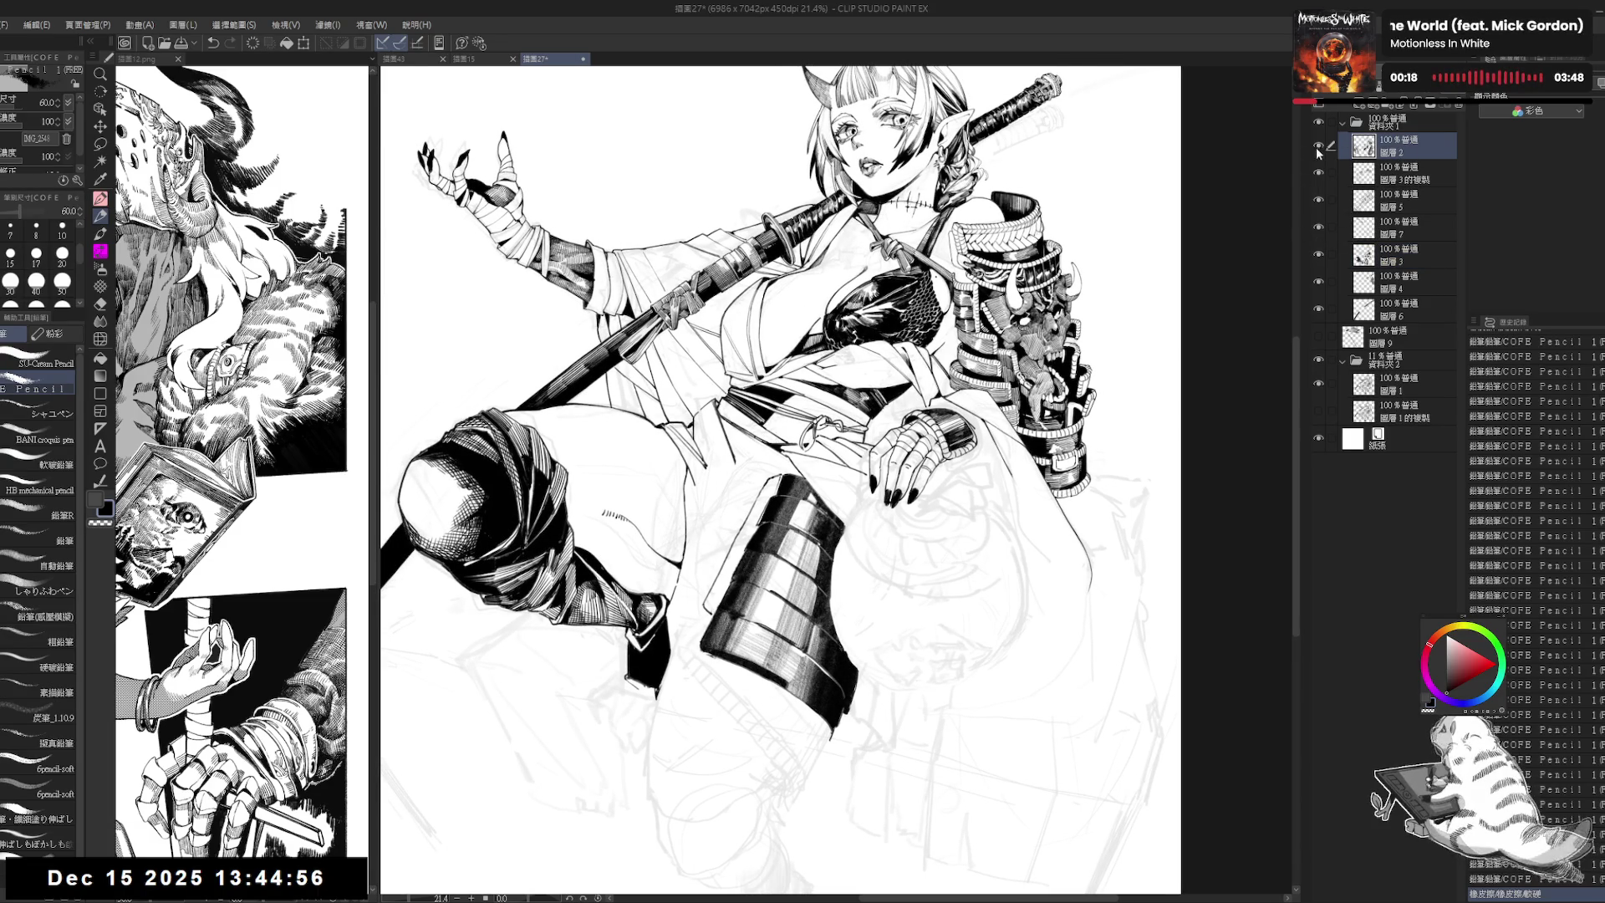
drag(1004, 477, 1009, 502)
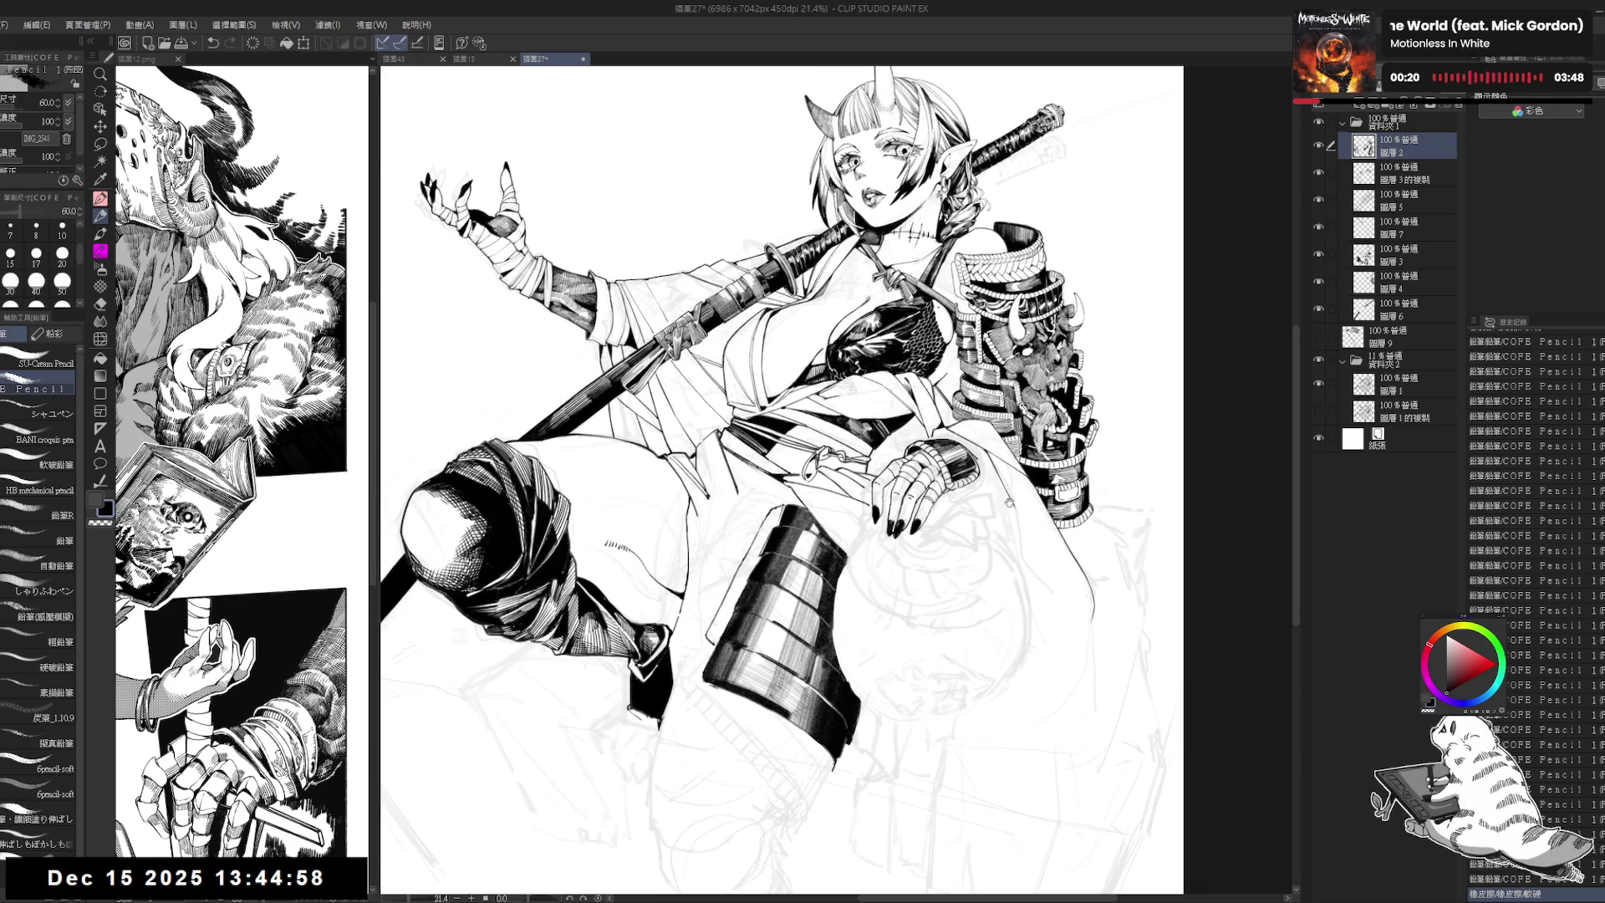
scroll(781, 480, down, 1)
scroll(781, 481, down, 2)
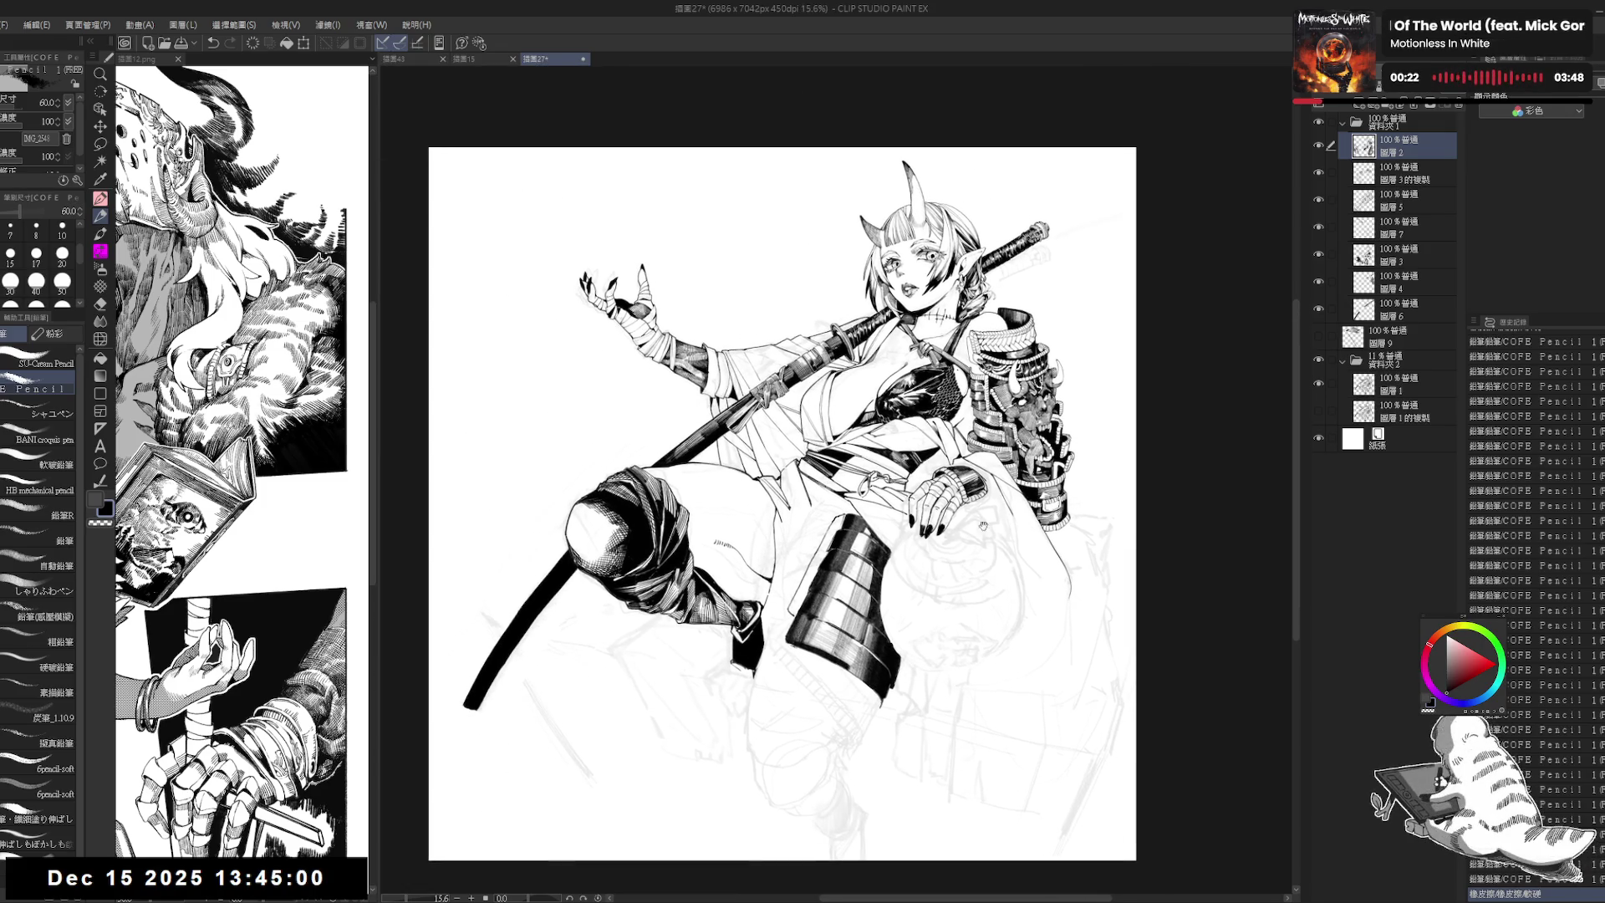
scroll(1007, 451, up, 1)
scroll(1007, 451, up, 1)
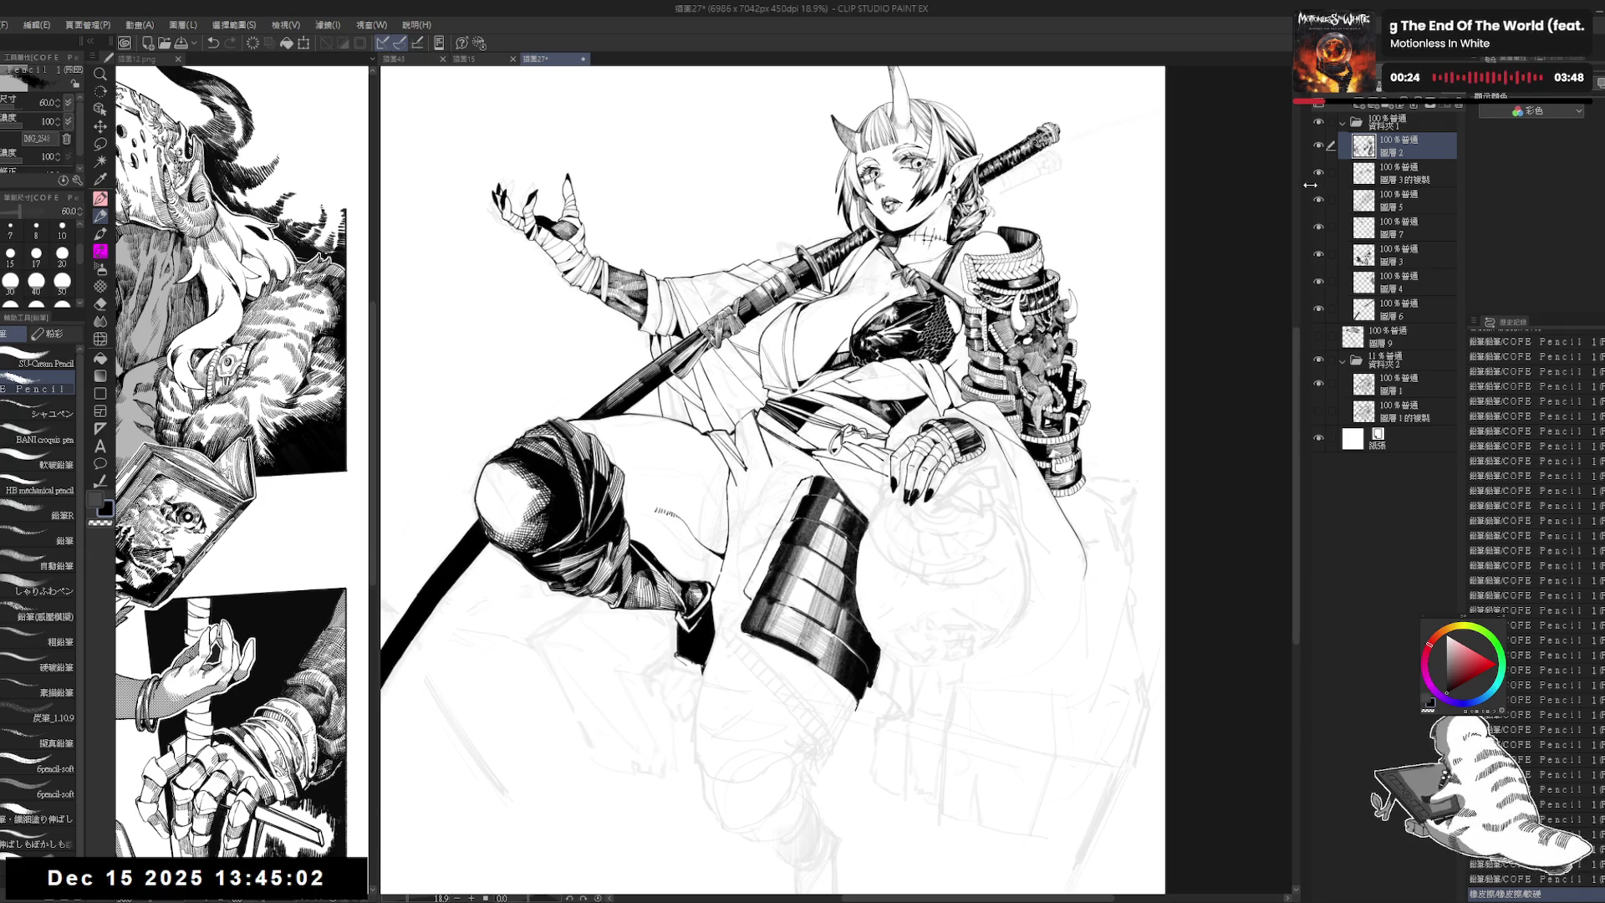
Step: Toggle the ink layers' visibility, select folder 資料夾2, and close the 插圖12.png reference
click(1319, 124)
click(1318, 123)
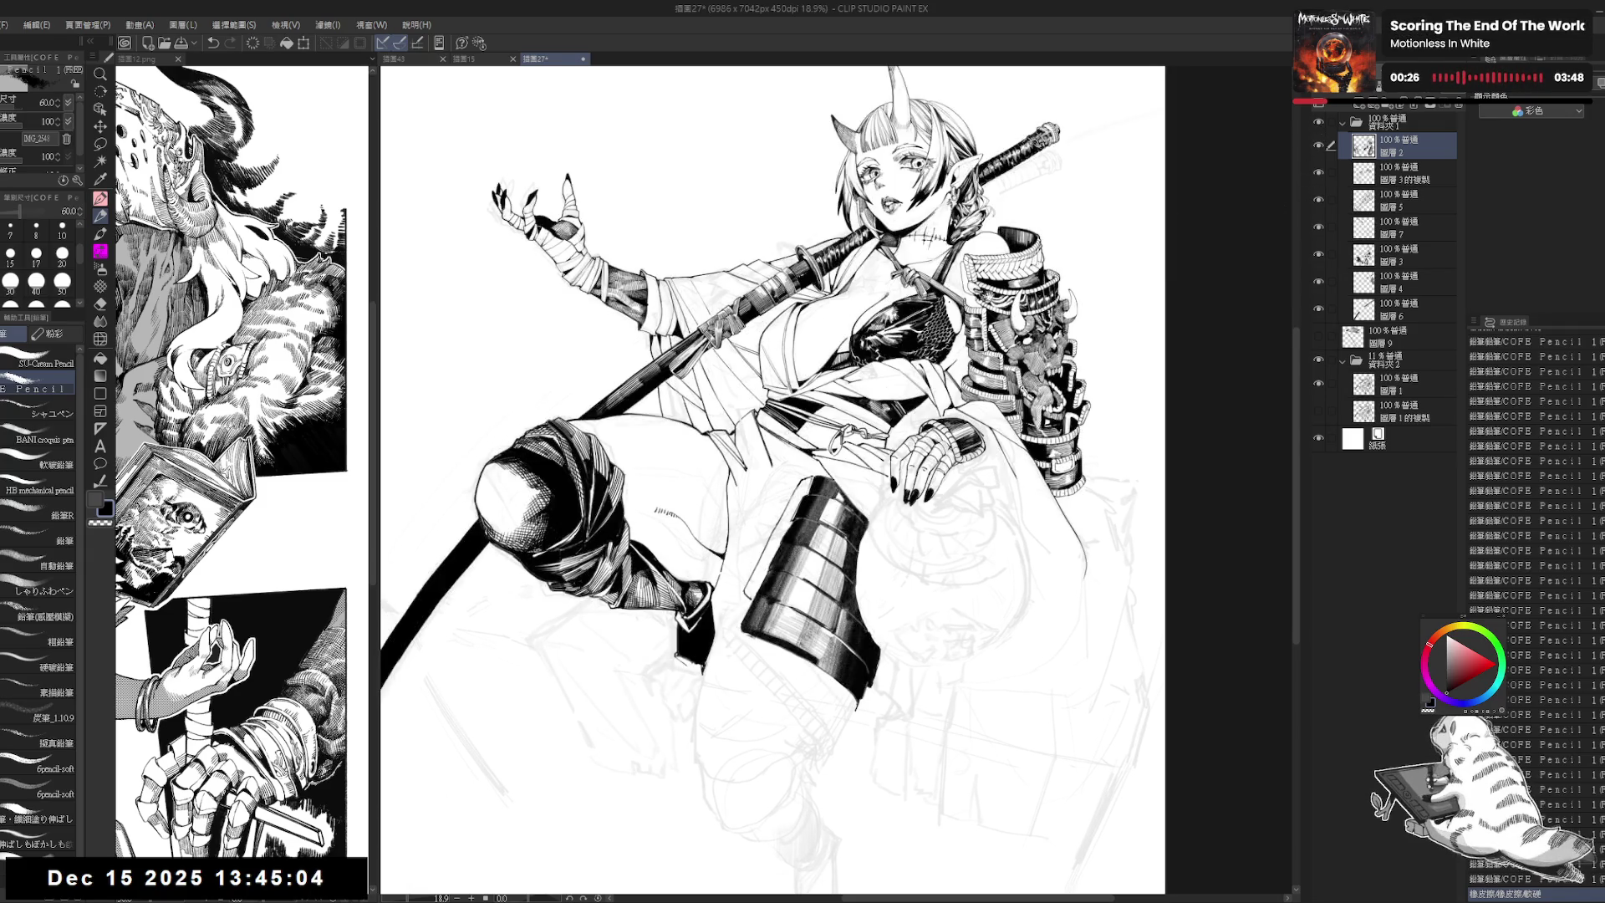
click(1416, 358)
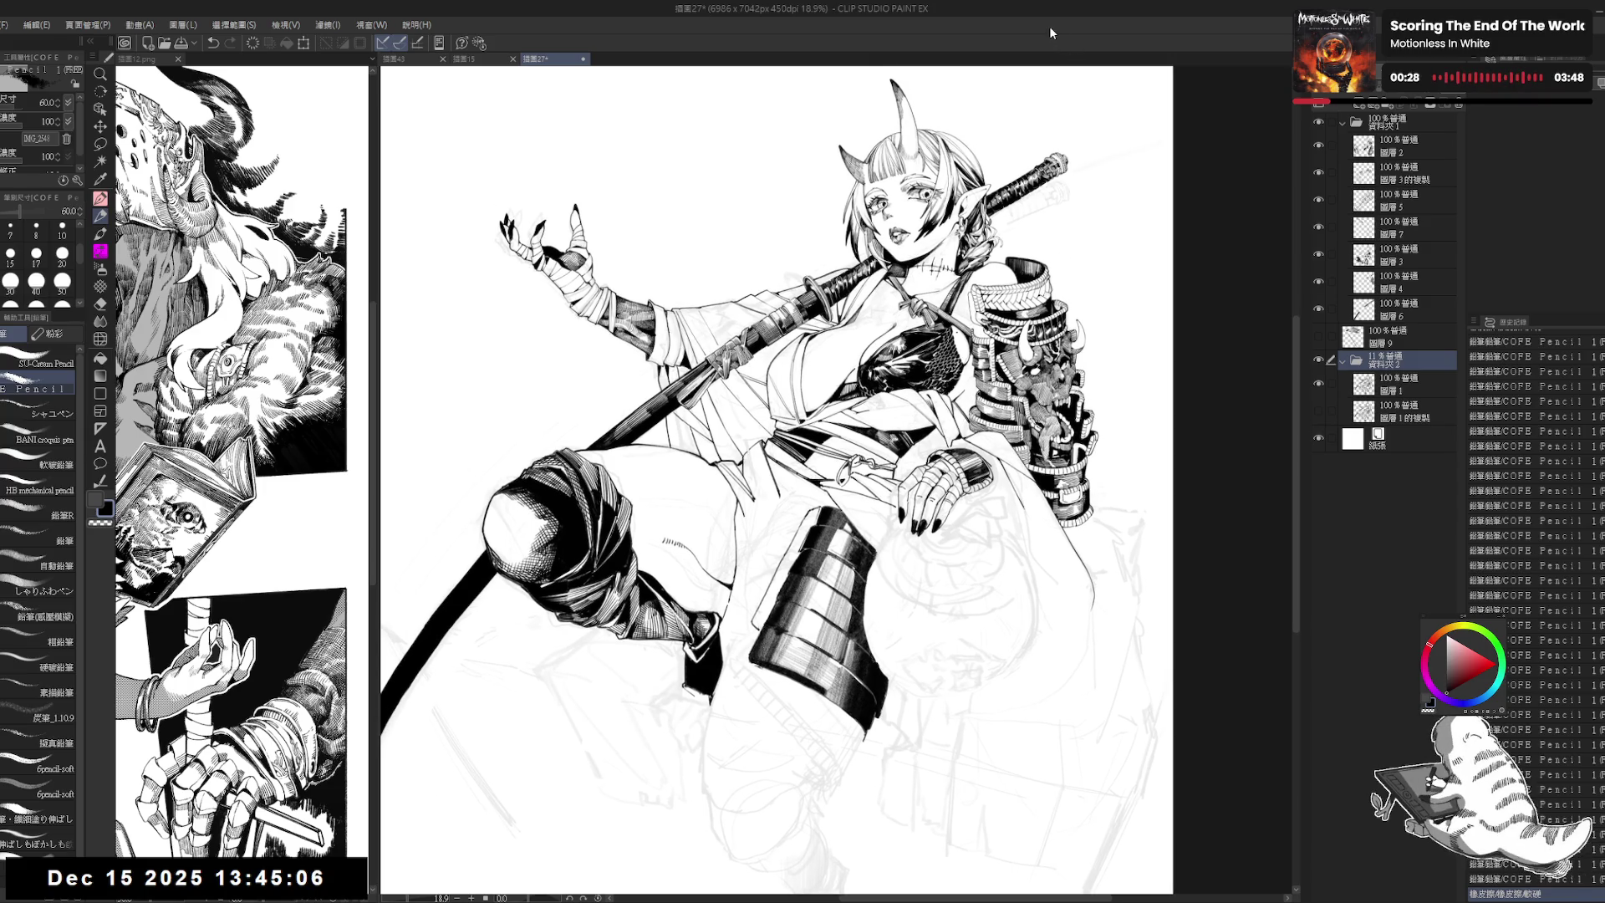
click(178, 59)
key(ctrl+s)
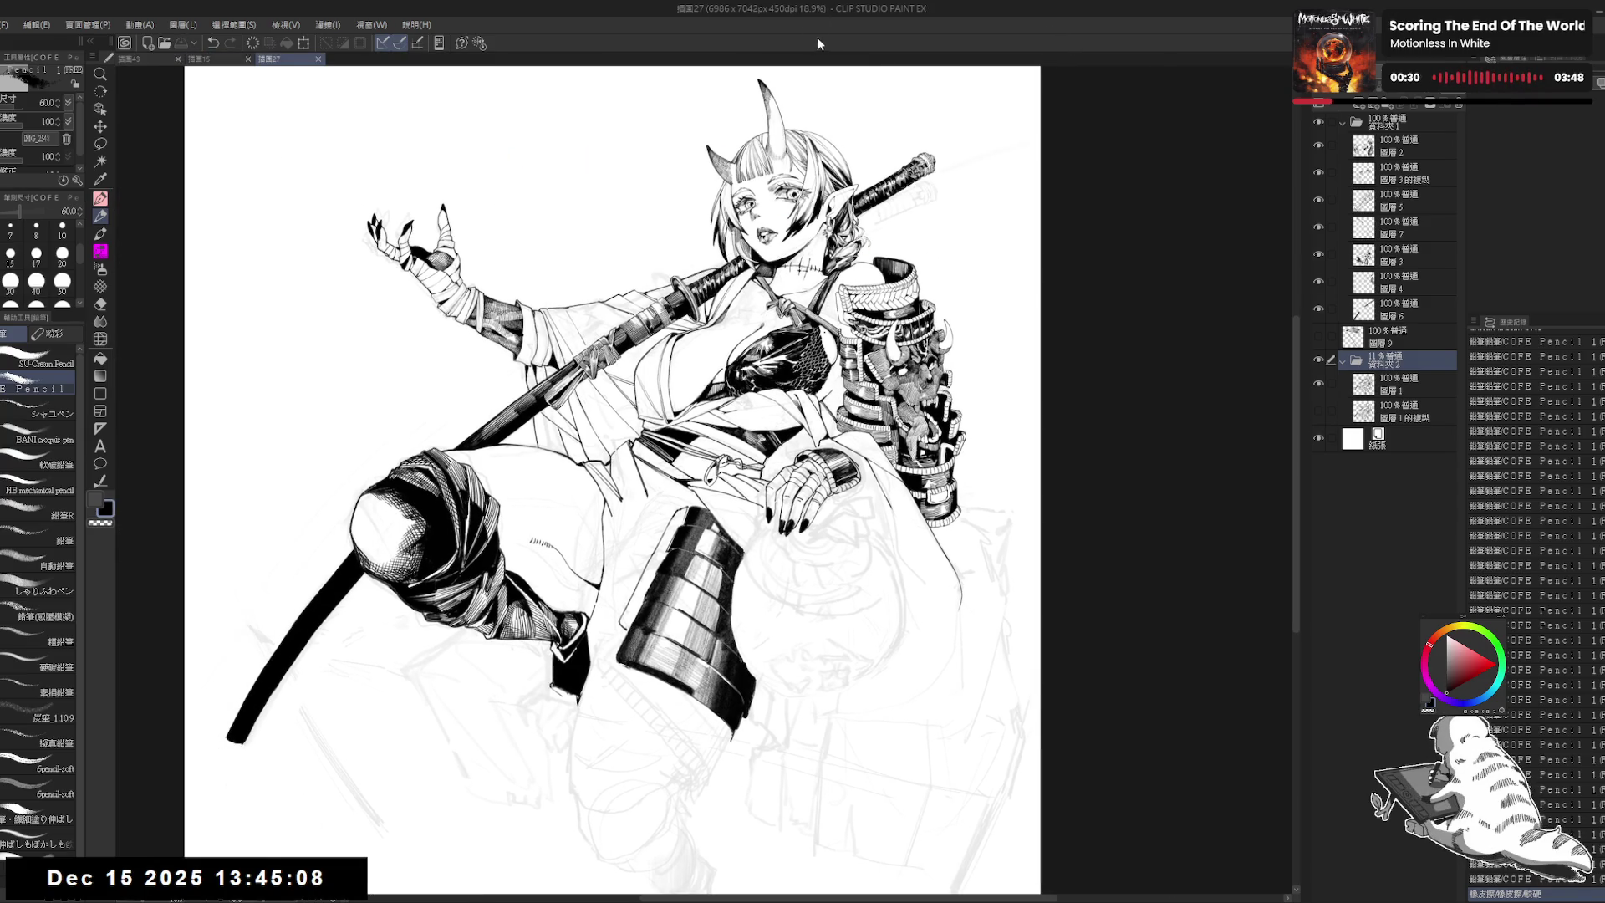
Step: Select layer 圖層3, toggle its visibility to check it, and switch to the inking pen
drag(606, 240, 654, 230)
scroll(665, 238, down, 1)
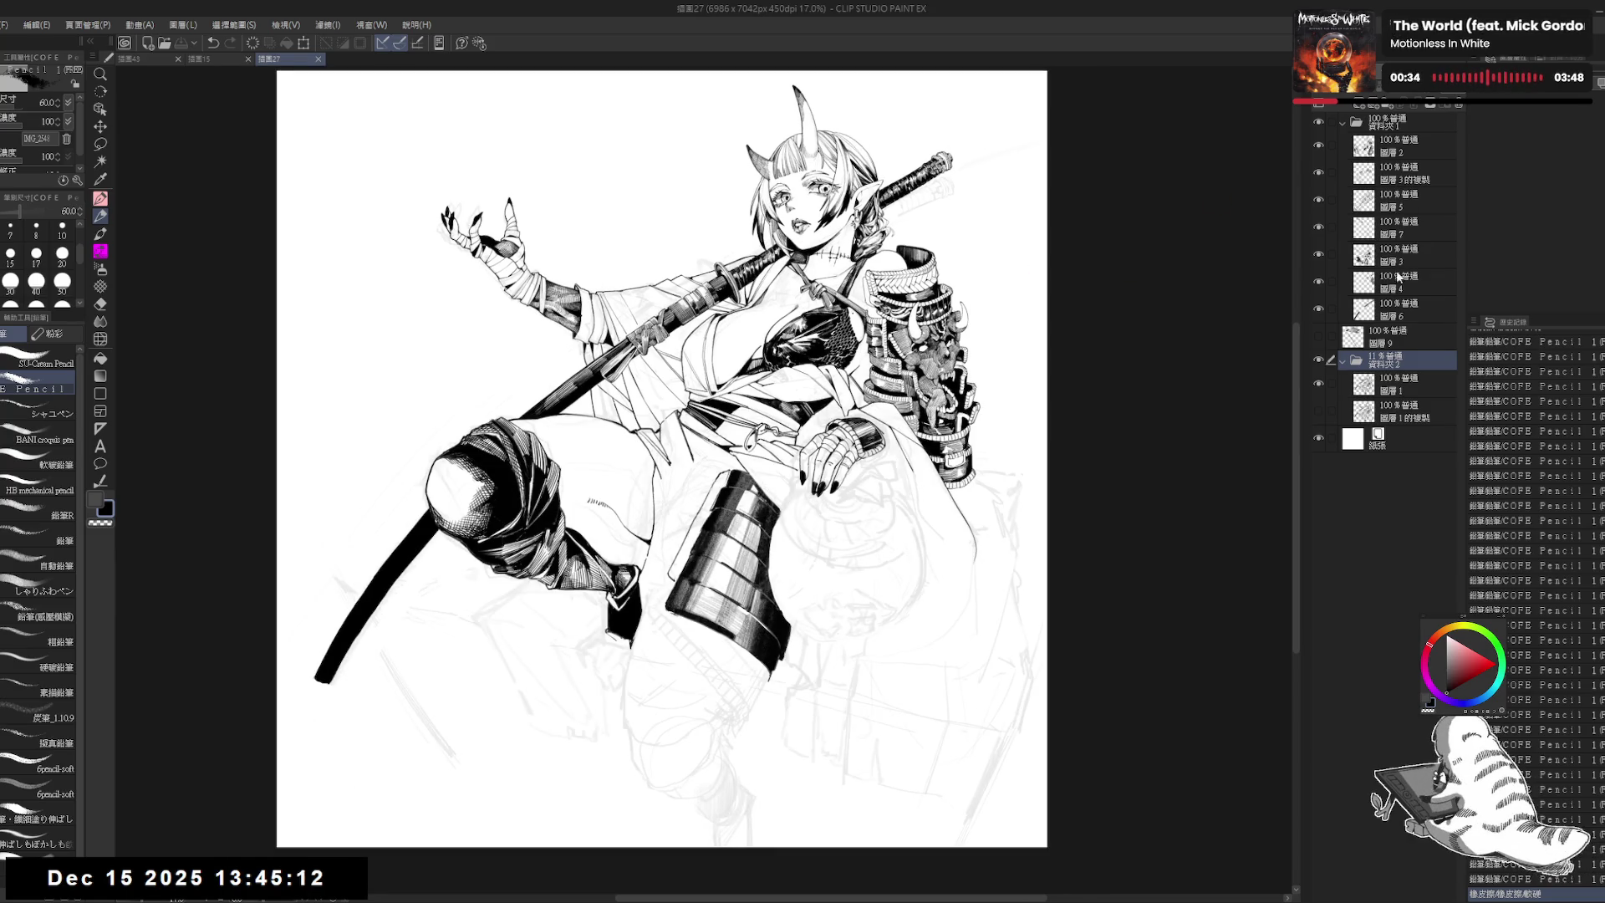
click(1379, 264)
click(1319, 254)
click(1319, 254)
scroll(394, 112, up, 1)
key(p)
drag(521, 622, 524, 660)
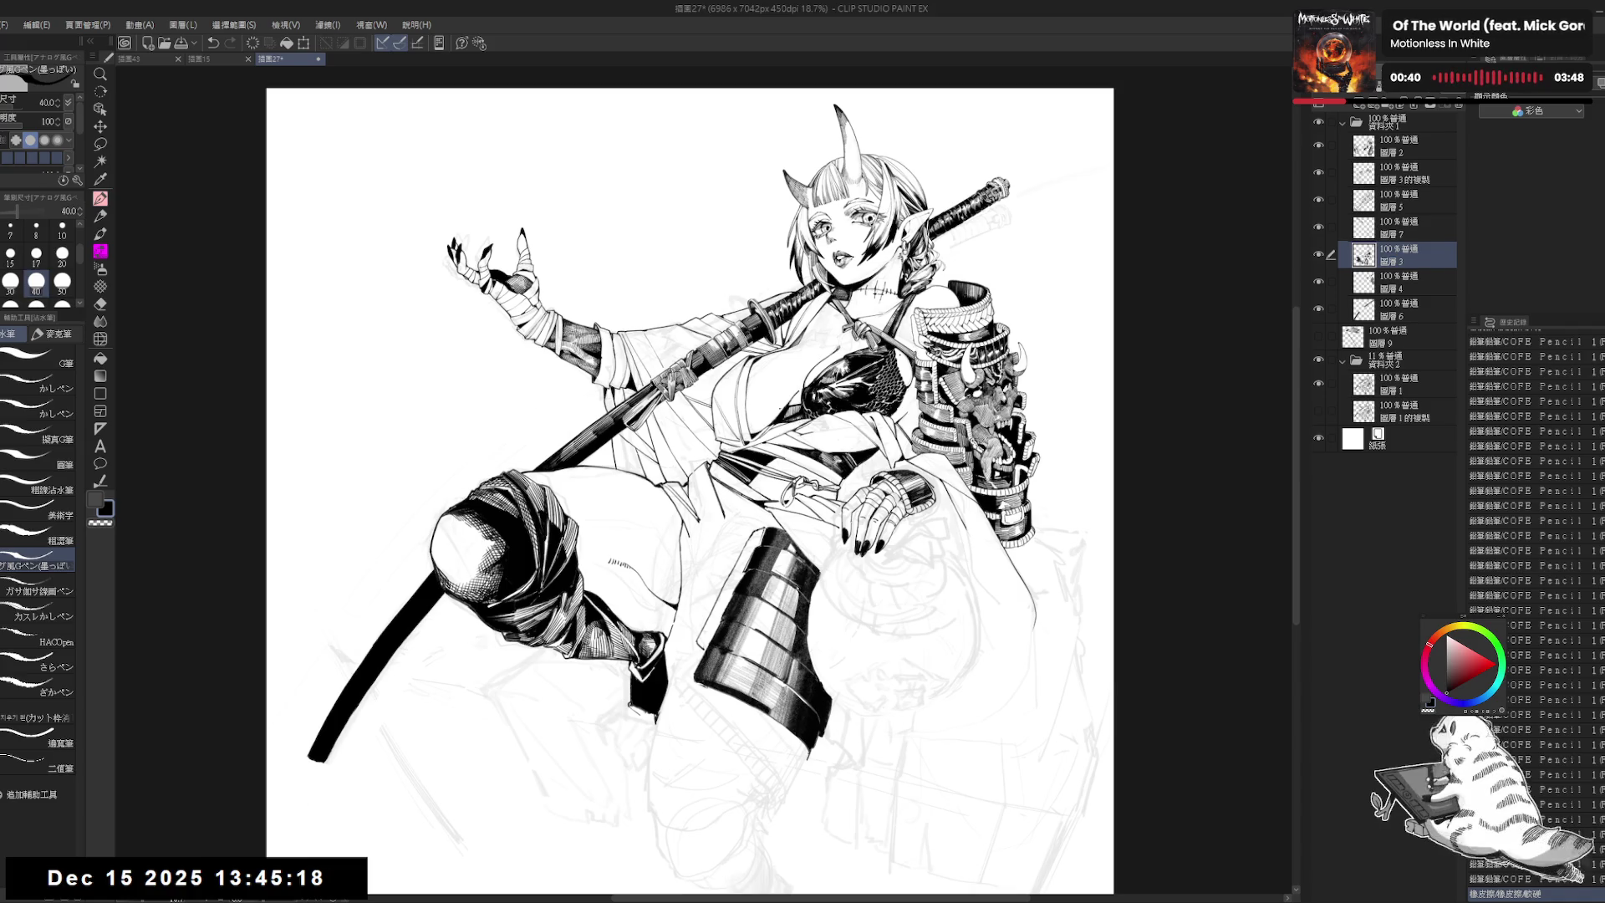
Step: Add a small size-40 G-pen ink mark on the slightly tilted canvas
key(e)
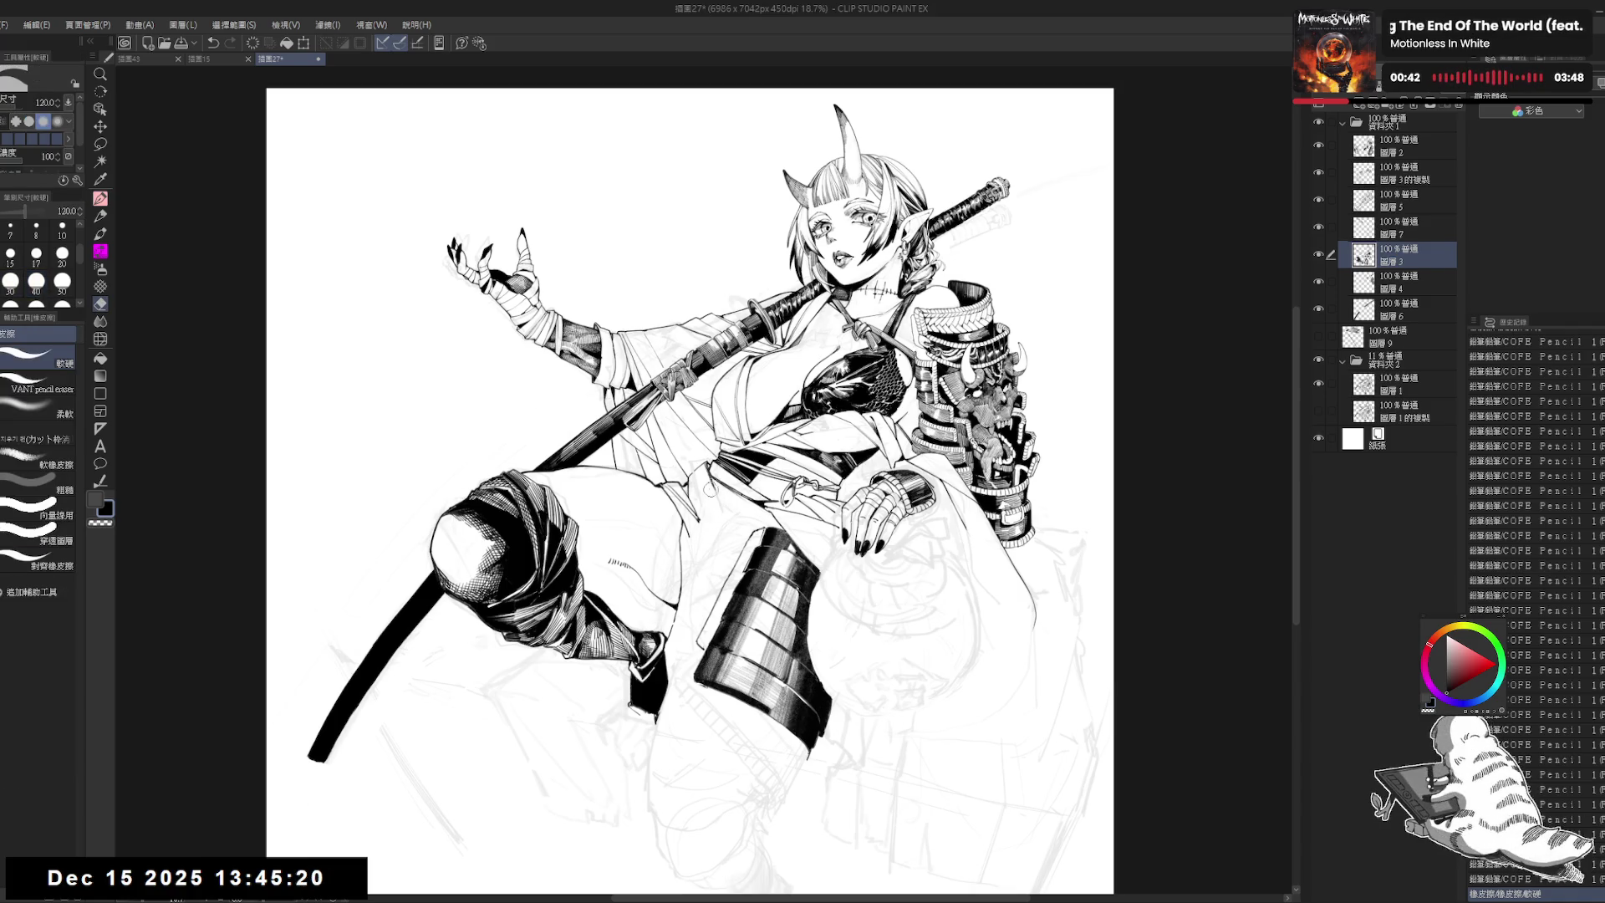
key(p)
drag(712, 489, 735, 468)
key(bracketright)
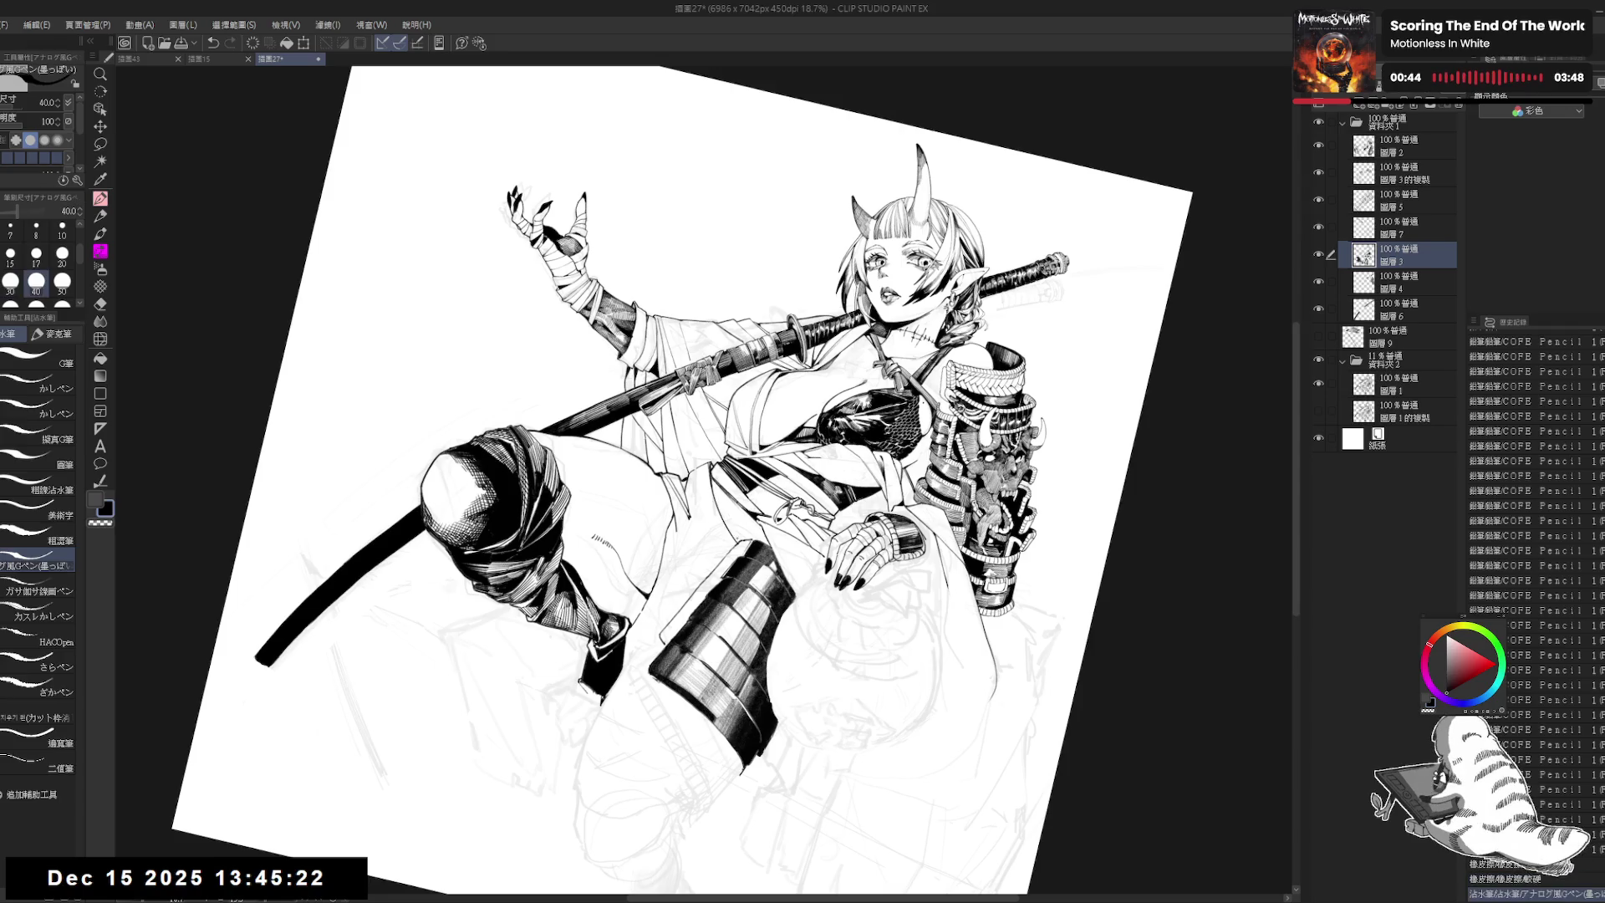
key(ctrl+y)
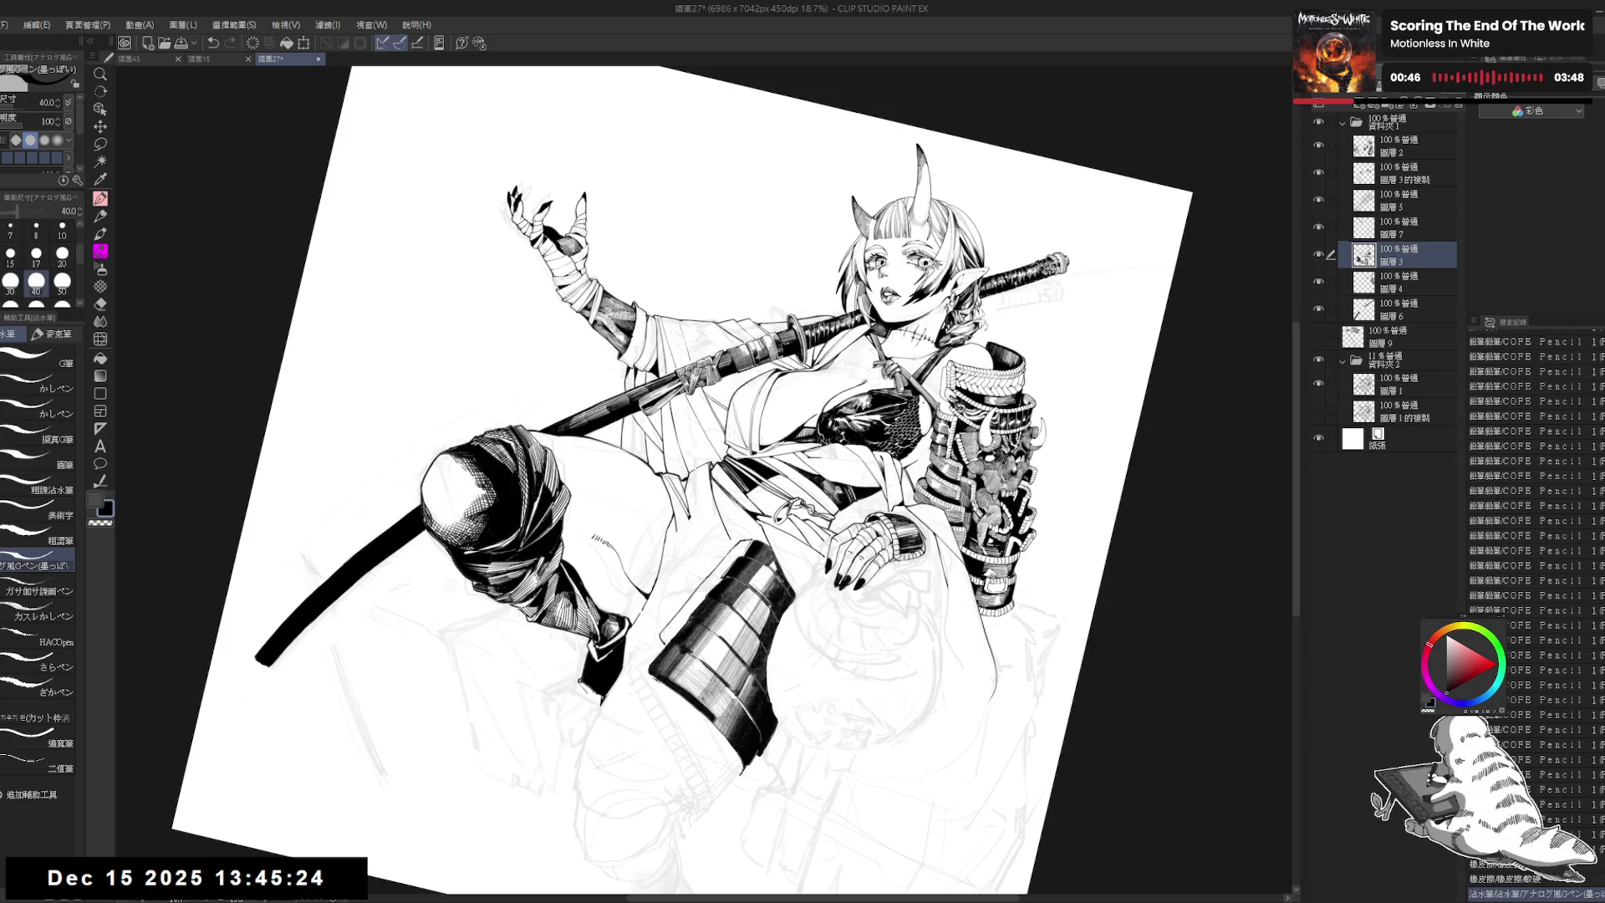
drag(724, 507, 730, 528)
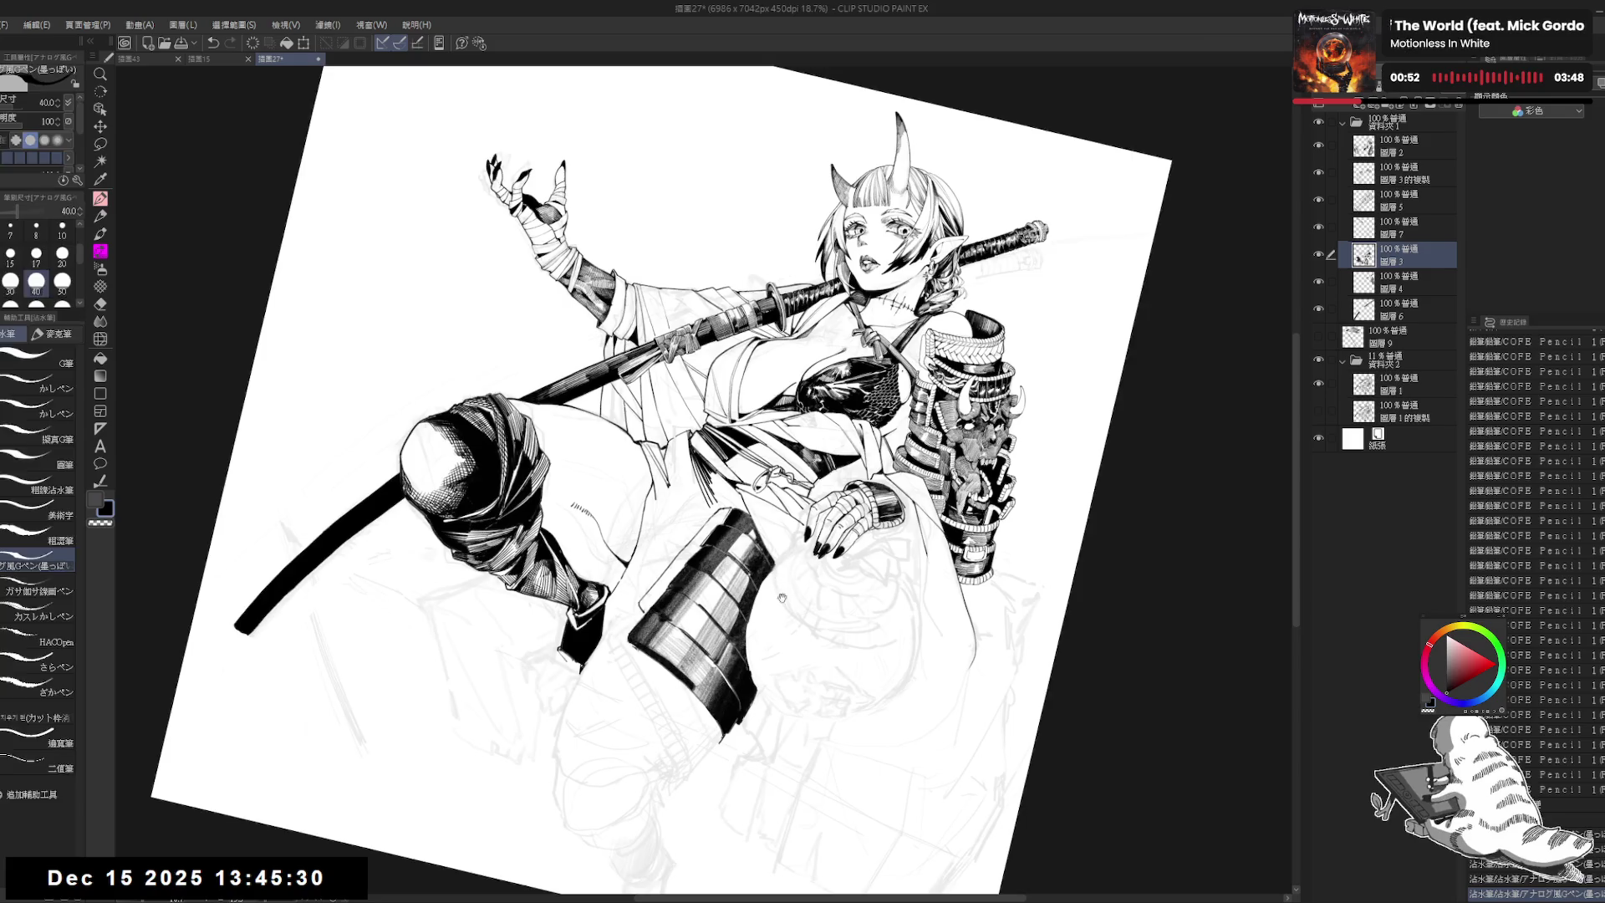
key(e)
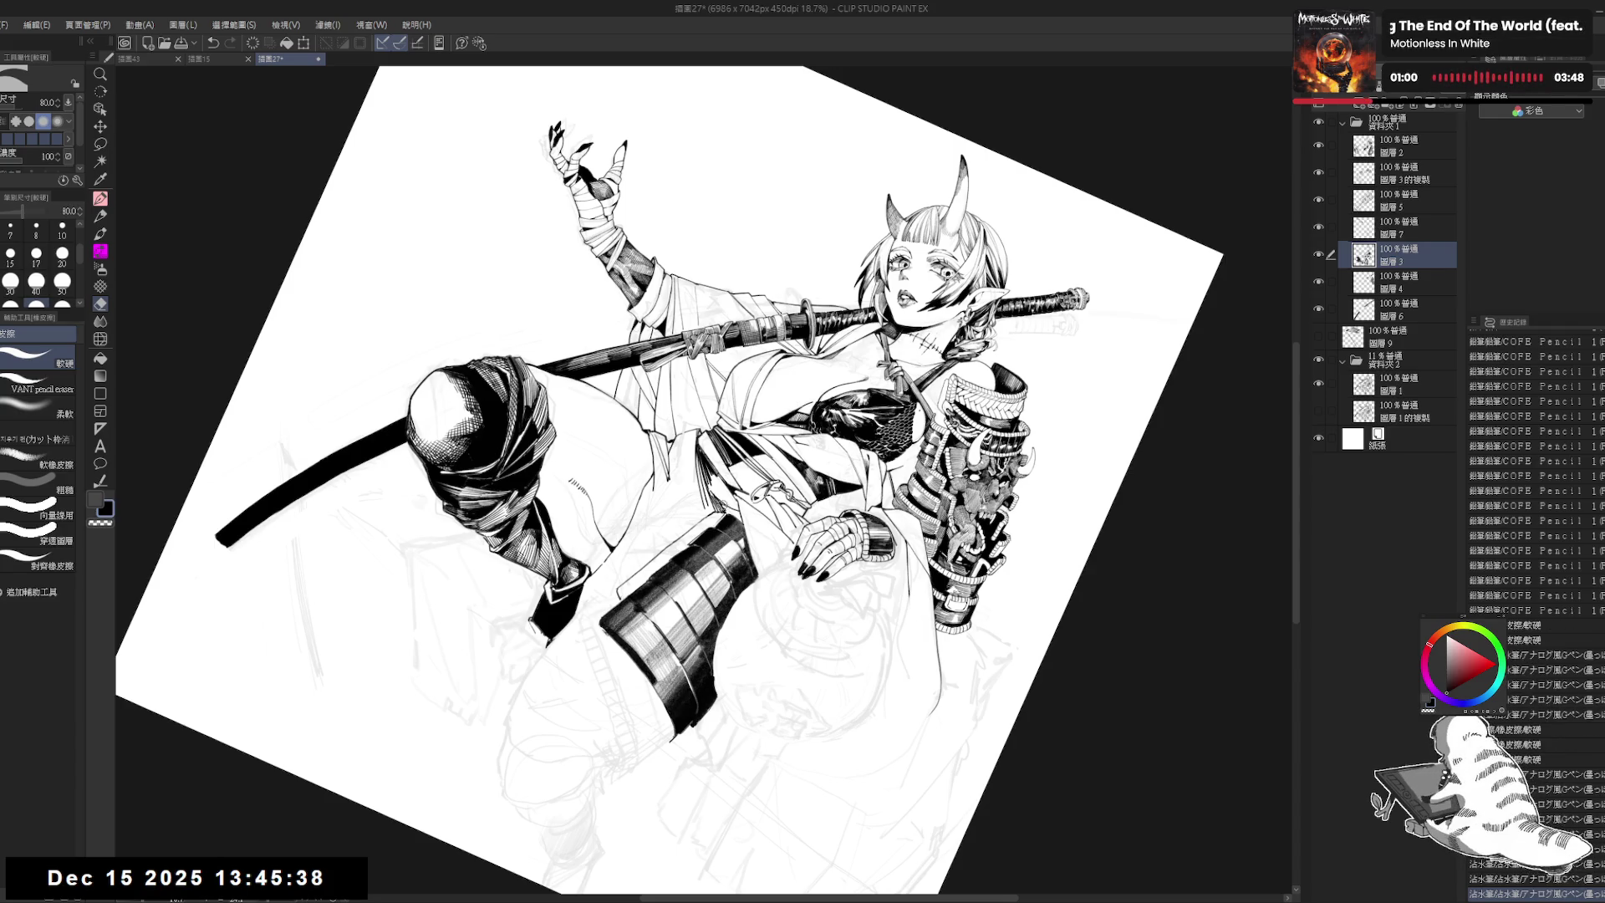
key(p)
Step: Straighten the view, select layer 圖層2 and hide the 資料夾2 pencil sketch folder
key(ctrl+@)
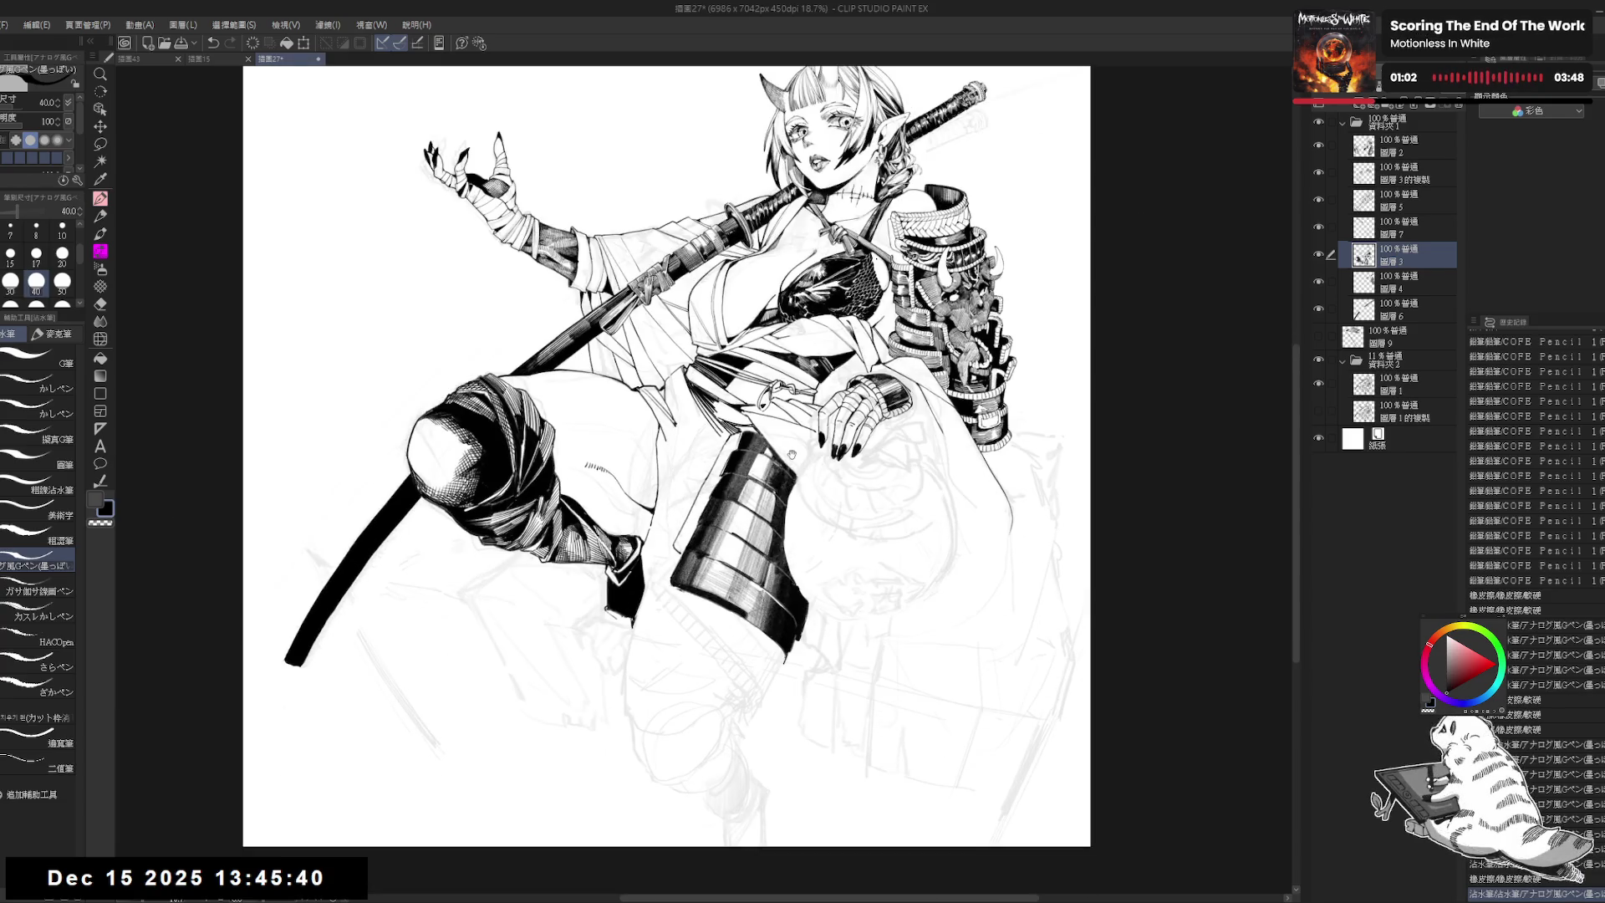
scroll(758, 66, down, 1)
drag(603, 711, 620, 705)
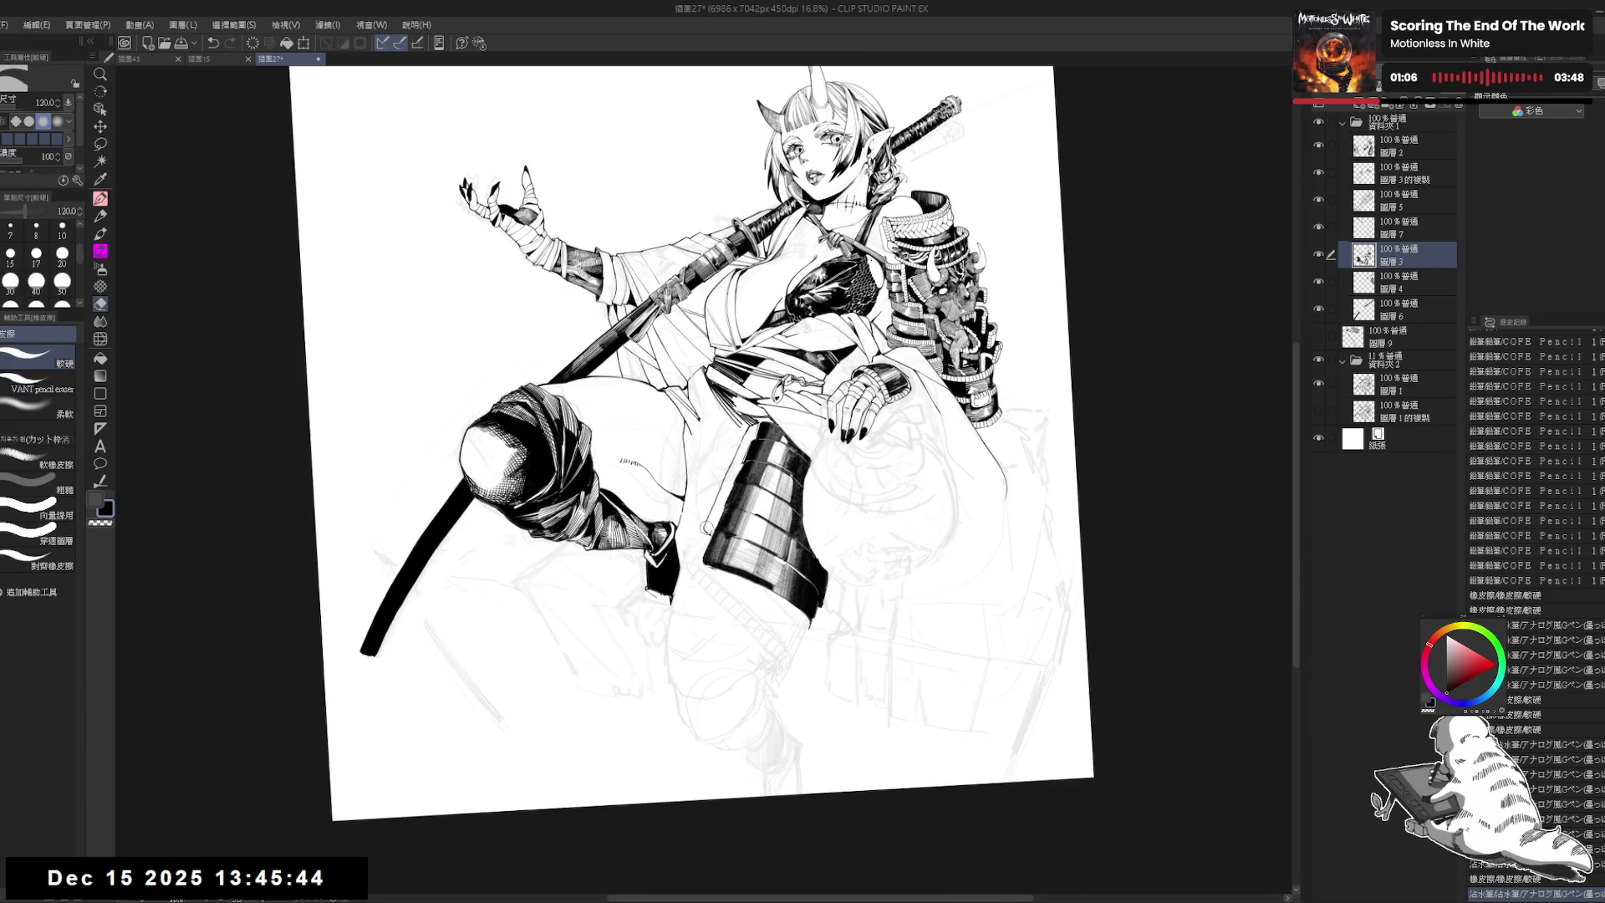
key(r)
key(ctrl+@)
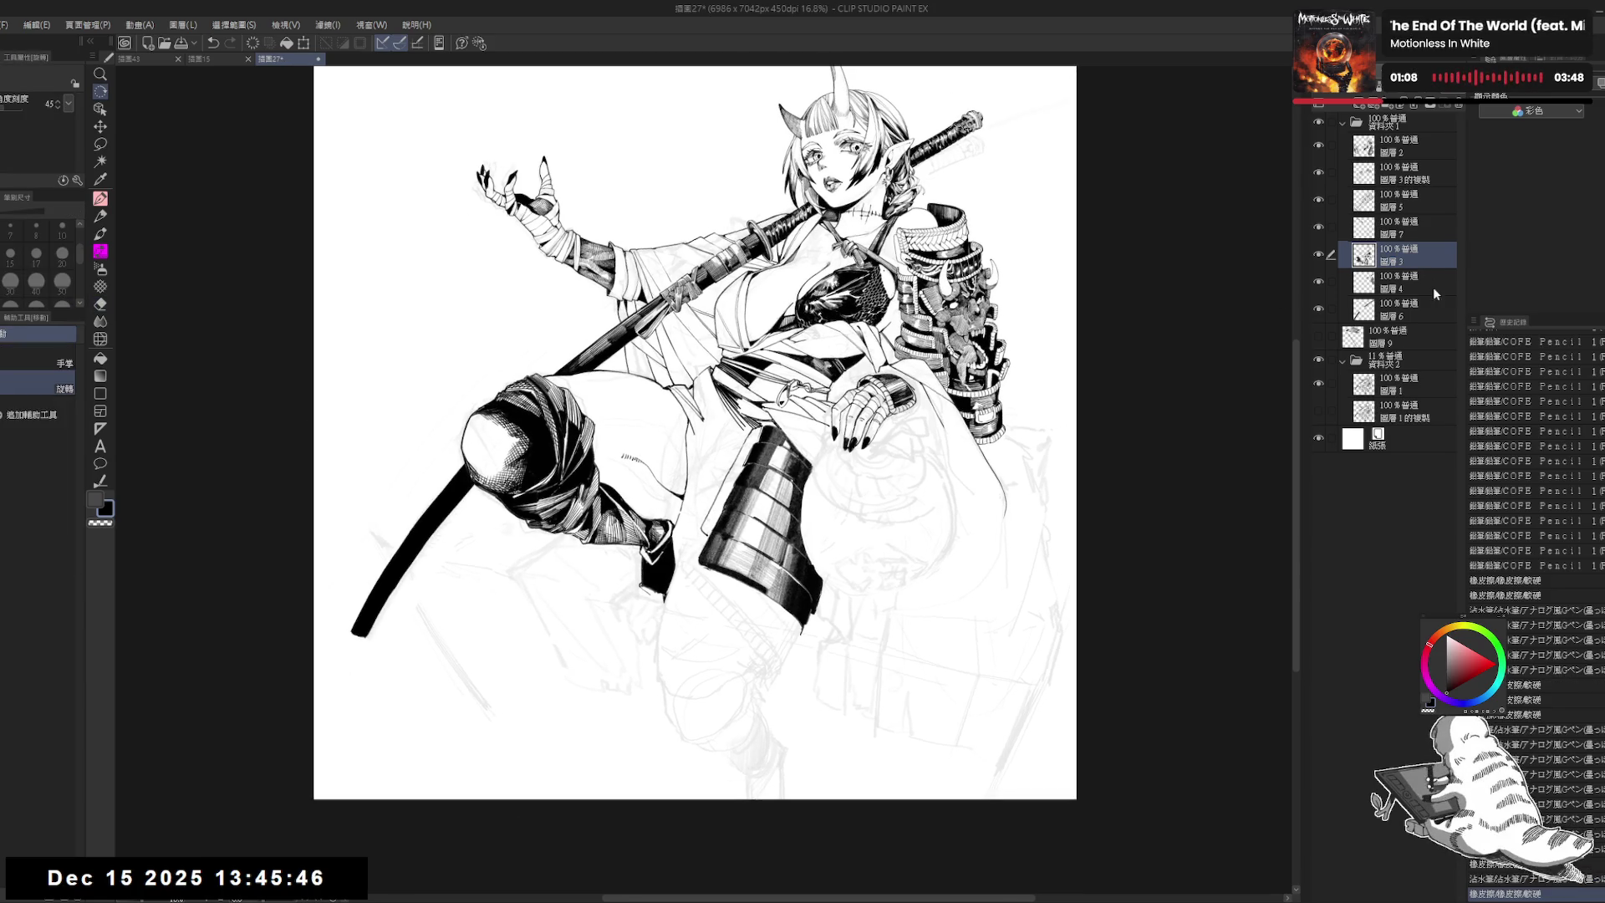
click(1393, 158)
drag(1056, 373, 1061, 383)
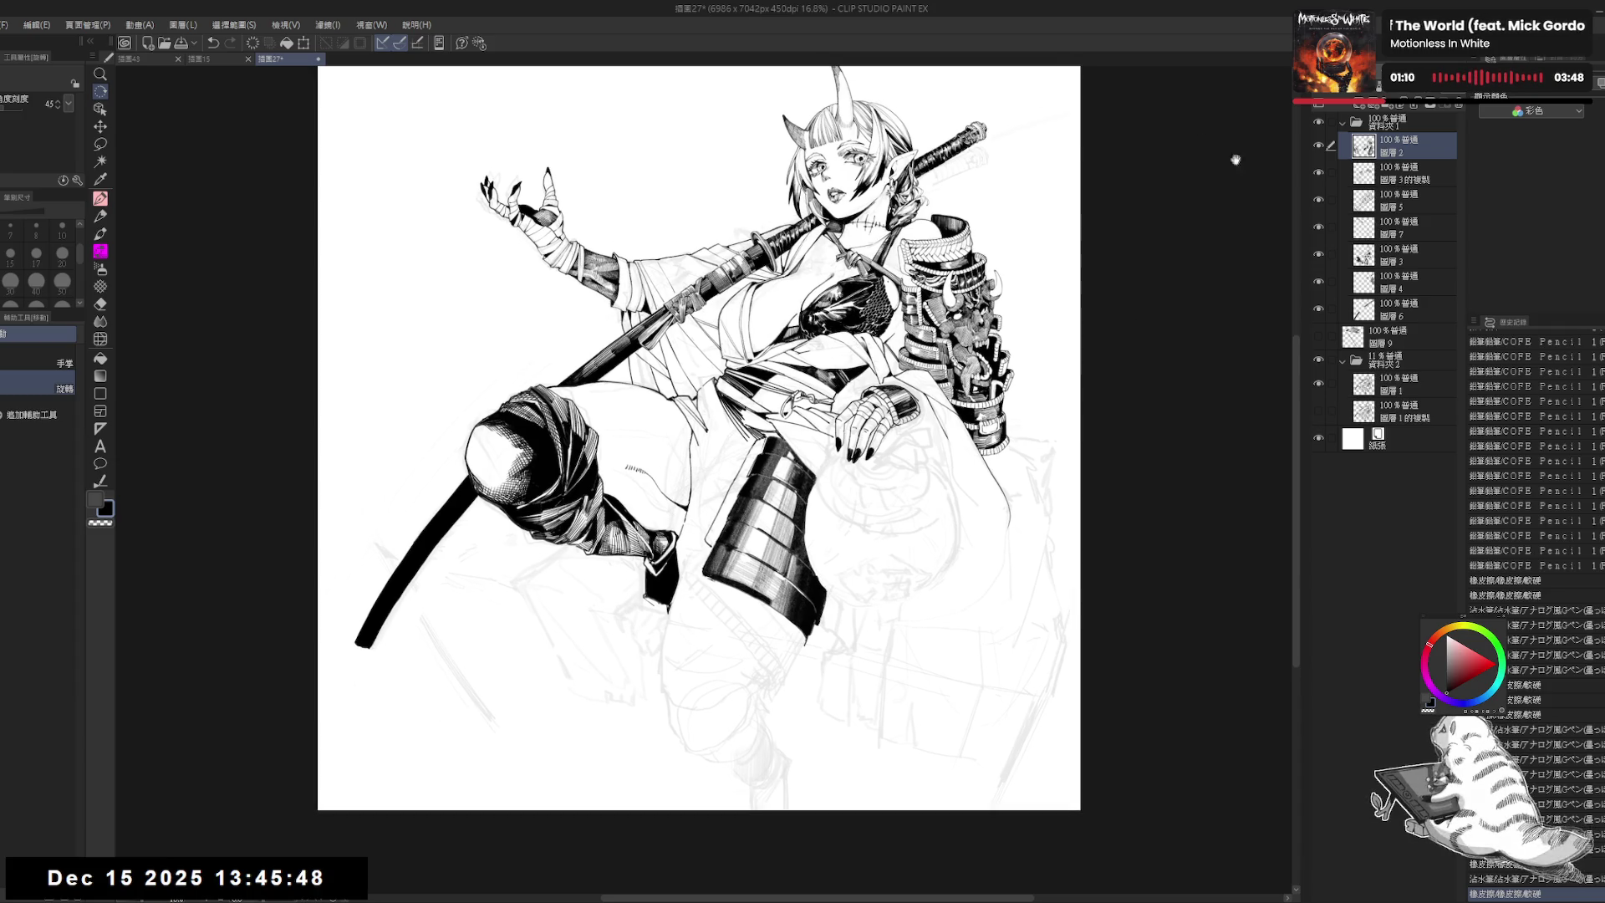
scroll(1051, 339, up, 5)
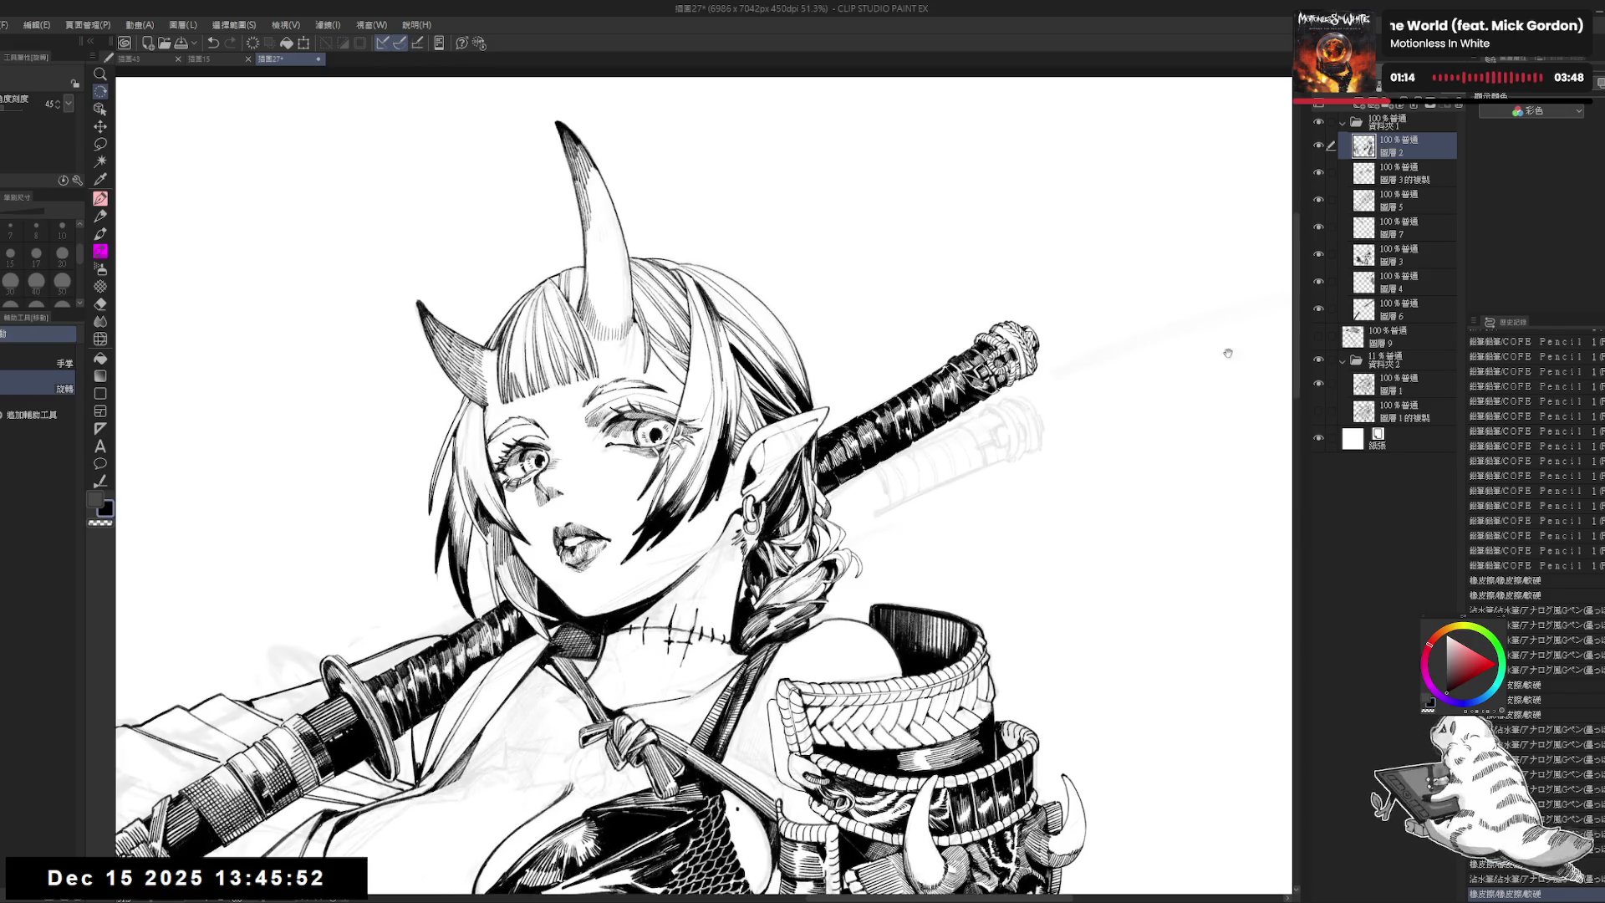
click(1318, 361)
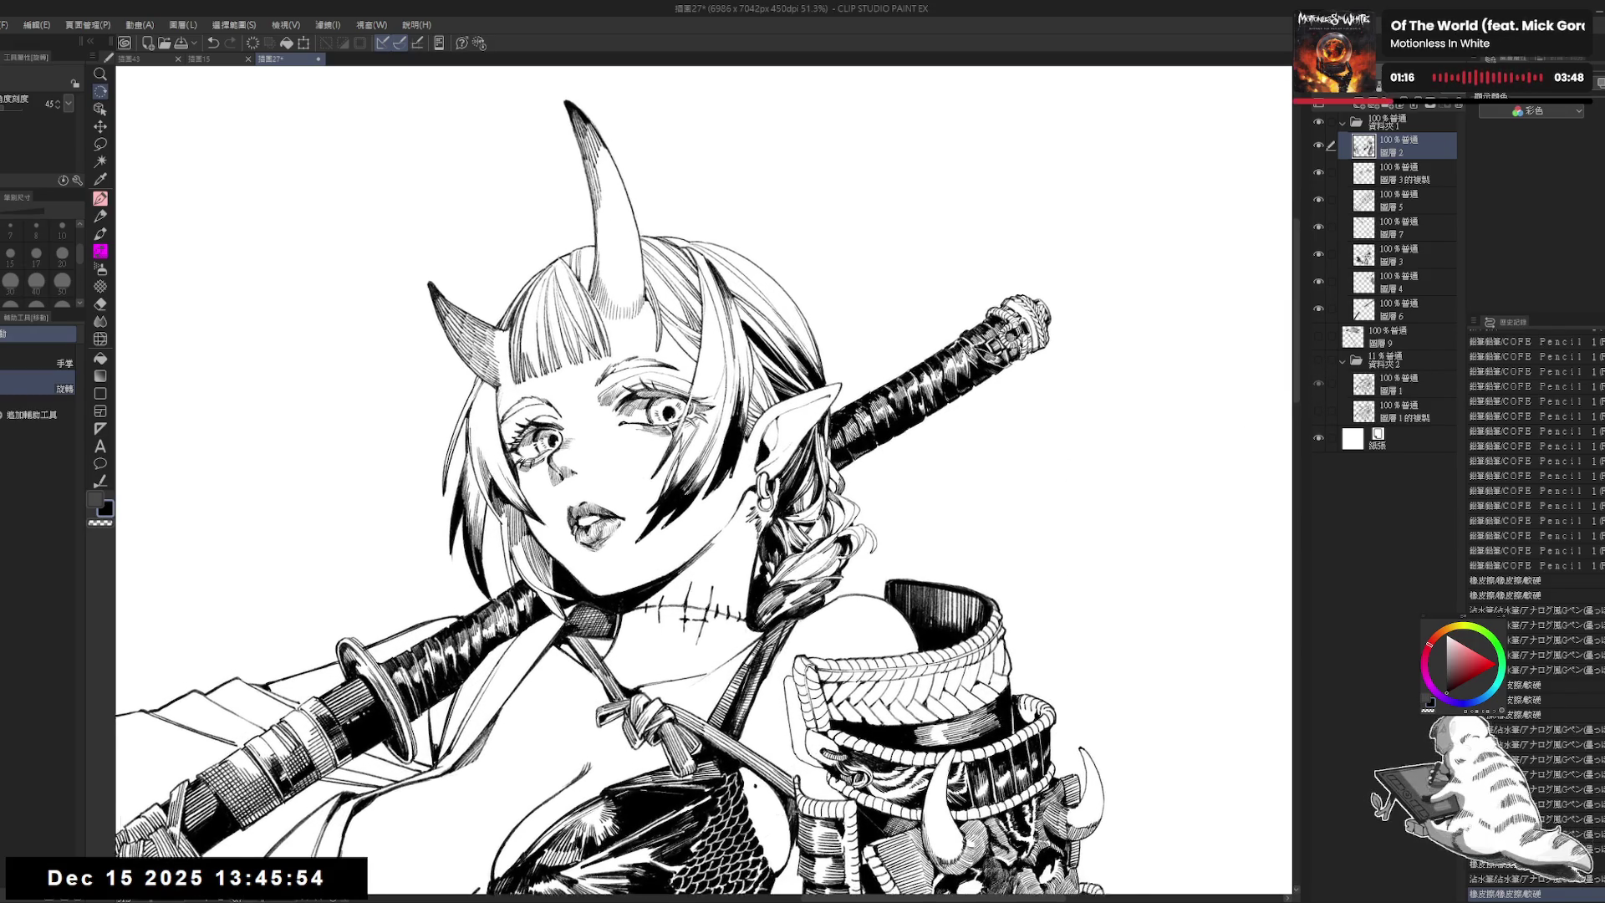
Step: Erase stray dark marks around the sword pommel, with the brush reduced to size 30
key(e)
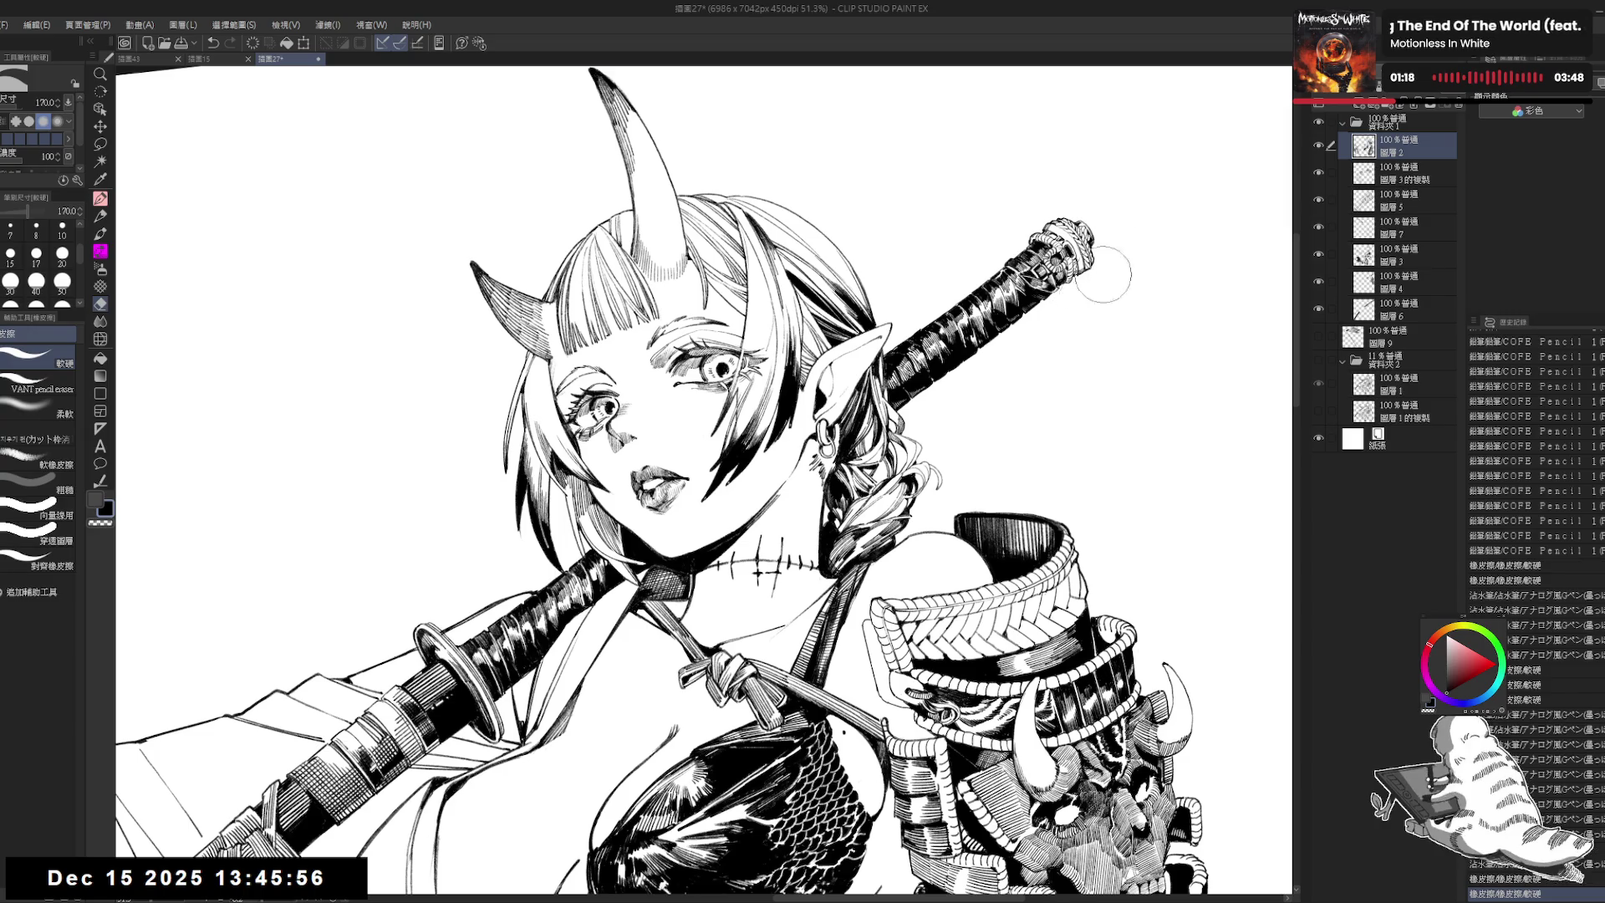
key(r)
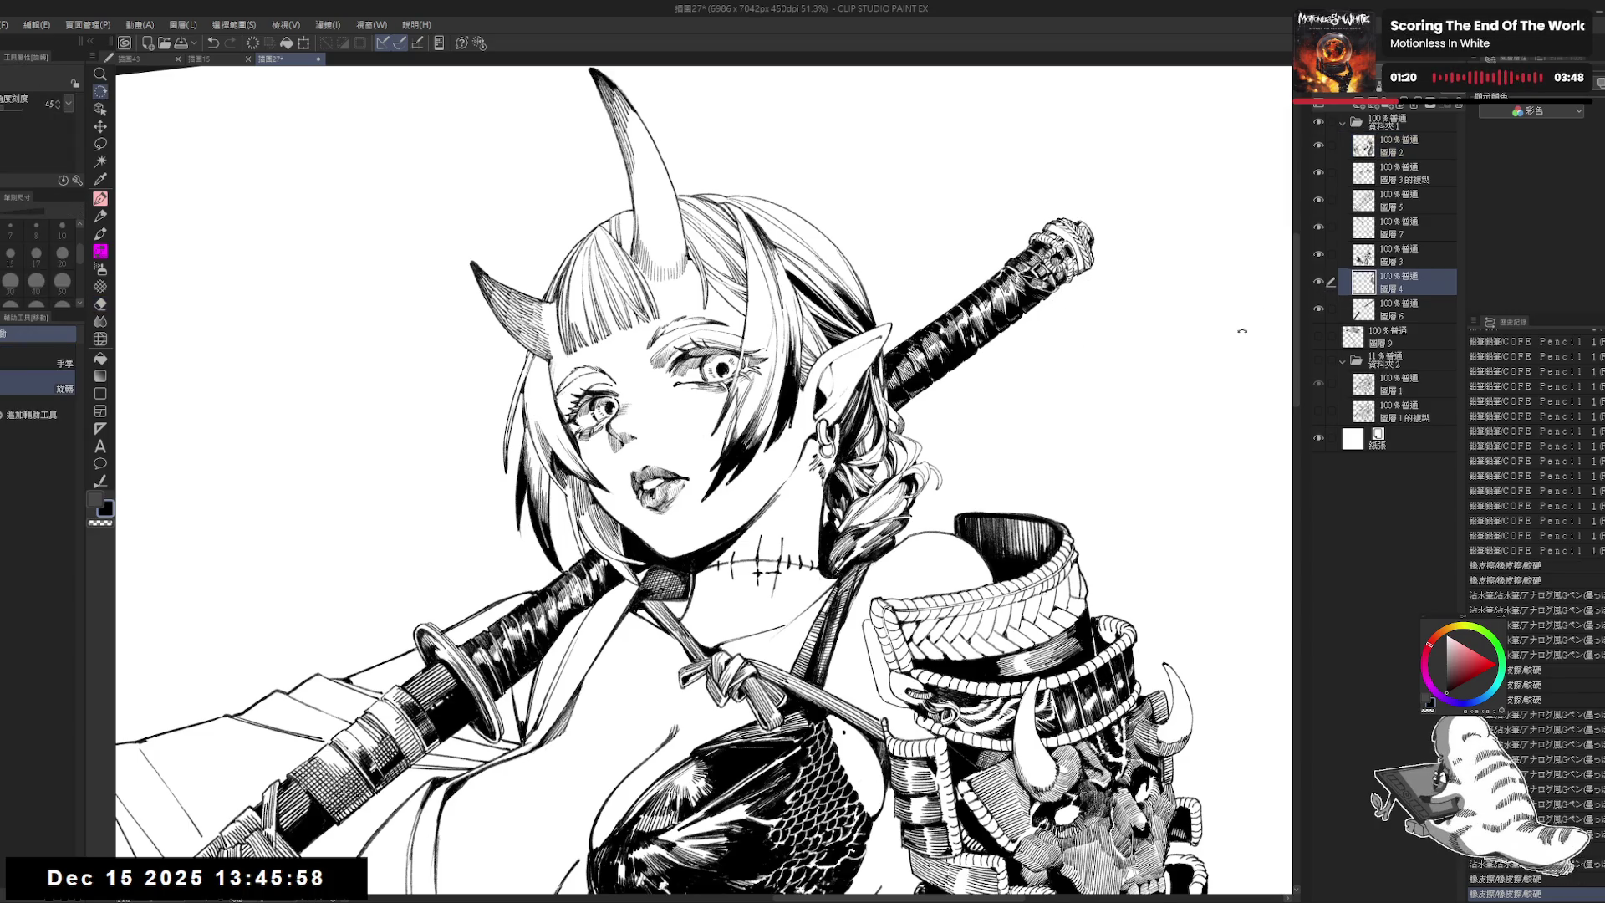
drag(1242, 331, 1228, 367)
key(p)
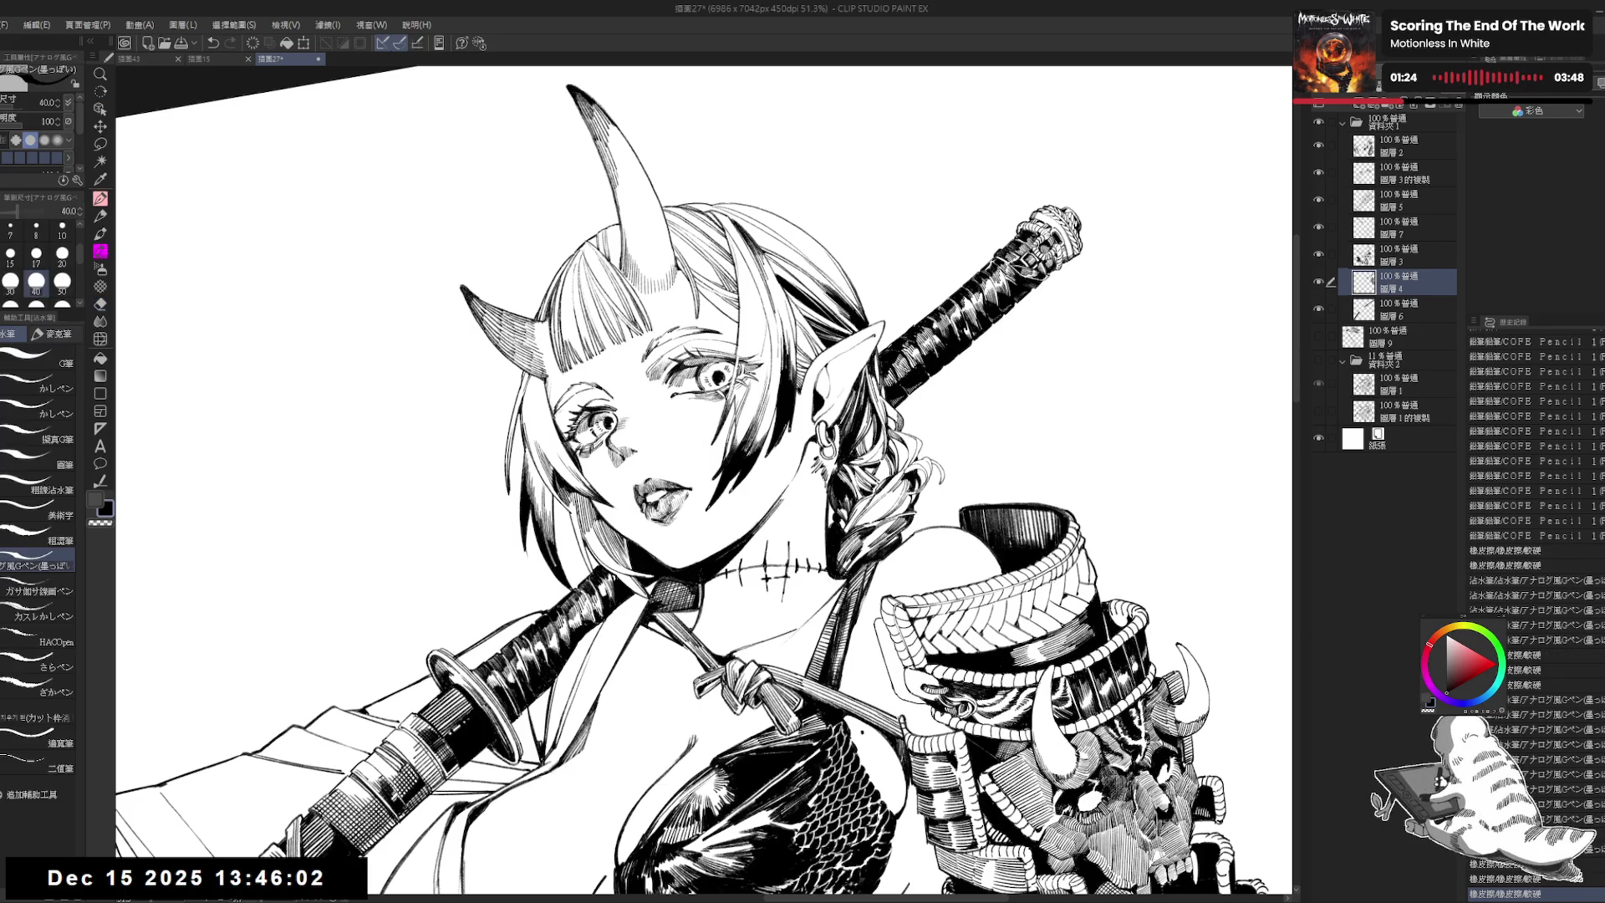
drag(1055, 224, 1066, 268)
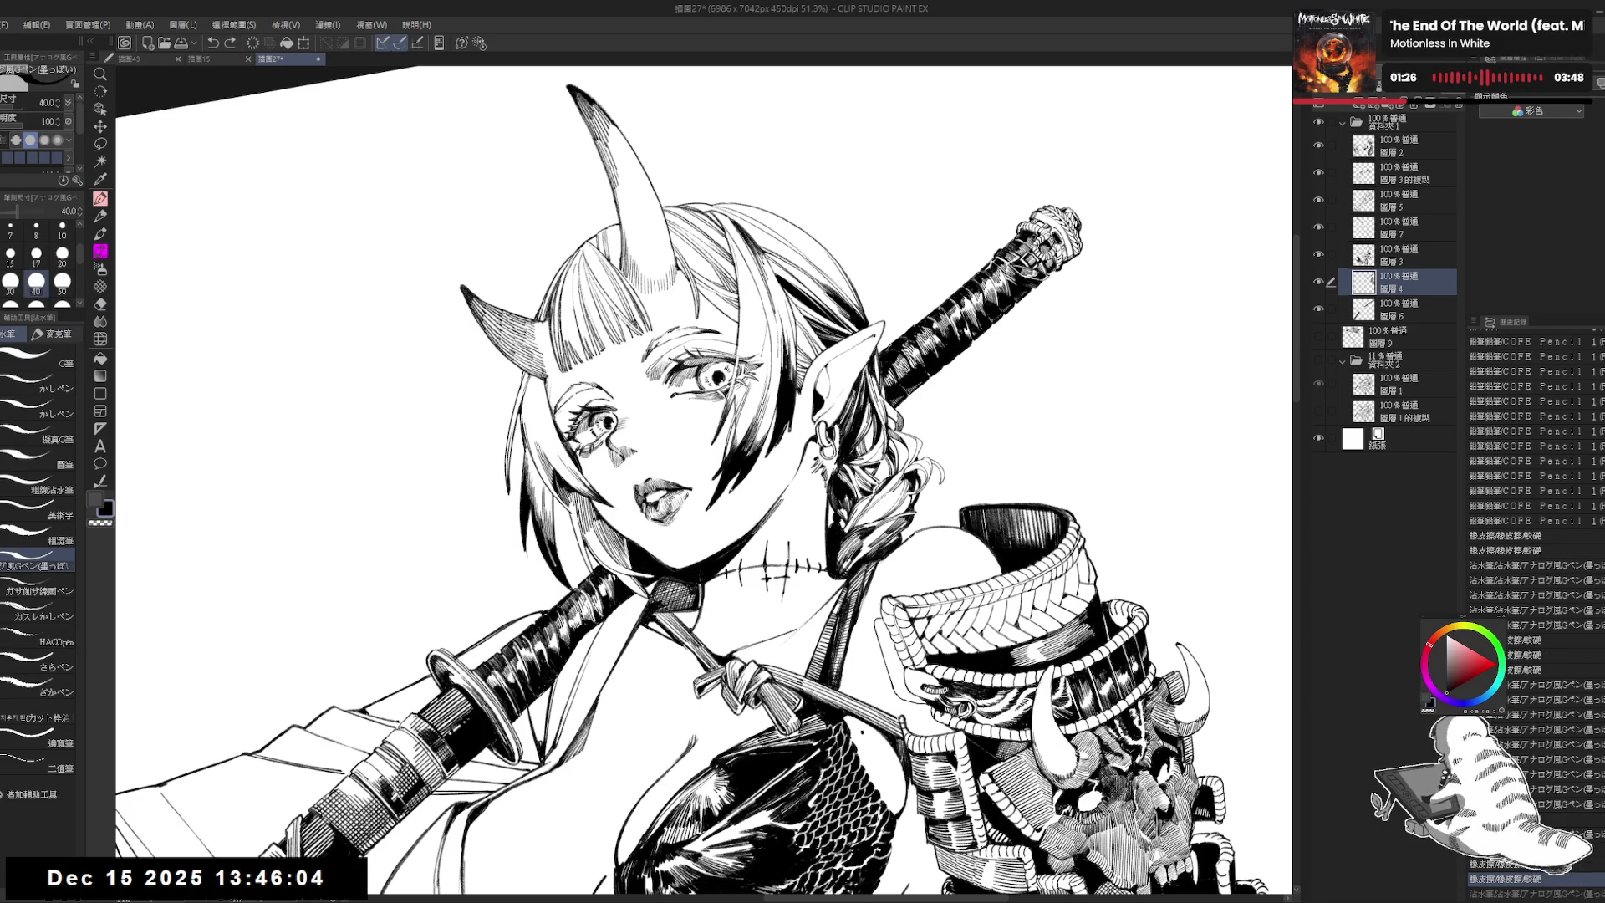
key(bracketleft)
key(e)
mouse_move(1040, 271)
mouse_down()
mouse_move(1055, 288)
mouse_move(1038, 284)
mouse_move(1015, 351)
mouse_up()
key(r)
key(p)
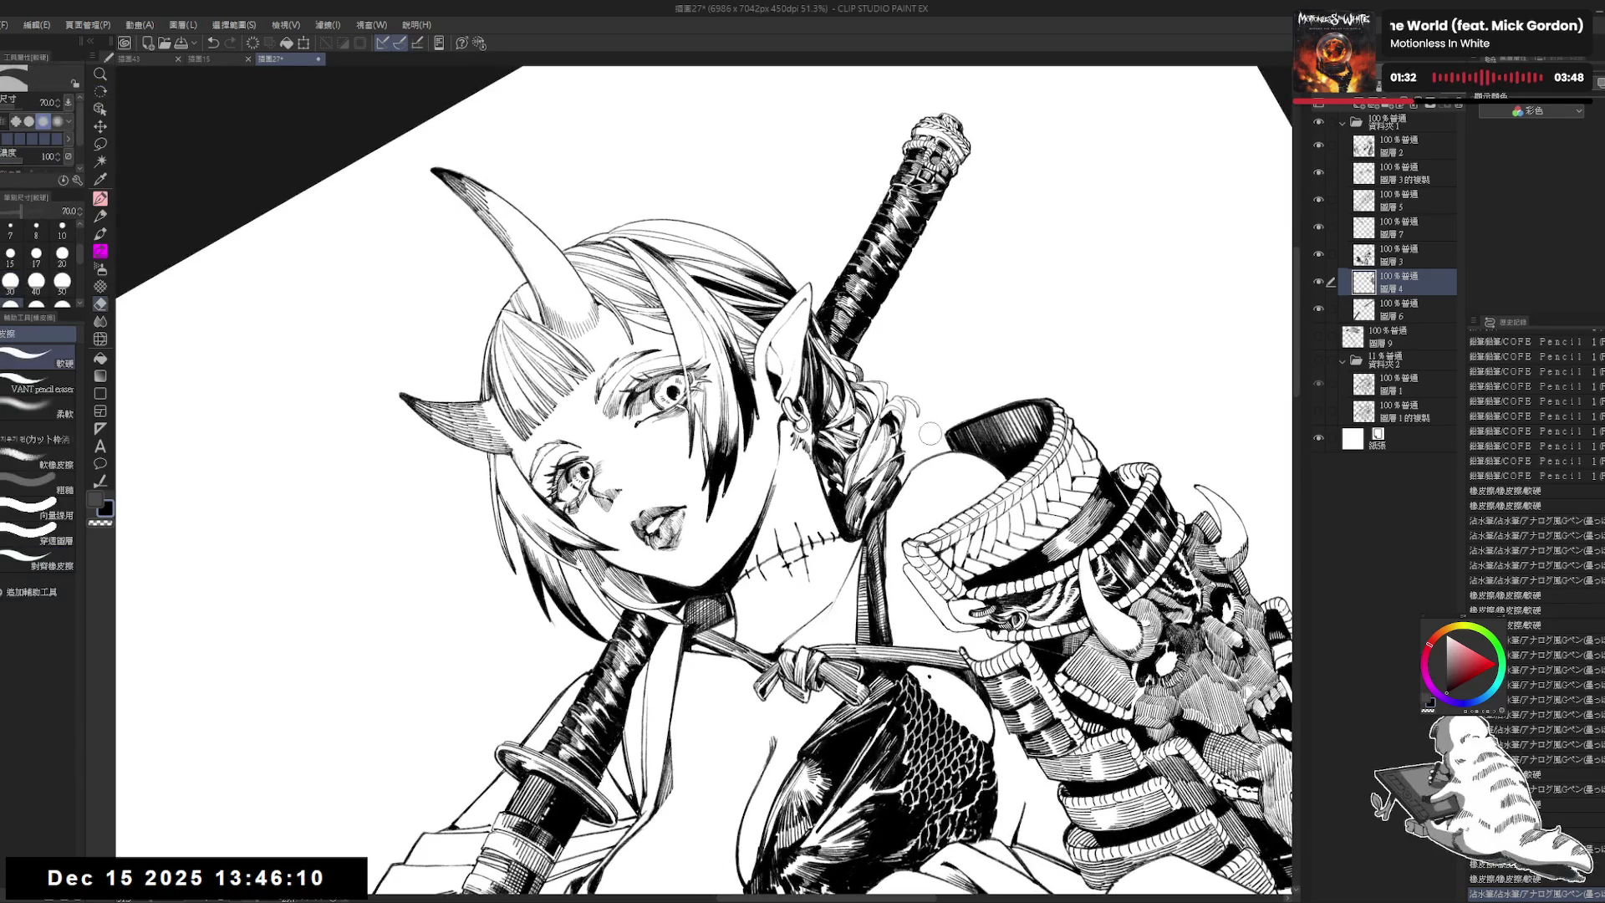
drag(916, 468, 941, 360)
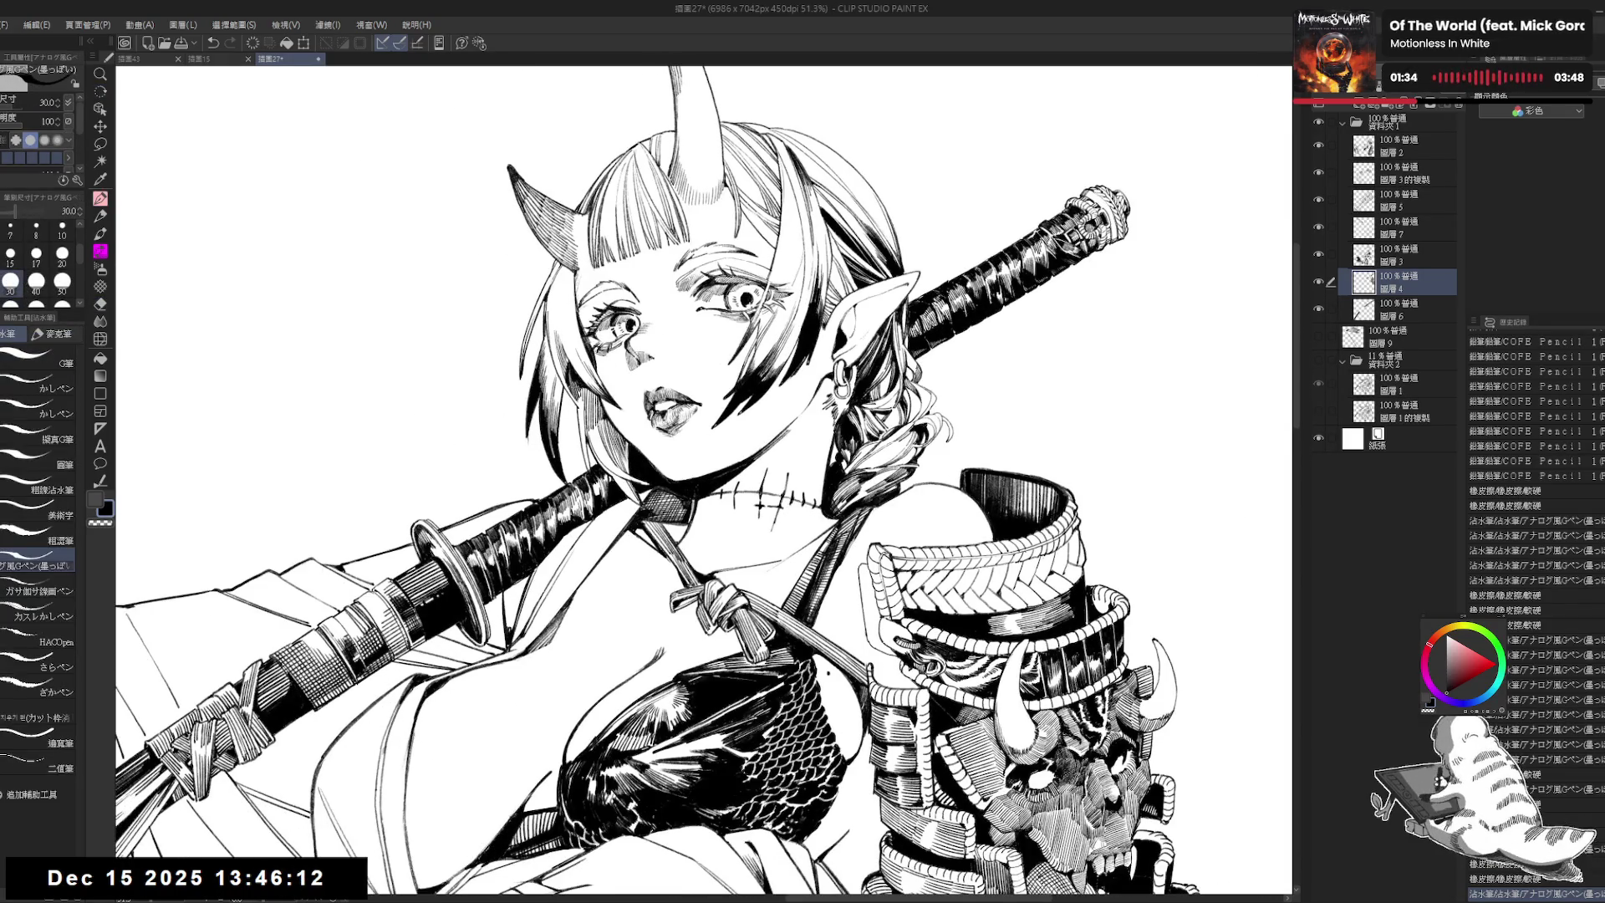
Step: Add small size-25 G-pen strokes to the hair beside the ear
scroll(875, 473, down, 1)
scroll(875, 473, down, 1)
scroll(875, 473, up, 1)
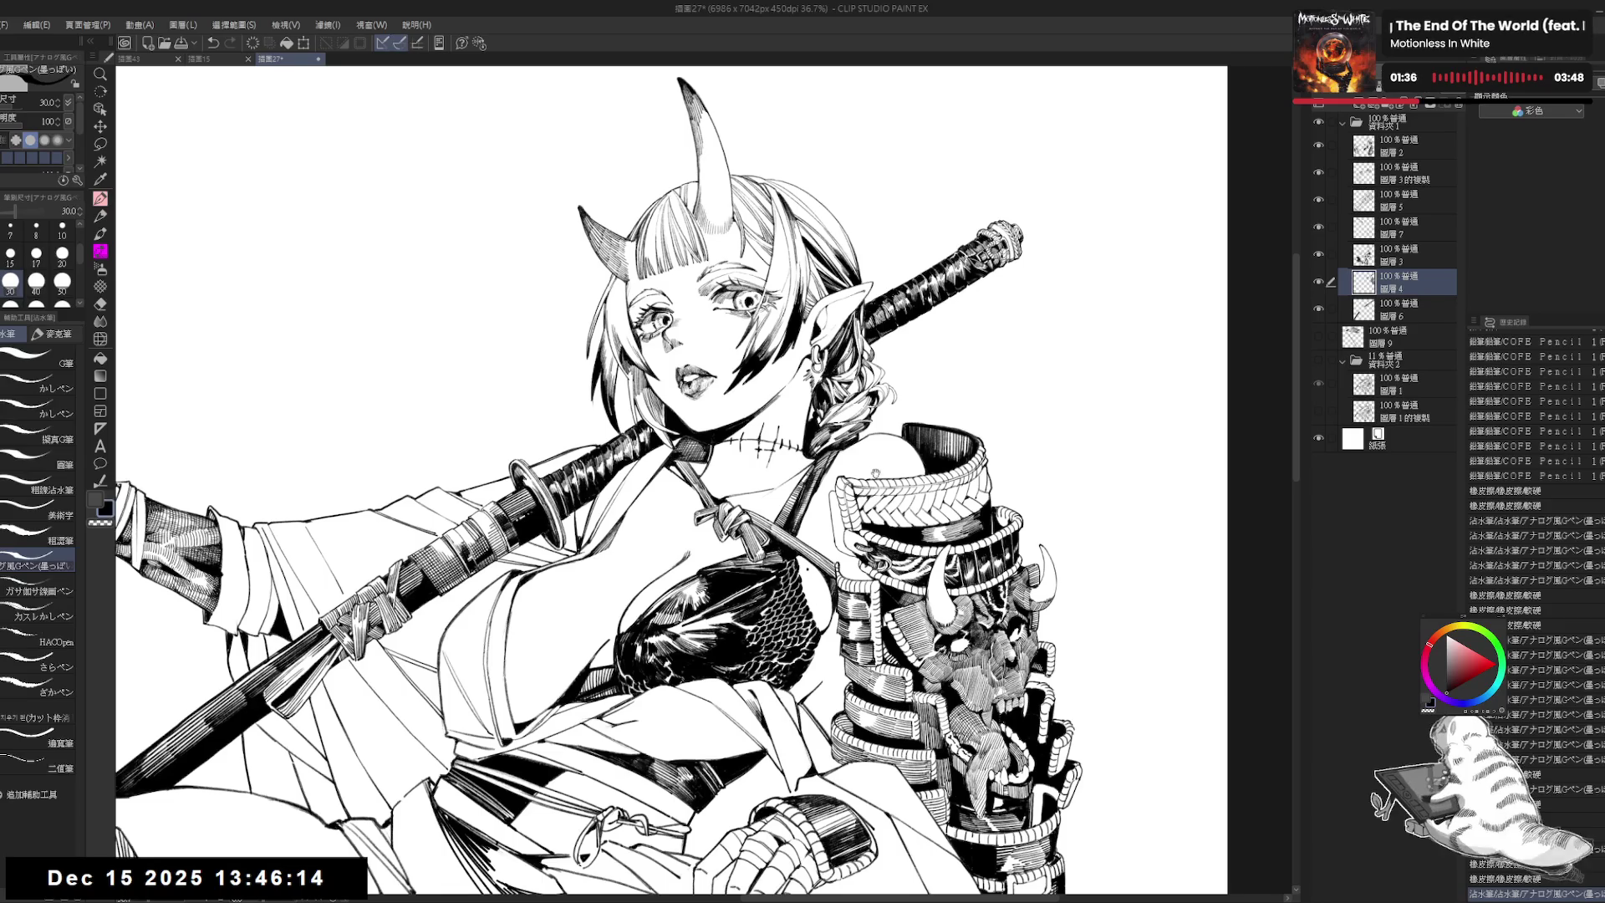
drag(875, 474, 746, 365)
key(e)
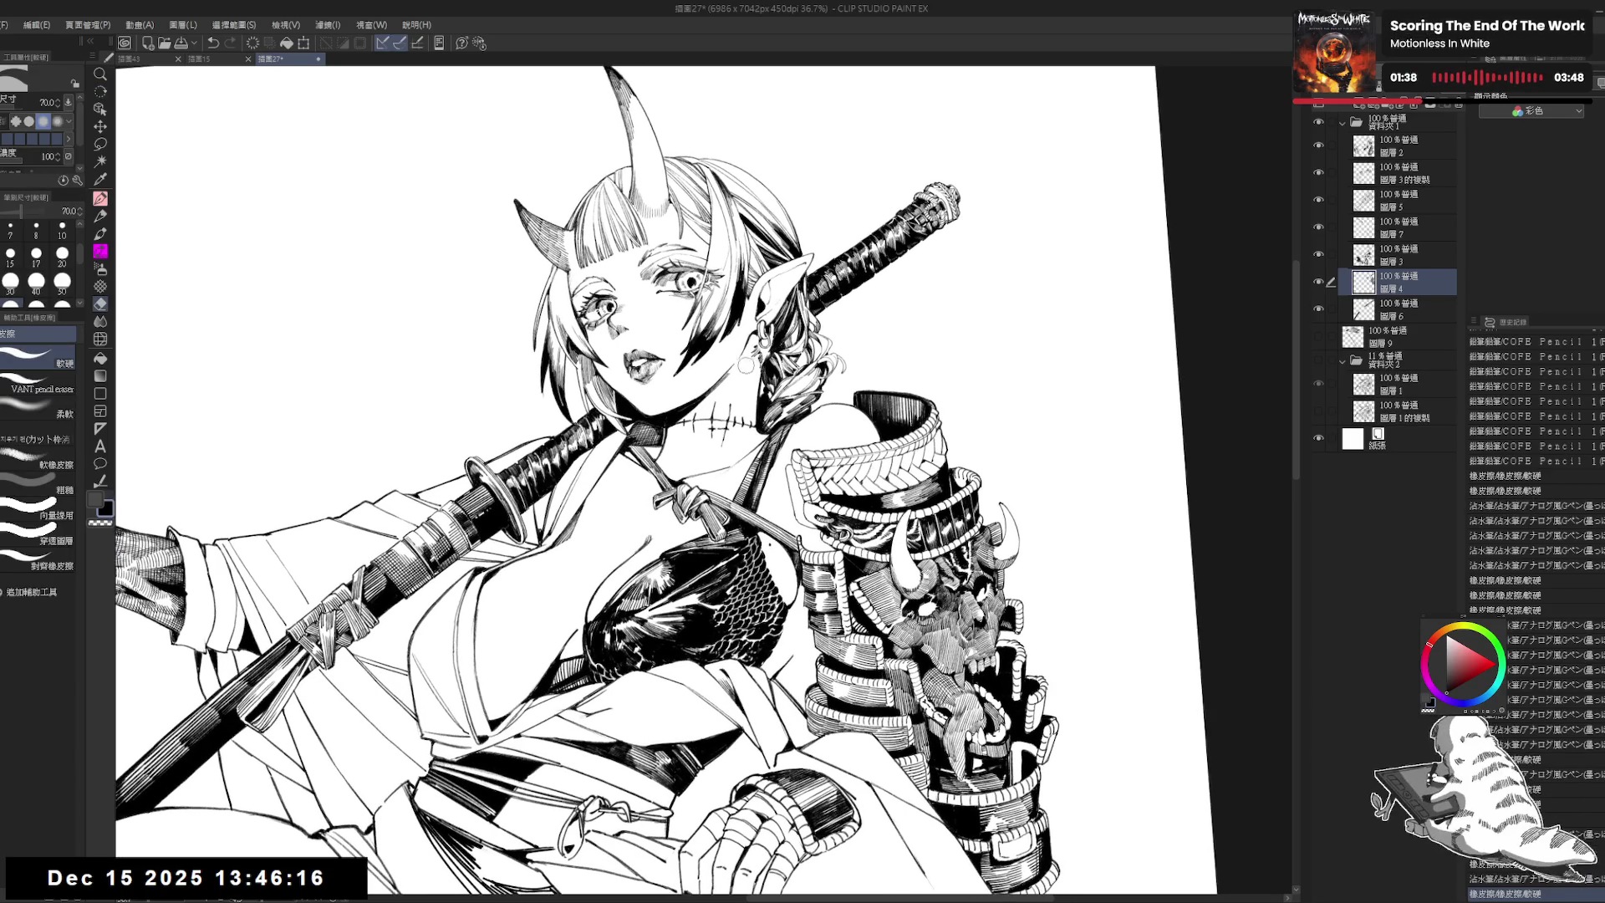
key(p)
drag(768, 330, 776, 353)
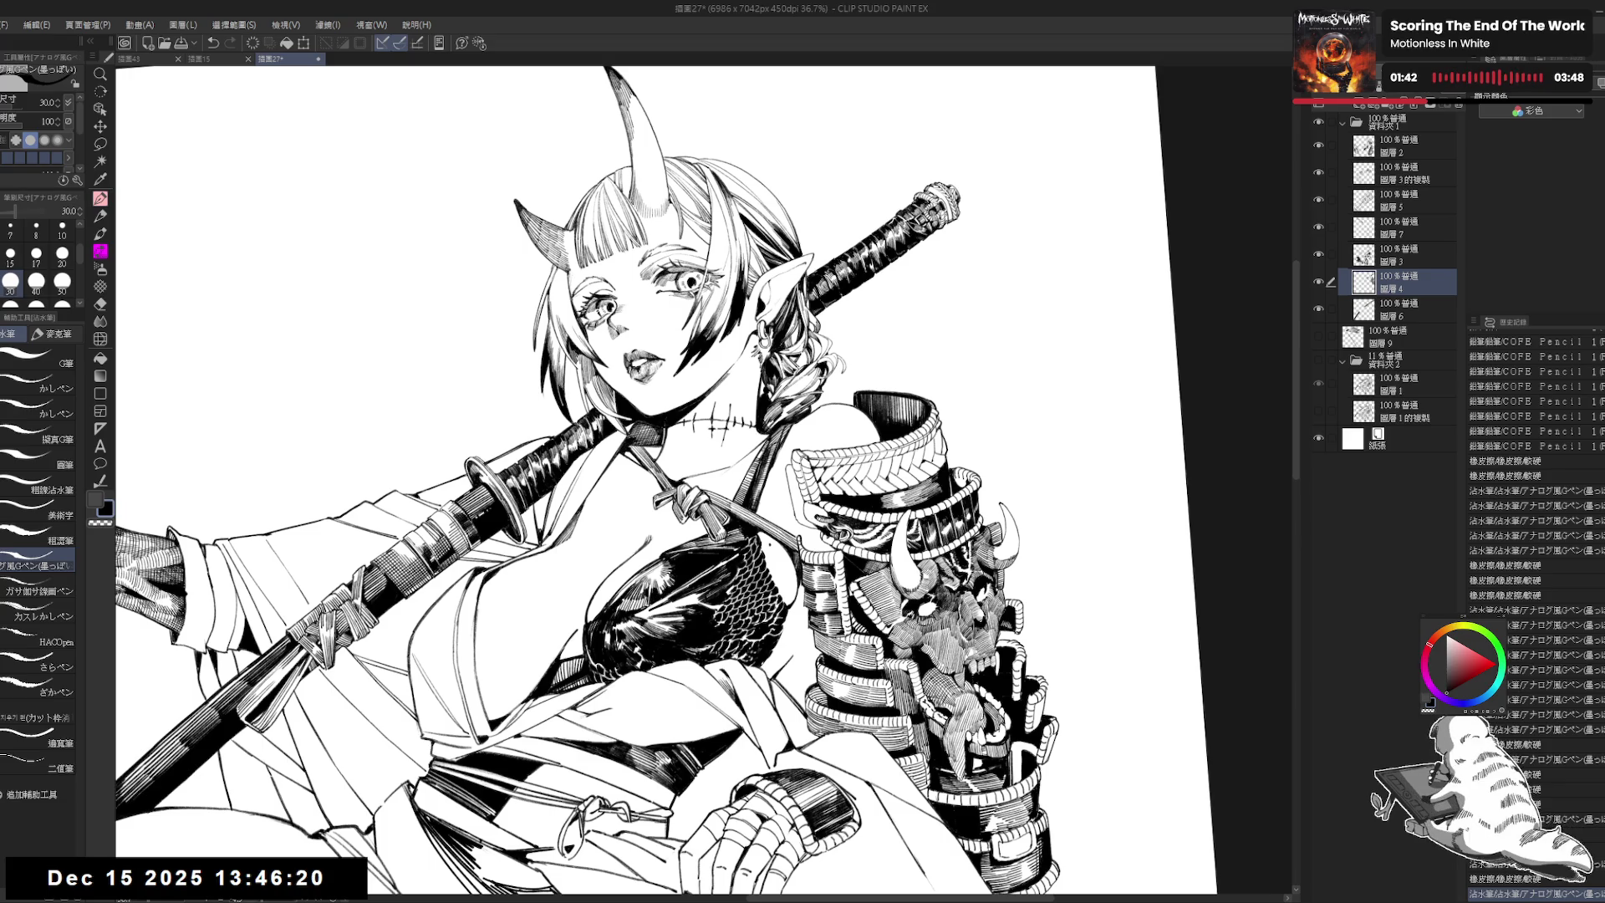
mouse_move(769, 335)
mouse_down()
mouse_move(835, 301)
mouse_move(856, 385)
mouse_up()
key(bracketleft)
drag(855, 359, 857, 386)
drag(855, 359, 835, 411)
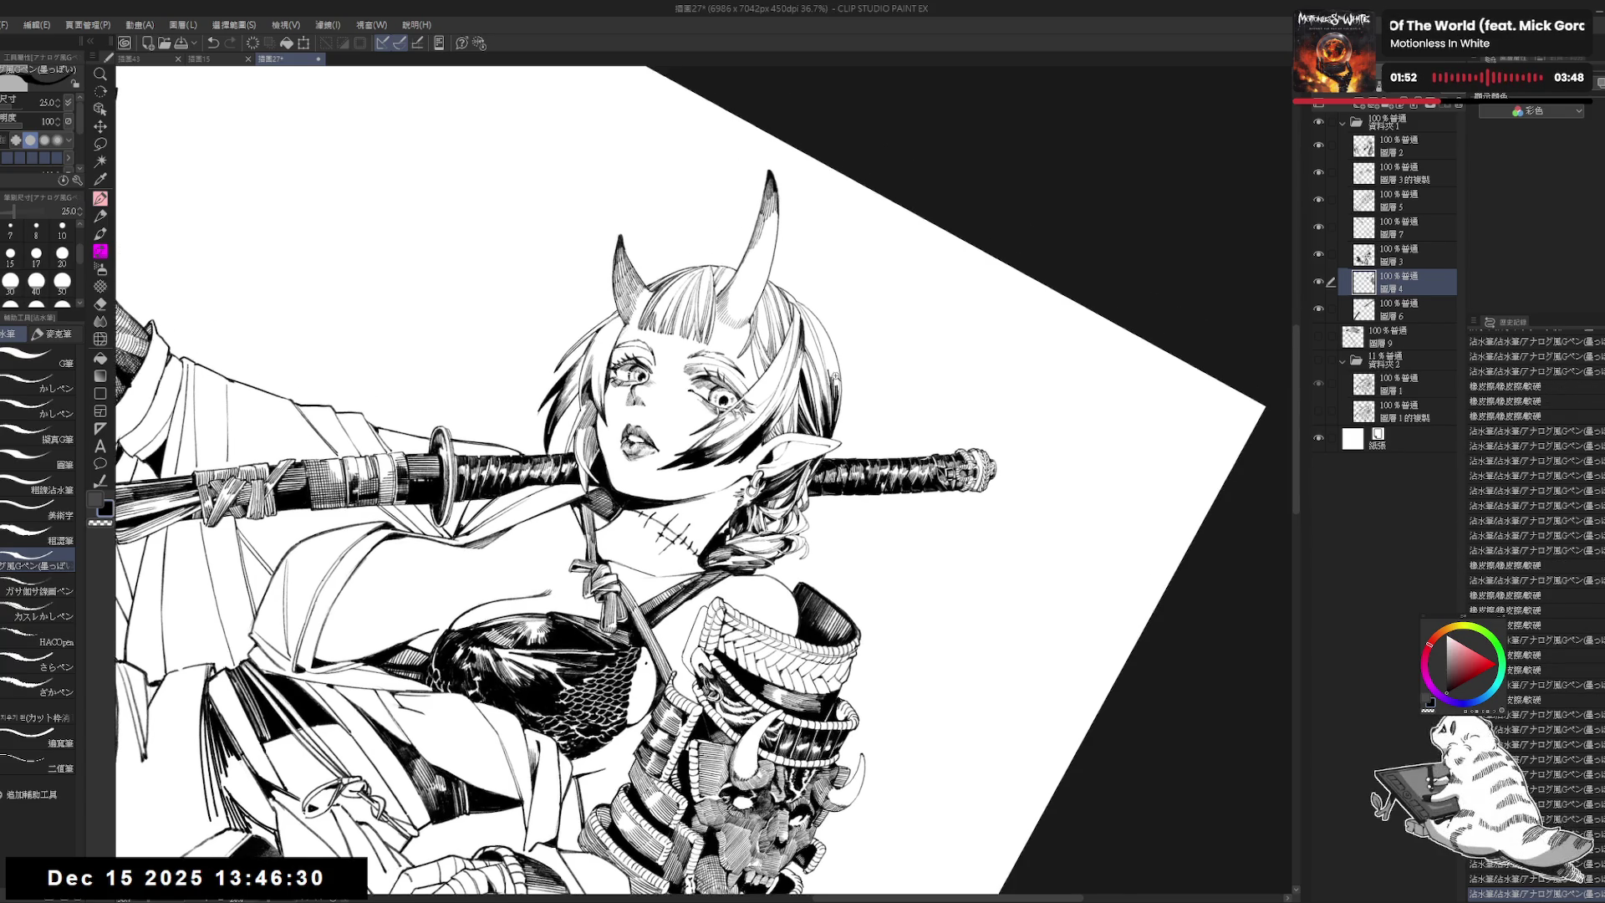
Step: Redraw short ink strokes at the ear tip after erasing and undoing the first attempt
scroll(835, 347, up, 1)
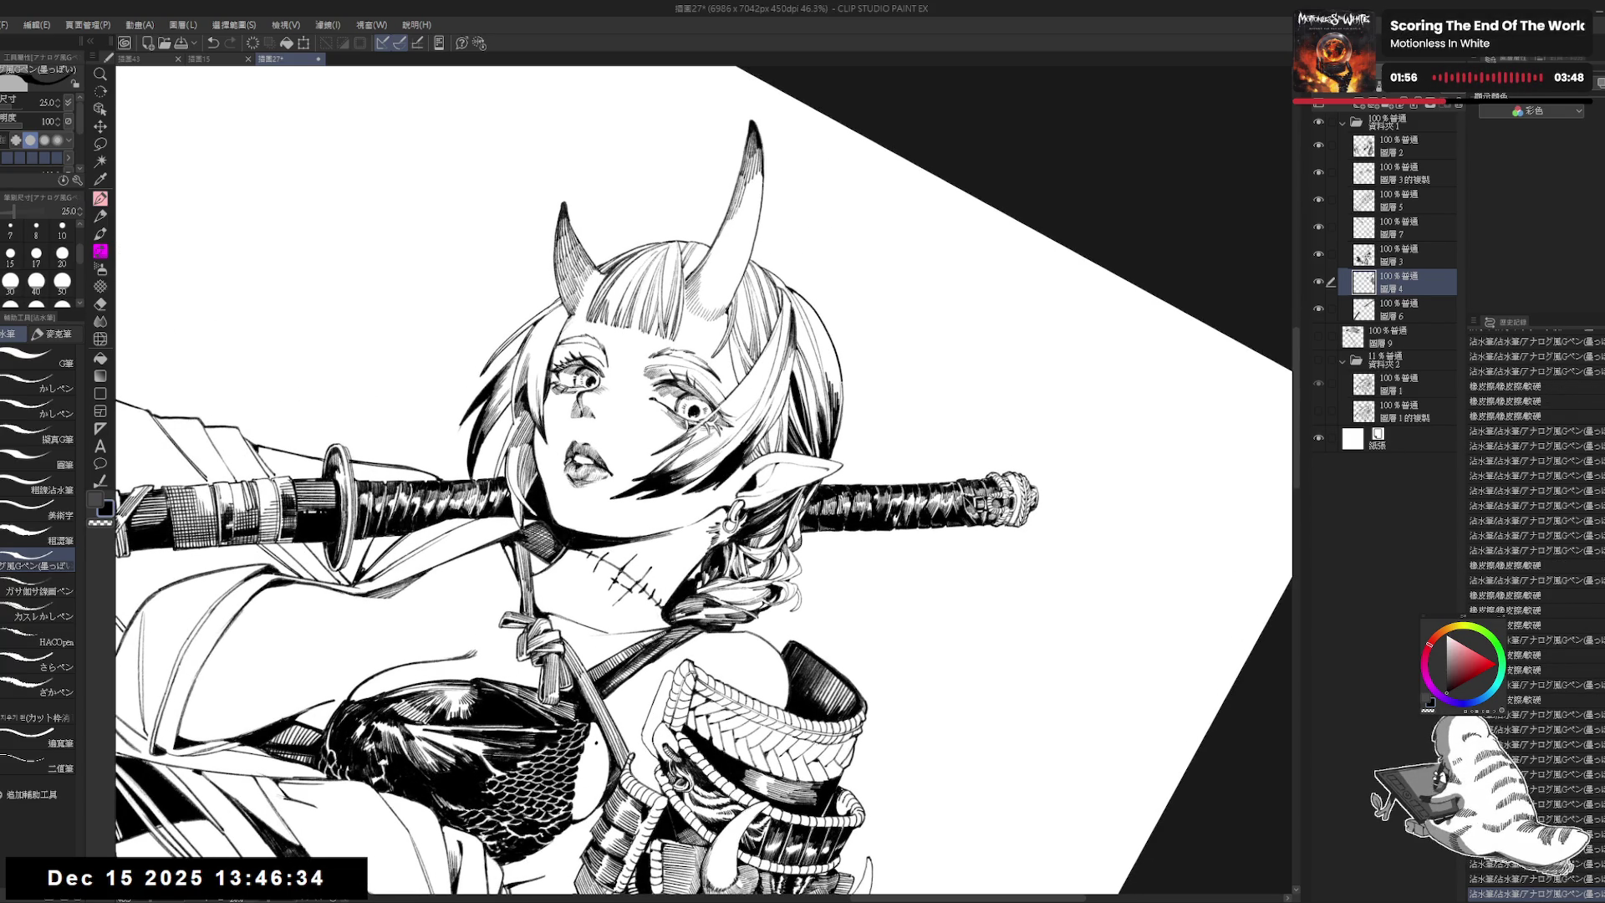
key(ctrl+@)
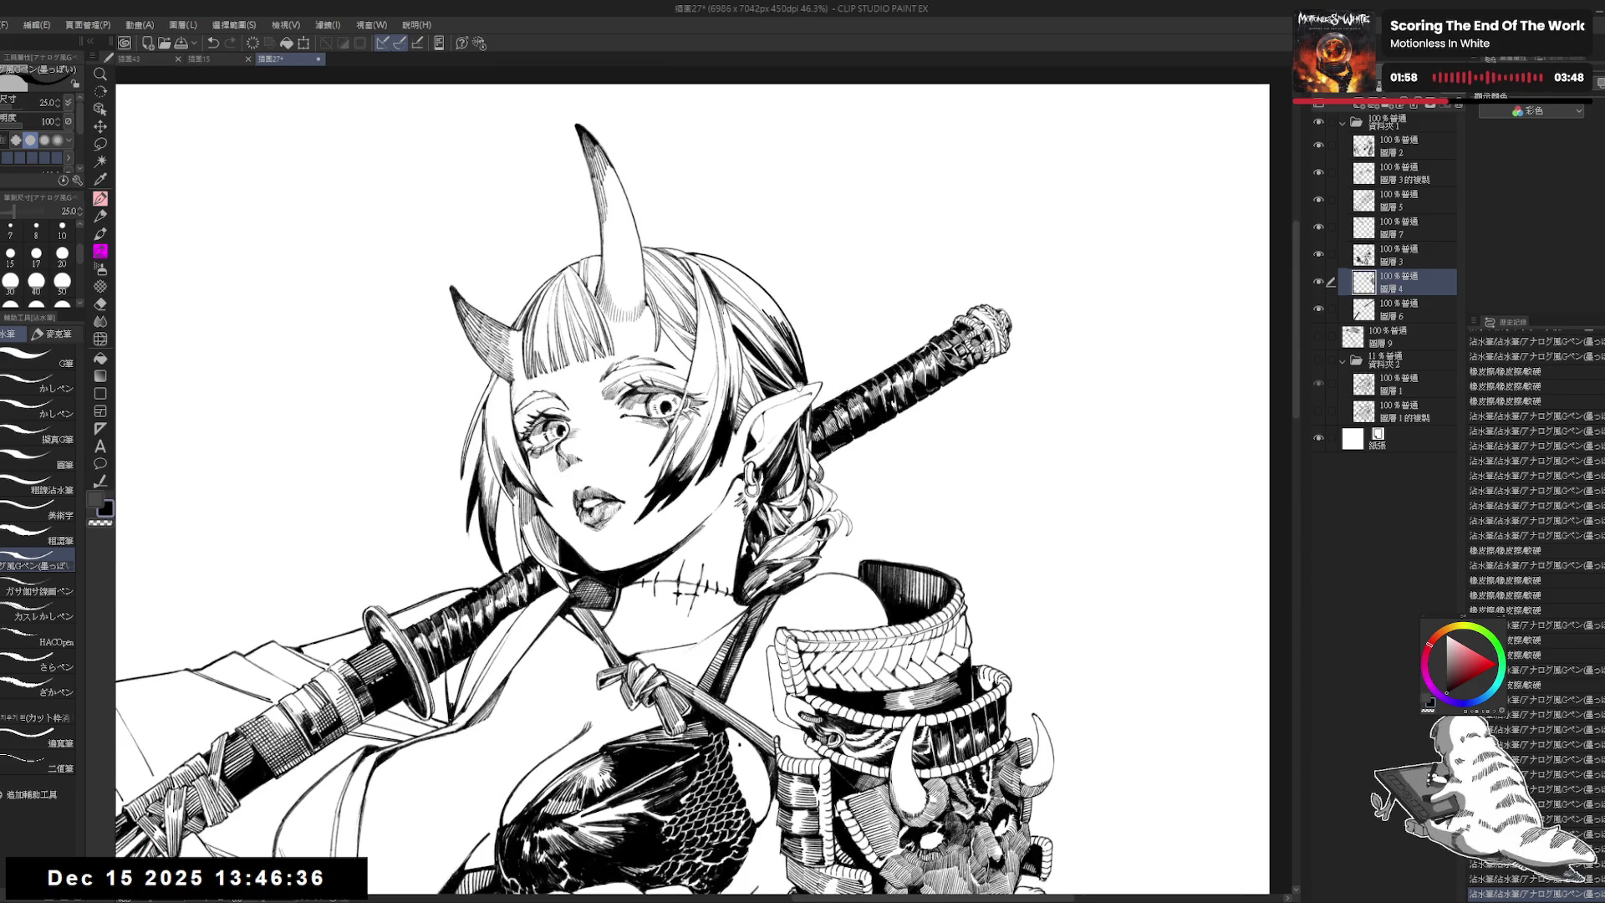
key(e)
mouse_move(806, 361)
mouse_down()
mouse_move(811, 389)
mouse_move(768, 330)
mouse_up()
key(r)
key(ctrl+z)
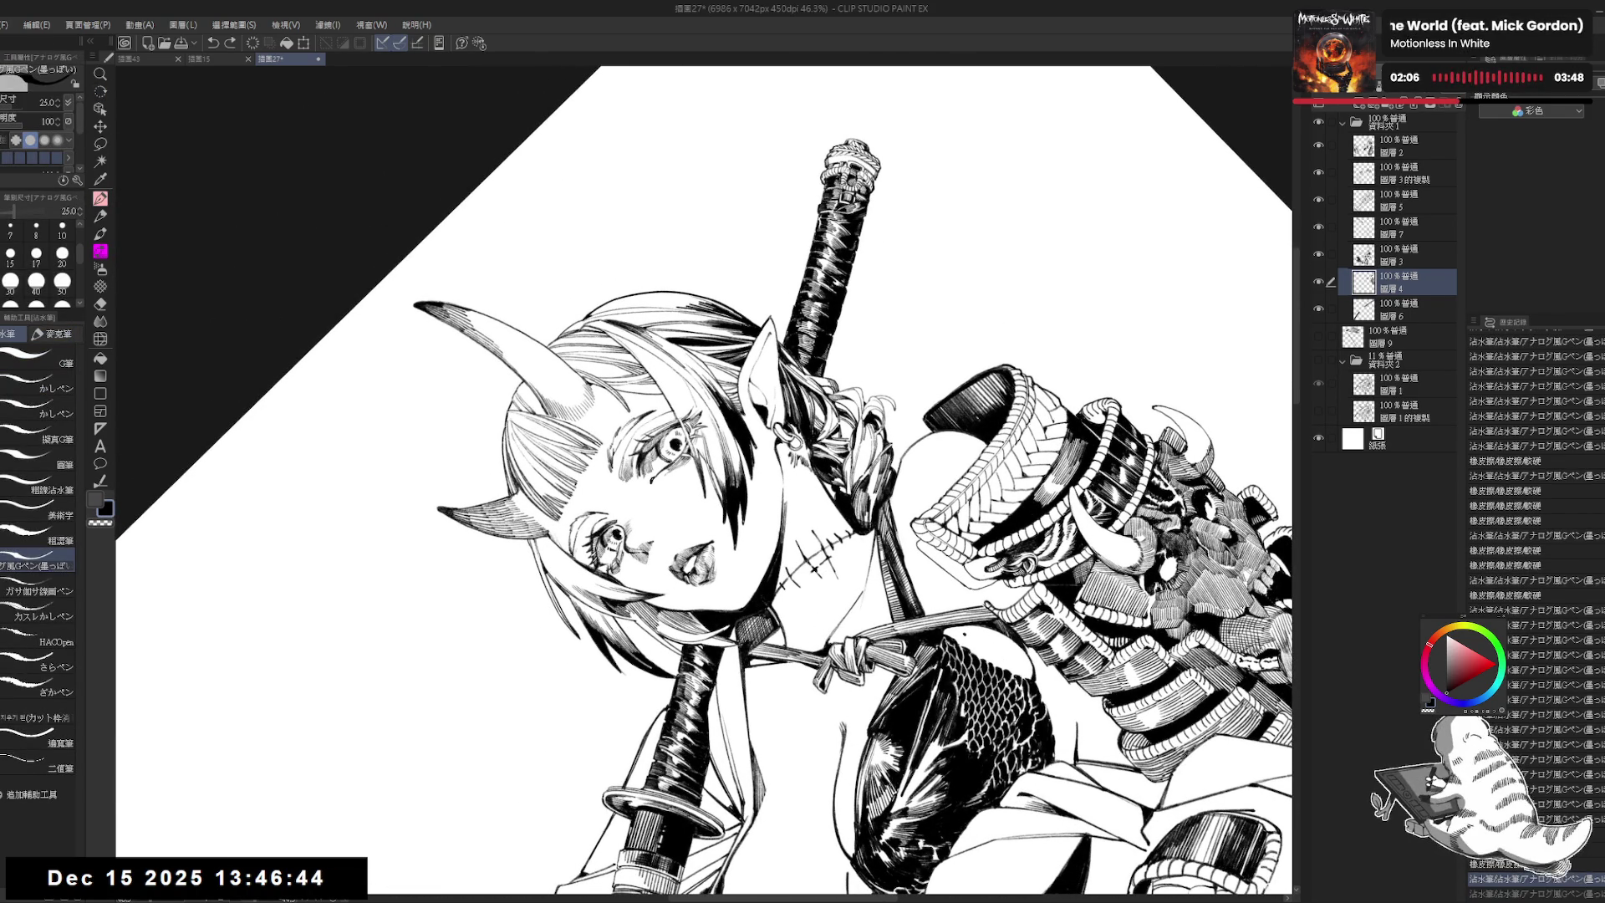
drag(774, 321, 774, 344)
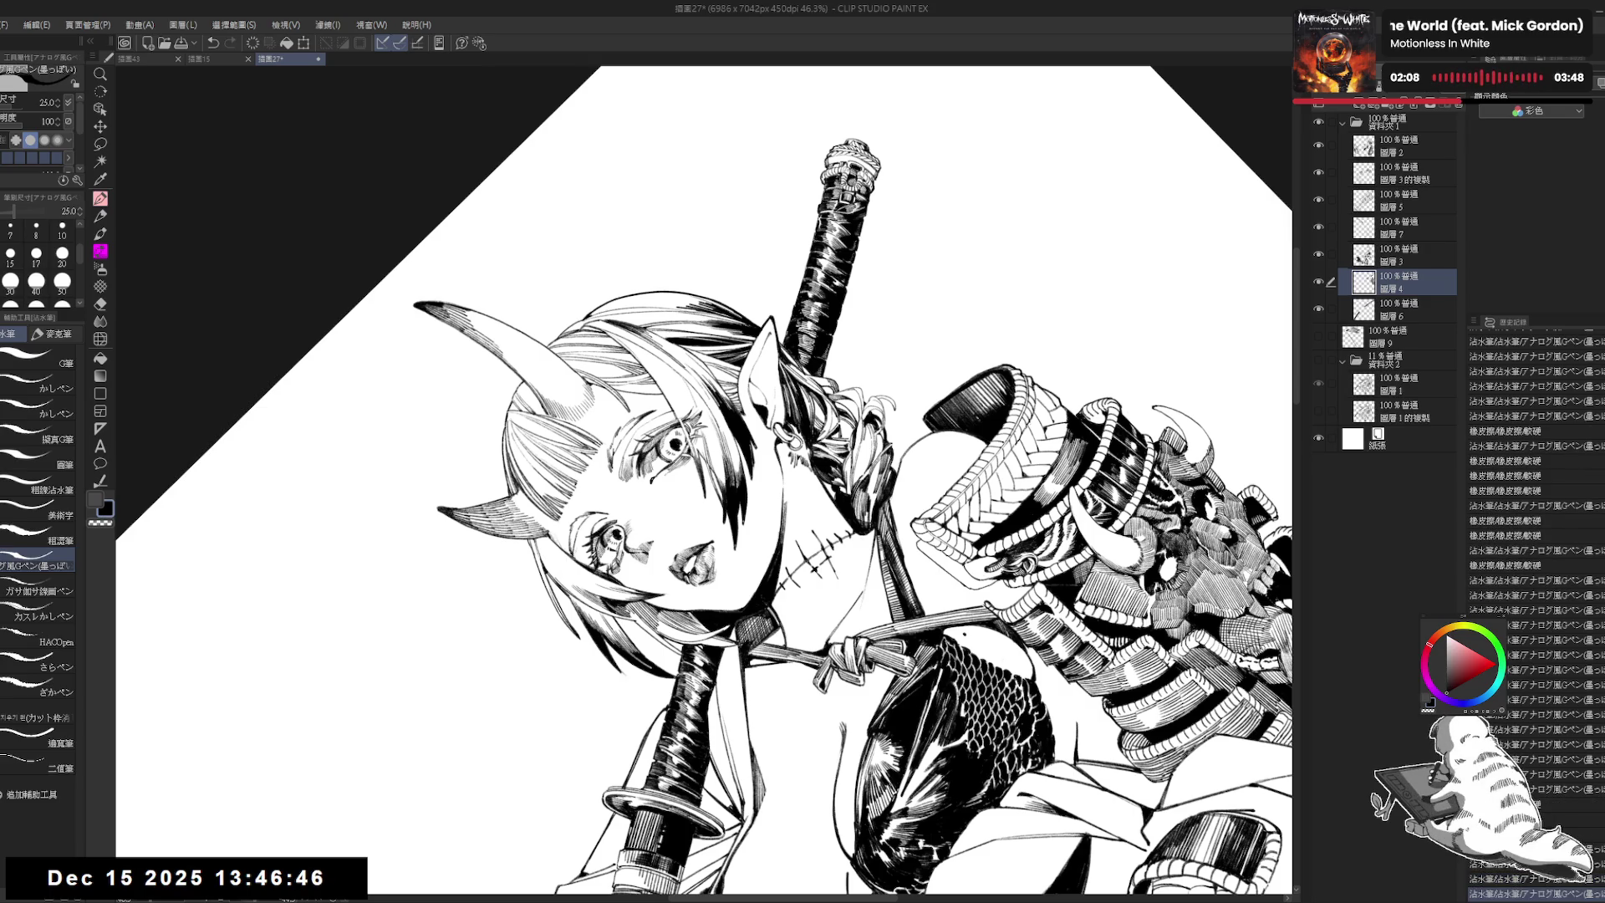
key(ctrl+@)
drag(903, 376, 932, 268)
Step: Ink a small stroke near the ear at pen size 15, replacing an undone size-20 stroke
key(bracketleft)
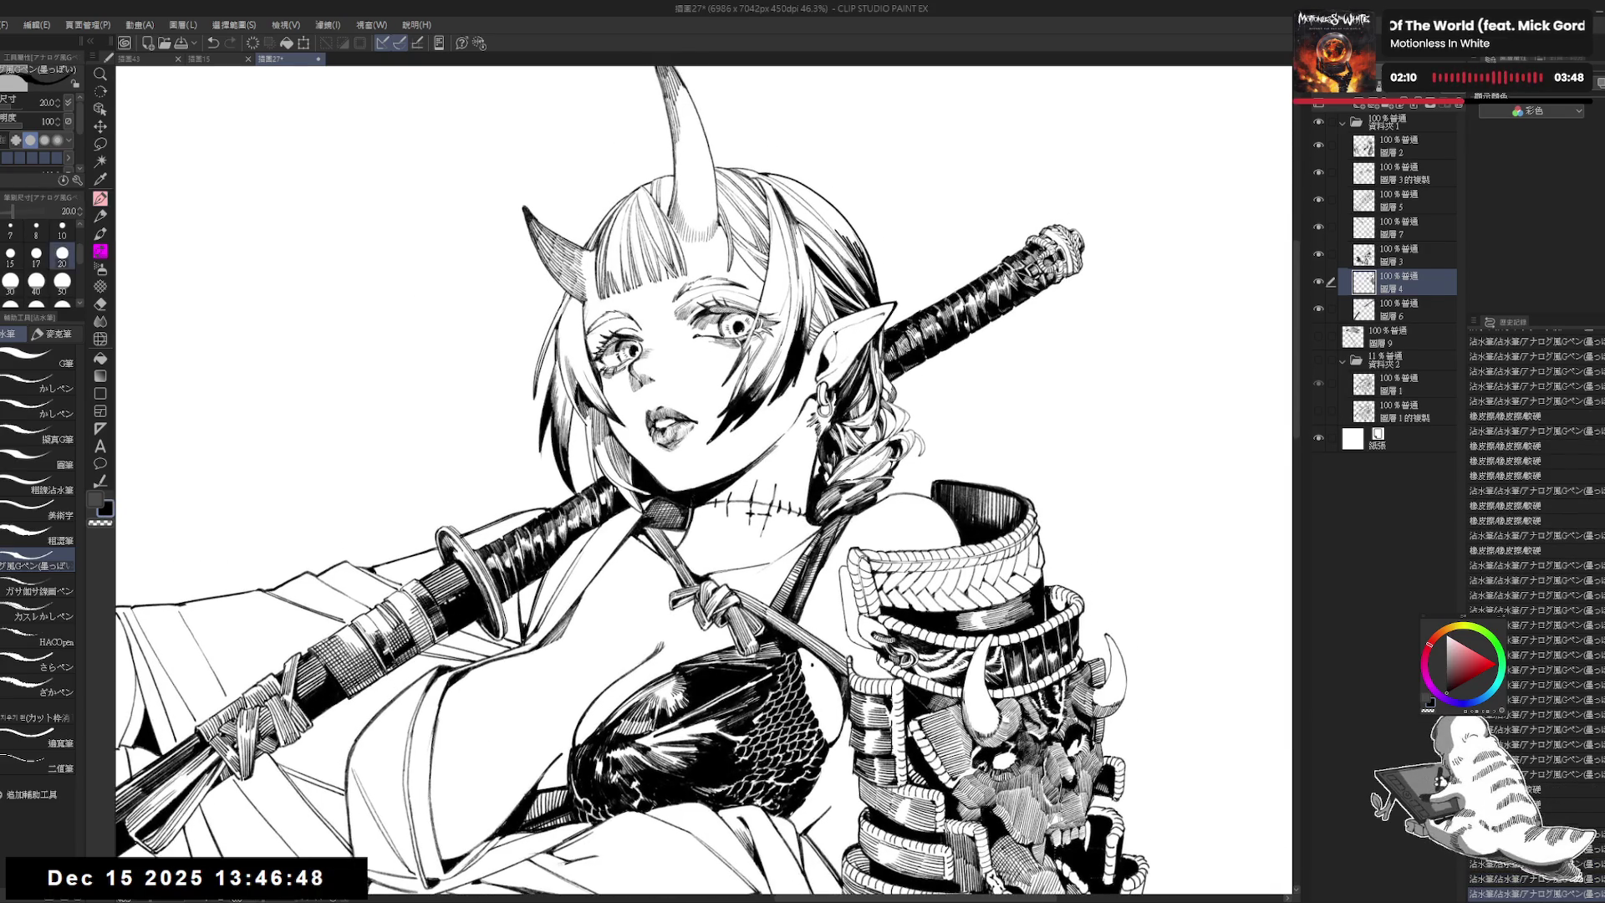
drag(837, 338, 844, 350)
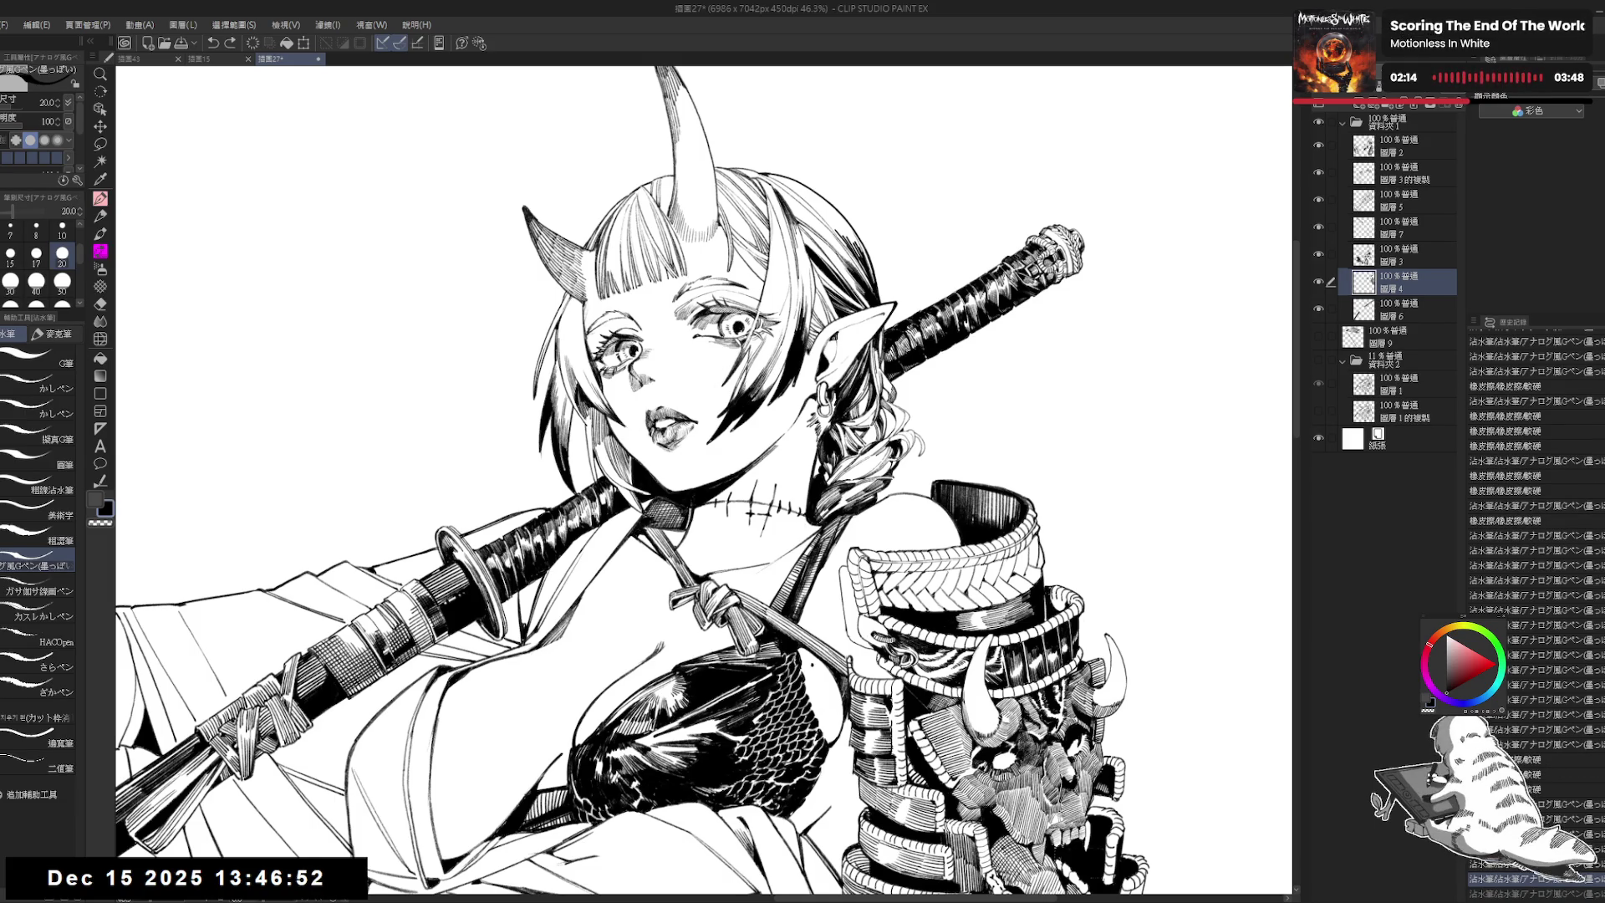
drag(837, 338, 842, 347)
key(ctrl+z)
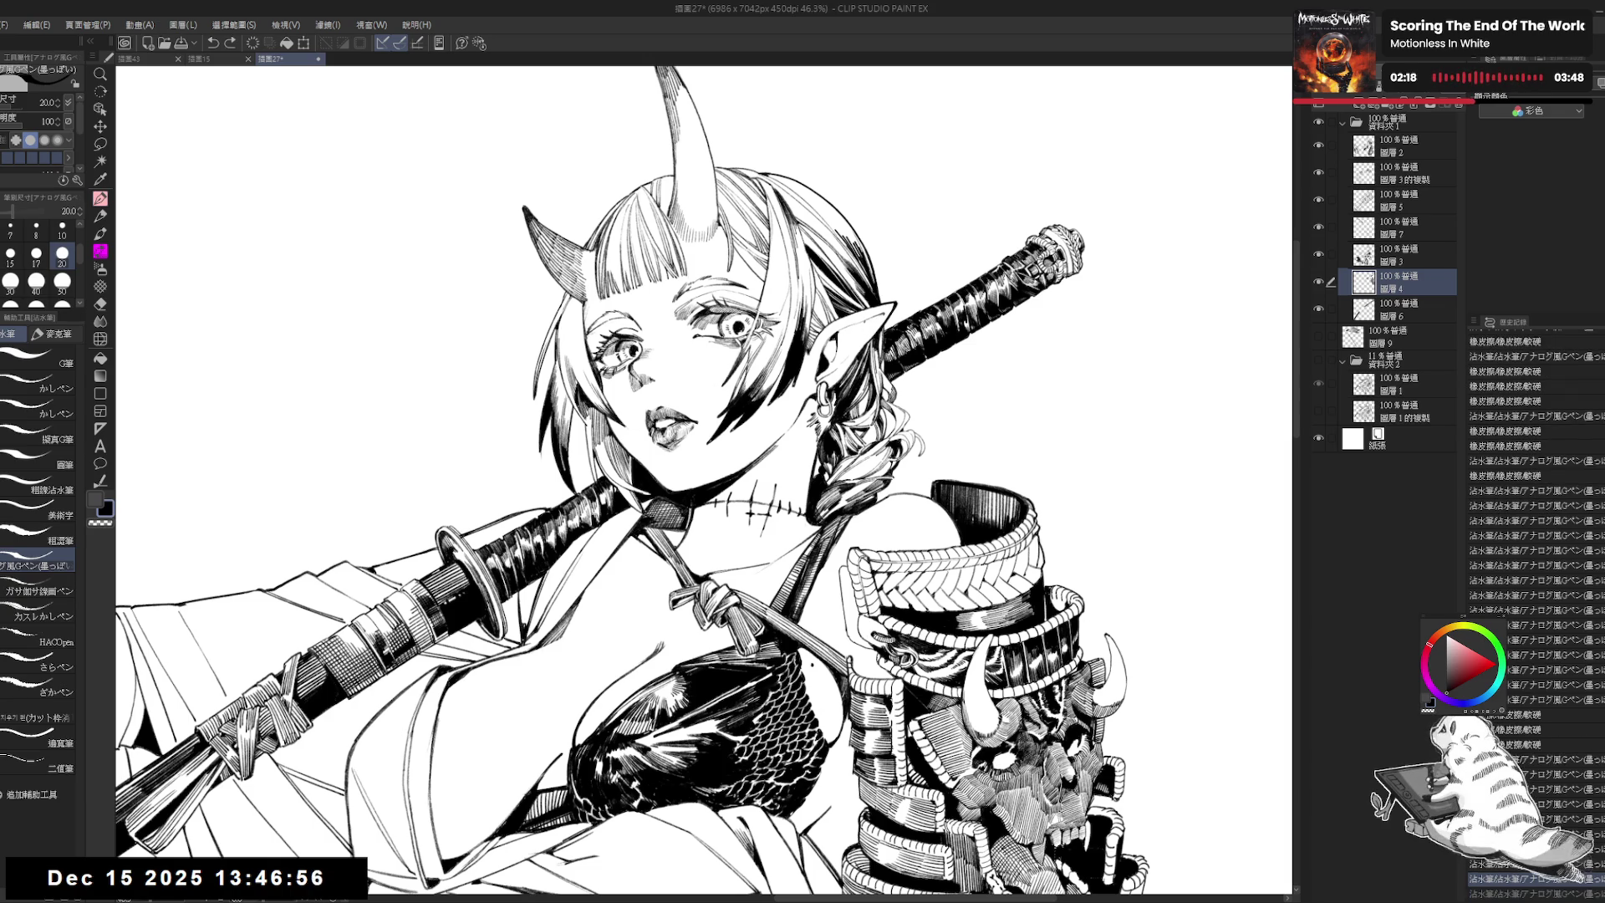
click(10, 253)
mouse_move(836, 338)
mouse_down()
mouse_move(875, 339)
mouse_move(823, 393)
mouse_up()
key(e)
key(p)
key(e)
key(p)
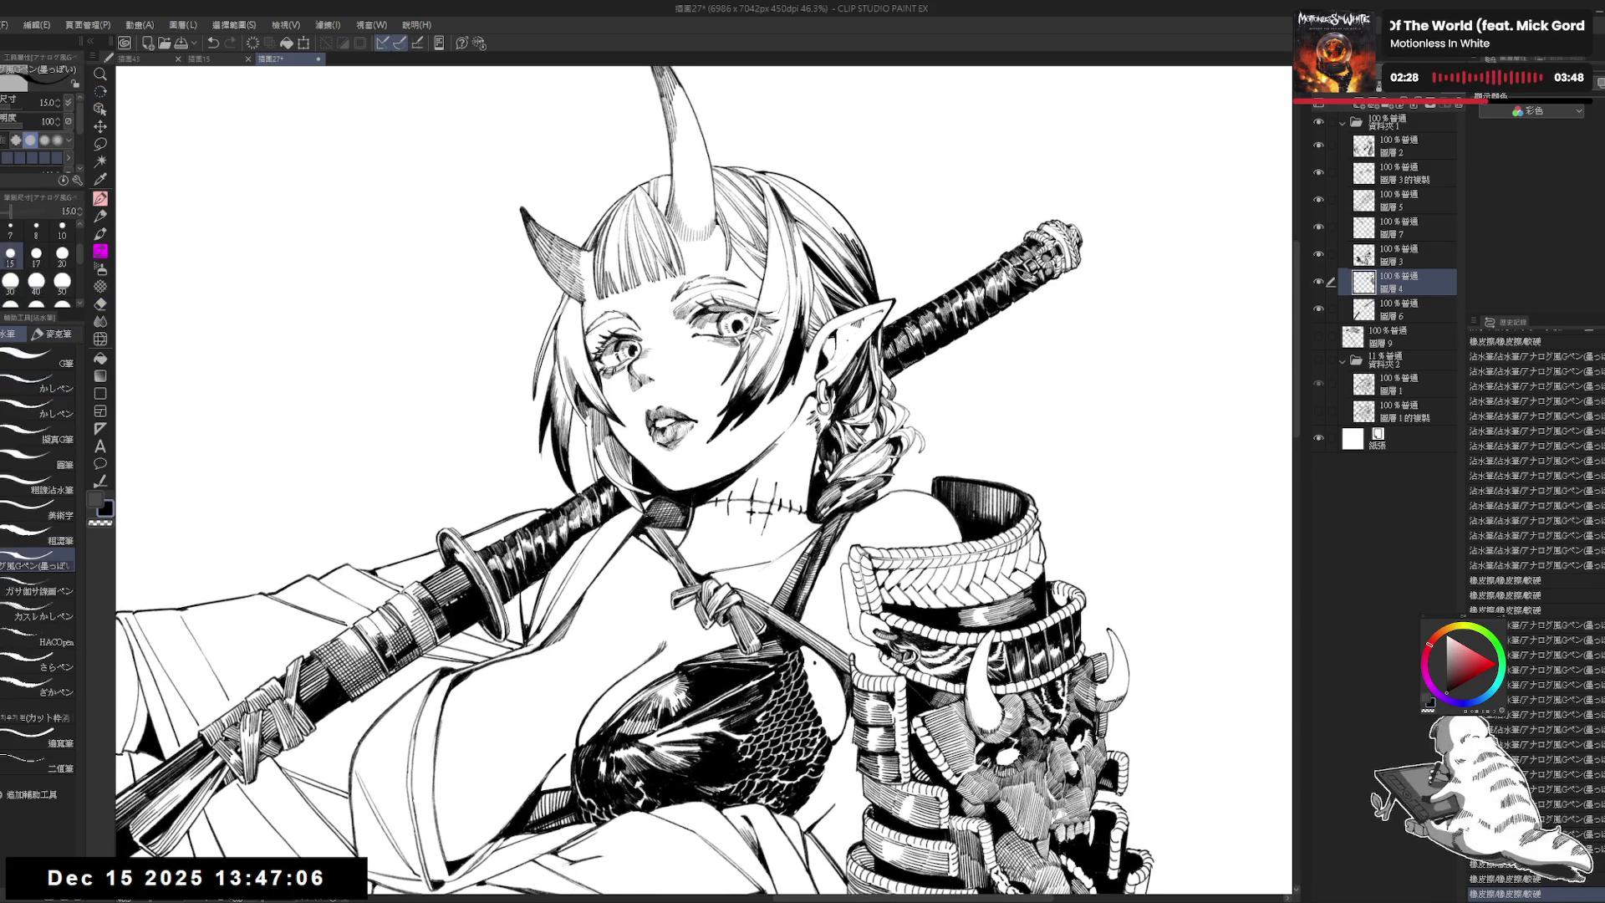
Step: Add fine size-12 ink strokes around the ear and zoom out
key(bracketleft)
drag(844, 336, 858, 346)
drag(850, 335, 858, 346)
drag(849, 334, 857, 346)
key(ctrl+minus)
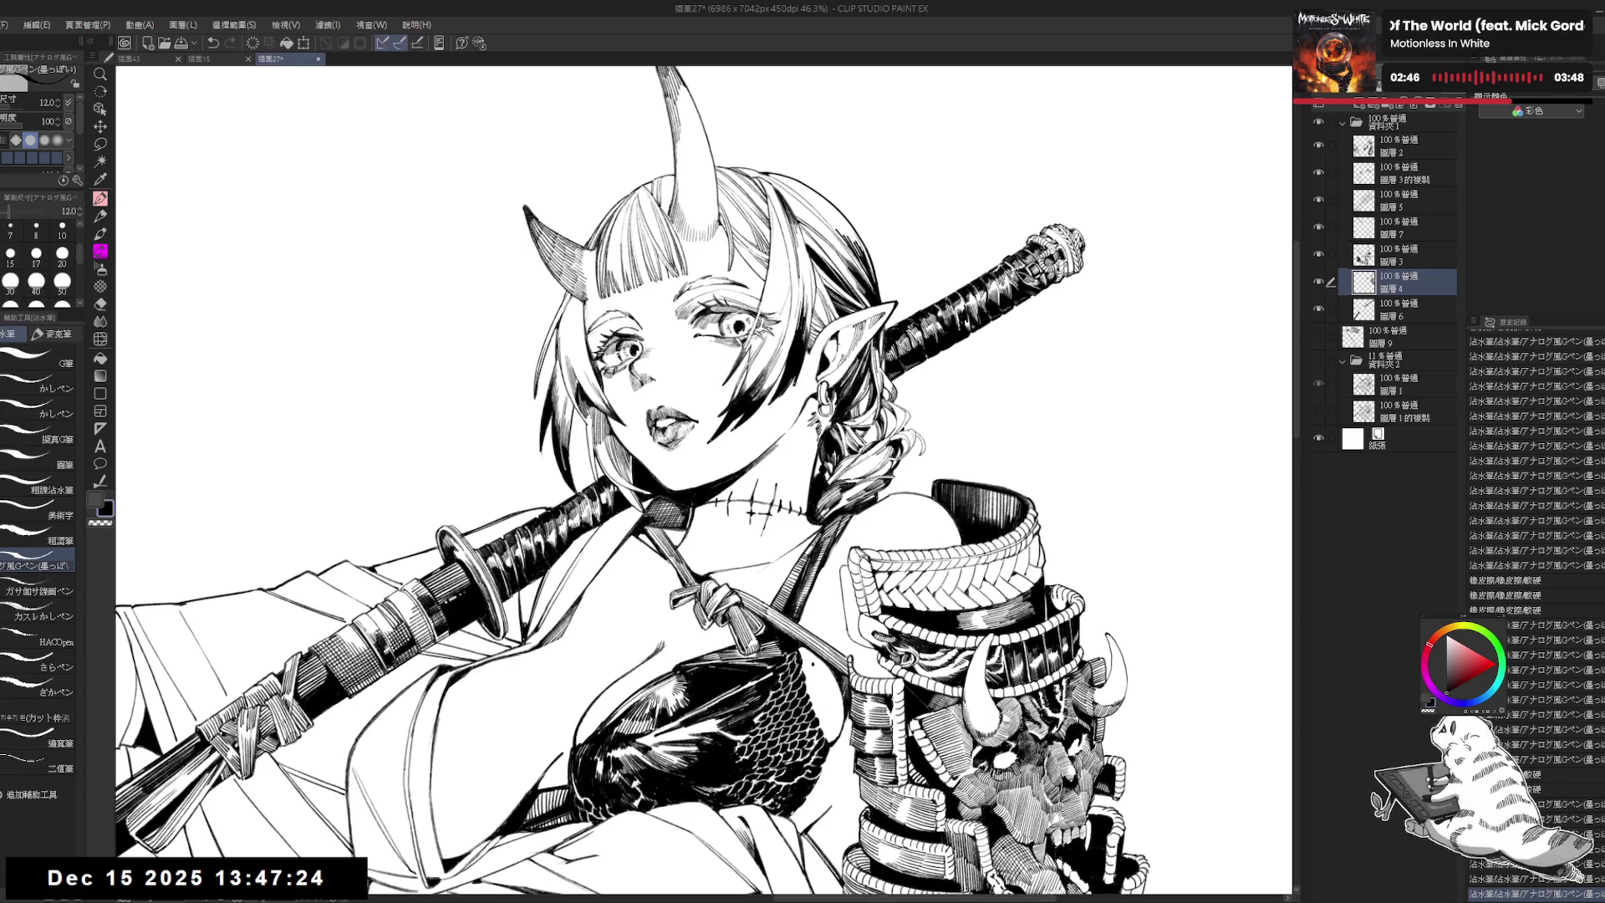
Step: Zoom out, pan across the figure and erase a small mark near the braid
key(ctrl+minus)
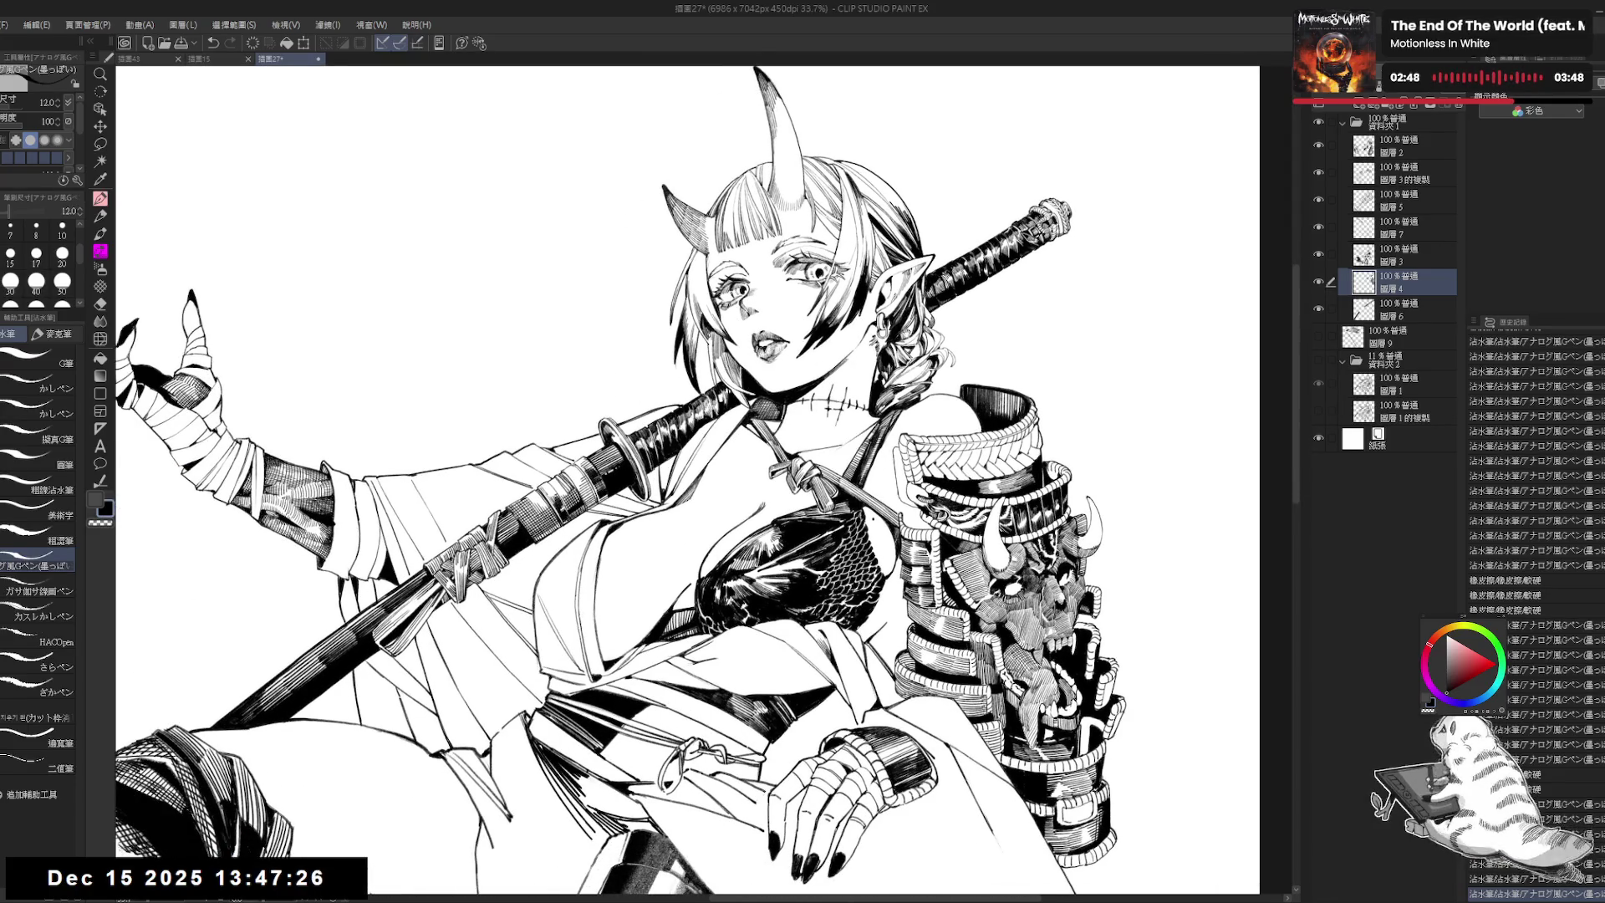
scroll(652, 480, right, 3)
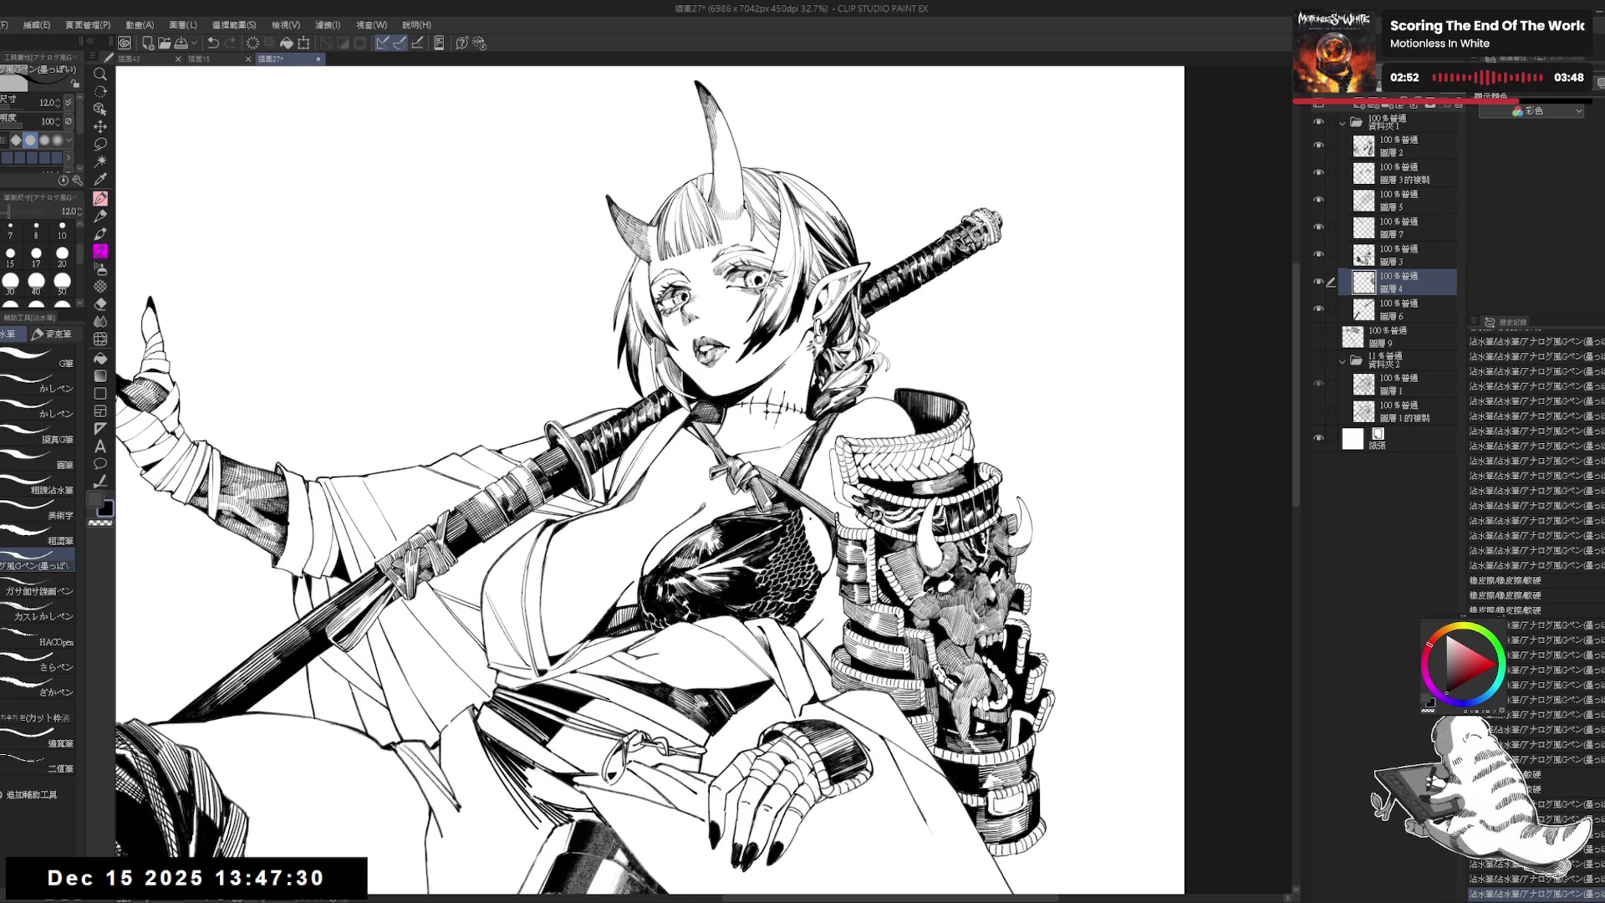
scroll(652, 480, left, 1)
scroll(652, 481, left, 1)
key(e)
key(p)
mouse_move(960, 418)
mouse_down()
mouse_move(843, 412)
mouse_move(849, 364)
mouse_up()
key(e)
key(p)
Step: On layer 圖層2, add small size-15 ink strokes to the hair near the braid
ctrl+shift+click(846, 366)
key(e)
key(p)
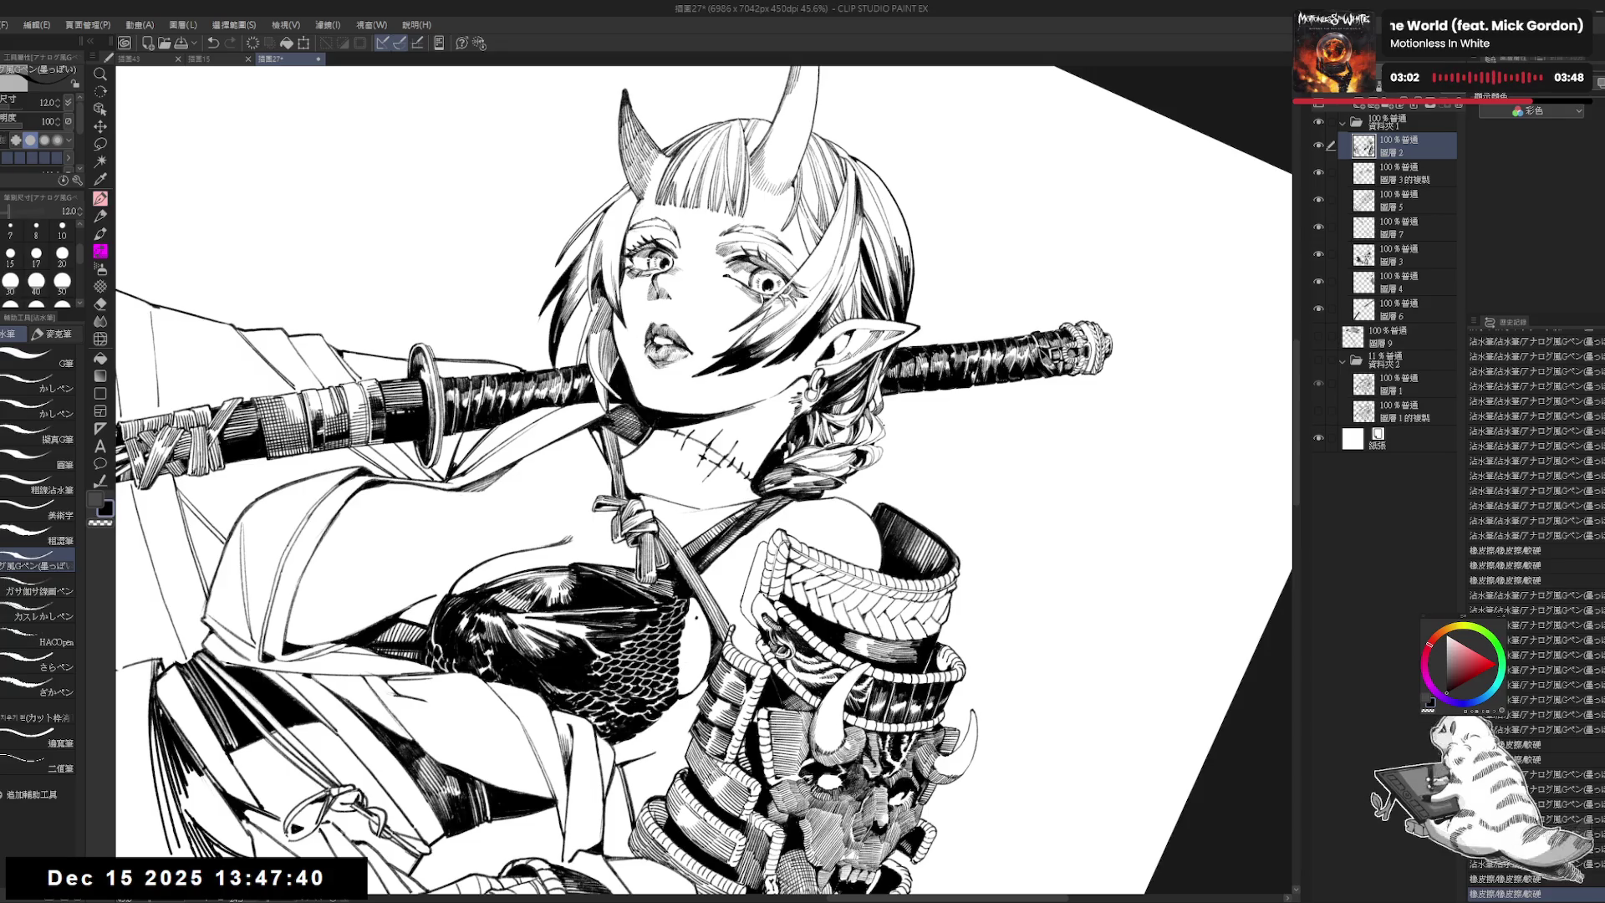
key(bracketright)
drag(847, 359, 848, 364)
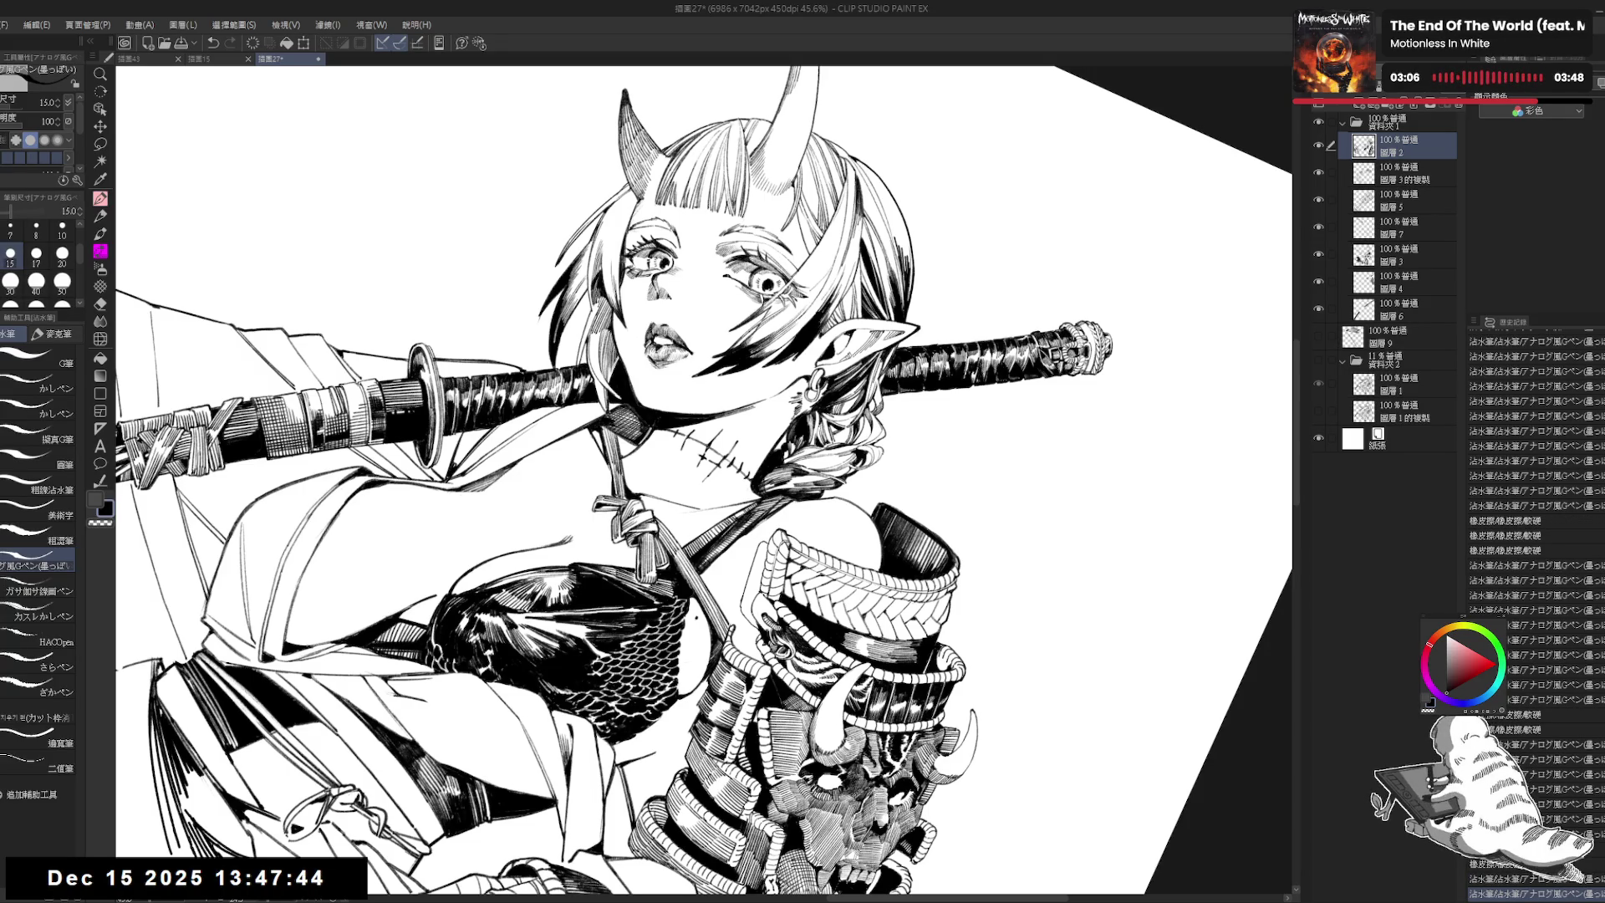
key(r)
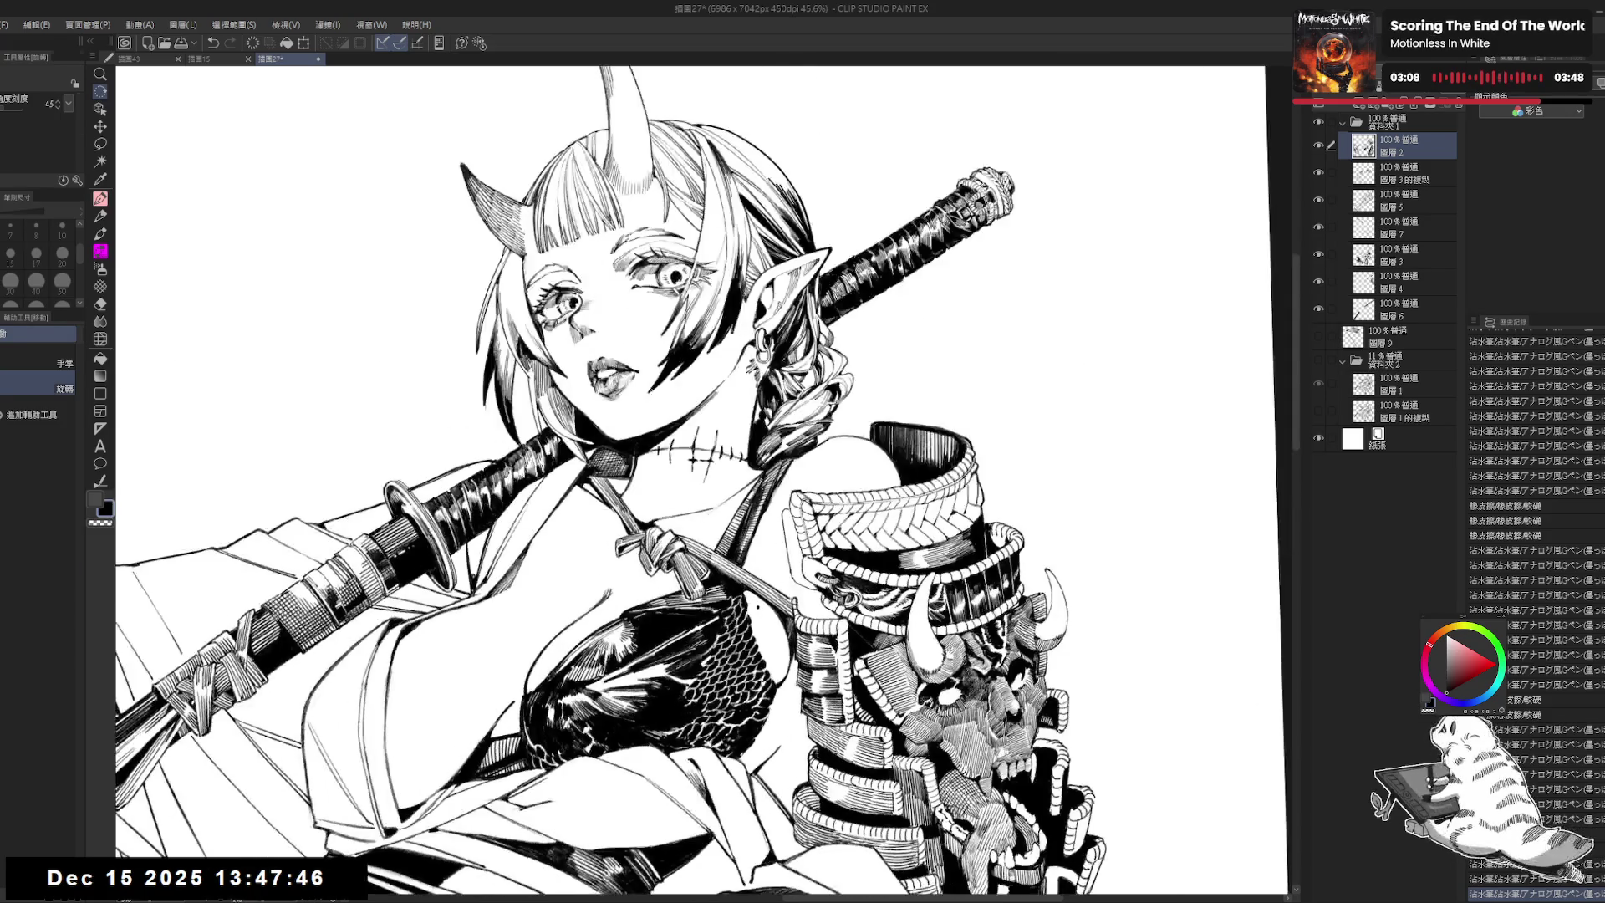
drag(847, 361, 849, 366)
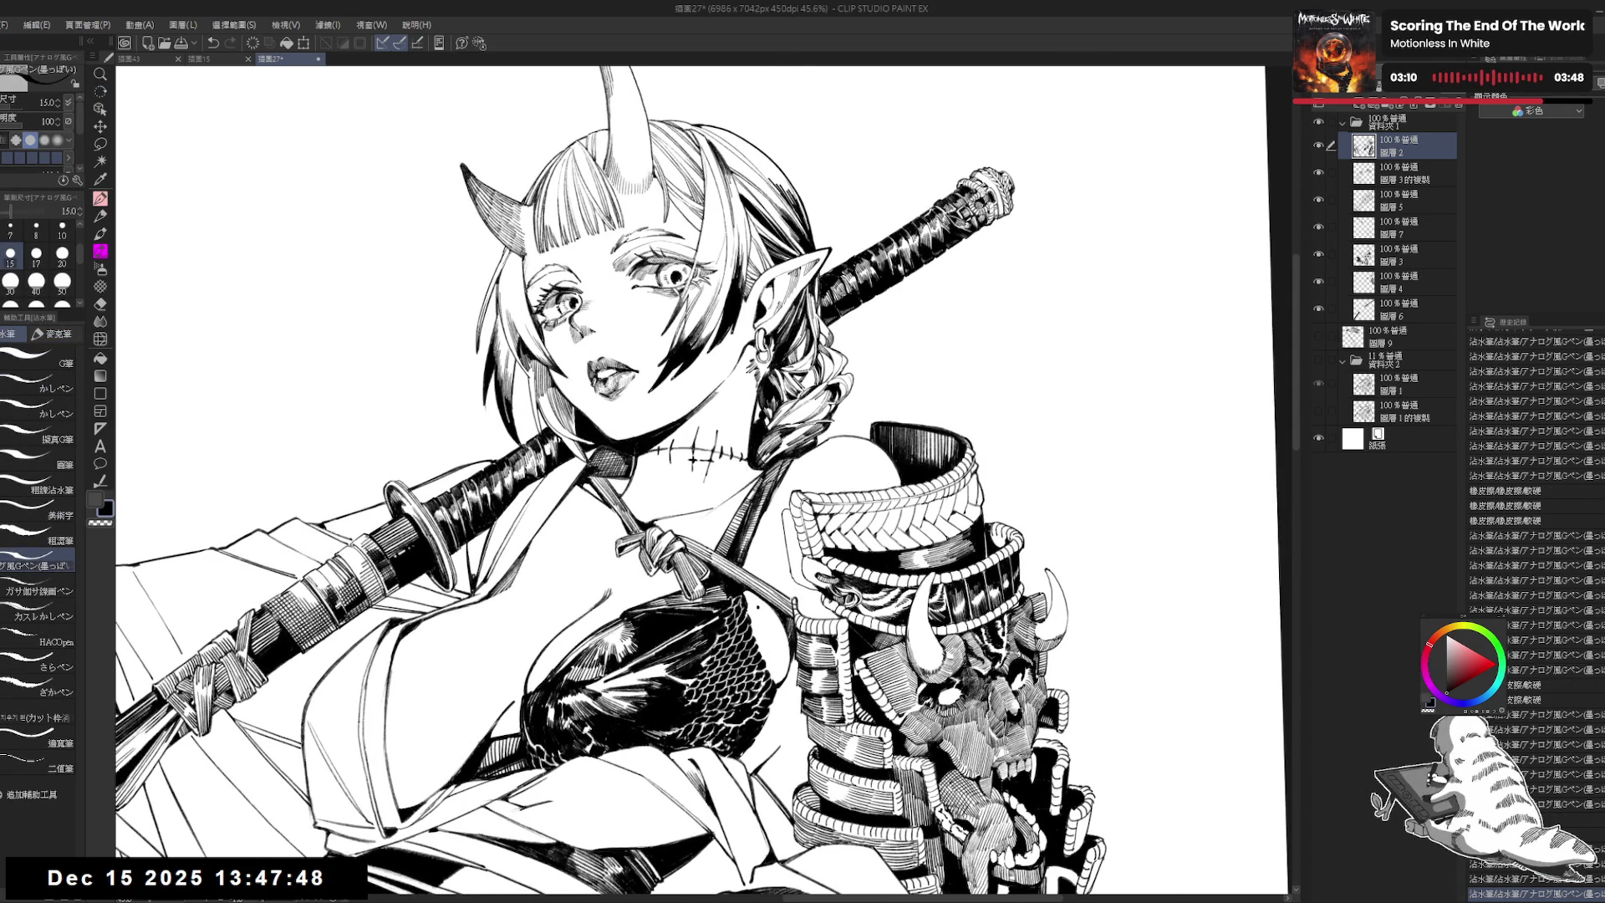
Step: Scroll down through the figure and straighten the canvas view
scroll(698, 482, down, 1)
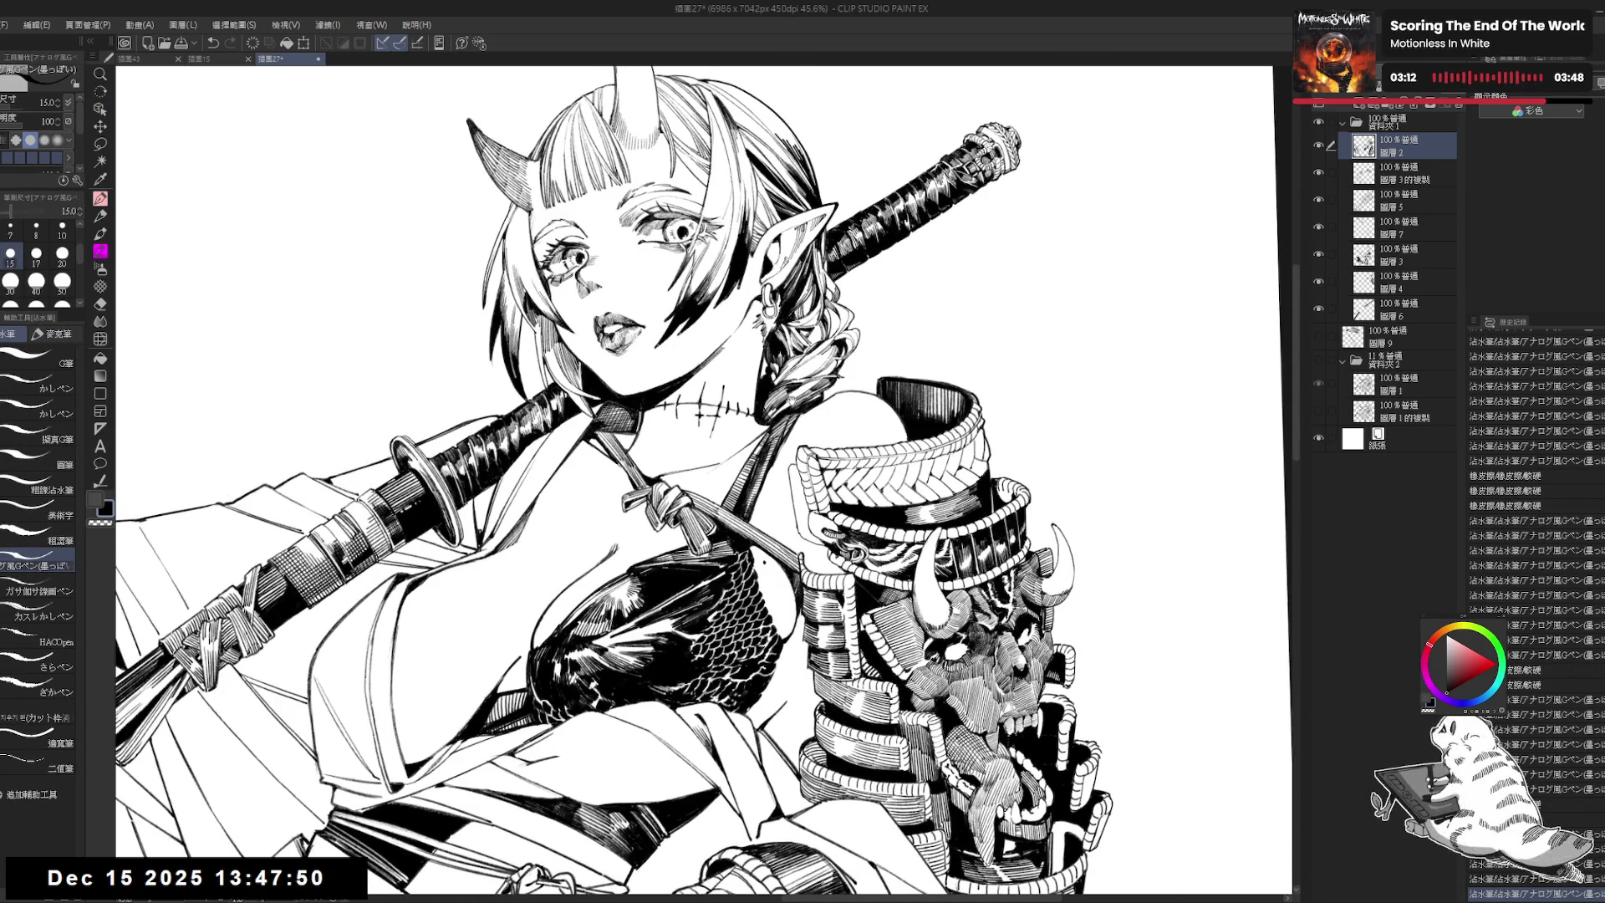
scroll(769, 383, down, 1)
scroll(769, 383, down, 1)
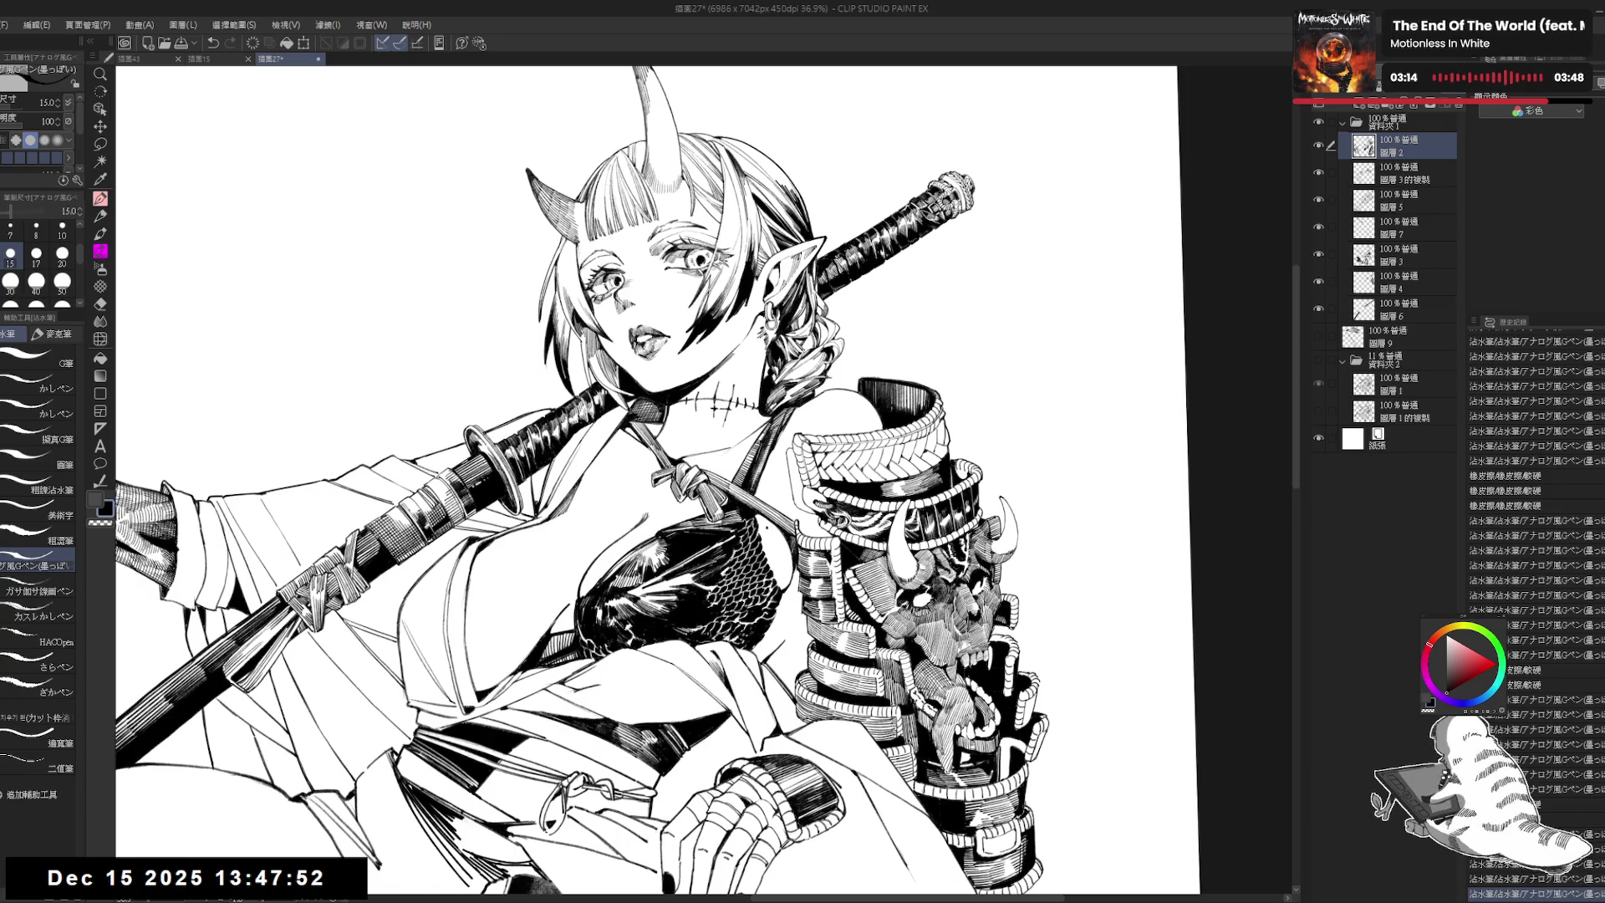
scroll(995, 117, down, 1)
scroll(995, 117, down, 1)
scroll(995, 117, down, 1)
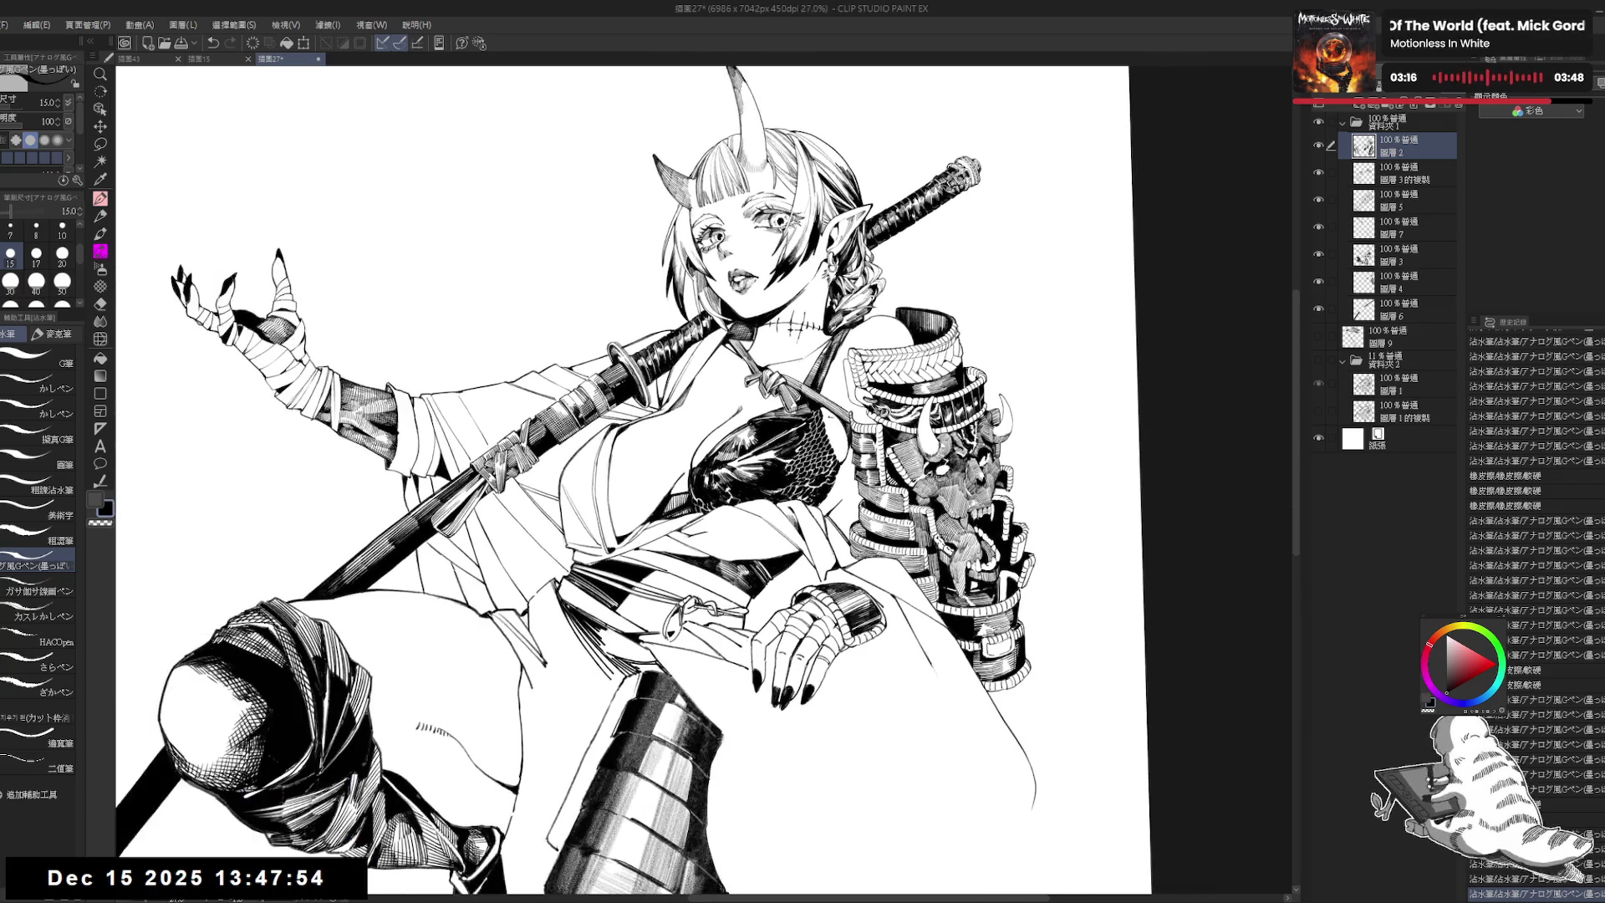
scroll(707, 479, down, 1)
key(e)
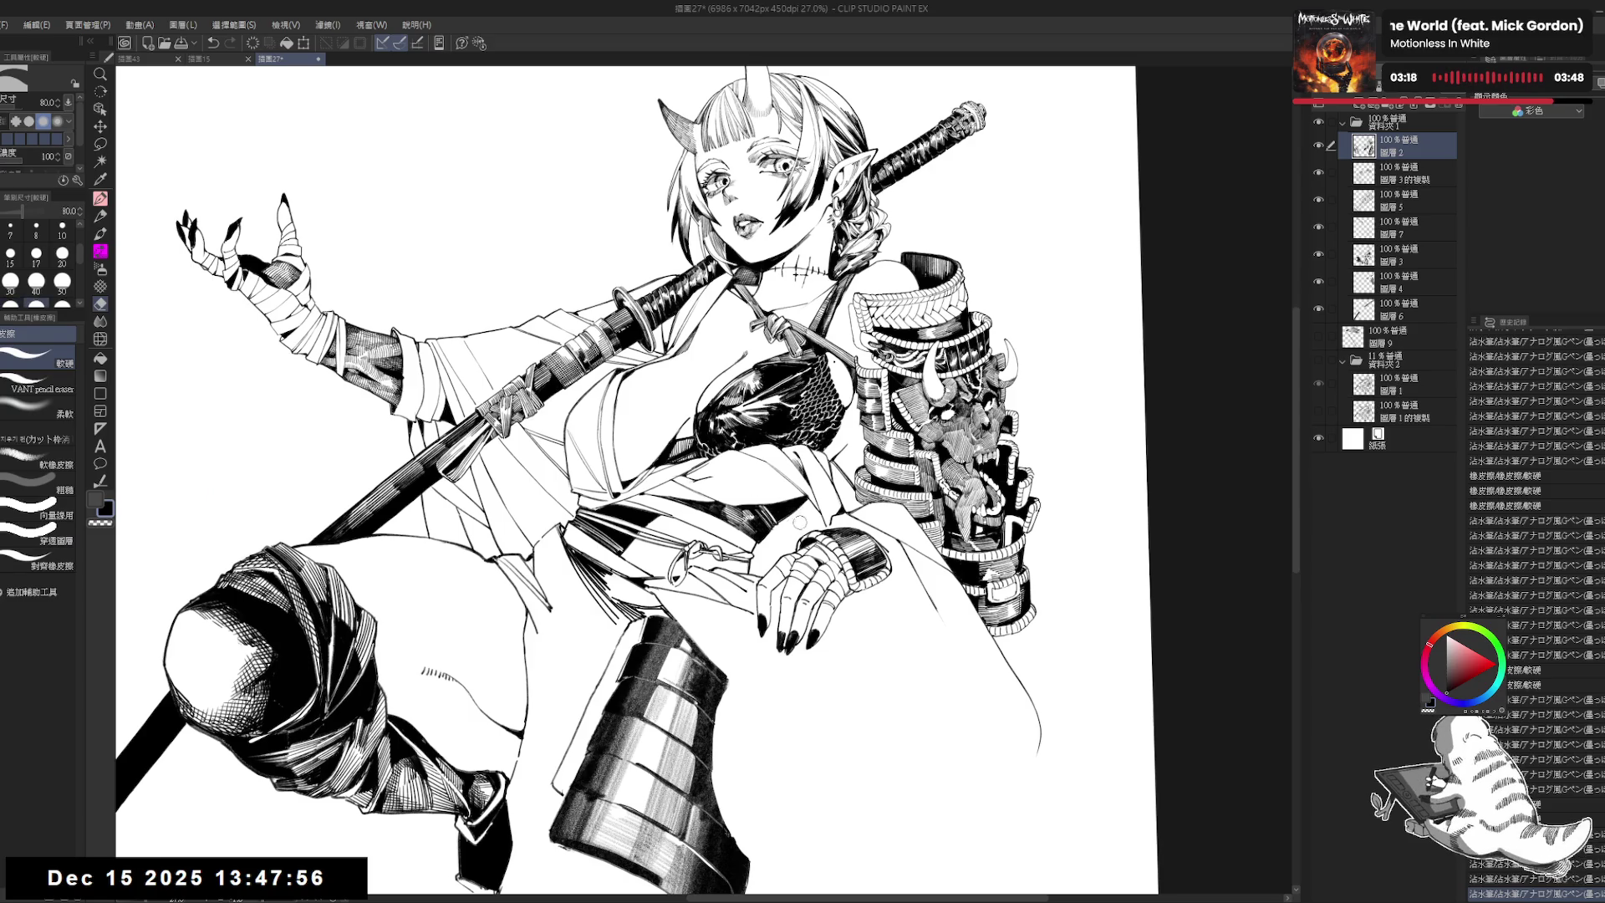
key(p)
scroll(847, 467, up, 1)
scroll(861, 464, down, 1)
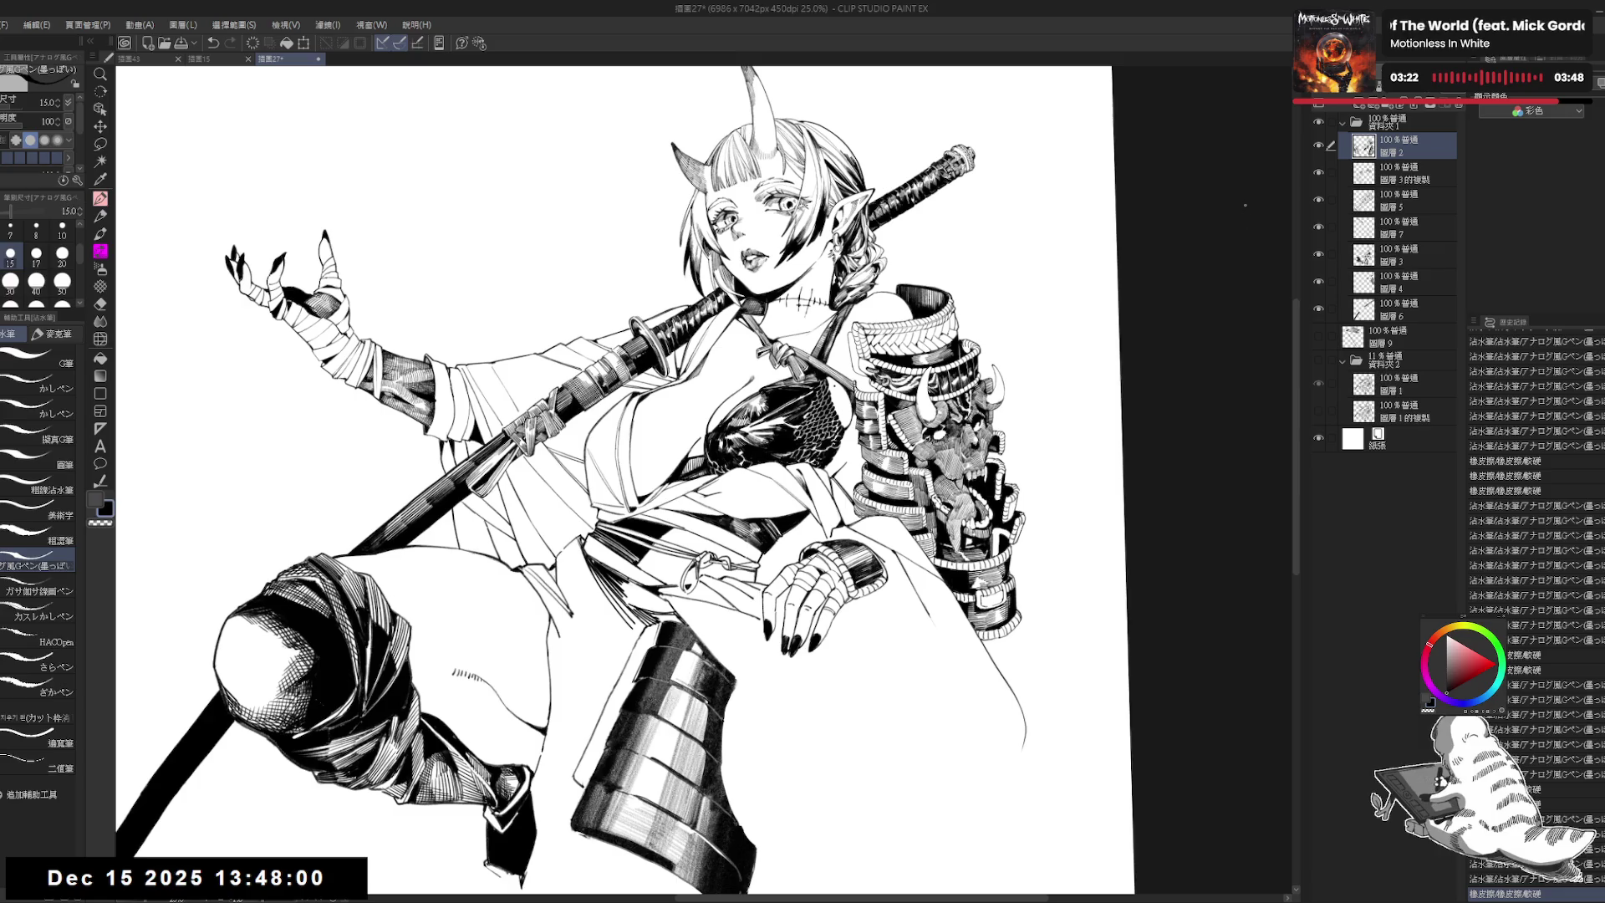
key(^)
key(^)
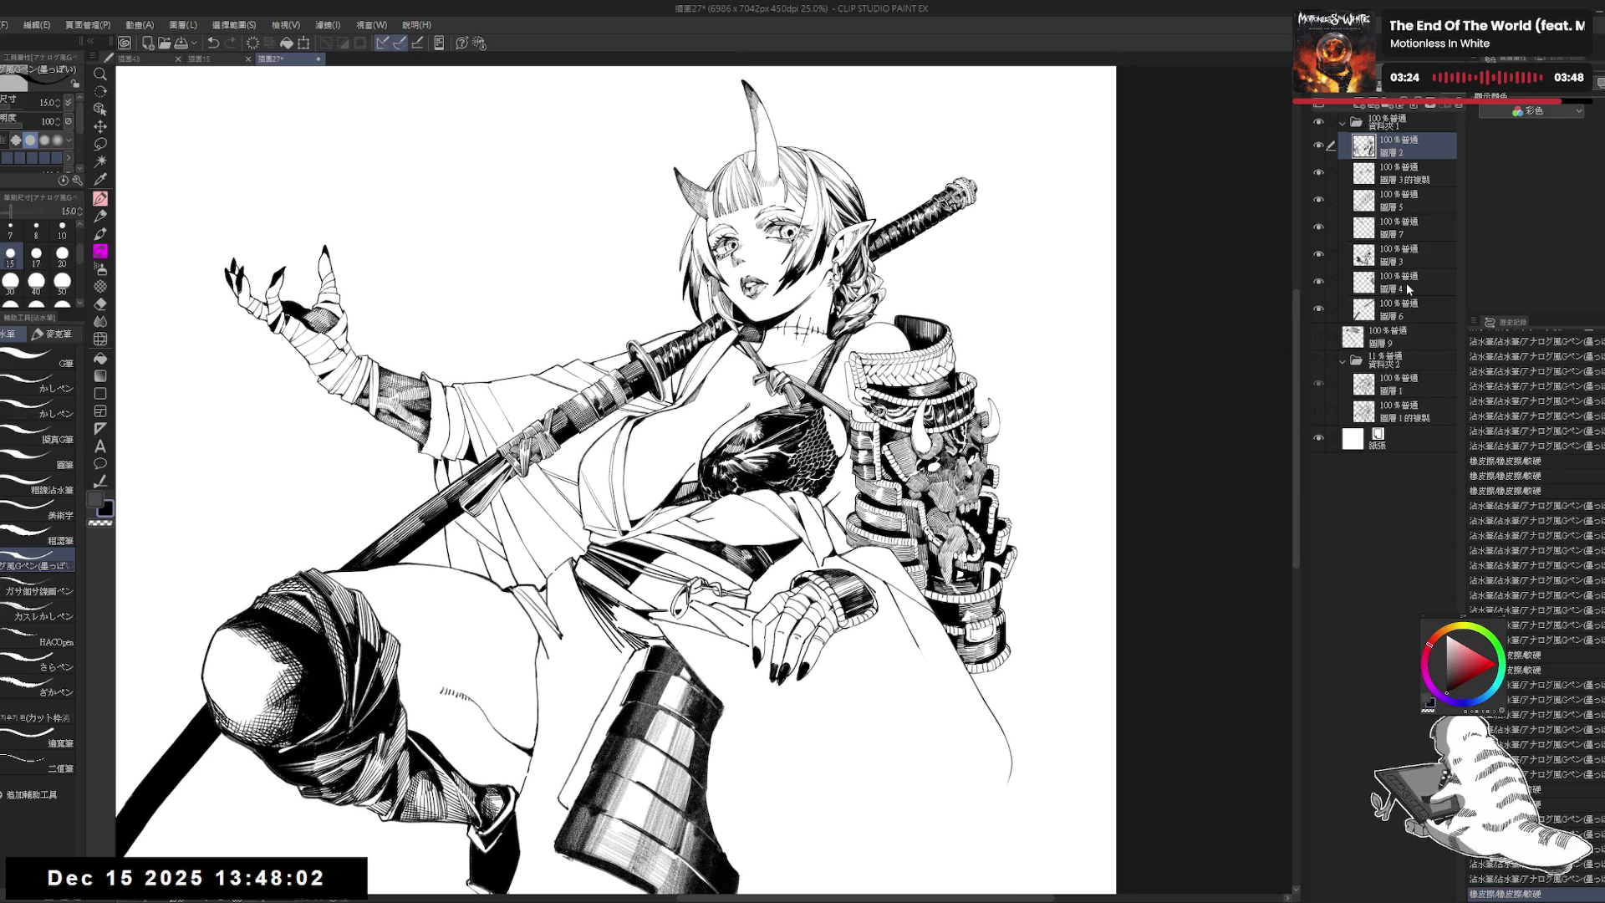
Step: Toggle 圖層4 and the sword-area layer off and on to compare, then make 圖層3 active
click(1319, 280)
click(1319, 280)
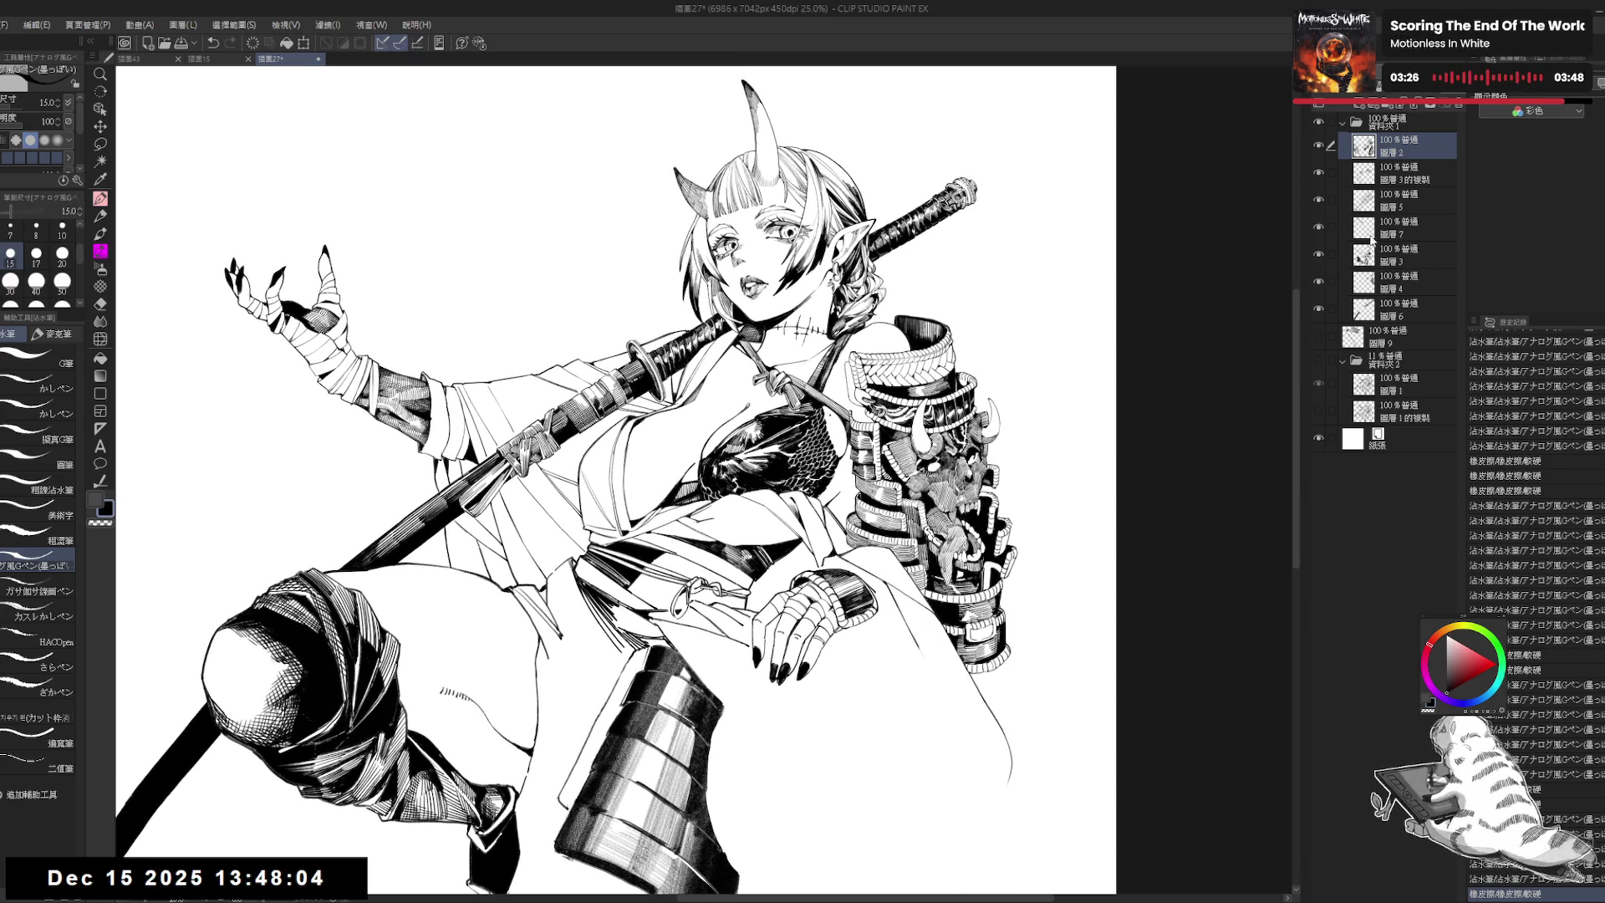
click(1319, 309)
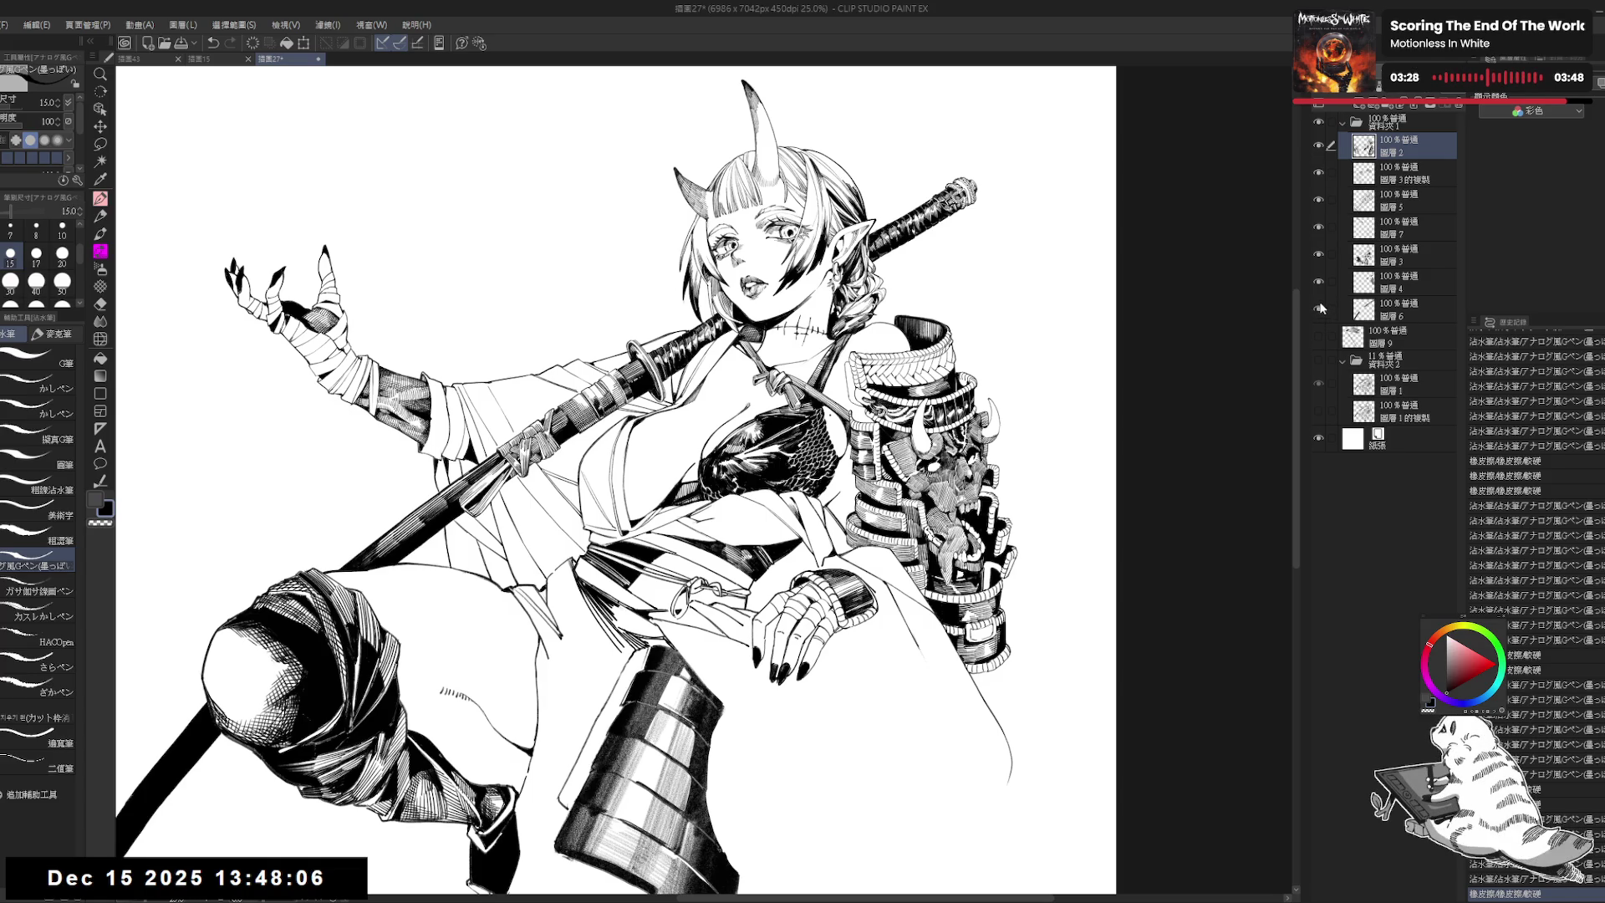
click(1318, 305)
drag(1126, 385, 1151, 341)
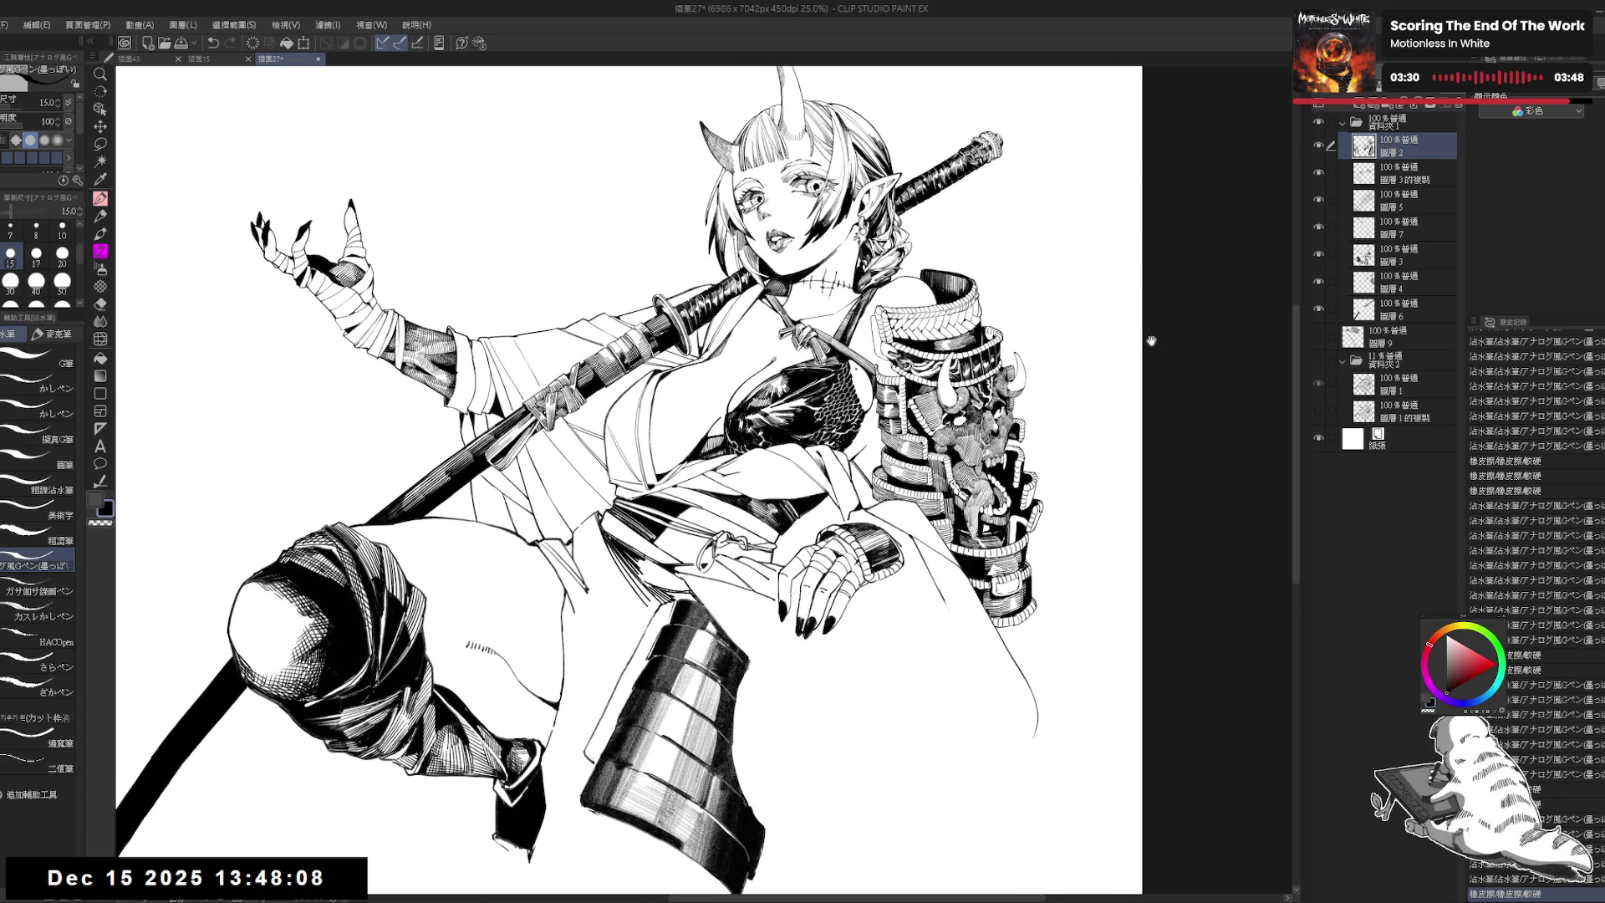
scroll(1120, 345, down, 2)
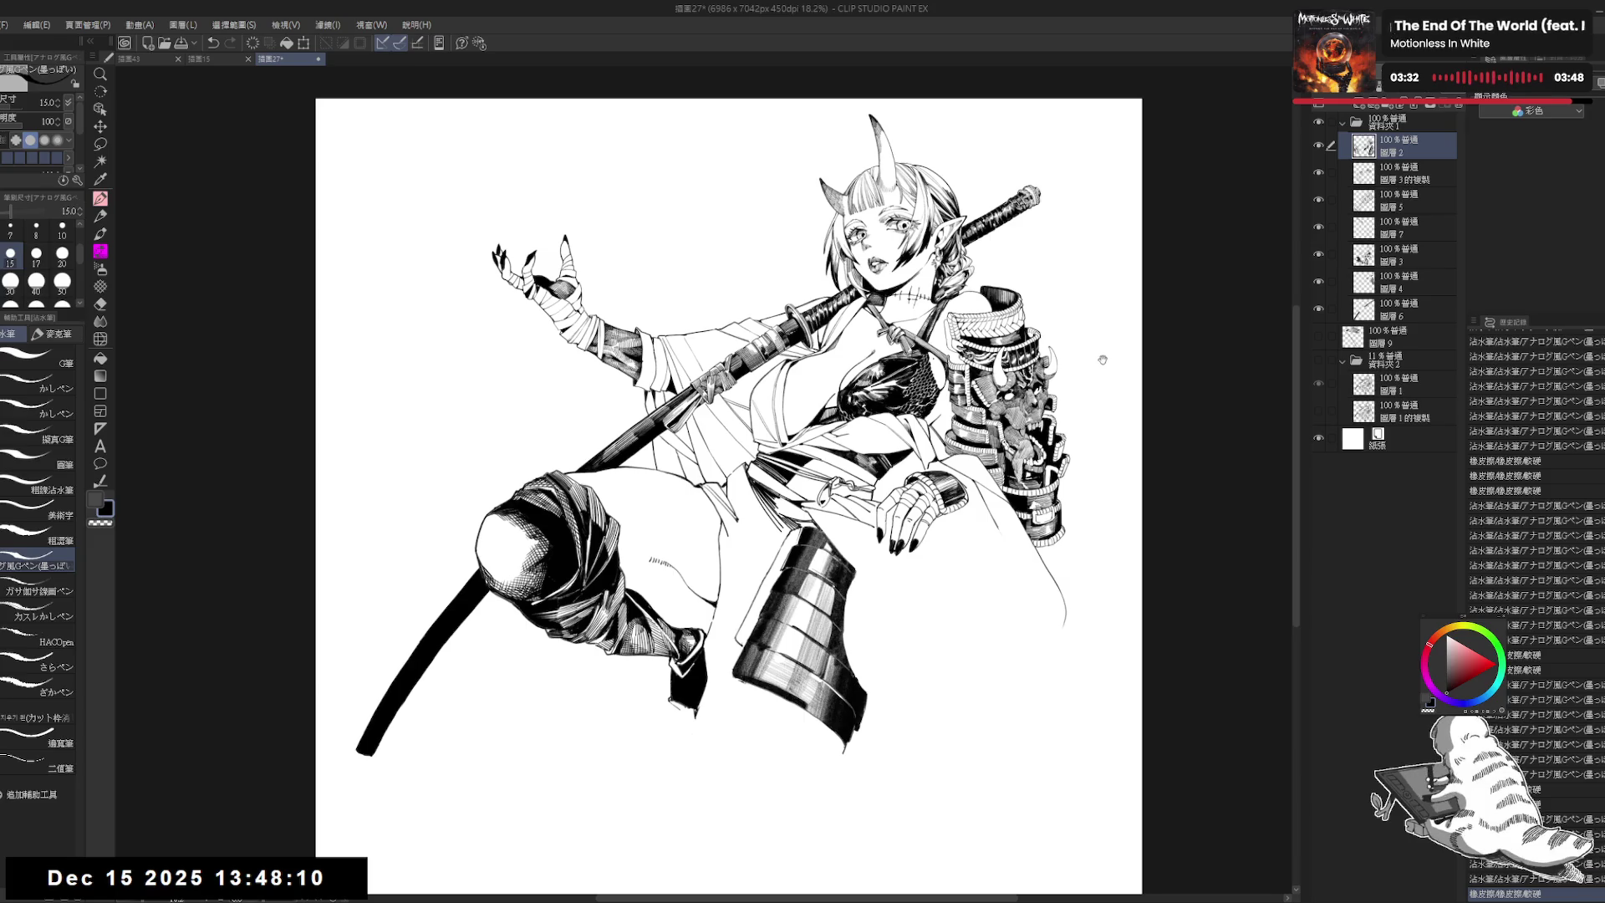
scroll(1147, 347, up, 1)
scroll(1147, 347, up, 1)
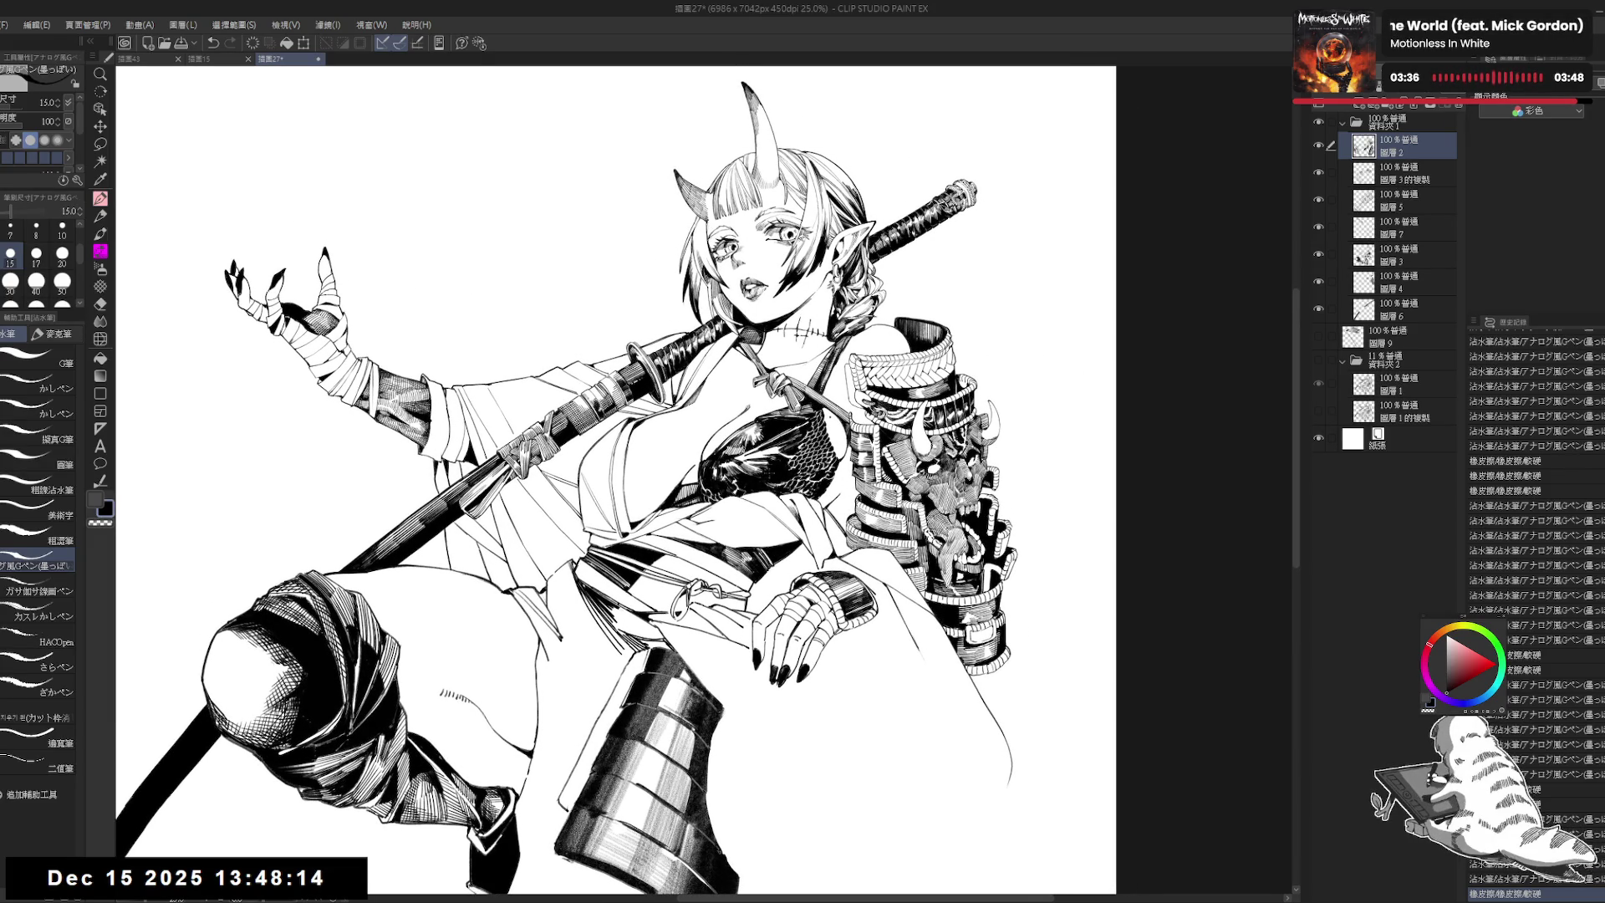
click(1404, 254)
drag(878, 518, 838, 476)
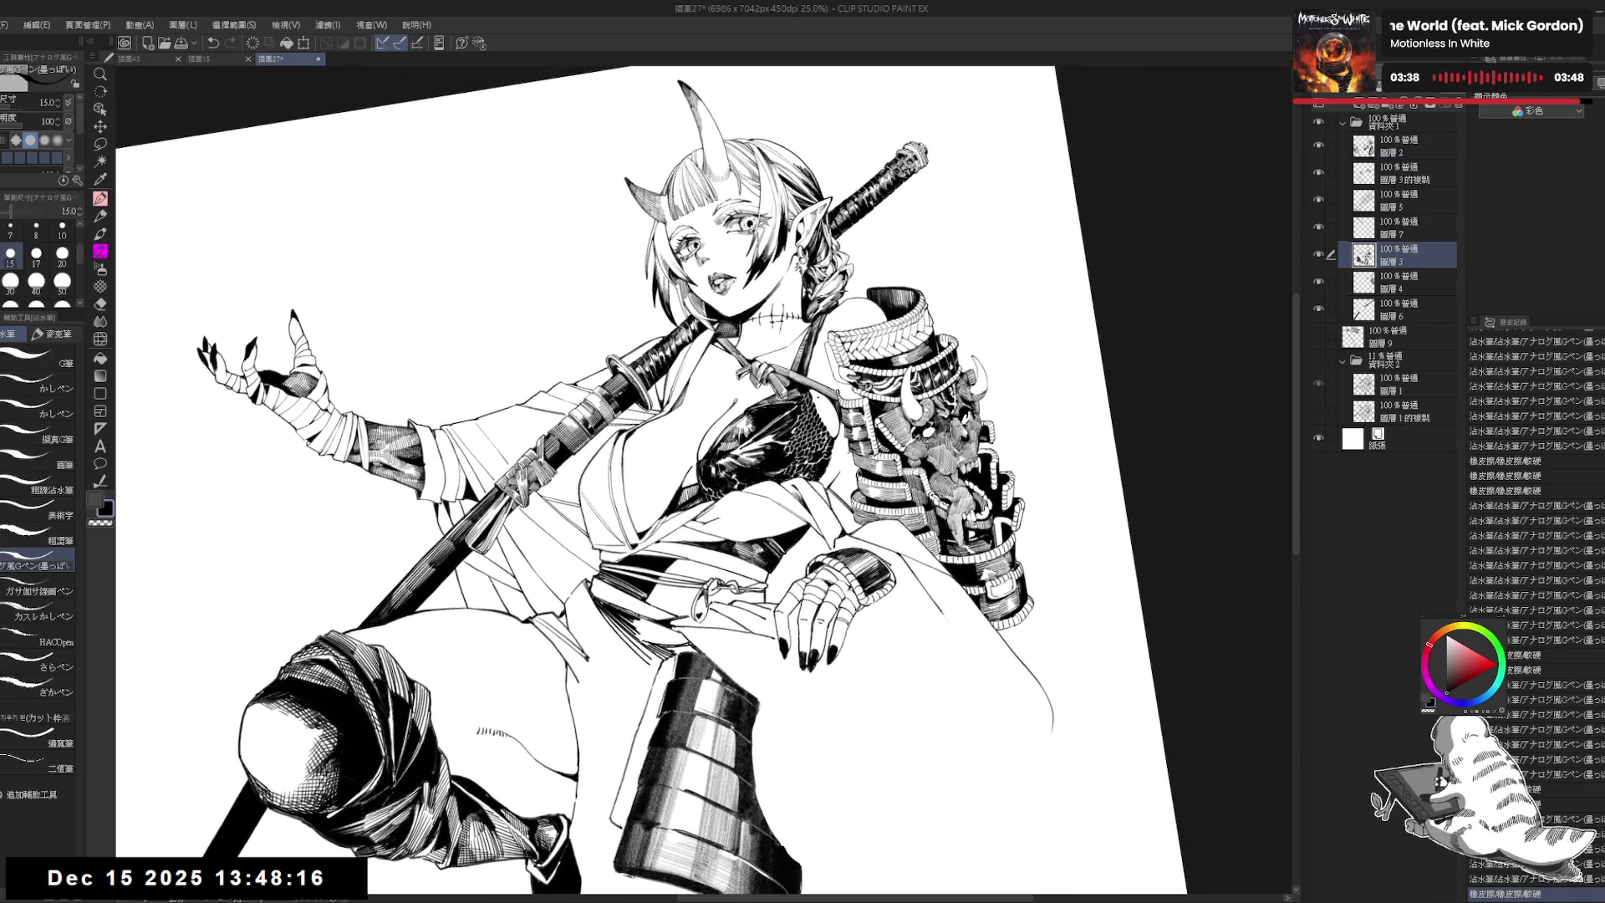
Step: Add a small ink stroke on a counter-clockwise tilted view, then straighten it
key(e)
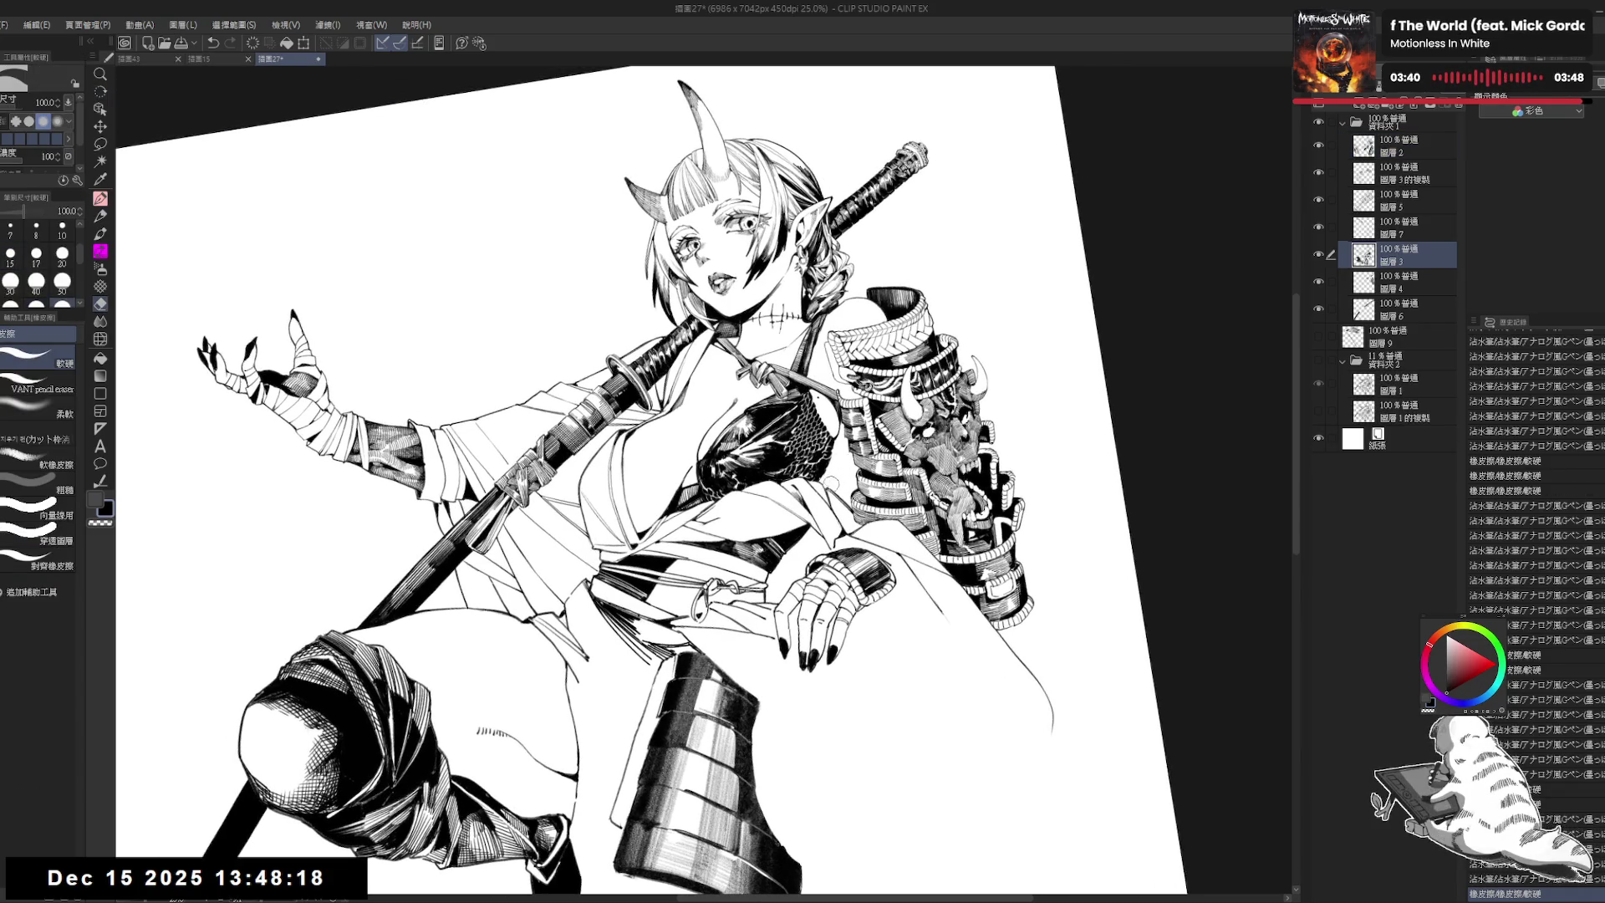
key(p)
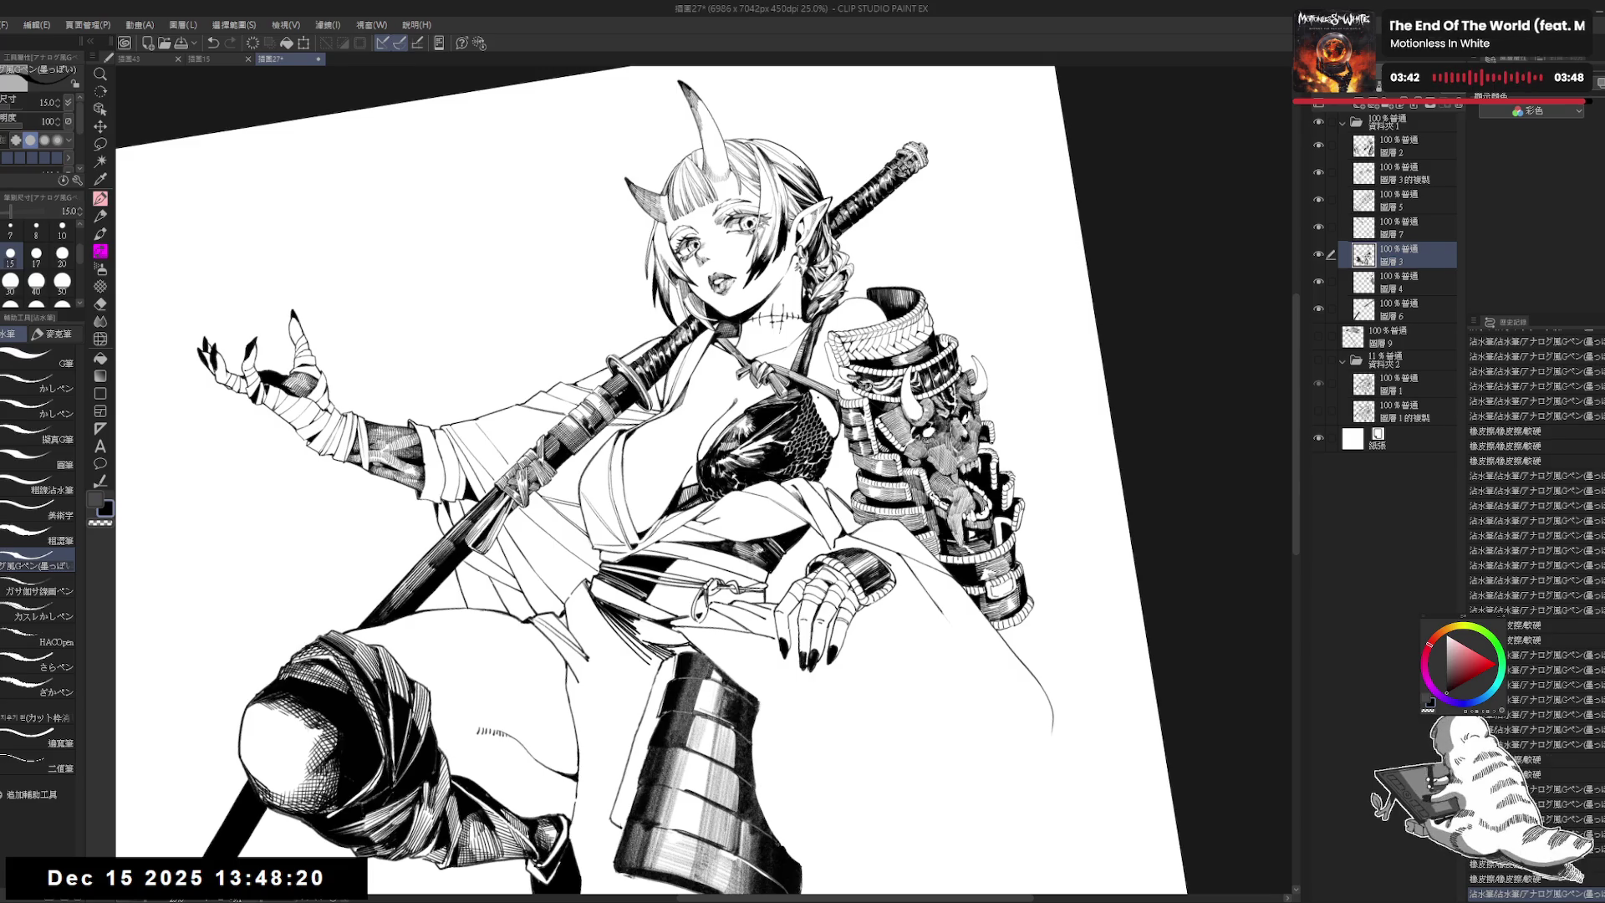
key(ctrl+at)
key(minus)
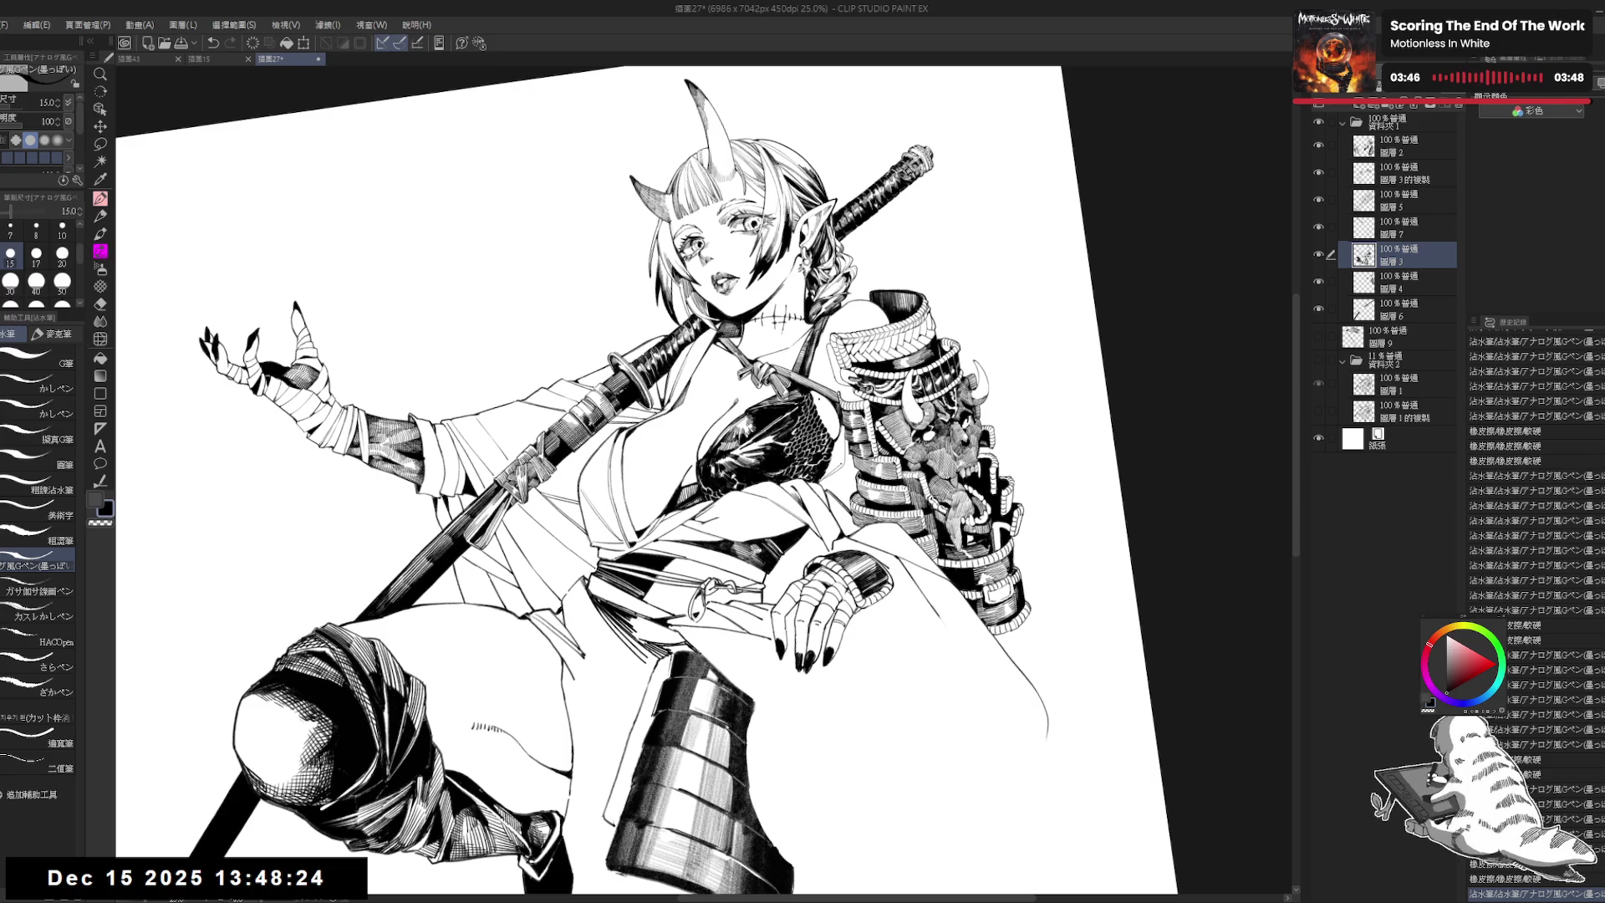
drag(815, 456, 830, 468)
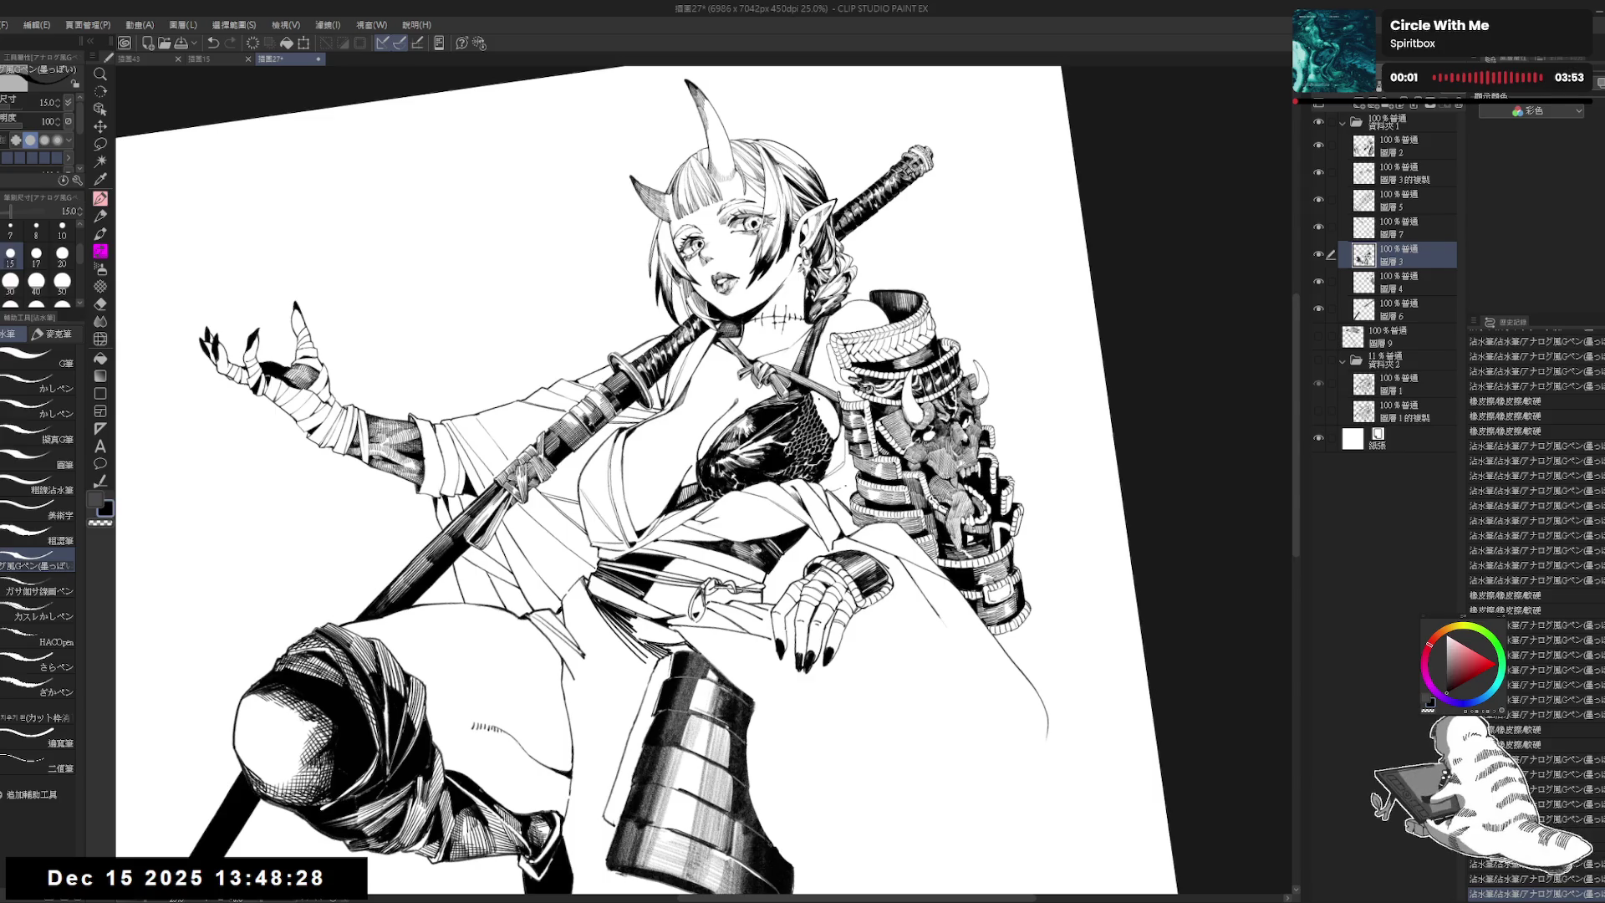
key(asciicircum)
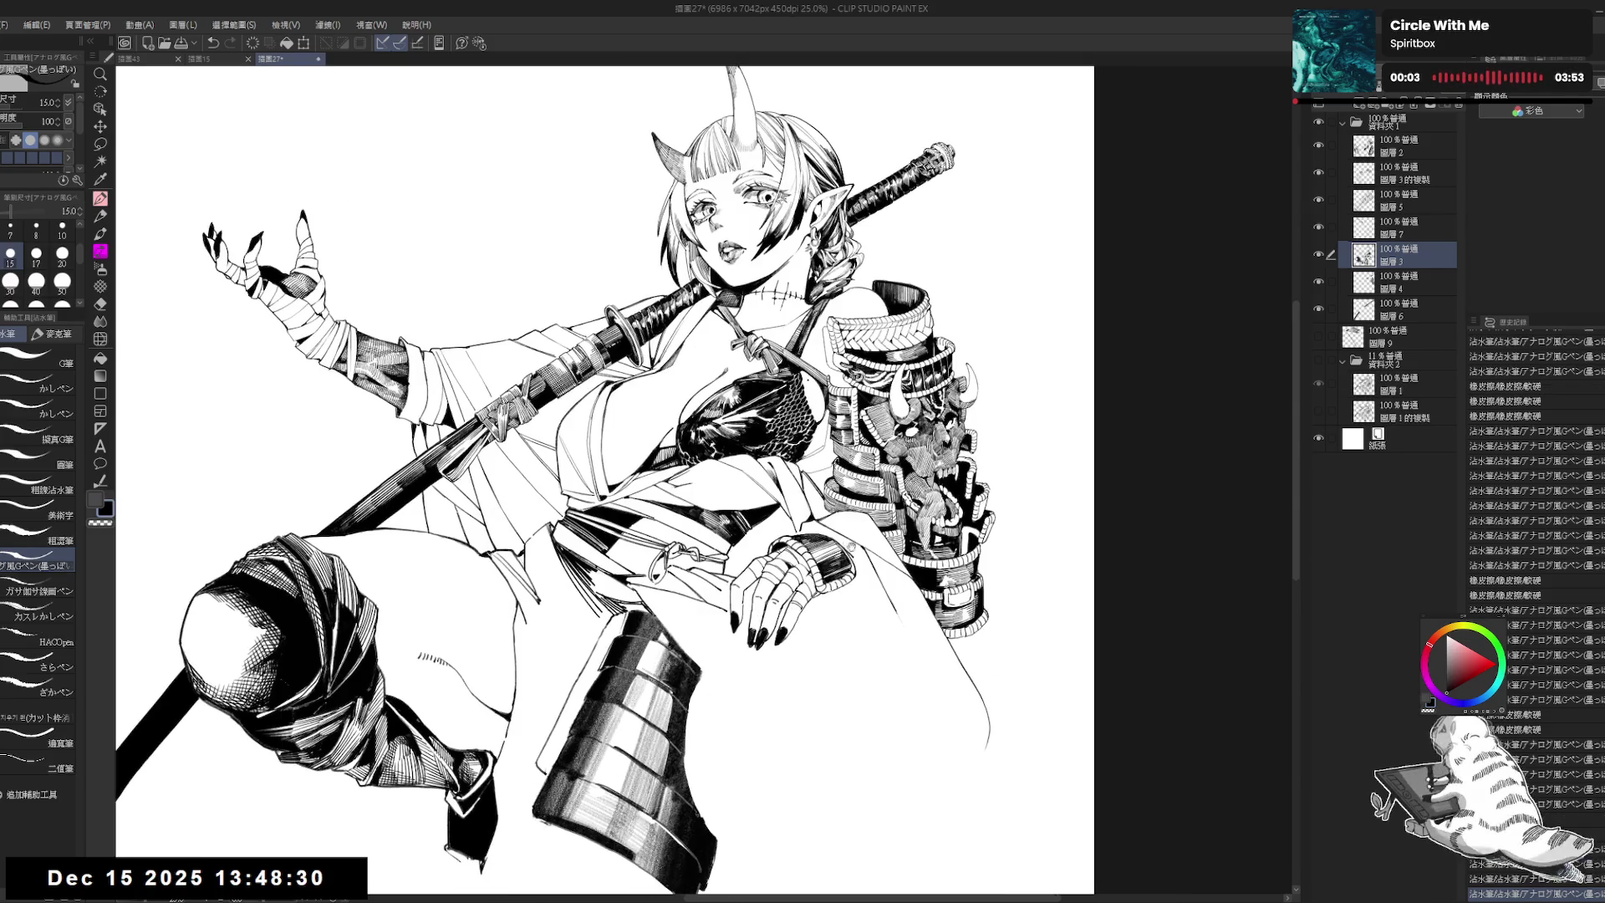
Step: Pick a pencil brush, auto-select an enclosed area, deselect it, and set brush size 25
click(101, 216)
click(37, 388)
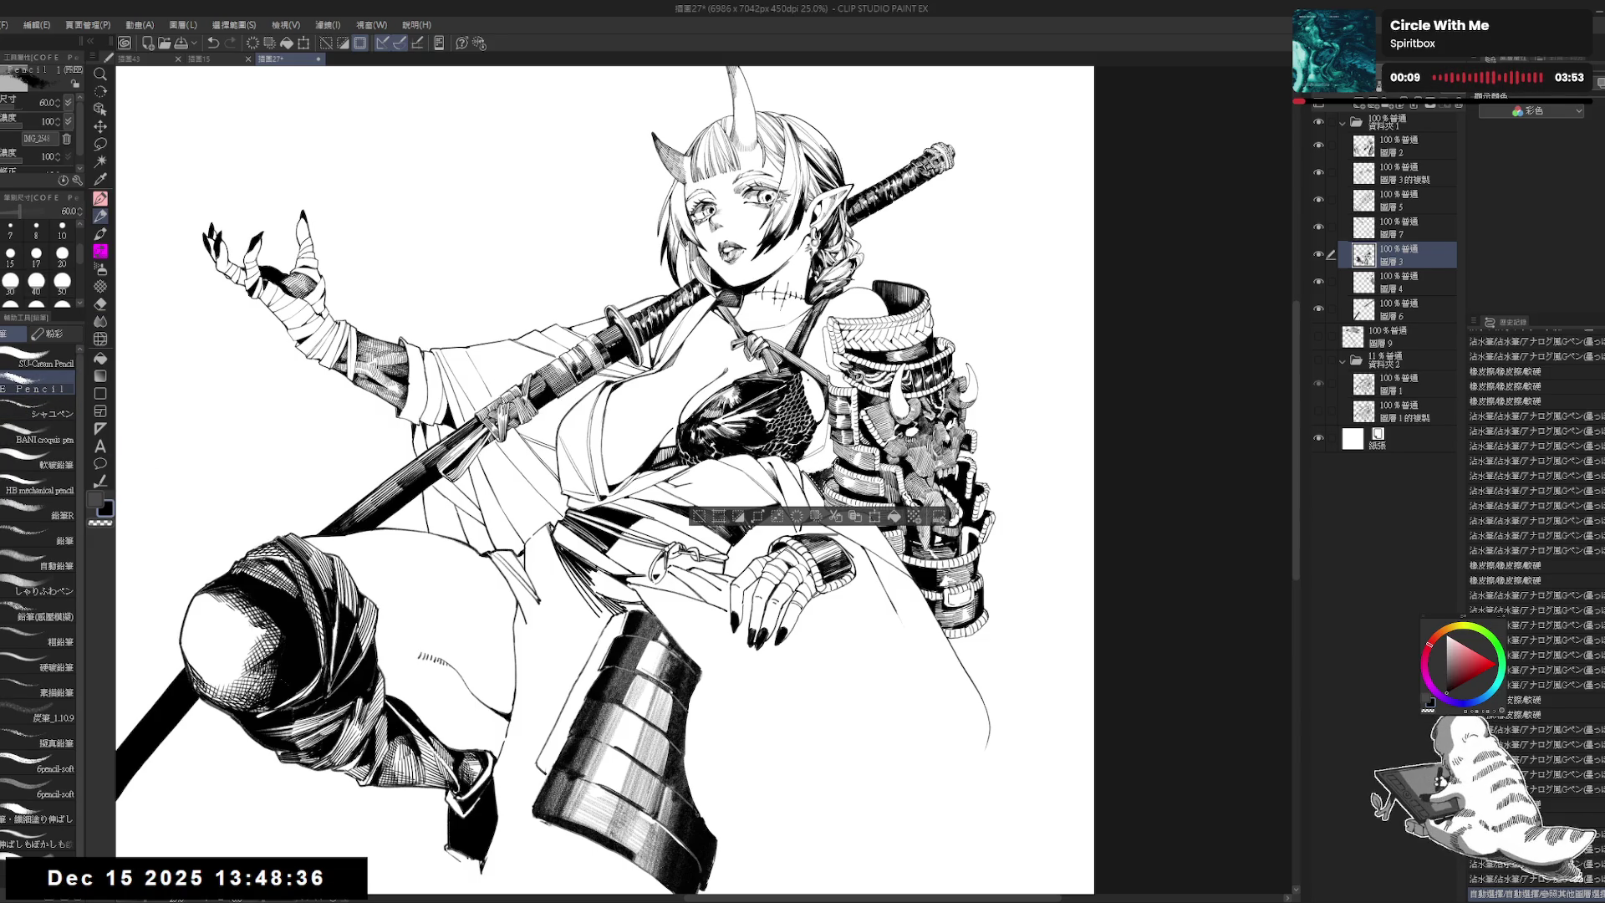
key(r)
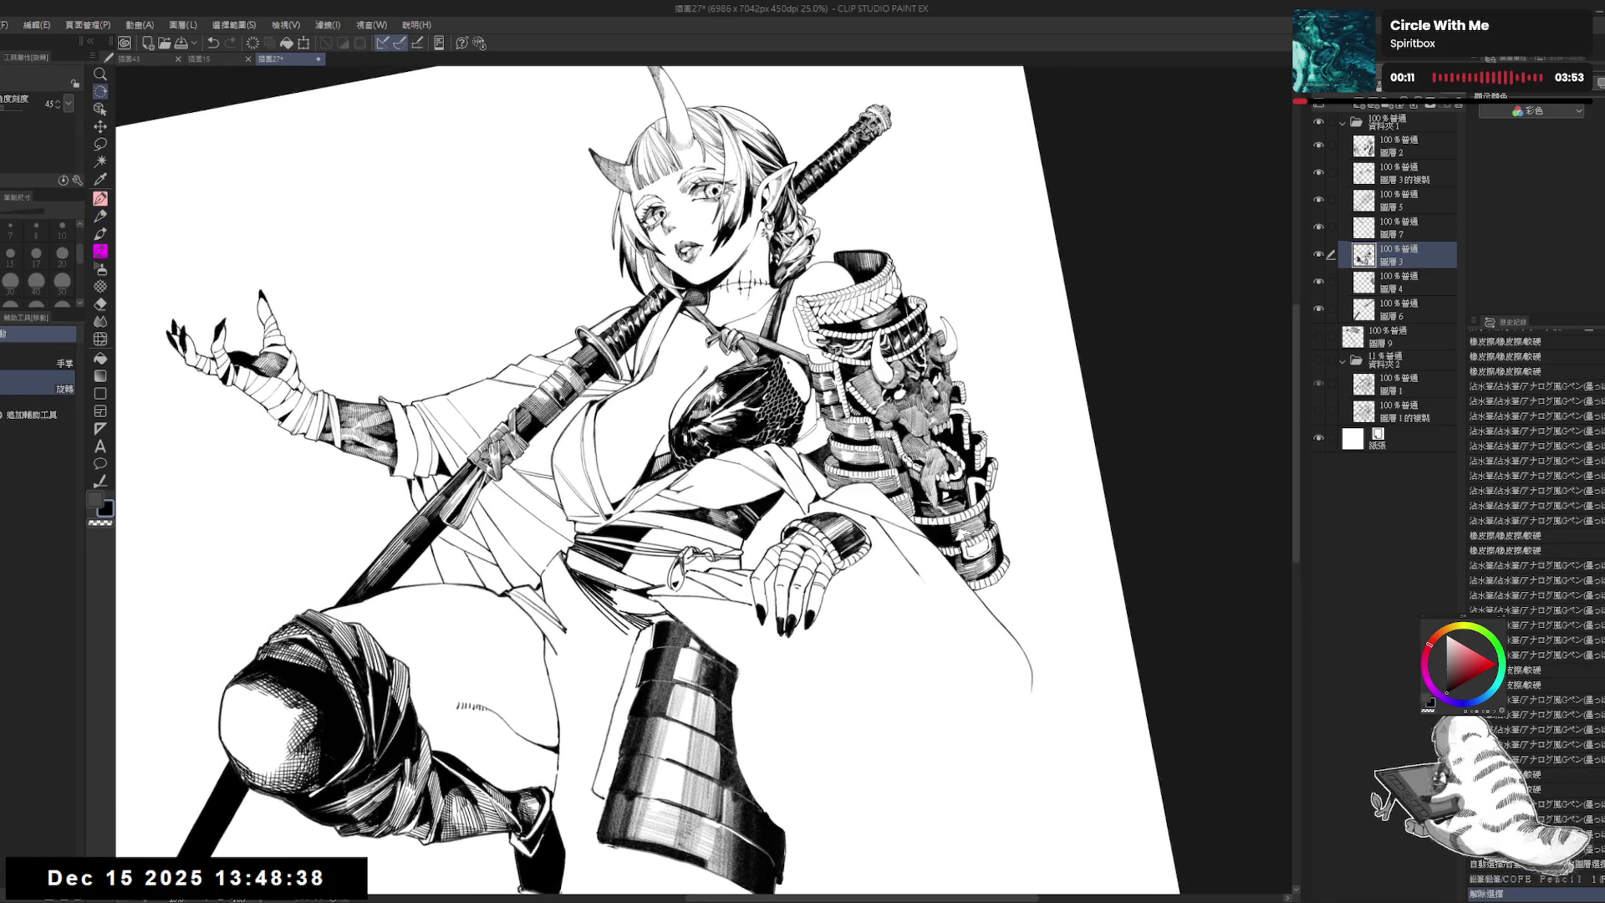
key(w)
click(808, 423)
key(p)
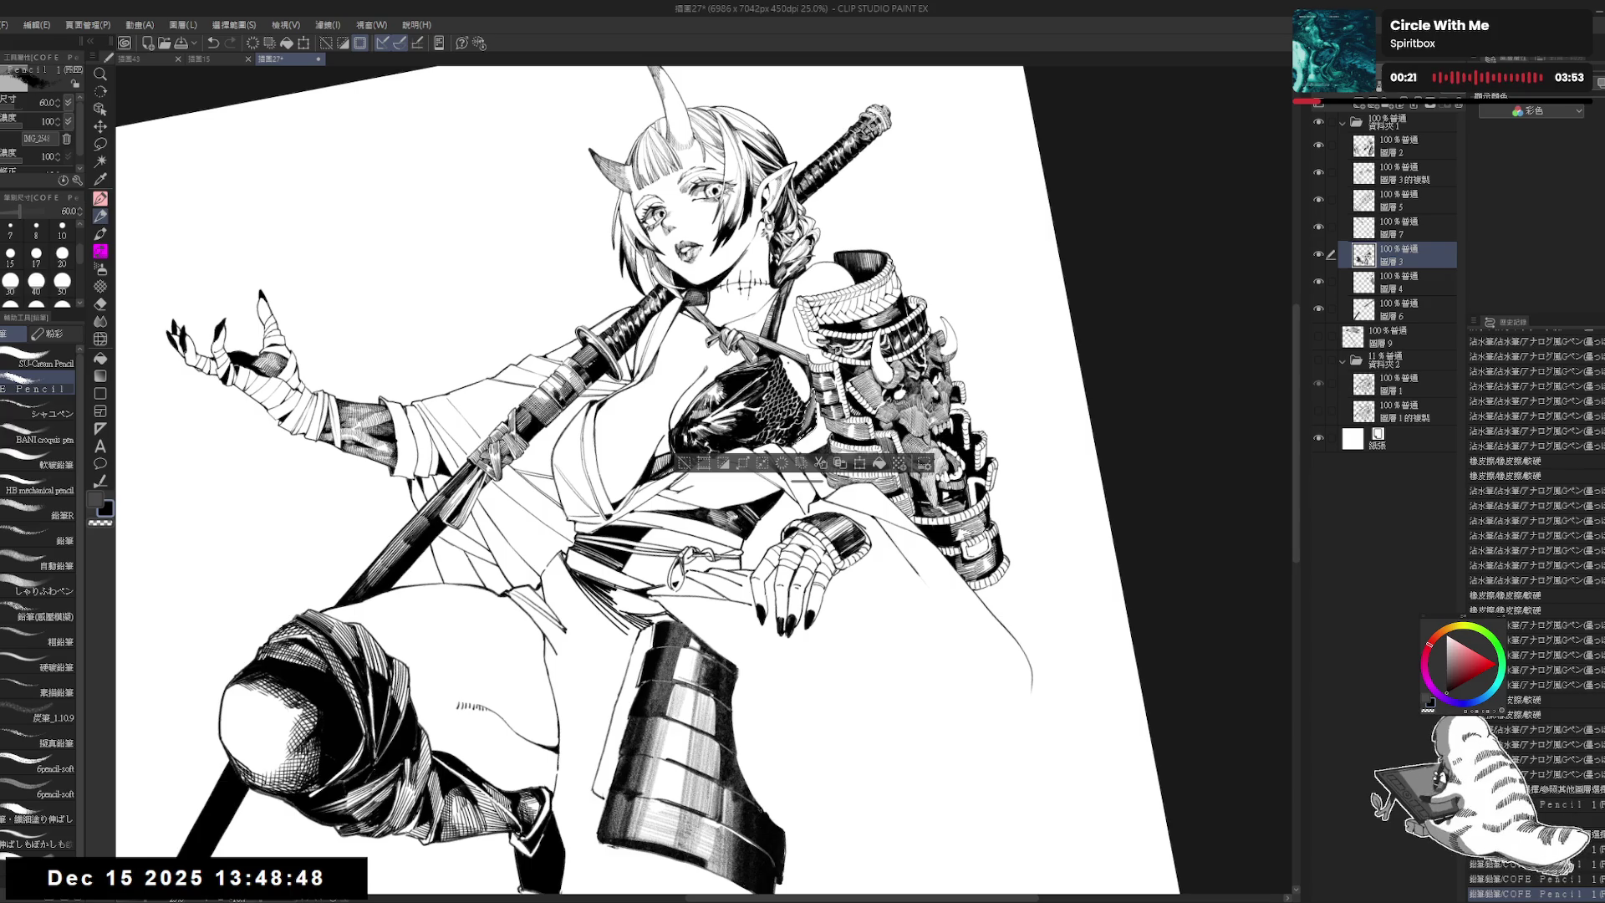
key(ctrl+d)
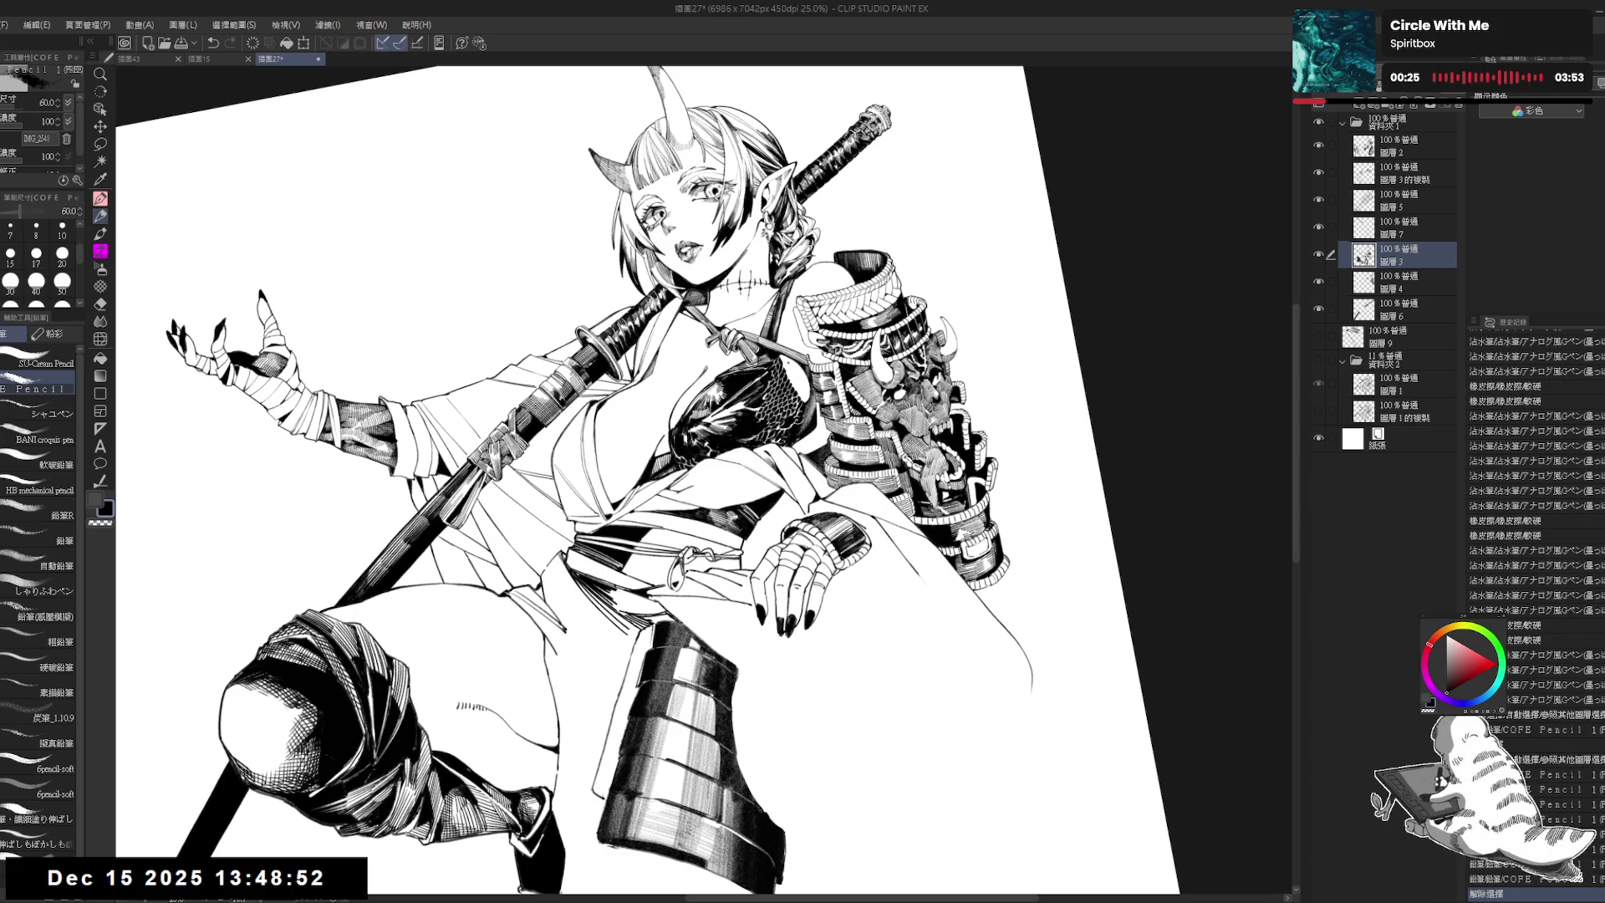
key(bracketleft)
key(bracketleft)
key(bracketleft)
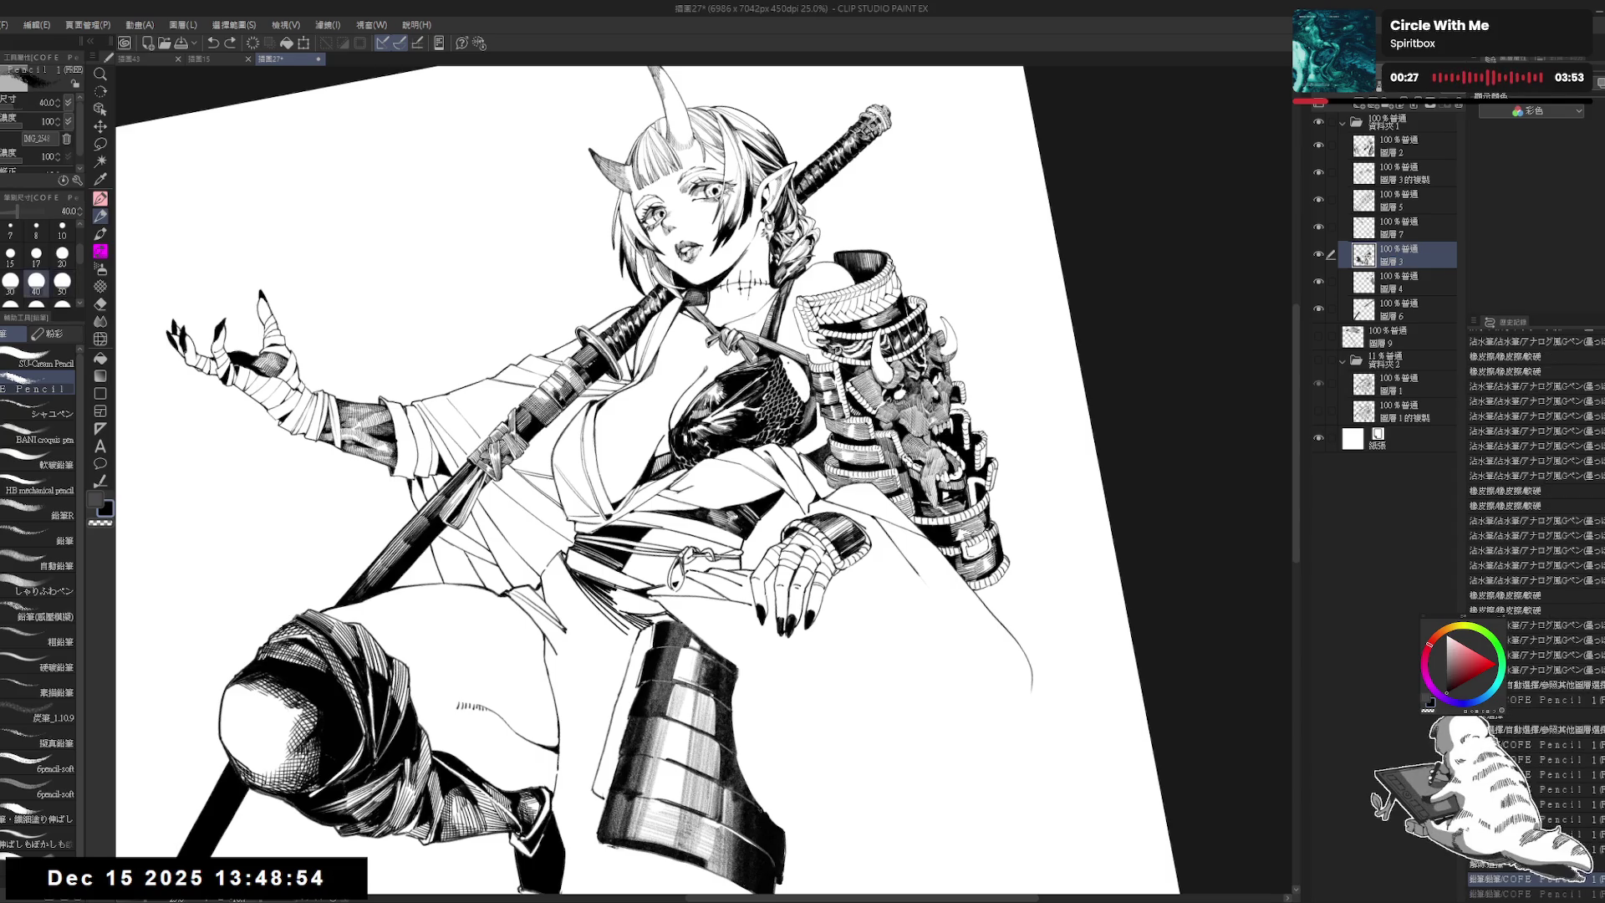
Step: With the view upright, add a new raster layer and drag it to the top of folder 1
key(ctrl+at)
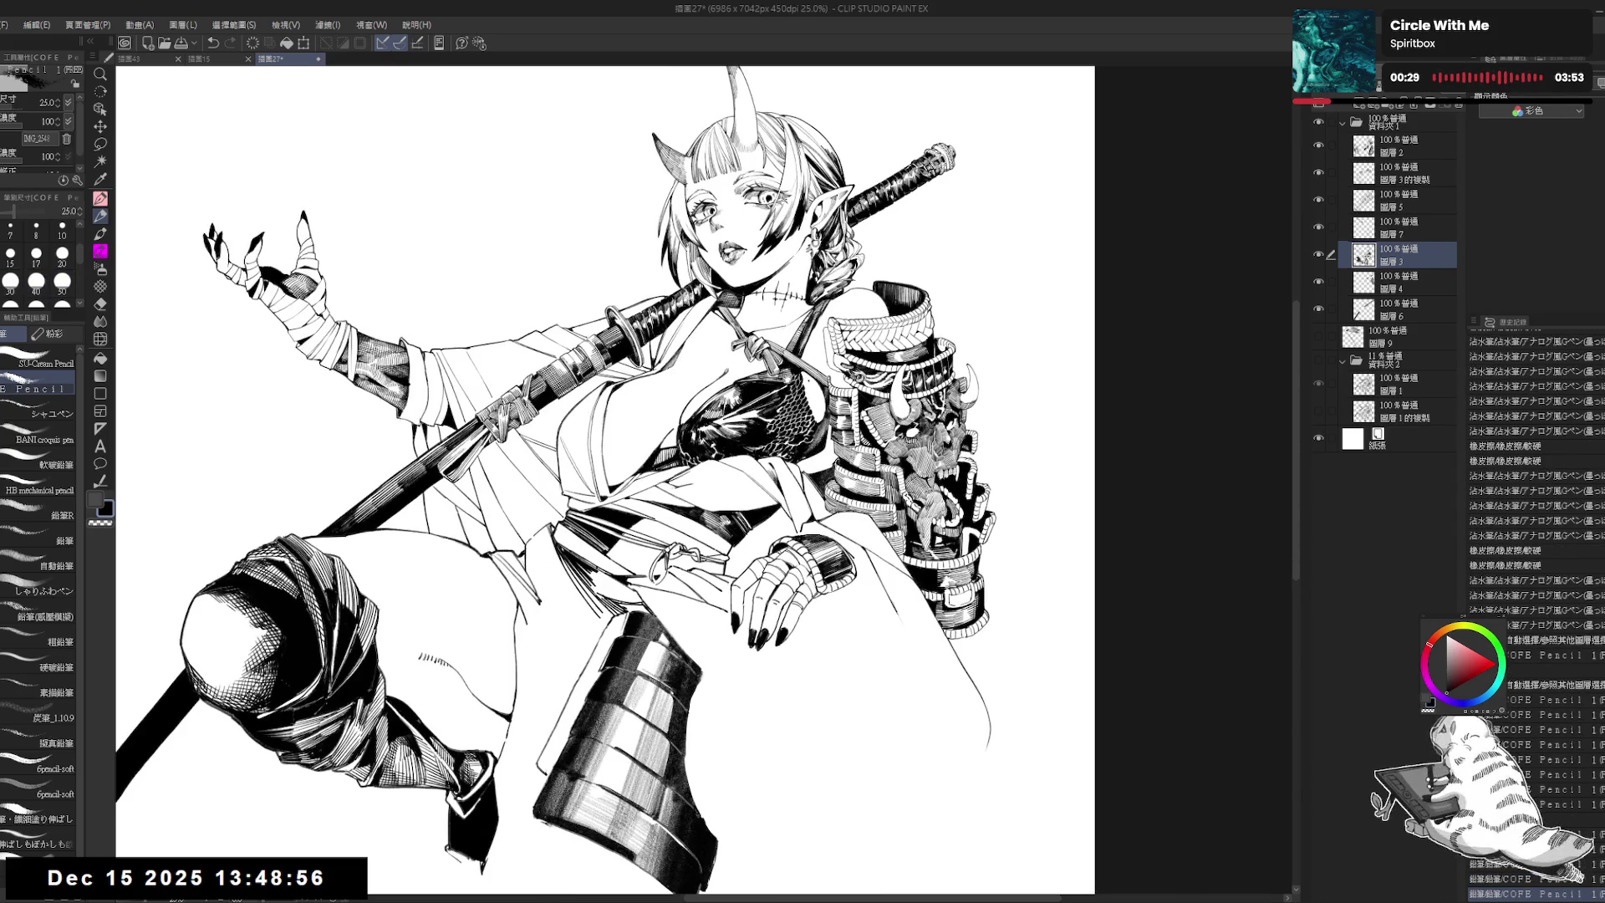
key(e)
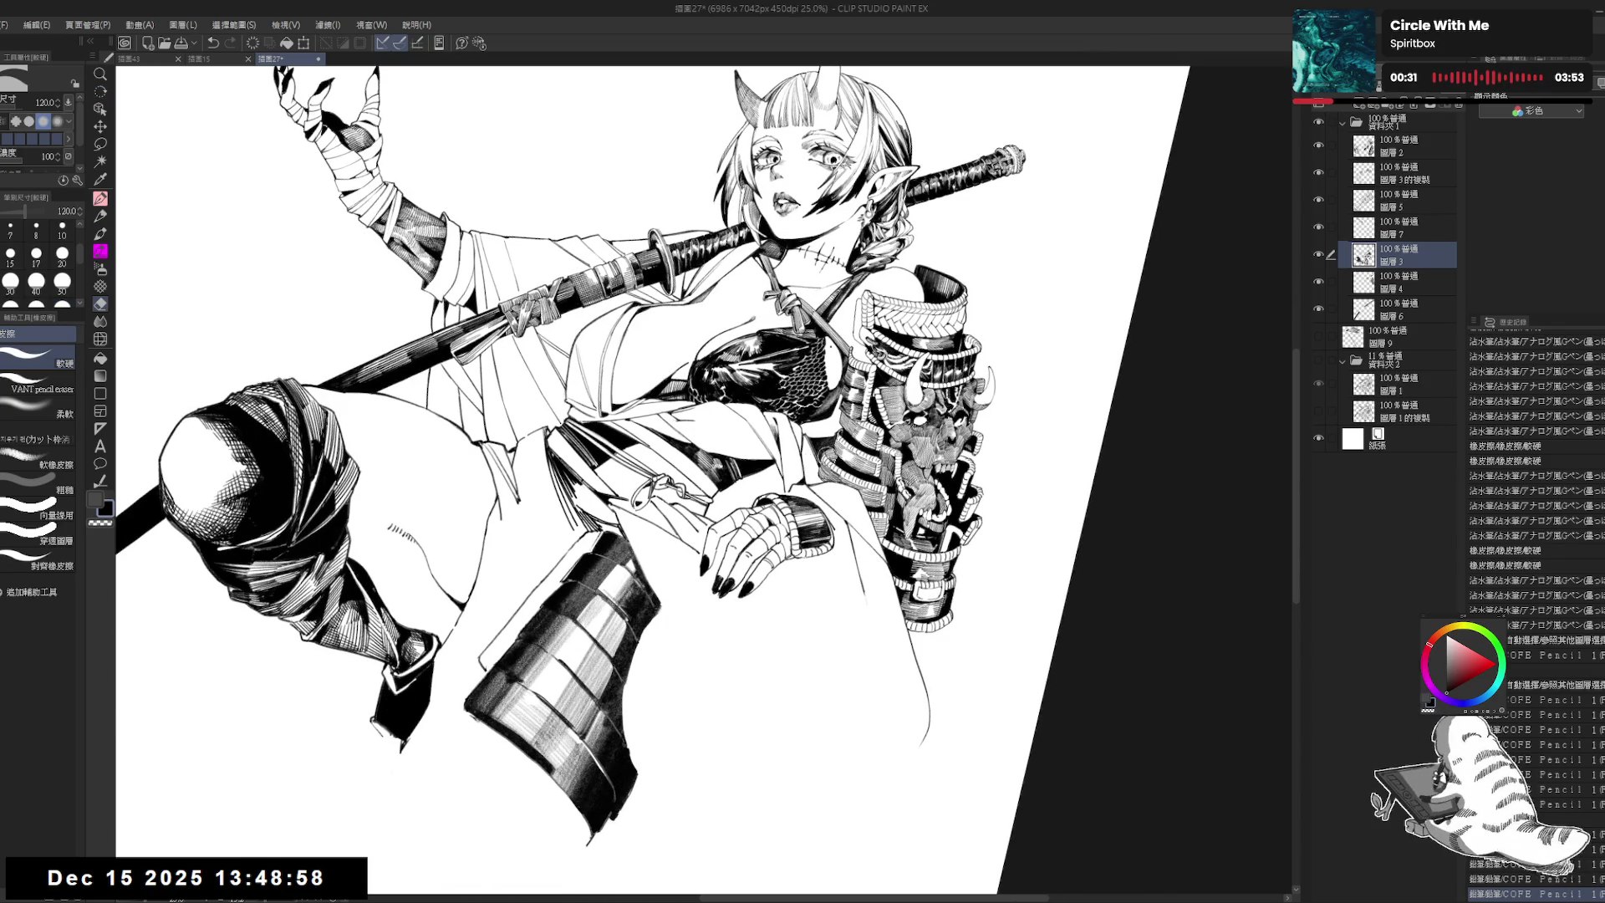
key(p)
key(ctrl+at)
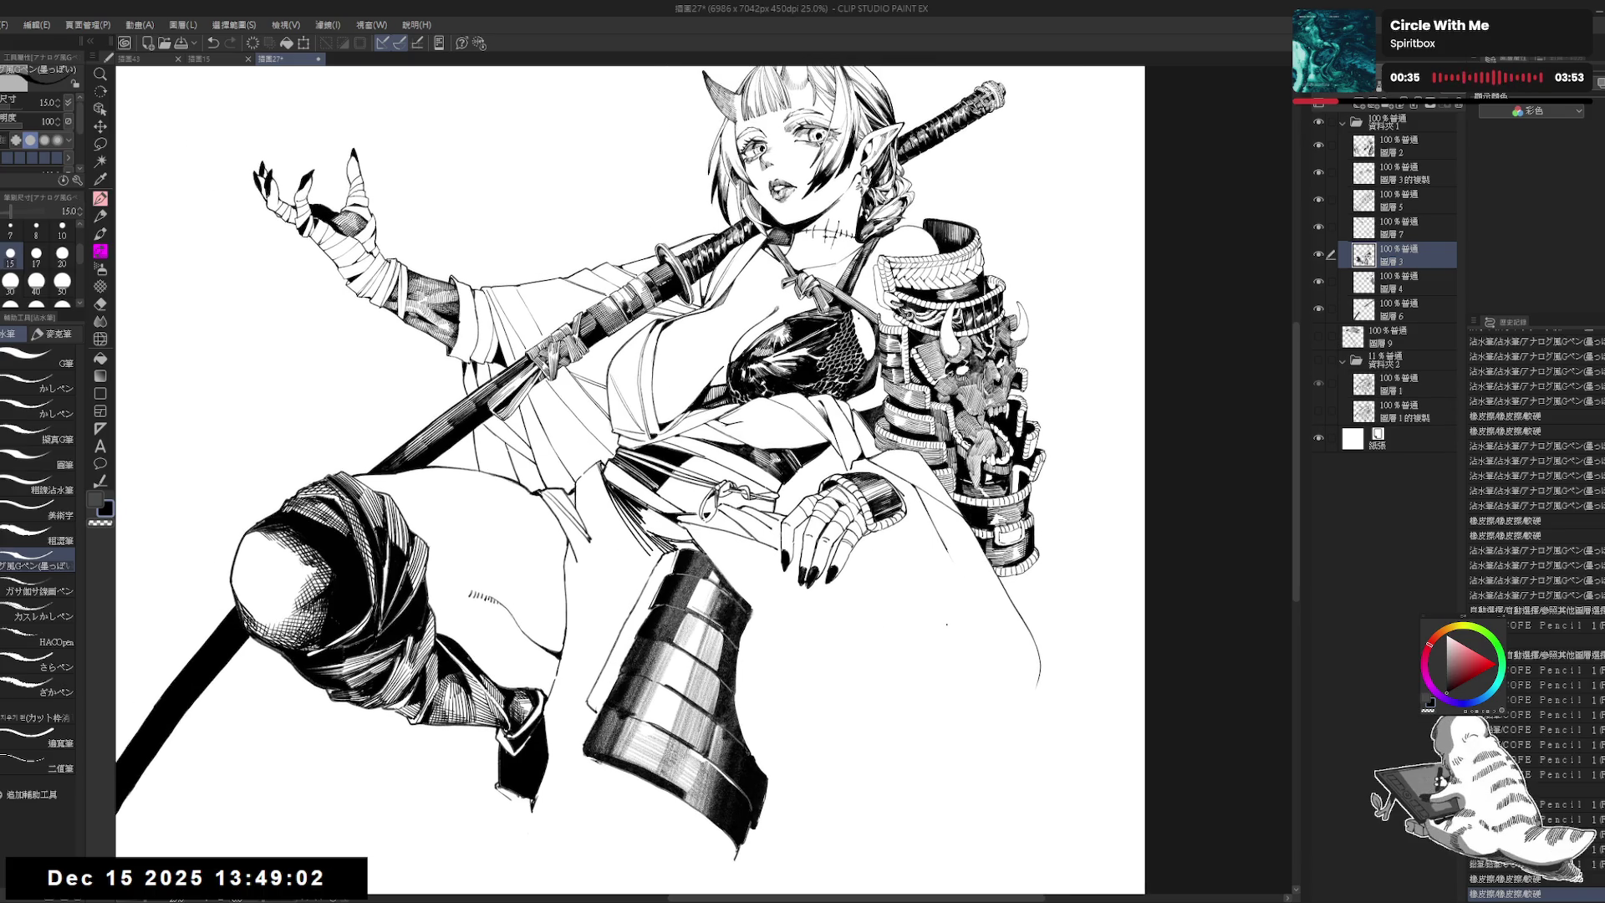
scroll(986, 609, down, 2)
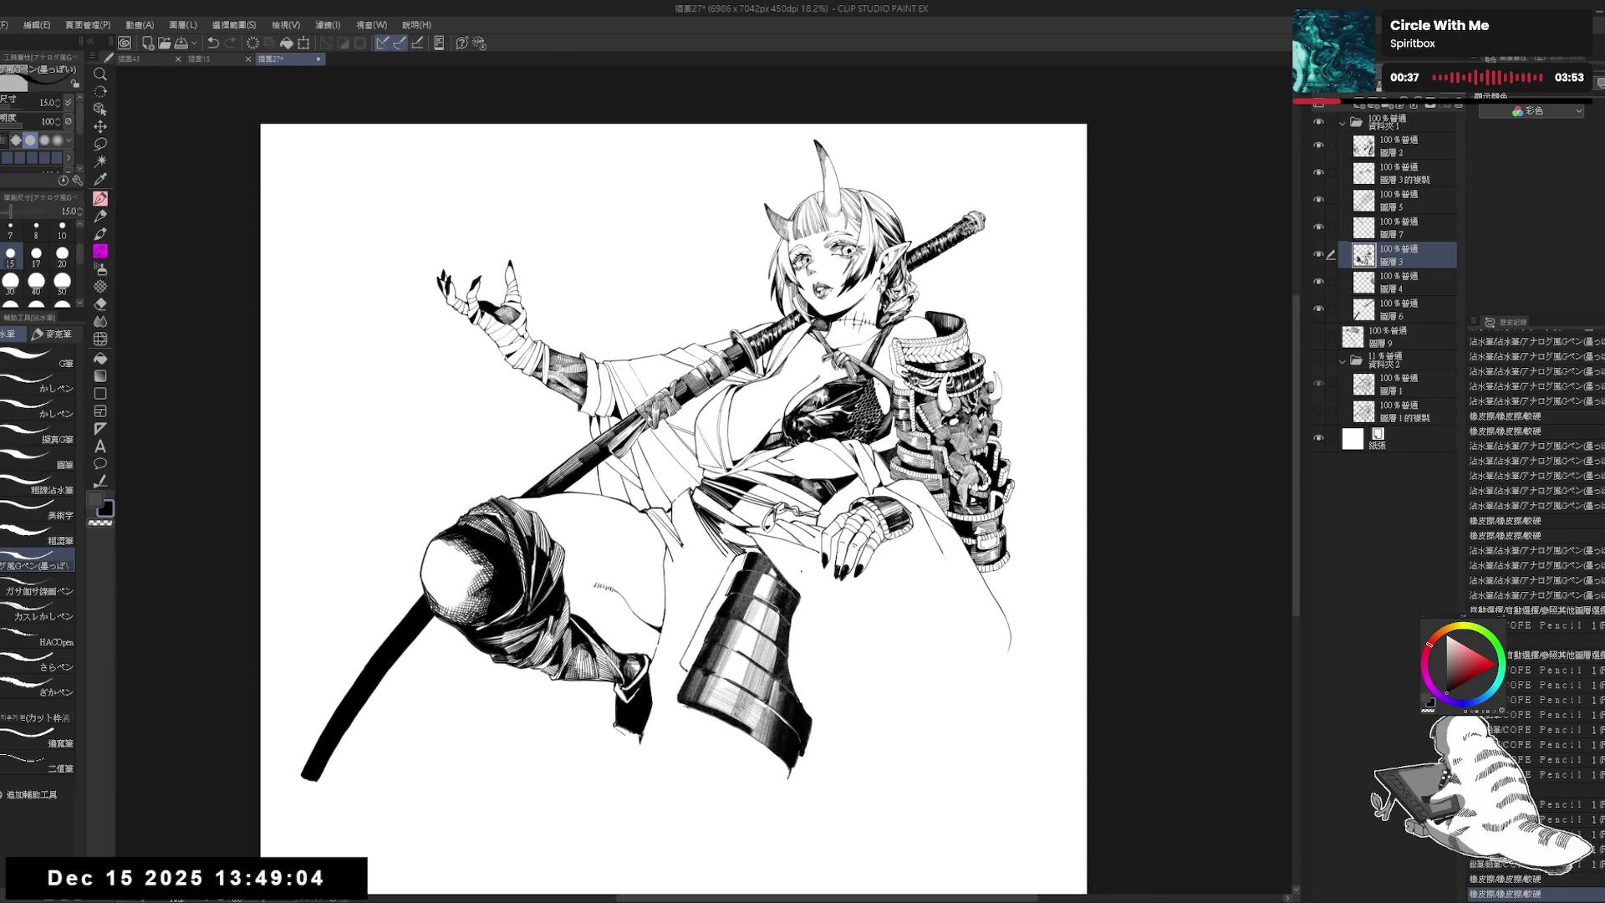
scroll(698, 419, up, 1)
scroll(640, 293, up, 1)
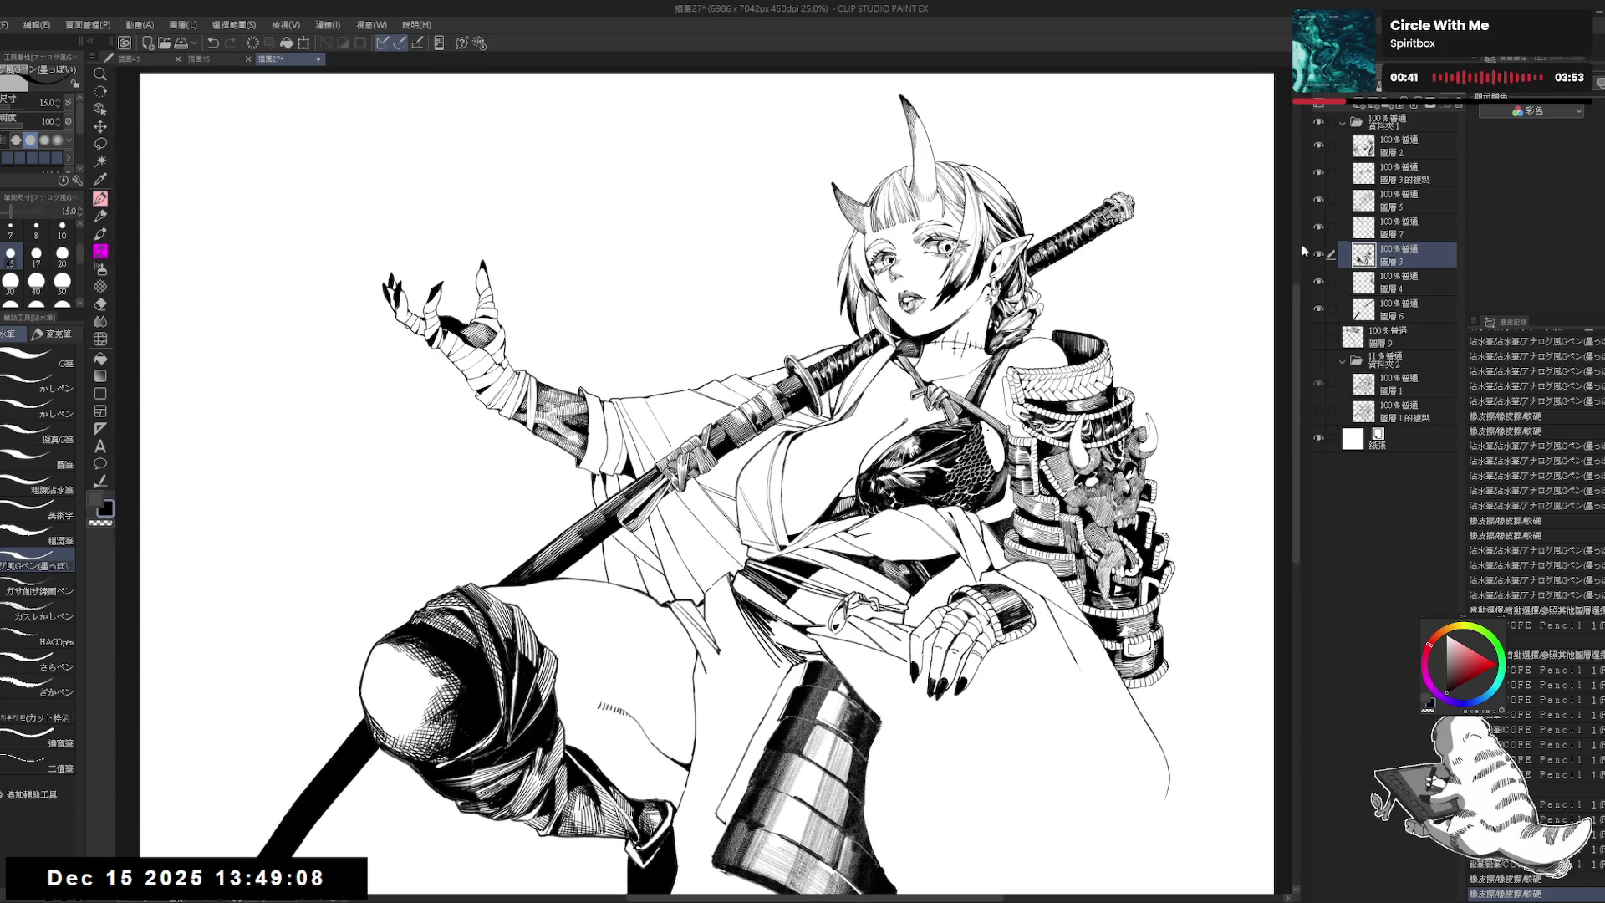
key(ctrl+shift+n)
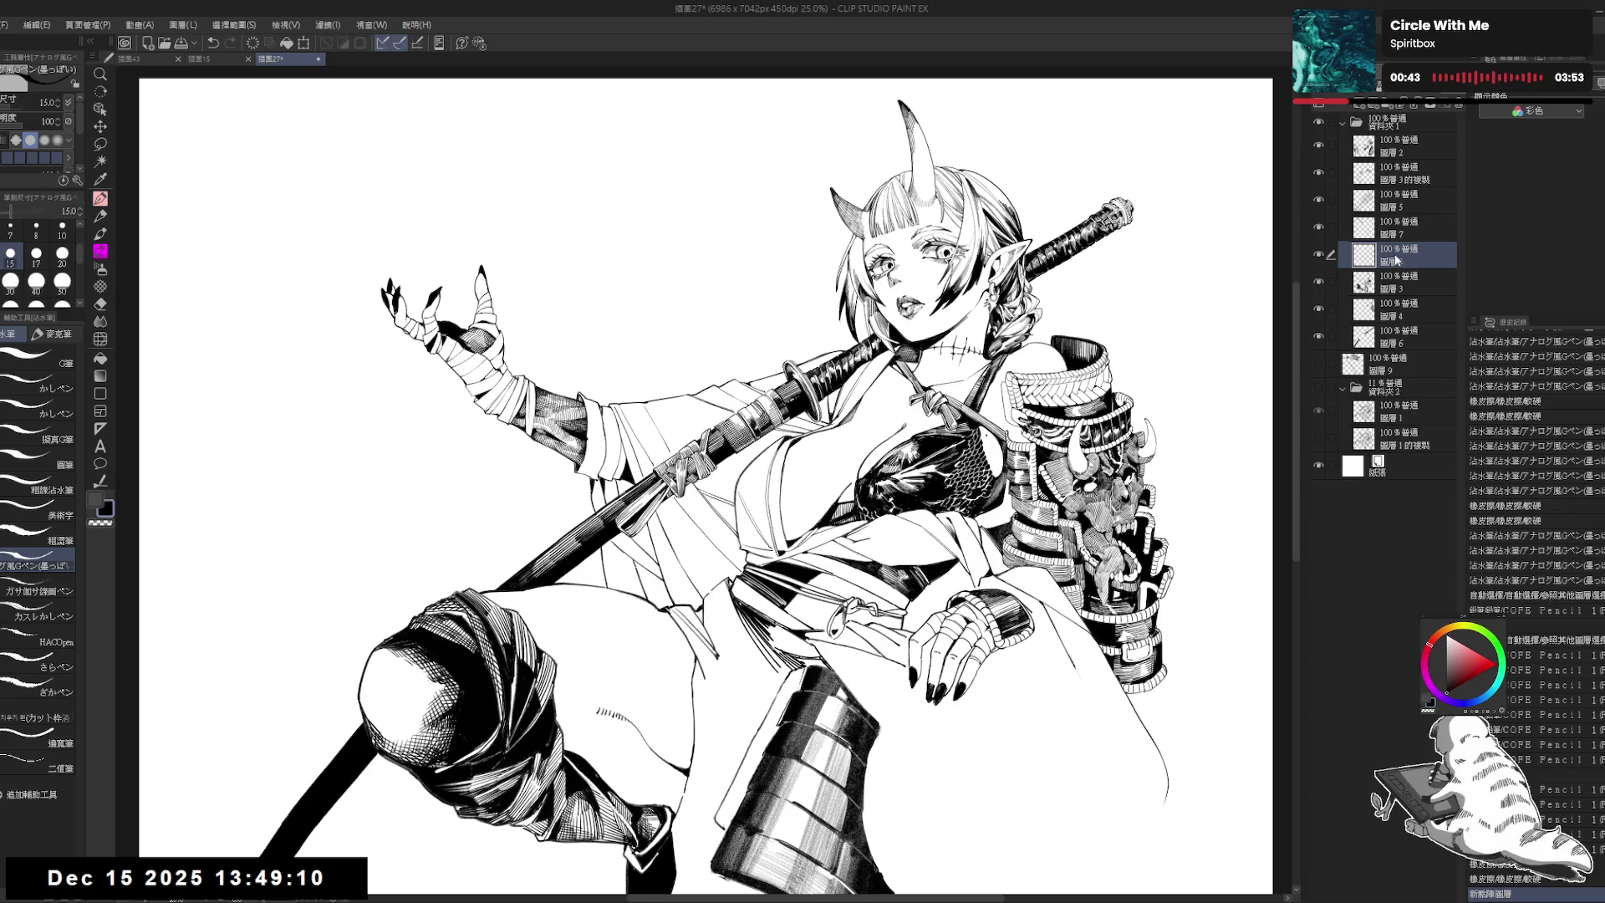
drag(1396, 260, 1396, 138)
scroll(699, 430, up, 2)
scroll(699, 429, left, 2)
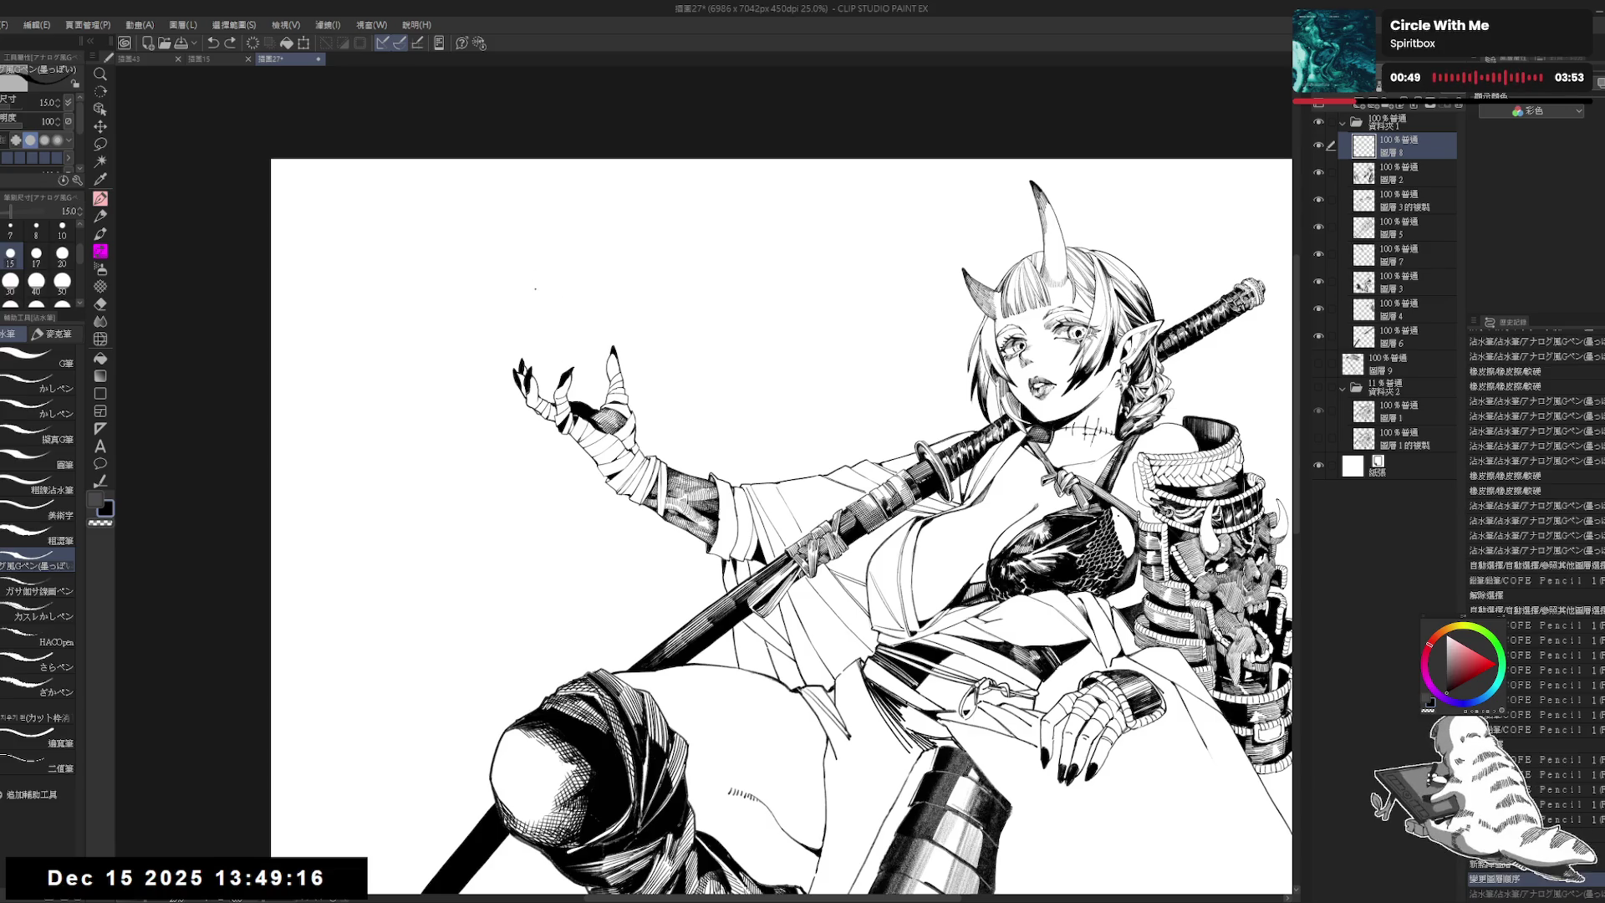
Step: Sketch a curling smoke arc above the raised hand with SU-Cream Pencil size 15, filling its fold black
key(p)
click(37, 364)
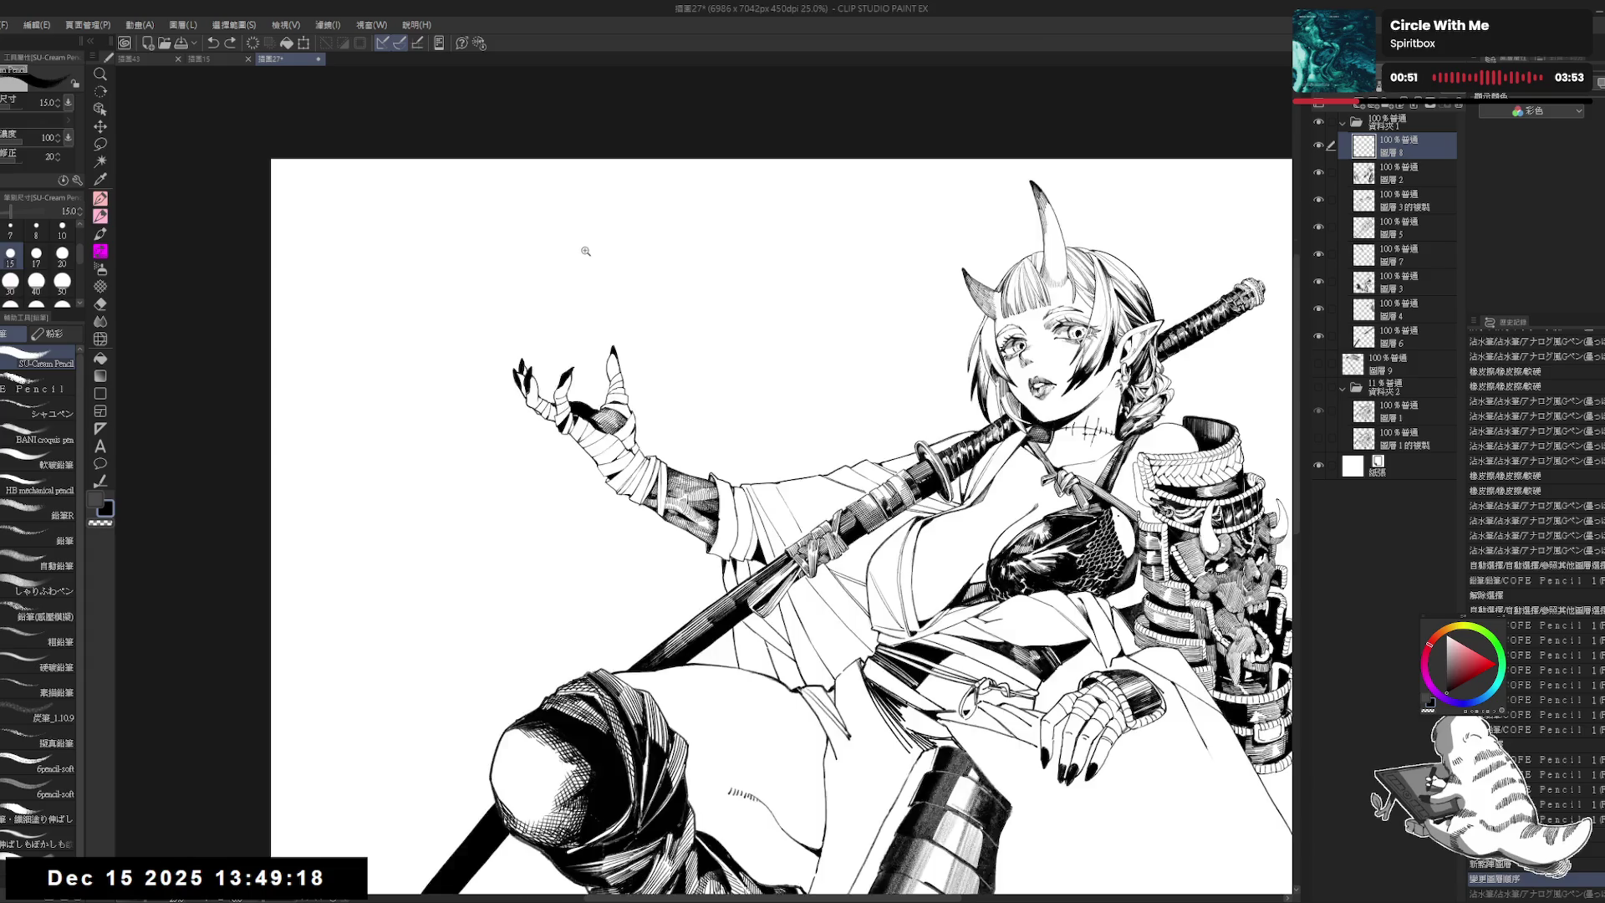
scroll(587, 252, up, 1)
drag(527, 277, 537, 360)
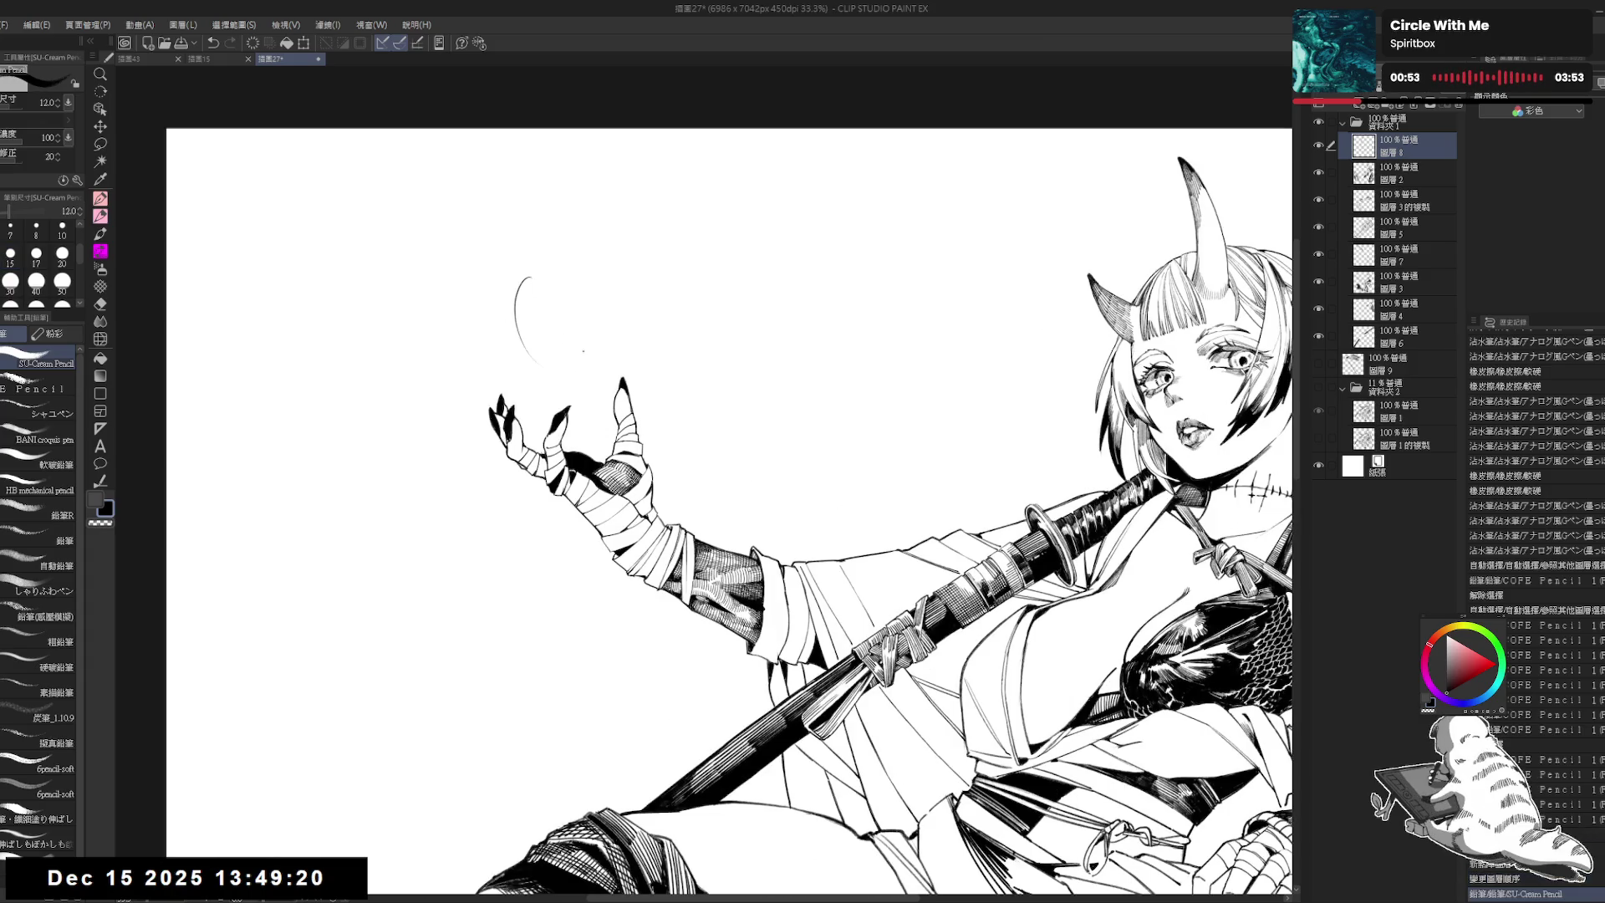
key(ctrl+z)
mouse_move(522, 276)
mouse_down()
mouse_move(503, 368)
mouse_move(572, 386)
mouse_up()
click(10, 253)
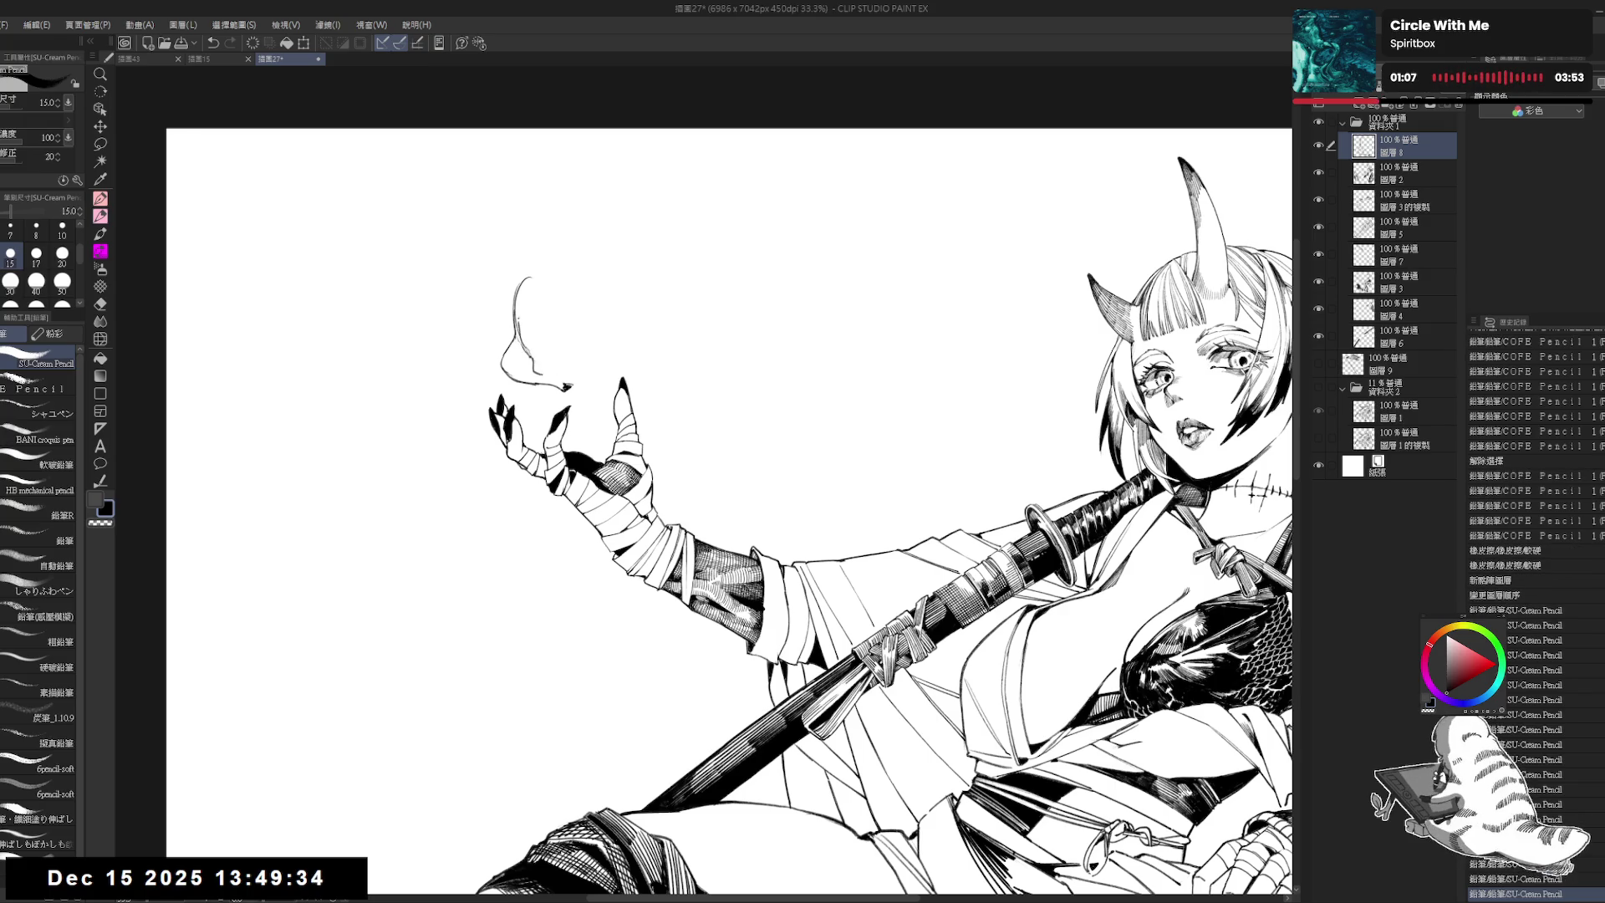
mouse_move(520, 323)
mouse_down()
mouse_move(533, 292)
mouse_move(573, 294)
mouse_up()
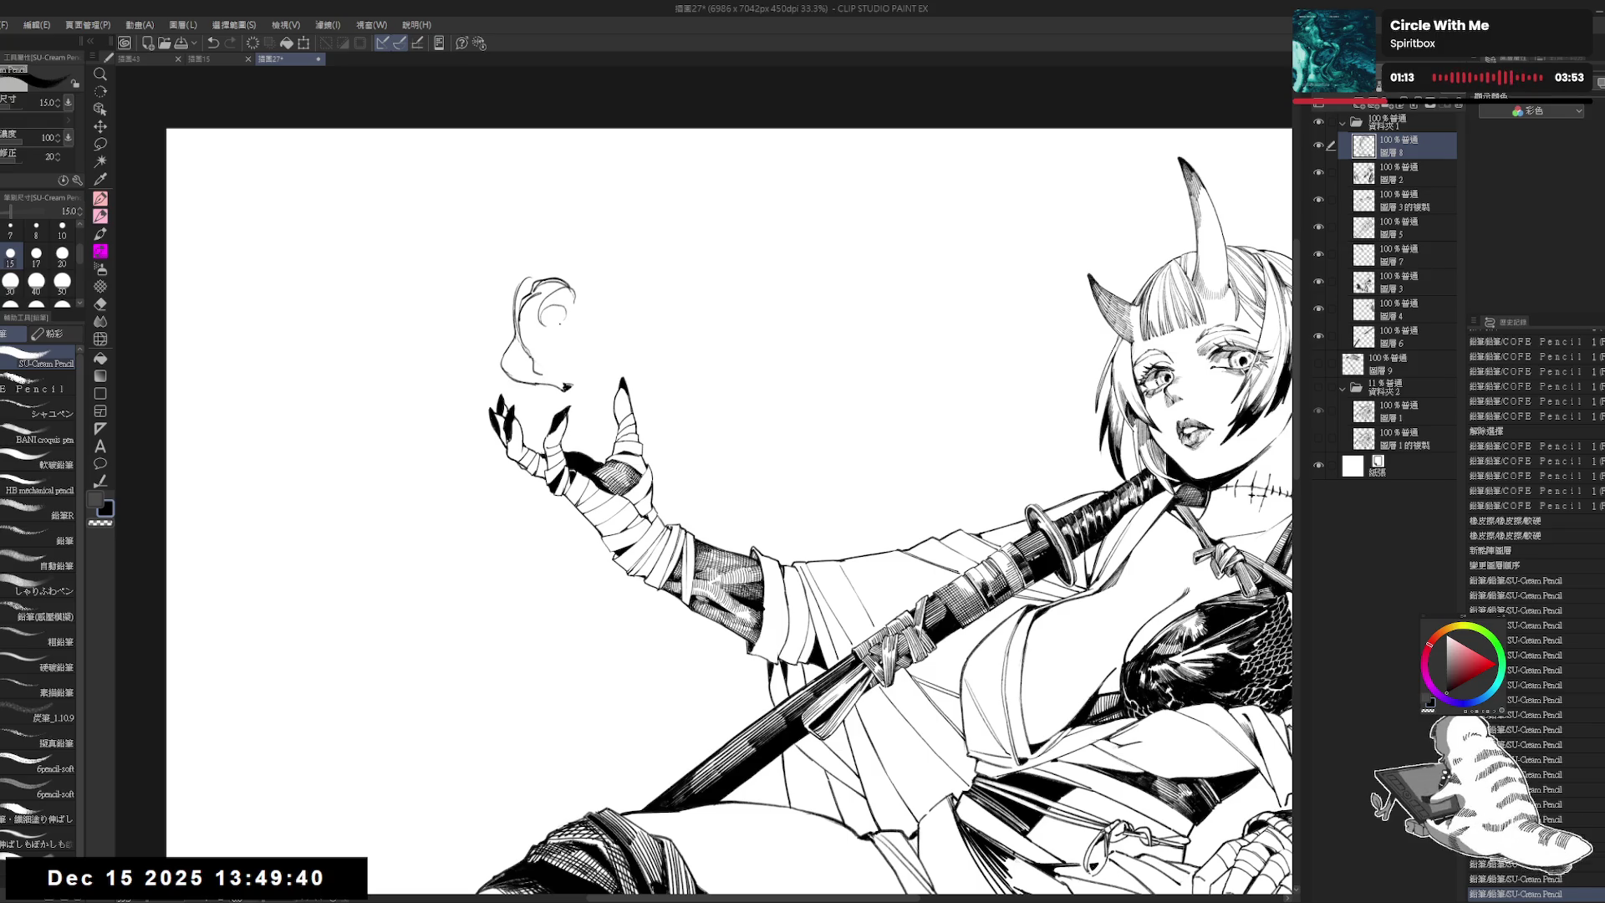
mouse_move(558, 311)
mouse_down()
mouse_move(567, 333)
mouse_move(584, 318)
mouse_move(542, 328)
mouse_up()
key(g)
click(556, 305)
key(p)
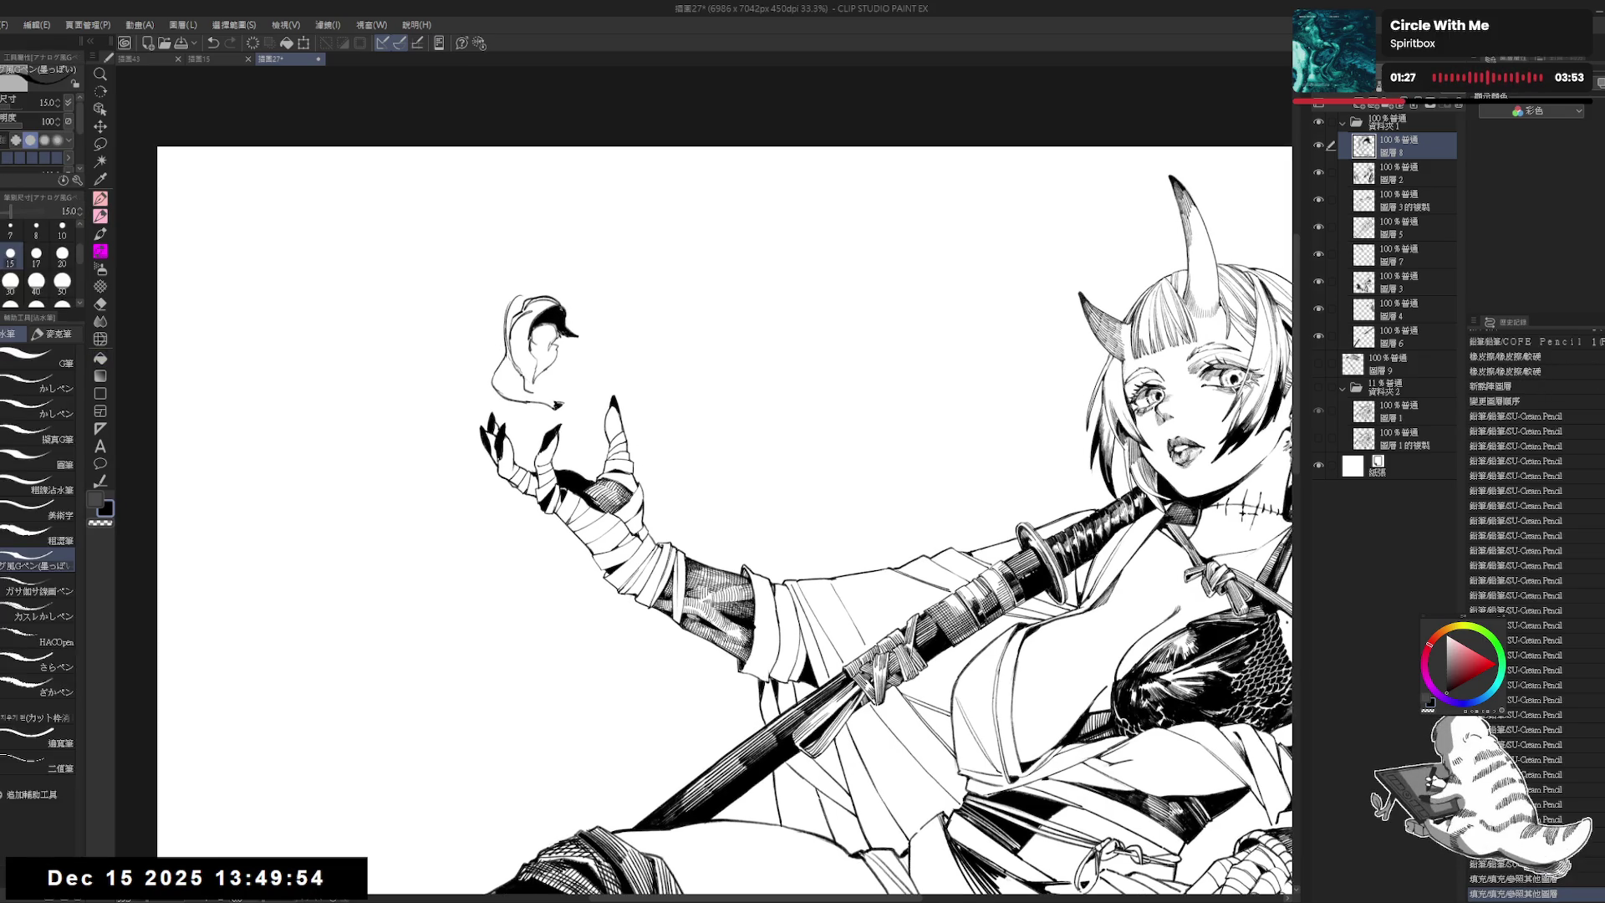
Step: Extend a dark streak rightward from the smoke with the SU-Cream Pencil at size 17
drag(548, 321, 553, 327)
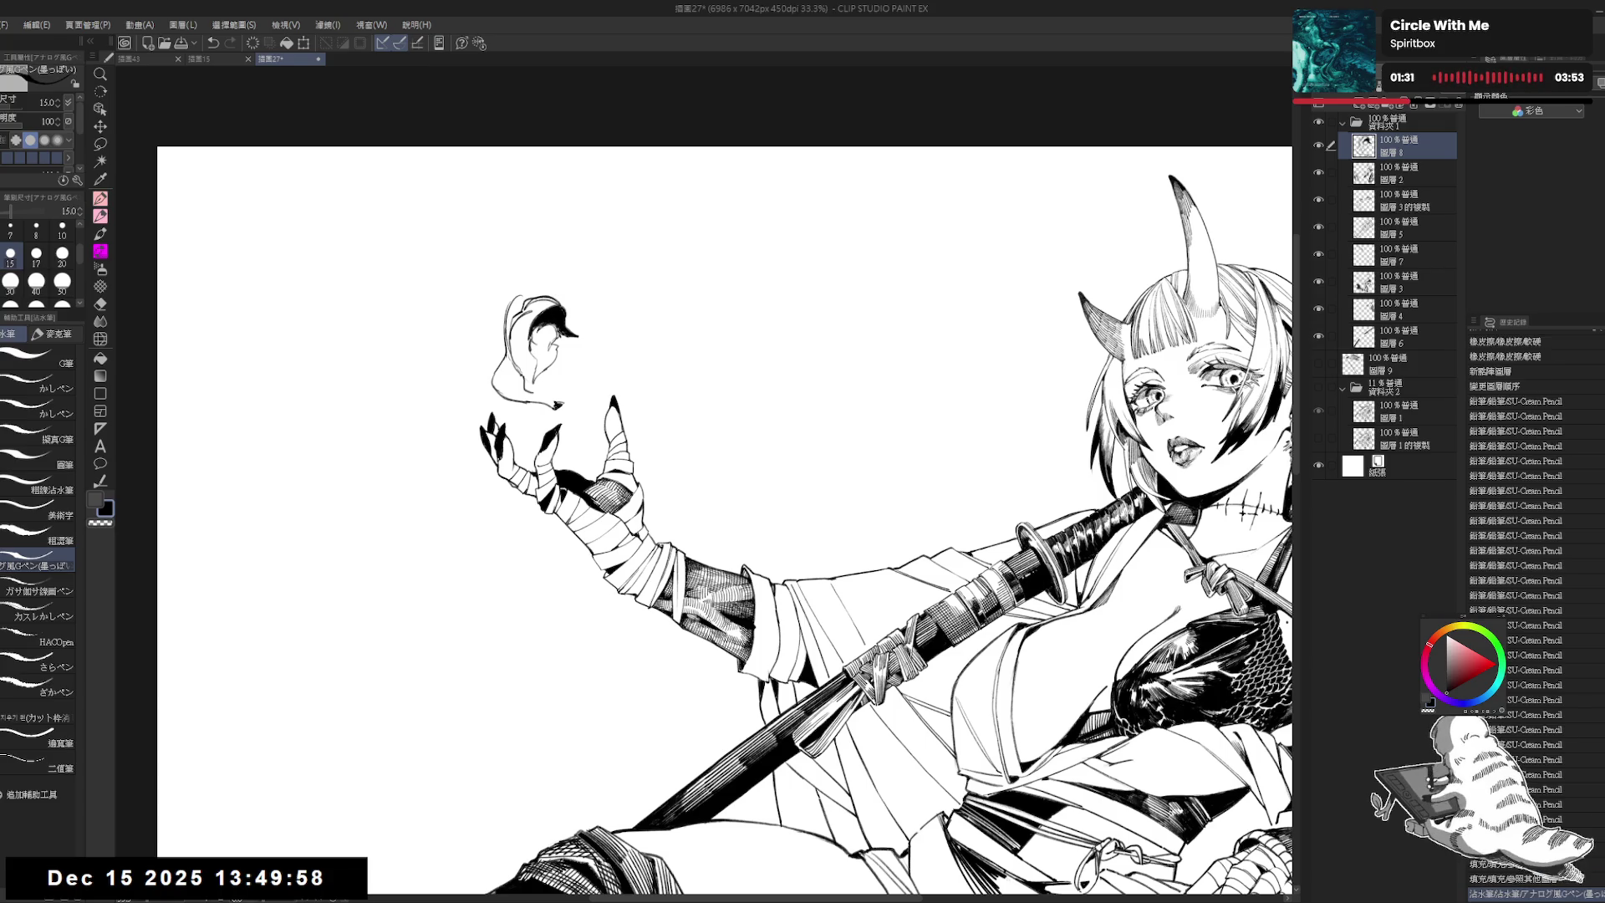
key(asciicircum)
key(bracketright)
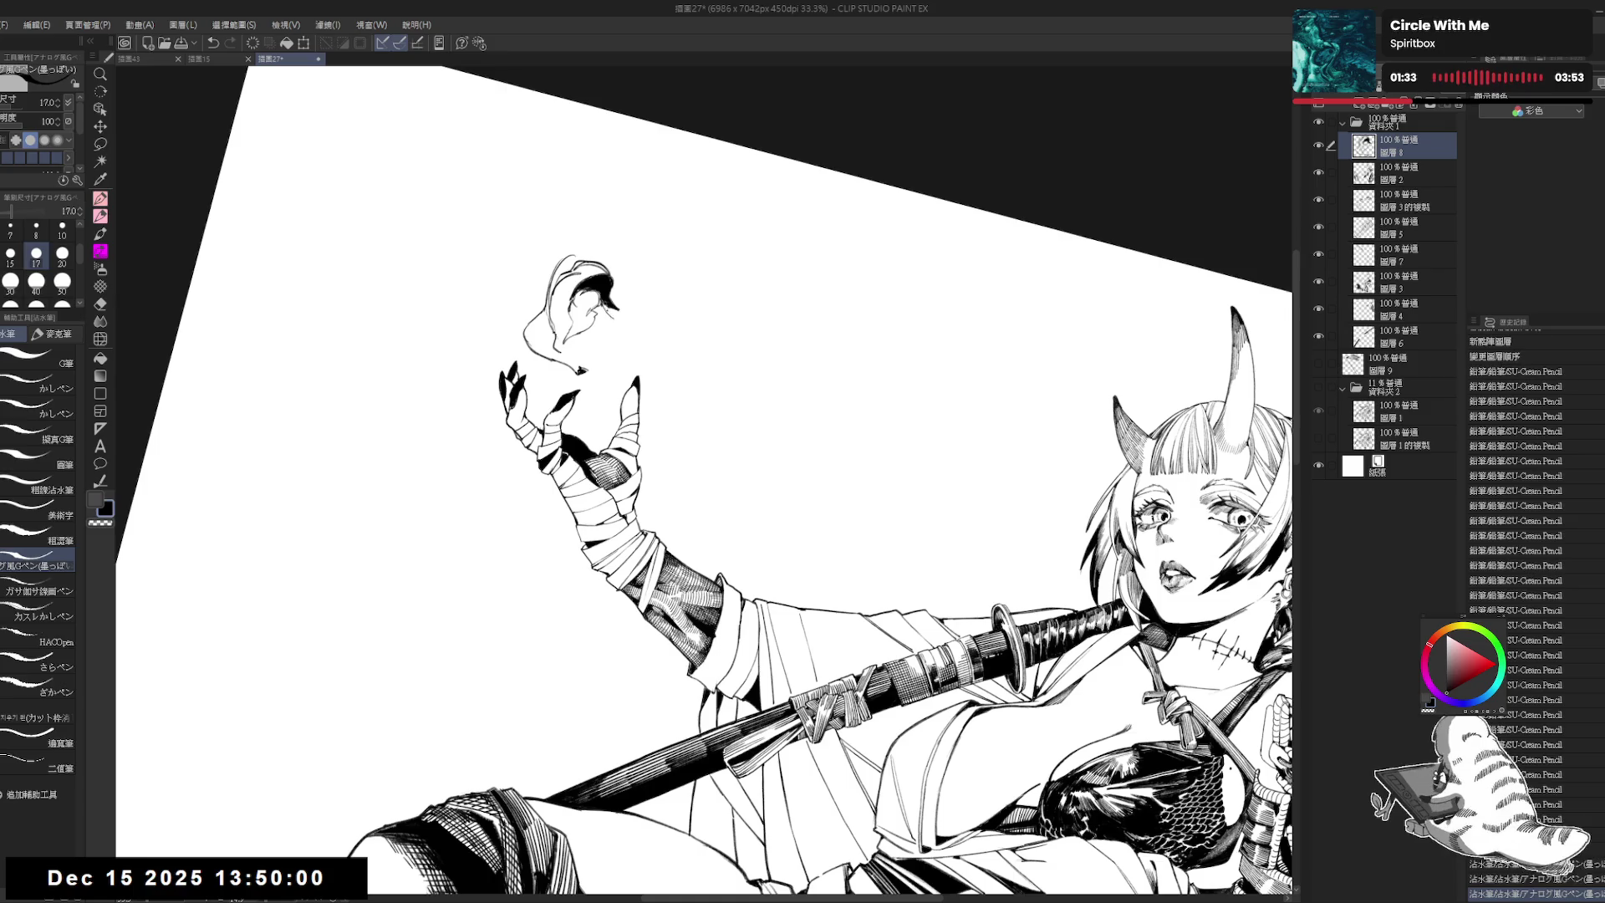
key(p)
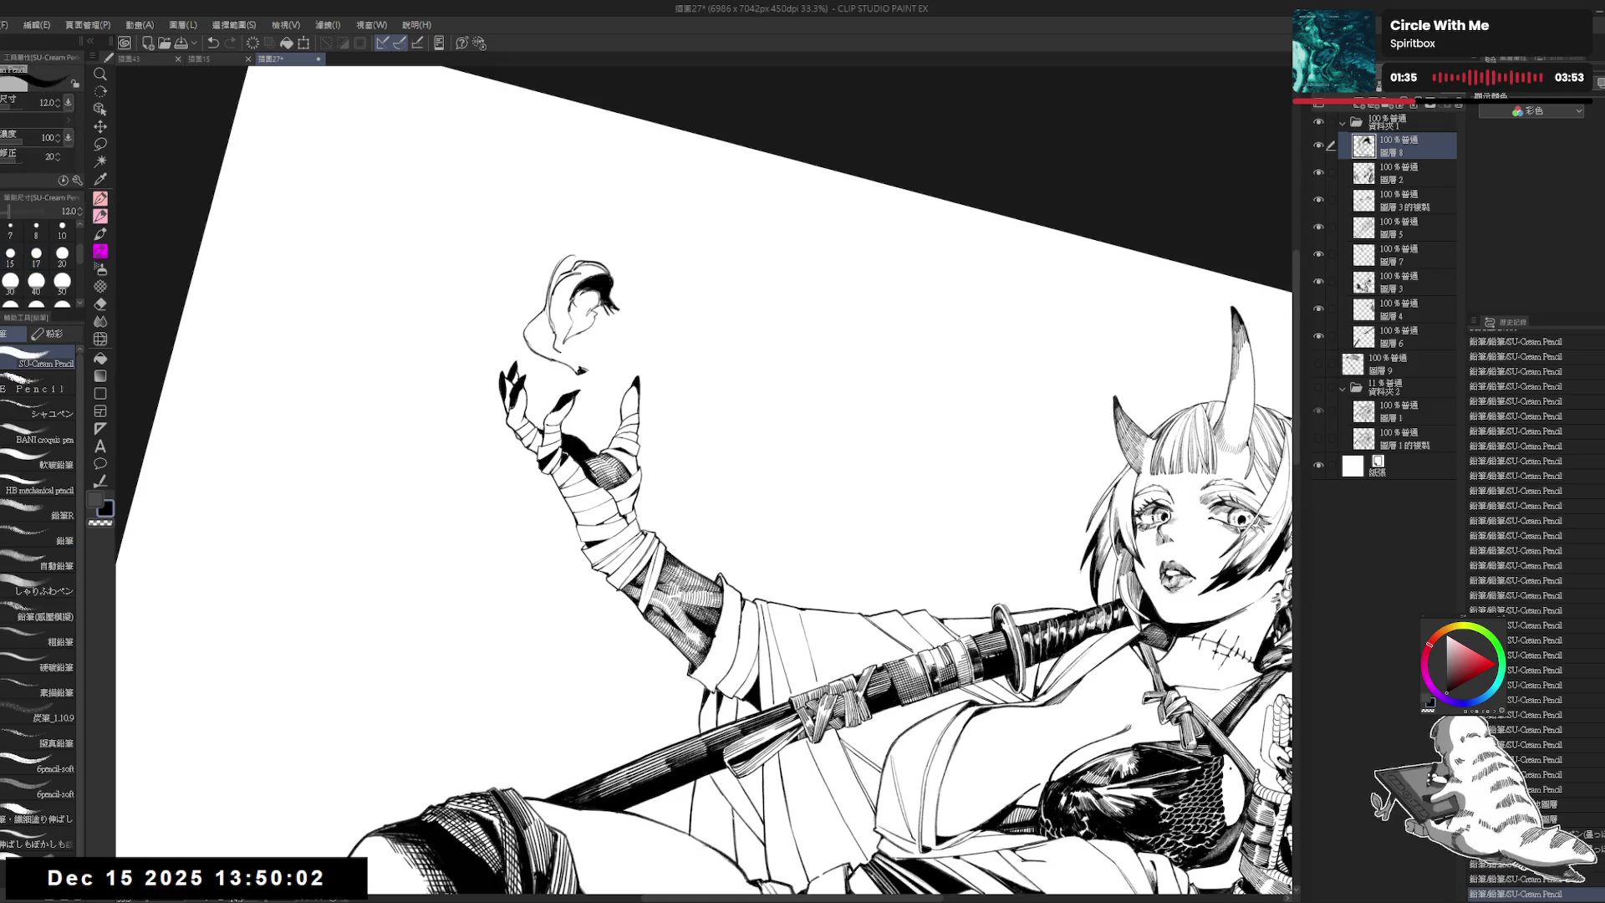
drag(615, 308, 669, 325)
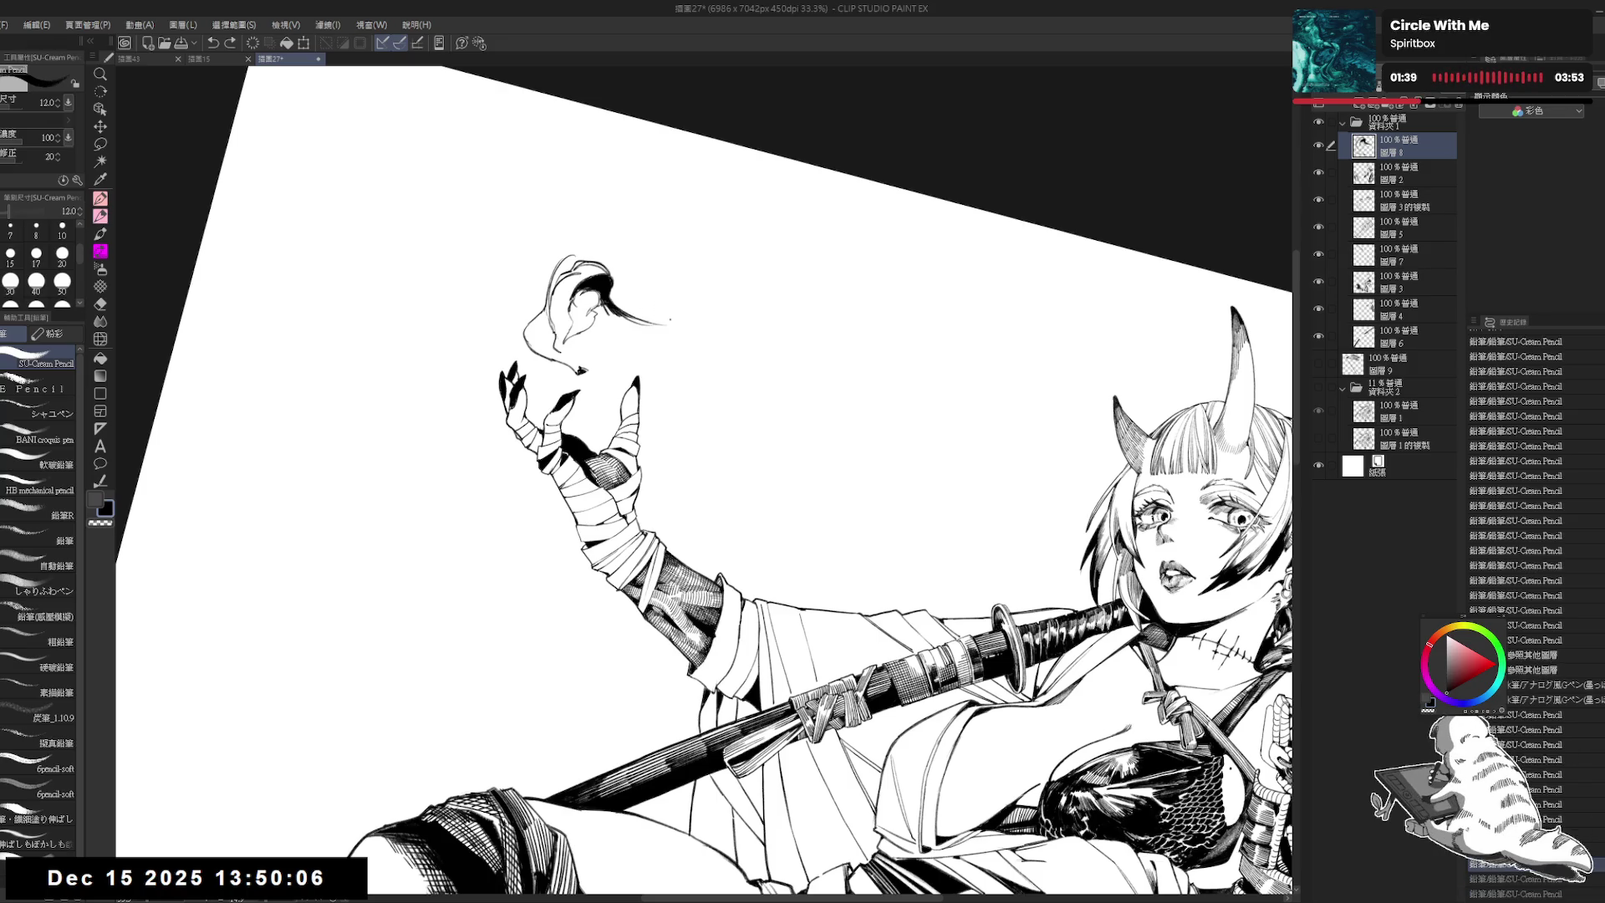
Step: Add a thin curling mark above the wisp and erase stray marks around the smoke curl
drag(669, 459, 752, 402)
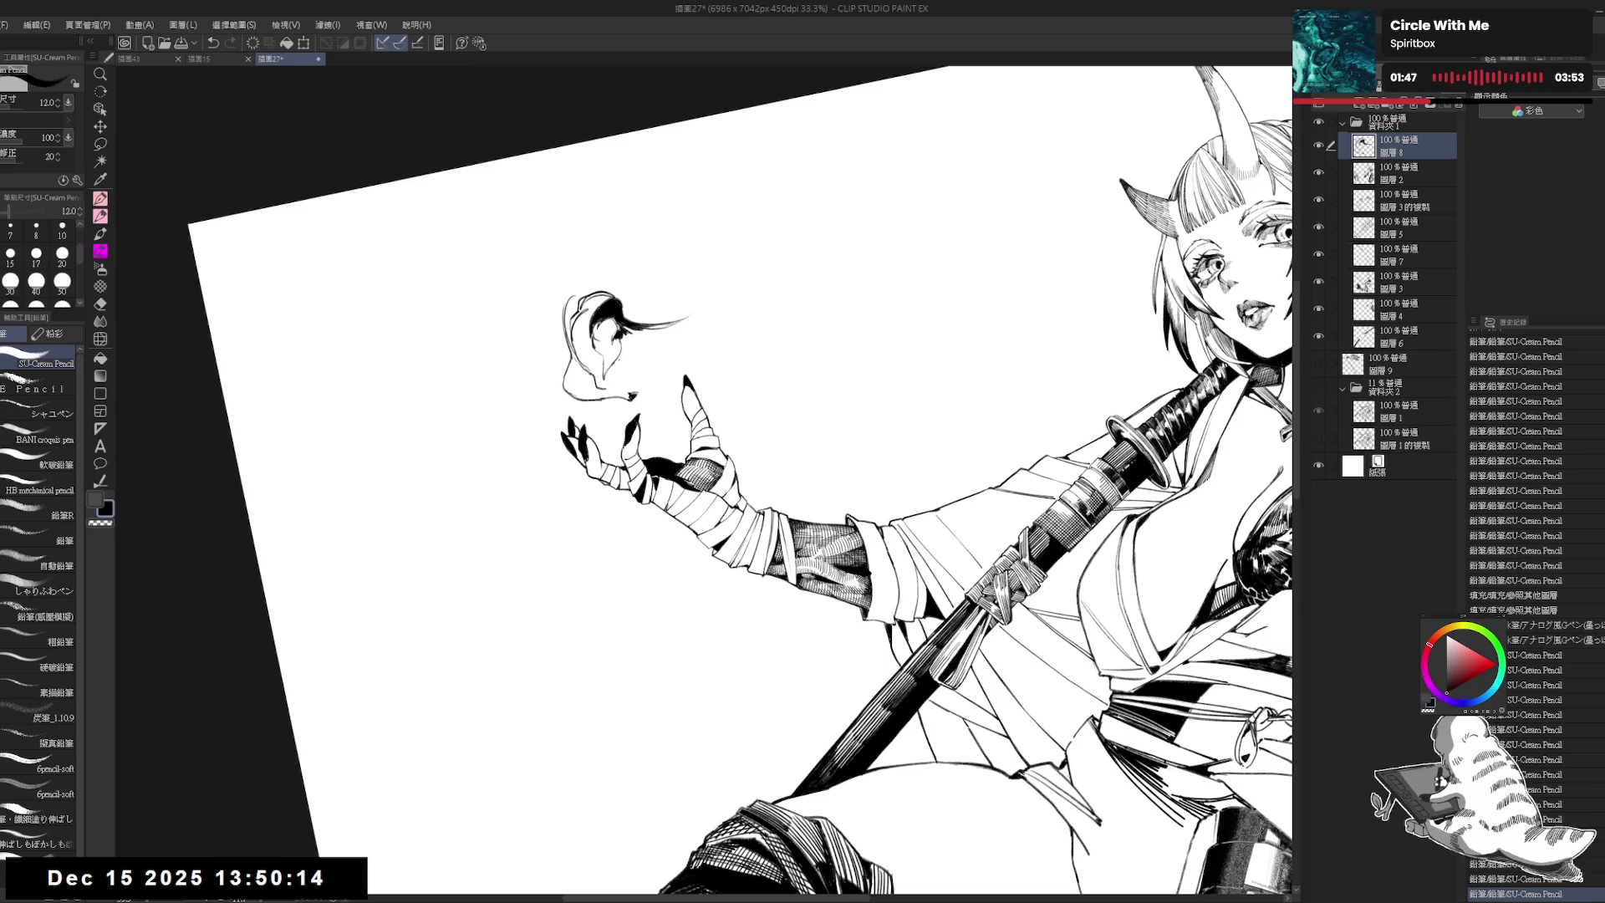
drag(643, 351, 634, 362)
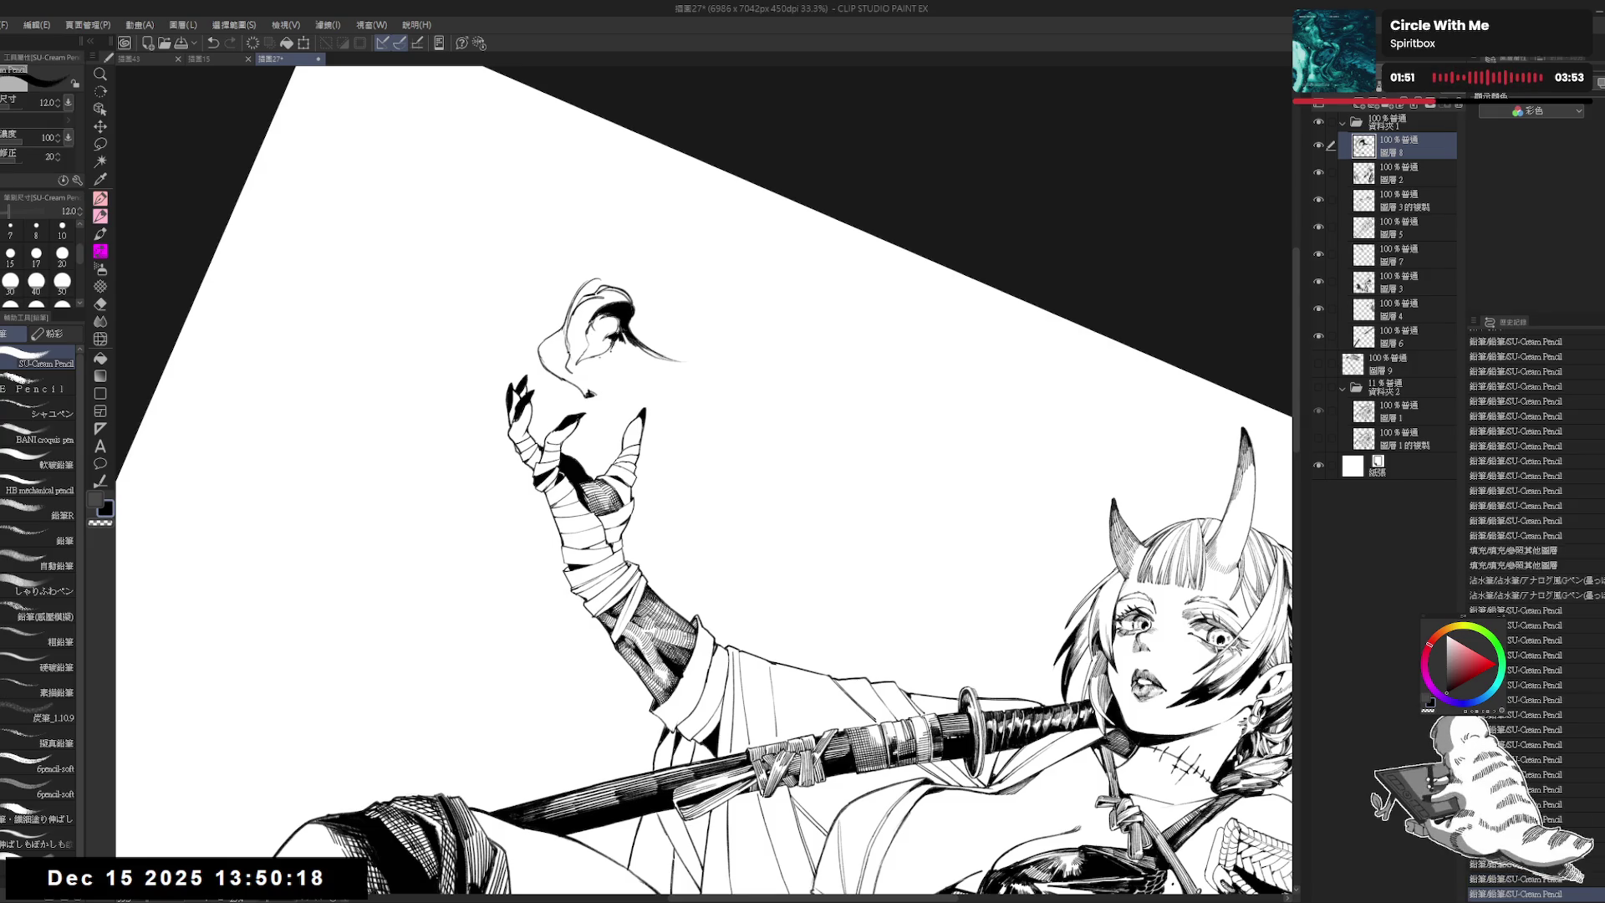
drag(621, 342, 640, 380)
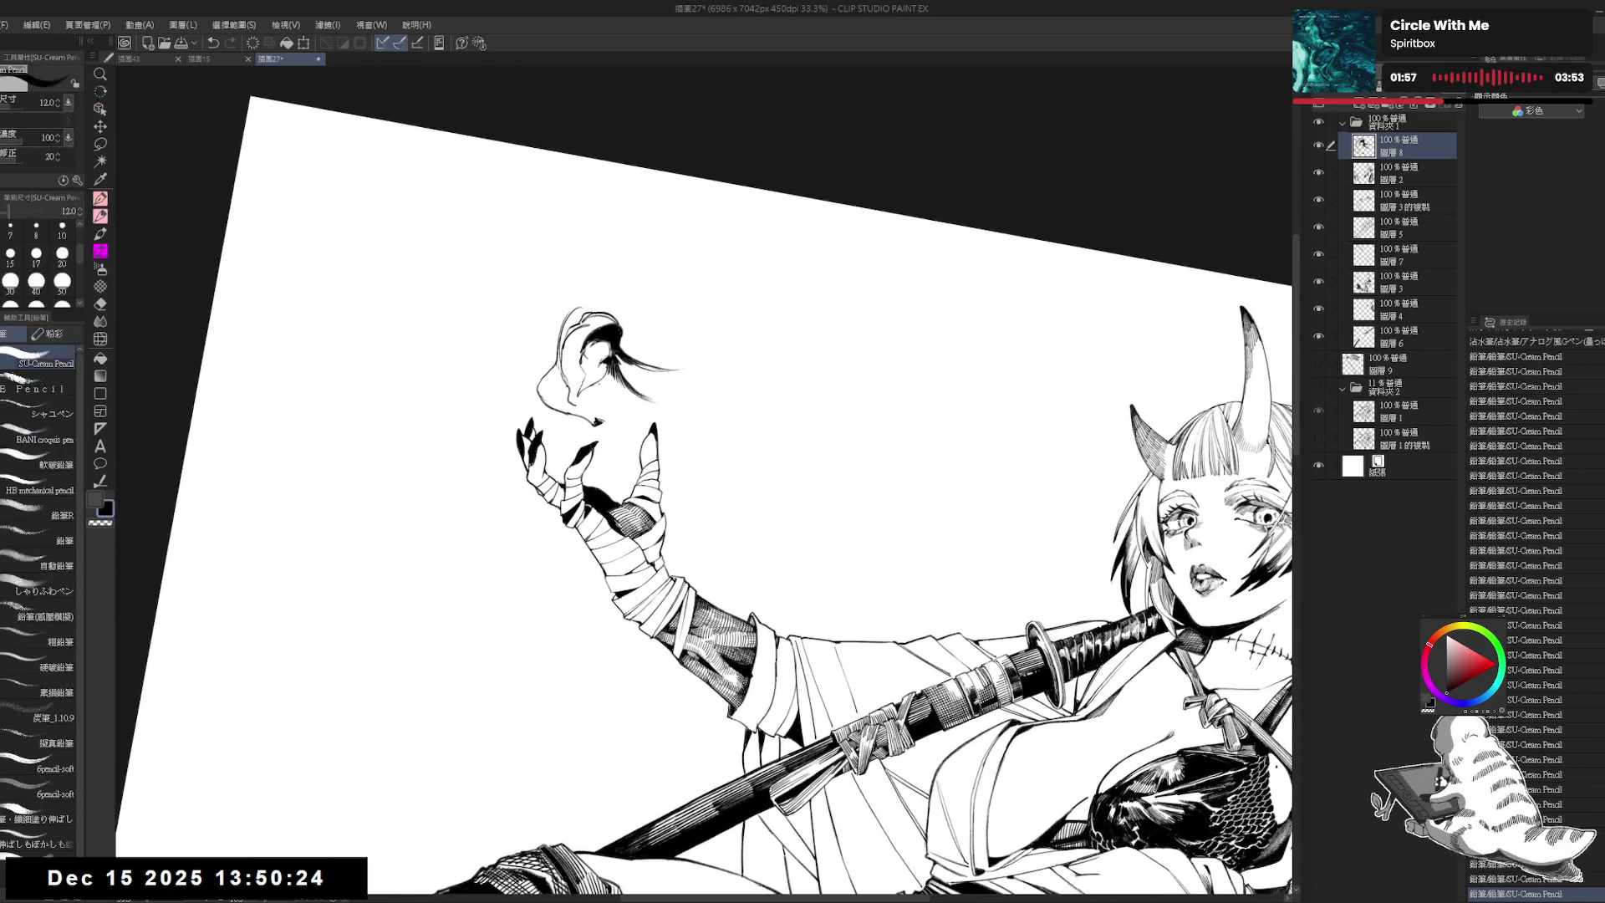
drag(611, 369, 613, 391)
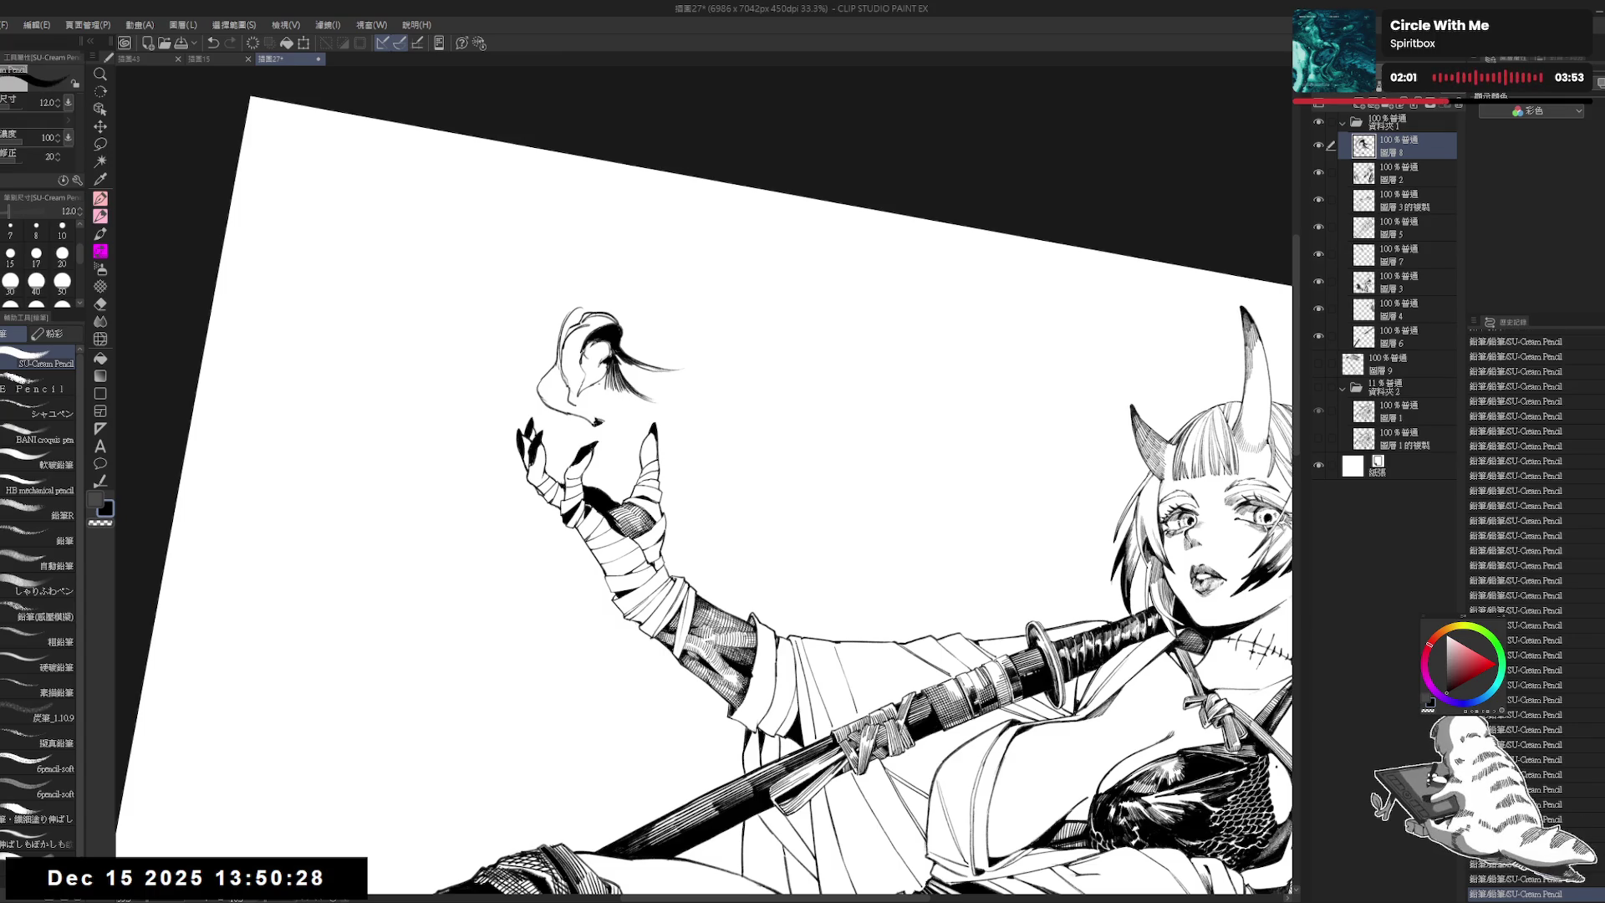
drag(579, 317, 582, 416)
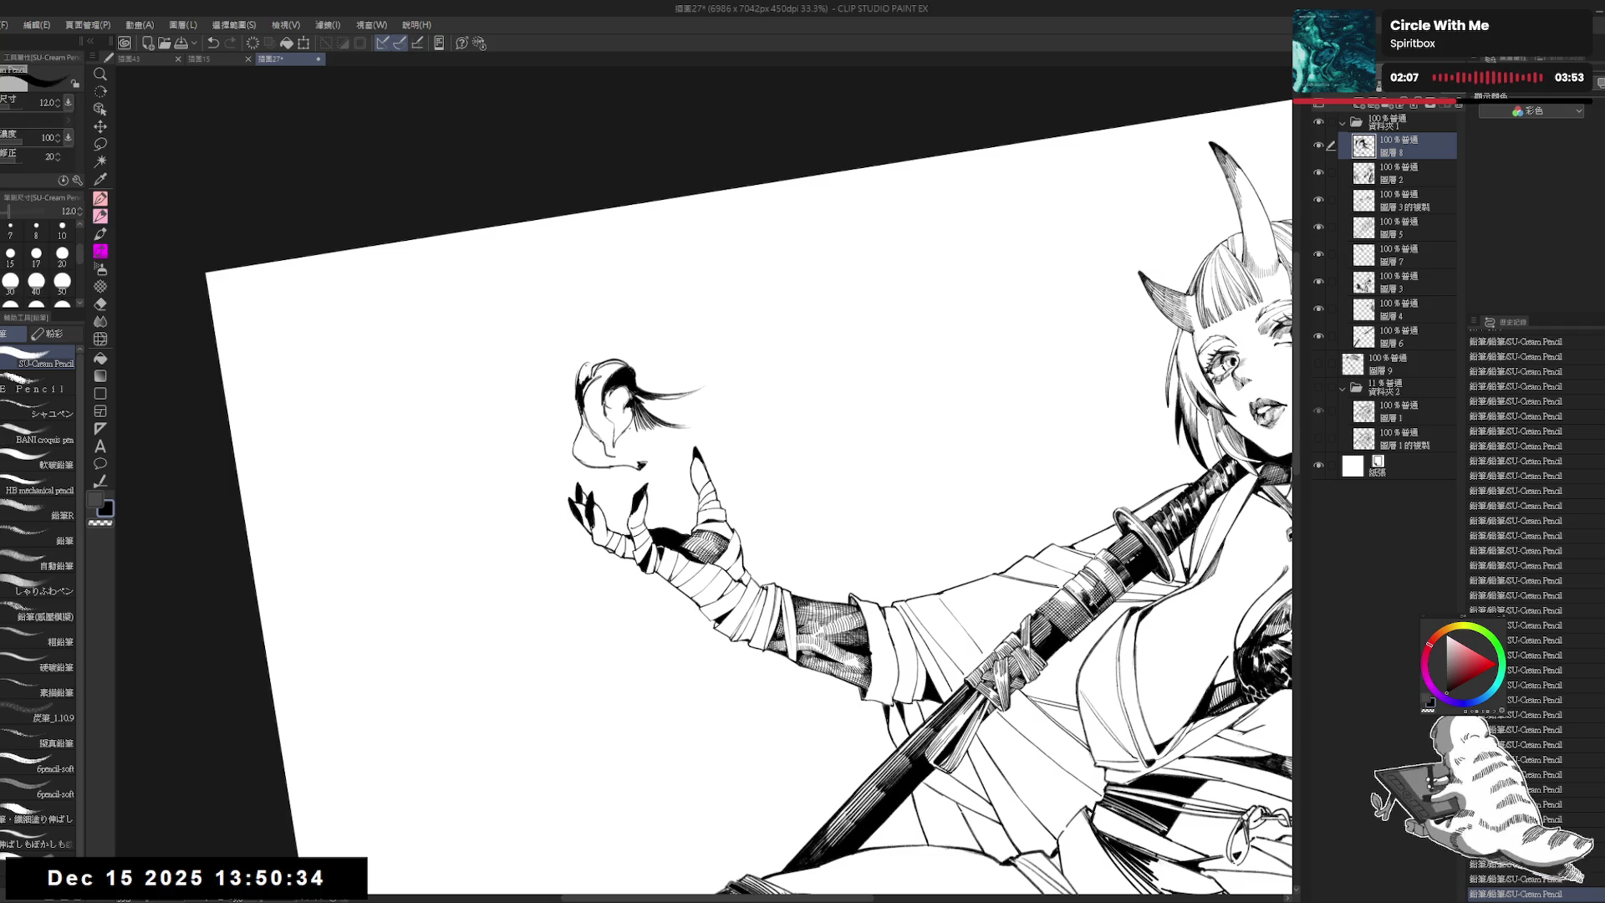
key(e)
mouse_move(585, 368)
mouse_down()
mouse_move(602, 330)
mouse_move(571, 343)
mouse_move(556, 406)
mouse_move(579, 407)
mouse_up()
key(p)
Step: Refine the smoke curl's left outline, erasing a small spot on its edge
key(e)
key(p)
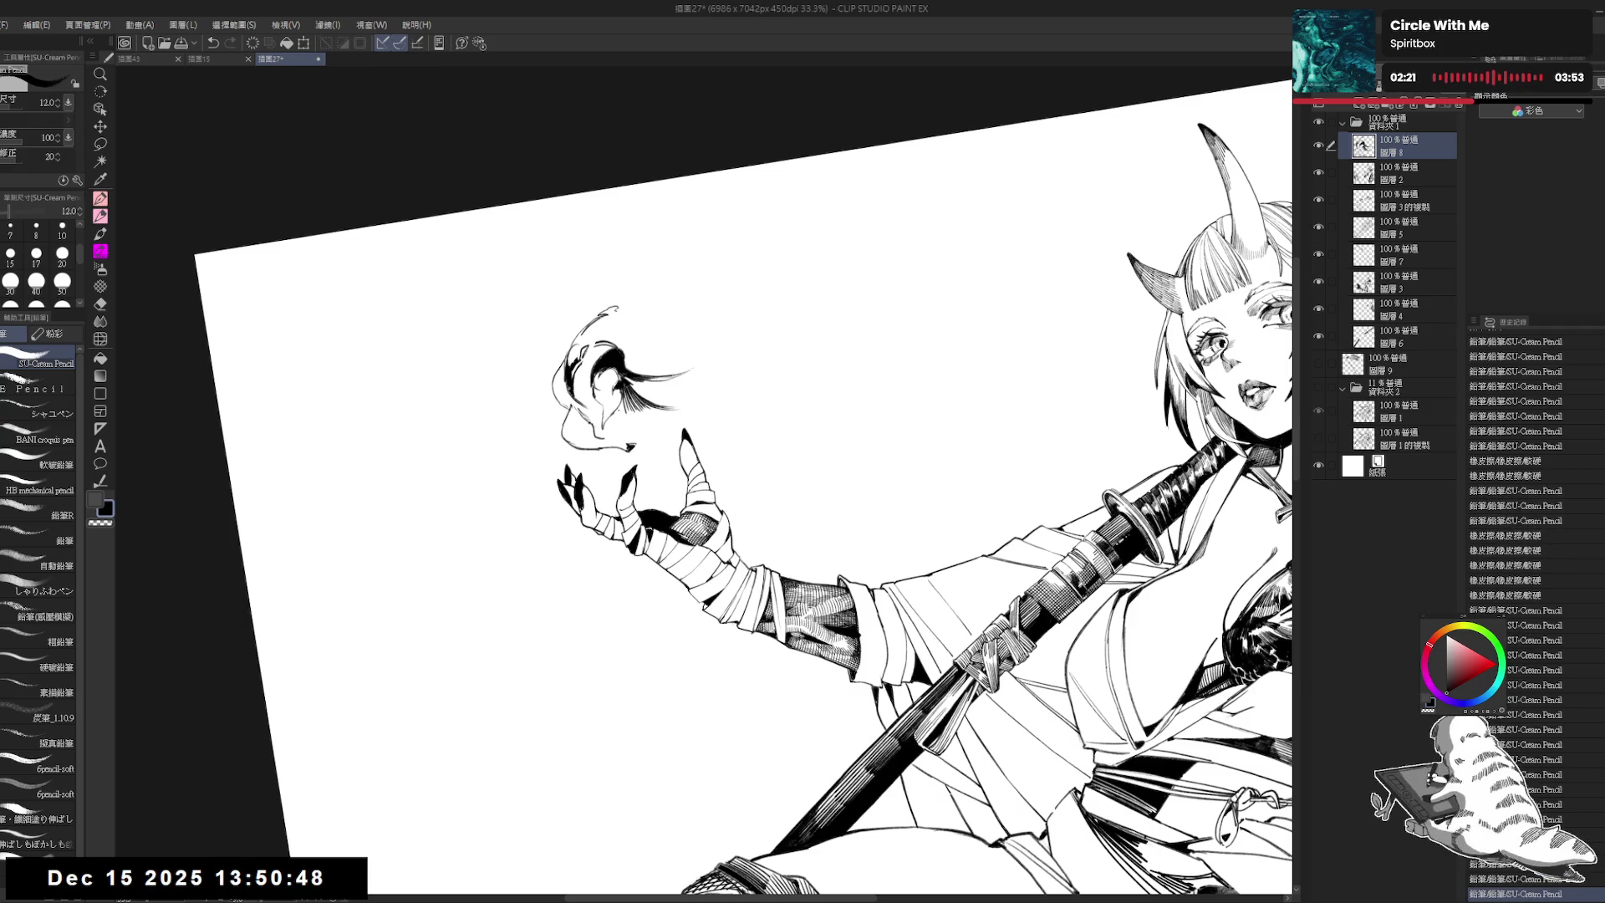
drag(573, 379, 576, 402)
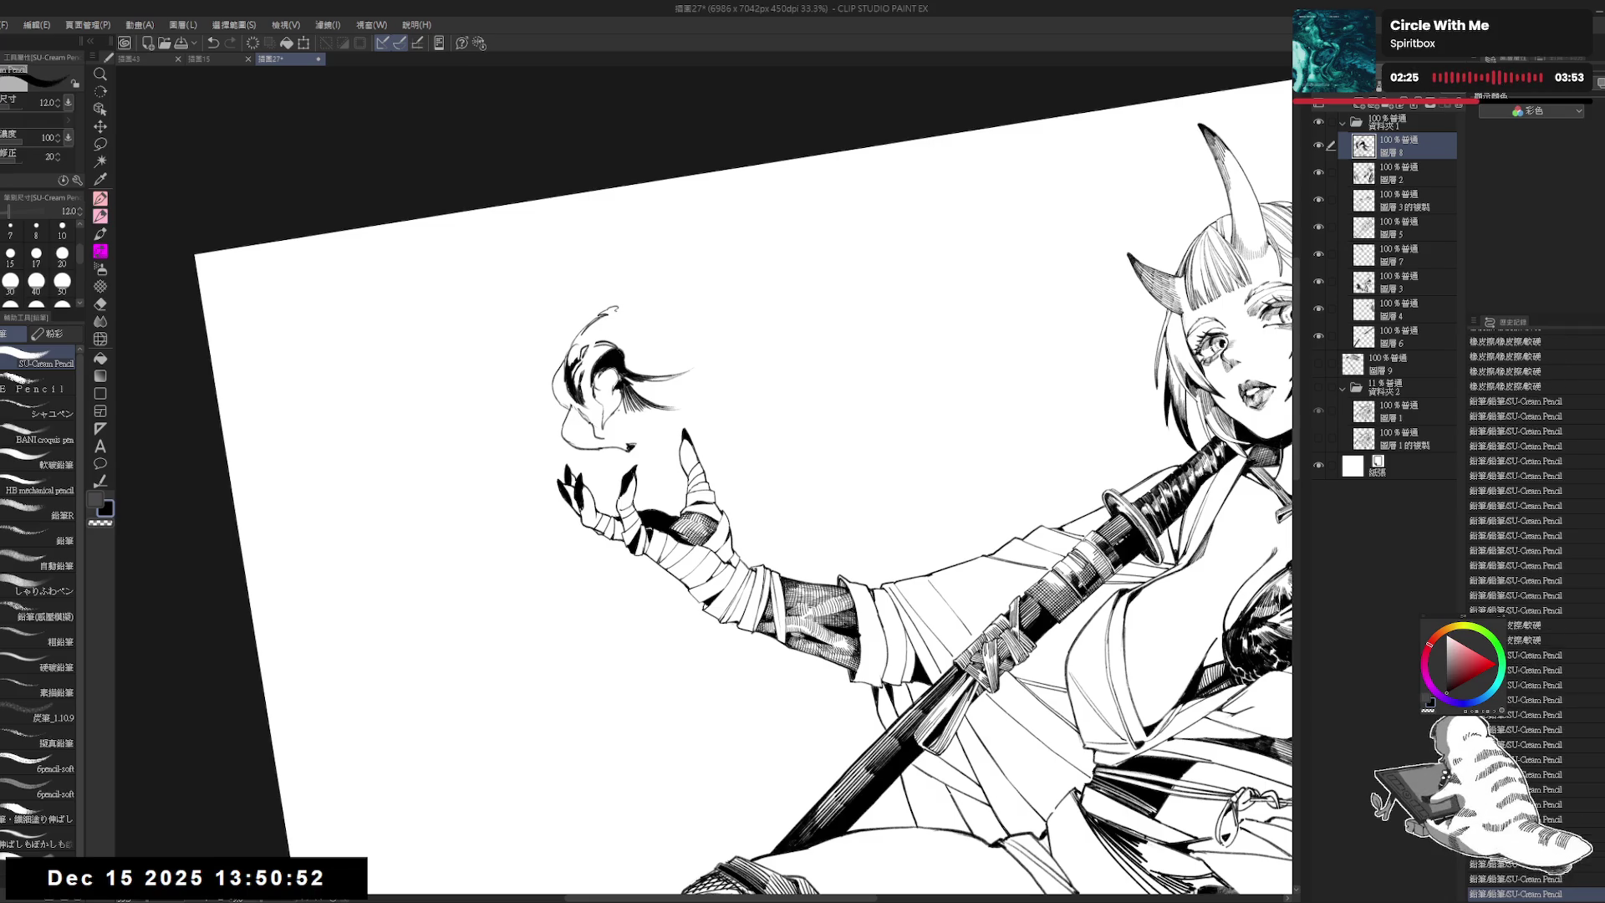
key(e)
mouse_move(577, 345)
mouse_down()
mouse_move(593, 363)
mouse_move(563, 367)
mouse_move(581, 358)
mouse_up()
key(p)
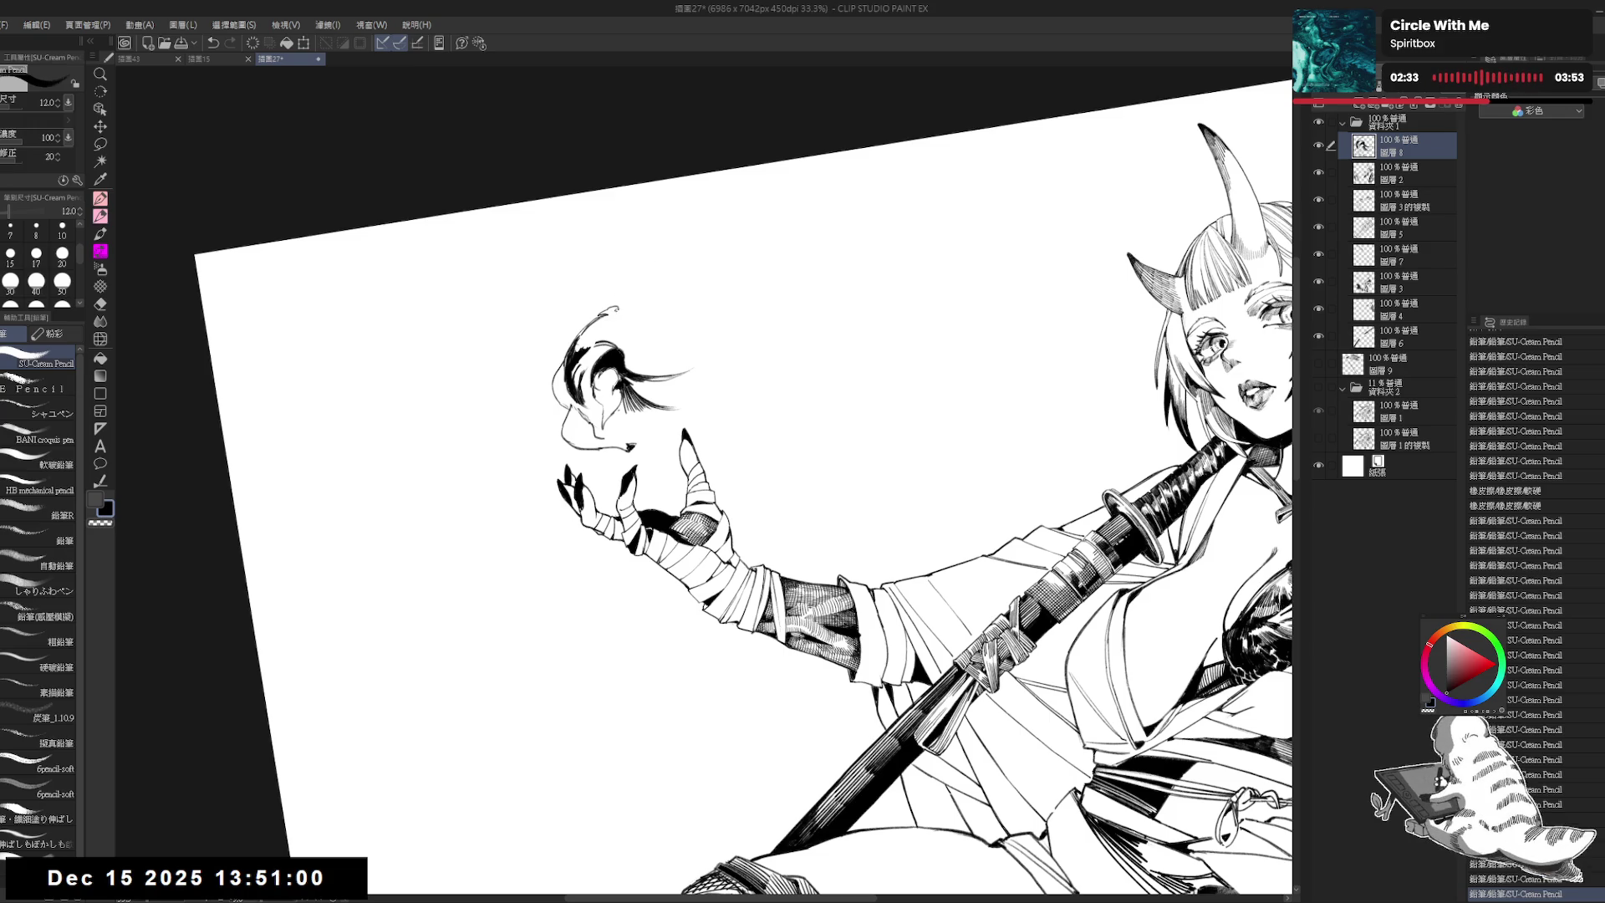
Step: Draw a new wisp rising above the smoke and trim its tip shorter with the eraser
mouse_move(641, 290)
mouse_down()
mouse_move(618, 288)
mouse_move(708, 259)
mouse_move(784, 260)
mouse_up()
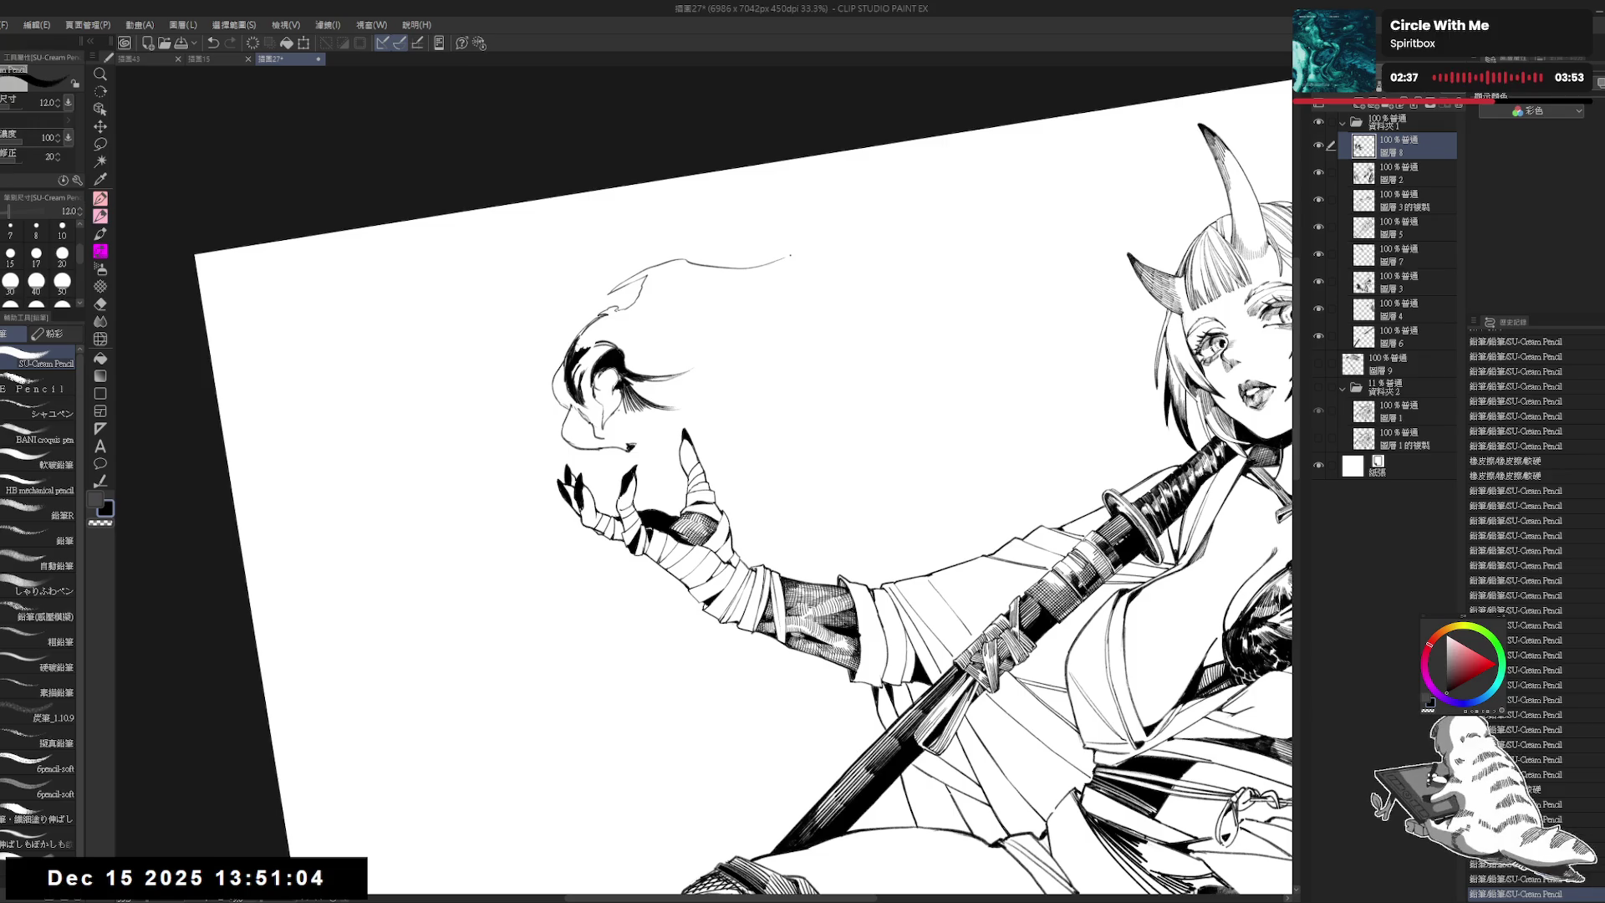
key(e)
drag(679, 260, 793, 255)
key(p)
key(e)
drag(678, 260, 629, 283)
key(p)
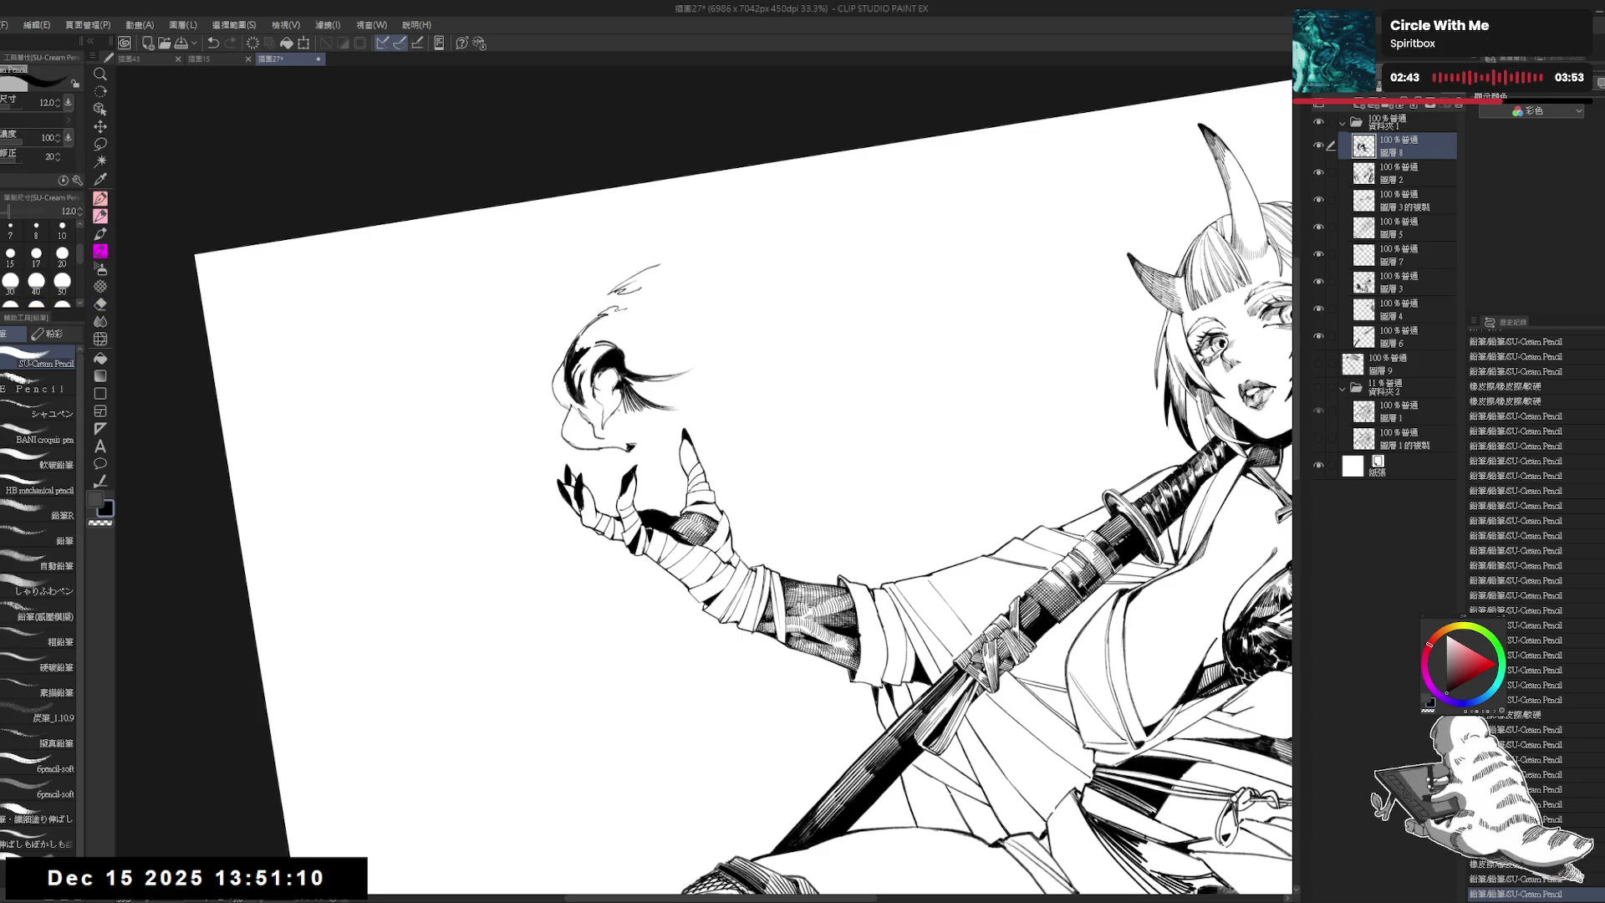
Step: Retouch the wisp's tip, close its outline and fill it solid black
drag(656, 267, 717, 241)
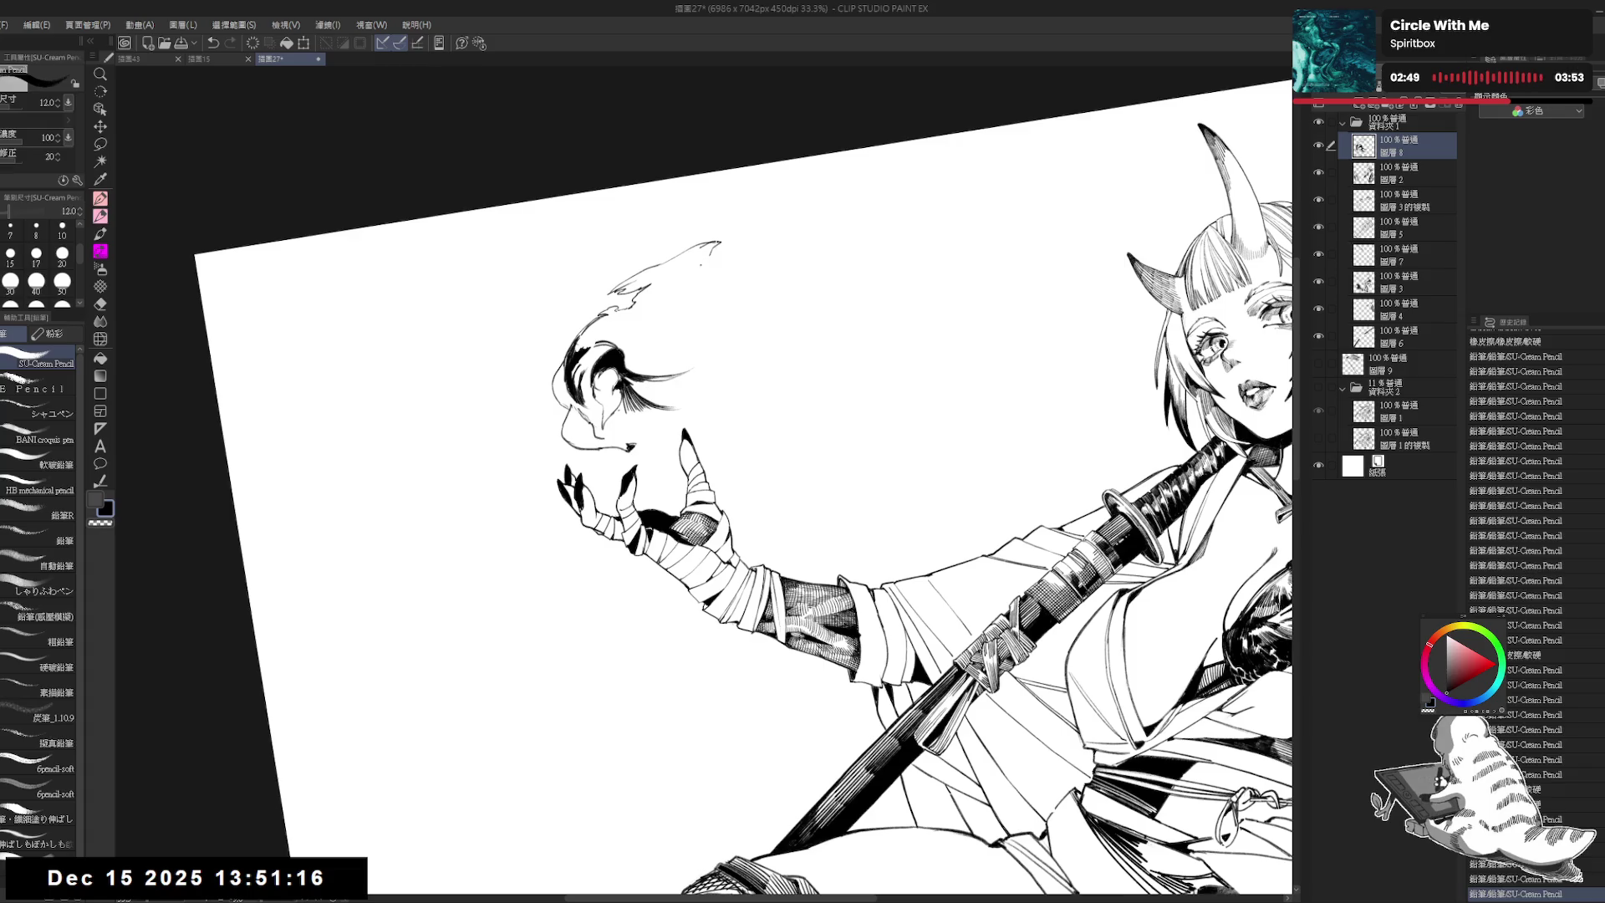
key(e)
drag(697, 255, 672, 276)
key(p)
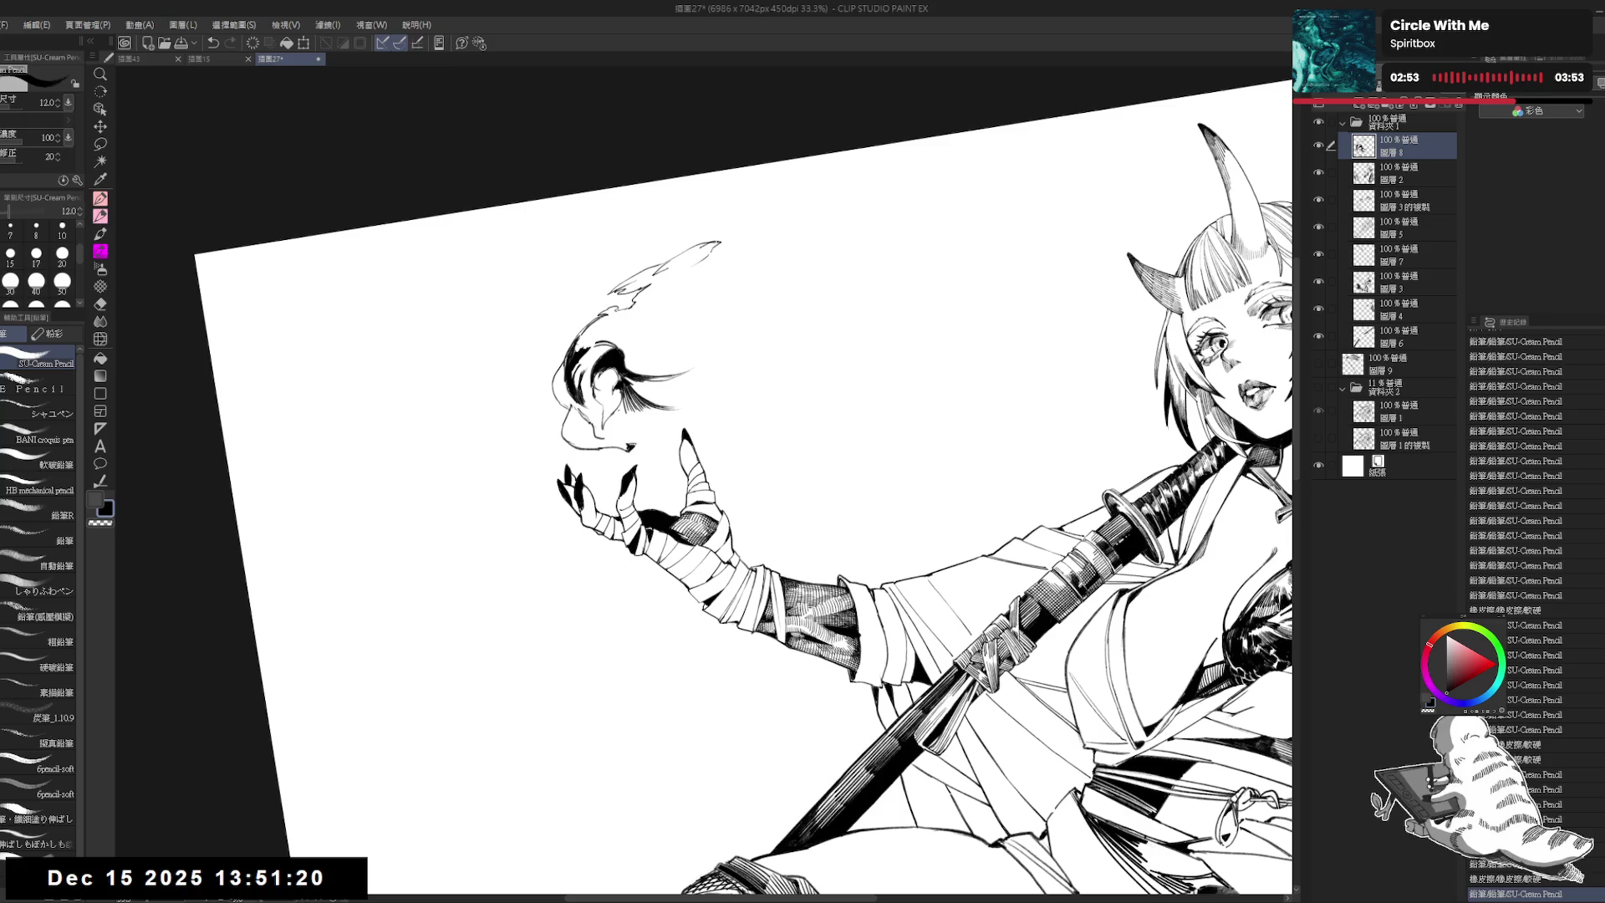
drag(657, 274, 697, 262)
key(g)
click(690, 257)
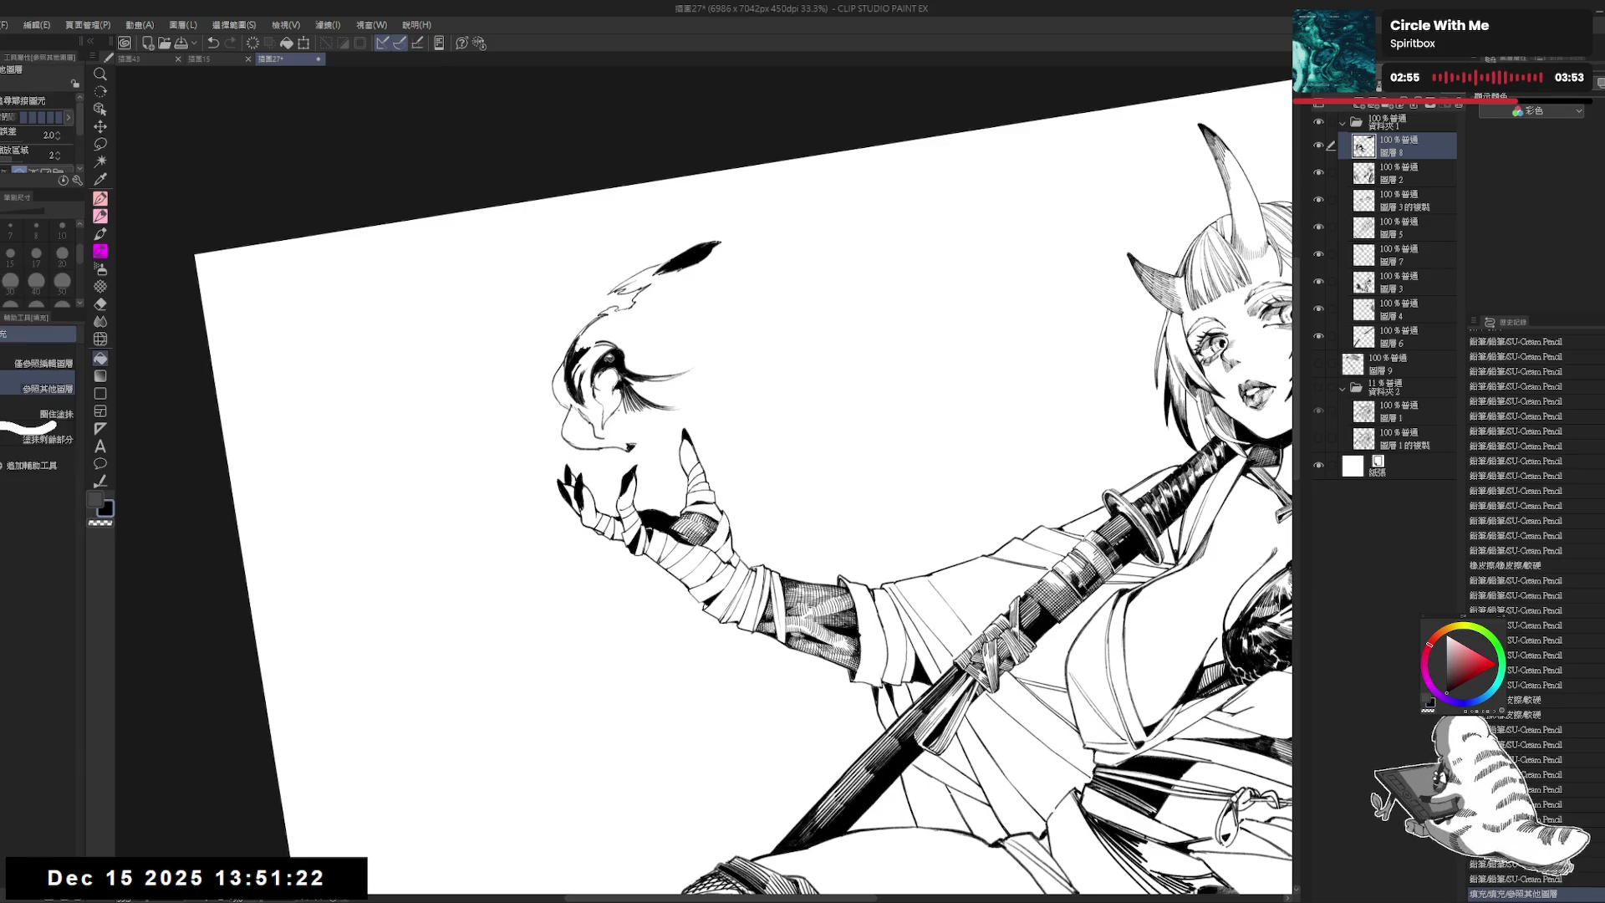
Step: Touch up the filled wisp with the pencil in a rotated view, then level the canvas
drag(752, 480, 635, 585)
key(p)
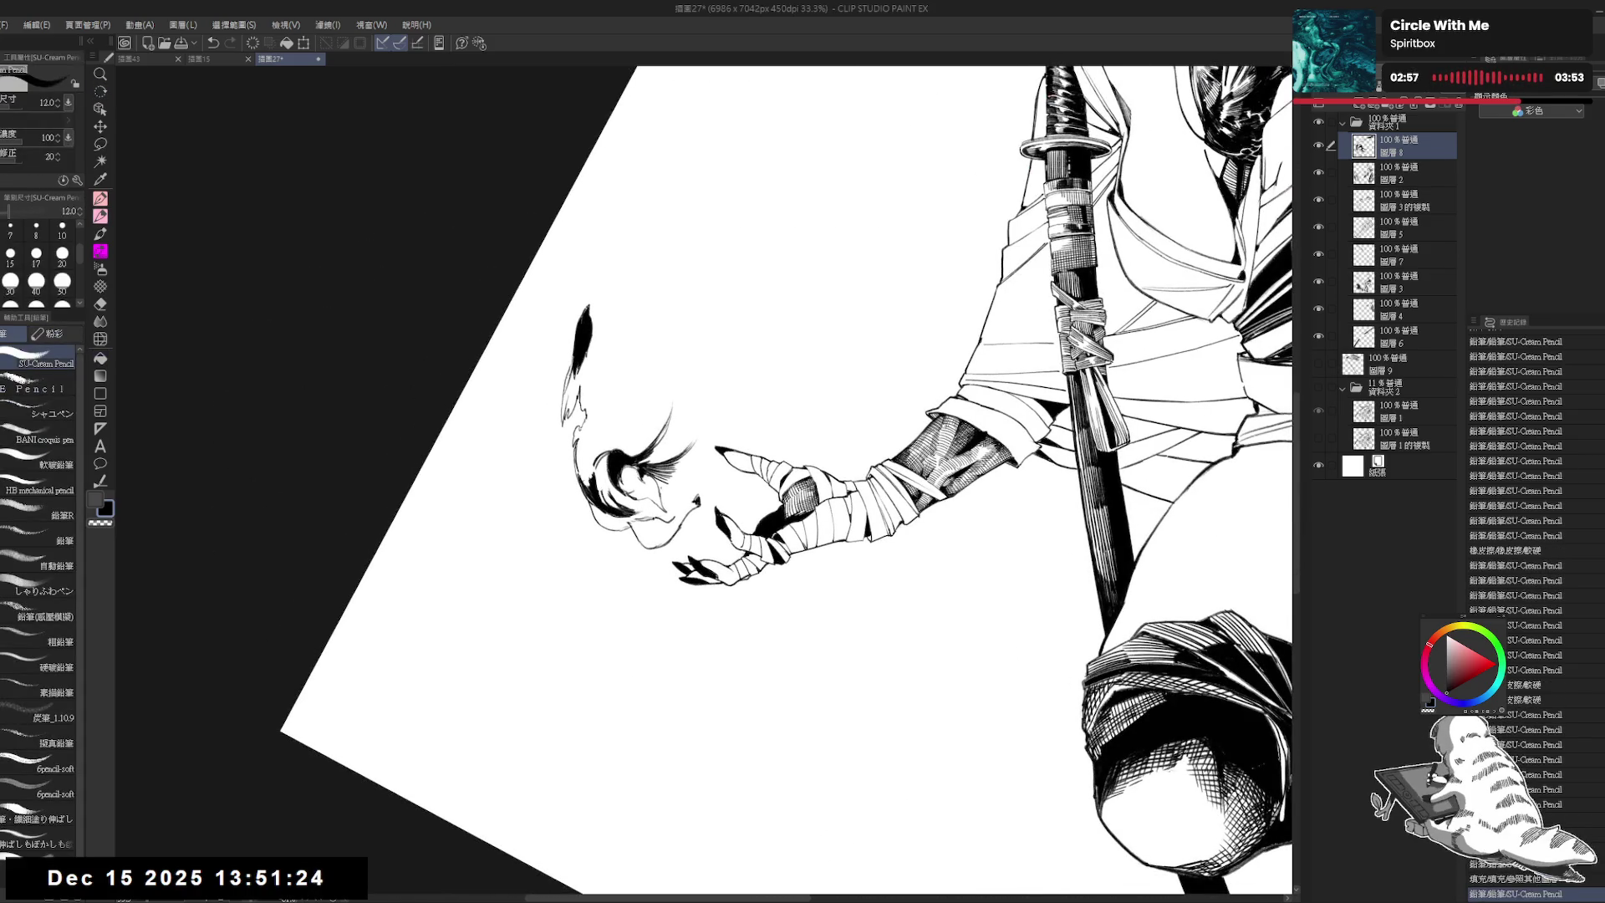
drag(571, 365, 569, 393)
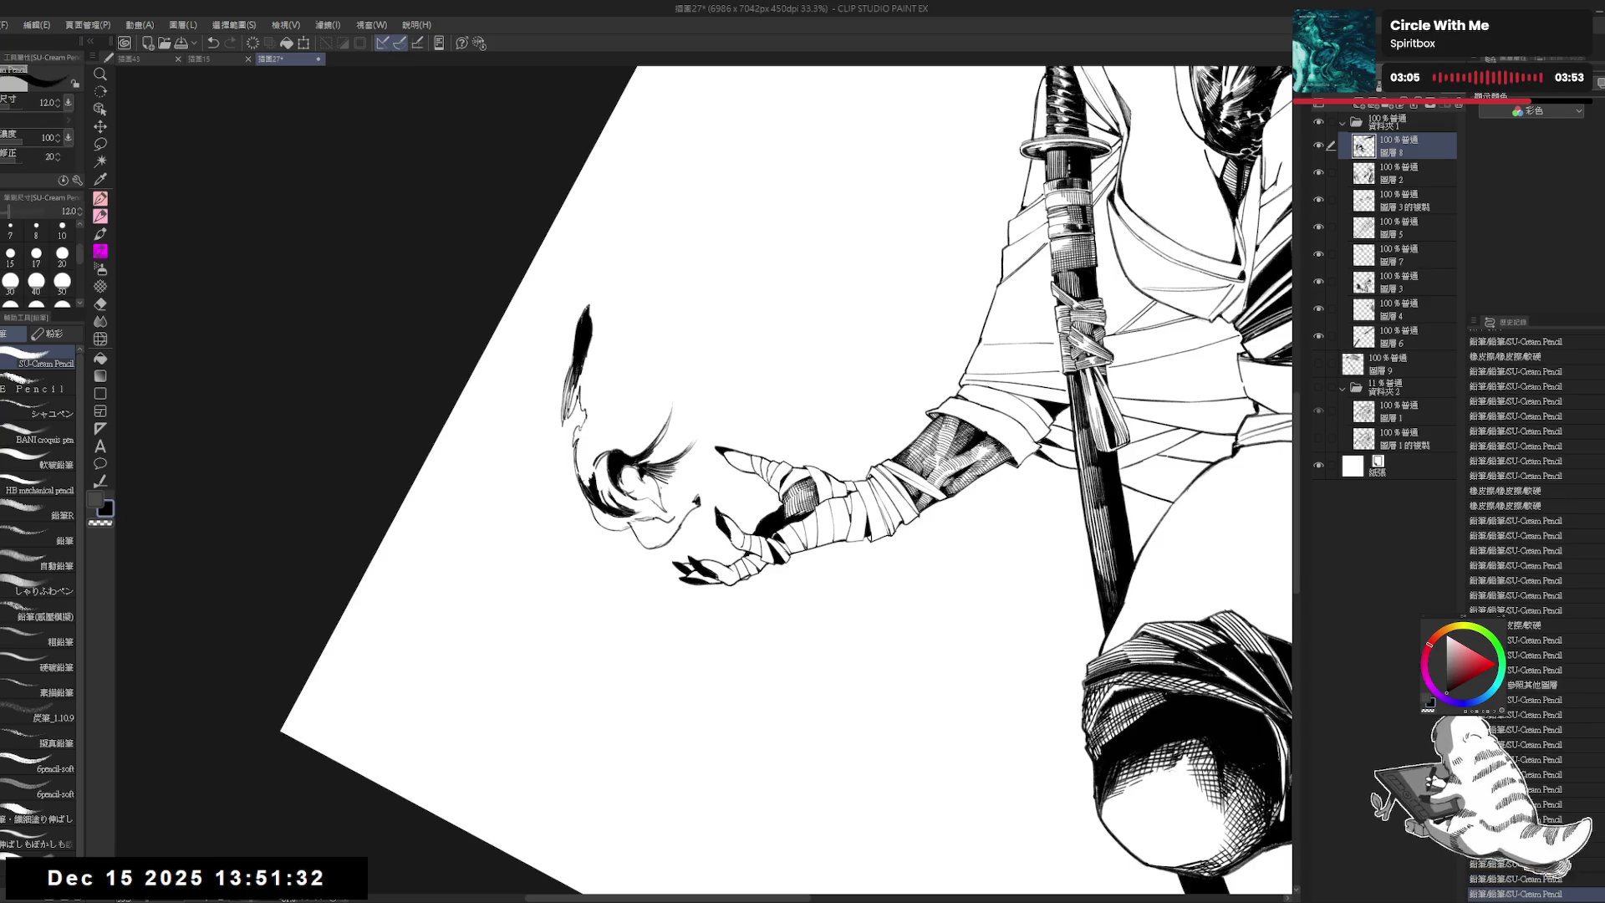
key(ctrl+@)
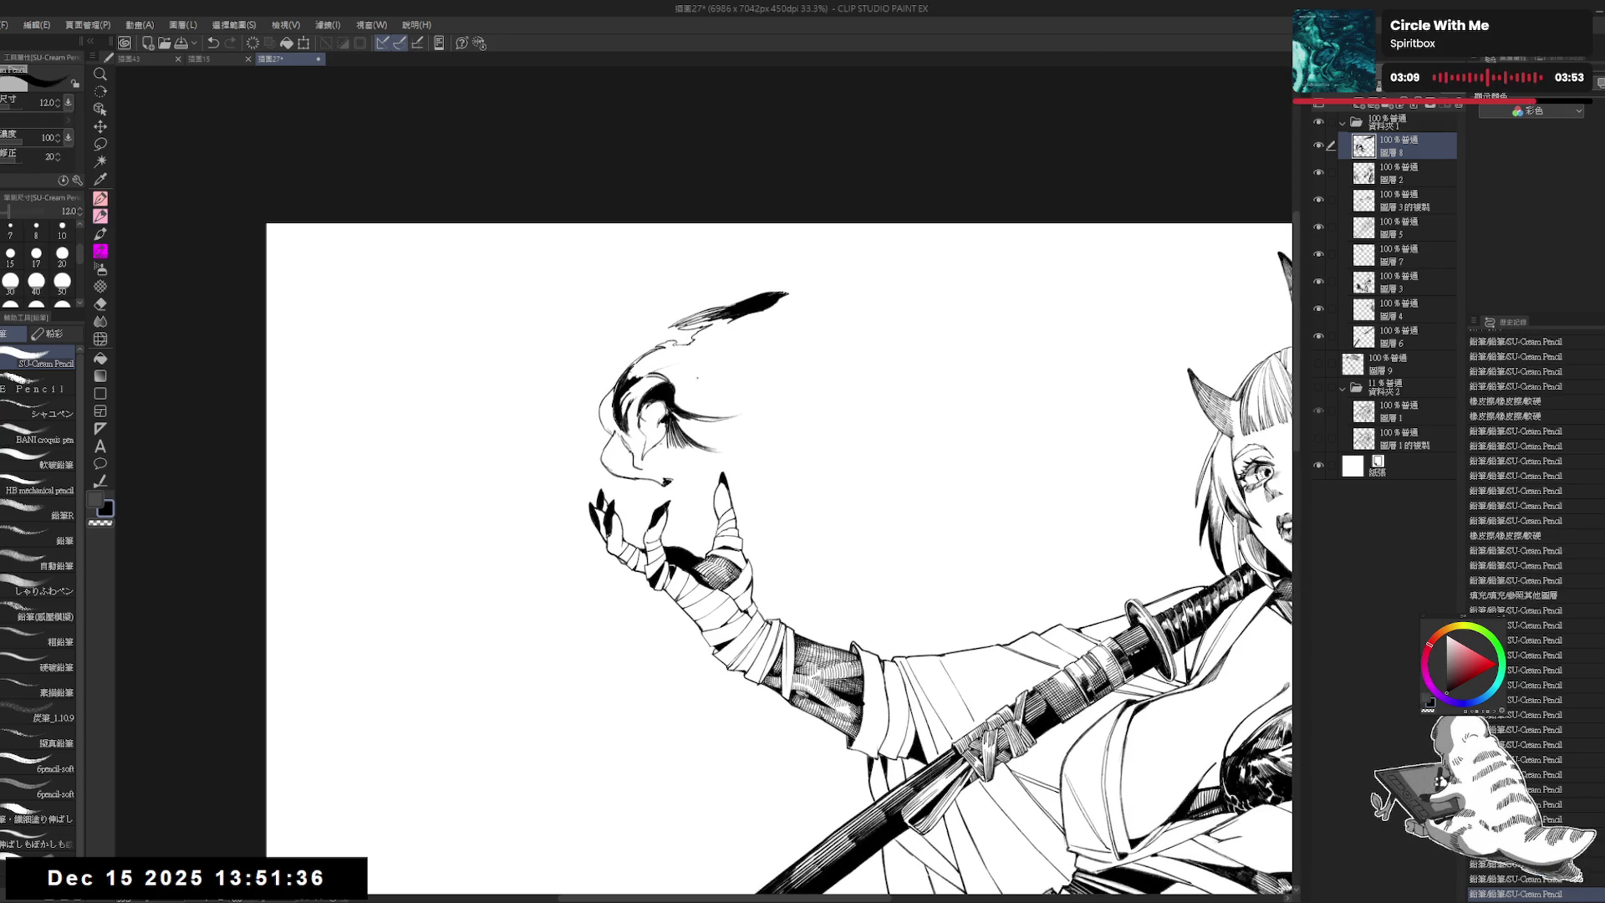
Step: Sketch faint pencil arcs looping around the smoke's right side and trailing rightward
drag(652, 372, 710, 355)
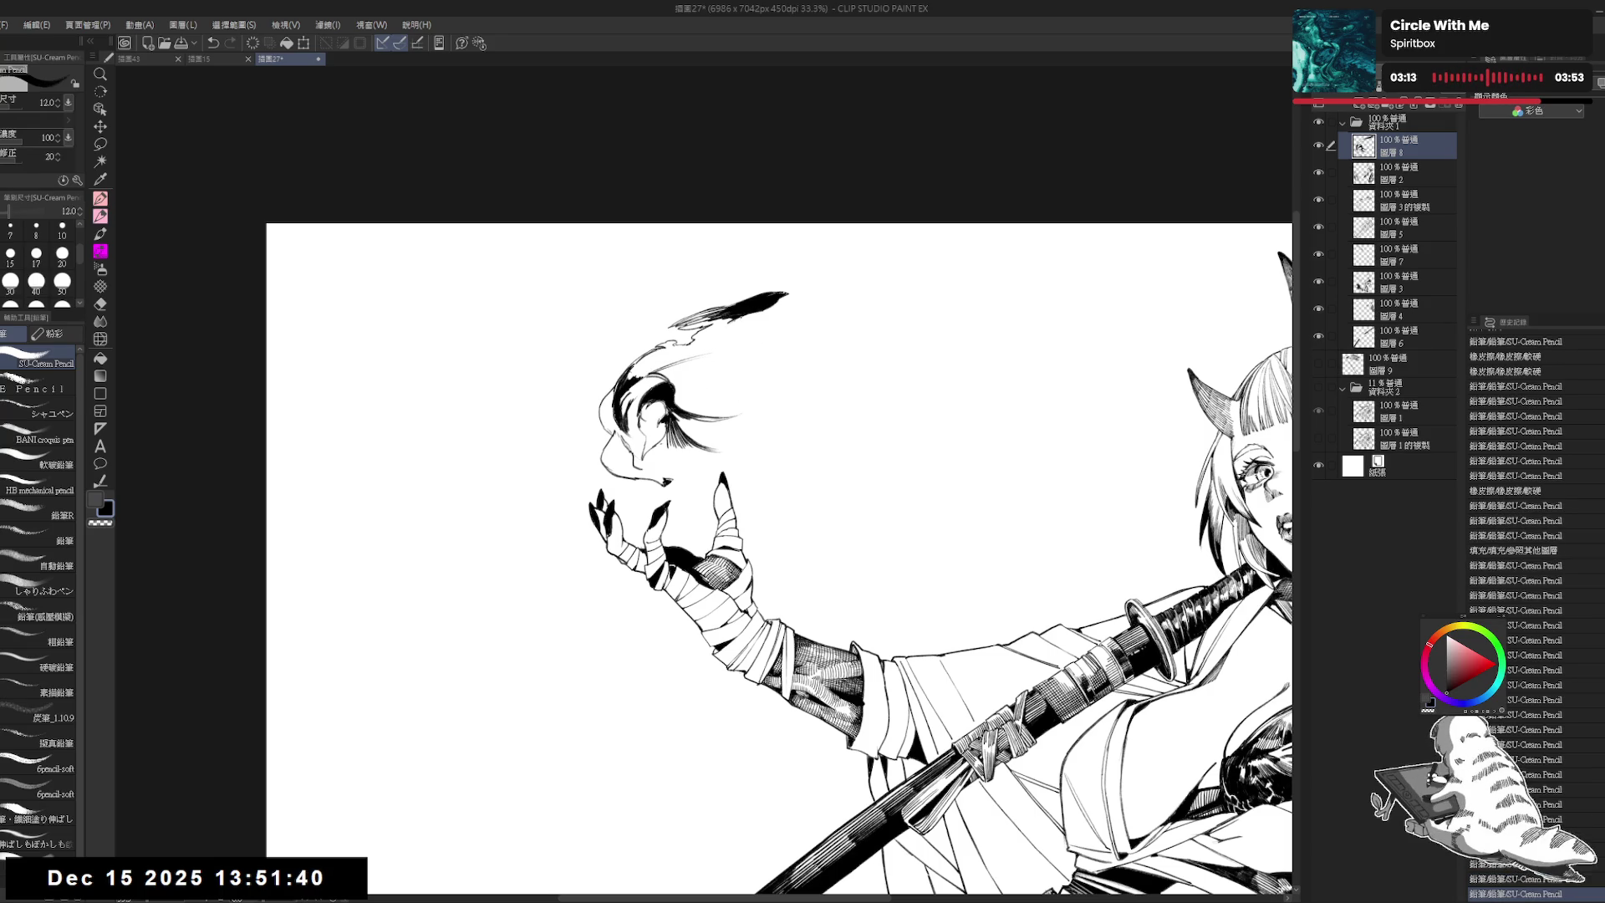
mouse_move(792, 317)
mouse_down()
mouse_move(844, 346)
mouse_move(827, 335)
mouse_move(843, 372)
mouse_up()
mouse_move(843, 368)
mouse_down()
mouse_move(844, 386)
mouse_move(896, 405)
mouse_move(608, 318)
mouse_up()
click(826, 436)
click(850, 415)
click(841, 362)
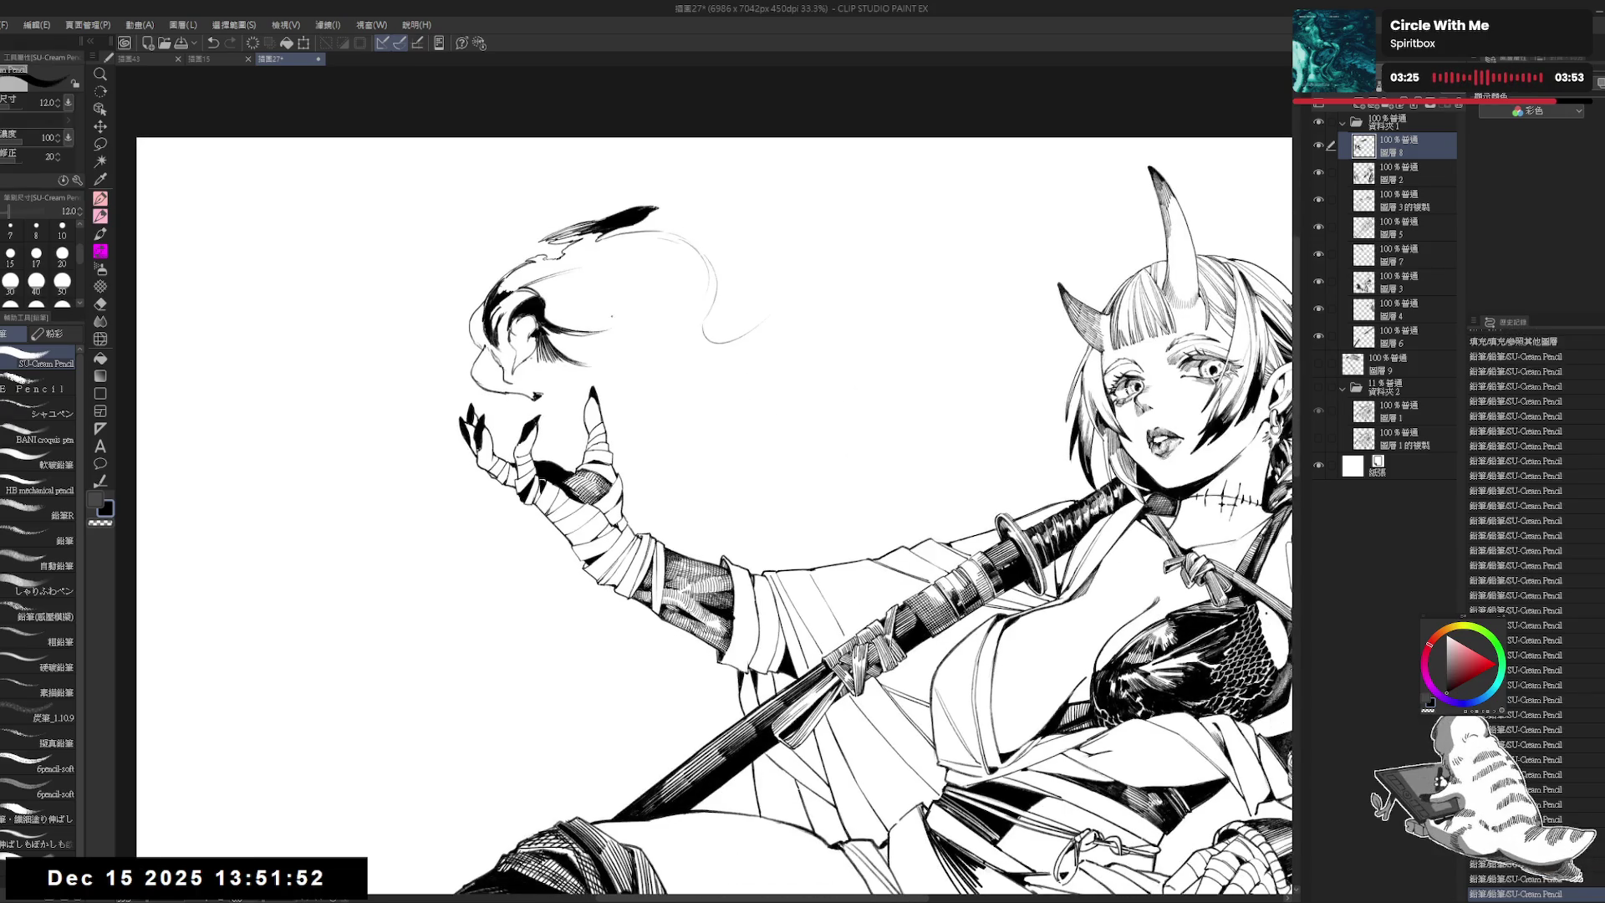
Step: Erase stray bits and part of a strand from the smoke sketch
scroll(610, 305, down, 3)
scroll(669, 347, up, 3)
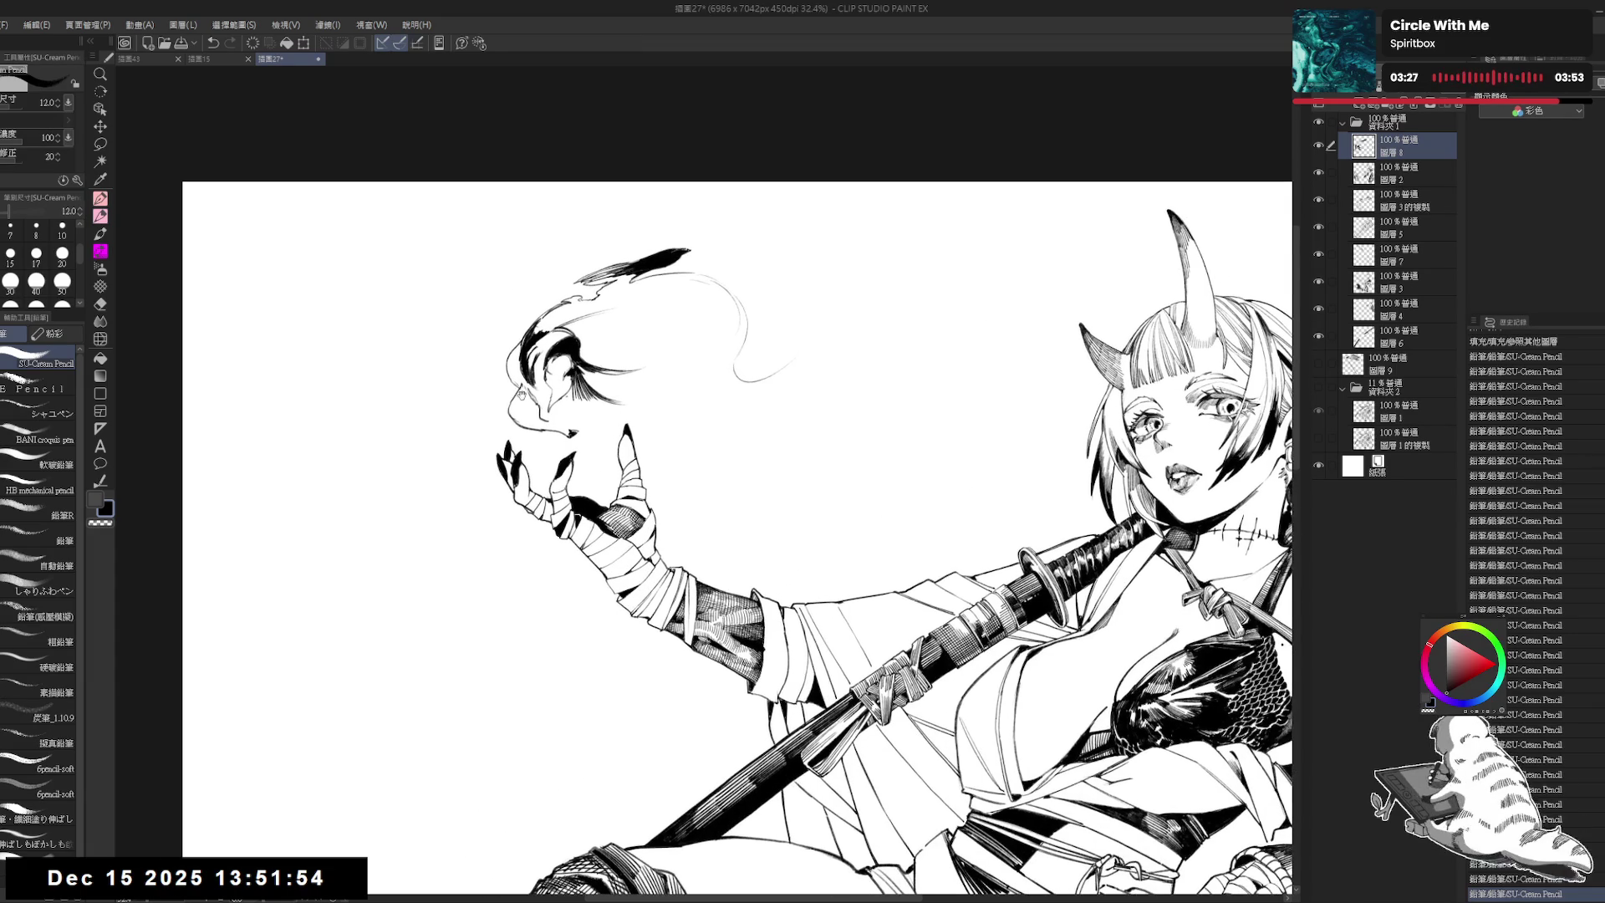
key(e)
mouse_move(617, 350)
mouse_down()
mouse_move(634, 368)
mouse_move(654, 361)
mouse_move(575, 350)
mouse_up()
key(p)
key(e)
key(p)
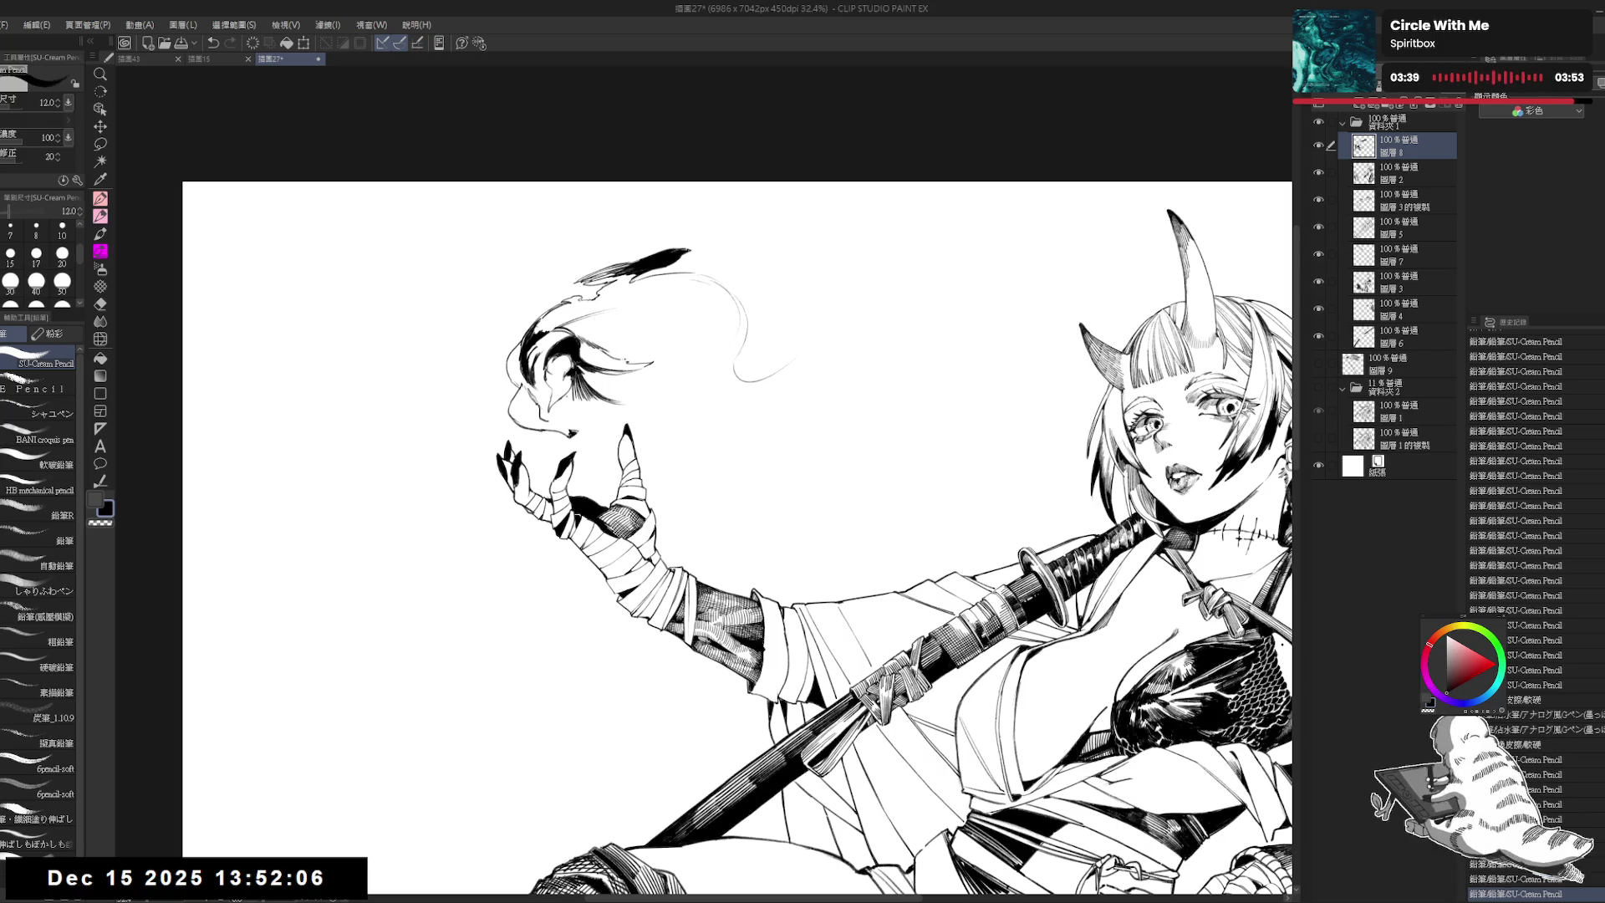
key(e)
mouse_move(612, 358)
mouse_down()
mouse_move(667, 360)
mouse_move(645, 364)
mouse_move(670, 345)
mouse_up()
key(p)
Step: Add small pencil marks in the flame and extend the smoke curl right, trimming its end
click(648, 324)
click(608, 402)
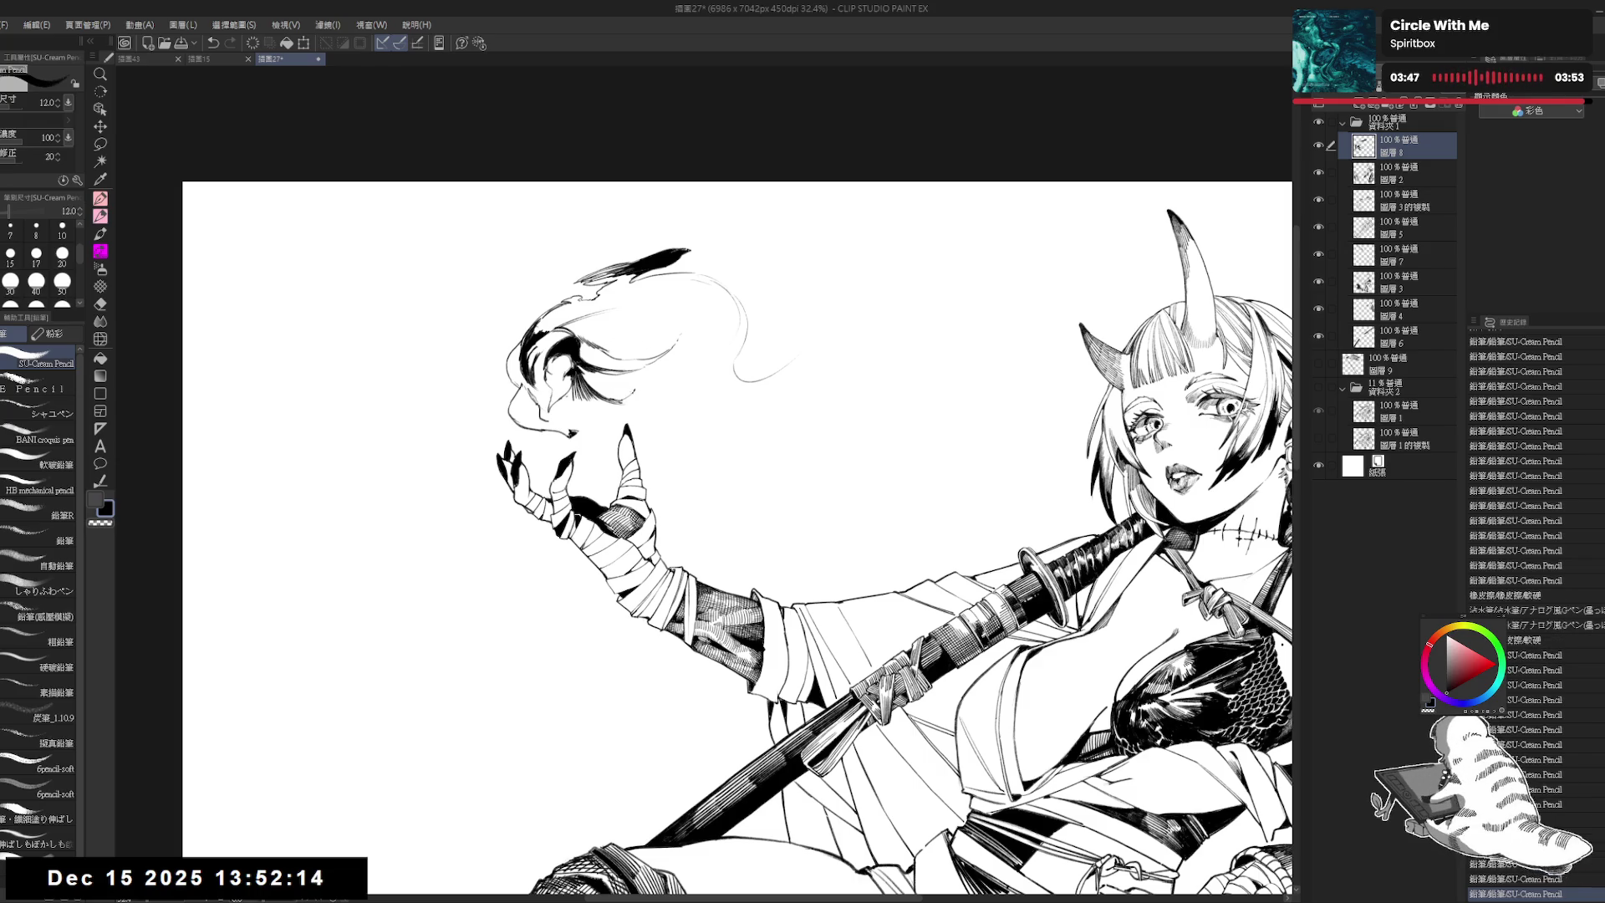
click(627, 387)
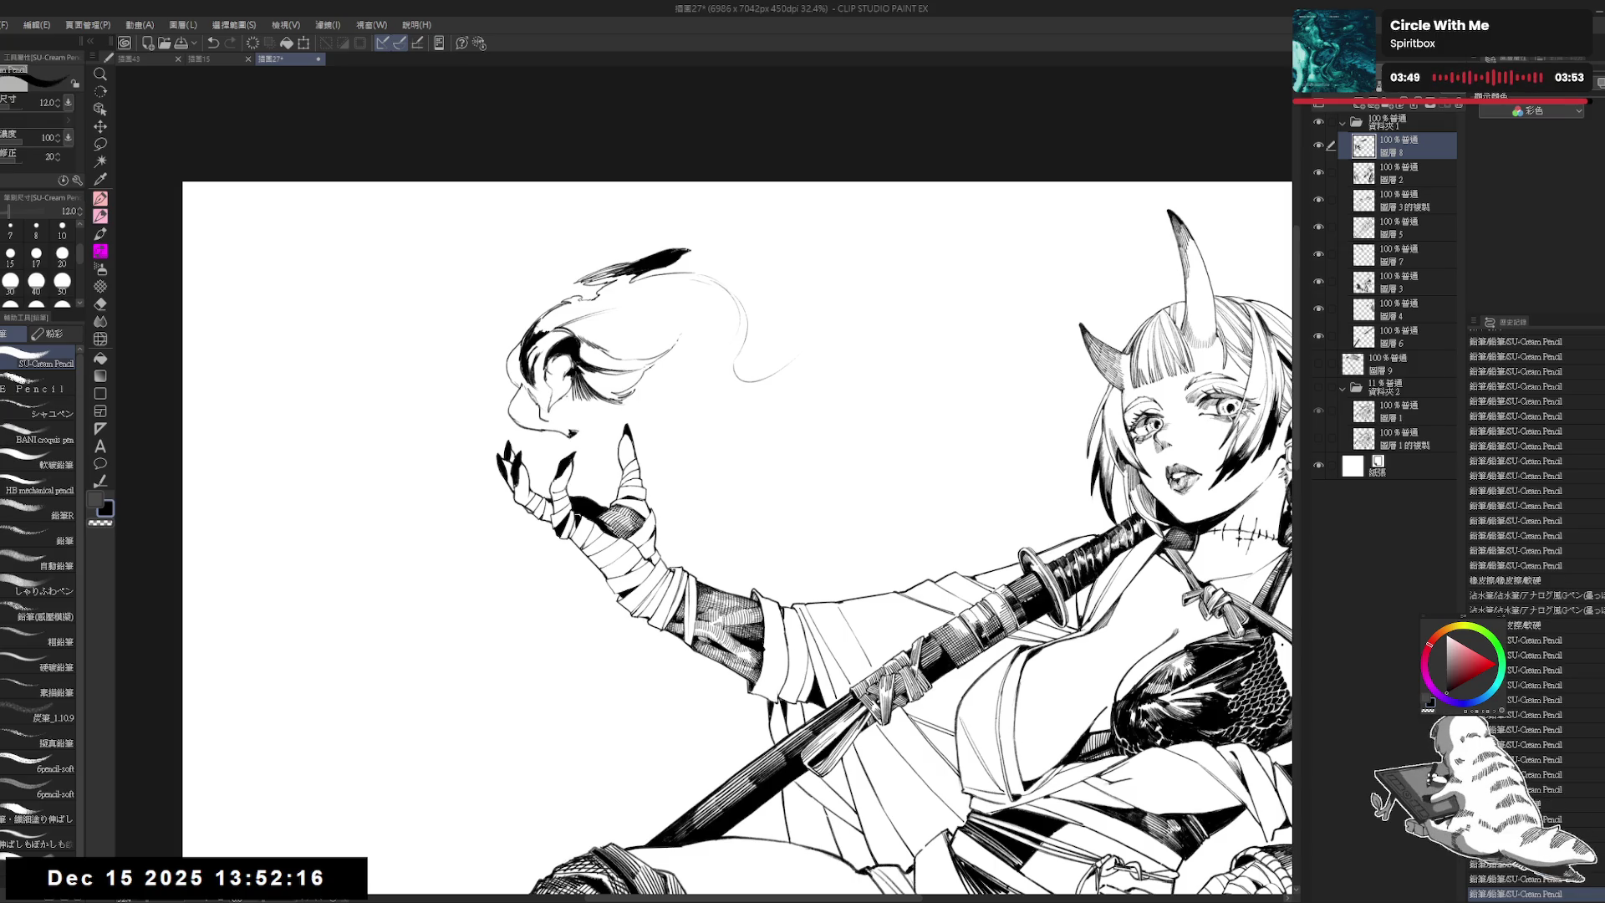
click(677, 336)
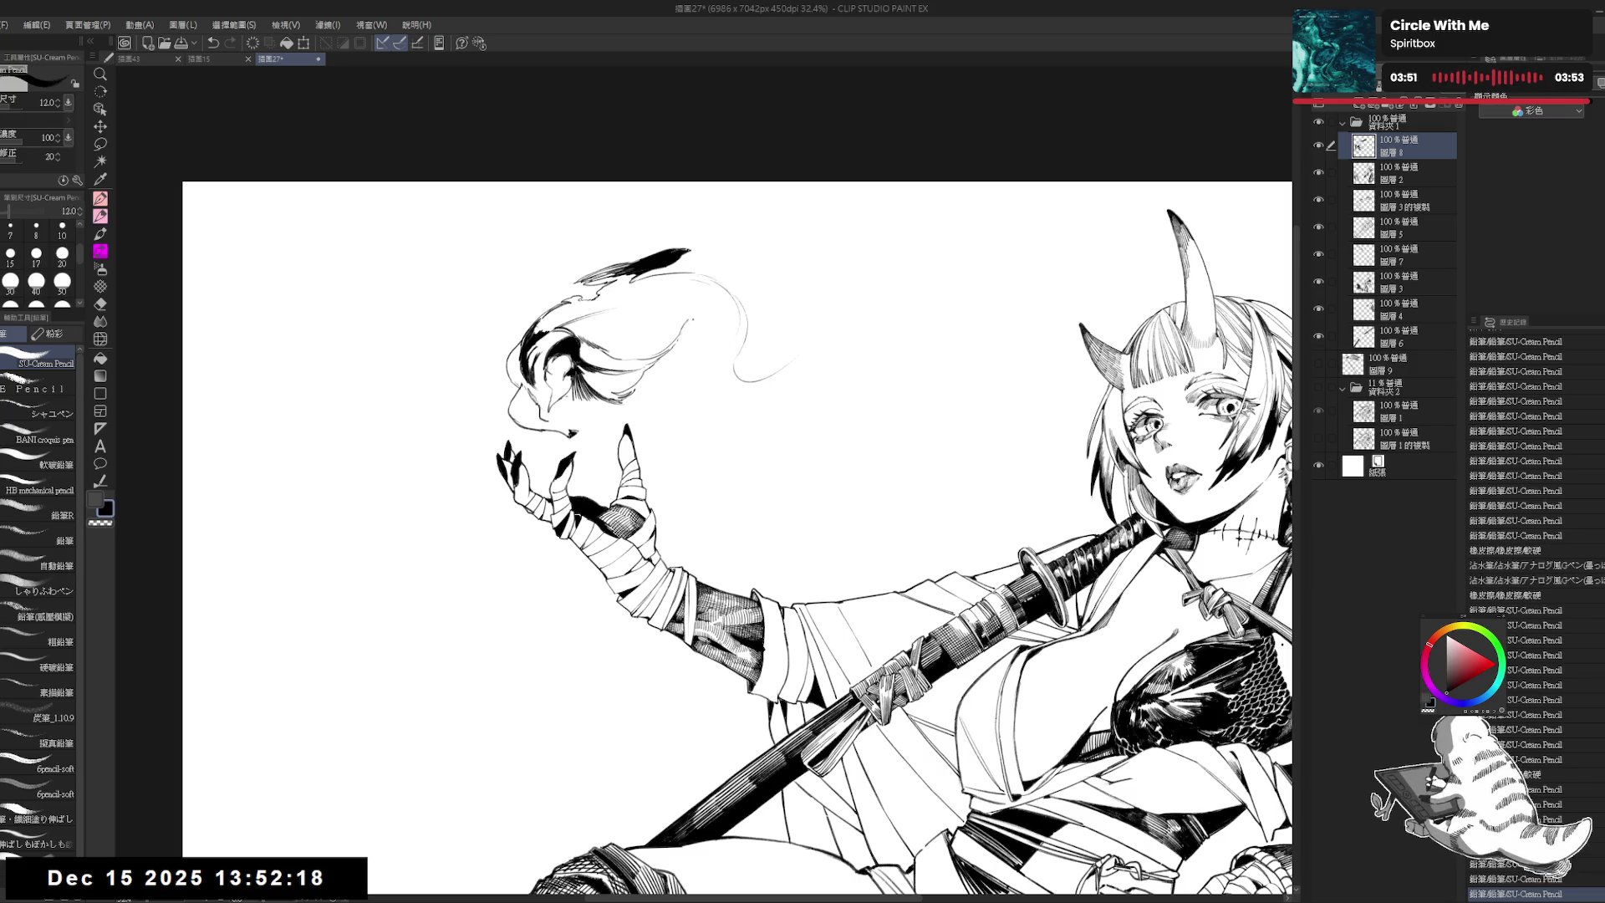
drag(687, 321, 707, 327)
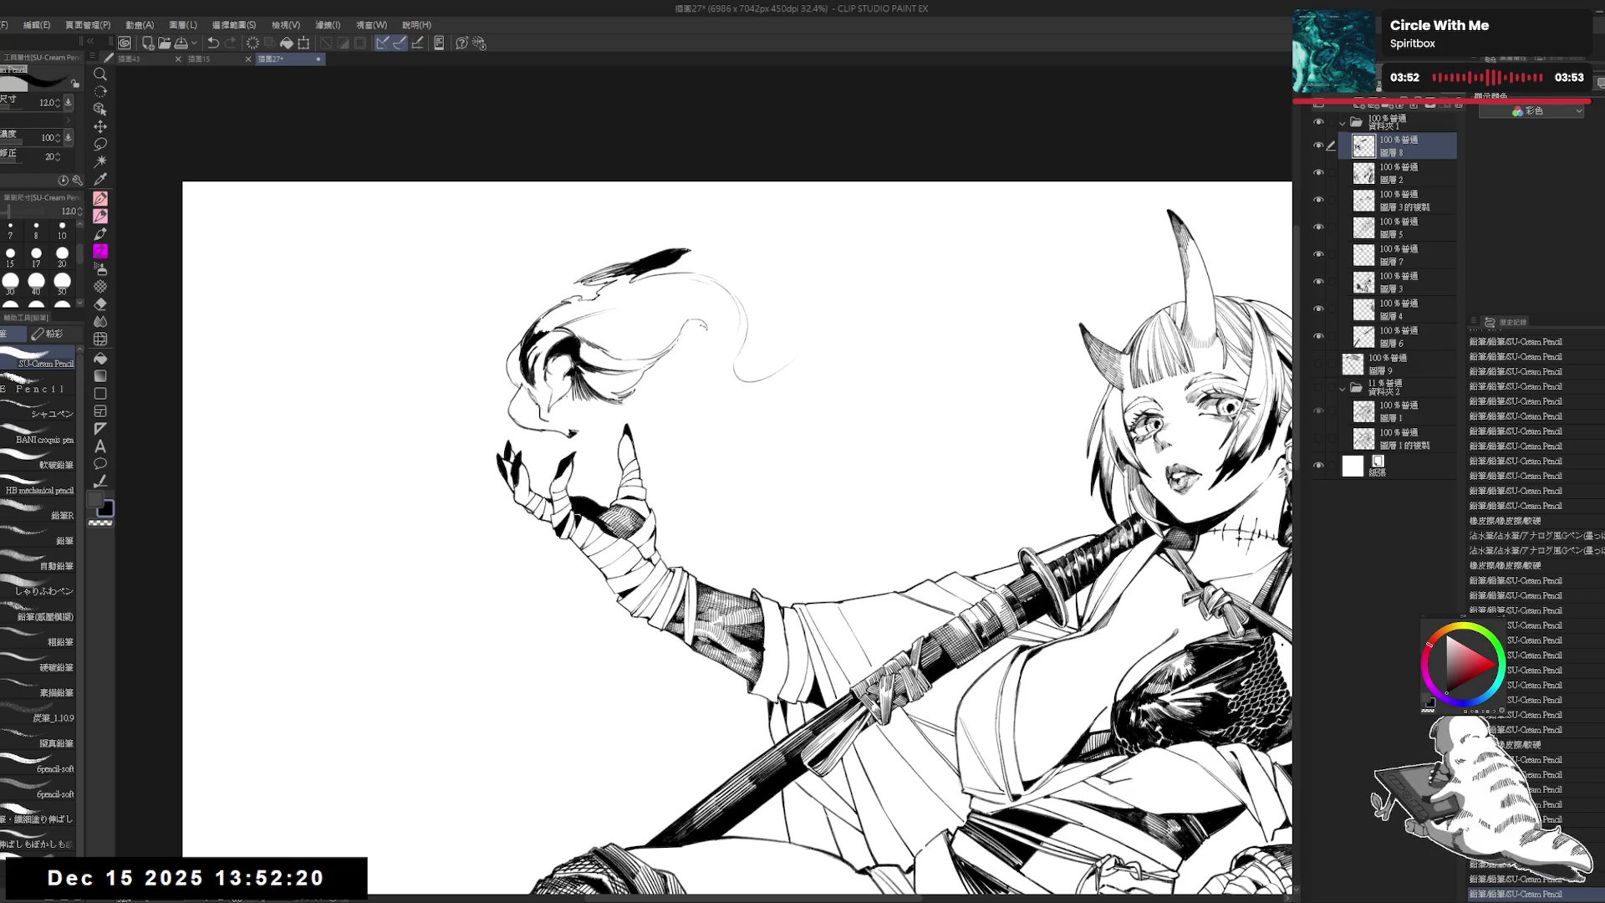
drag(739, 368, 795, 352)
key(e)
drag(805, 349, 736, 376)
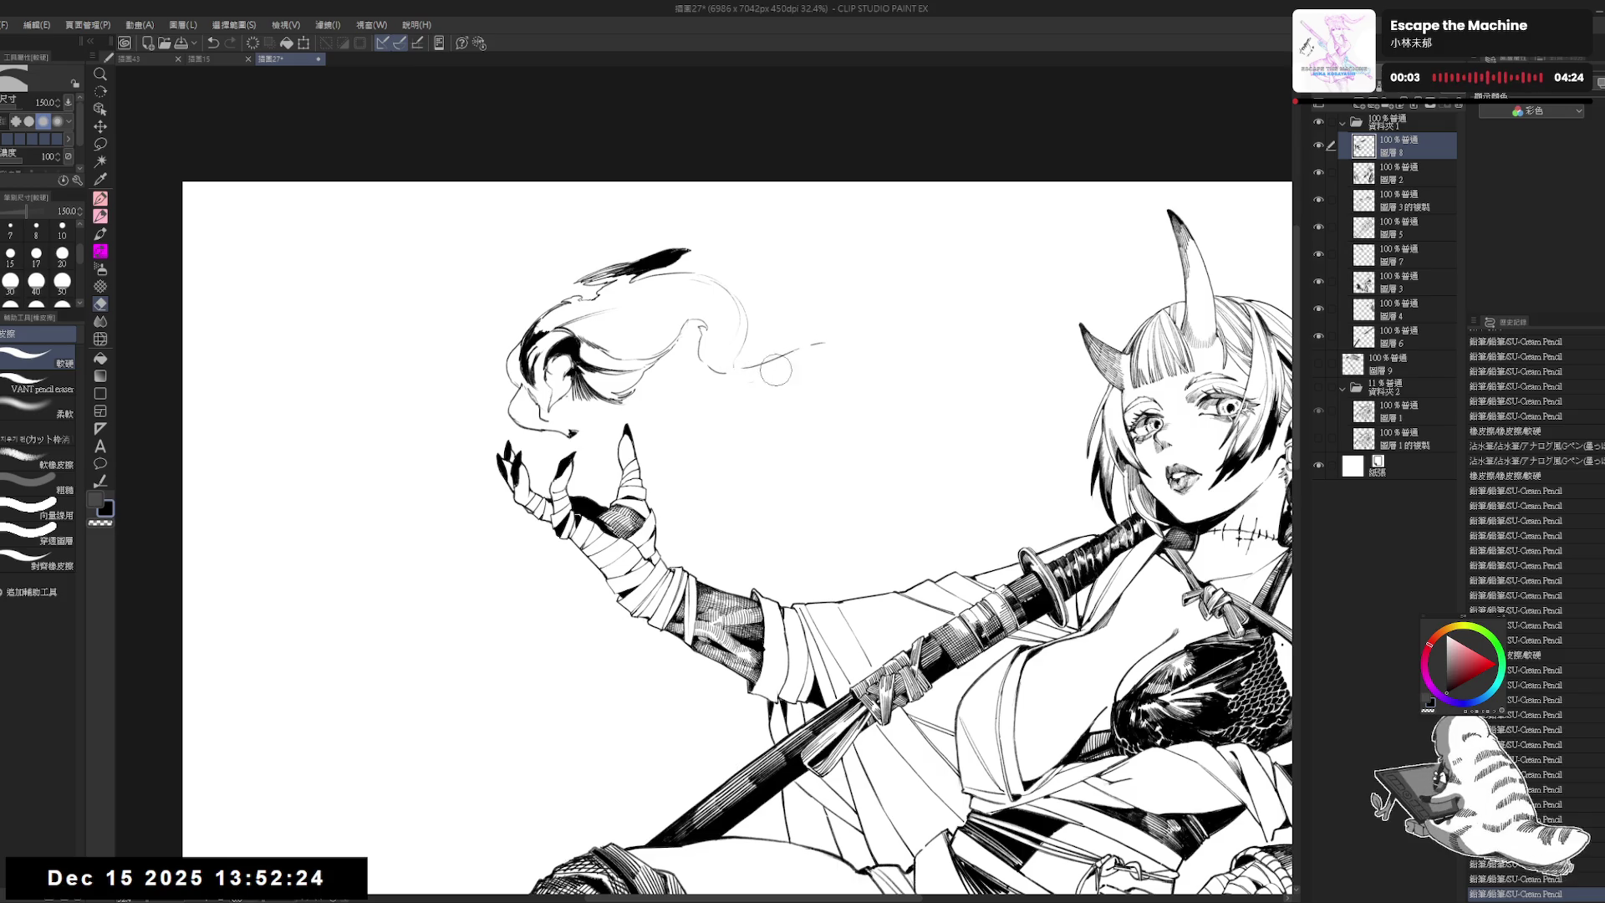
Step: Pencil a wispy smoke trail to the right and check it in a mirrored view
key(p)
click(789, 340)
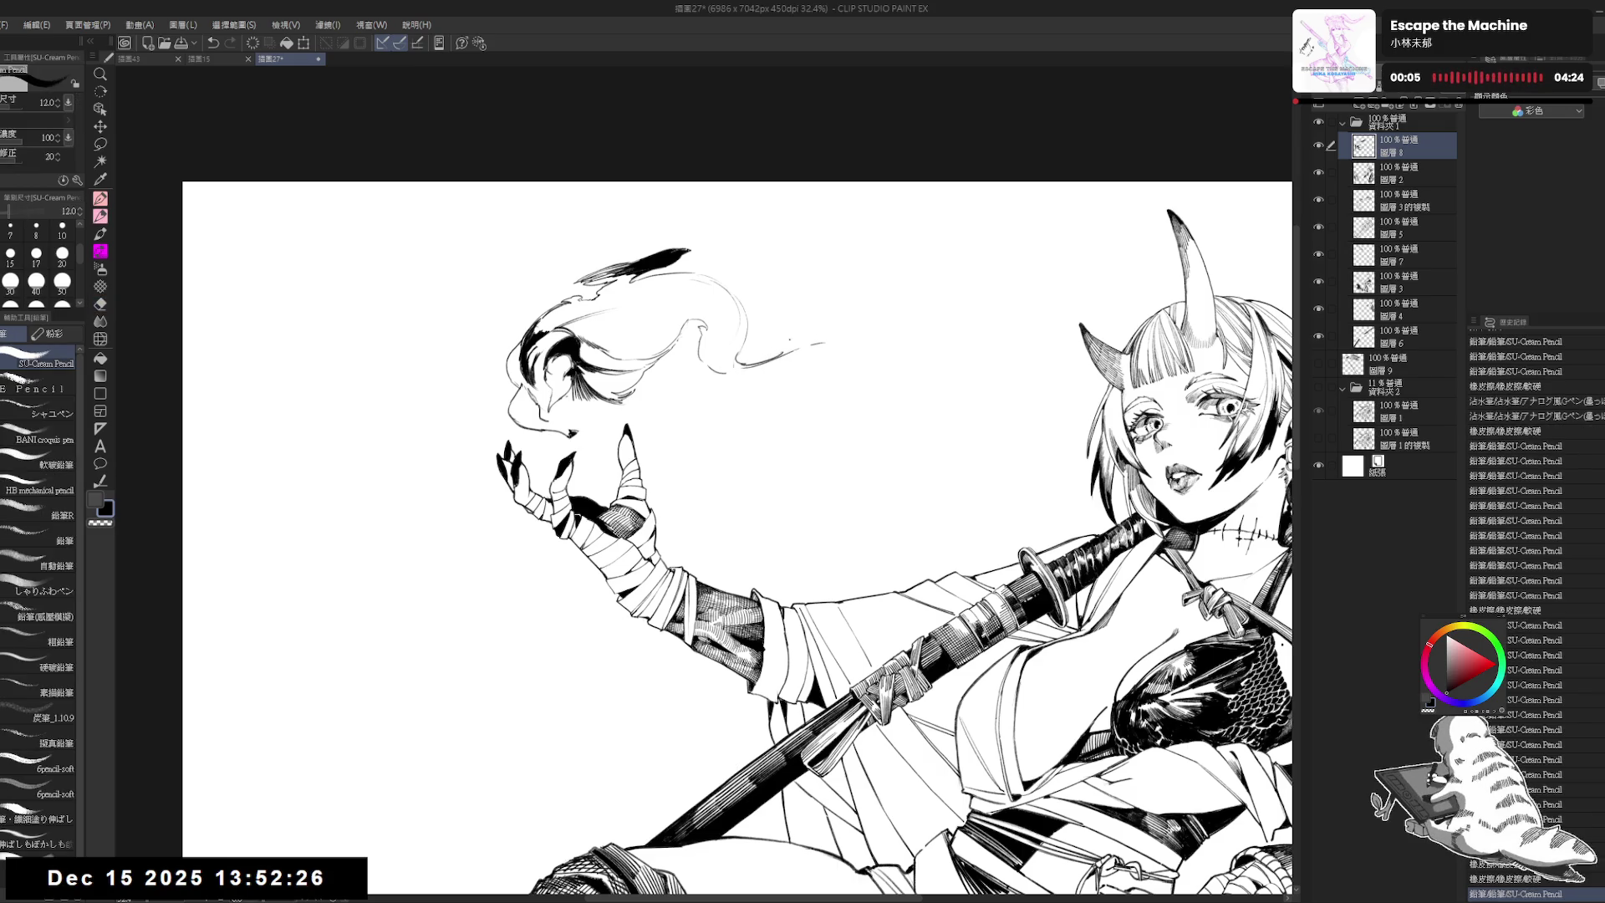
click(801, 315)
mouse_move(773, 323)
mouse_down()
mouse_move(869, 323)
mouse_move(790, 345)
mouse_move(828, 338)
mouse_up()
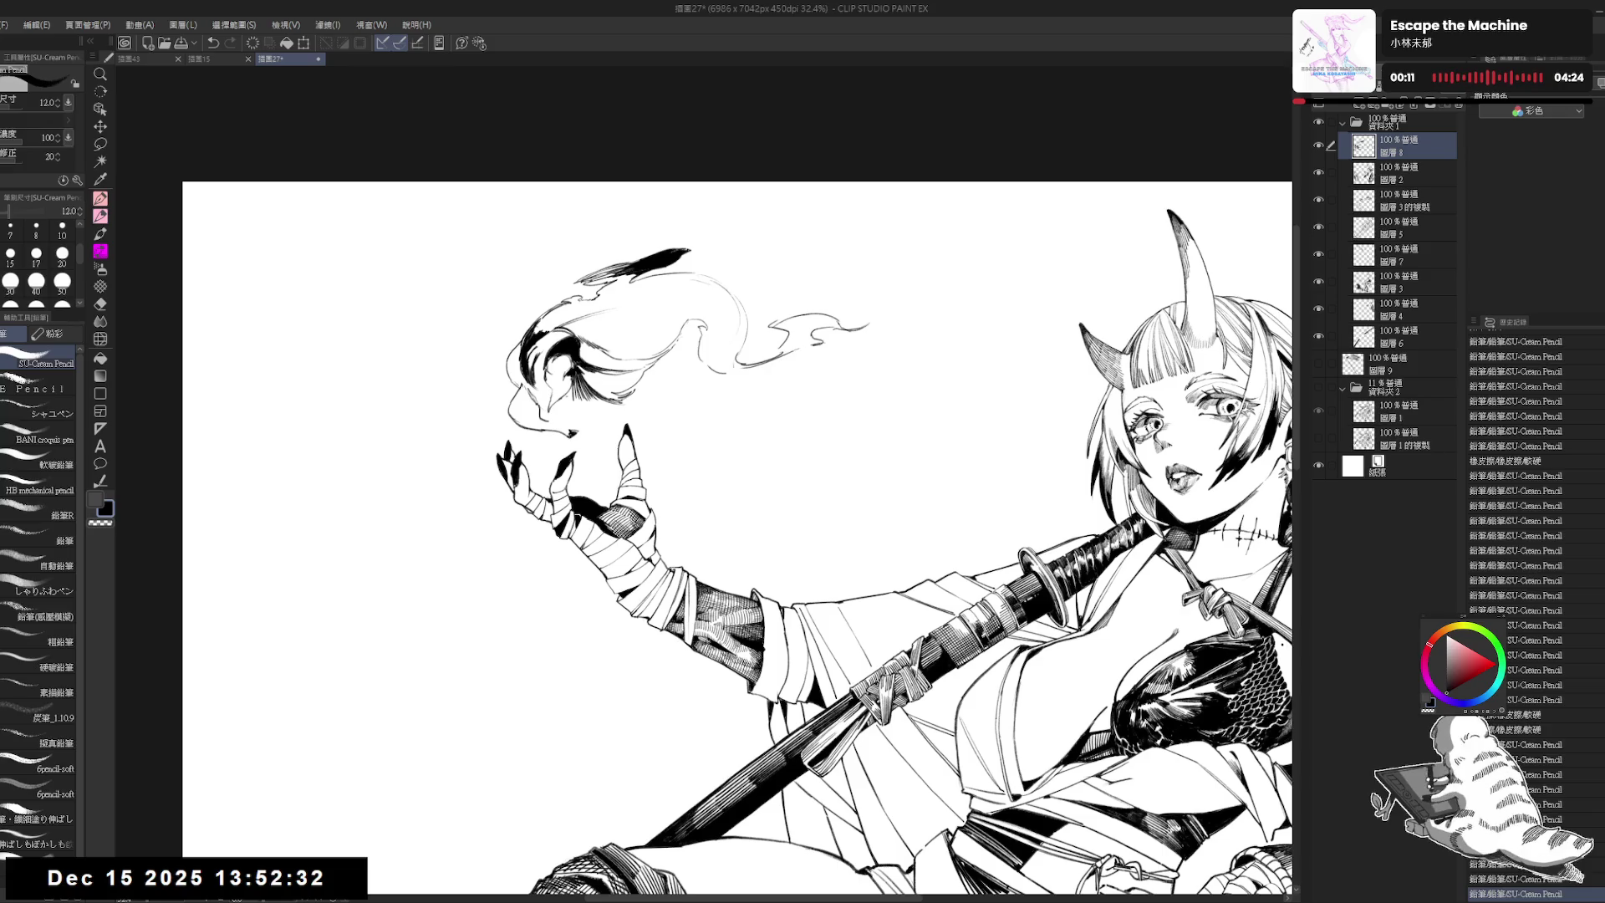
key(h)
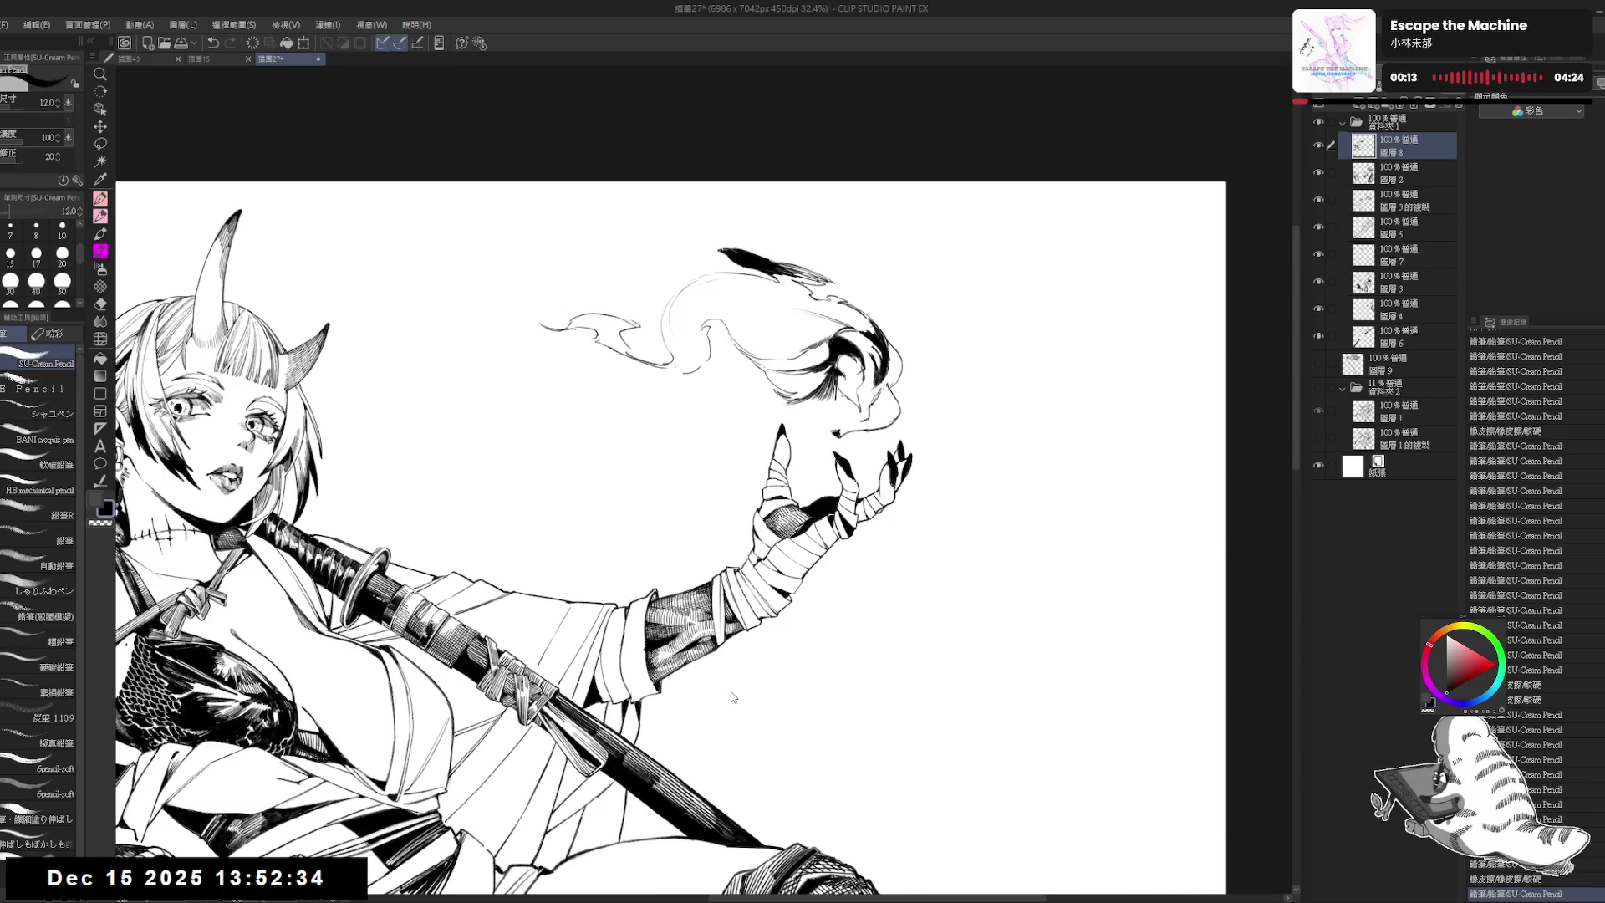
key(h)
Step: Ink a first short stroke in the flame strands, redoing an undone stroke
mouse_move(681, 702)
mouse_down()
mouse_move(766, 588)
mouse_move(713, 604)
mouse_up()
click(736, 436)
drag(731, 423, 742, 456)
key(ctrl+z)
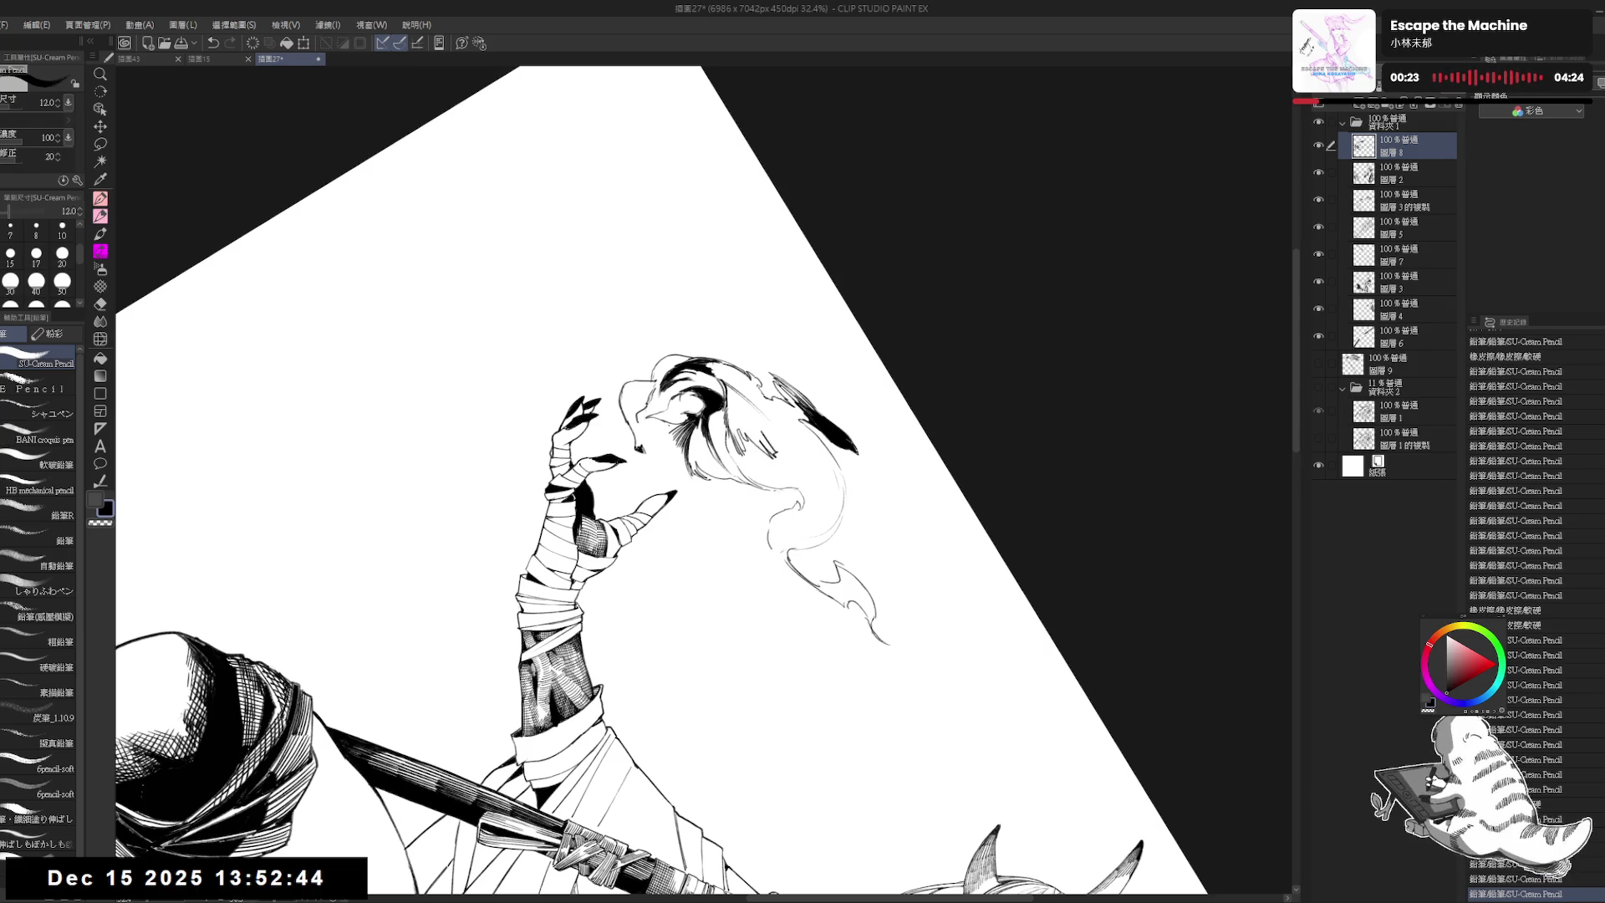
key(p)
drag(767, 428, 789, 452)
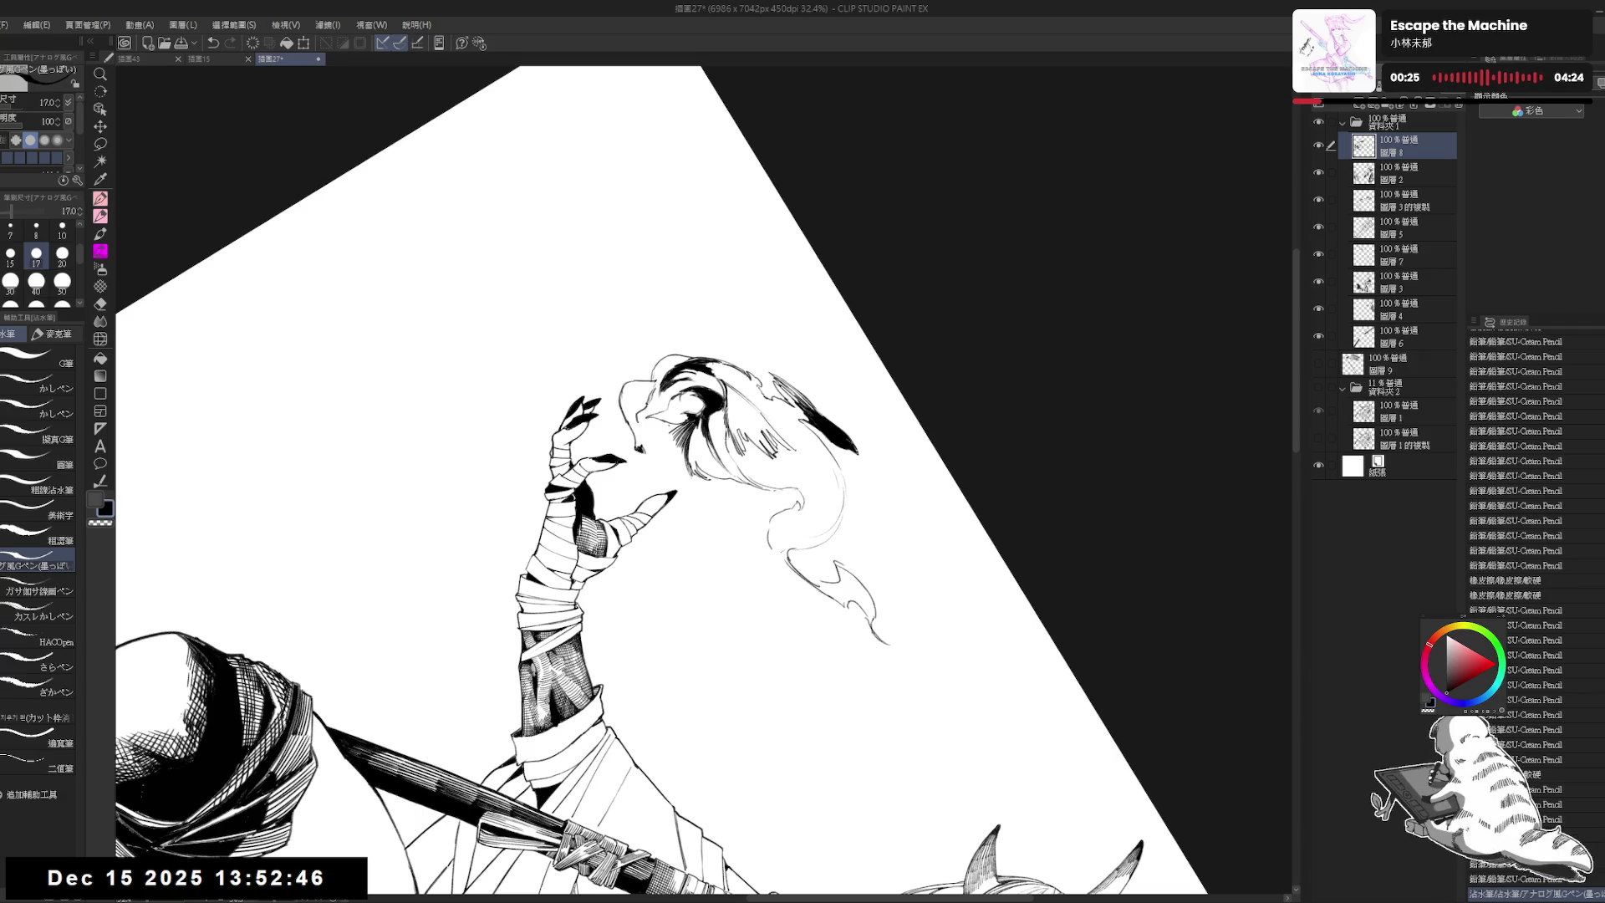
Step: Ink small dark strokes in the flame with the pen at size 20 from a rotated view
key(r)
mouse_move(819, 618)
mouse_down()
mouse_move(667, 708)
mouse_move(777, 694)
mouse_up()
key(p)
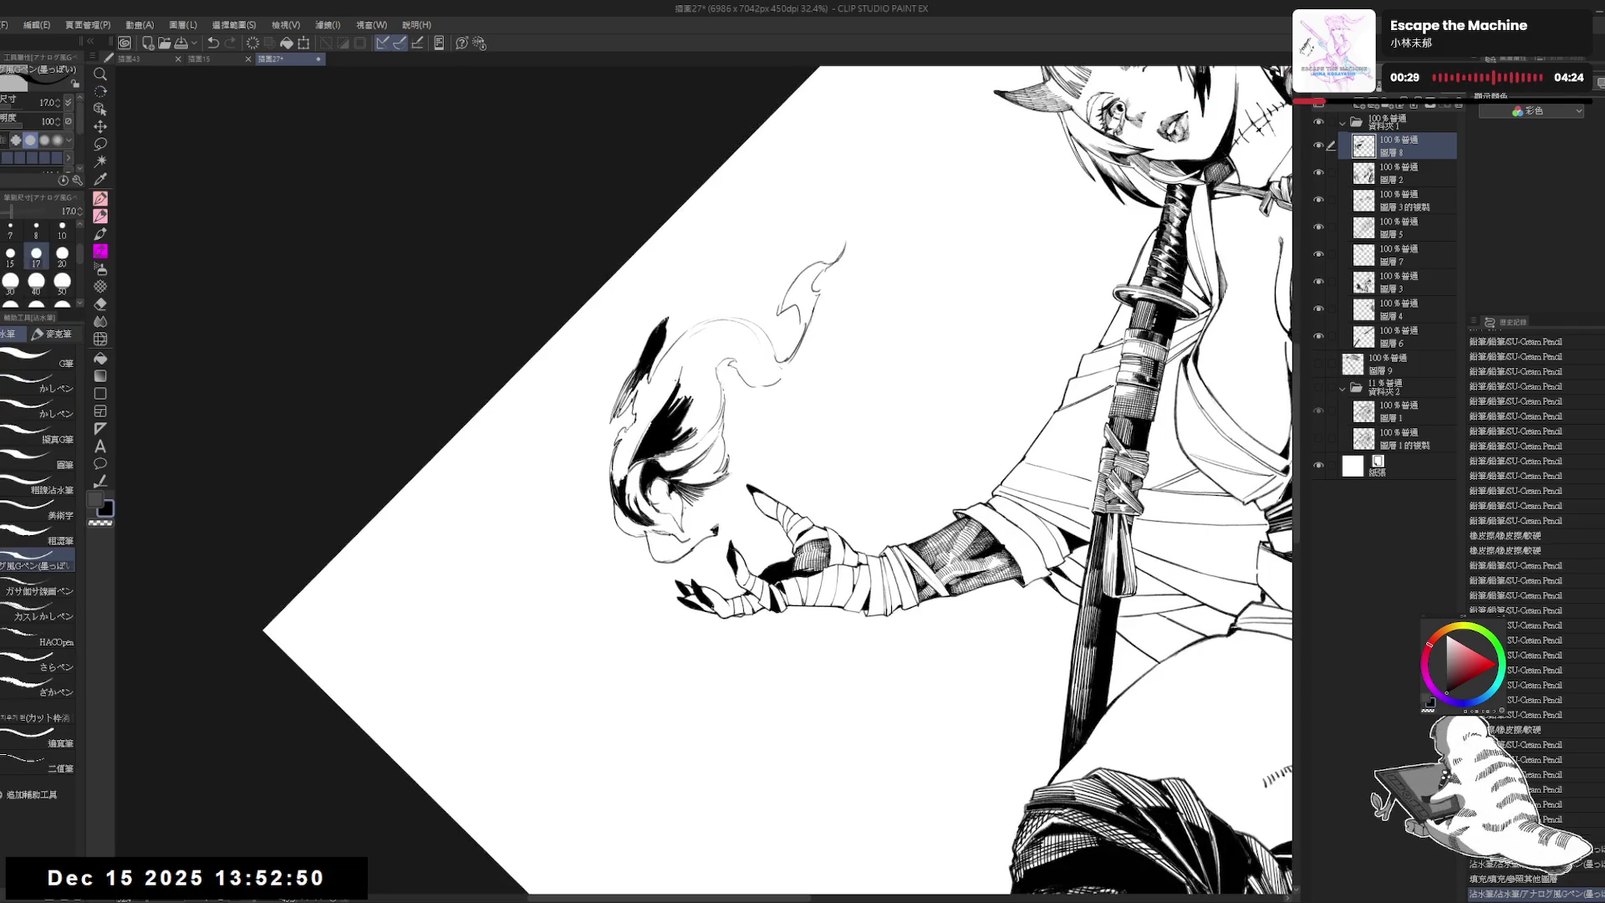
key(bracketright)
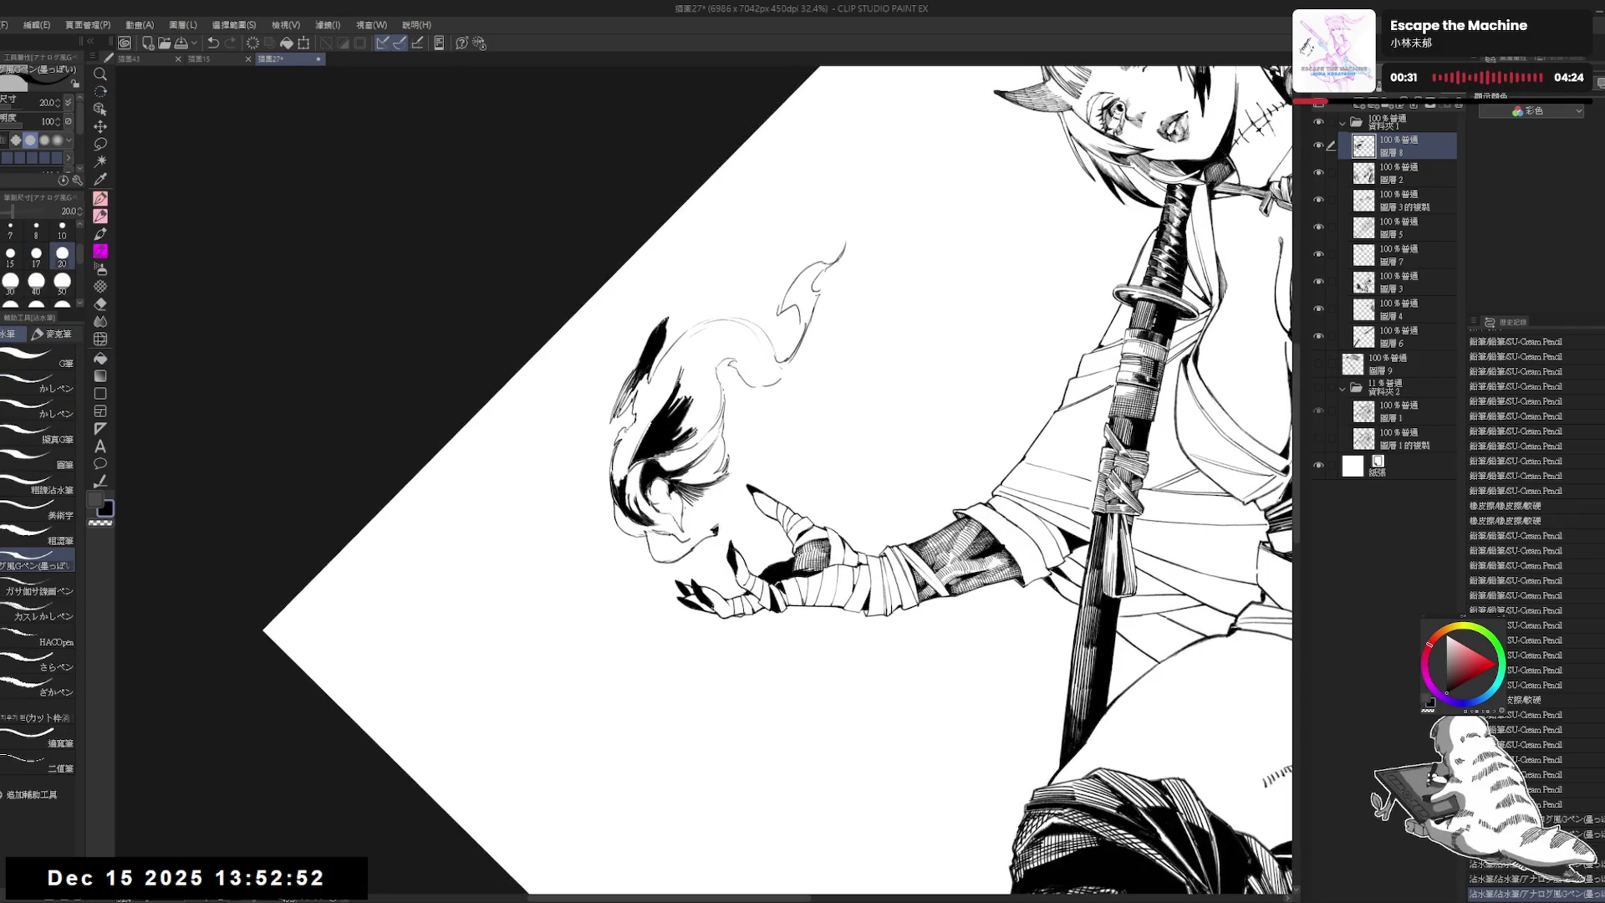
drag(682, 385, 674, 403)
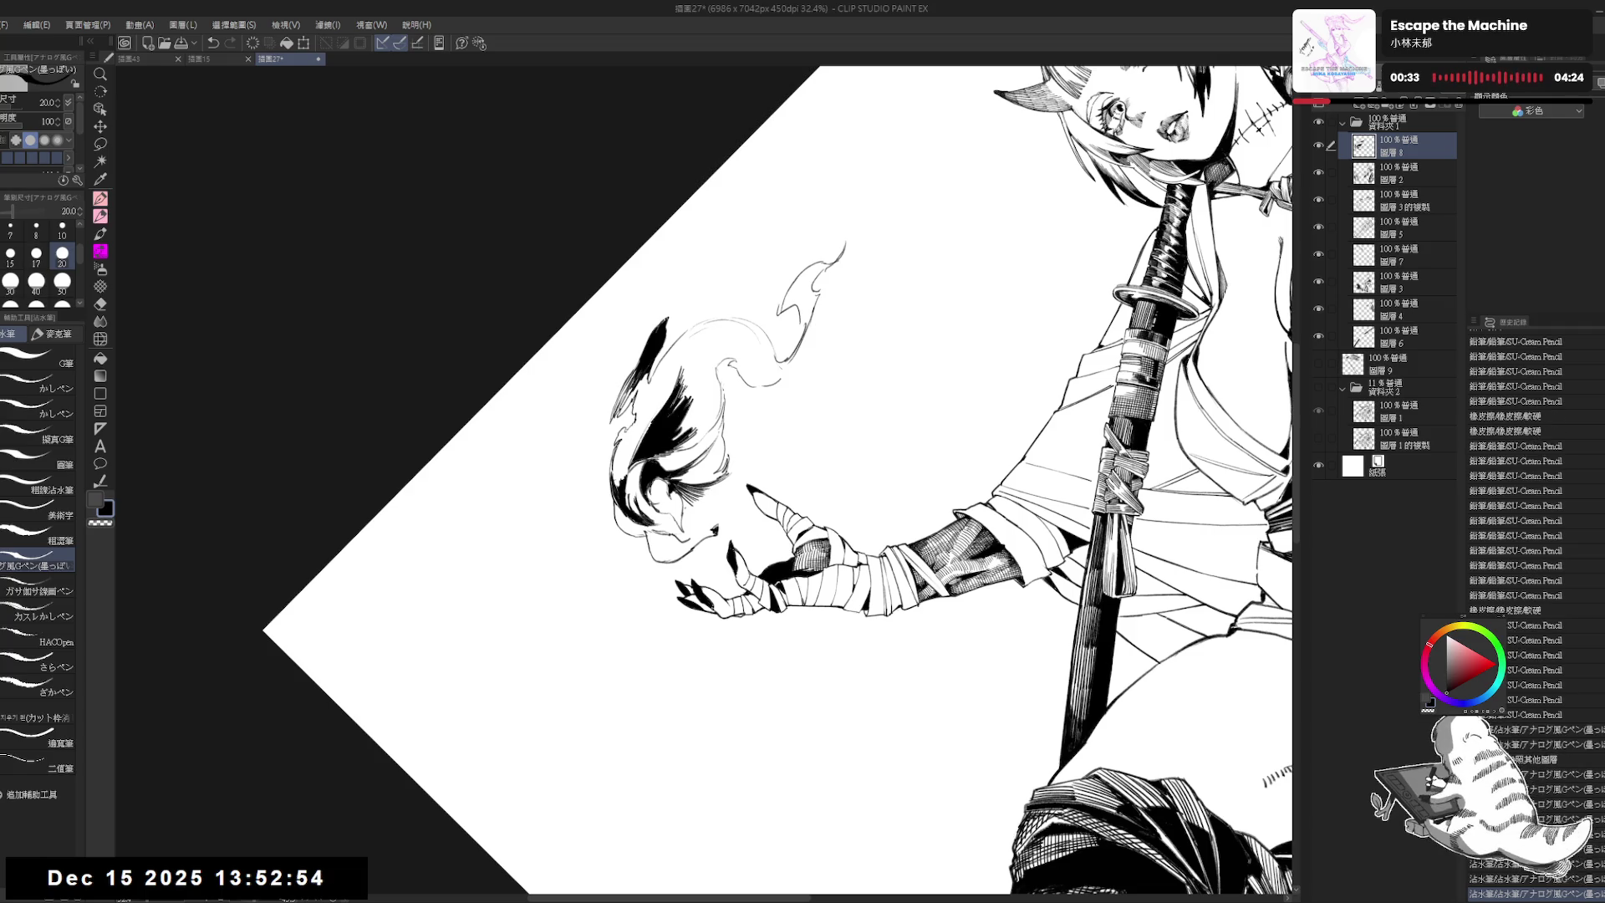
drag(692, 391, 684, 412)
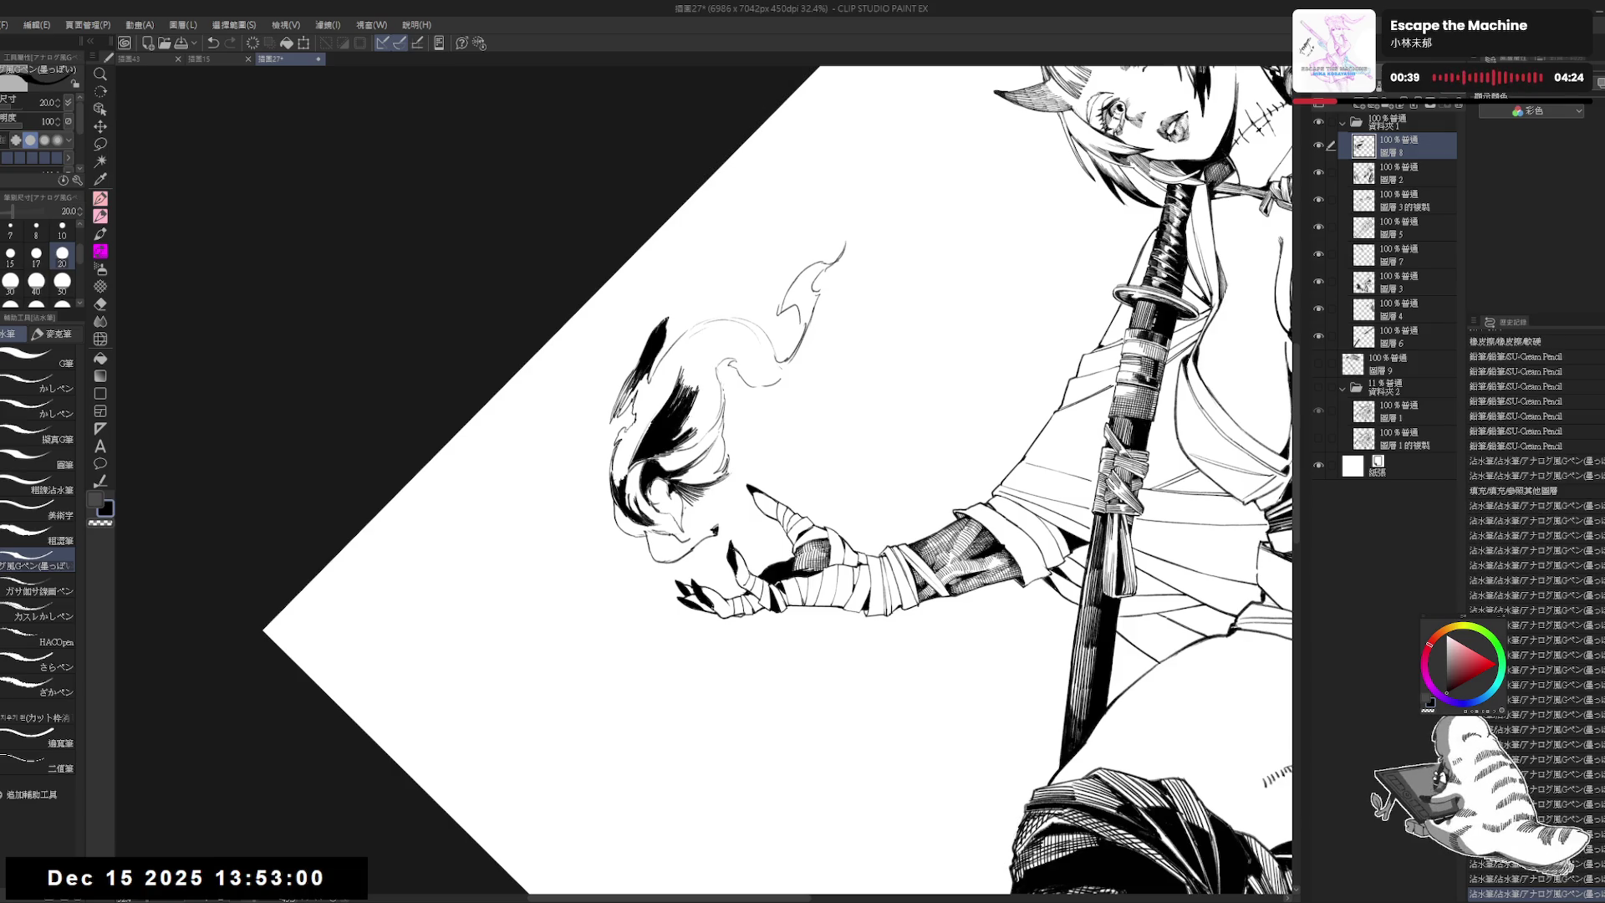
Step: Thicken a dark flame stroke with the pen at size 25, then level the view
key(ctrl+at)
mouse_move(839, 462)
mouse_down()
mouse_move(808, 555)
mouse_move(836, 401)
mouse_up()
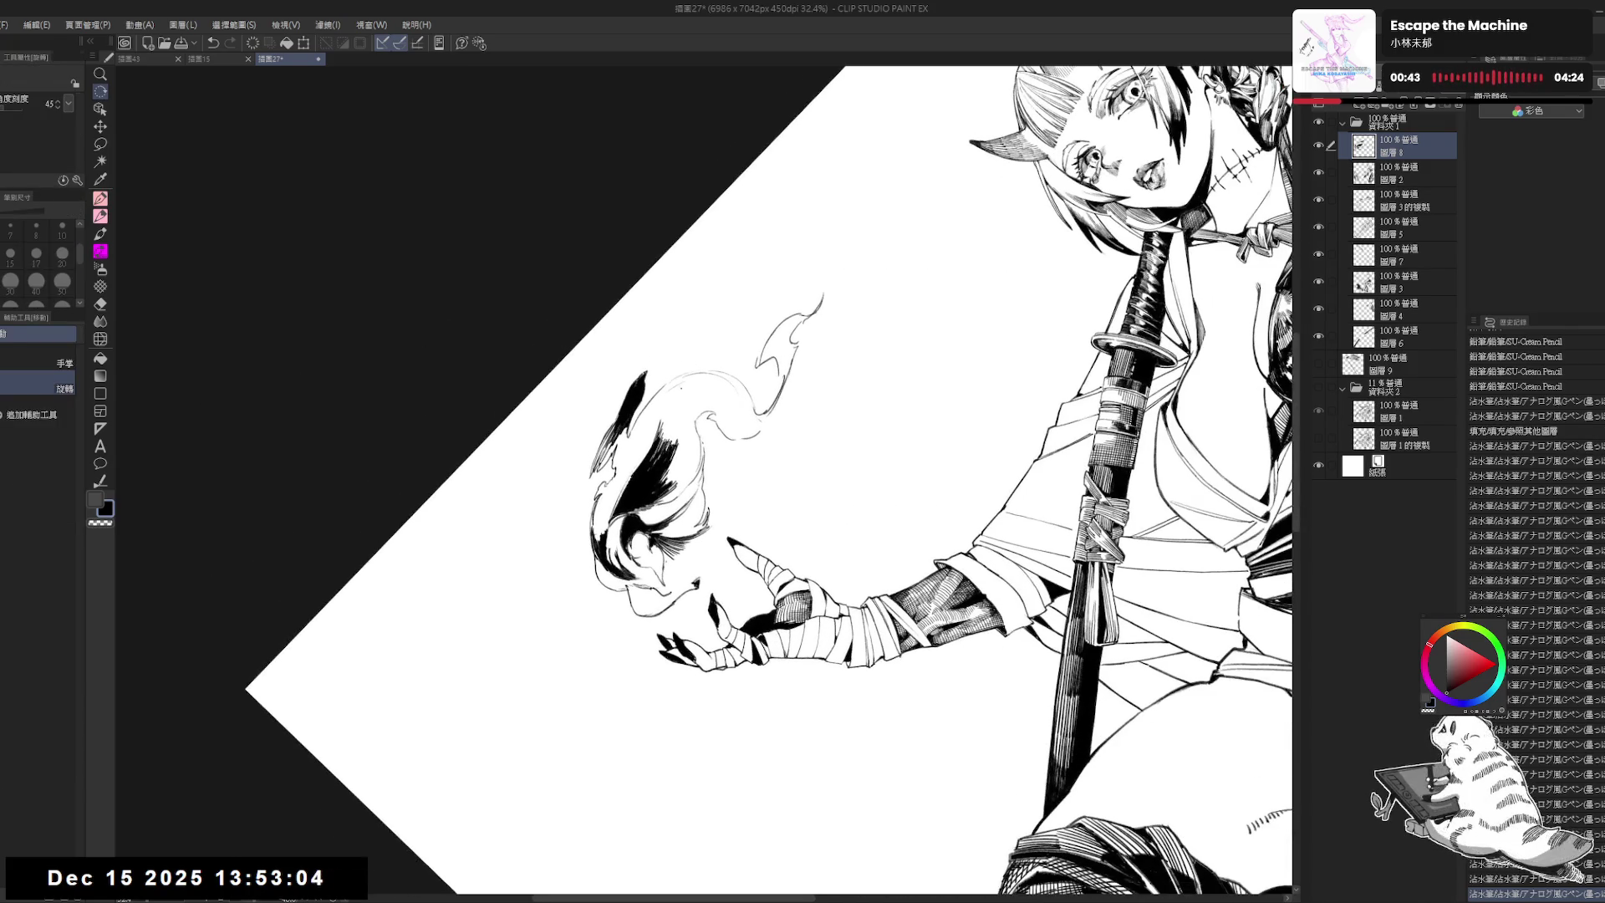
key(ctrl+at)
drag(702, 334, 585, 585)
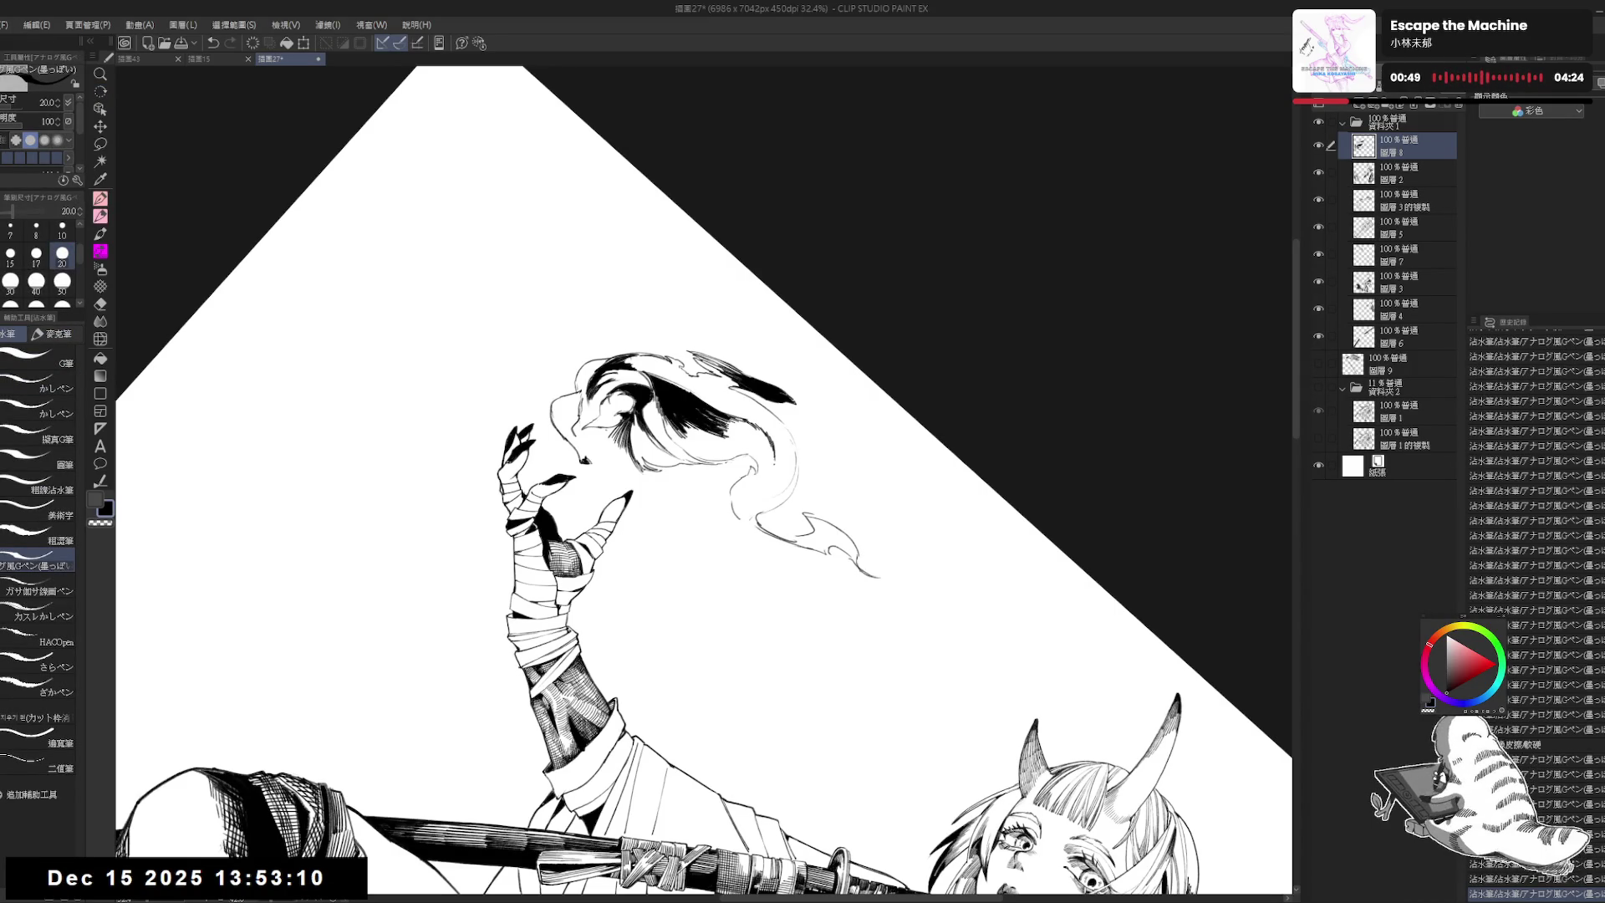
key(bracketright)
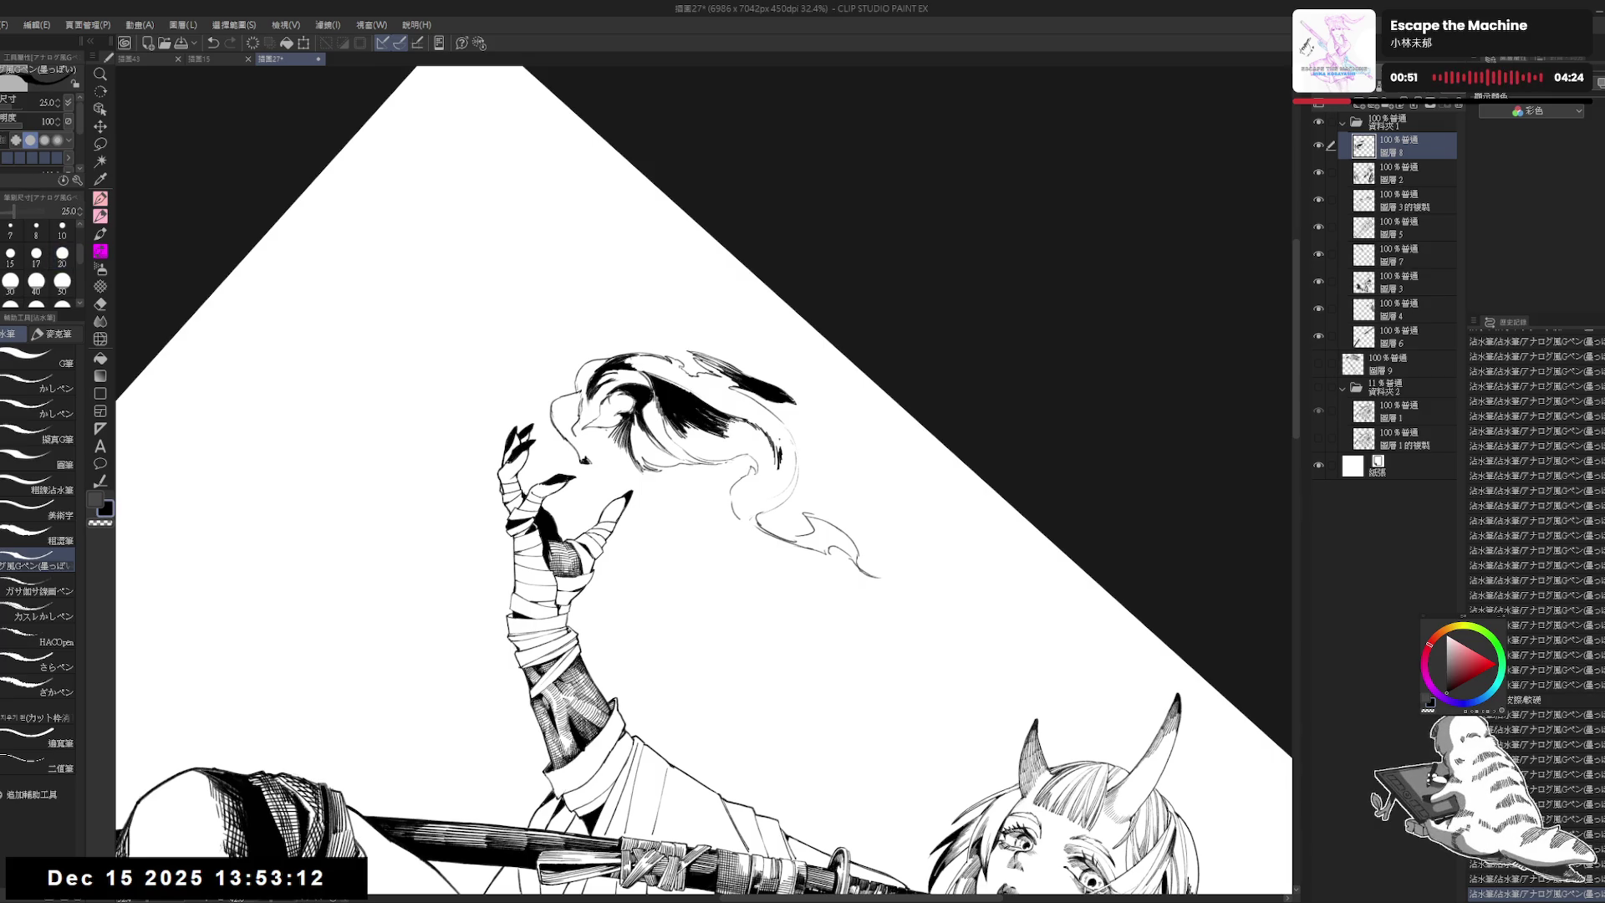
drag(780, 428, 790, 447)
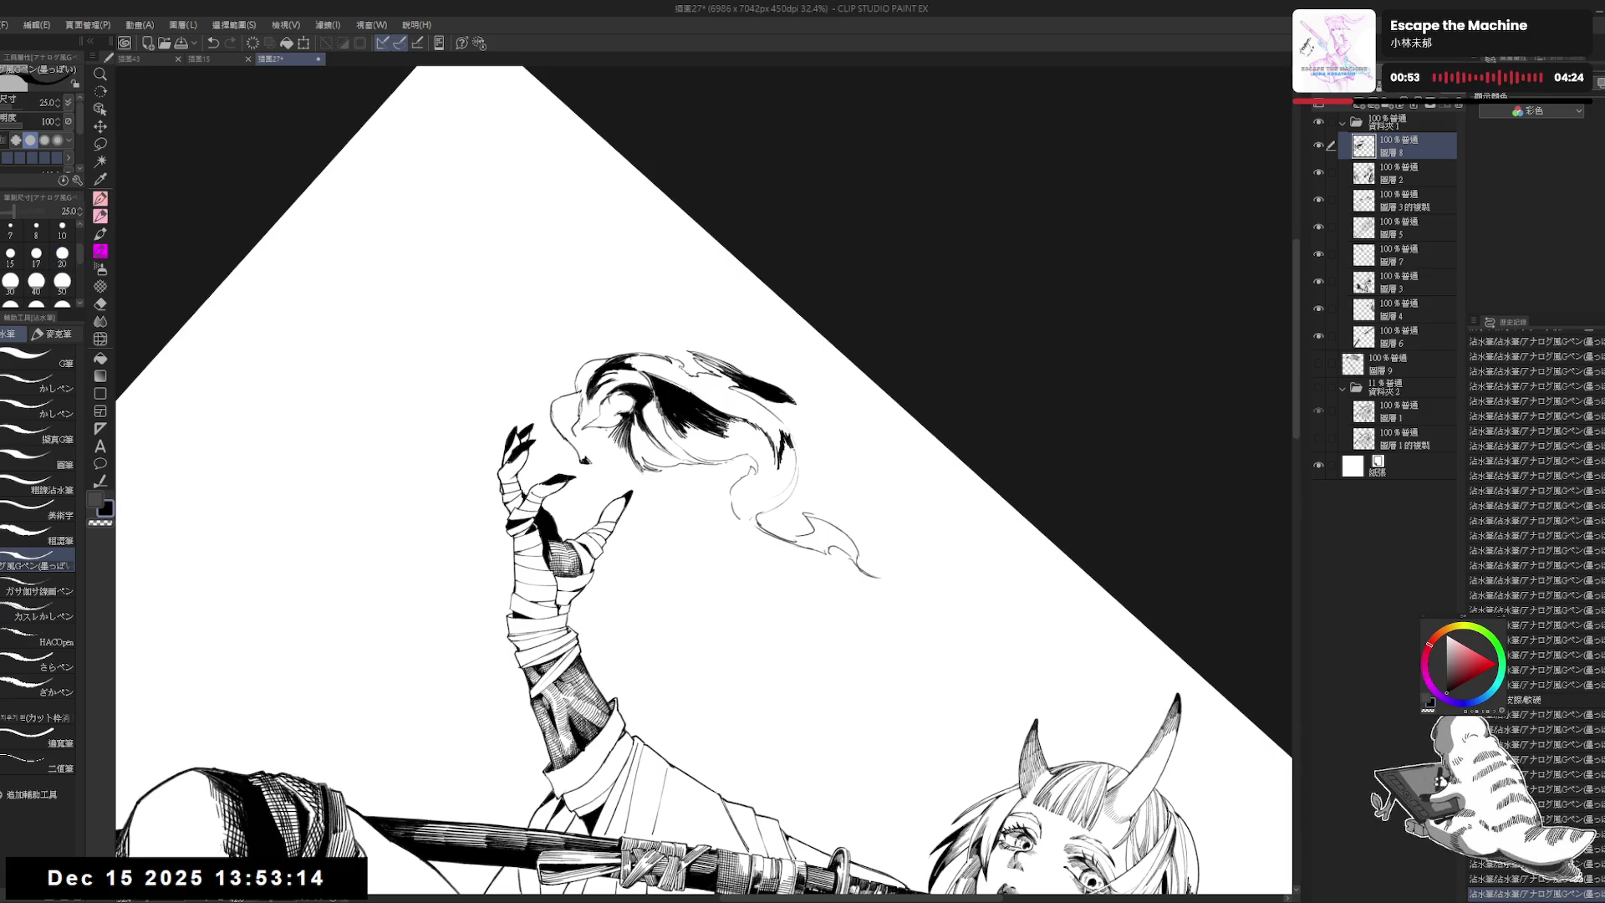
key(ctrl+at)
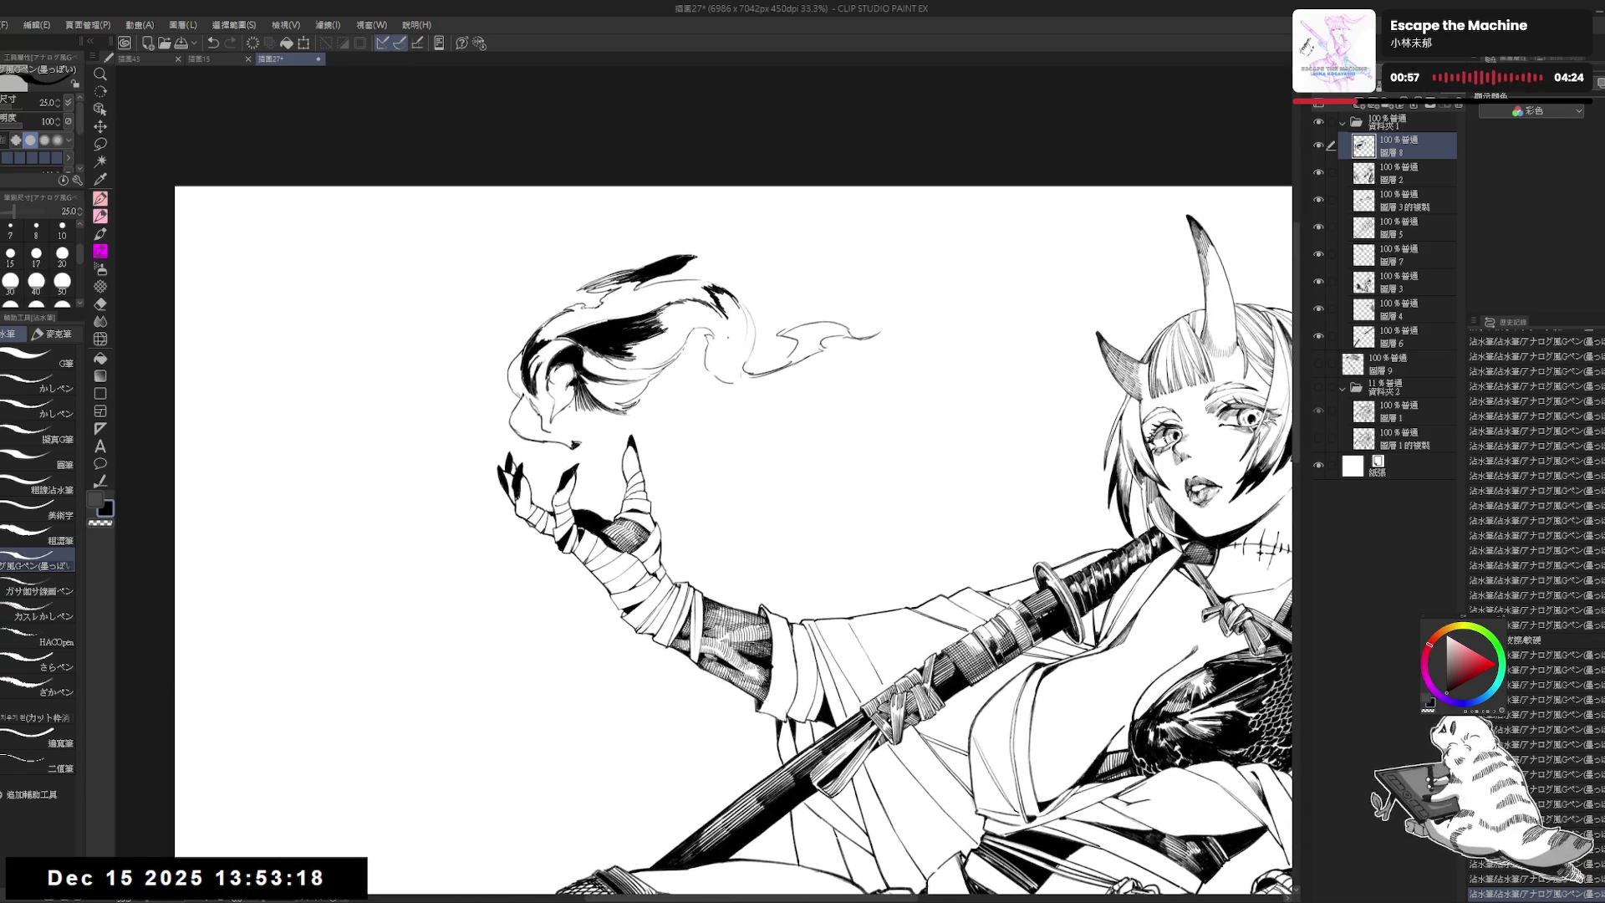
Step: Make small ink edits near the smoke from a view rotated about 30°
mouse_move(727, 315)
mouse_down()
mouse_move(722, 347)
mouse_move(712, 327)
mouse_move(723, 341)
mouse_up()
key(ctrl+z)
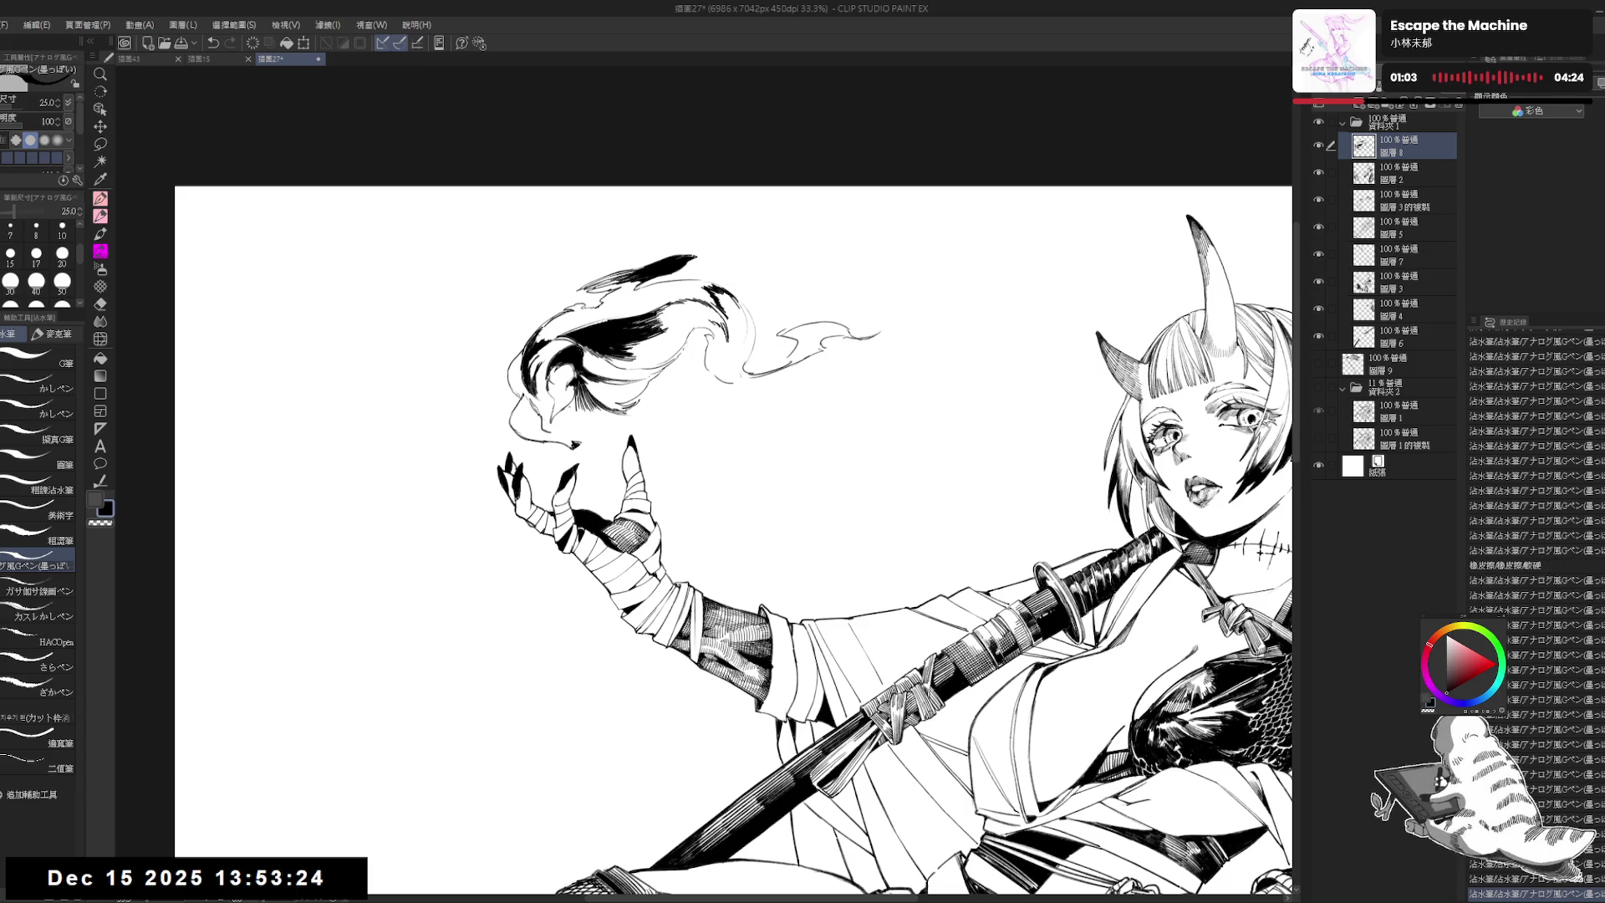
key(r)
drag(1003, 543, 961, 393)
key(p)
drag(692, 322, 684, 347)
drag(689, 328, 683, 349)
key(ctrl+at)
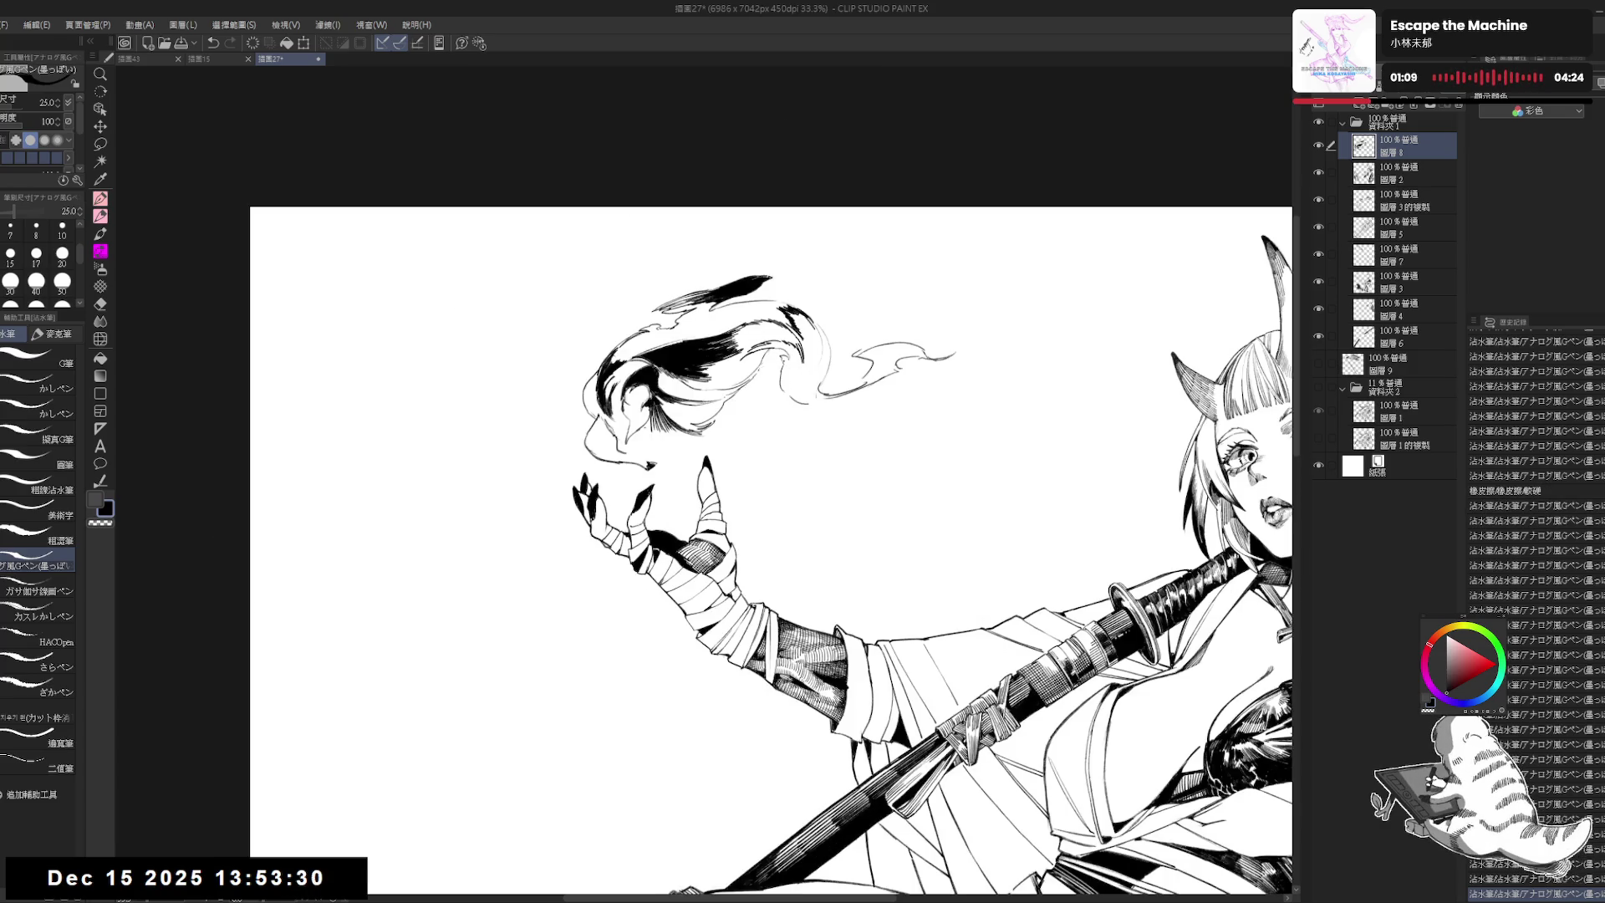
drag(784, 382, 789, 396)
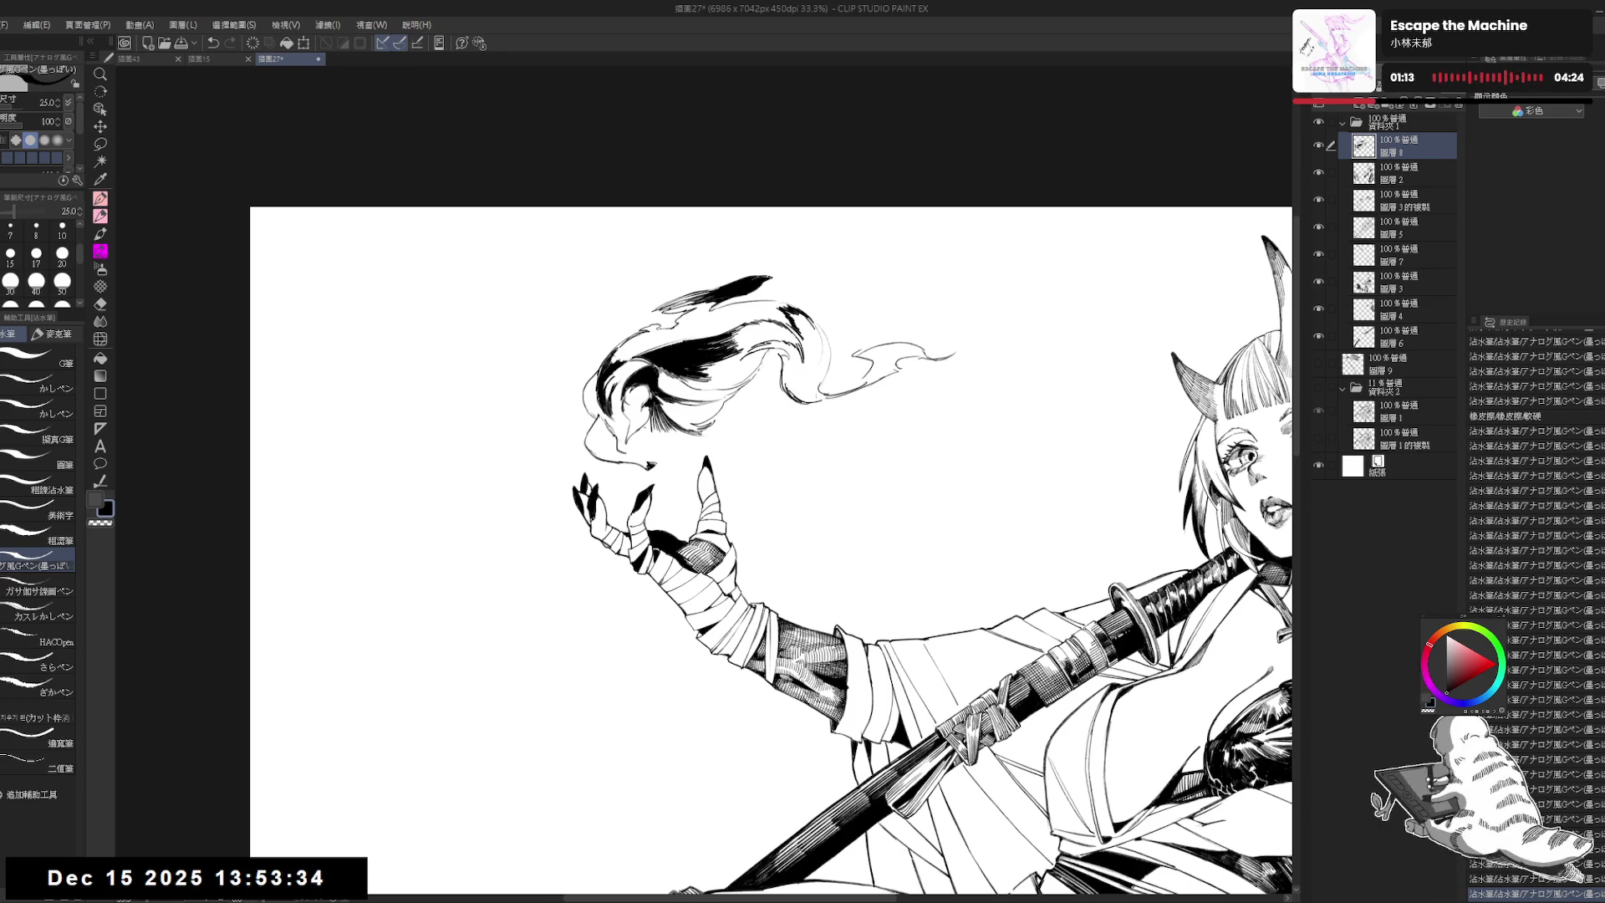
Step: Fill the smoke curl solid black and erase small bits near the smoke tail
drag(799, 406, 824, 382)
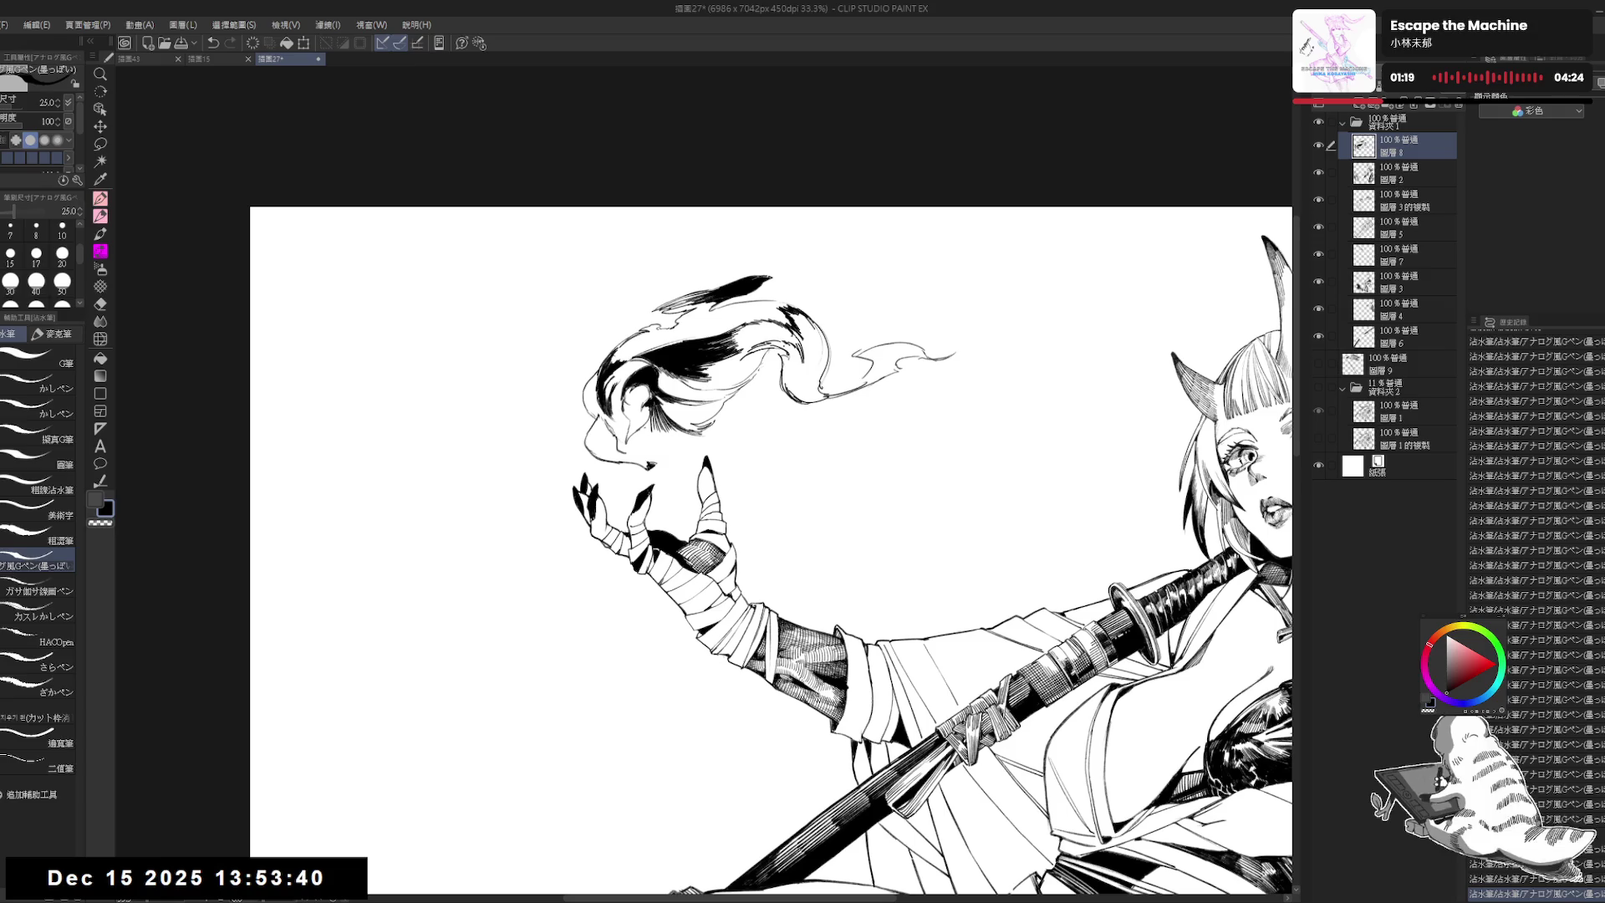
key(g)
click(803, 359)
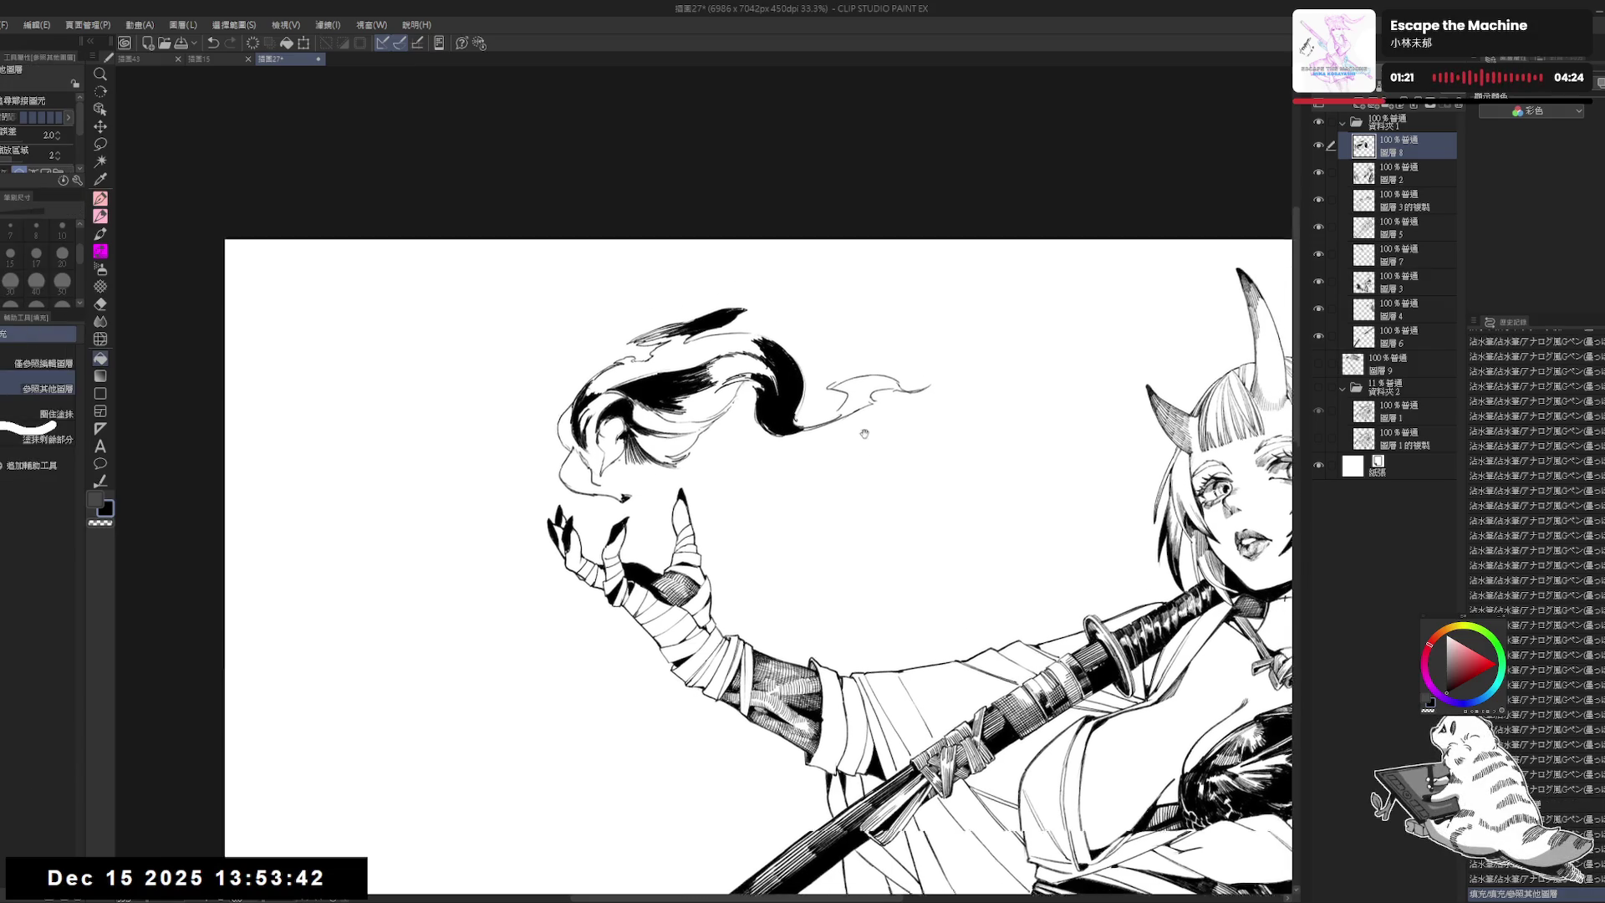
key(p)
key(e)
drag(823, 443, 802, 464)
key(p)
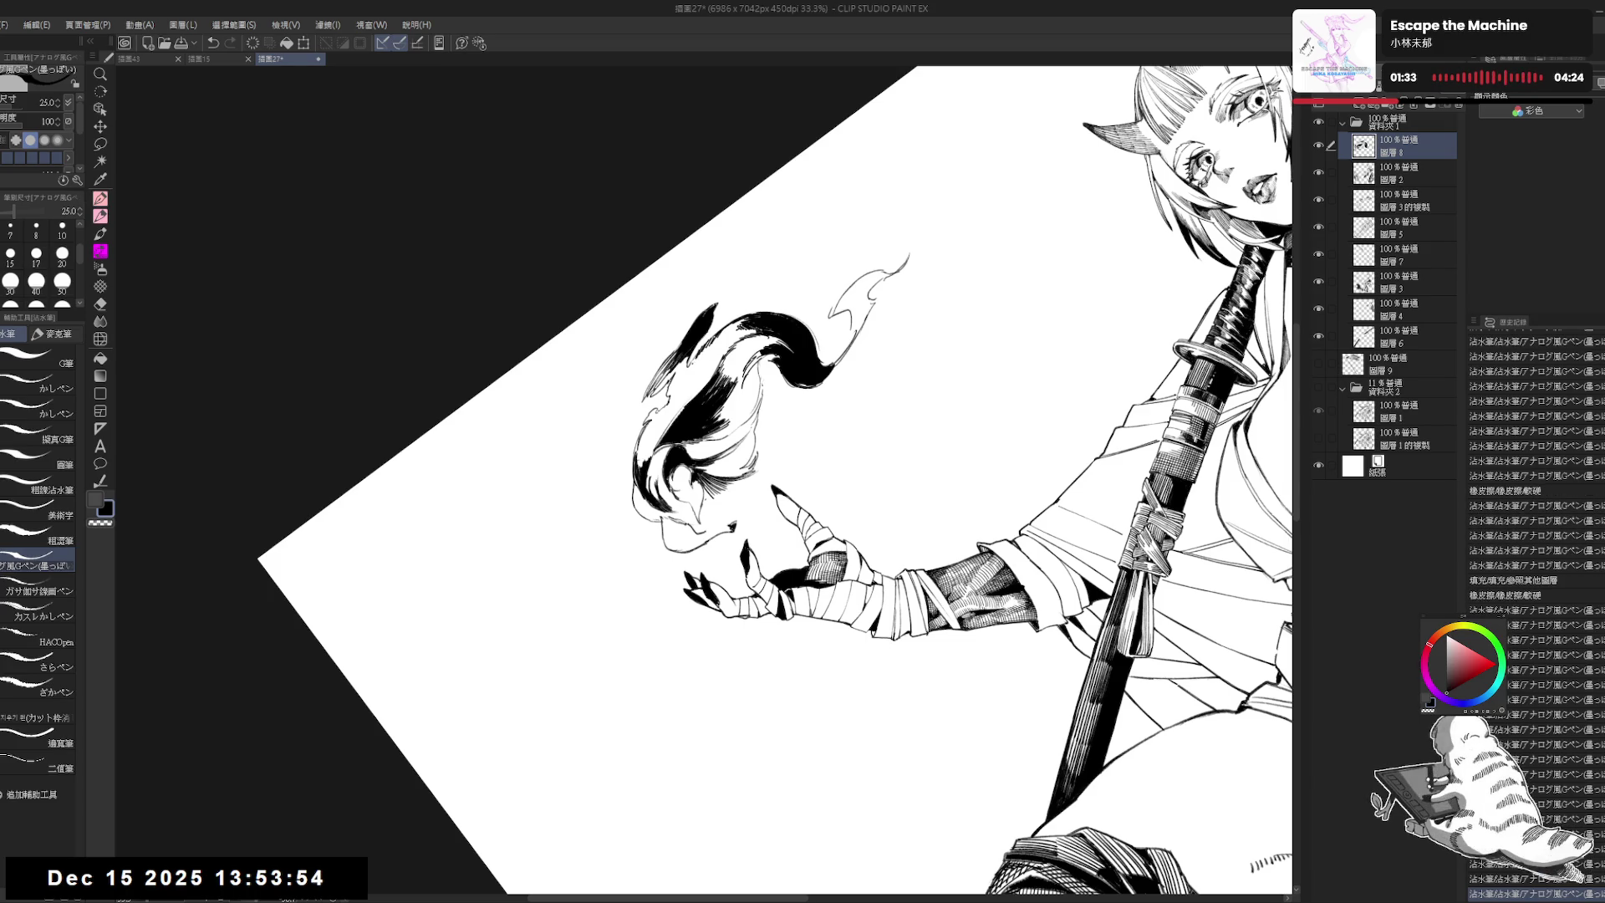
Step: Level the page view, zoom out and check the drawing in a mirrored view
key(c)
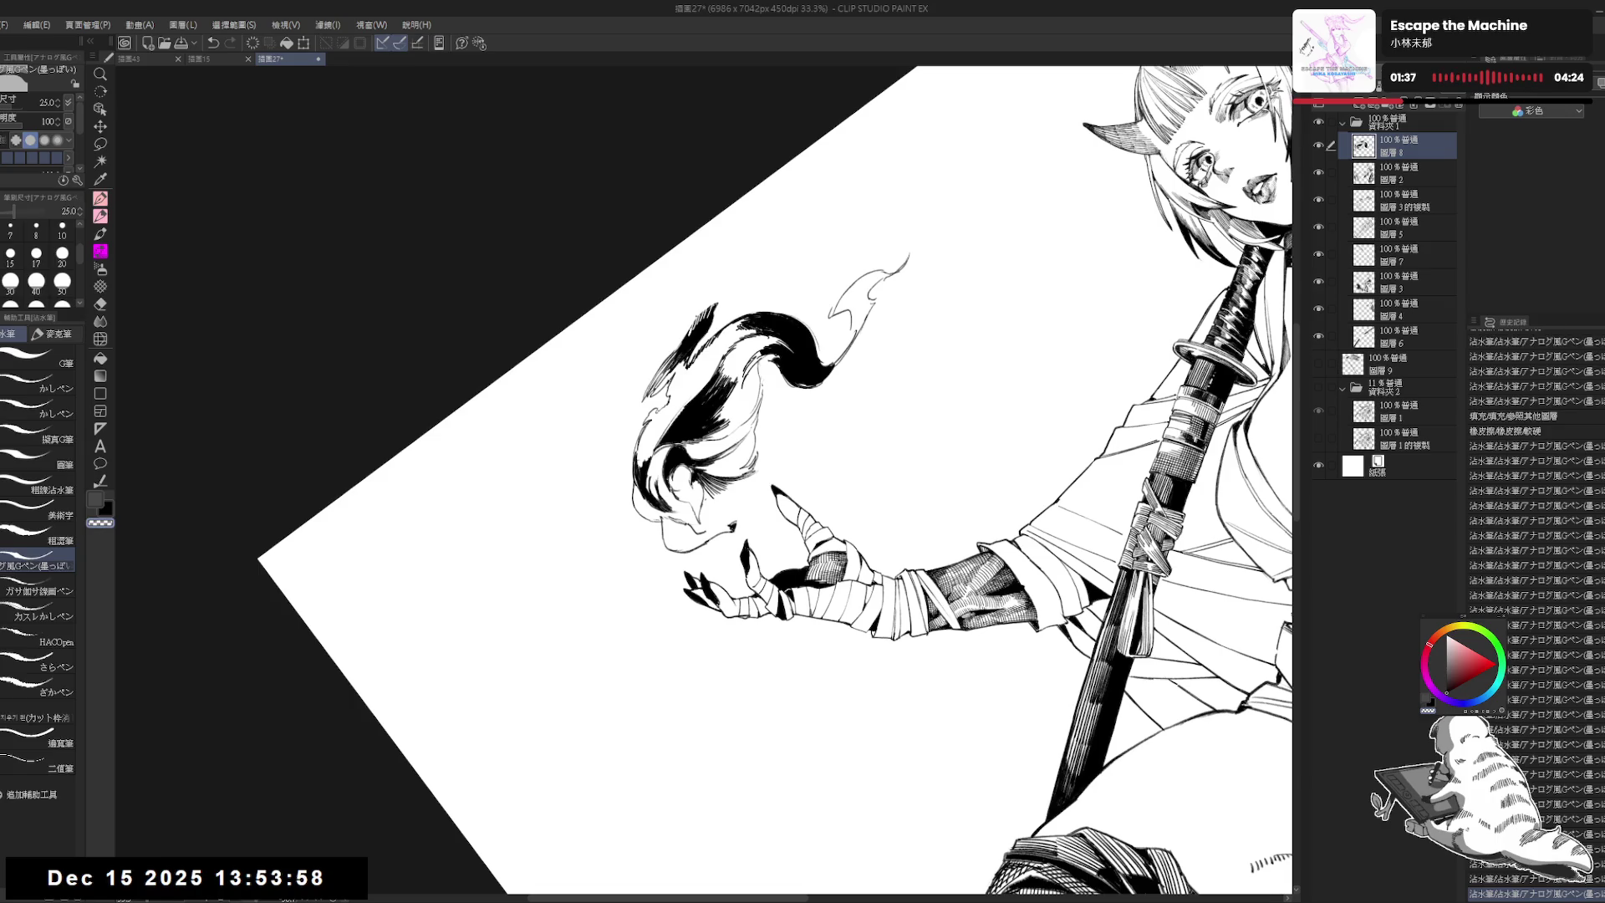
key(c)
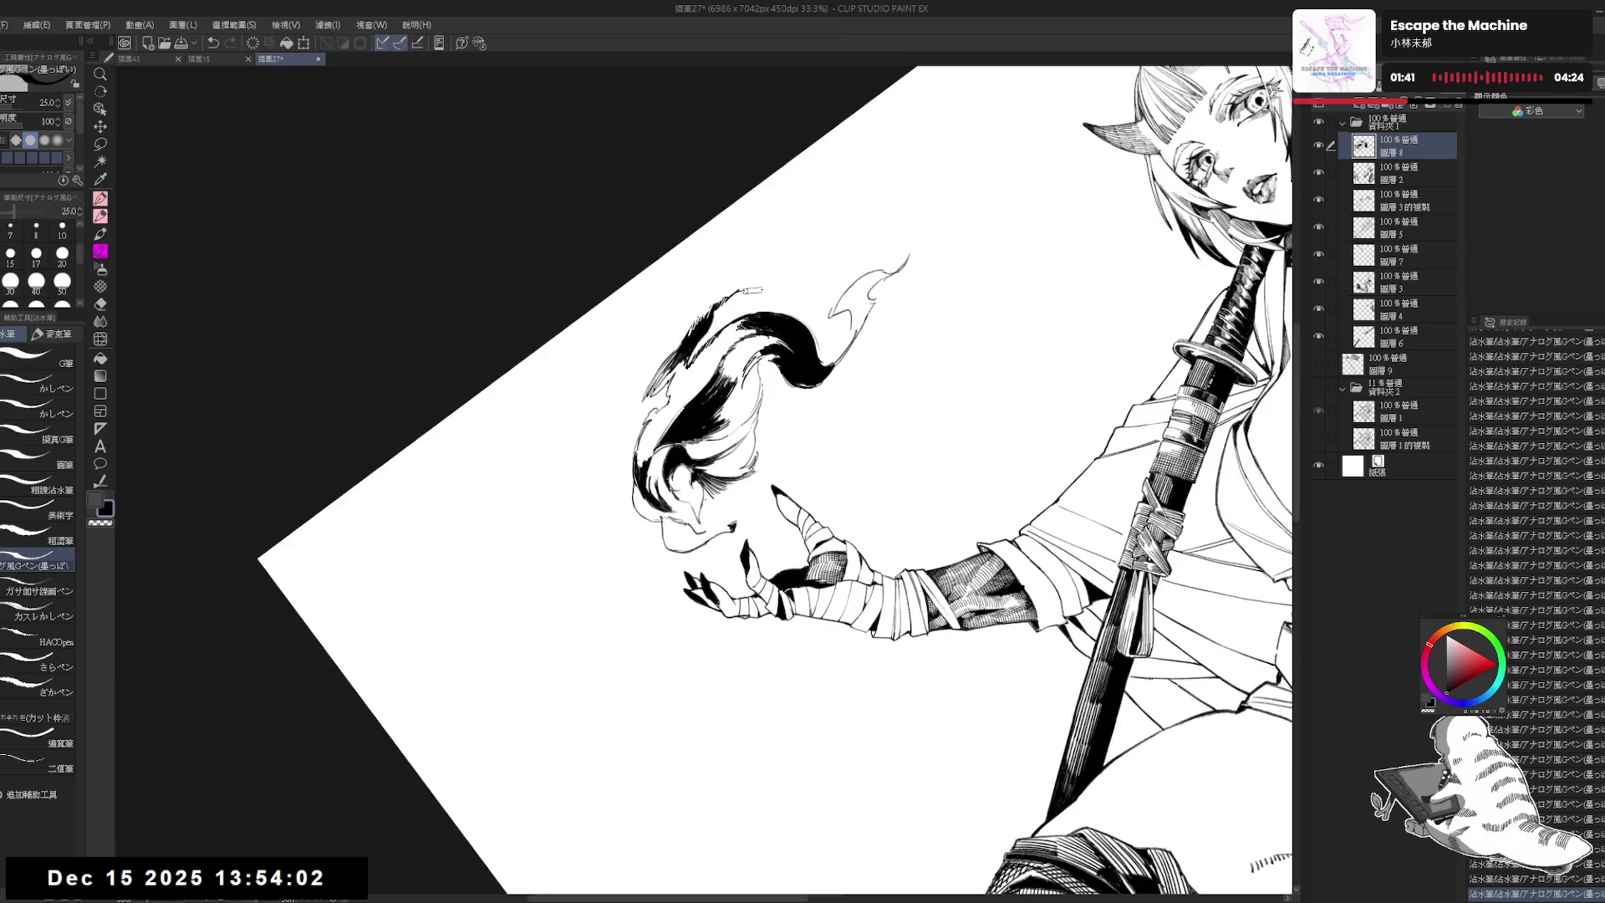
drag(752, 290, 1061, 218)
key(ctrl+minus)
key(h)
key(h)
scroll(797, 214, up, 1)
scroll(796, 214, up, 1)
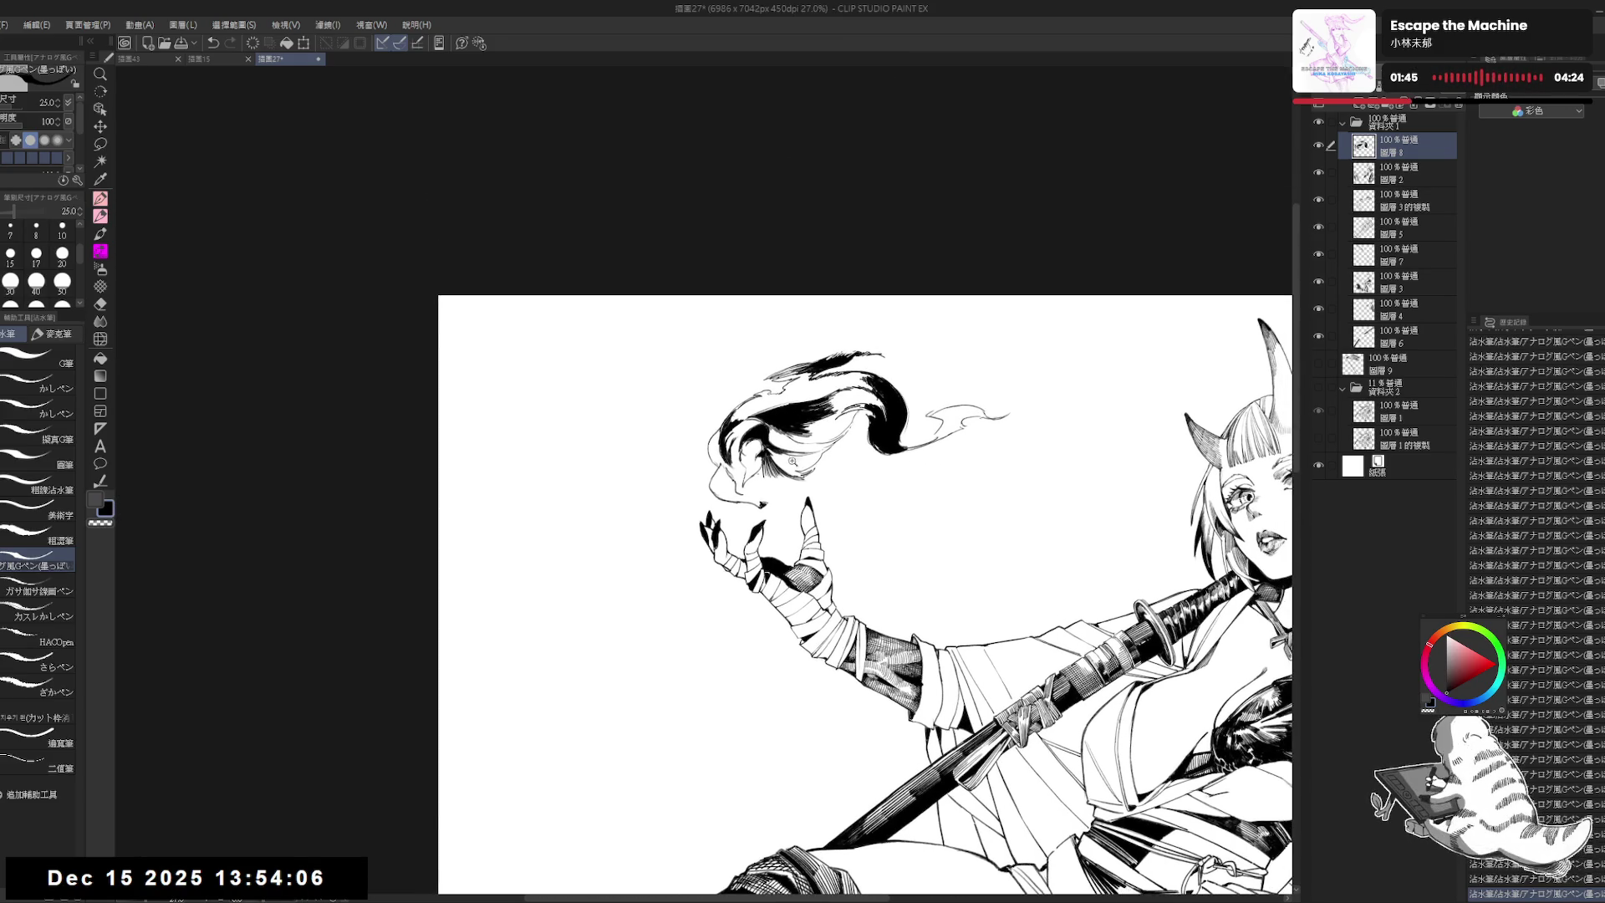
Step: Centre the view on the flame and set the brush size to 20
scroll(797, 214, up, 1)
scroll(797, 213, up, 1)
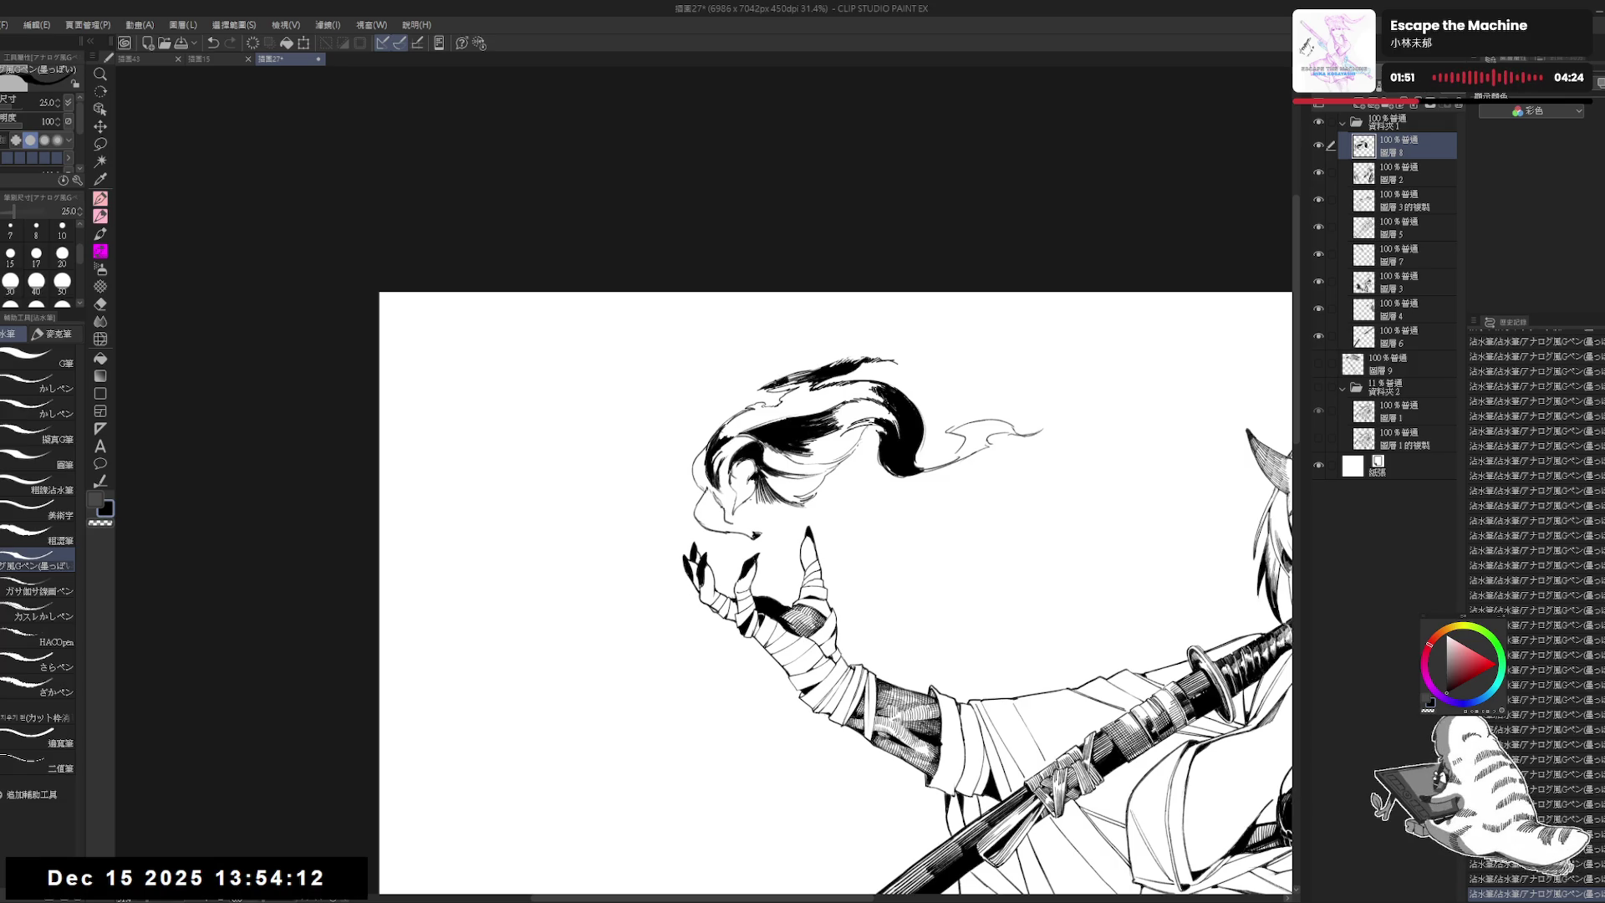
mouse_move(763, 516)
mouse_down()
mouse_move(670, 450)
mouse_move(726, 483)
mouse_move(710, 502)
mouse_up()
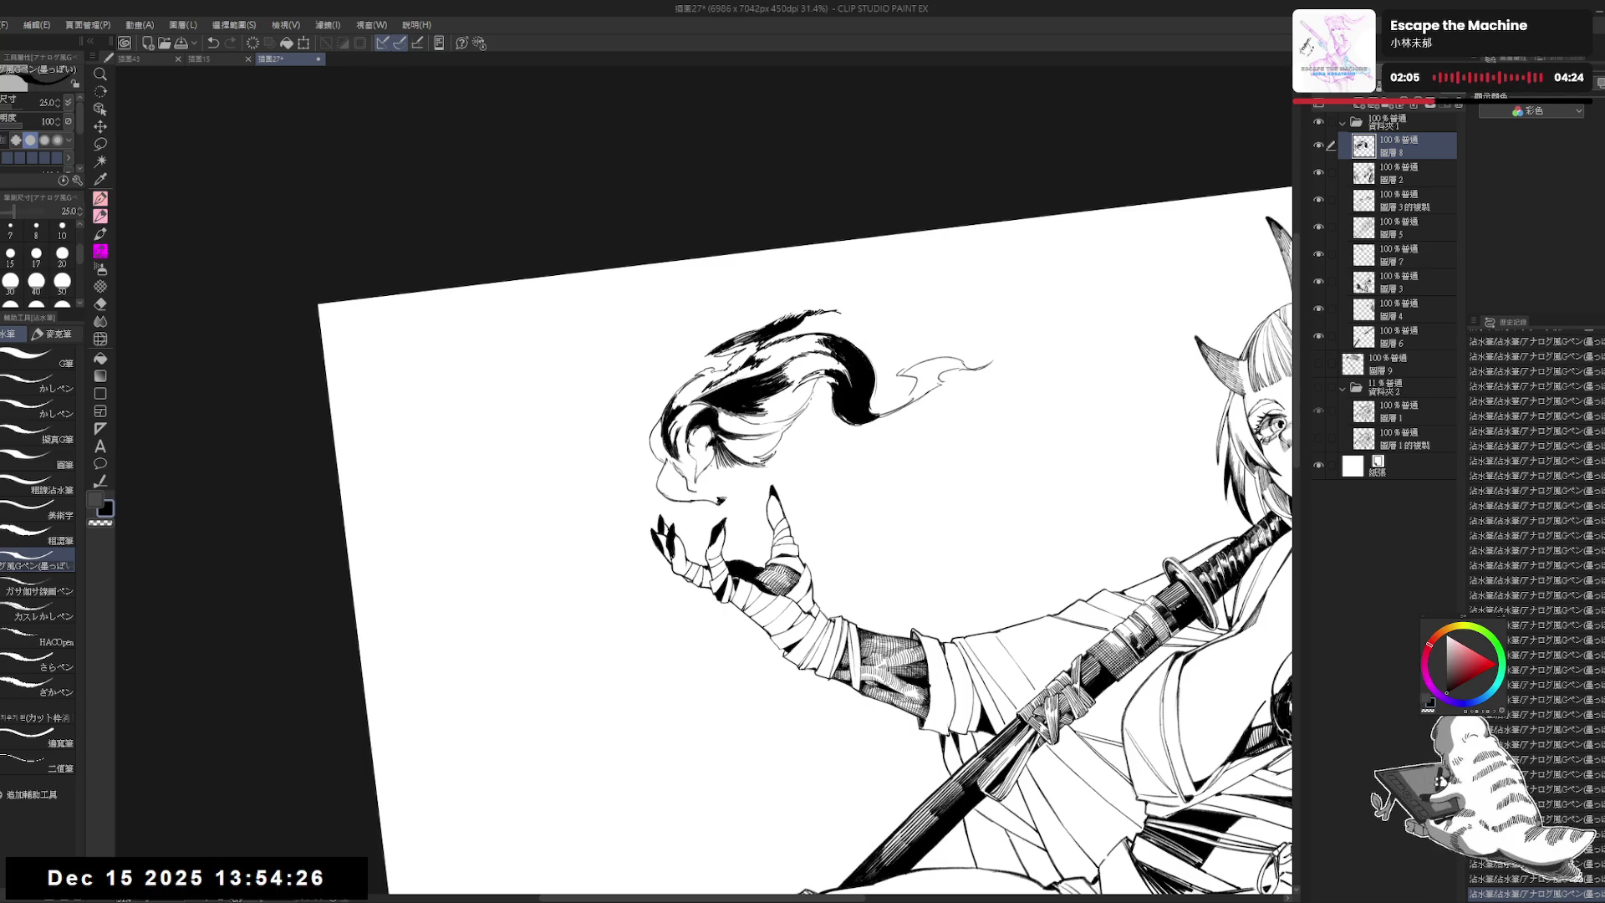
click(61, 253)
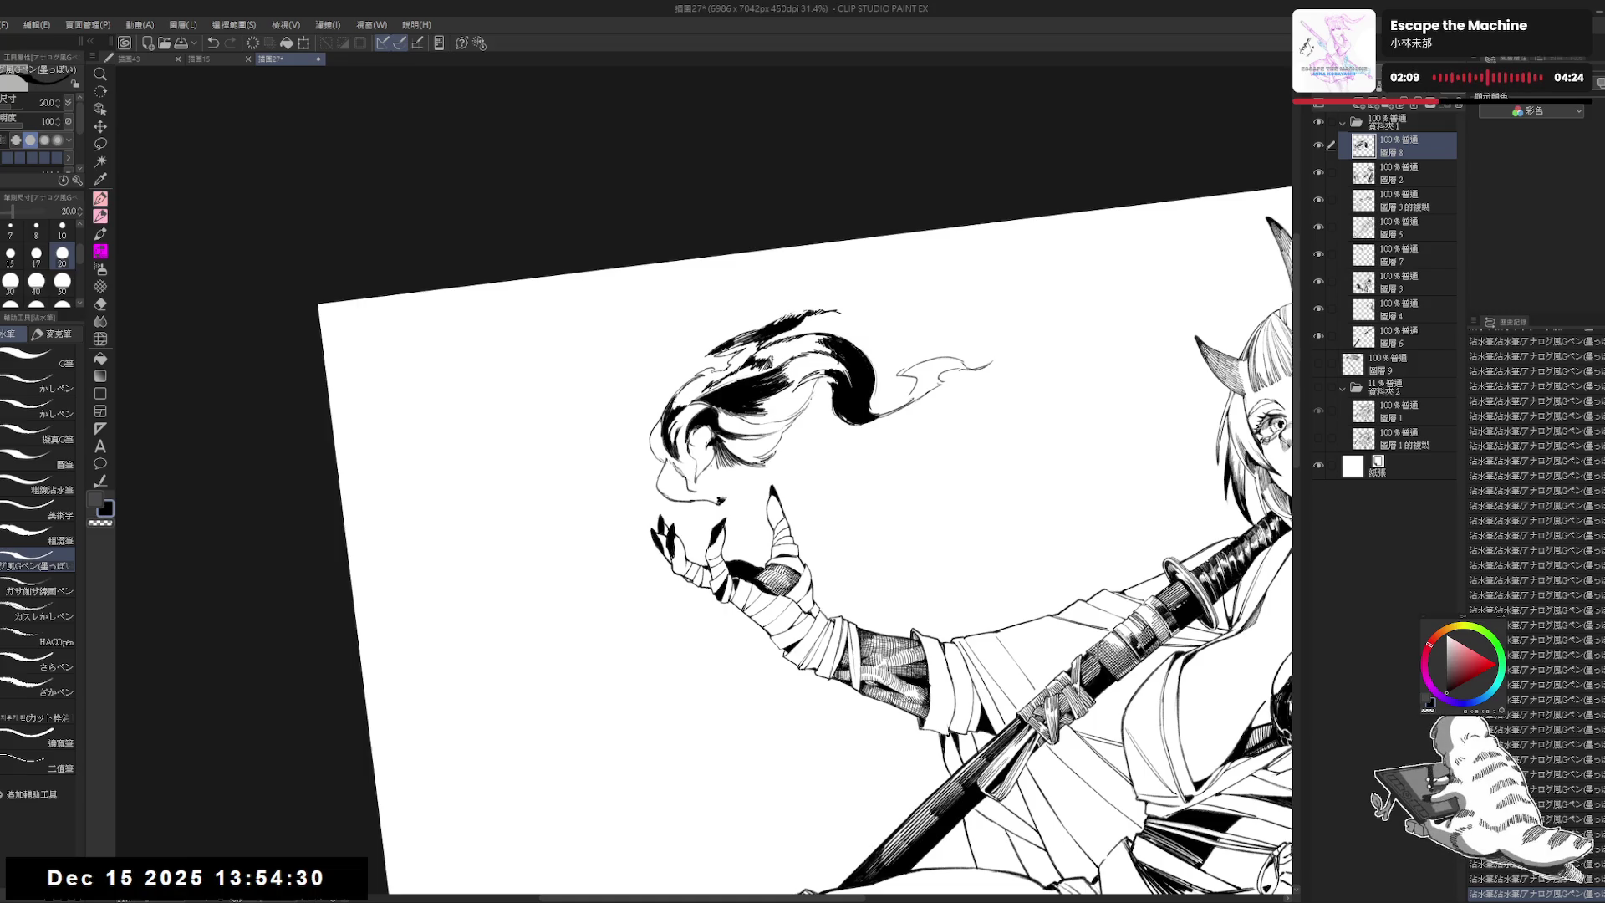
key(minus)
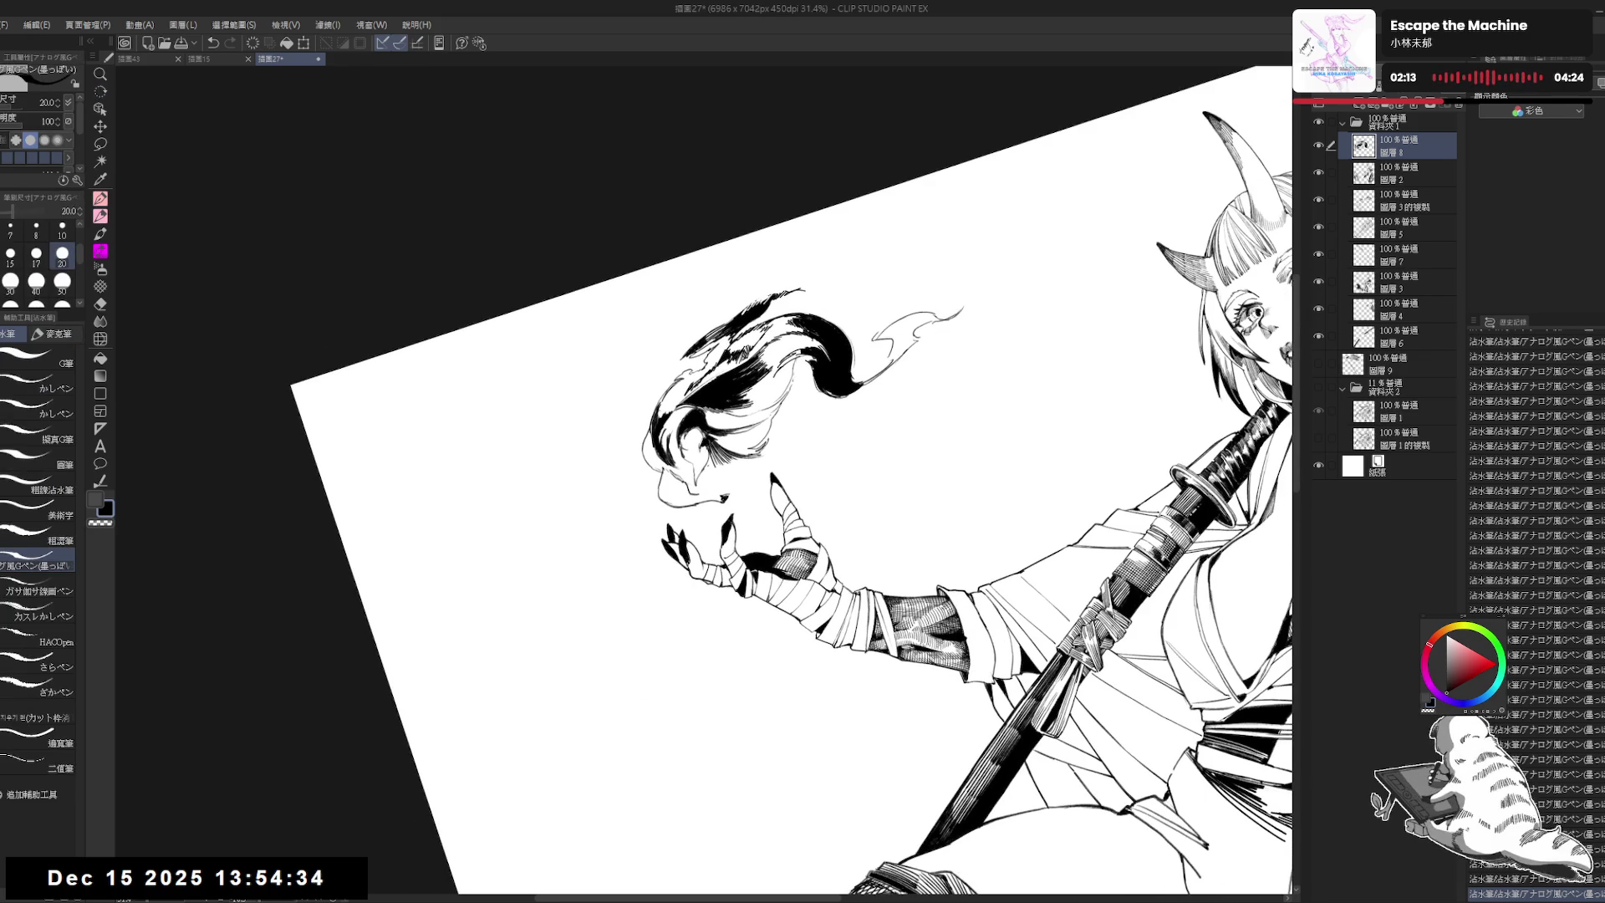
Step: Fill a small gap in the flame black and switch the drawing colour to black
key(g)
click(763, 336)
key(p)
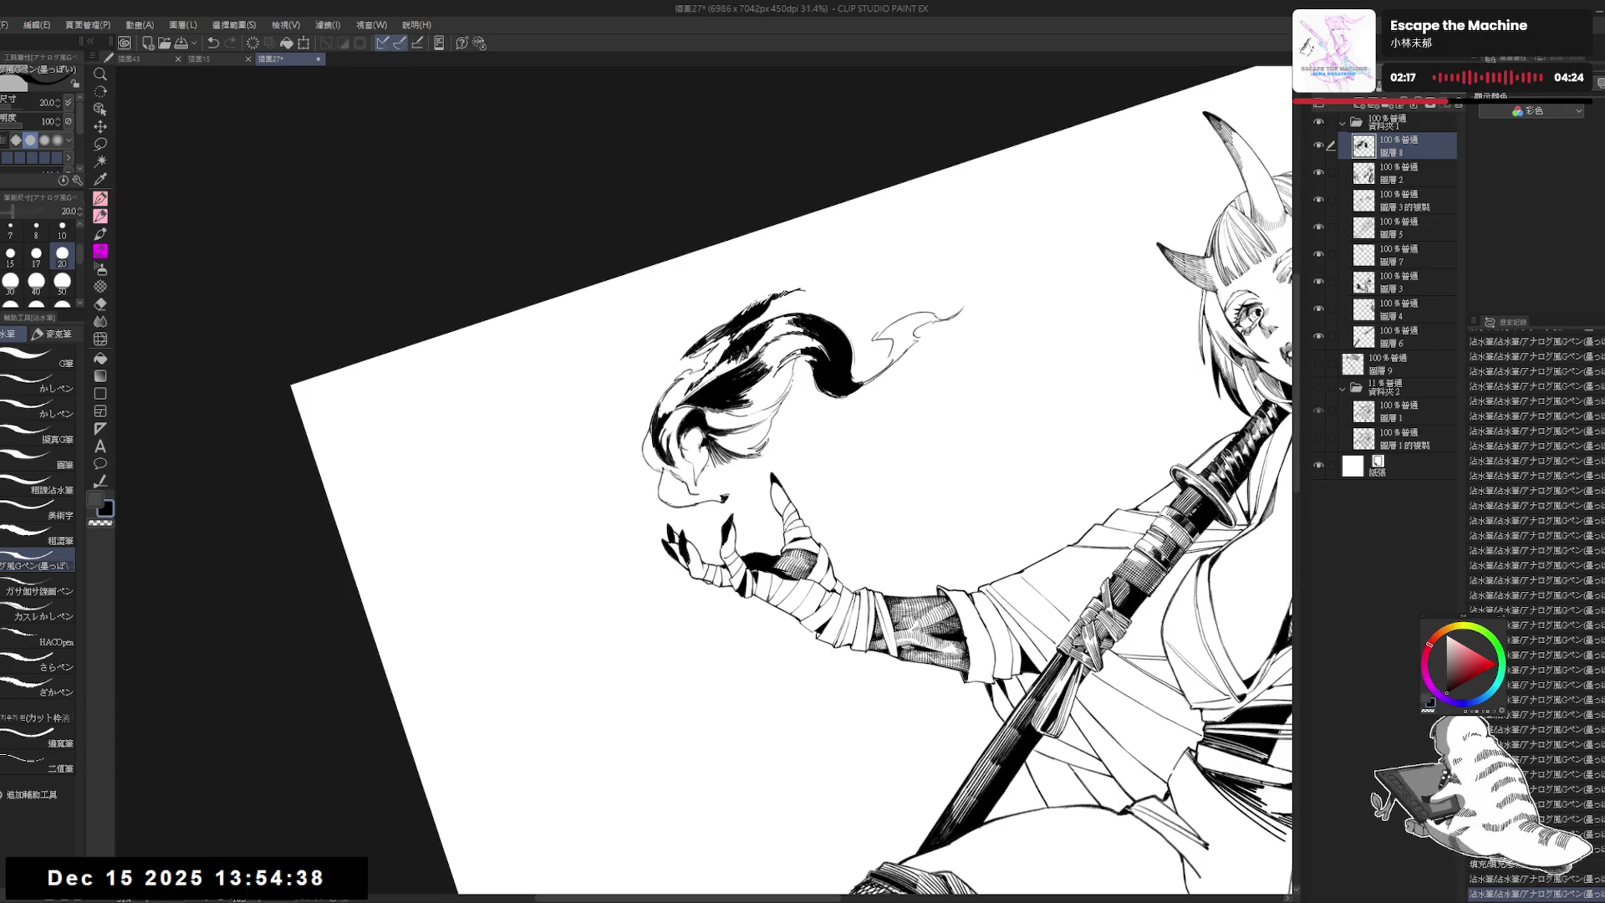
key(asciicircum)
key(asciicircum)
key(asciicircum)
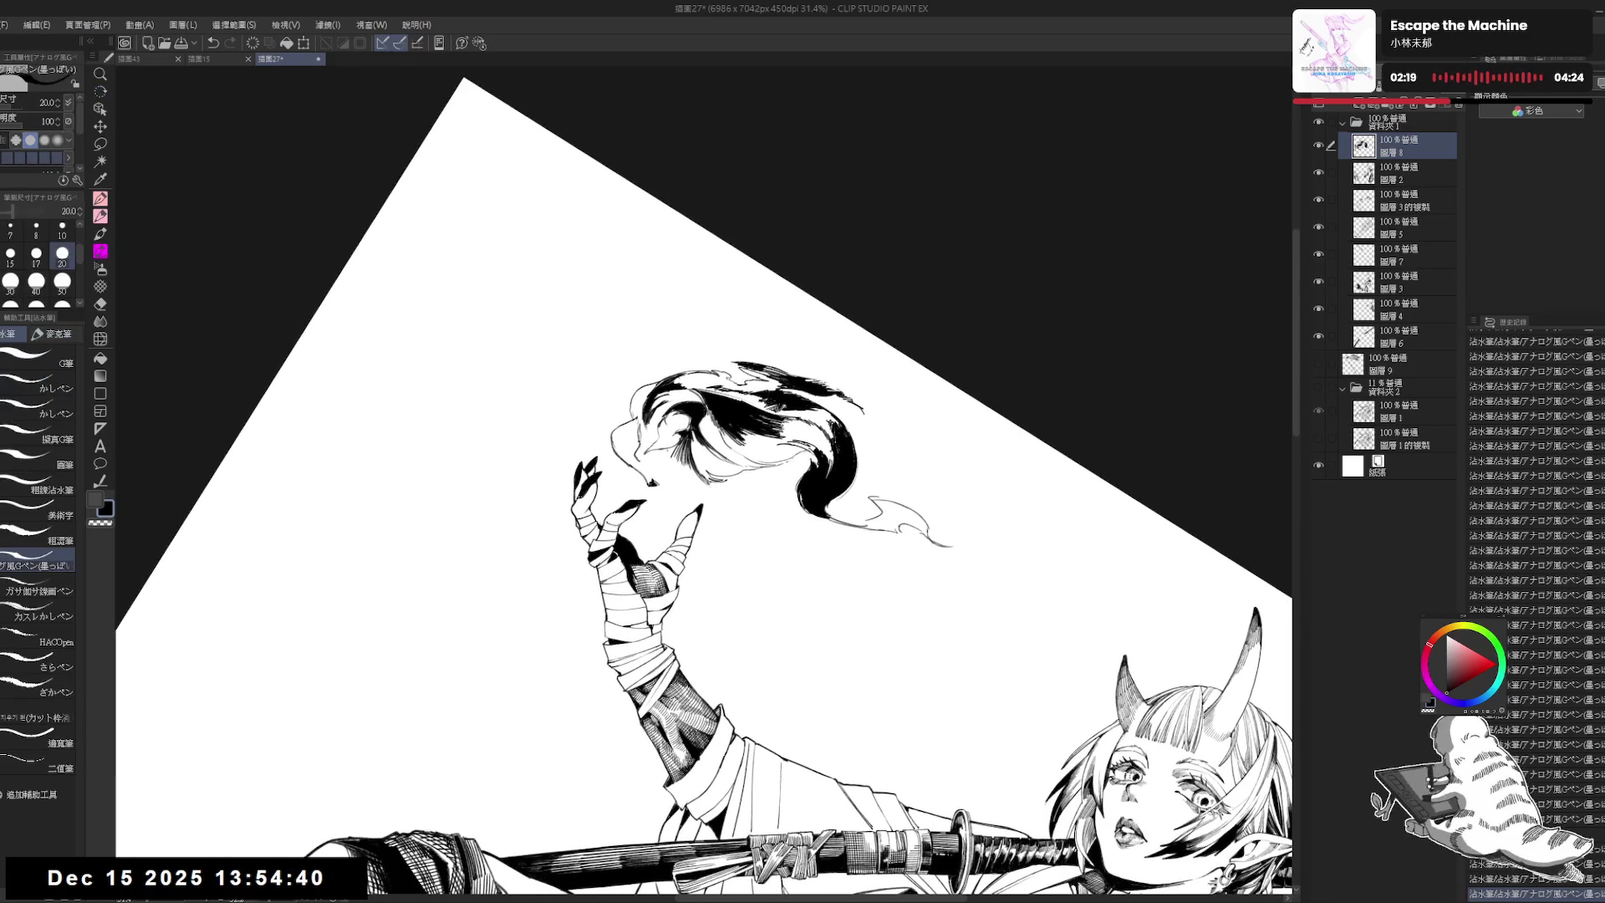
key(at)
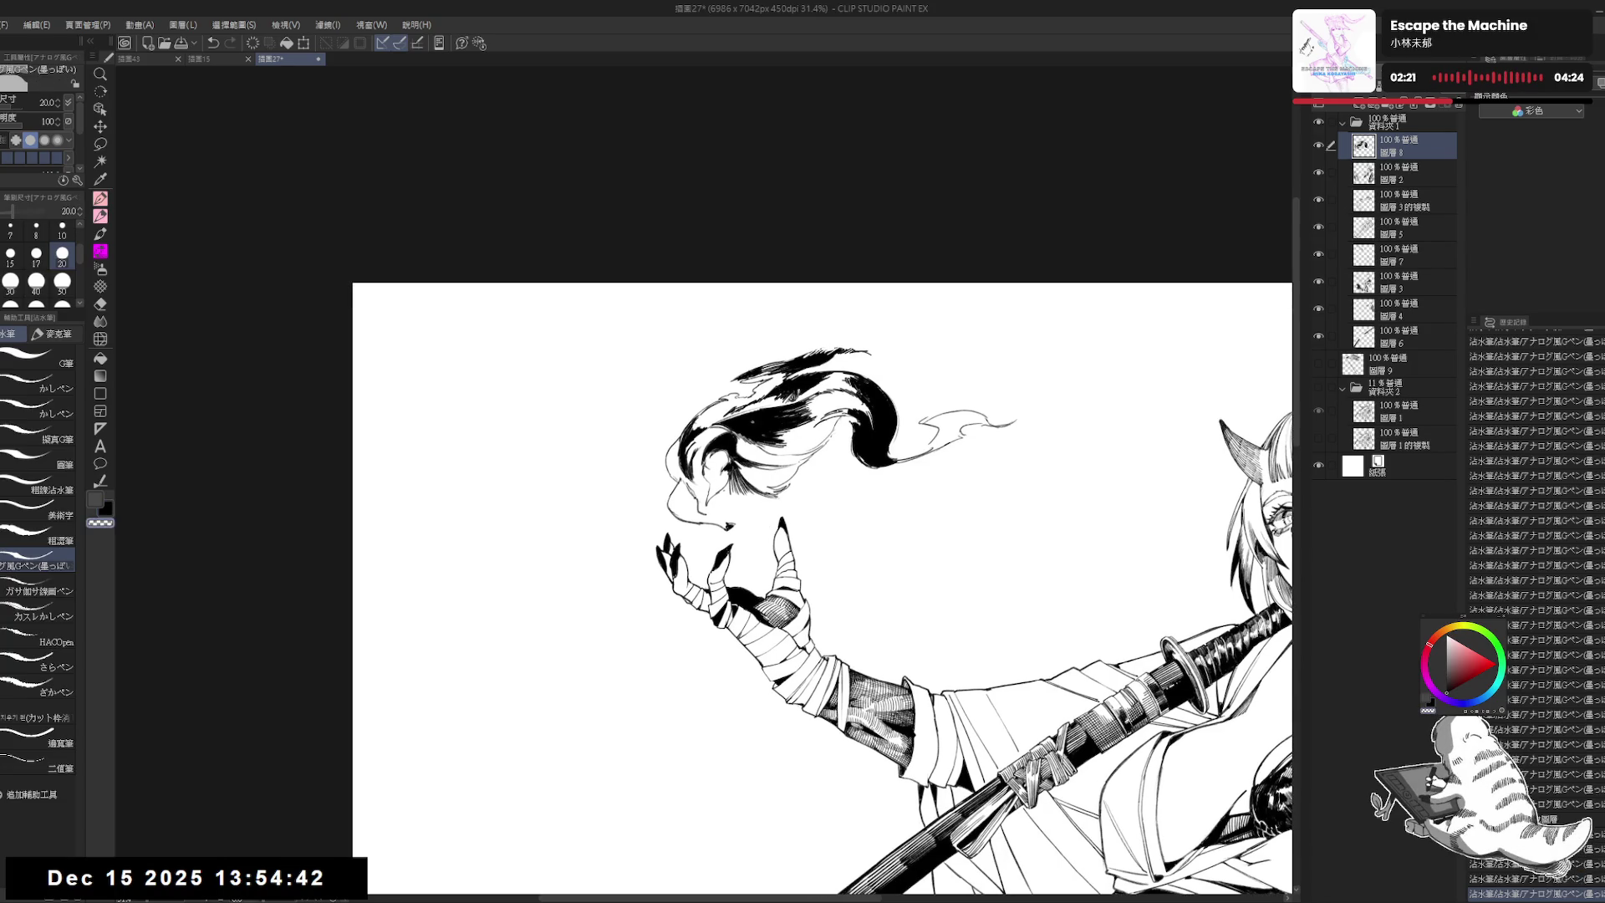
key(minus)
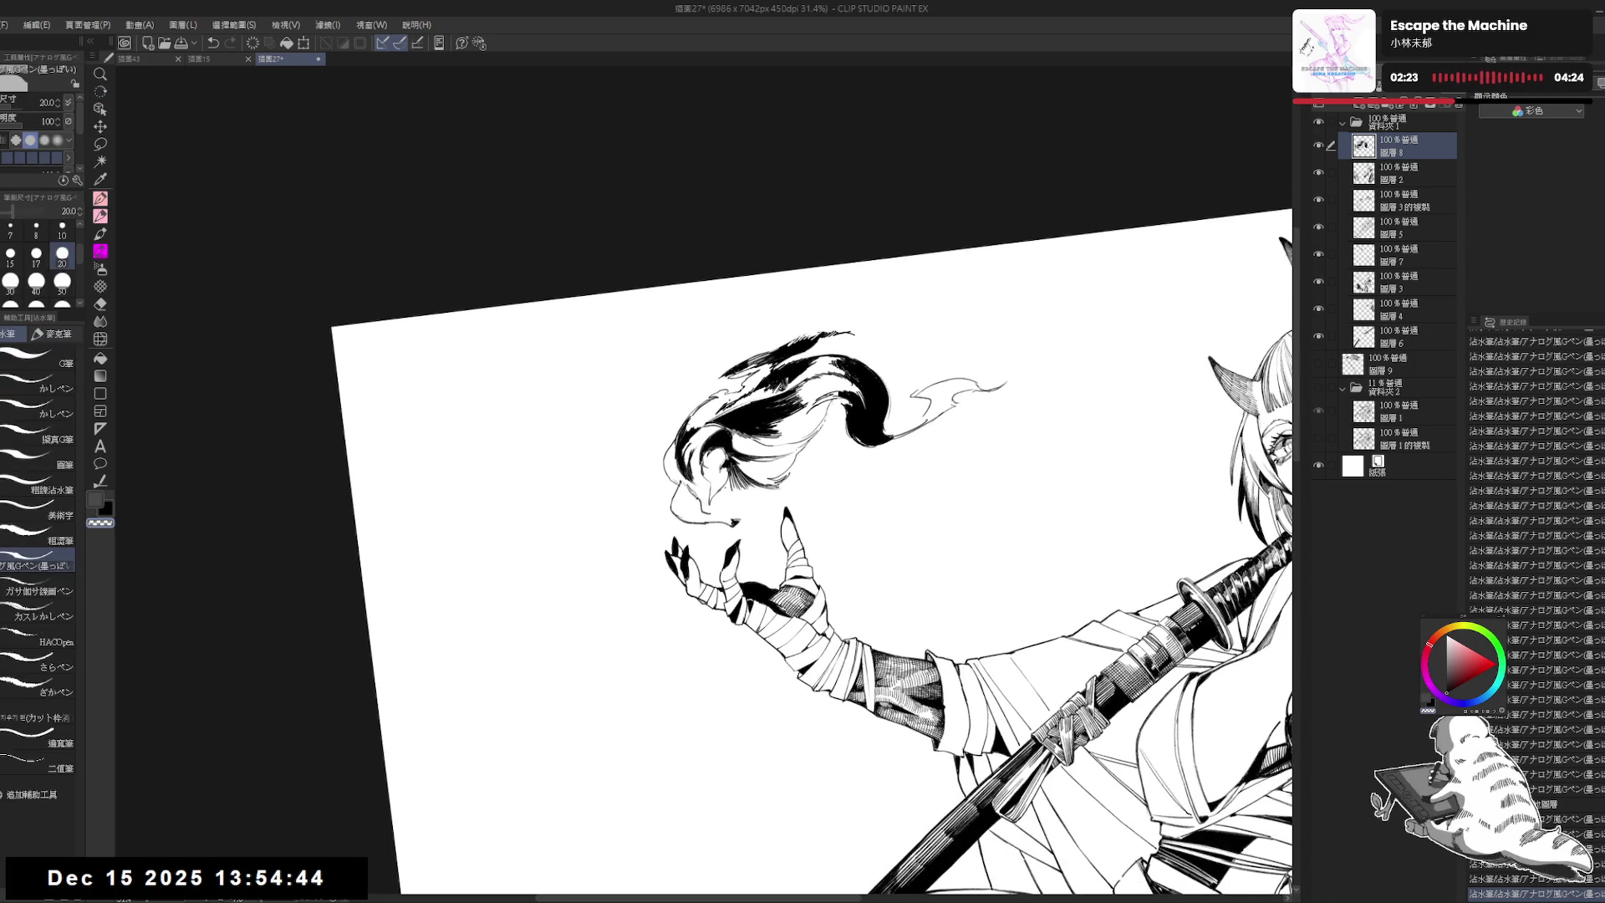
key(x)
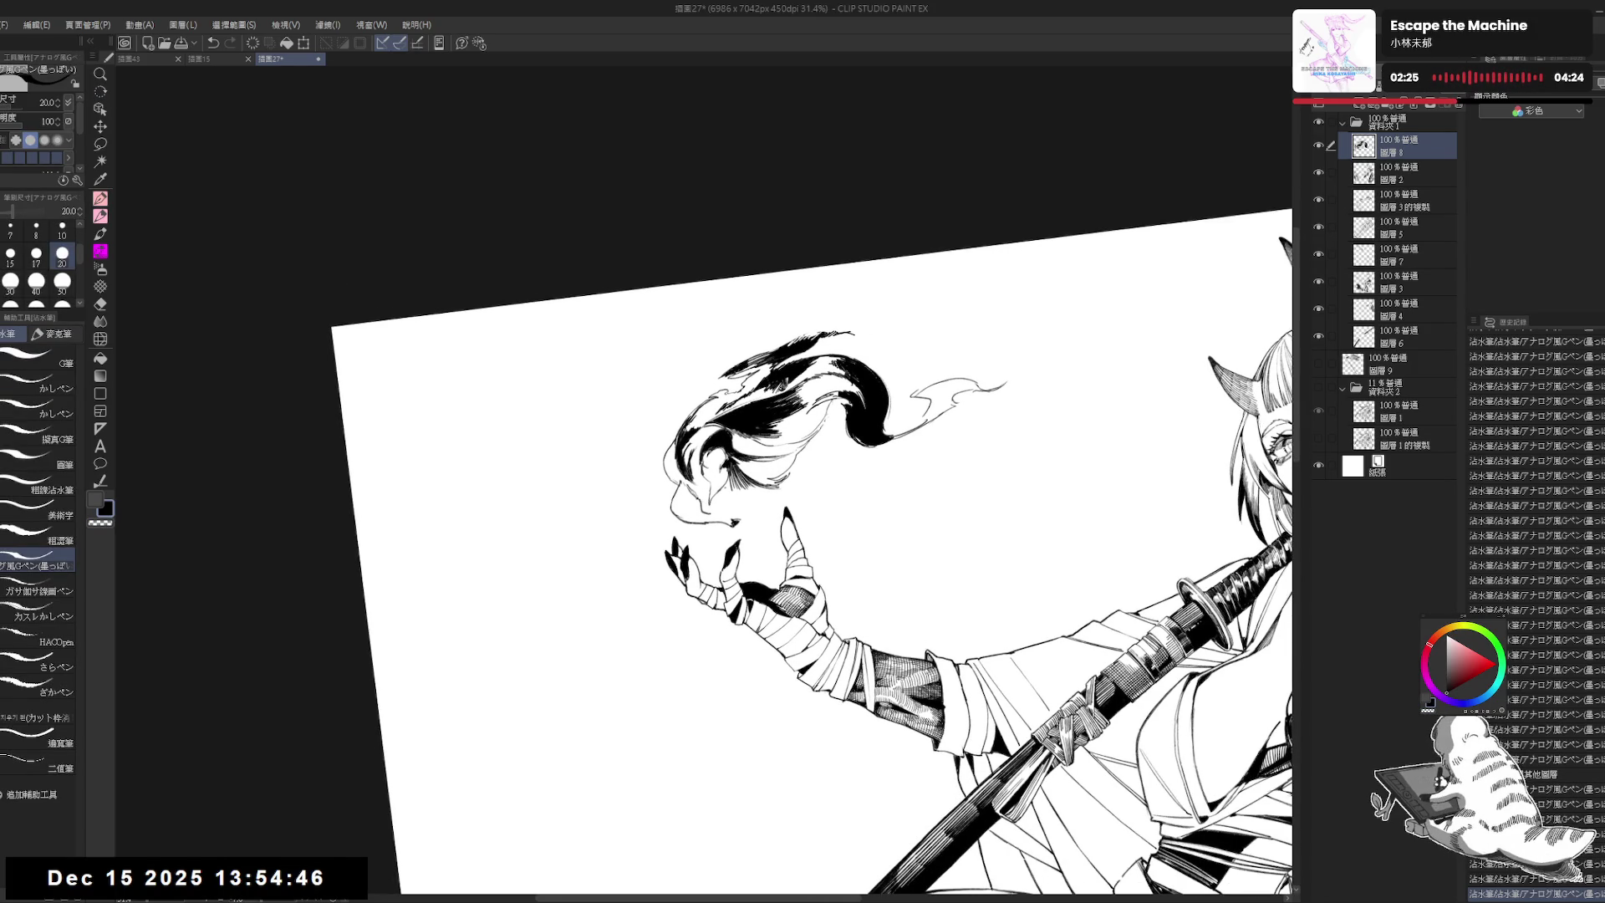
Step: Fill two more small gaps in the flame strands black and add an ink touch
key(g)
click(757, 378)
click(711, 409)
key(p)
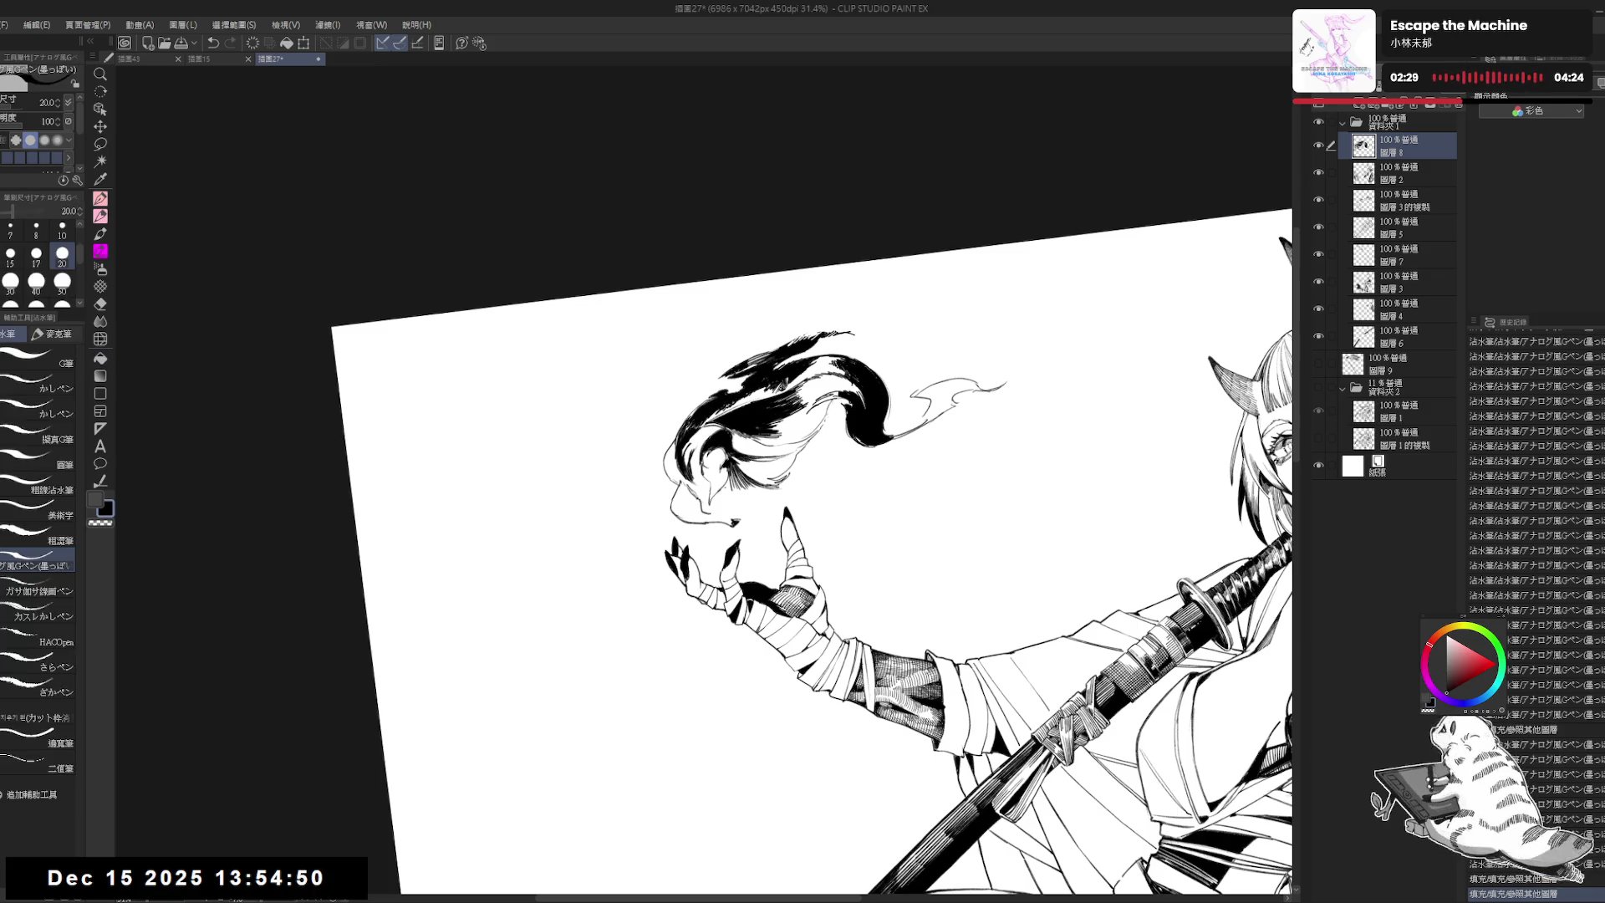
click(754, 401)
Step: Erase three small spots in the flame strands and re-ink small strokes
key(e)
click(756, 398)
click(750, 408)
click(753, 407)
key(p)
click(739, 418)
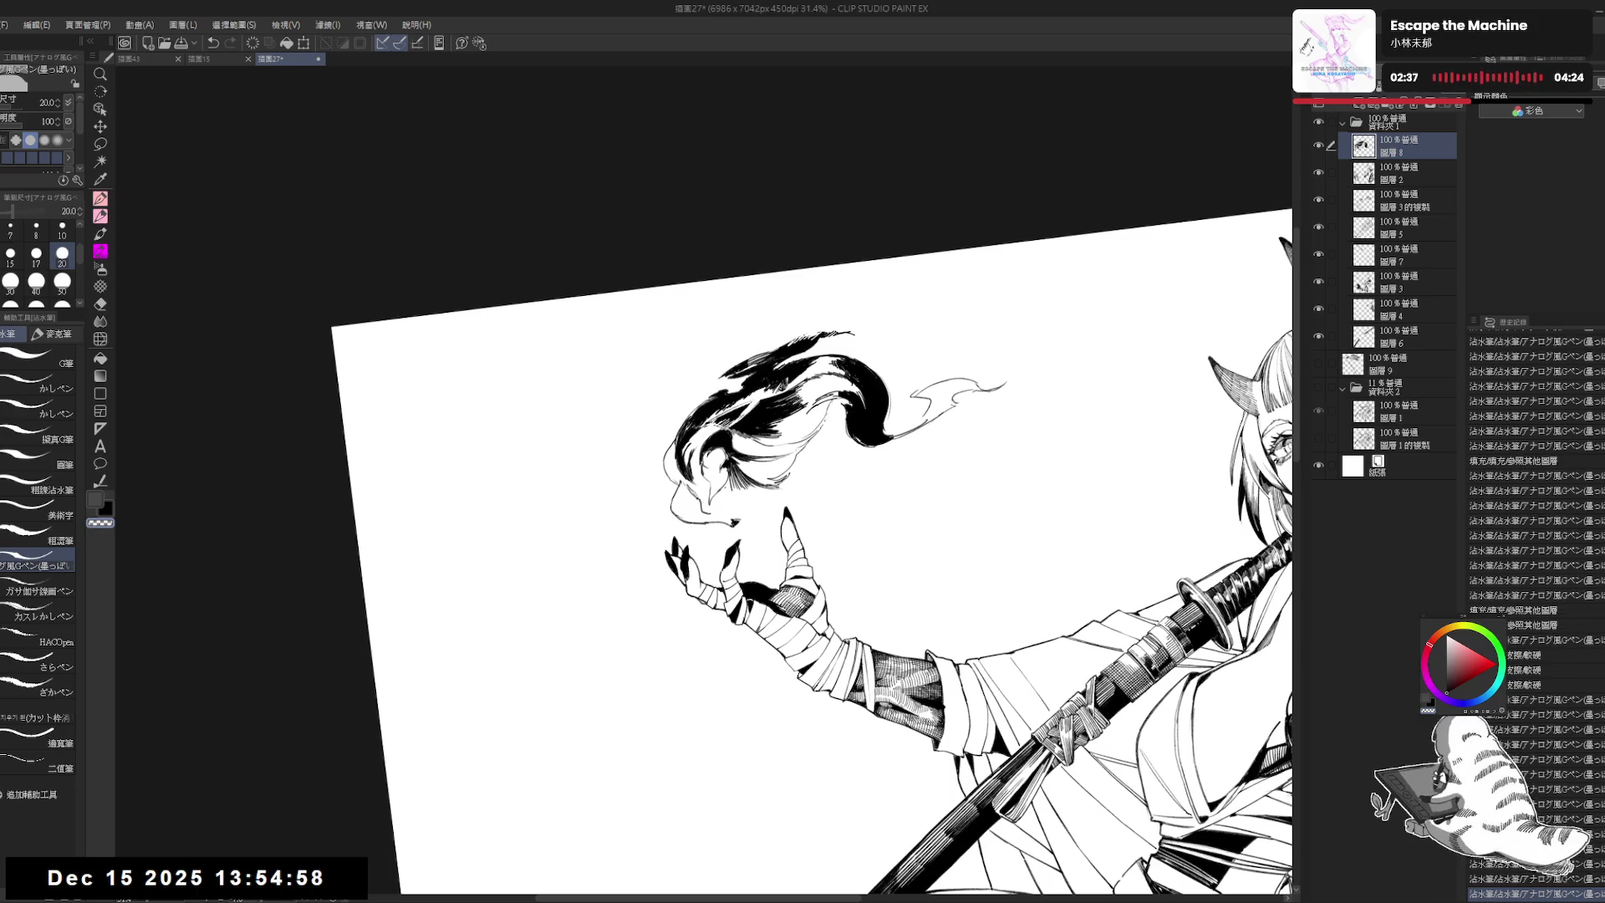
key(-)
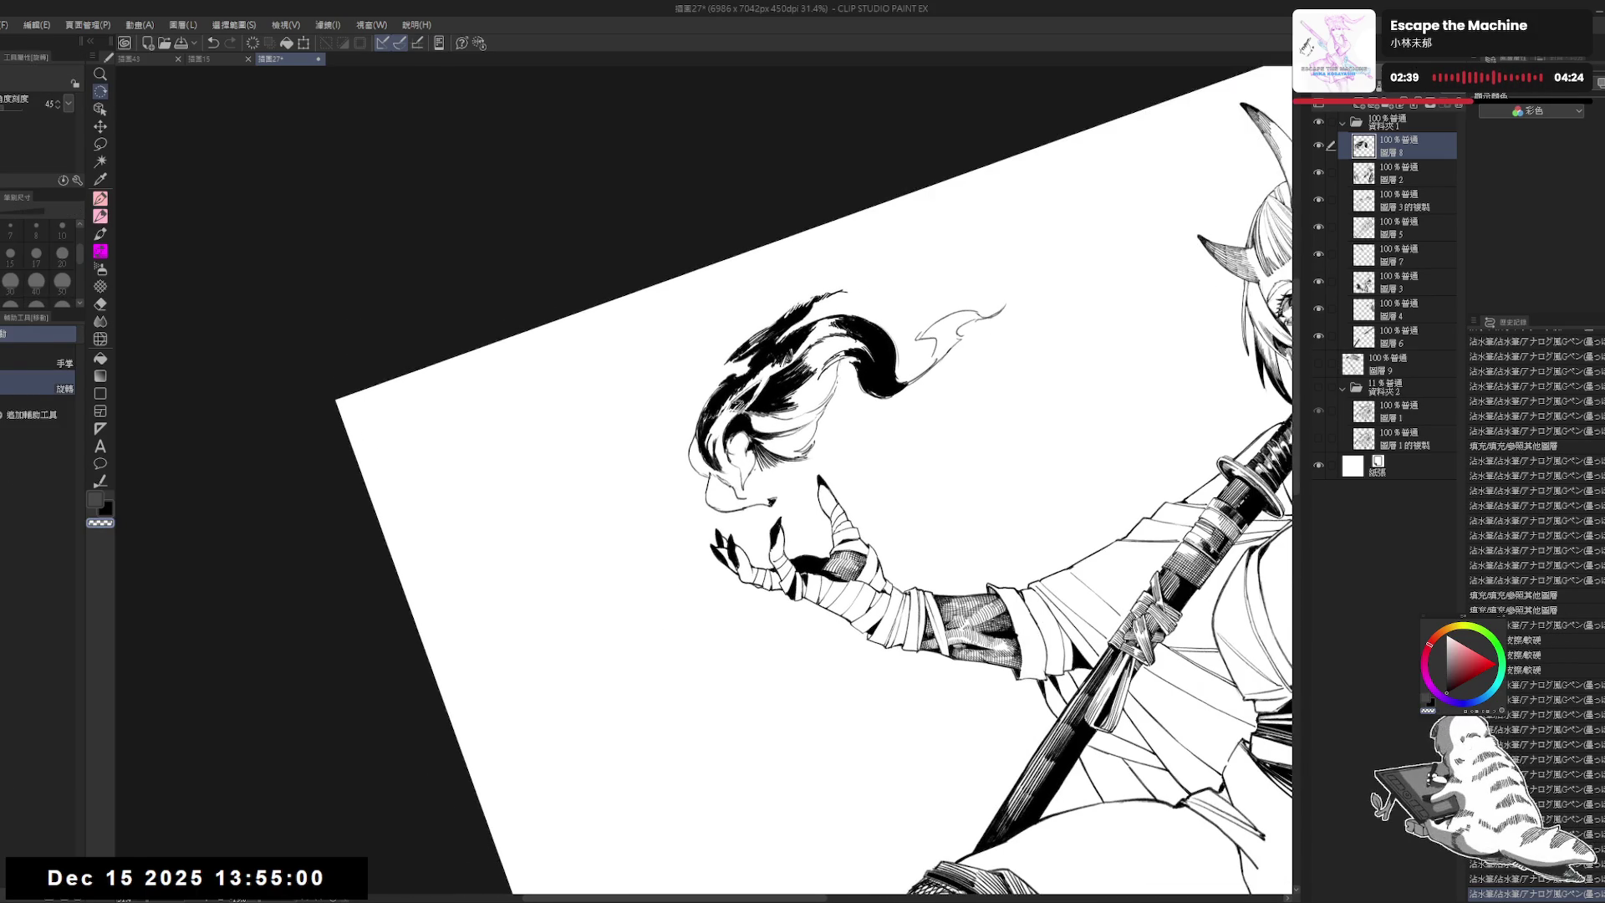
Step: Lighten a small mark in the flame, add a short stroke, and erase a small spot
click(745, 399)
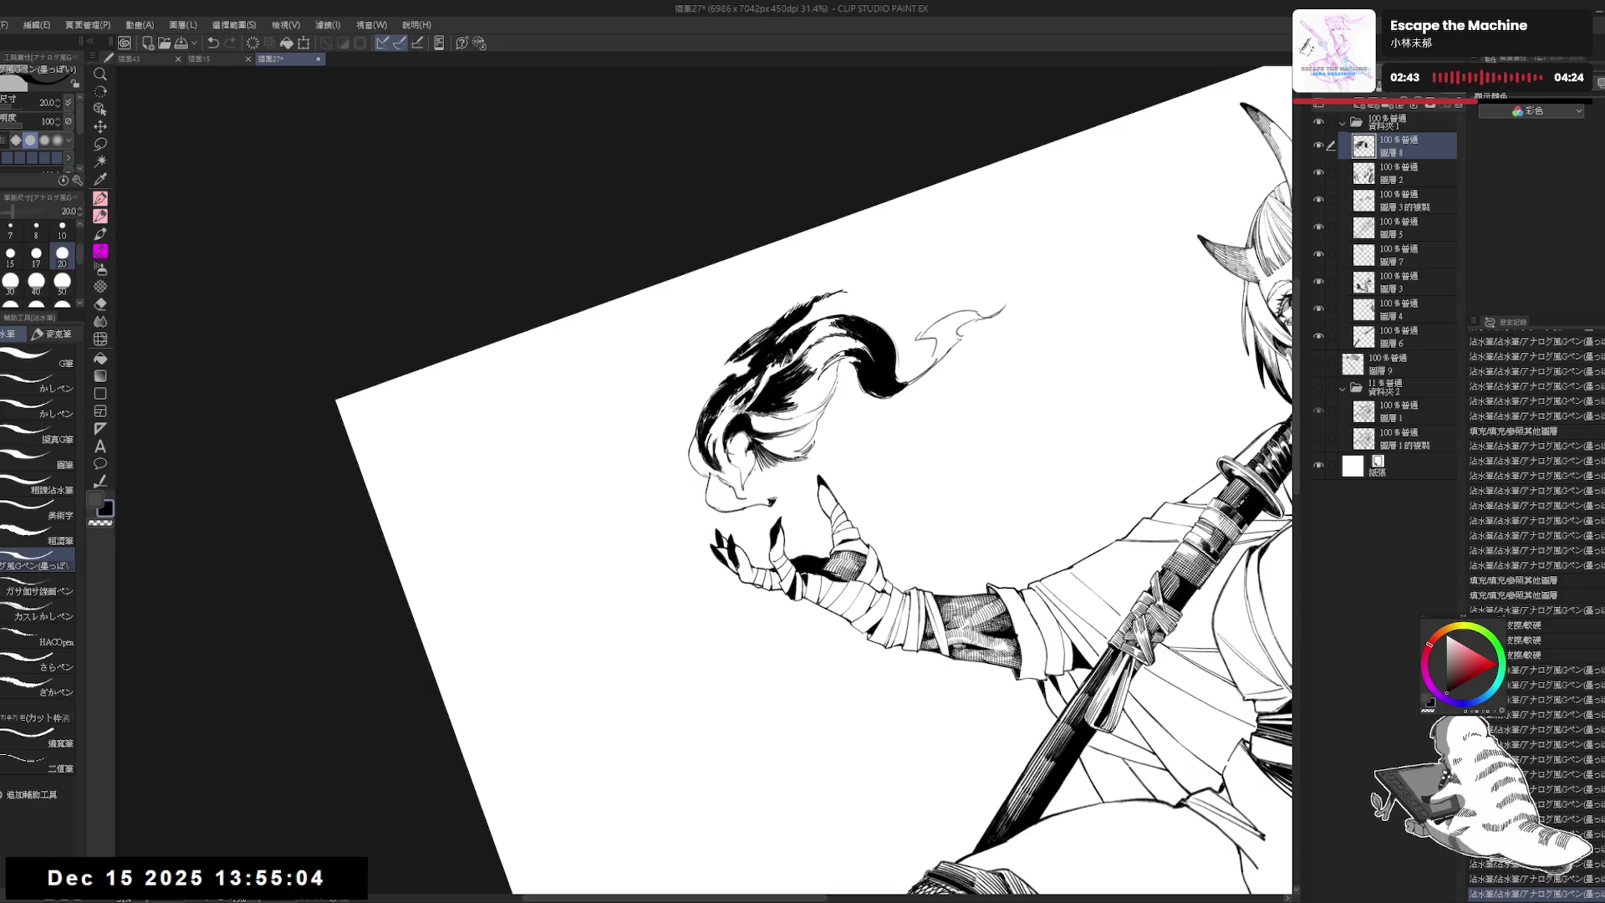
drag(763, 361, 769, 396)
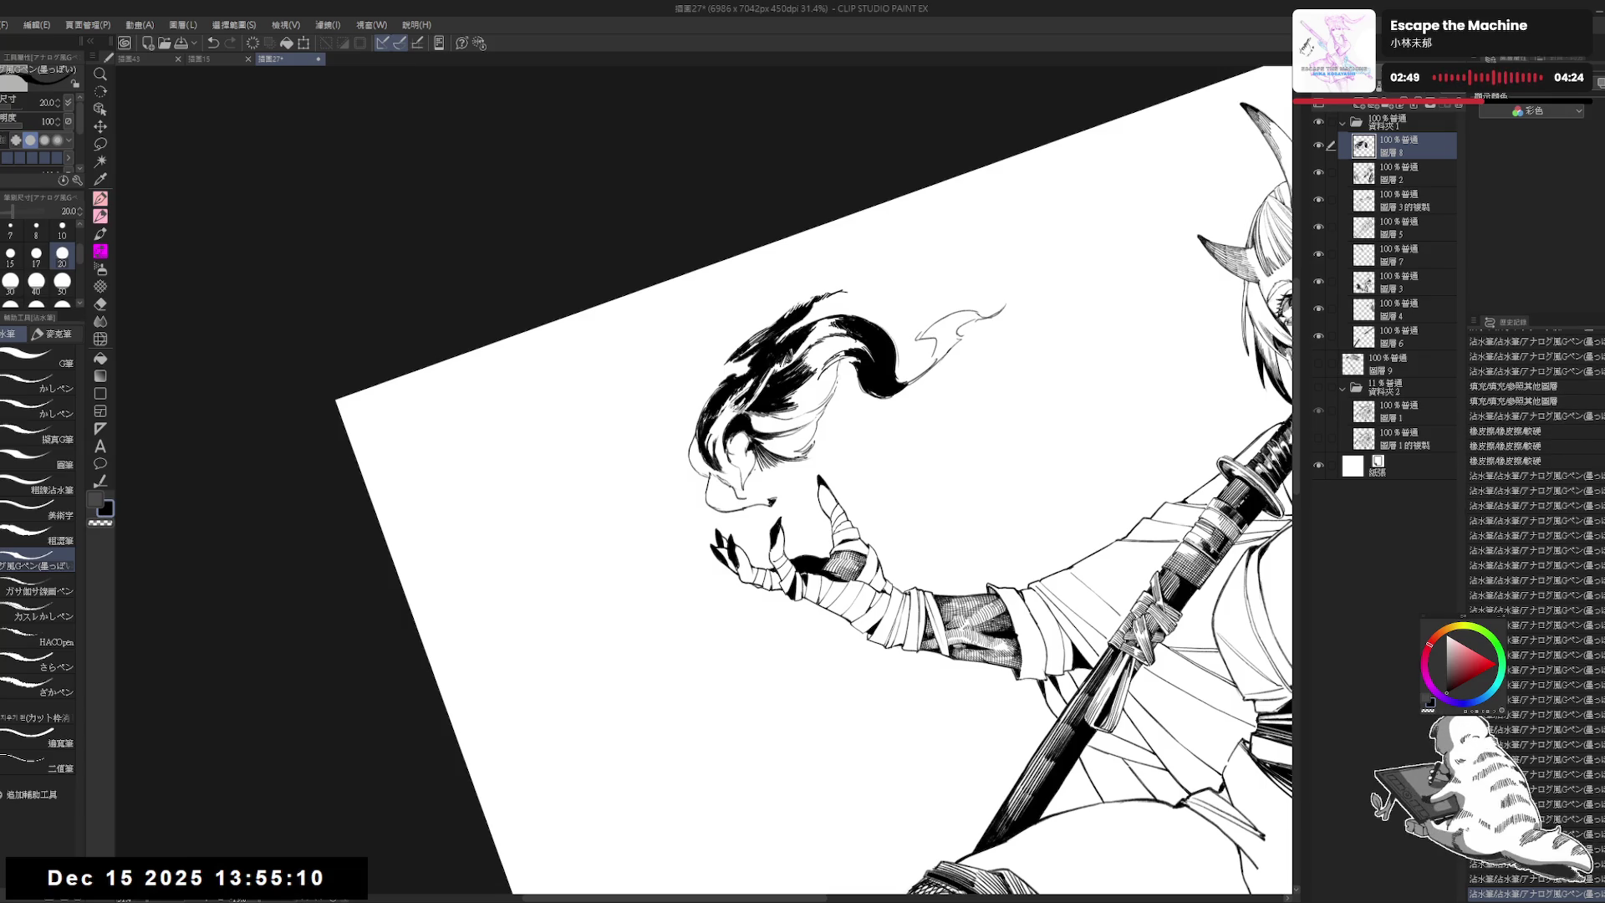
key(ctrl+@)
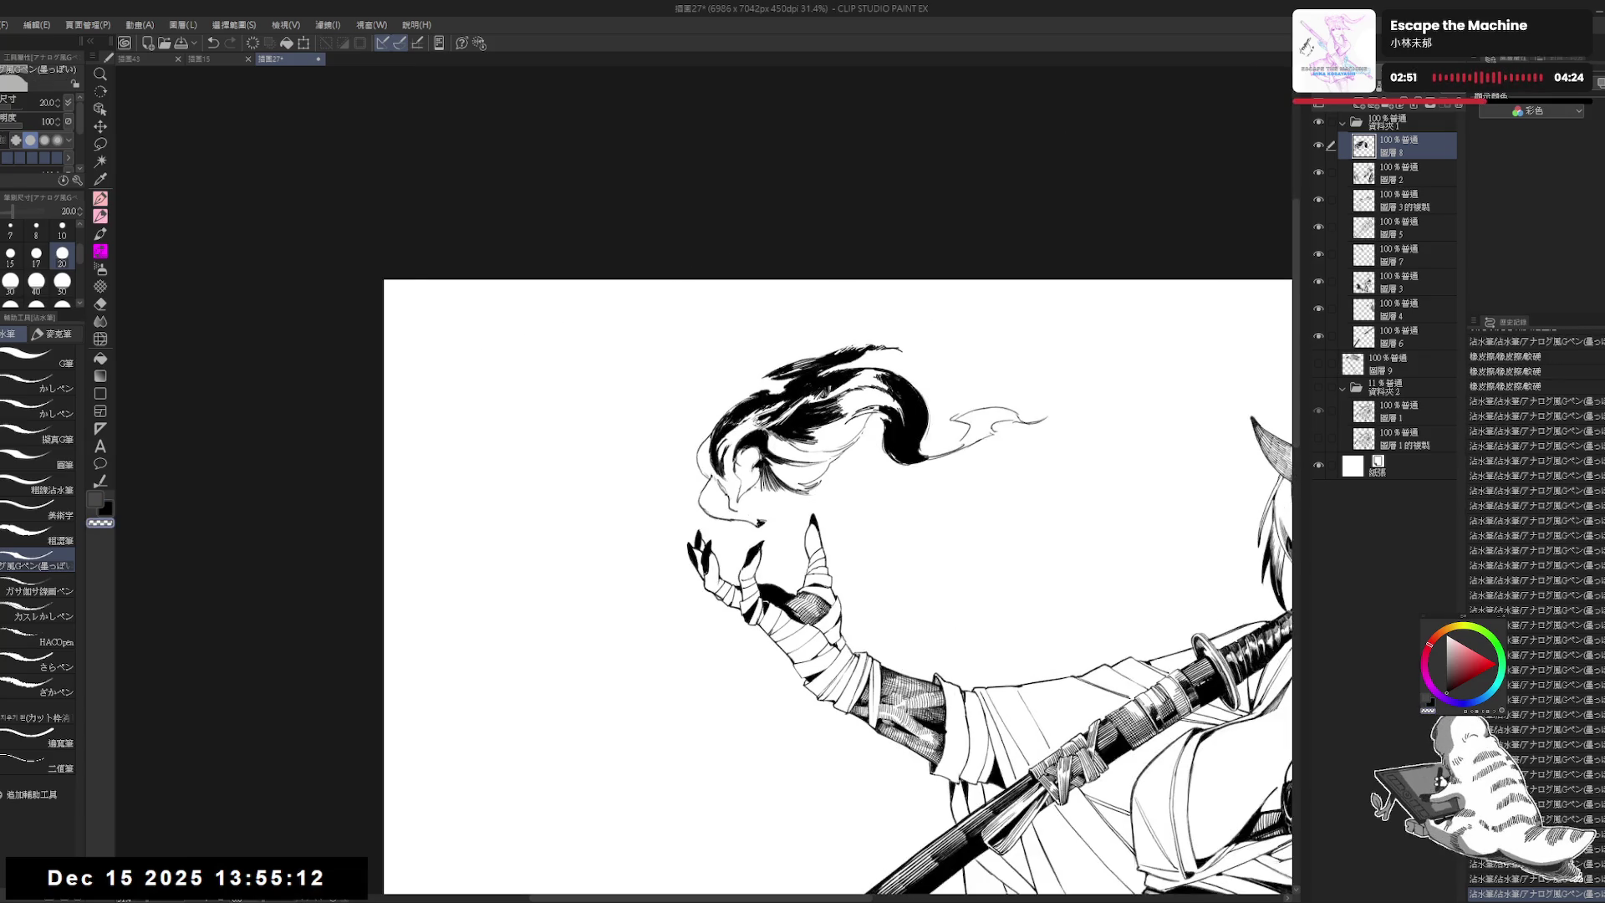
key(ctrl+minus)
key(ctrl+plus)
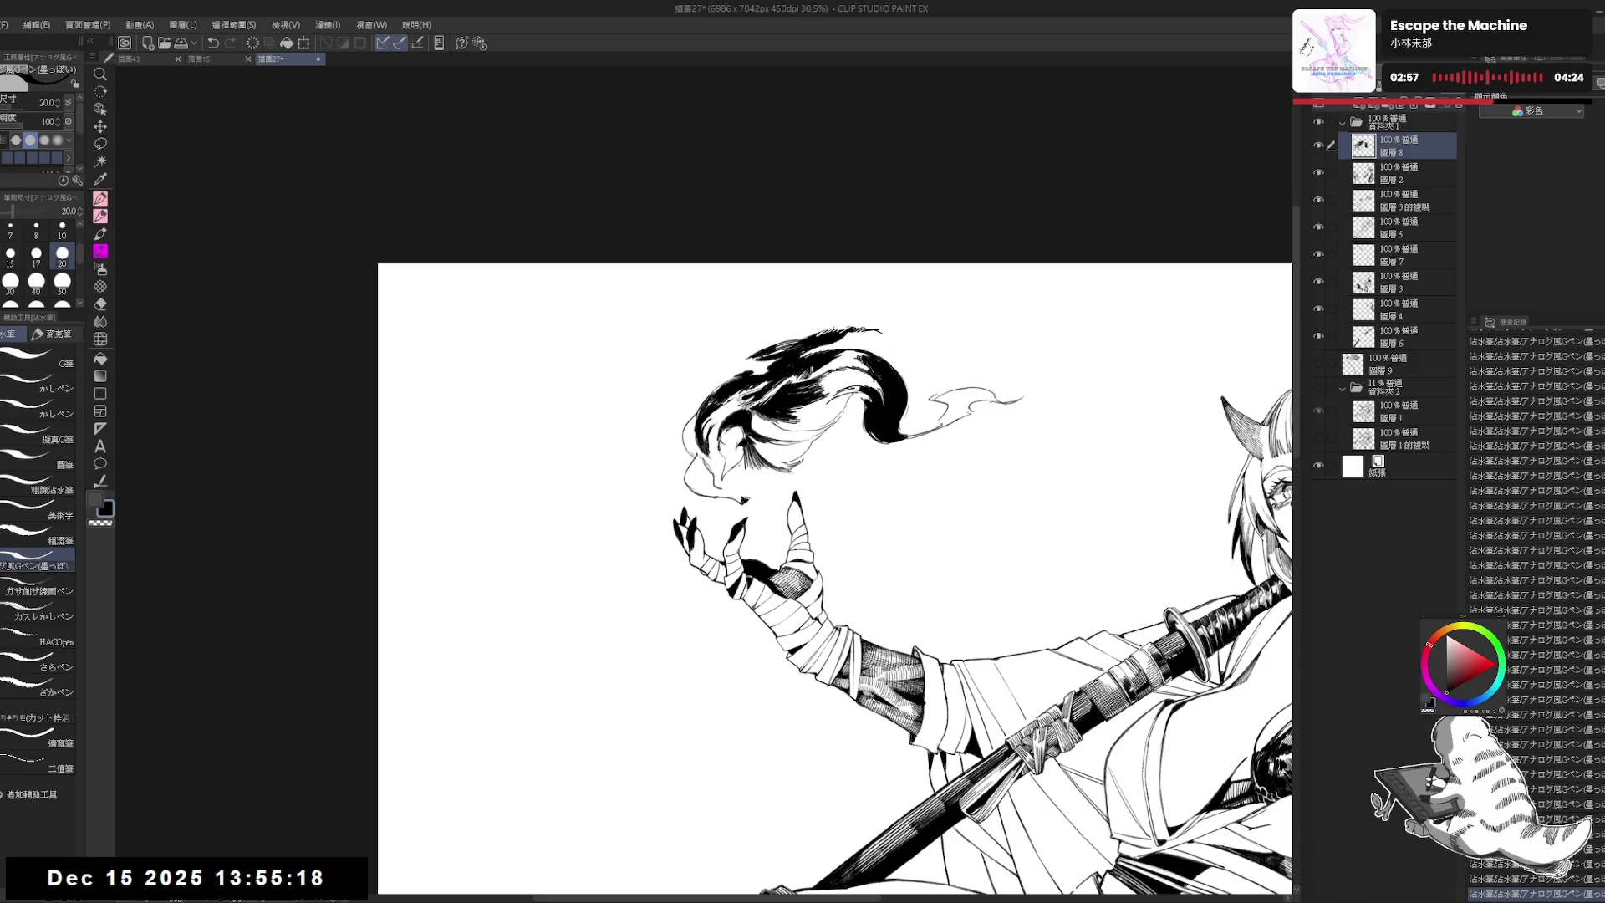
drag(786, 477, 783, 500)
key(e)
drag(734, 426, 742, 443)
key(p)
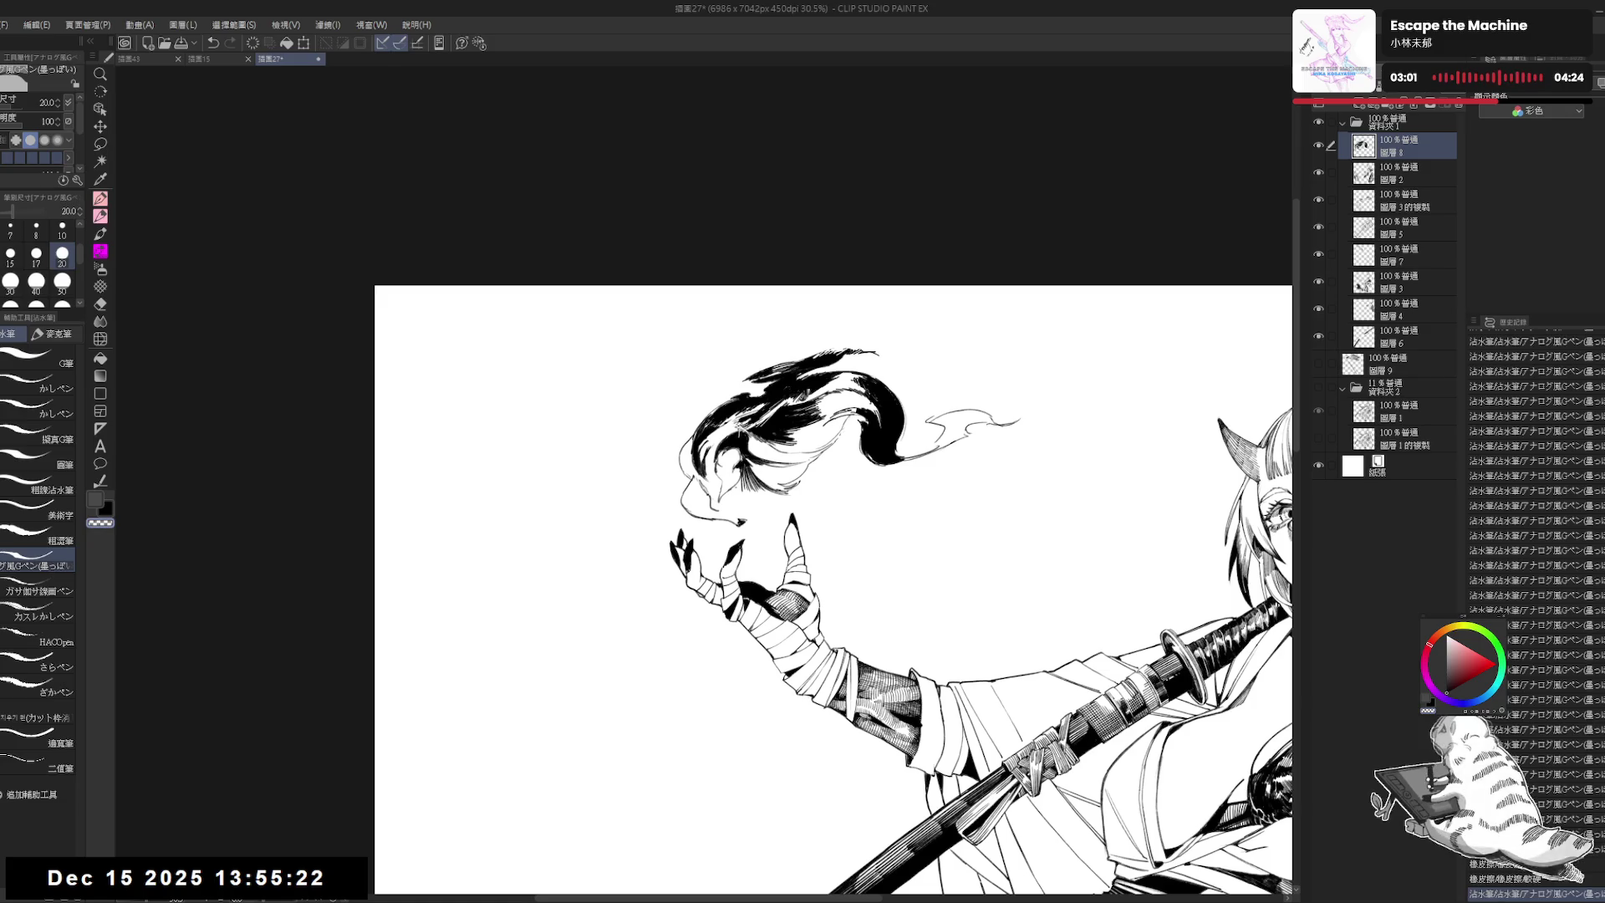
Step: Fill two small gaps in the flame with solid black
key(x)
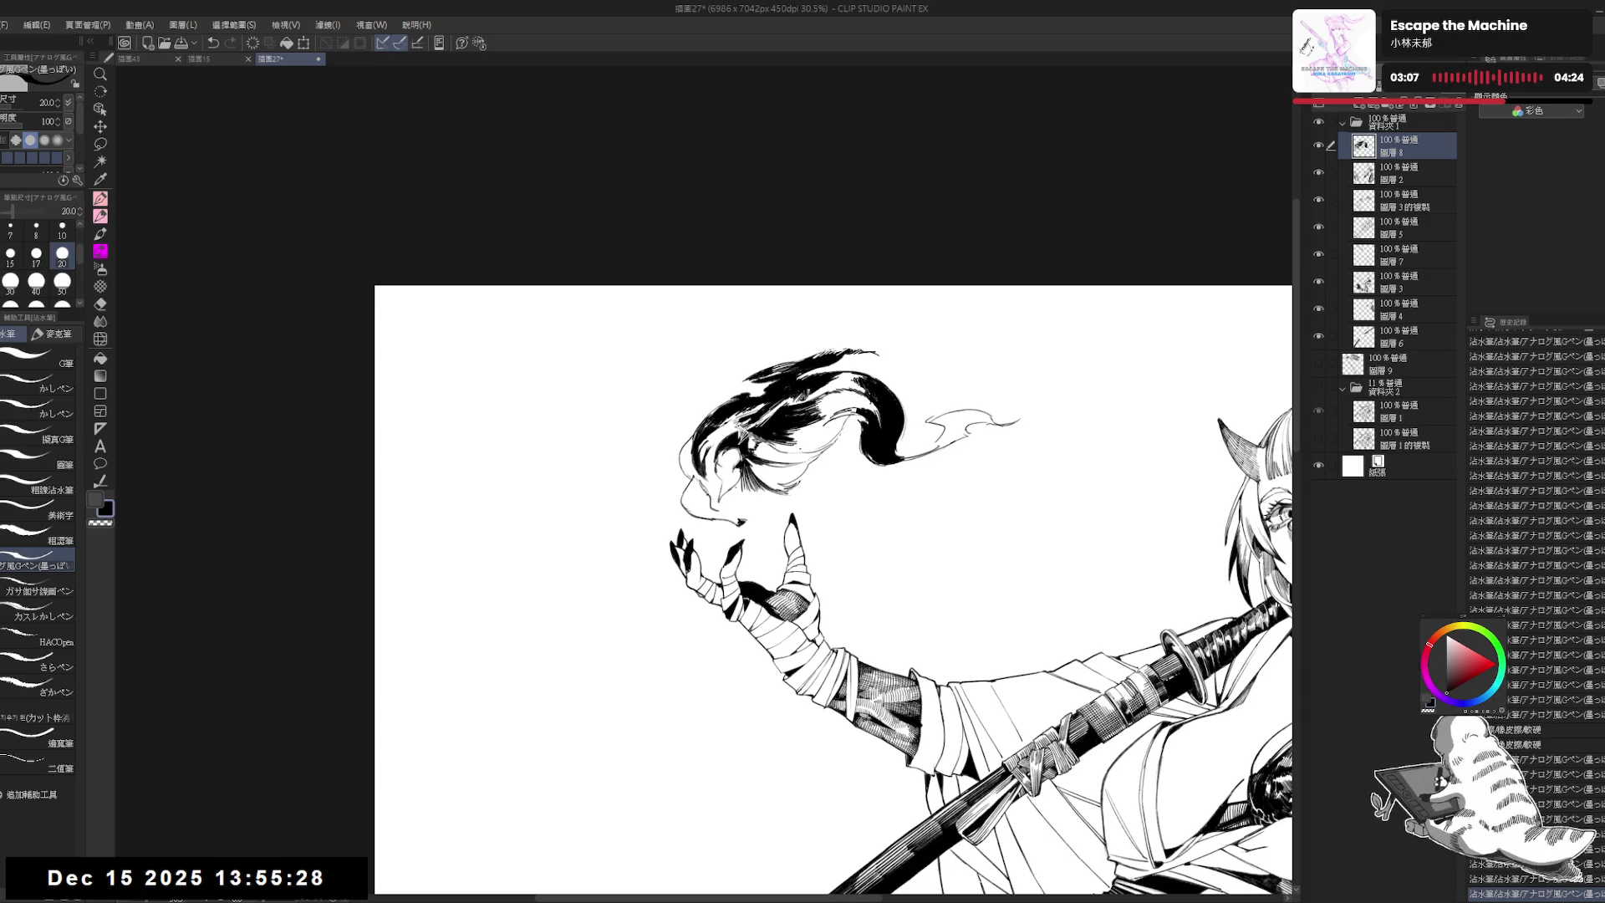
key(g)
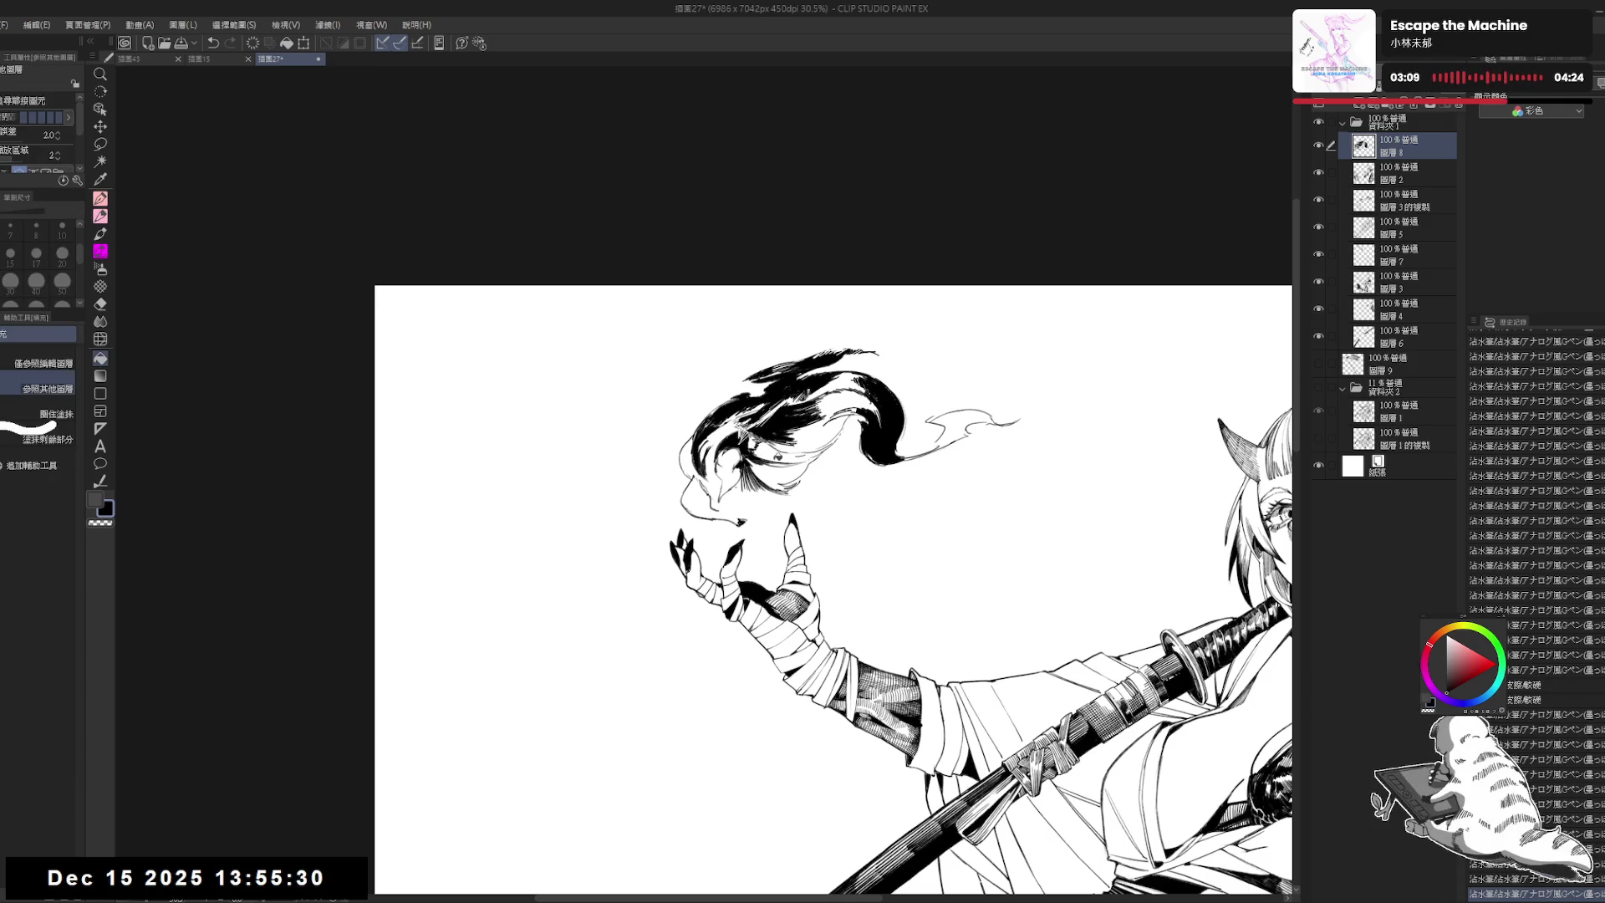
click(765, 451)
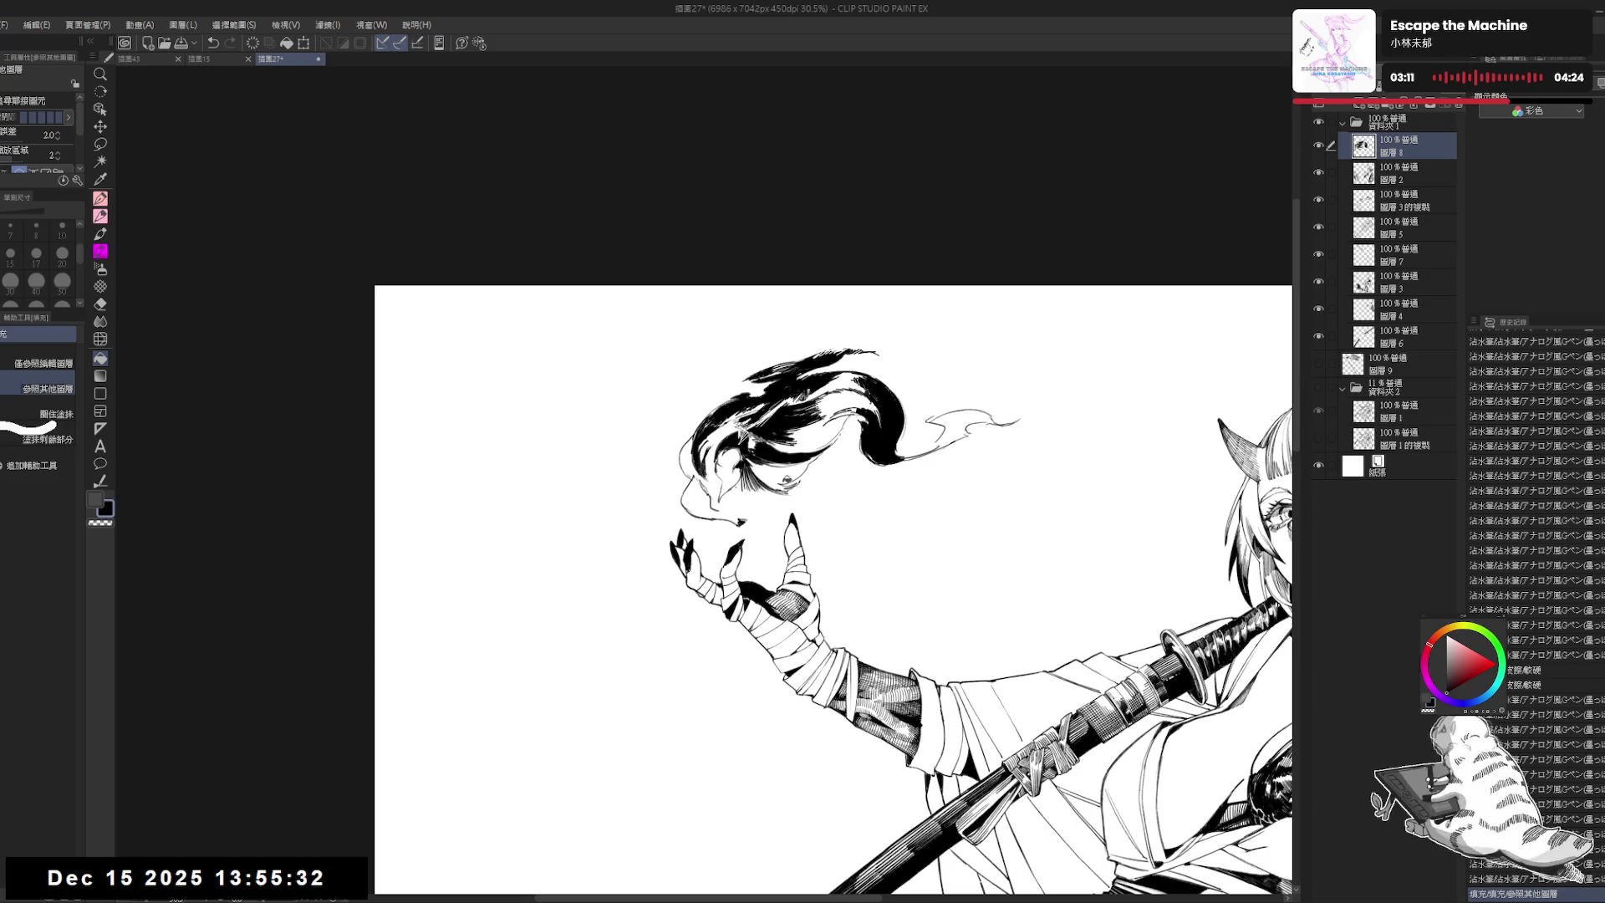
key(p)
key(minus)
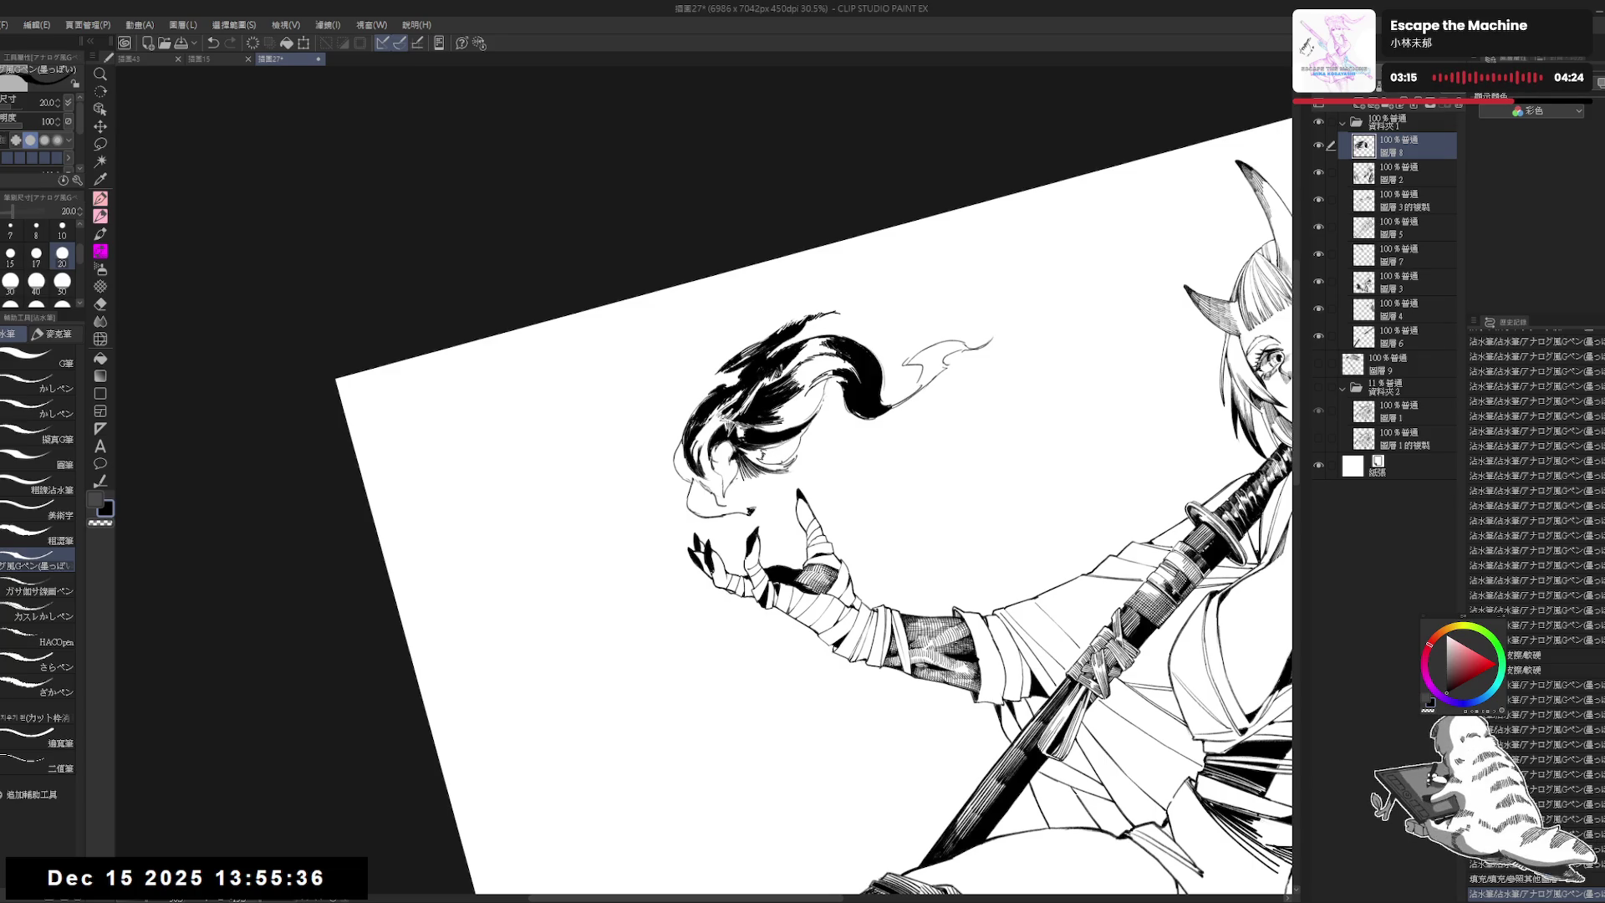
key(g)
click(665, 537)
key(p)
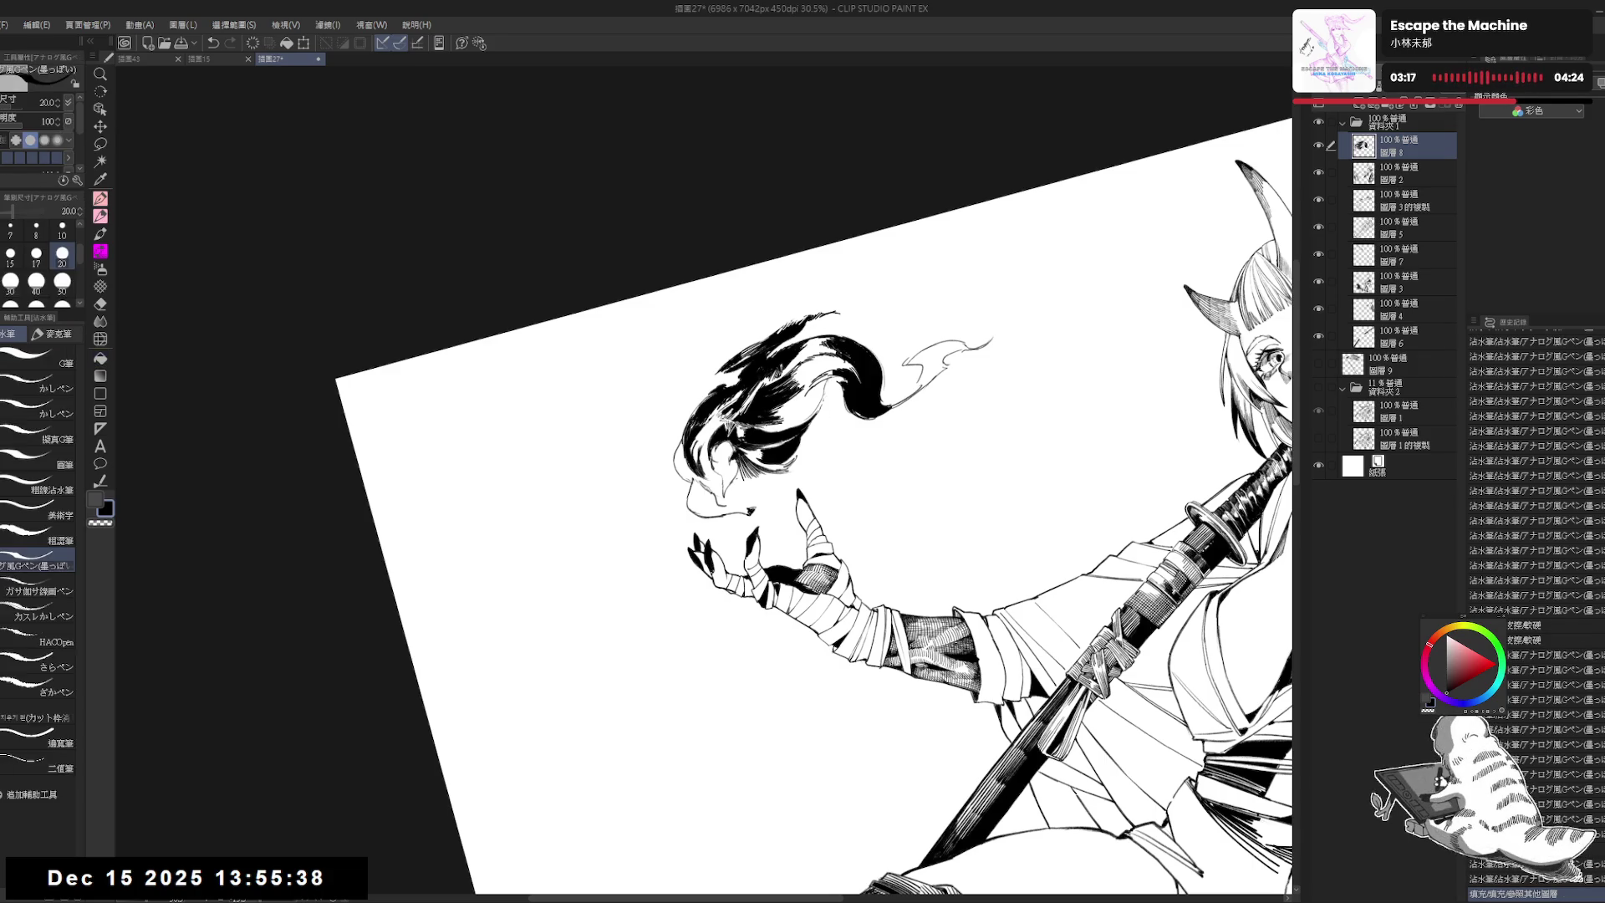
Step: Add a short ink stroke across the flame strands, then rotate the view clockwise
drag(766, 432, 799, 425)
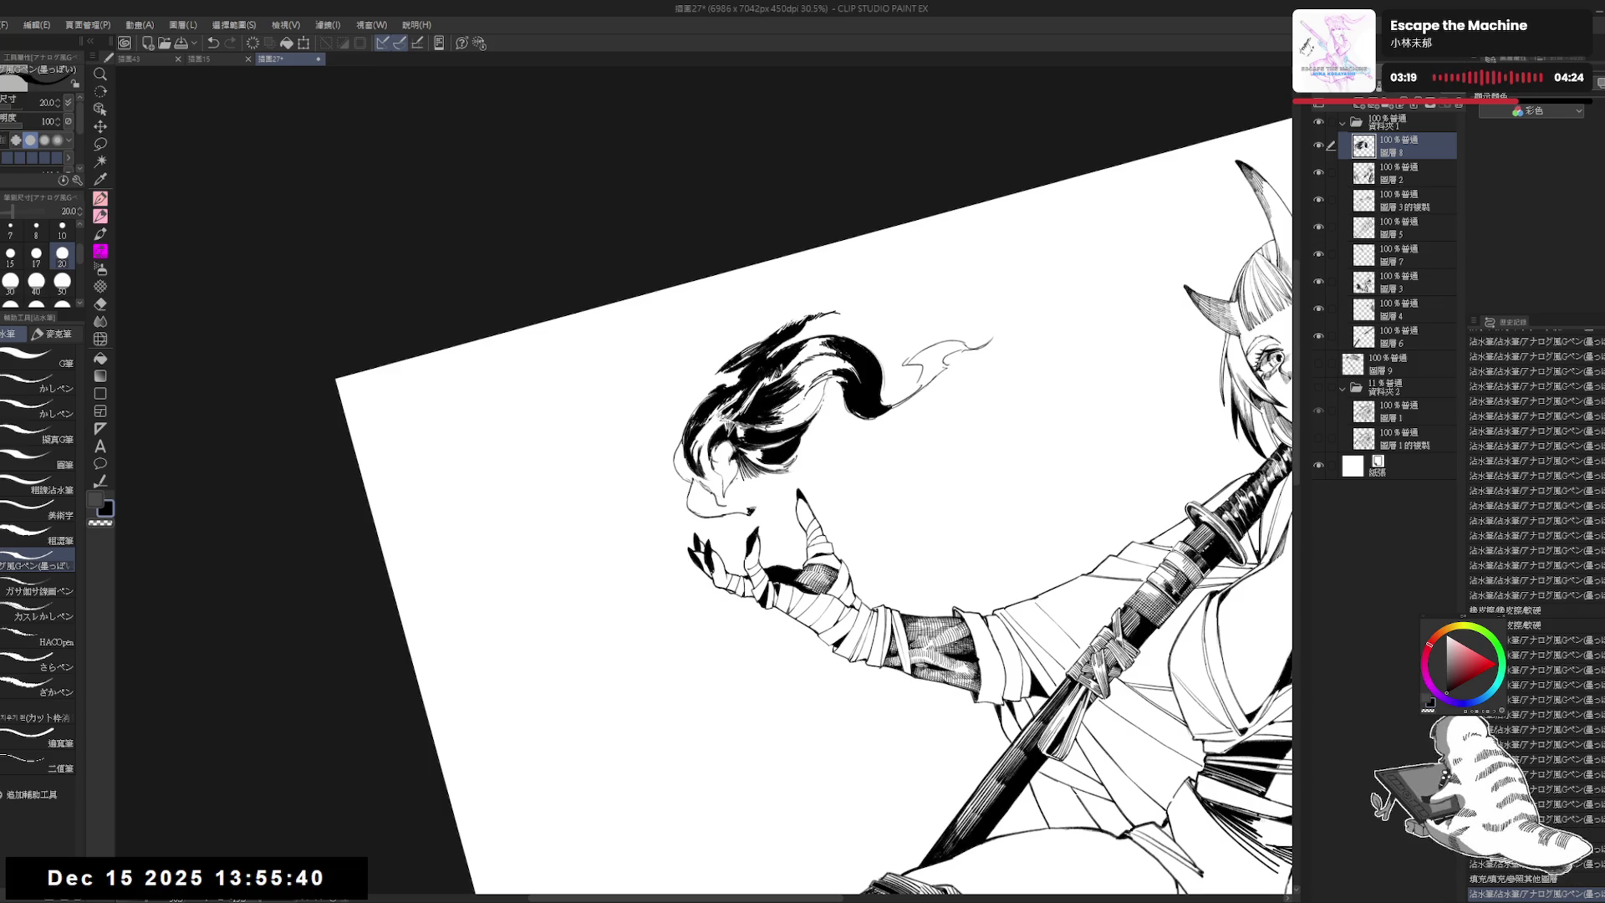
key(r)
drag(1003, 334, 1044, 543)
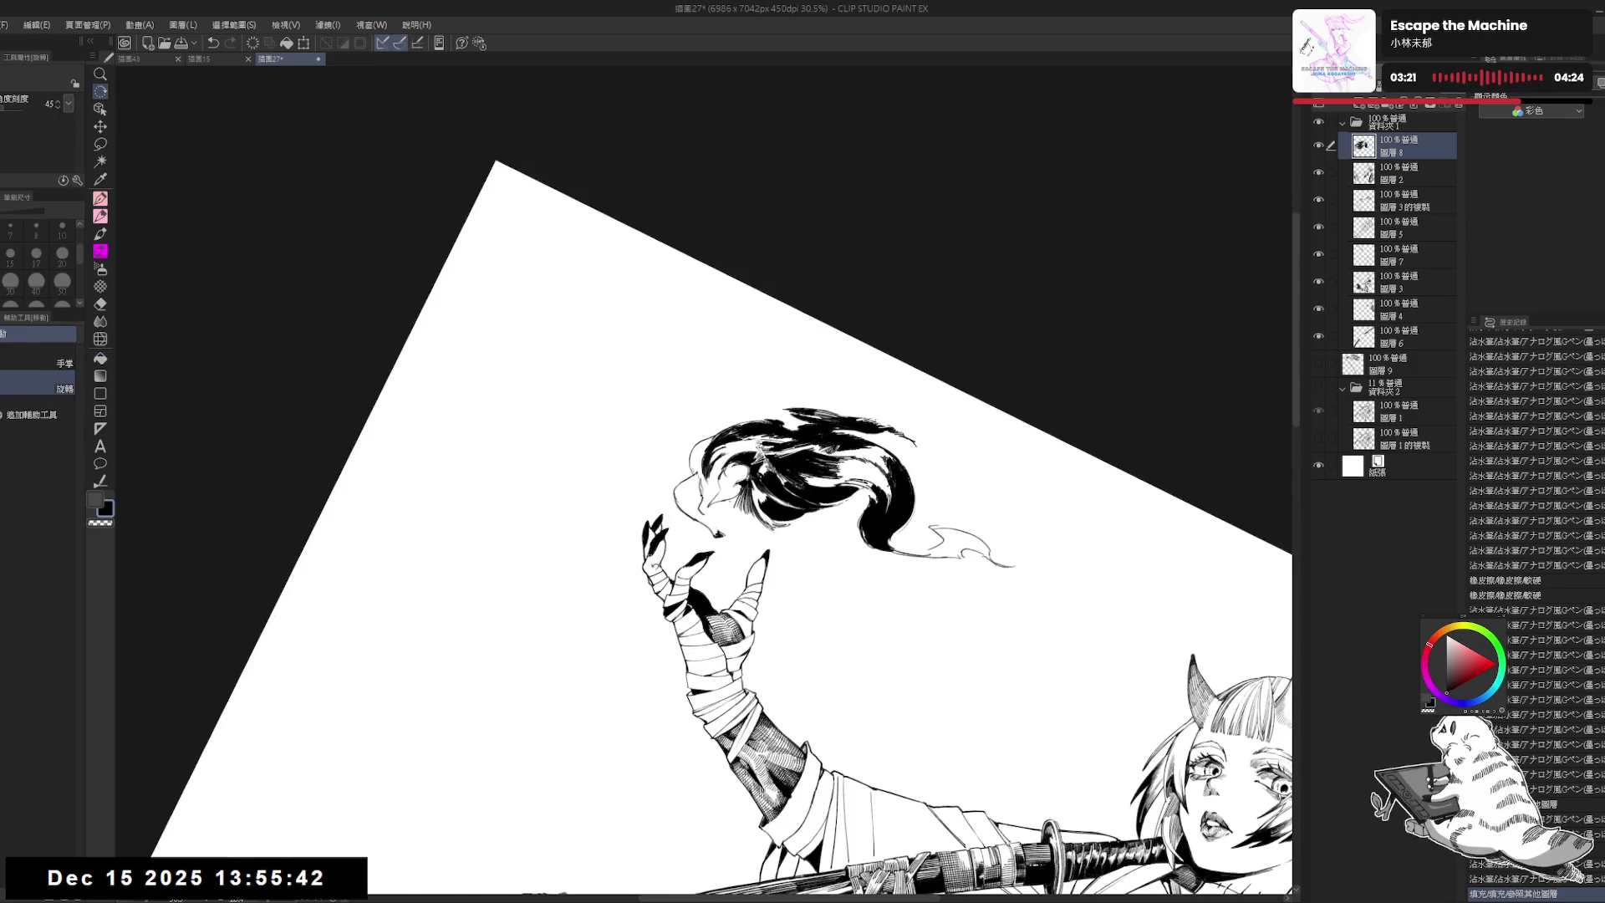